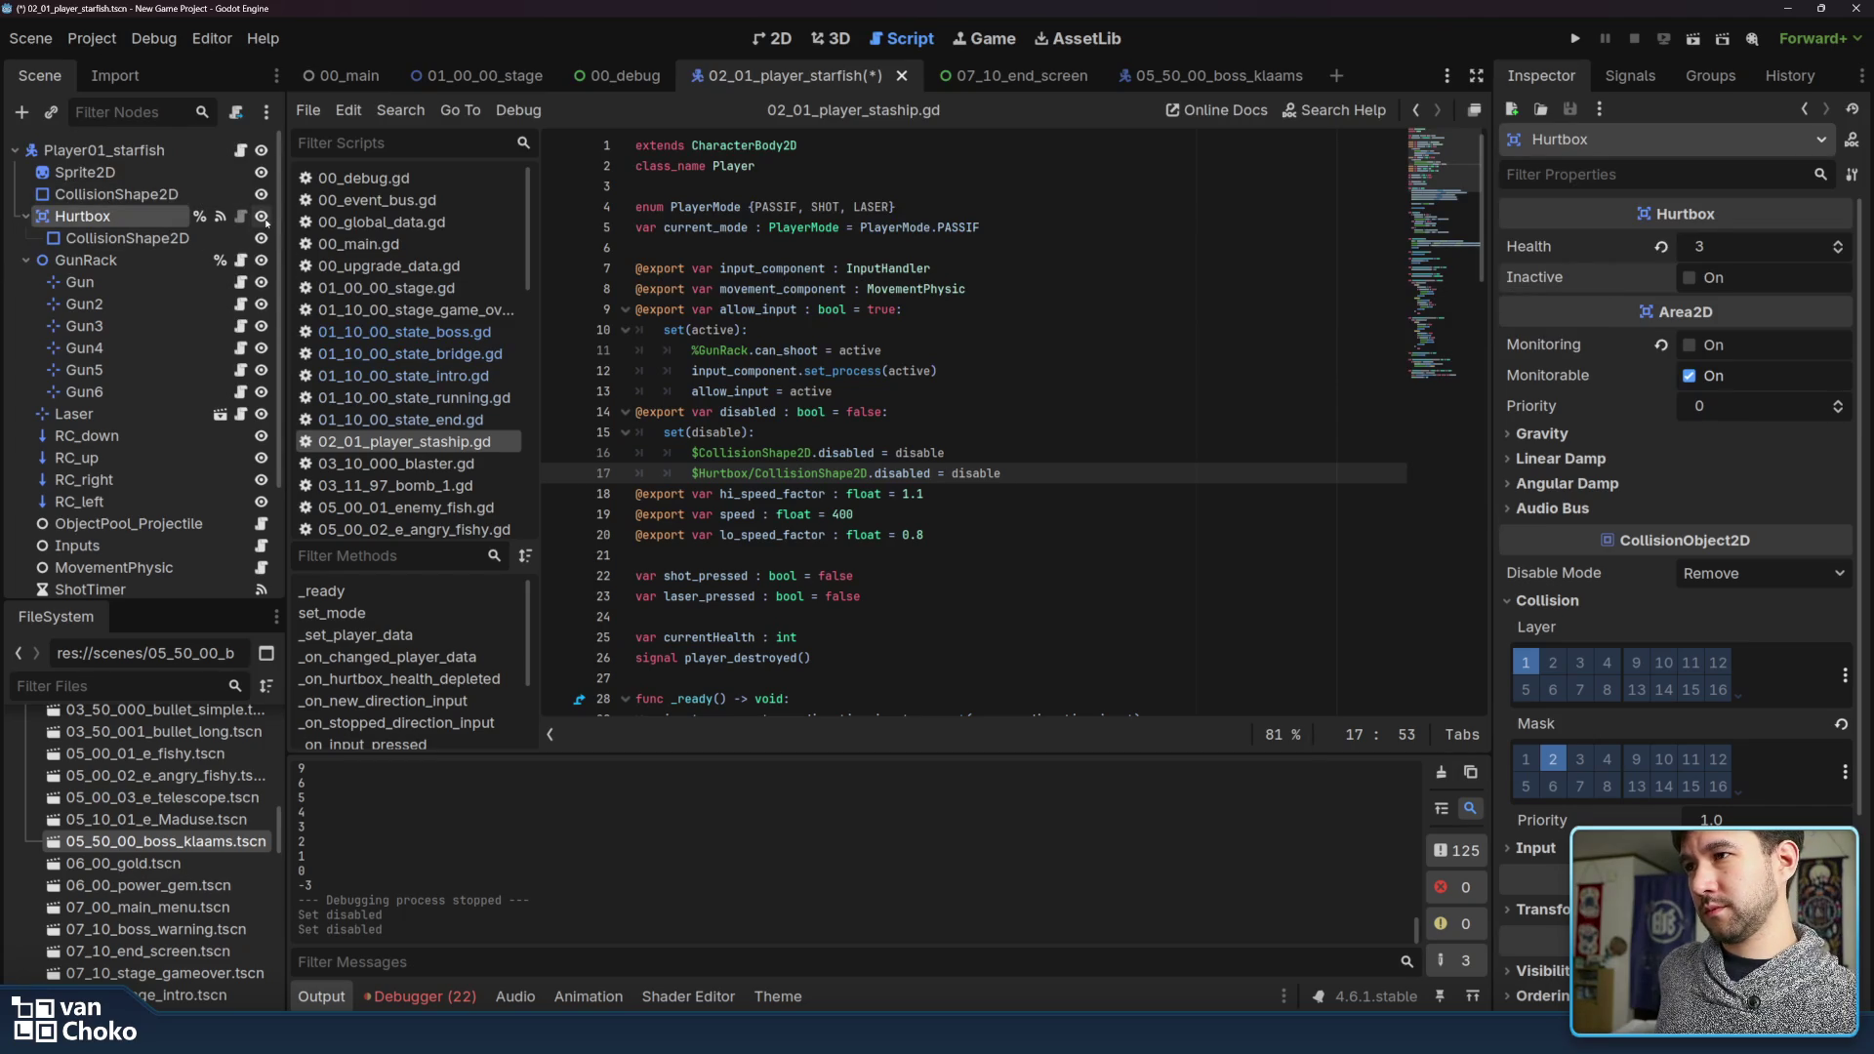
Open hurtbox.gd and review the early return and inactive check in take_damage
left_click(242, 217)
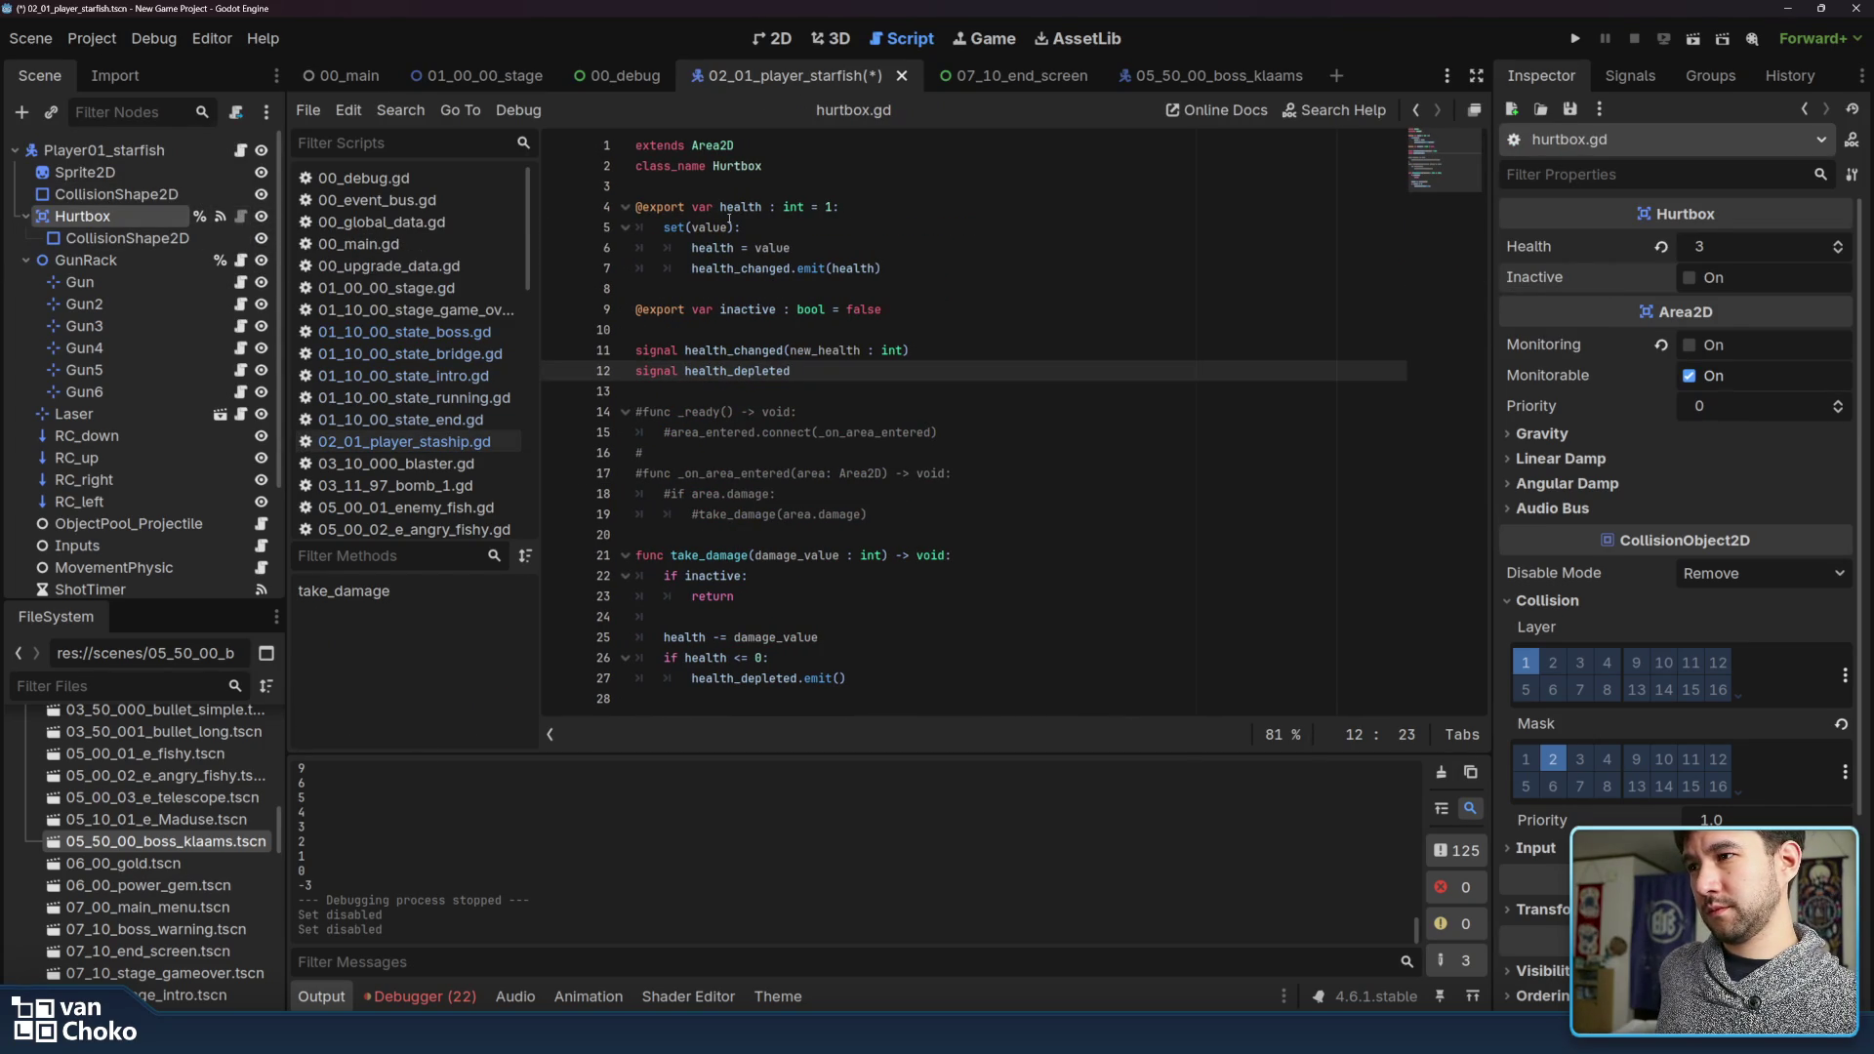
left_click(986, 604)
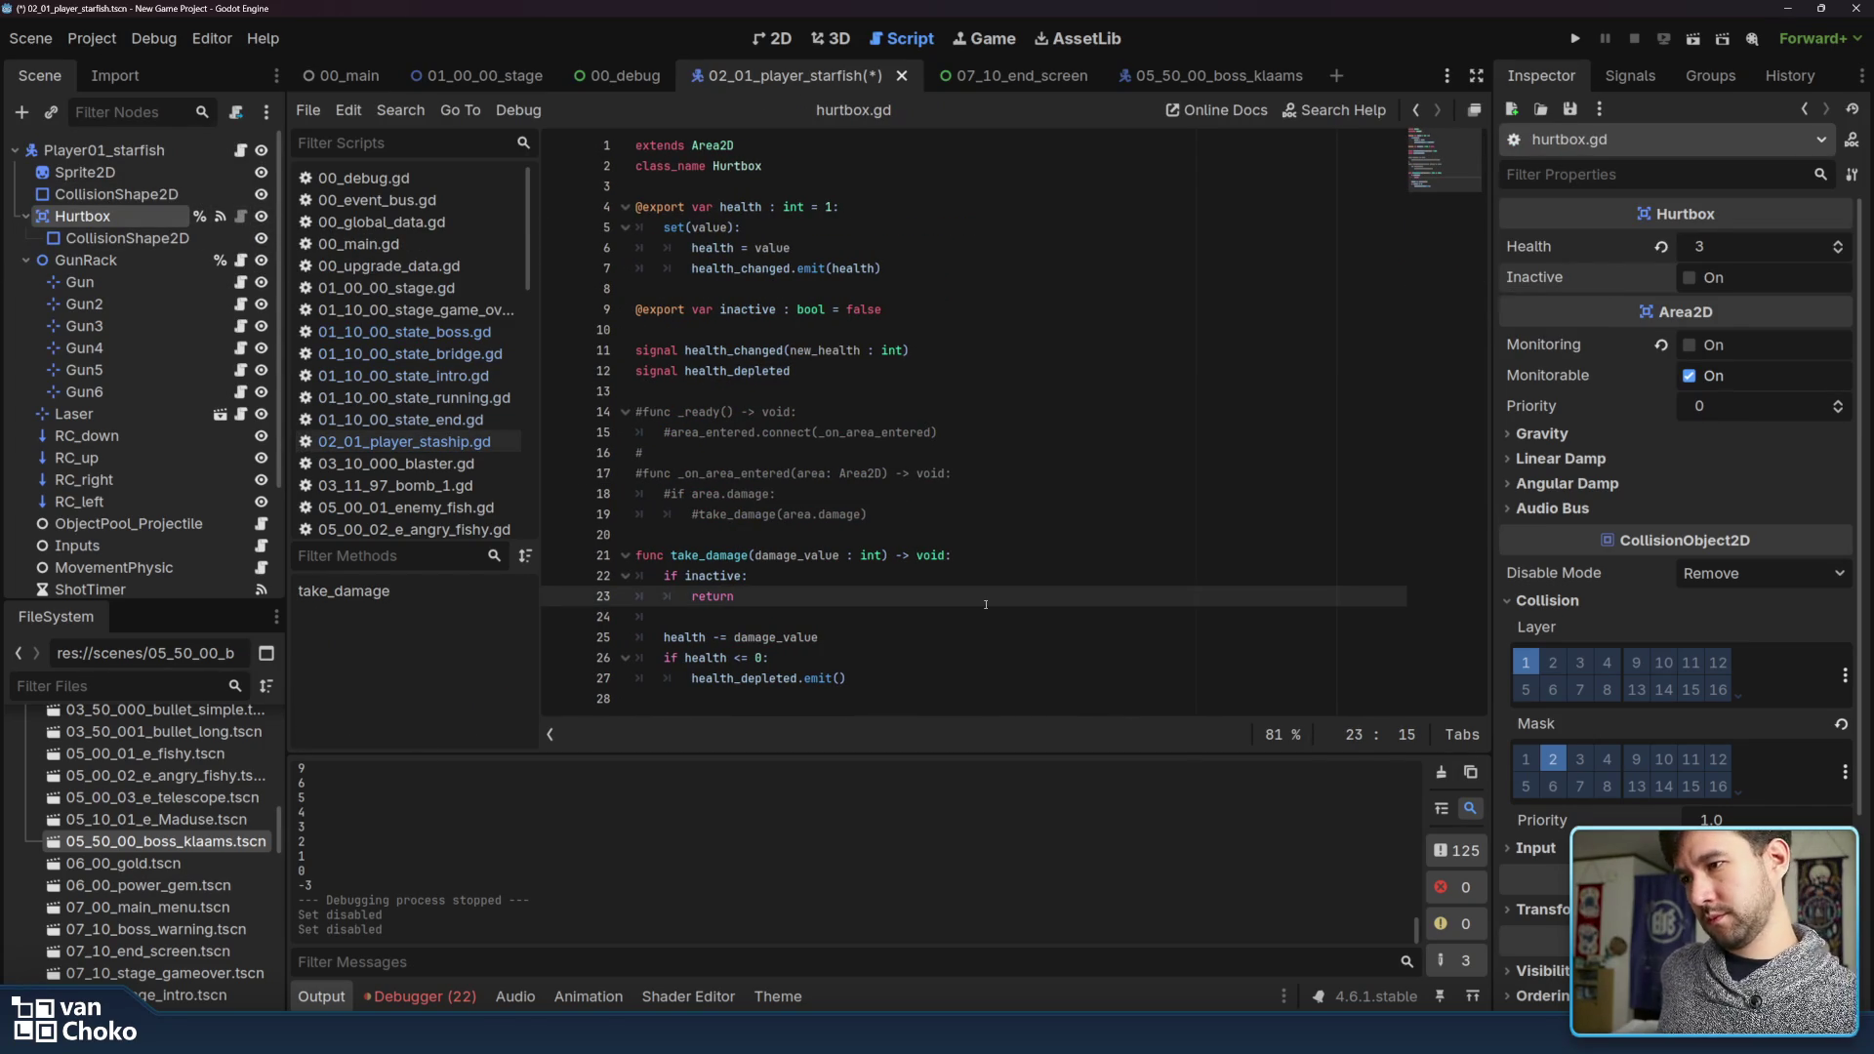
left_click(987, 577)
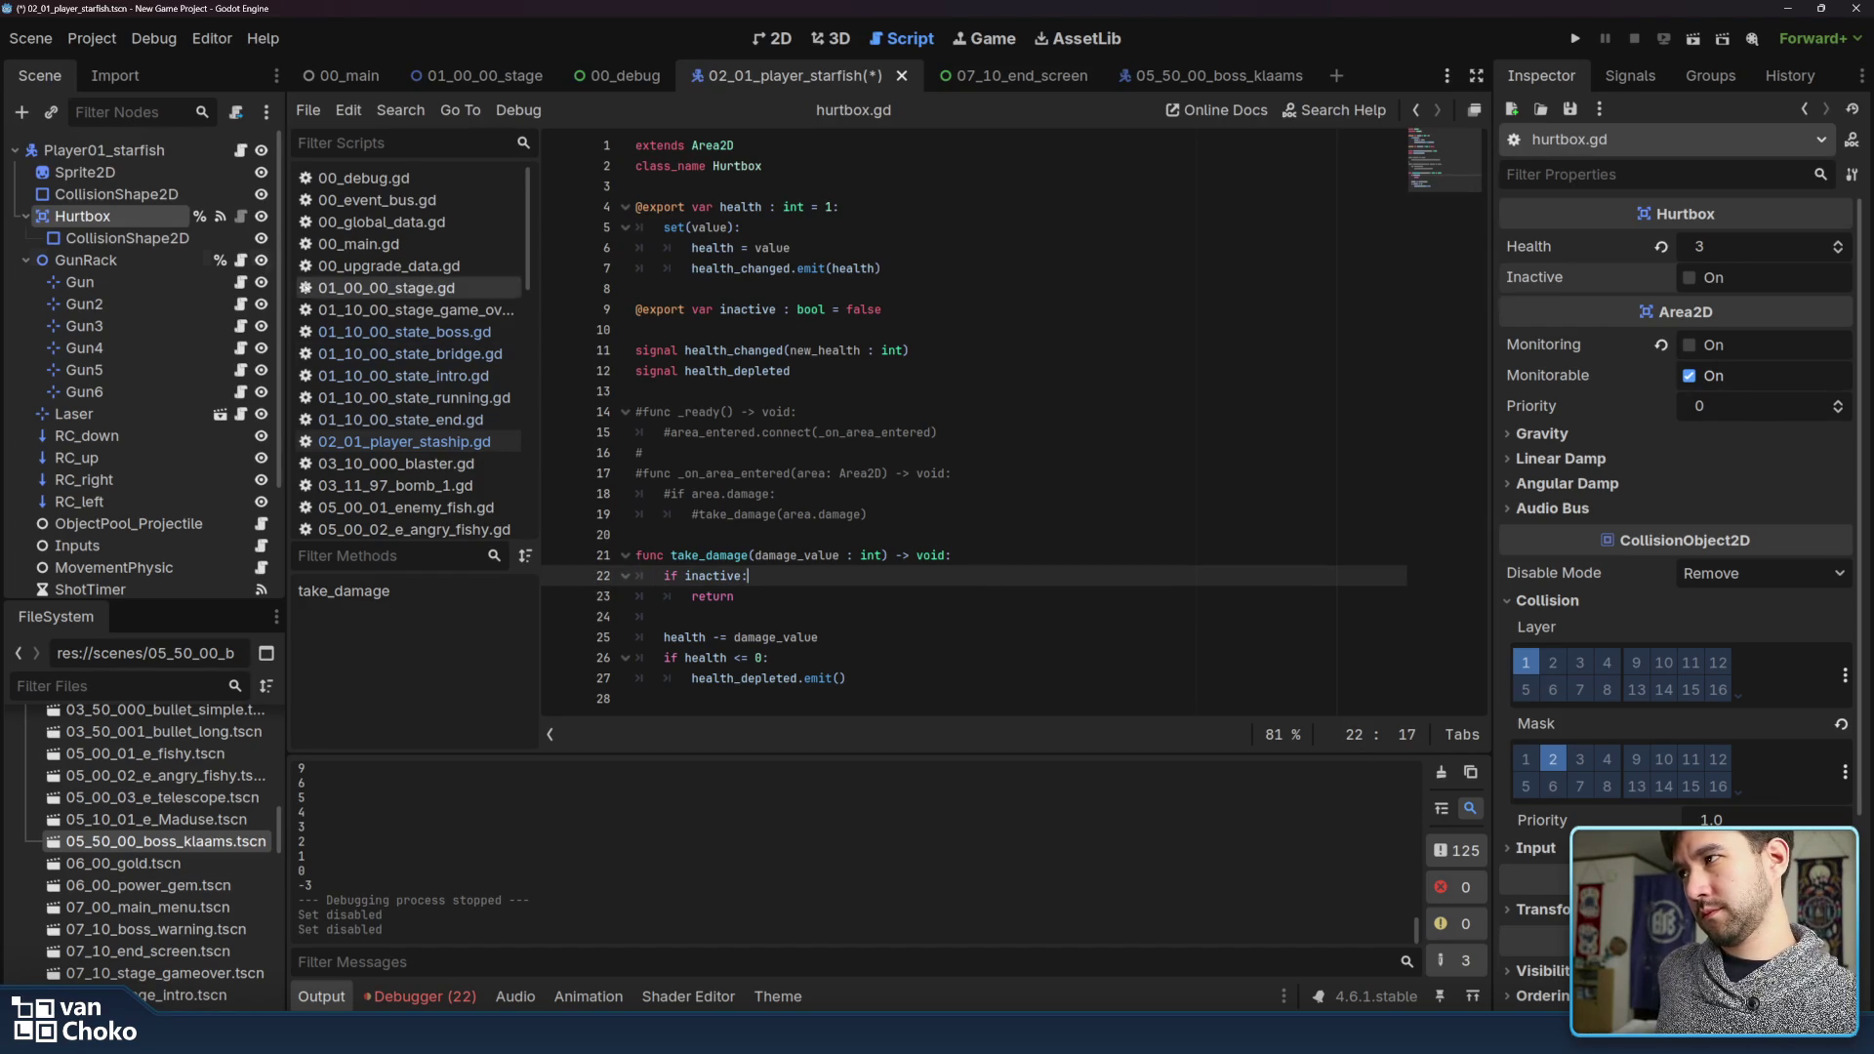
Back in the player script, add a line after line 16 and drop in a %Hurtbox reference
left_click(240, 149)
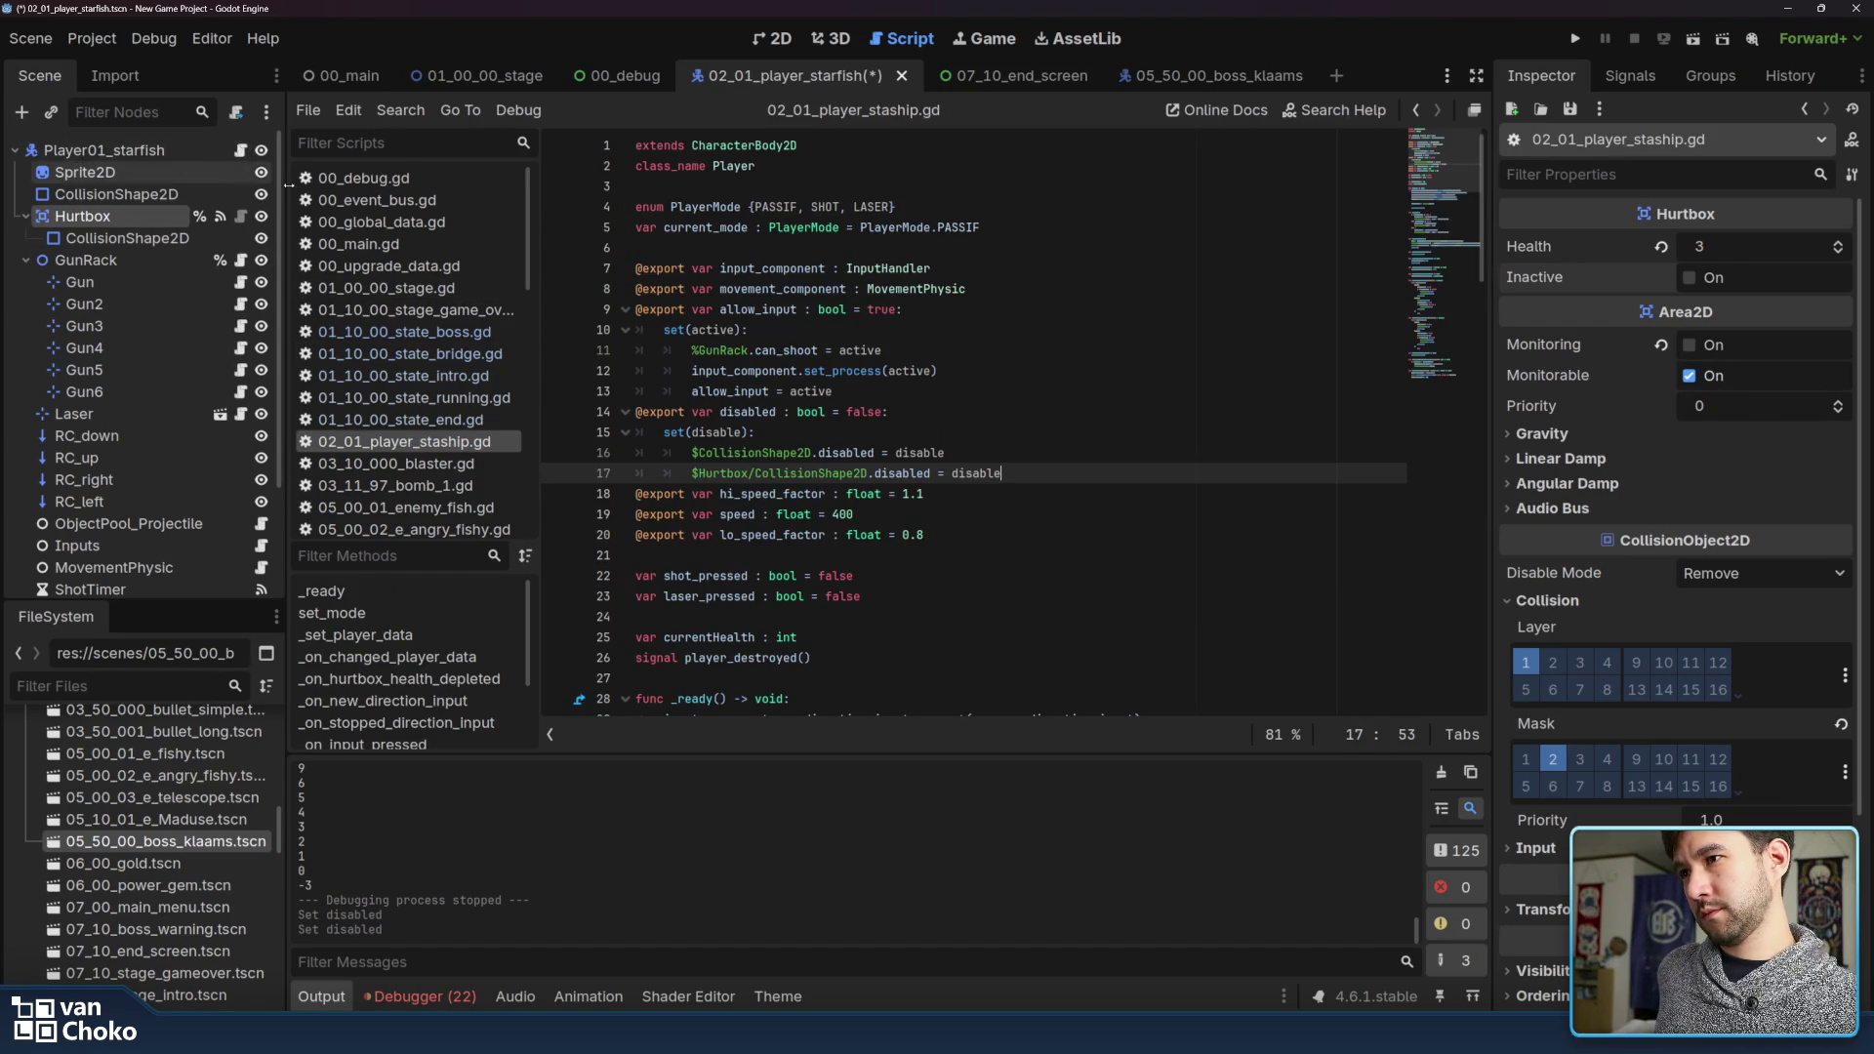
left_click(1010, 454)
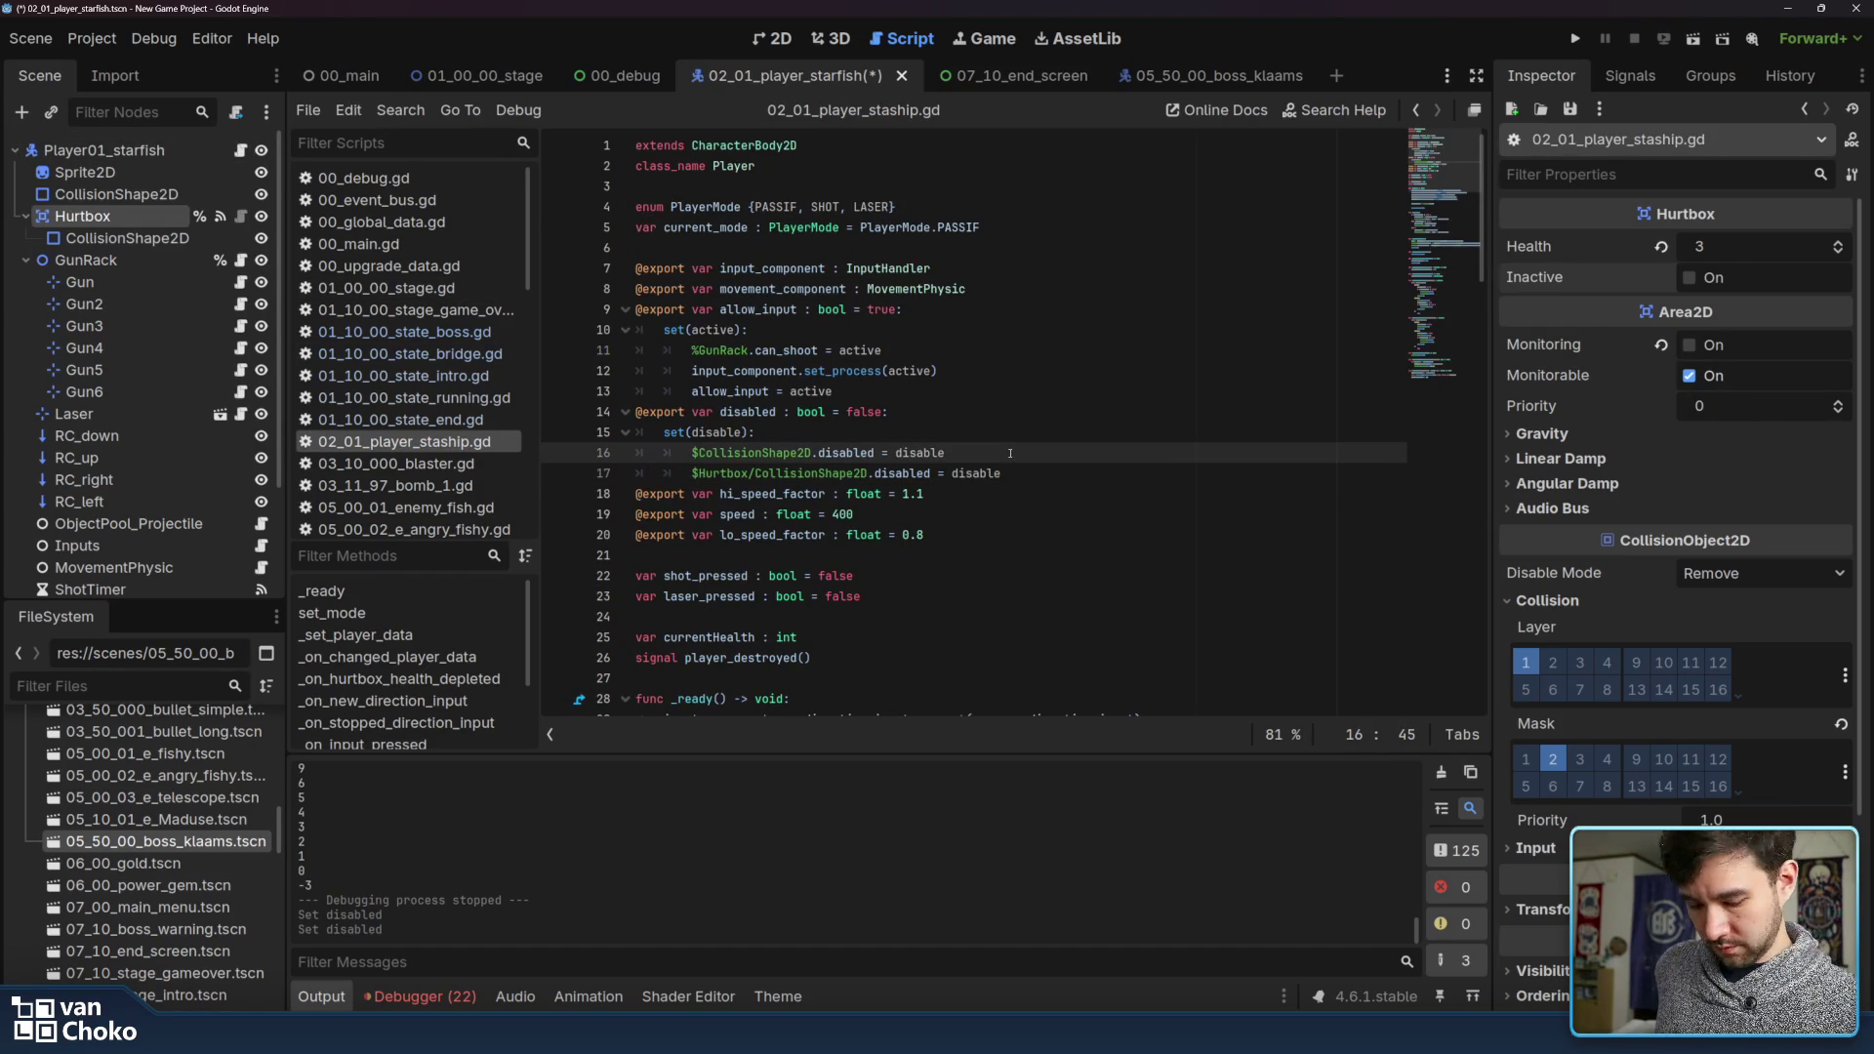
key("Return")
left_click_drag(82, 216, 845, 475)
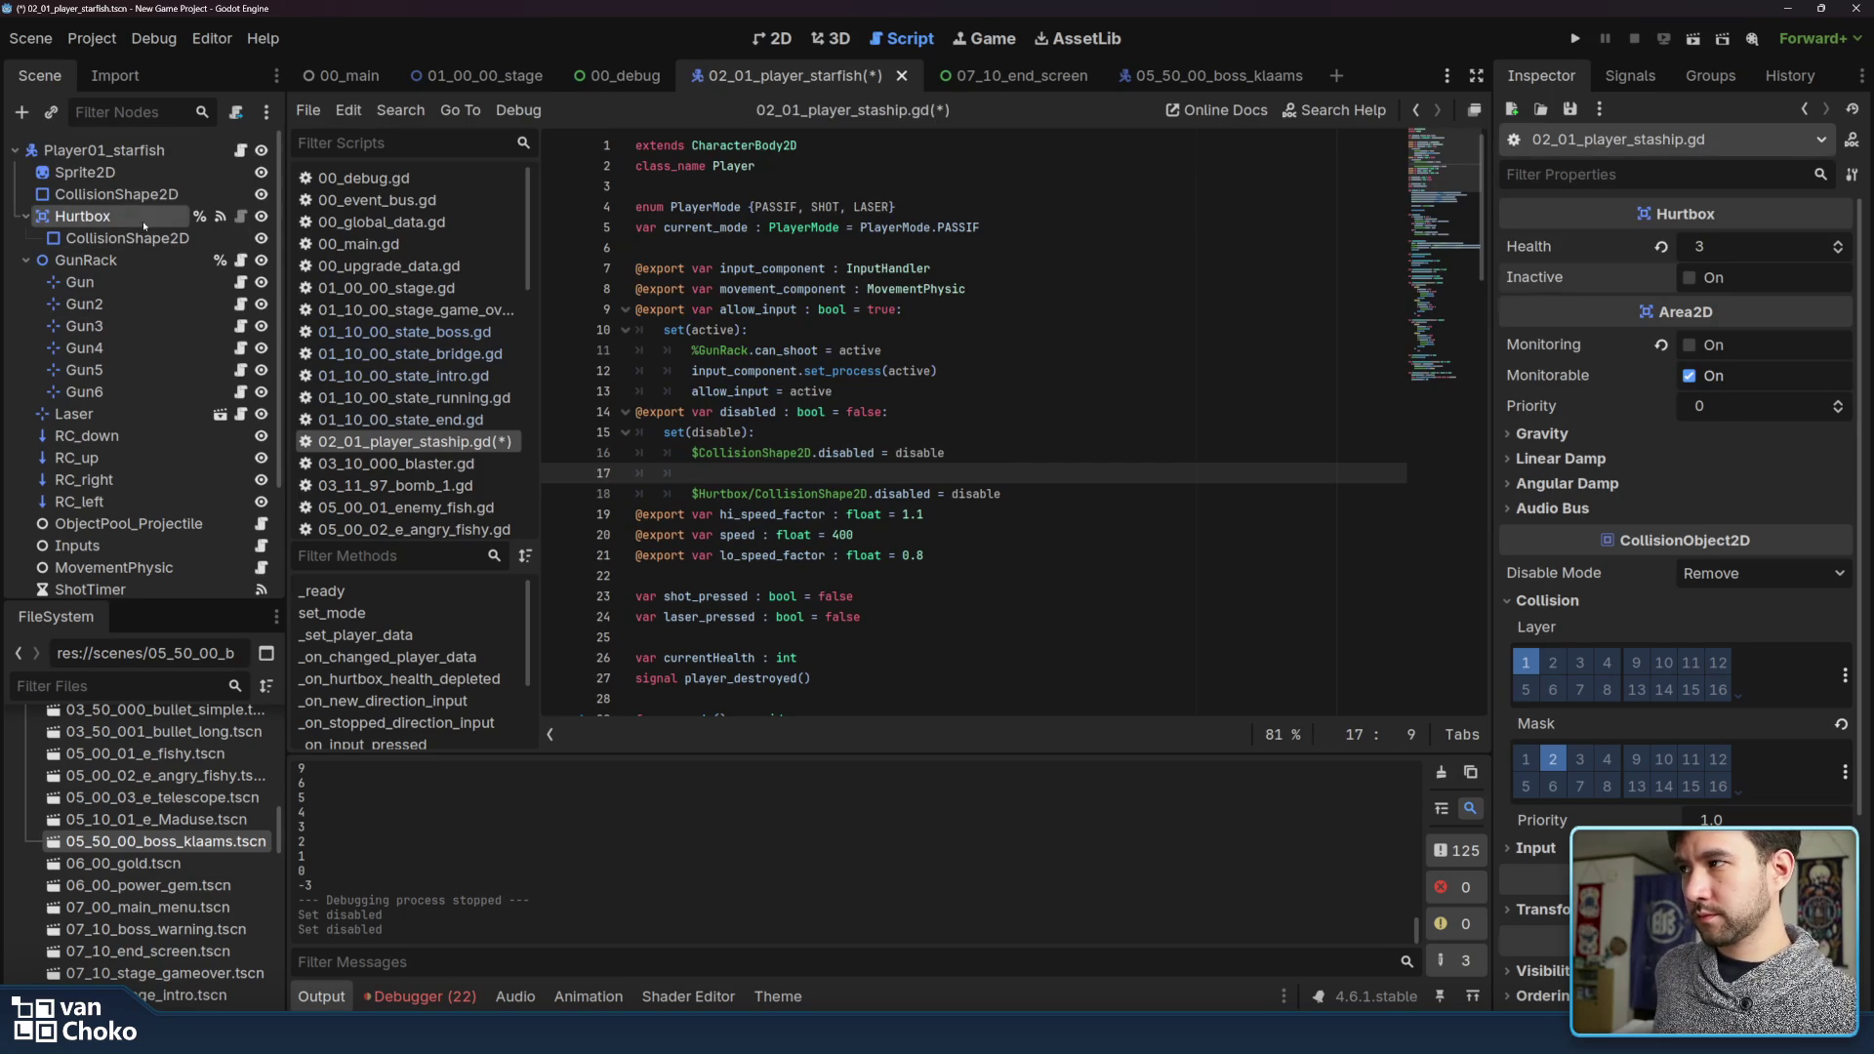
Extend %Hurtbox with the autocompleted .inactive property and type the disable value
triple_click(847, 475)
type(".in")
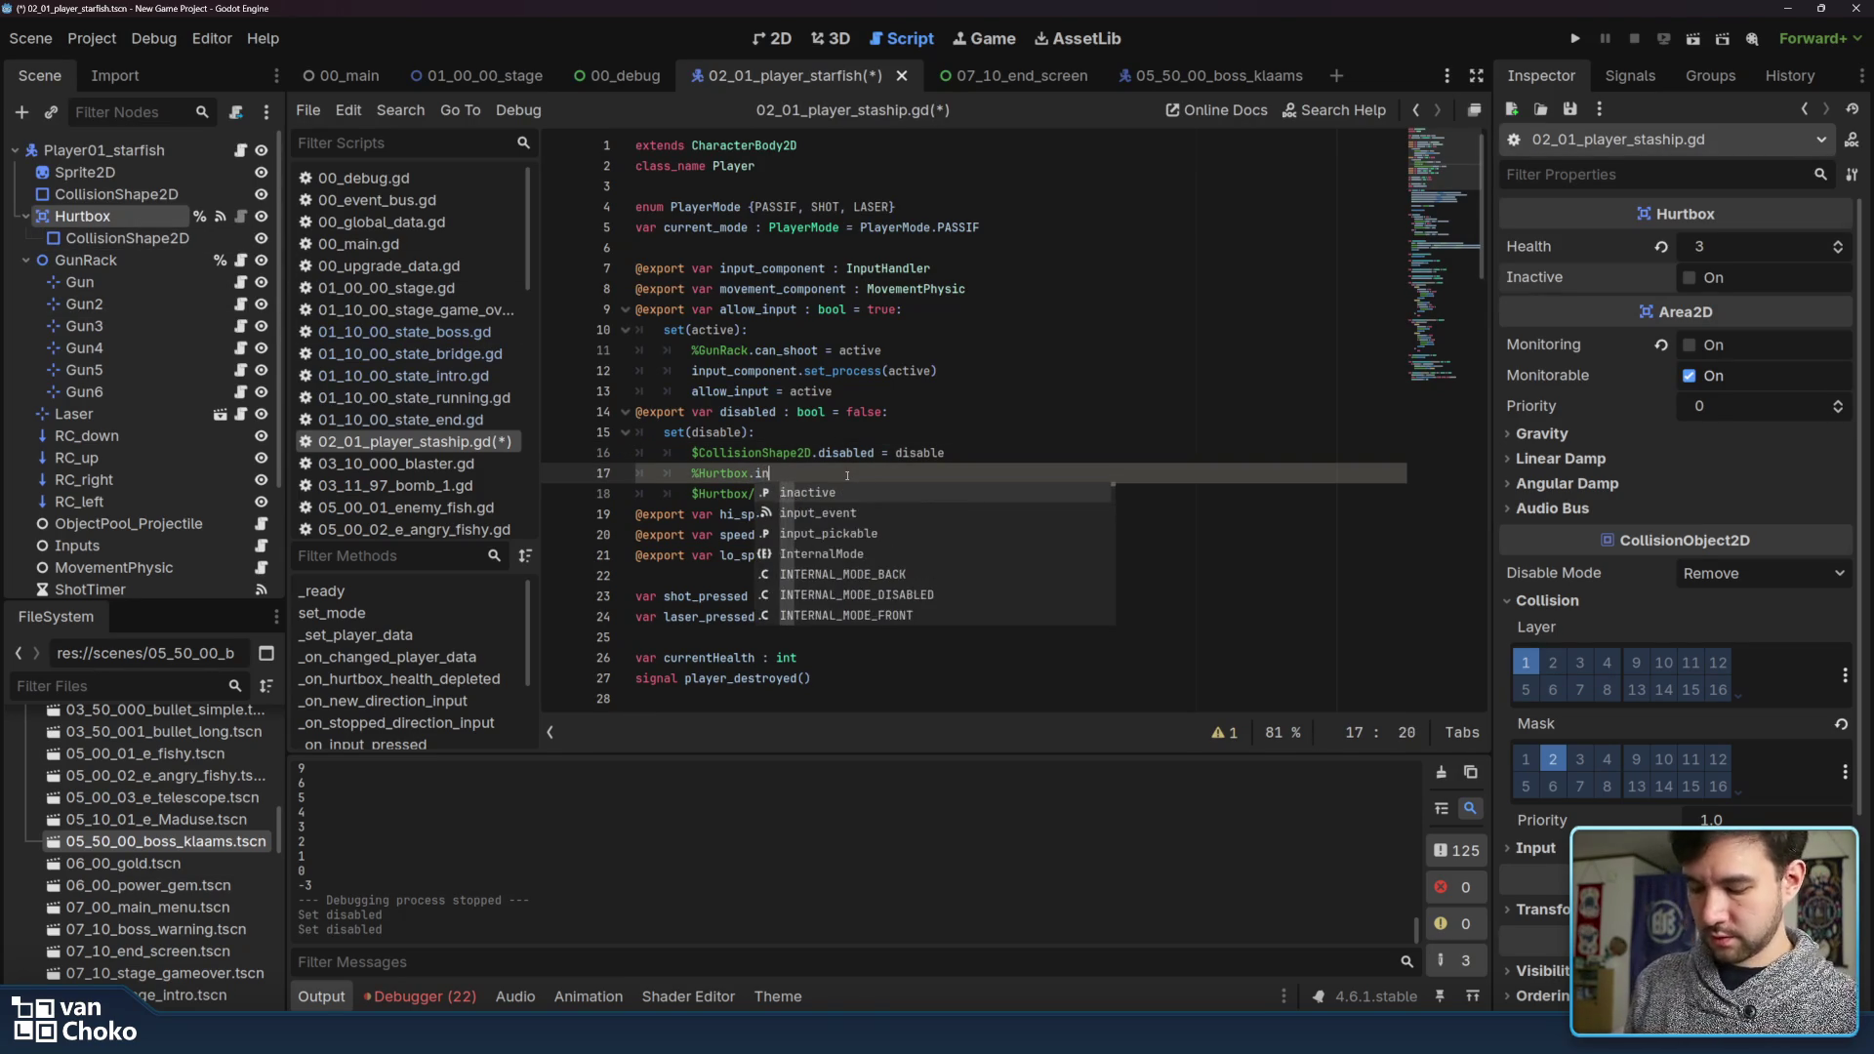
type("acti")
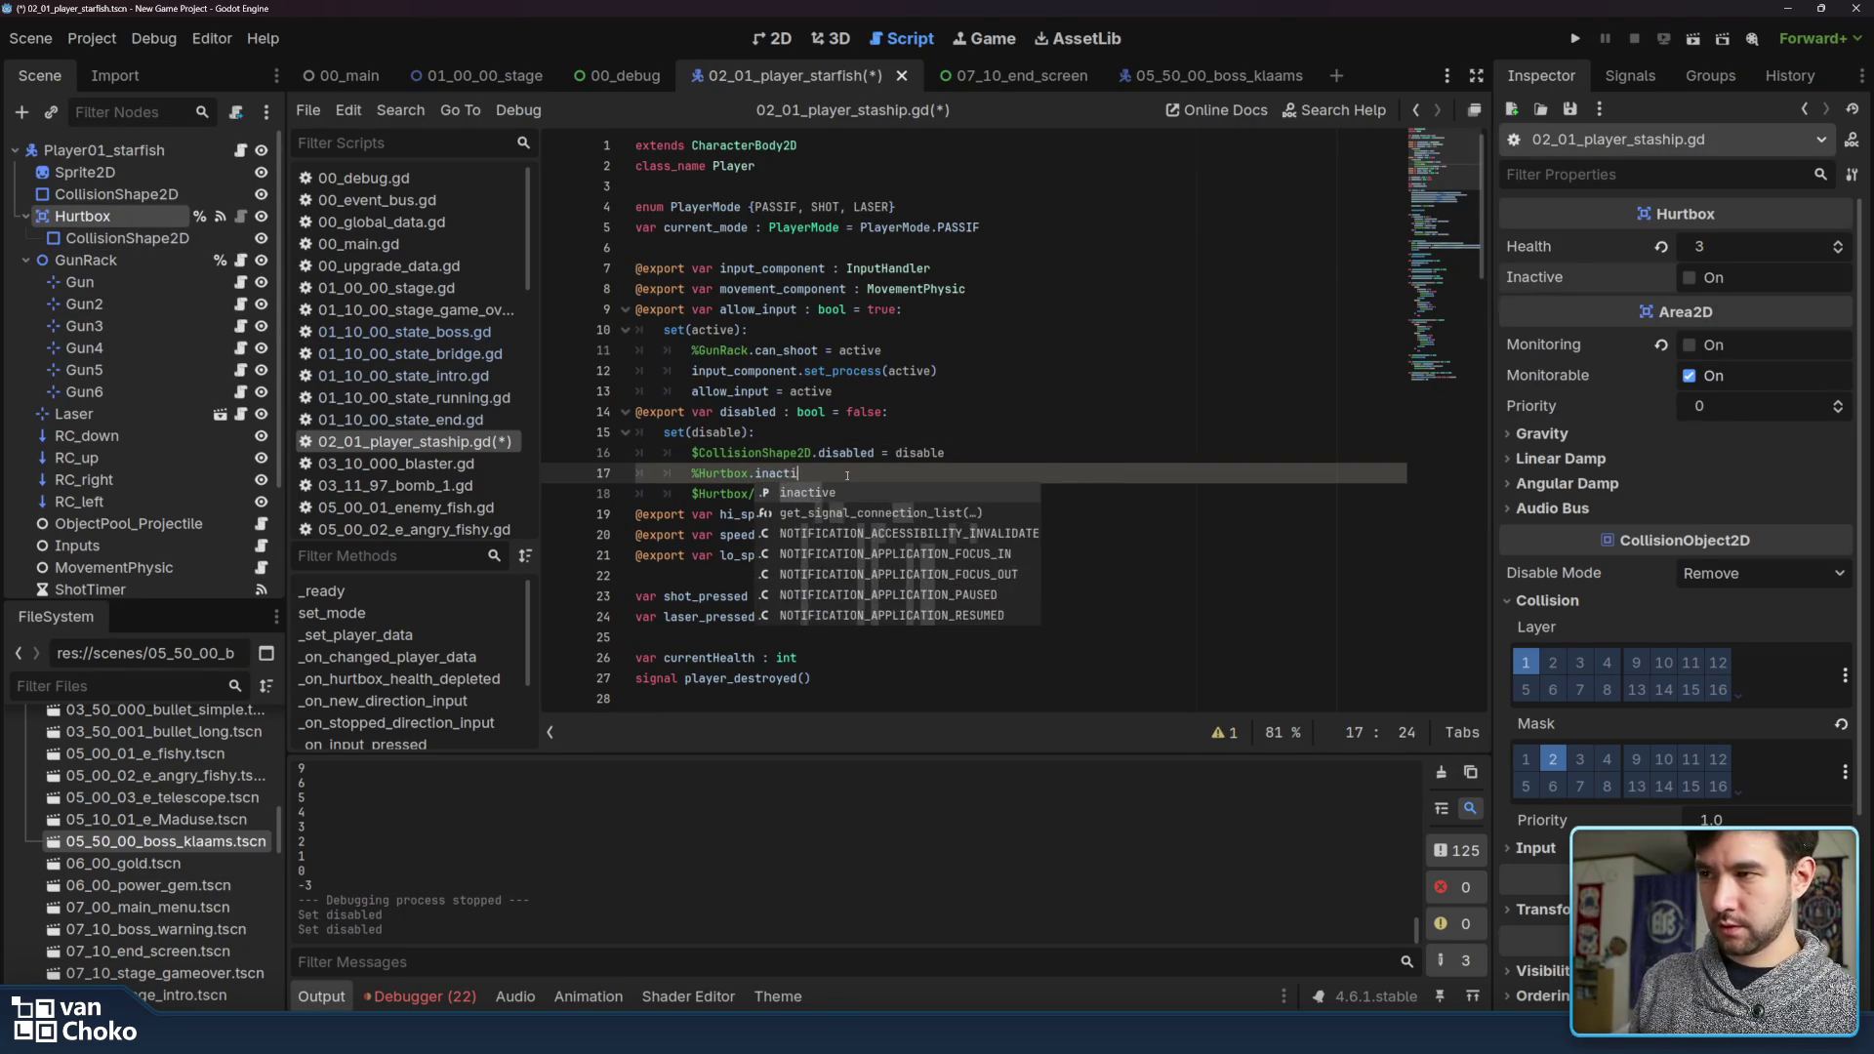
key("Return")
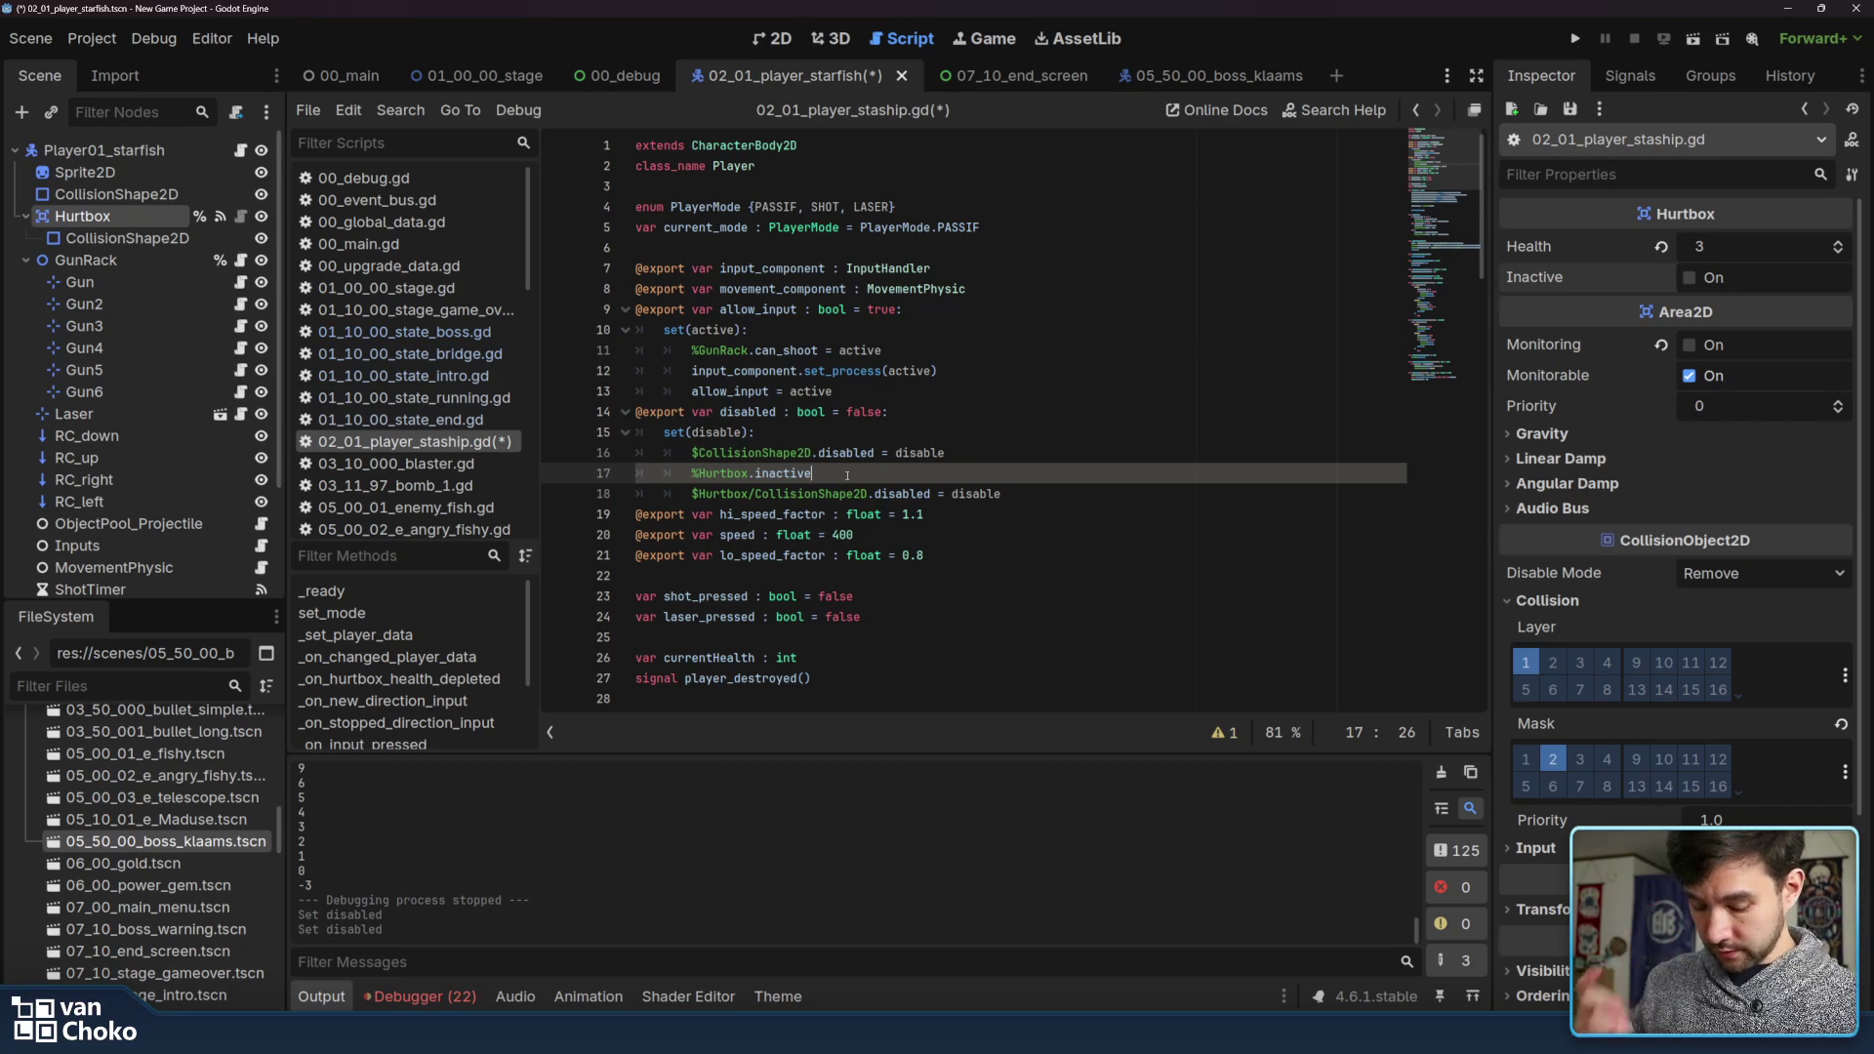
type(" = -")
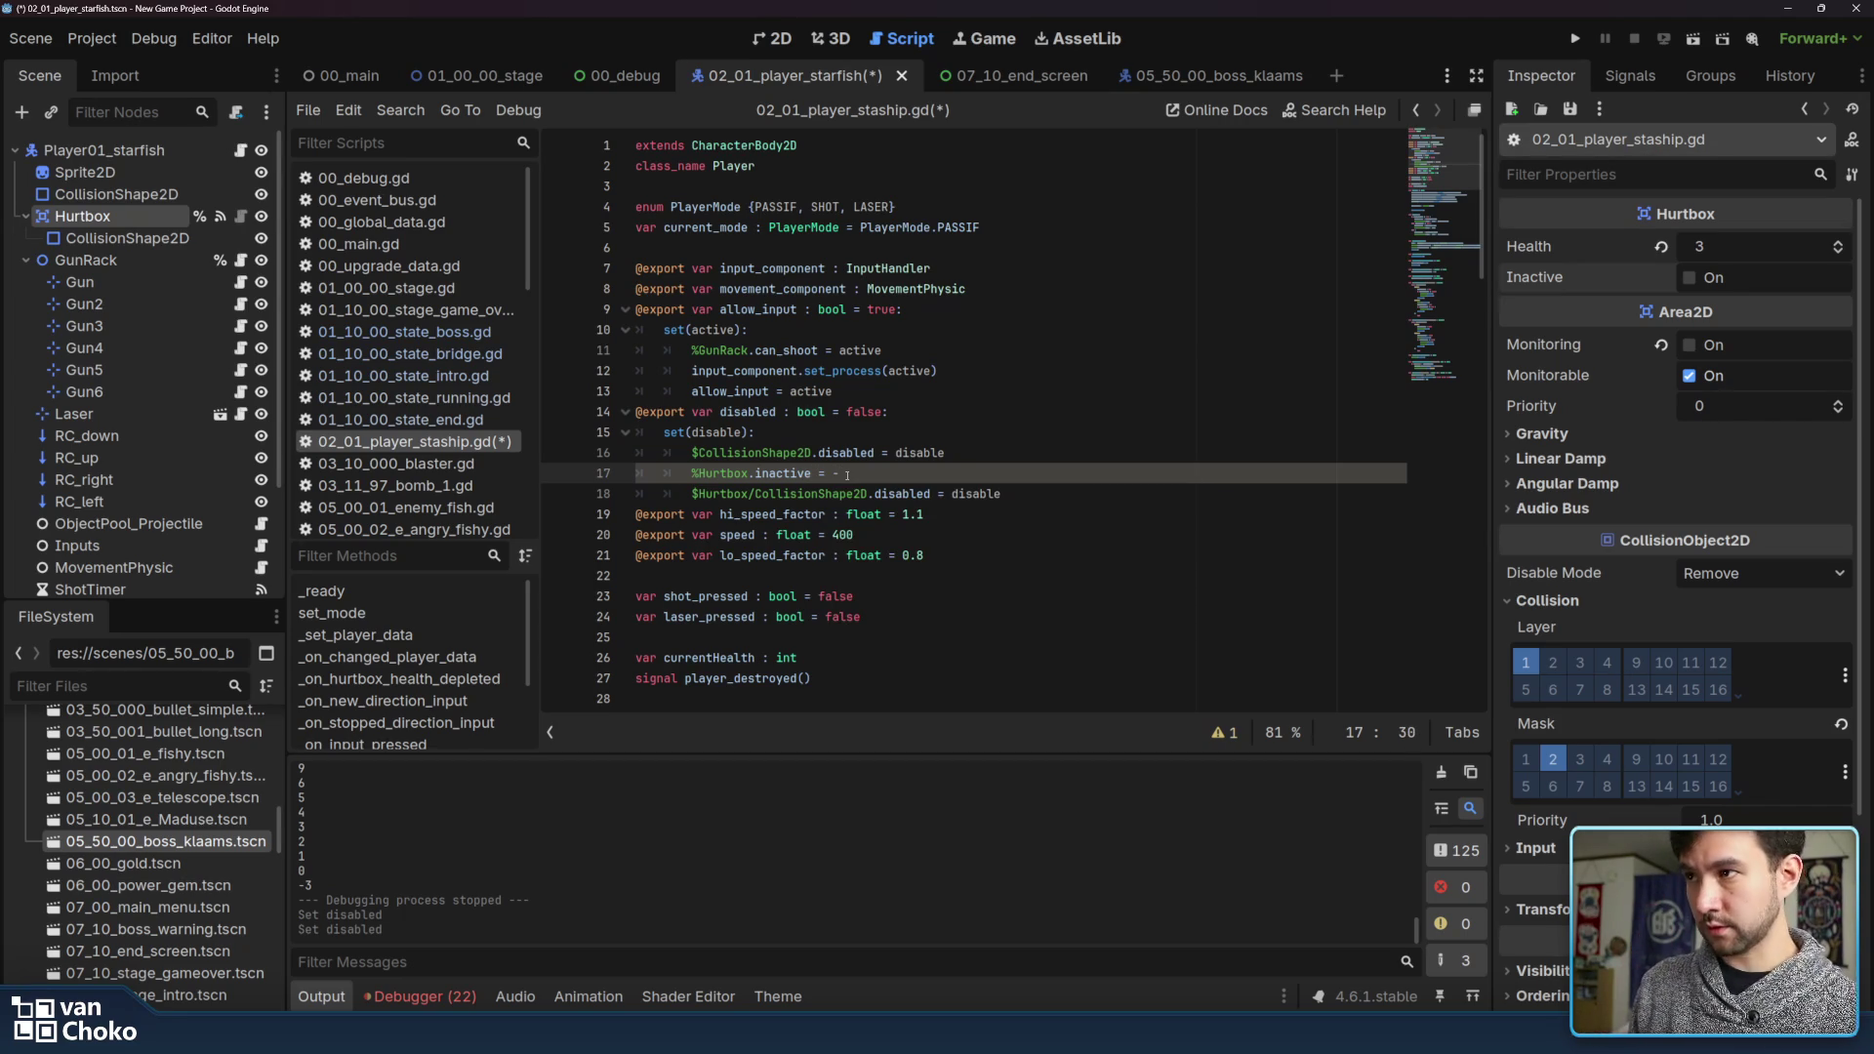
type("disbal")
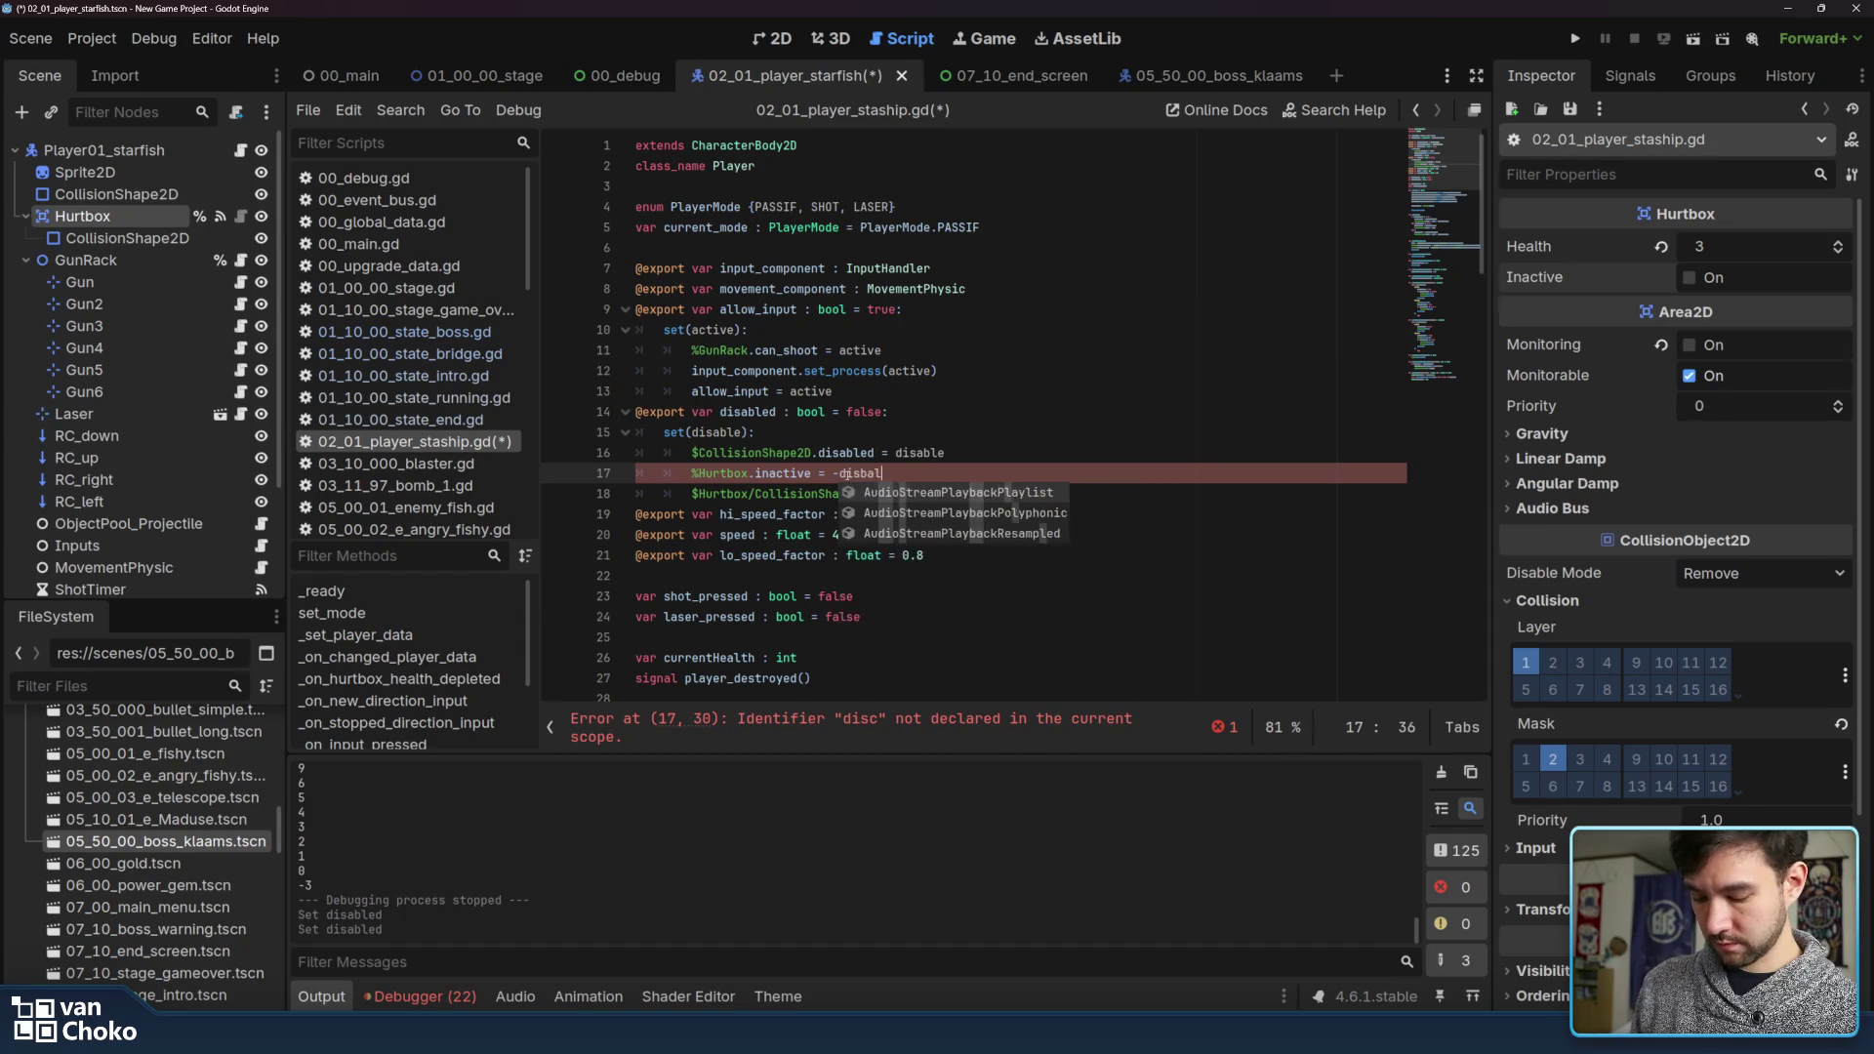
key("BackSpace")
key("BackSpace")
key("BackSpace")
type("ab")
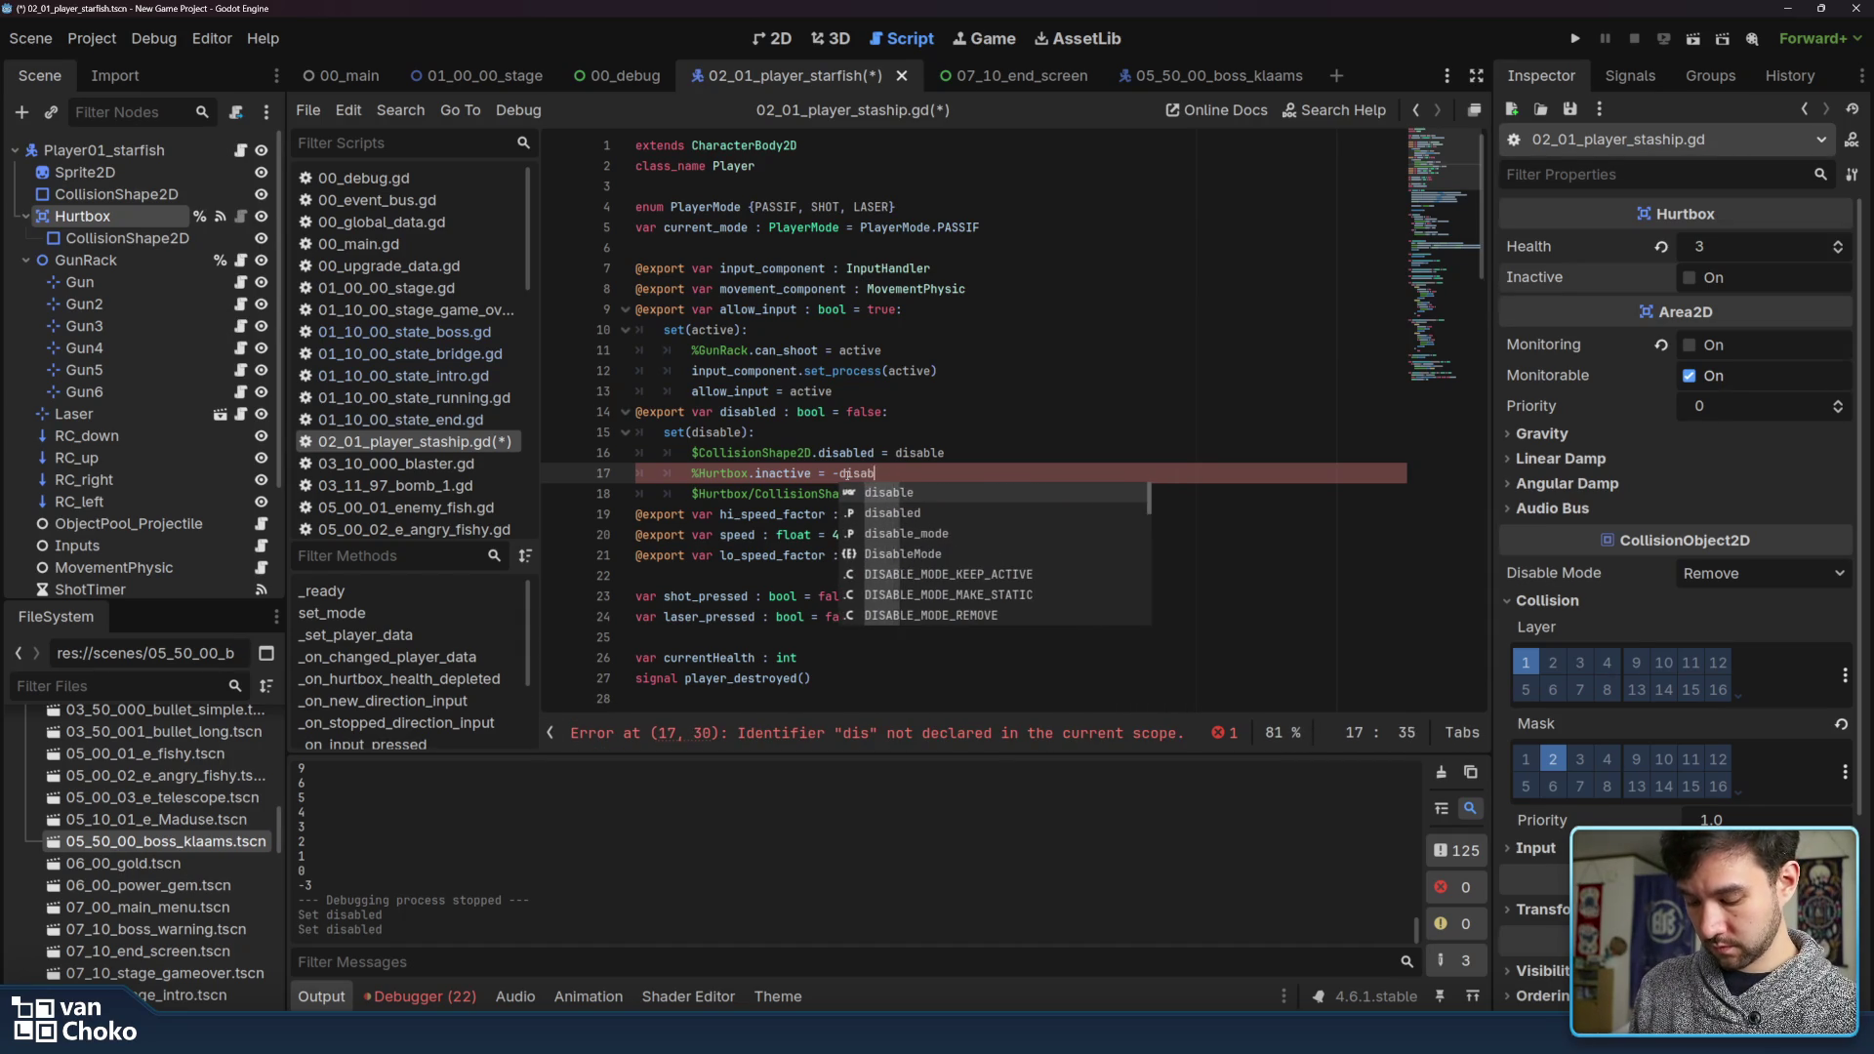
type("le")
Remove the stray minus so line 17 reads %Hurtbox.inactive = disable, then switch to Canva
left_click(963, 455)
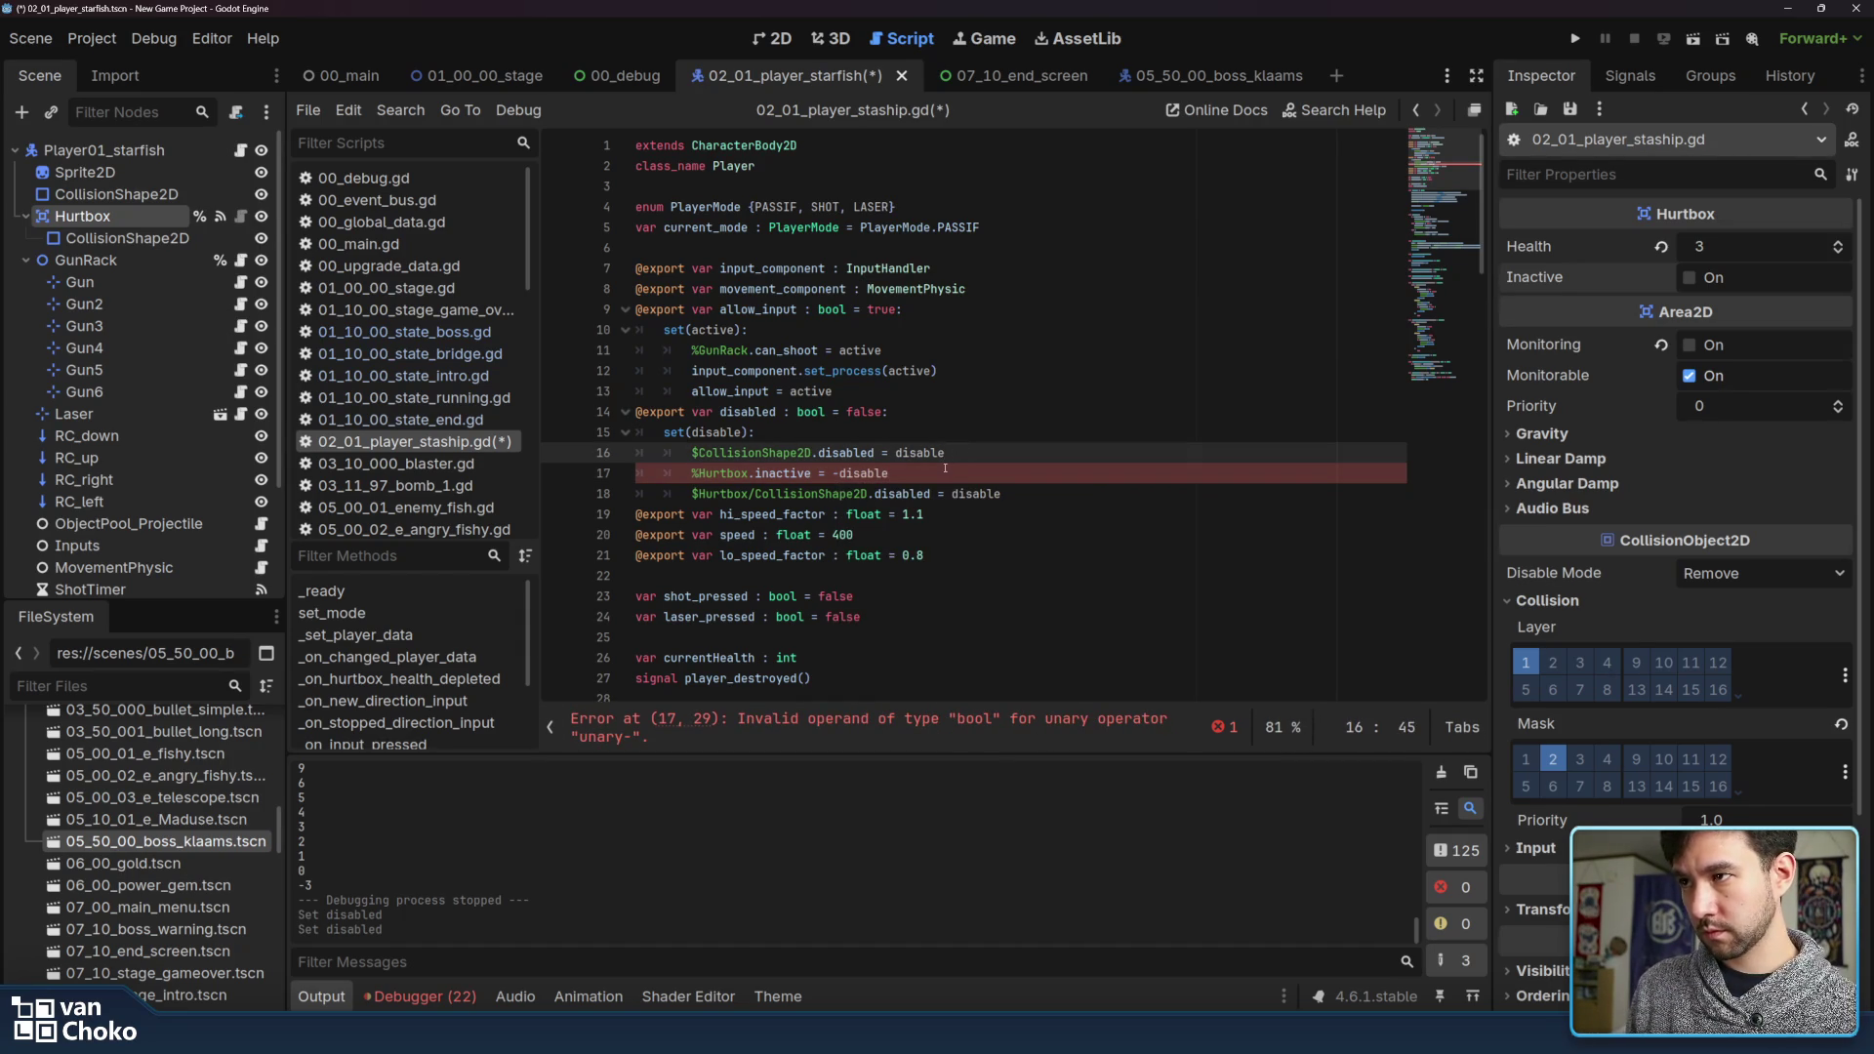
left_click(945, 469)
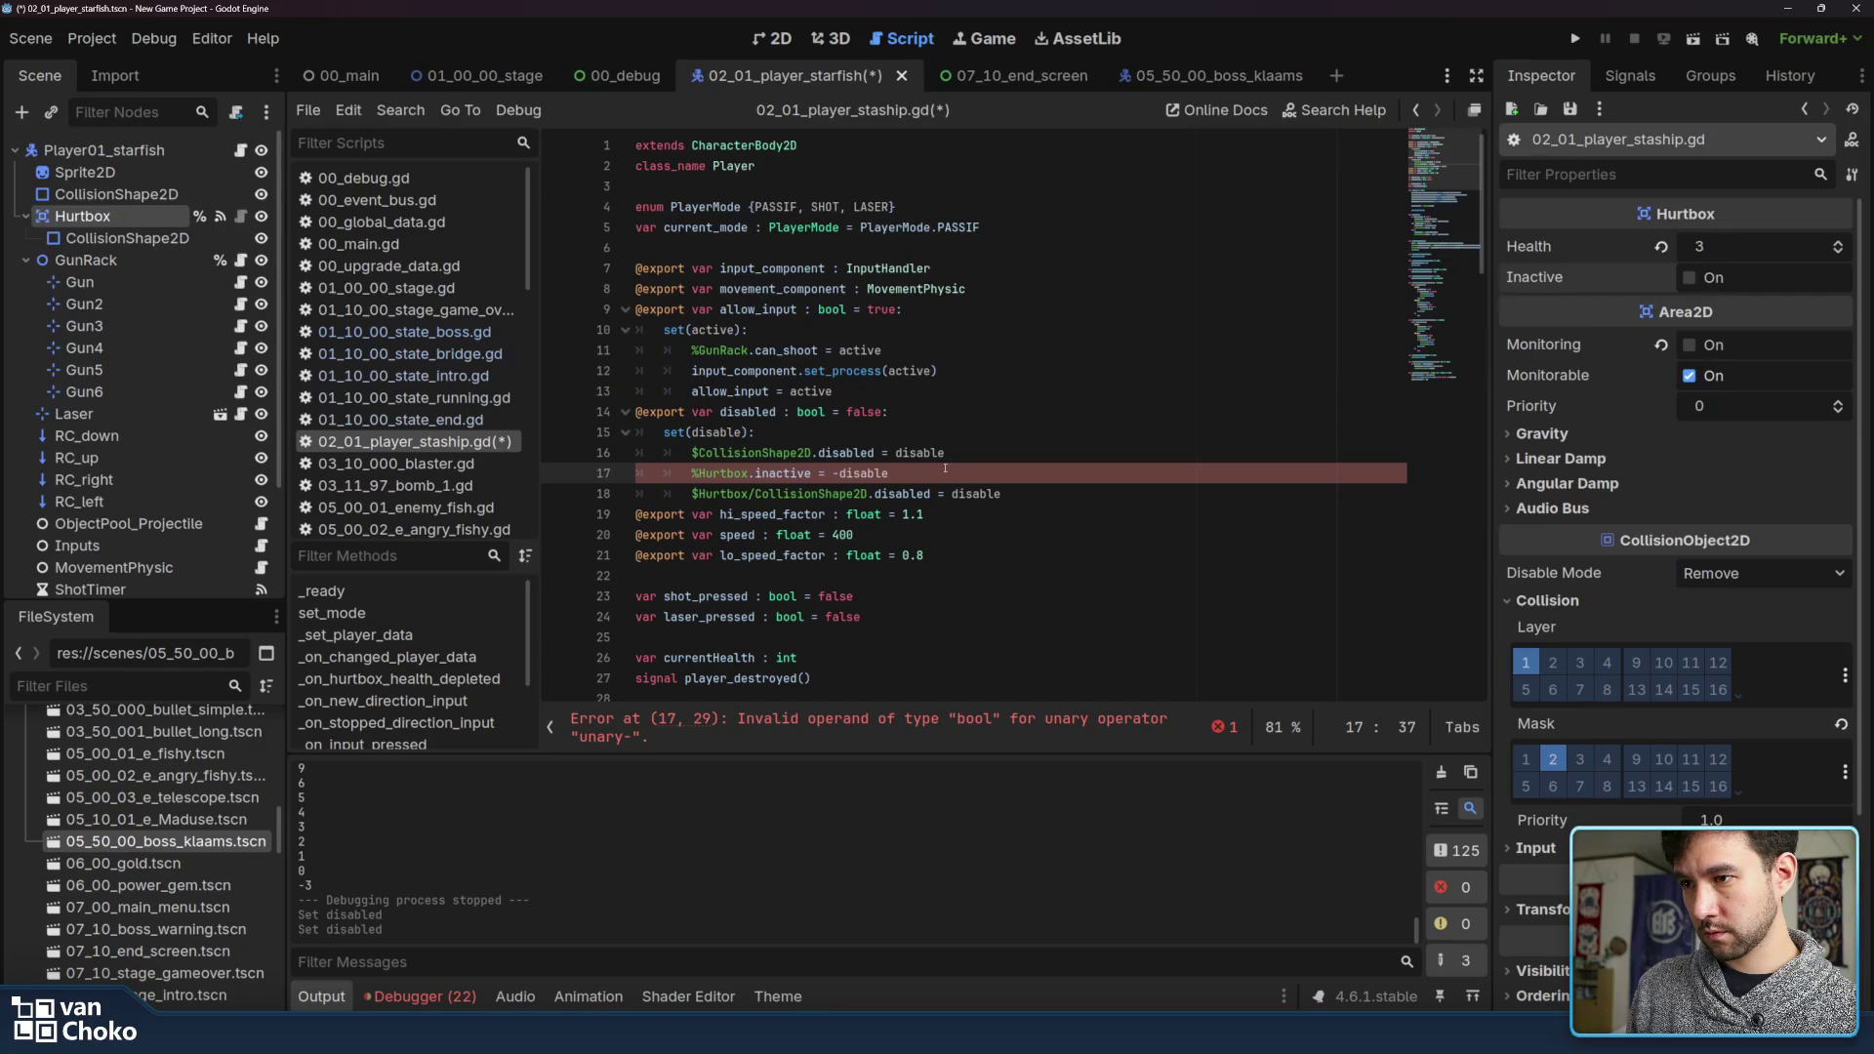
left_click(836, 473)
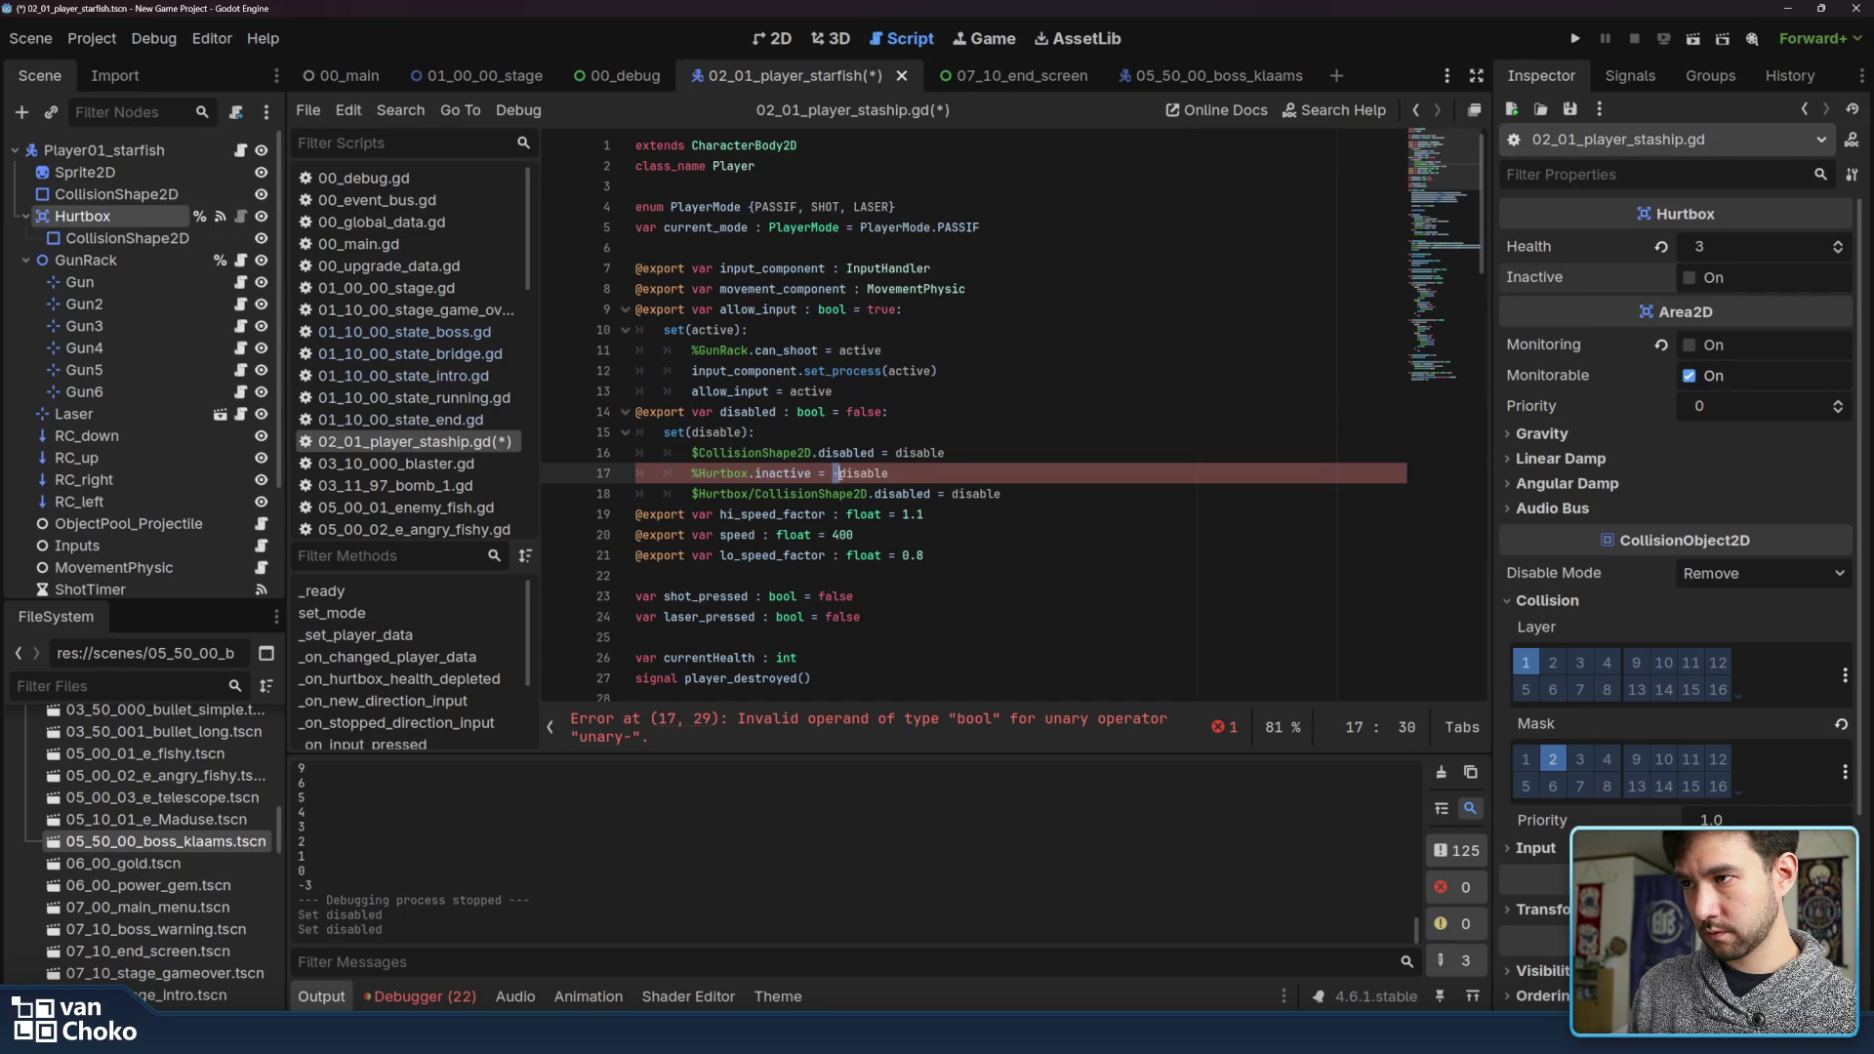
key("BackSpace")
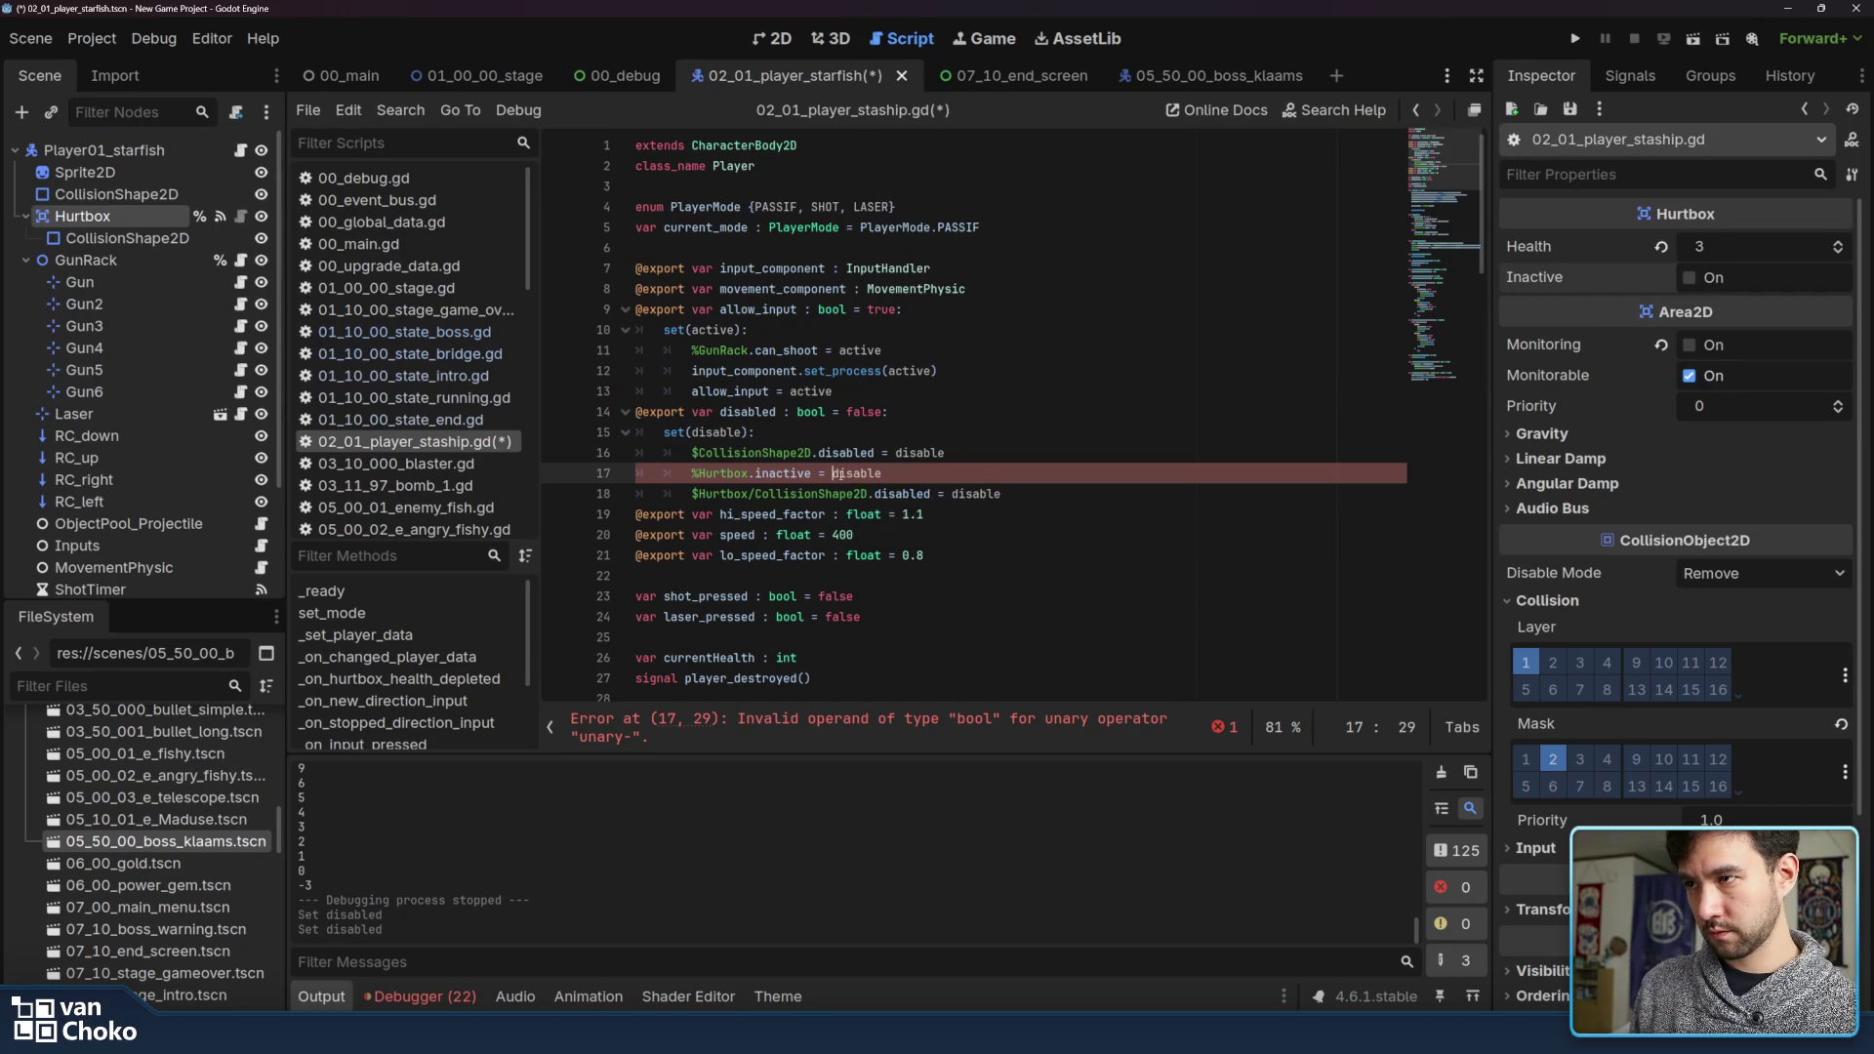
double_click(841, 476)
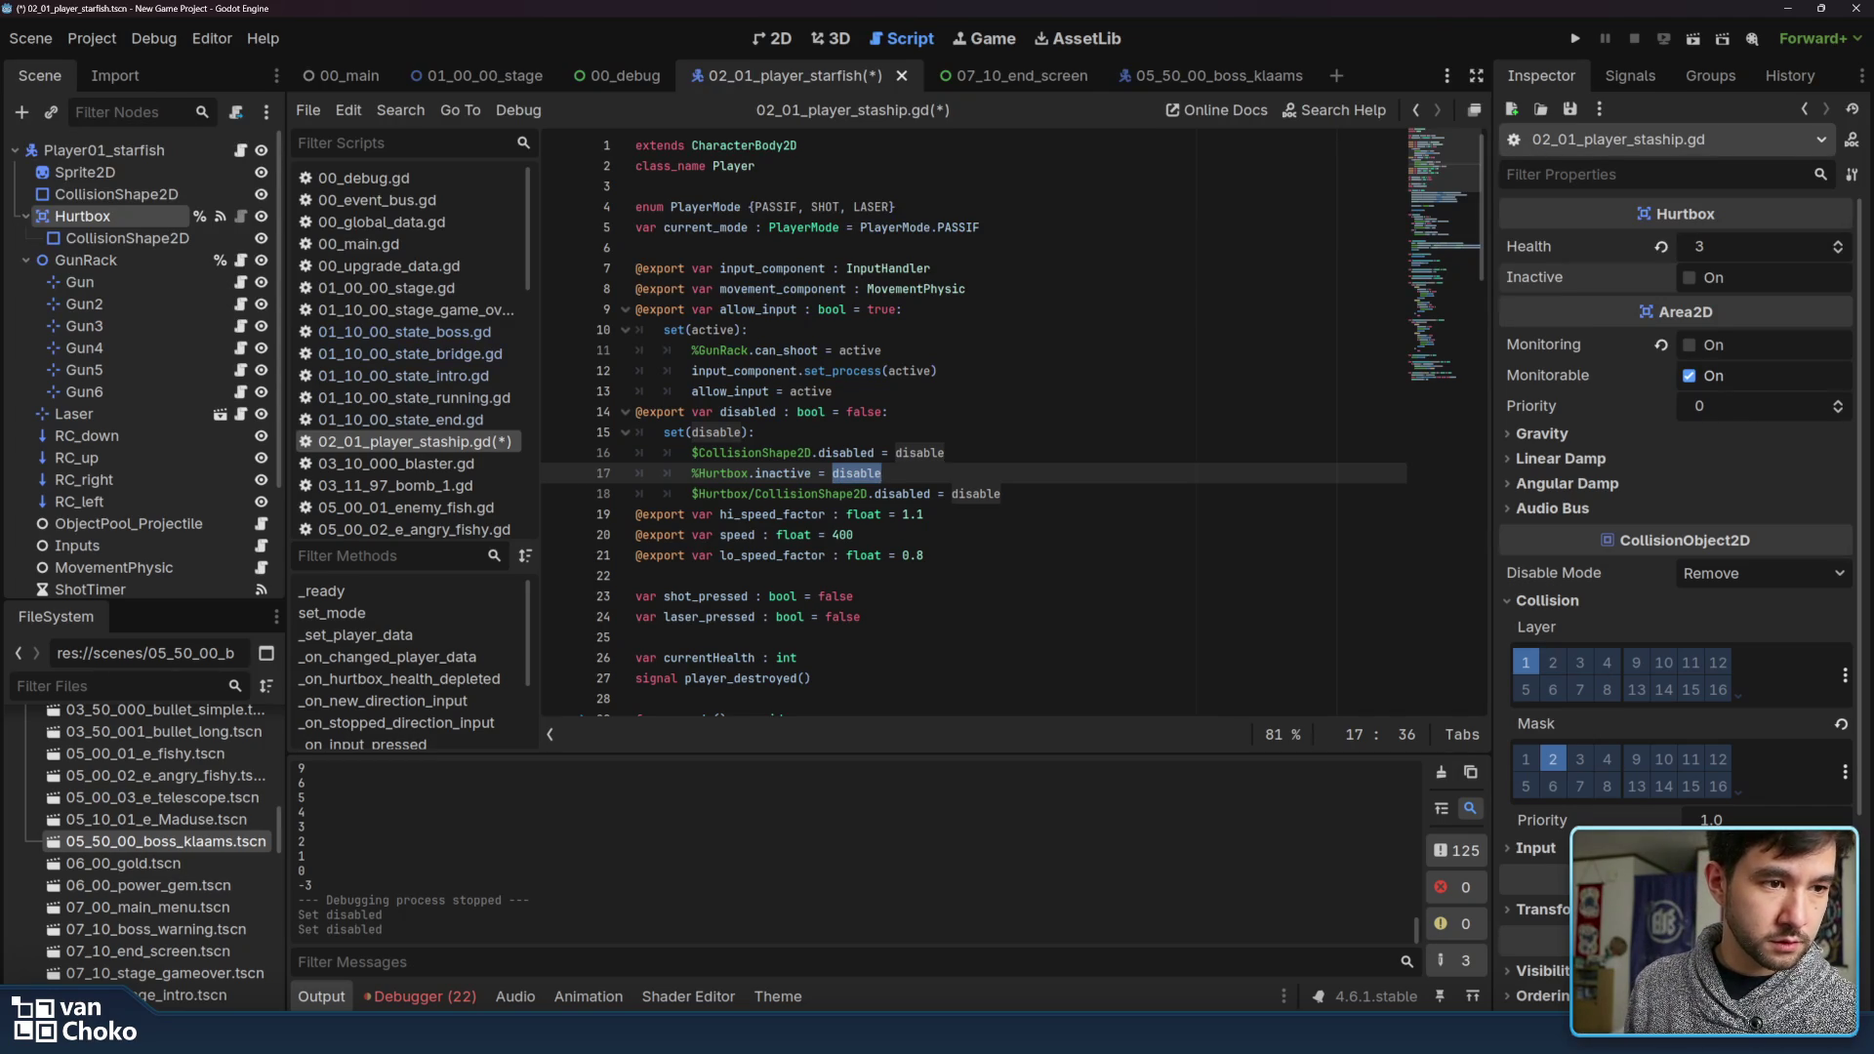
key("alt+Tab")
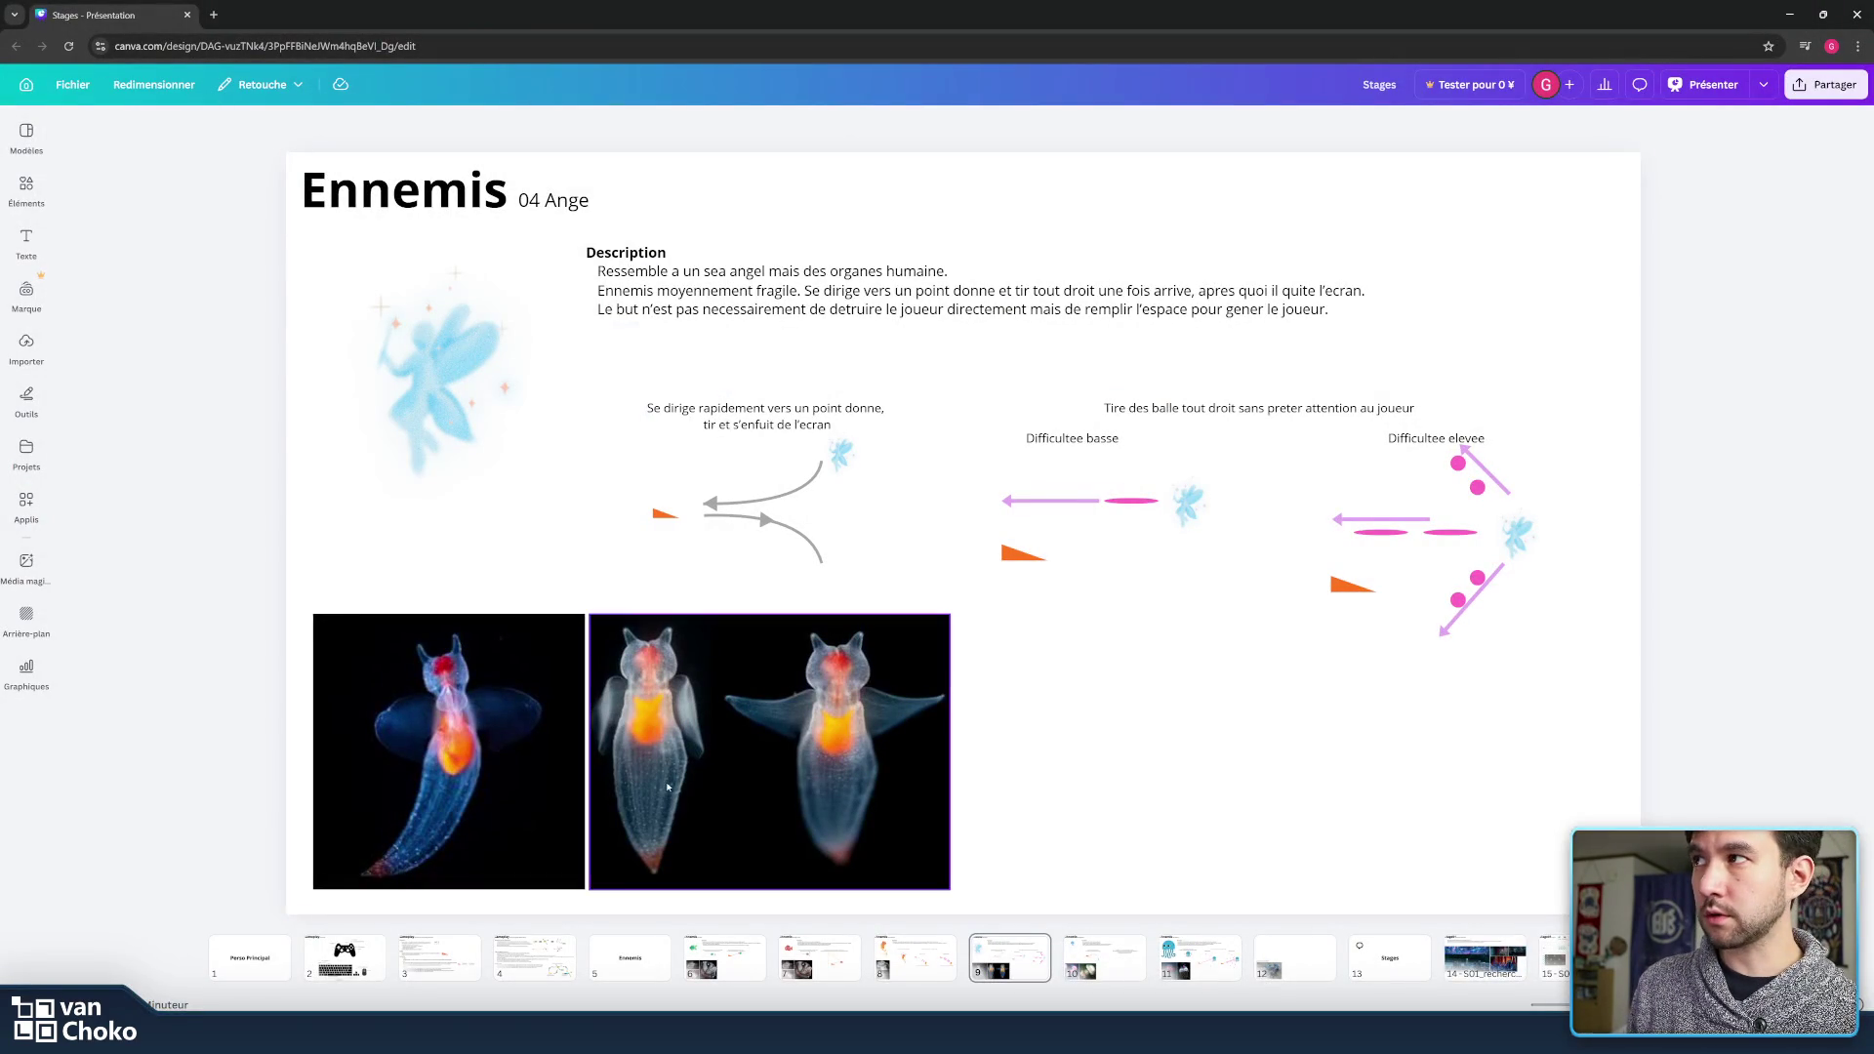
Switch from the Canva Ennemis slide back to the Godot player script
key("alt+Tab")
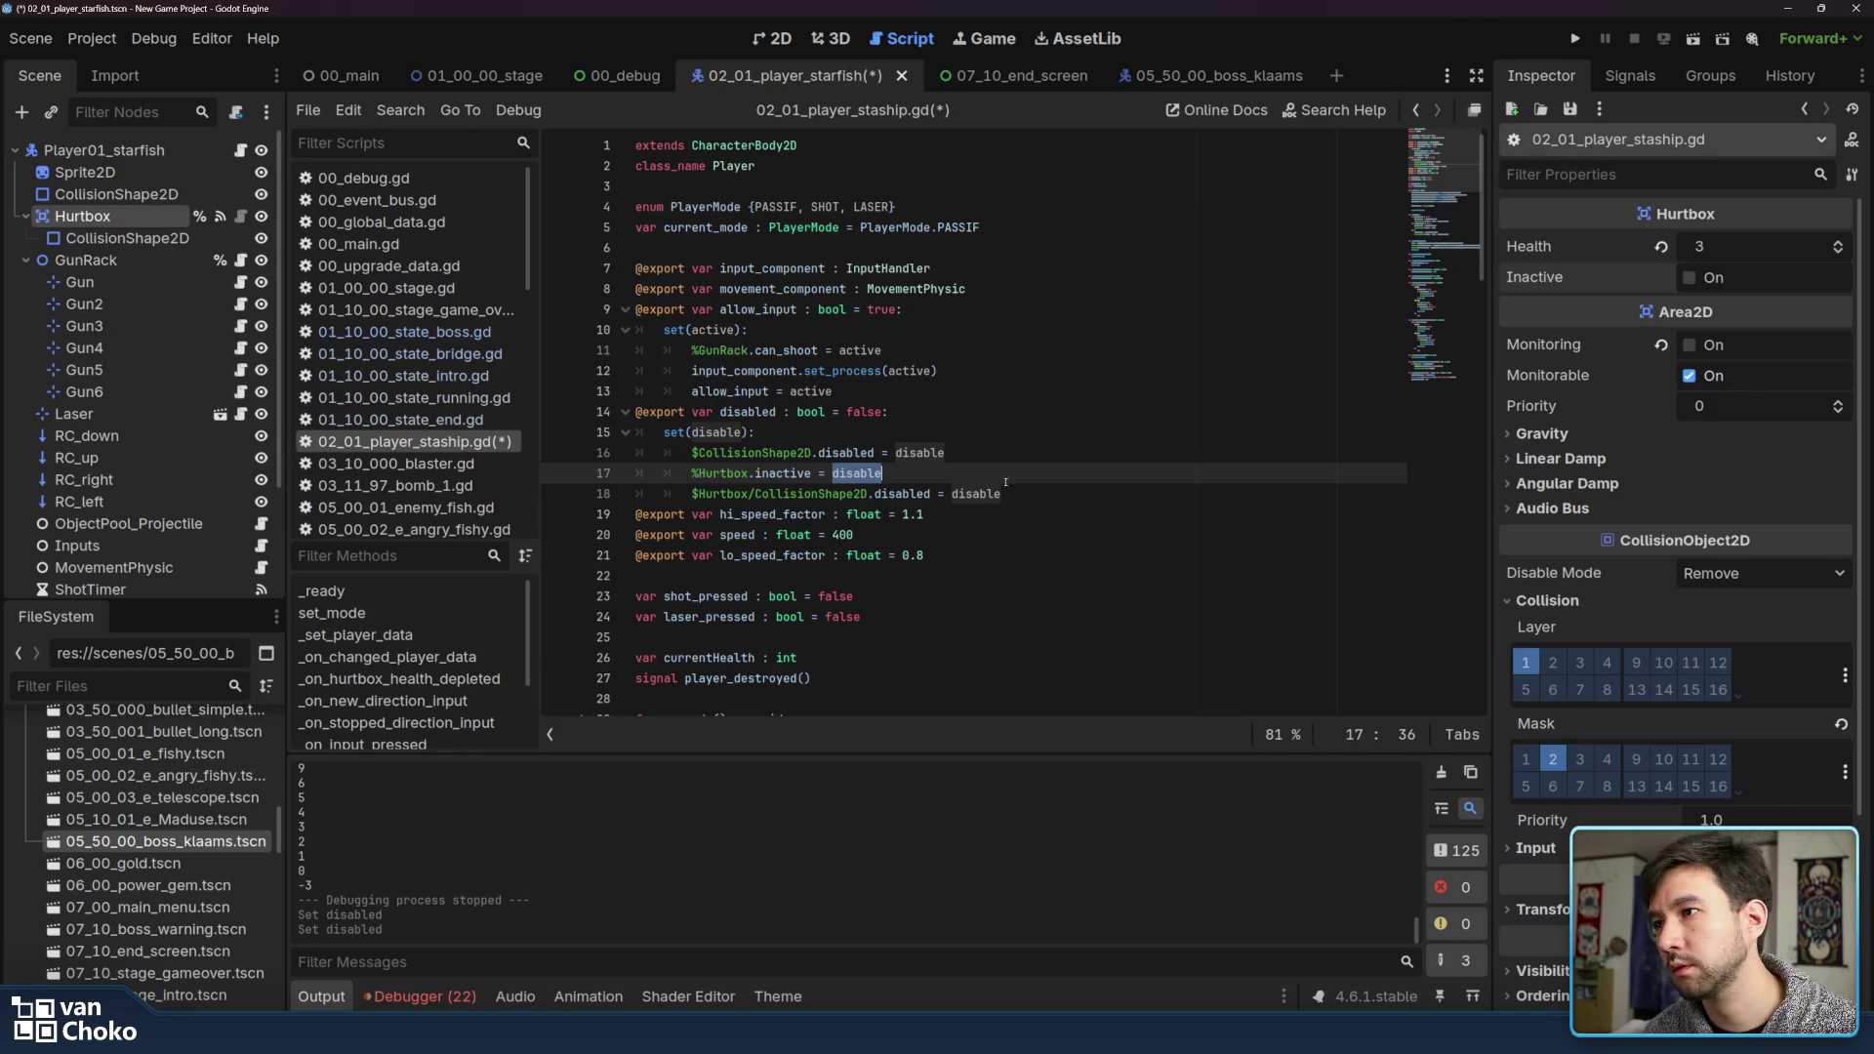
Change line 17 to %Hurtbox.inactive = !disable, save, and run the game into Stage 1
left_click(833, 474)
type("!")
left_click(966, 453)
key("ctrl+s")
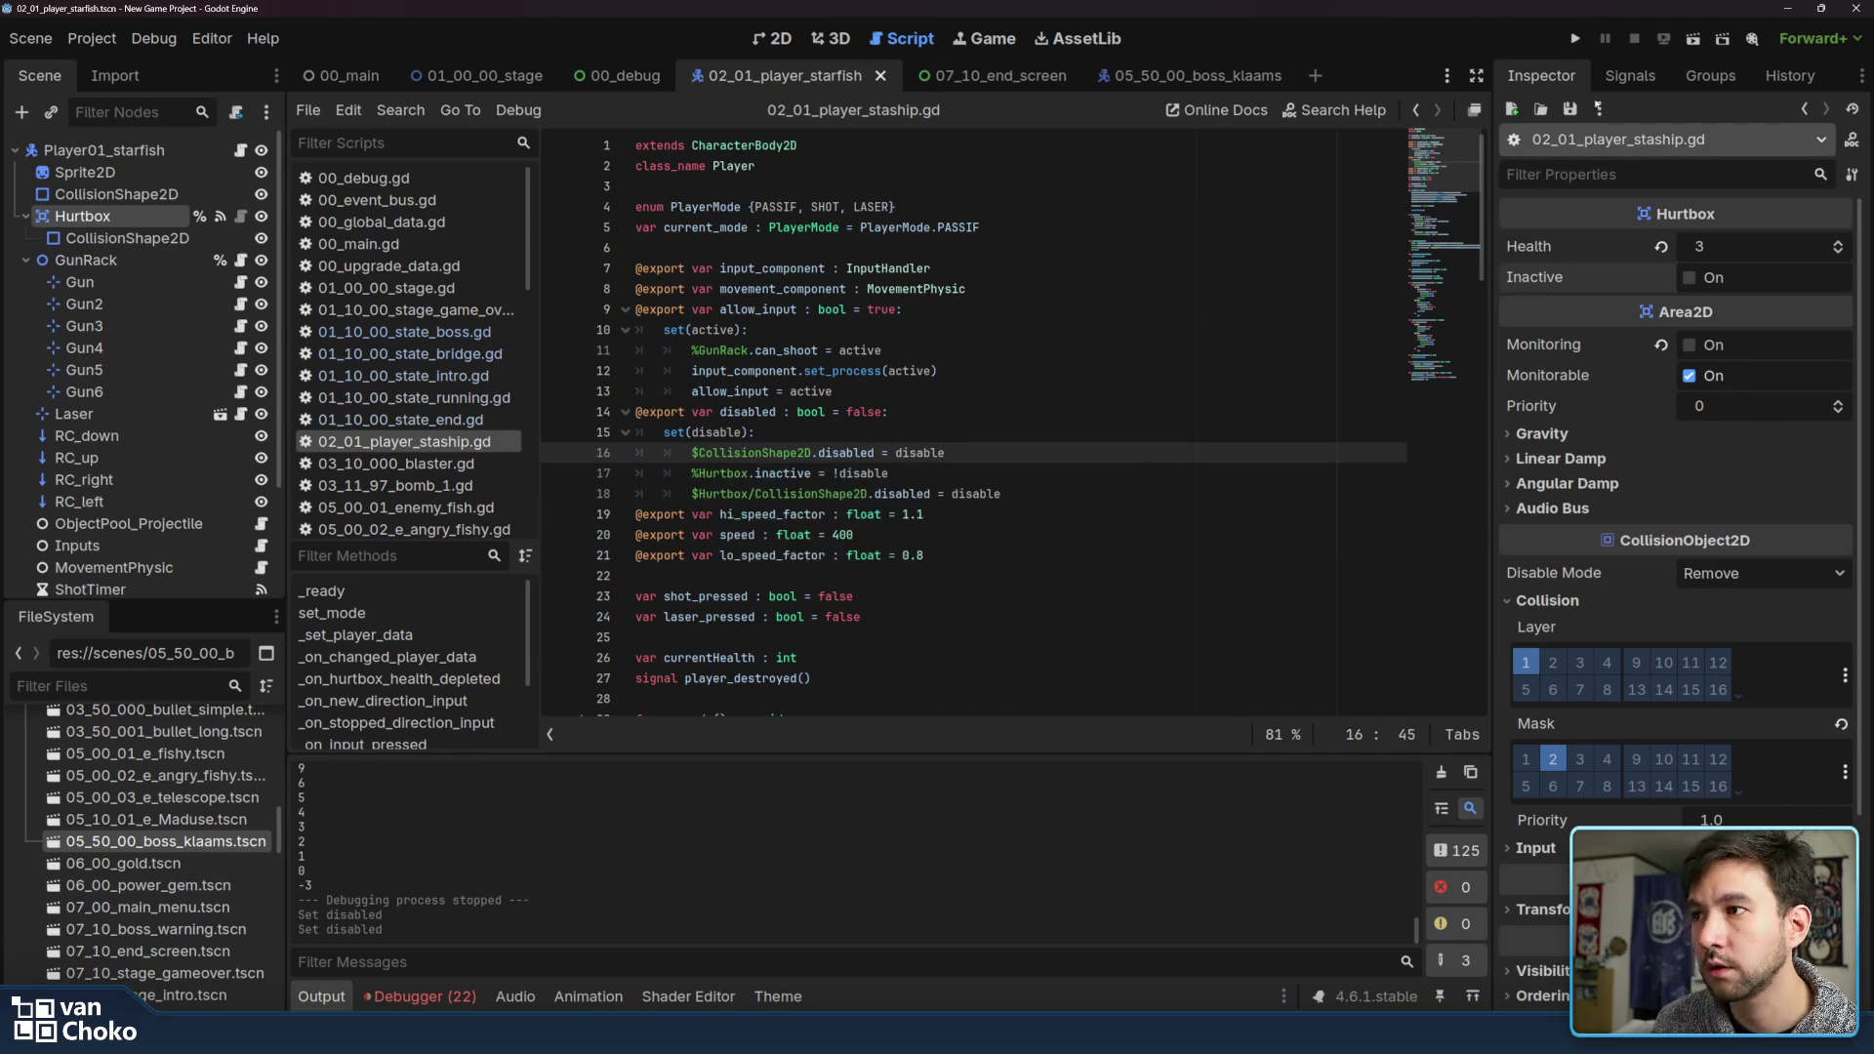
left_click(1575, 38)
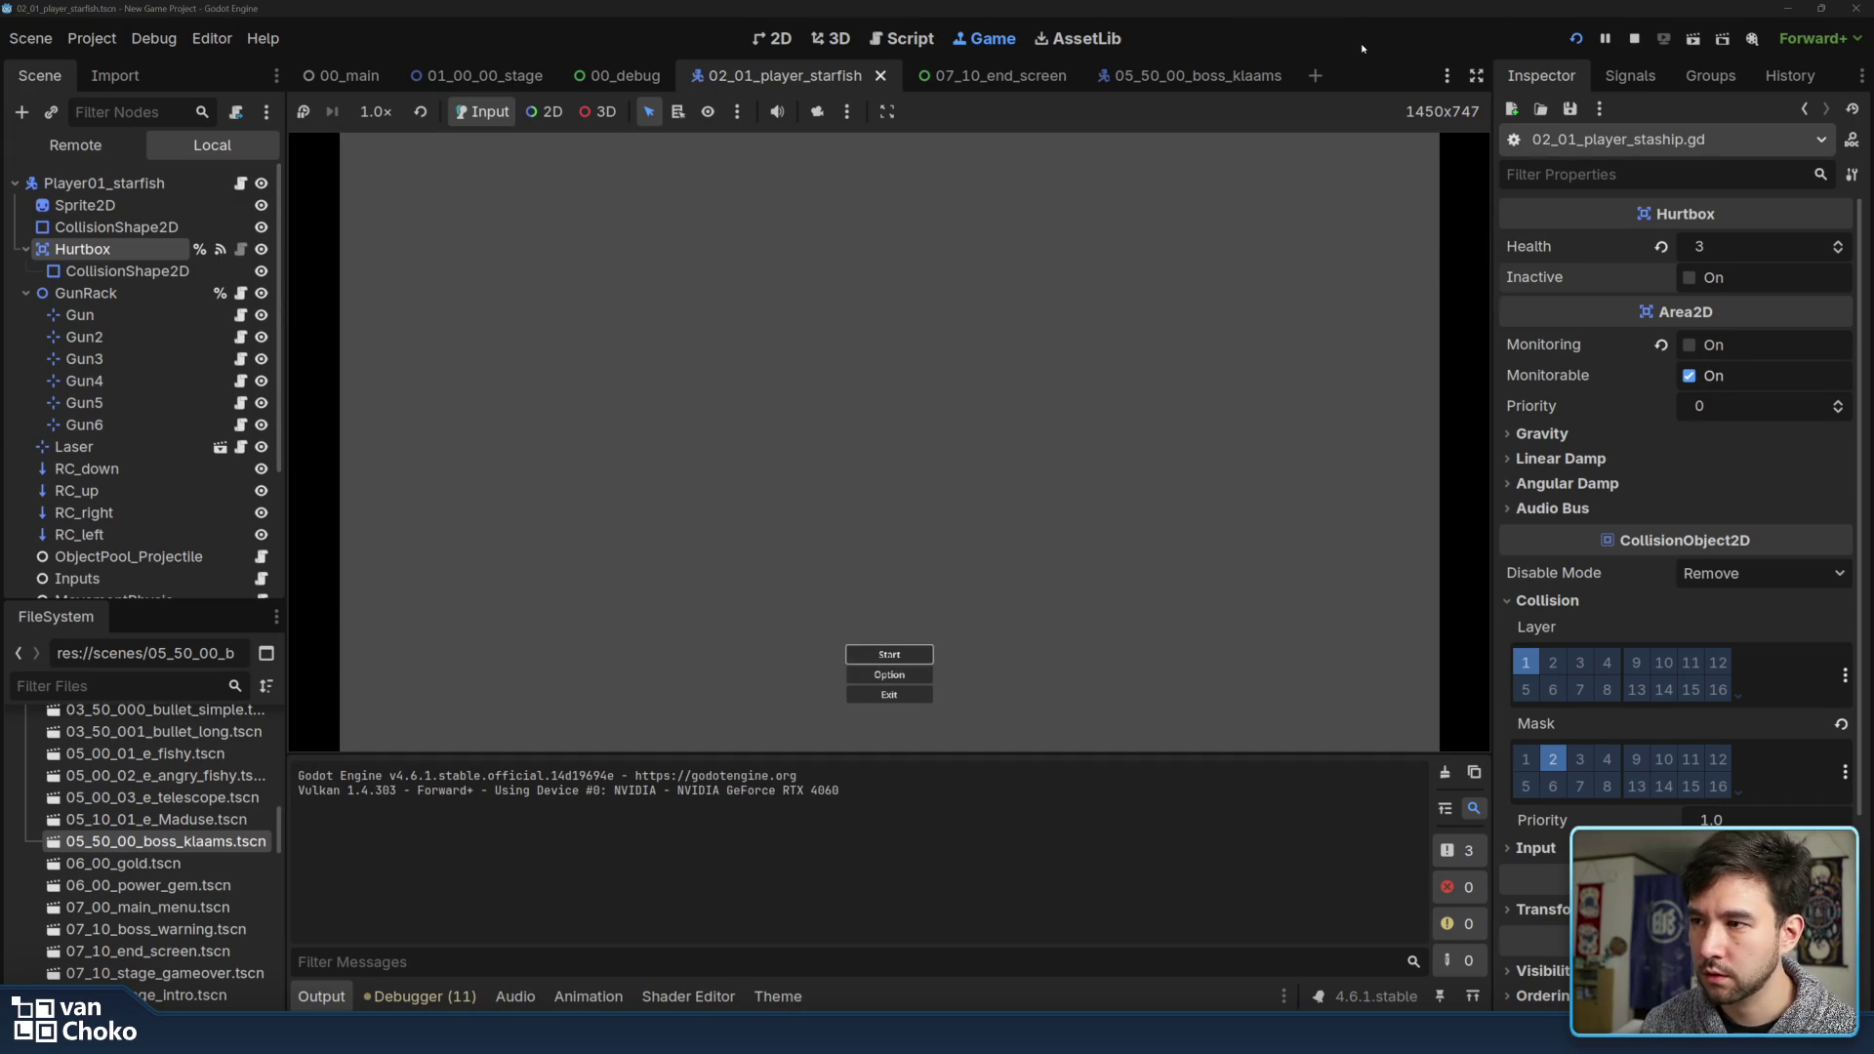
key("Return")
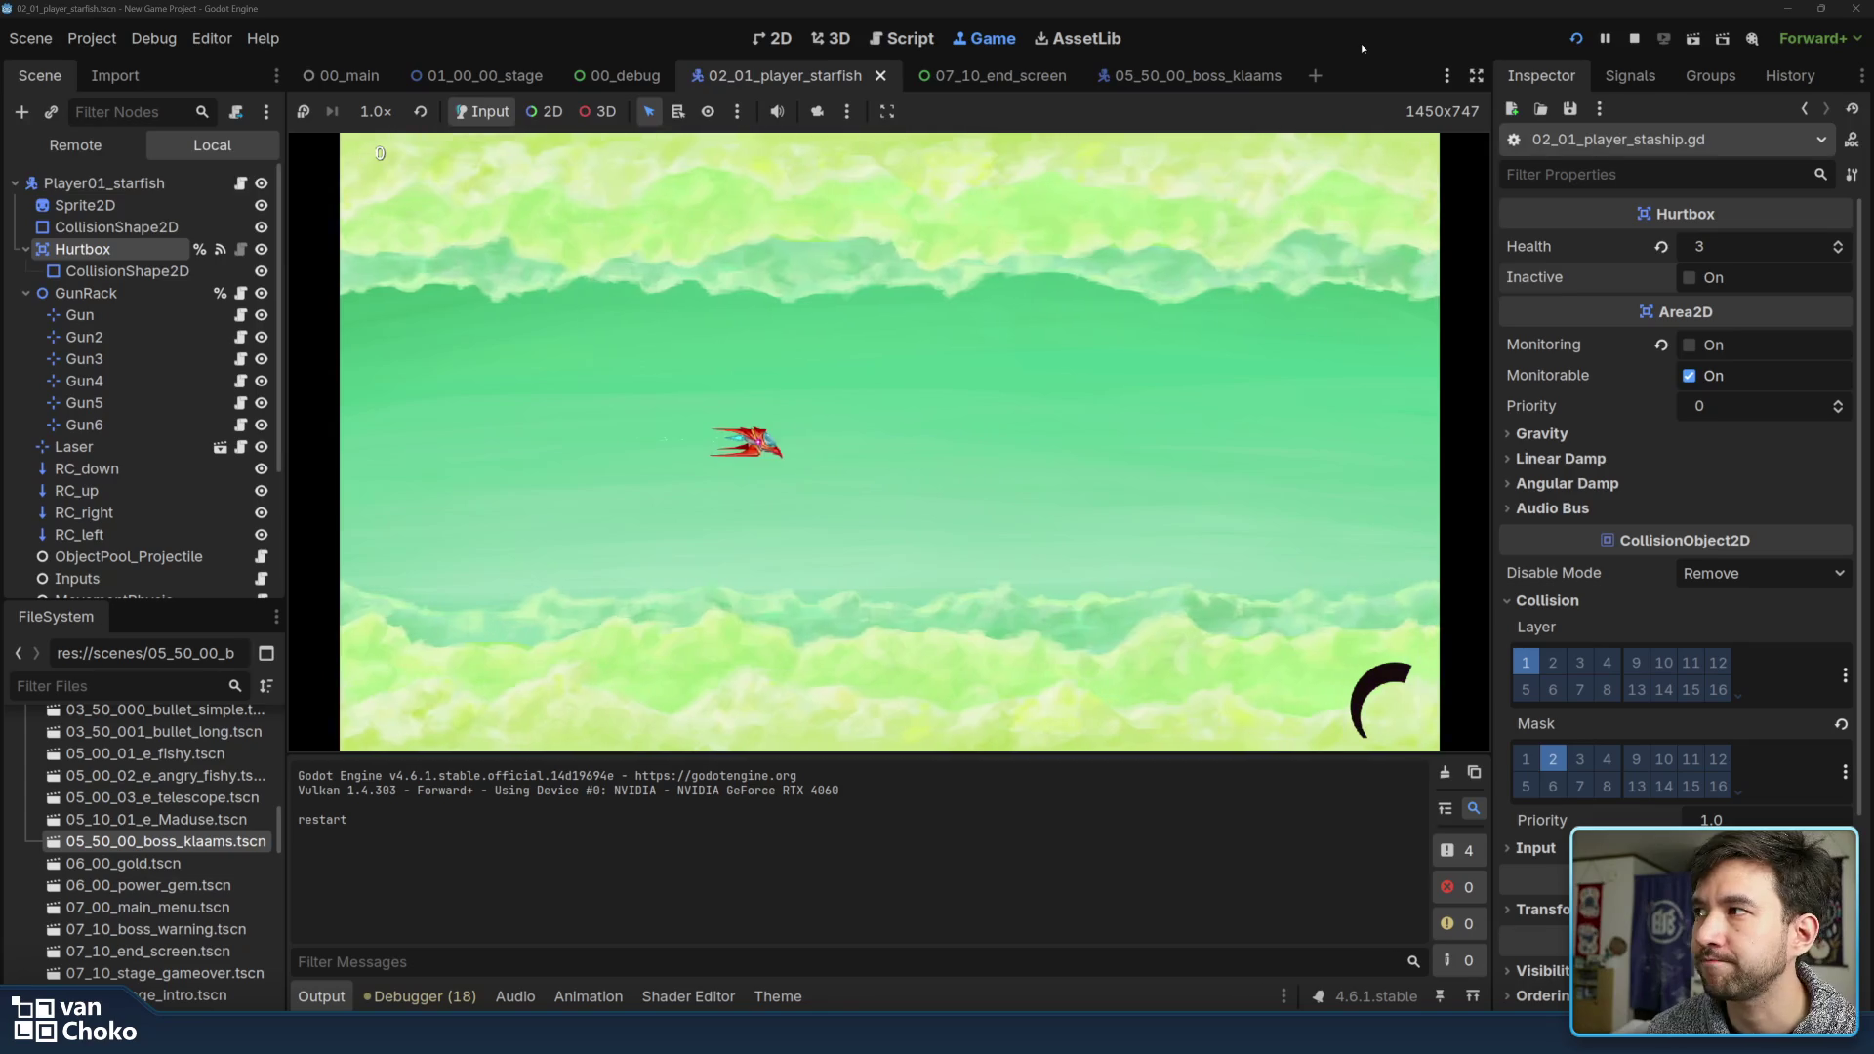
Fly the ship through the stage, shooting fish swarms, dodging fire and collecting coins
key("Right")
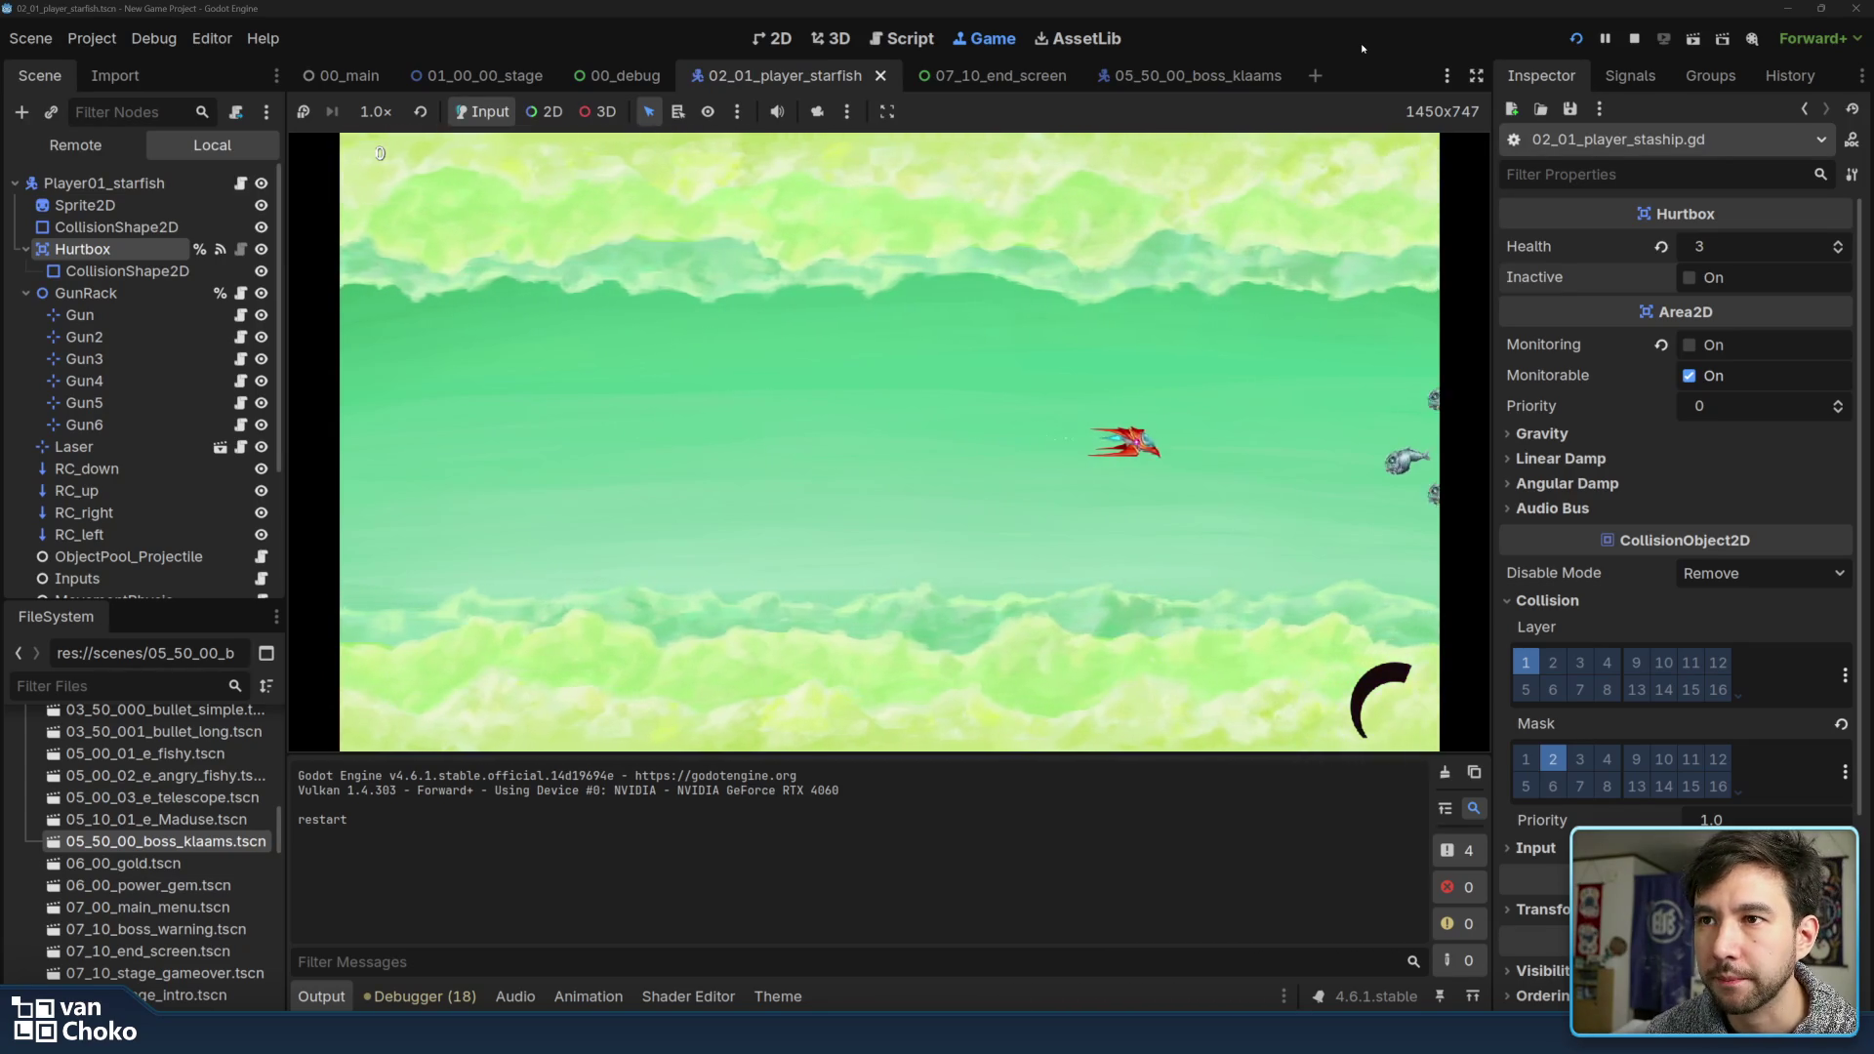
key("Left")
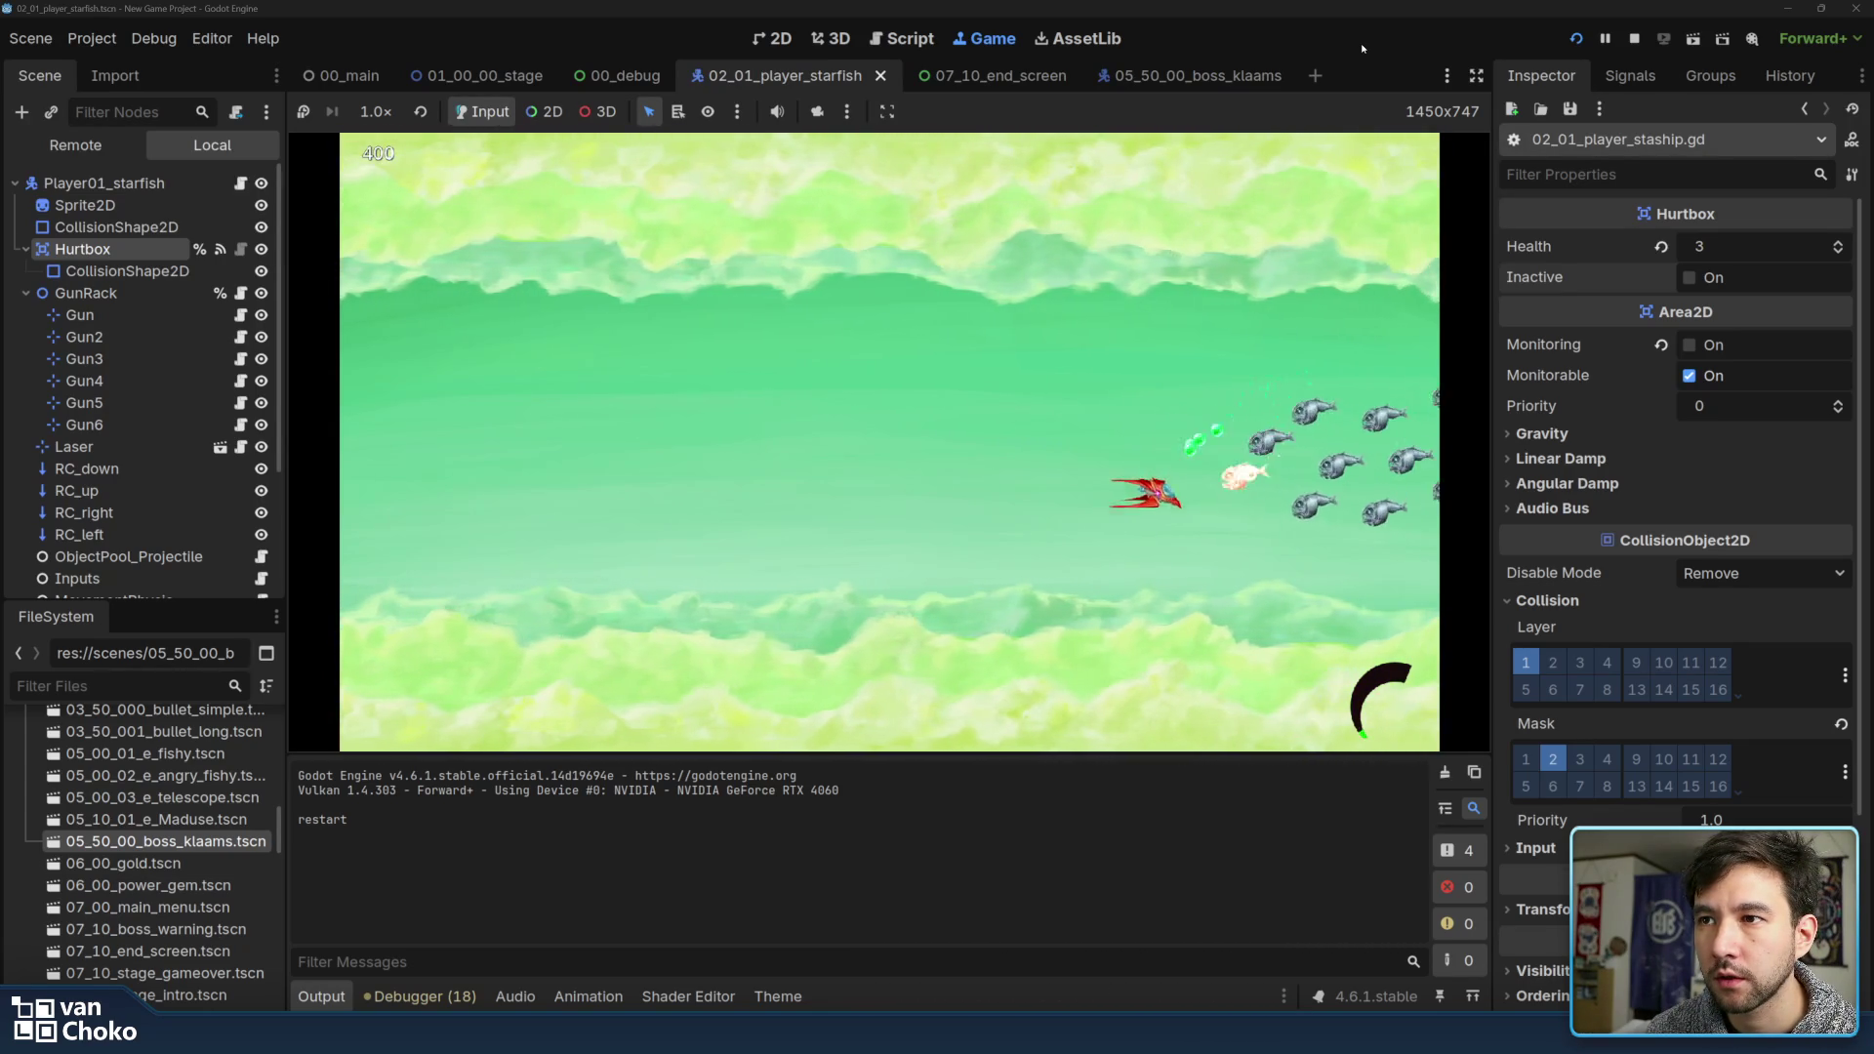
key("Left")
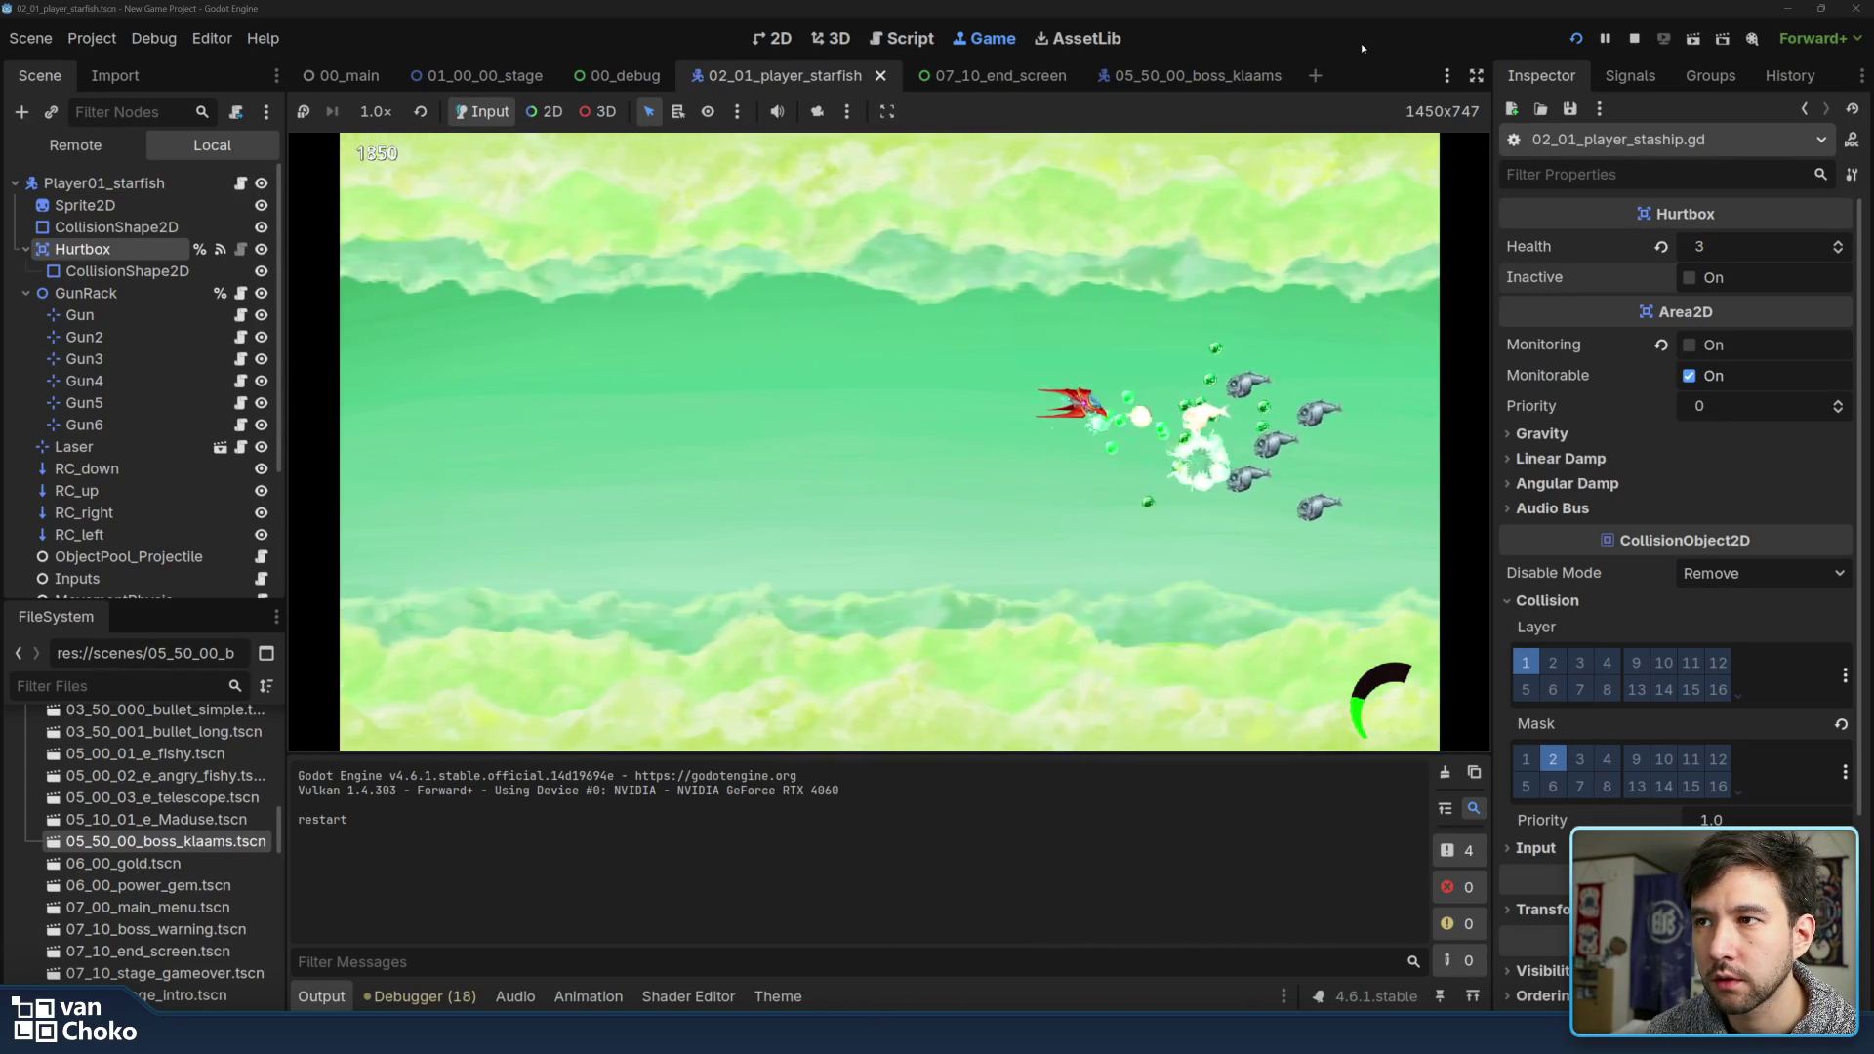
key("Up")
key("Down")
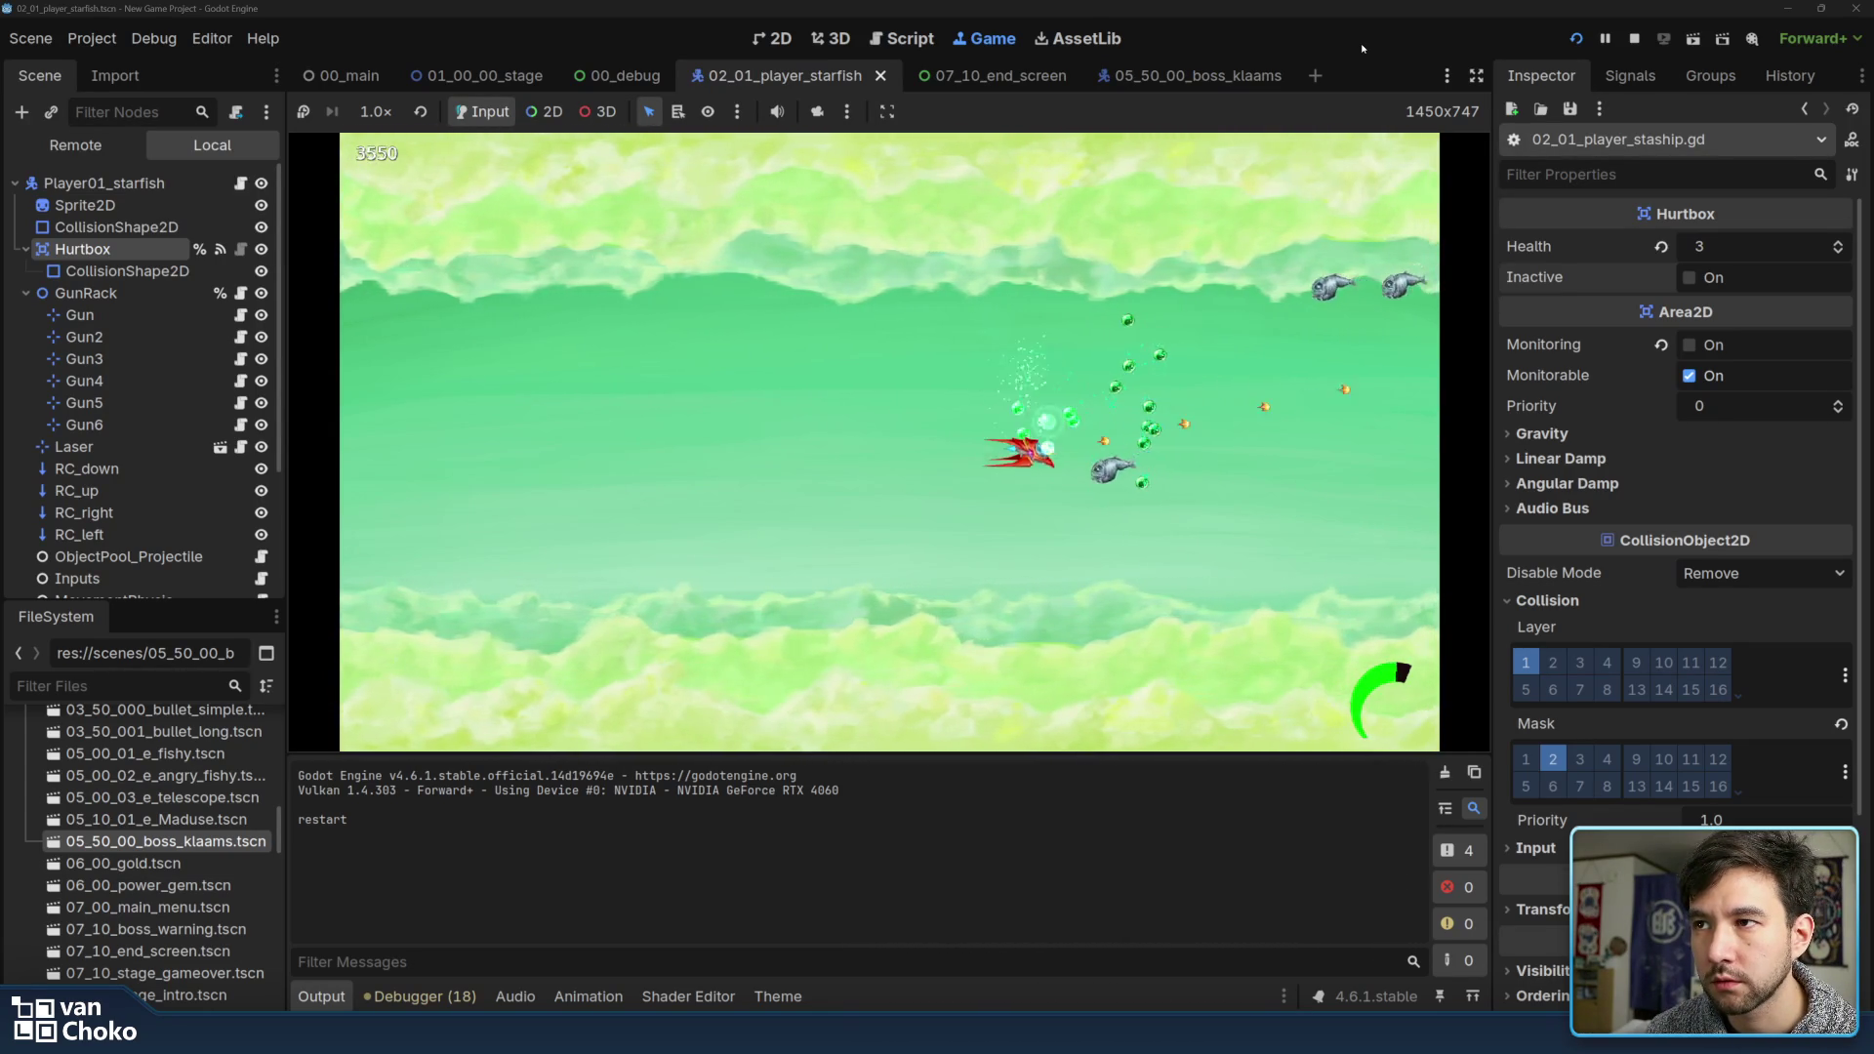
key("Up")
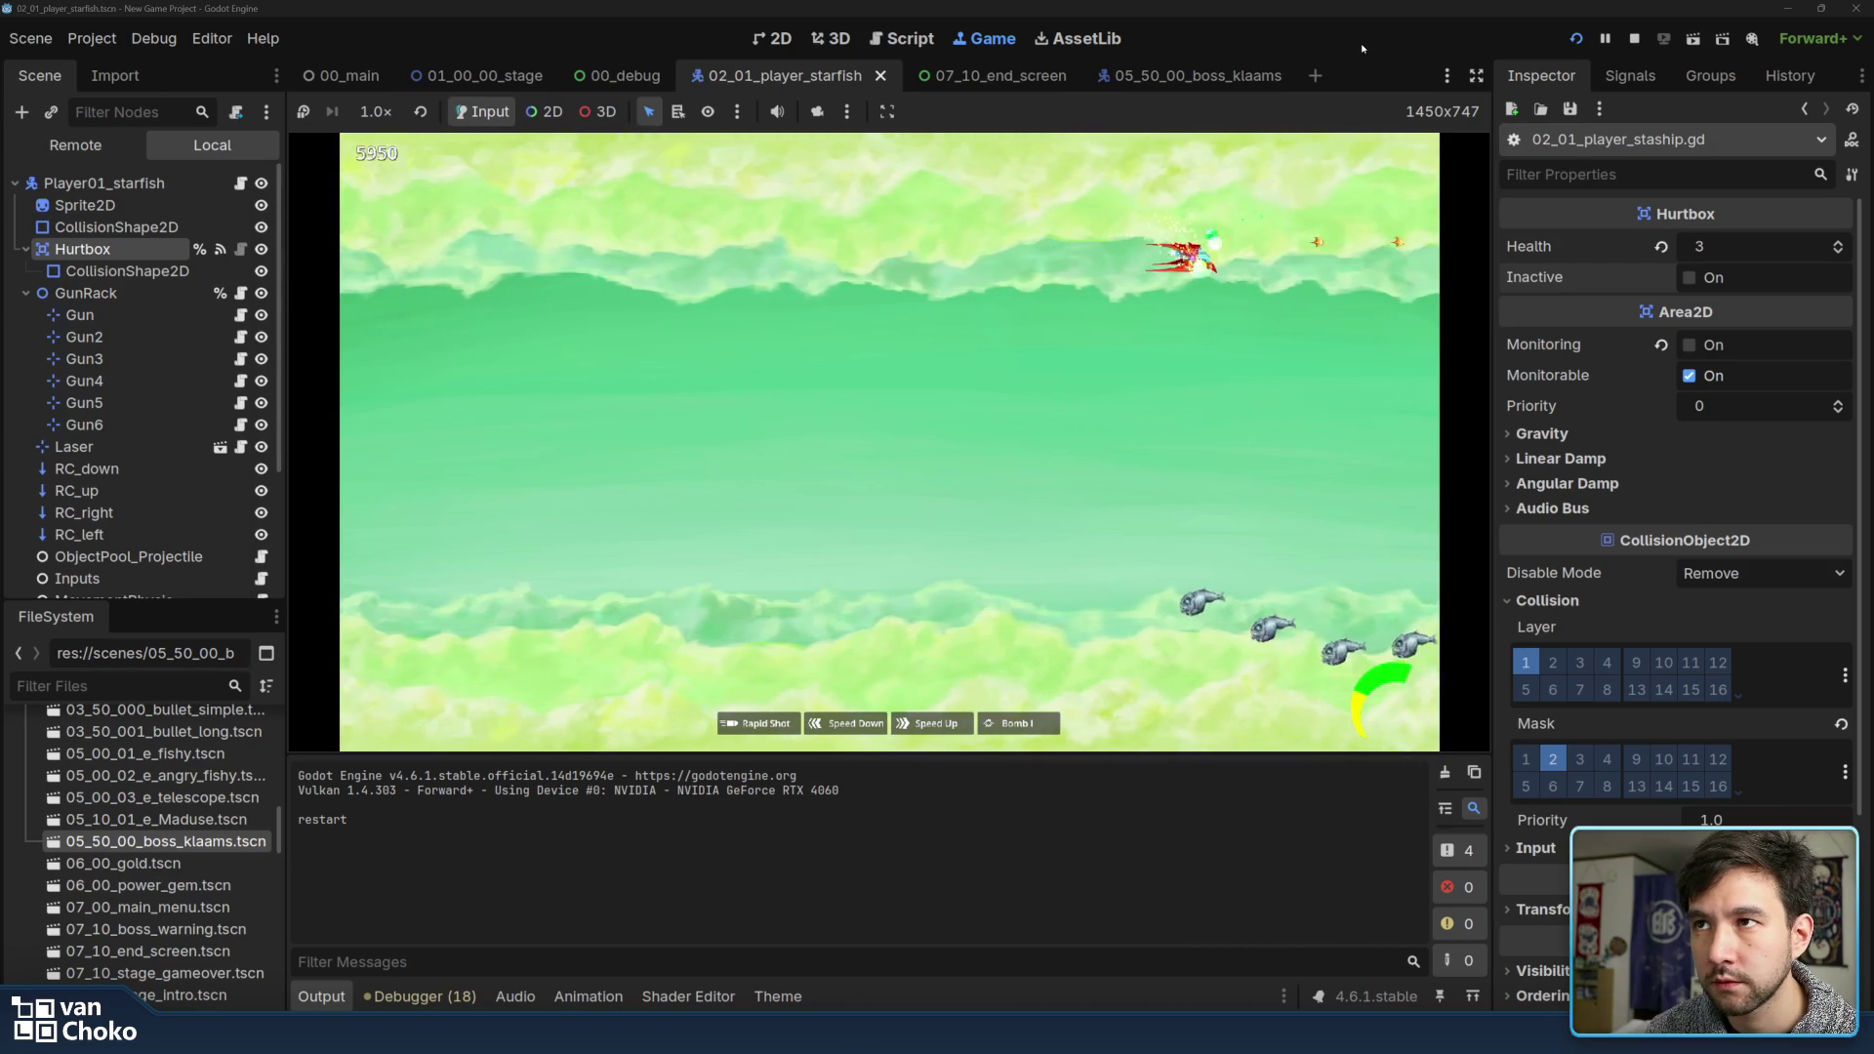
key("Down")
key("Left")
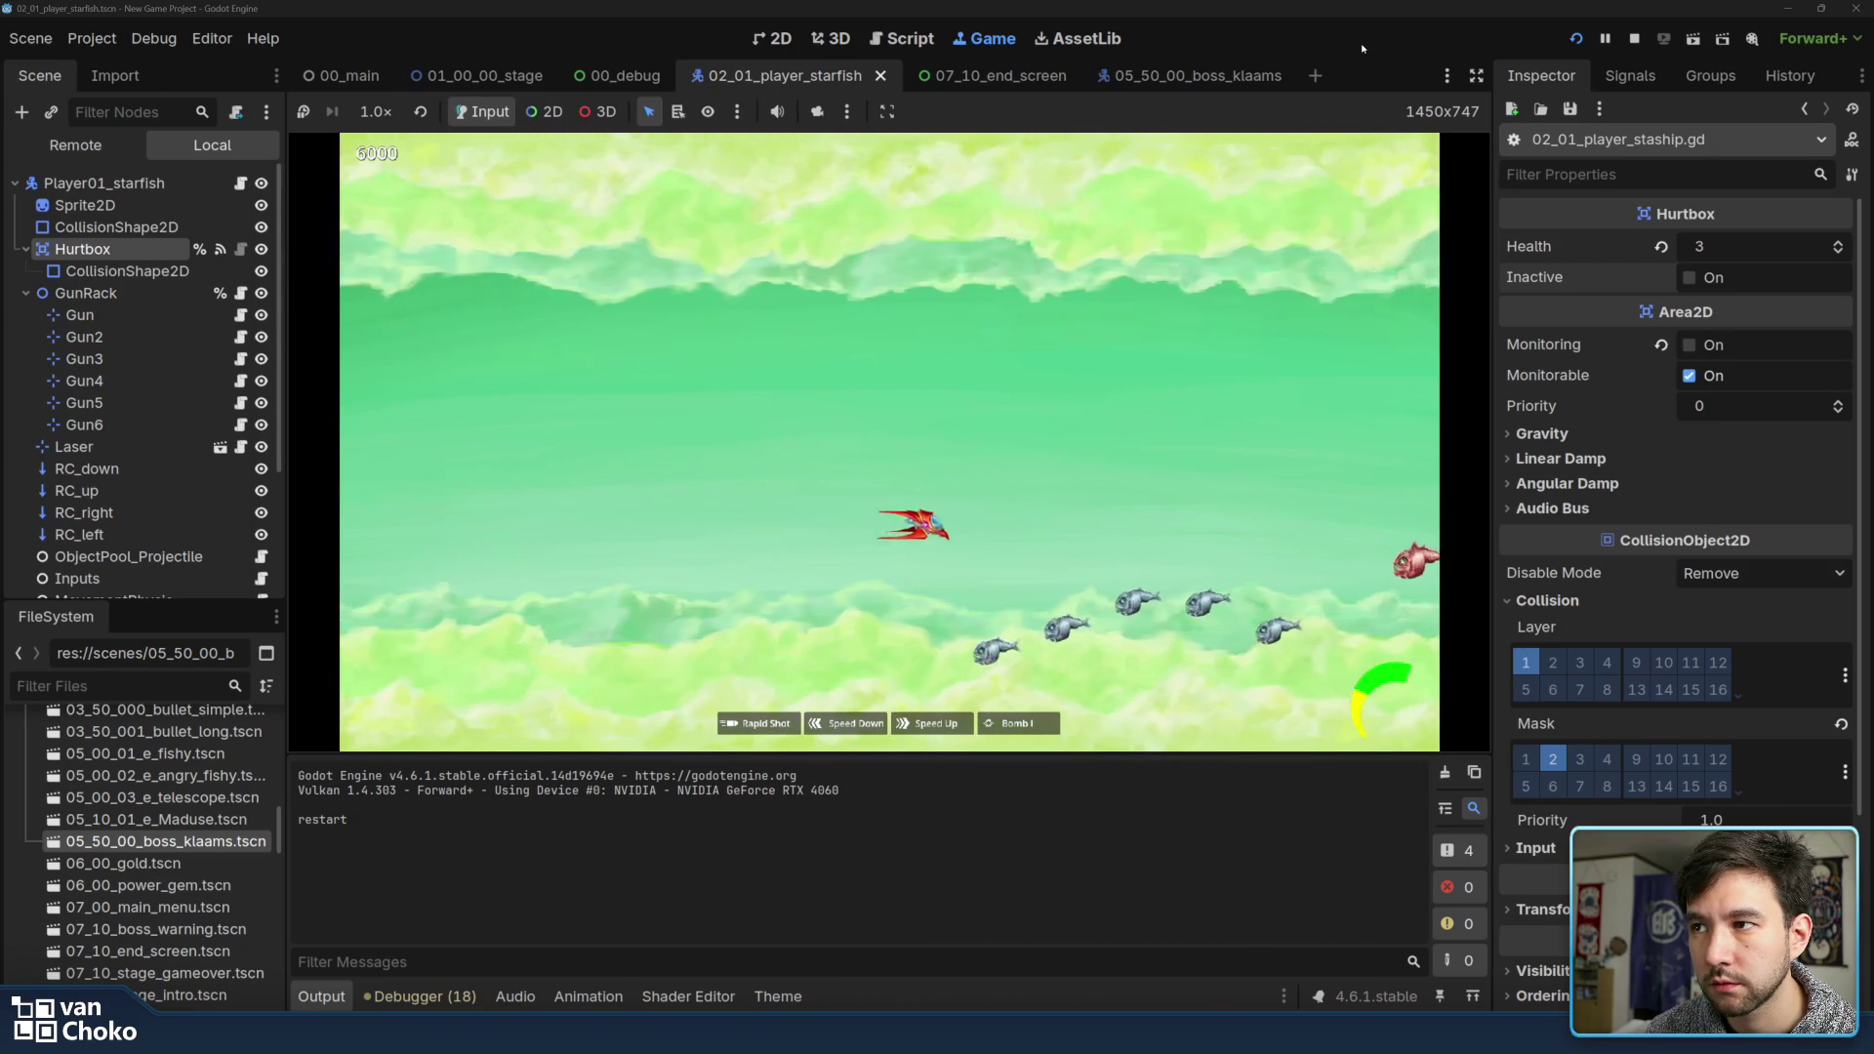
key("Right")
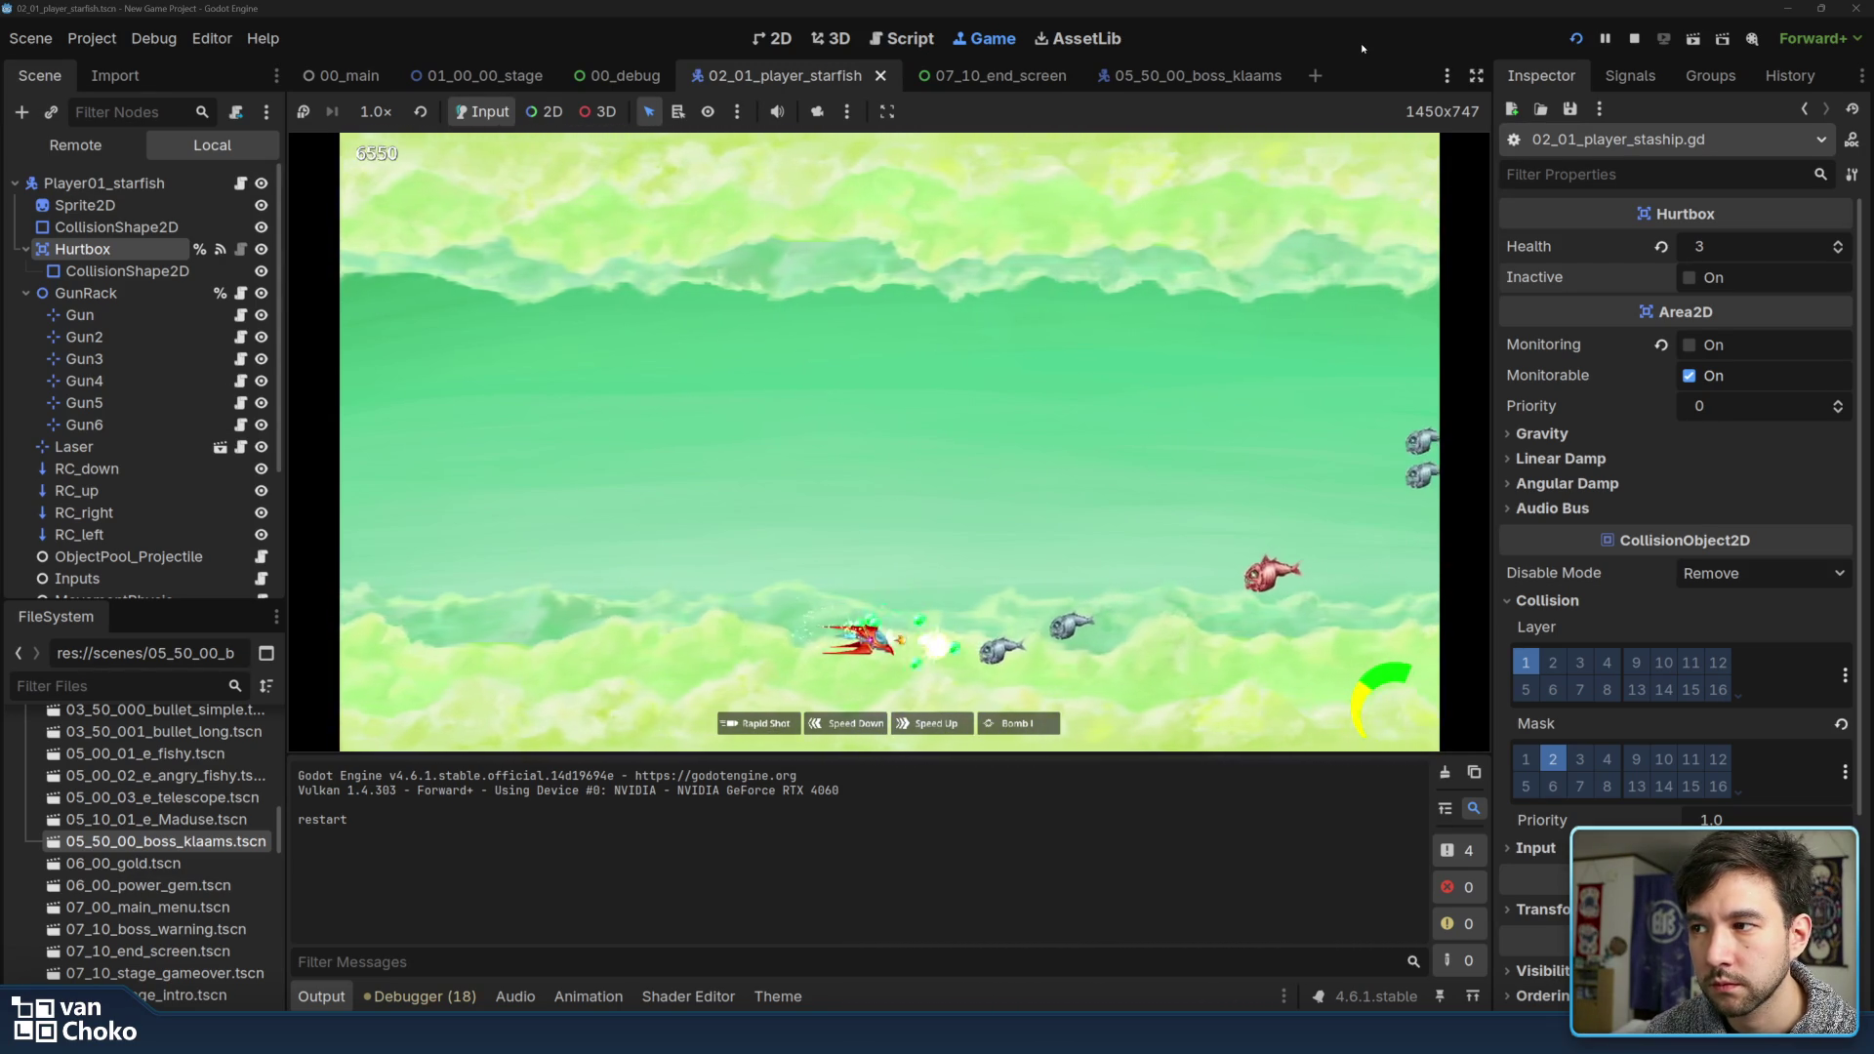
key("Up")
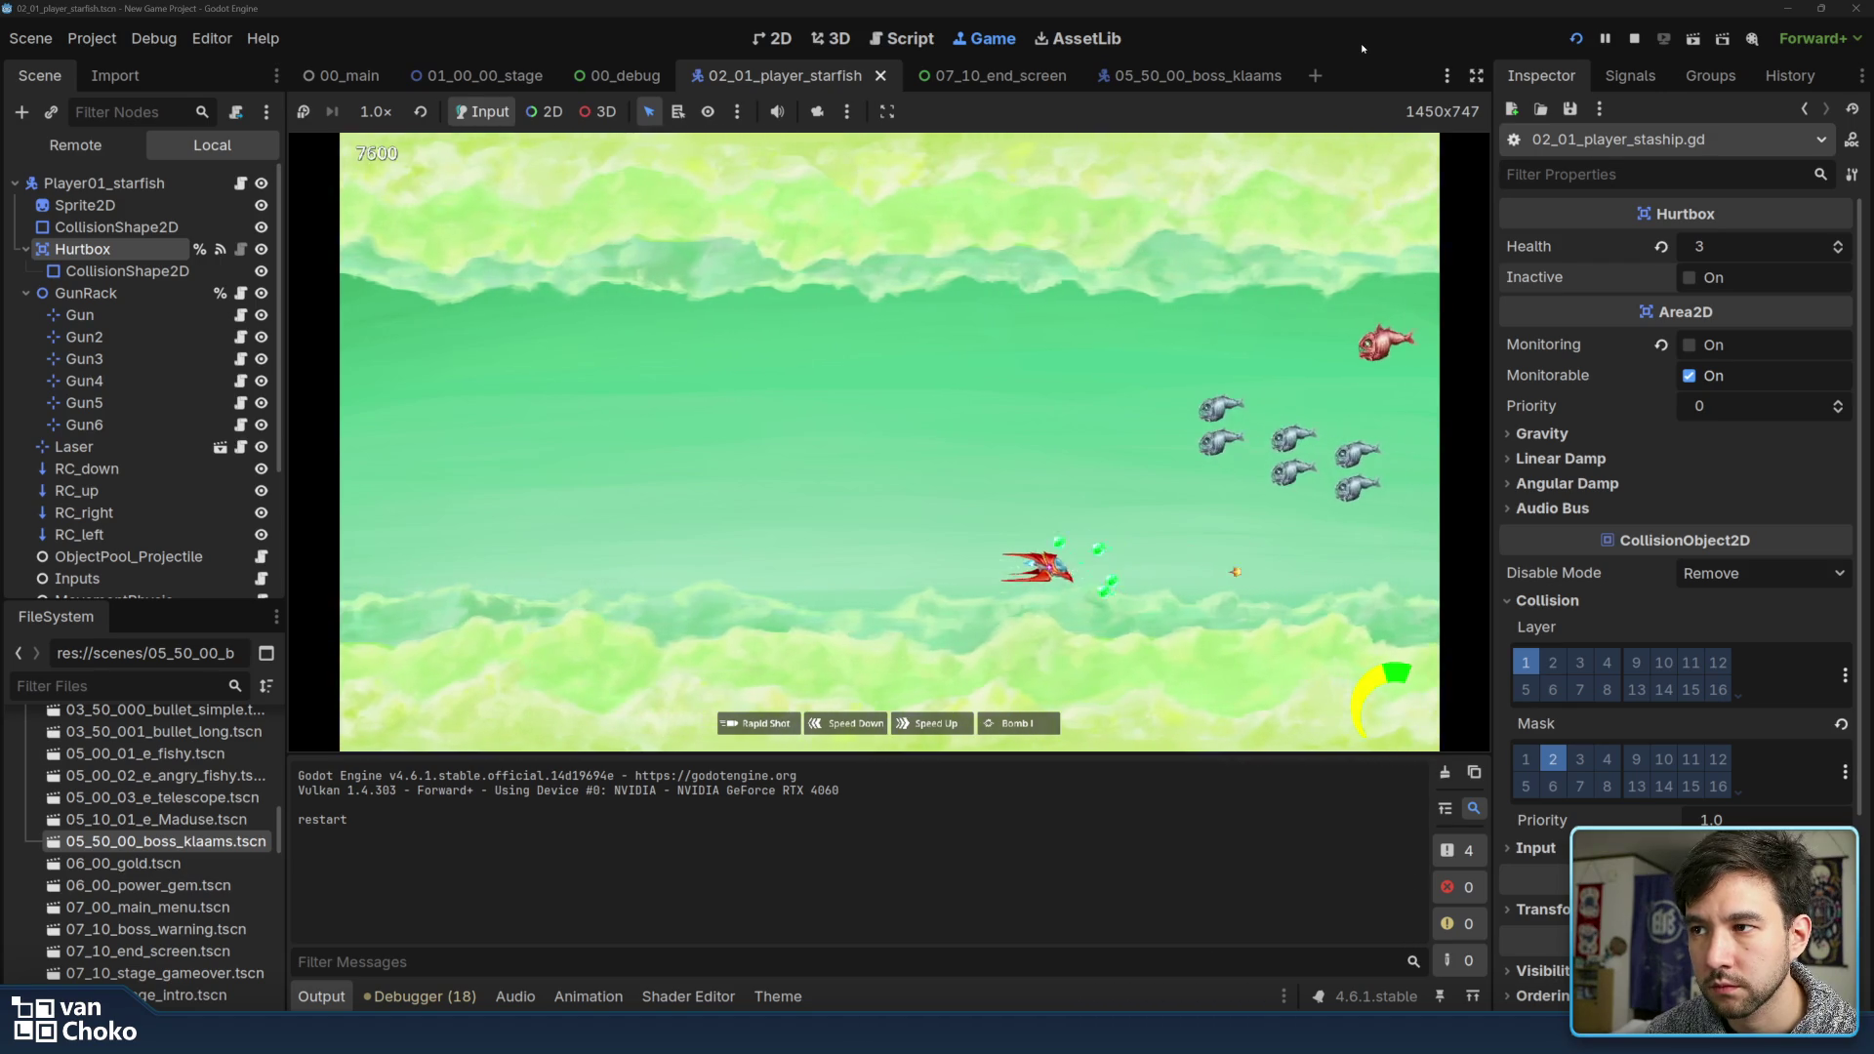
key("Up")
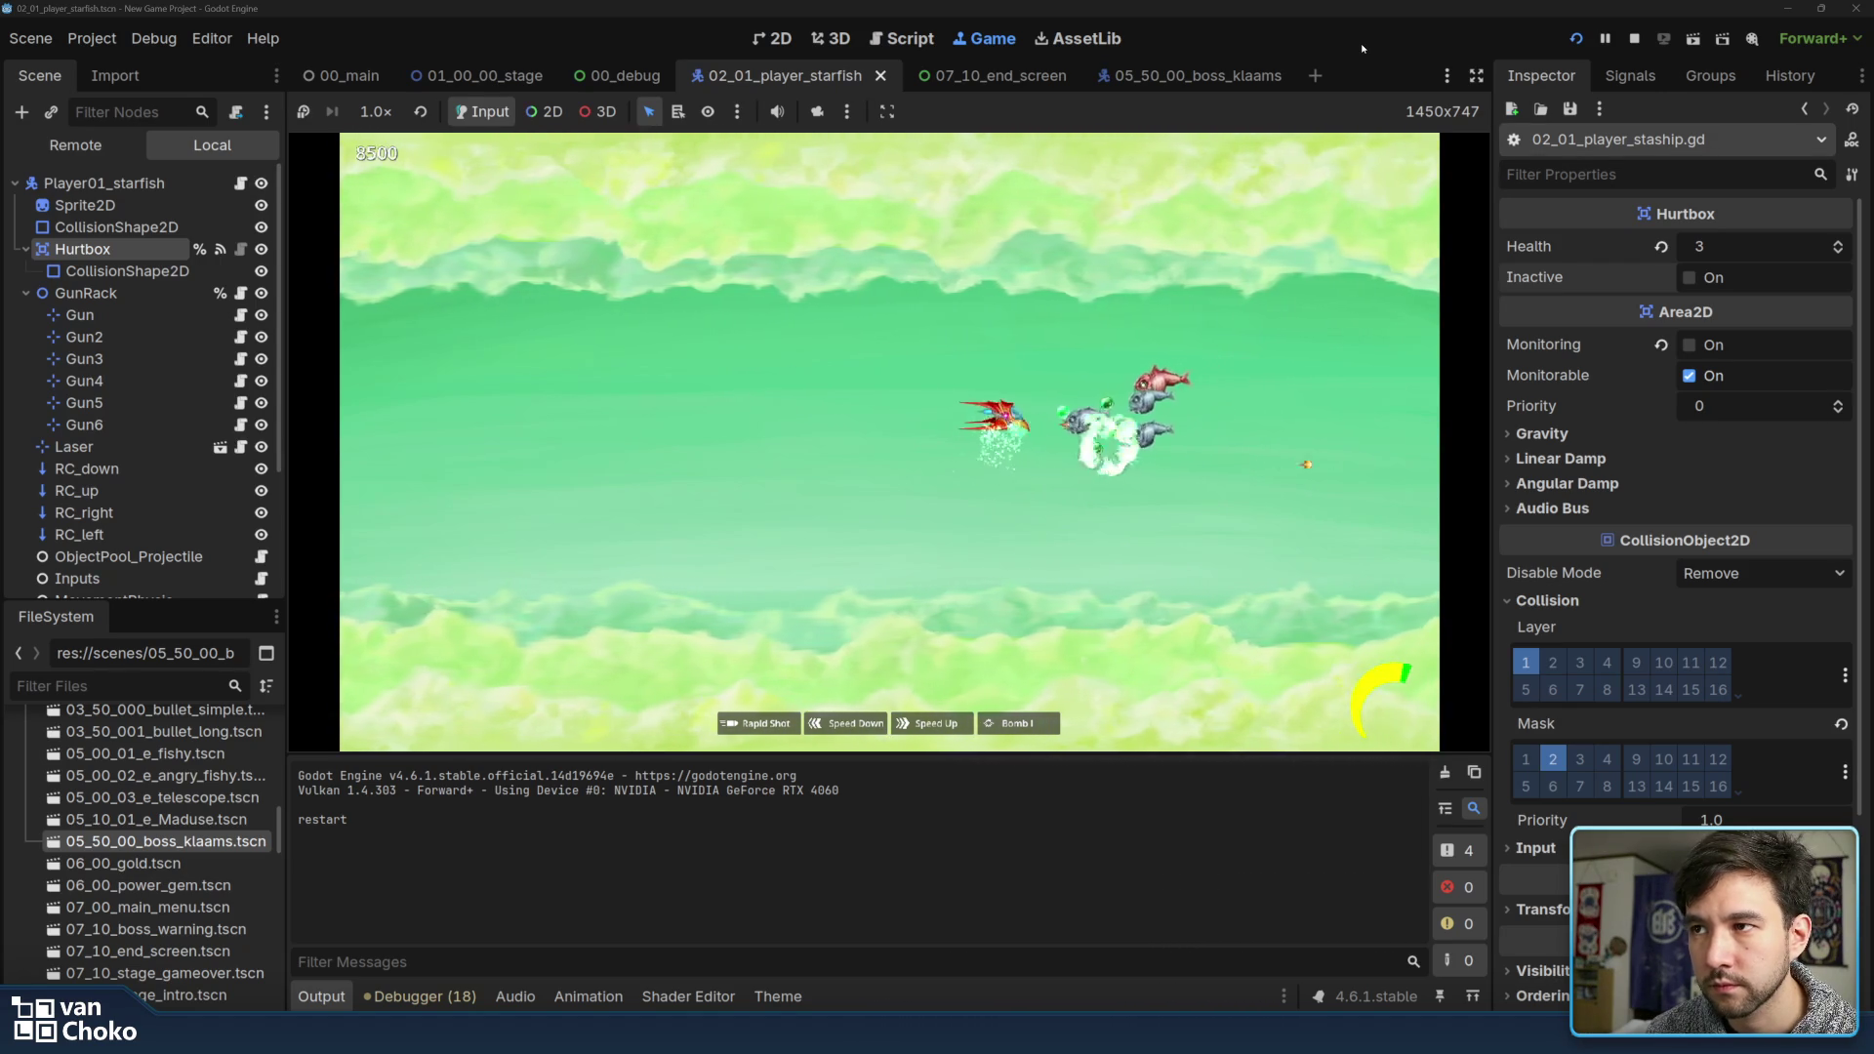
key("Left")
key("Right")
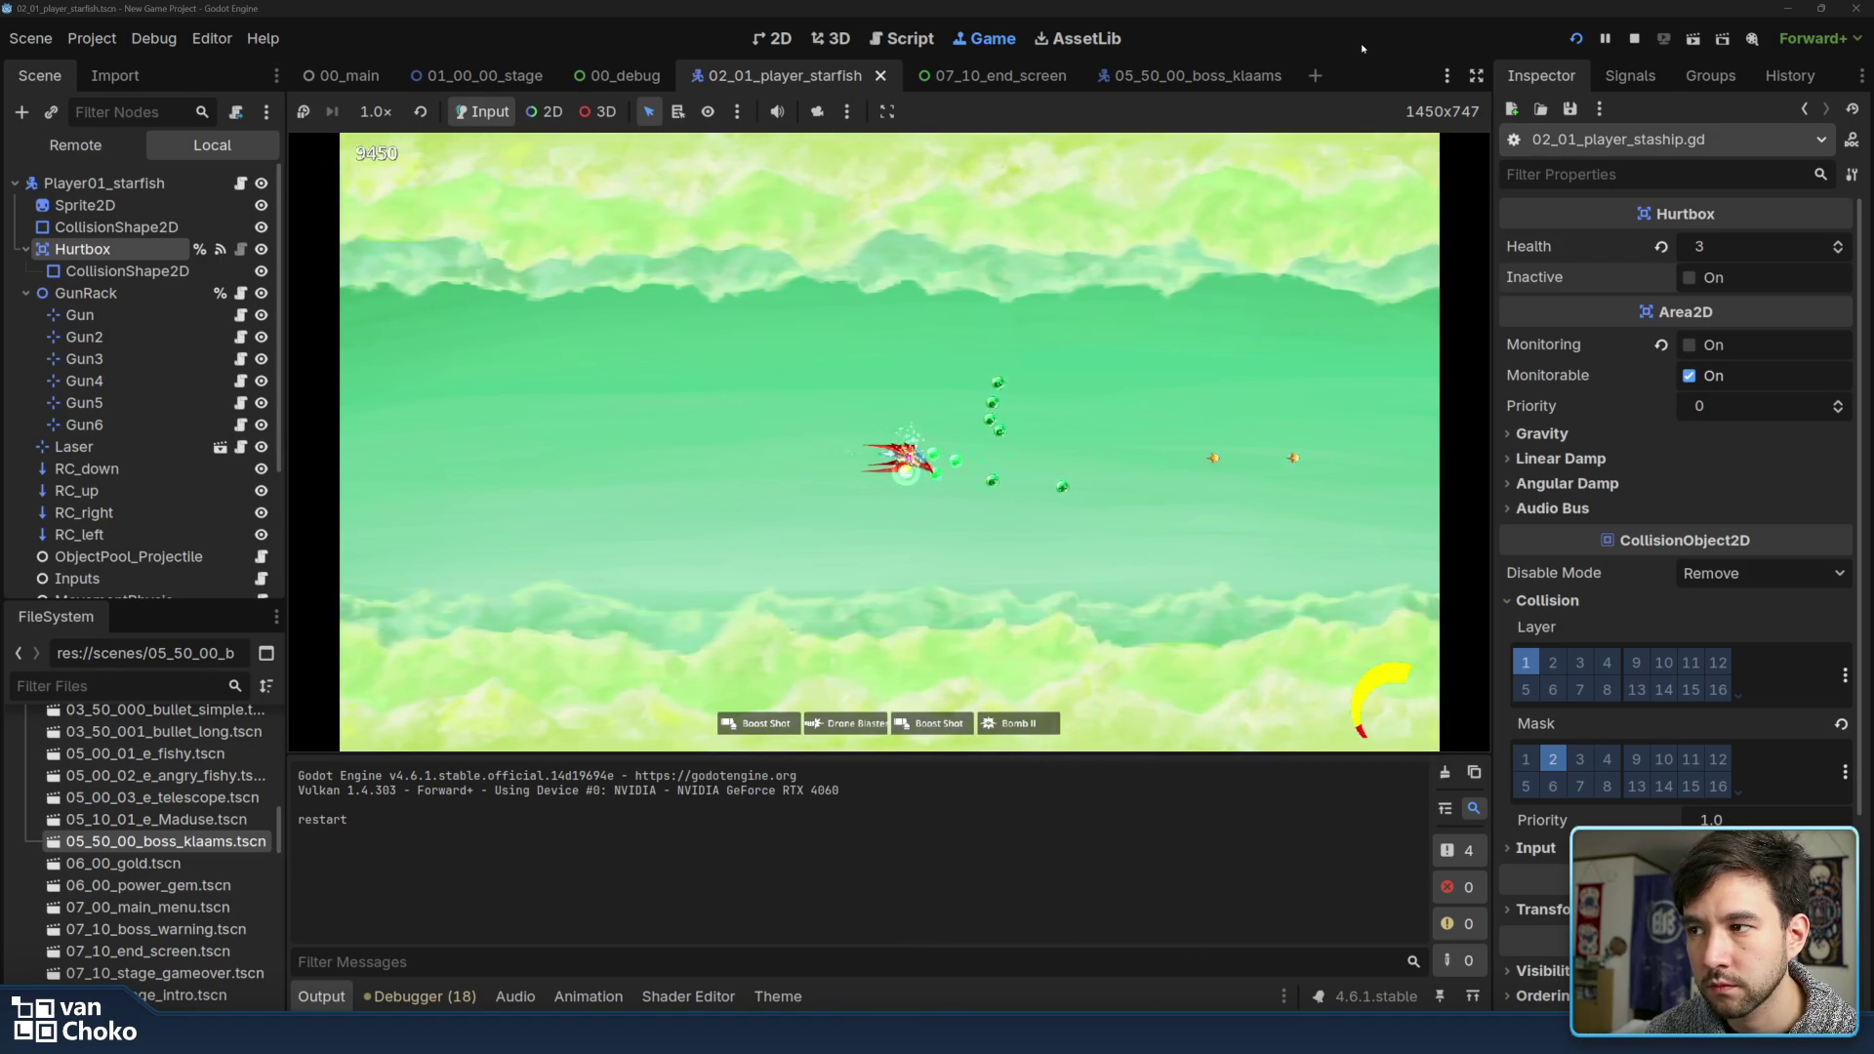
key("Up")
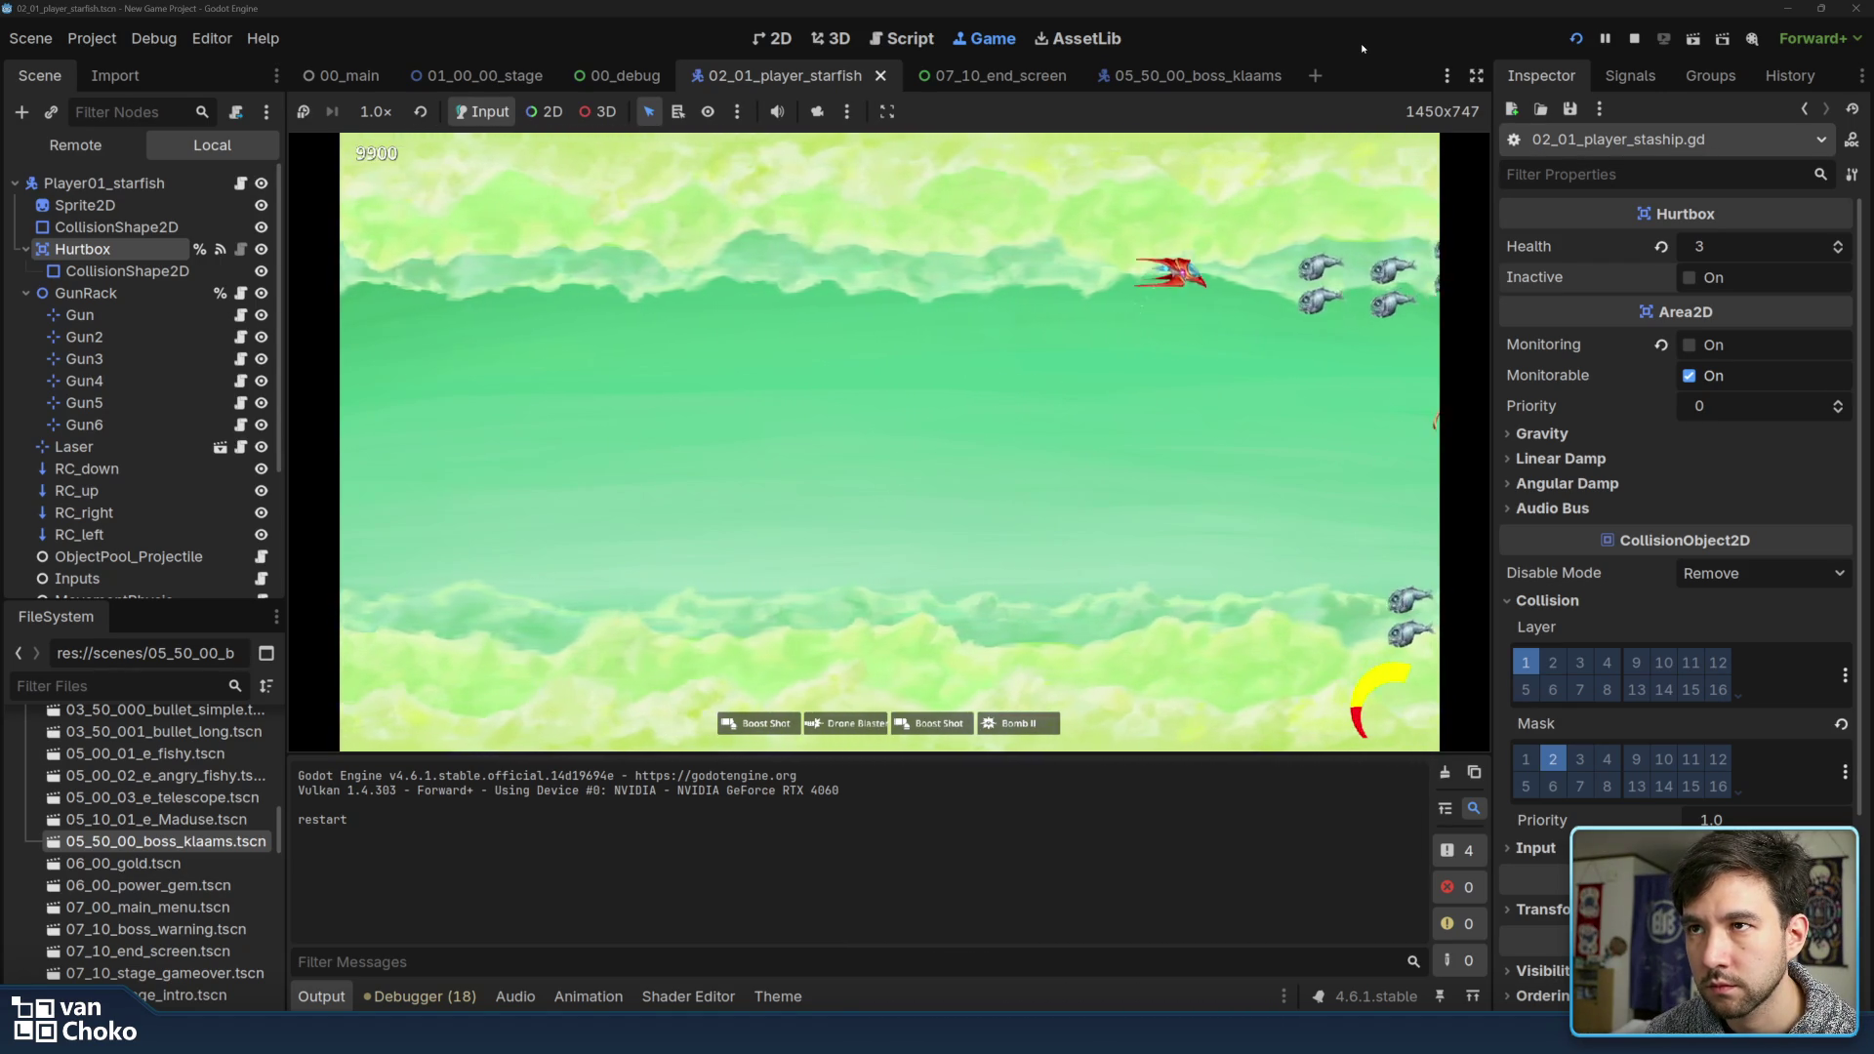
key("Right")
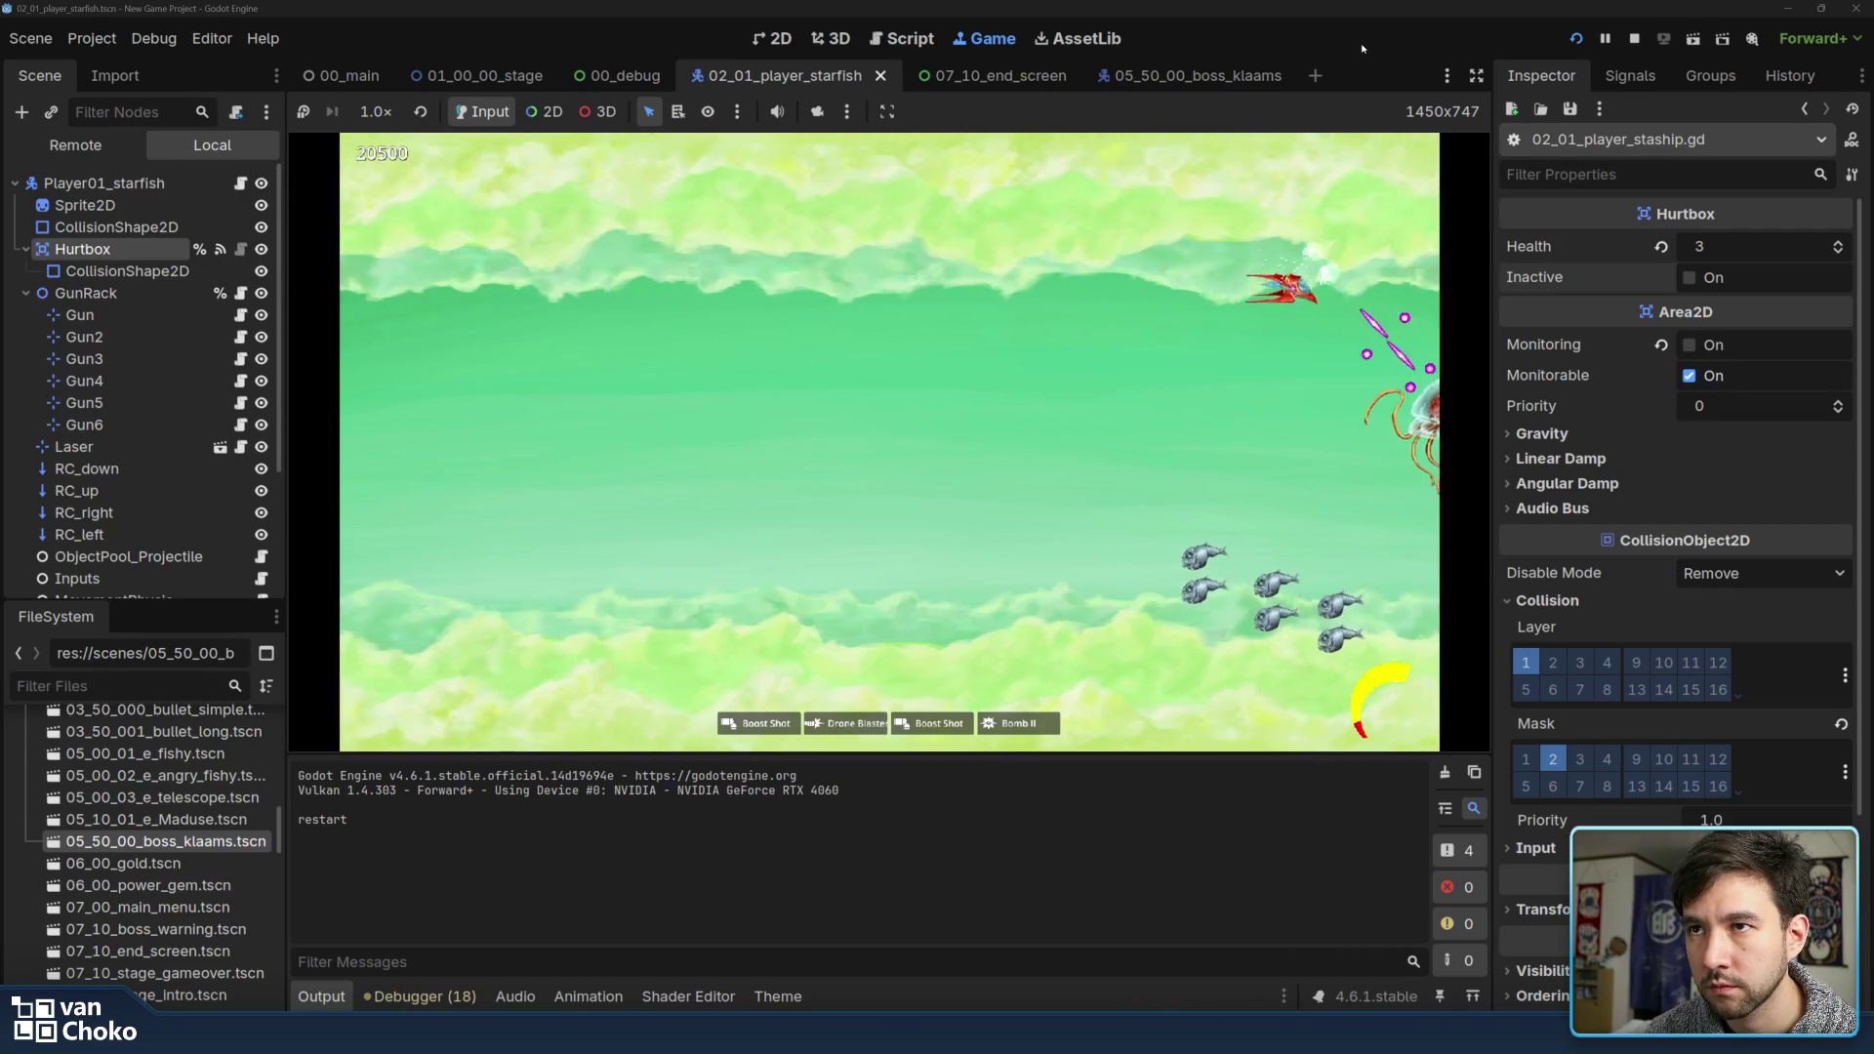
key("Left")
key("Down")
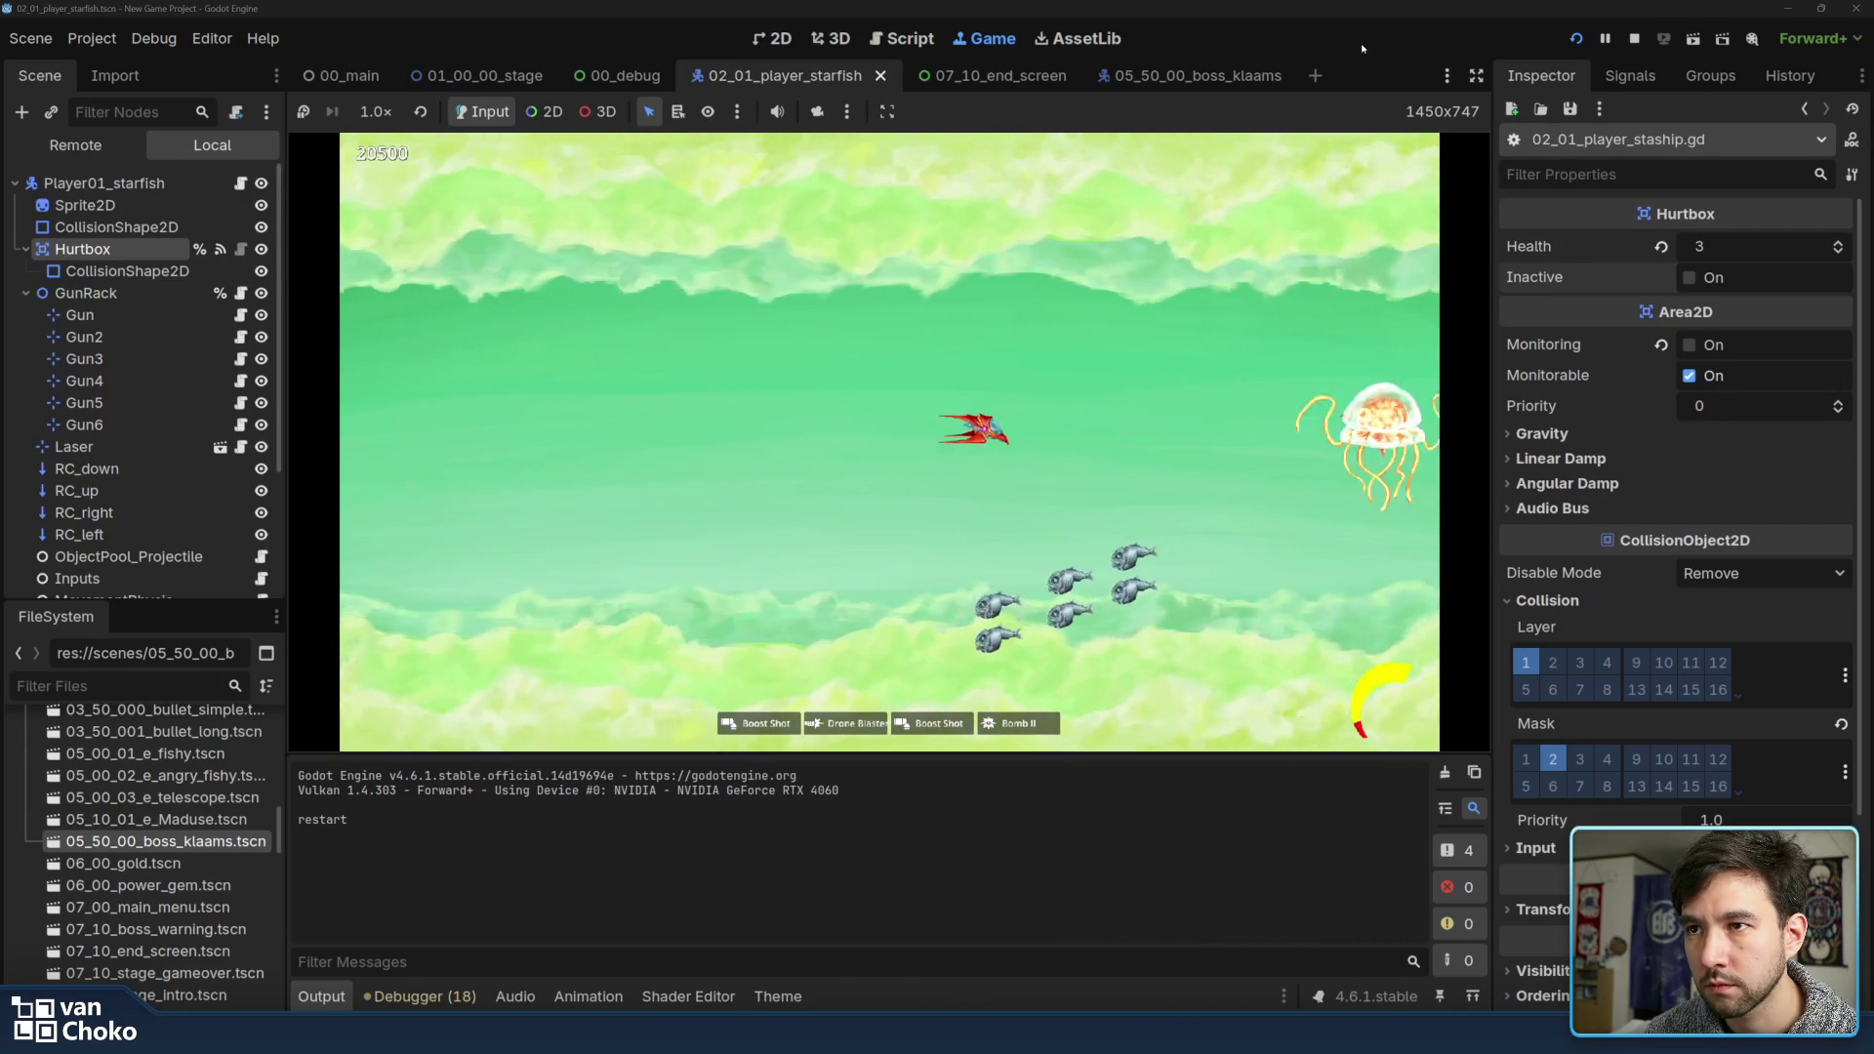
key("Left")
key("Down")
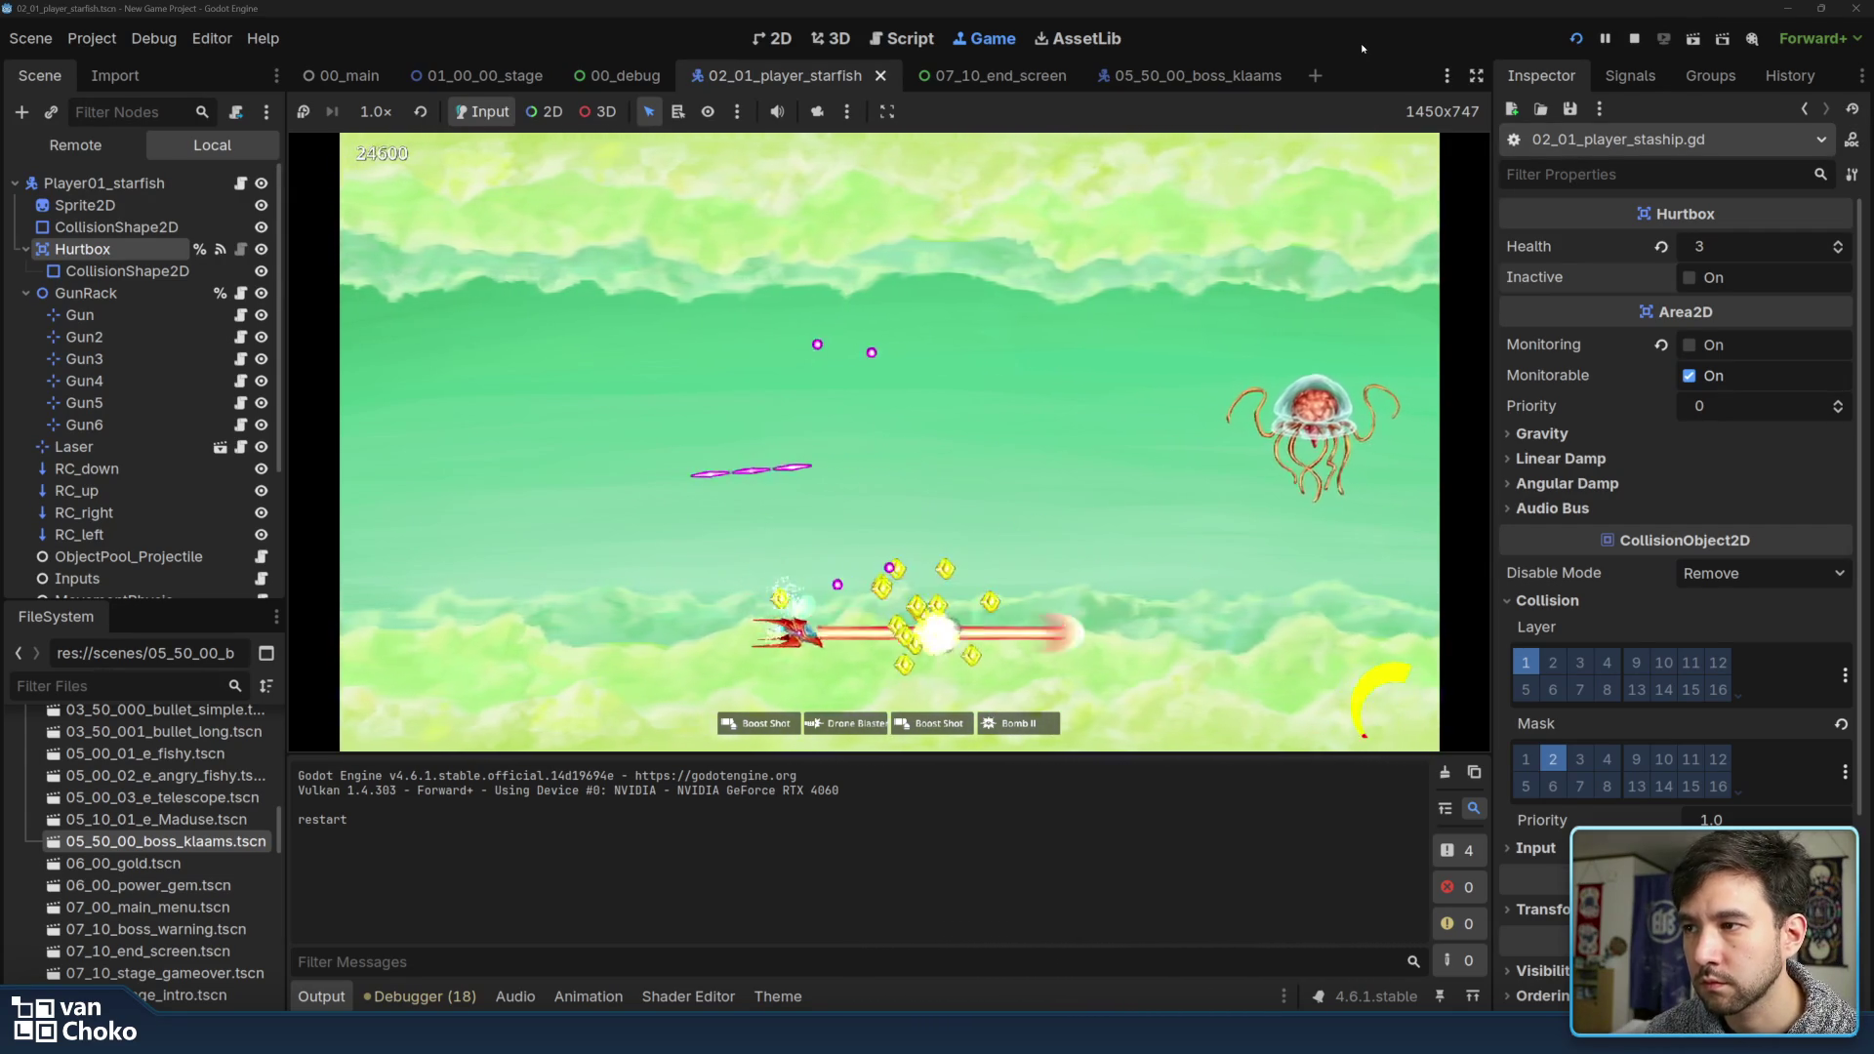
key("Right")
key("Up")
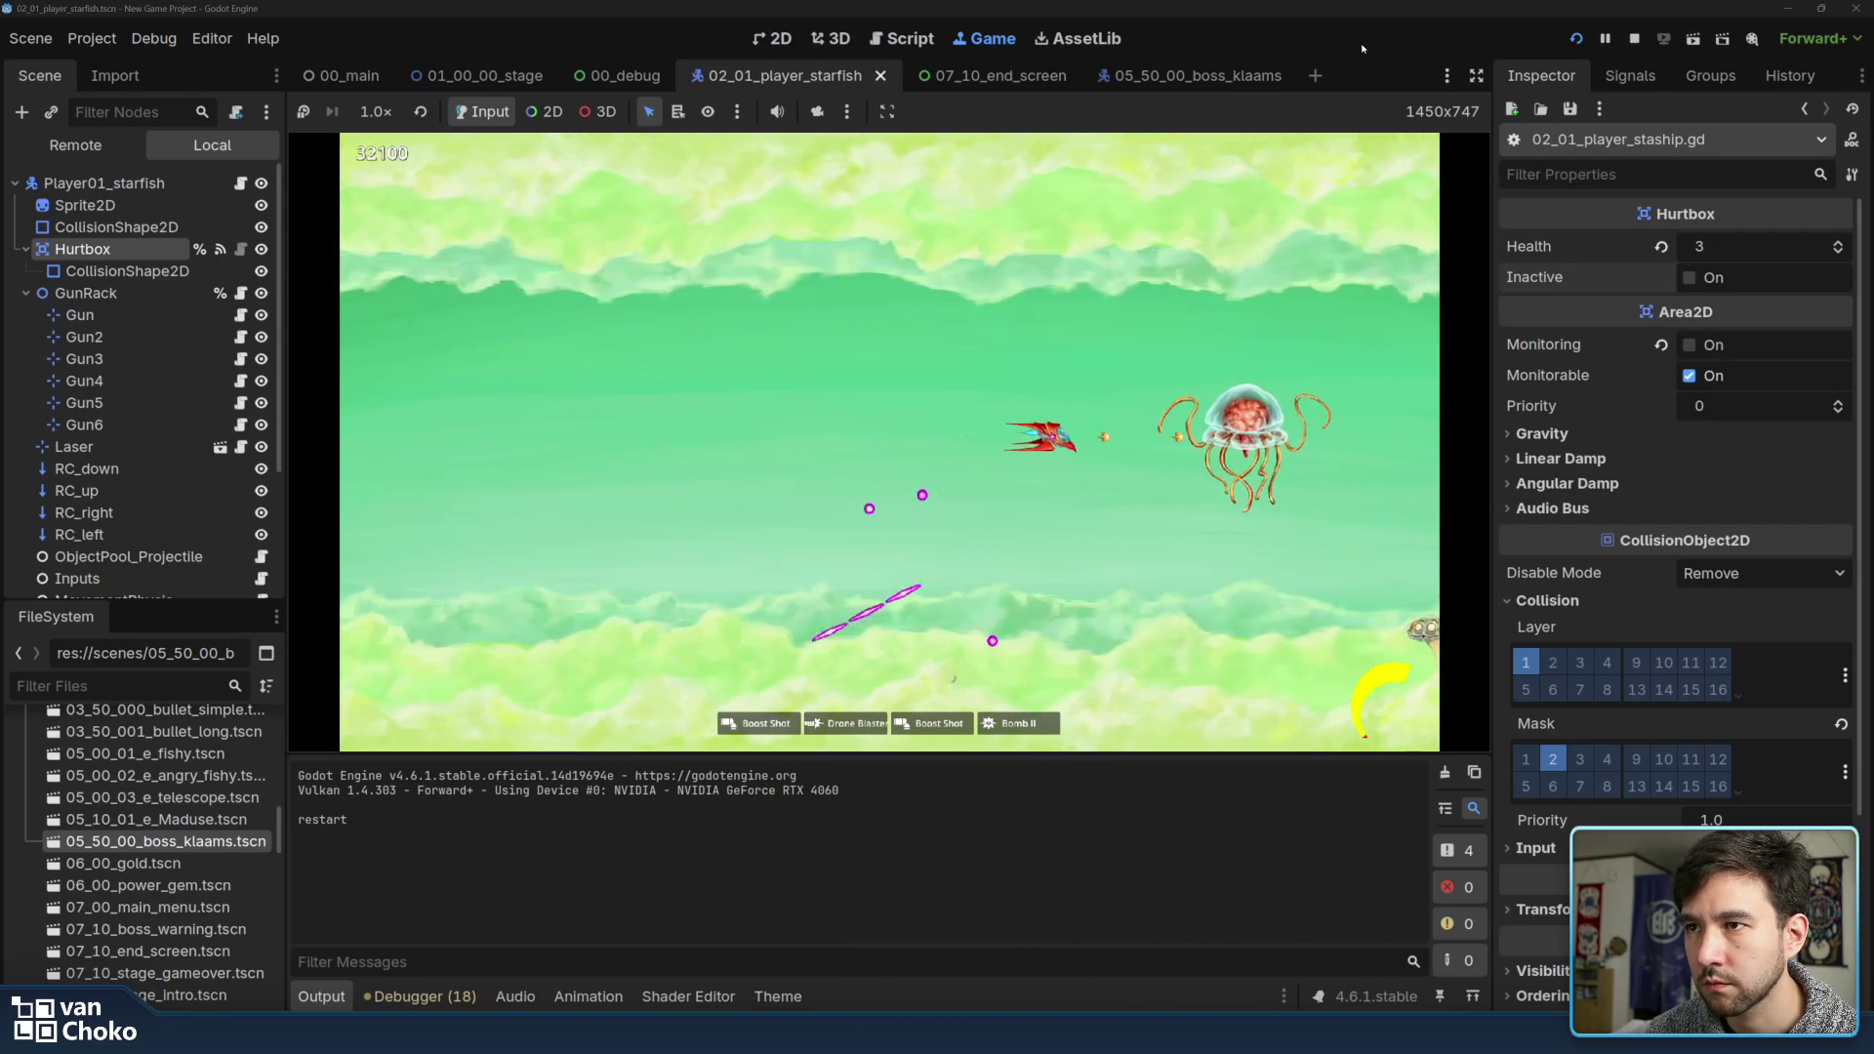
key("Right")
key("Down")
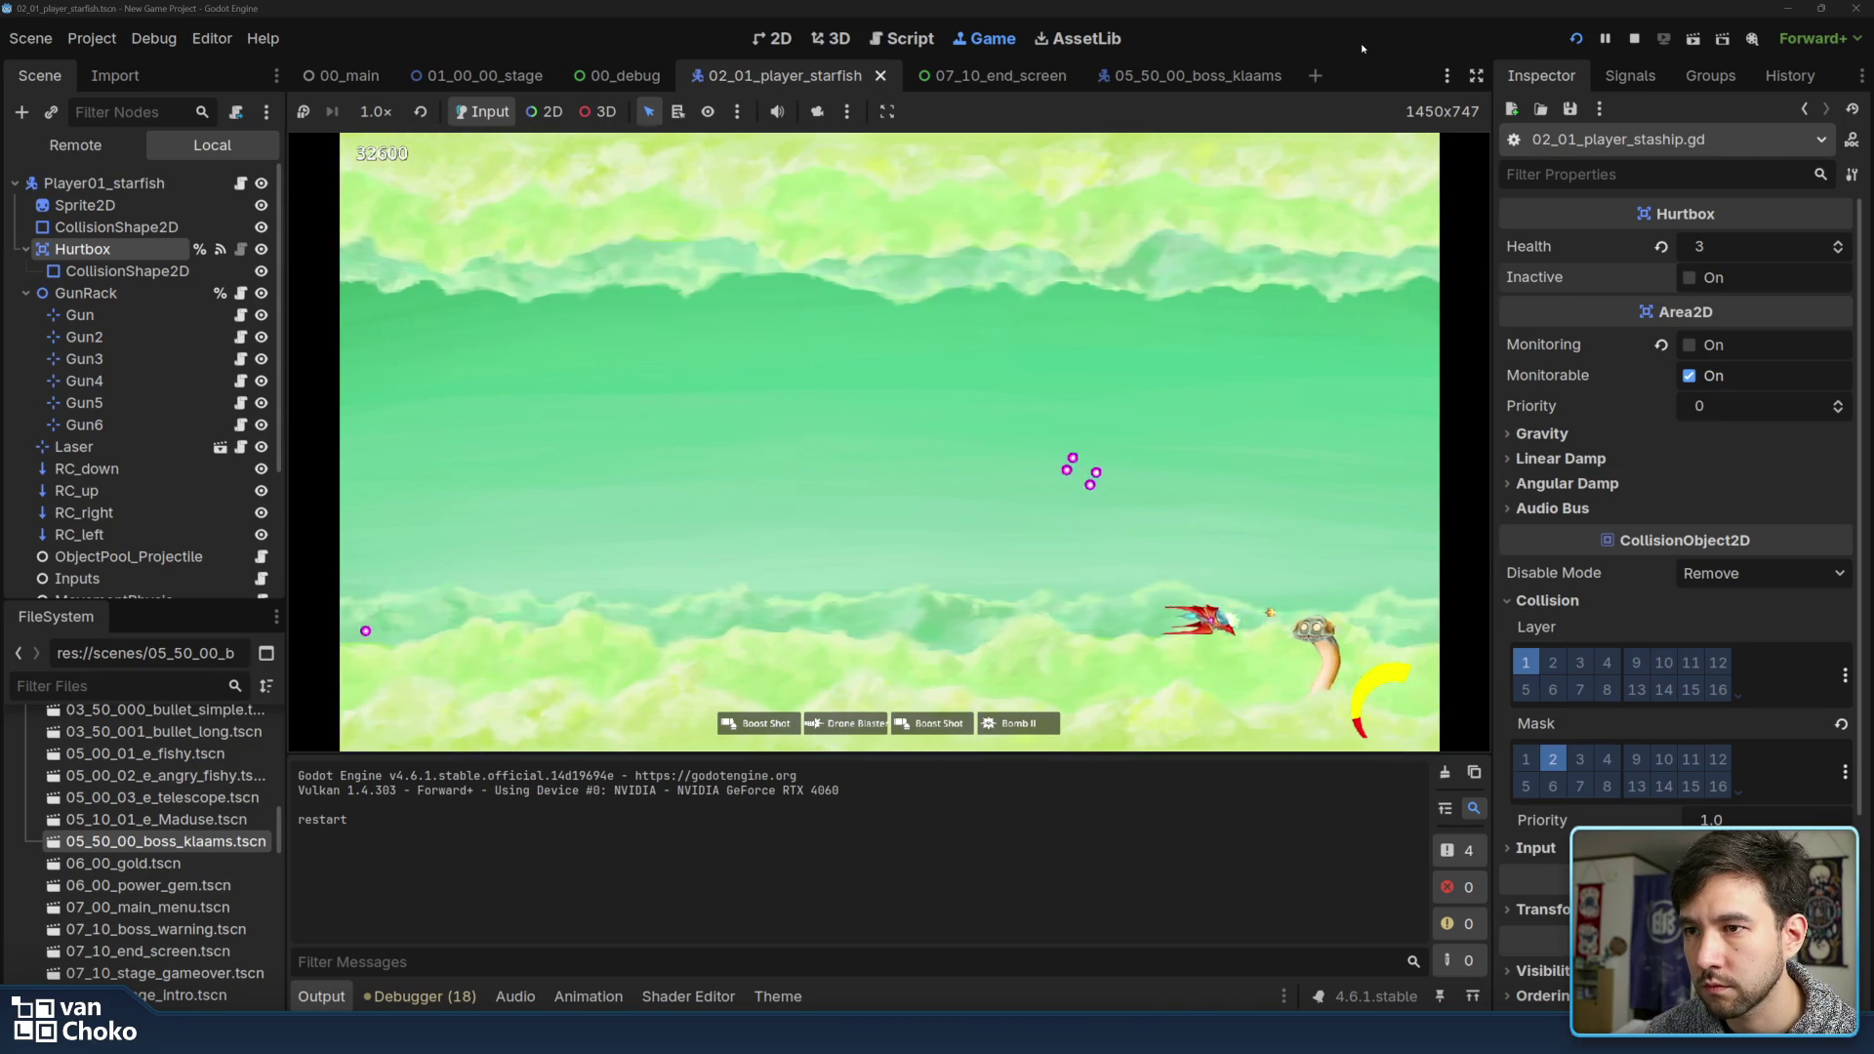
key("Down")
key("Up")
key("Down")
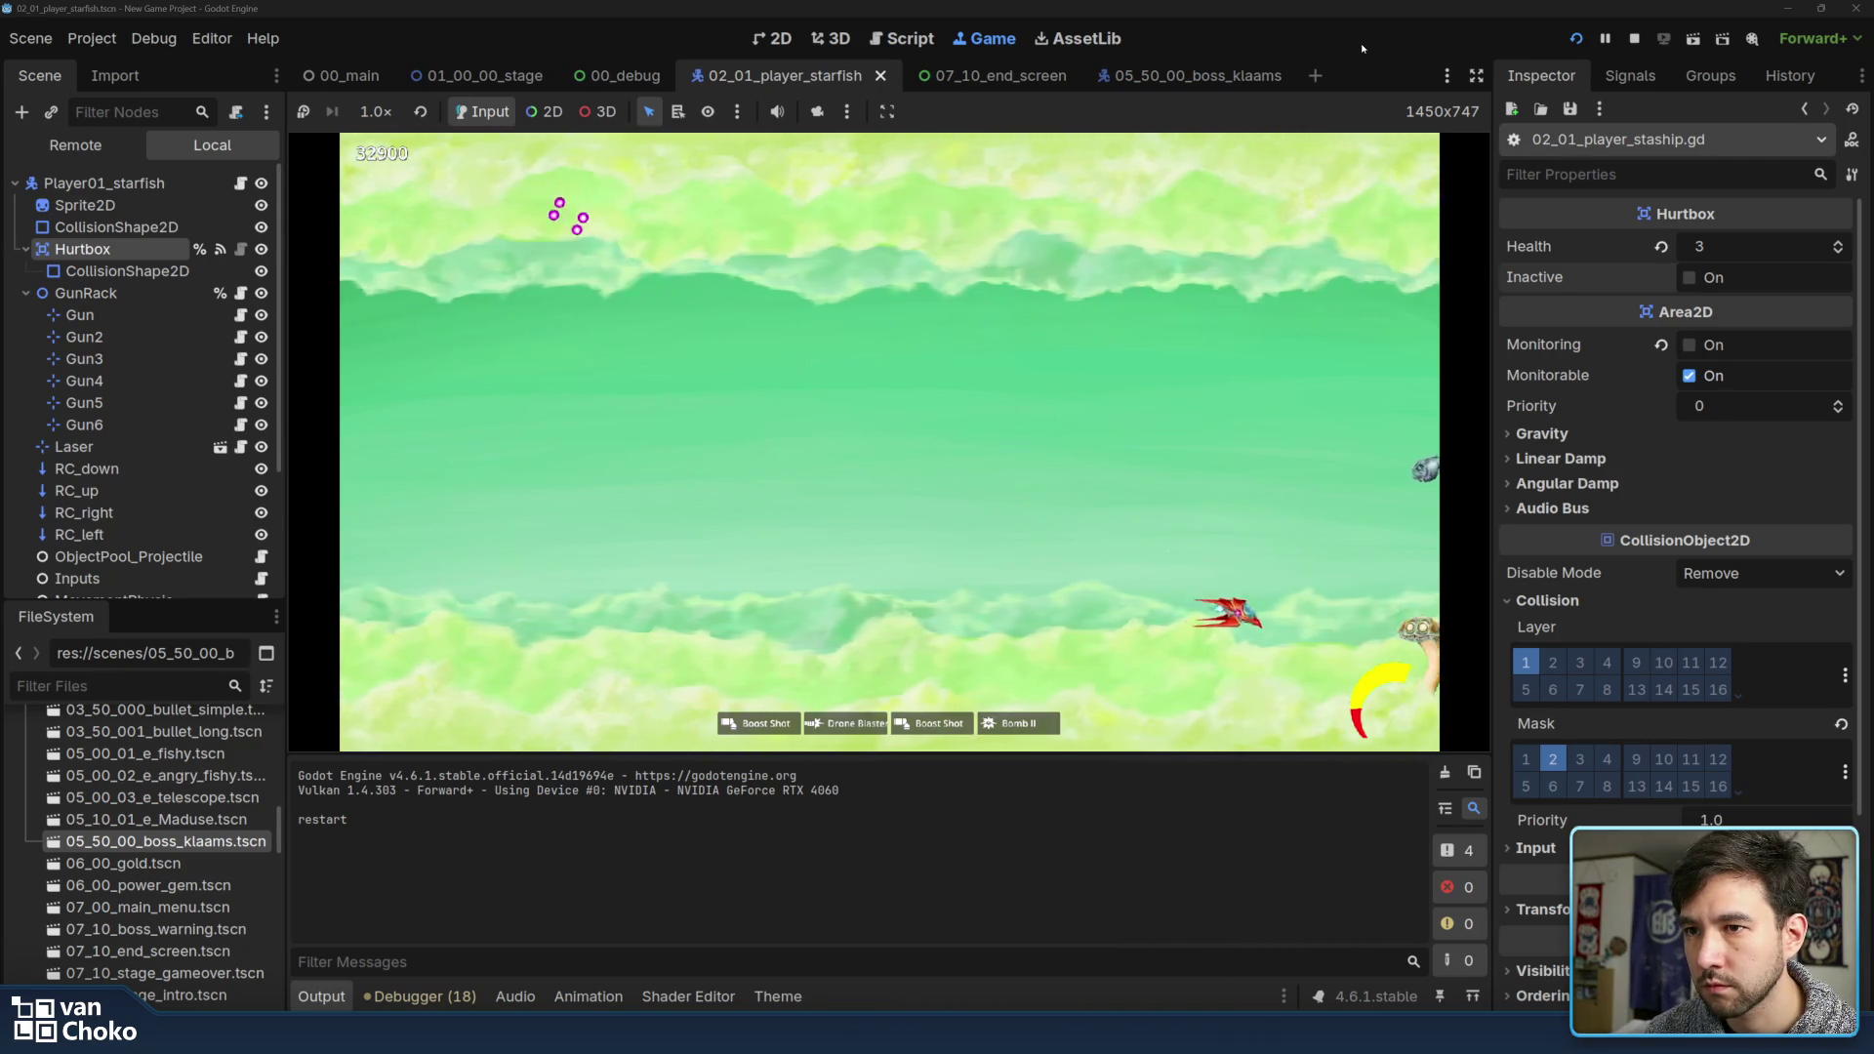
key("Down")
key("Up")
key("Left")
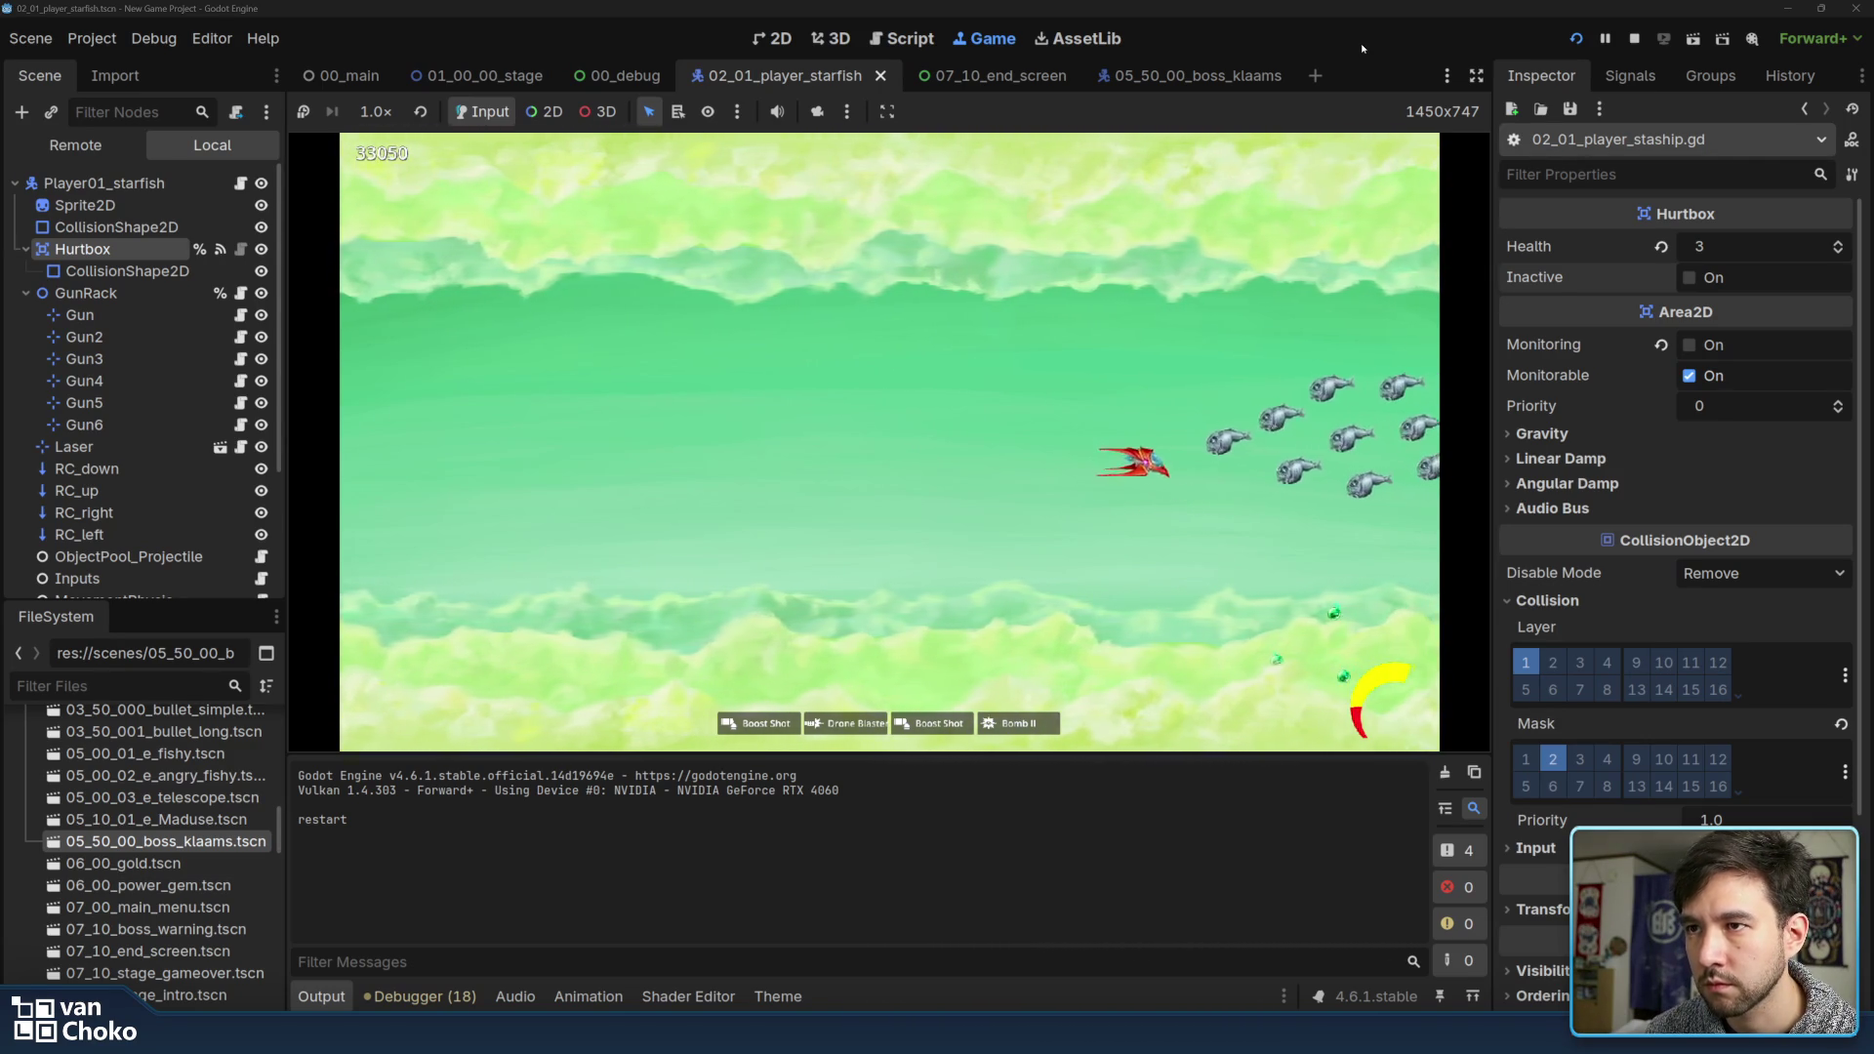
key("Up")
key("Down")
key("Right")
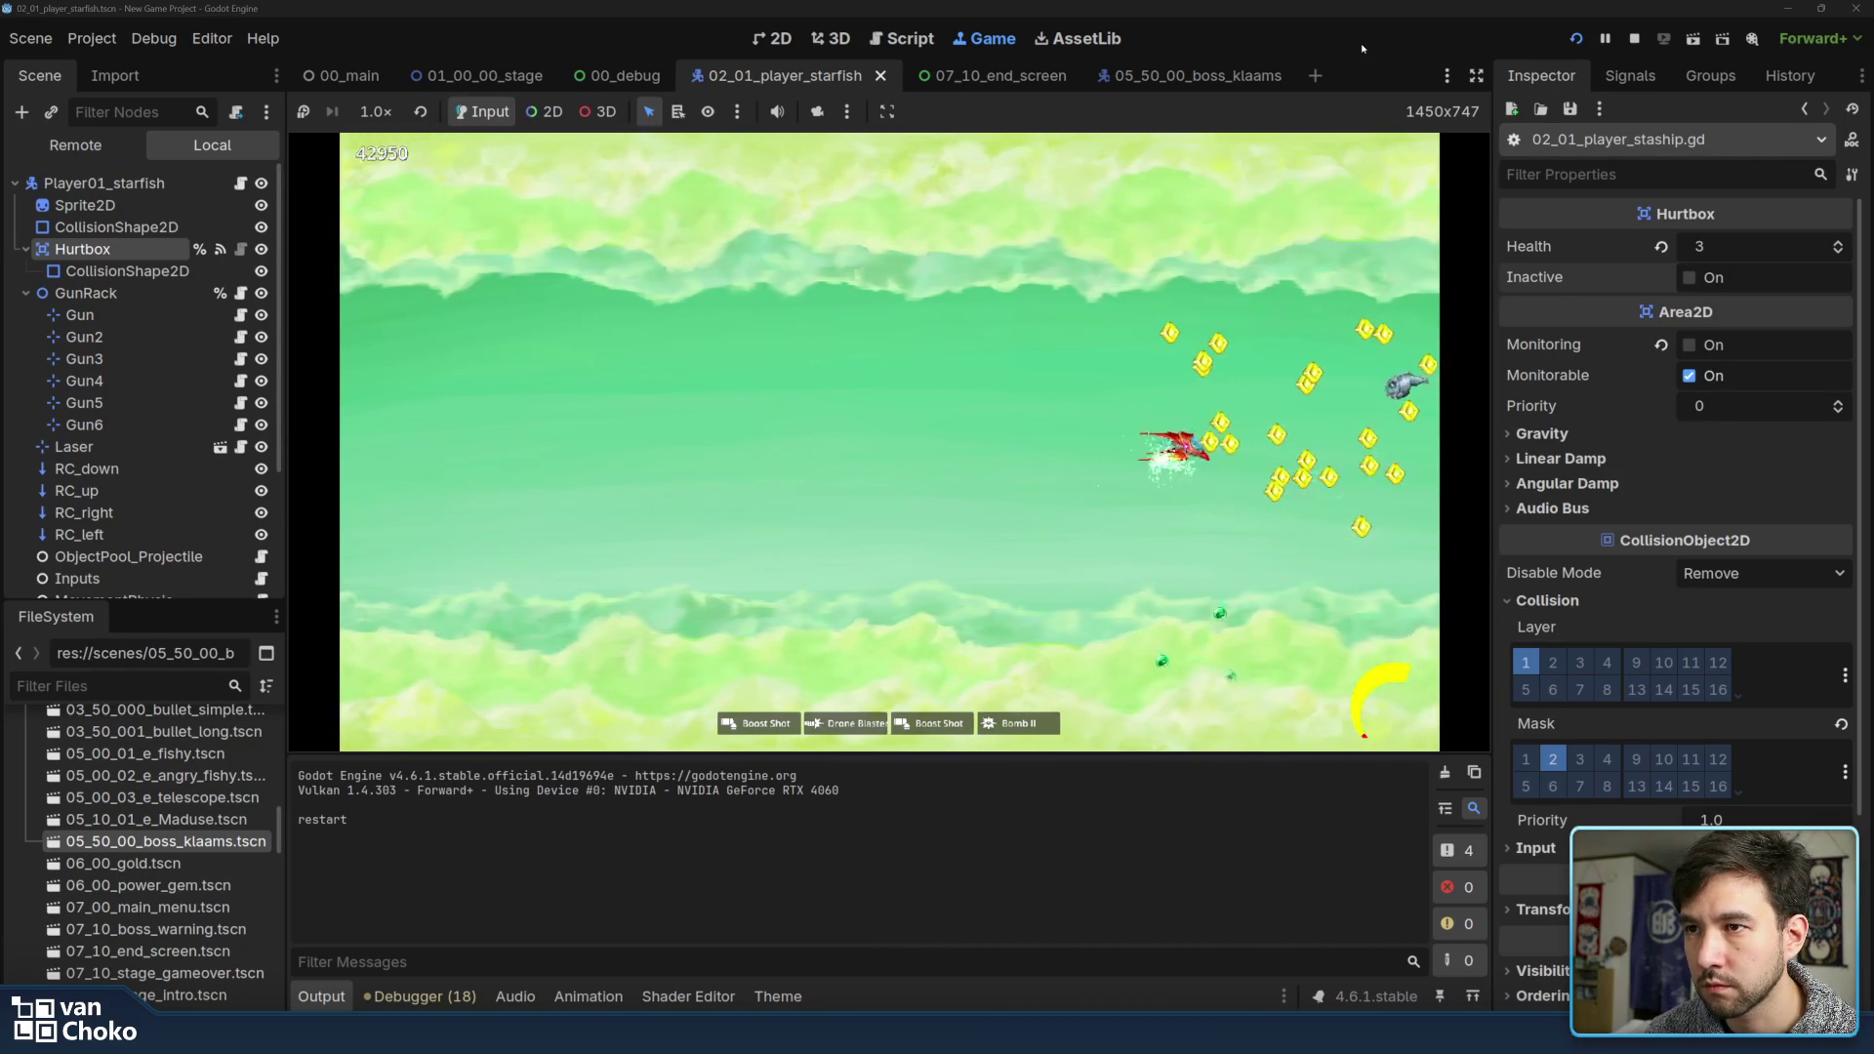
key("Up")
key("Down")
key("Up")
key("Down")
key("Left")
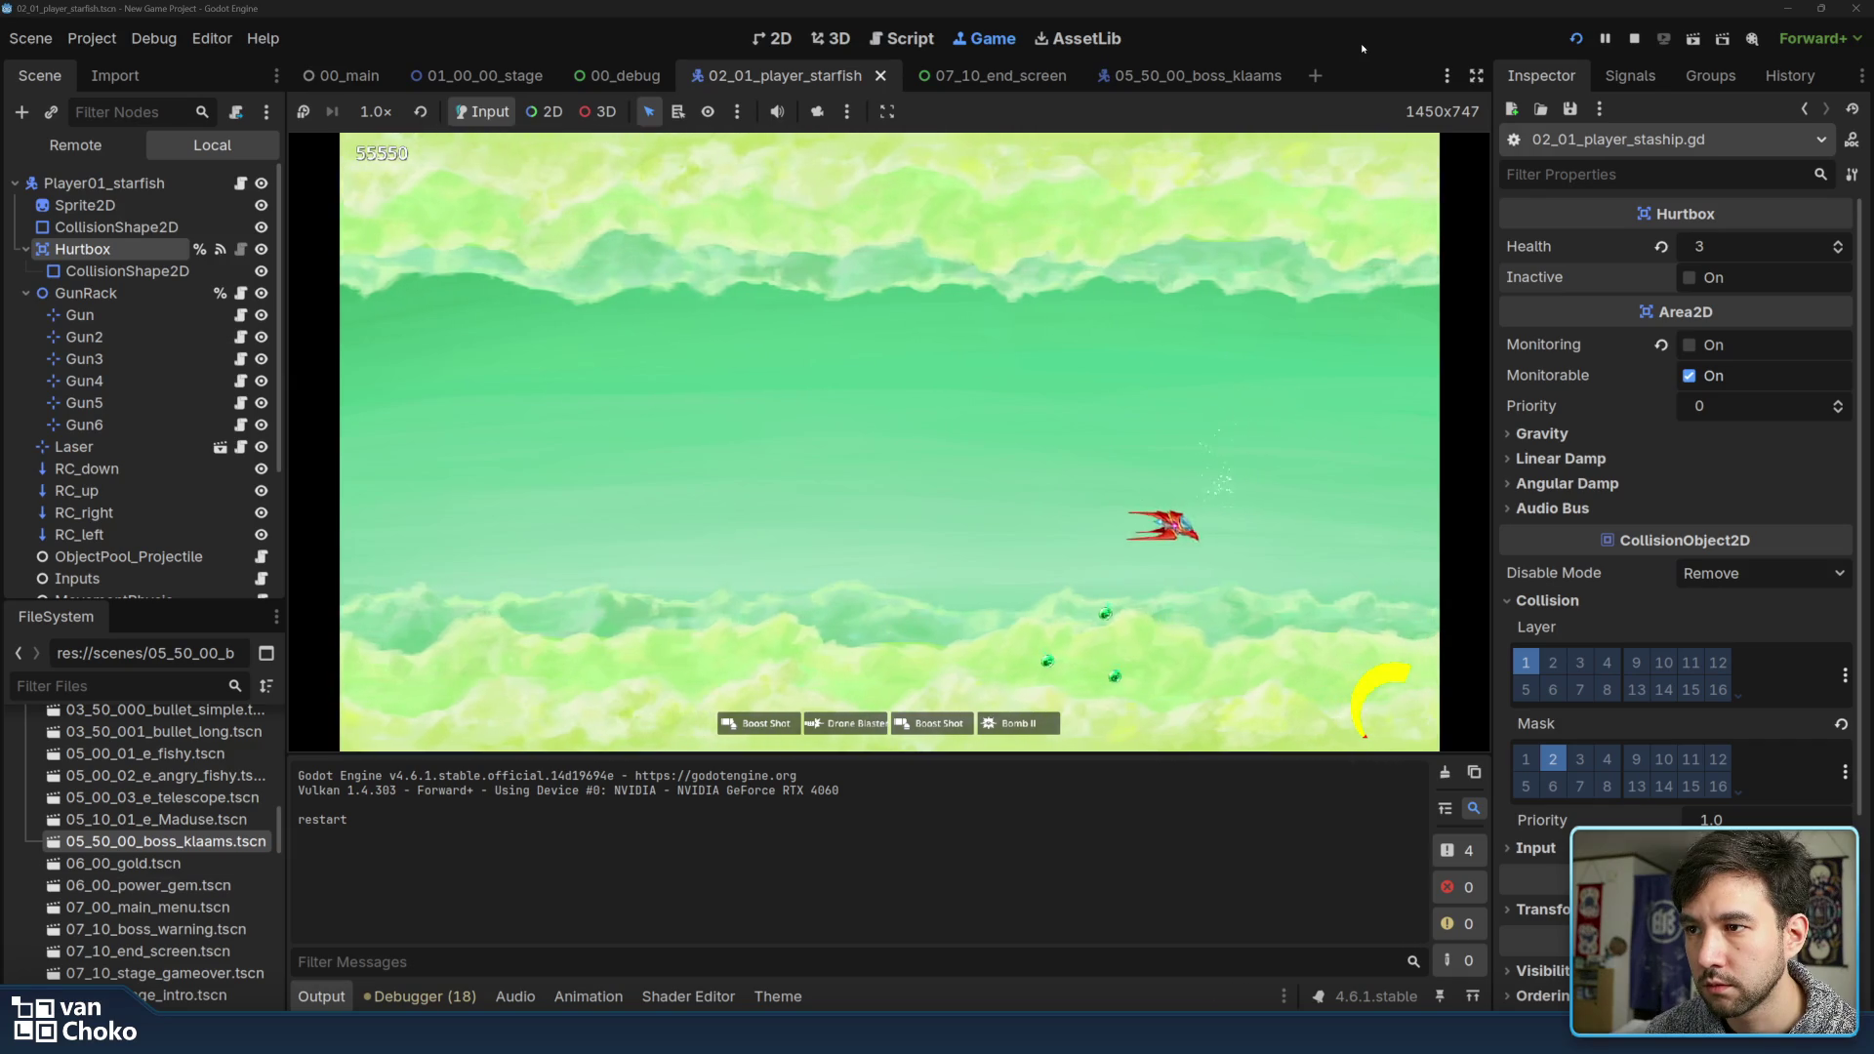
key("Down")
key("Left")
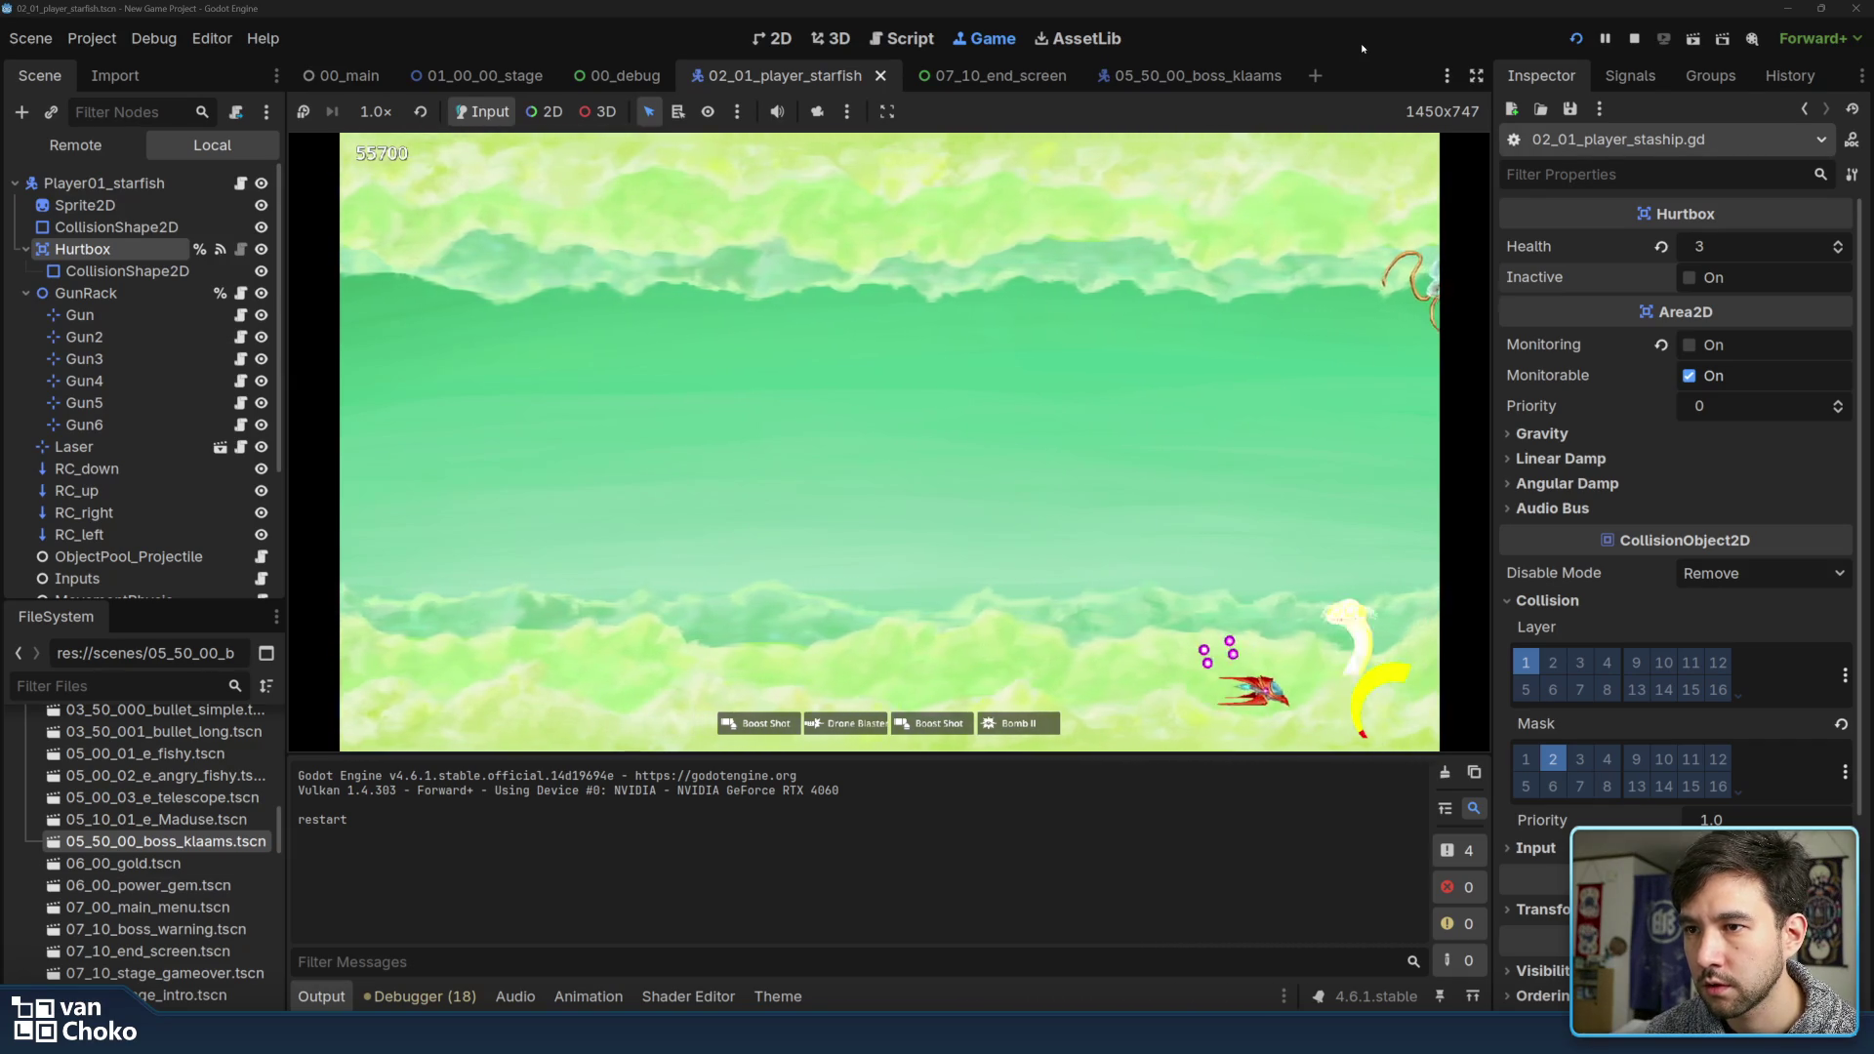
key("Up")
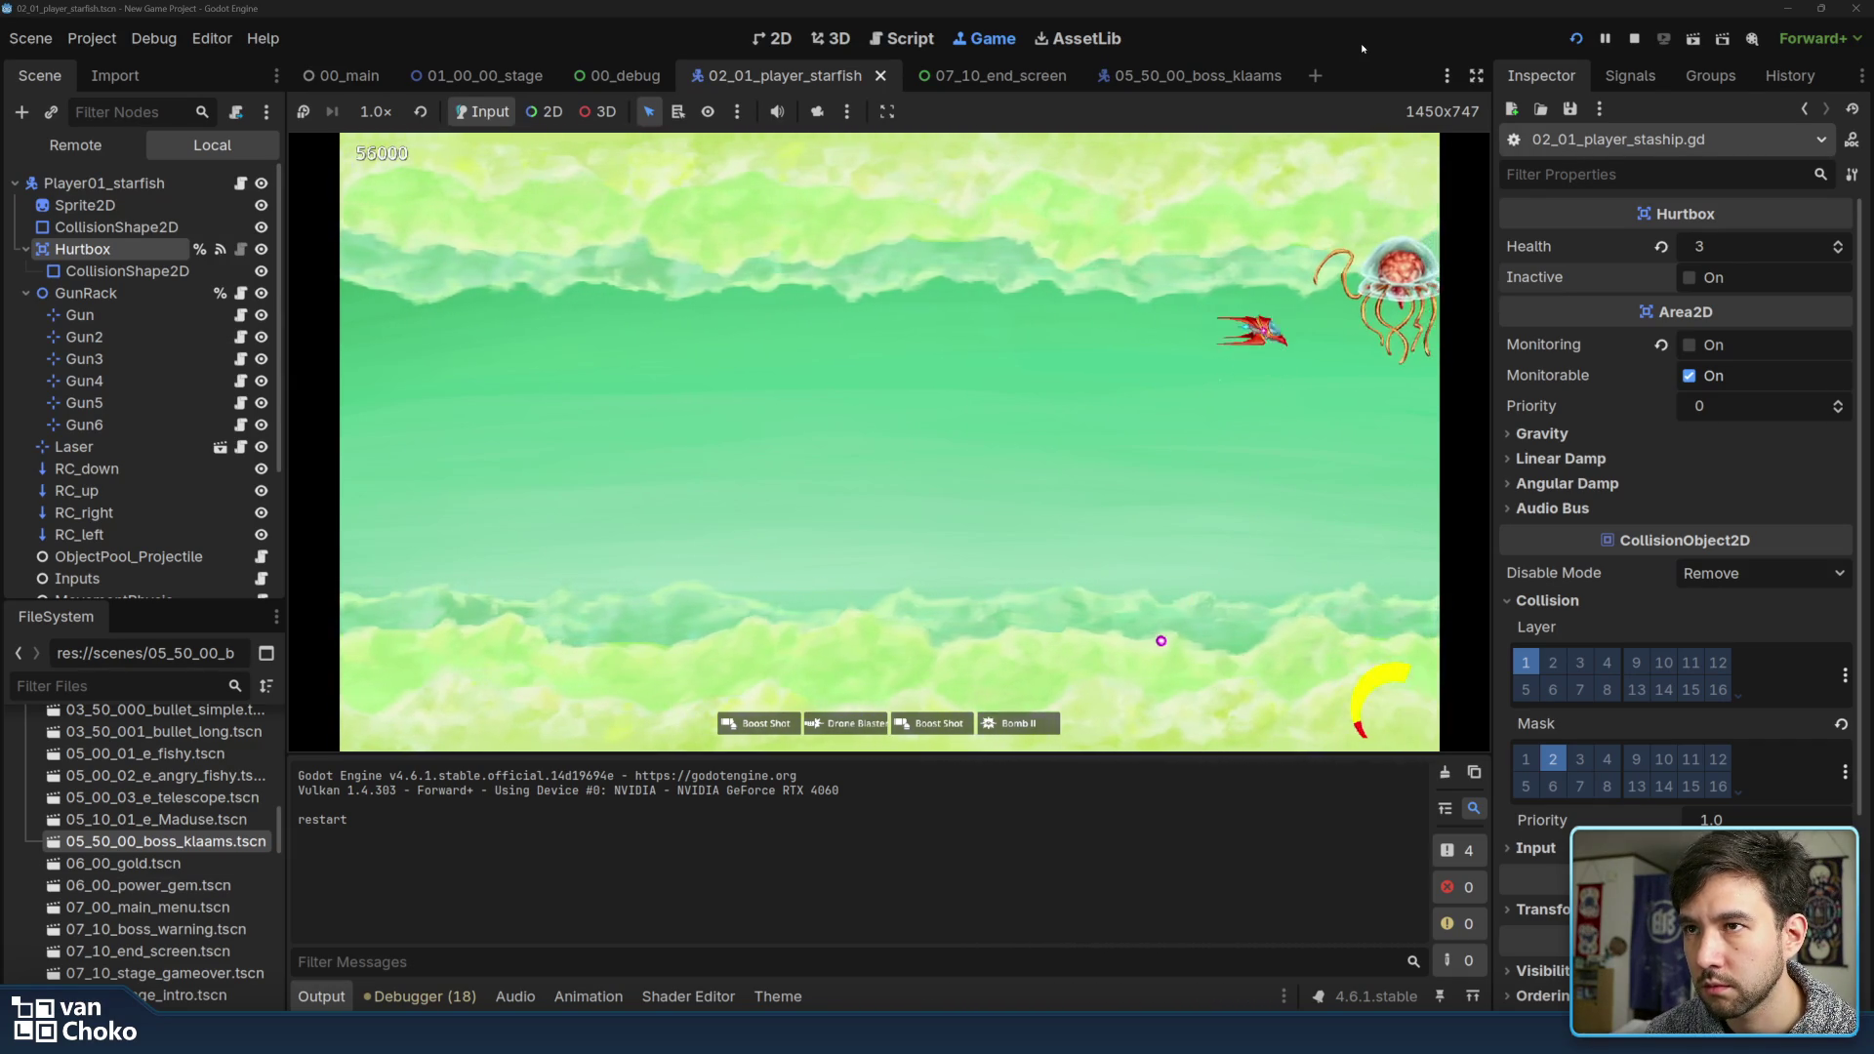
Maneuver the ship while firing to finish off the jellyfish boss
key("Up")
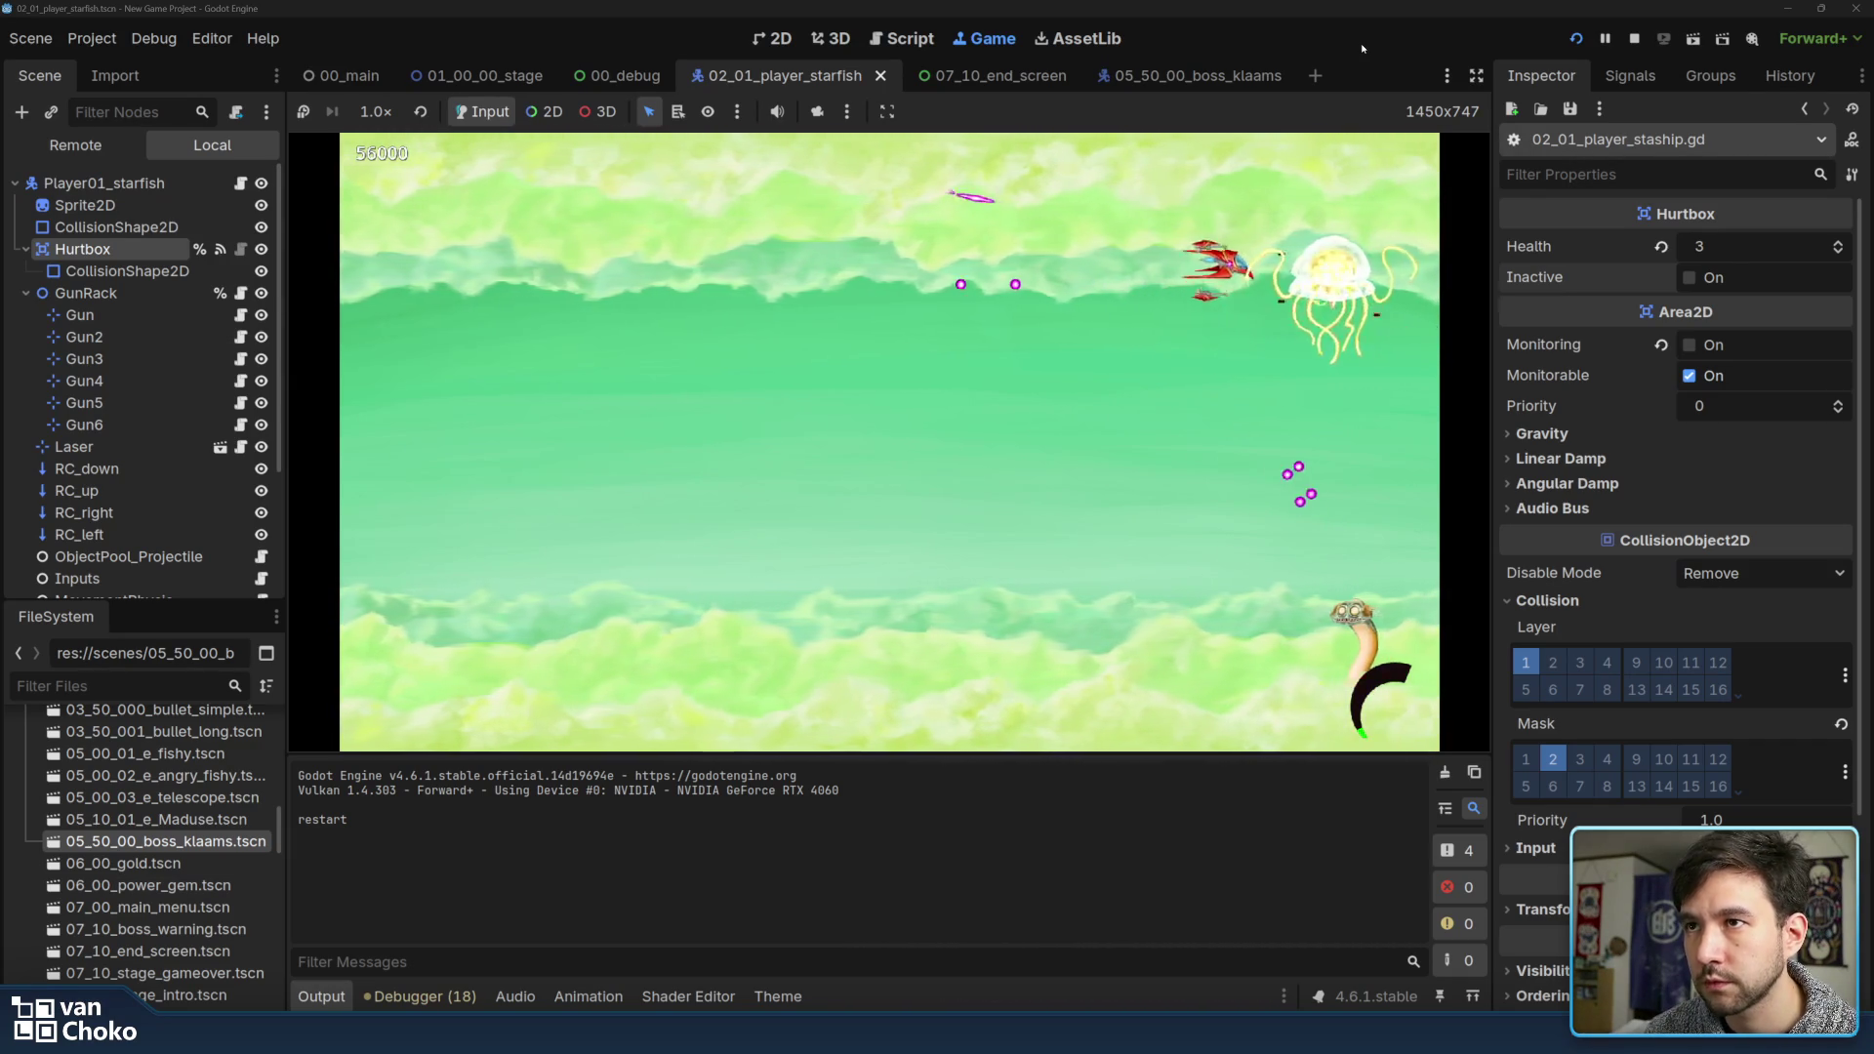
key("Left")
key("Down")
key("Left")
key("Down")
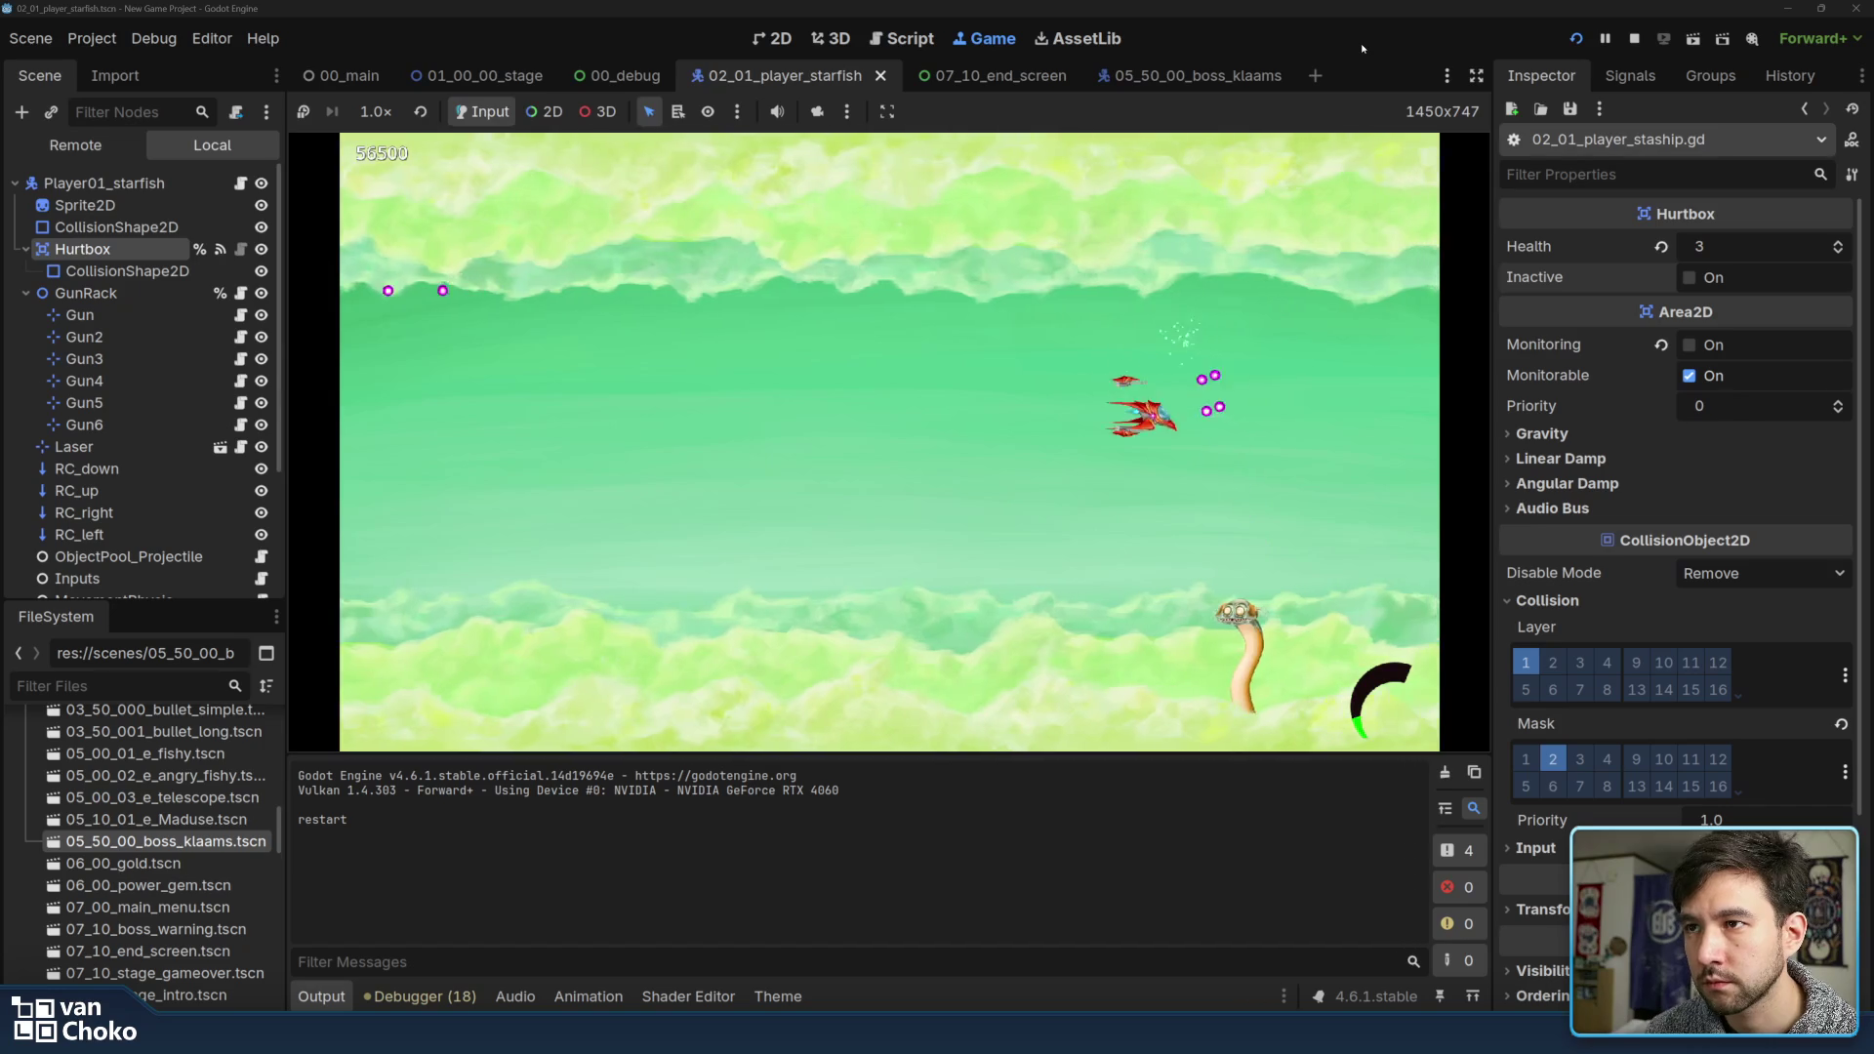
key("Right")
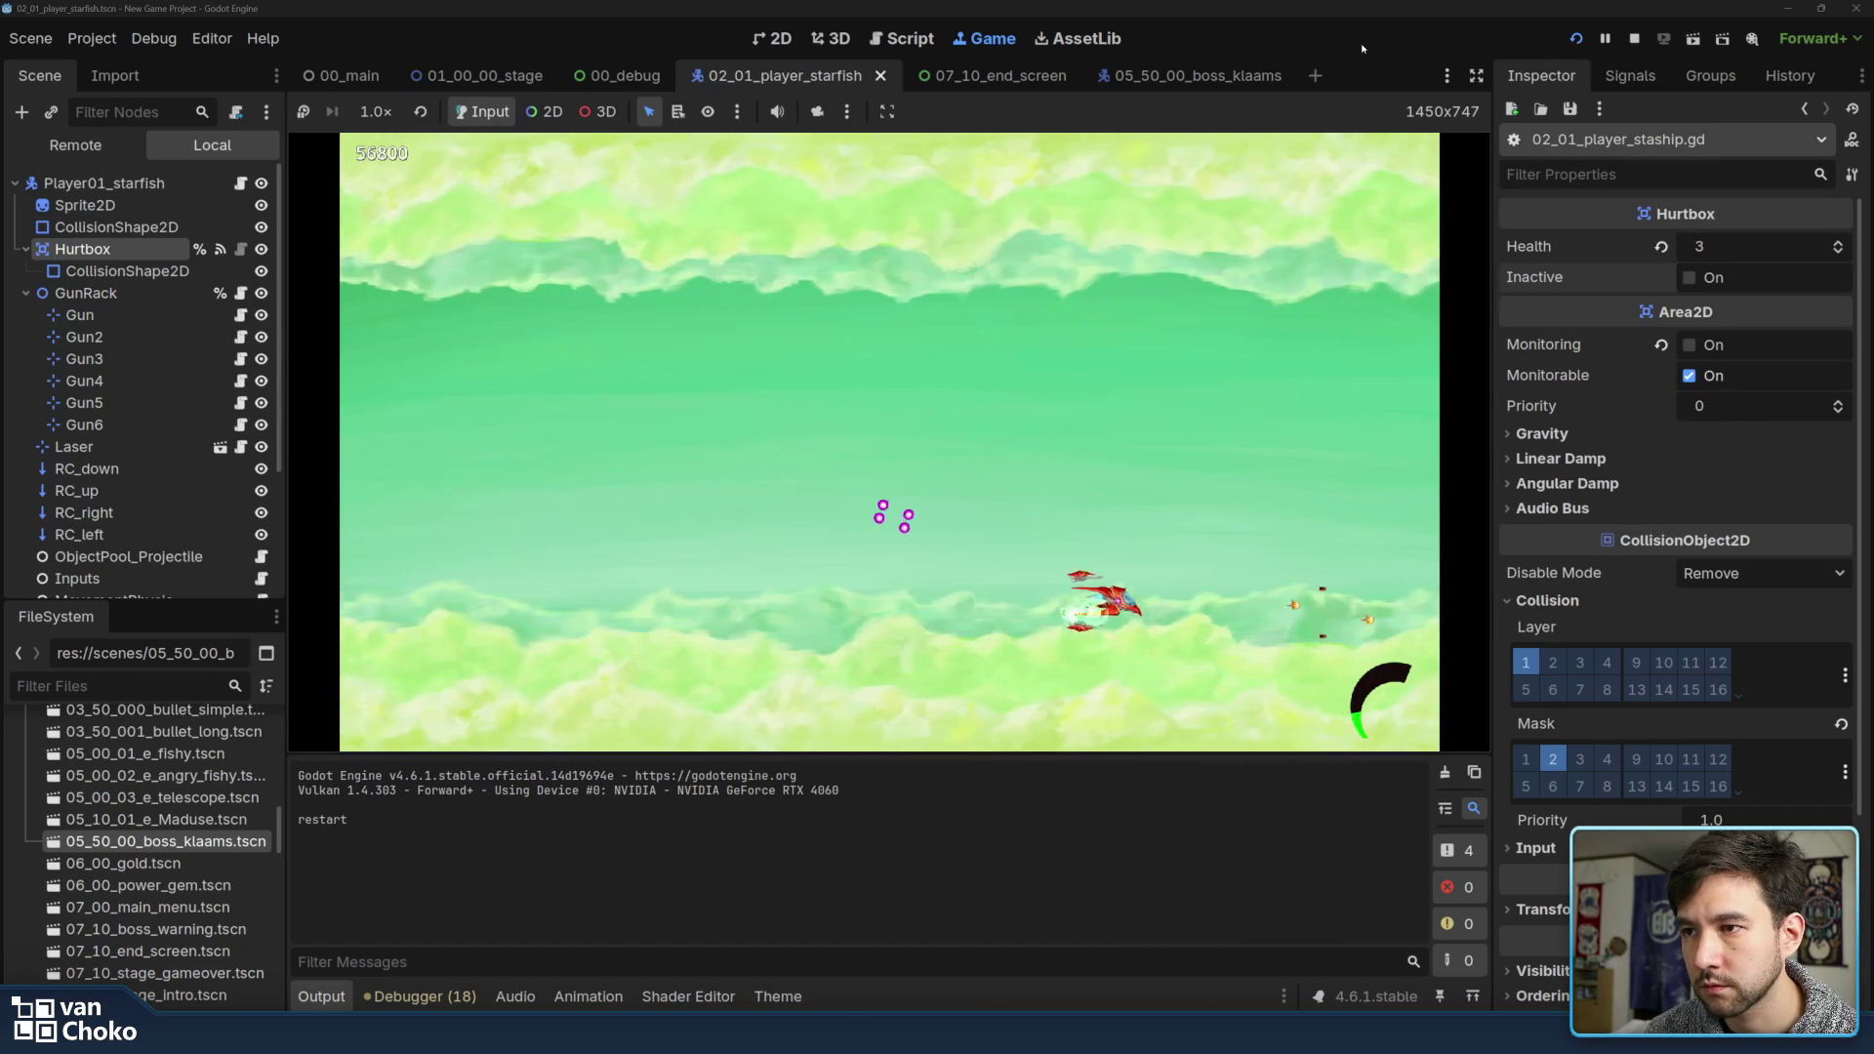
key("Left")
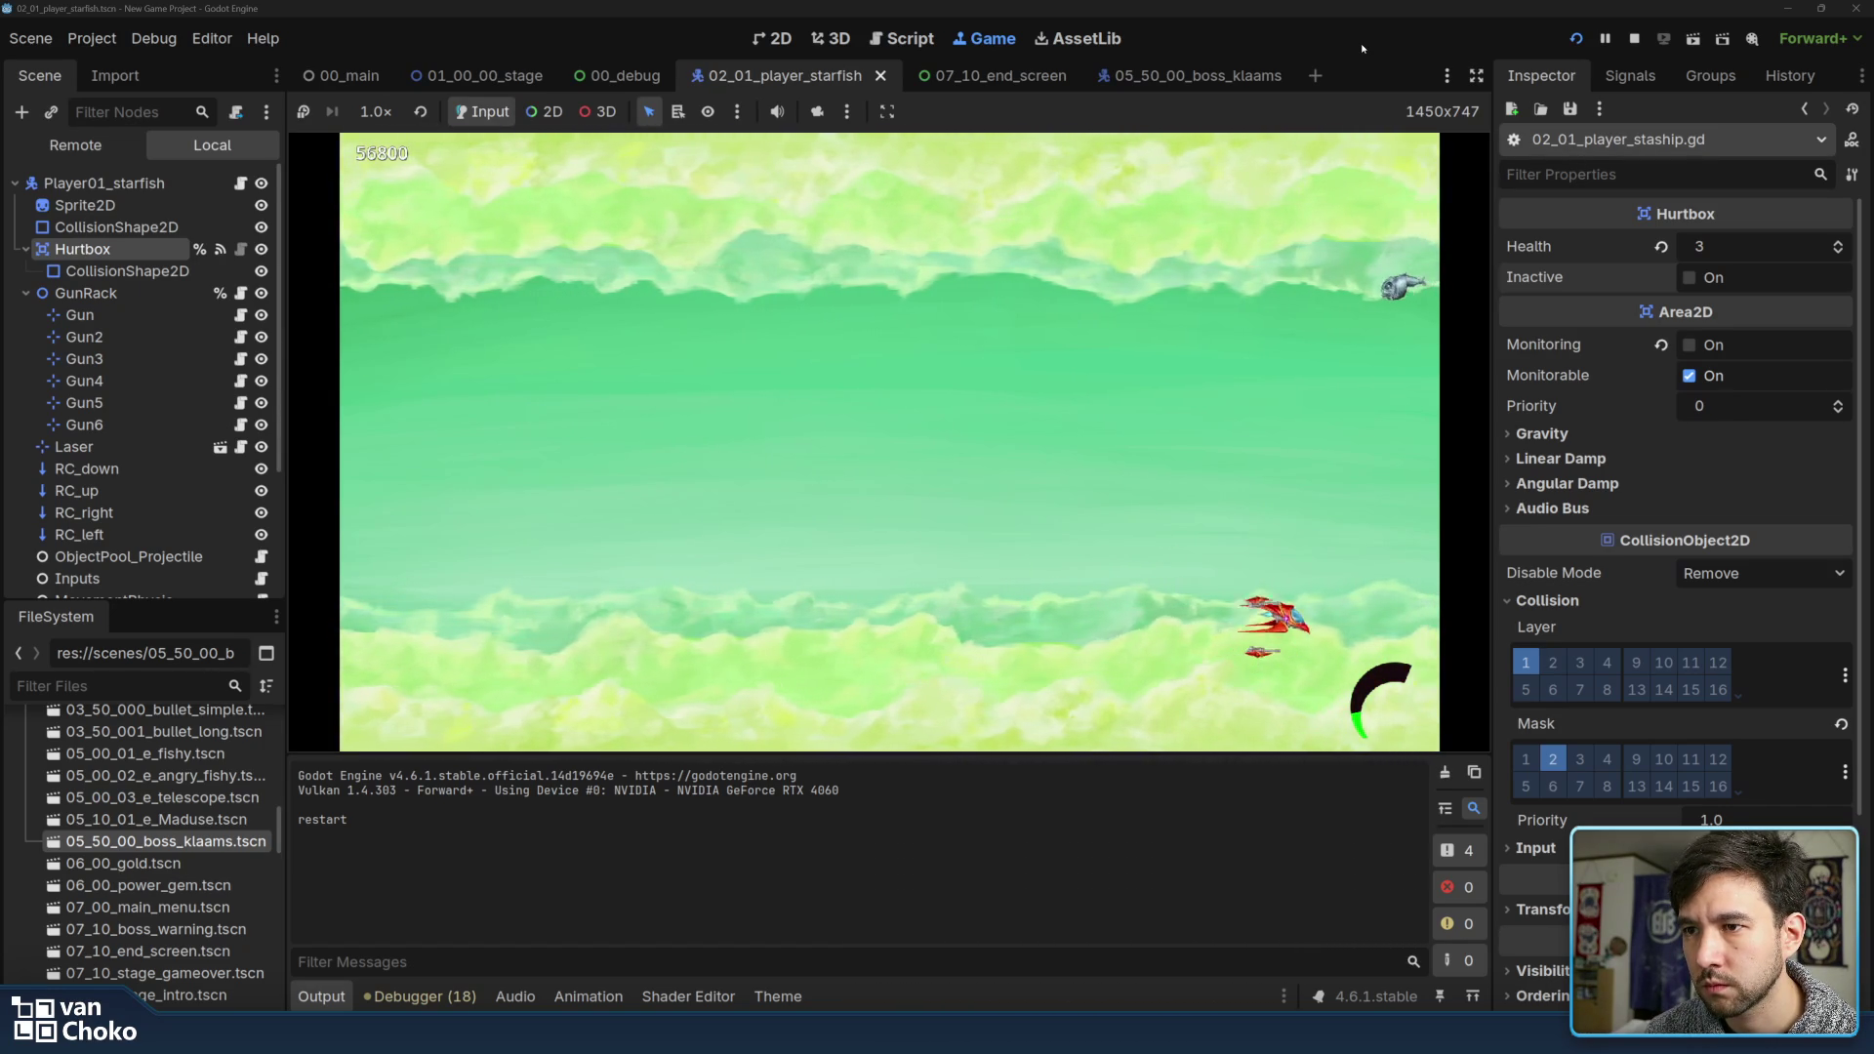
key("Up")
key("Left")
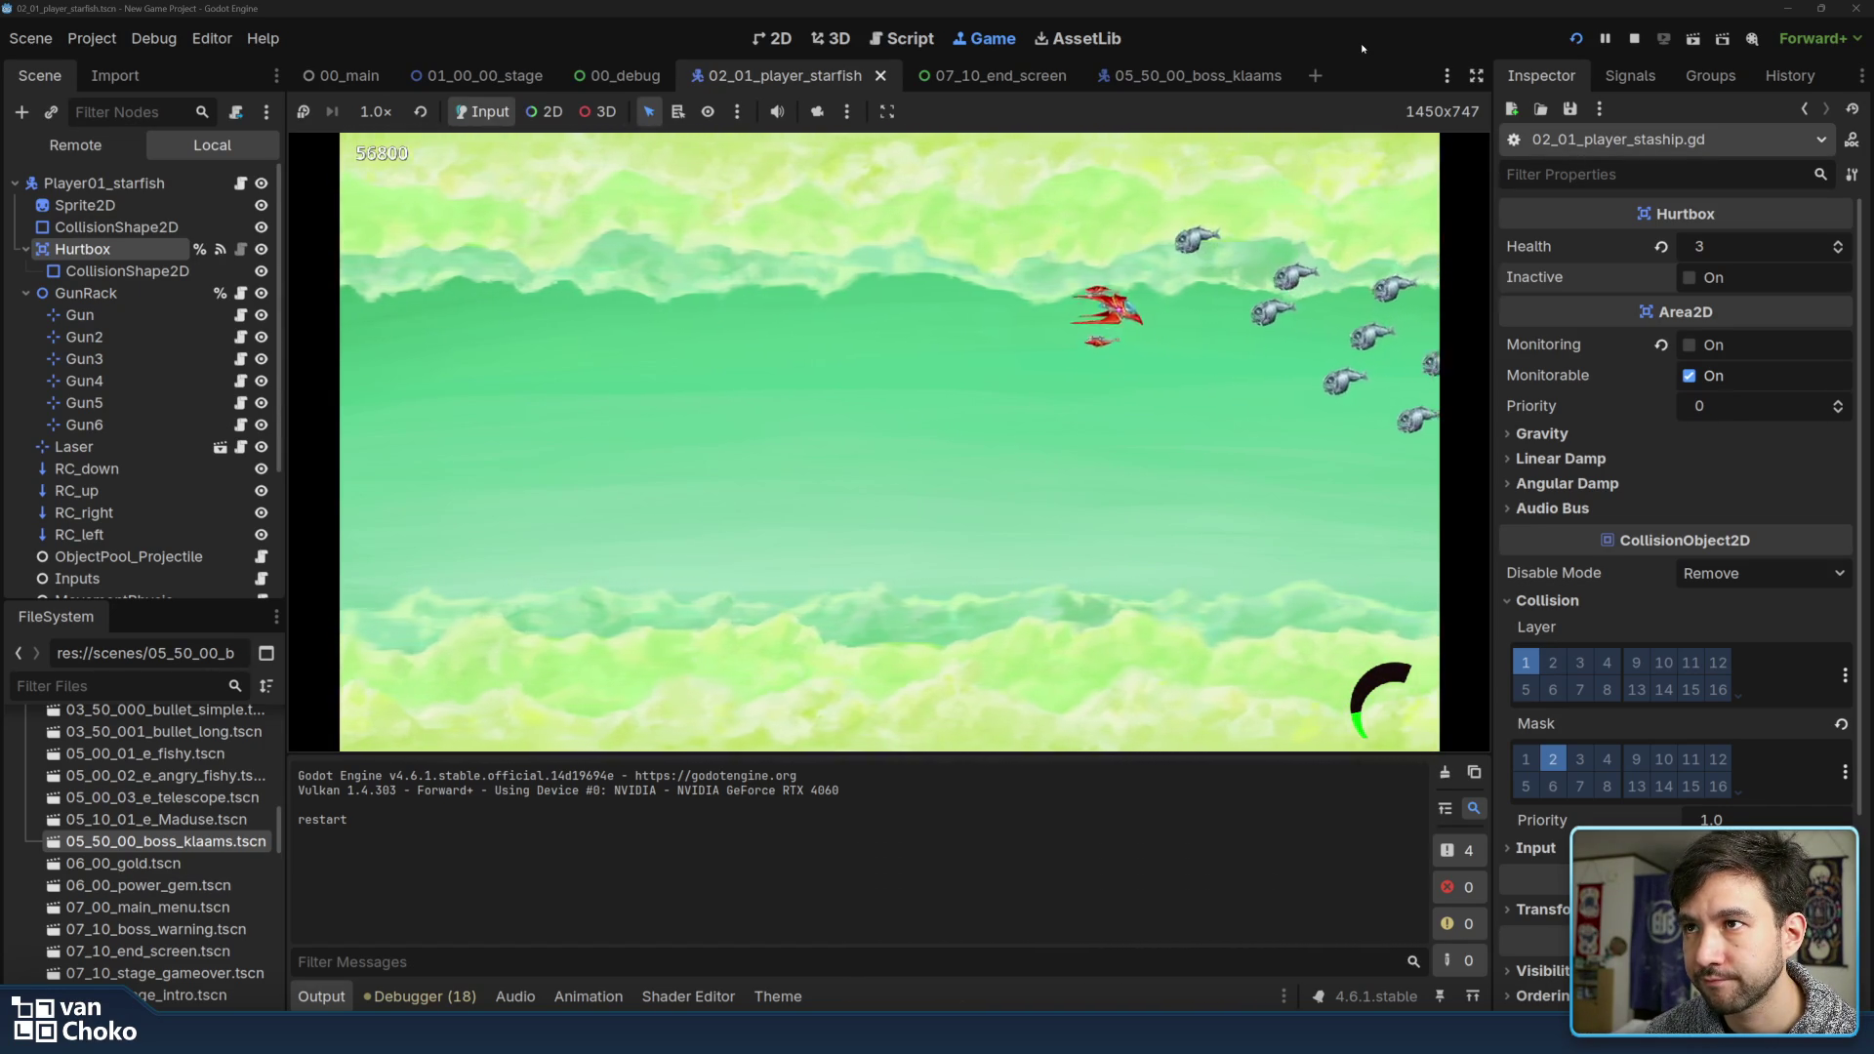
key("Left")
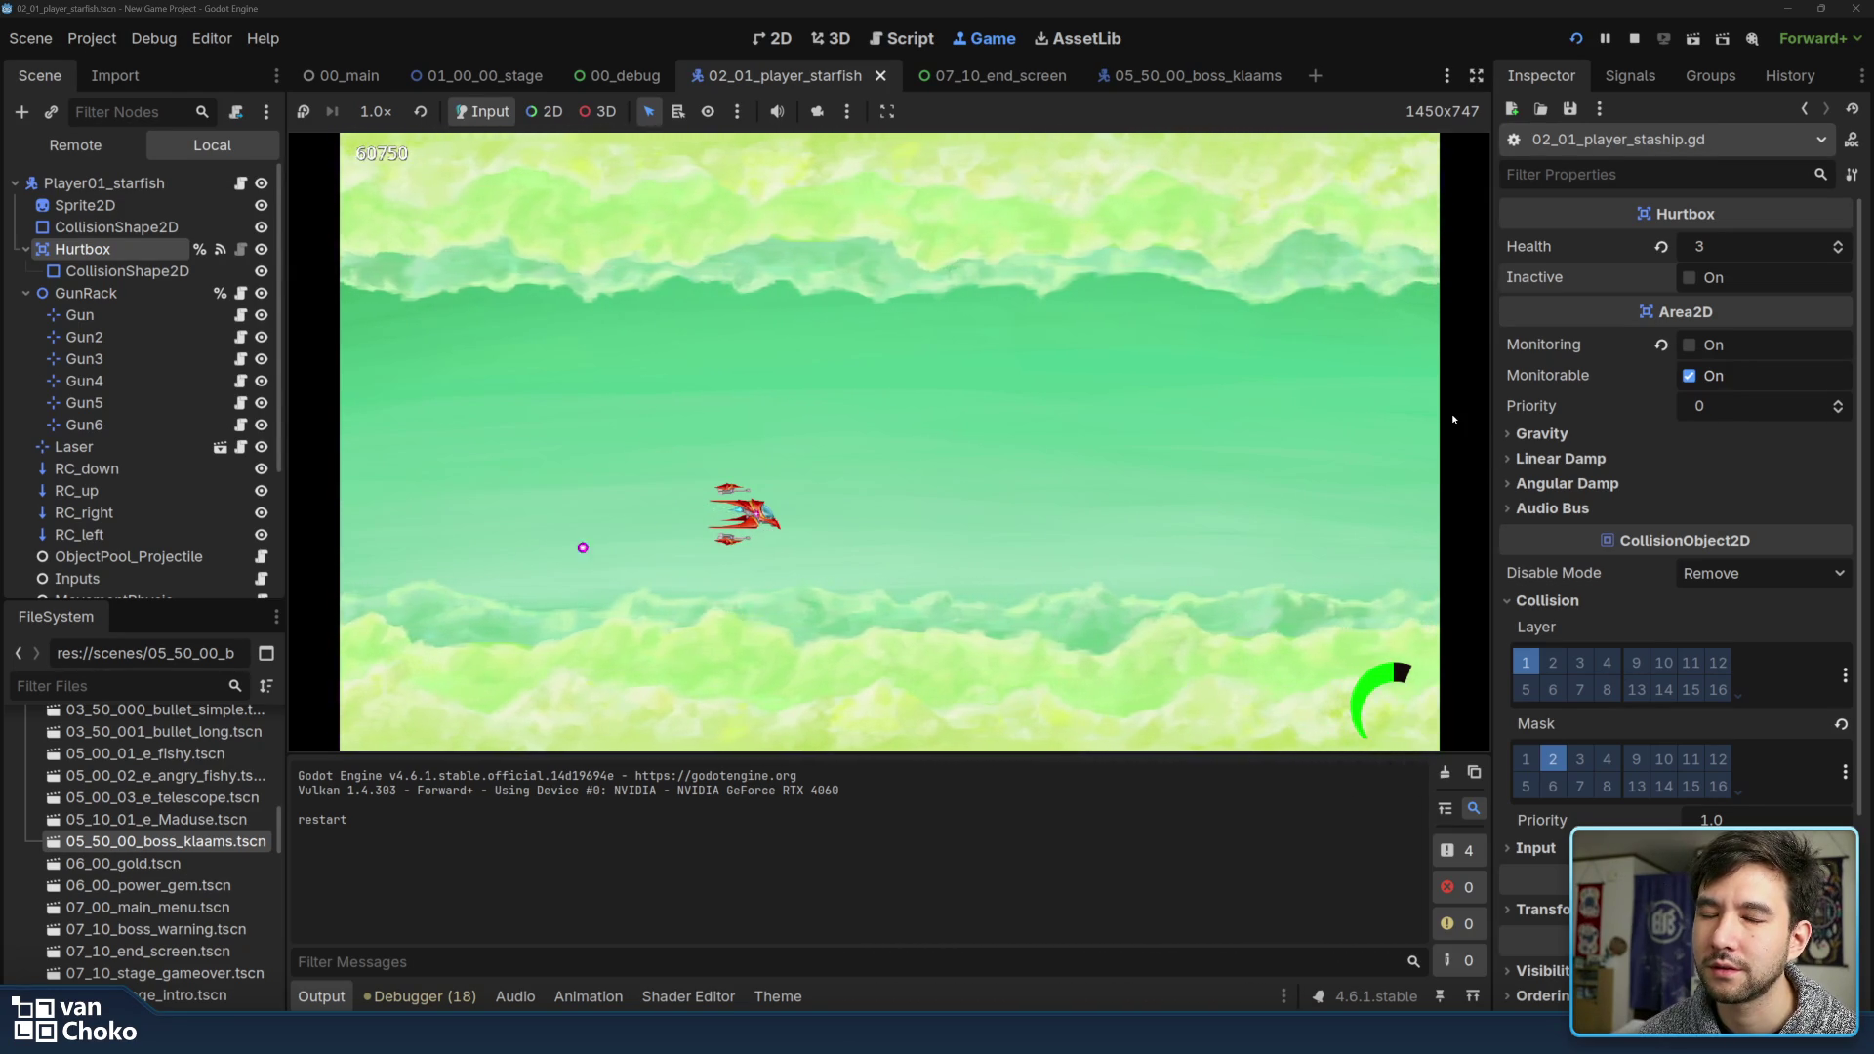
Stop the game and review how disable is used on lines 14–17 of the setter
left_click(1635, 39)
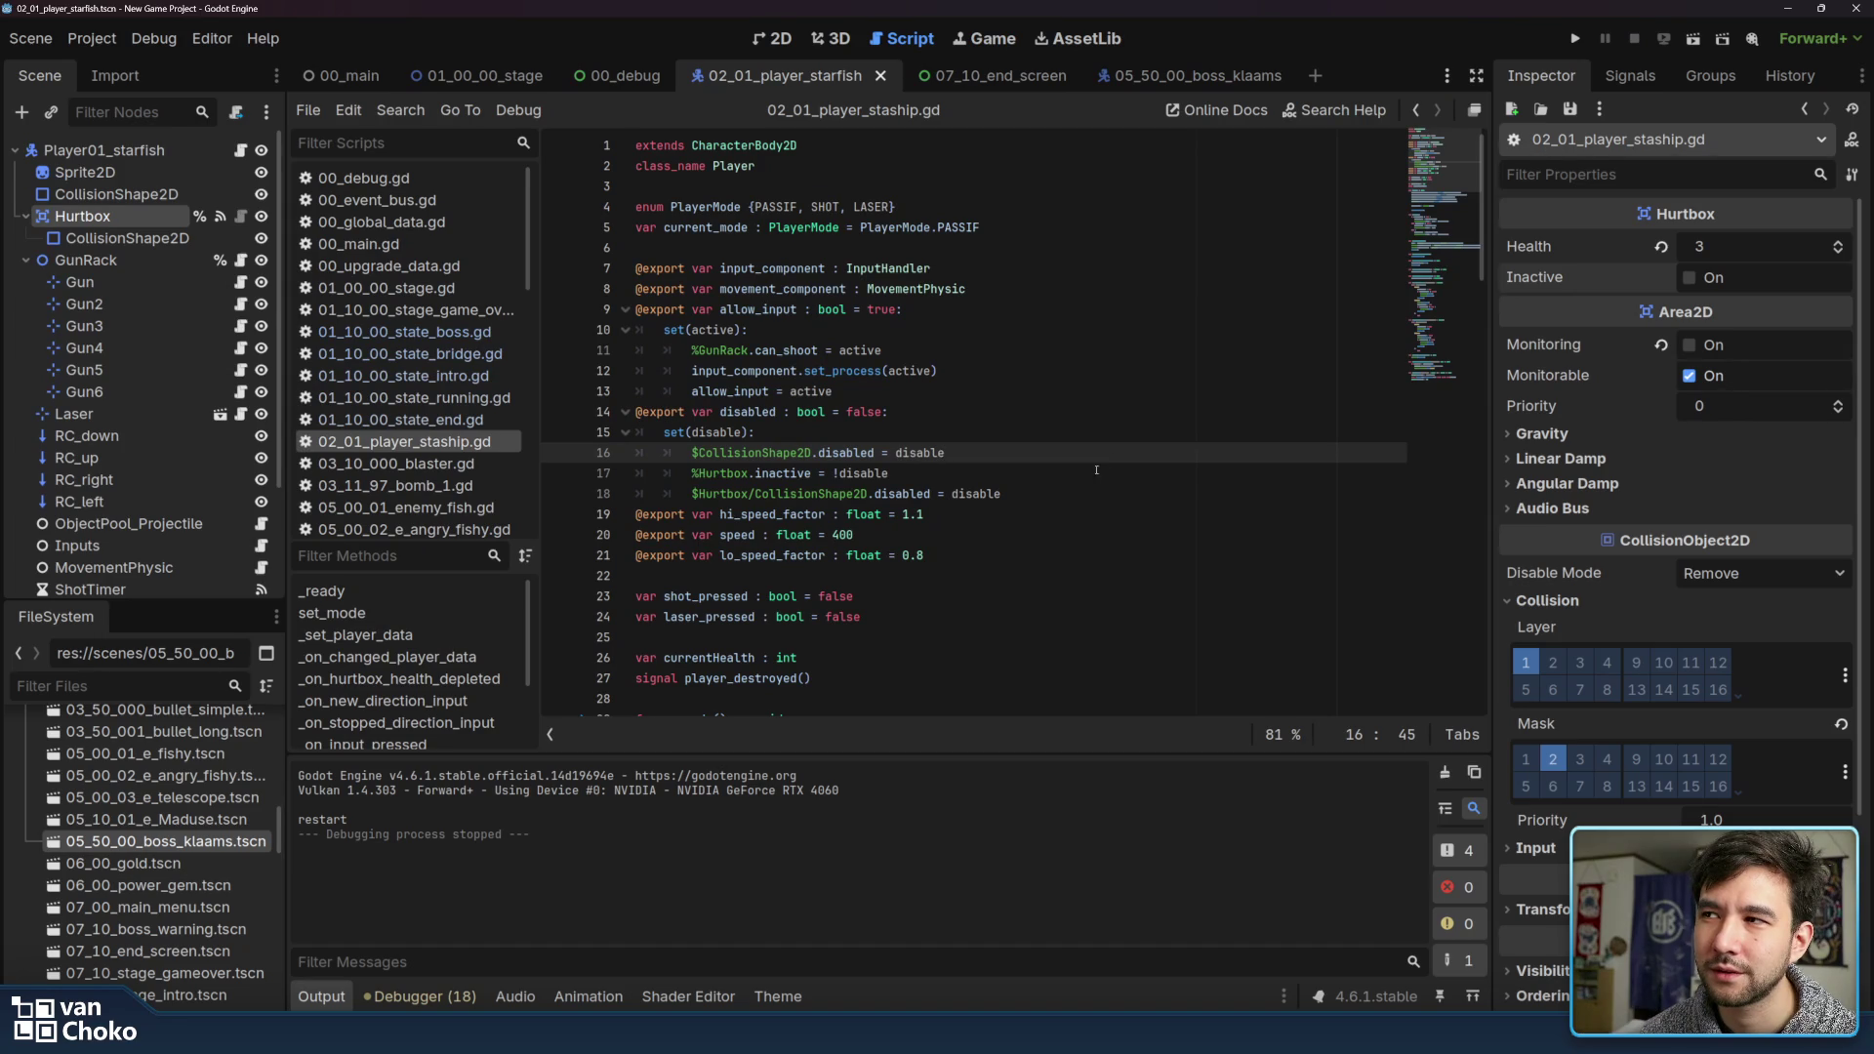
key("Down")
key("ctrl+shift+Left")
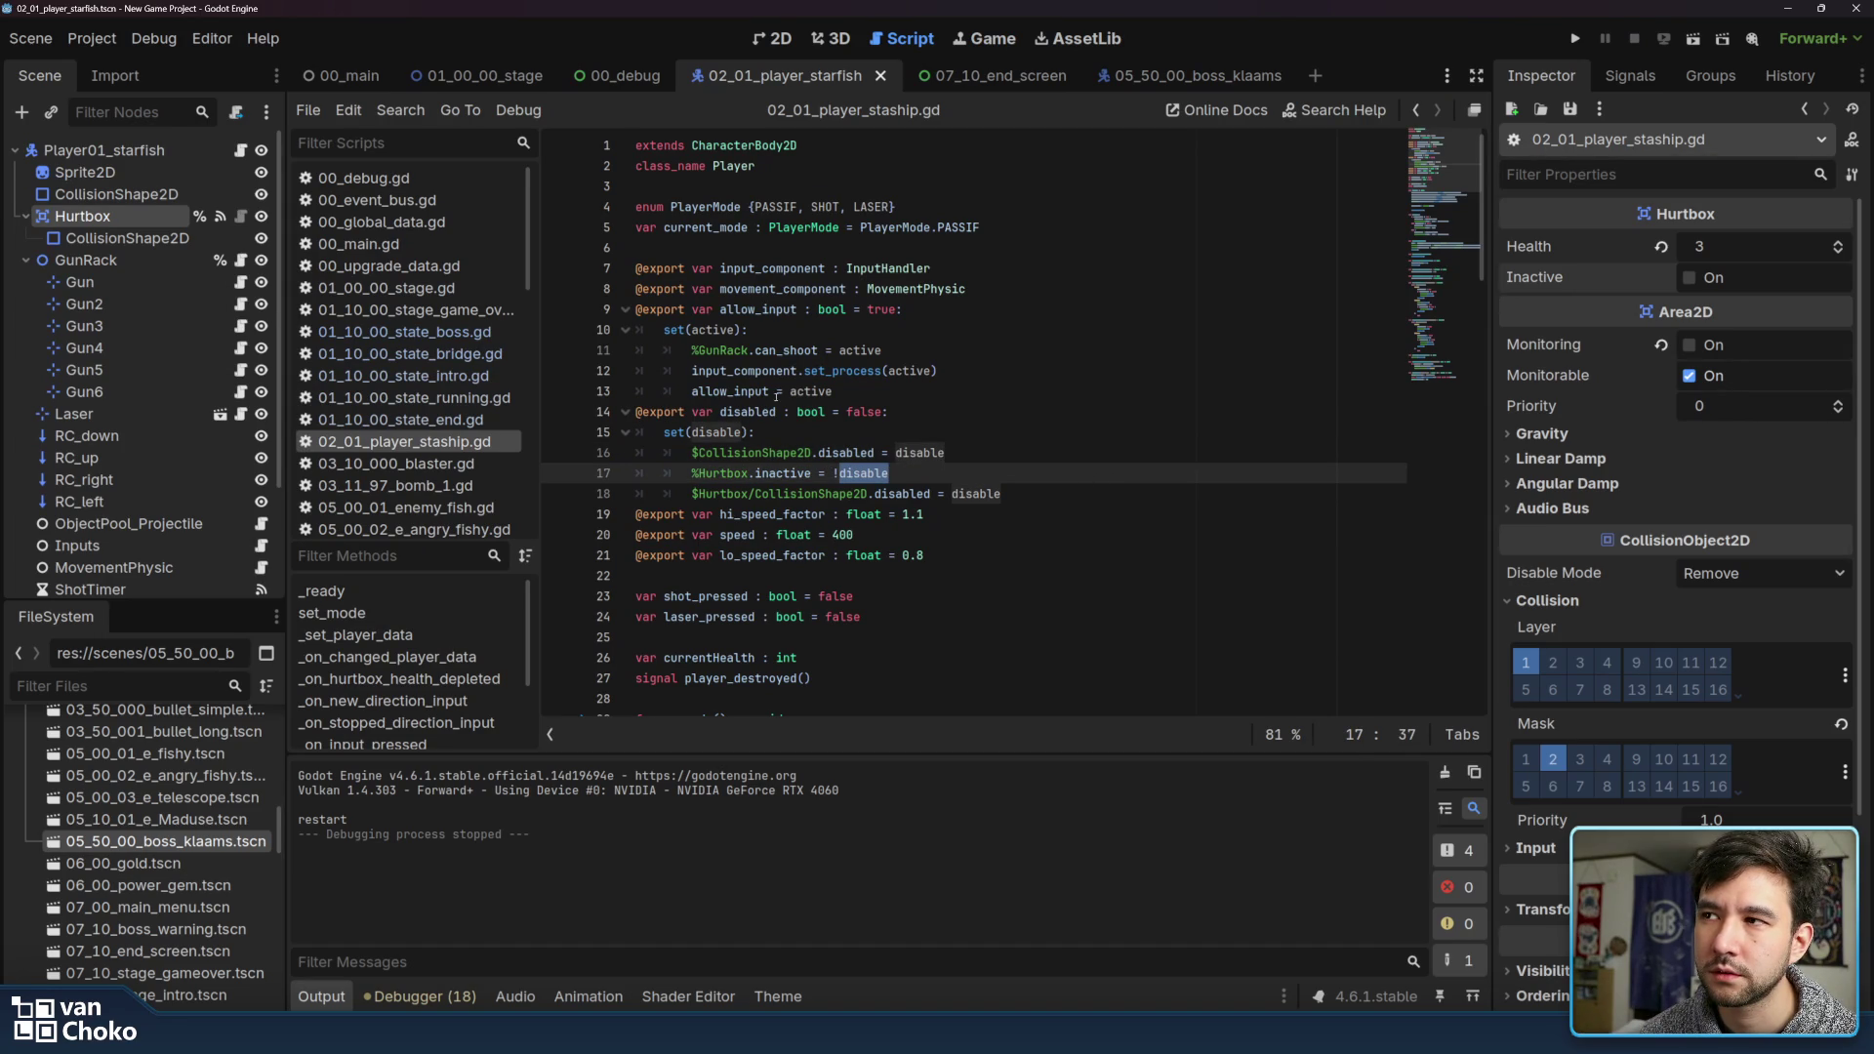
left_click(861, 474)
double_click(863, 412)
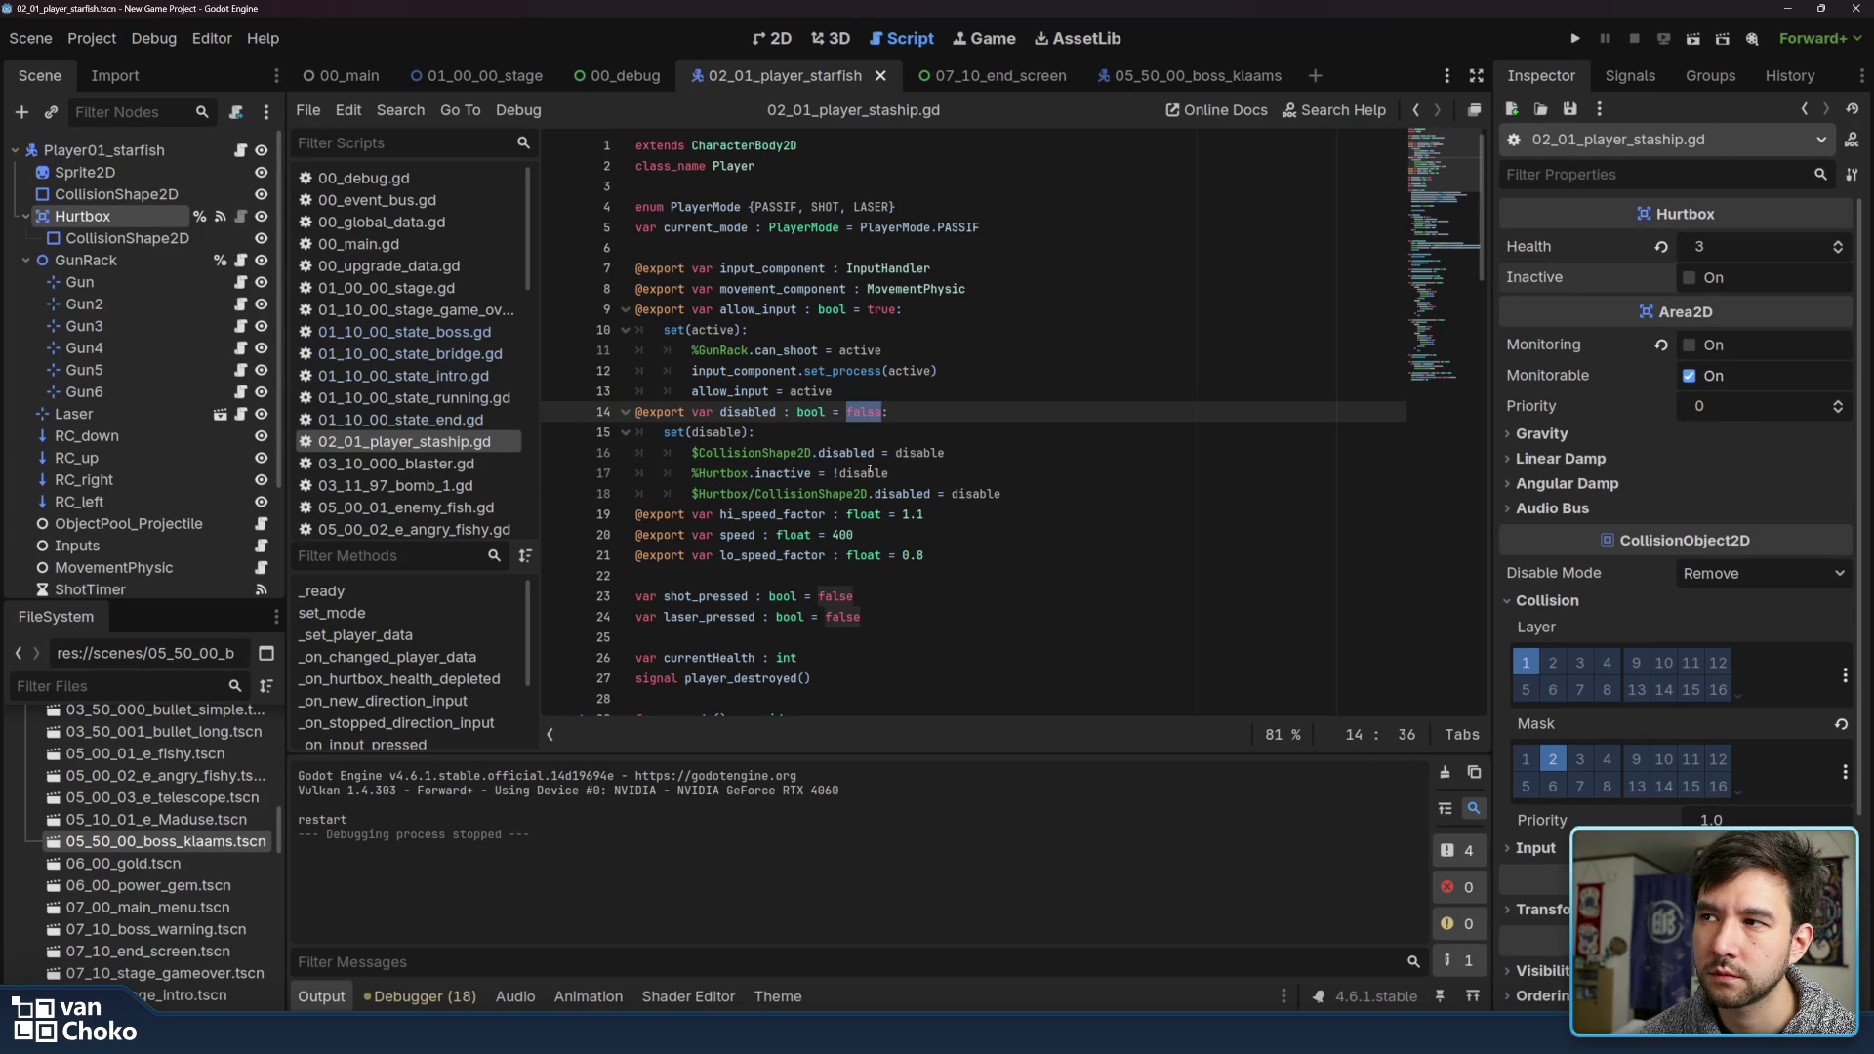
left_click(869, 472)
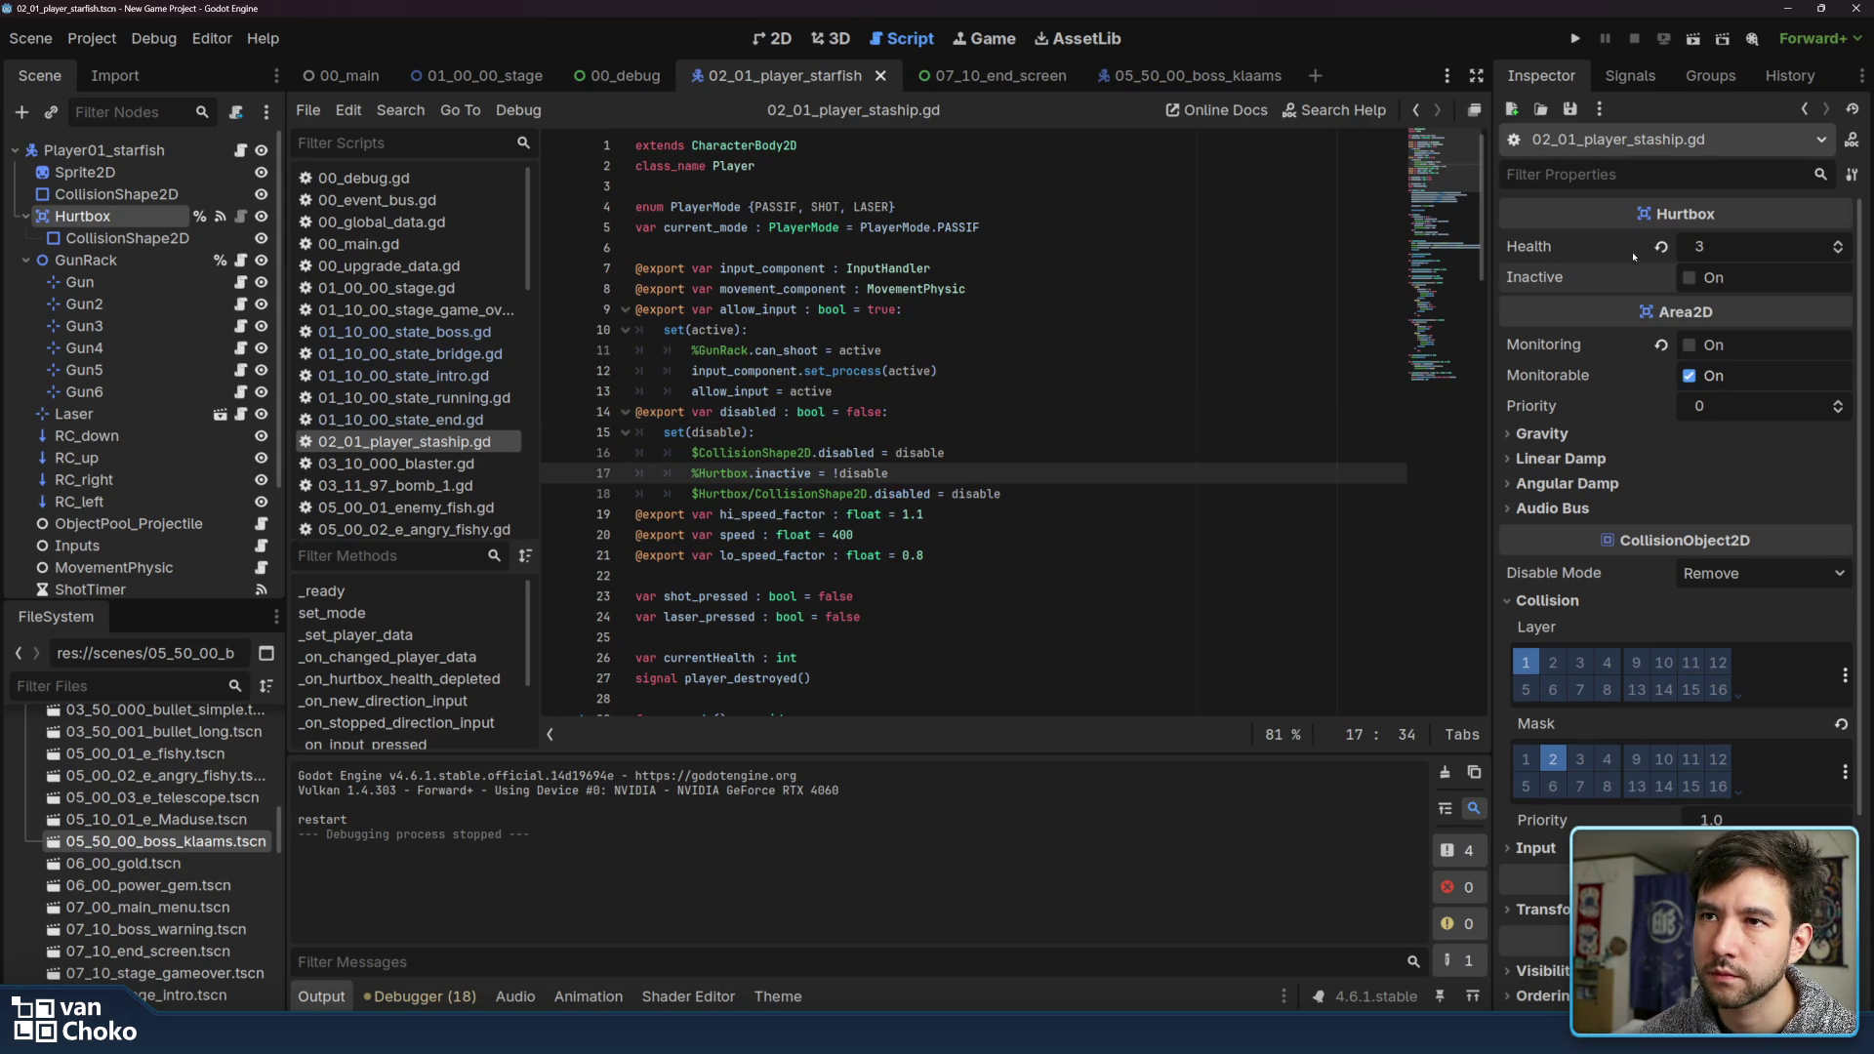
mouse_move(1532, 282)
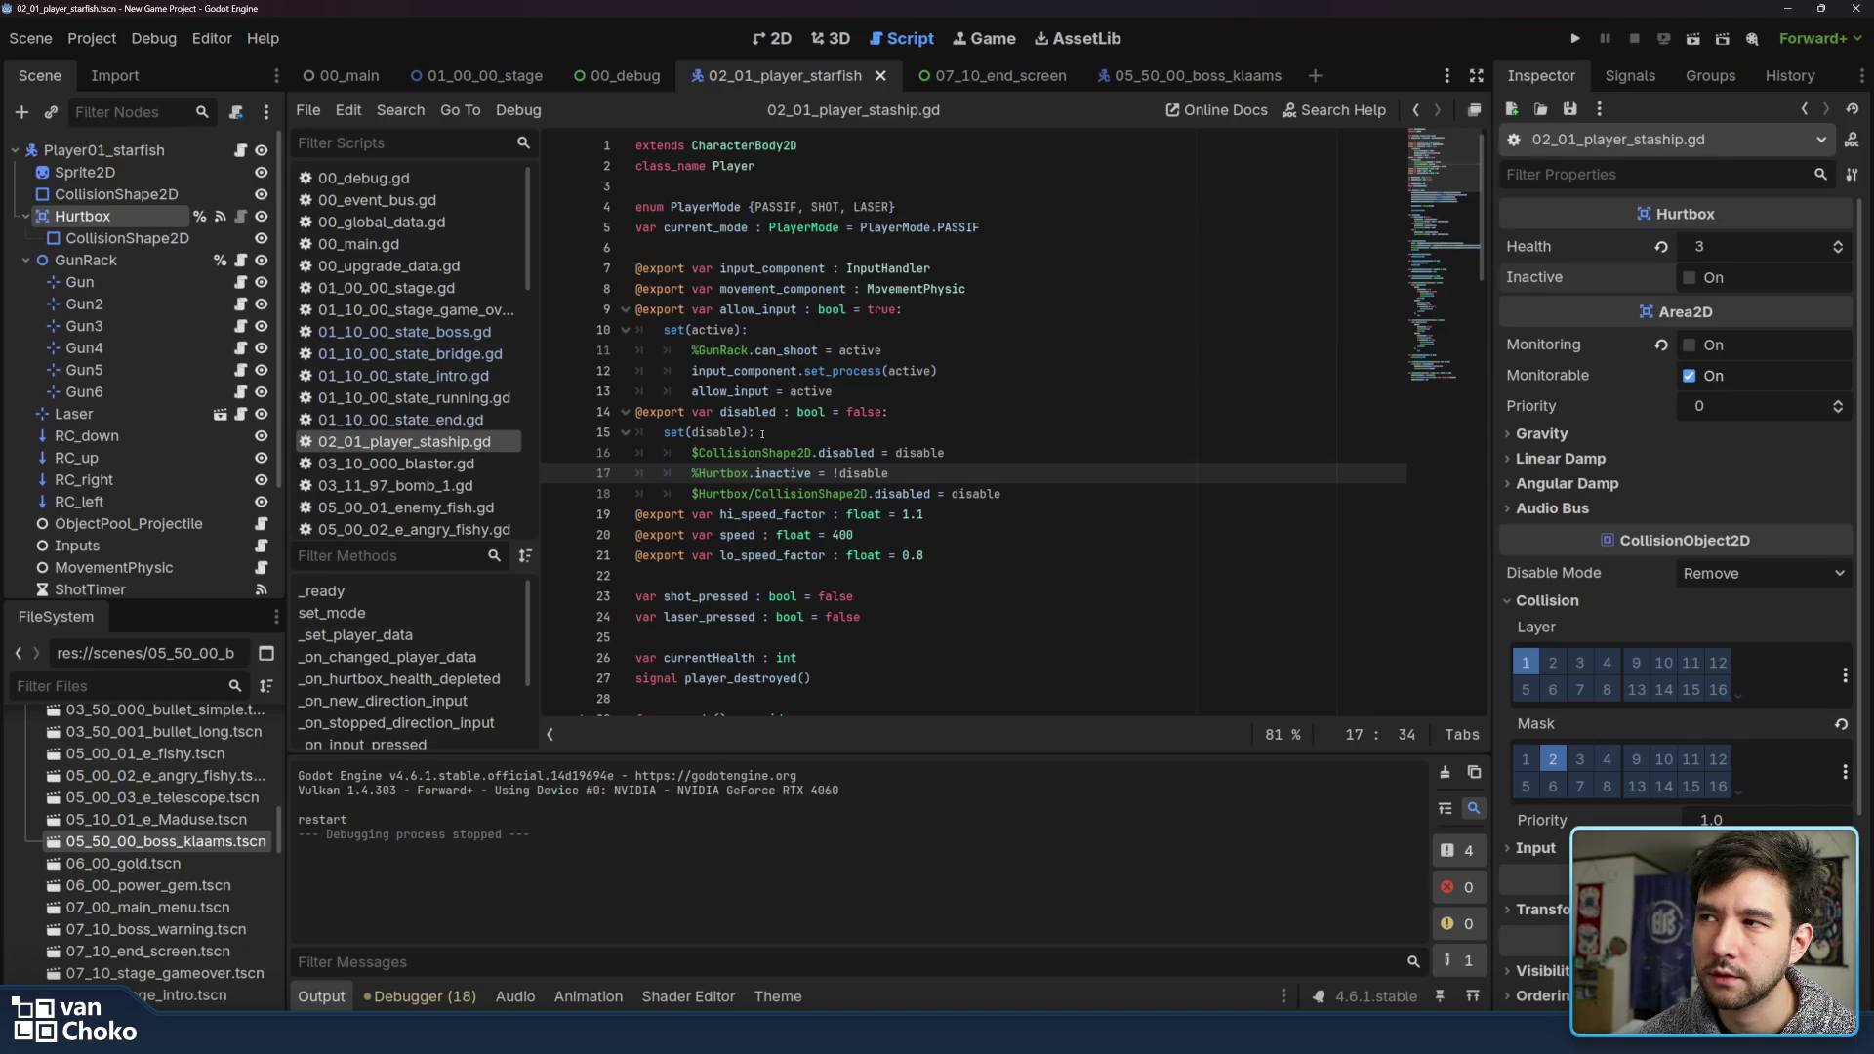
left_click(846, 452)
double_click(941, 451)
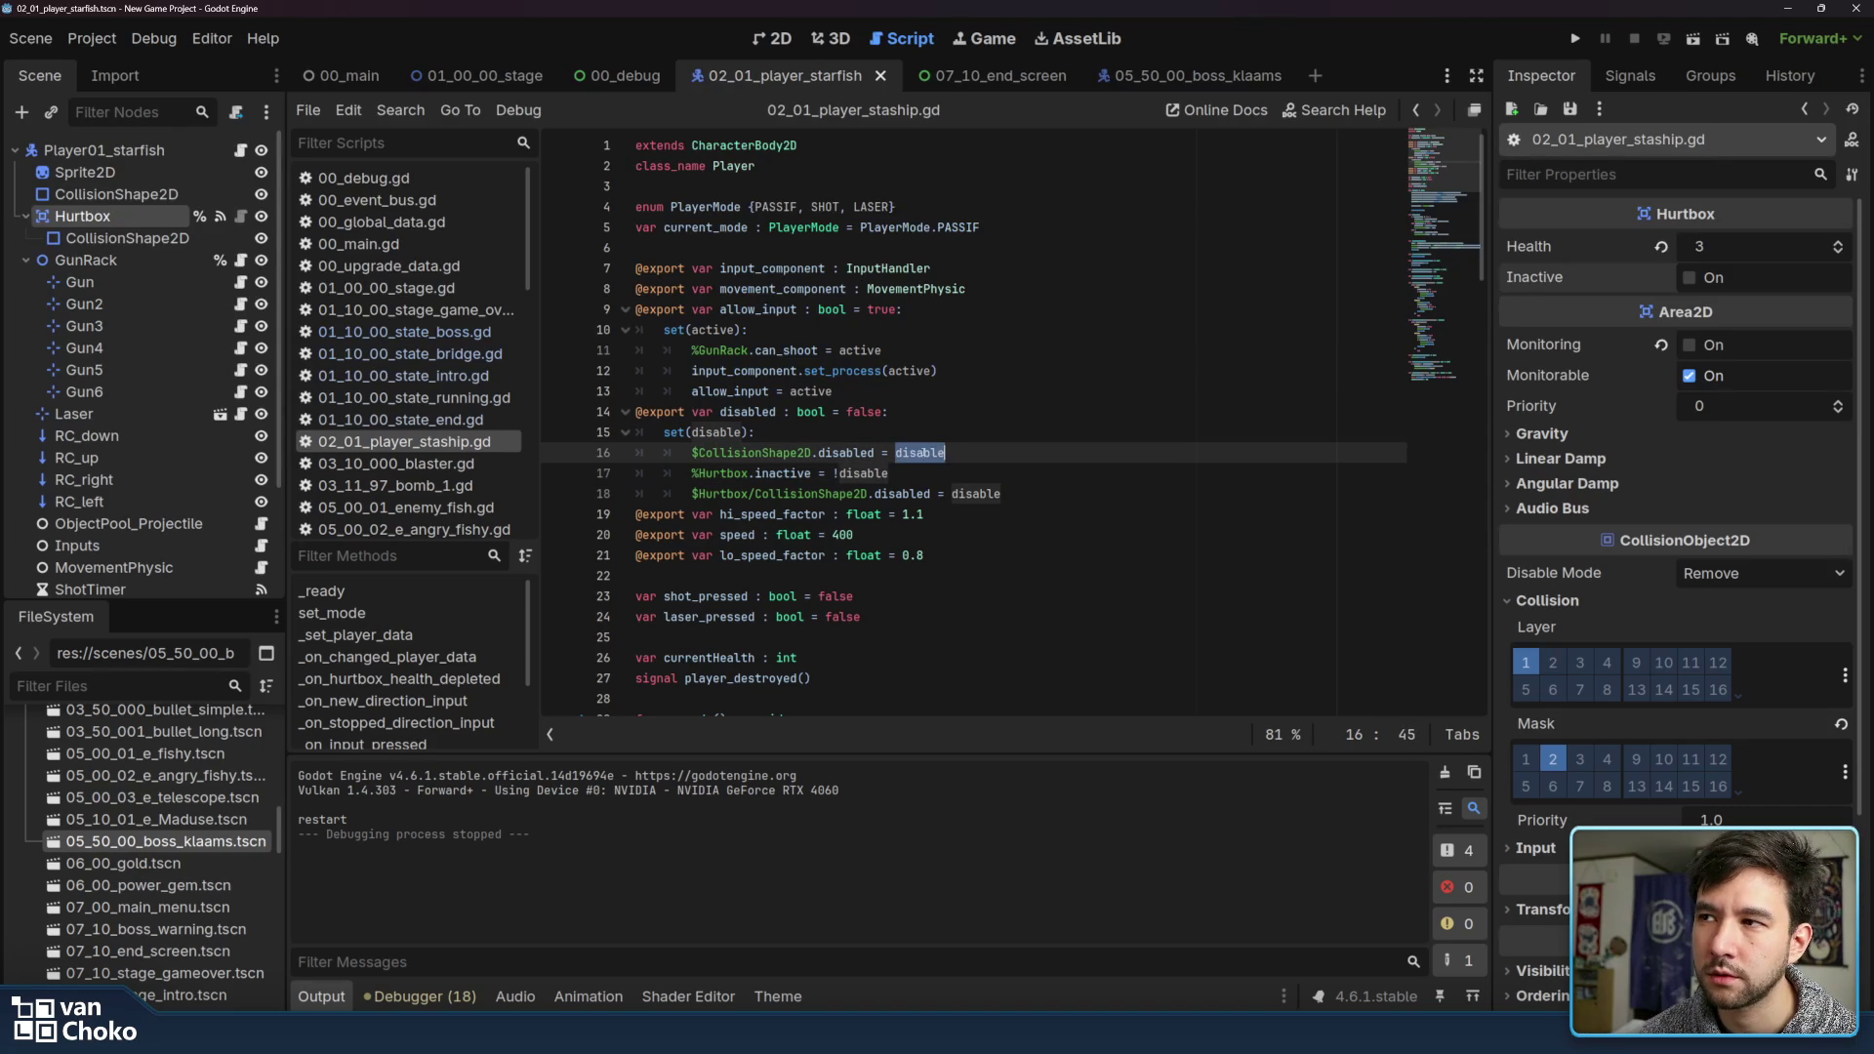
left_click(859, 474)
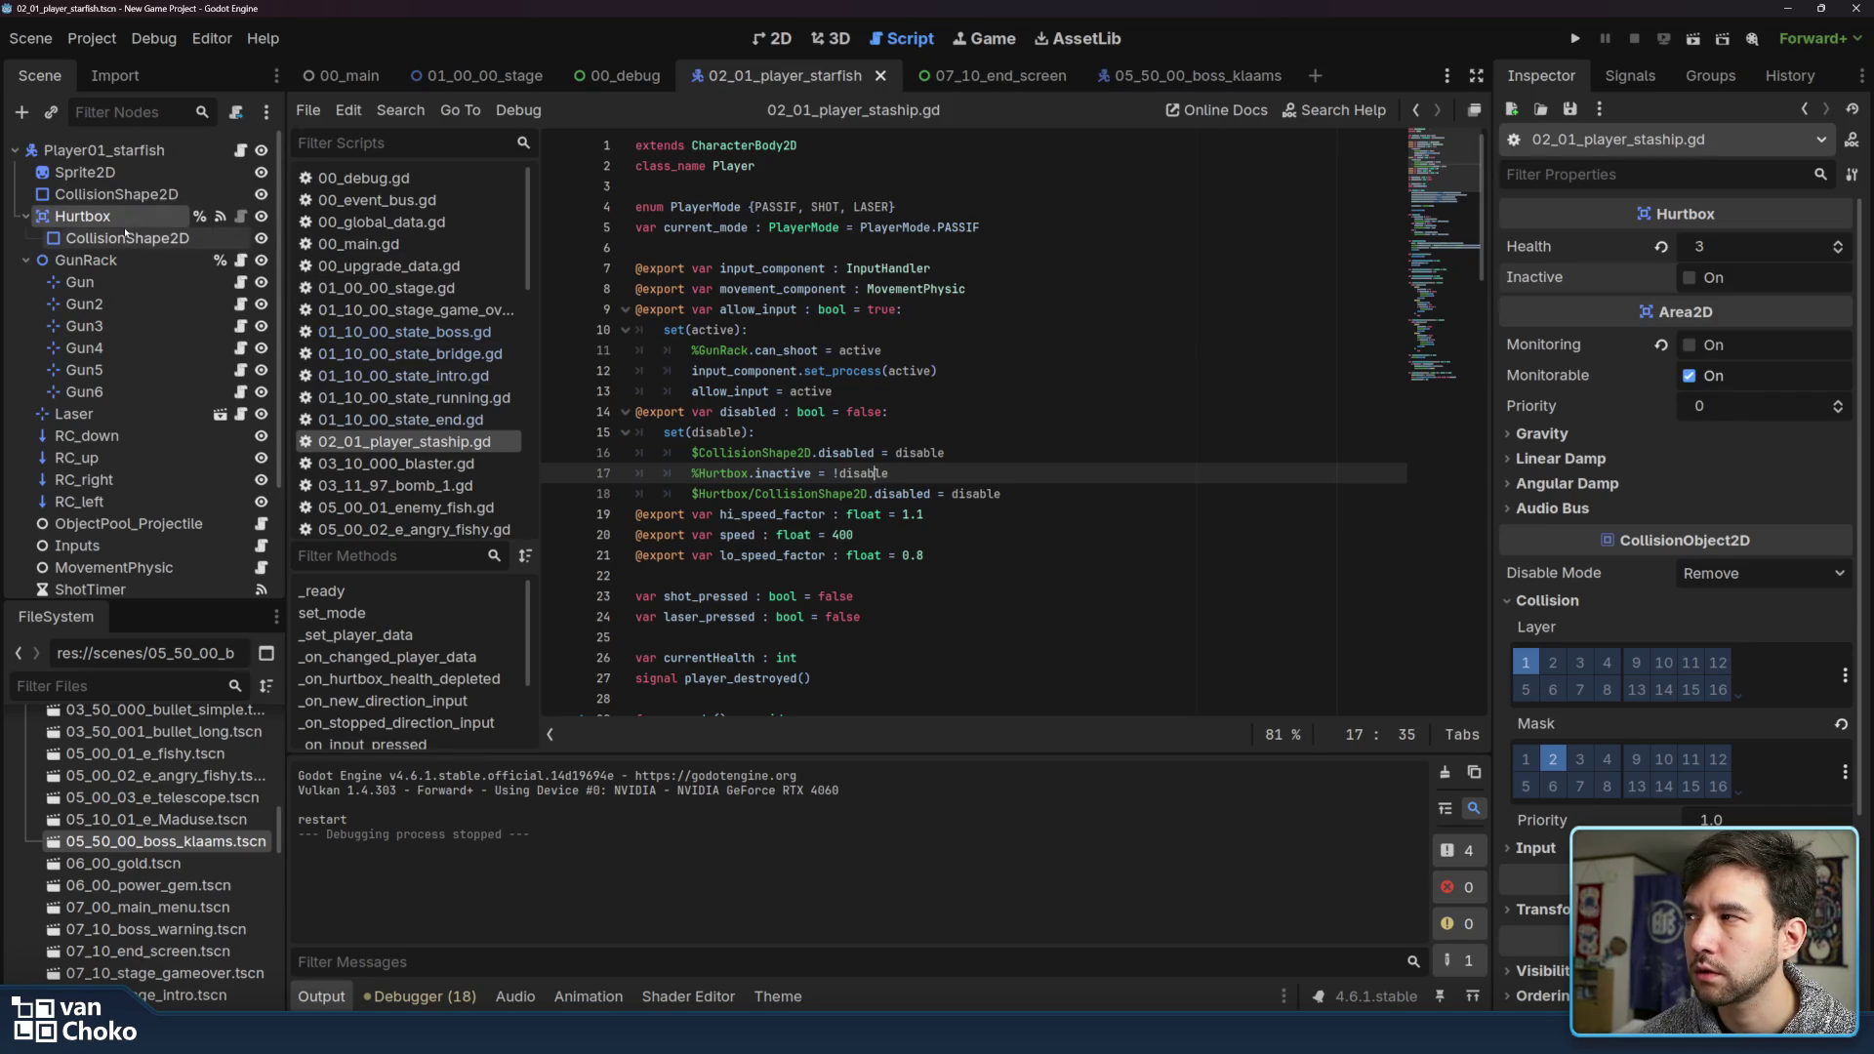
Inspect the Hurtbox and its CollisionShape2D properties, then relaunch the game
left_click(129, 238)
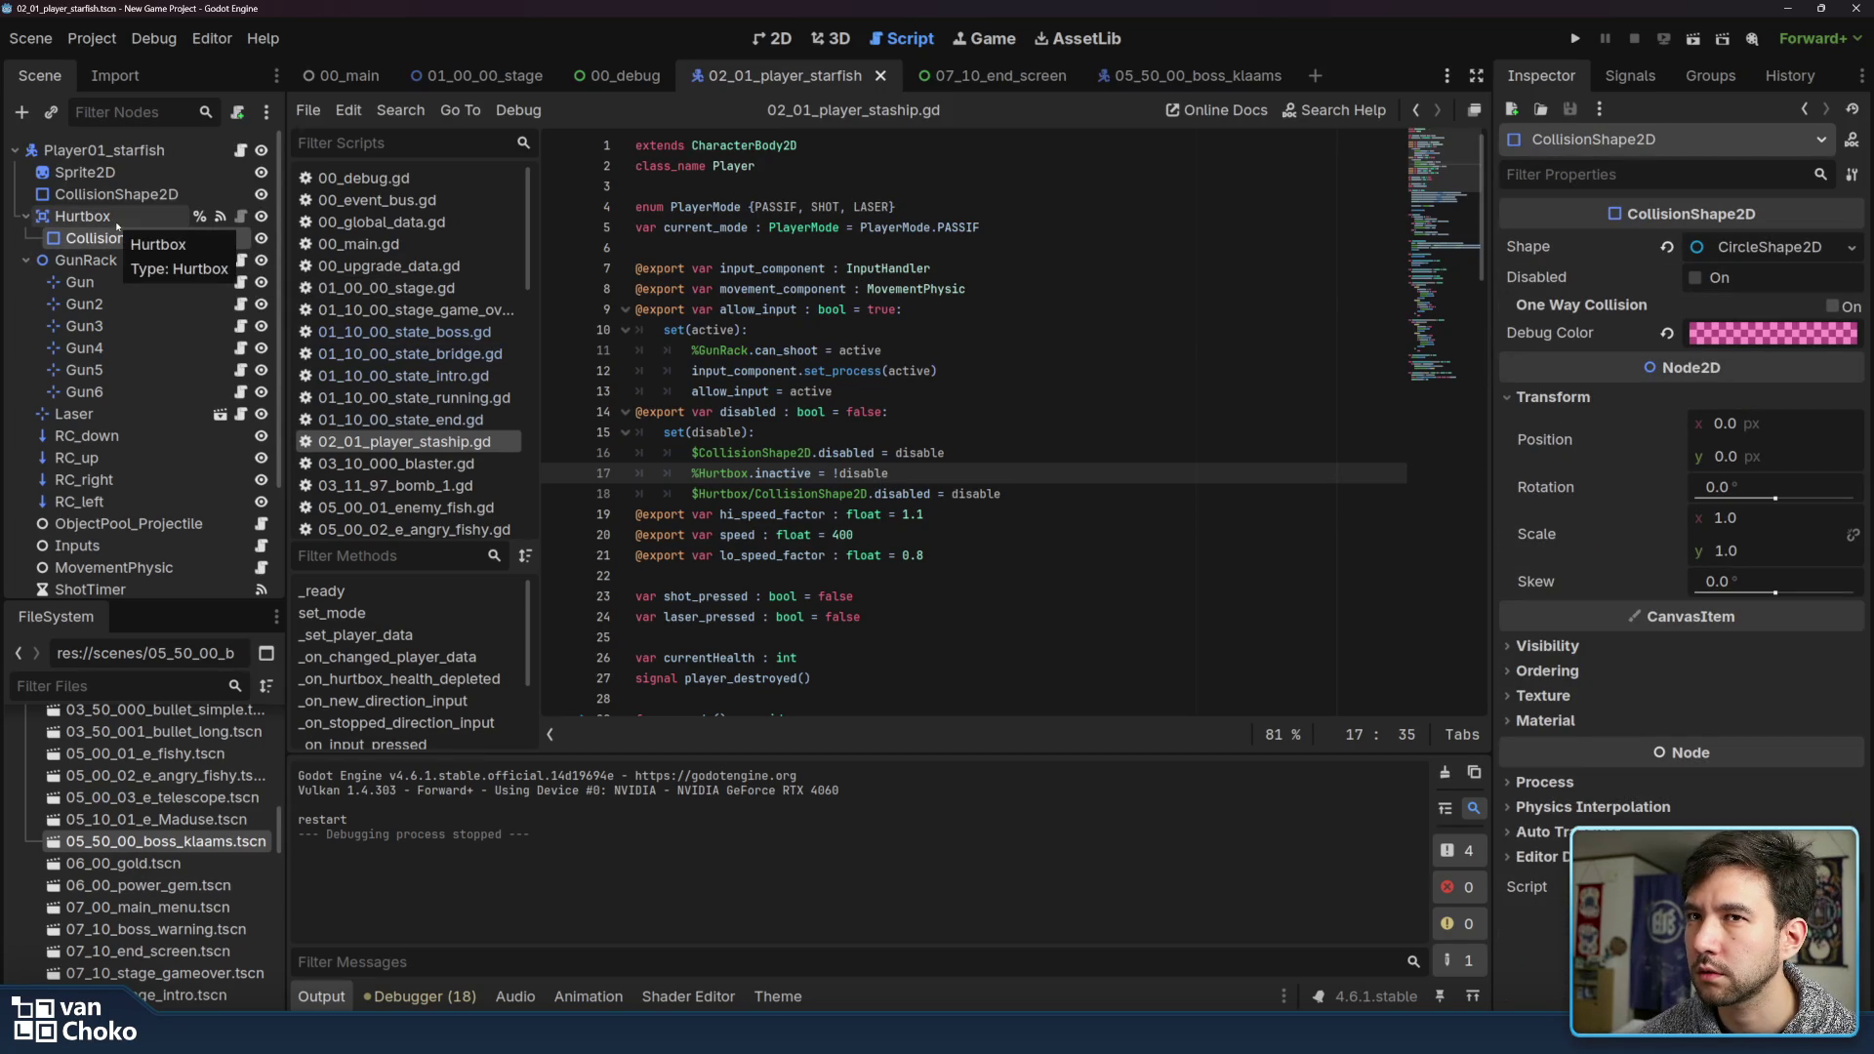
left_click(108, 215)
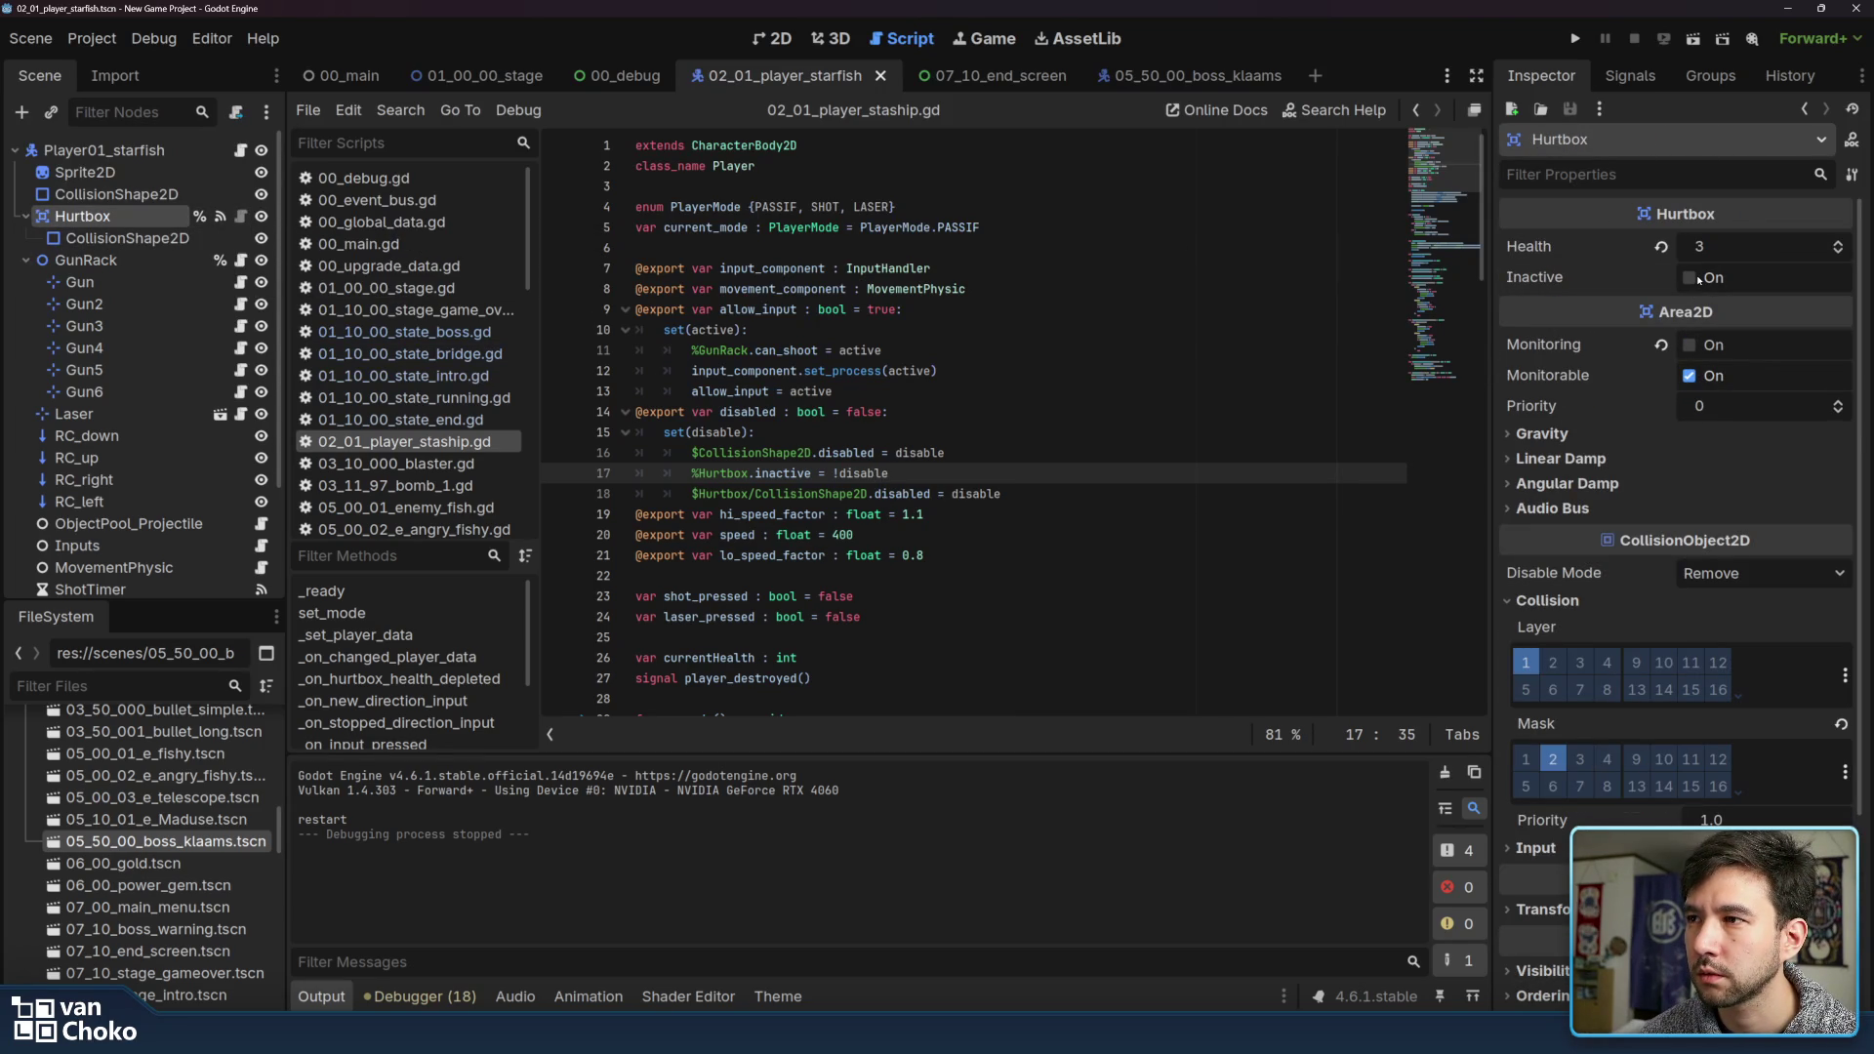
left_click(1079, 492)
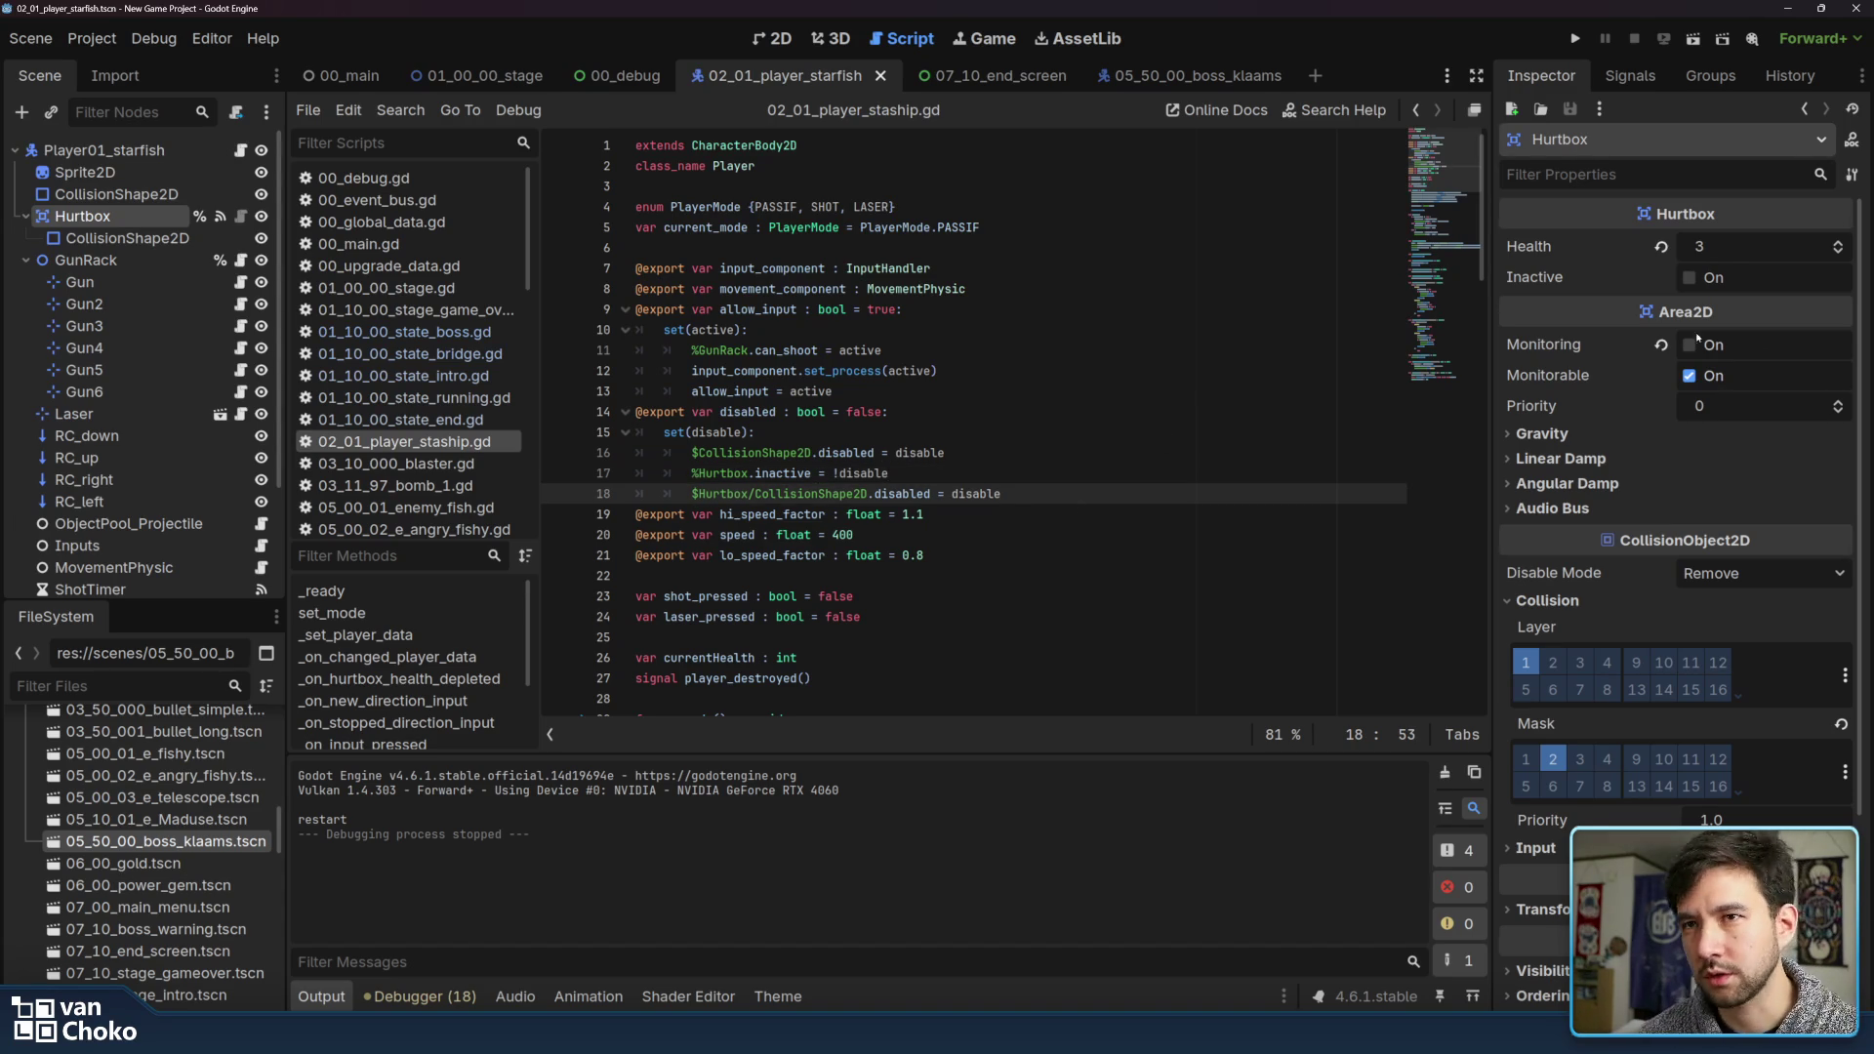
left_click(127, 237)
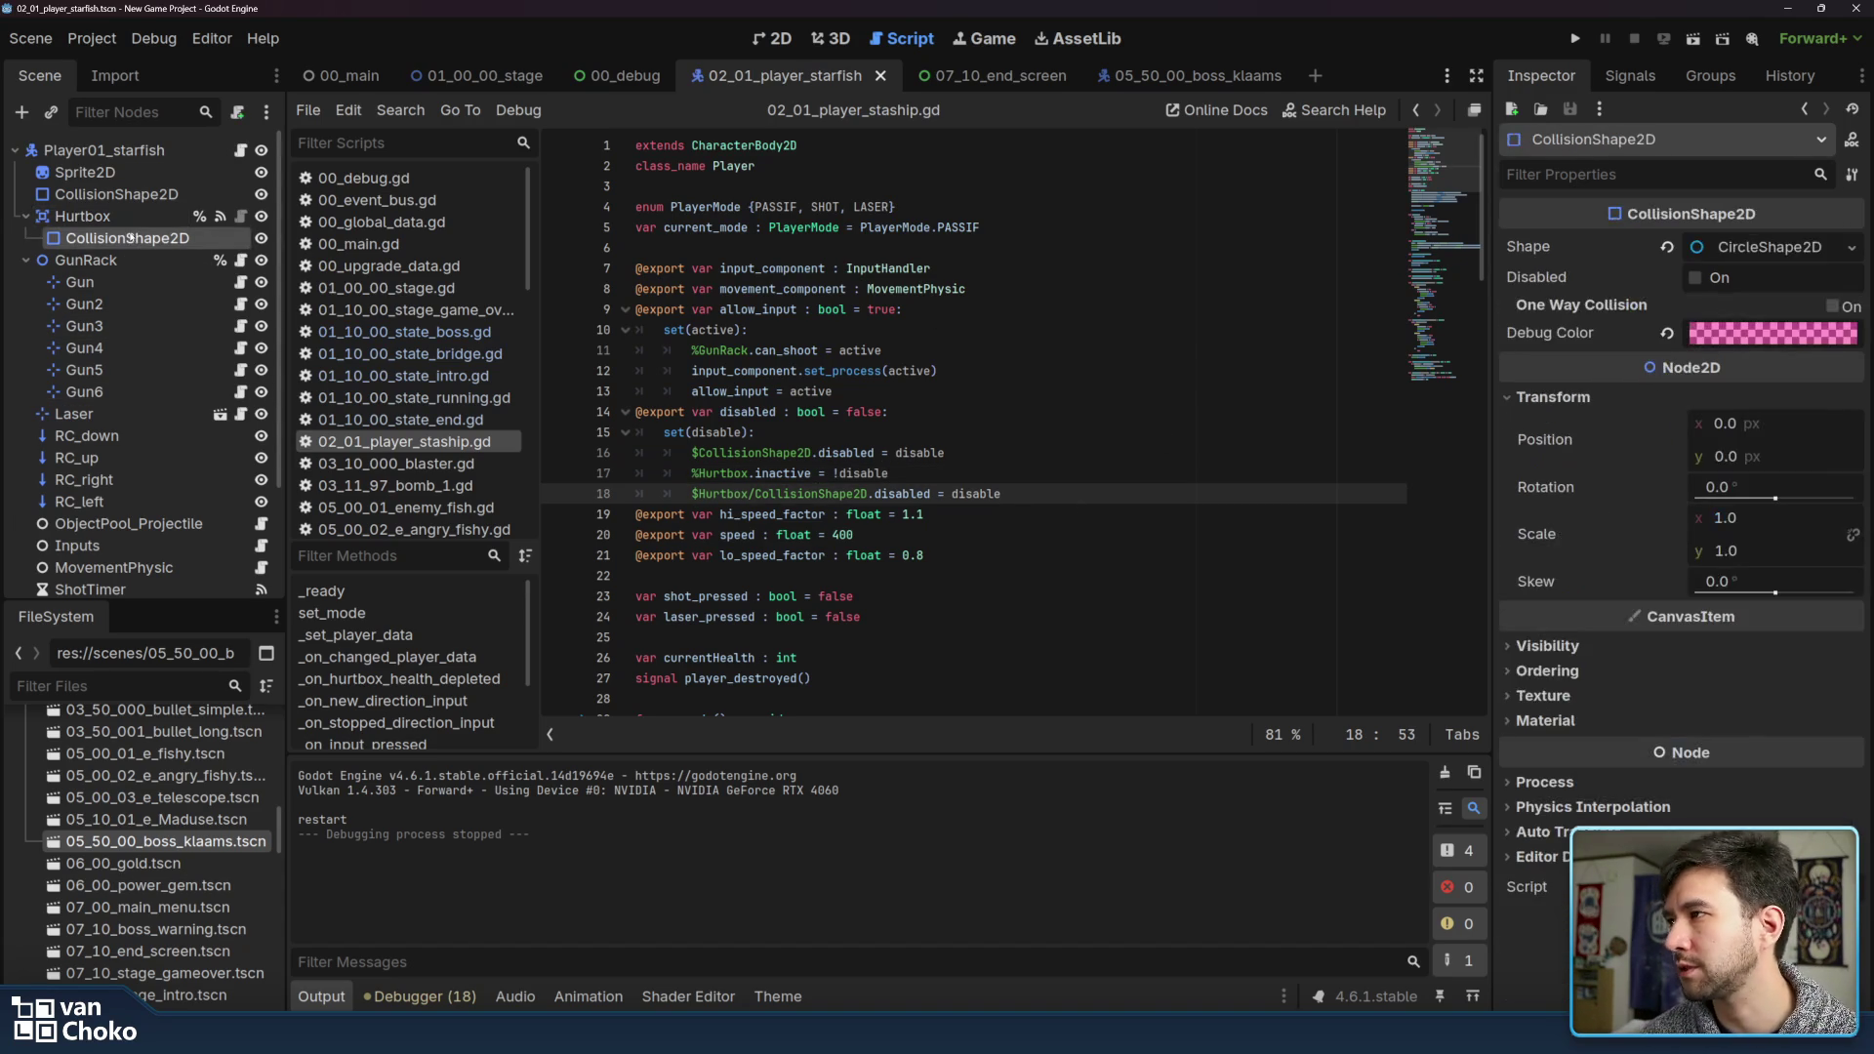
left_click(103, 217)
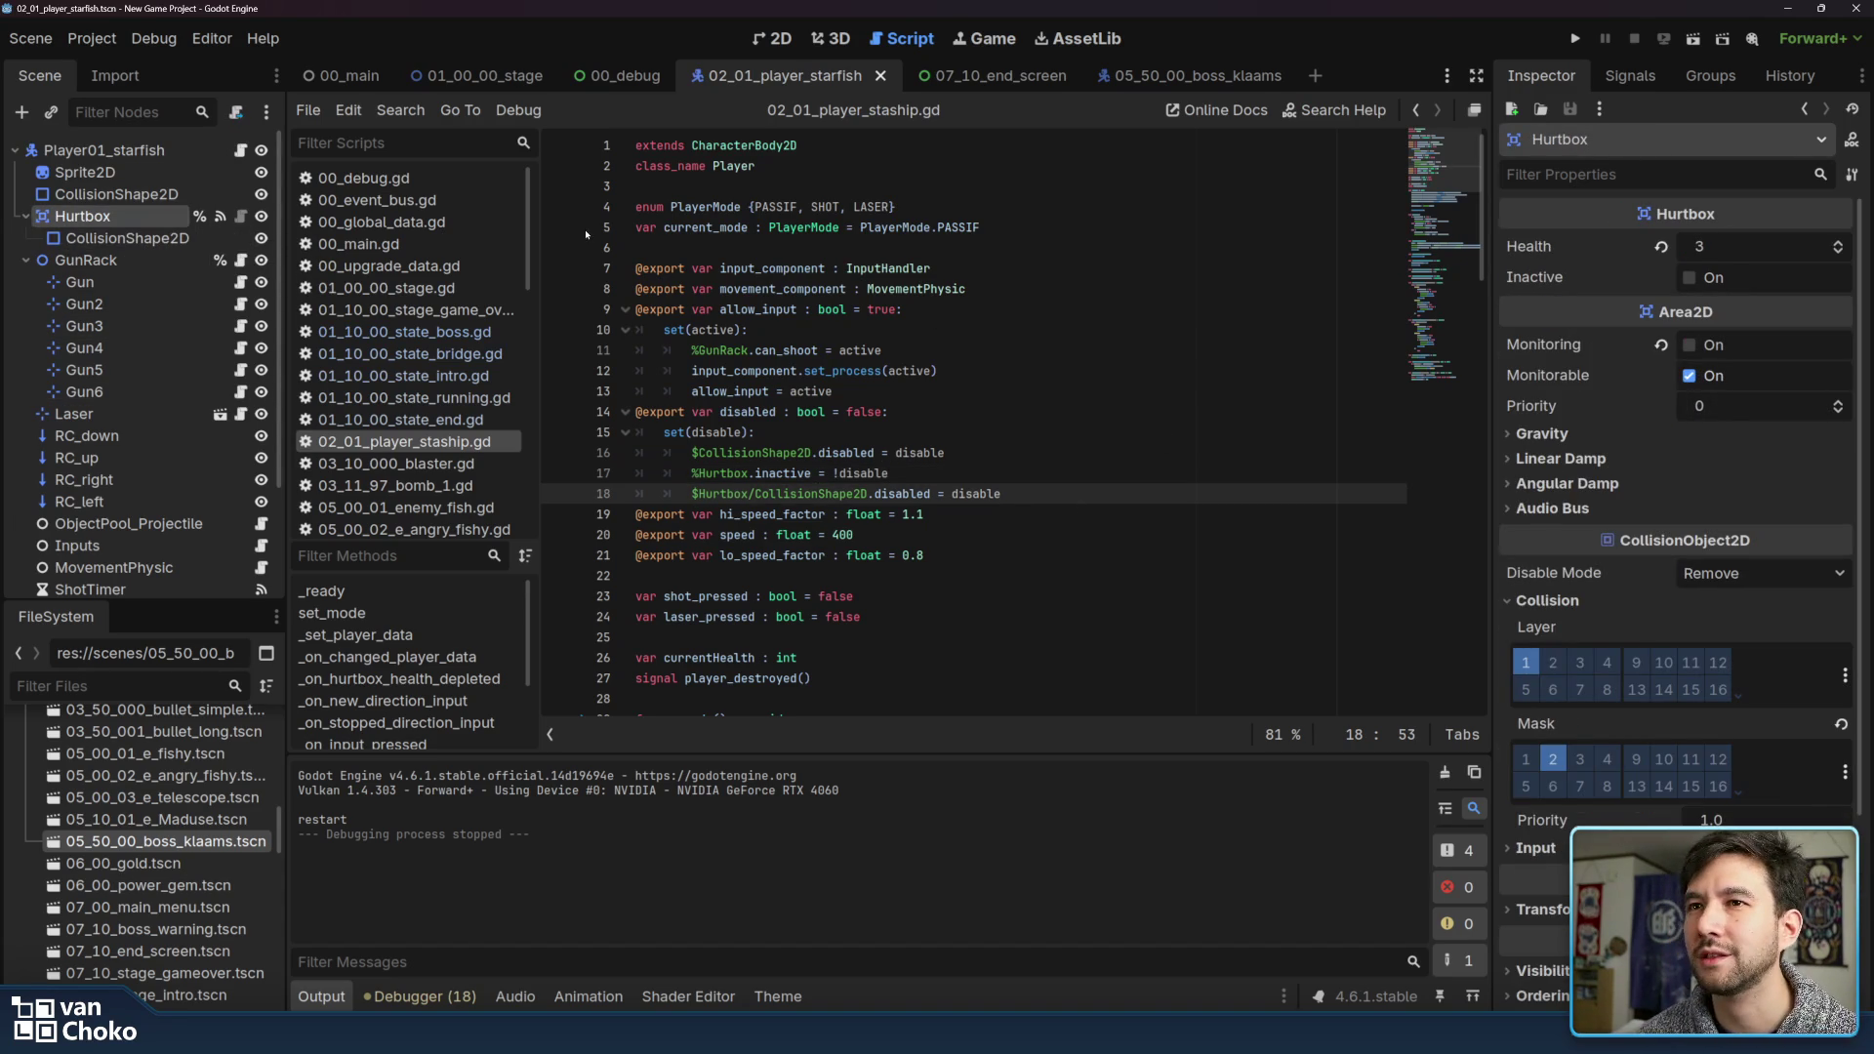
mouse_move(813, 226)
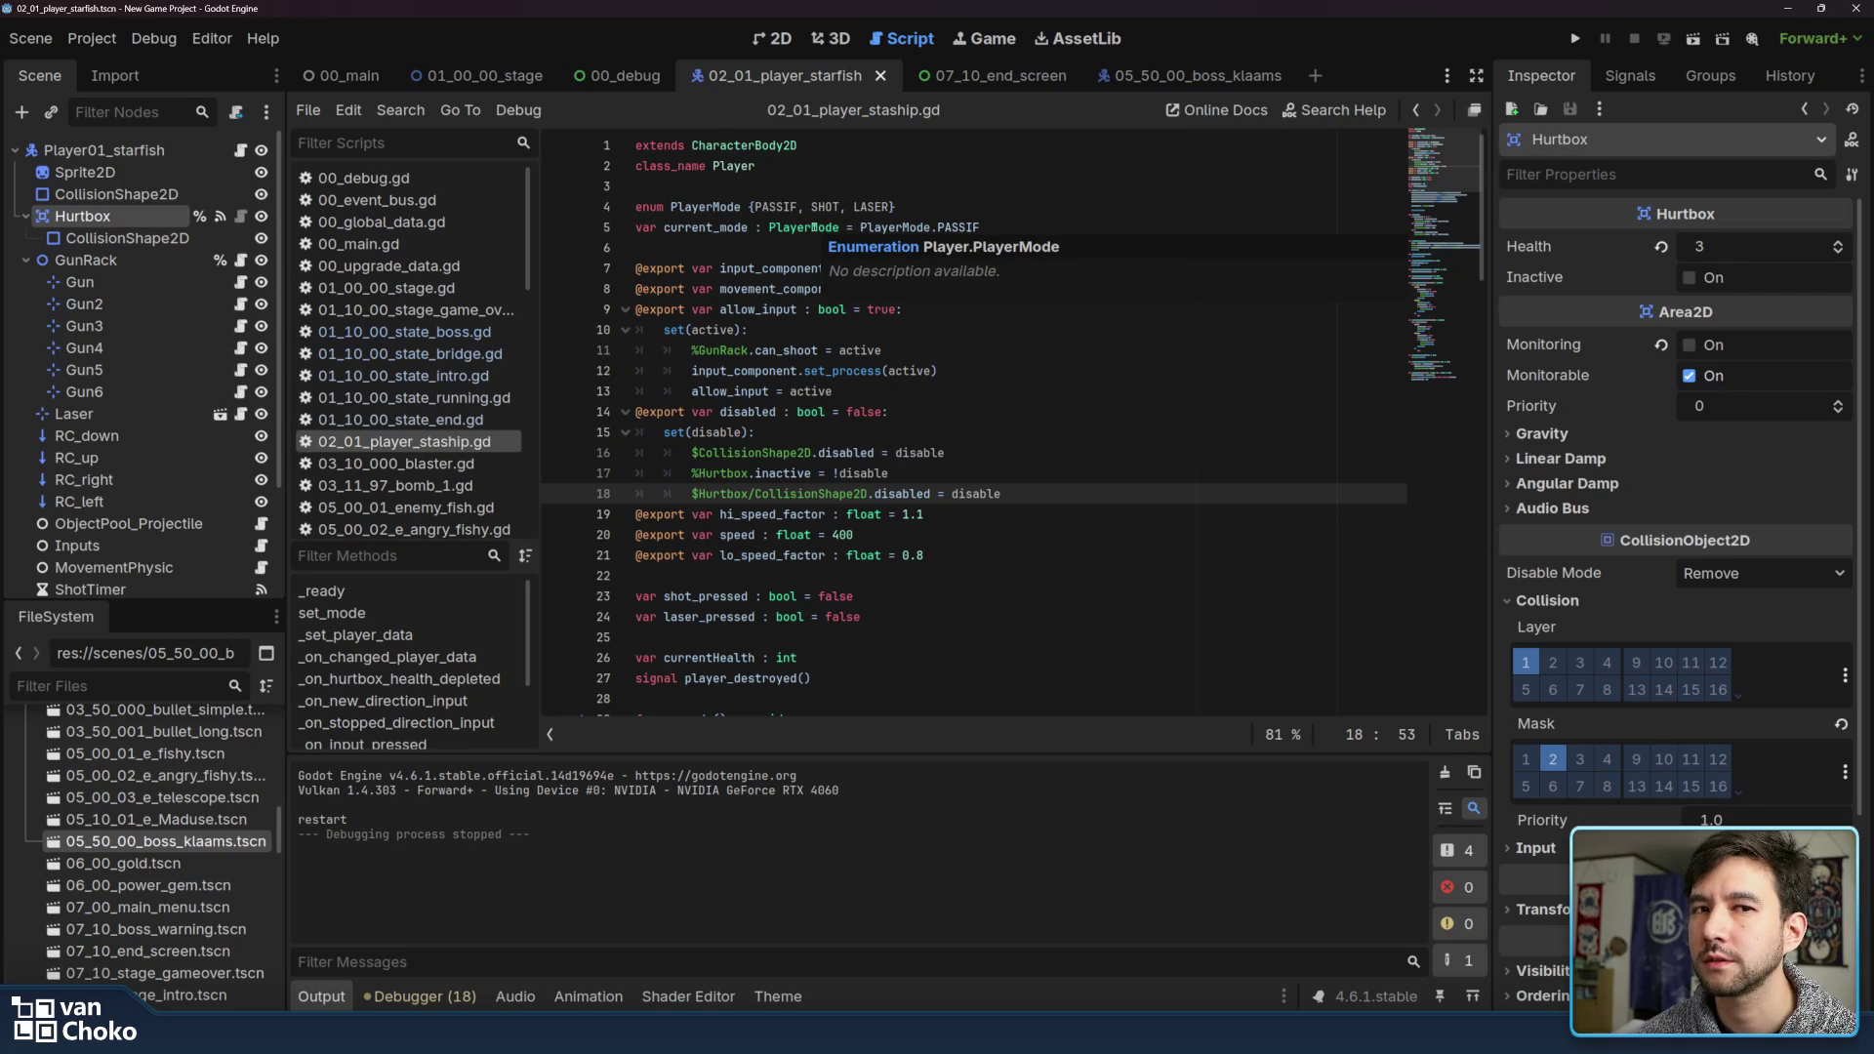
left_click(1038, 474)
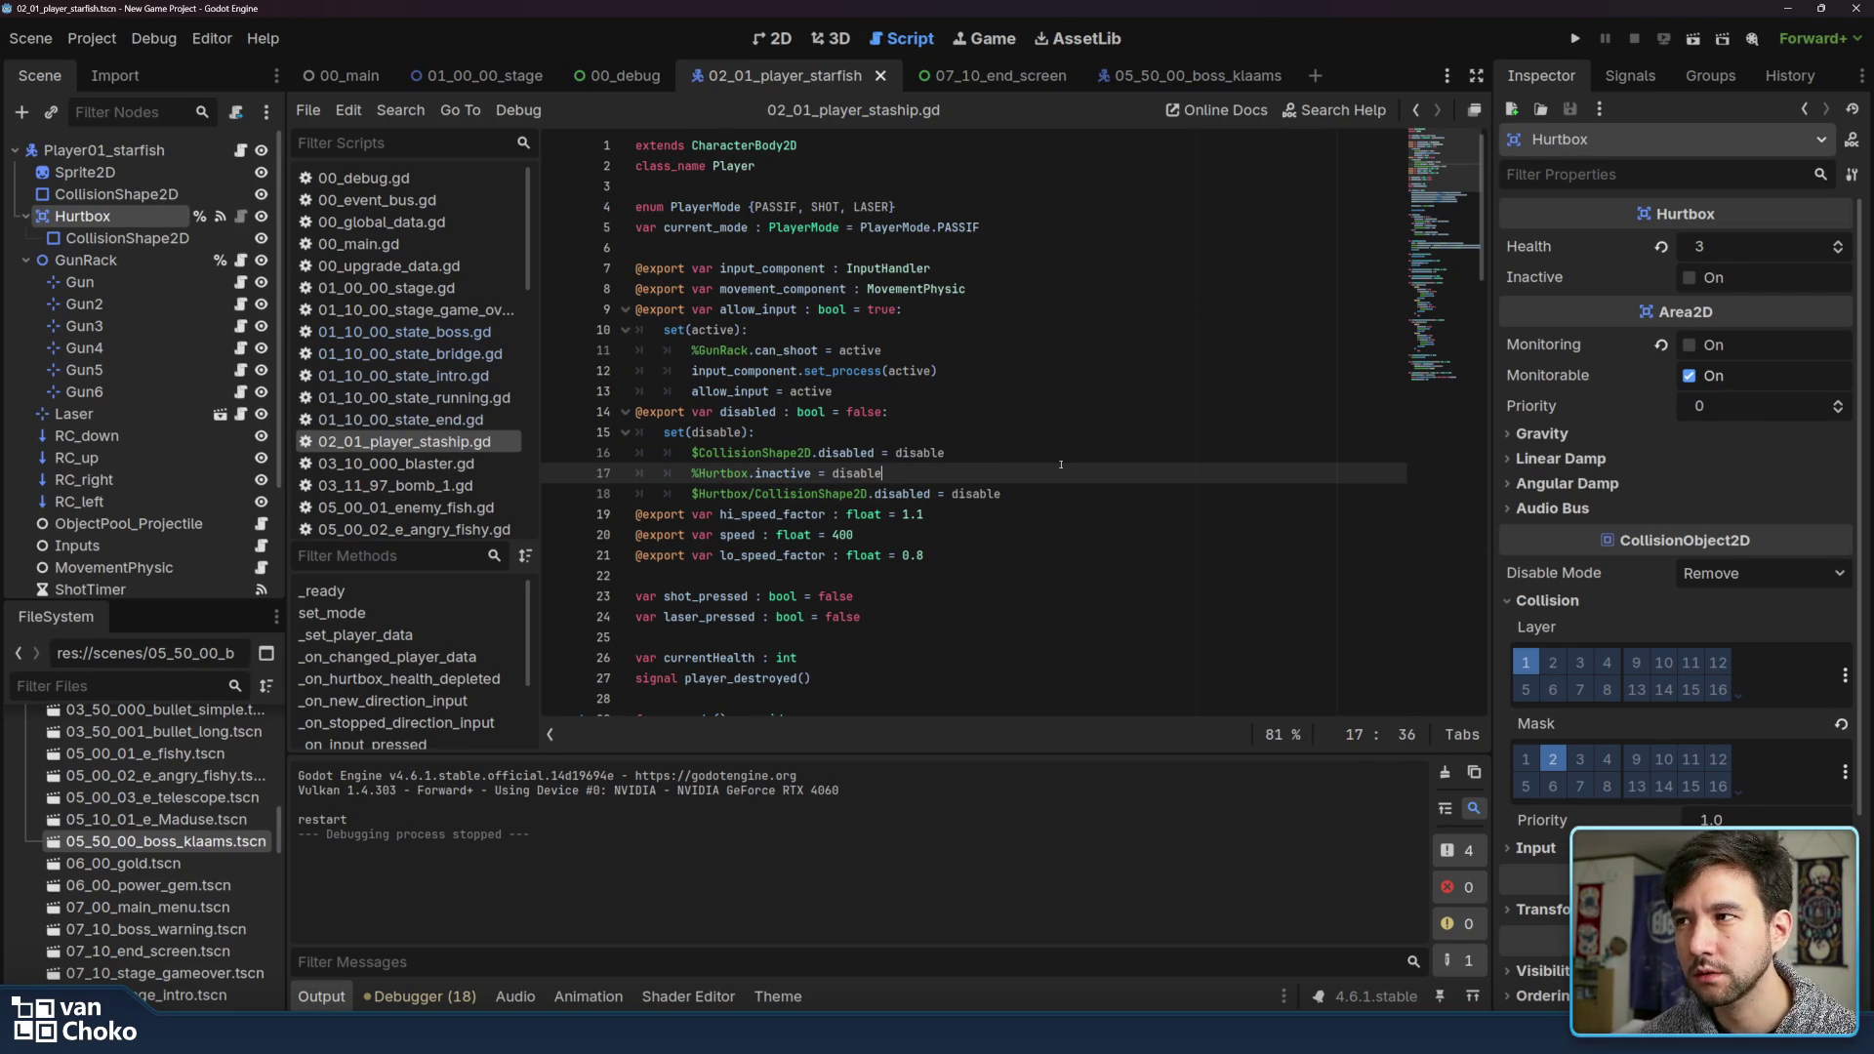
left_click(1576, 41)
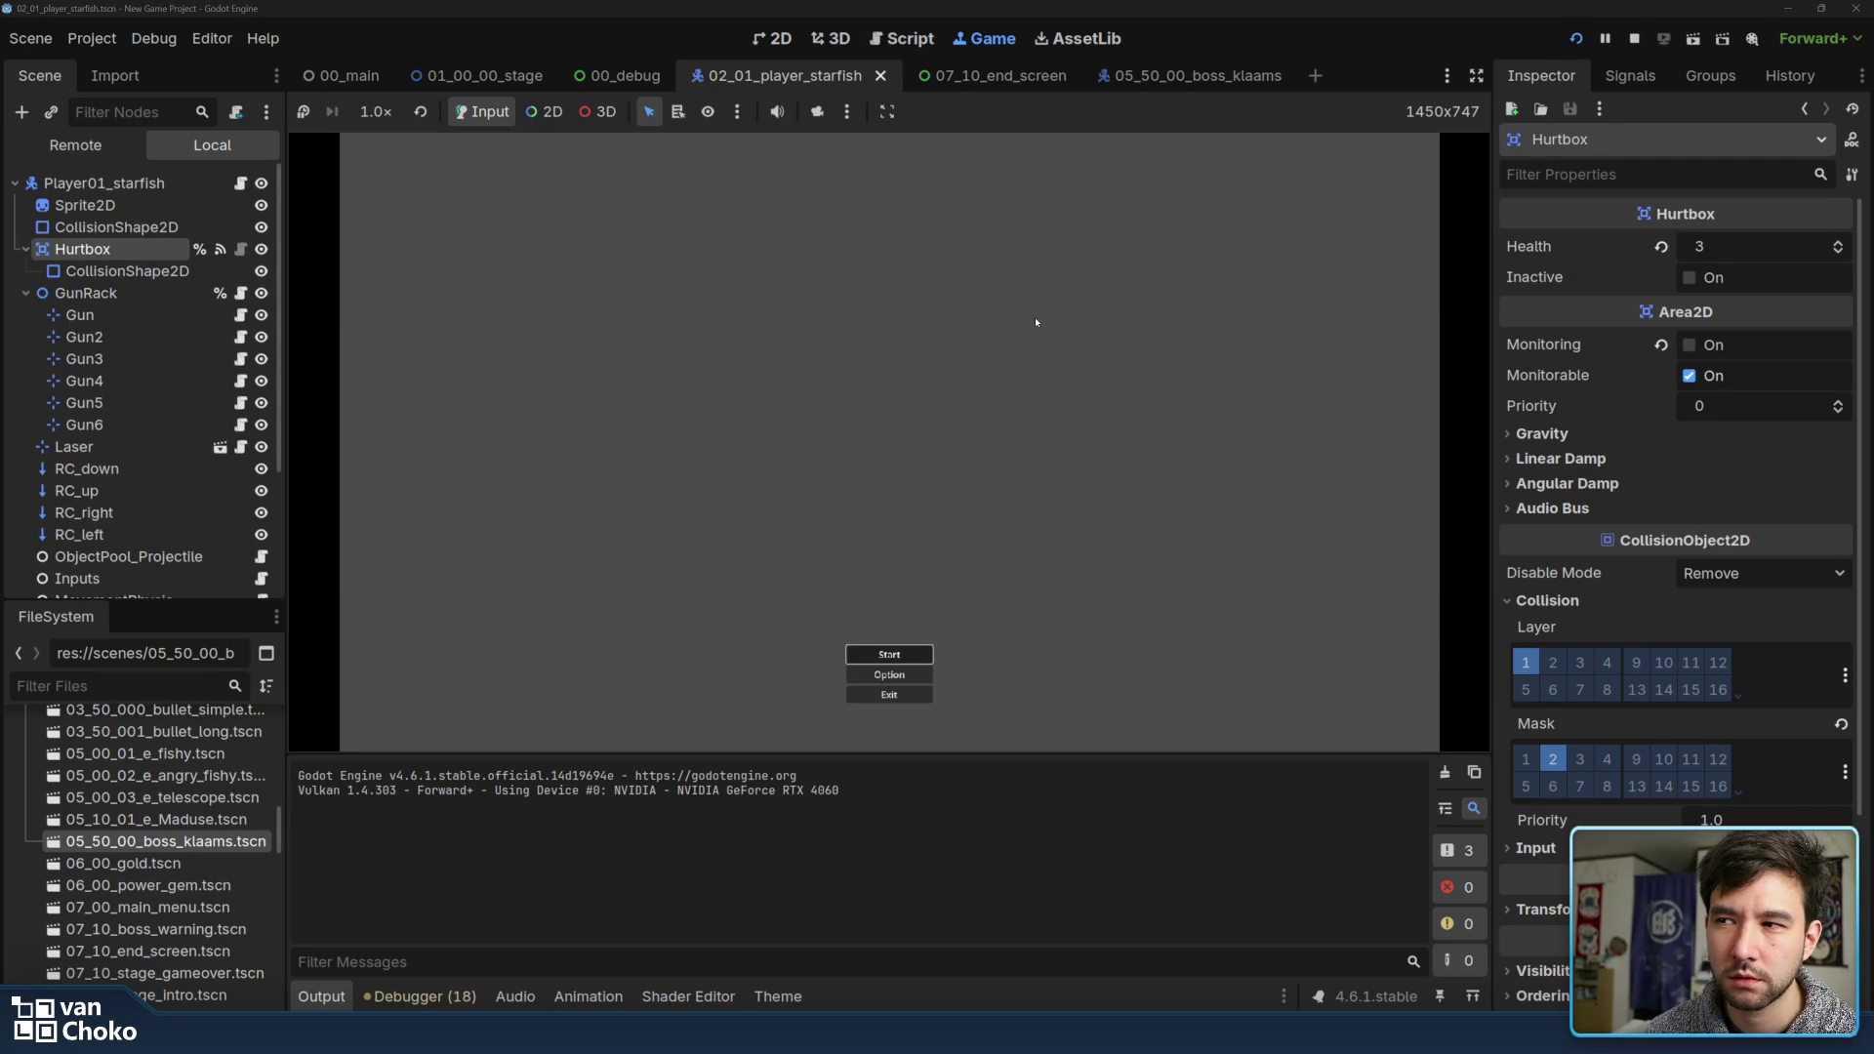
Start Stage 1 and fly the ship around shooting the incoming fish
key("Return")
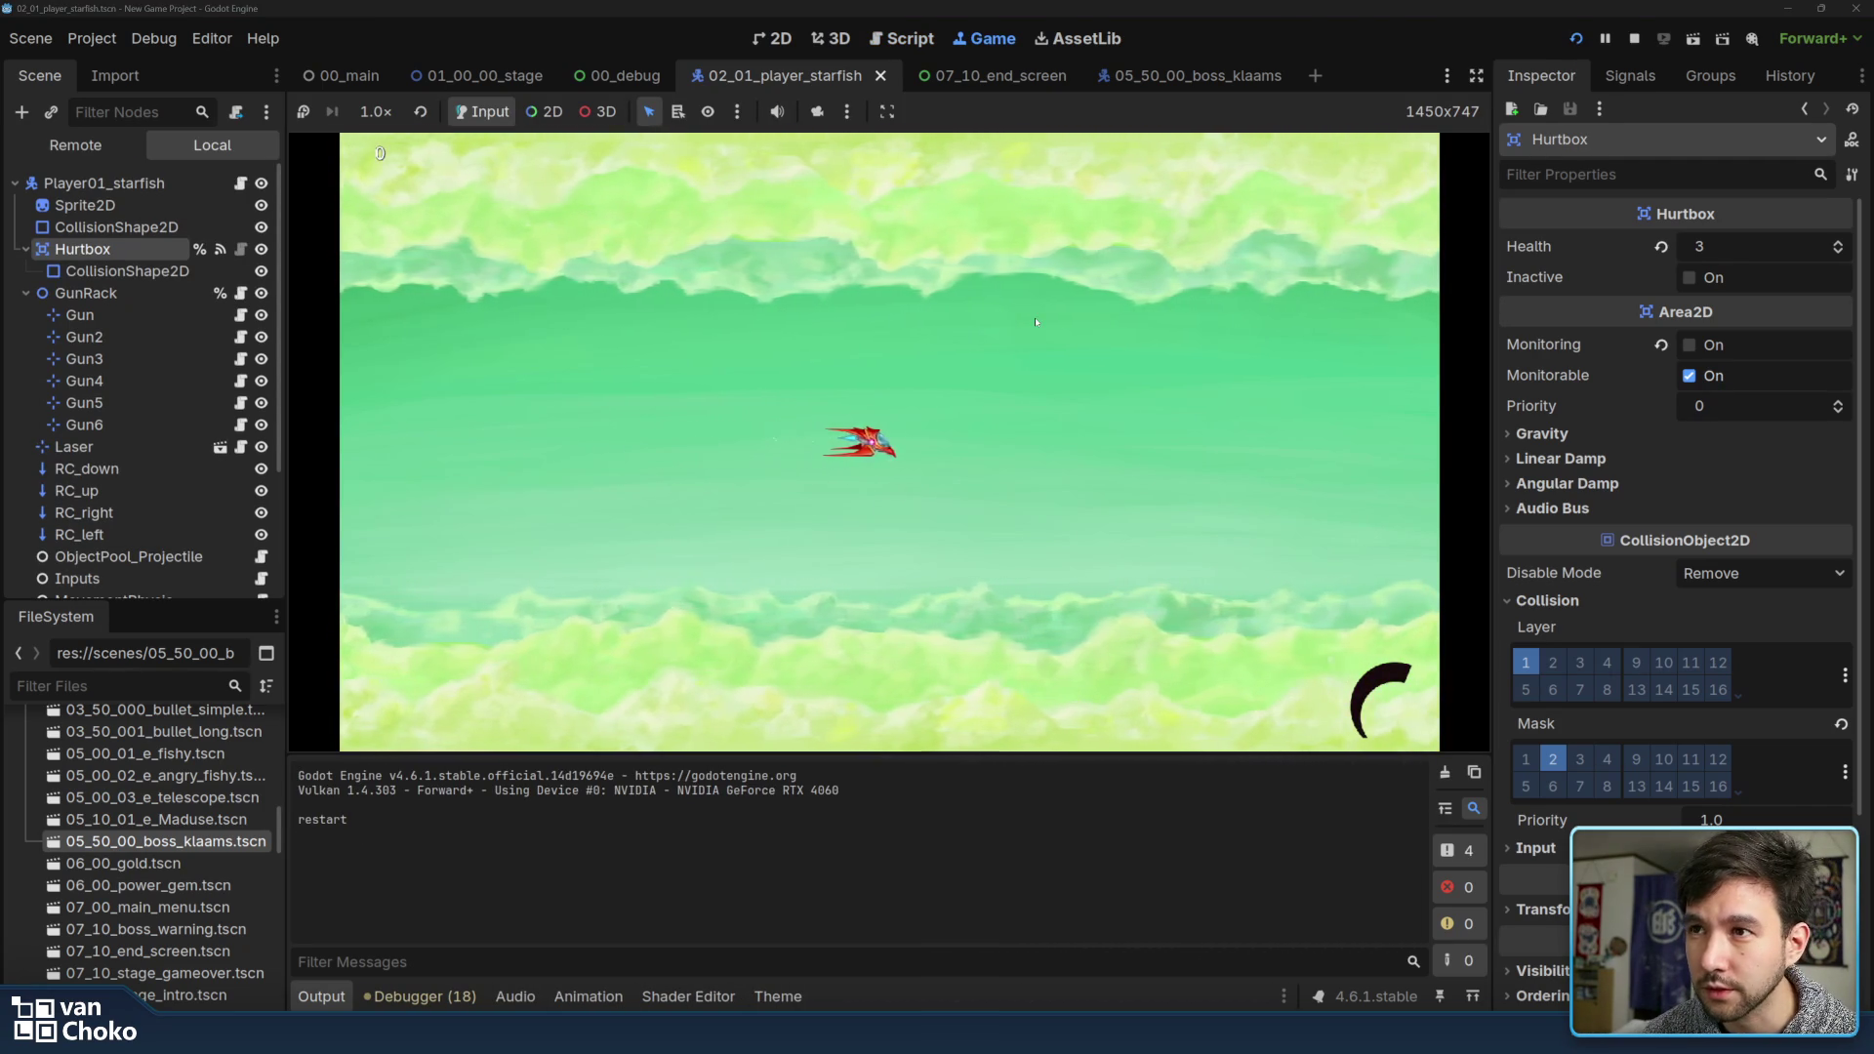
key("Right")
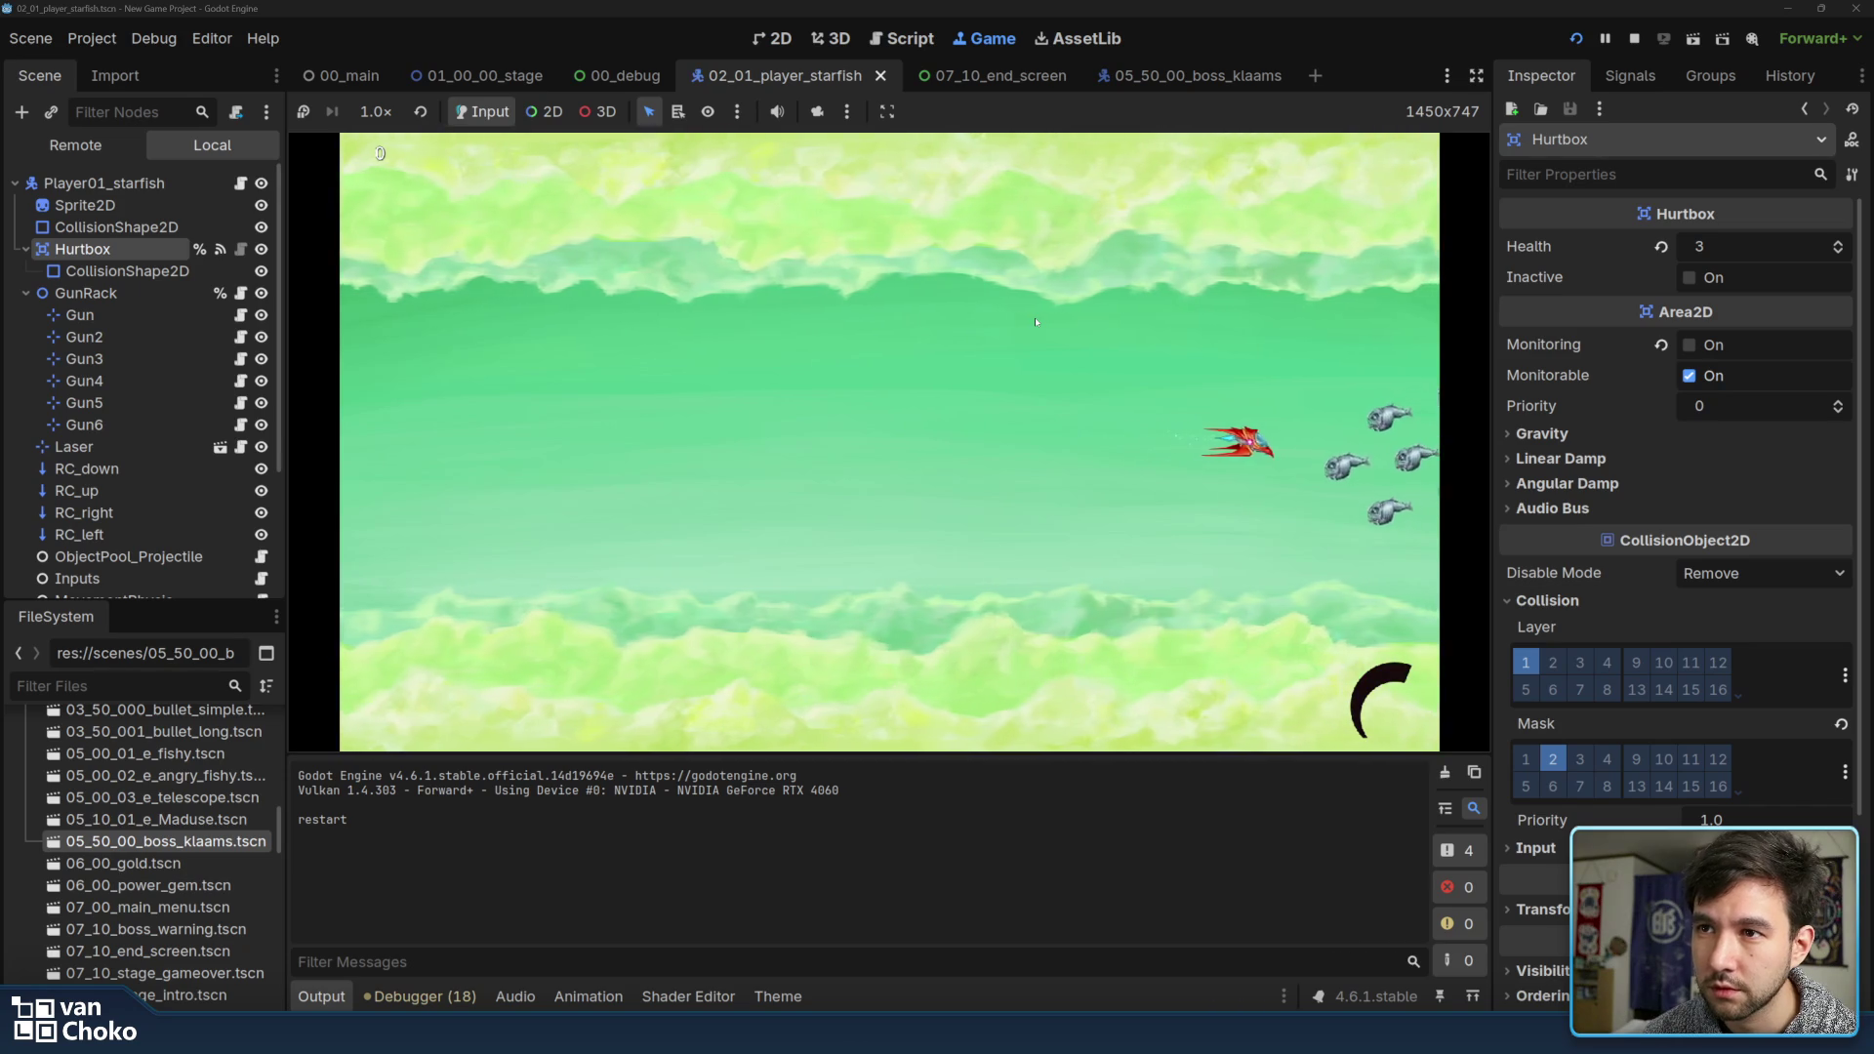
key("Left")
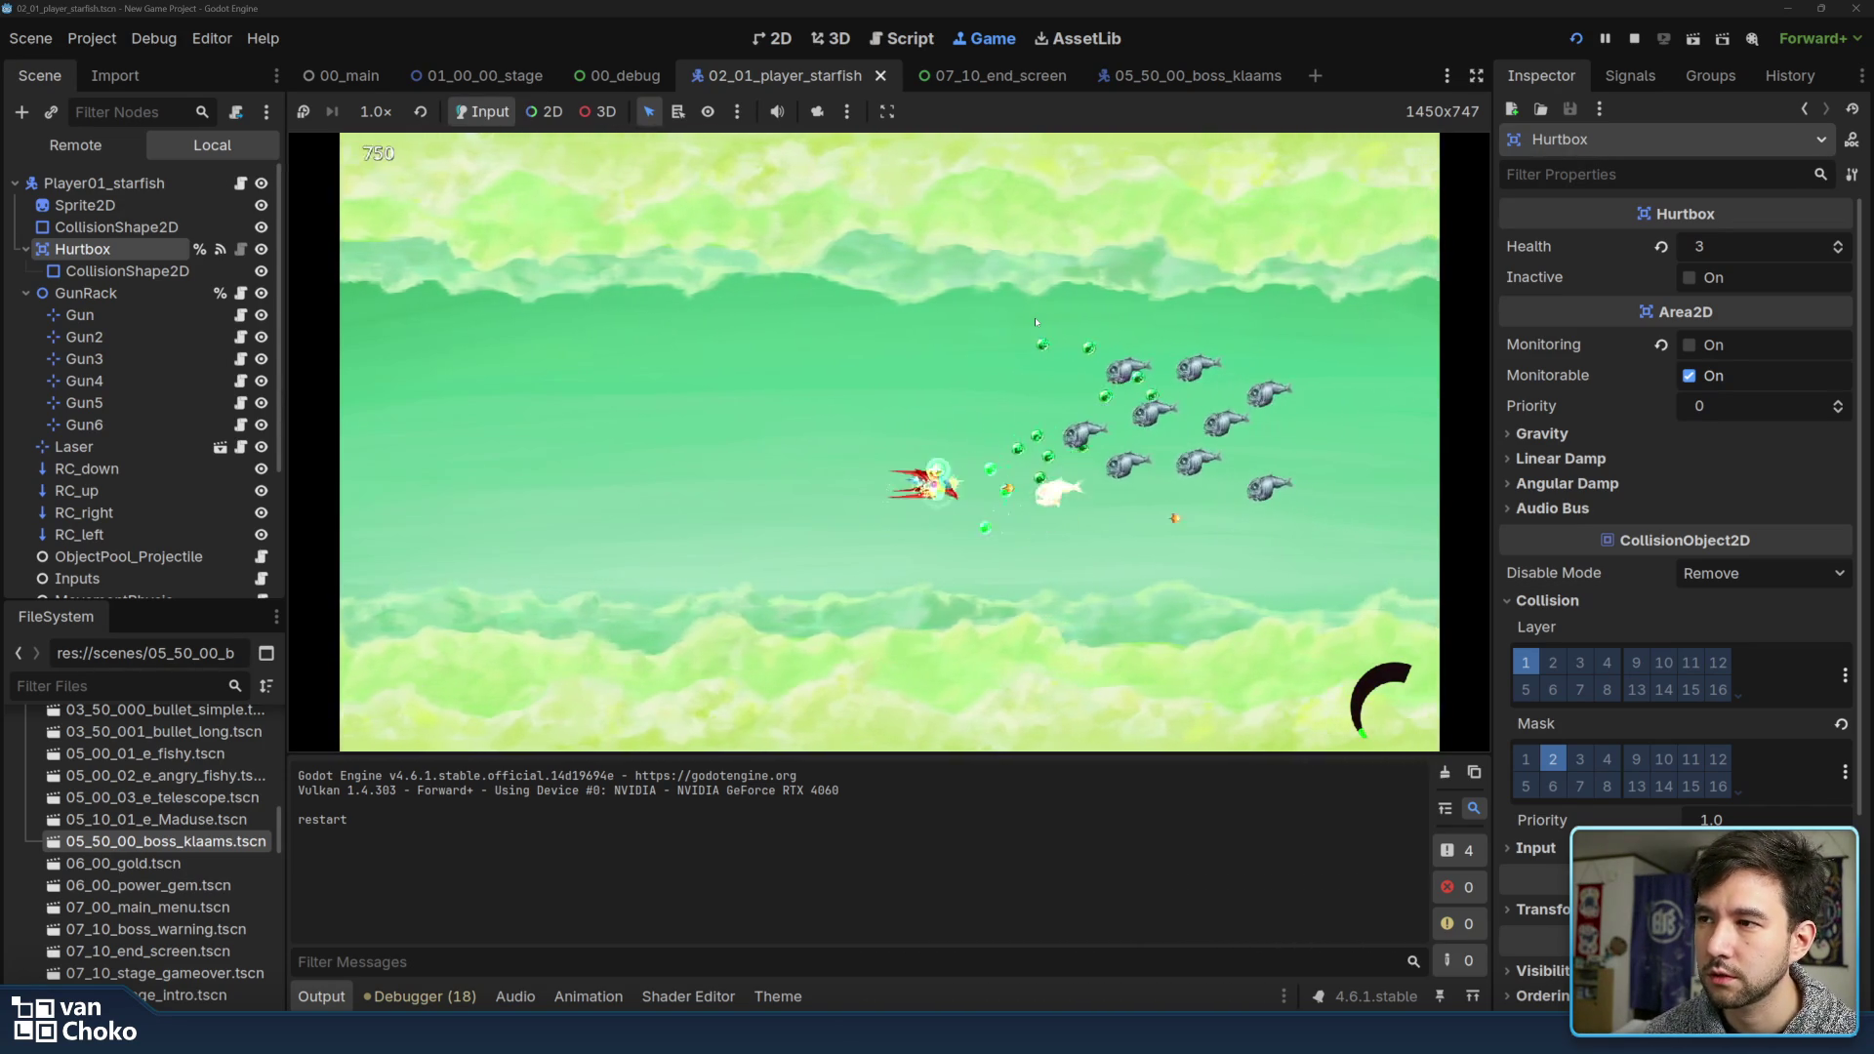
key("Left")
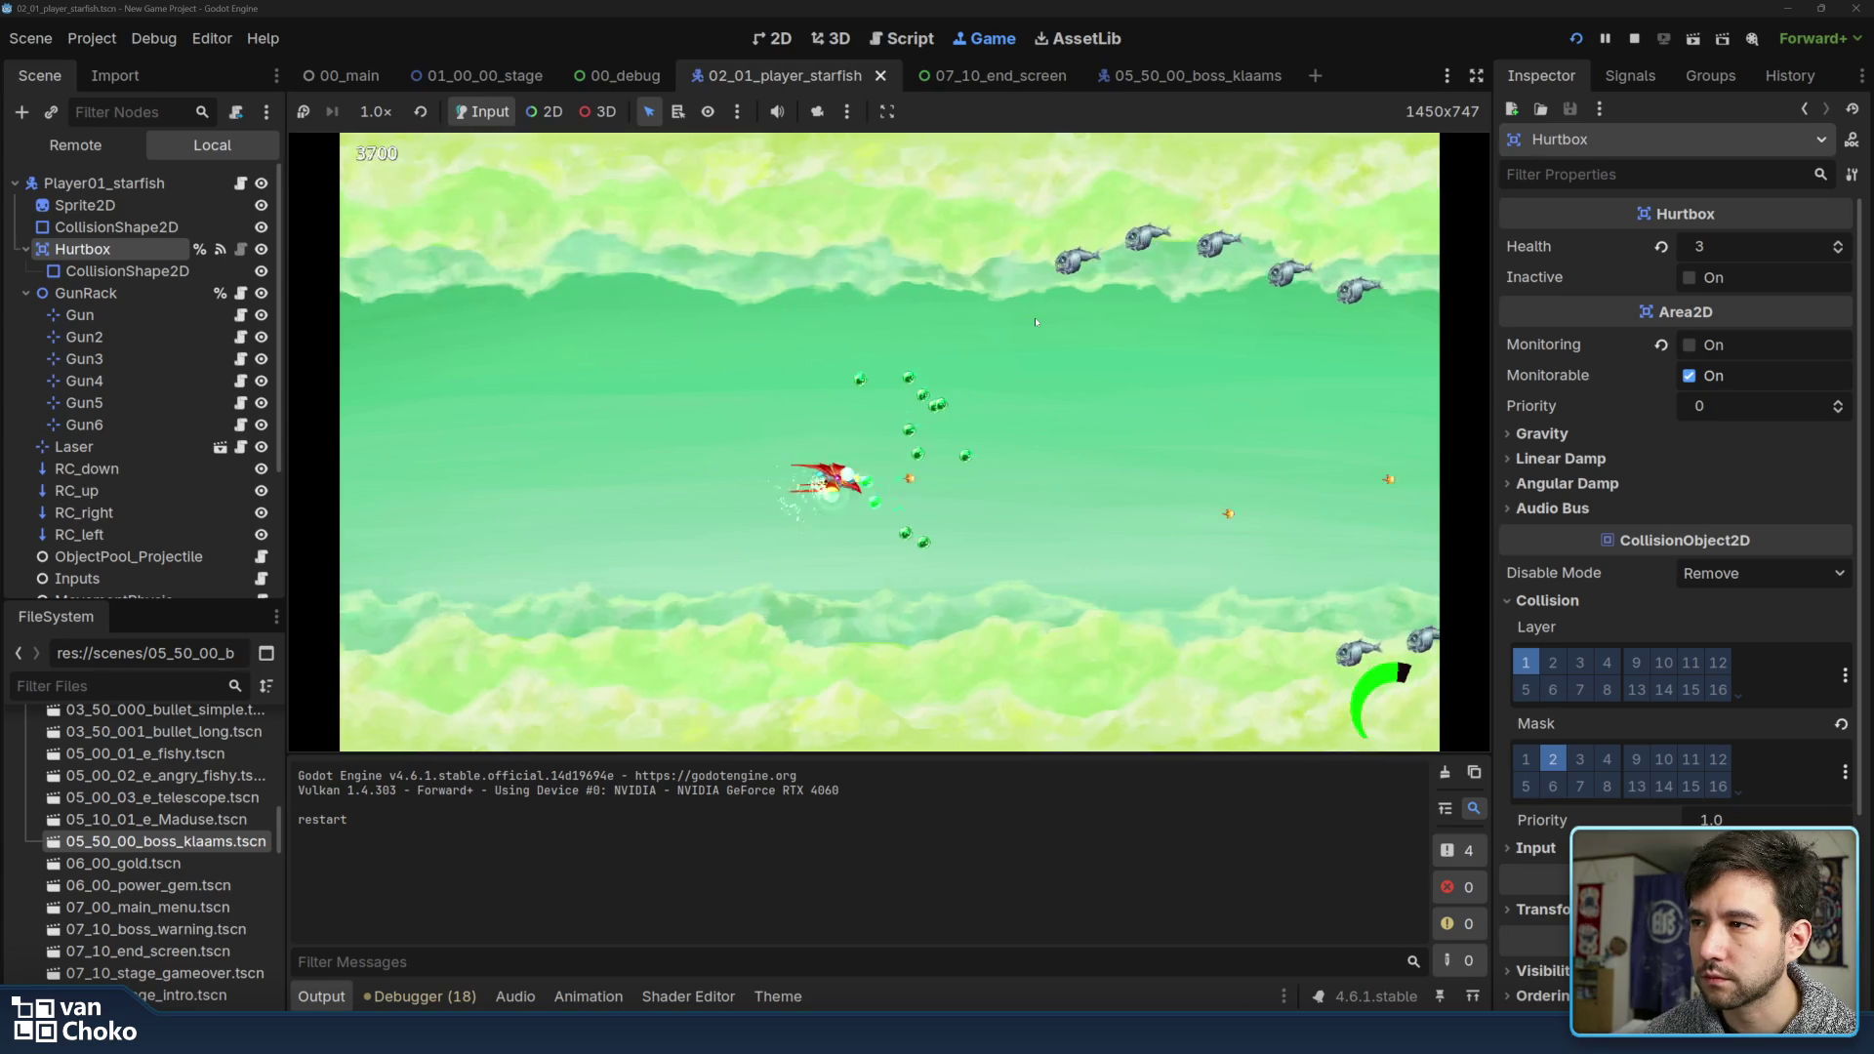
key("Up")
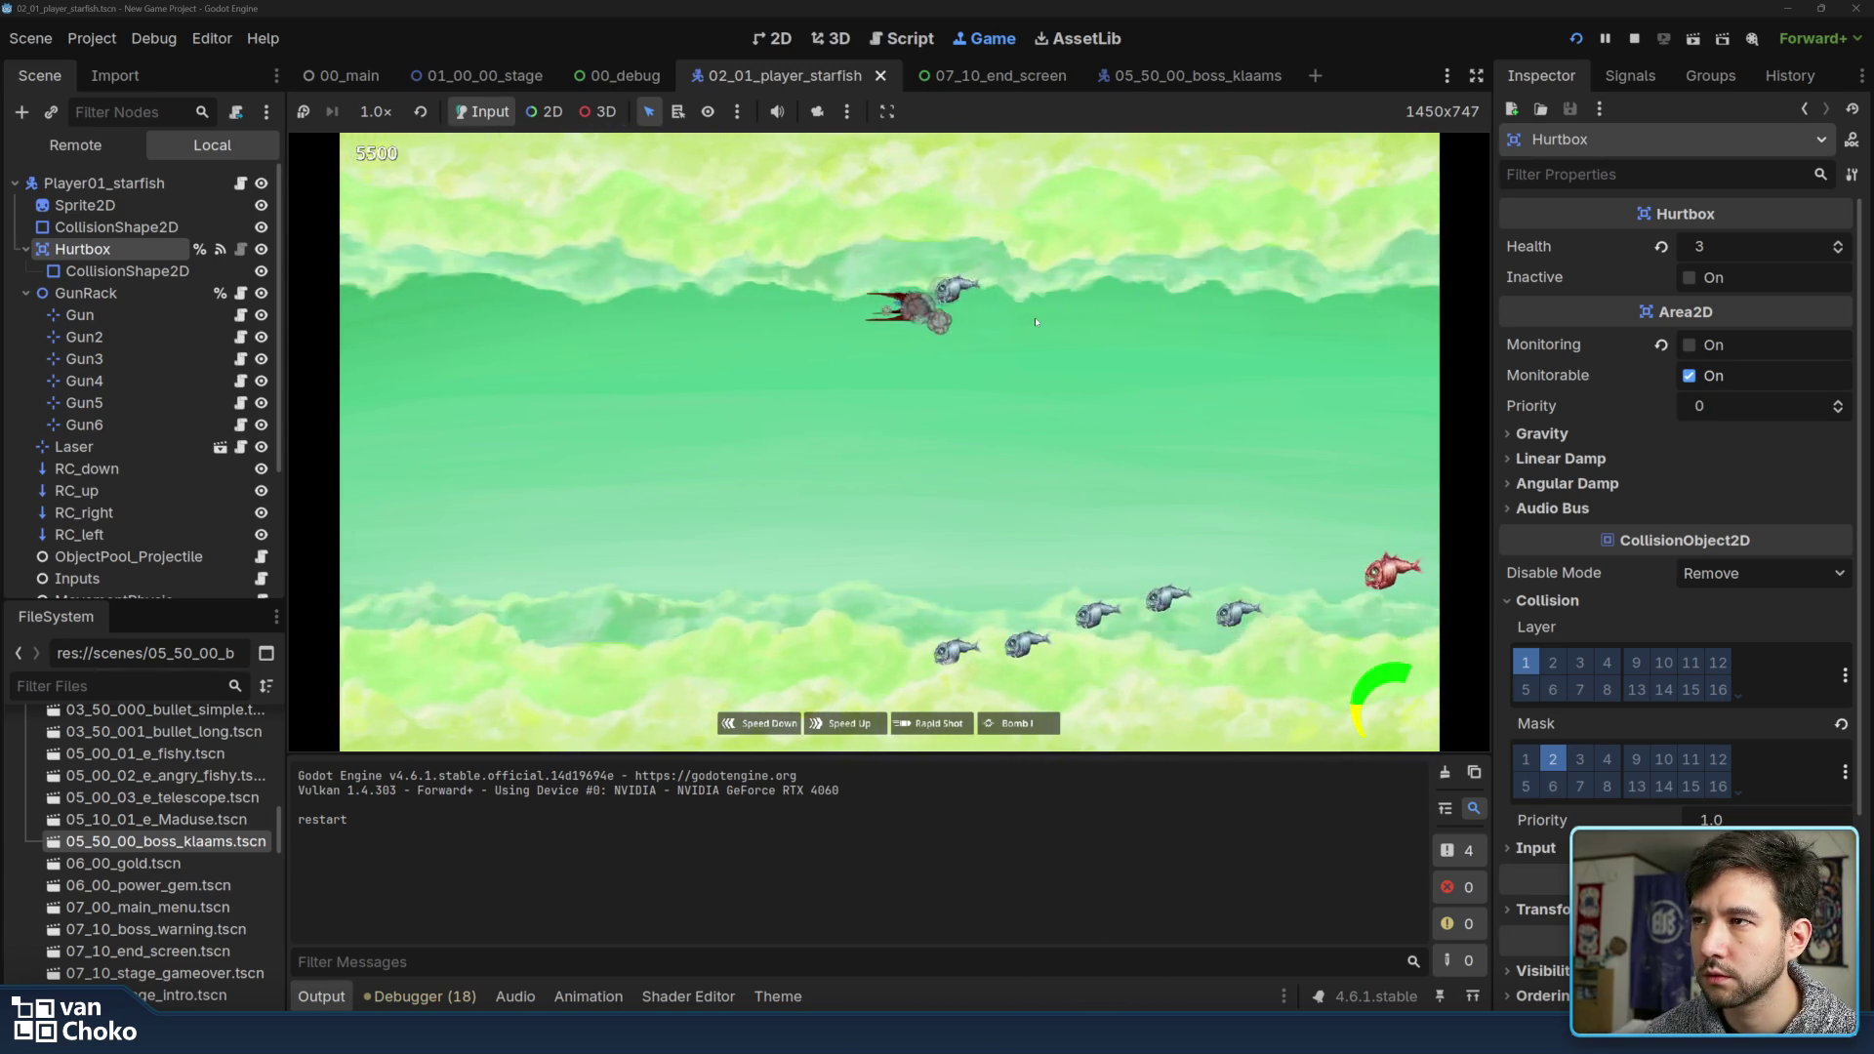
key("Down")
key("Left")
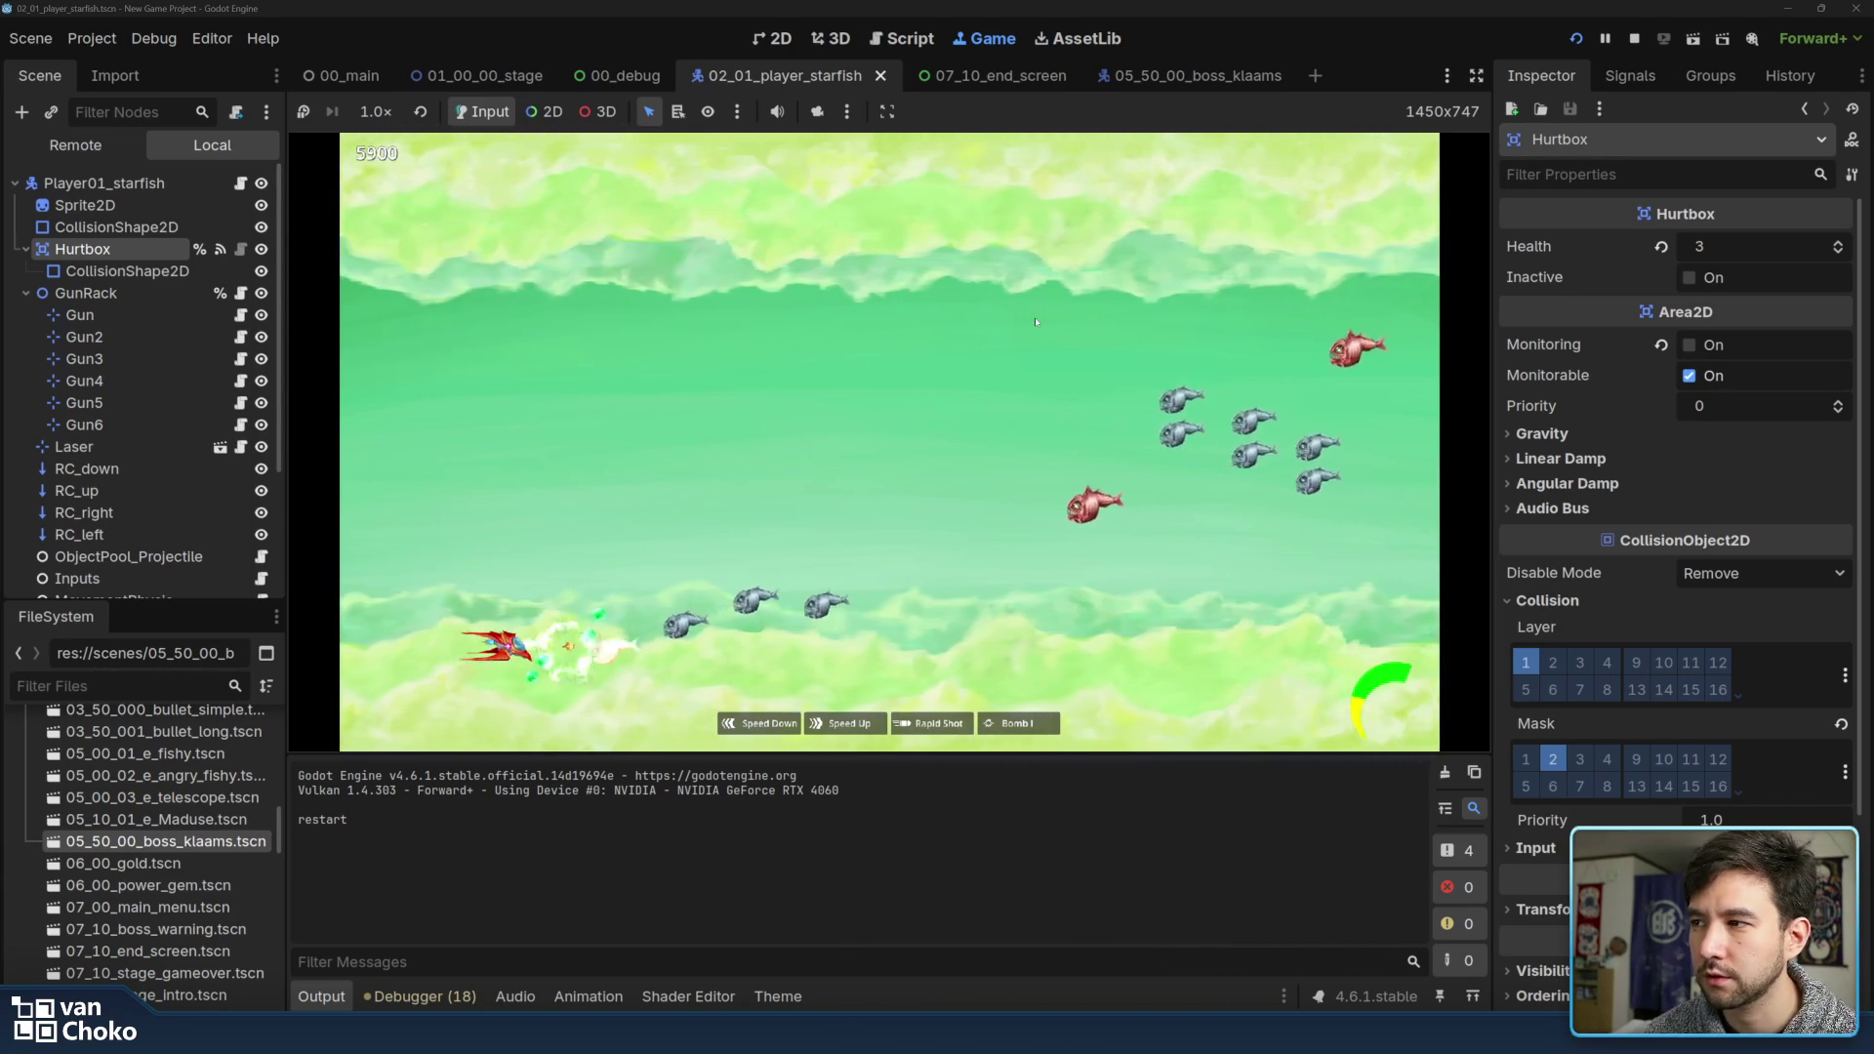
key("Right")
key("Up")
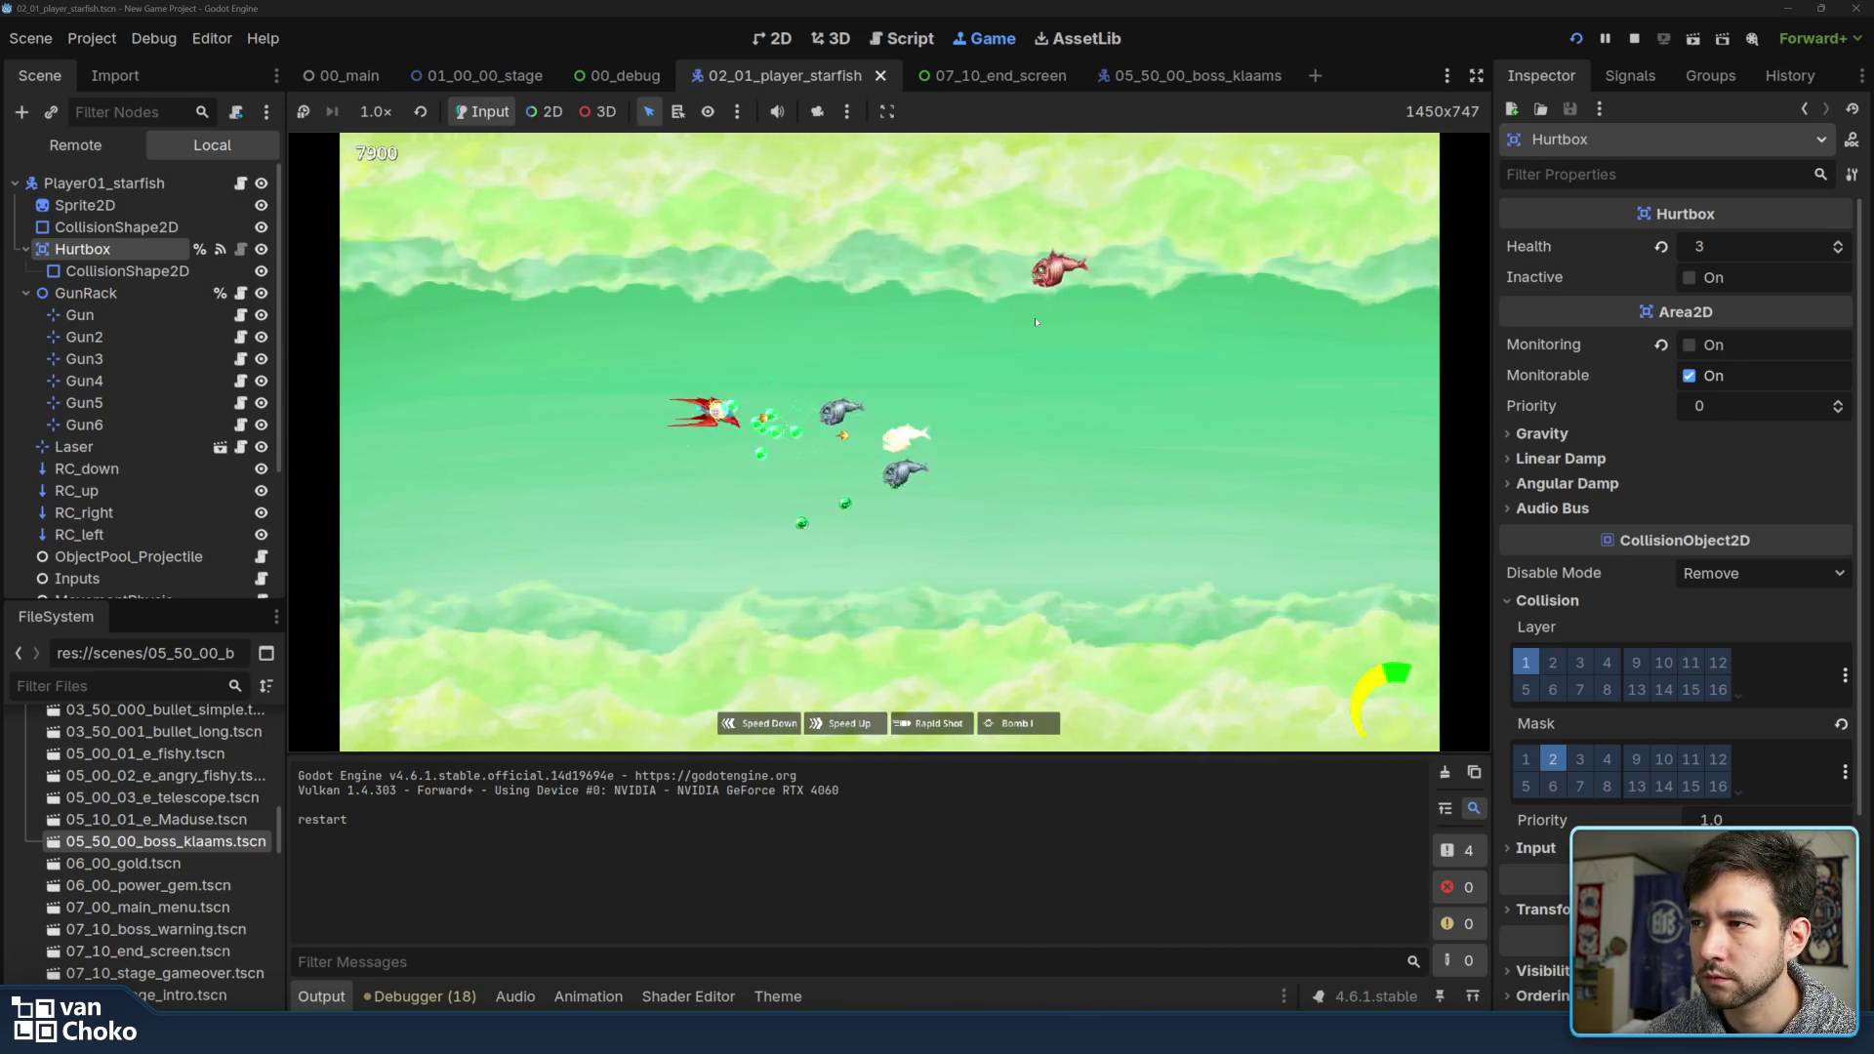
key("Up")
key("Right")
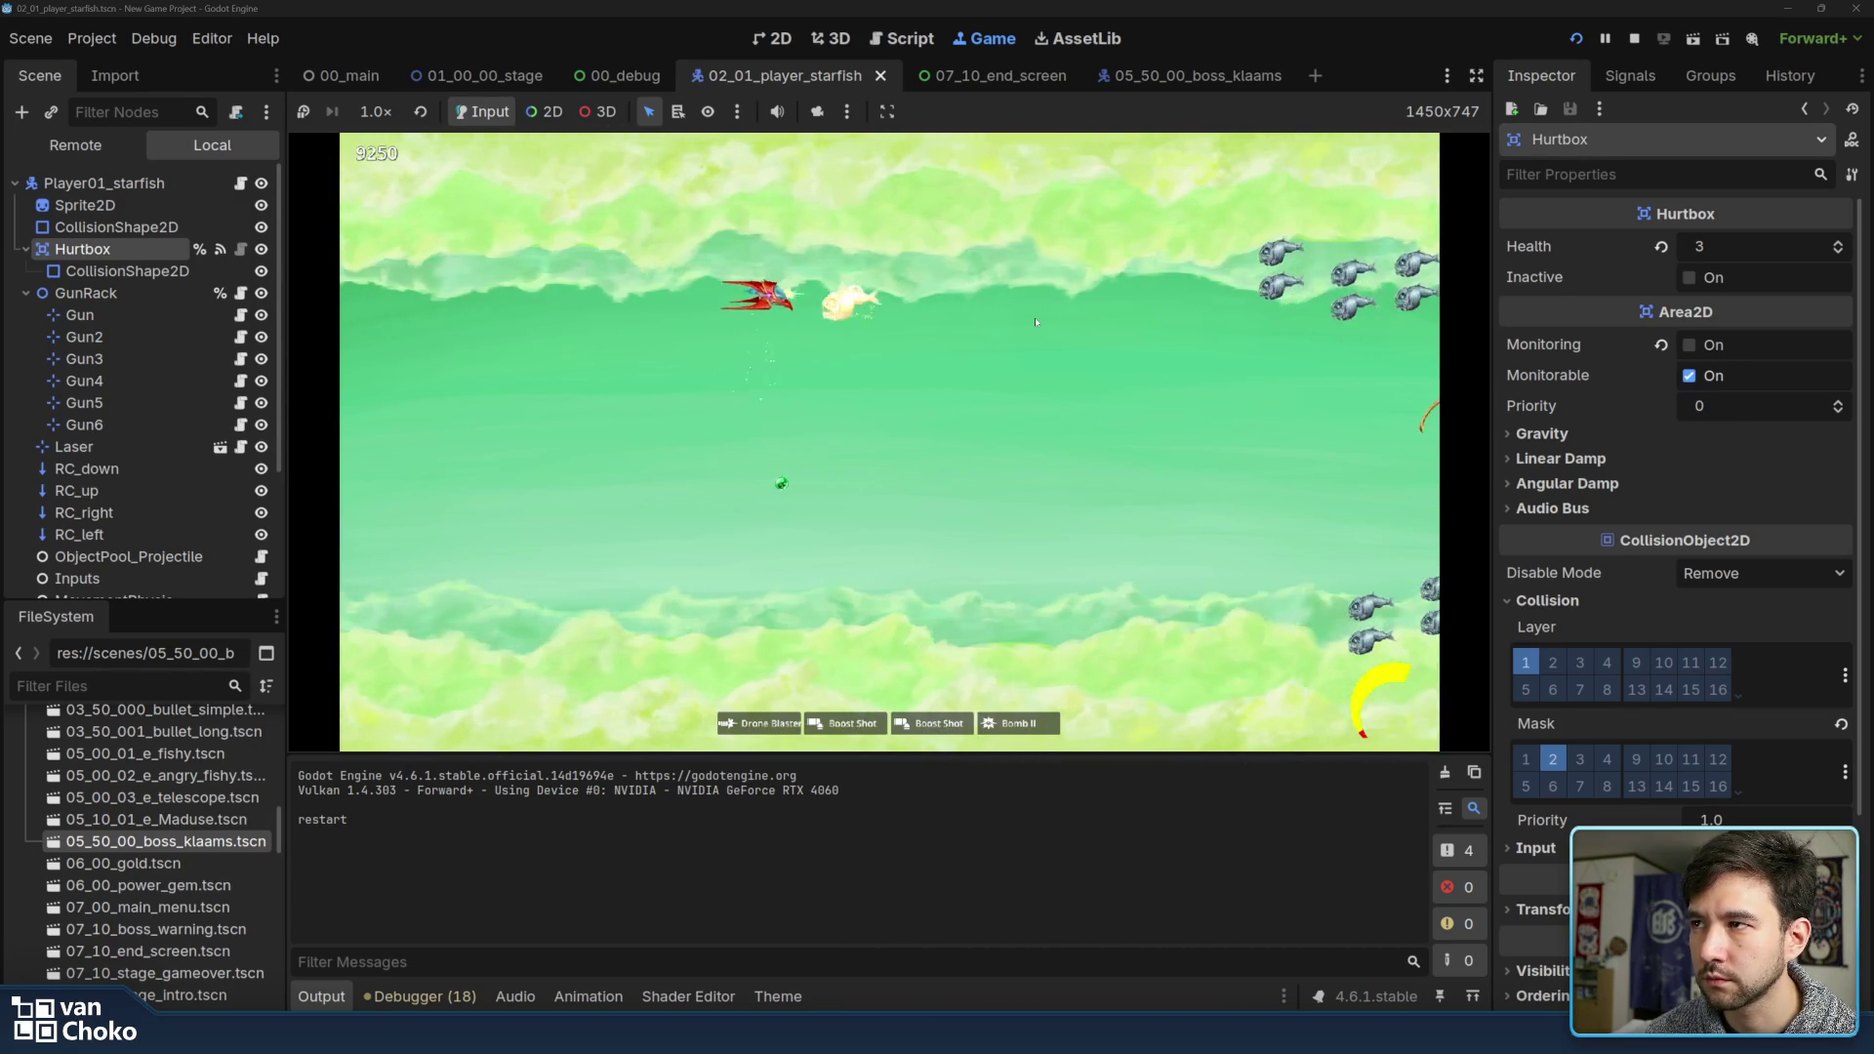
Dodge around, then fly the ship into an enemy so it dies and the debugger halts
key("Left")
key("Down")
key("Up")
key("Right")
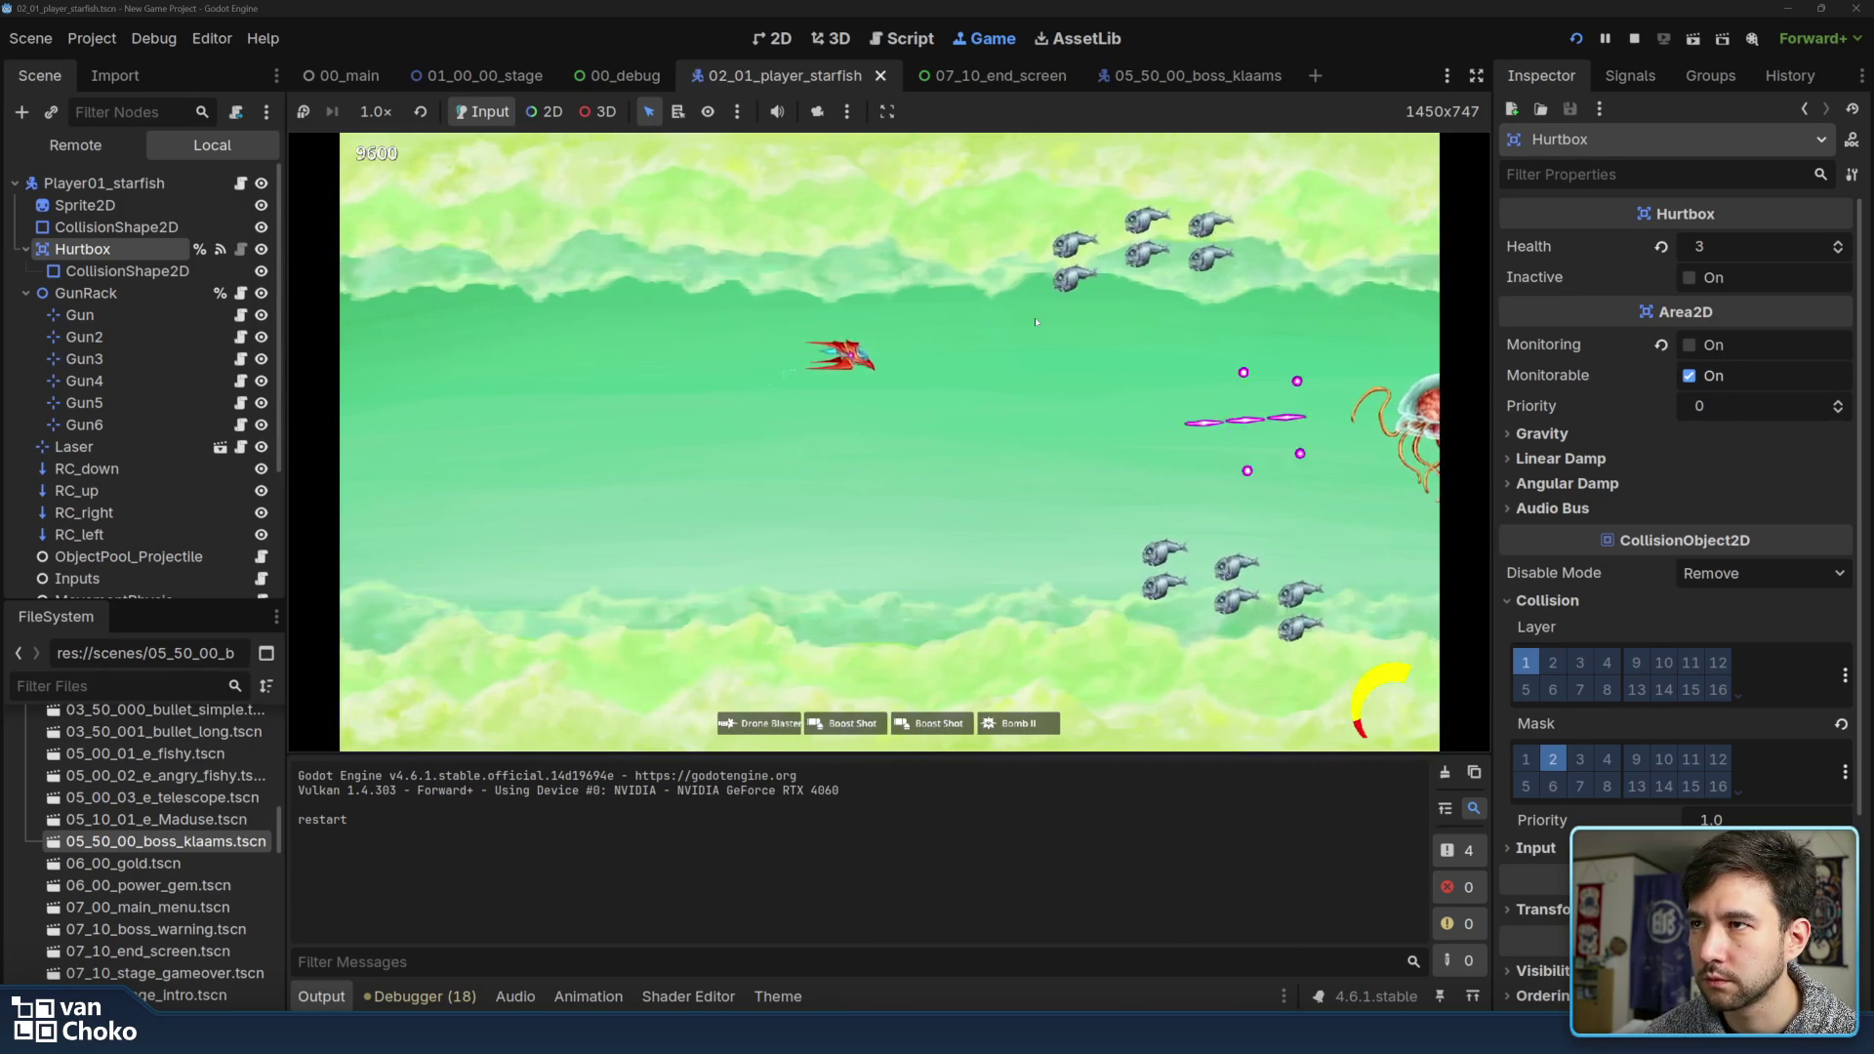
key("Left")
key("Down")
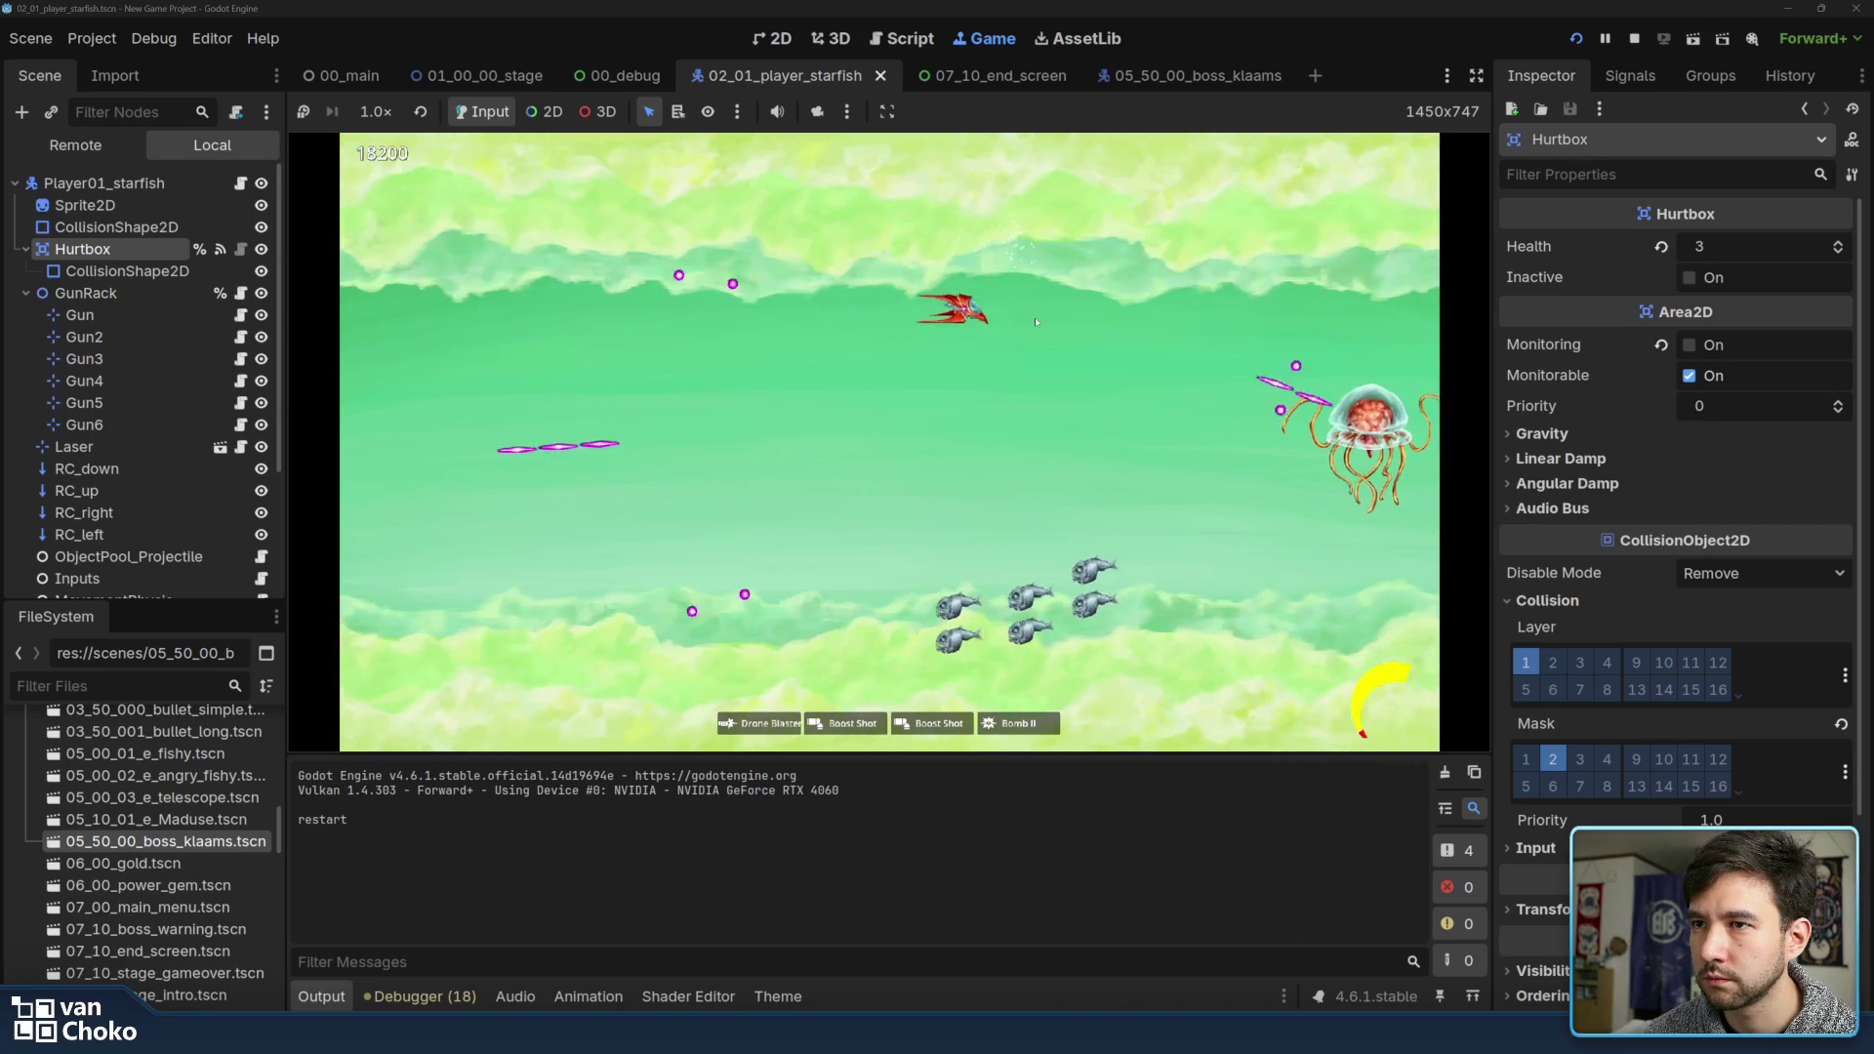
key("Left")
key("Down")
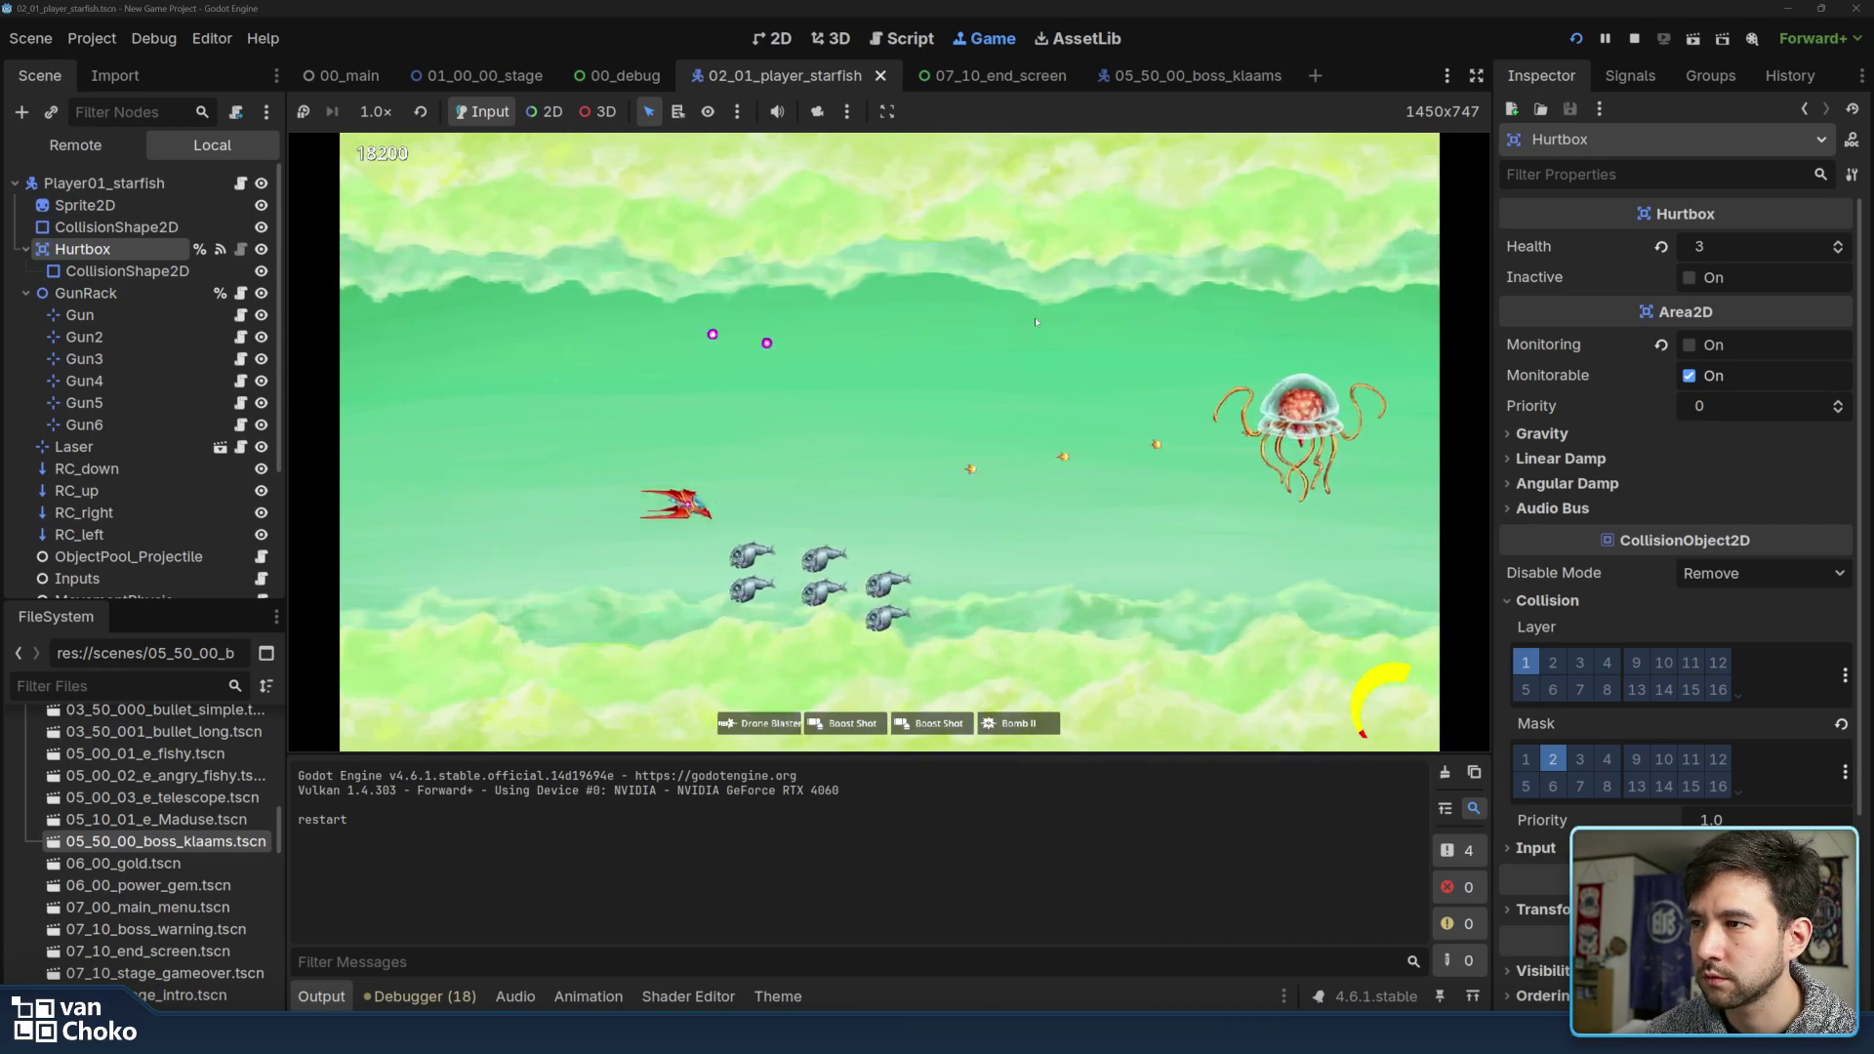
key("Right")
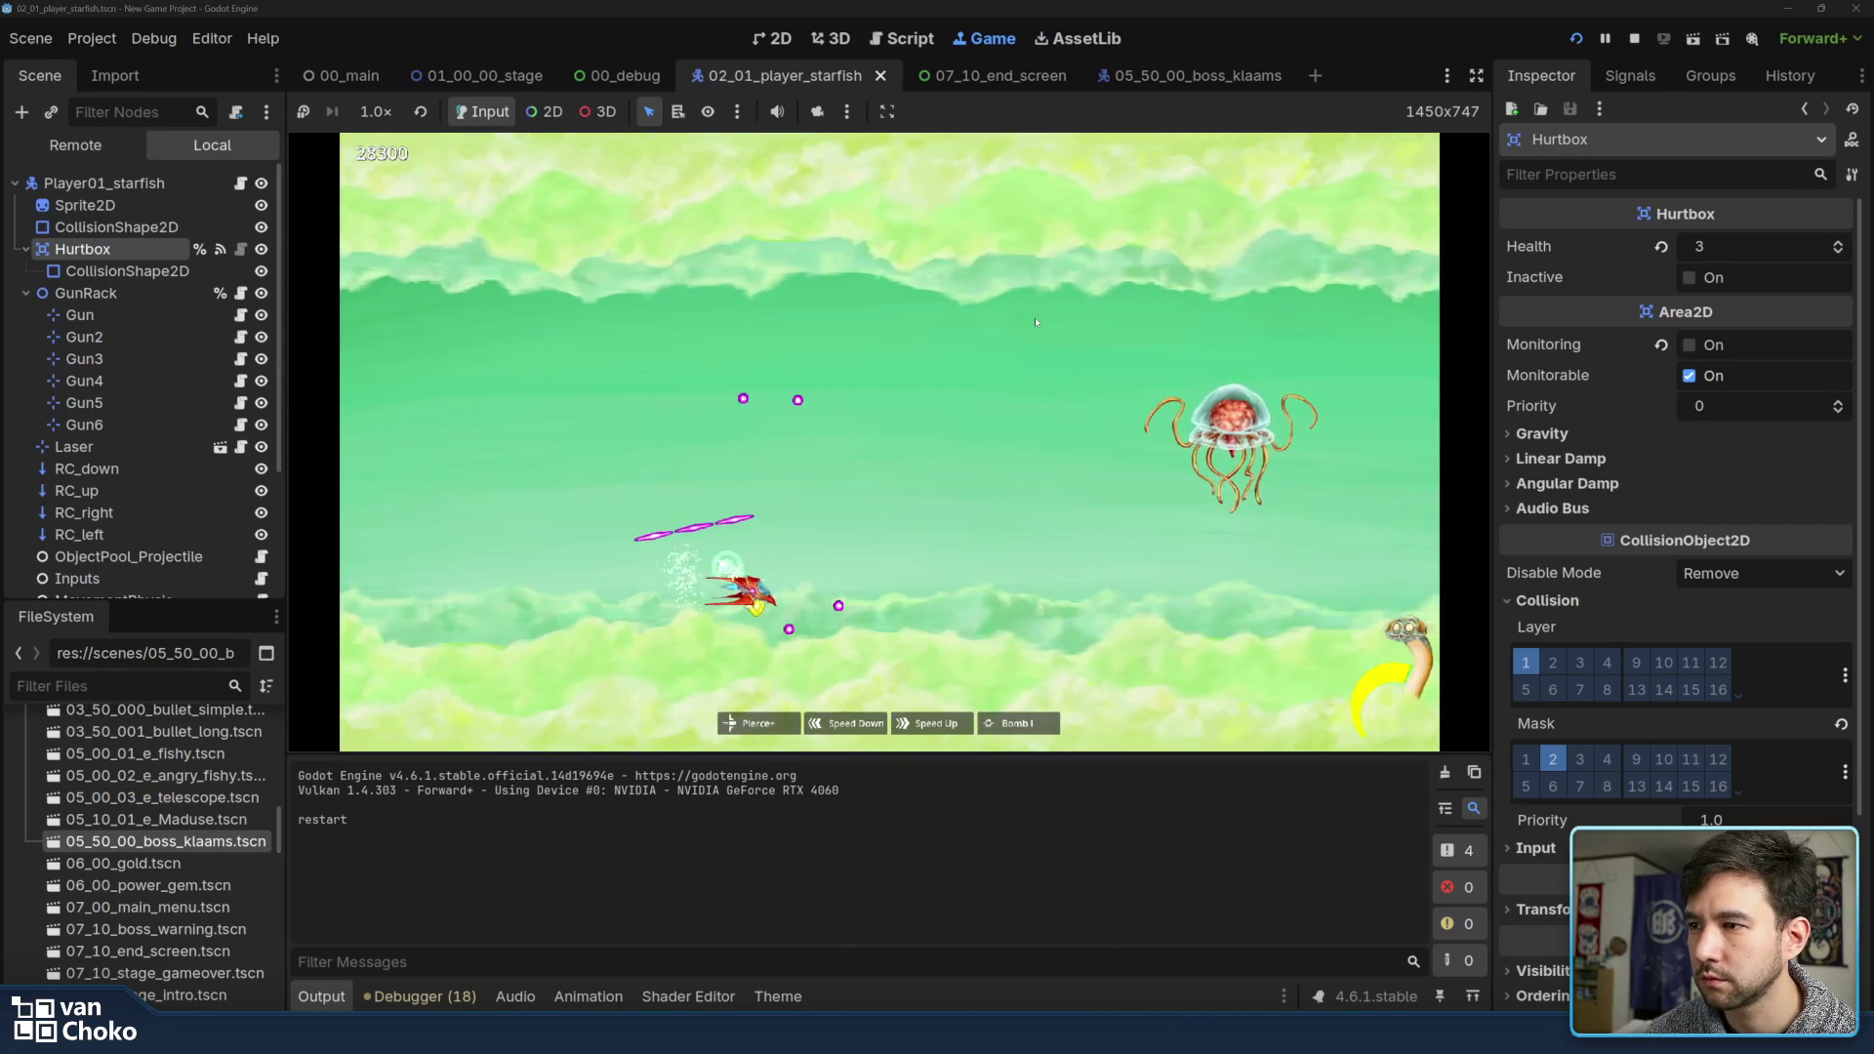
key("Right")
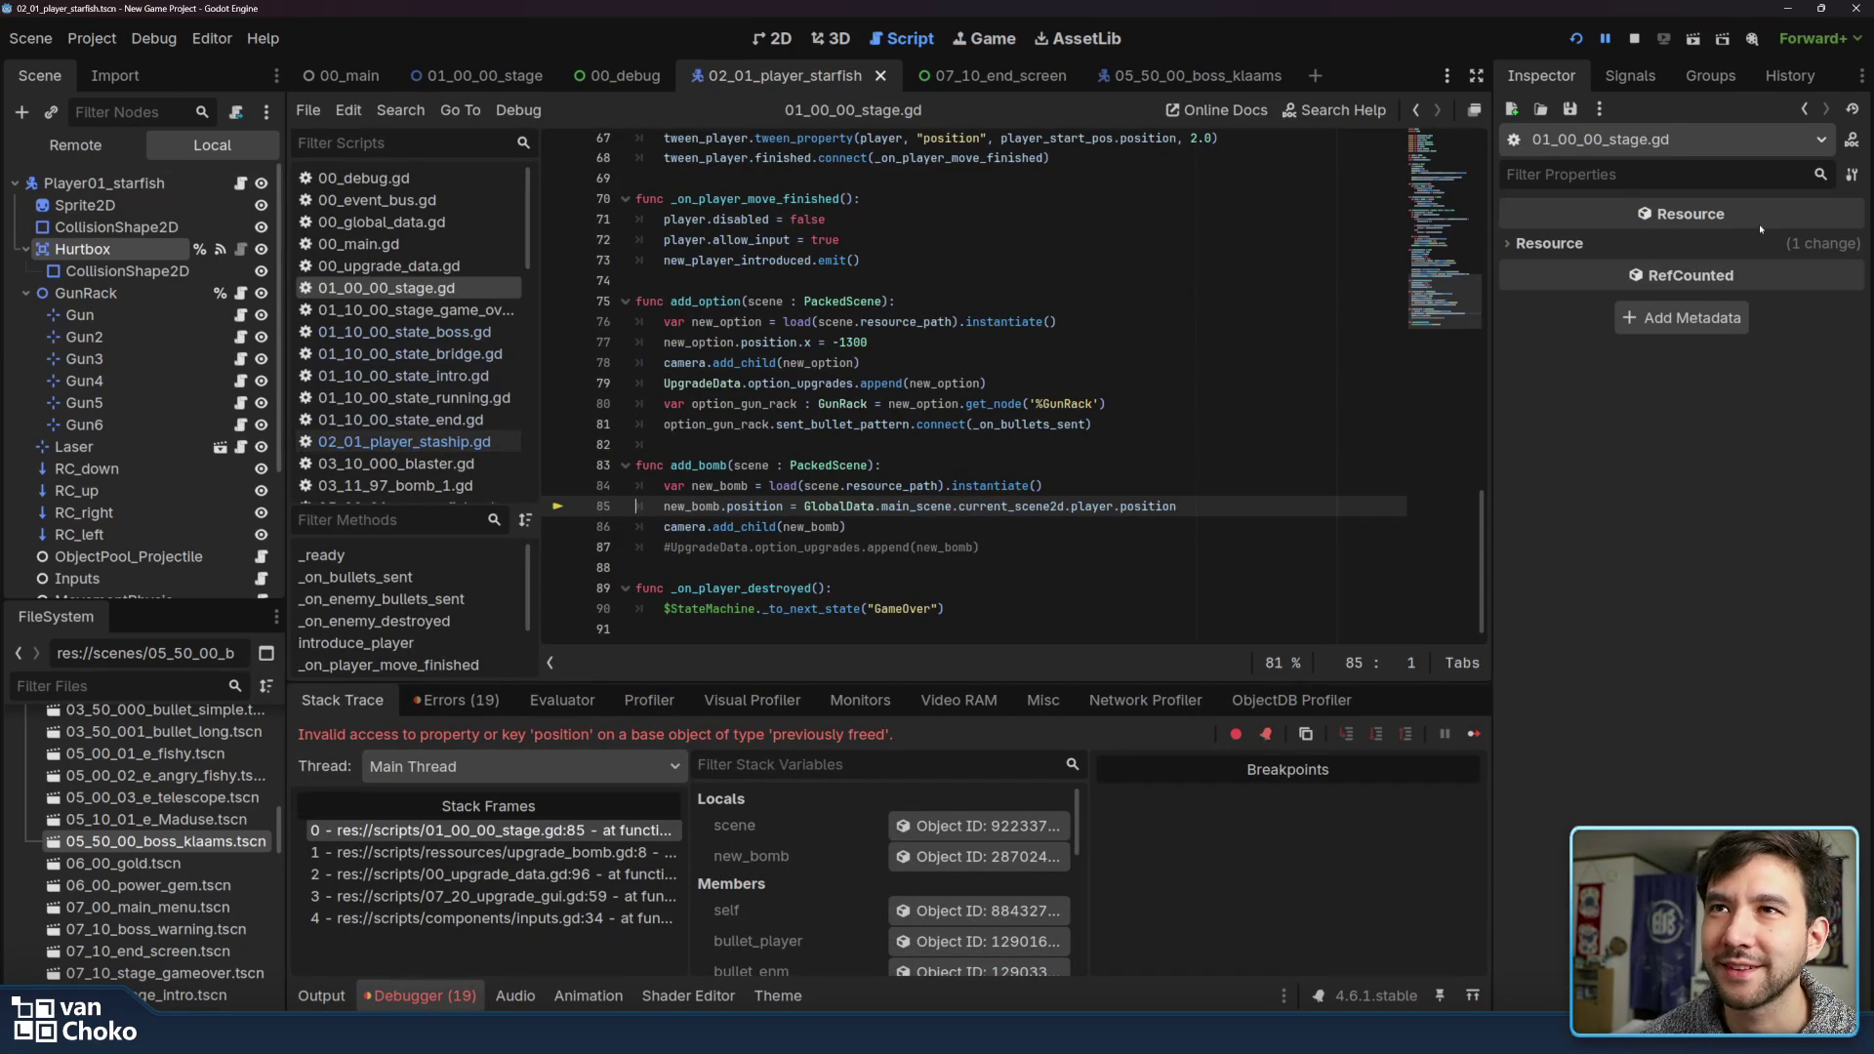
Rerun the project from the toolbar after the line 85 freed-object halt
left_click(1574, 39)
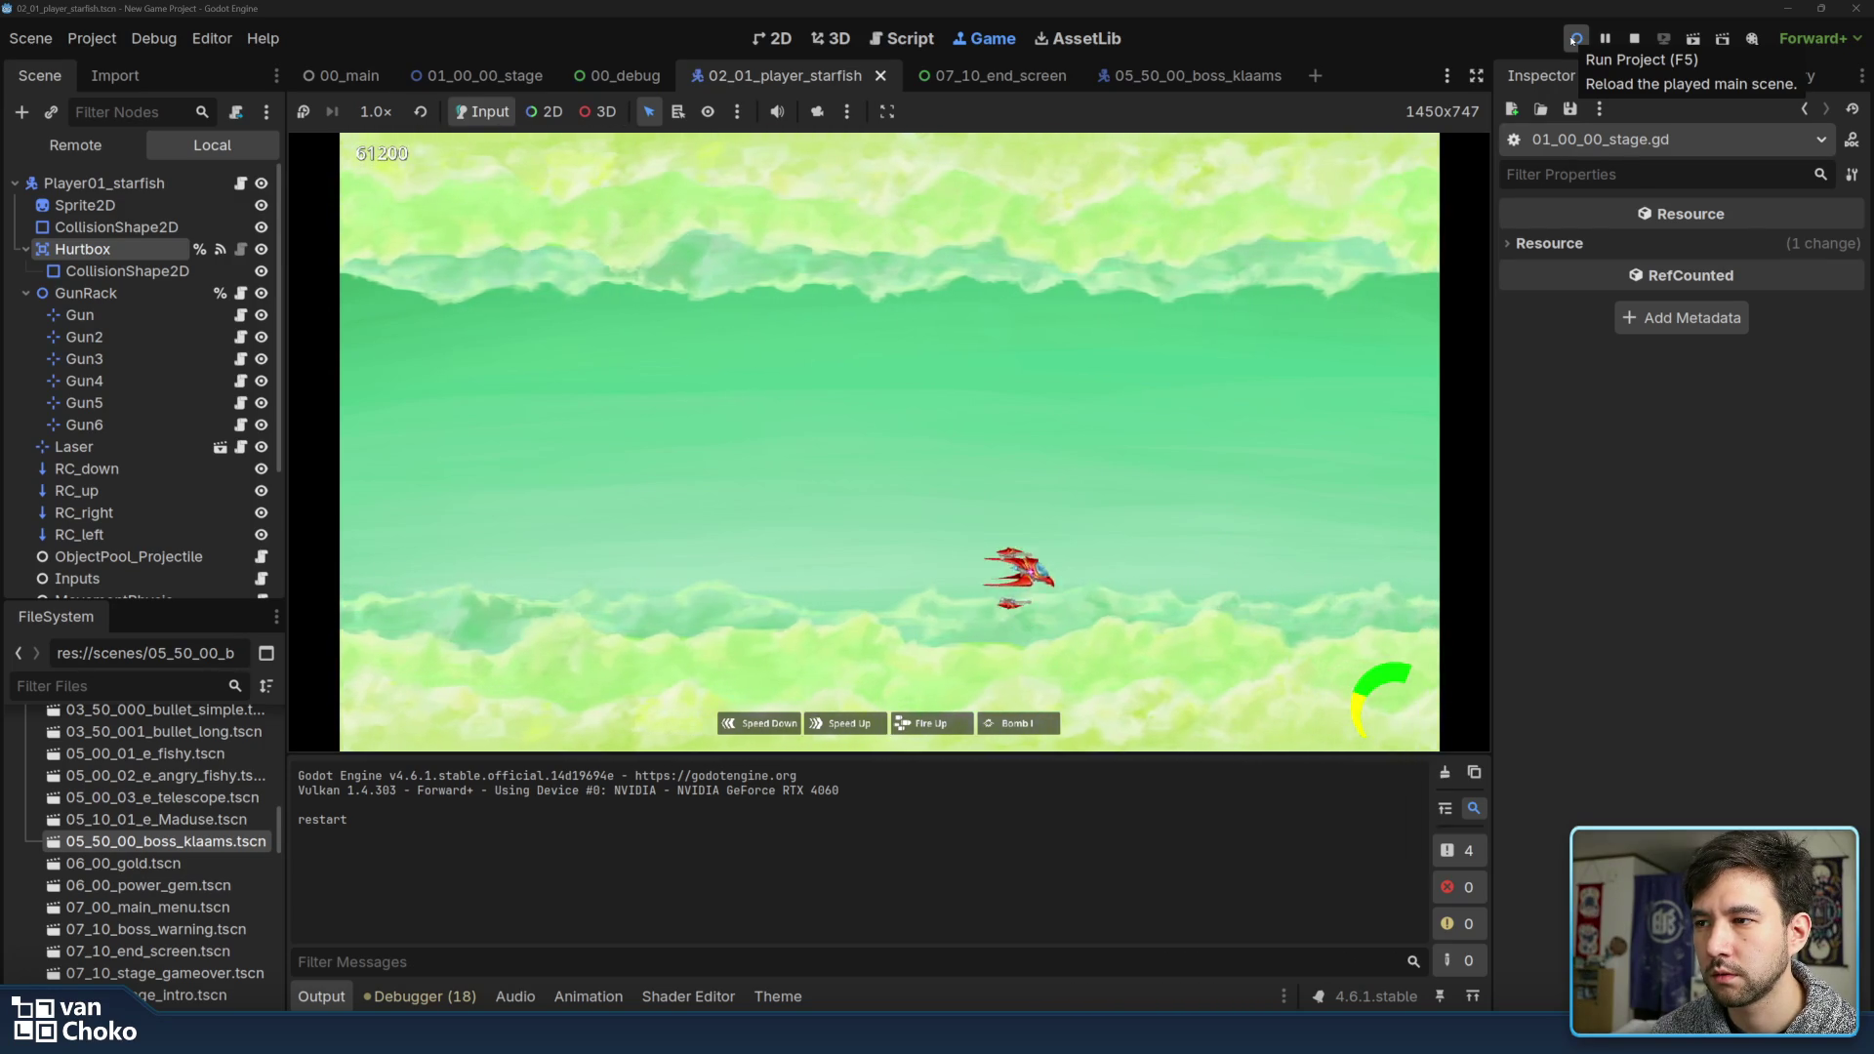
Dodge through the boss fight to the Congratulation ! screen, then show the Debugger panel
key("Up")
key("Left")
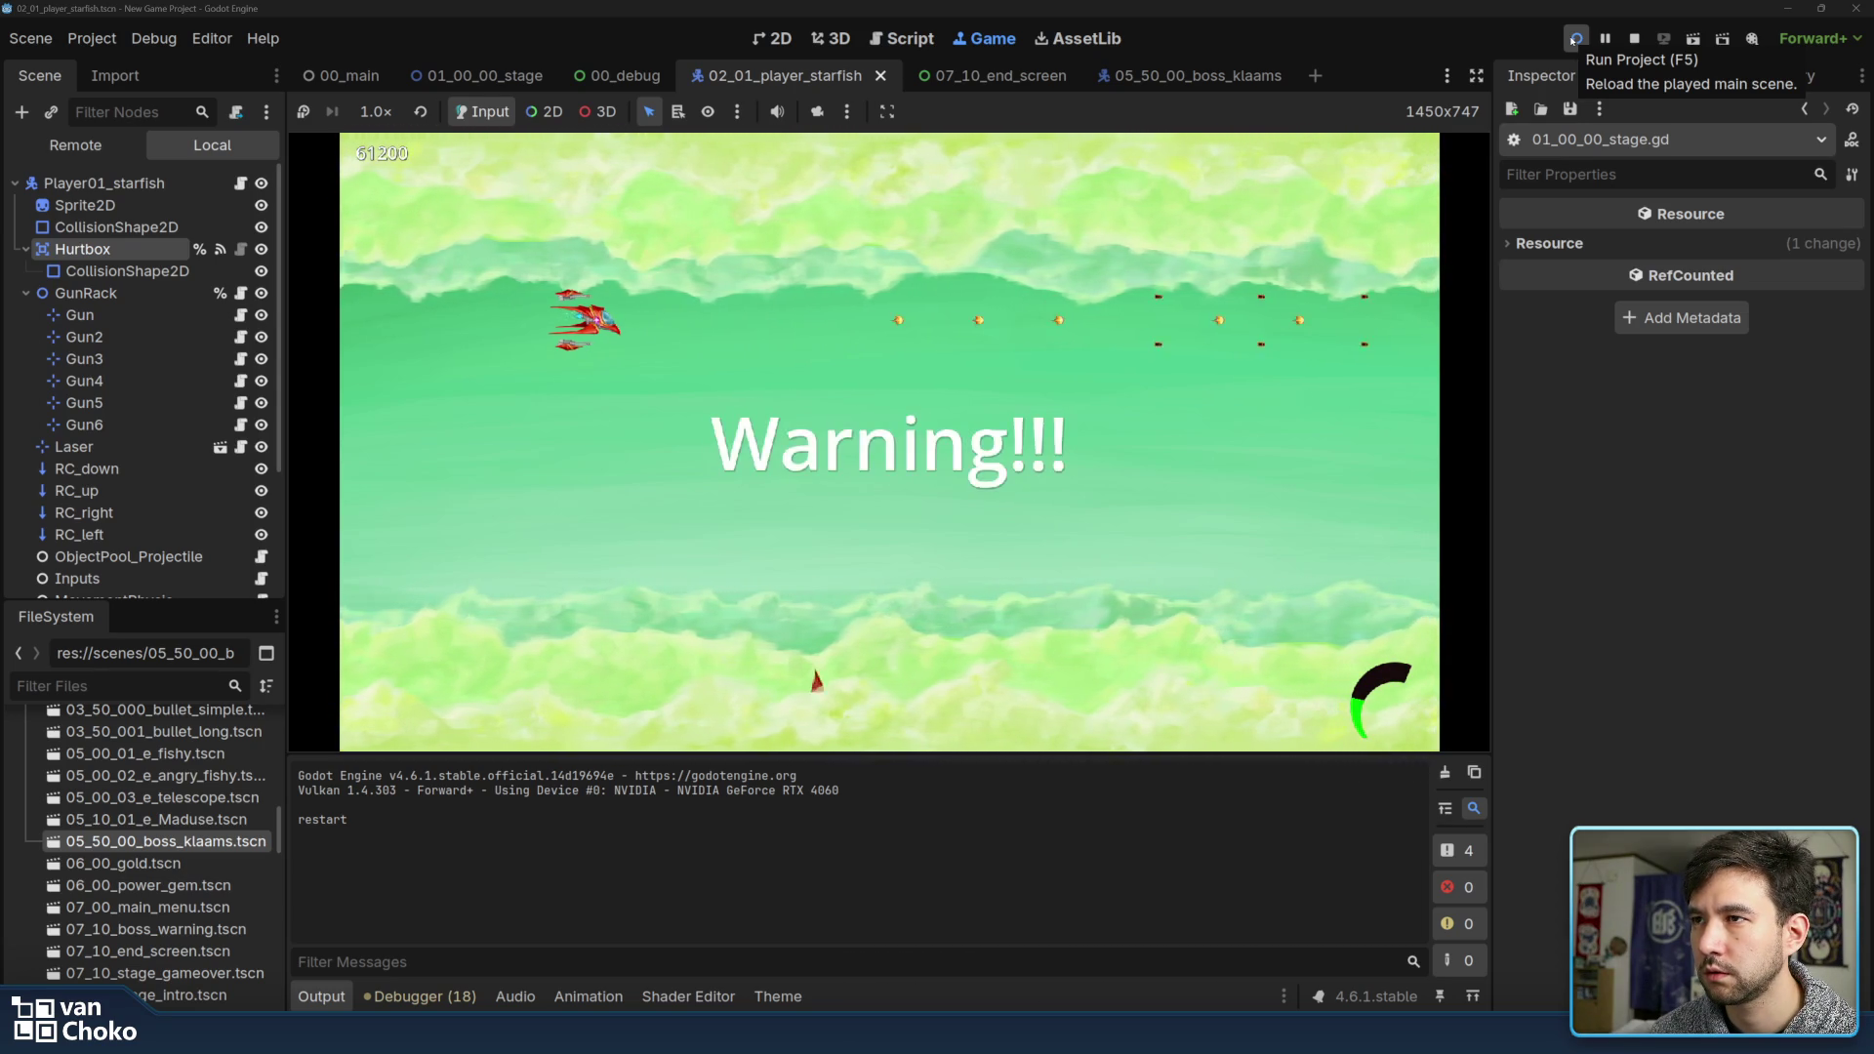
key("Down")
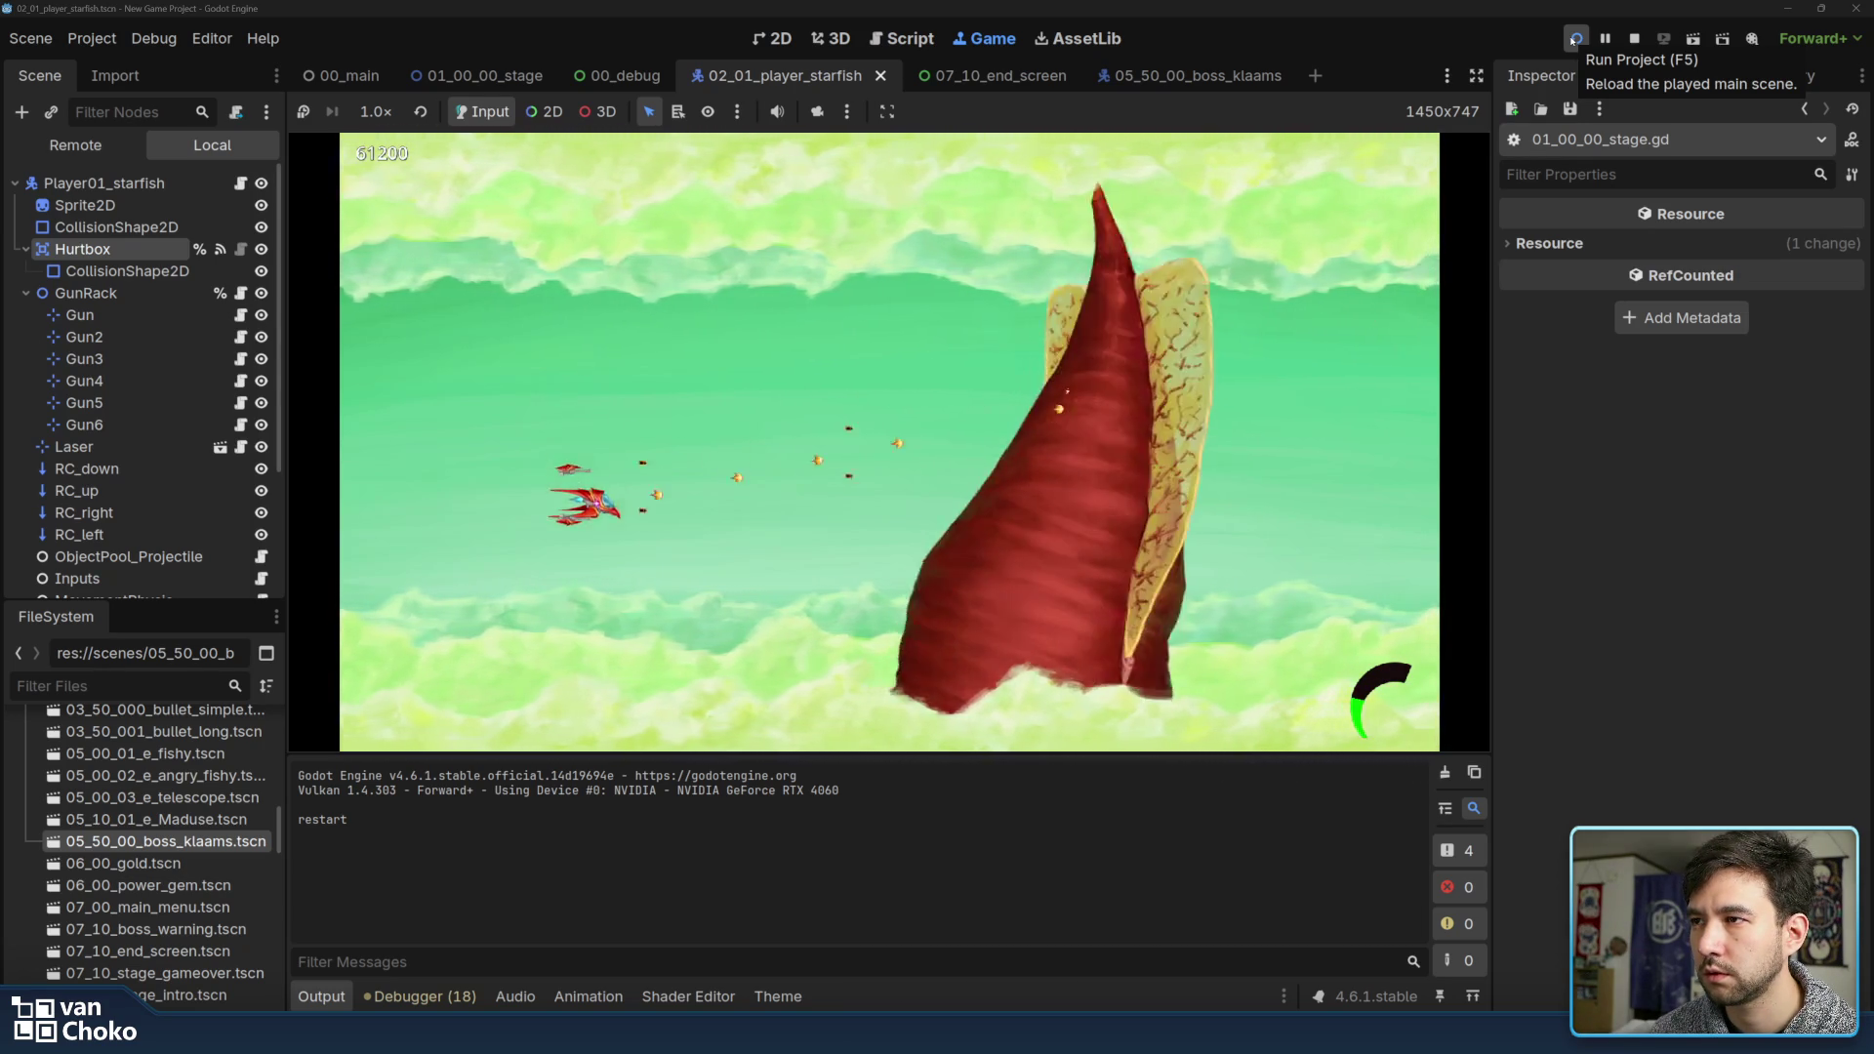
key("Up")
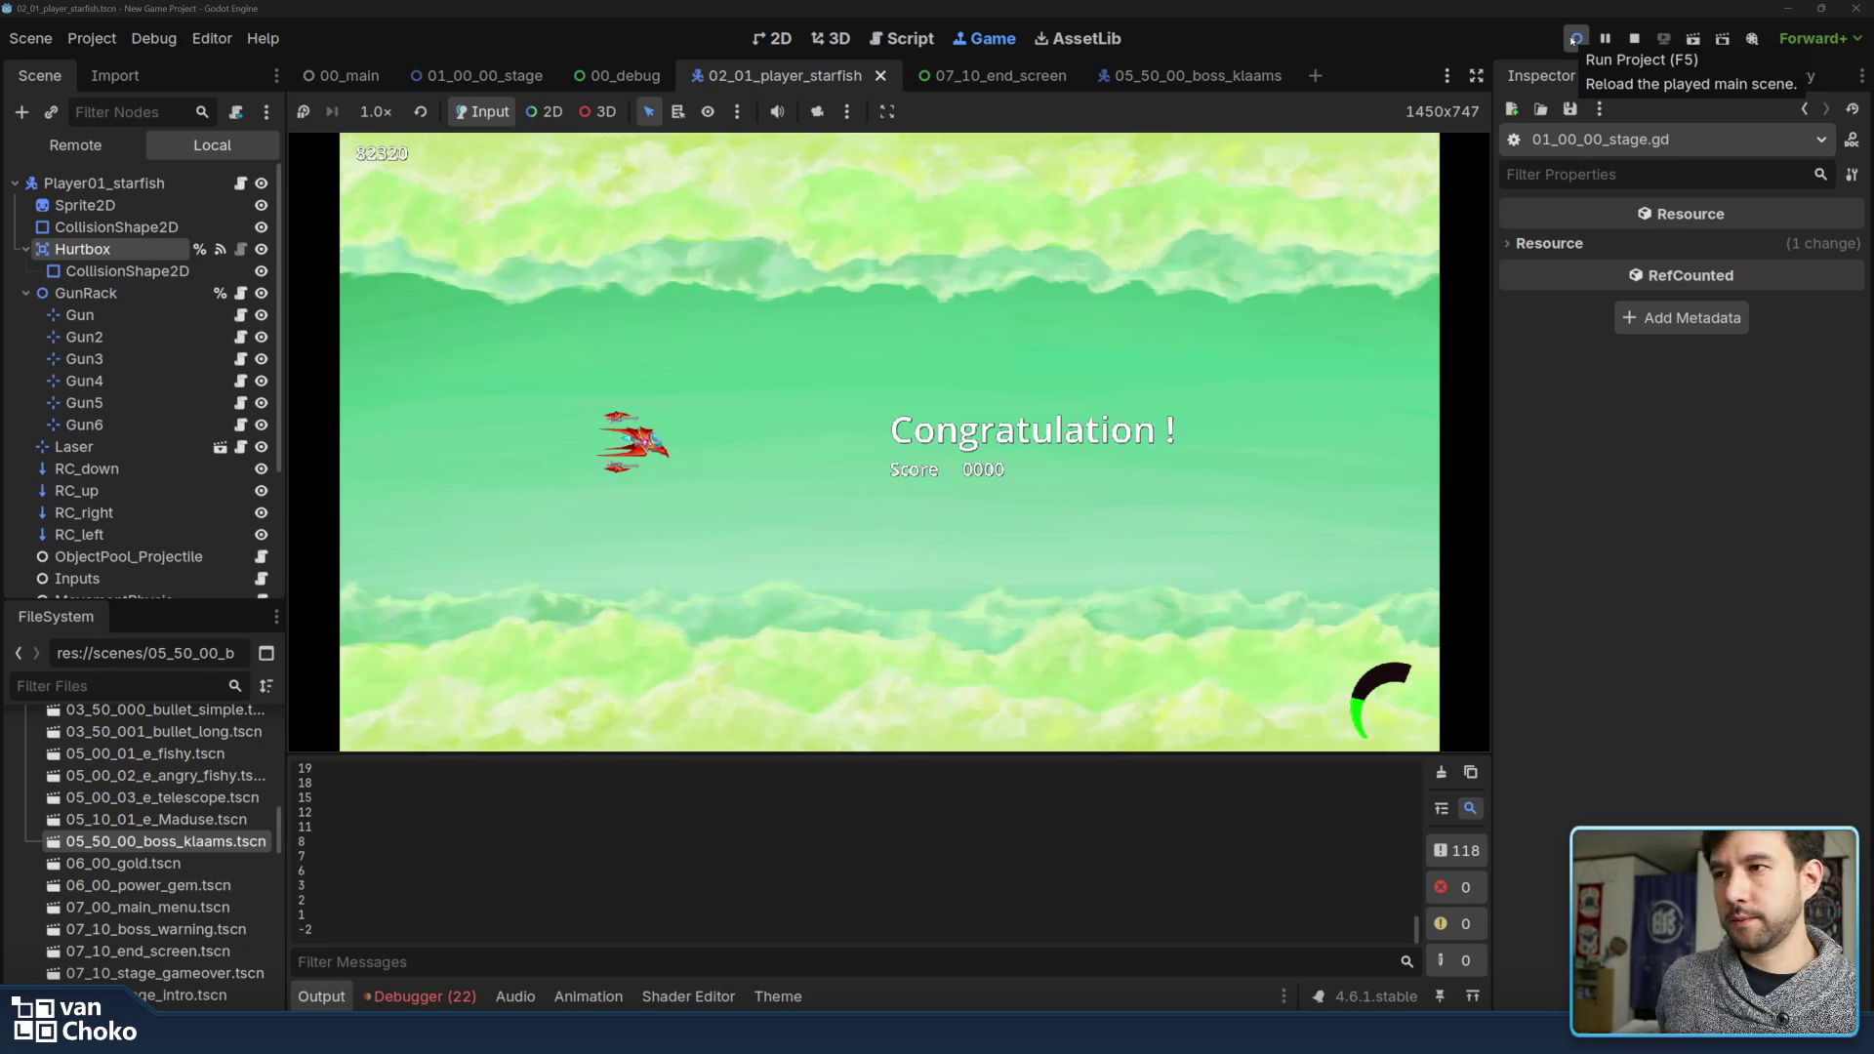
left_click(420, 995)
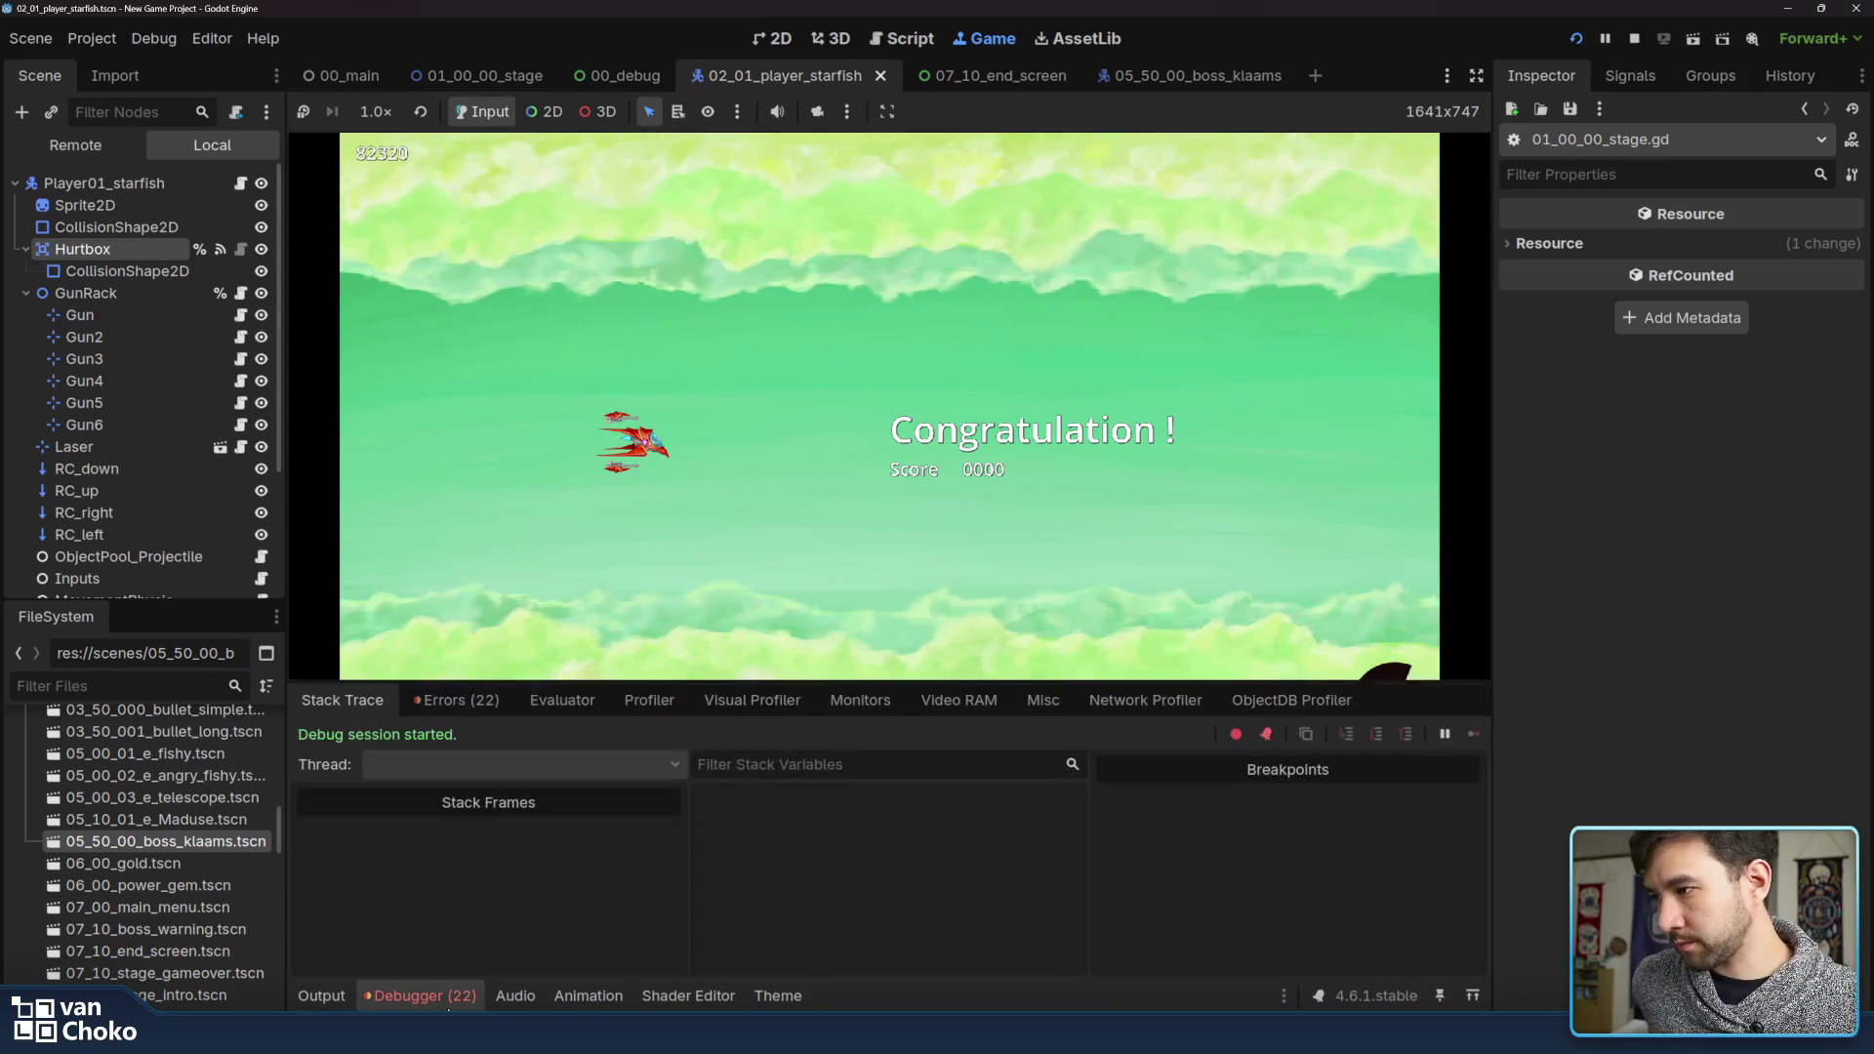
Open the debugger's error list and jump to the line 18 flushing-query error in the script
left_click(439, 701)
scroll(714, 879, "down", 2)
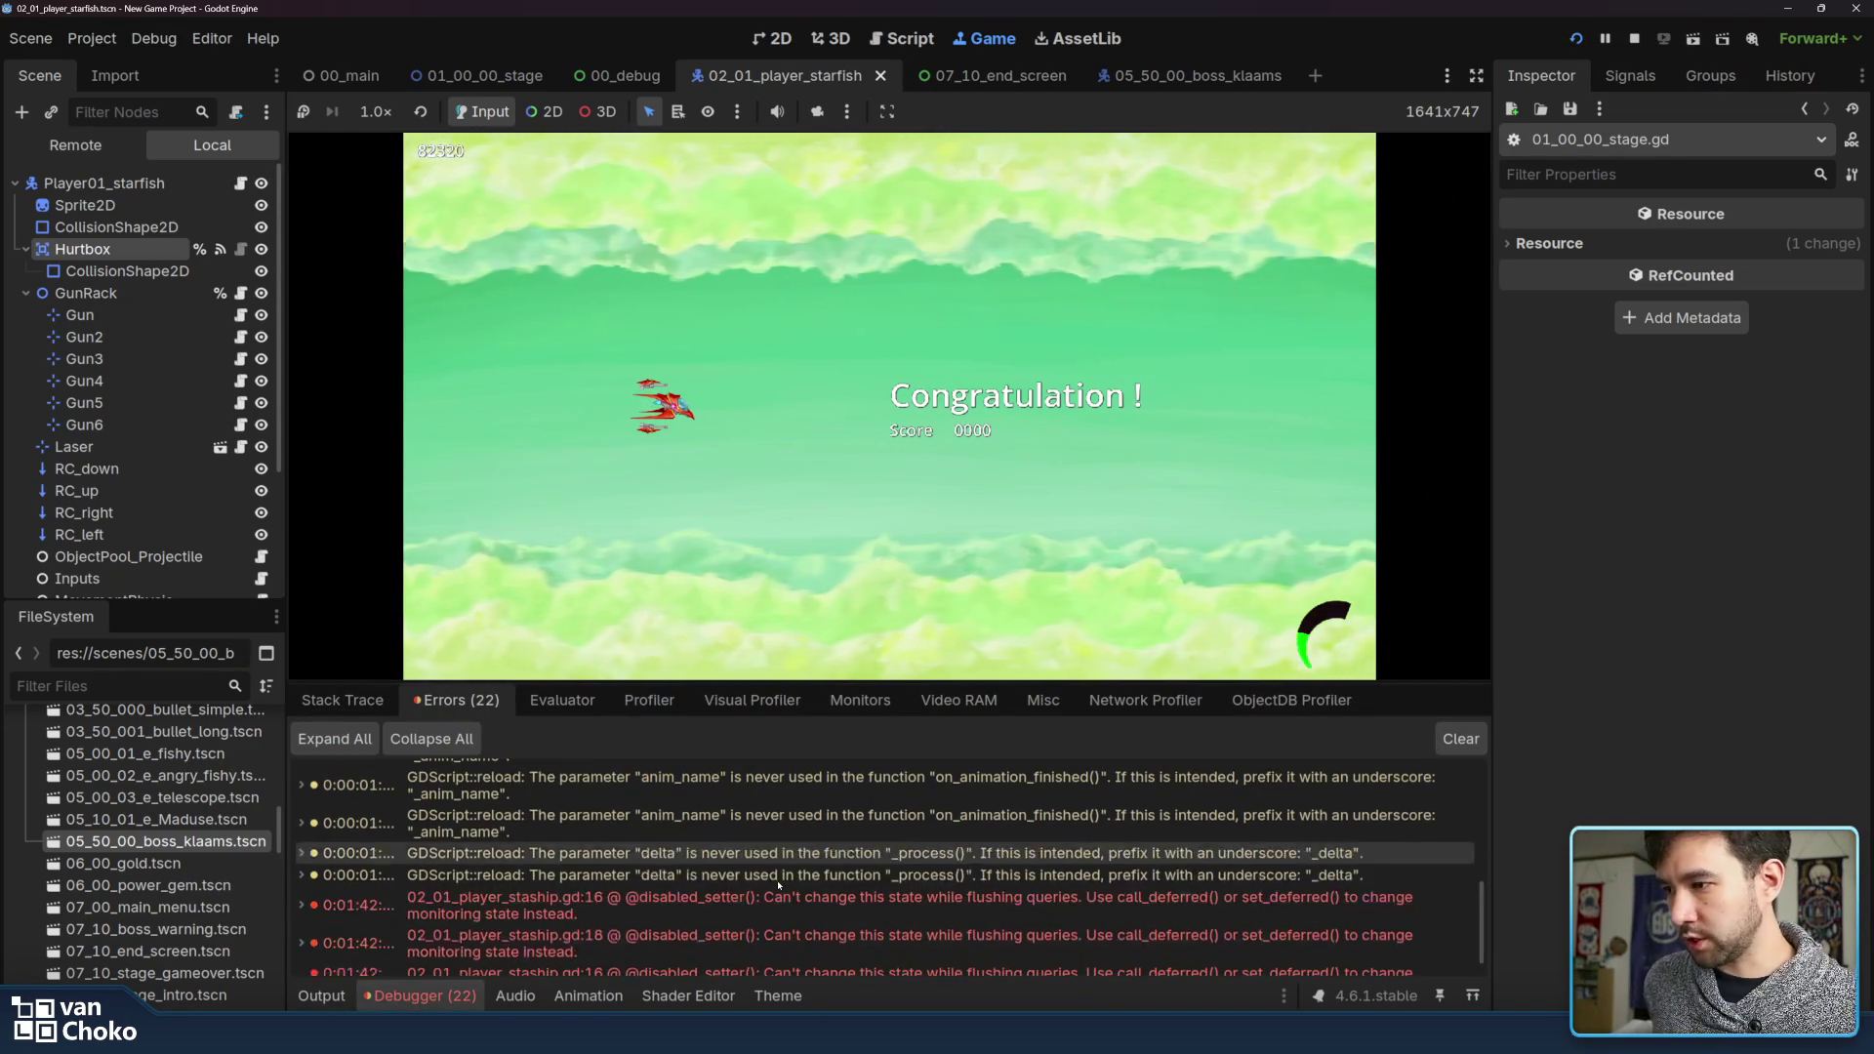
mouse_move(713, 905)
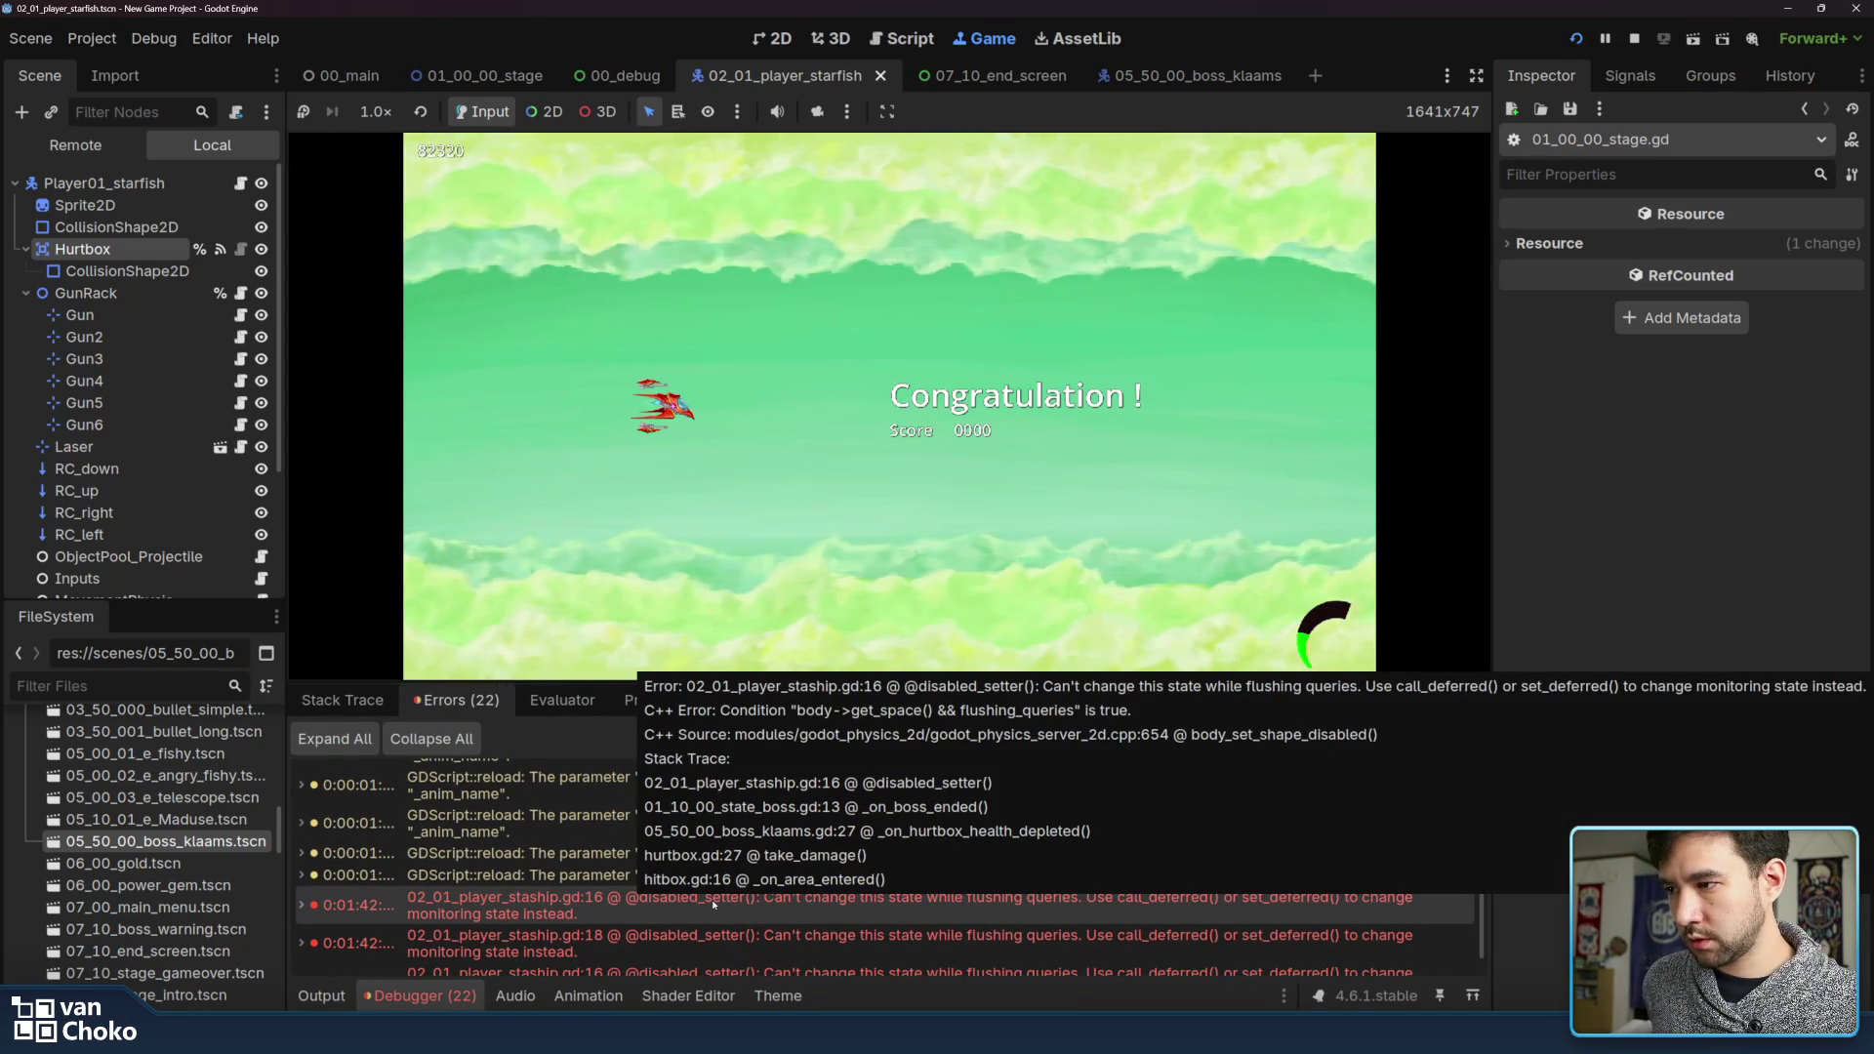
double_click(713, 905)
mouse_move(714, 905)
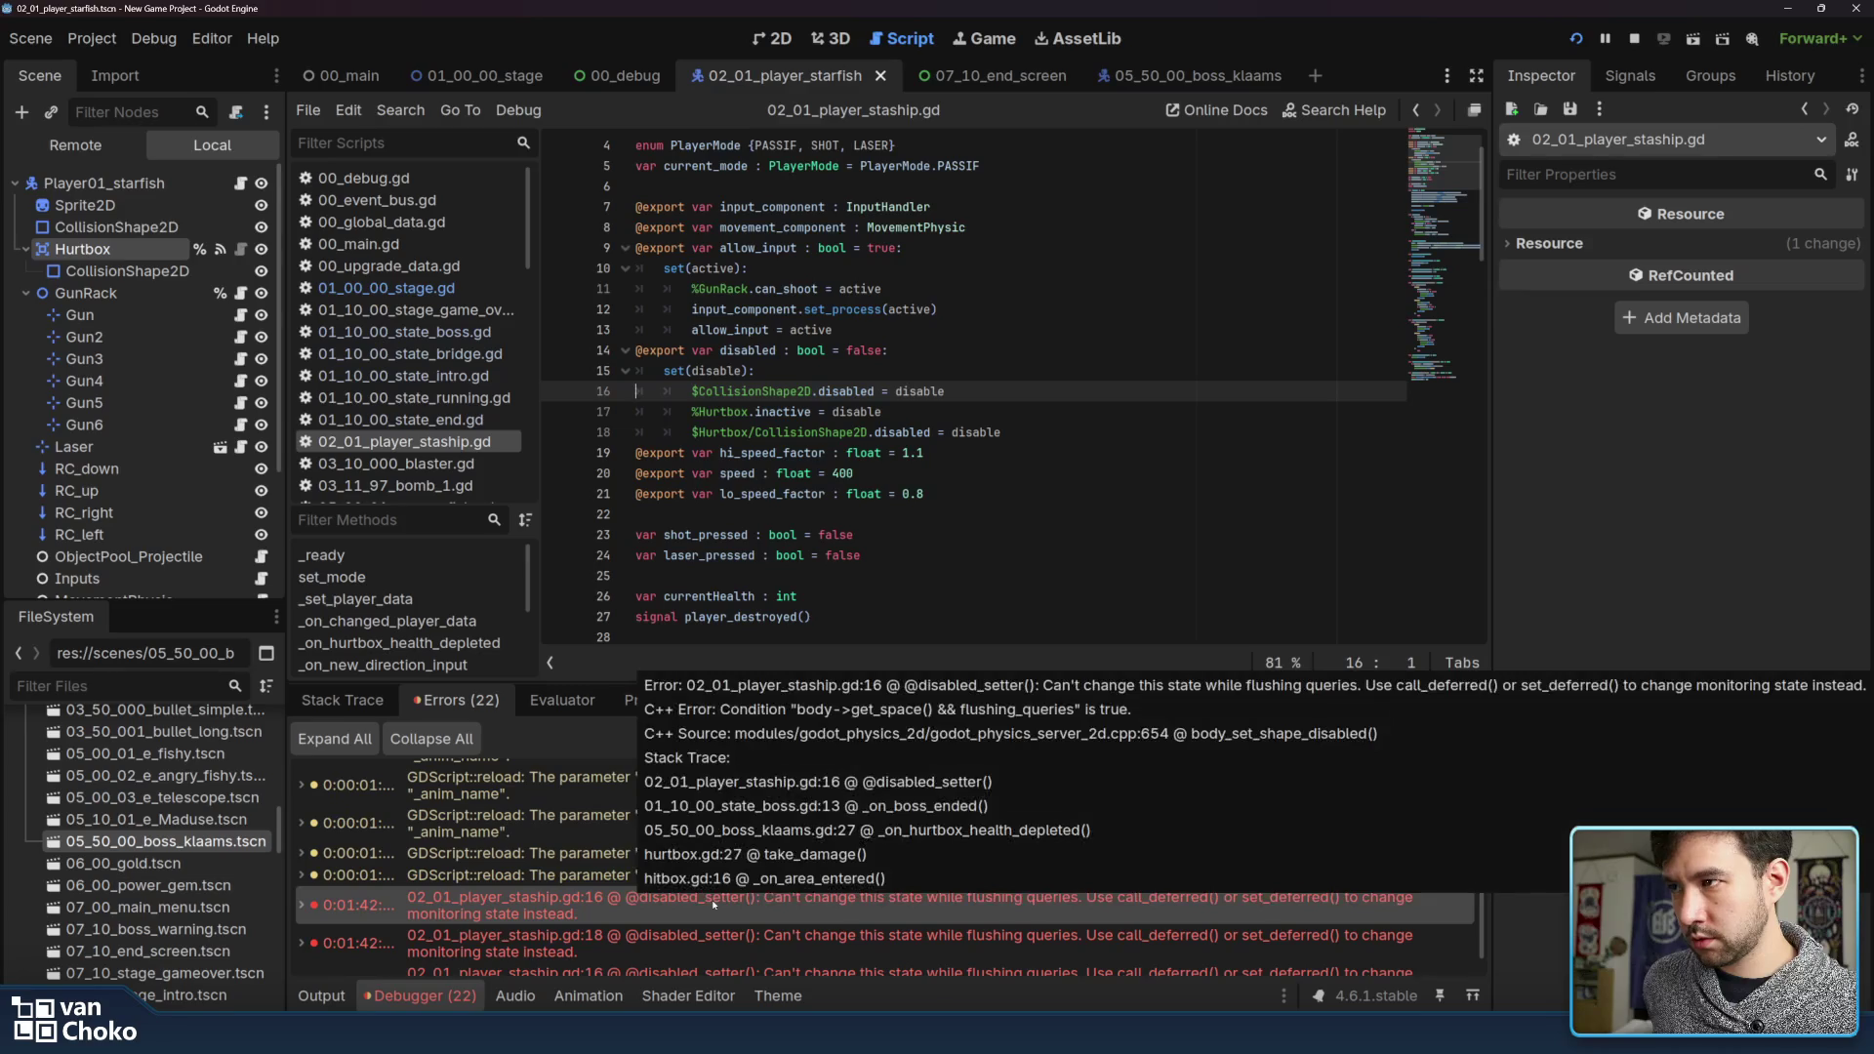
mouse_move(1177, 876)
scroll(1177, 875, "down", 2)
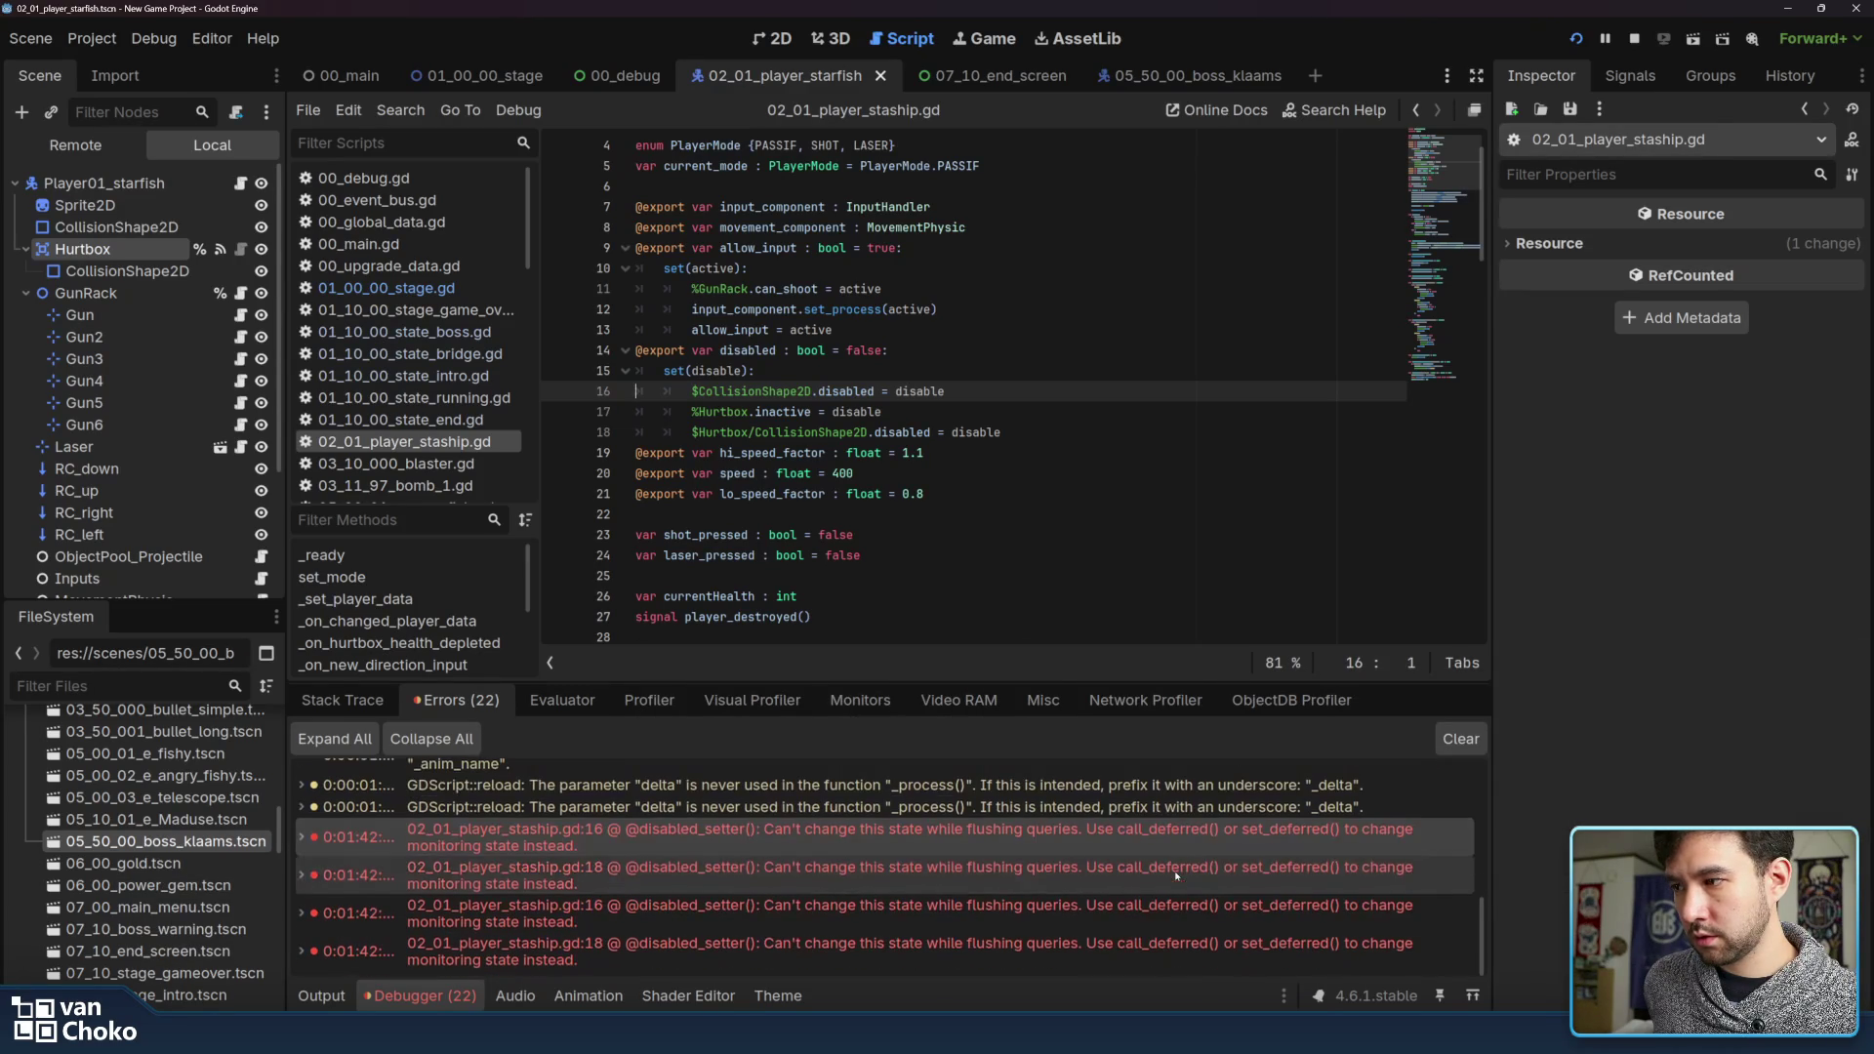
left_click(1144, 954)
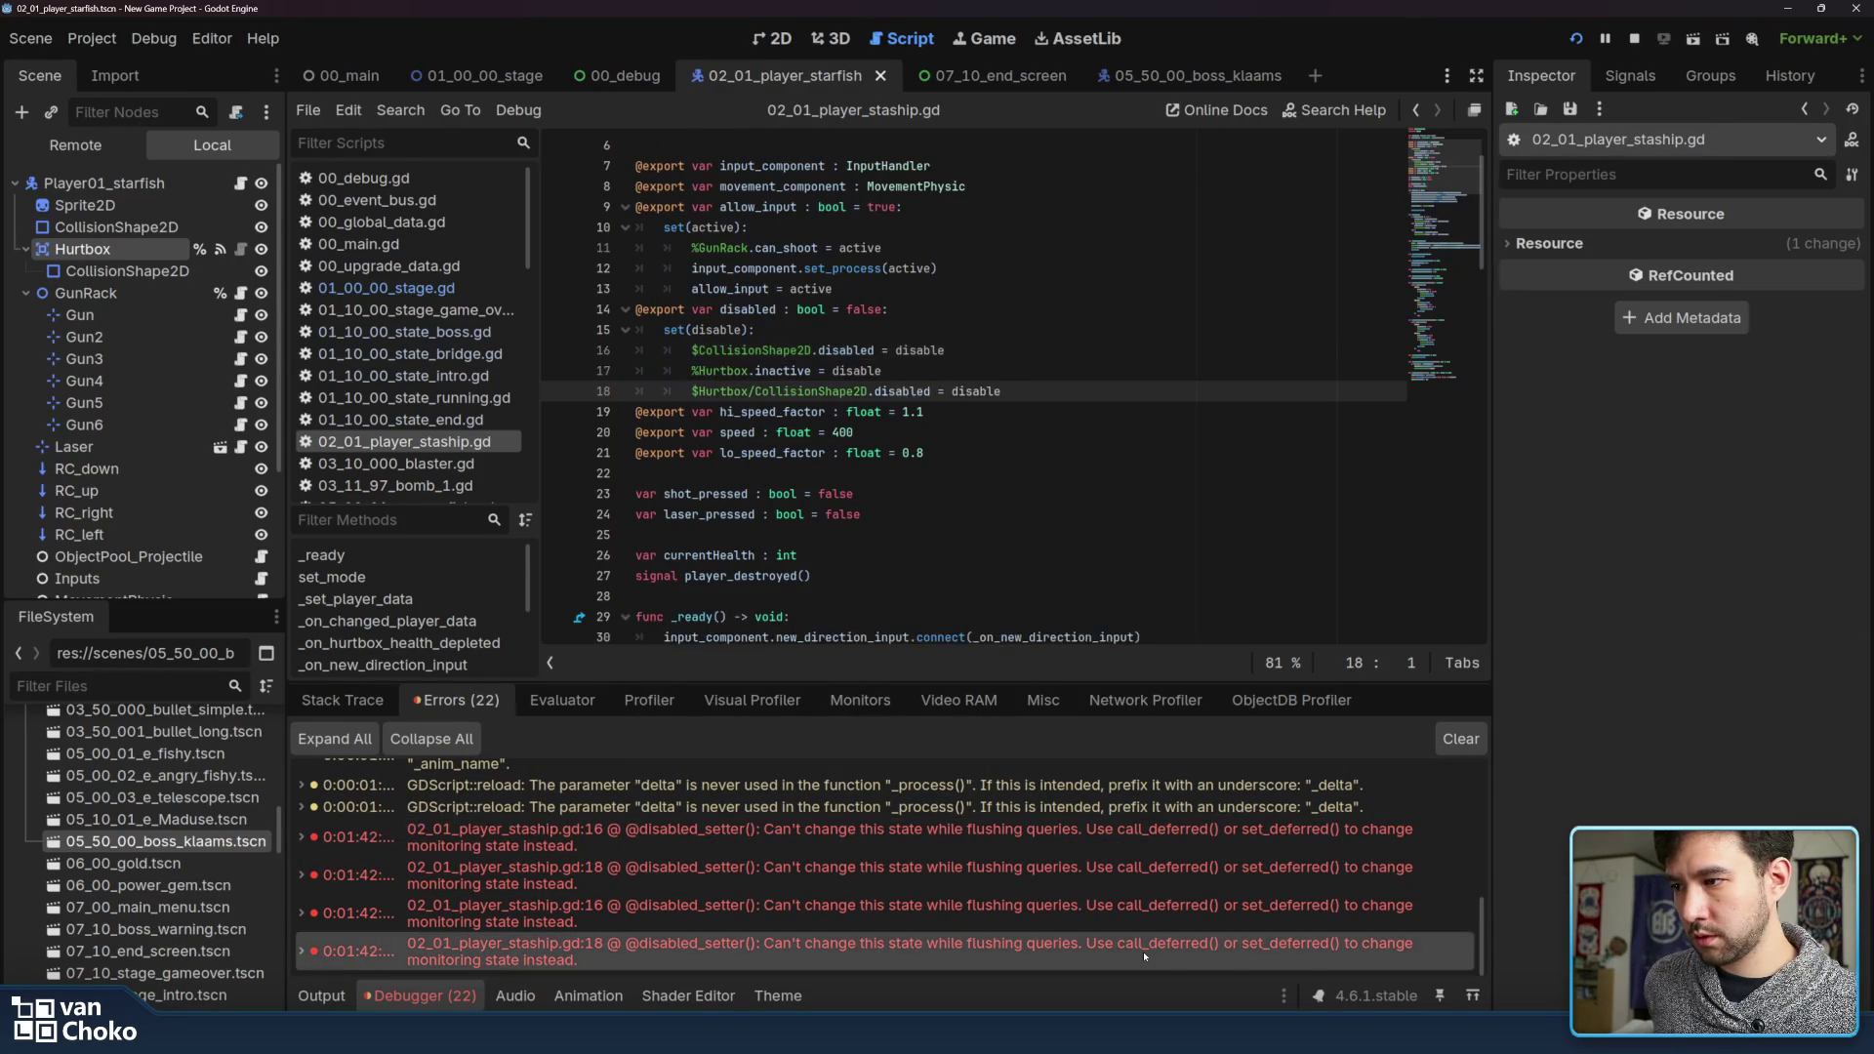
Rewrite line 16 as $CollisionShape2D.set_deferred("disabled", disable)
left_click(960, 349)
left_click(813, 350)
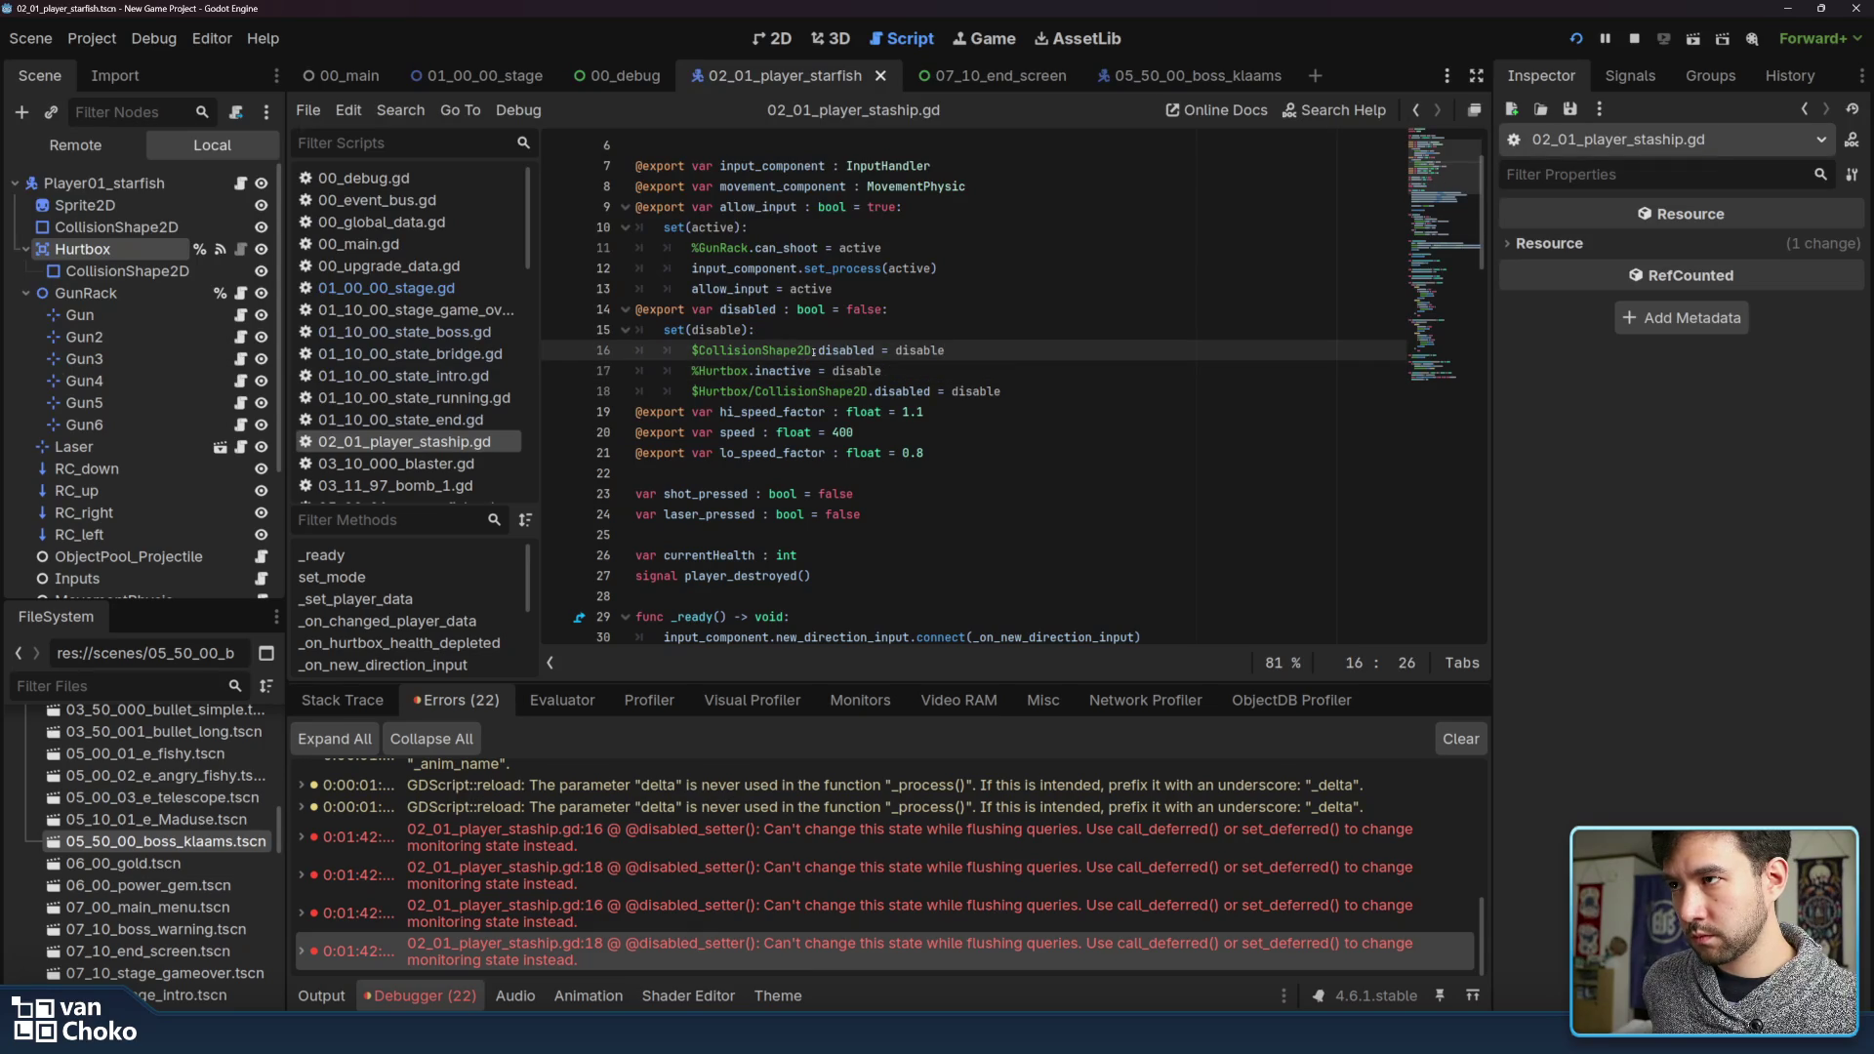
double_click(835, 350)
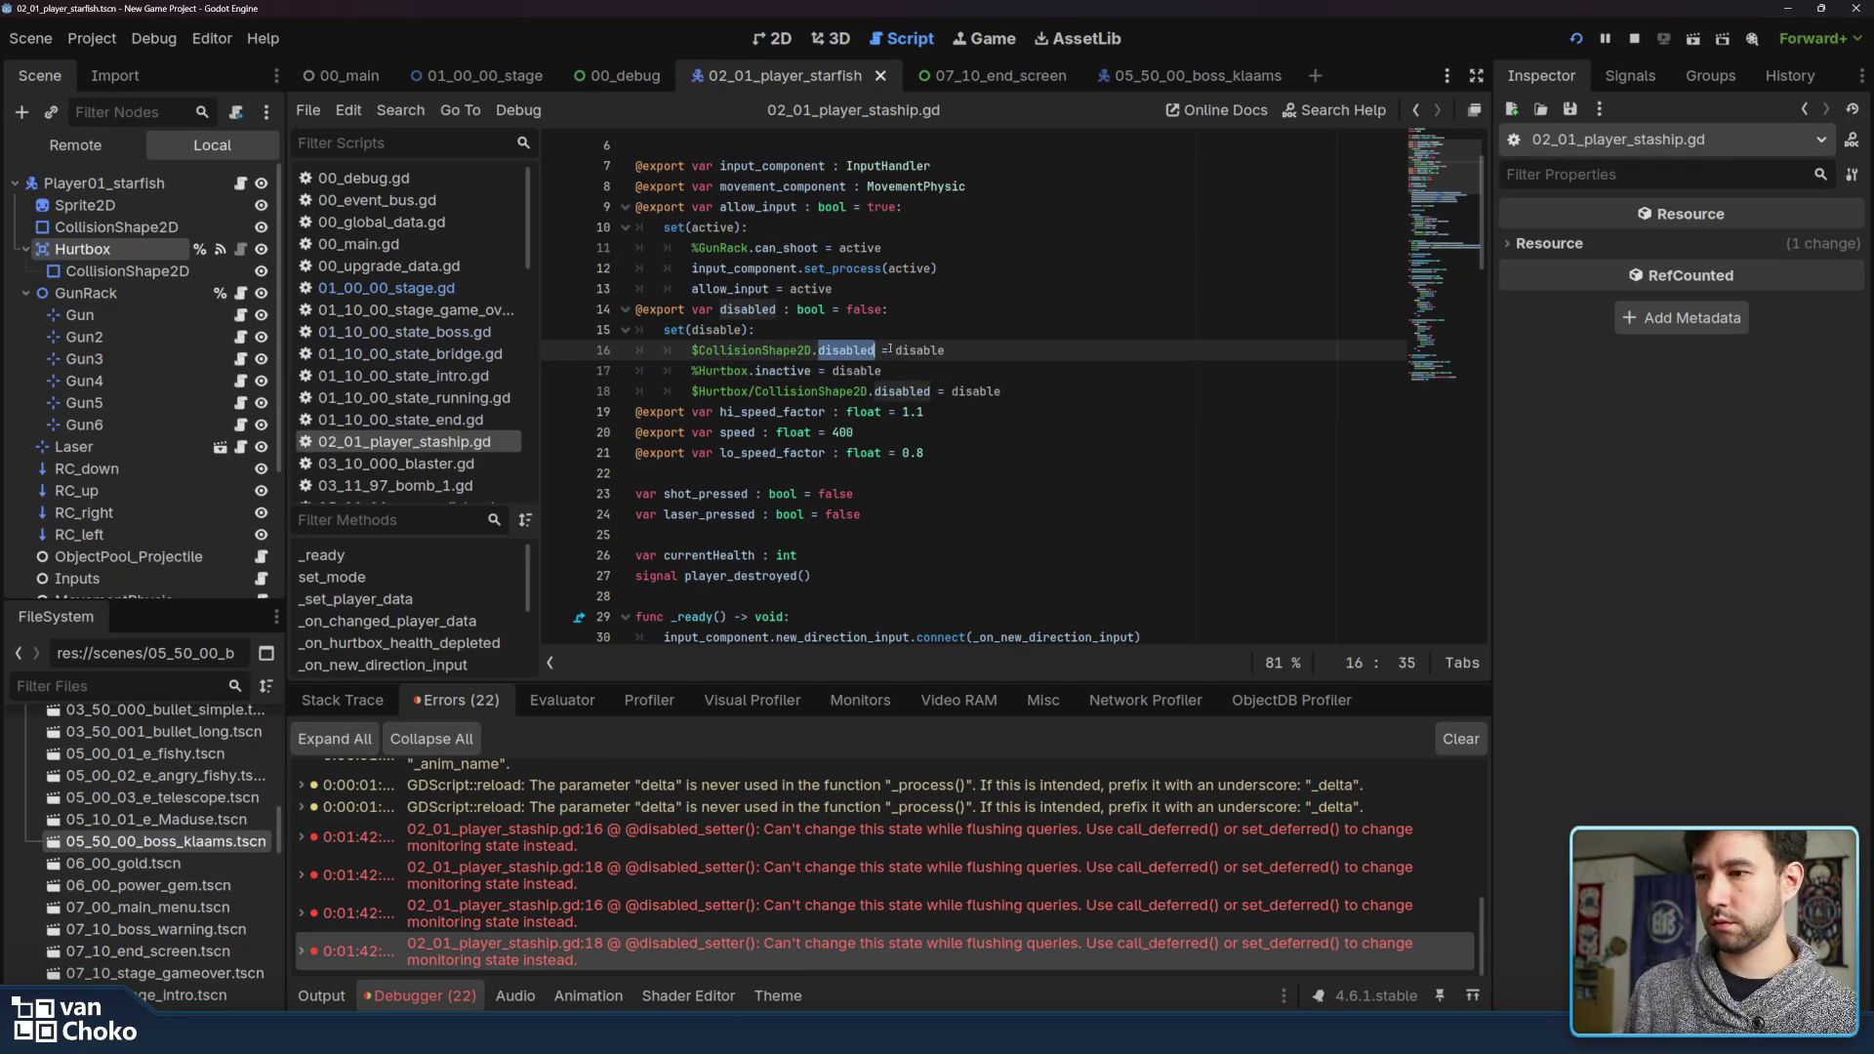
key("Left")
type("set_defere")
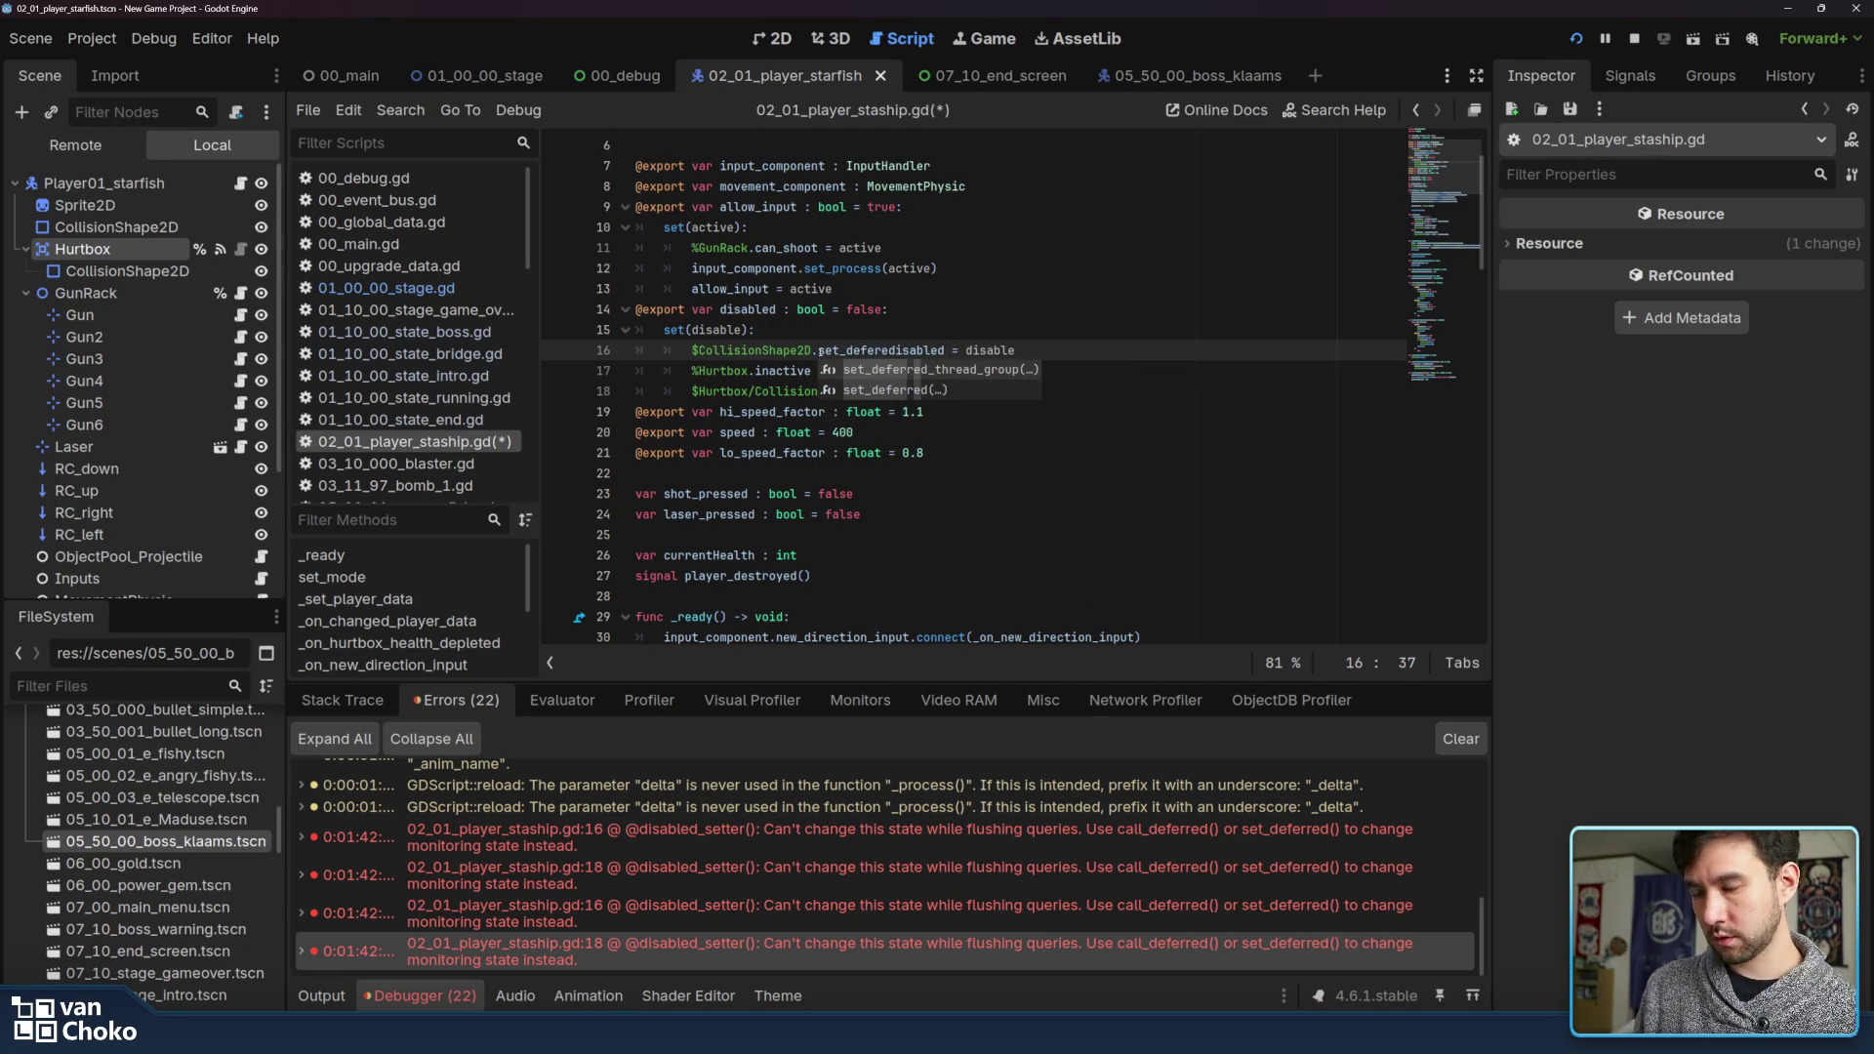
key("Down")
key("Tab")
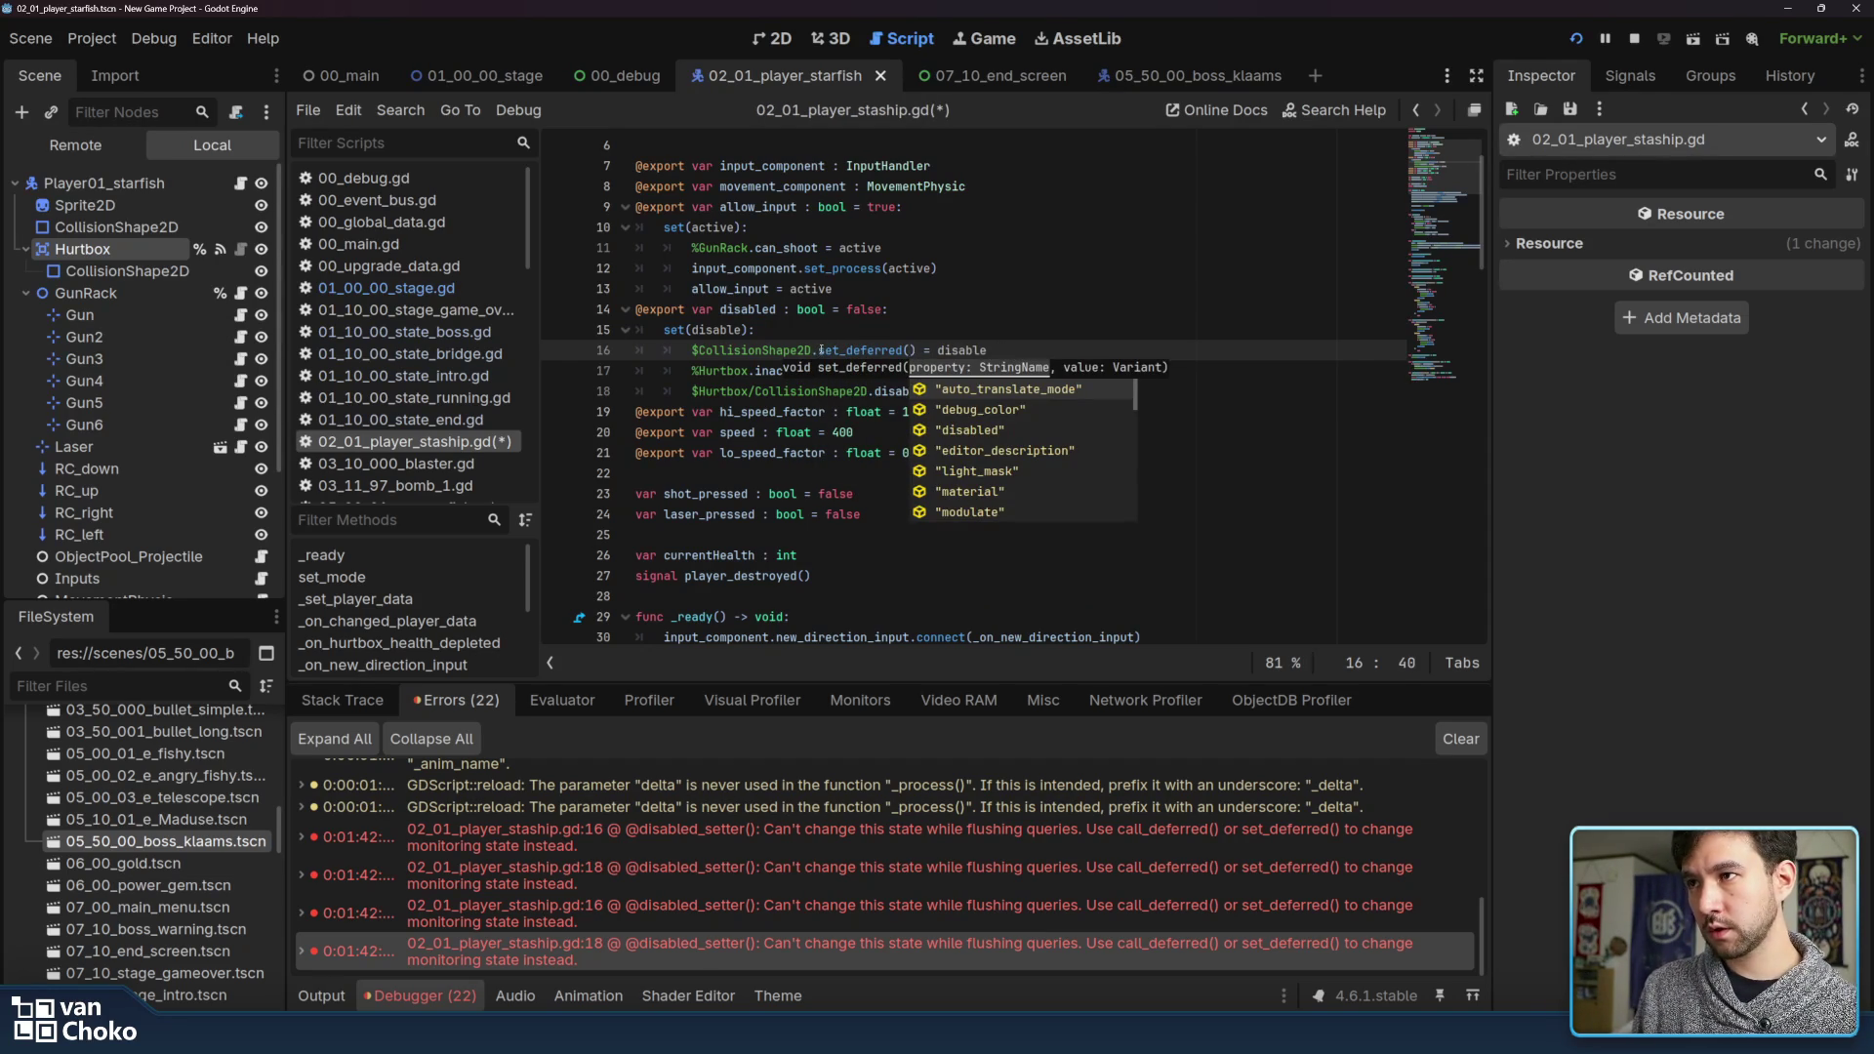
key("Down")
key("Down")
key("Tab")
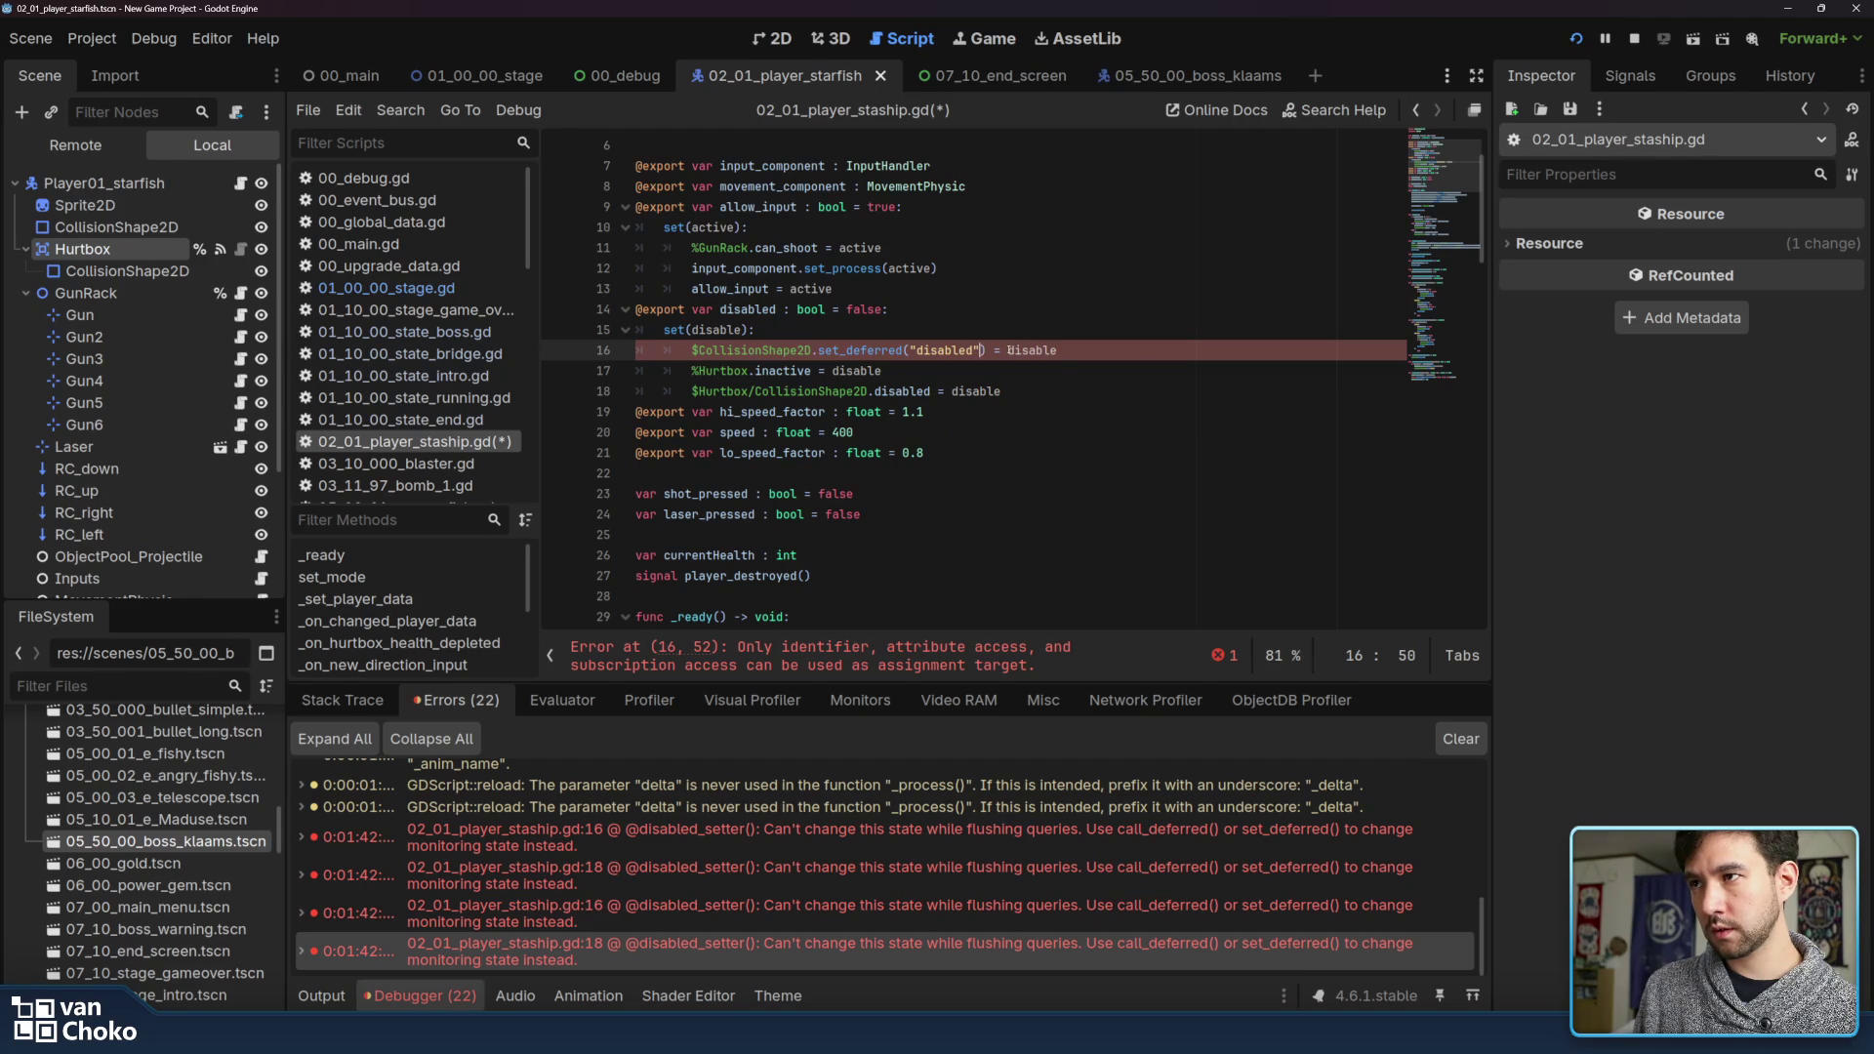
type(",")
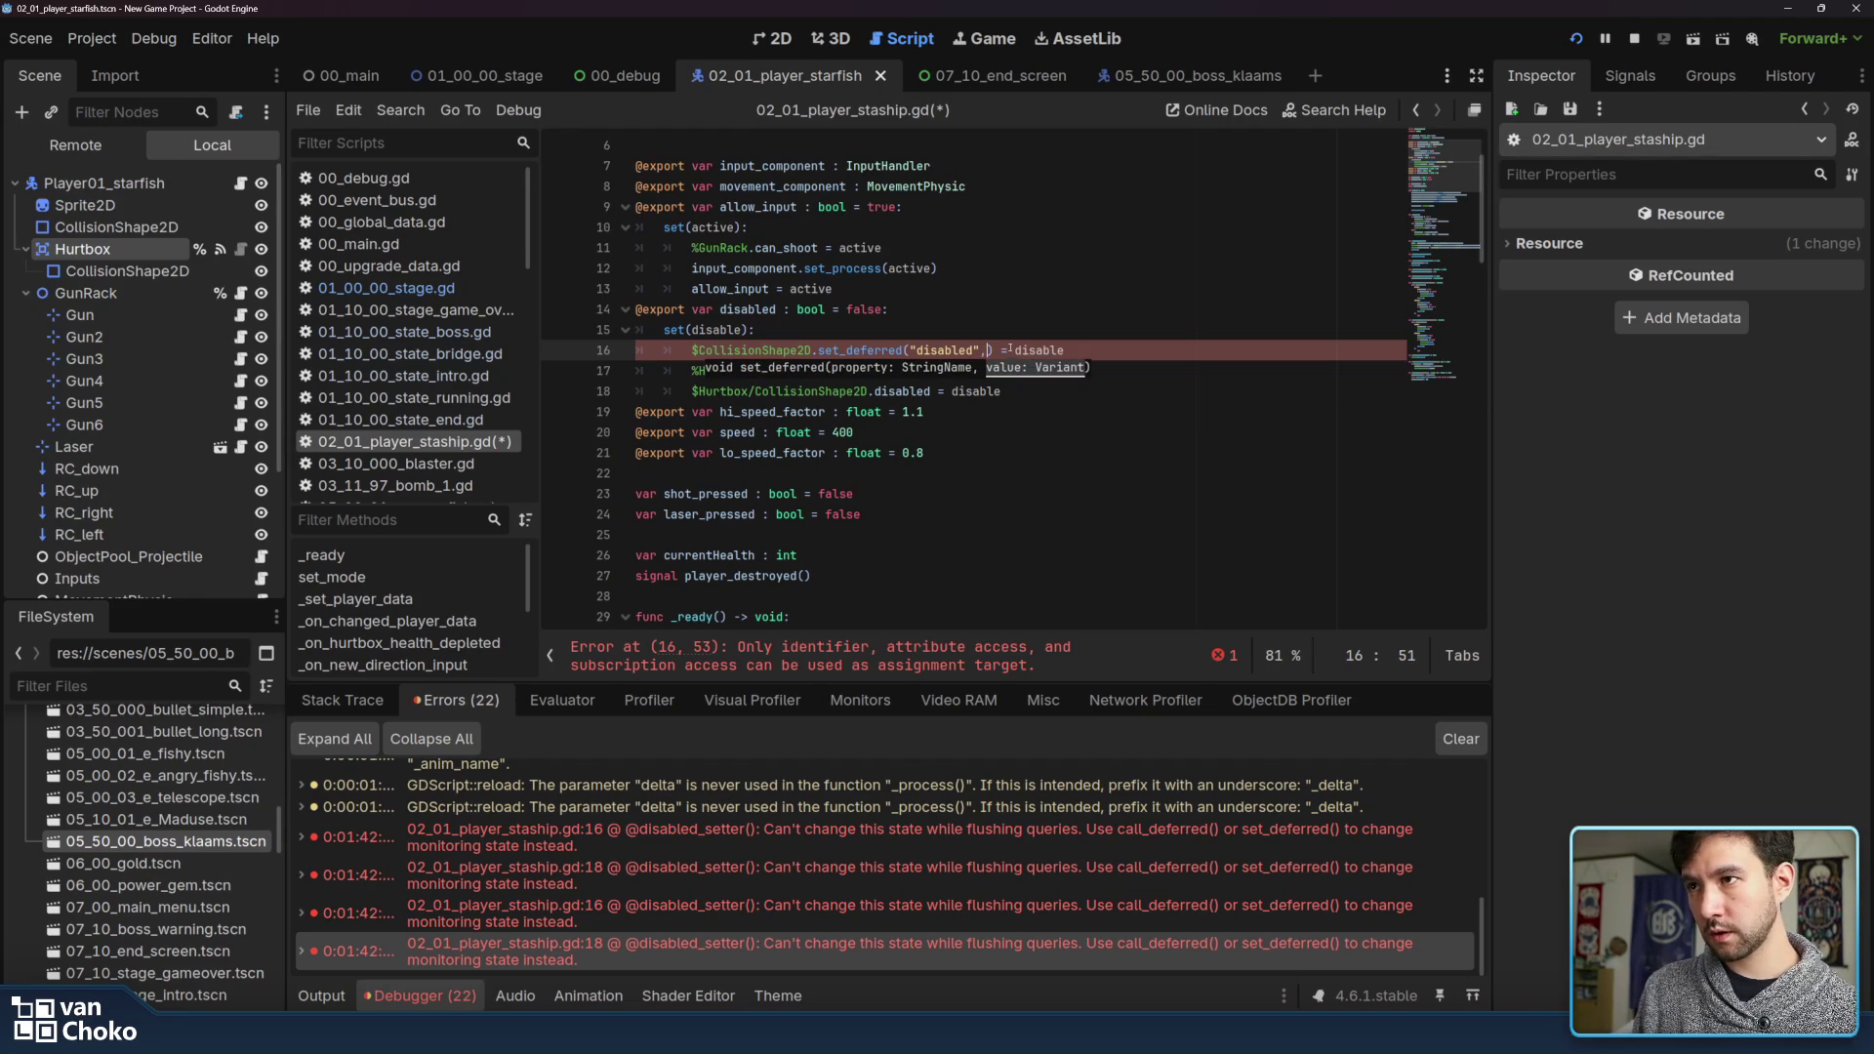
type(" dis")
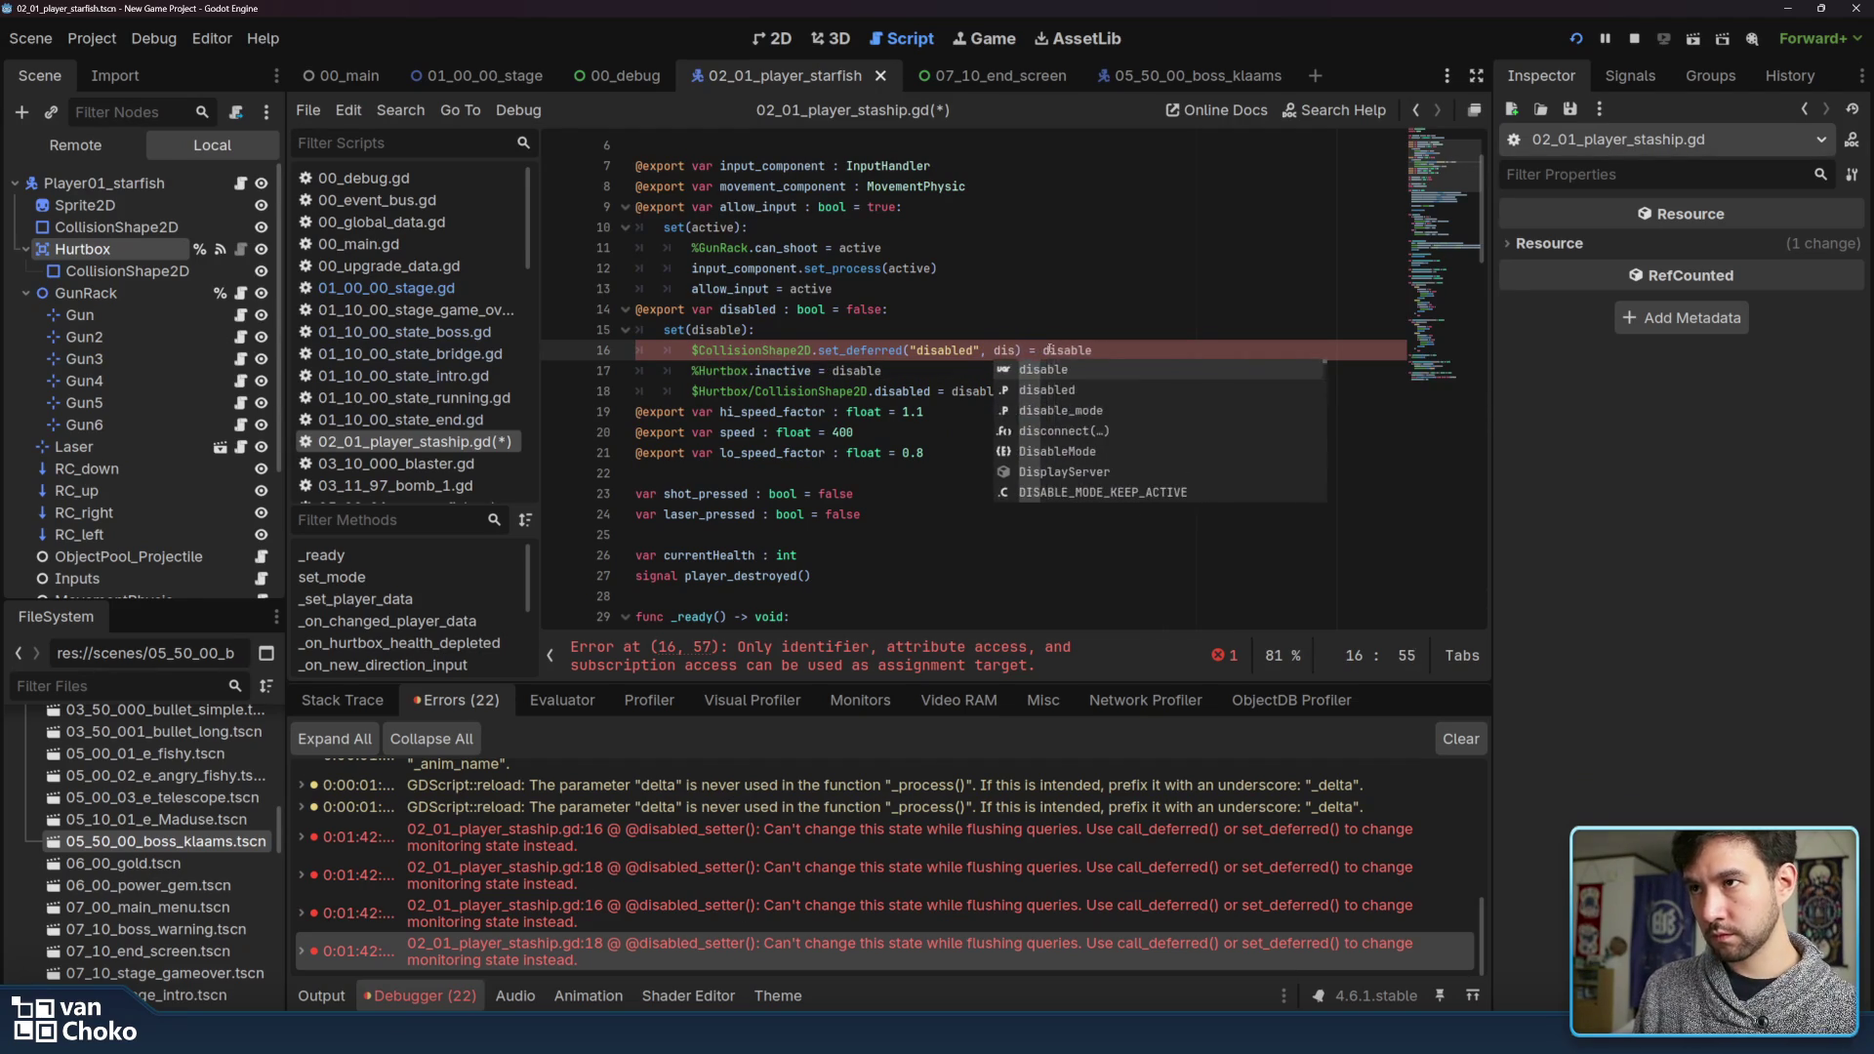
key("Return")
mouse_move(1136, 355)
left_mouse_down()
mouse_move(697, 351)
mouse_move(1142, 354)
mouse_move(814, 351)
mouse_move(1024, 392)
left_mouse_up()
key("BackSpace")
Apply the same set_deferred("disabled", disable) call on line 18 and save the script
left_click(874, 392)
type(".set_deferred(\"disabled\", disable)")
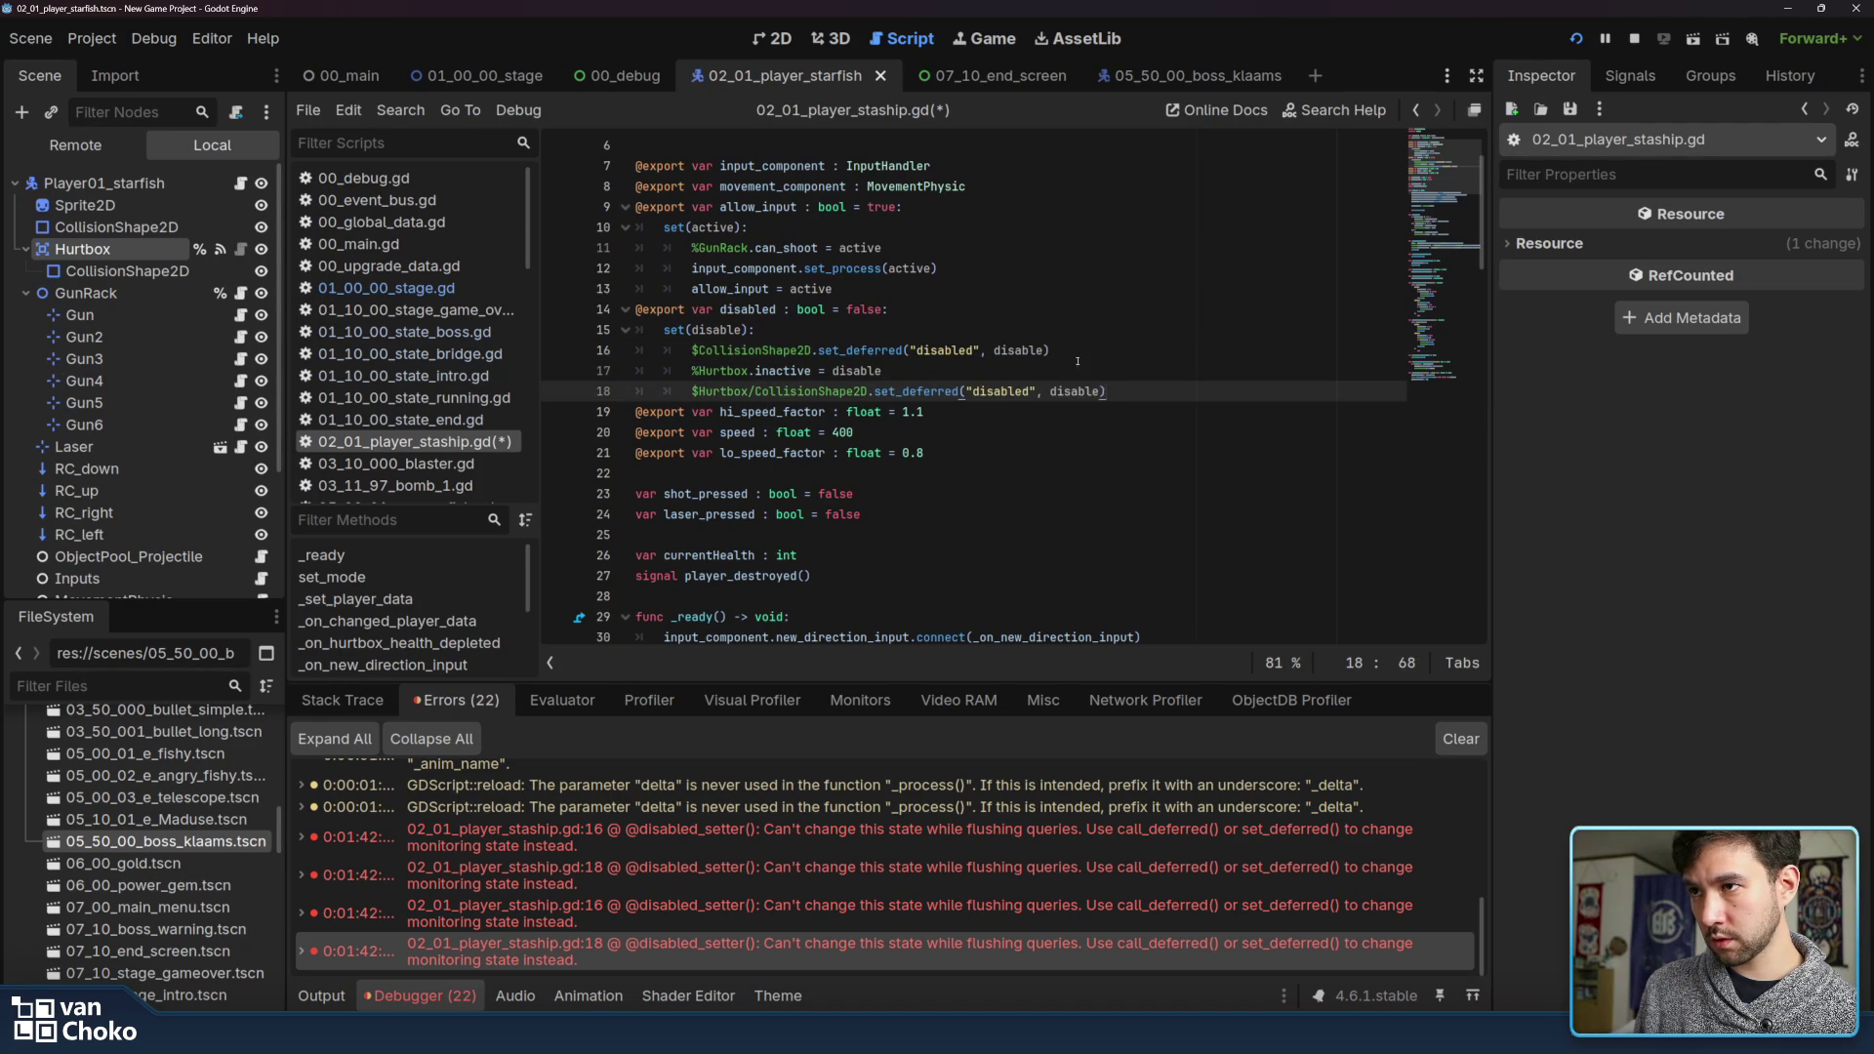
left_click(1077, 361)
key("ctrl+s")
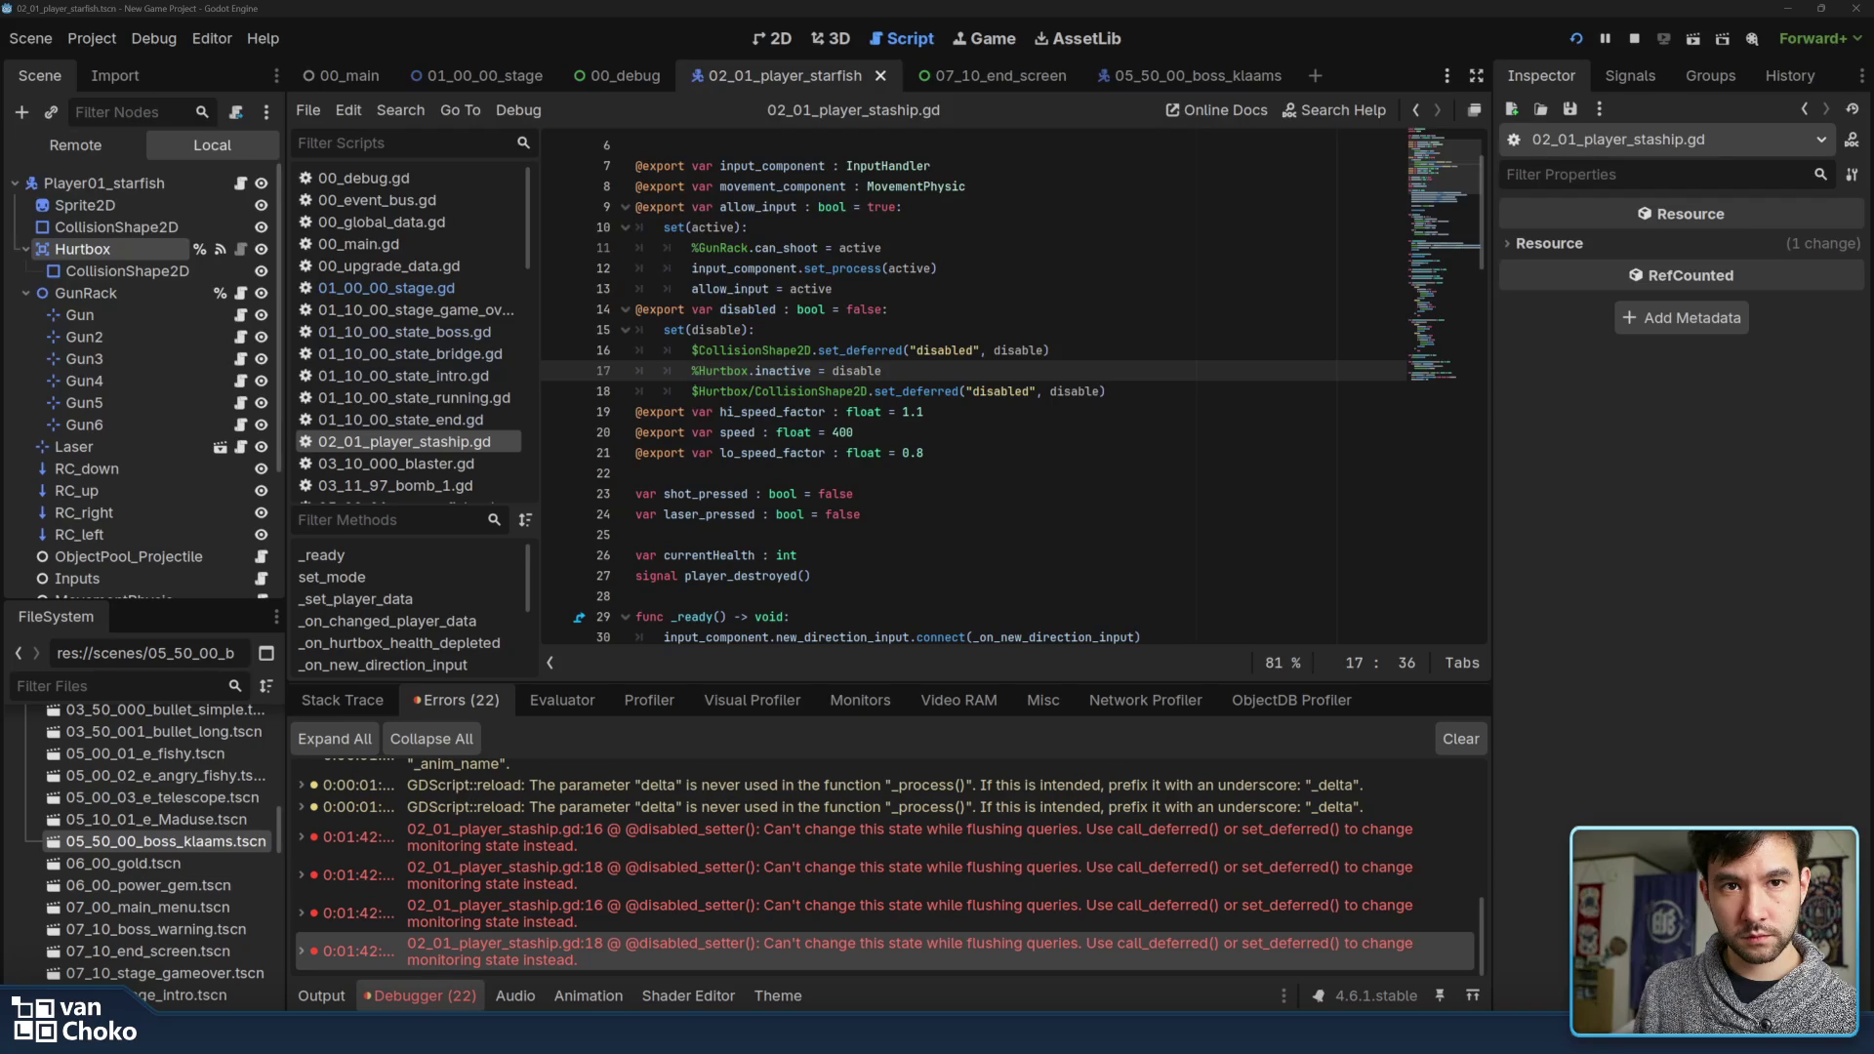
left_click(941, 480)
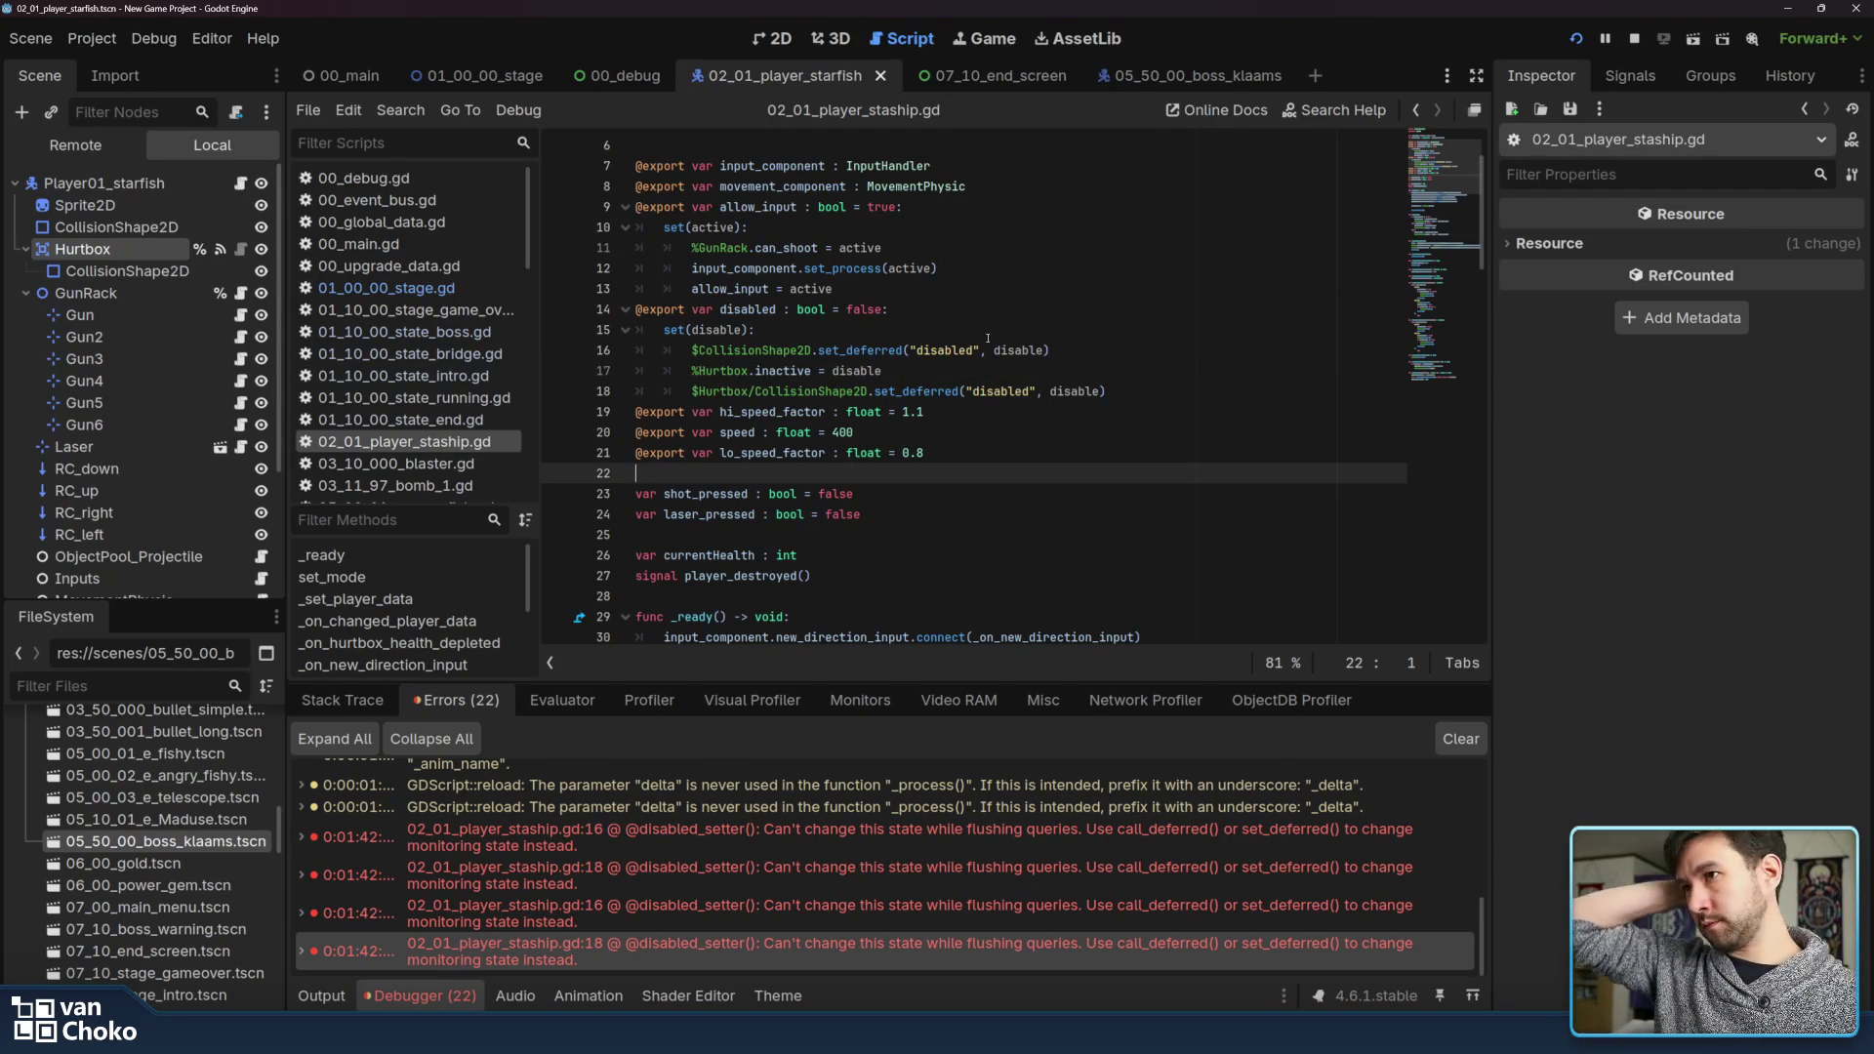
Review the allow_input setter and disabled declaration, then check the debugger's stack trace
left_click(756, 269)
left_click(756, 248)
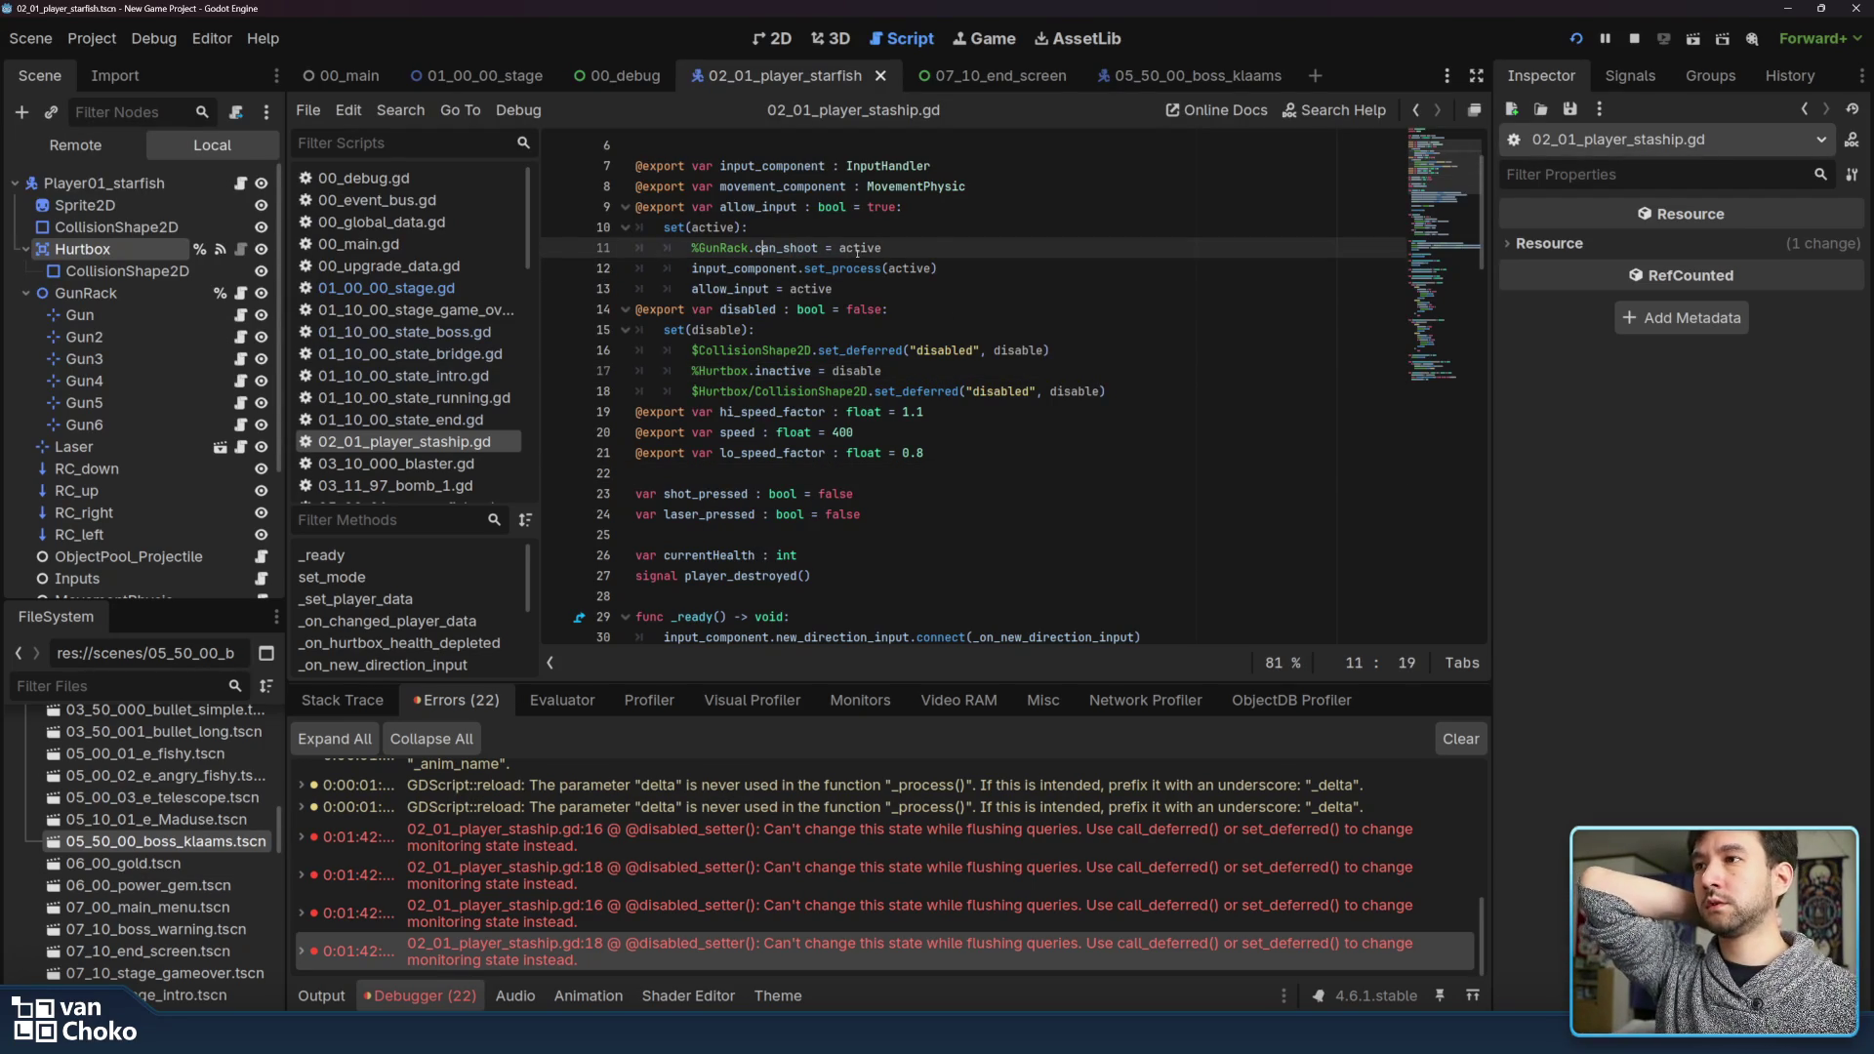
left_click(856, 269)
left_click(855, 285)
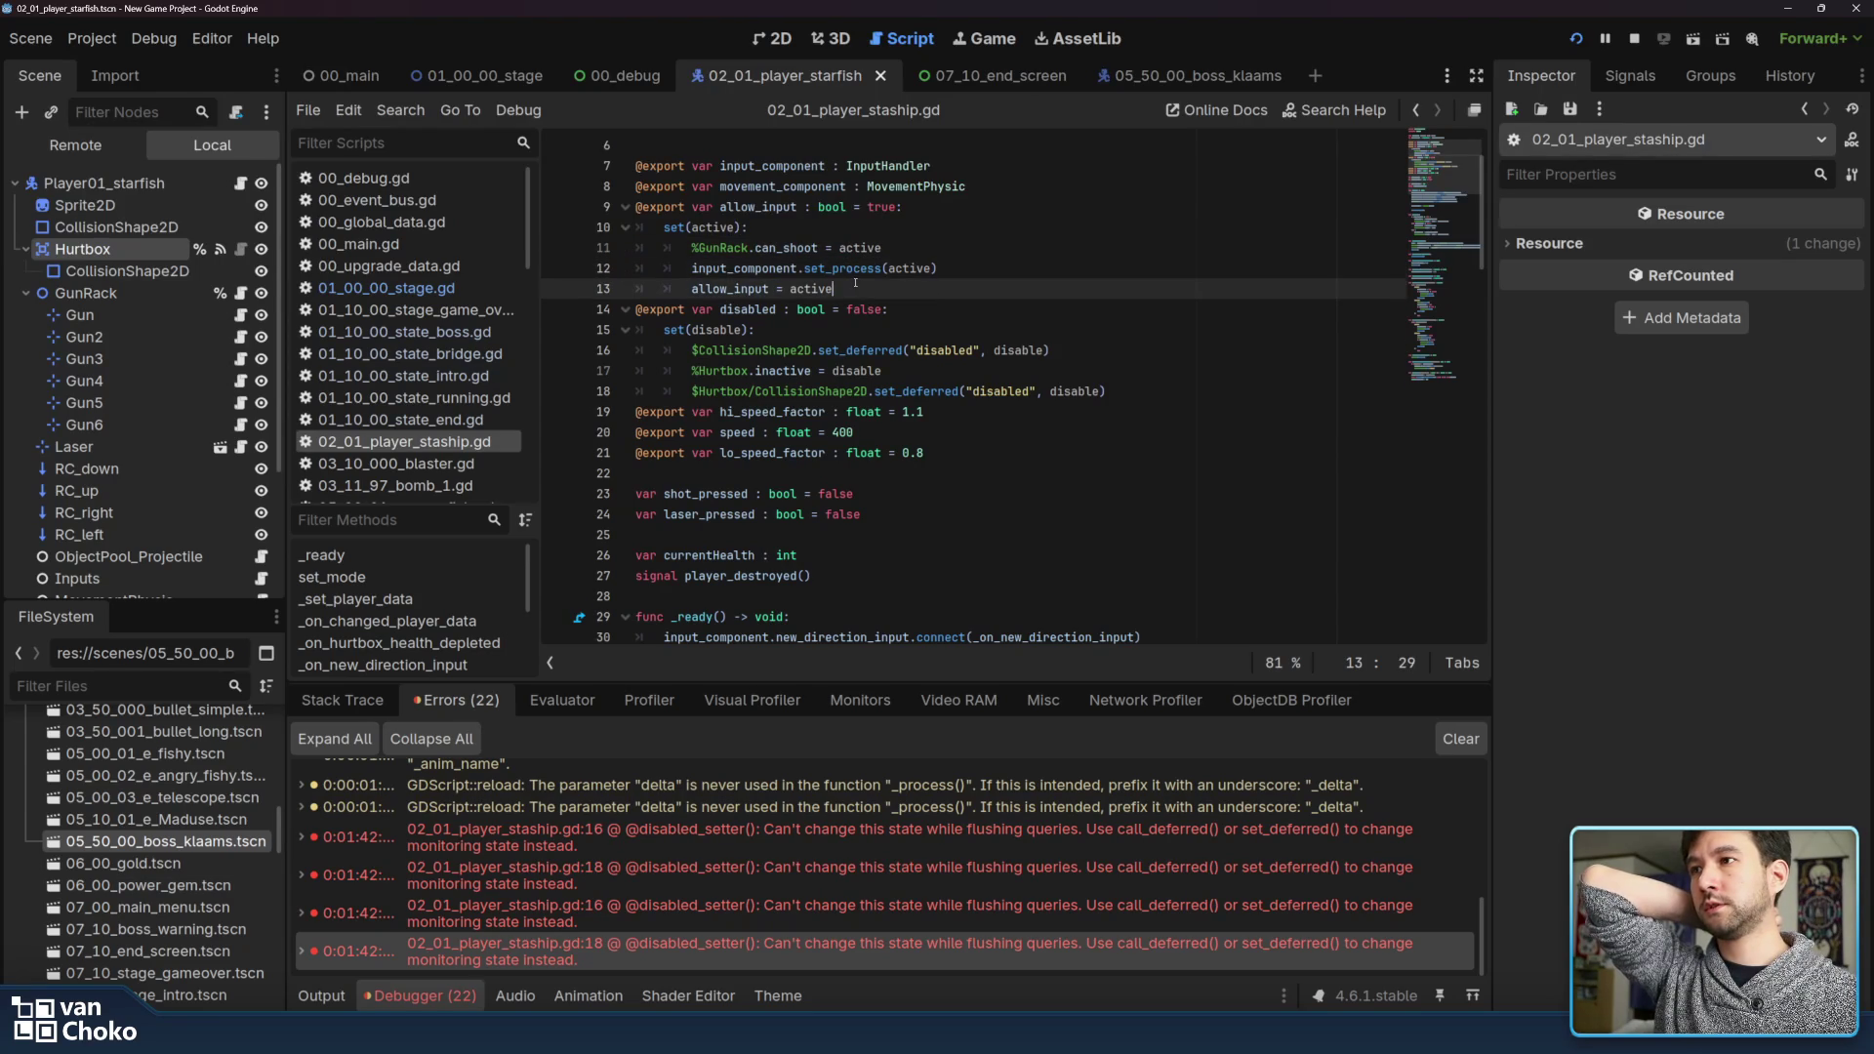
left_click(989, 313)
mouse_move(1020, 349)
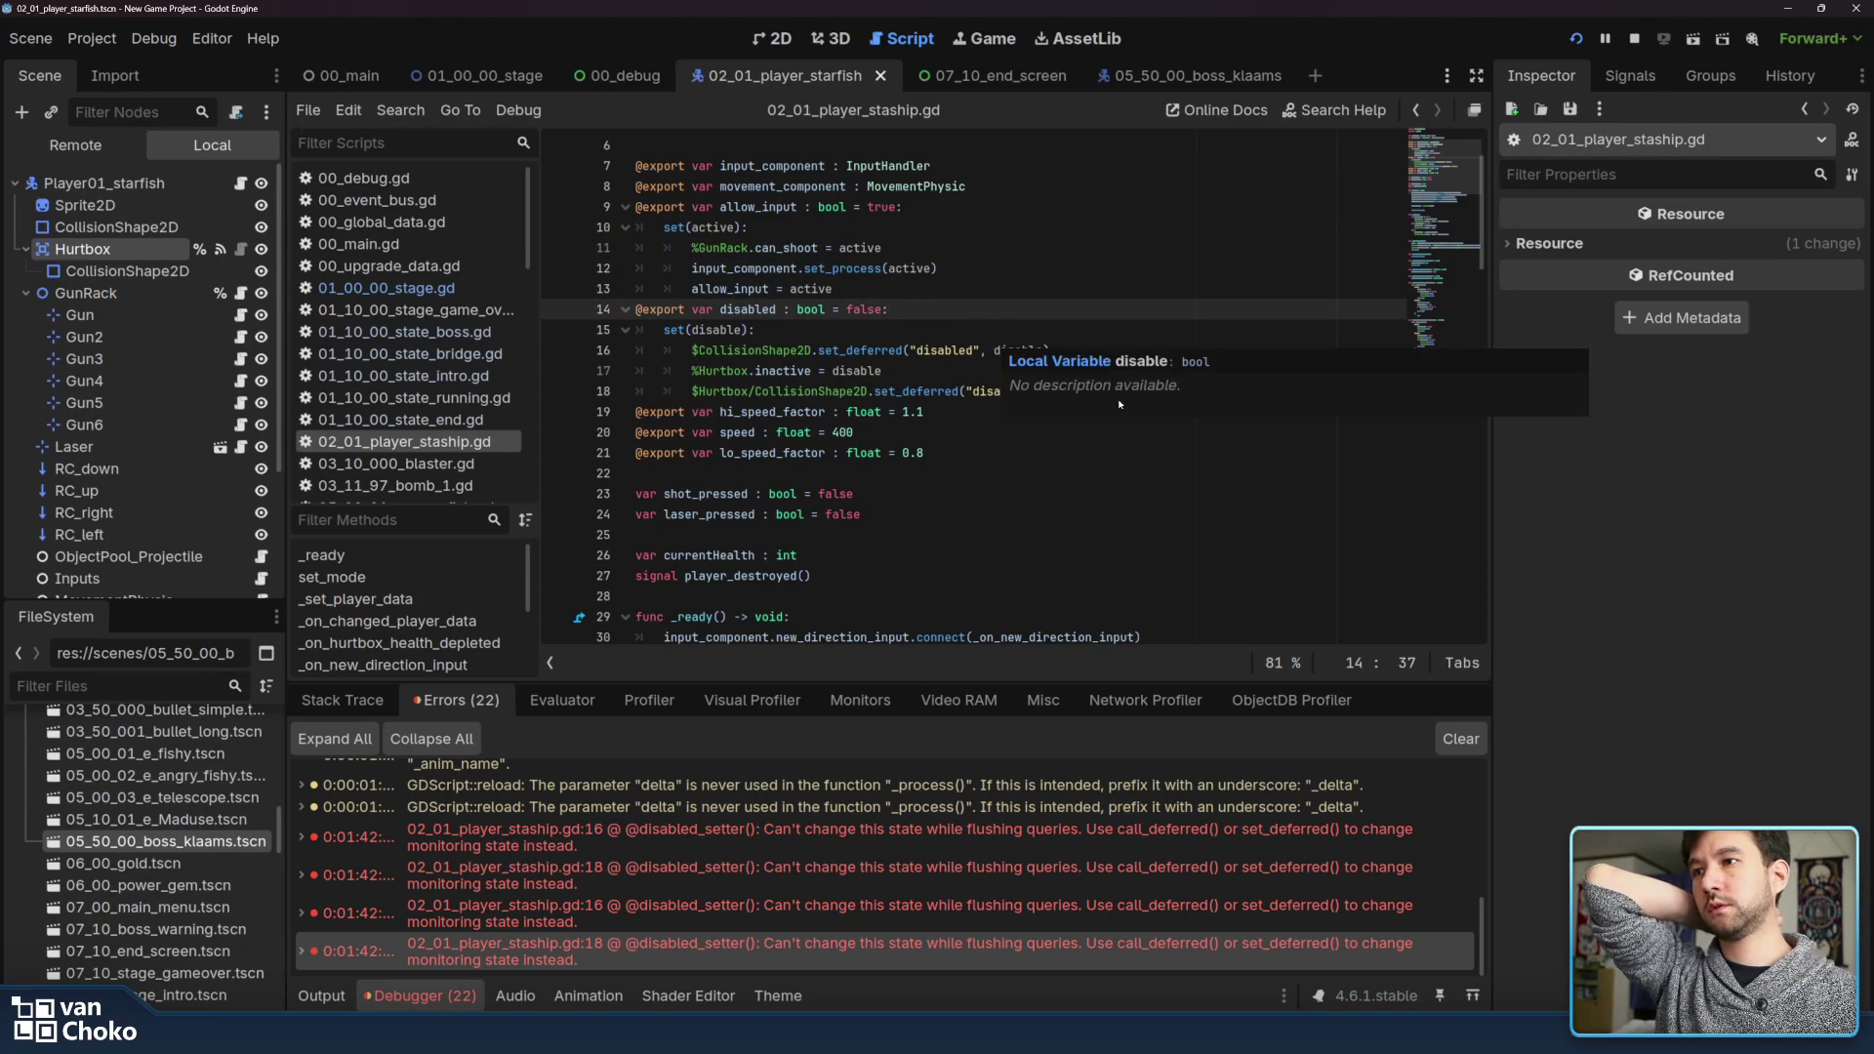
left_click(1115, 467)
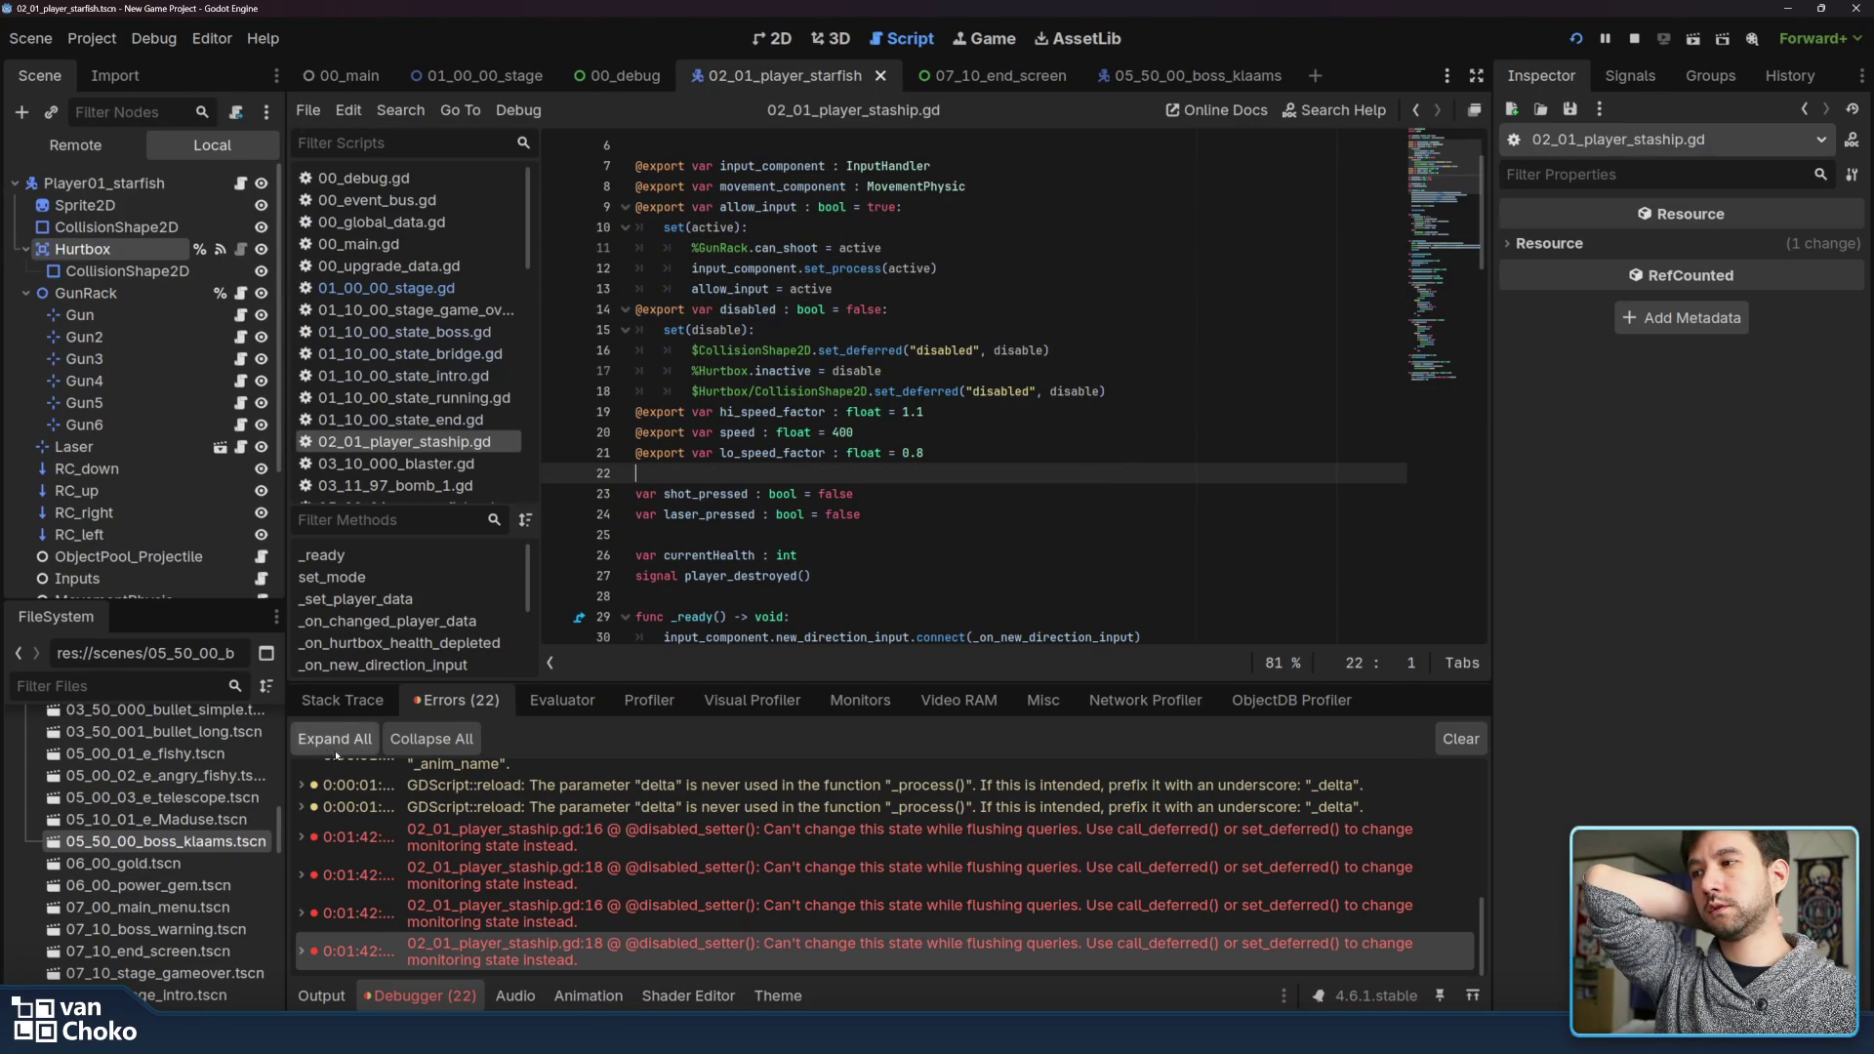
left_click(1061, 441)
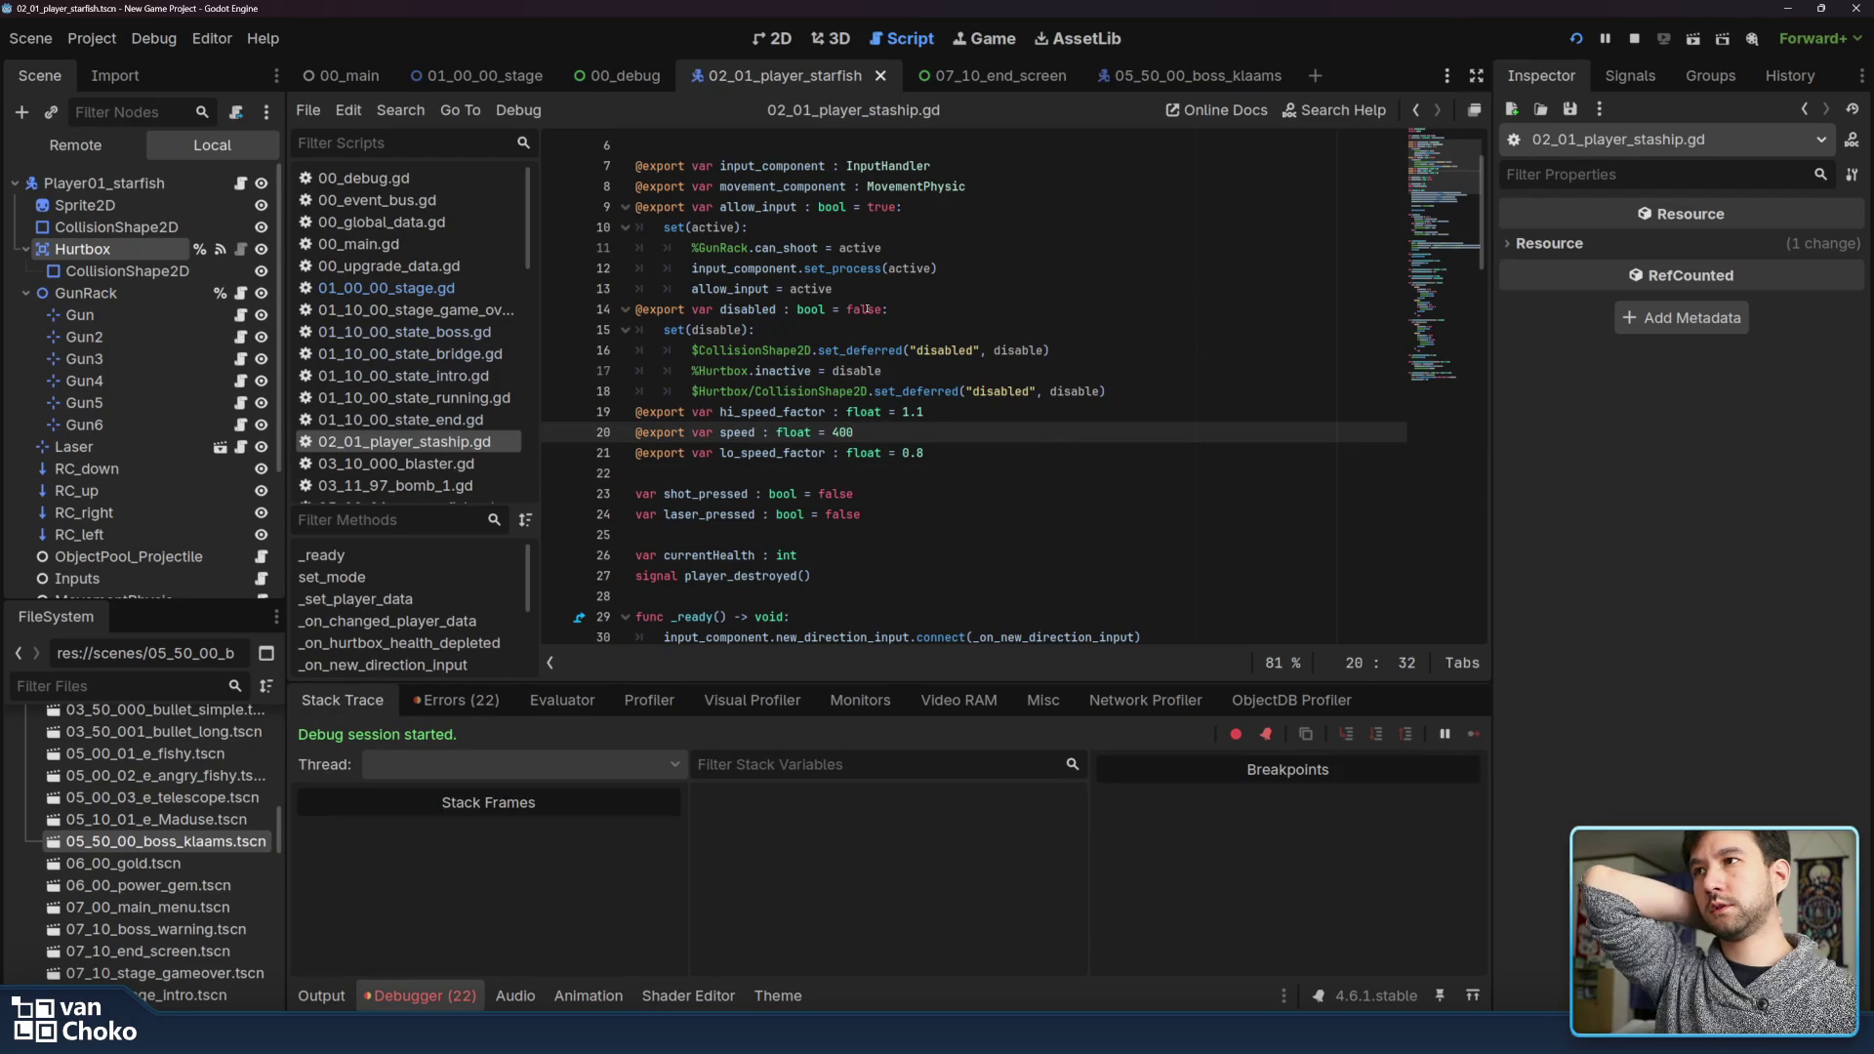
left_click(1067, 264)
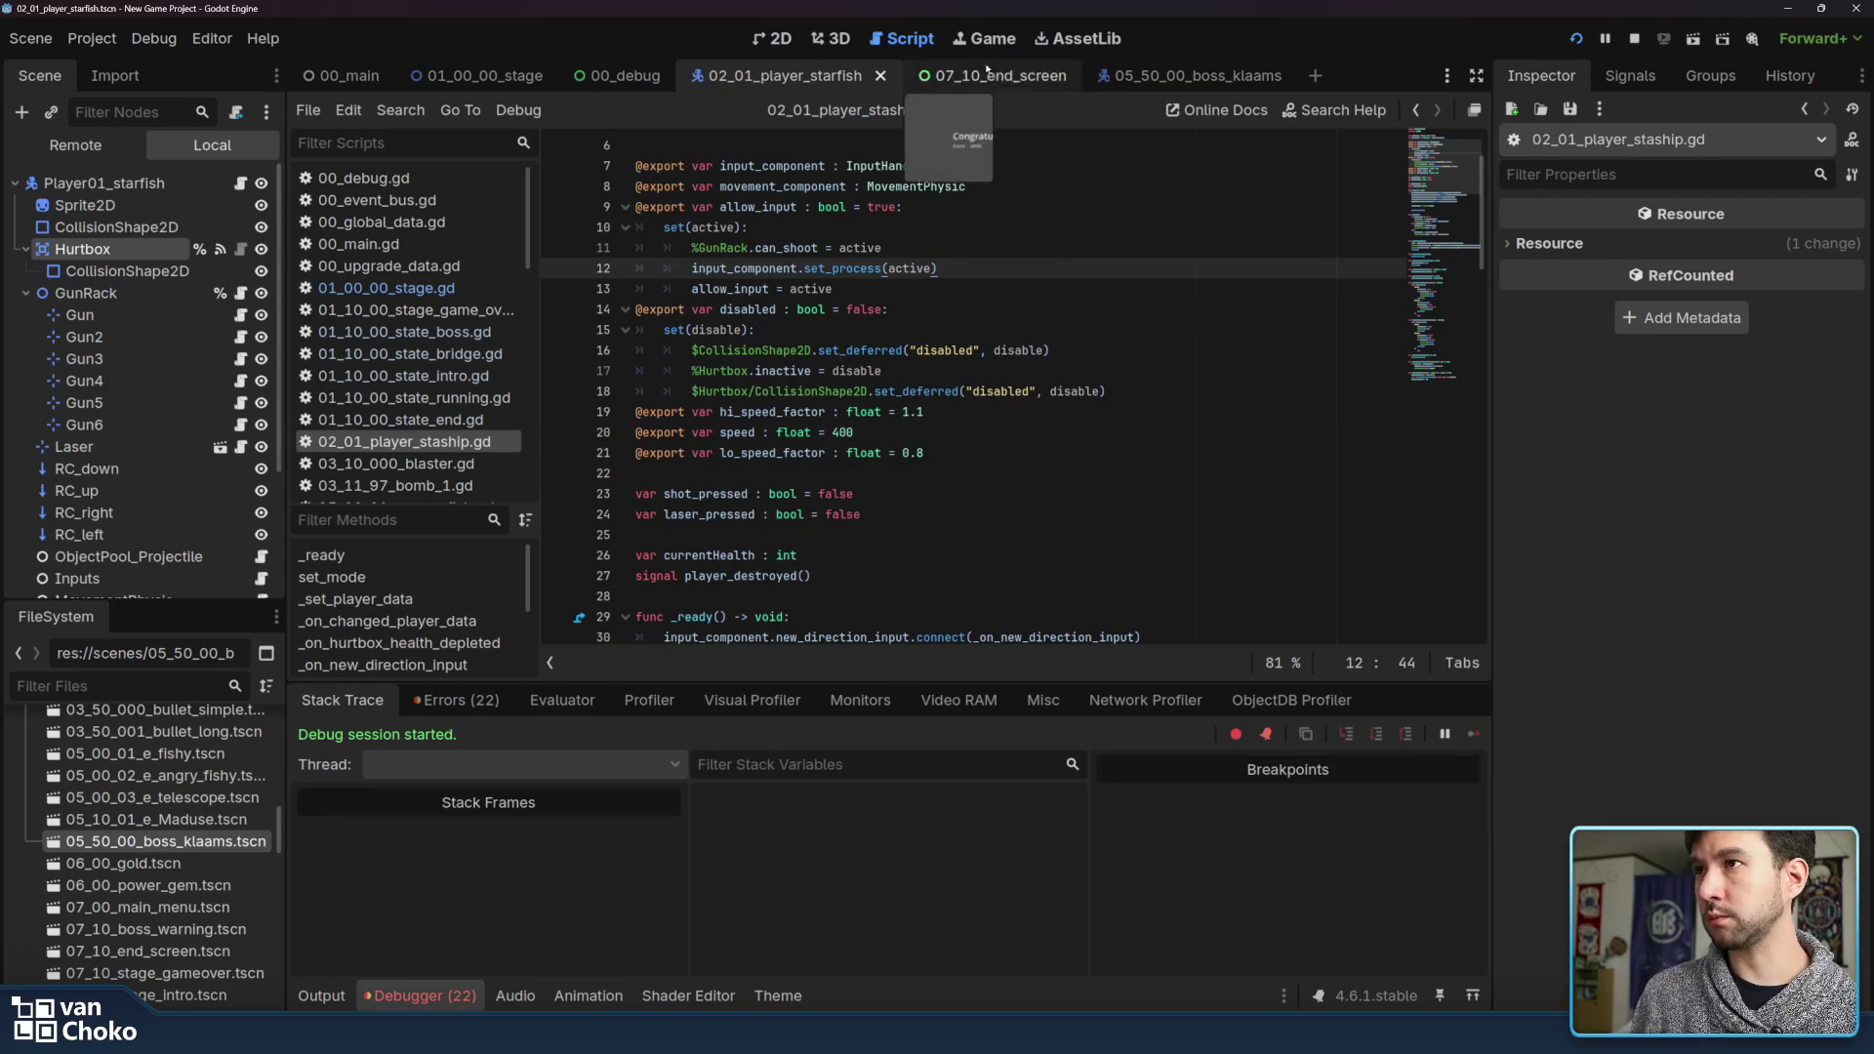
In the 07_10_end_screen scene, attach a new res://scripts/07_10_stage_end_screen.gd script to EndScreen
left_click(976, 76)
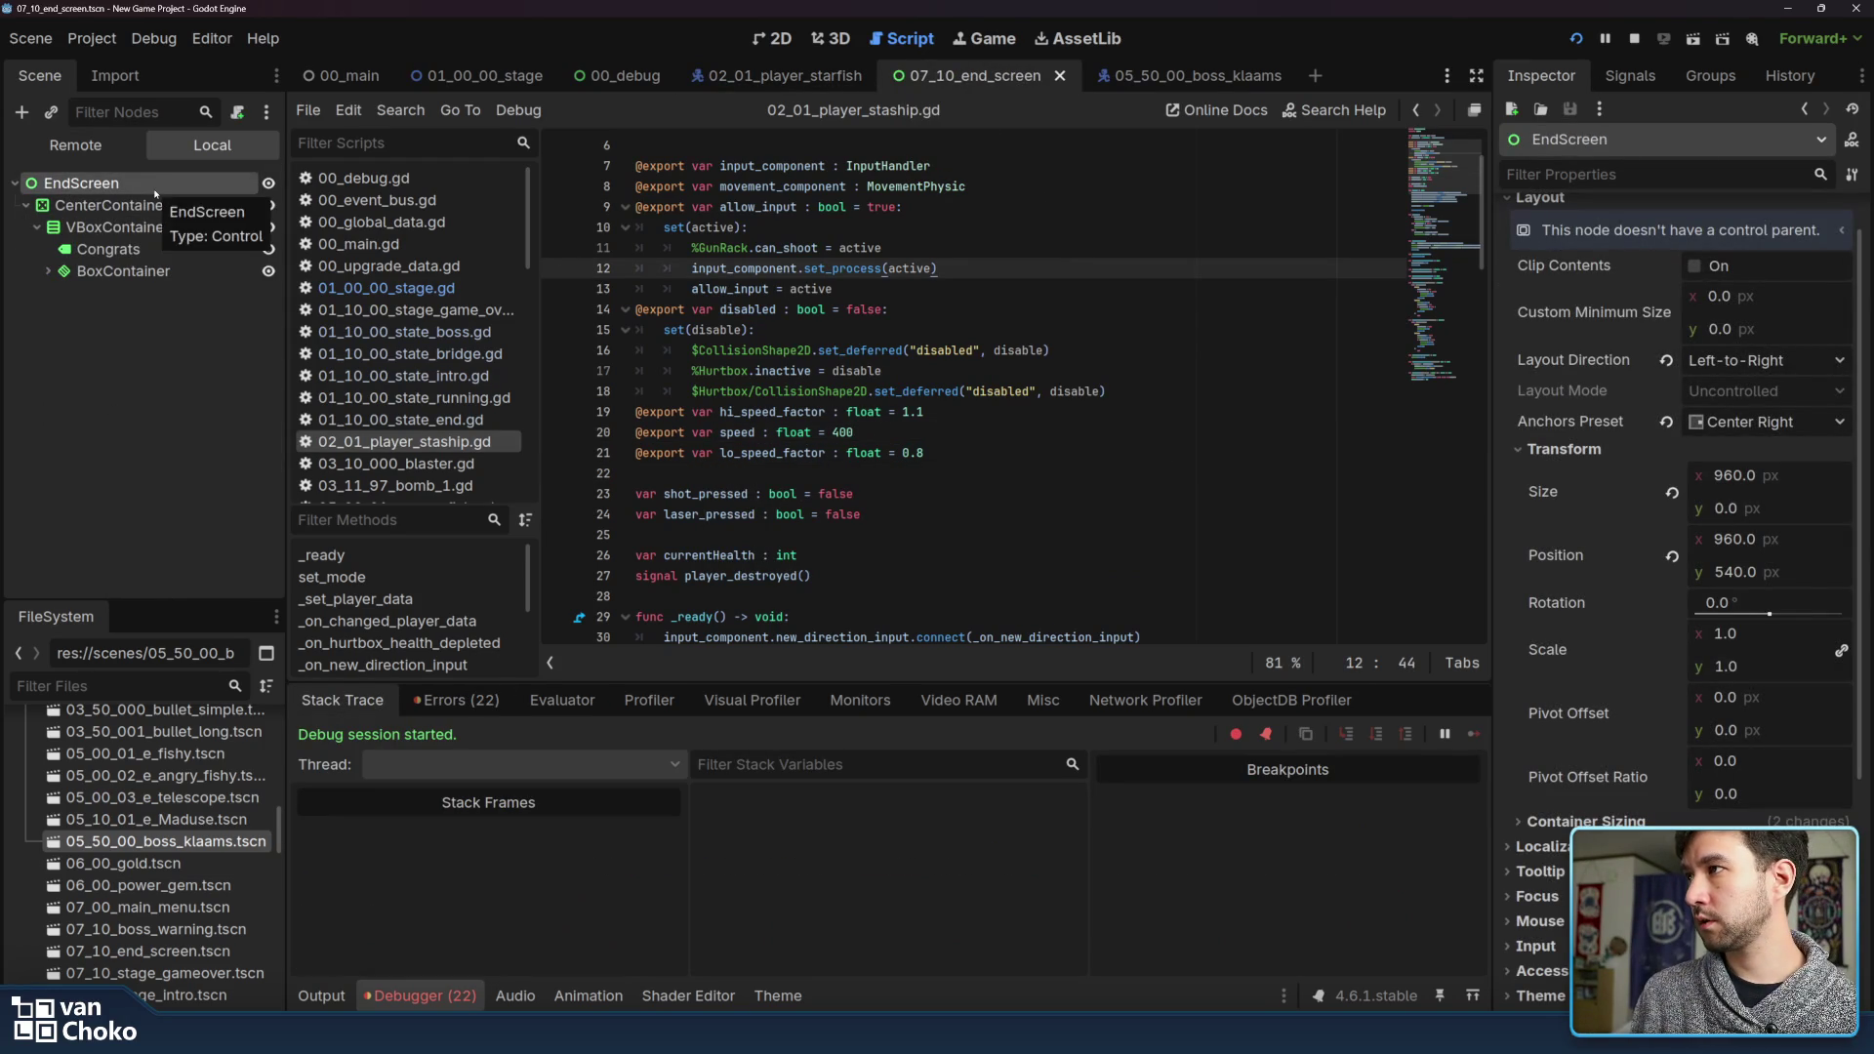
left_click(237, 112)
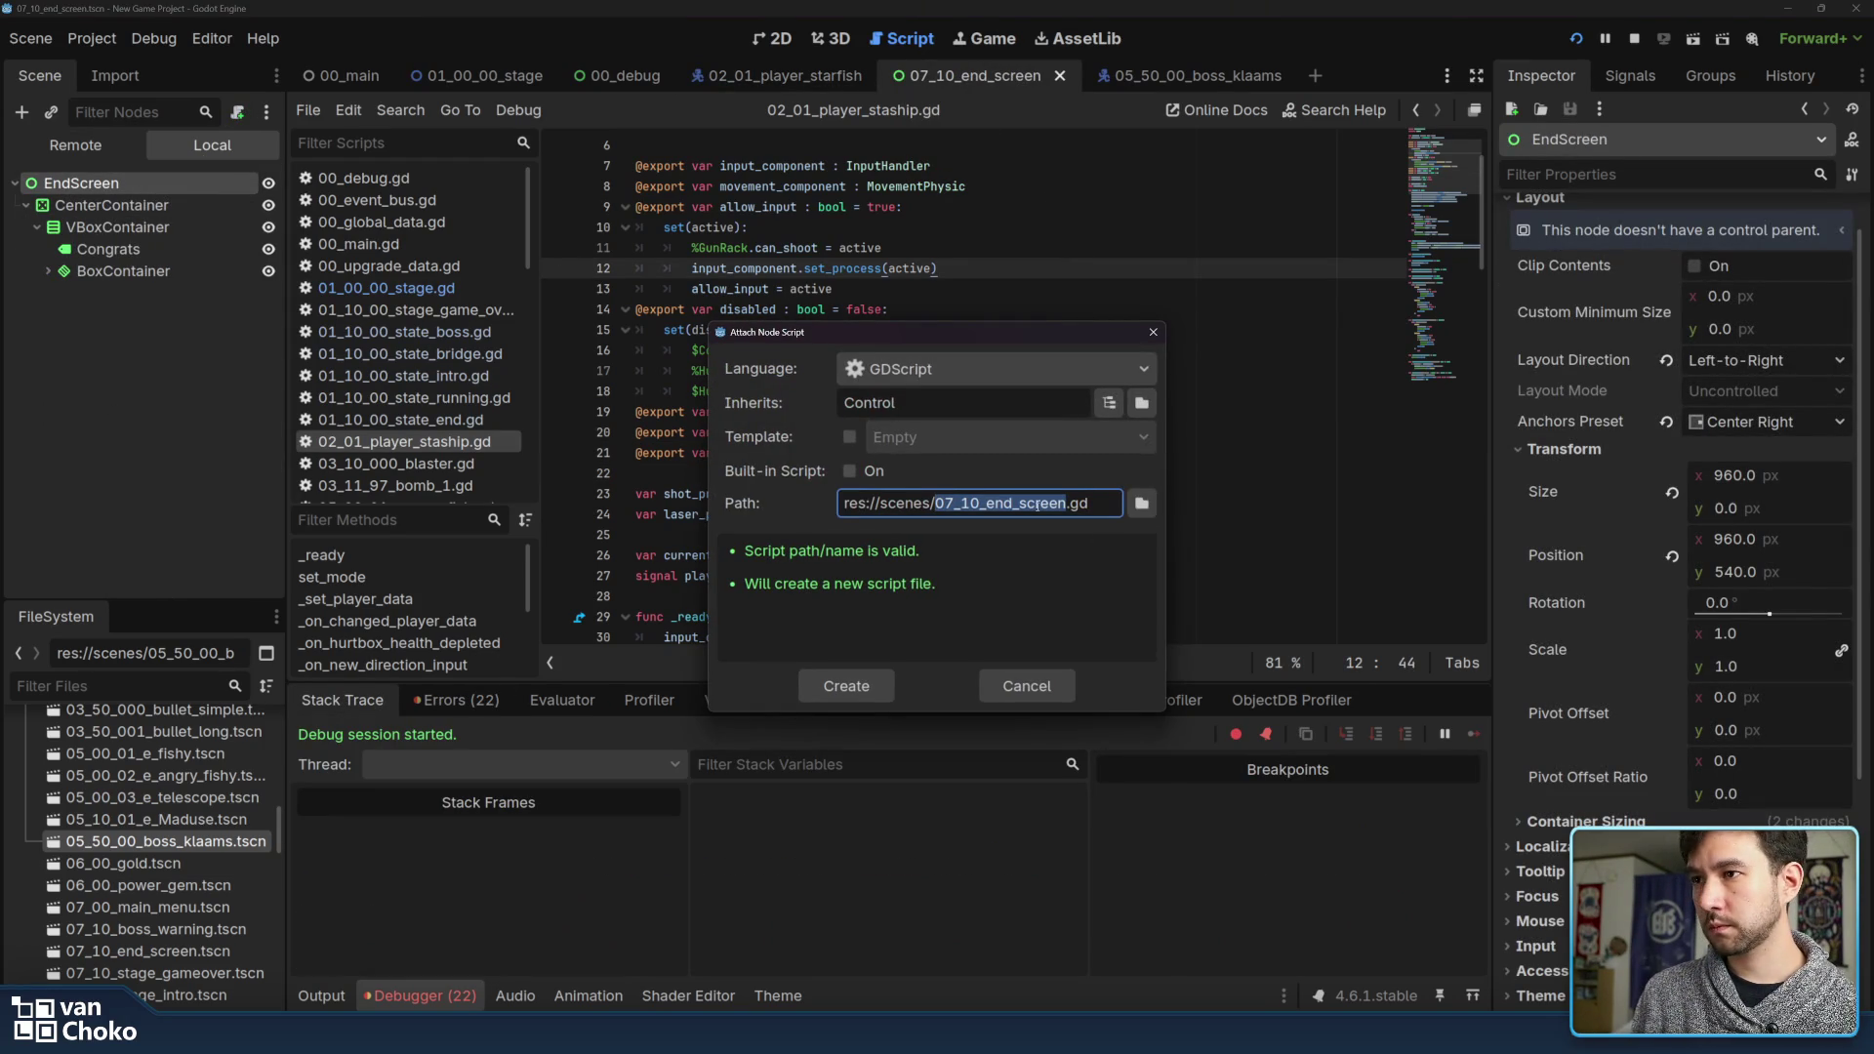
left_click(1141, 504)
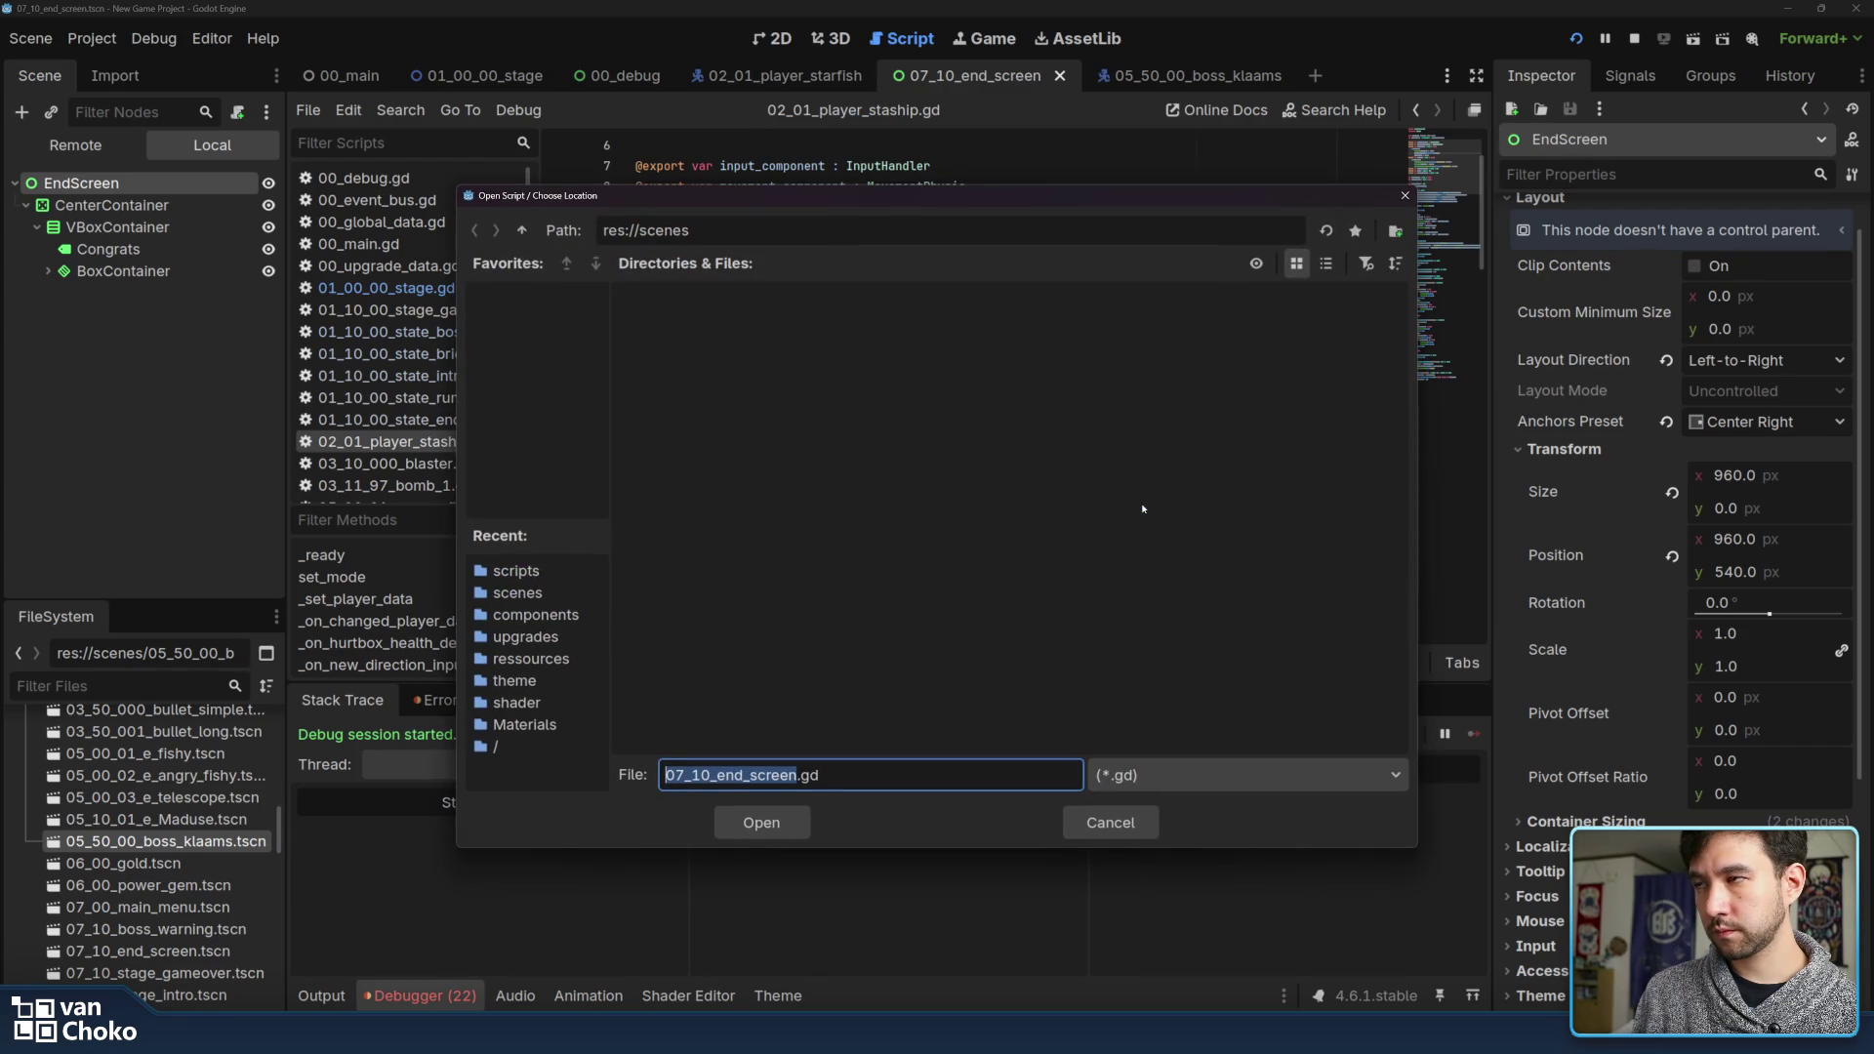
left_click(522, 230)
double_click(949, 332)
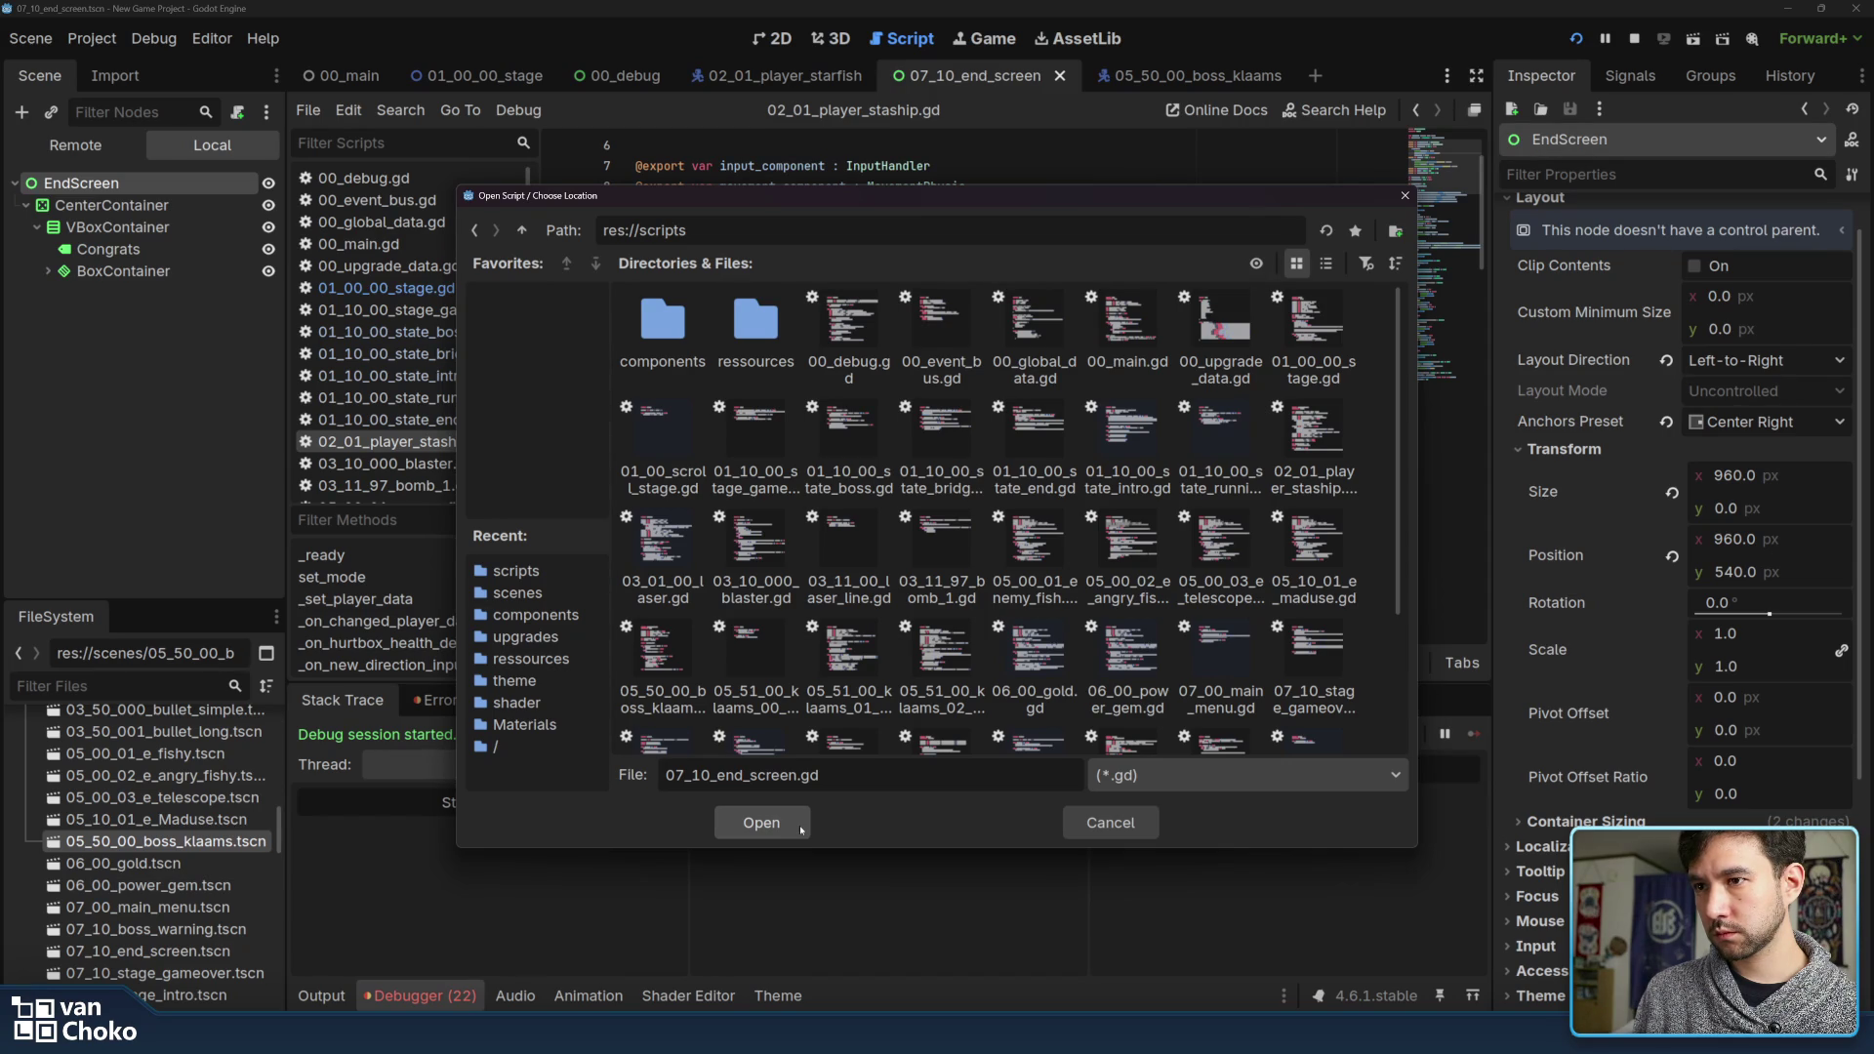
scroll(942, 673, "down", 2)
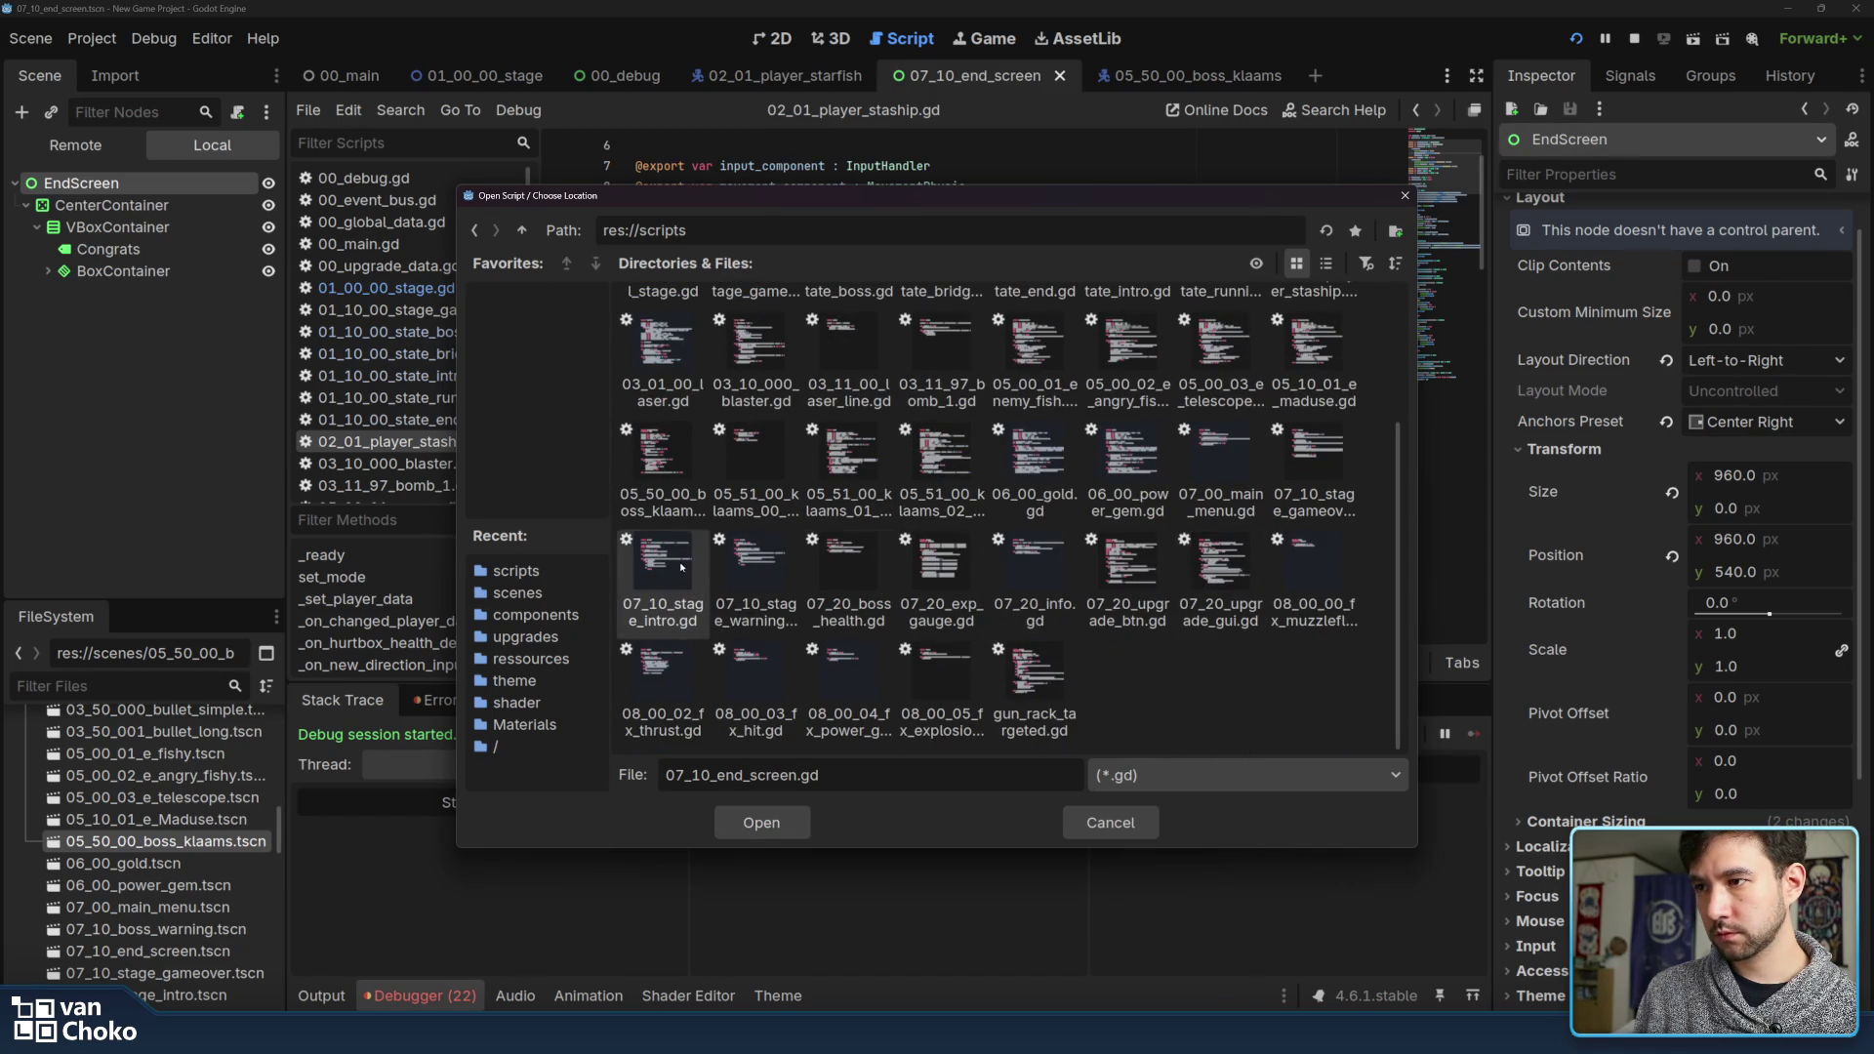
left_click(774, 826)
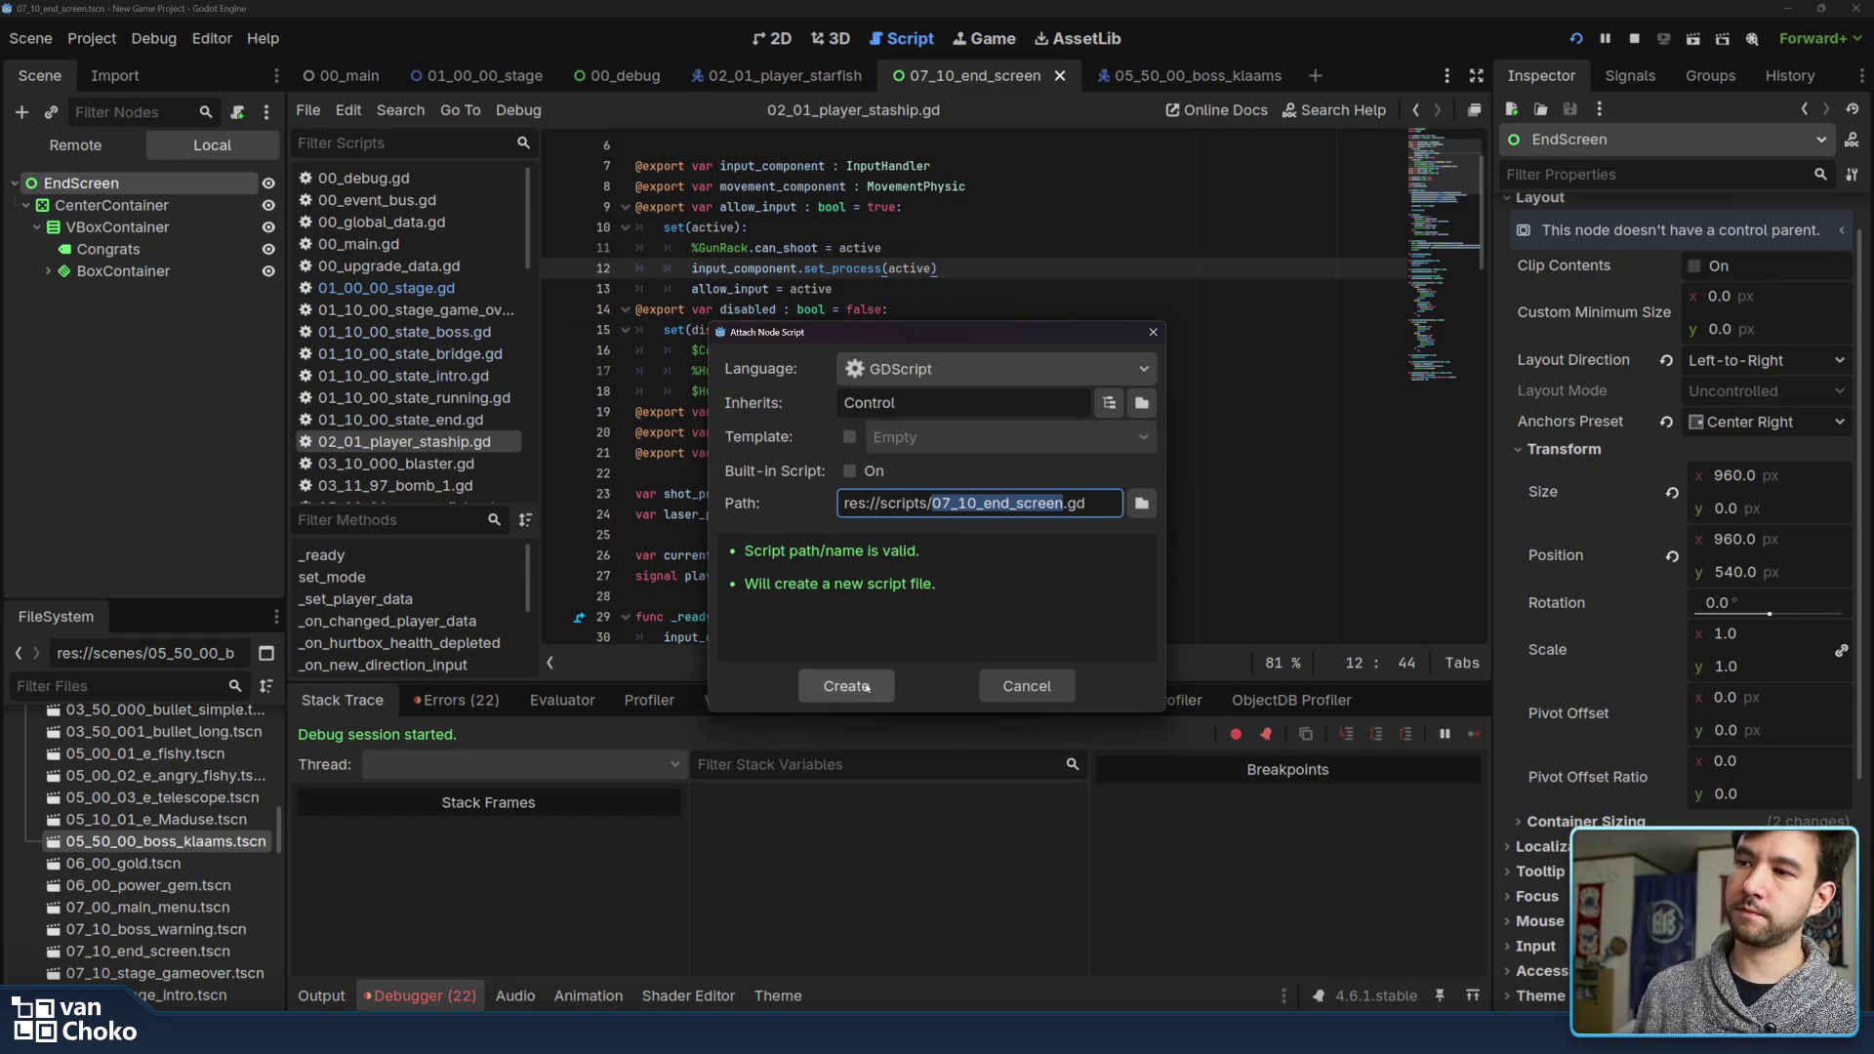
left_click(983, 503)
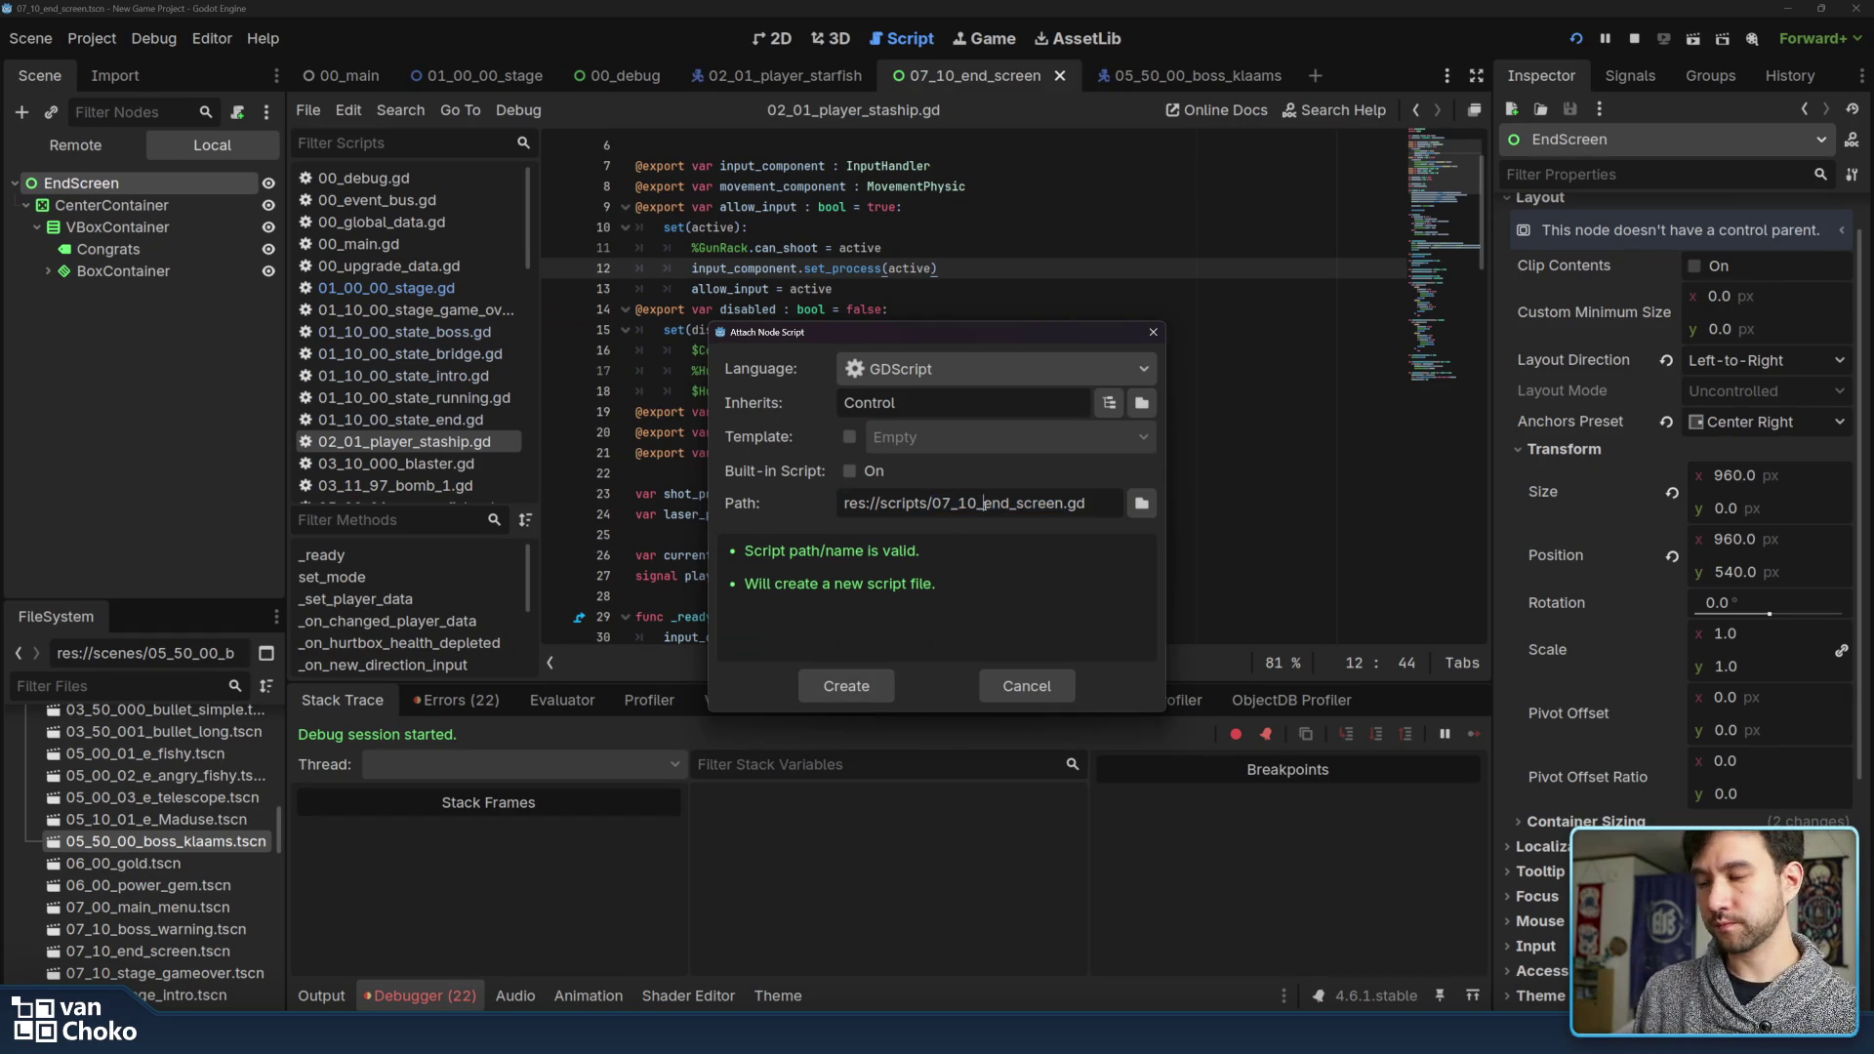
type("stage_")
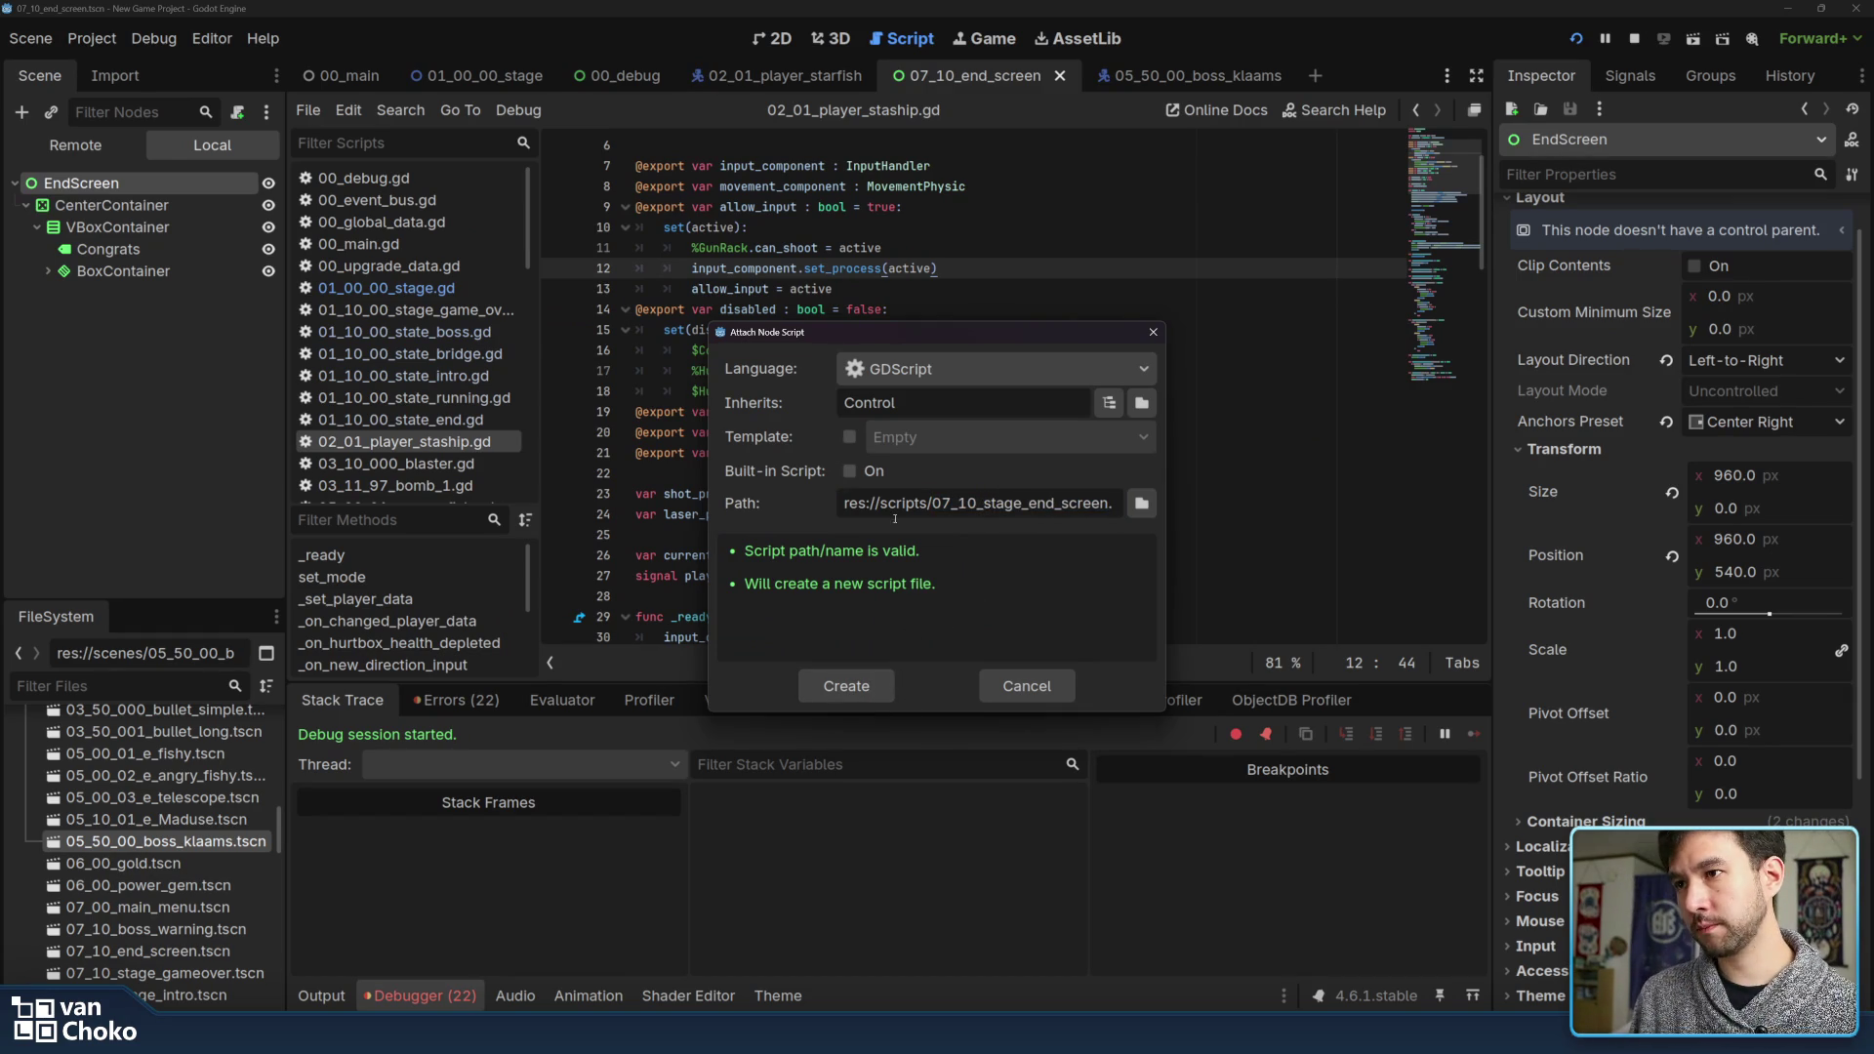
left_click(846, 685)
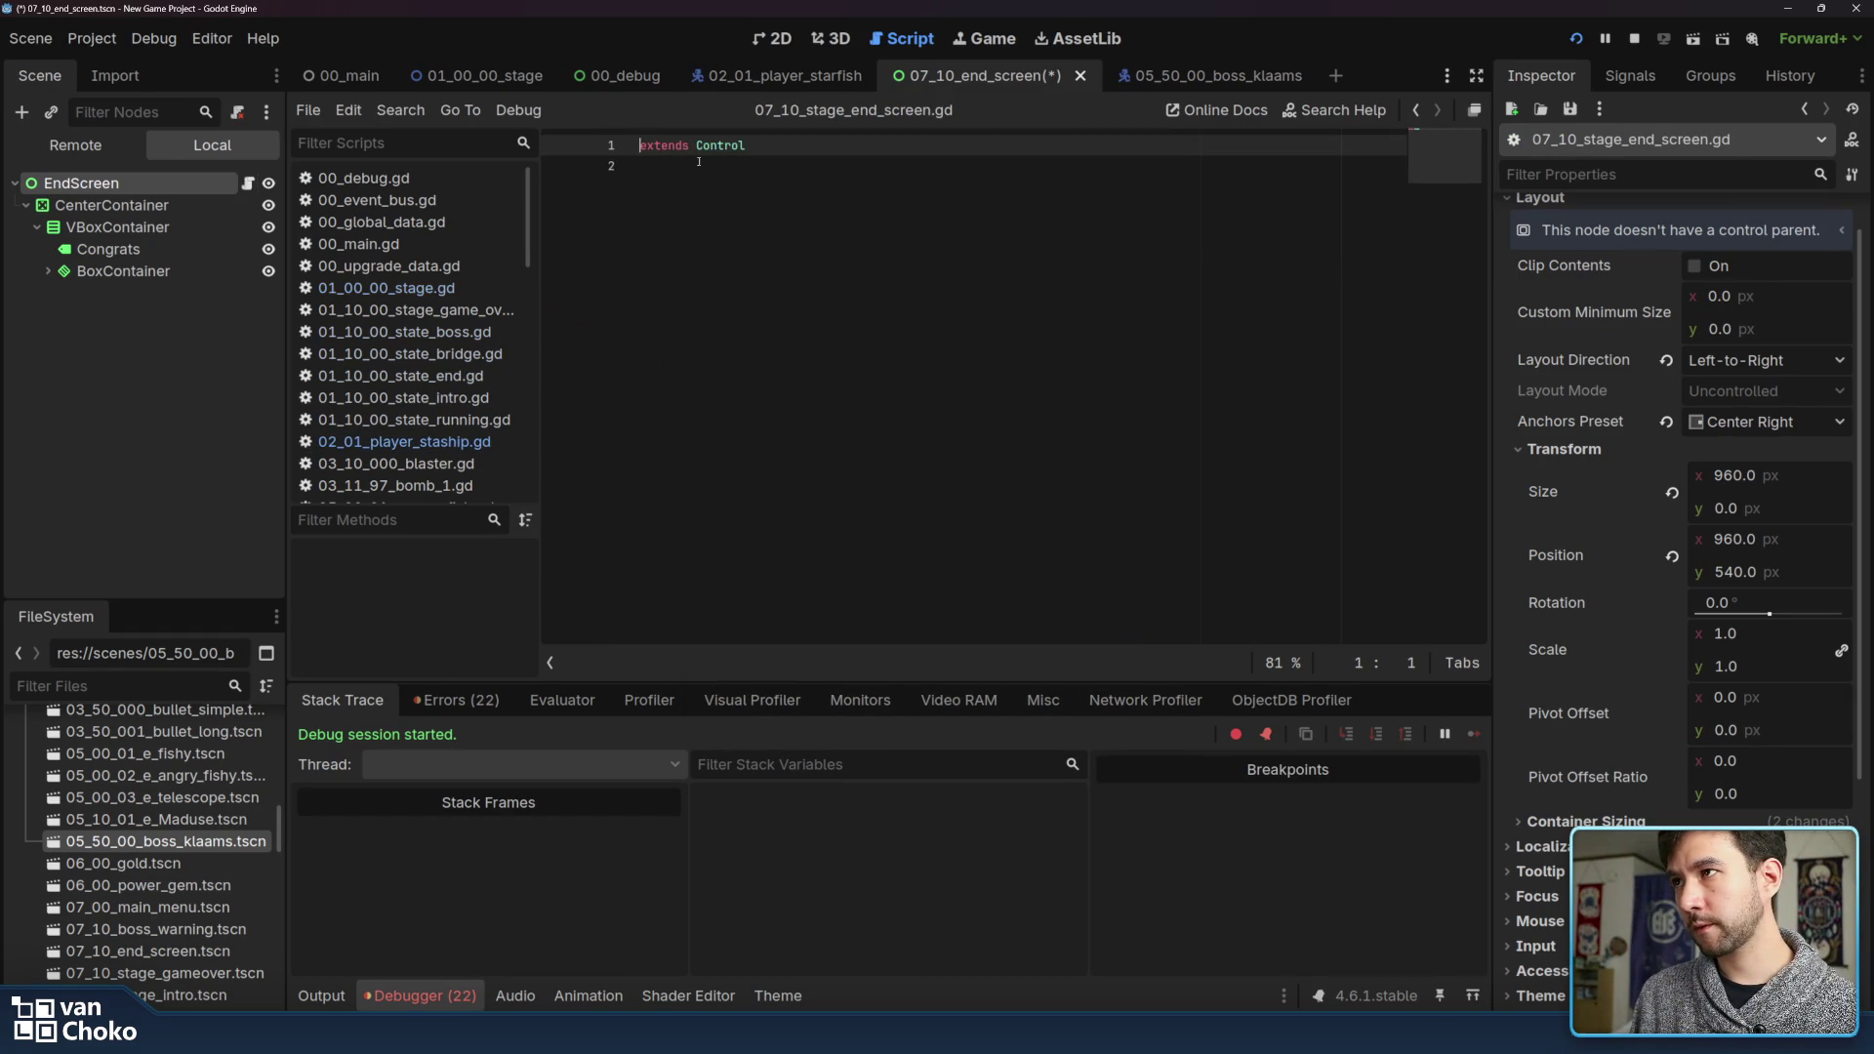
left_click(699, 162)
key("Return")
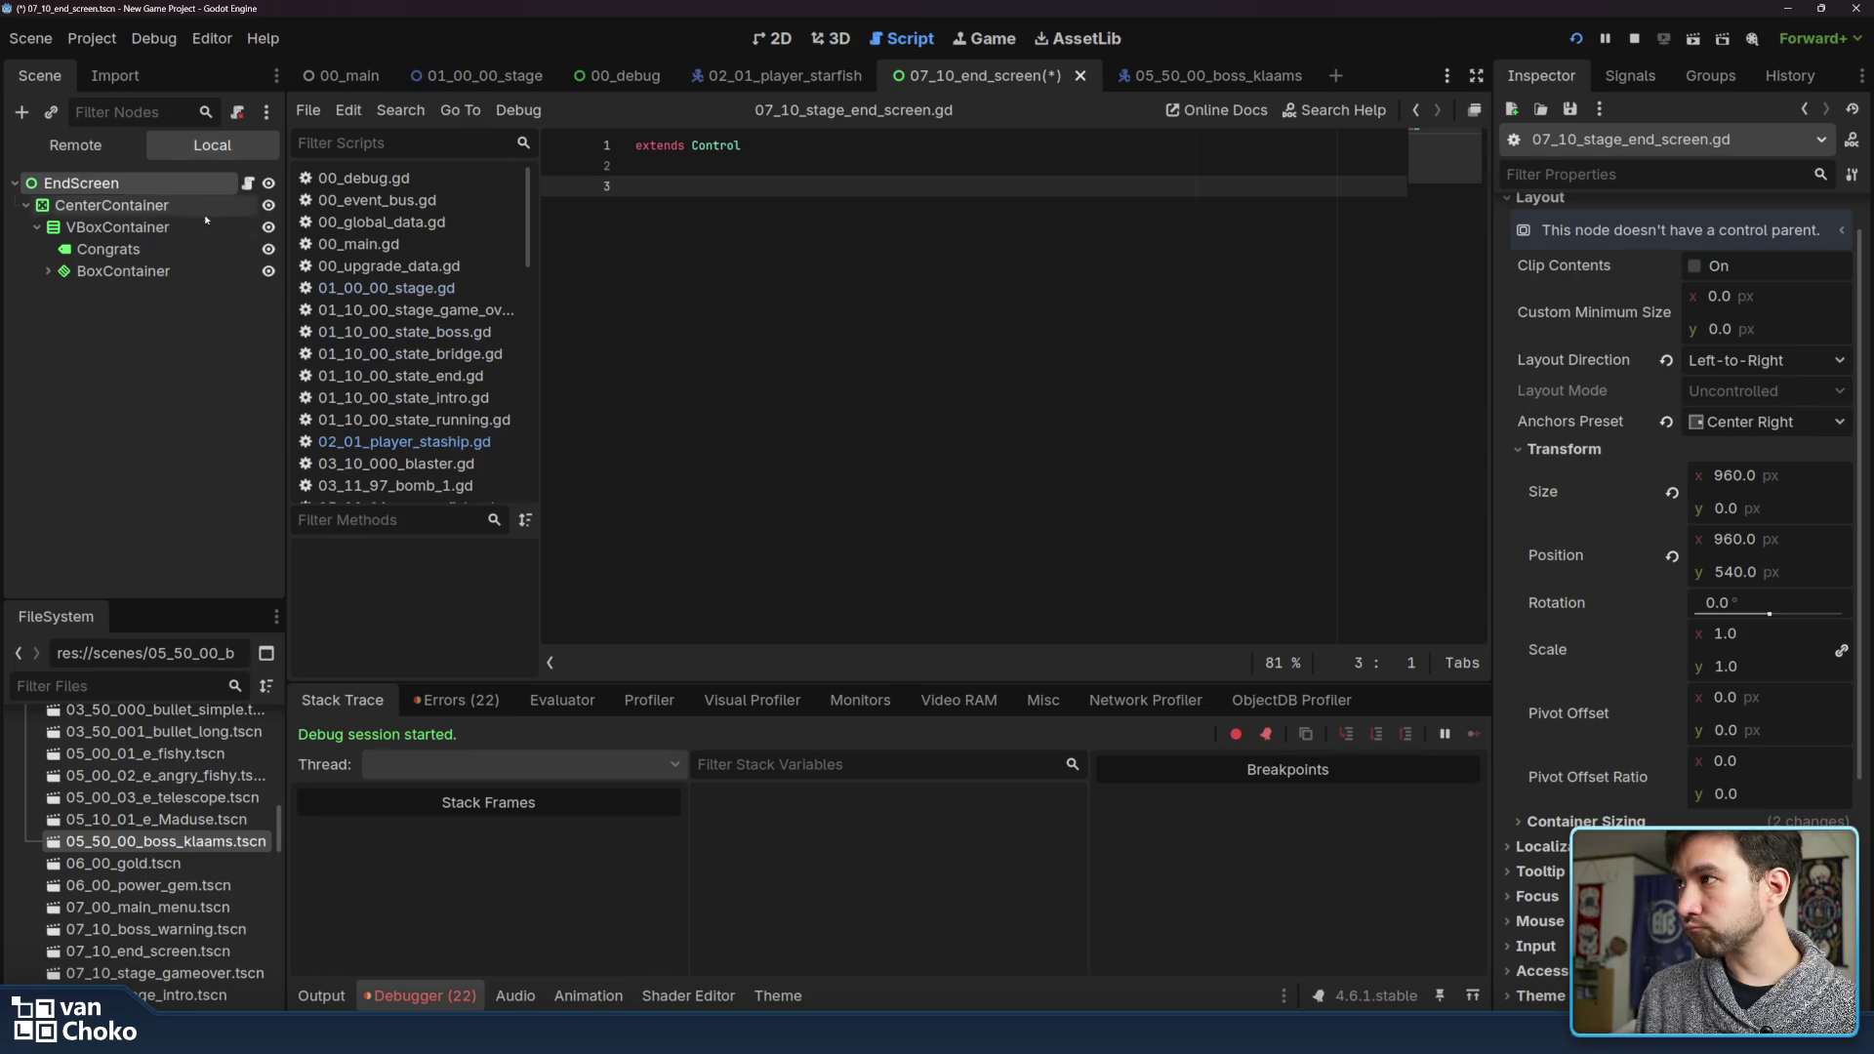
left_click(98, 250)
left_click(49, 272)
left_click(138, 290)
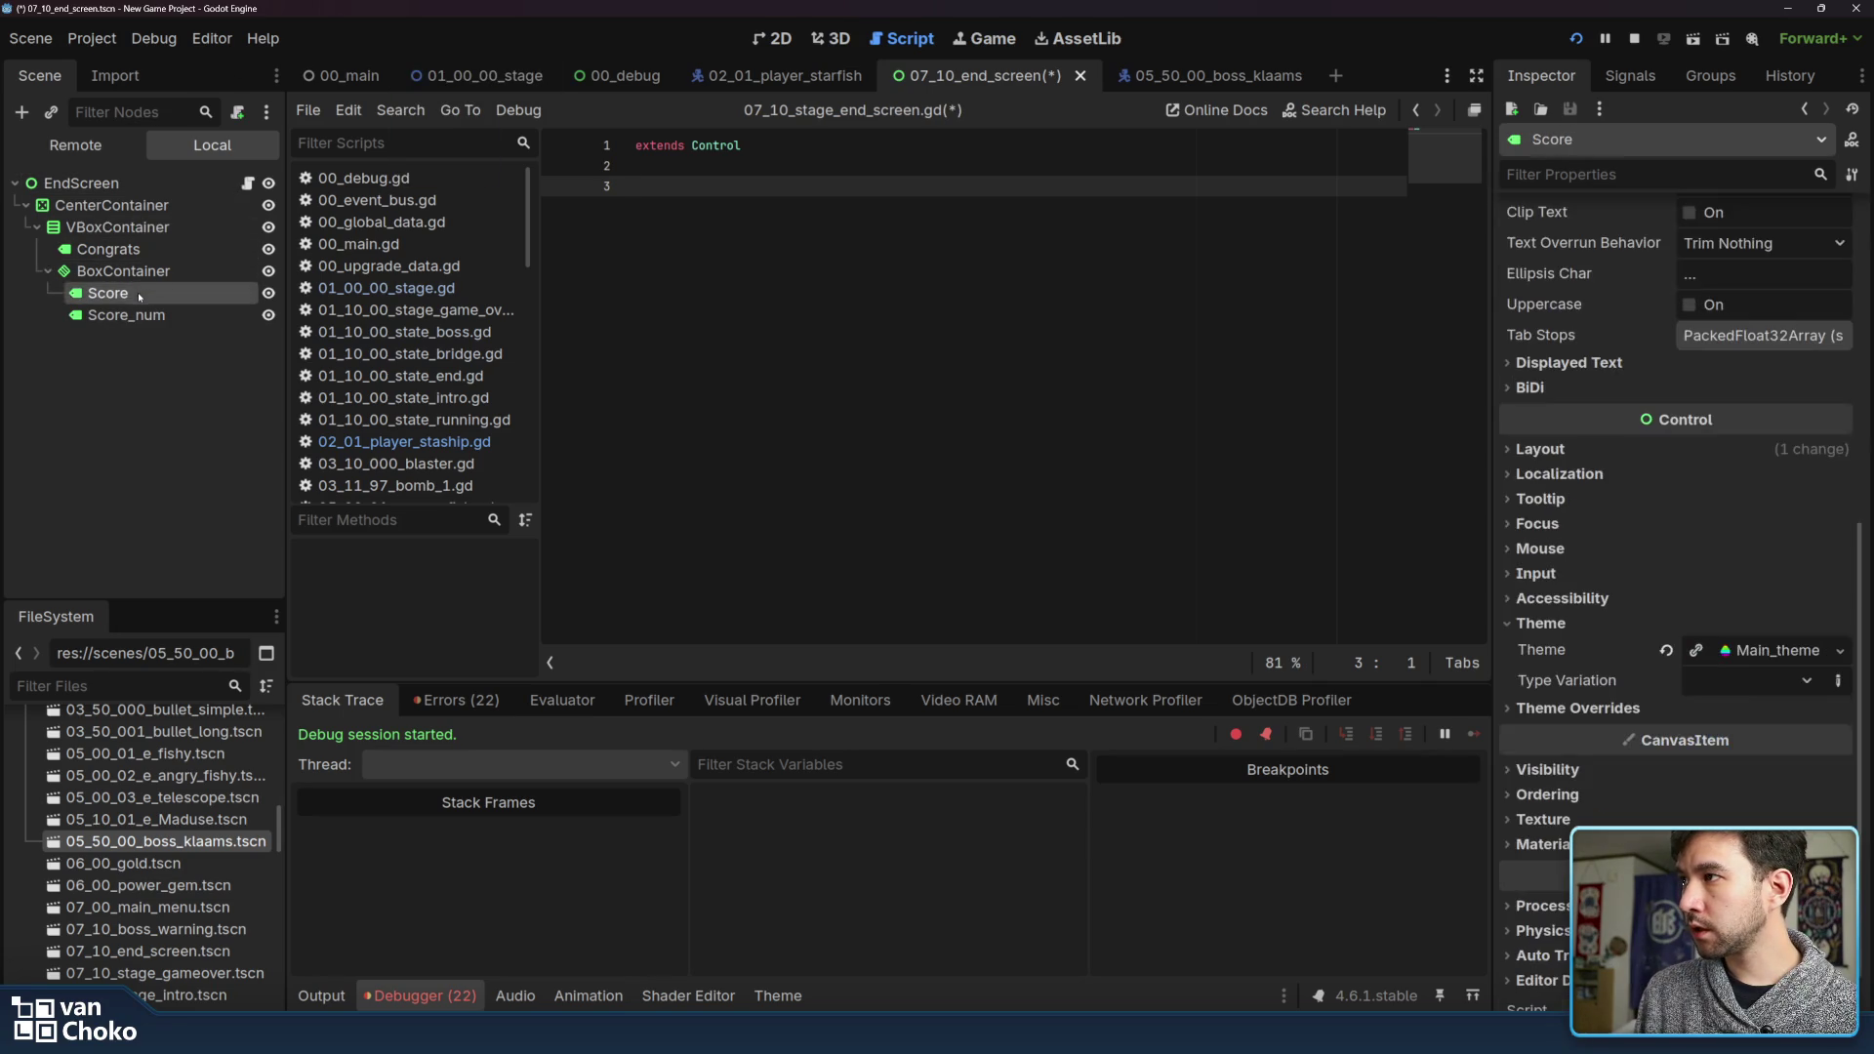
left_click(127, 316)
mouse_move(127, 316)
left_mouse_down()
mouse_move(840, 258)
mouse_move(678, 195)
left_mouse_up()
left_click(652, 194, "shift")
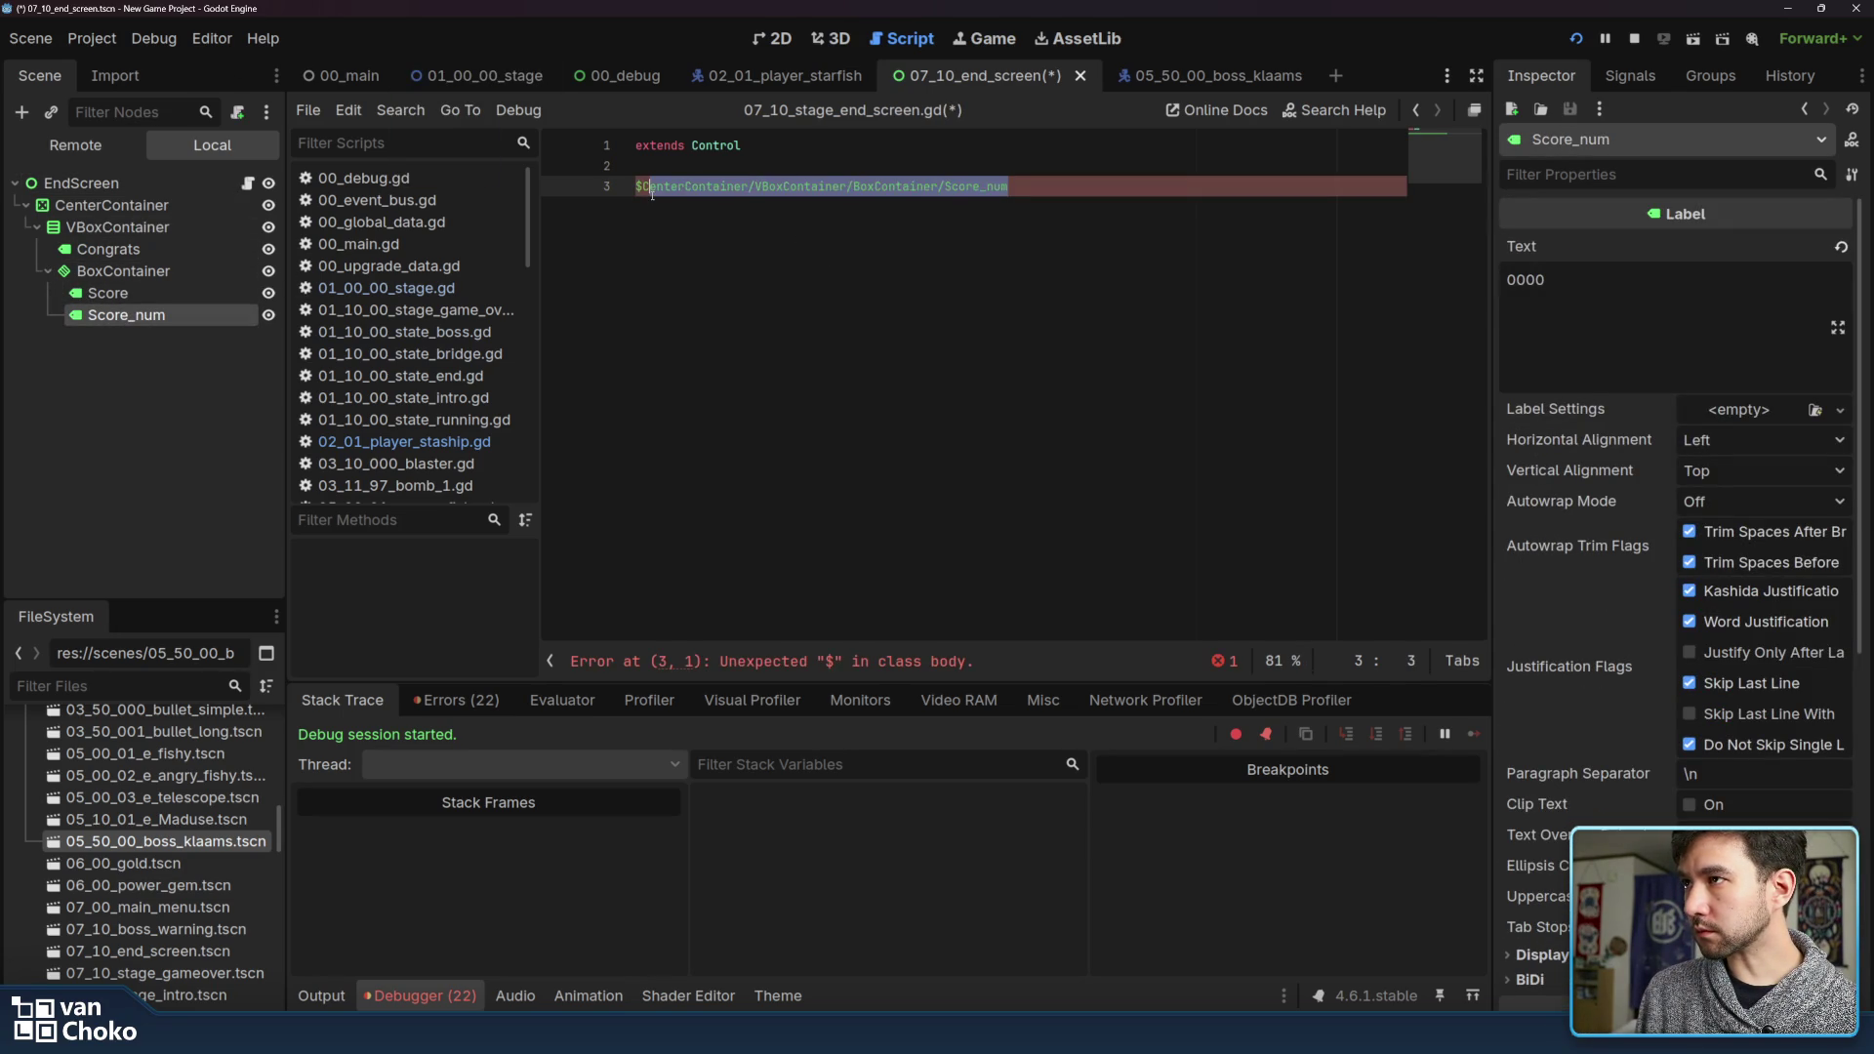
key("BackSpace")
key("BackSpace")
key("BackSpace")
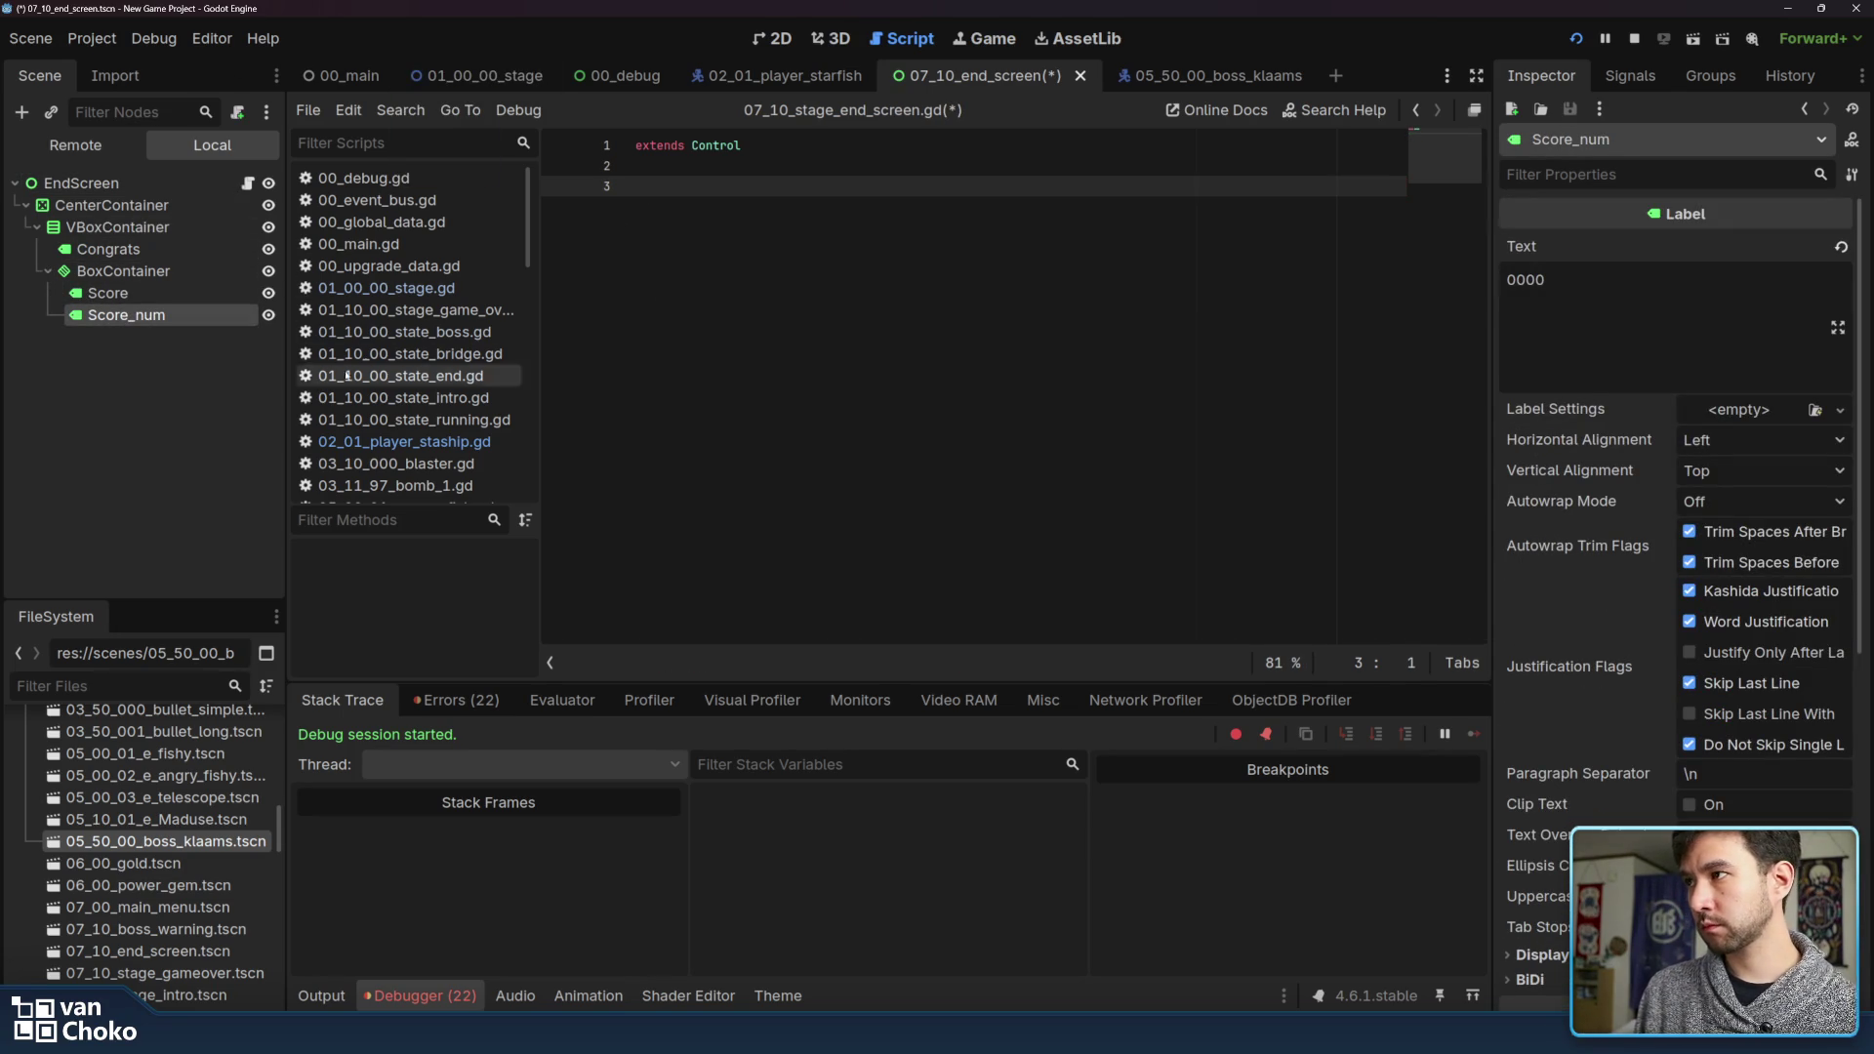
mouse_move(151, 318)
left_mouse_down()
mouse_move(753, 252)
mouse_move(674, 188)
left_mouse_up()
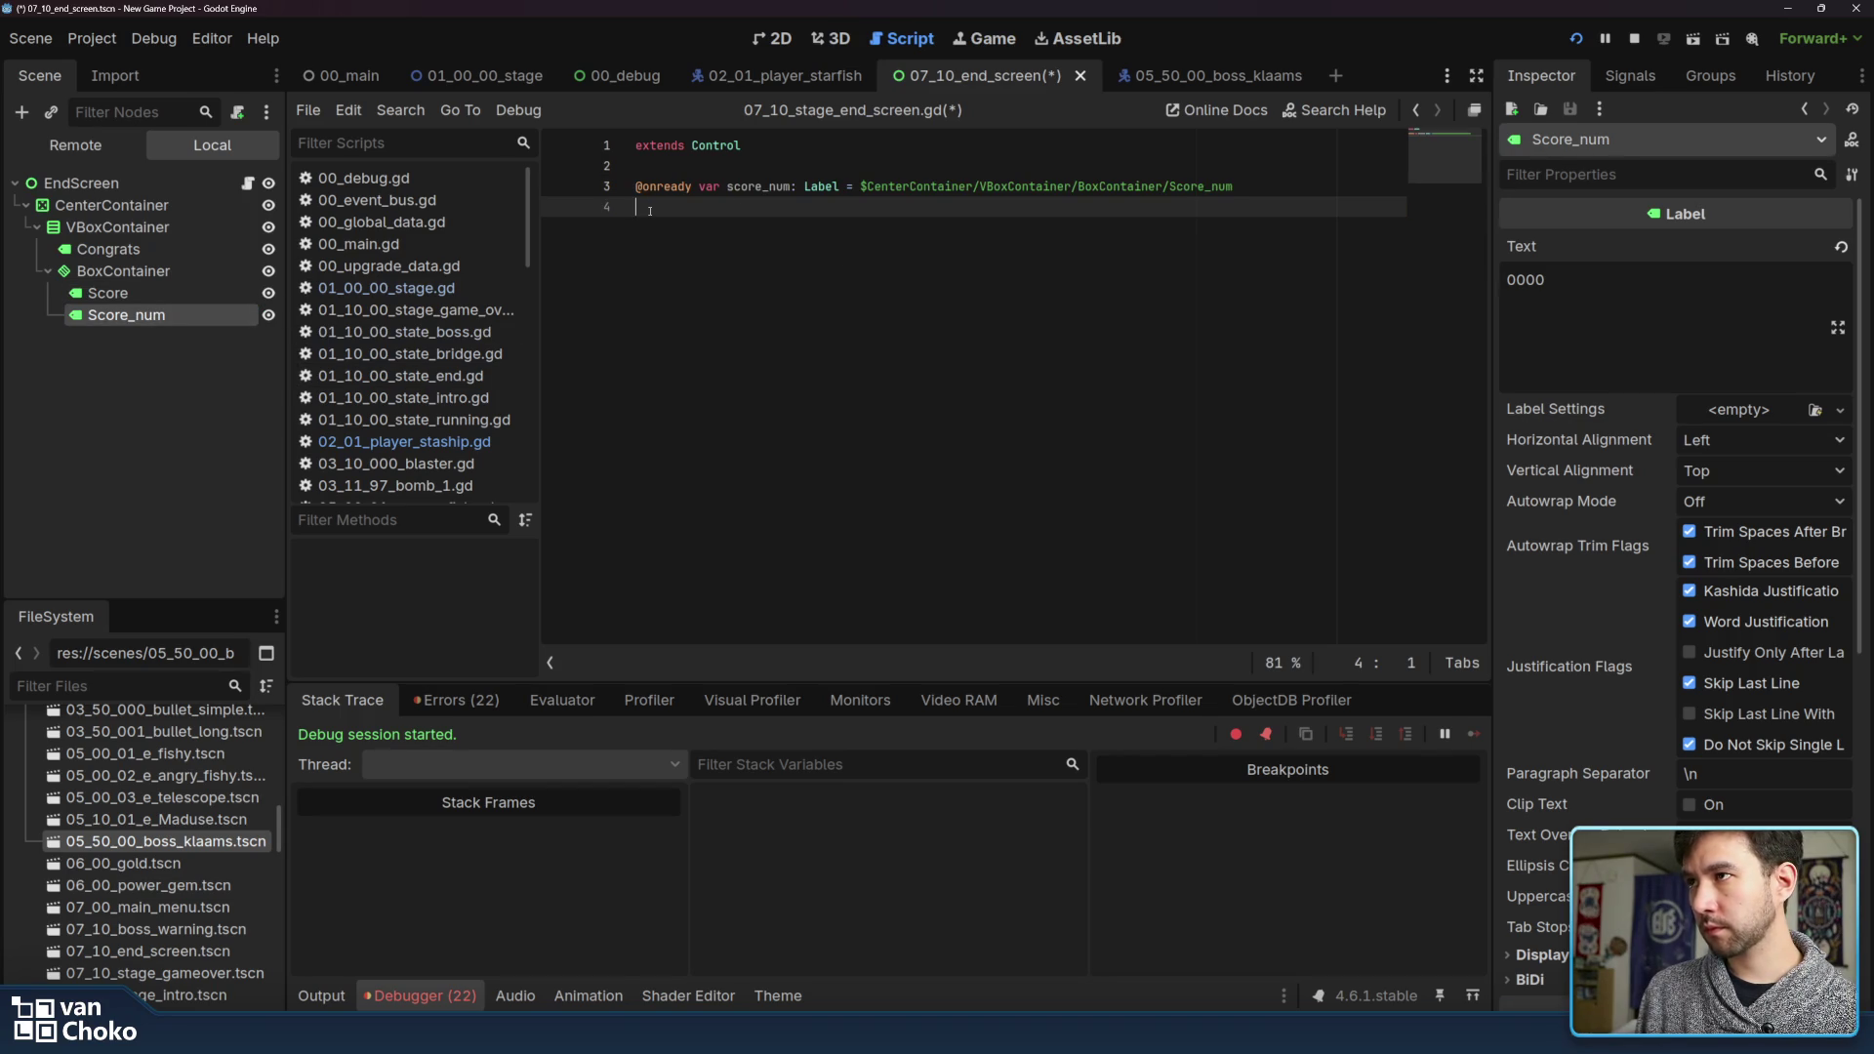
key("Return")
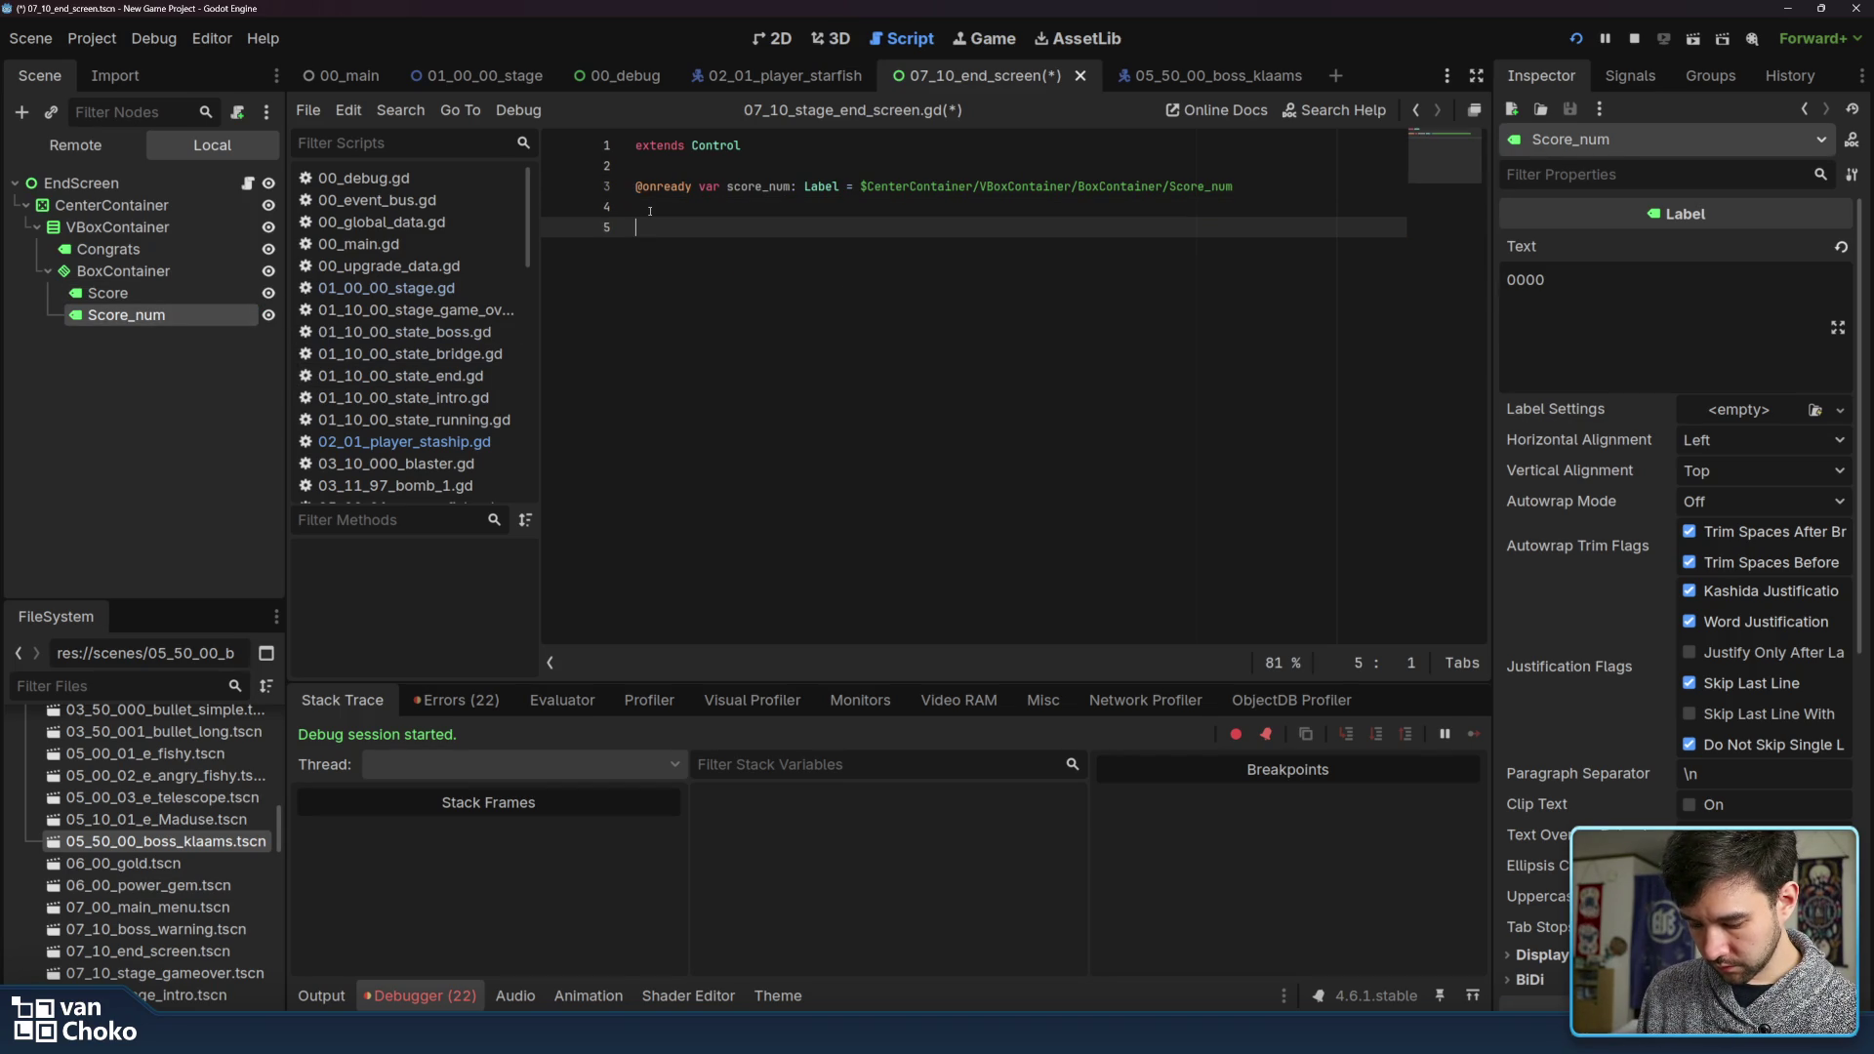
Add func _ready() containing score_num and GlobalData.score, then save
type("func ")
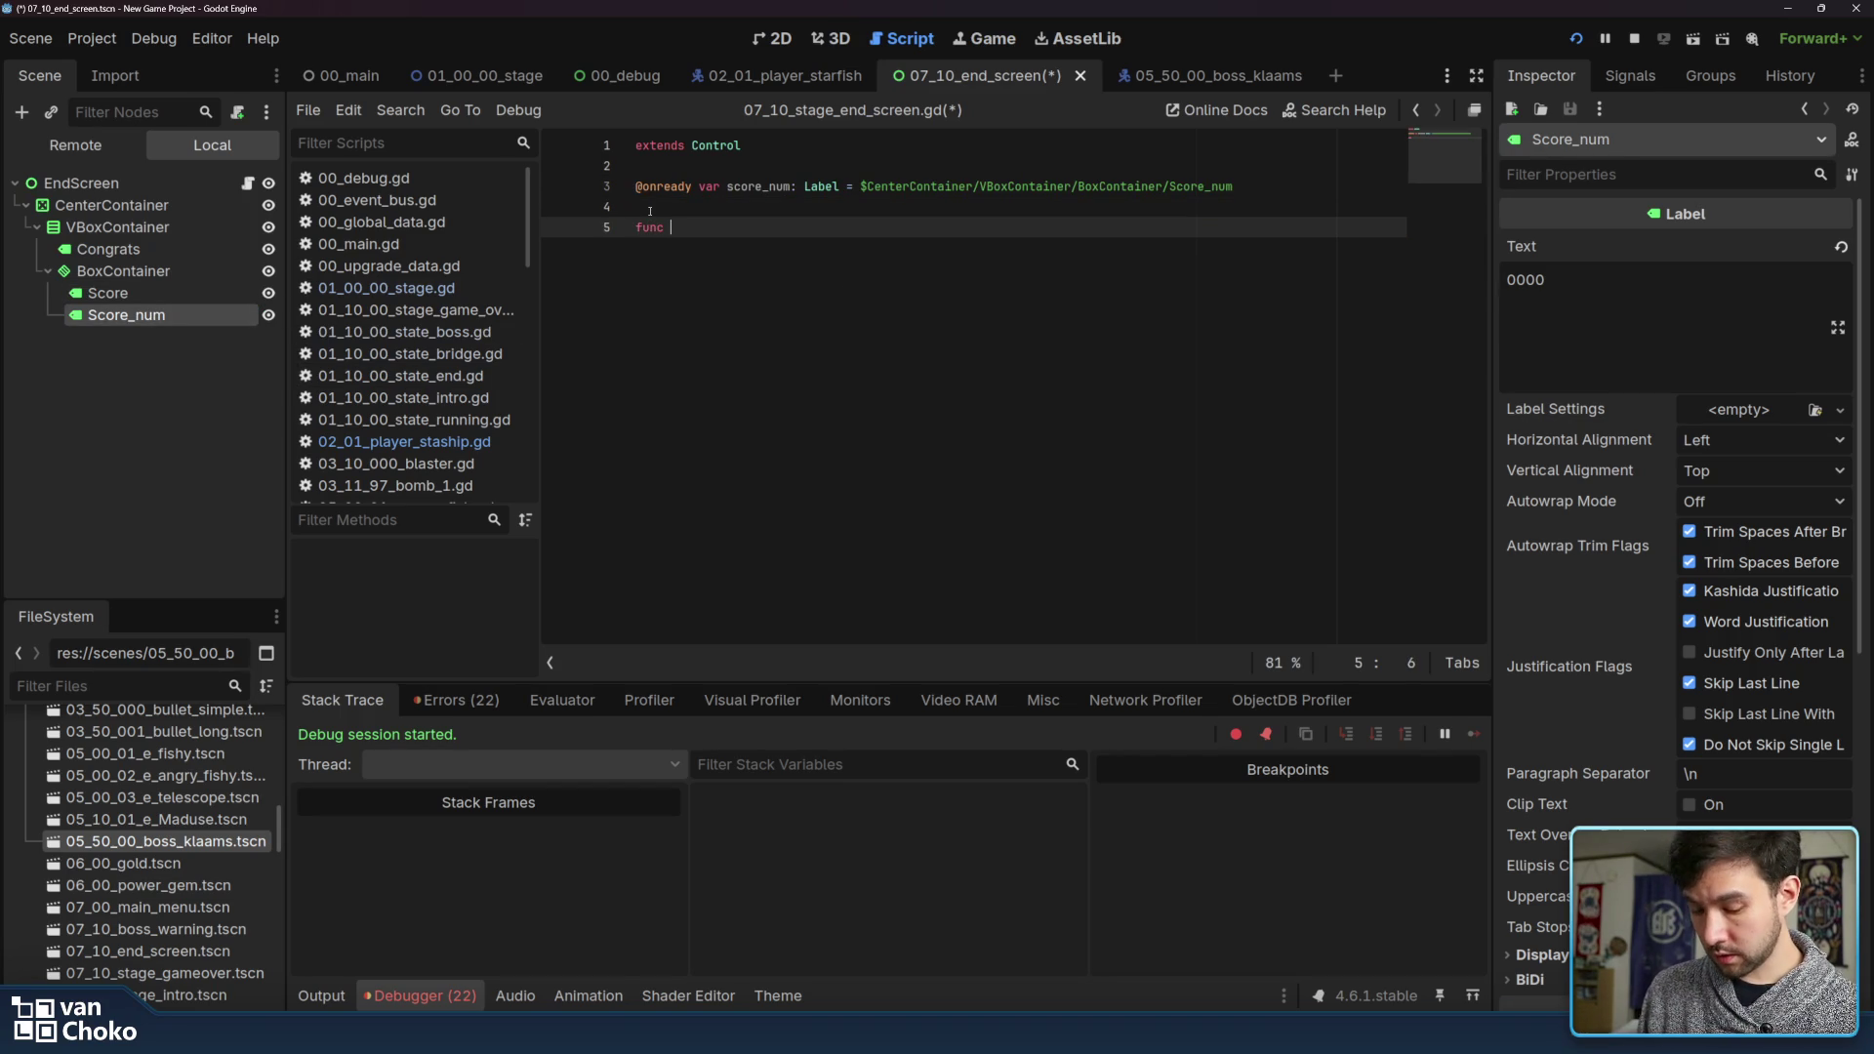
type("_ready")
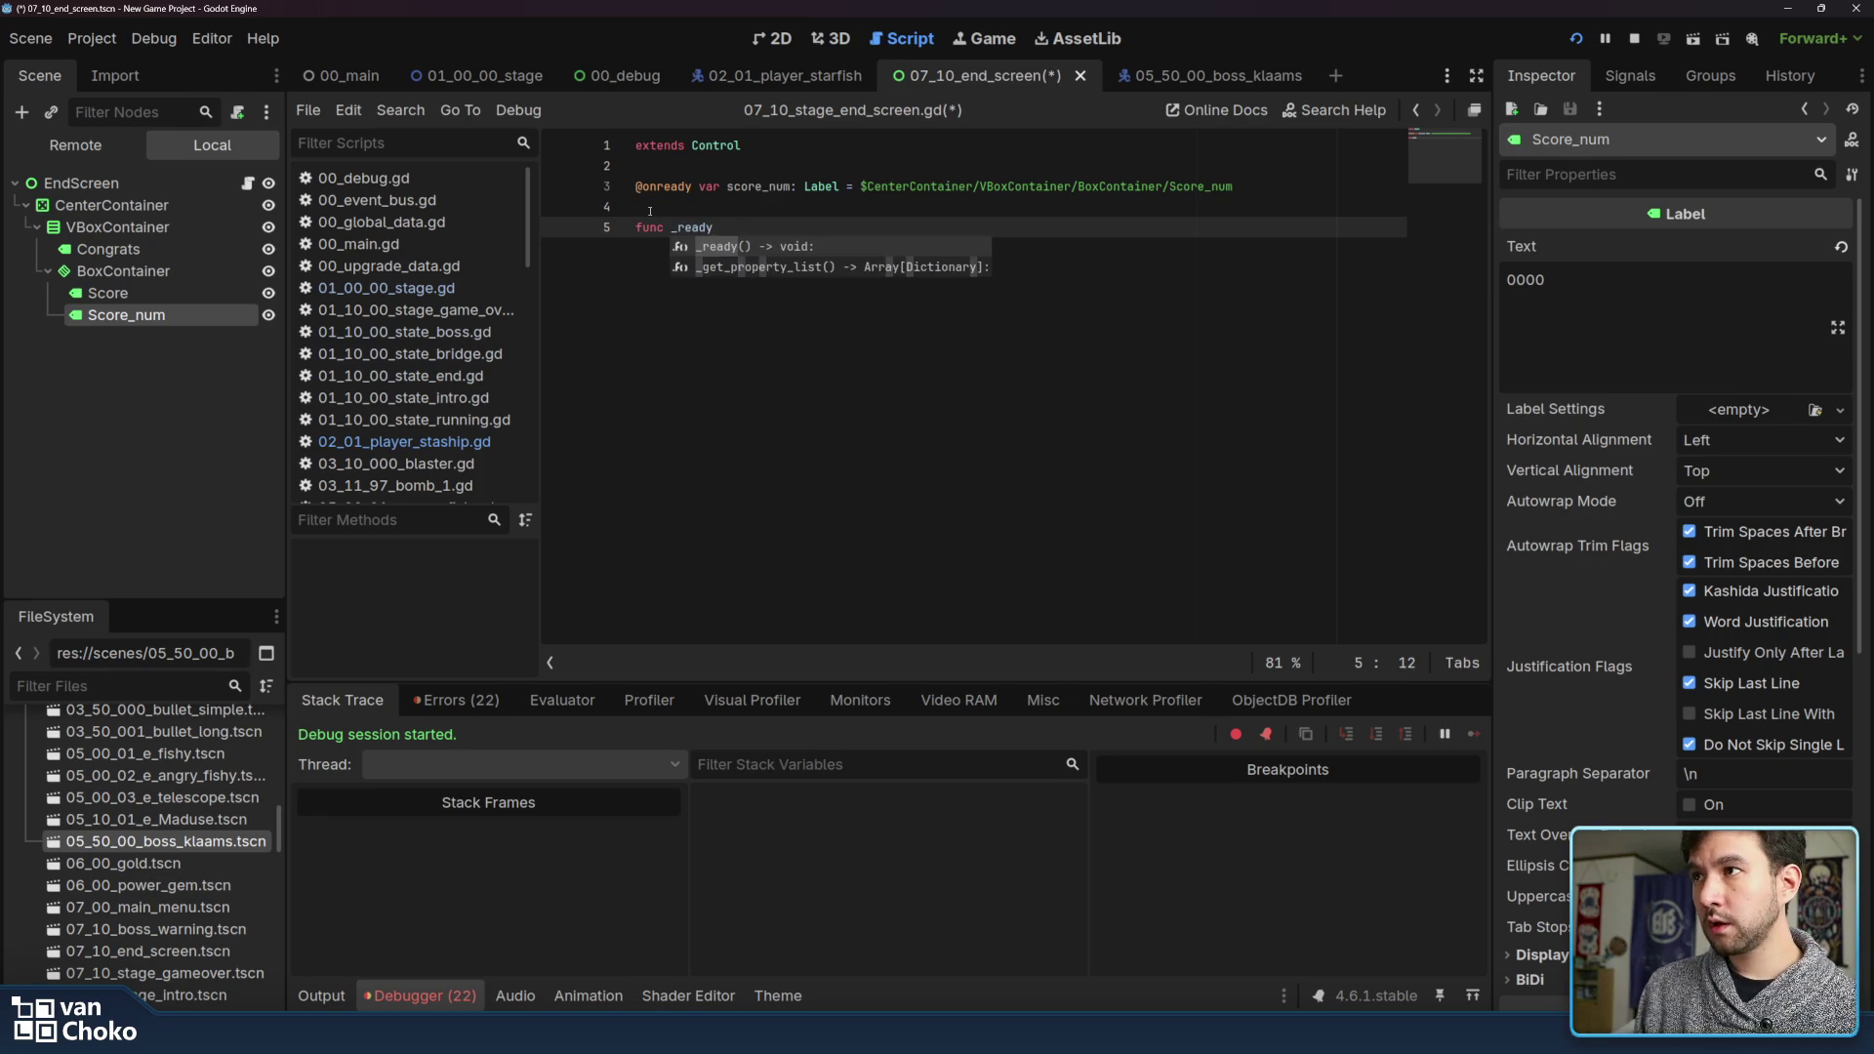
key("Return")
key("Return")
double_click(758, 187)
key("ctrl+c")
left_click(753, 248)
key("ctrl+v")
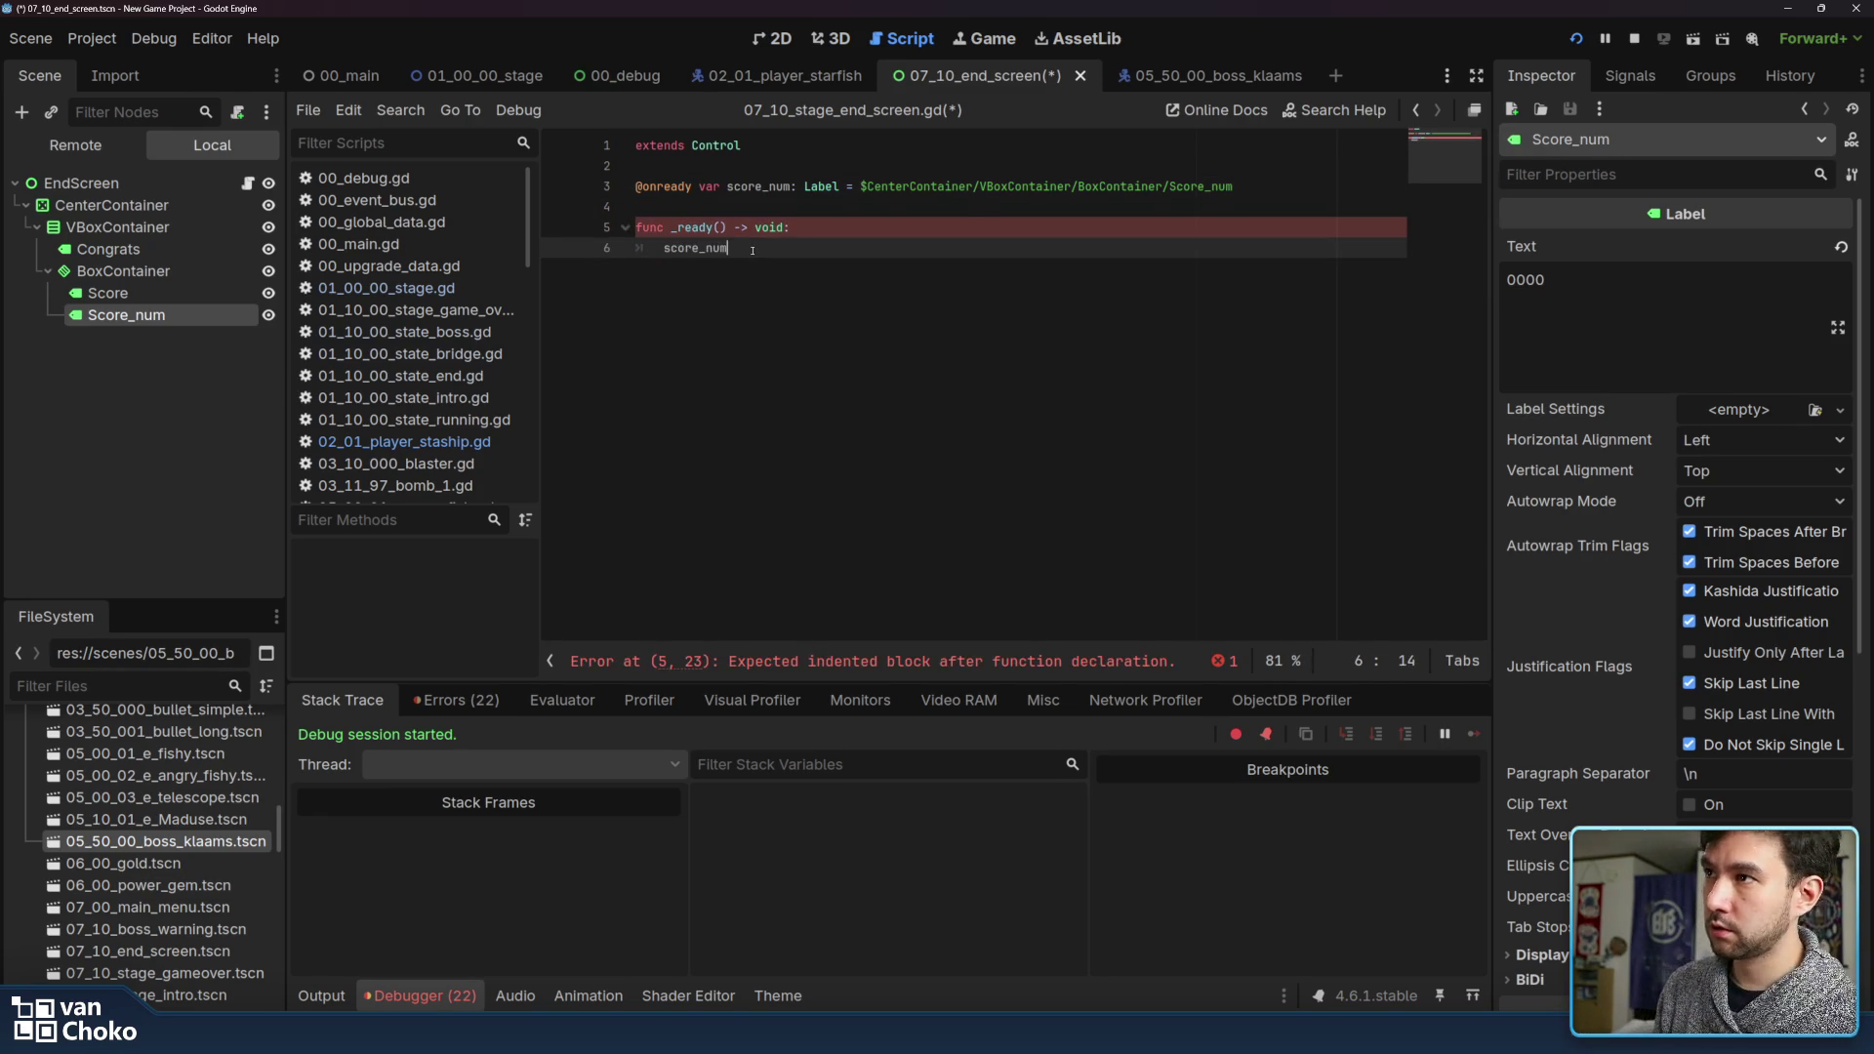
type(" = Glo")
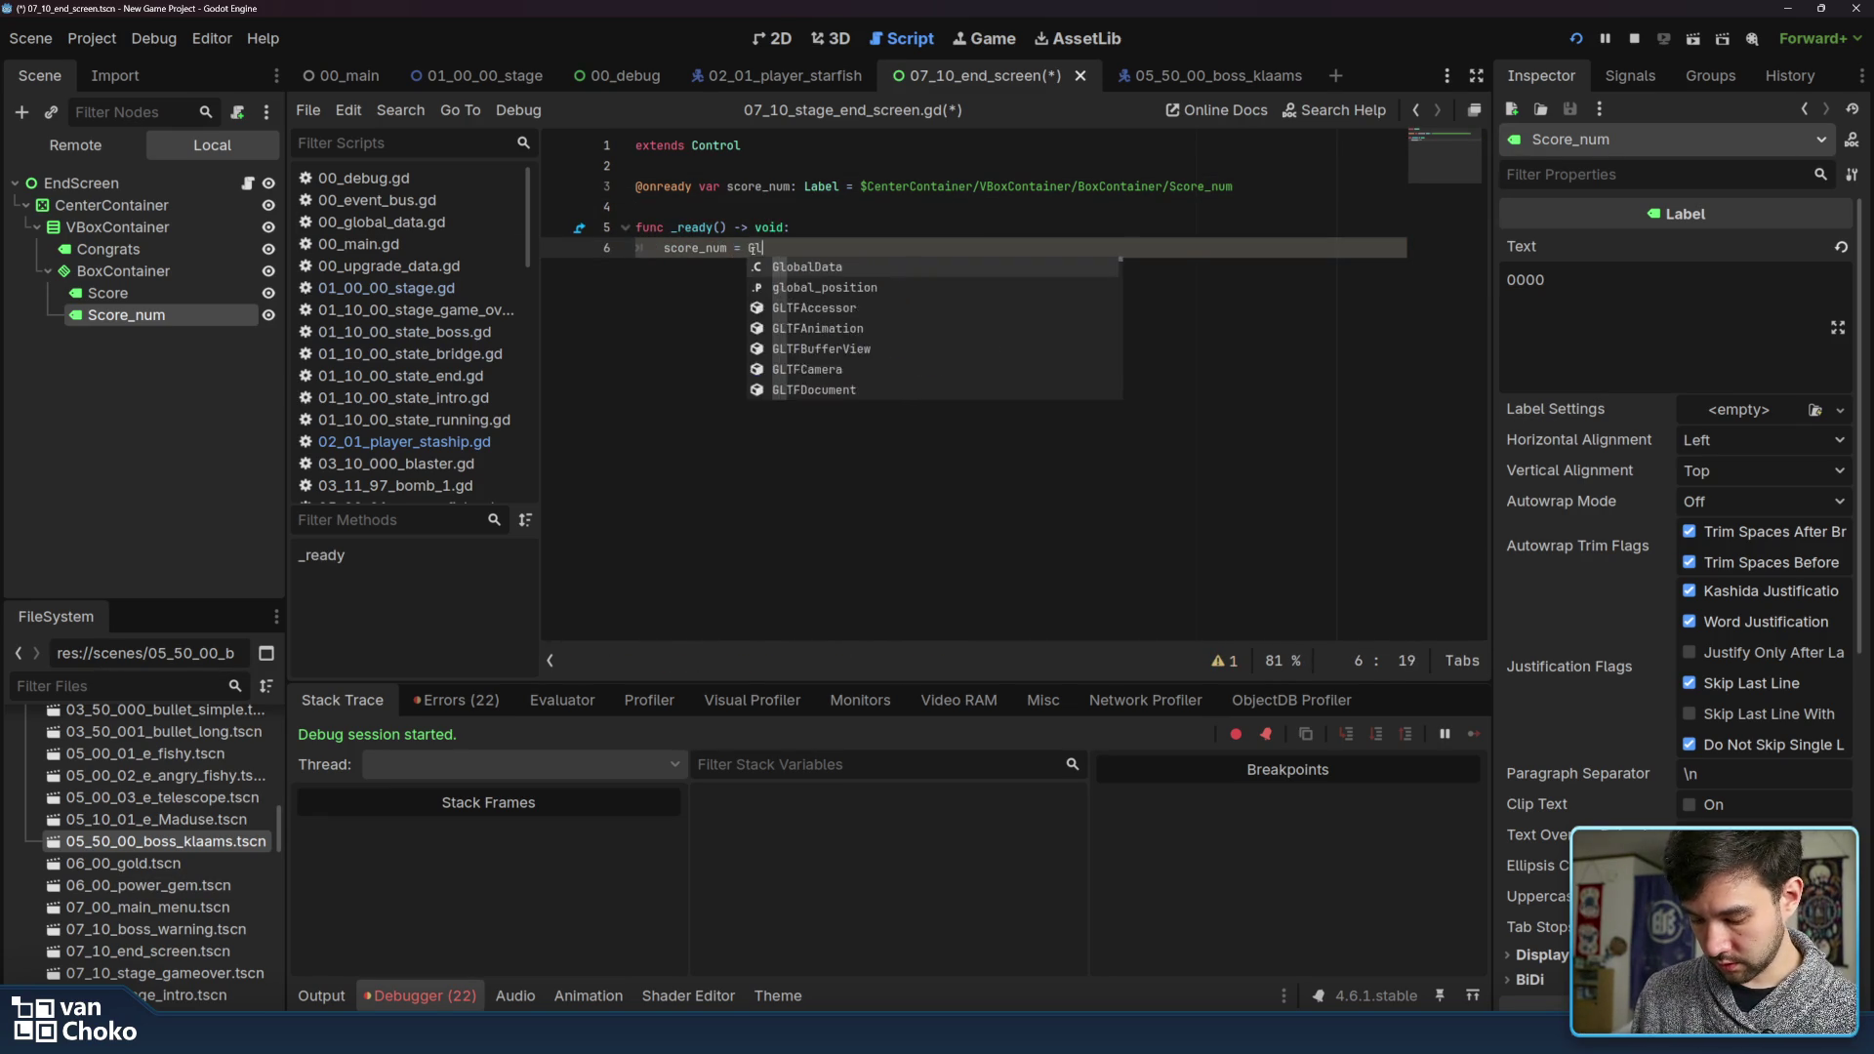
key("Return")
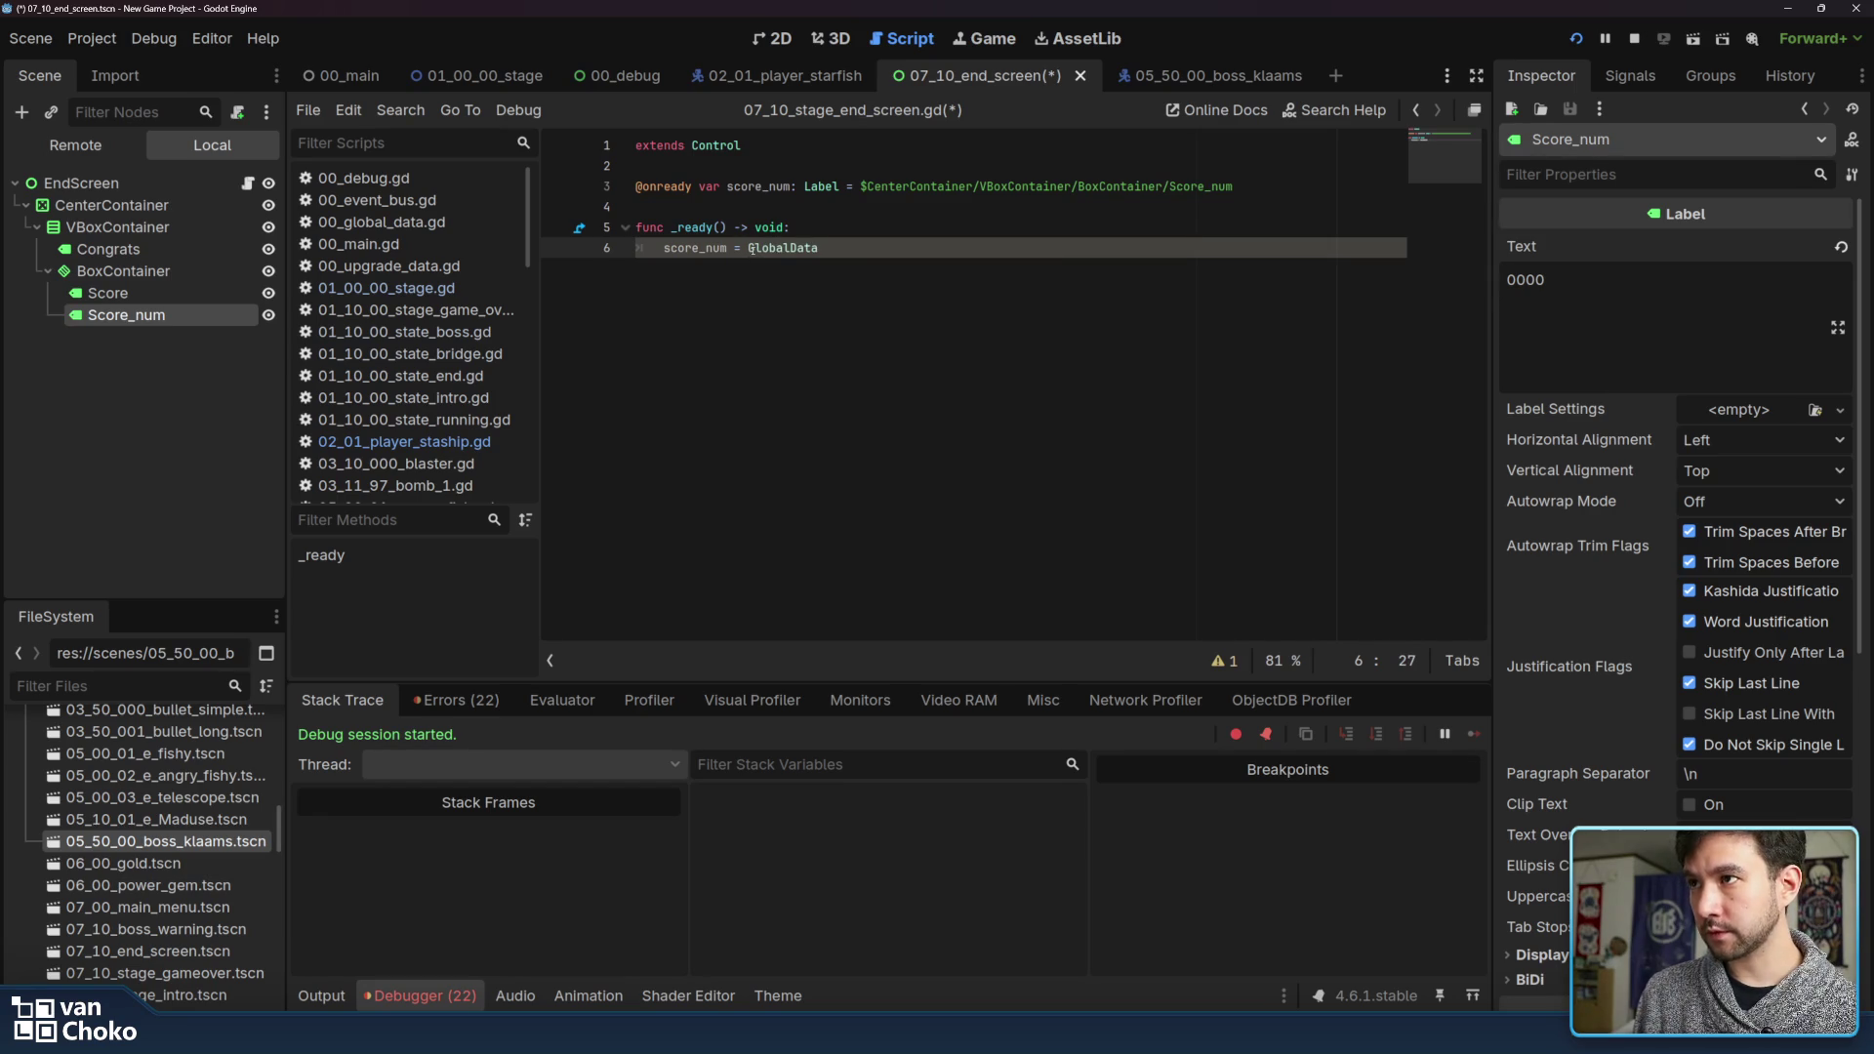
type(".score")
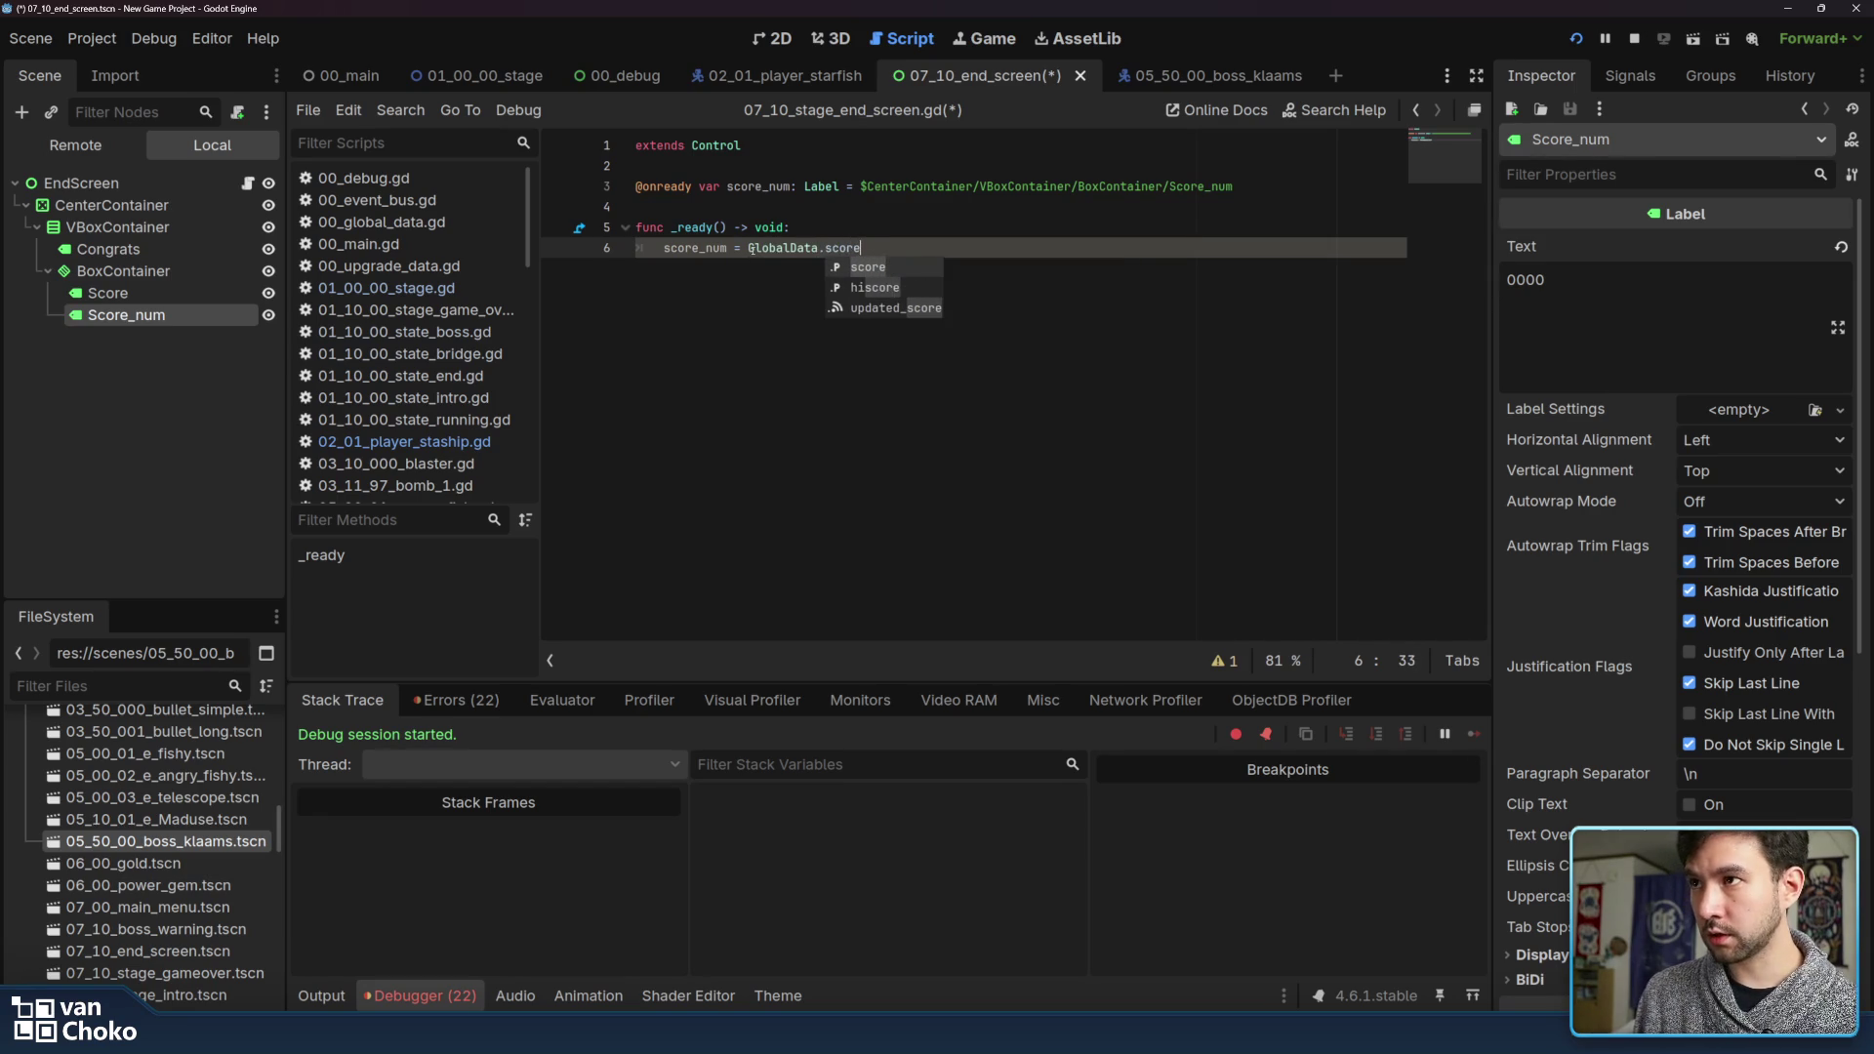
key("Escape")
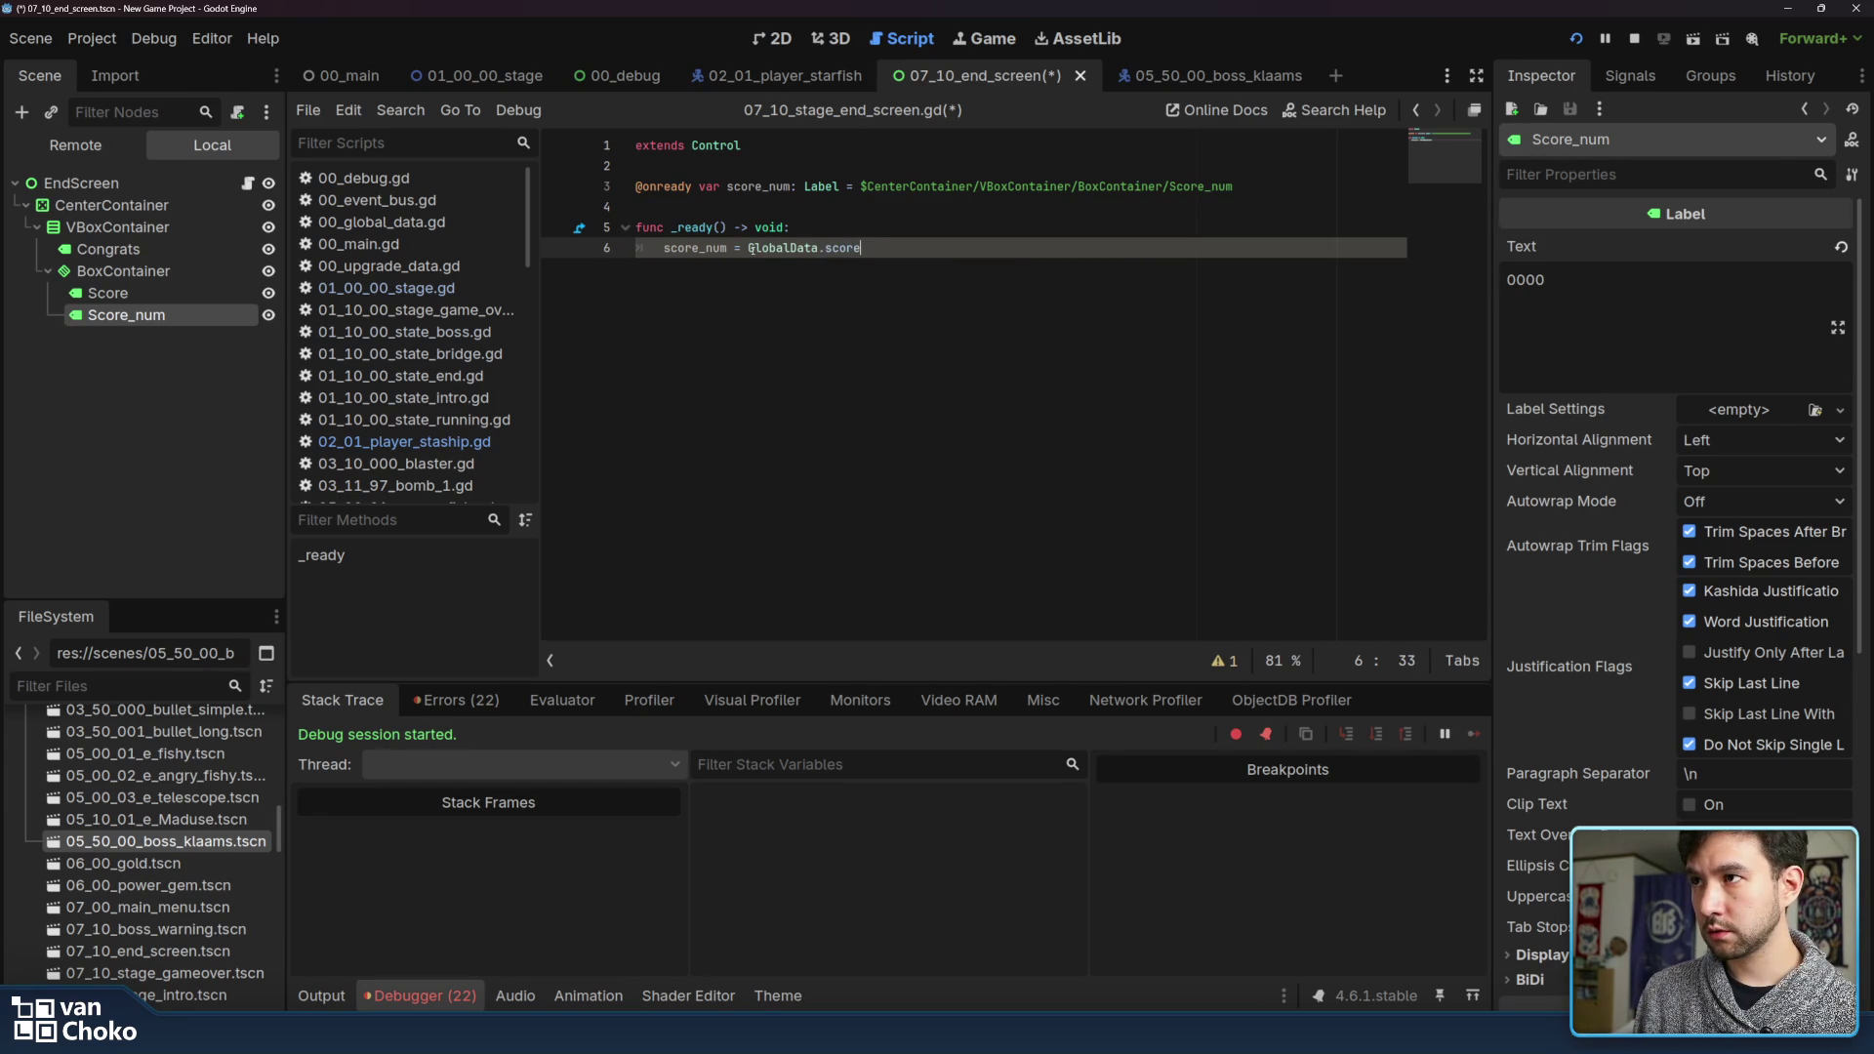
key("ctrl+s")
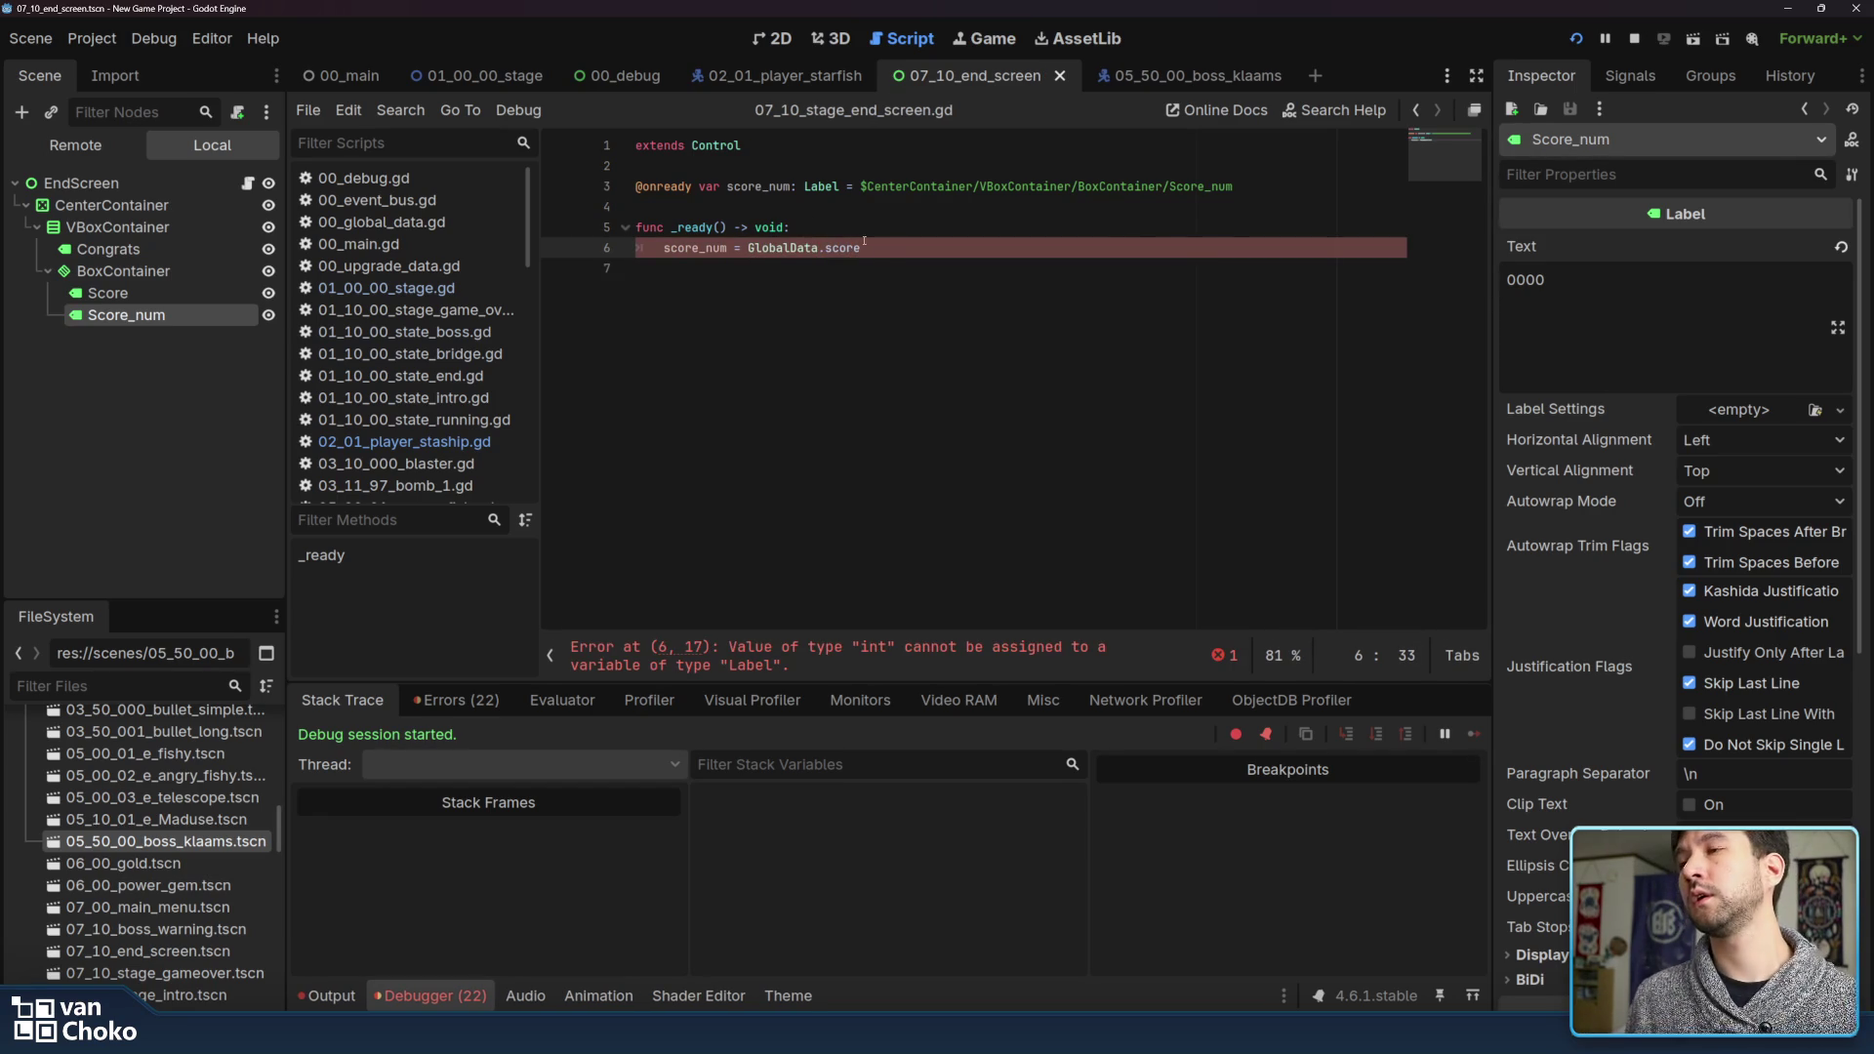
Complete the line as score_num.text = str(GlobalData.score) and save the script
left_click(898, 280)
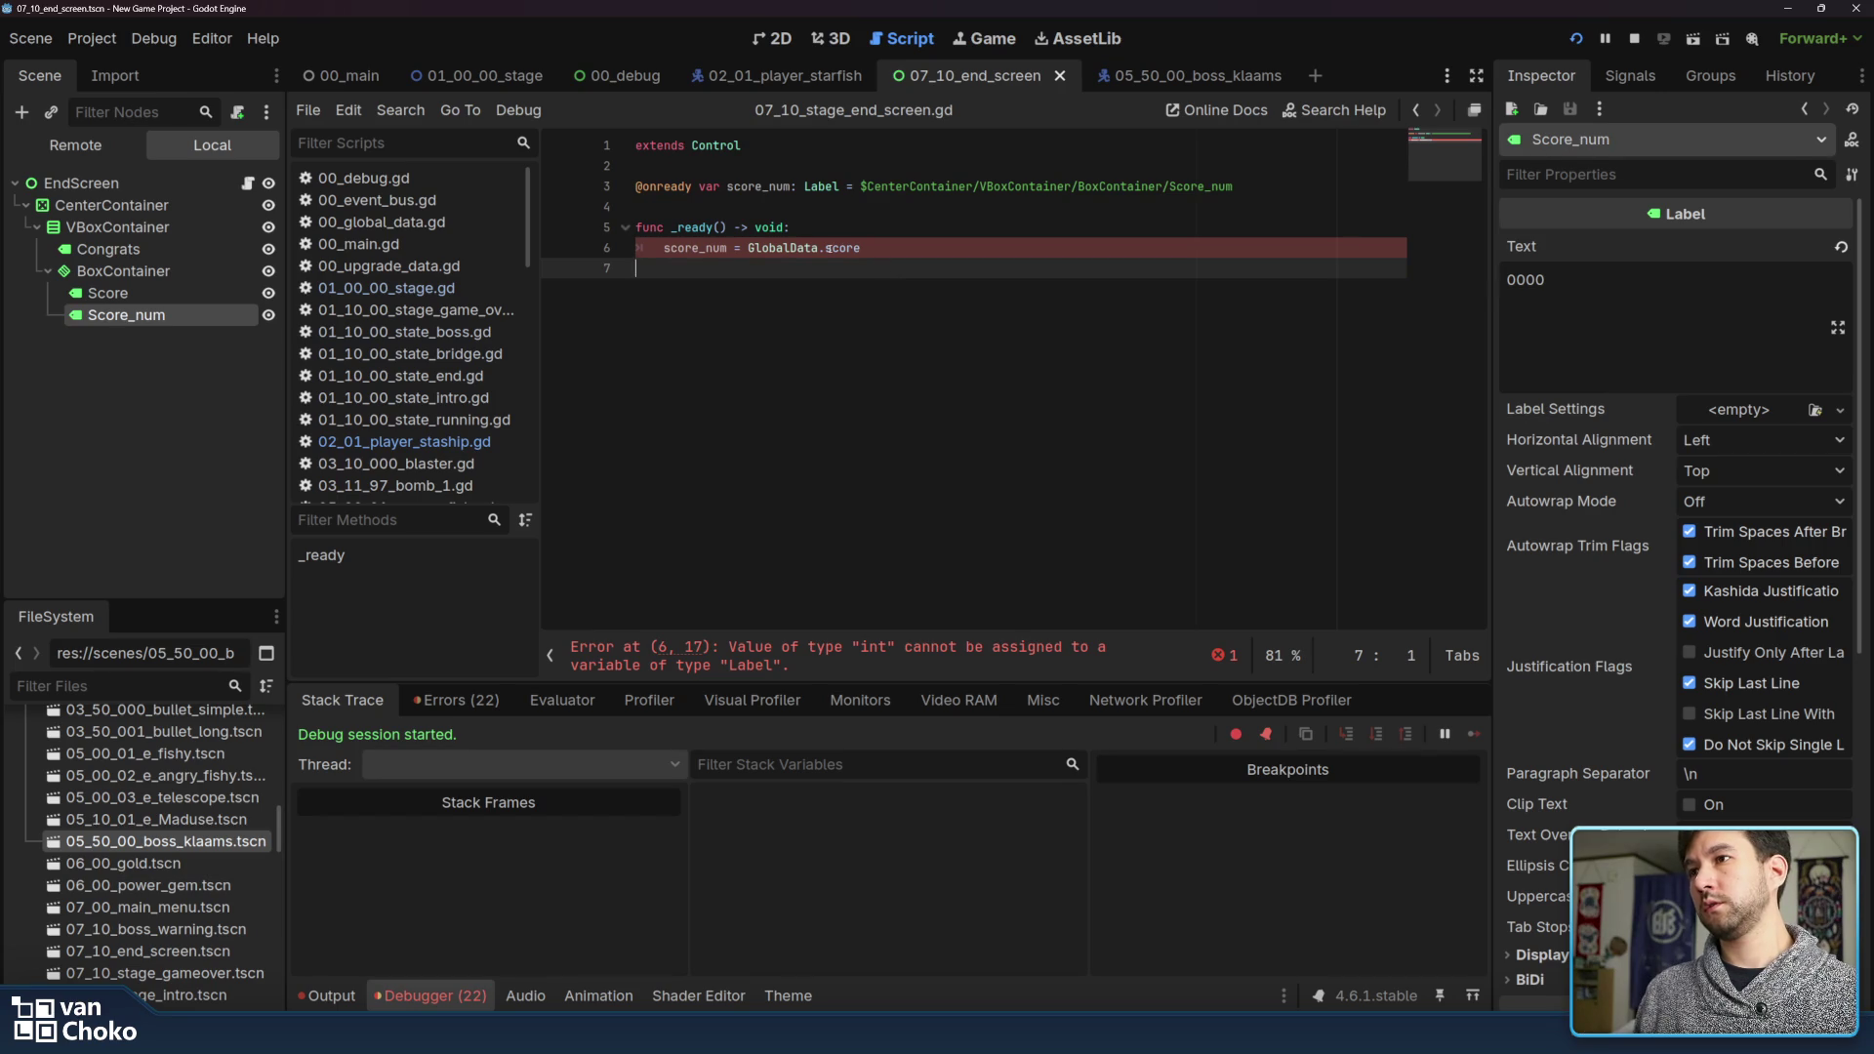
mouse_move(829, 248)
left_click(729, 248)
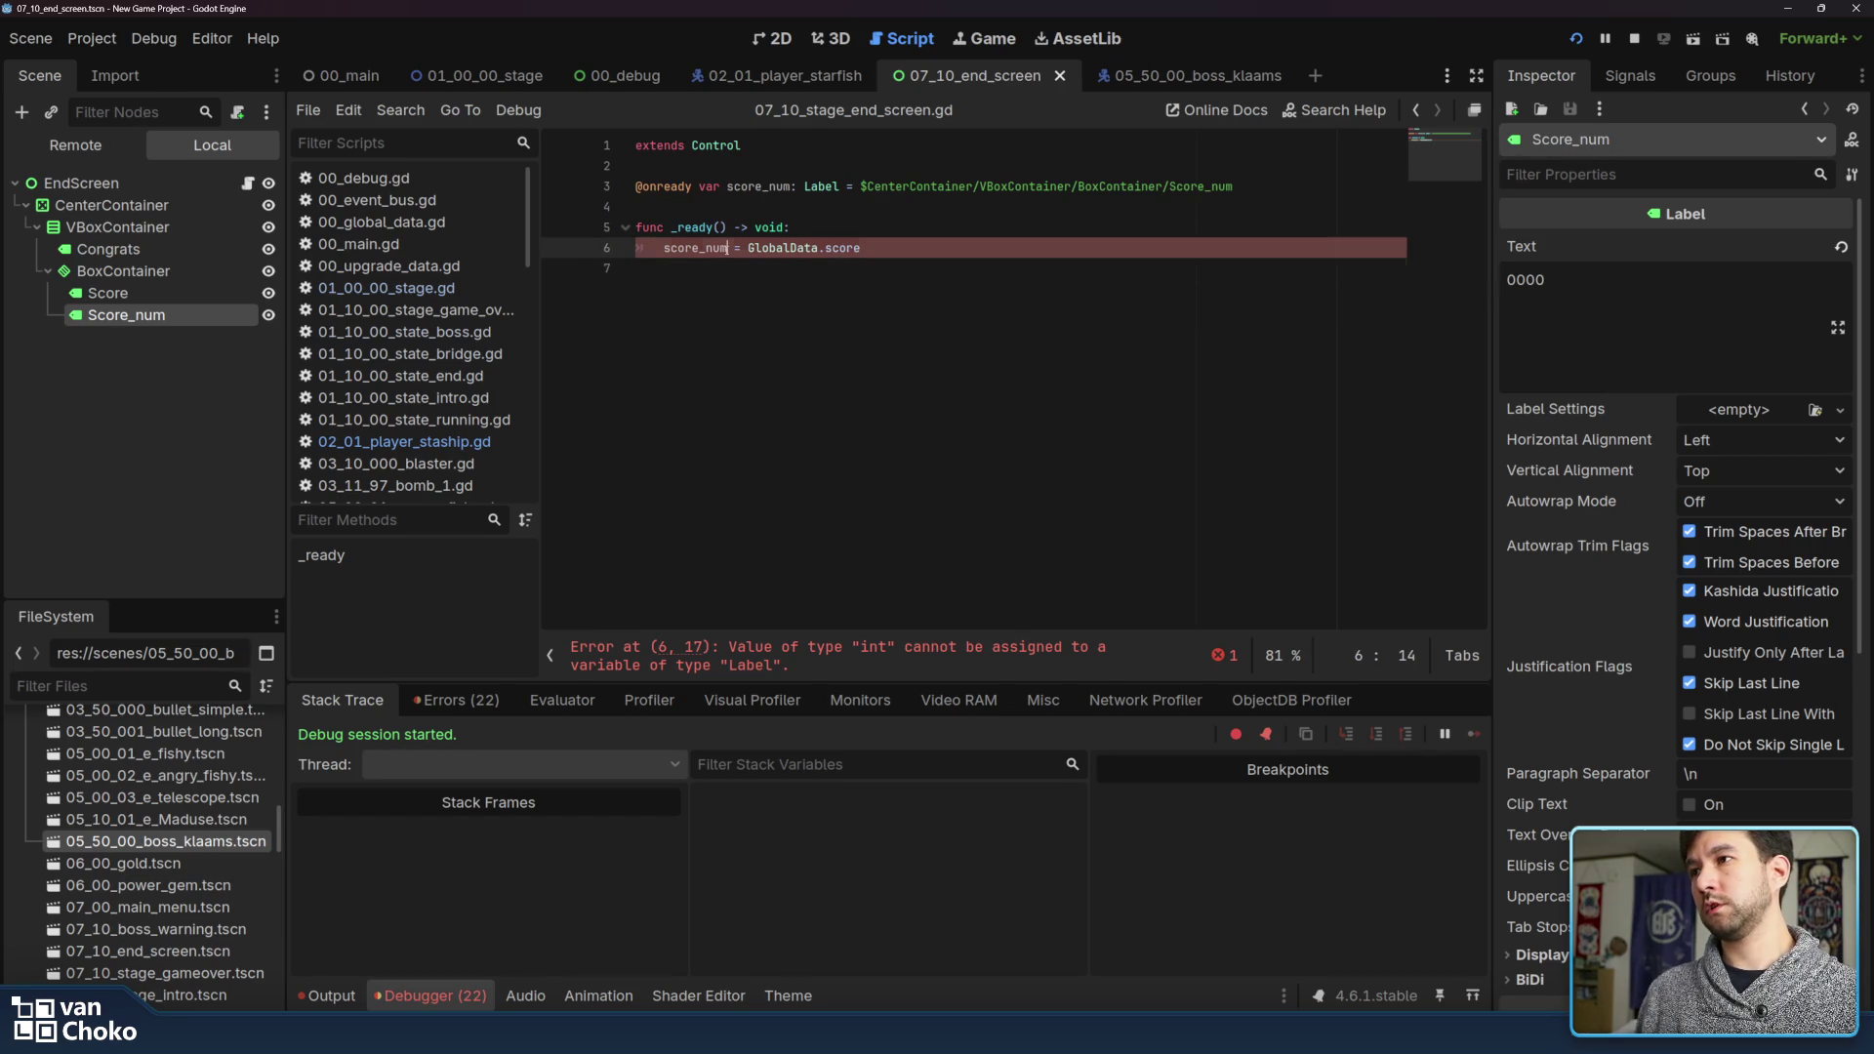
type(".")
type("text")
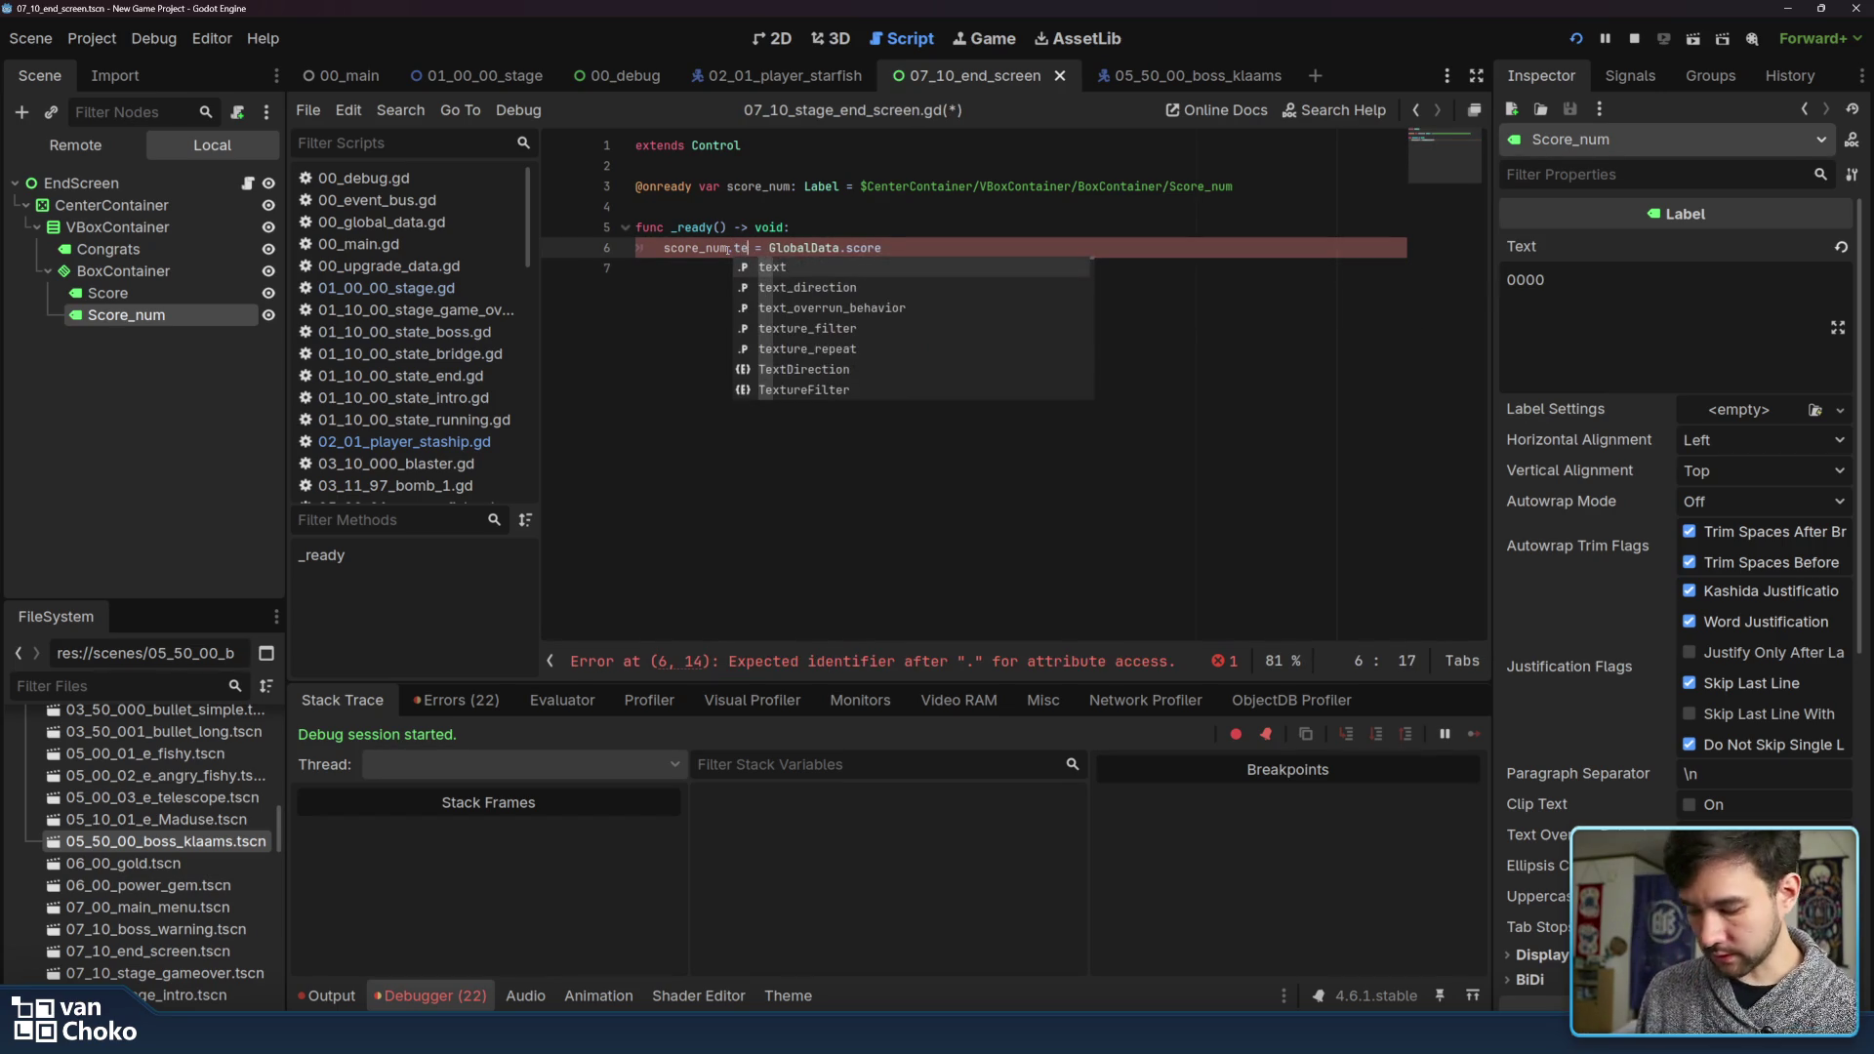
key("Return")
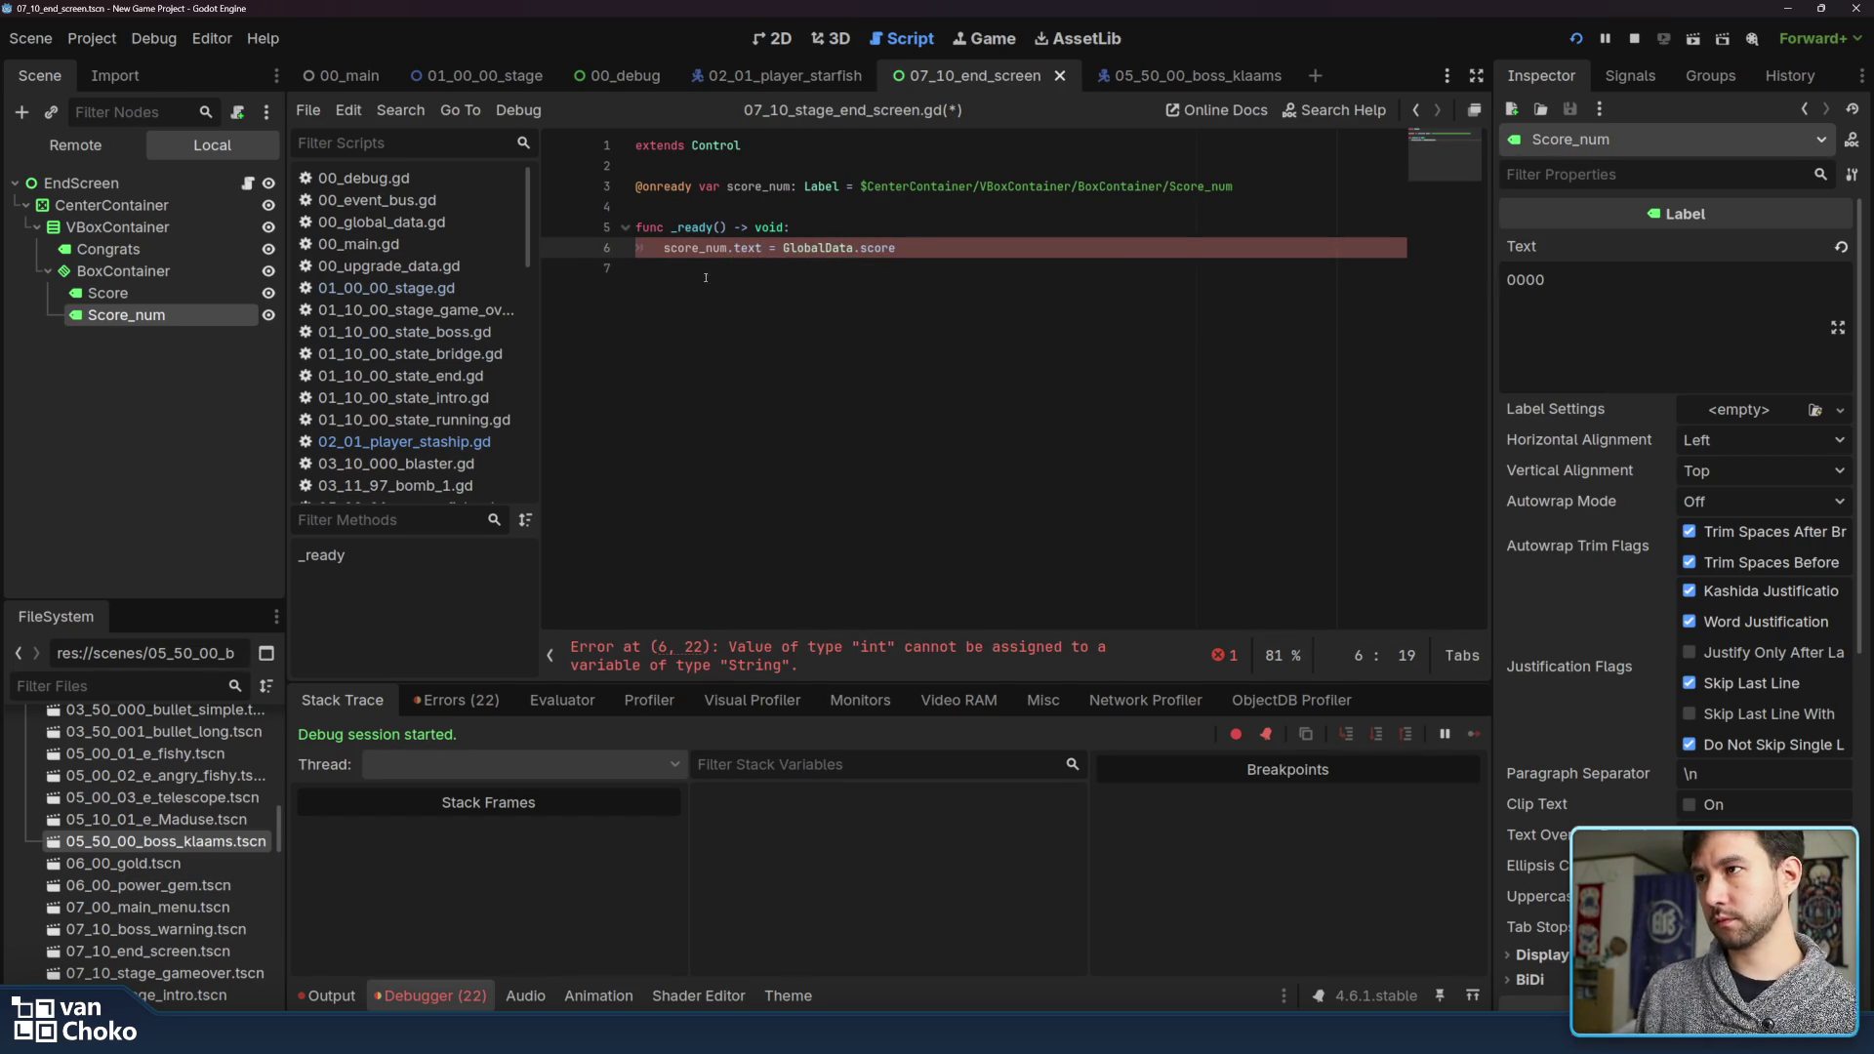
type("str(")
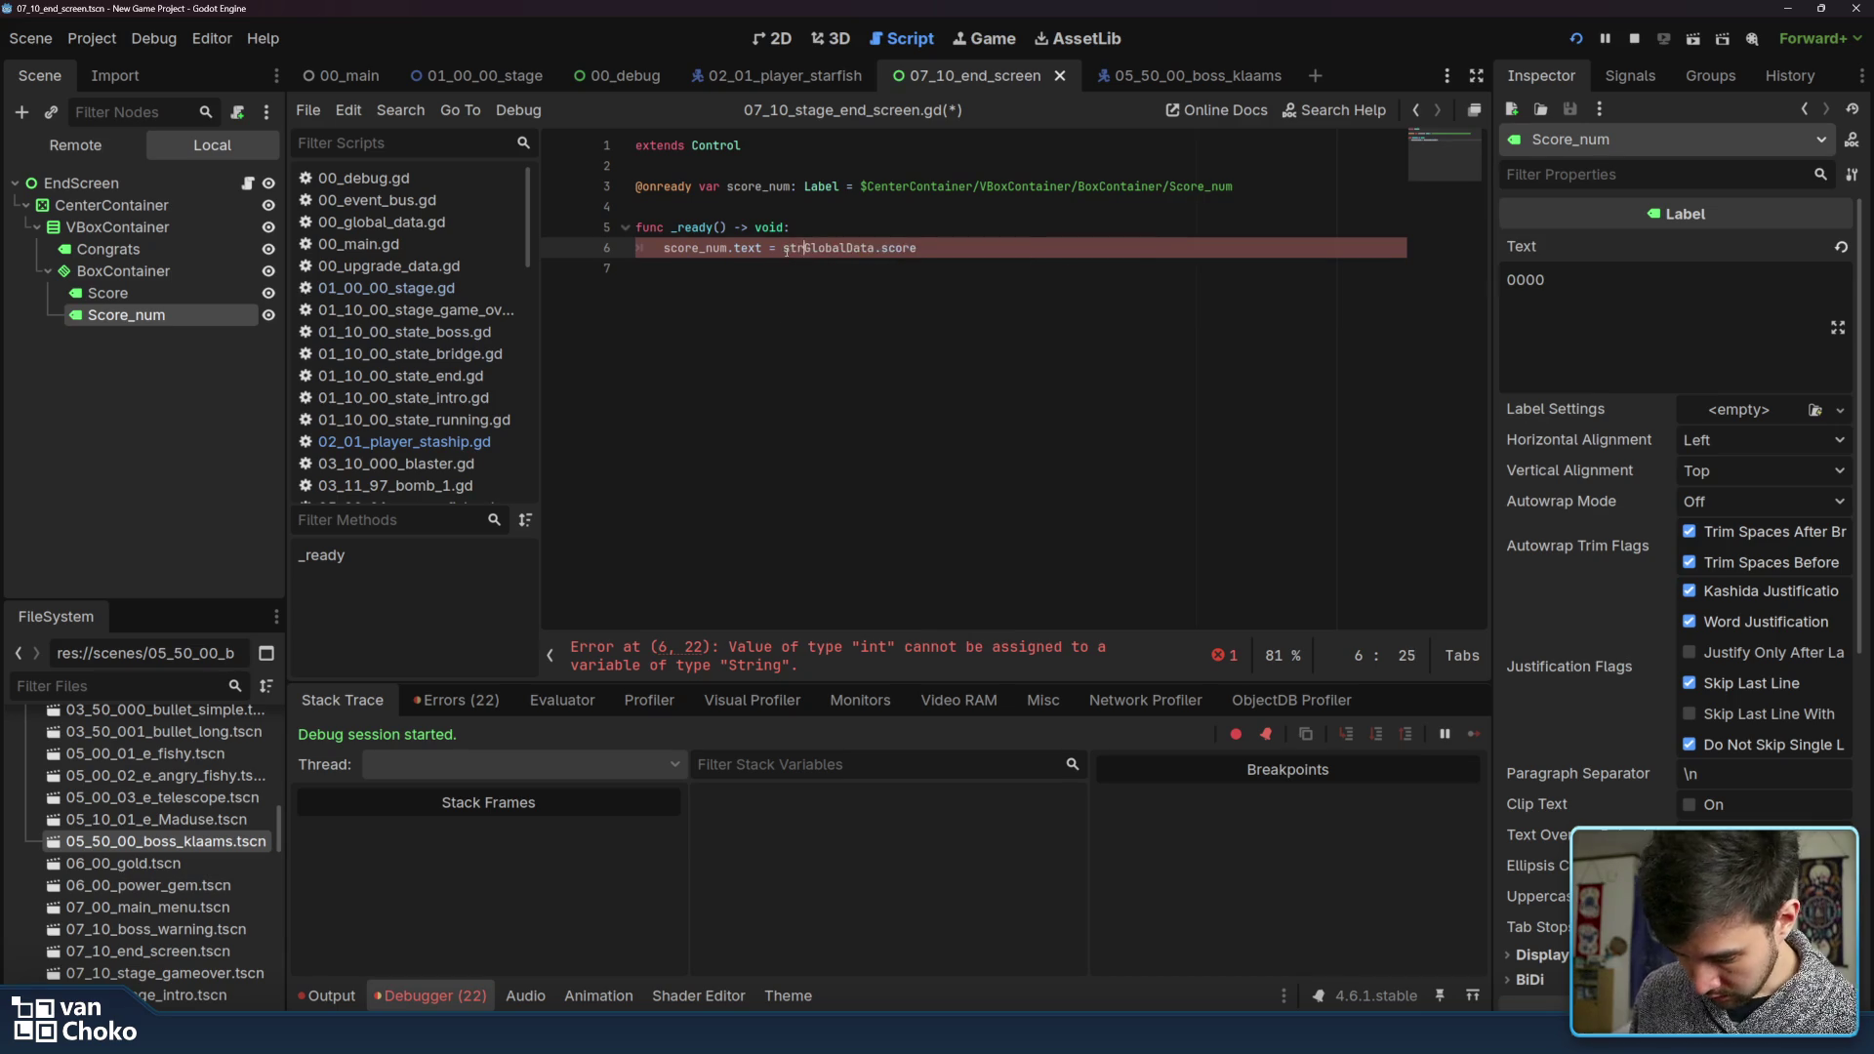
left_click(935, 239)
type(")")
key("ctrl+s")
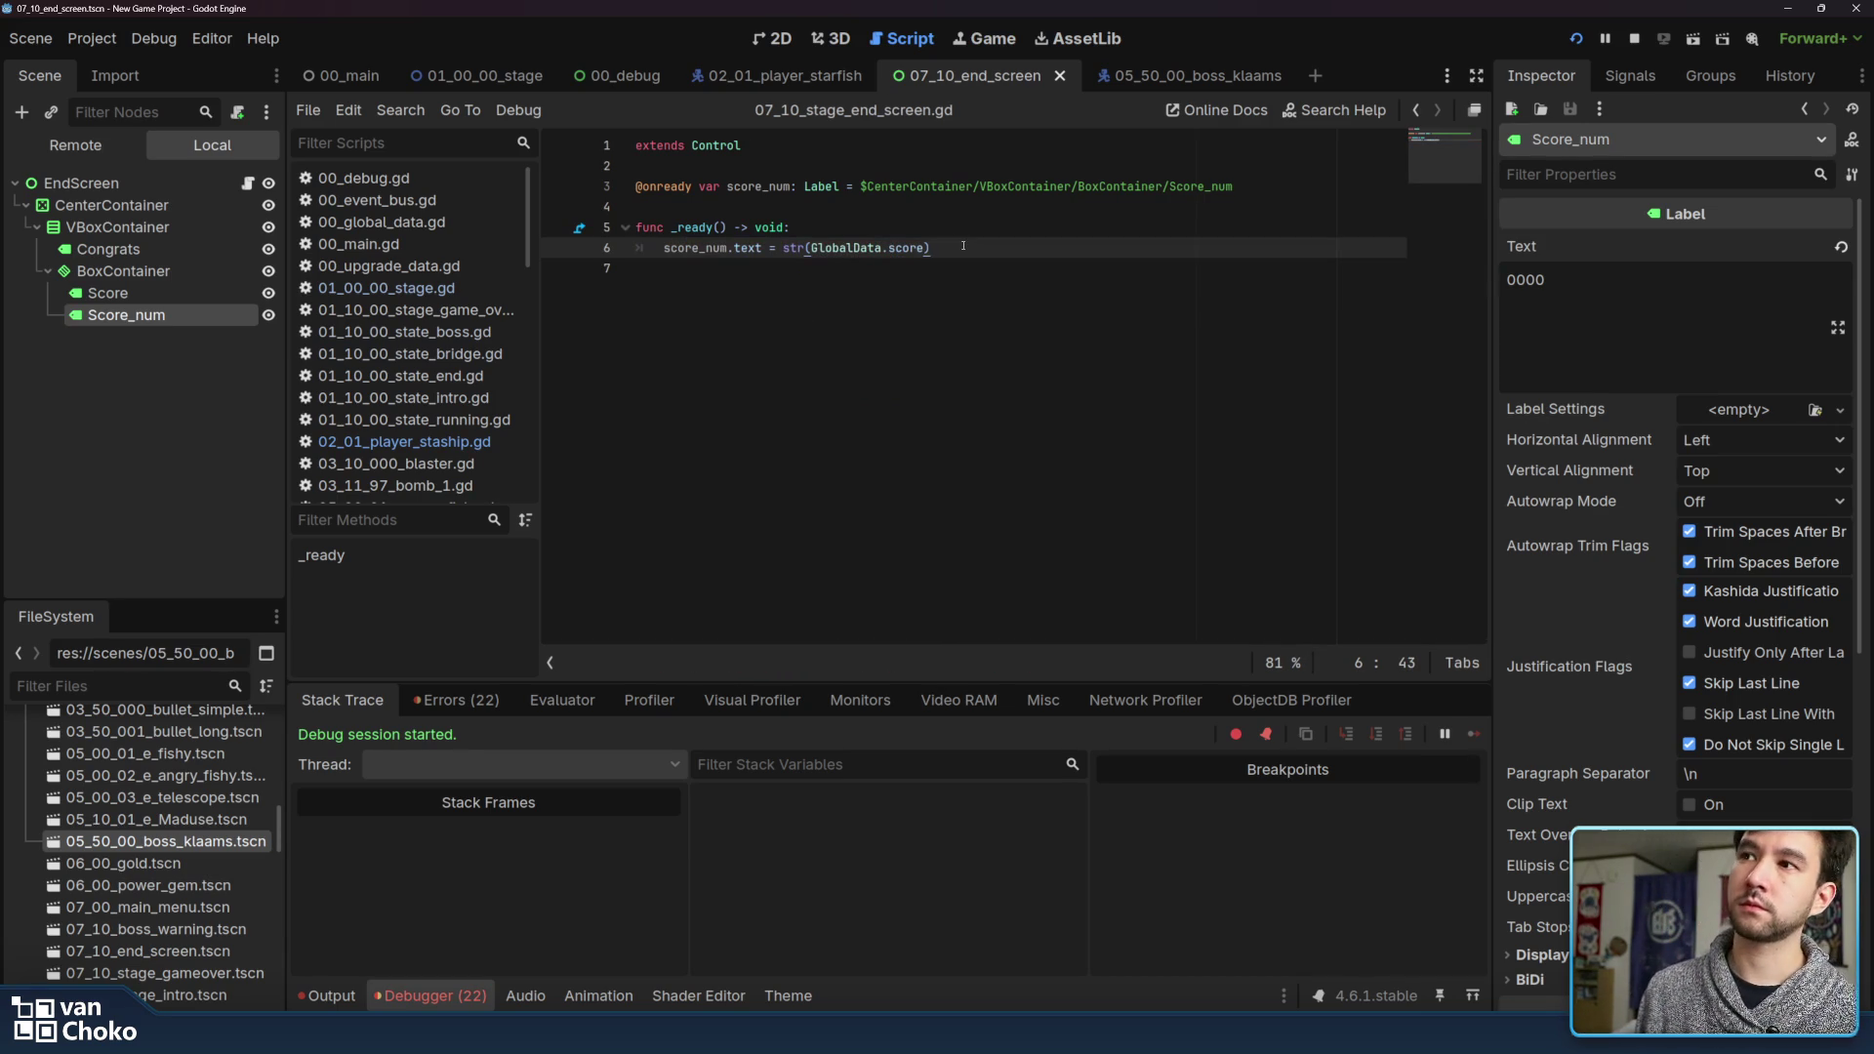
left_click(968, 259)
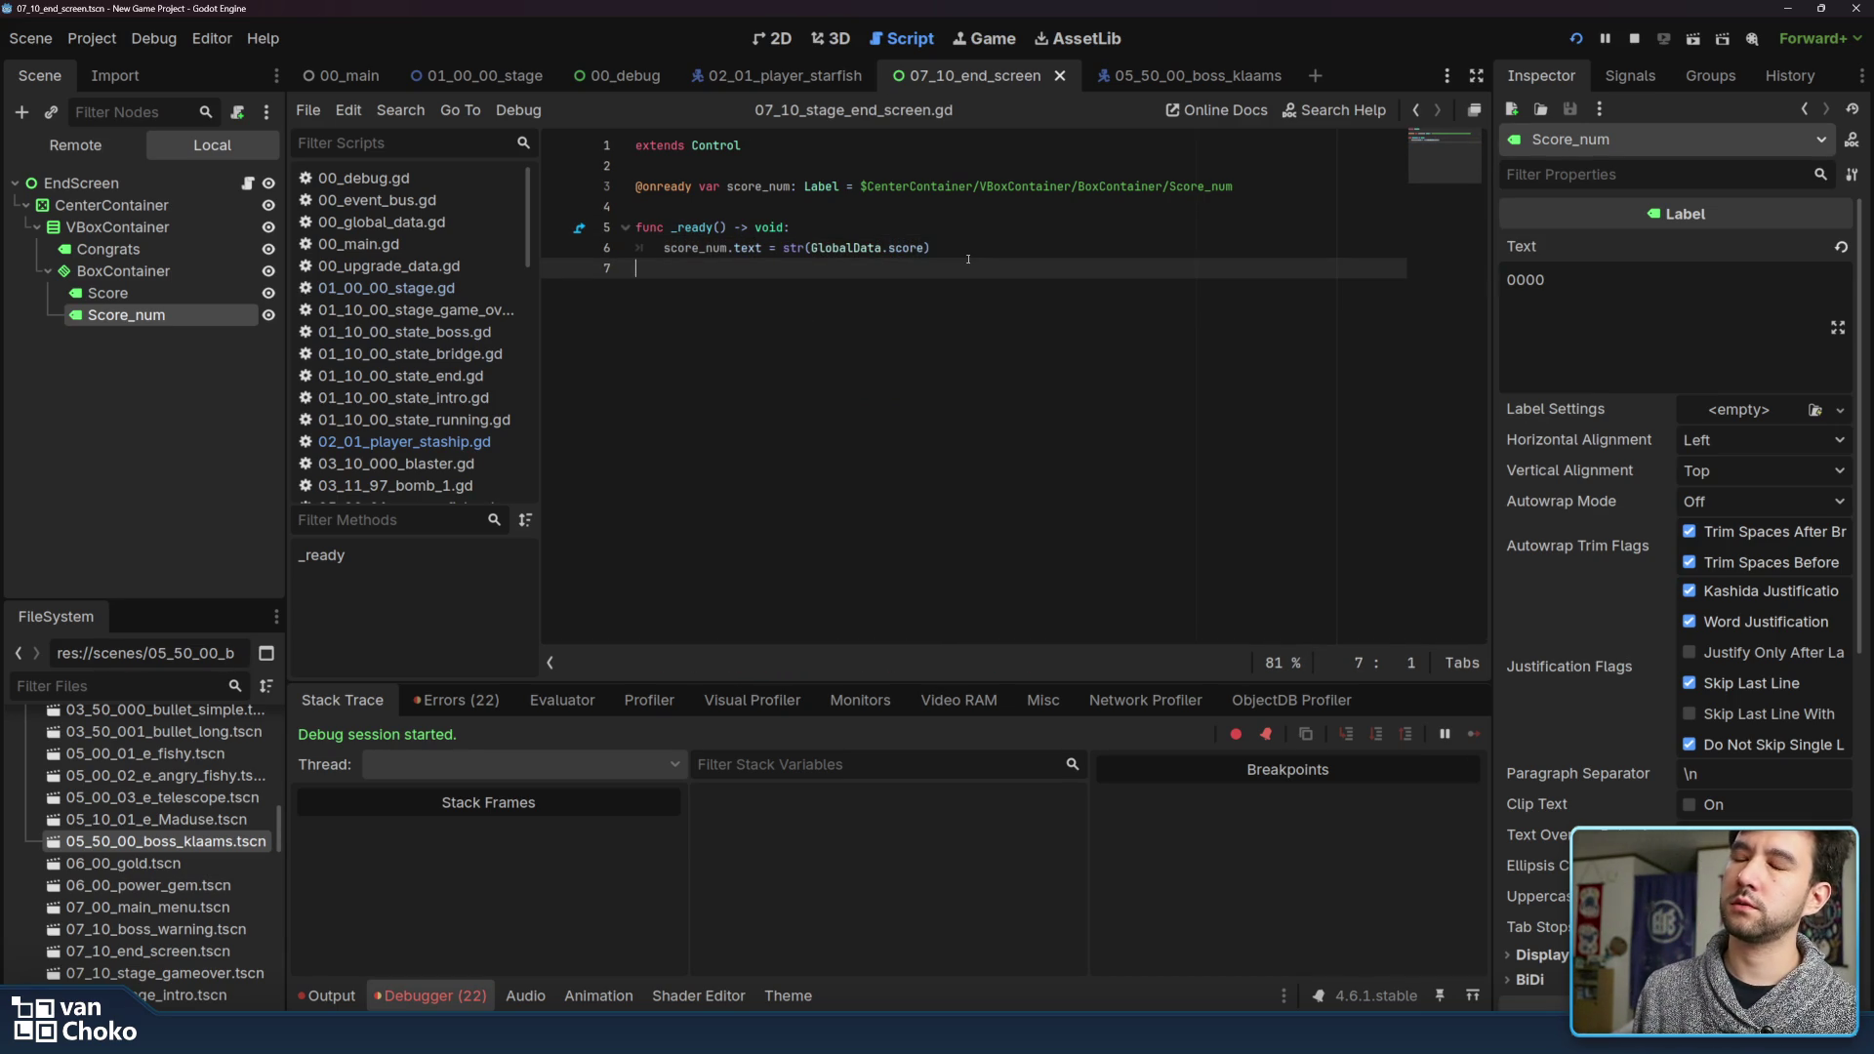
left_click(784, 41)
Browse the label's Input, Focus and Layout Inspector sections, then start adding a child node to EndScreen
scroll(1220, 342, "down", 2)
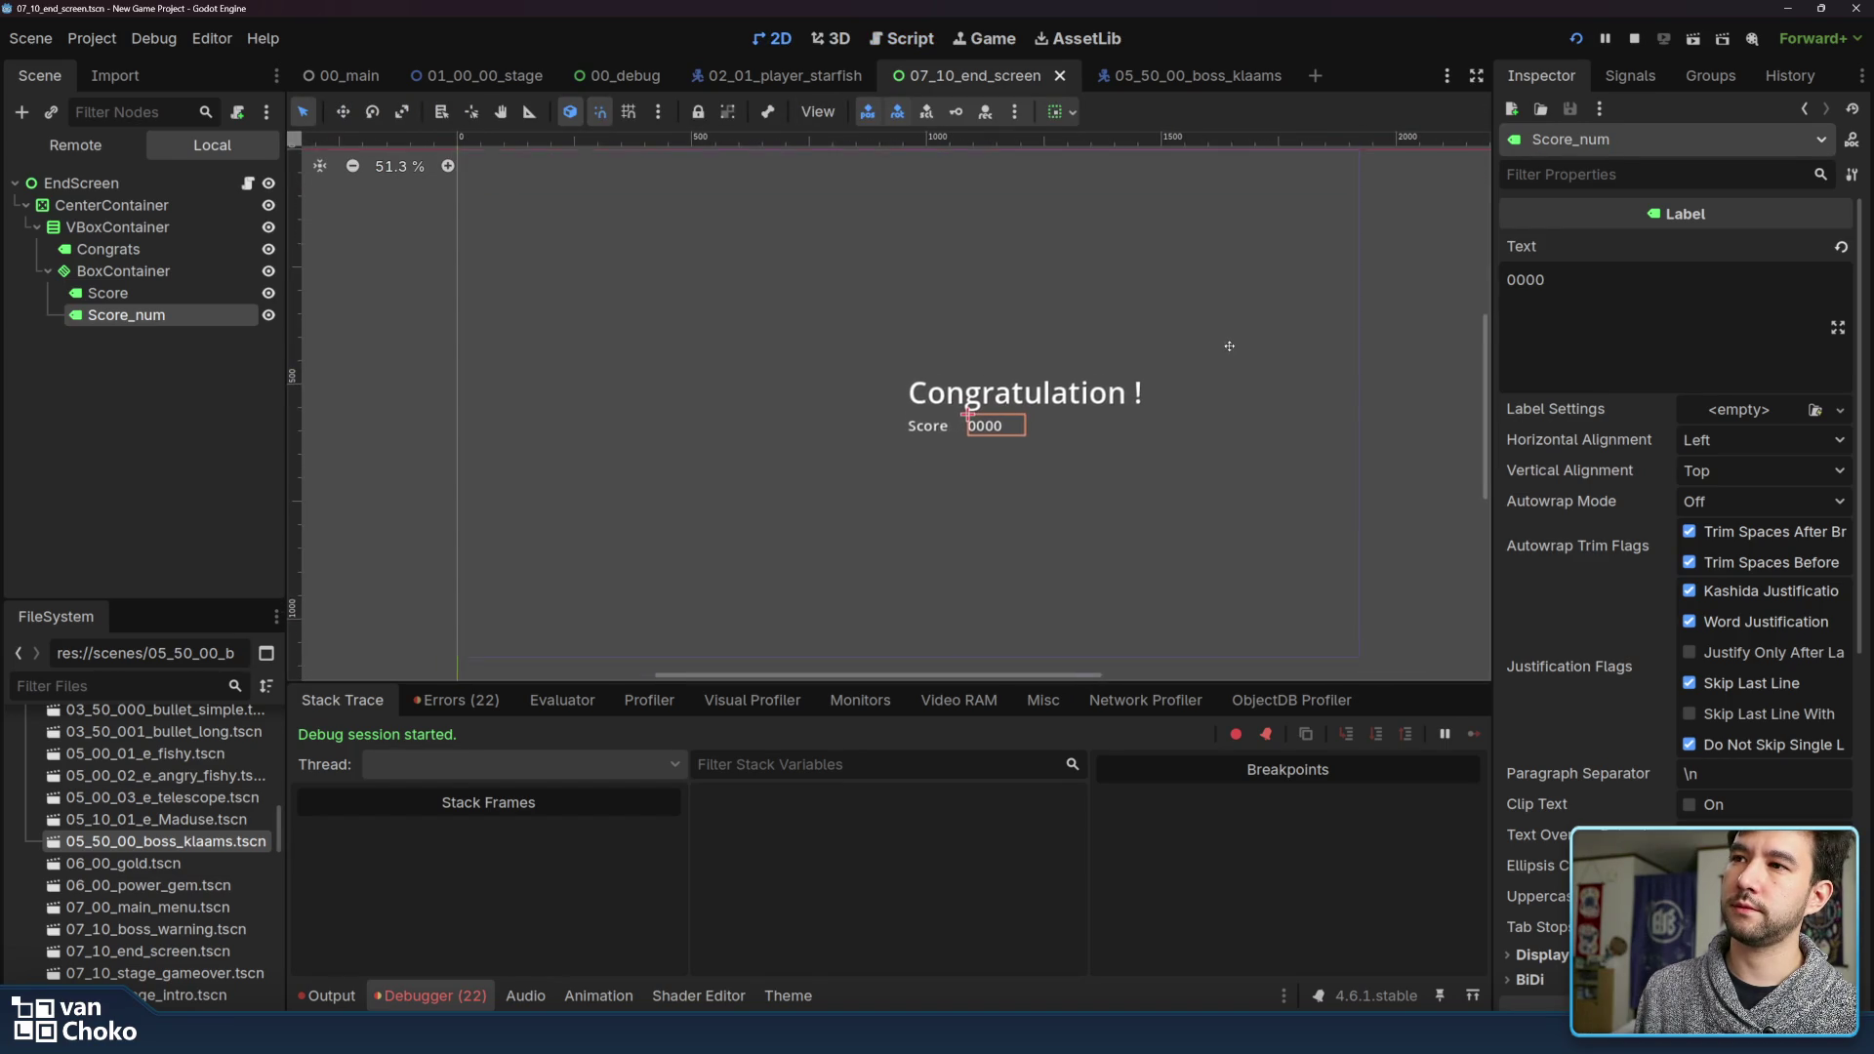
scroll(1578, 520, "down", 5)
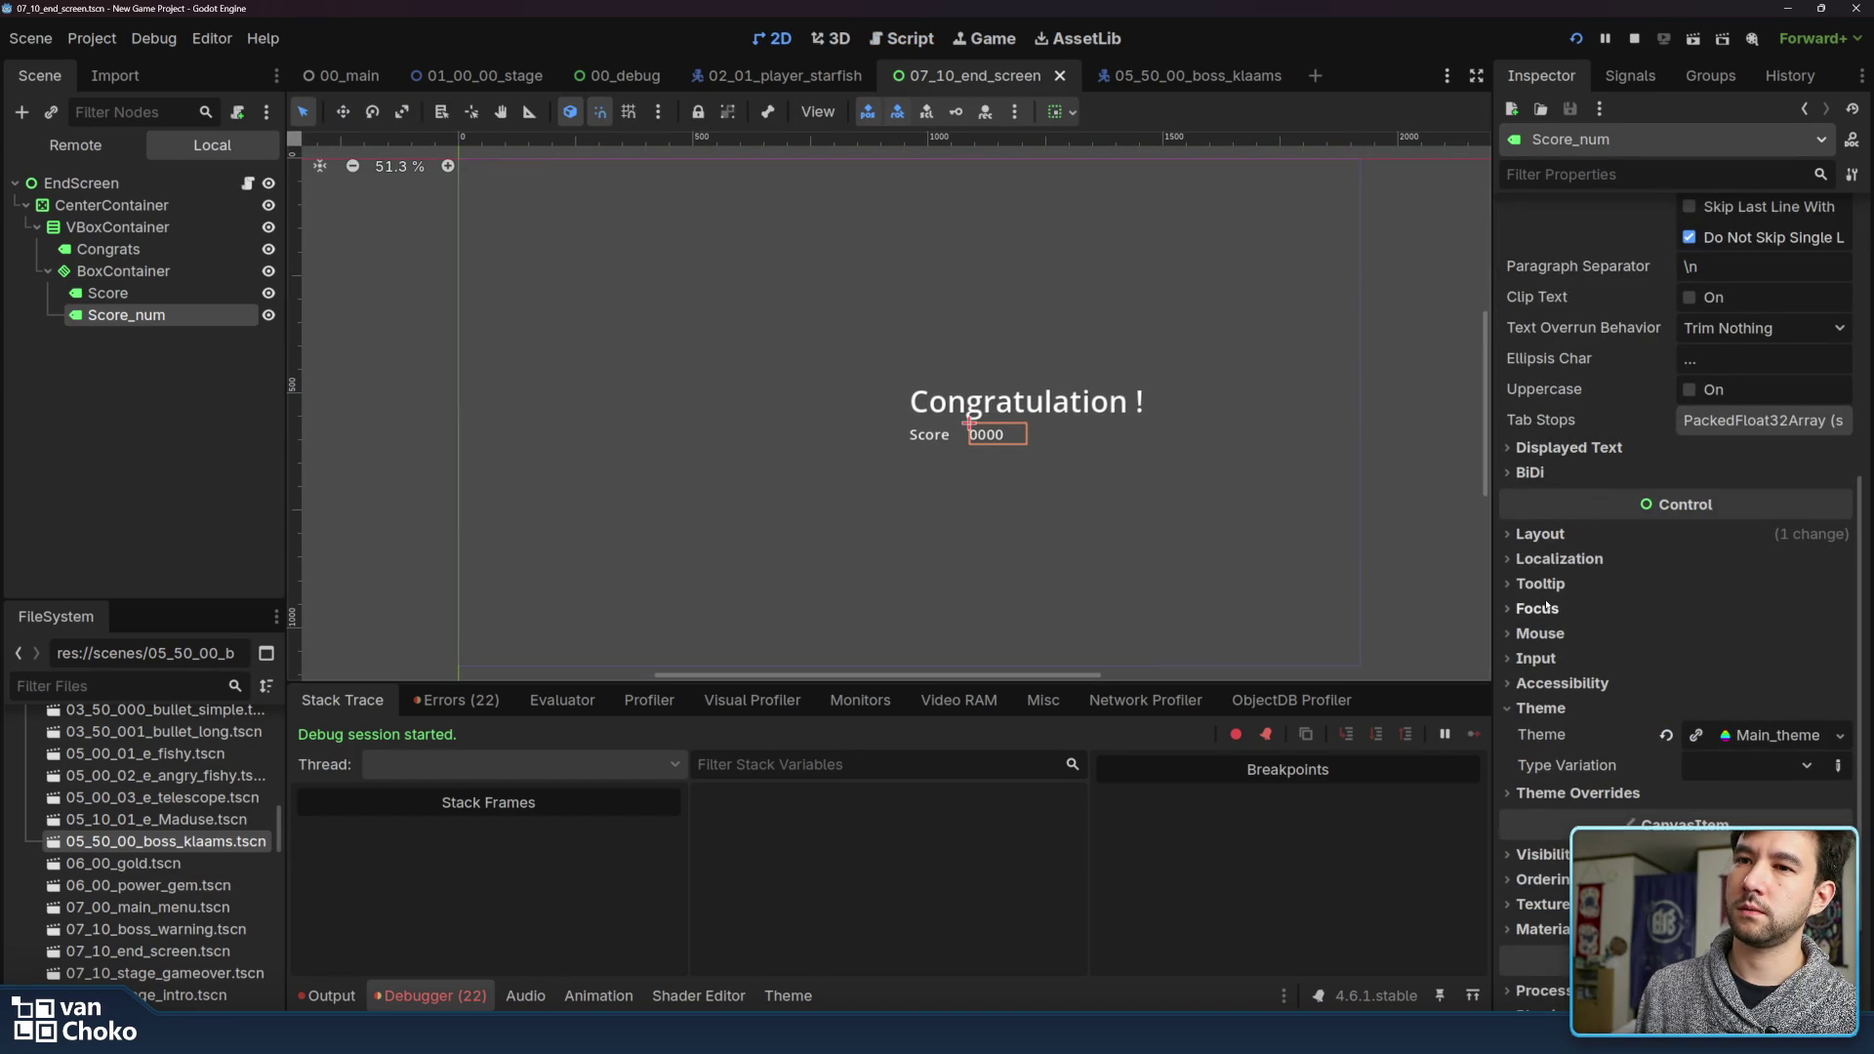
left_click(1541, 658)
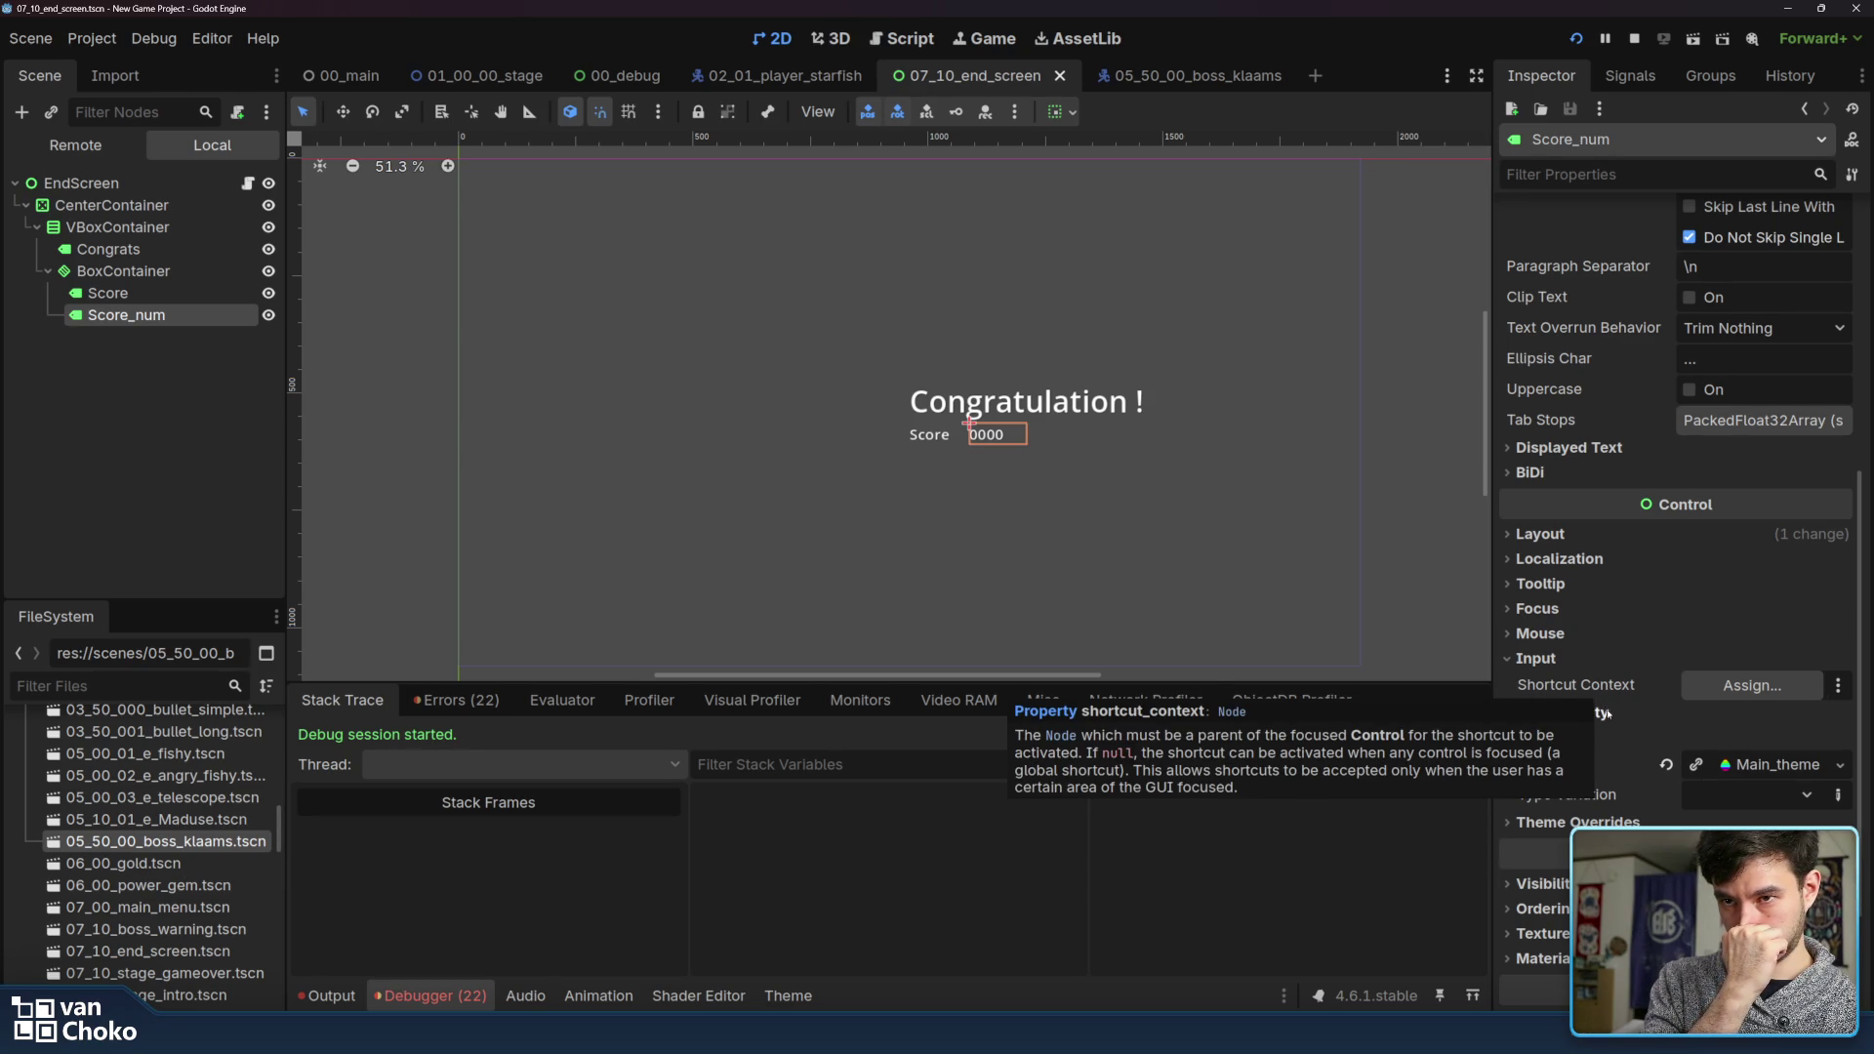
left_click(1571, 659)
left_click(1554, 611)
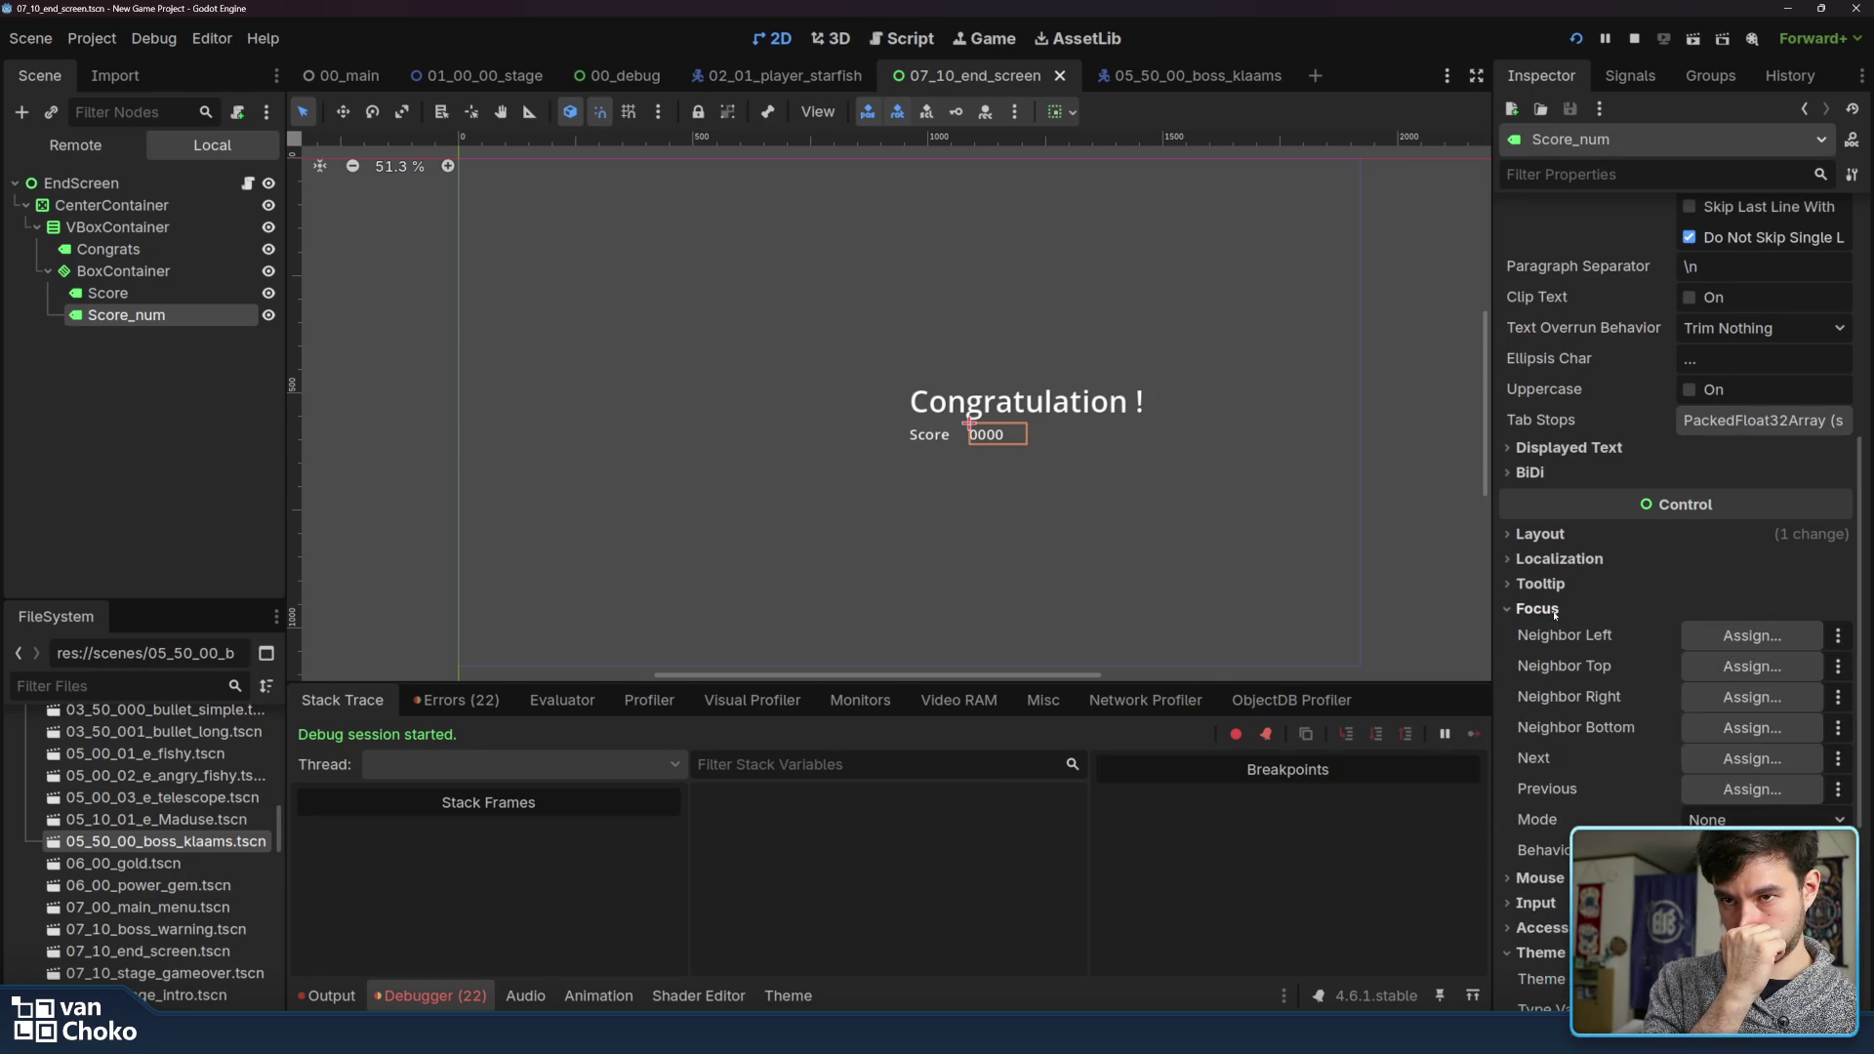
left_click(1547, 609)
left_click(1552, 537)
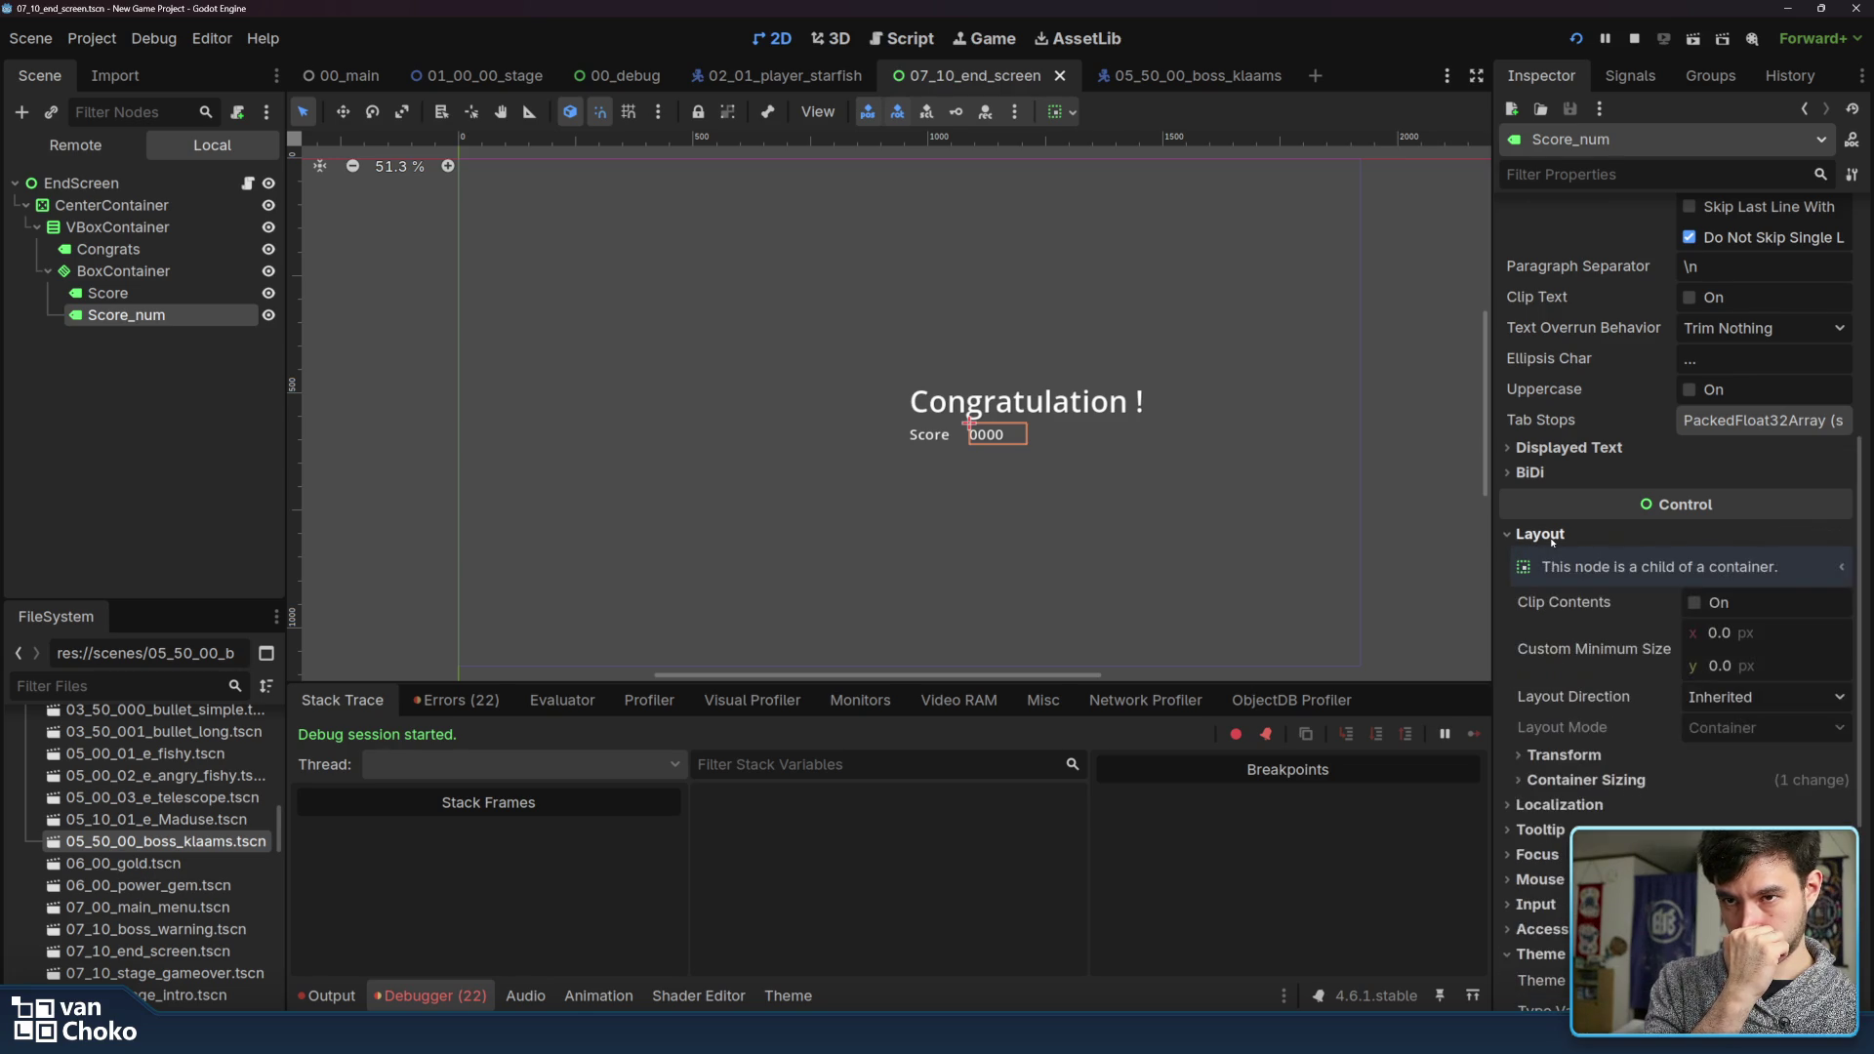
left_click(1553, 536)
left_click(139, 185)
key("ctrl+a")
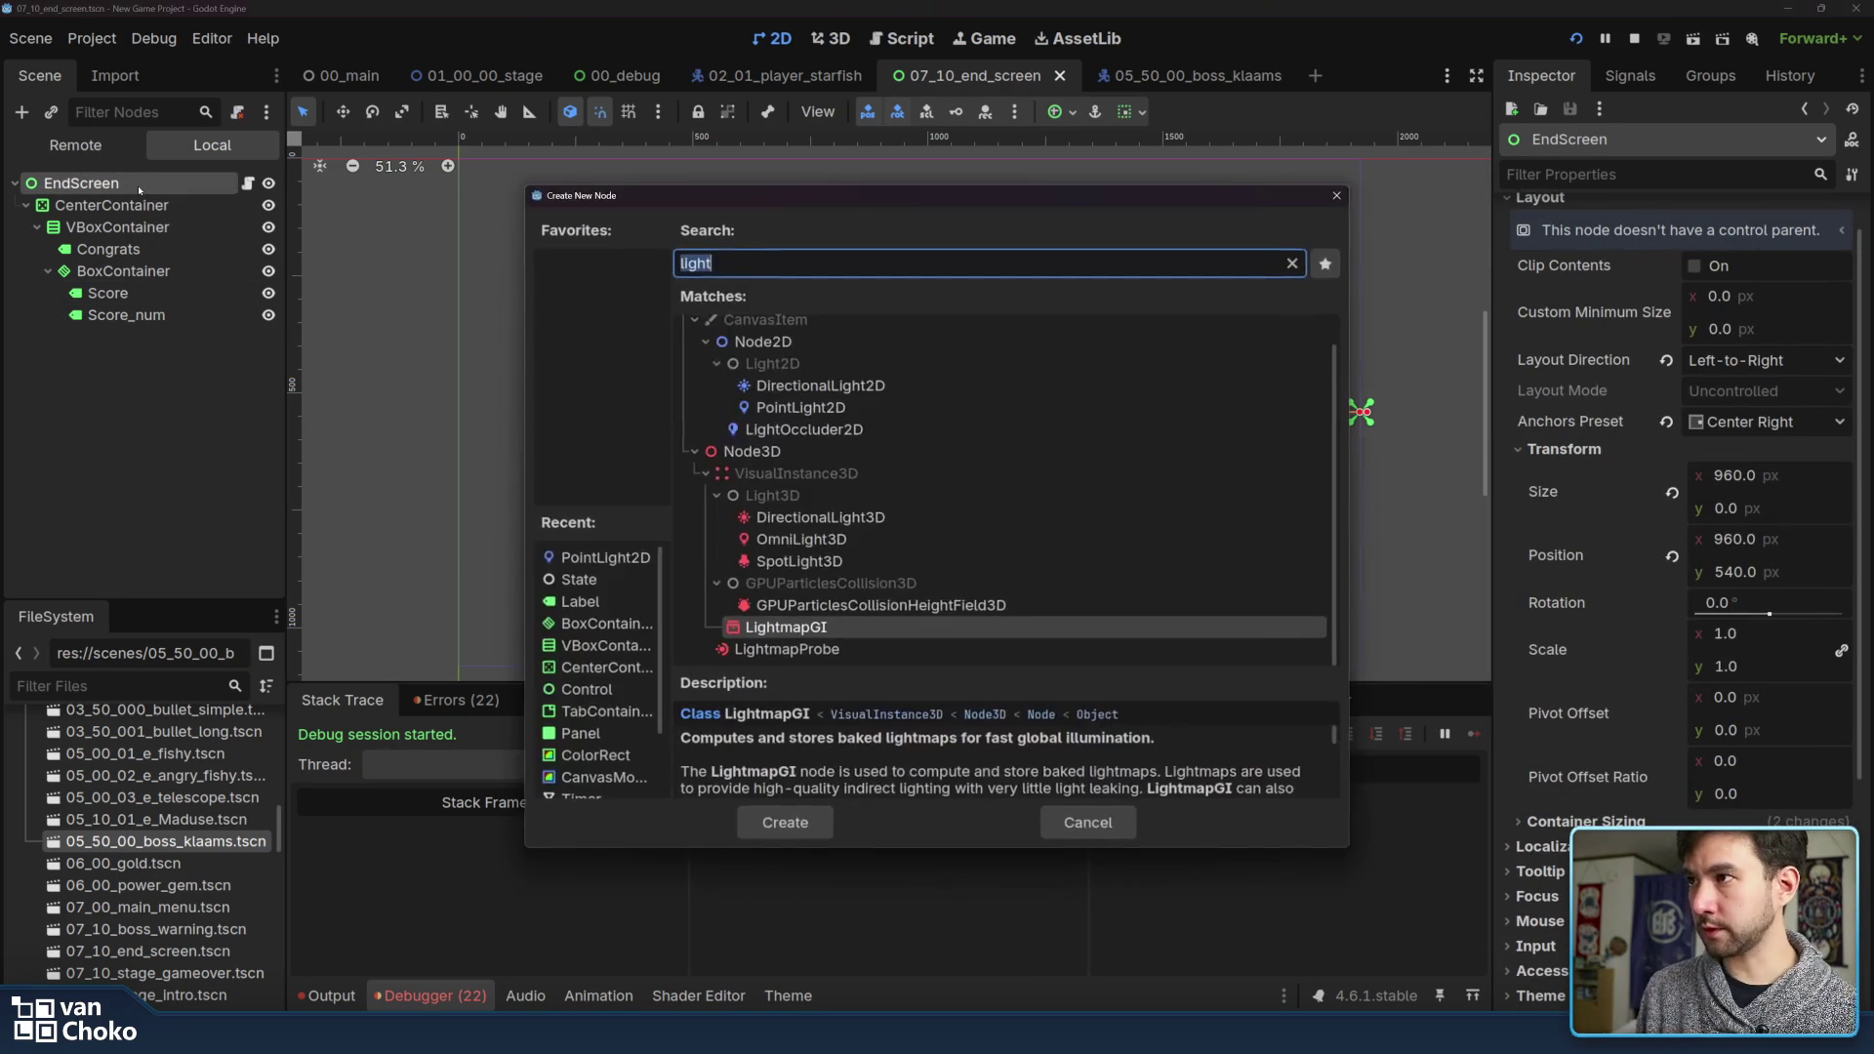
Create an InputHandler node under EndScreen and add one empty entry to its Inputs array
type("input")
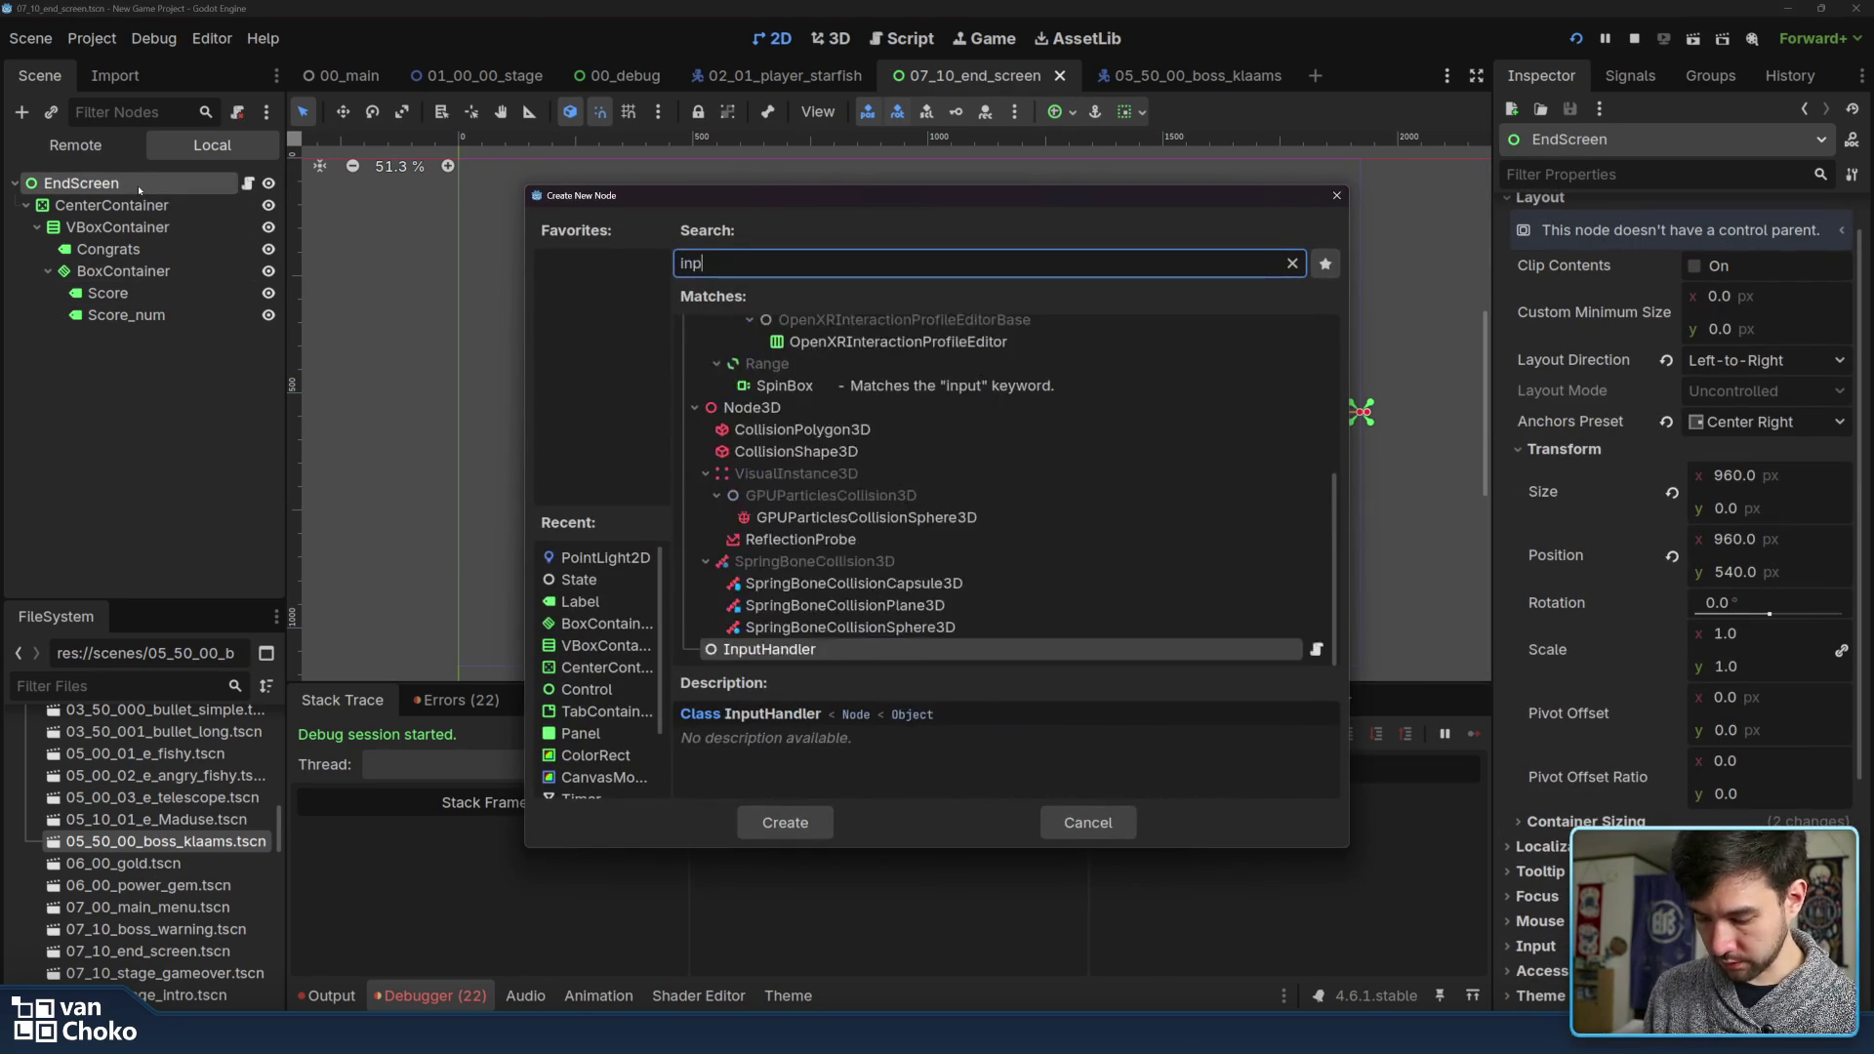
key("Return")
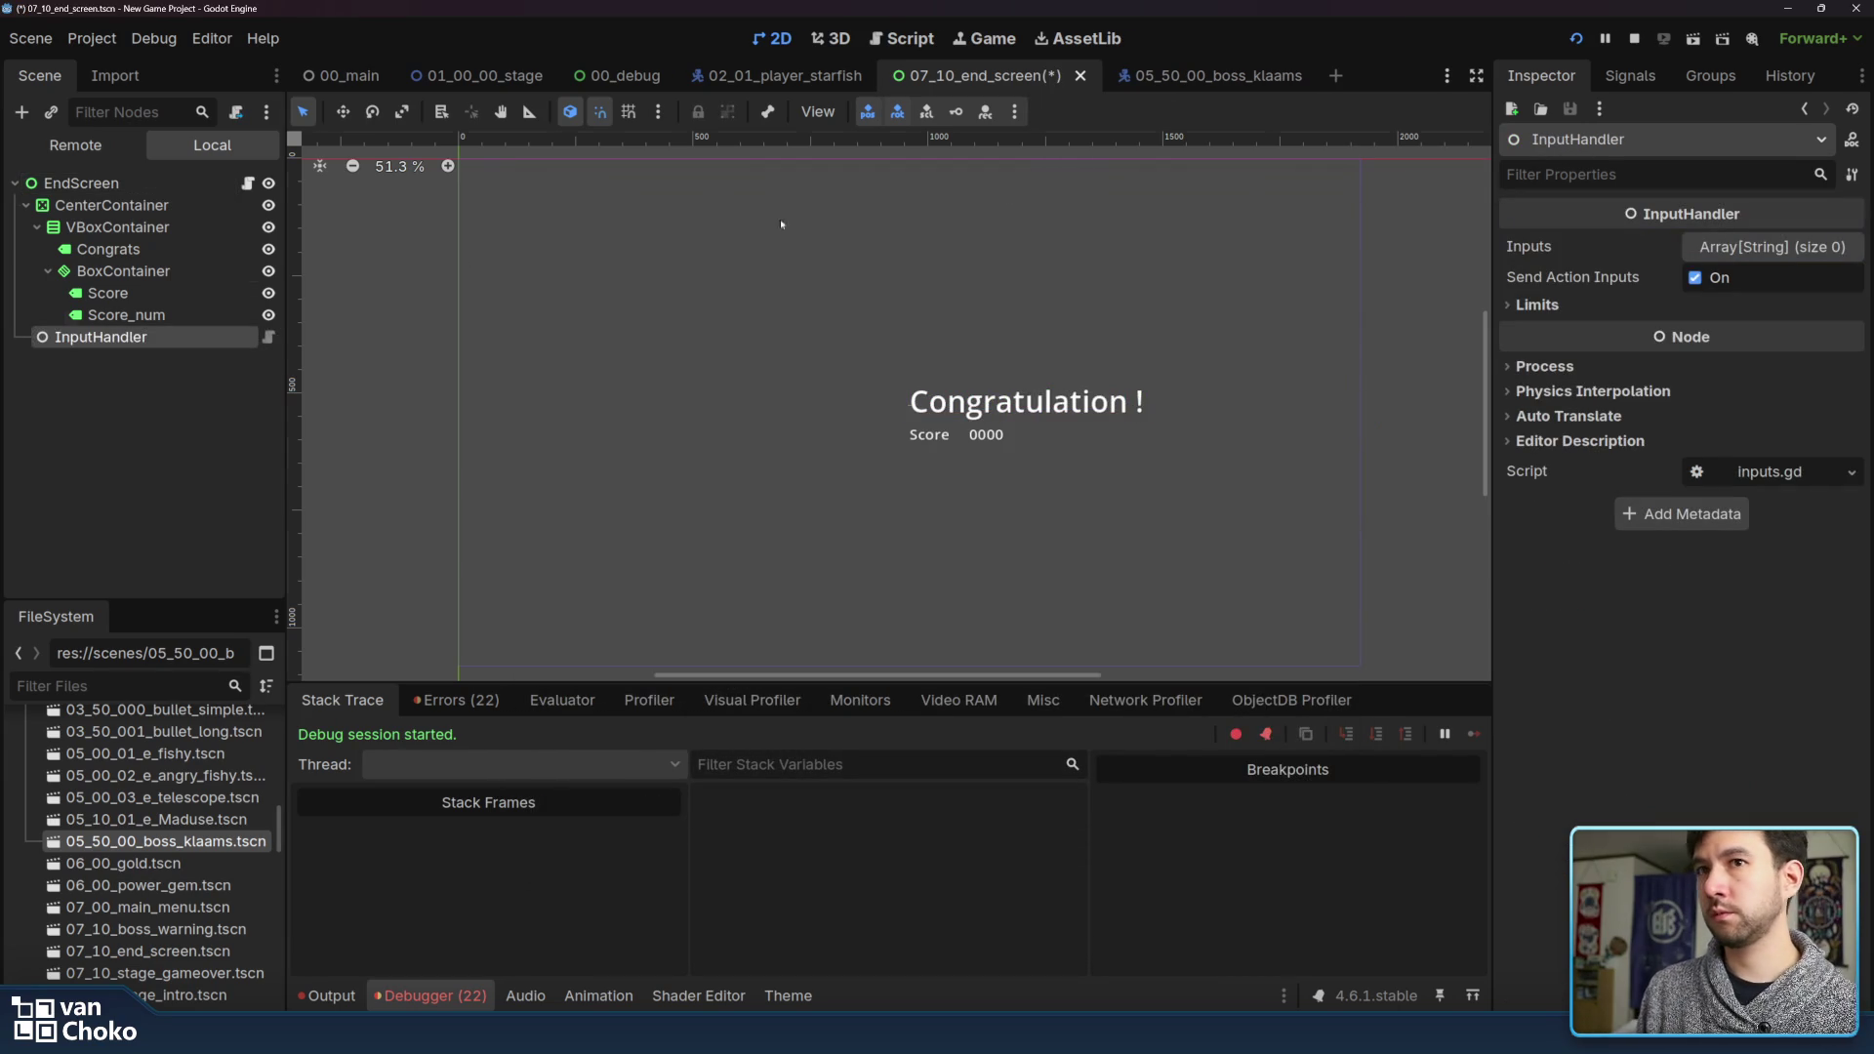
left_click(1749, 256)
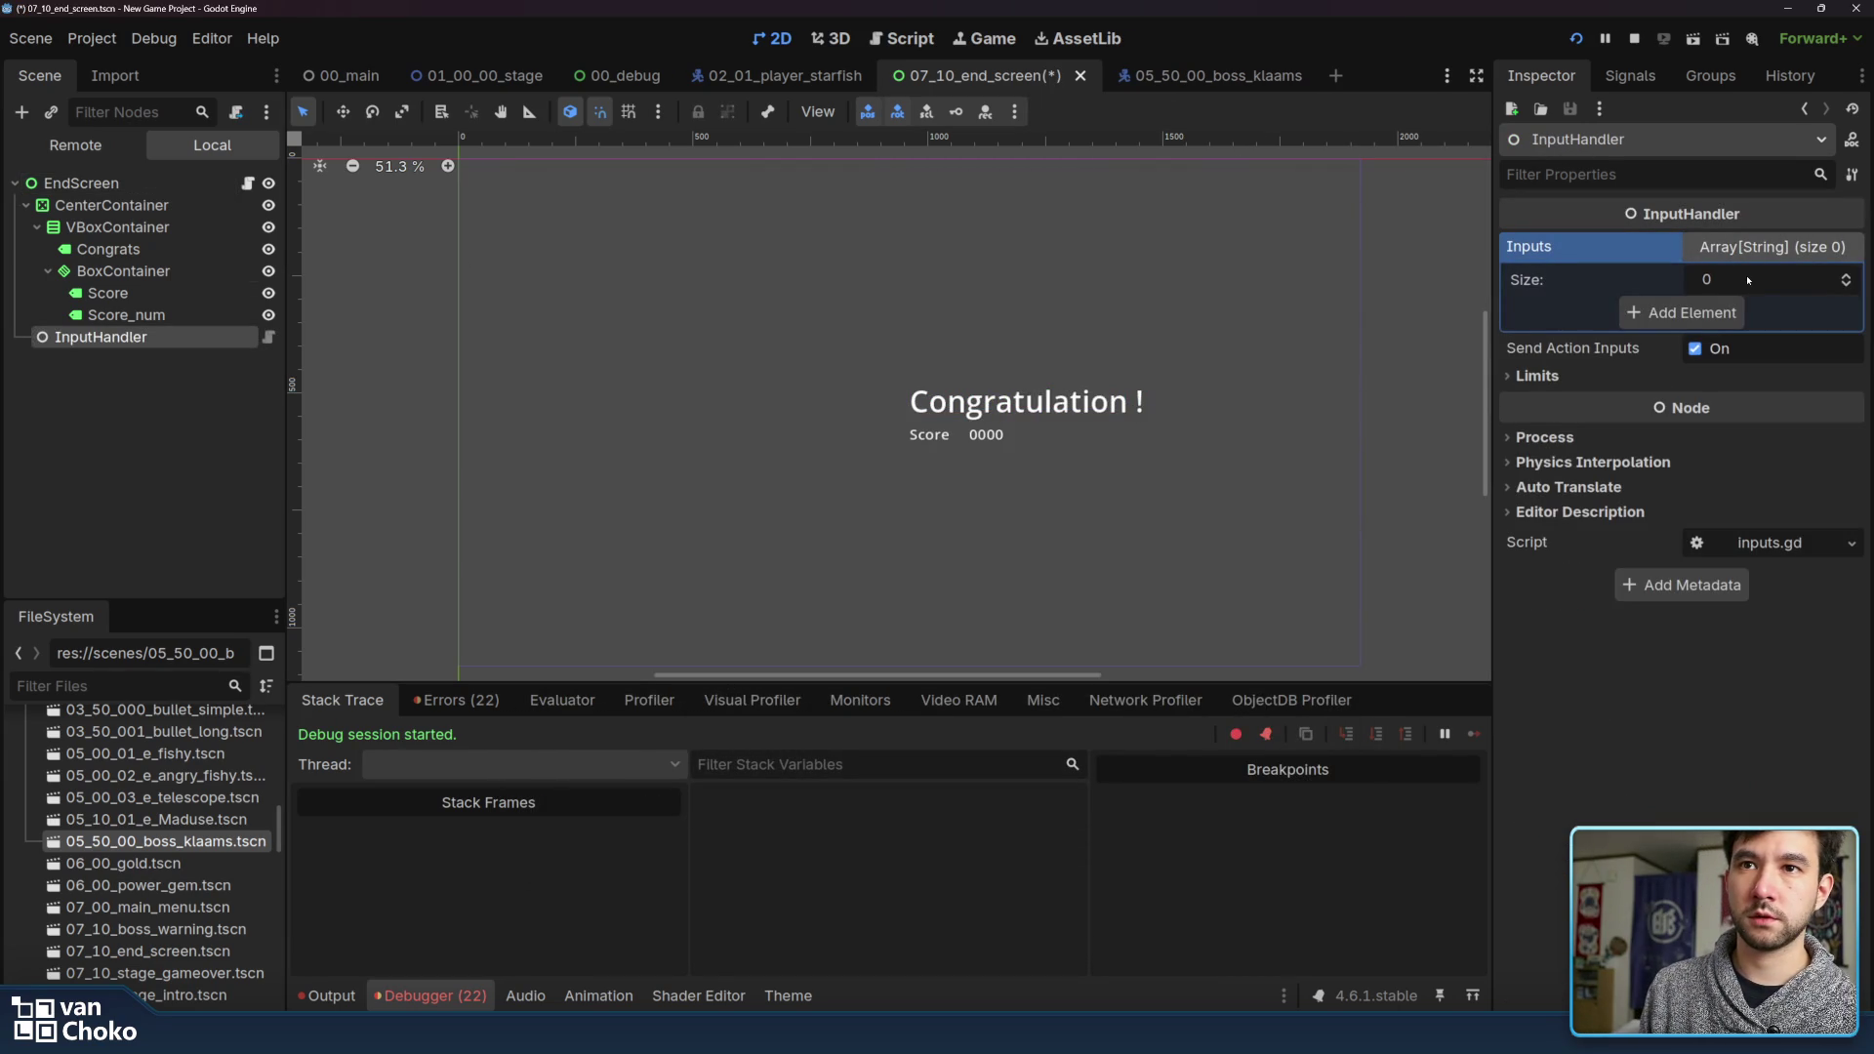
left_click(1846, 277)
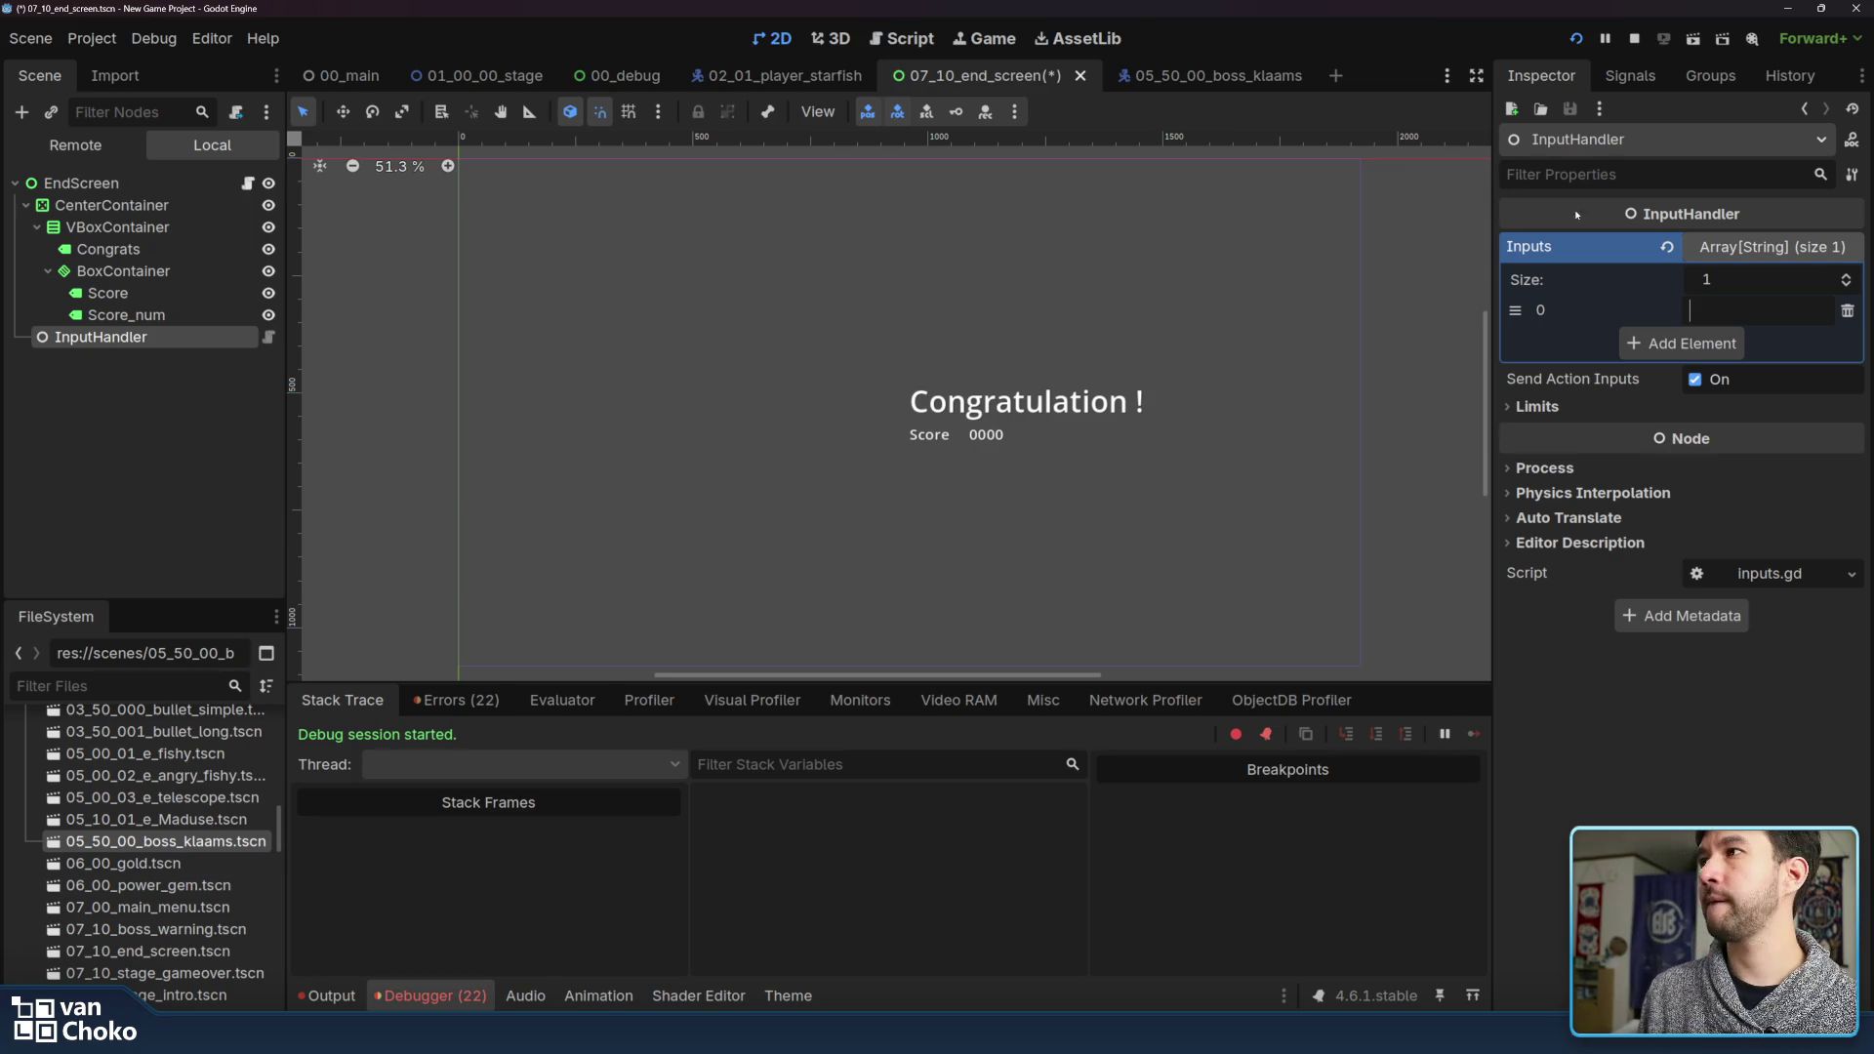
Open Project Settings on the Input Map tab
left_click(92, 38)
left_click(122, 68)
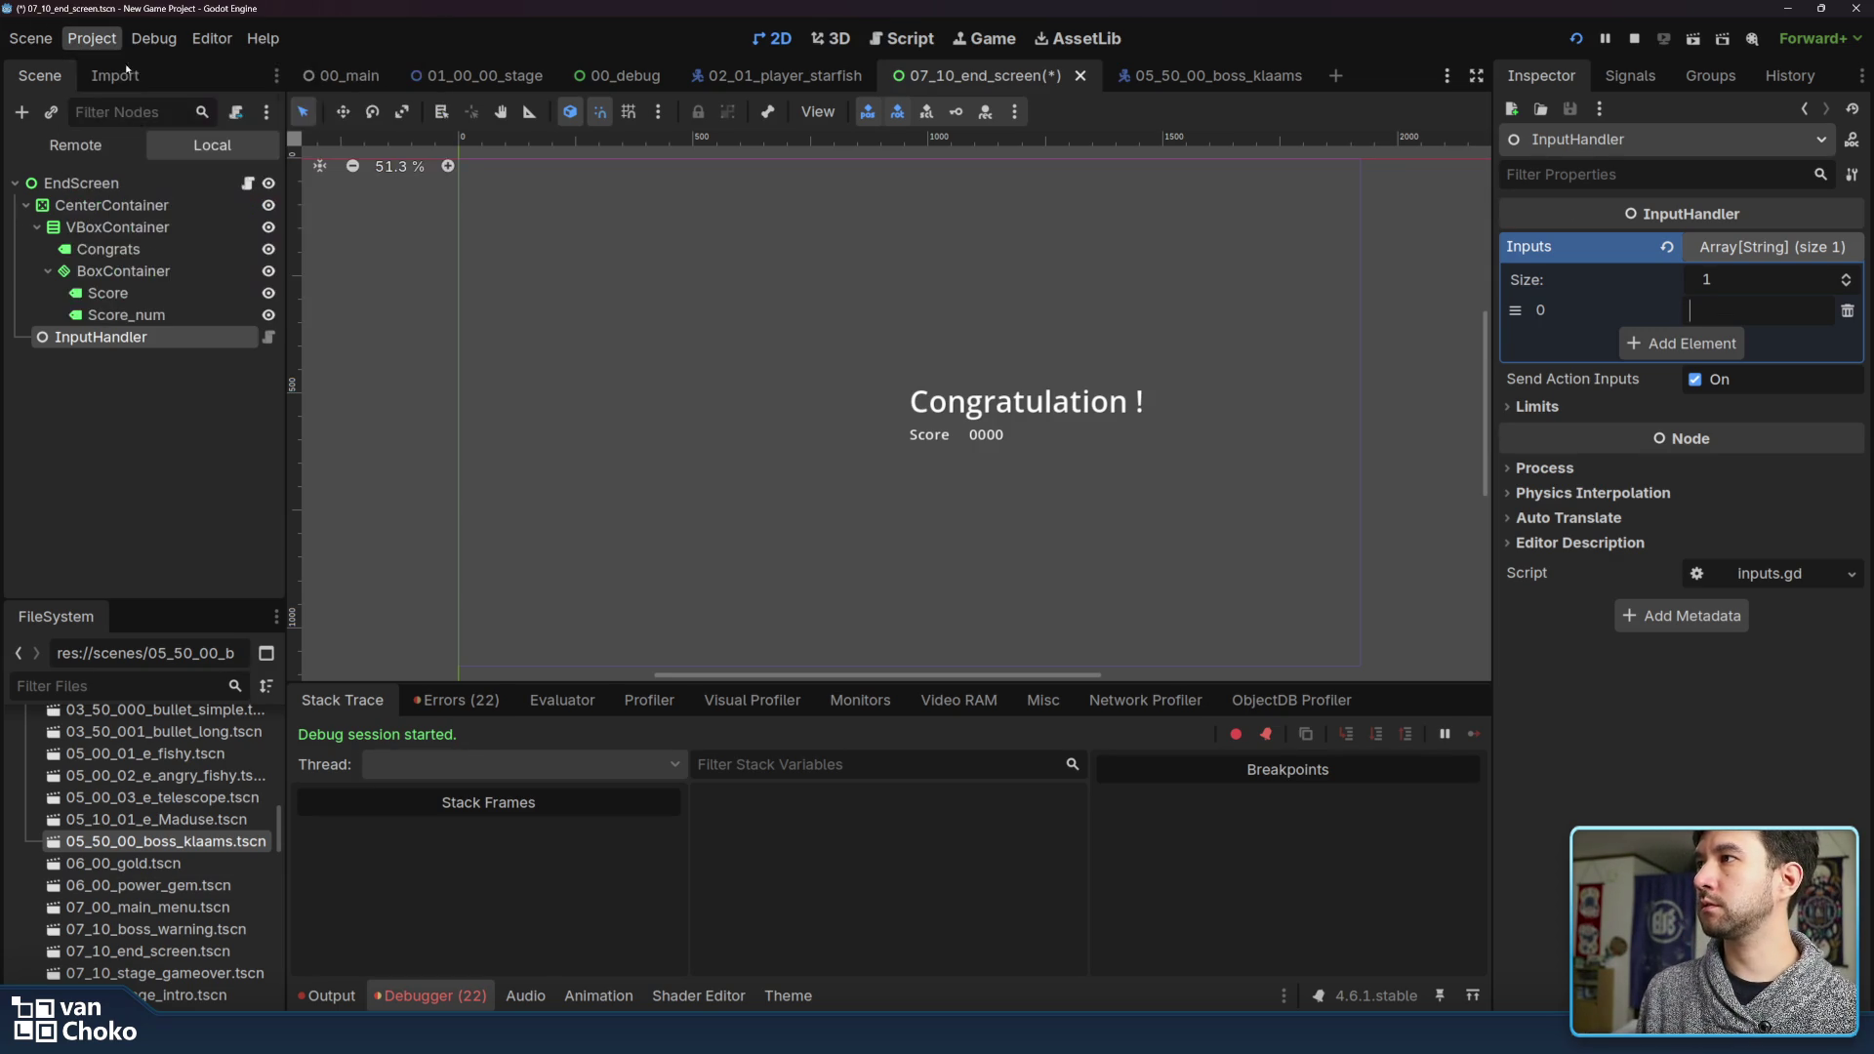
left_click(1432, 351)
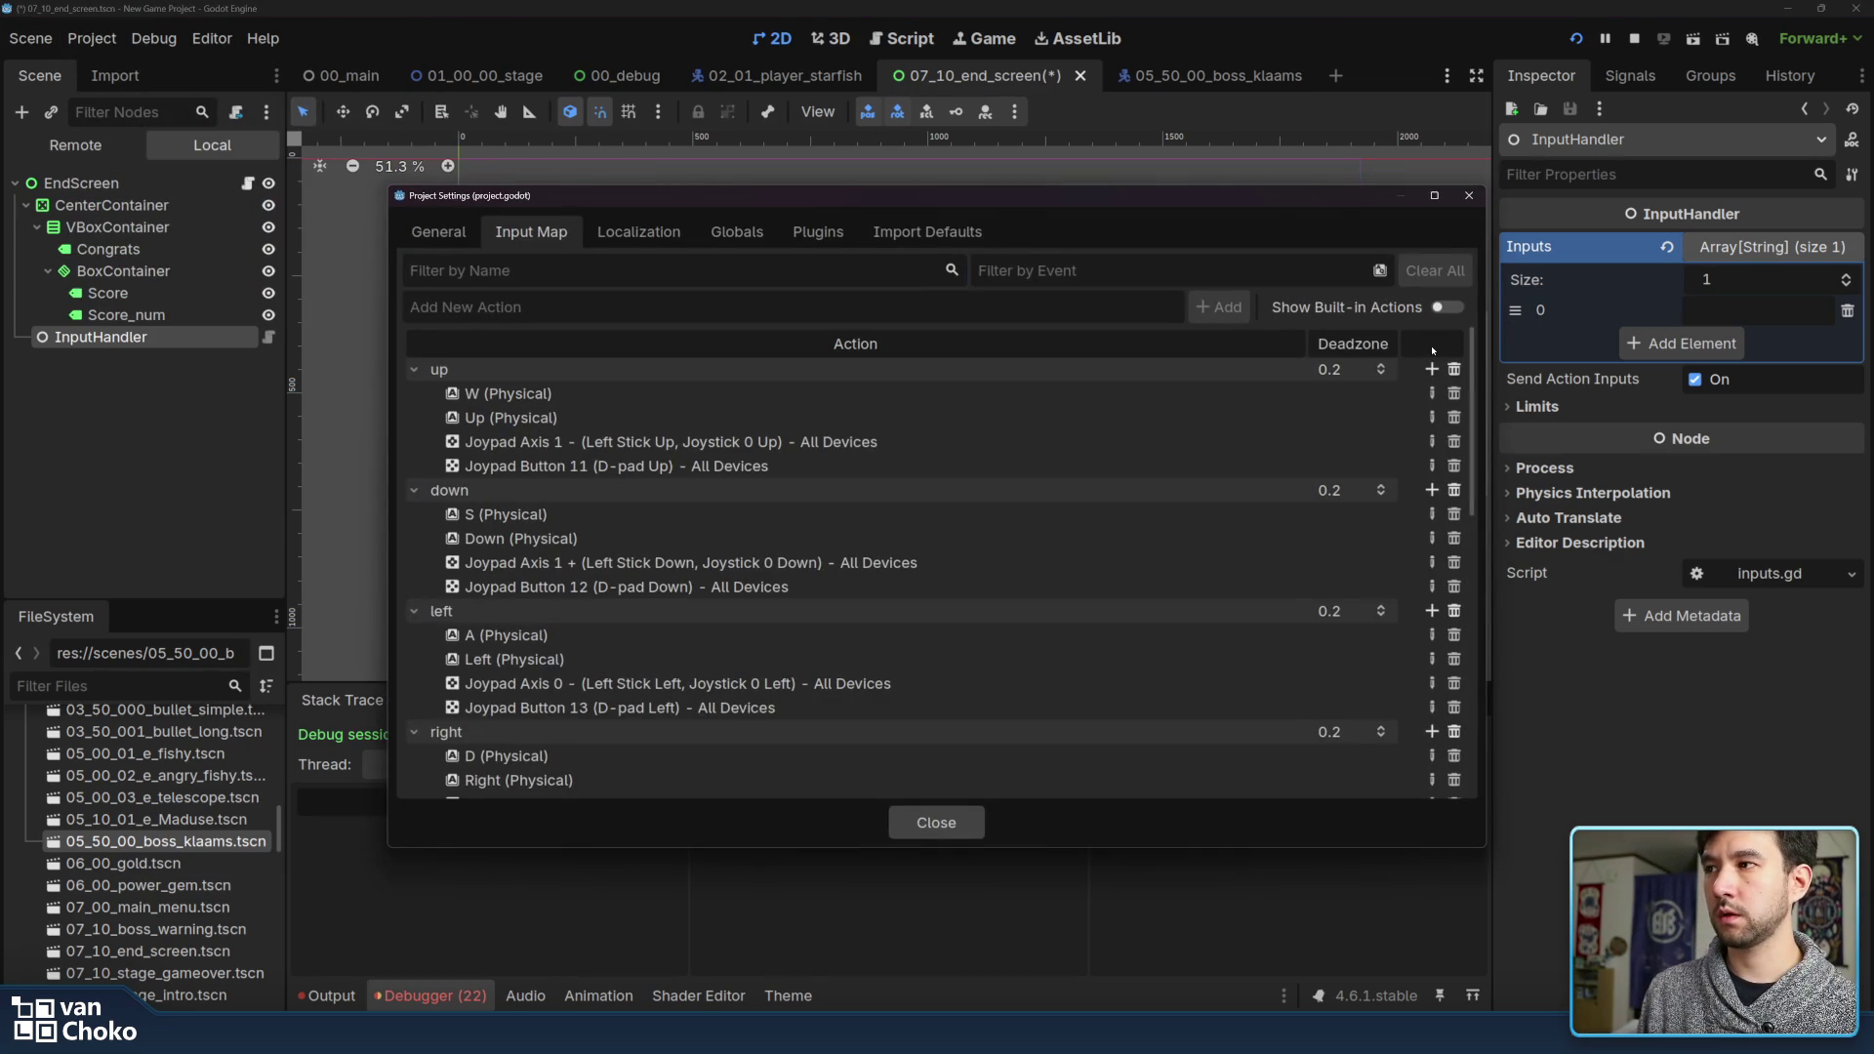
Show built-in actions to find ui_accept in the Input Map, then close Project Settings
left_click(1350, 300)
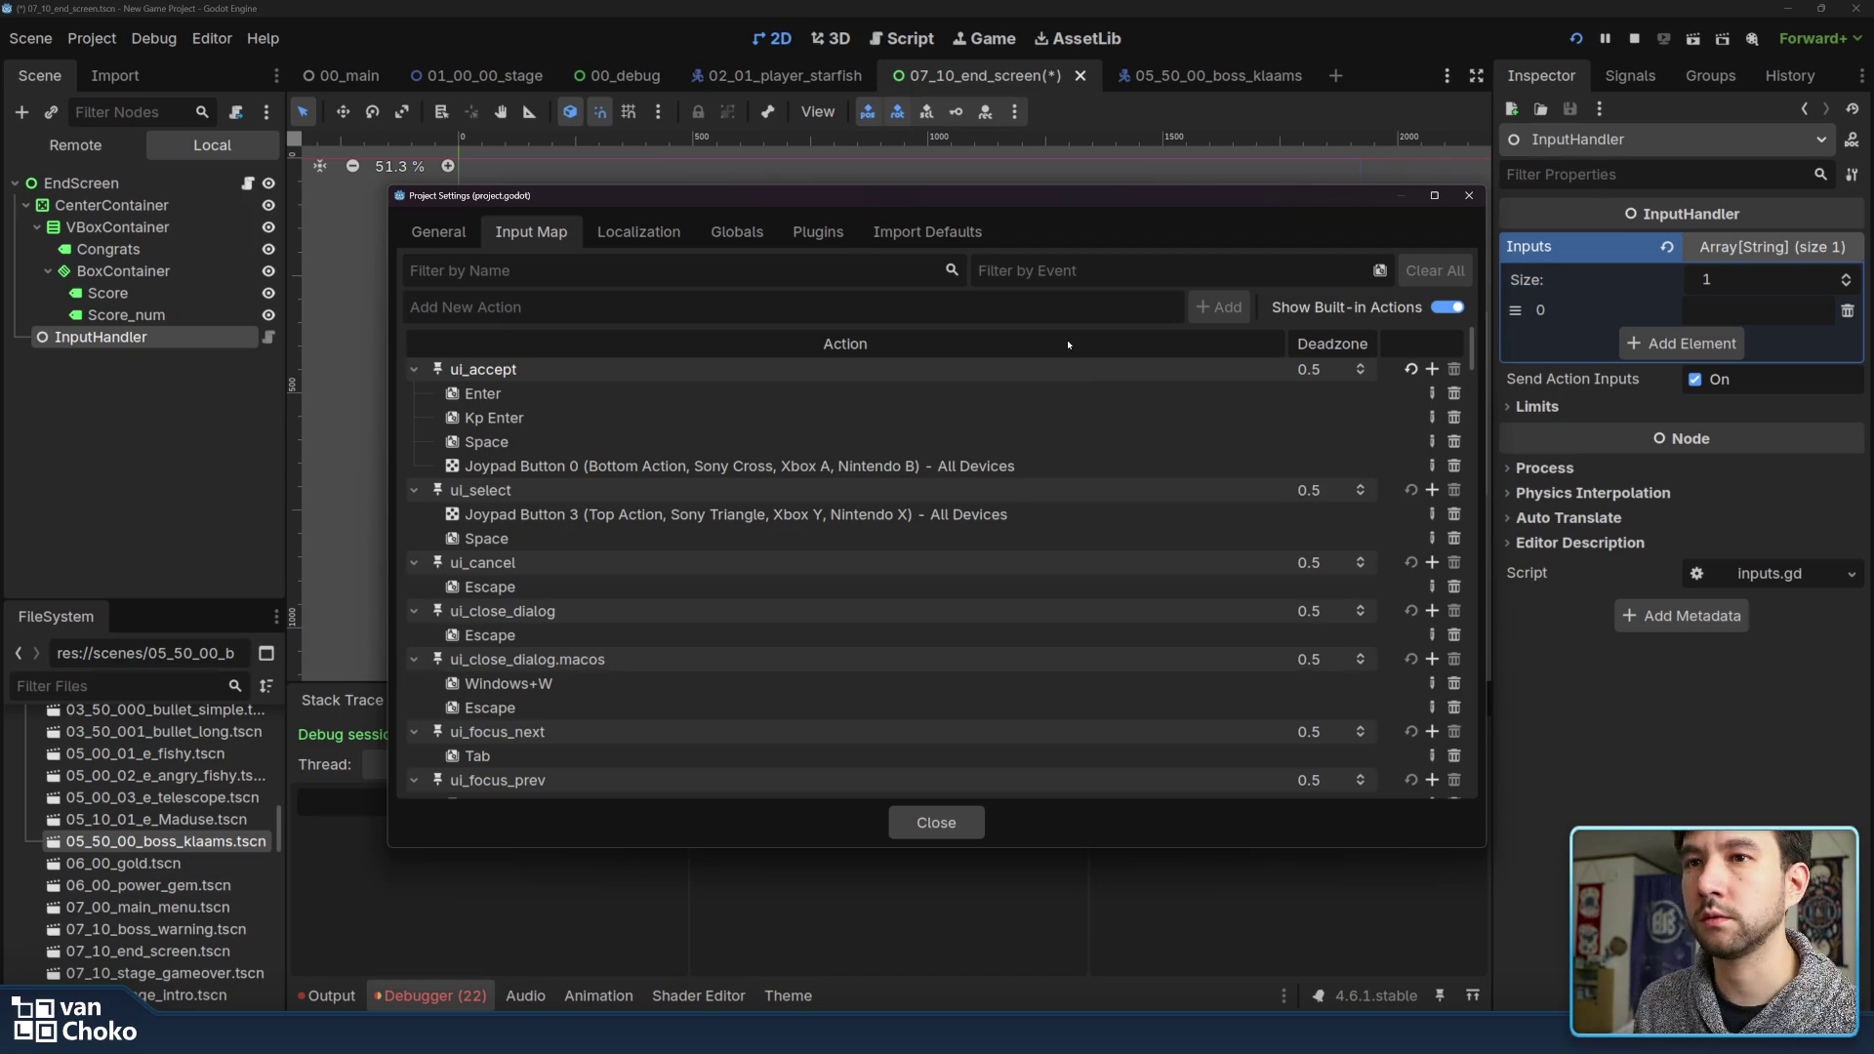
left_click(1771, 311)
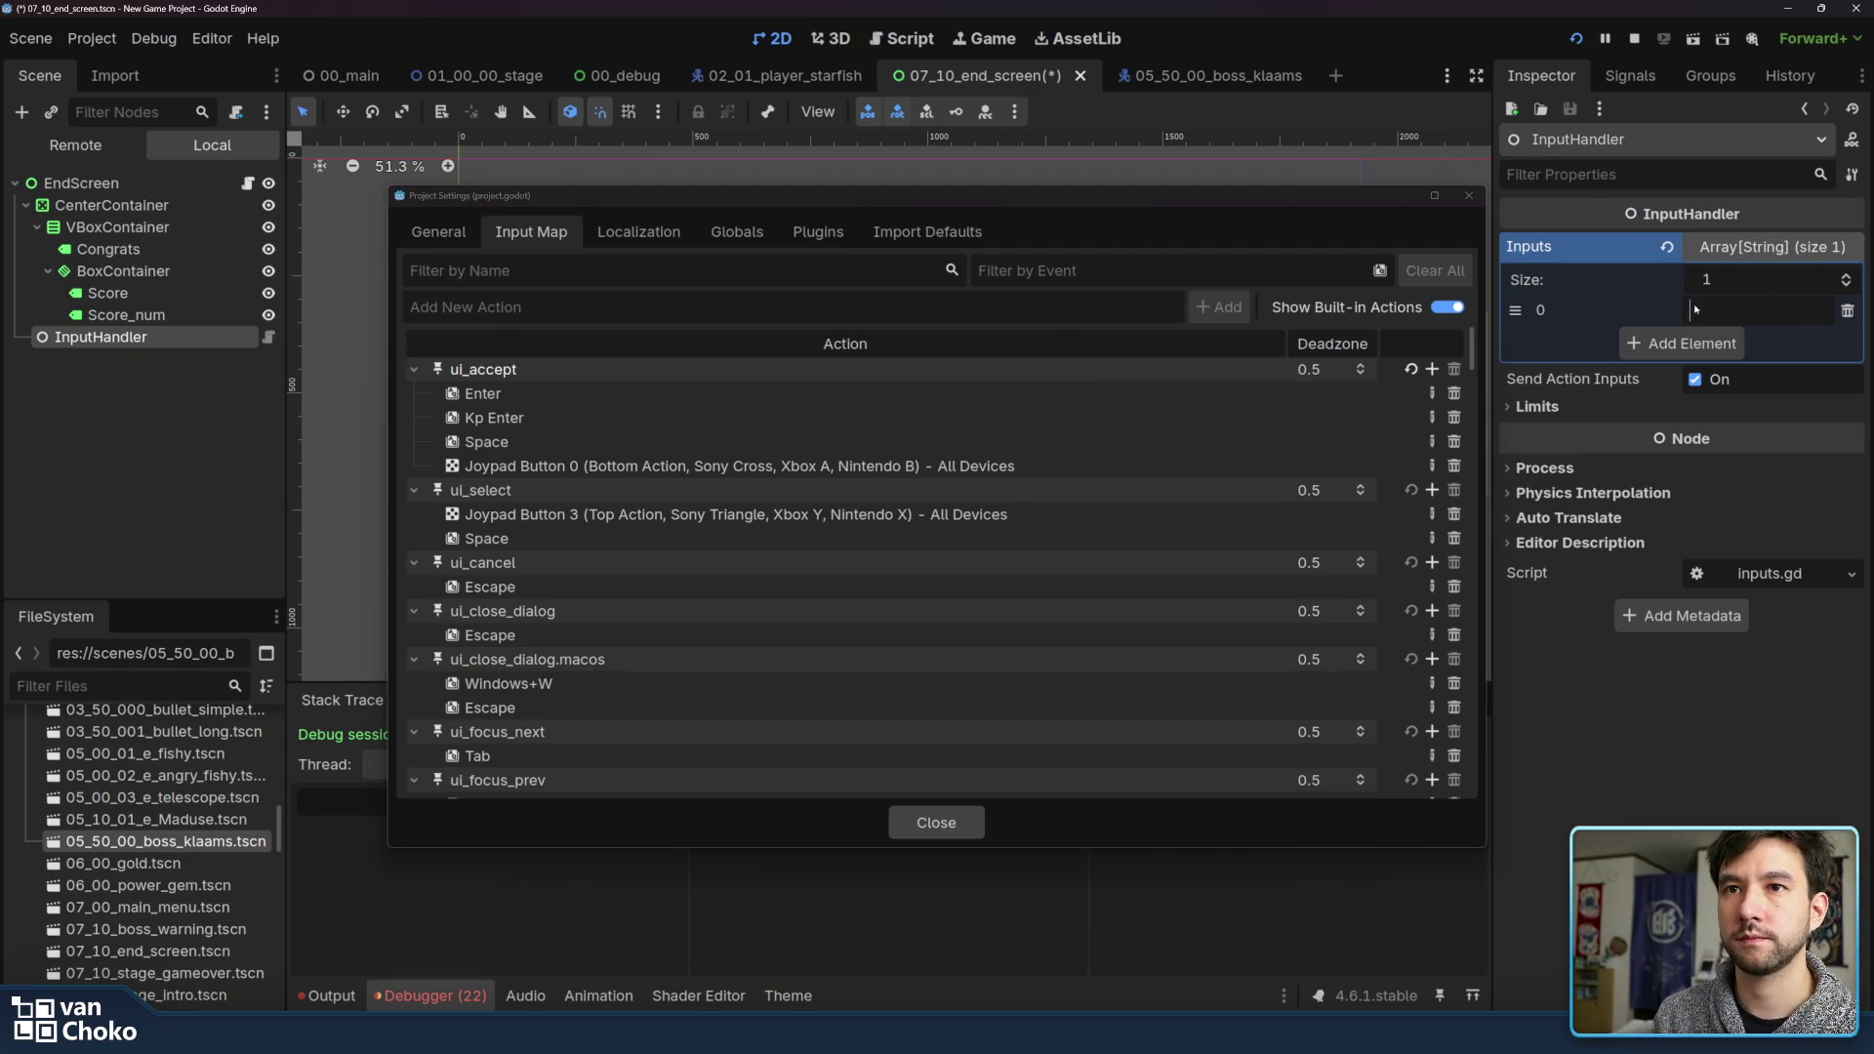
left_click(1469, 195)
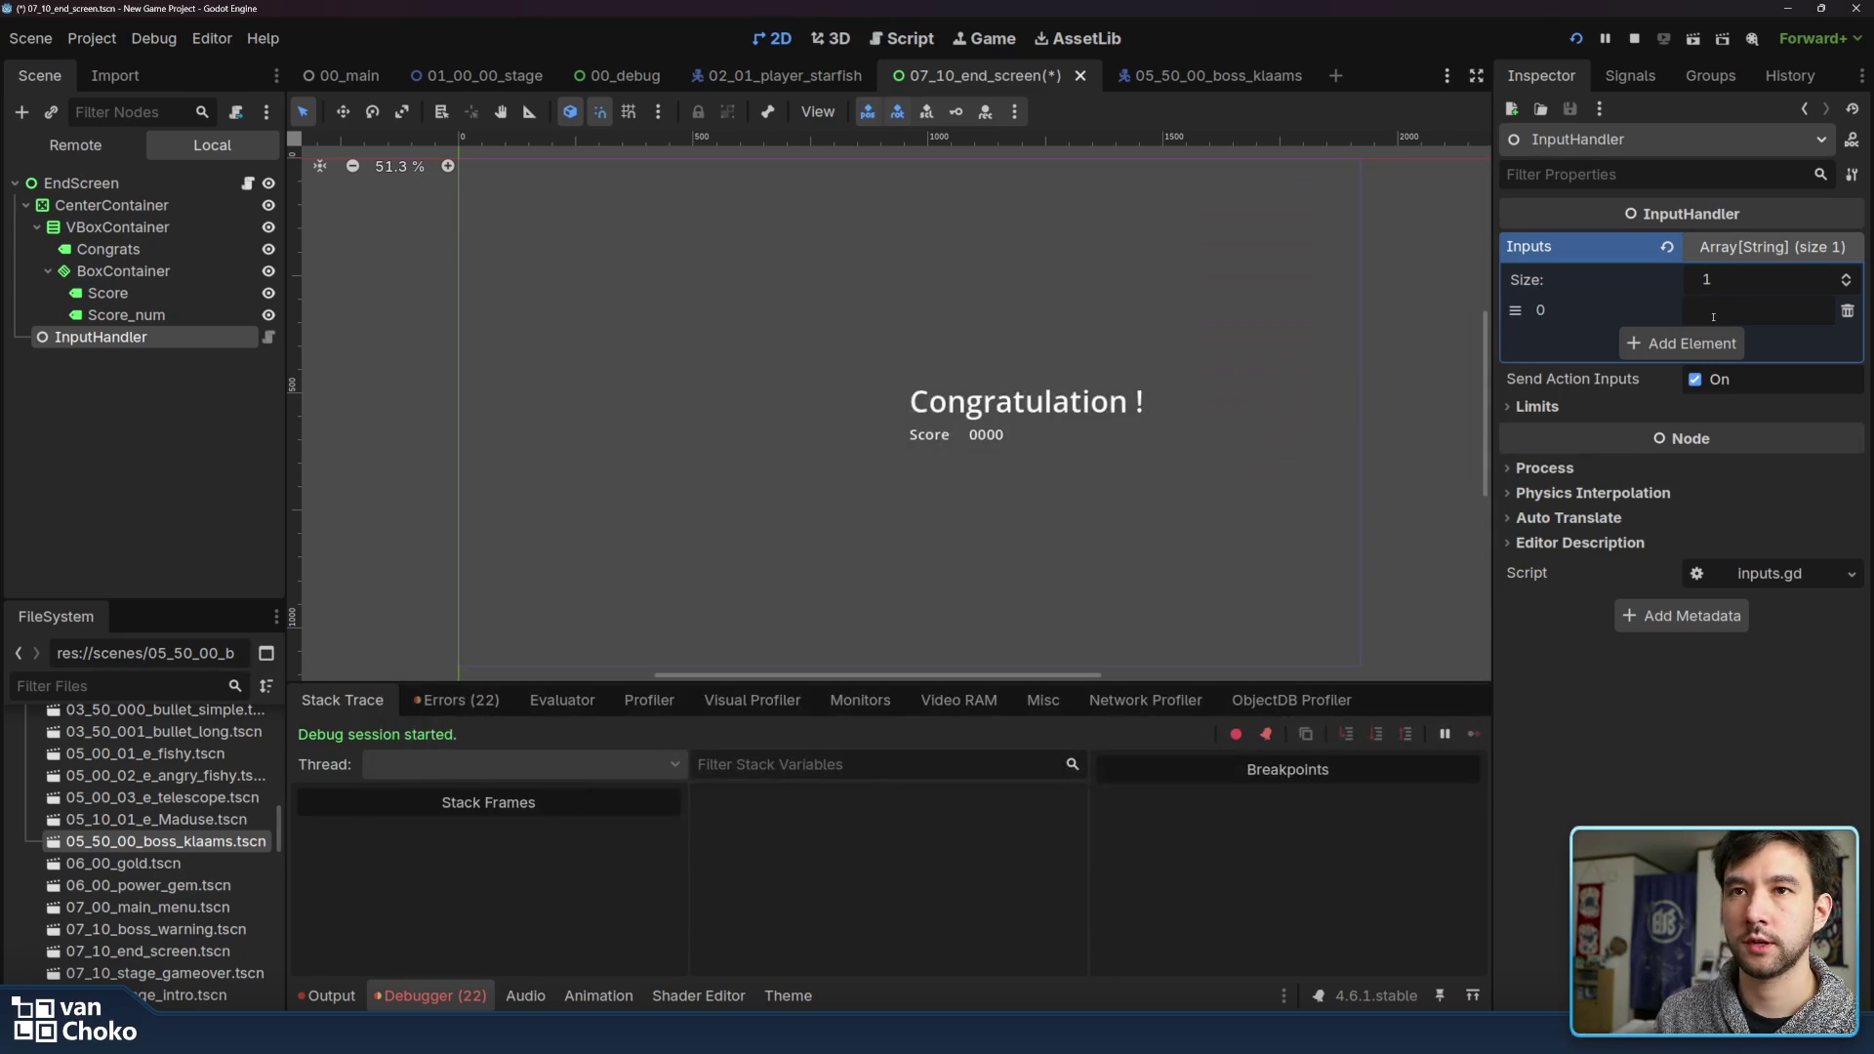
Set Inputs element 0 to ui_accept, save the scene, and check Send Action Inputs and Limits
type("ui_accept")
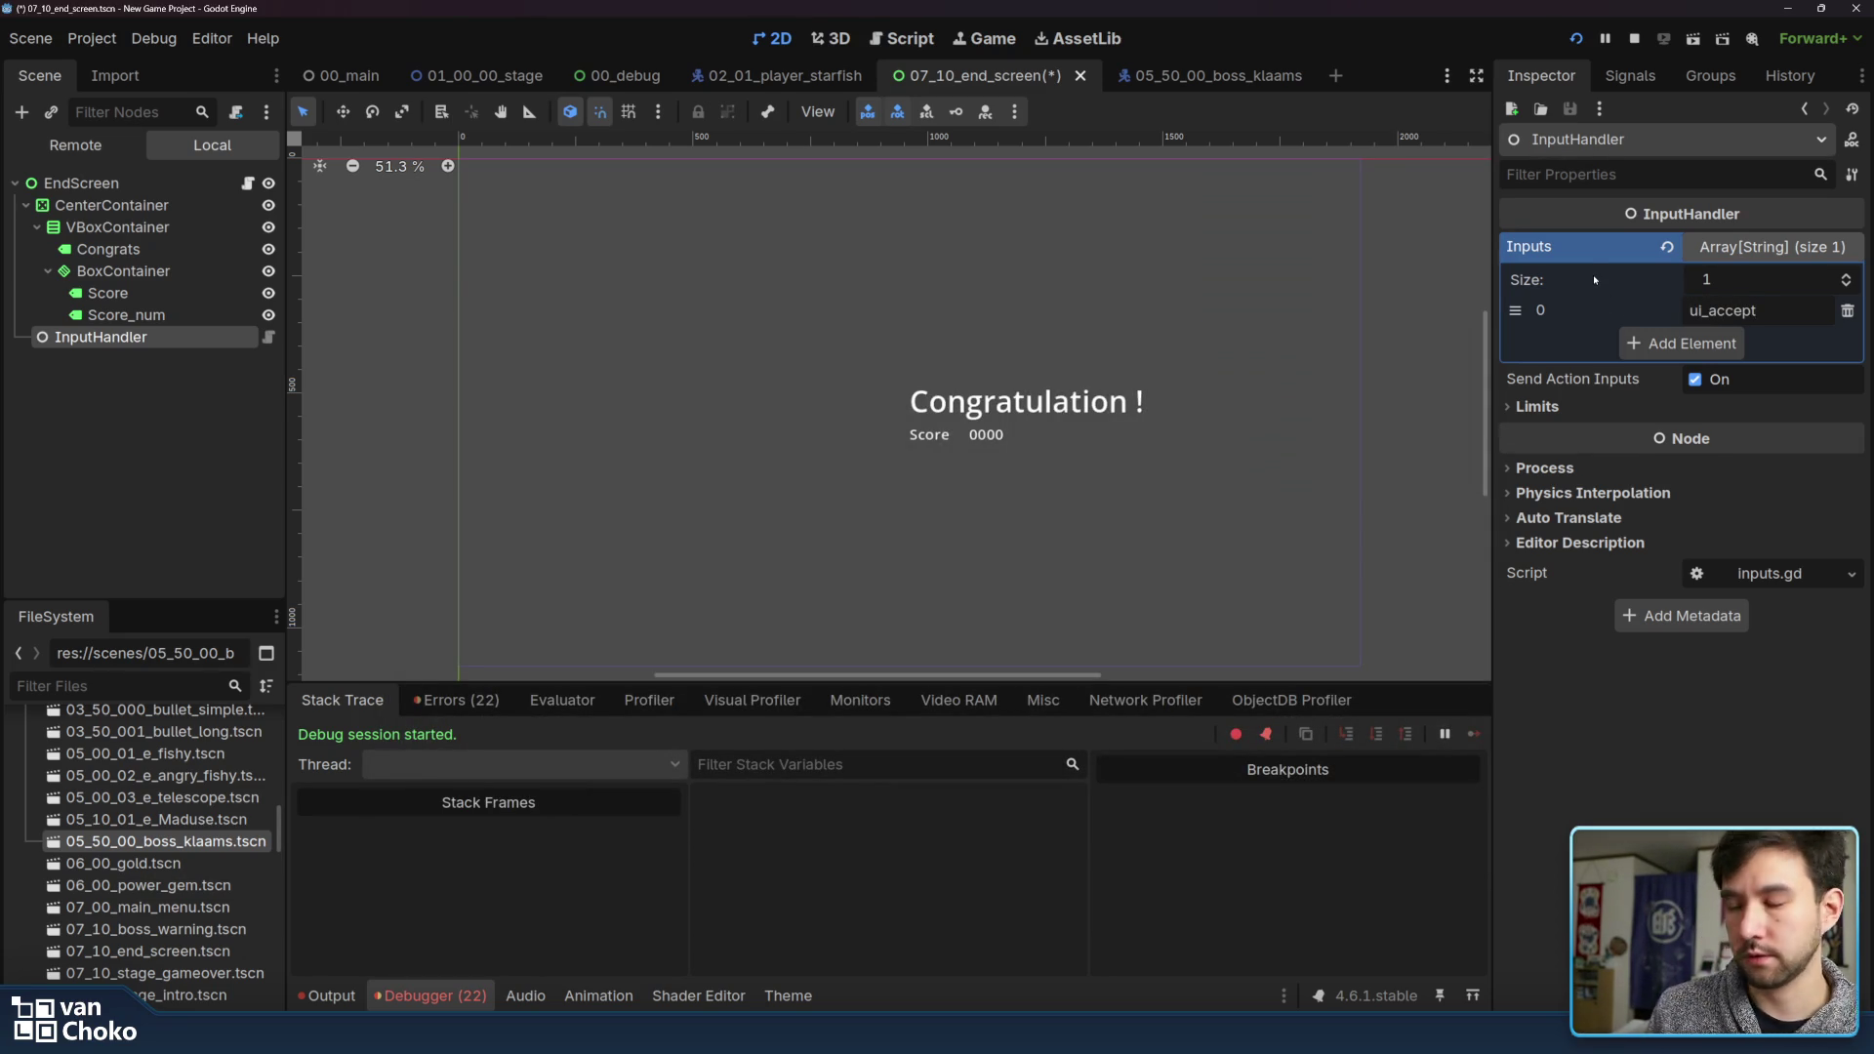
key("ctrl+s")
left_click(117, 336)
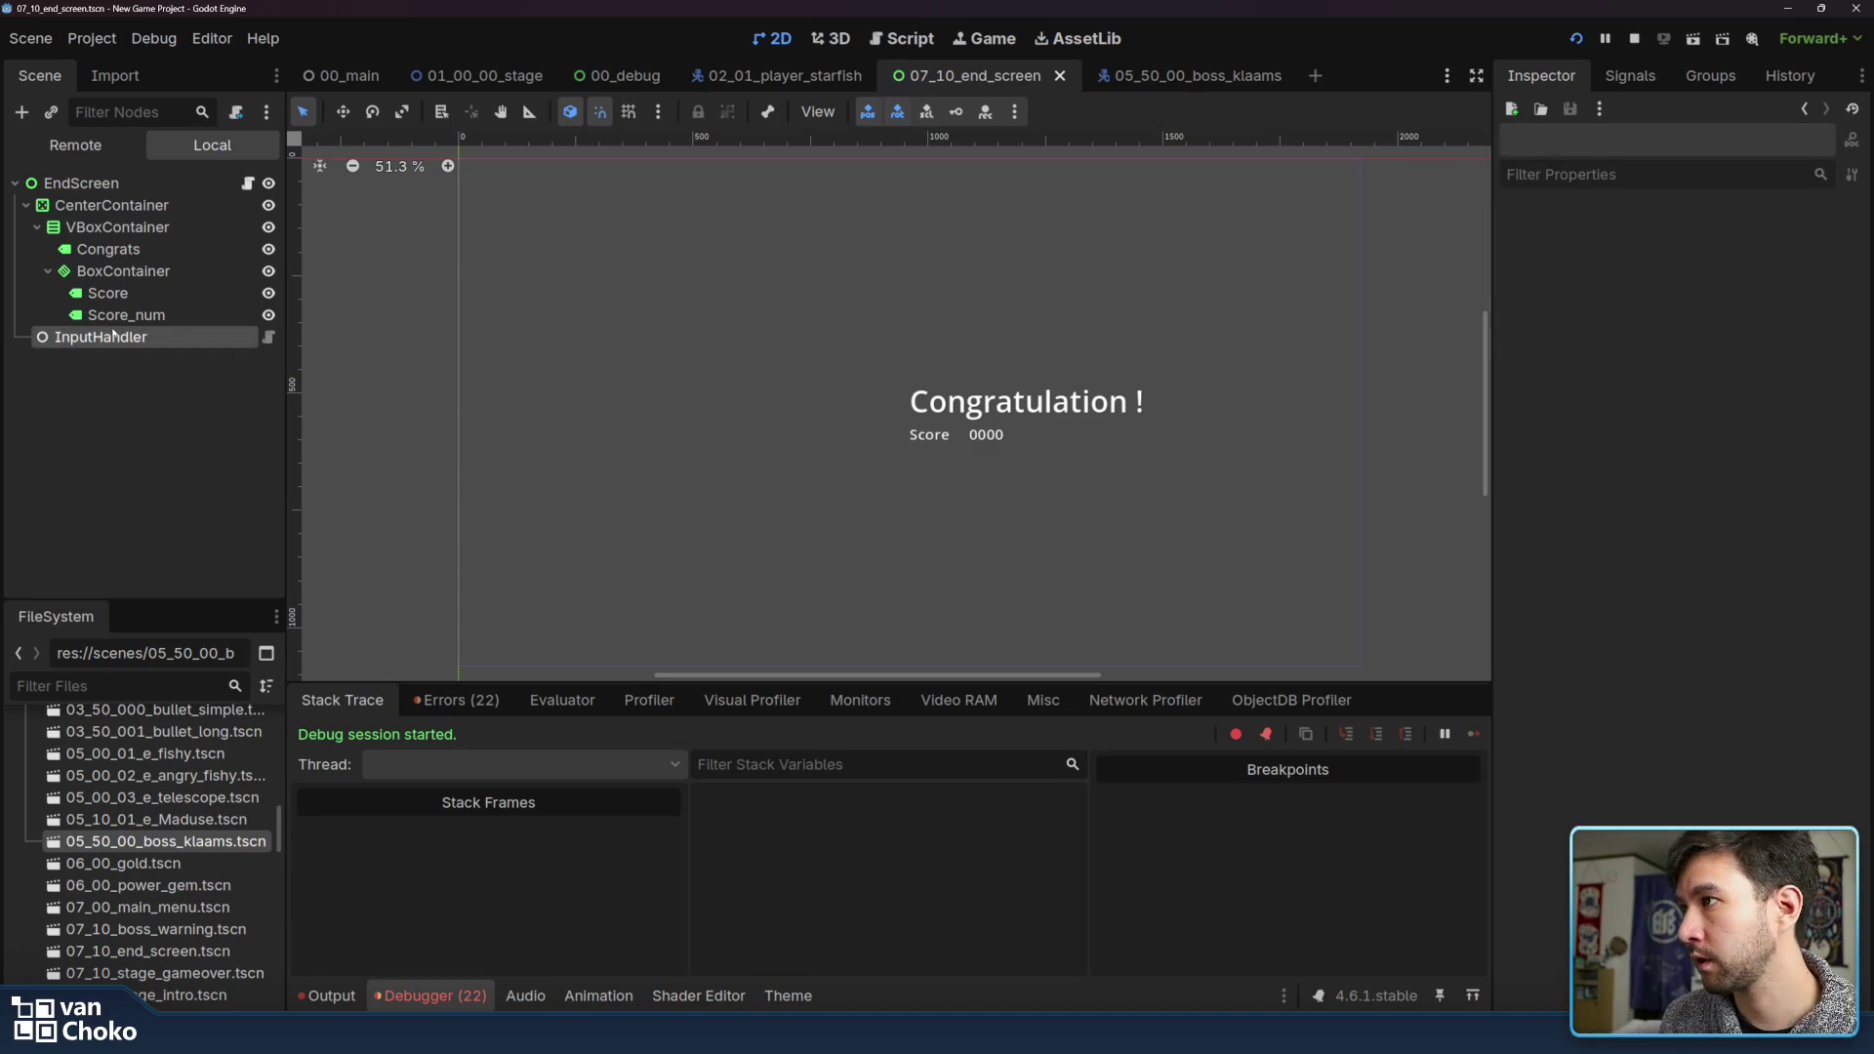
left_click(1696, 381)
left_click(1713, 386)
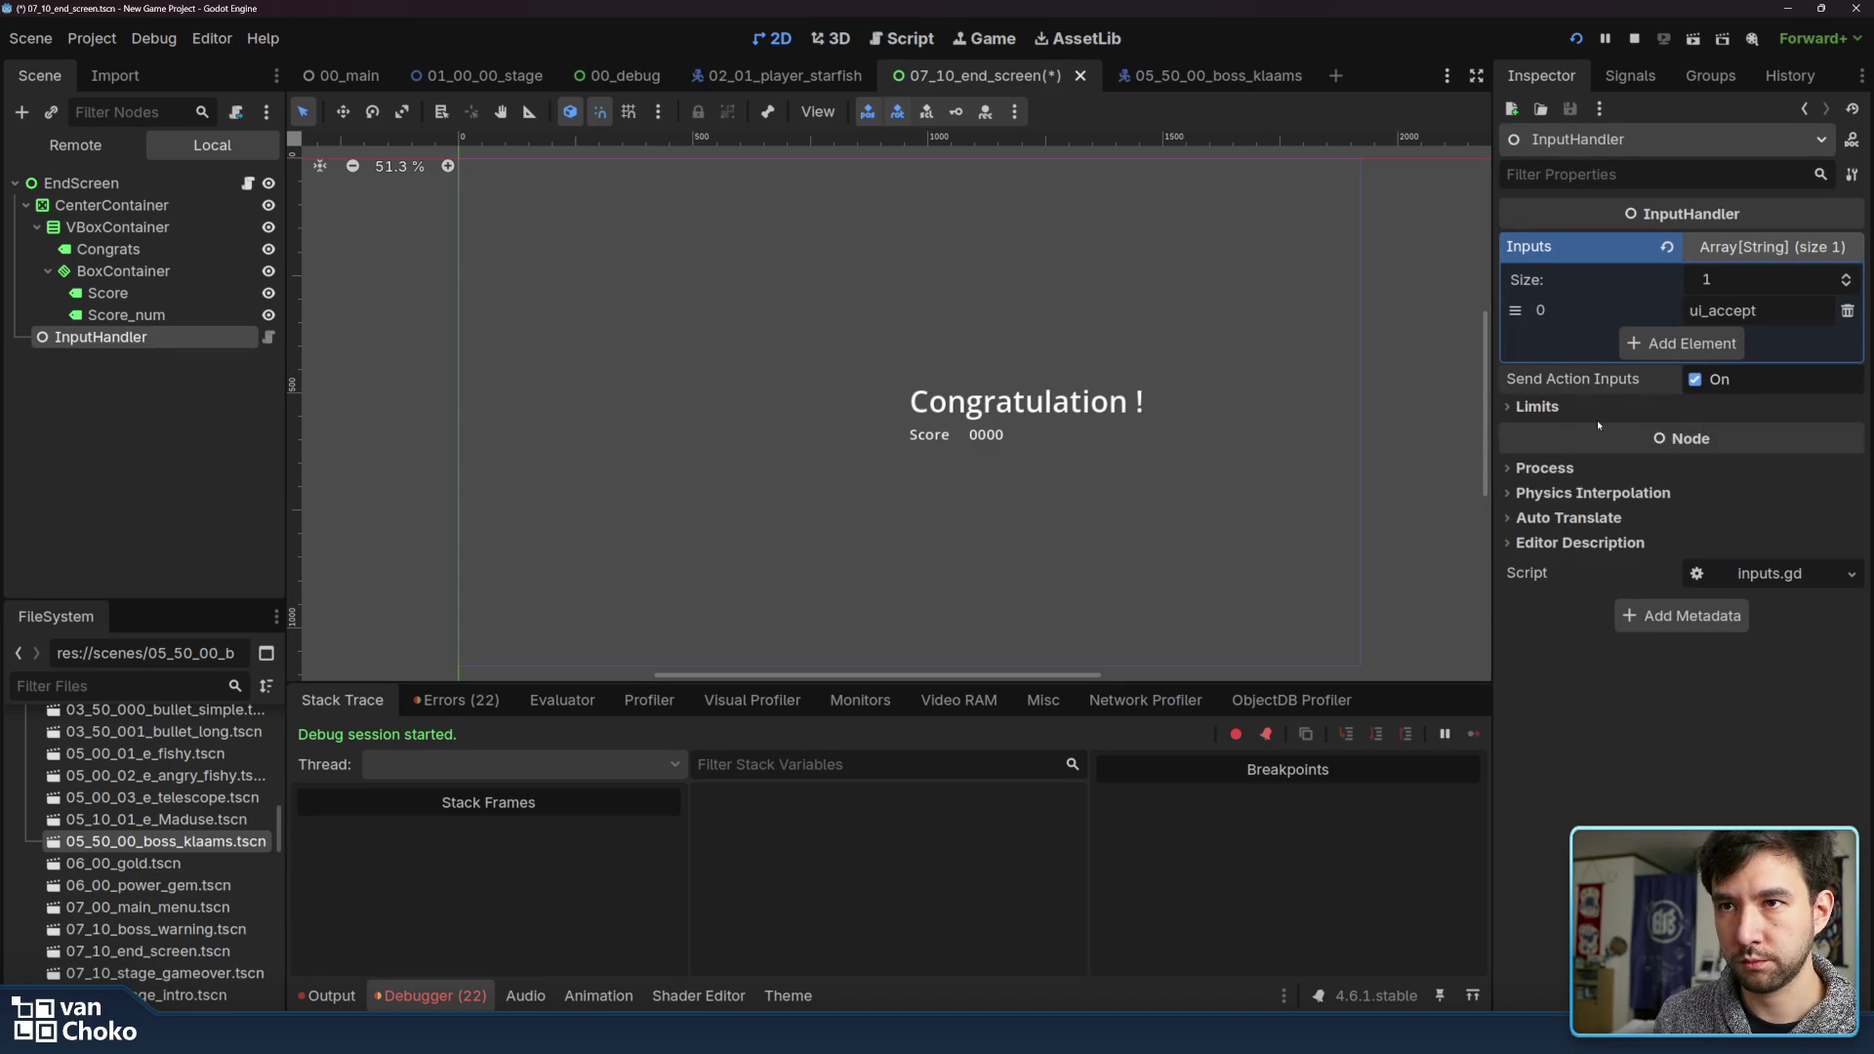
left_click(1597, 416)
left_click(1597, 416)
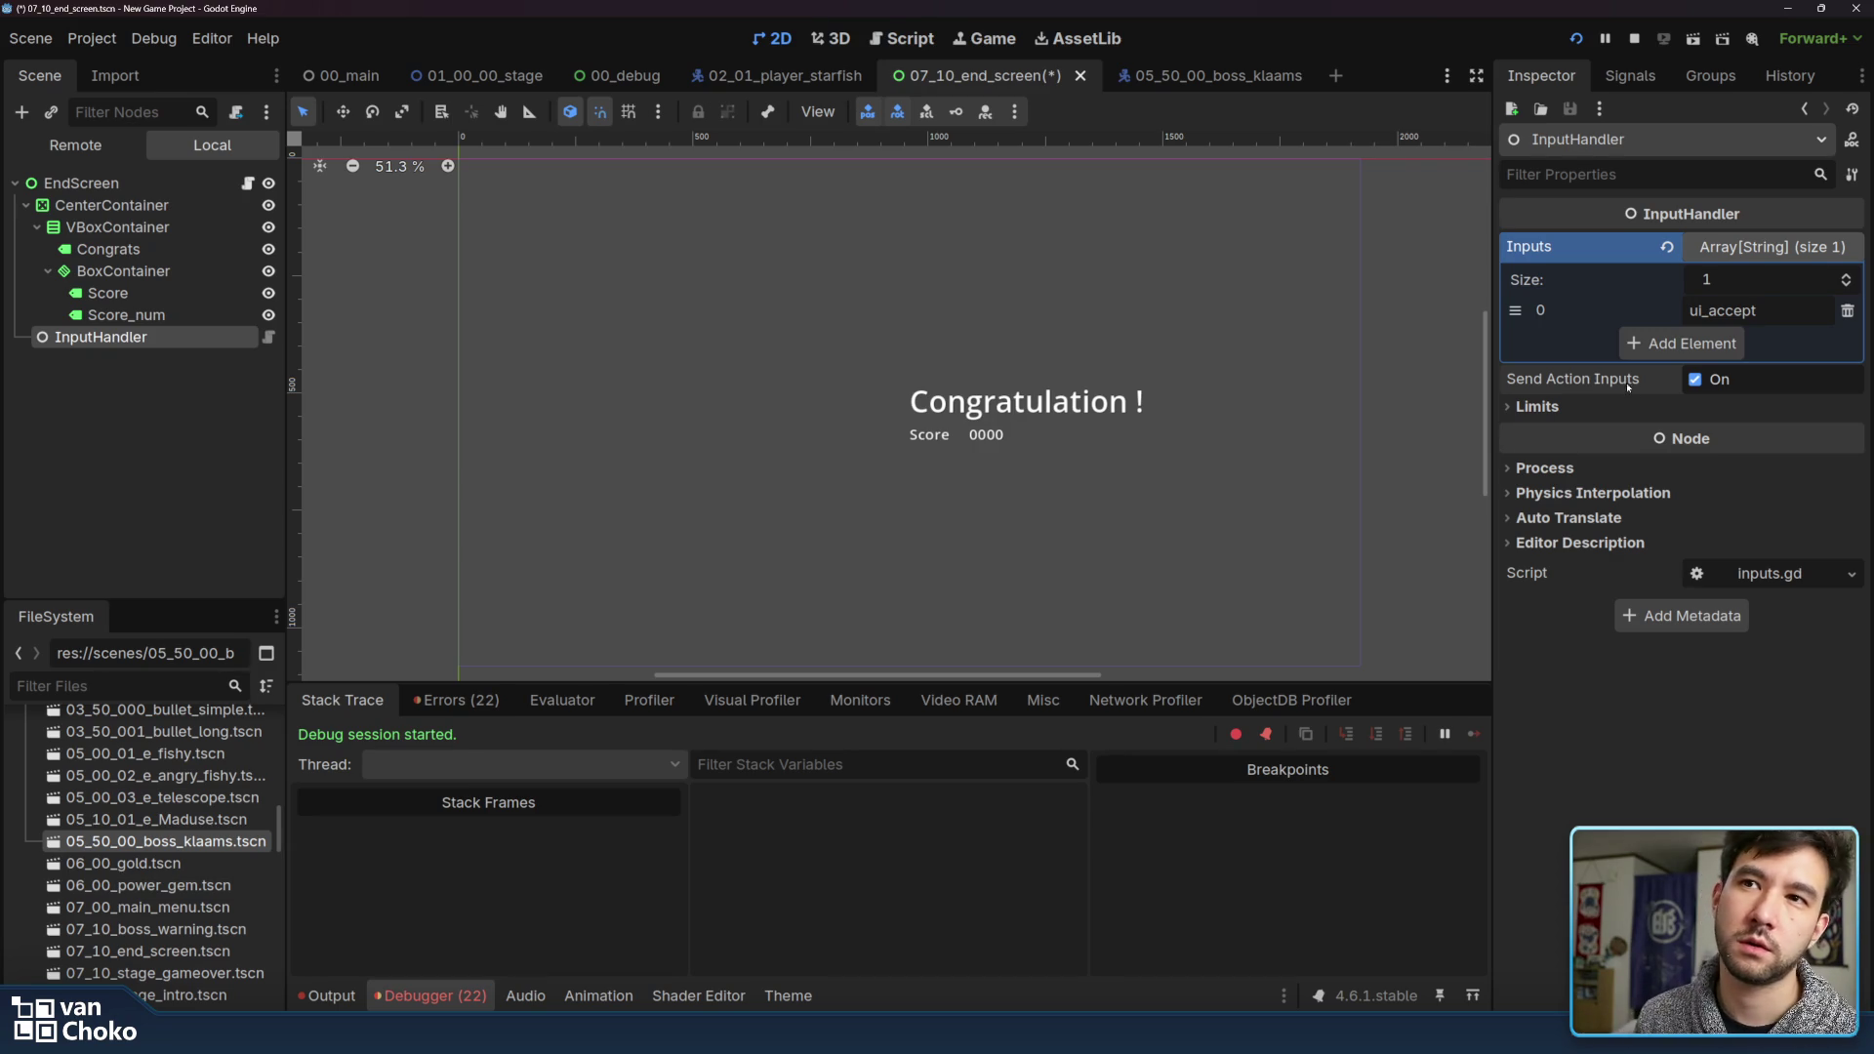
Collapse the Inputs array and open the InputHandler's inputs.gd script
left_click(1750, 254)
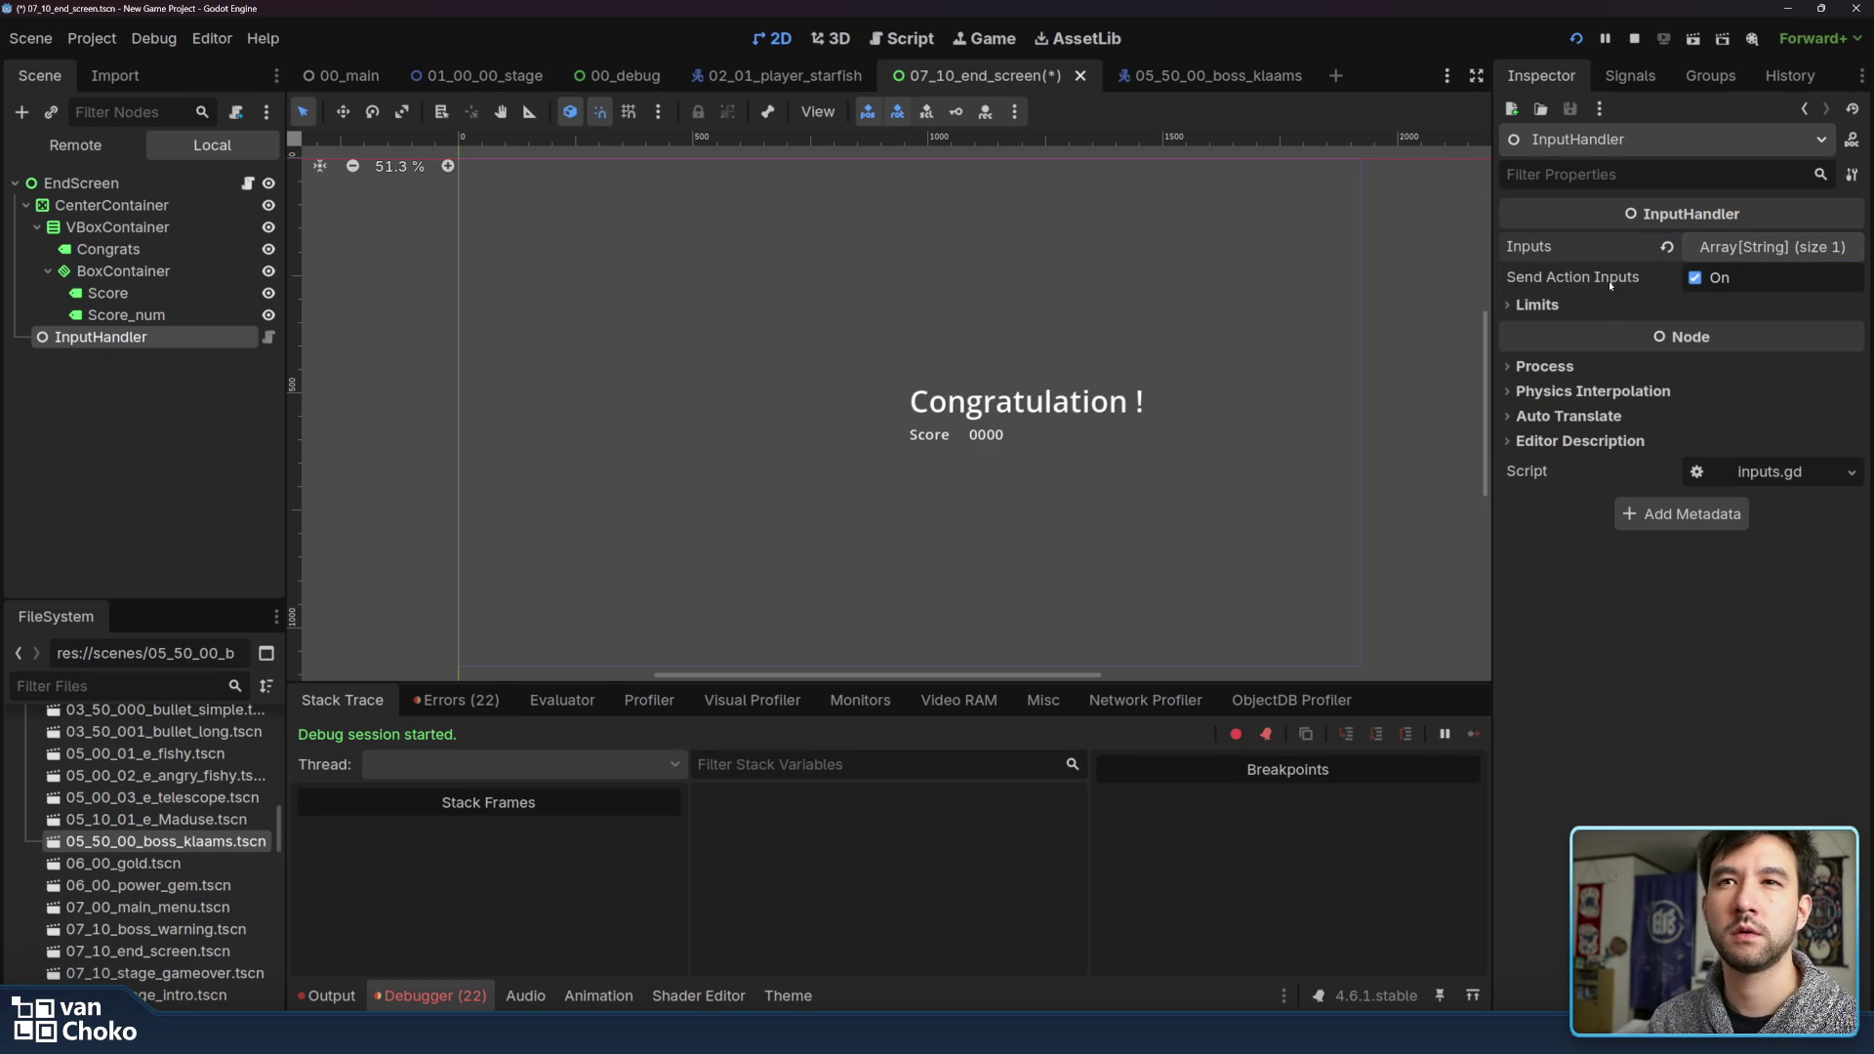
left_click(268, 337)
scroll(1215, 360, "up", 5)
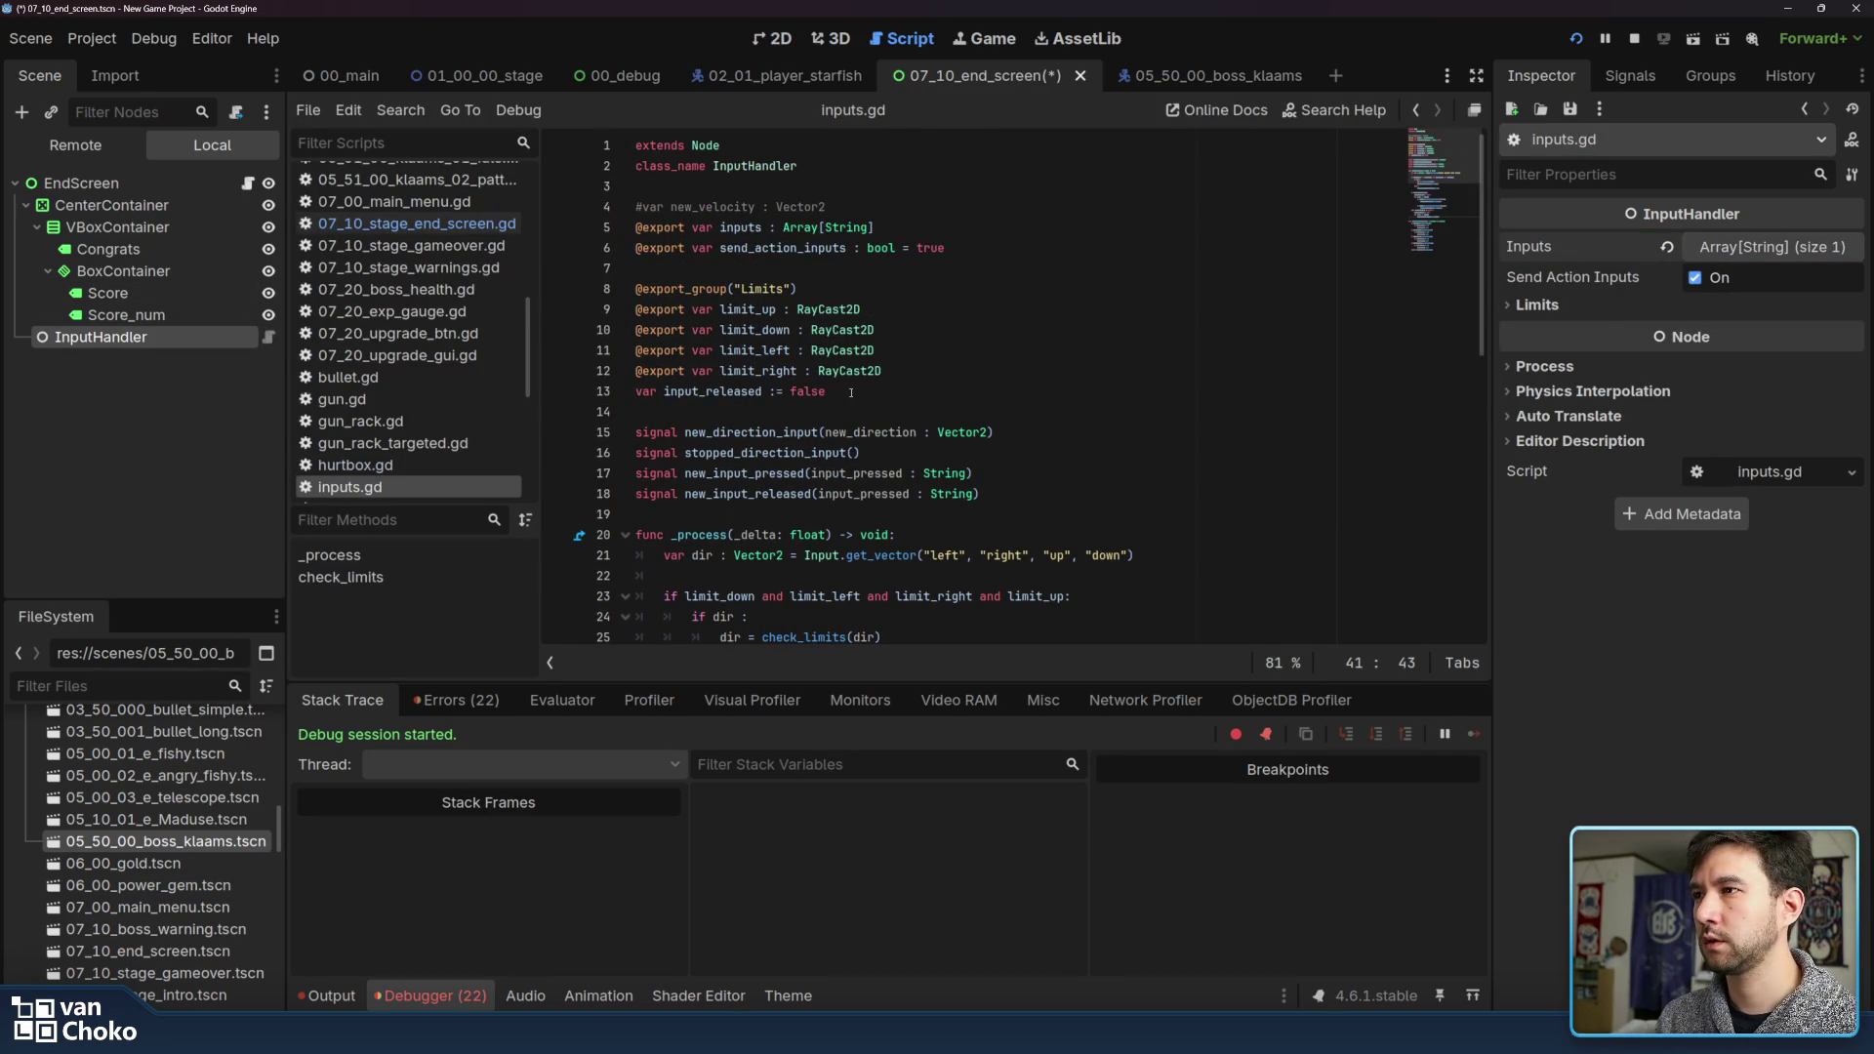
Read through inputs.gd, including the inputs export, send_action_inputs and input_released declarations
left_click(851, 393)
double_click(782, 248)
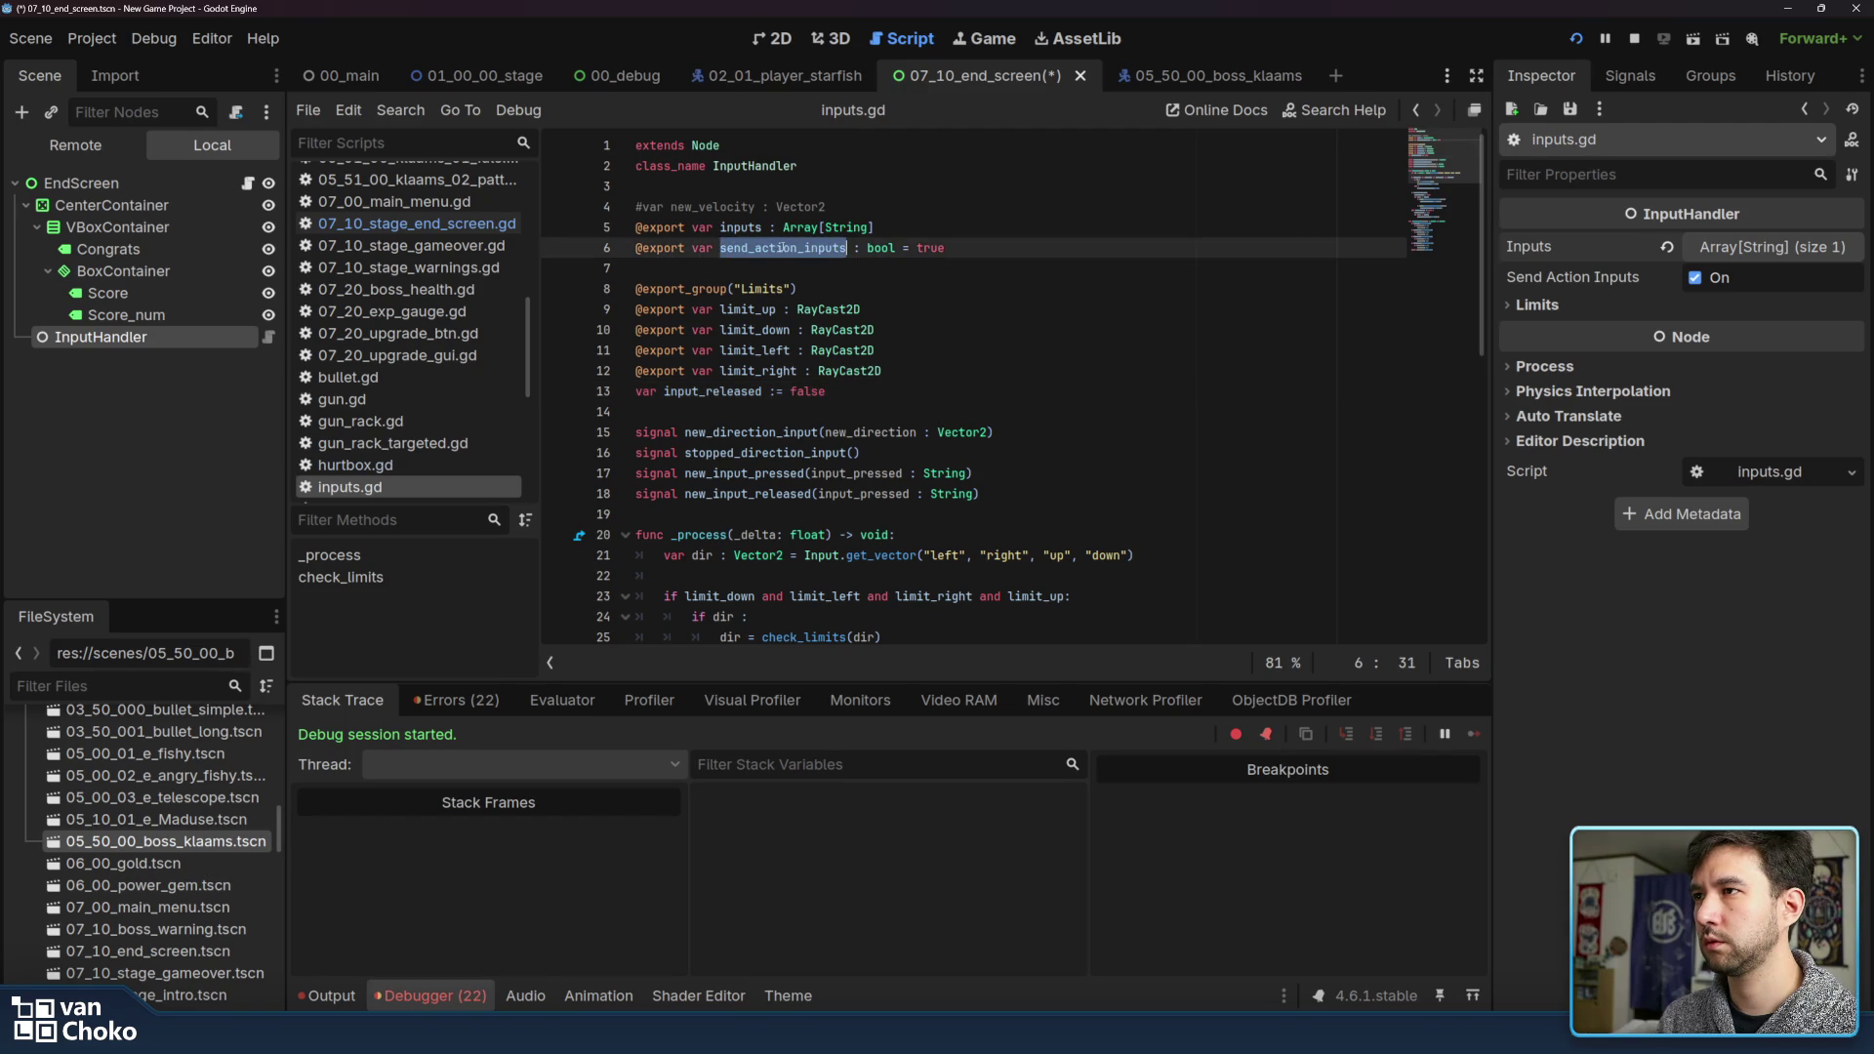
double_click(740, 228)
left_click(994, 247)
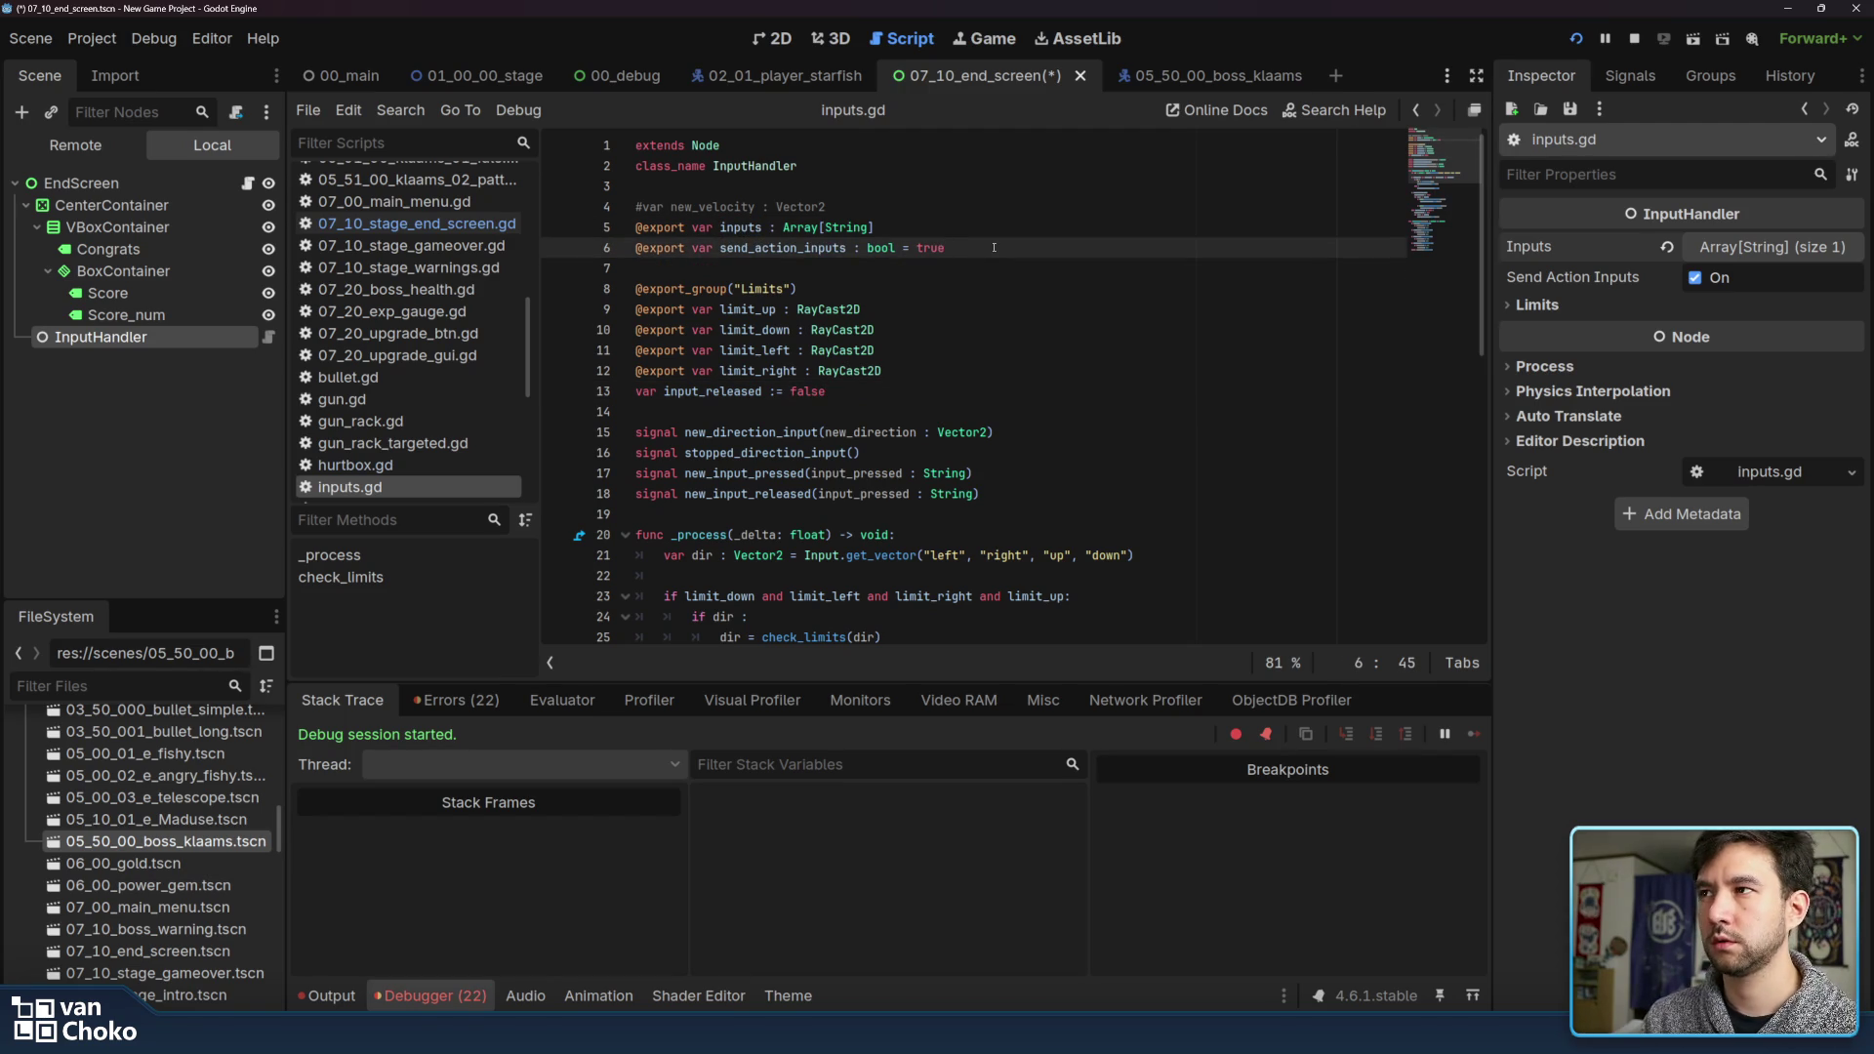
scroll(994, 248, "down", 10)
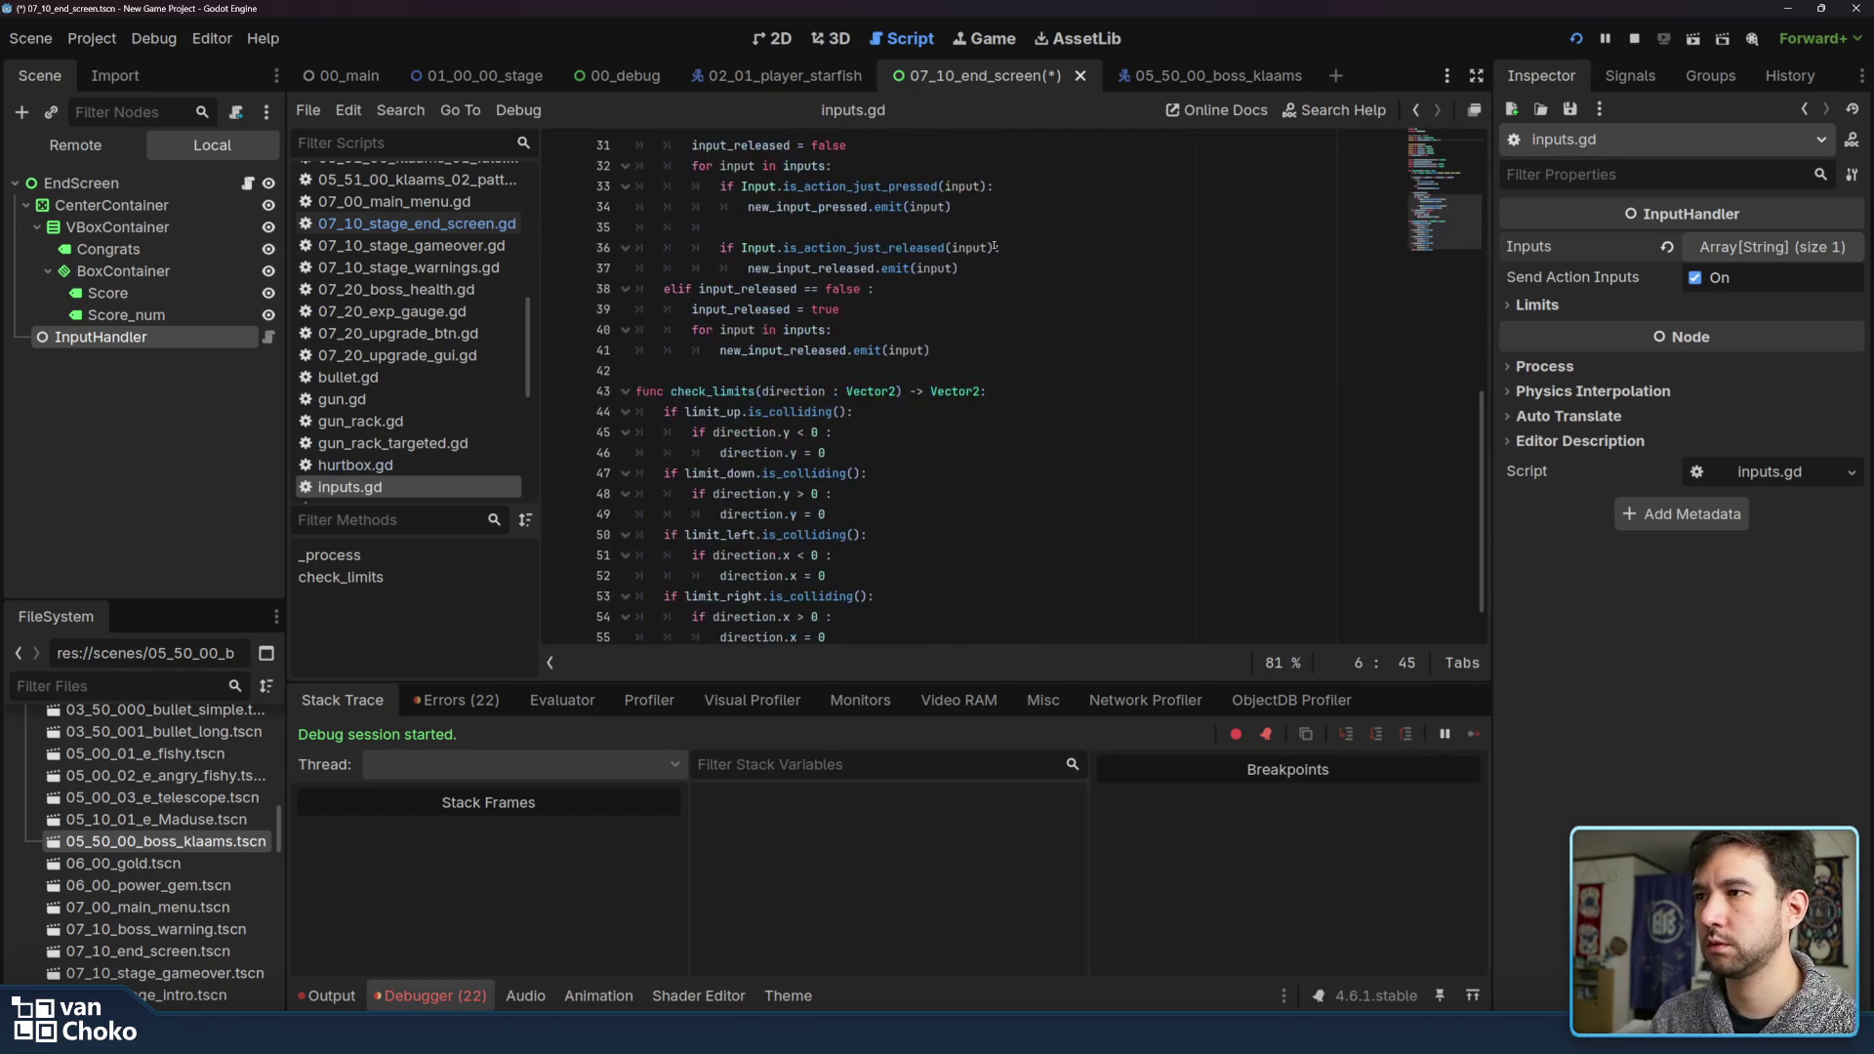
scroll(994, 248, "down", 1)
Select InputHandler in the Scene dock and show its signals in the Node tab
left_click(894, 382)
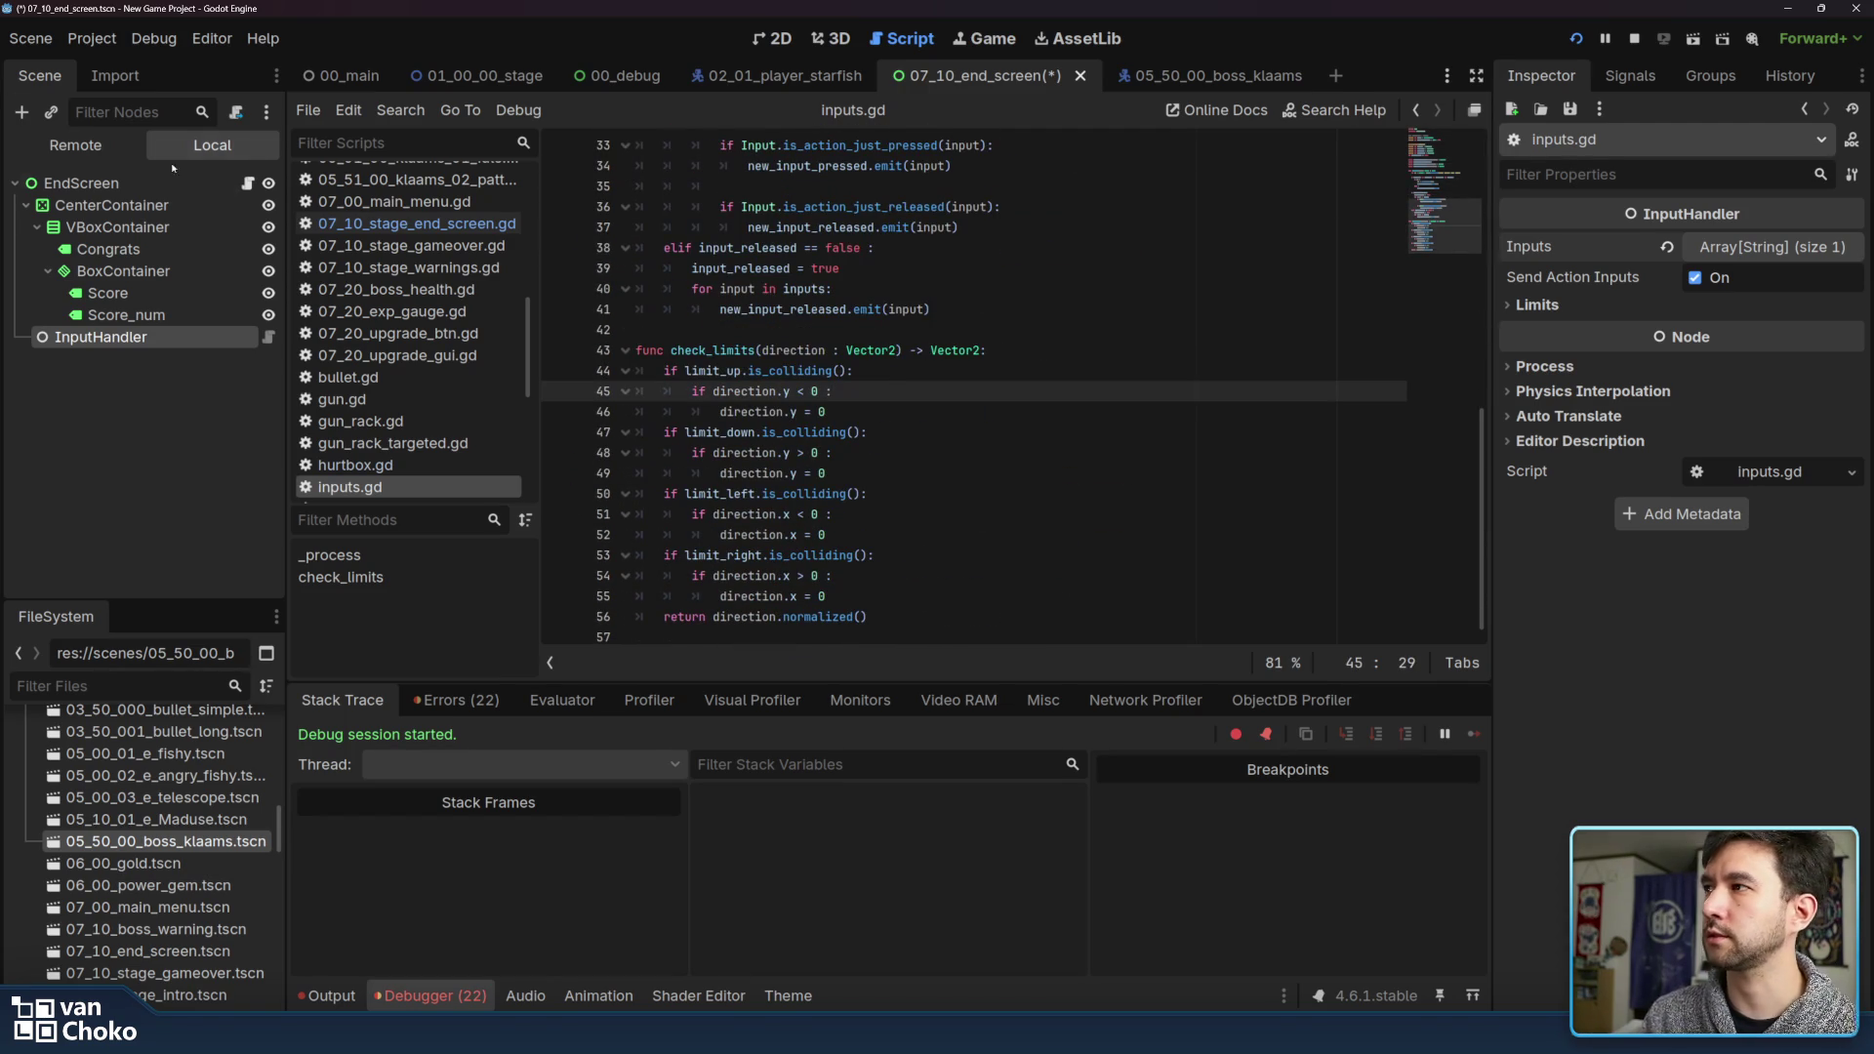
left_click(248, 183)
left_click(174, 338)
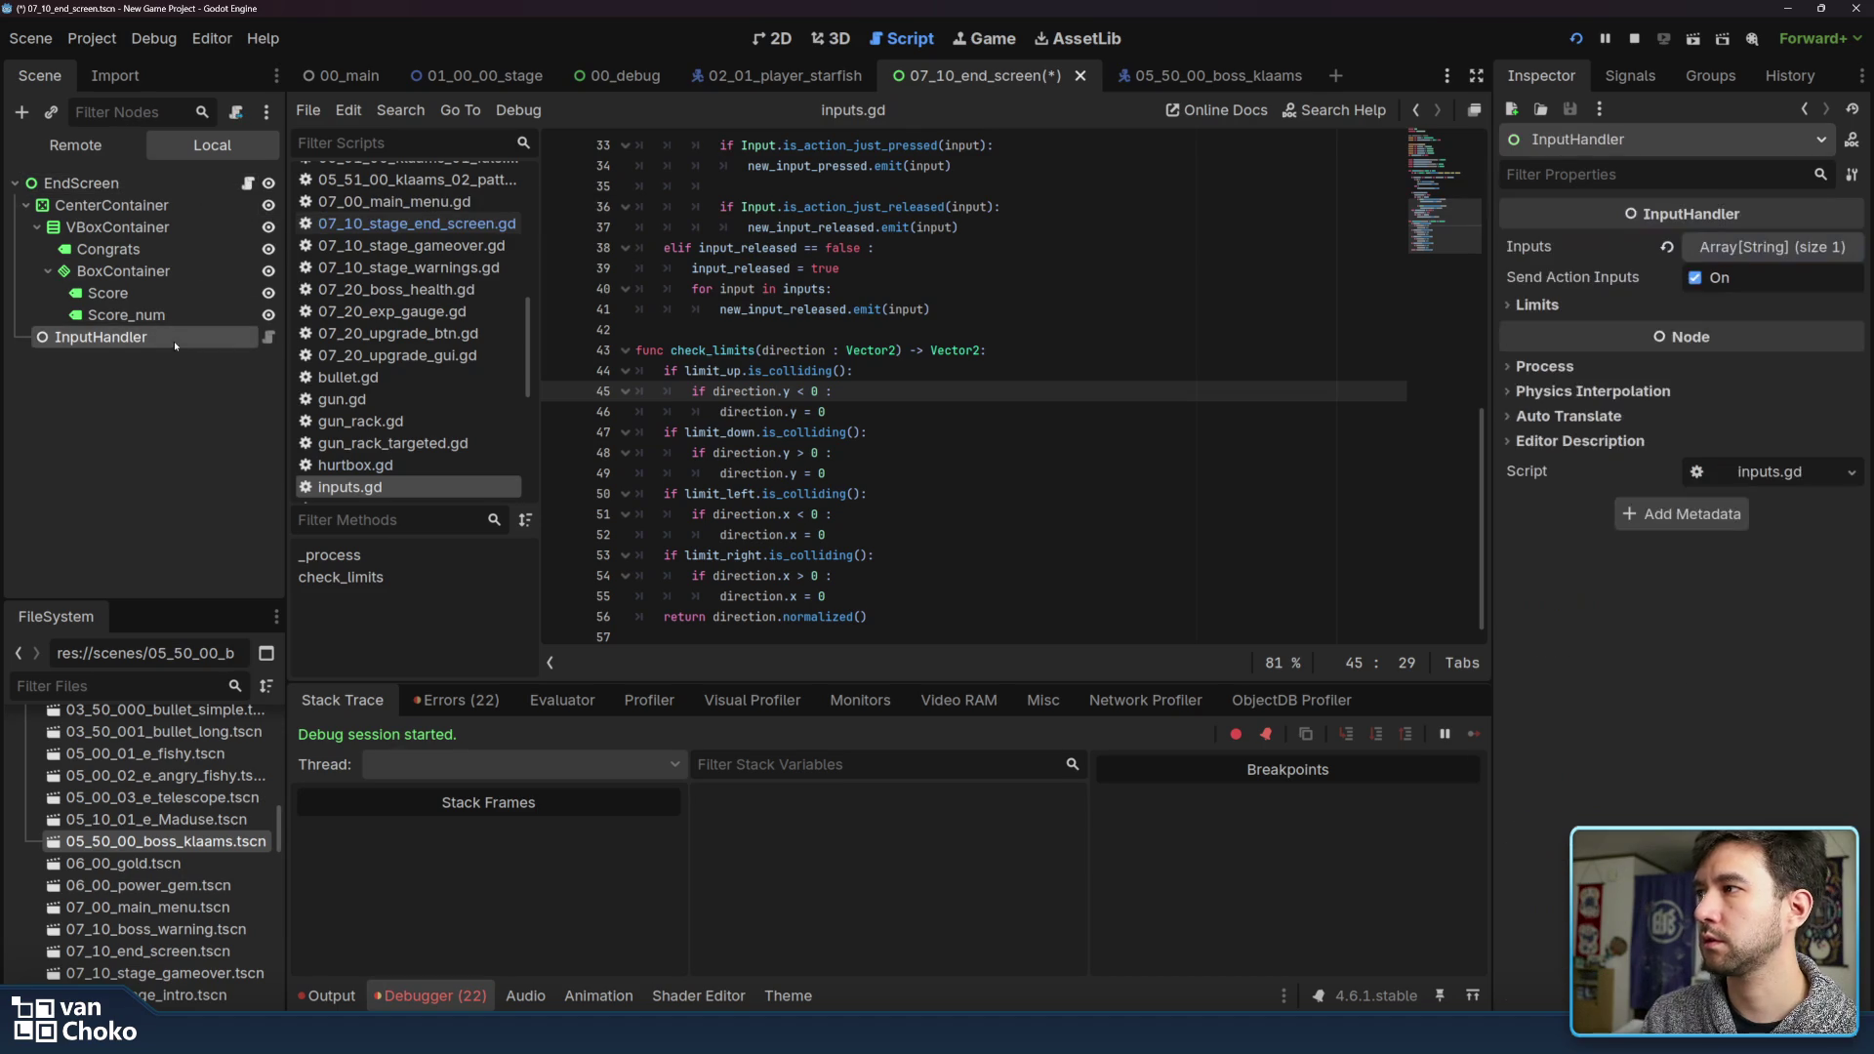
left_click(1655, 76)
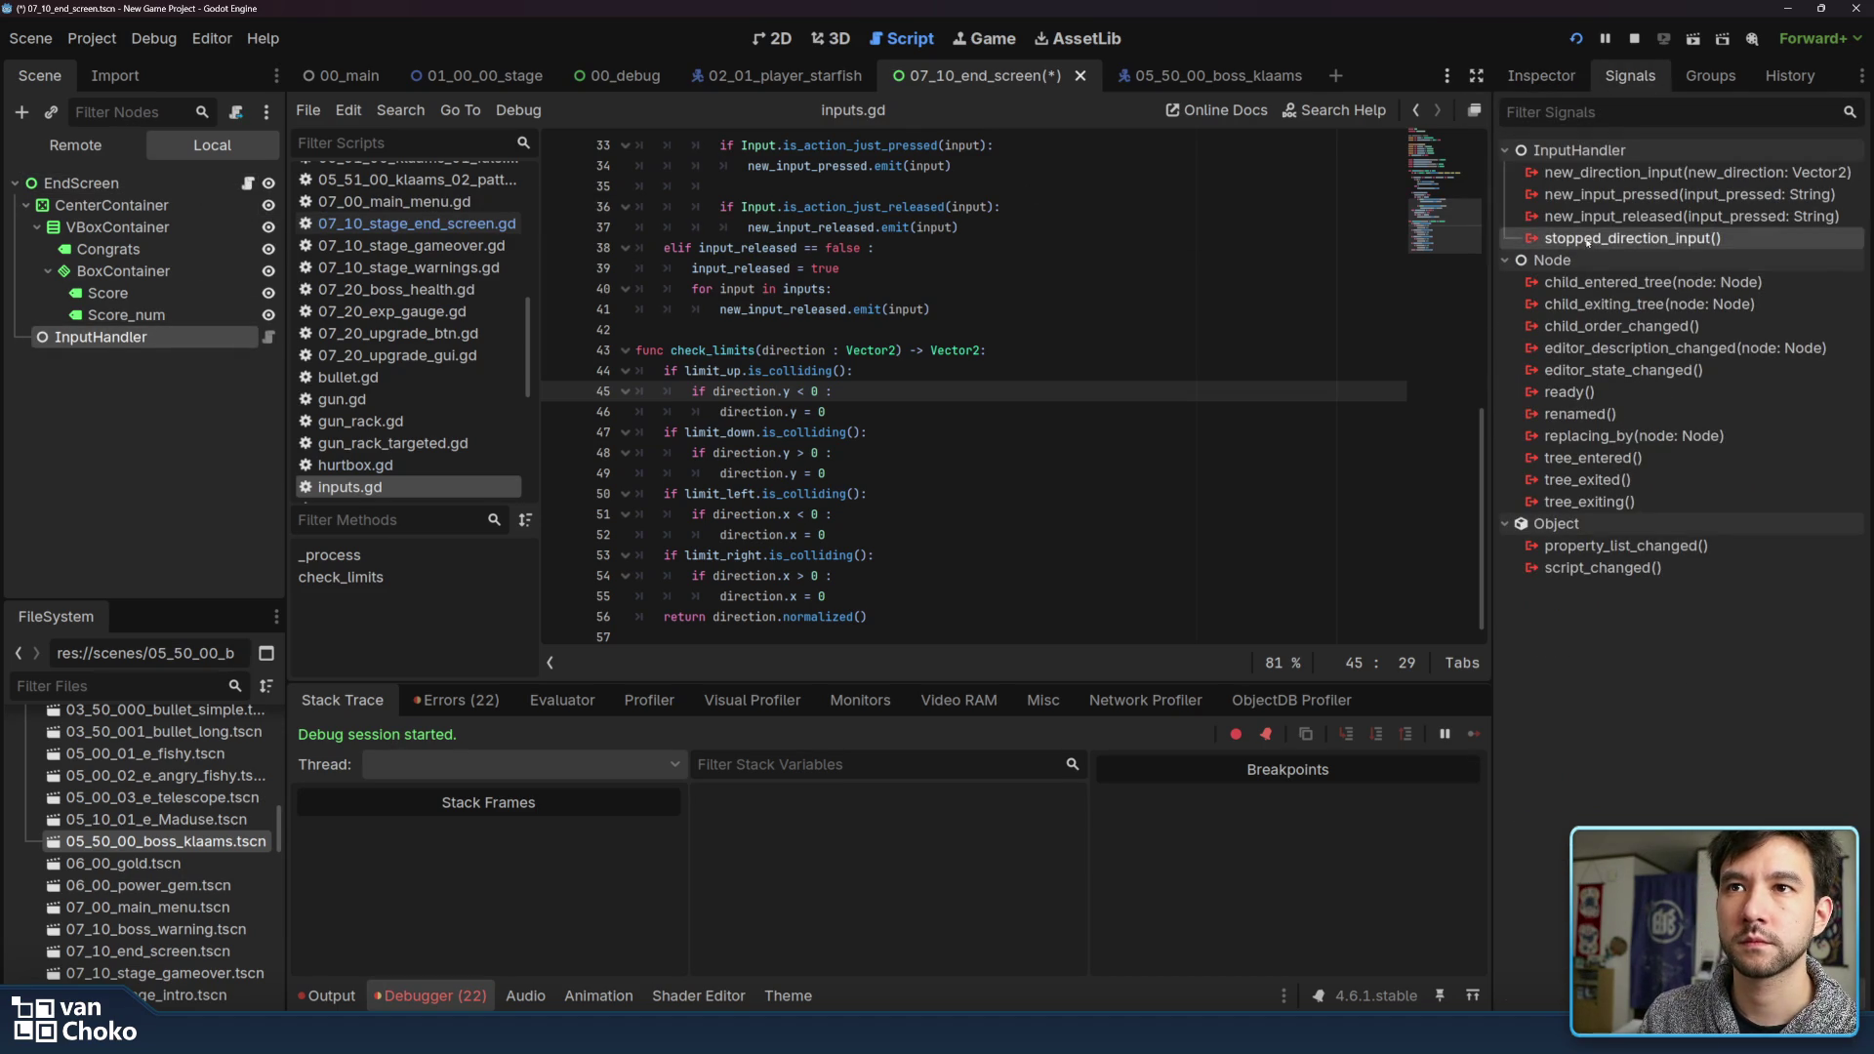
Connect InputHandler's new_input_pressed to EndScreen, creating _on_input_handler_new_input_pressed
double_click(1602, 195)
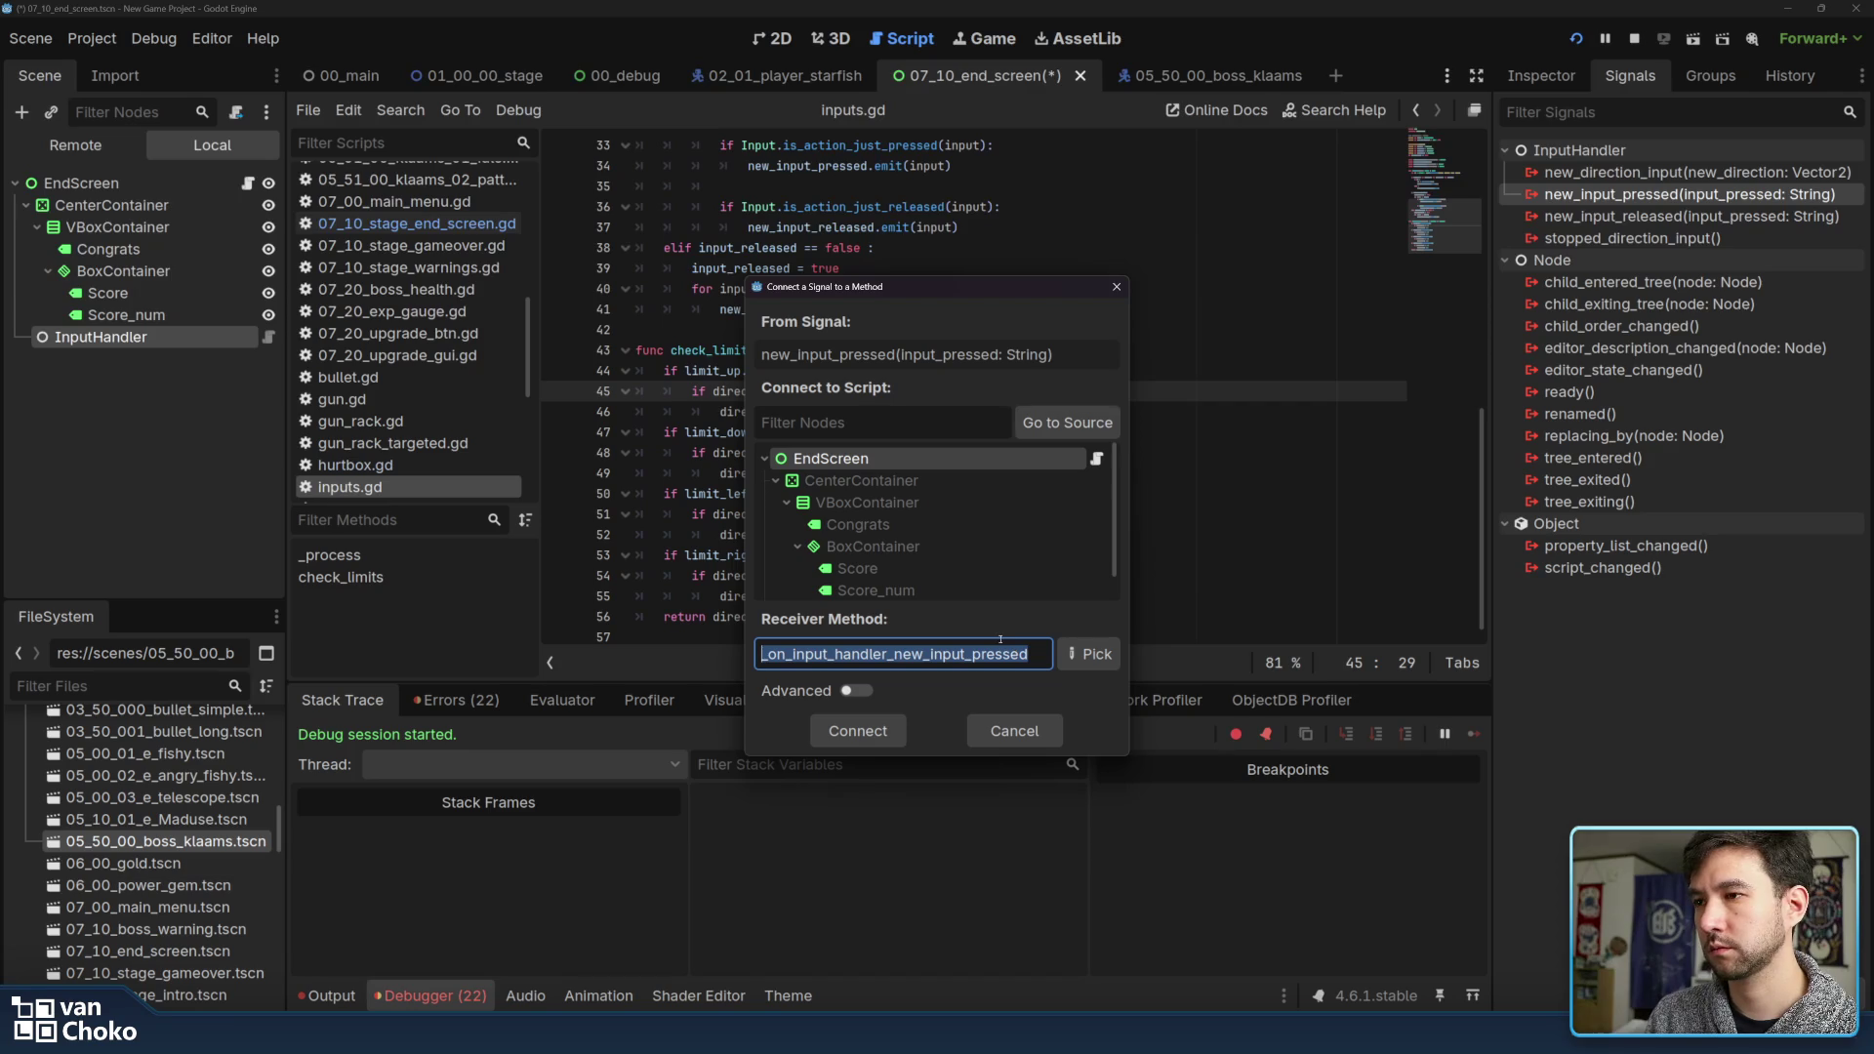
left_click(870, 739)
left_click(1020, 351)
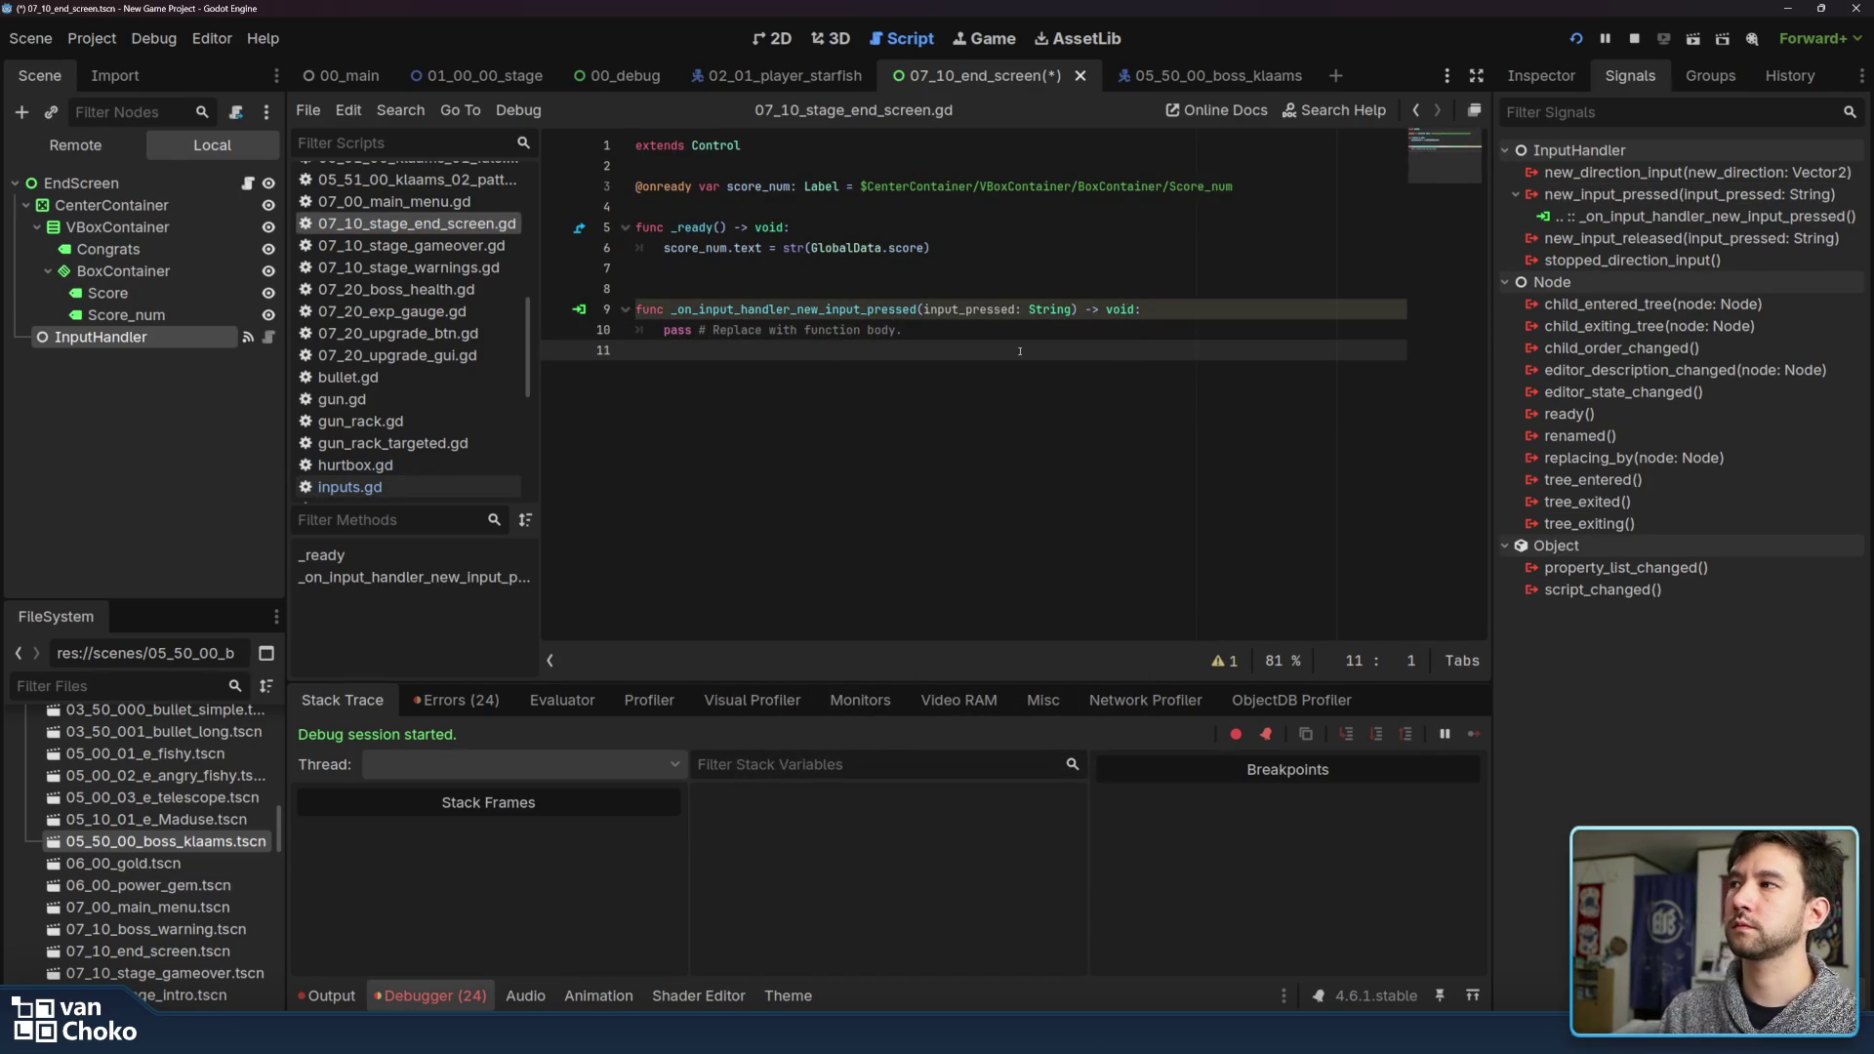
Declare signal end_screen_finished() below the score_num declaration
left_click_drag(1020, 332, 665, 331)
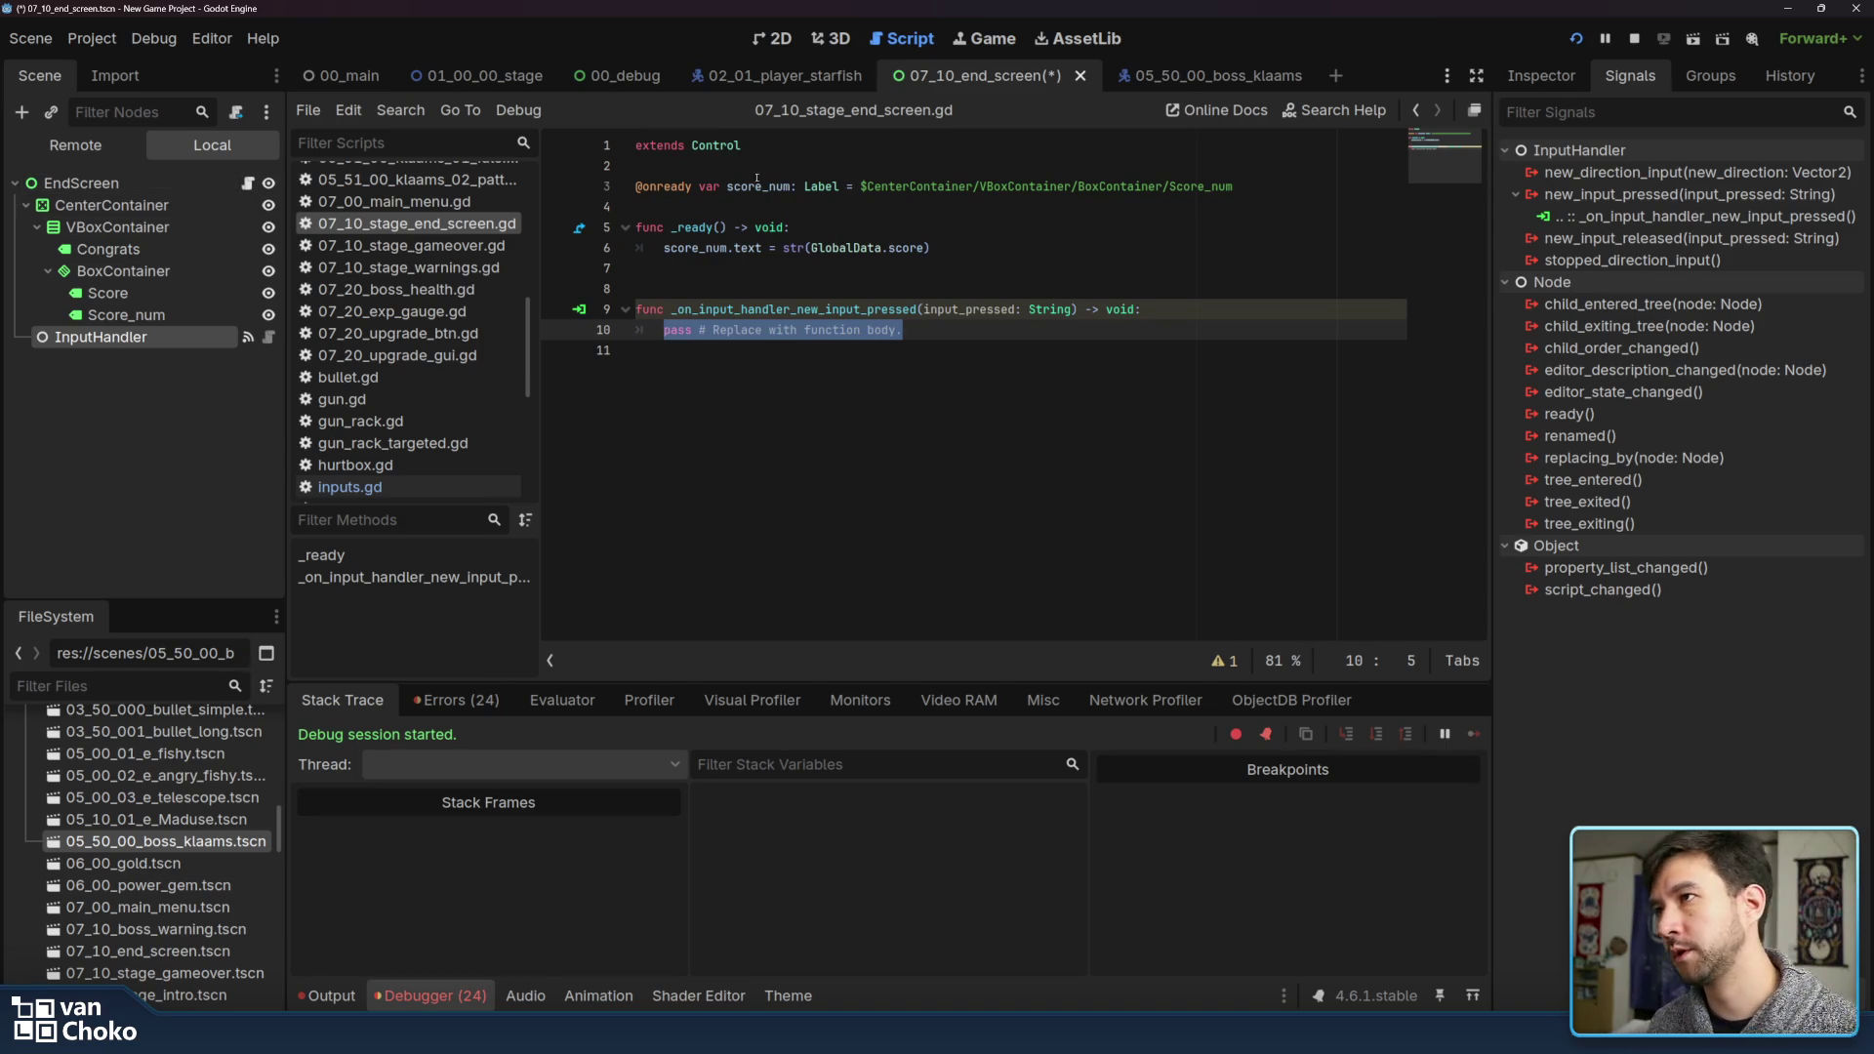
left_click(746, 205)
key("Return")
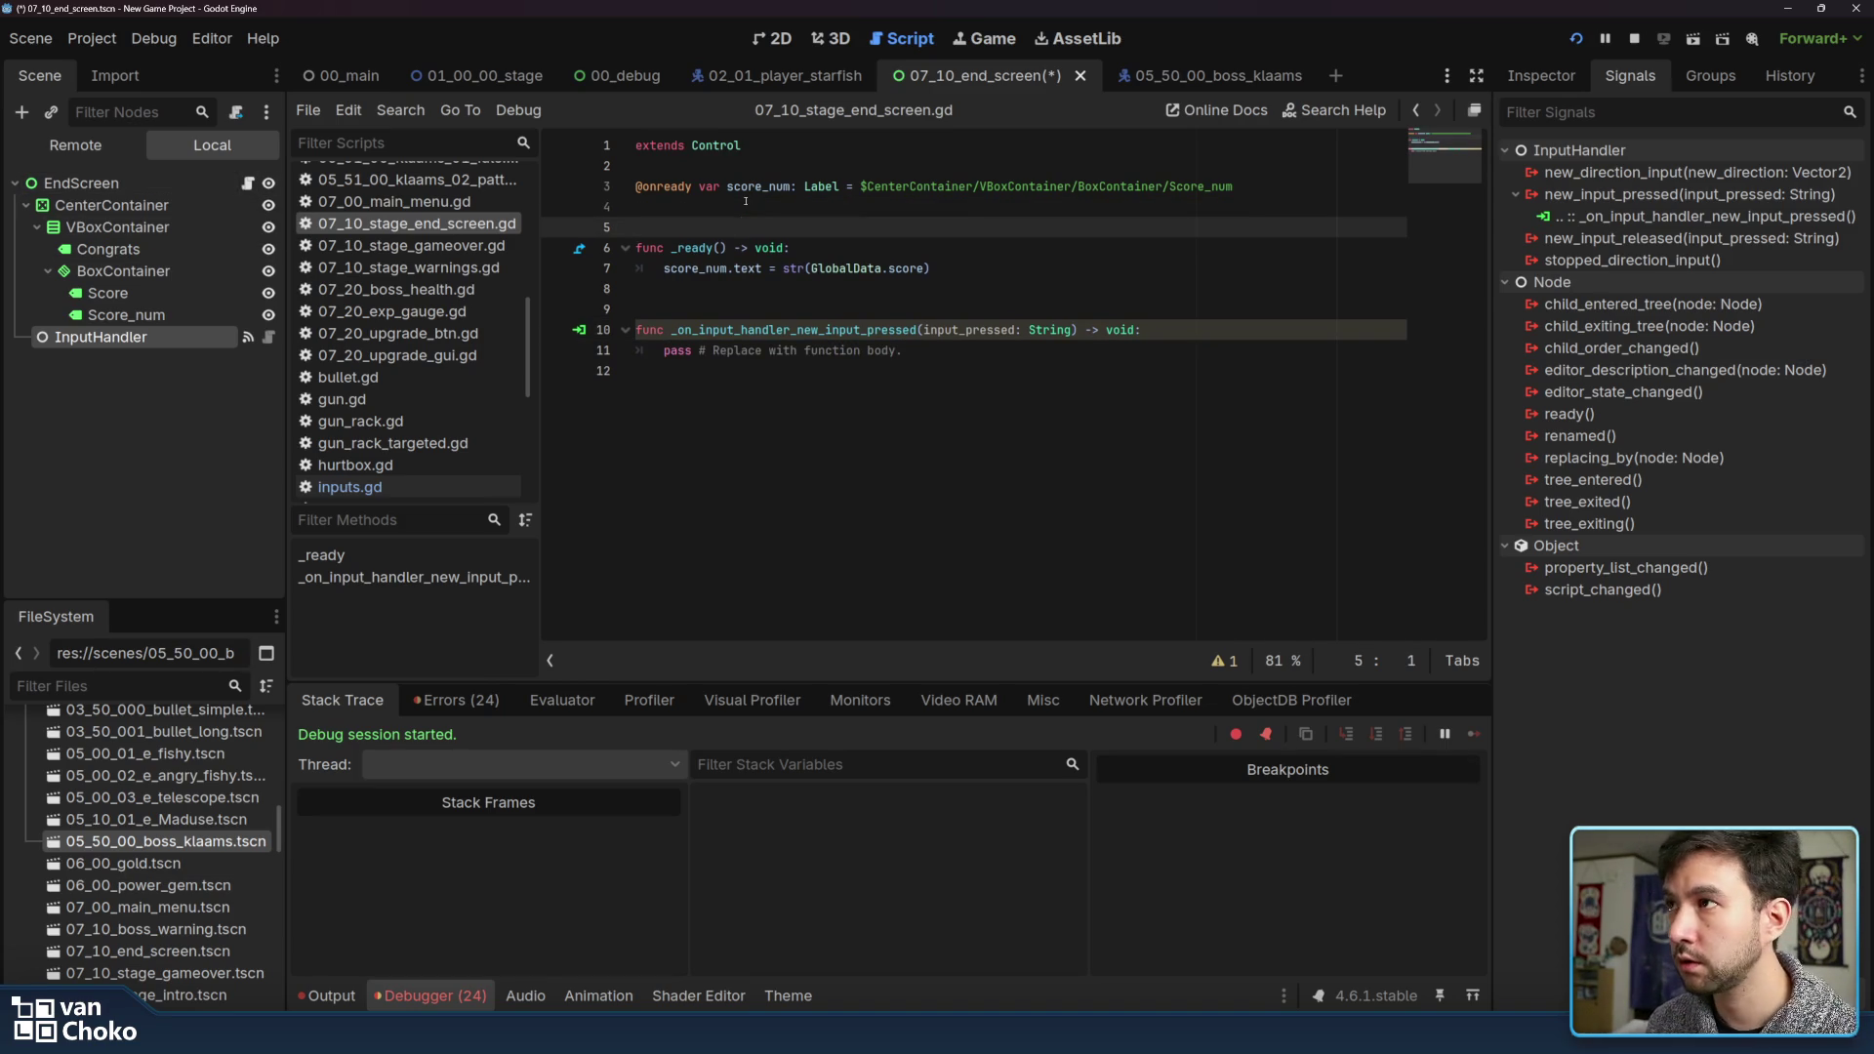
key("Up")
type("signal ")
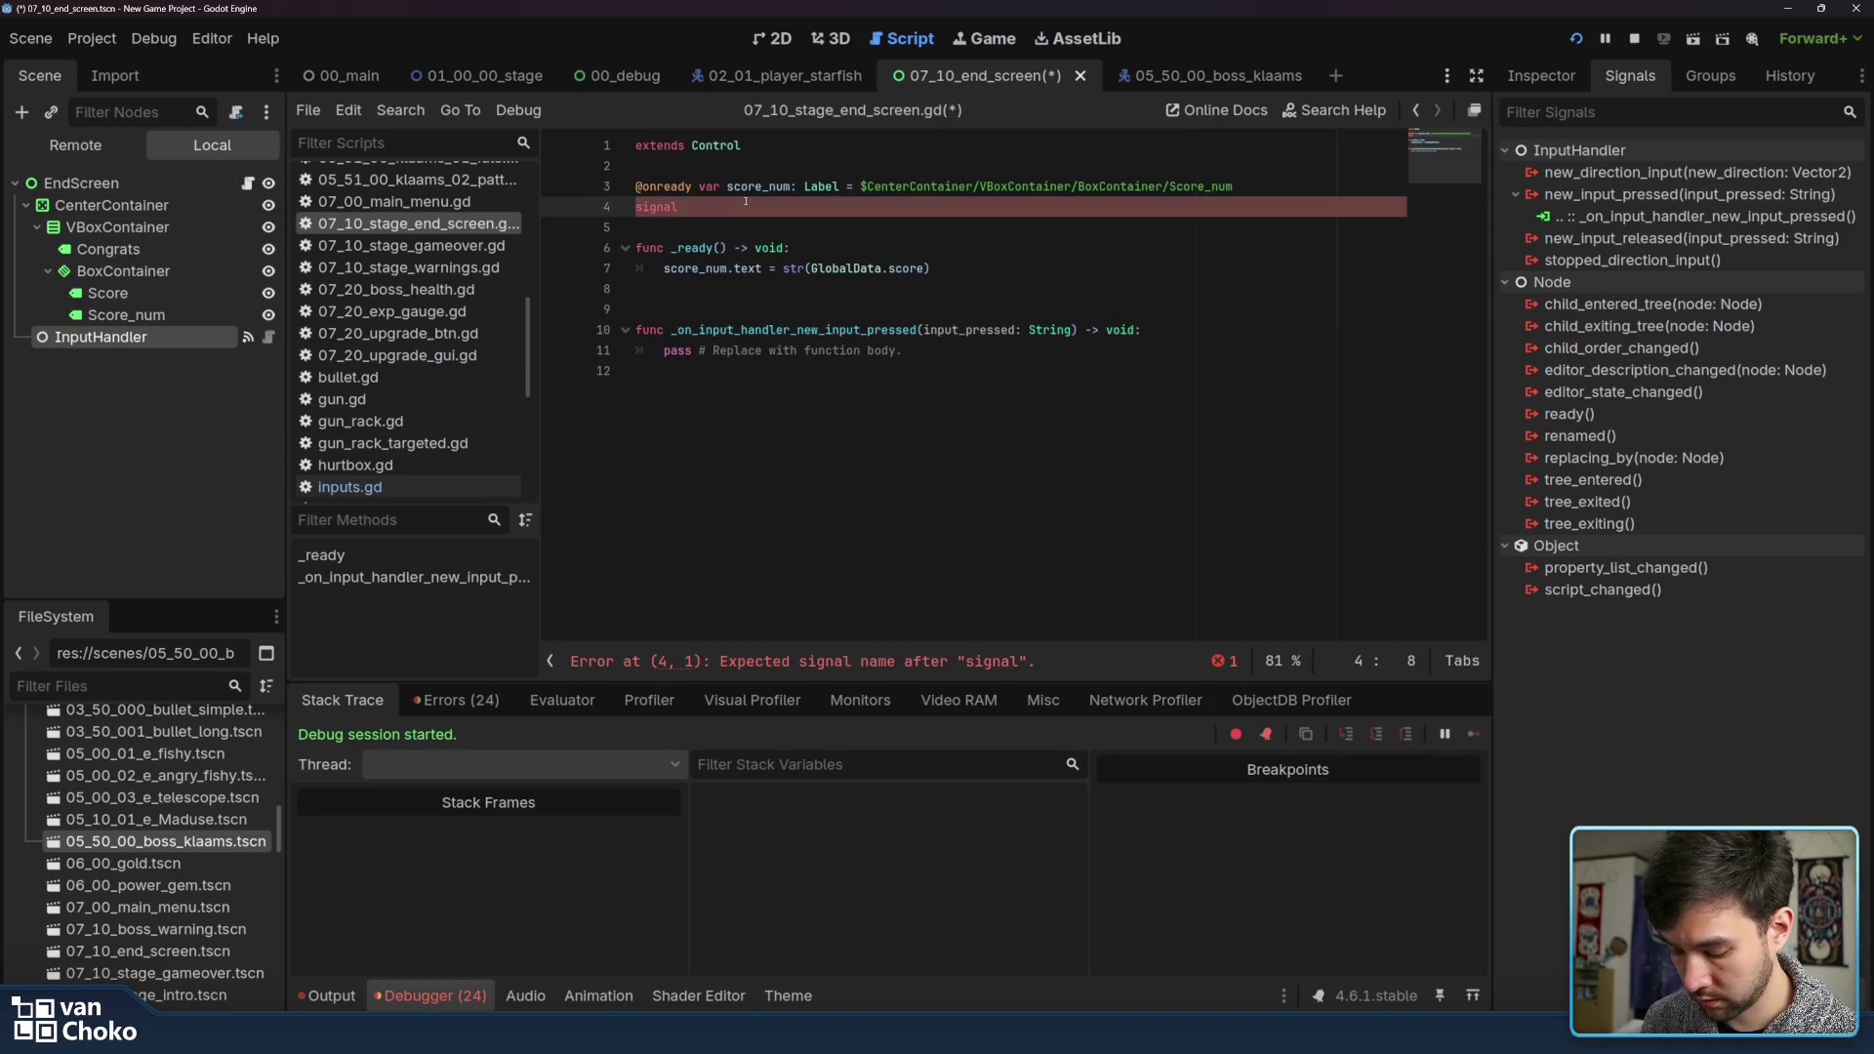
type("end")
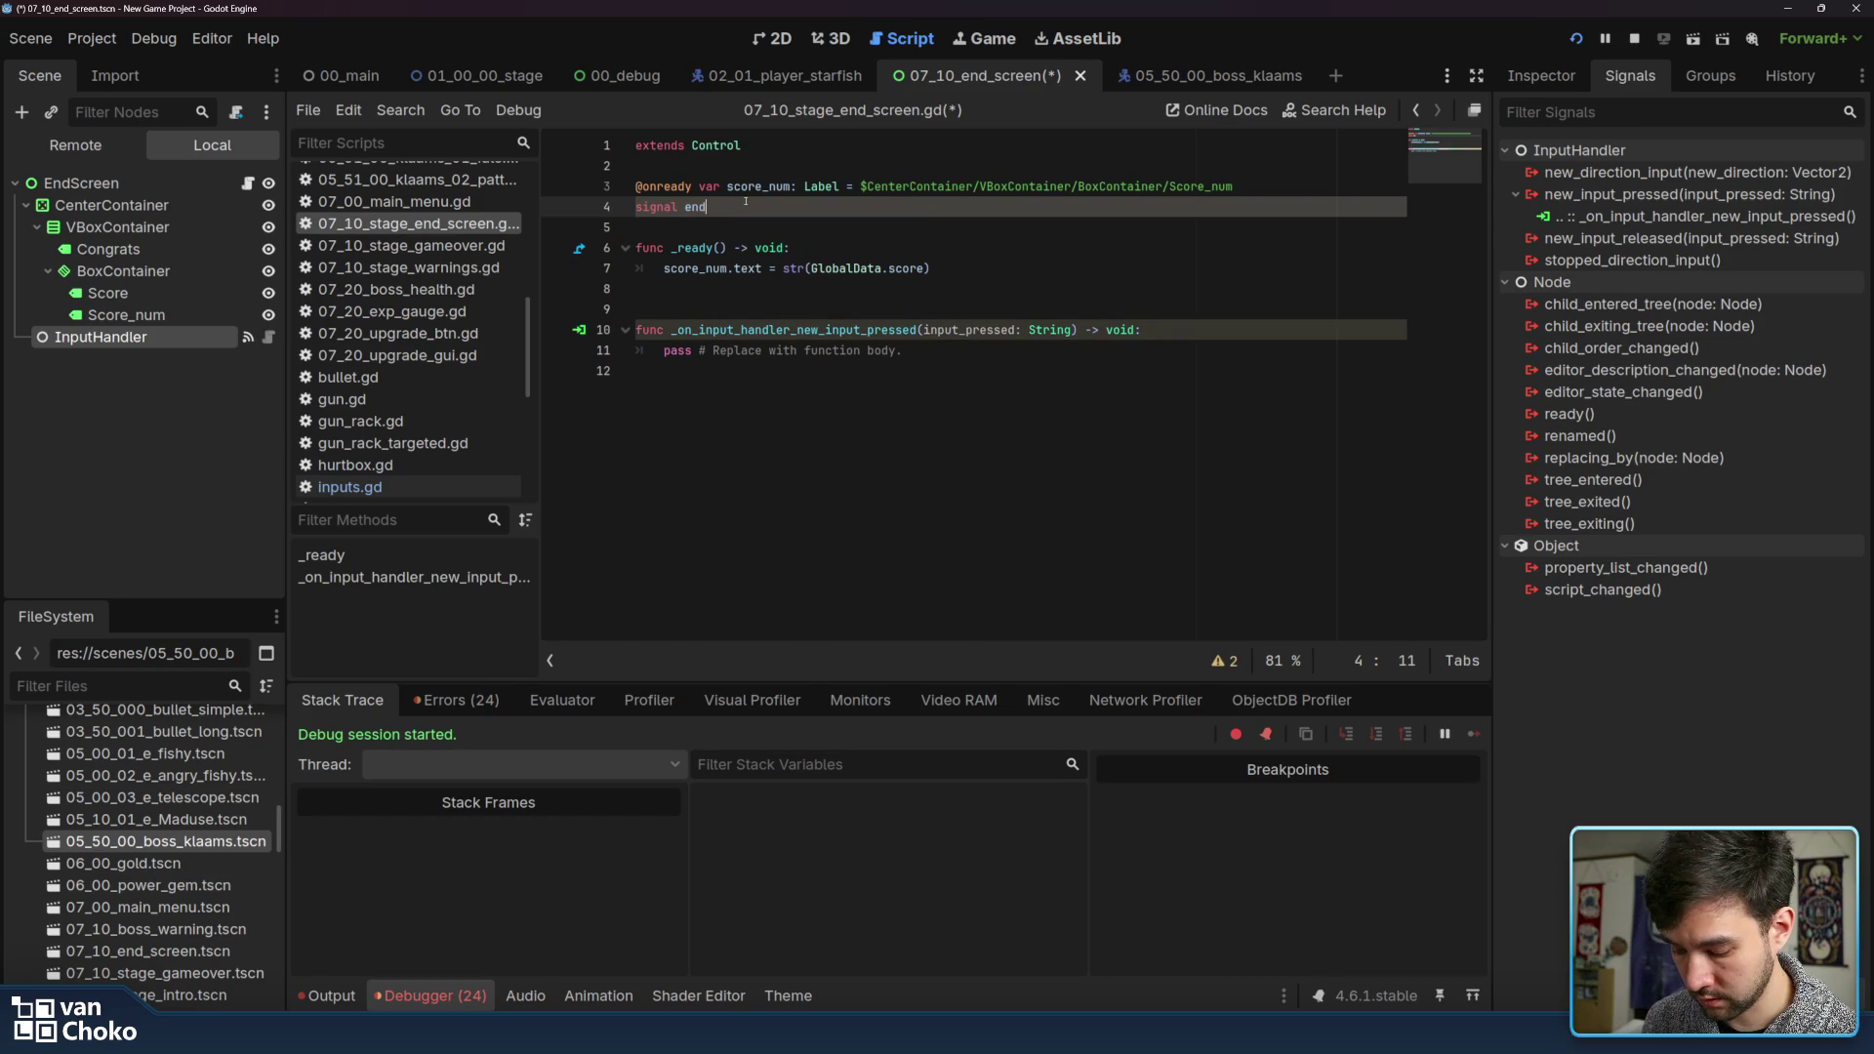
type("_screen_")
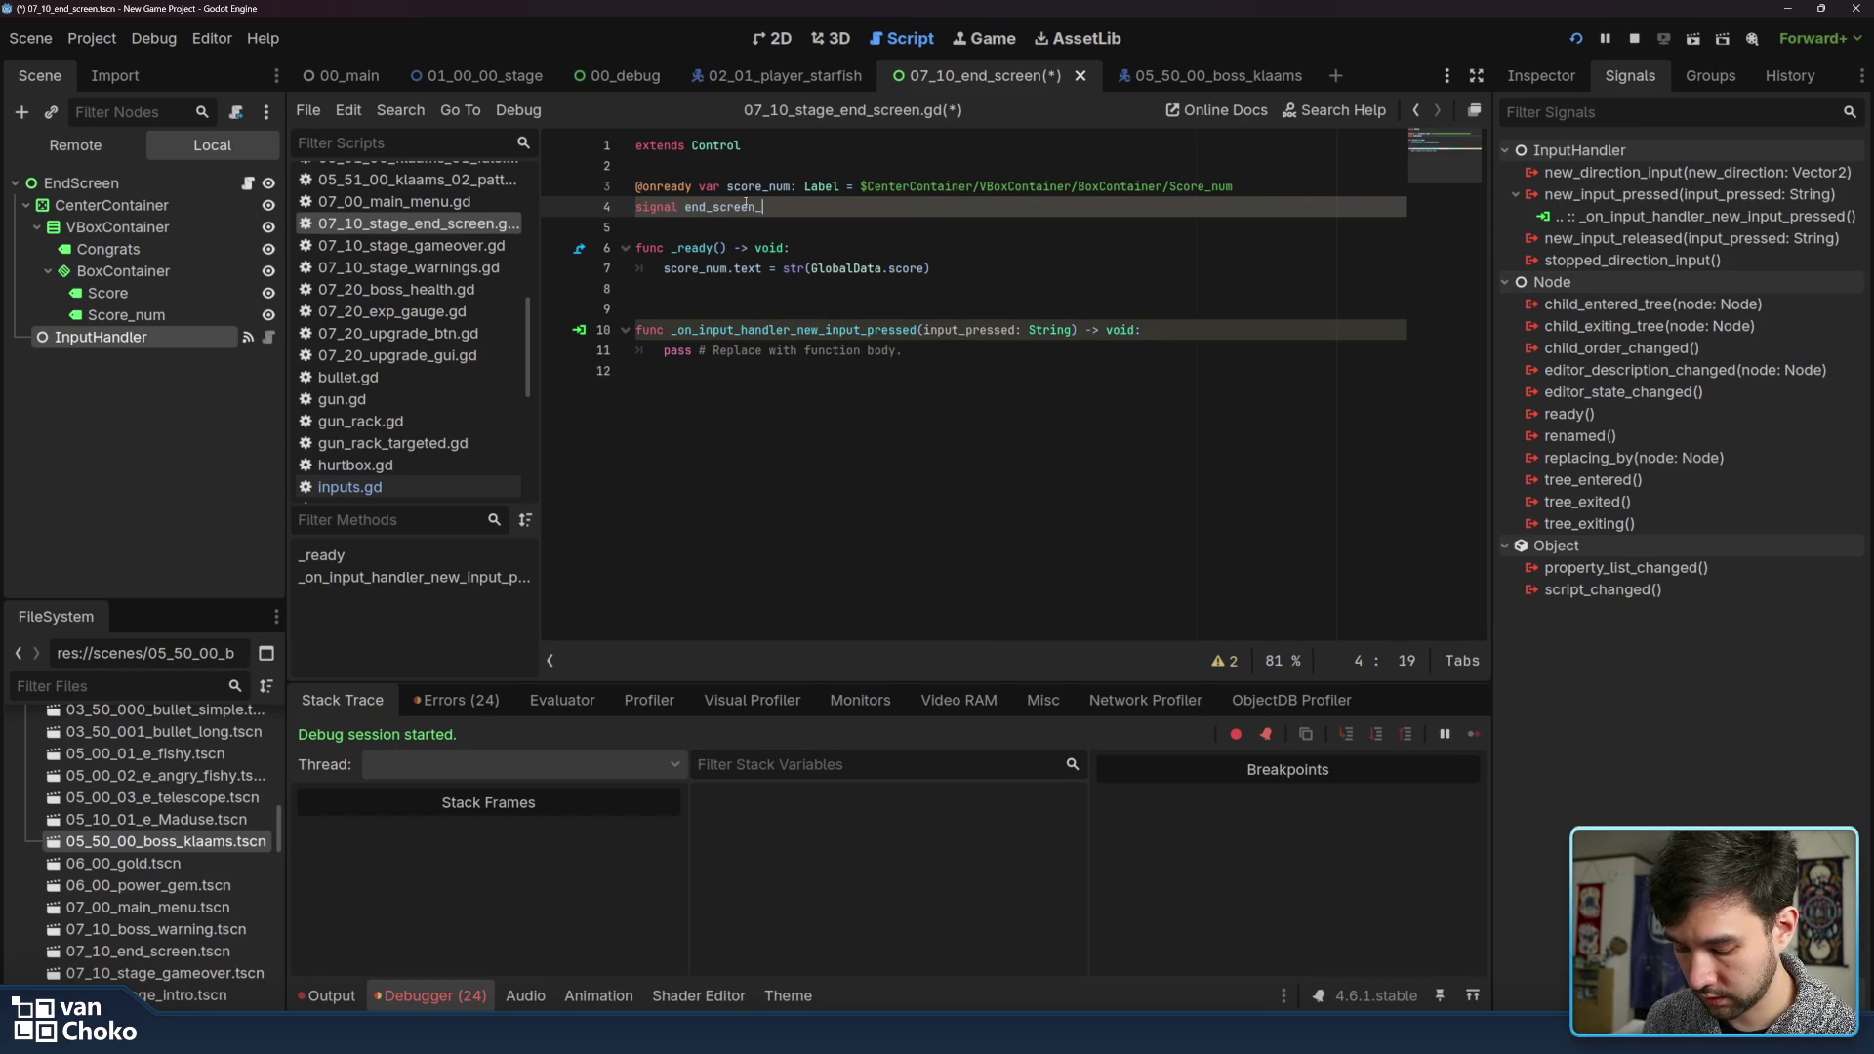
type("finished")
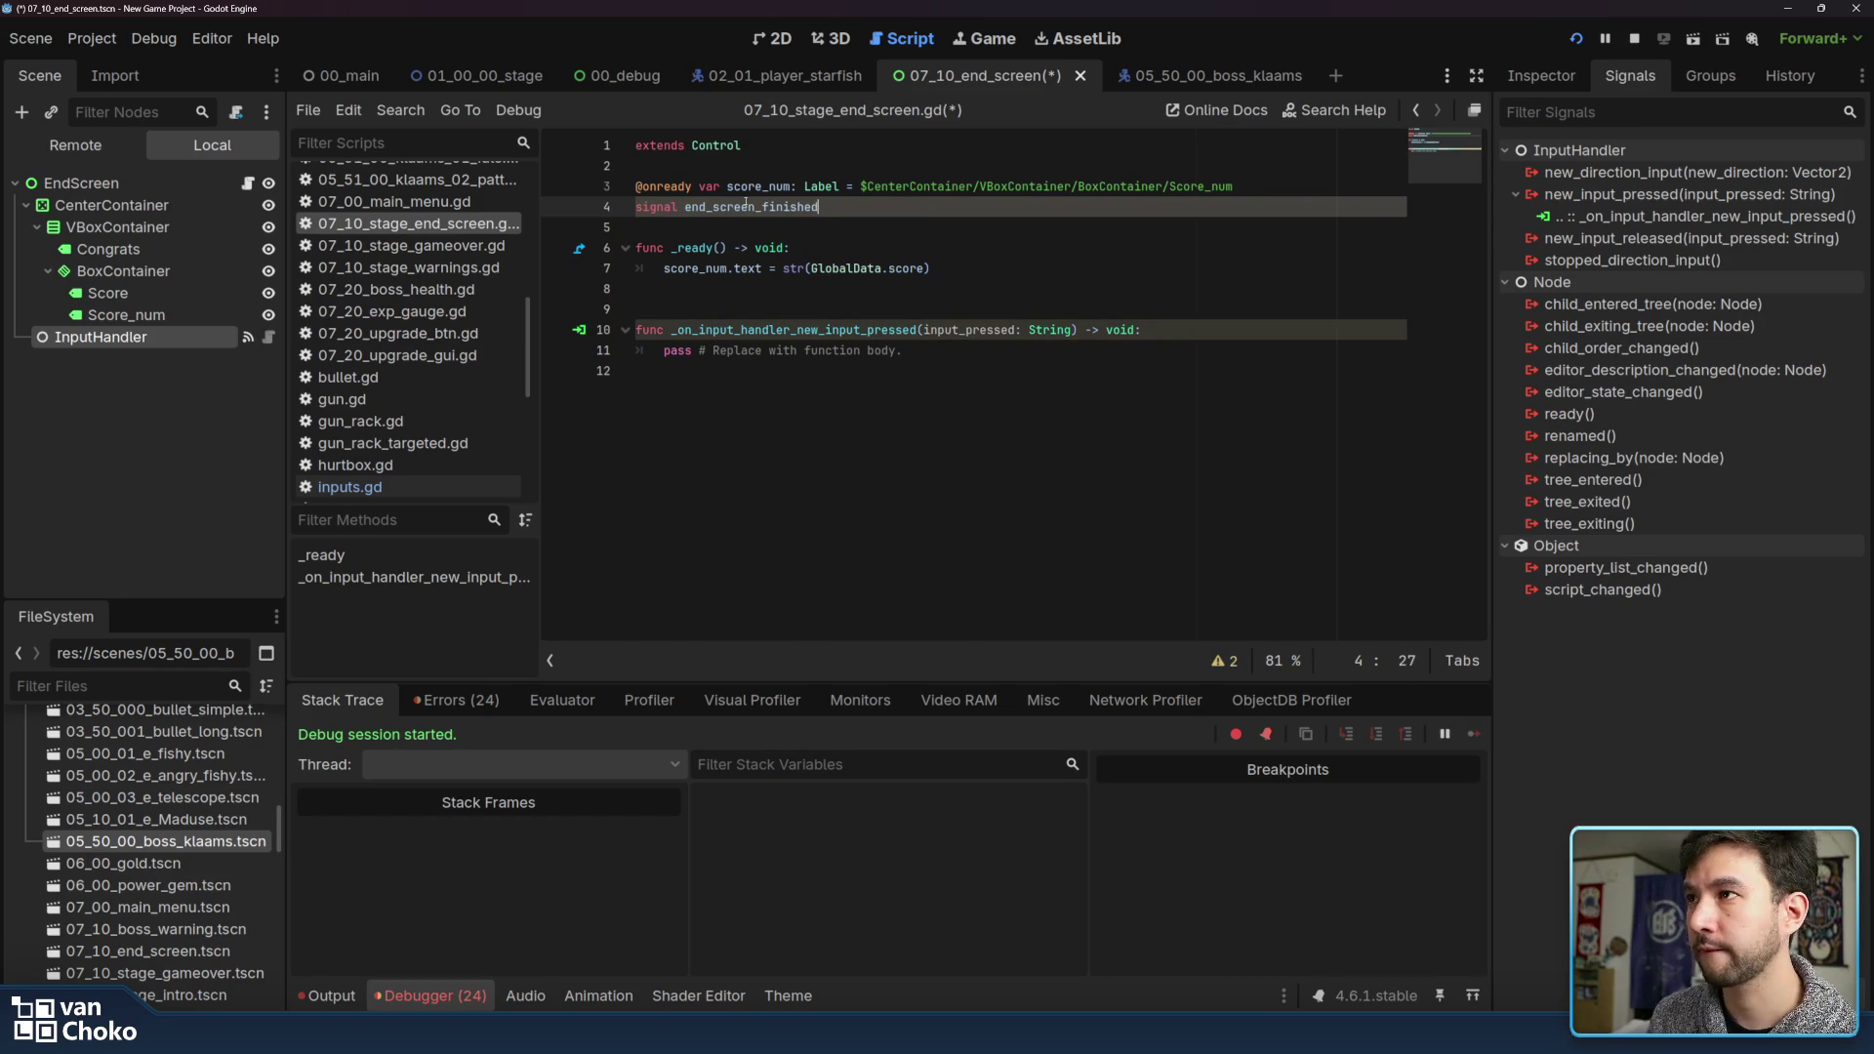
type("()")
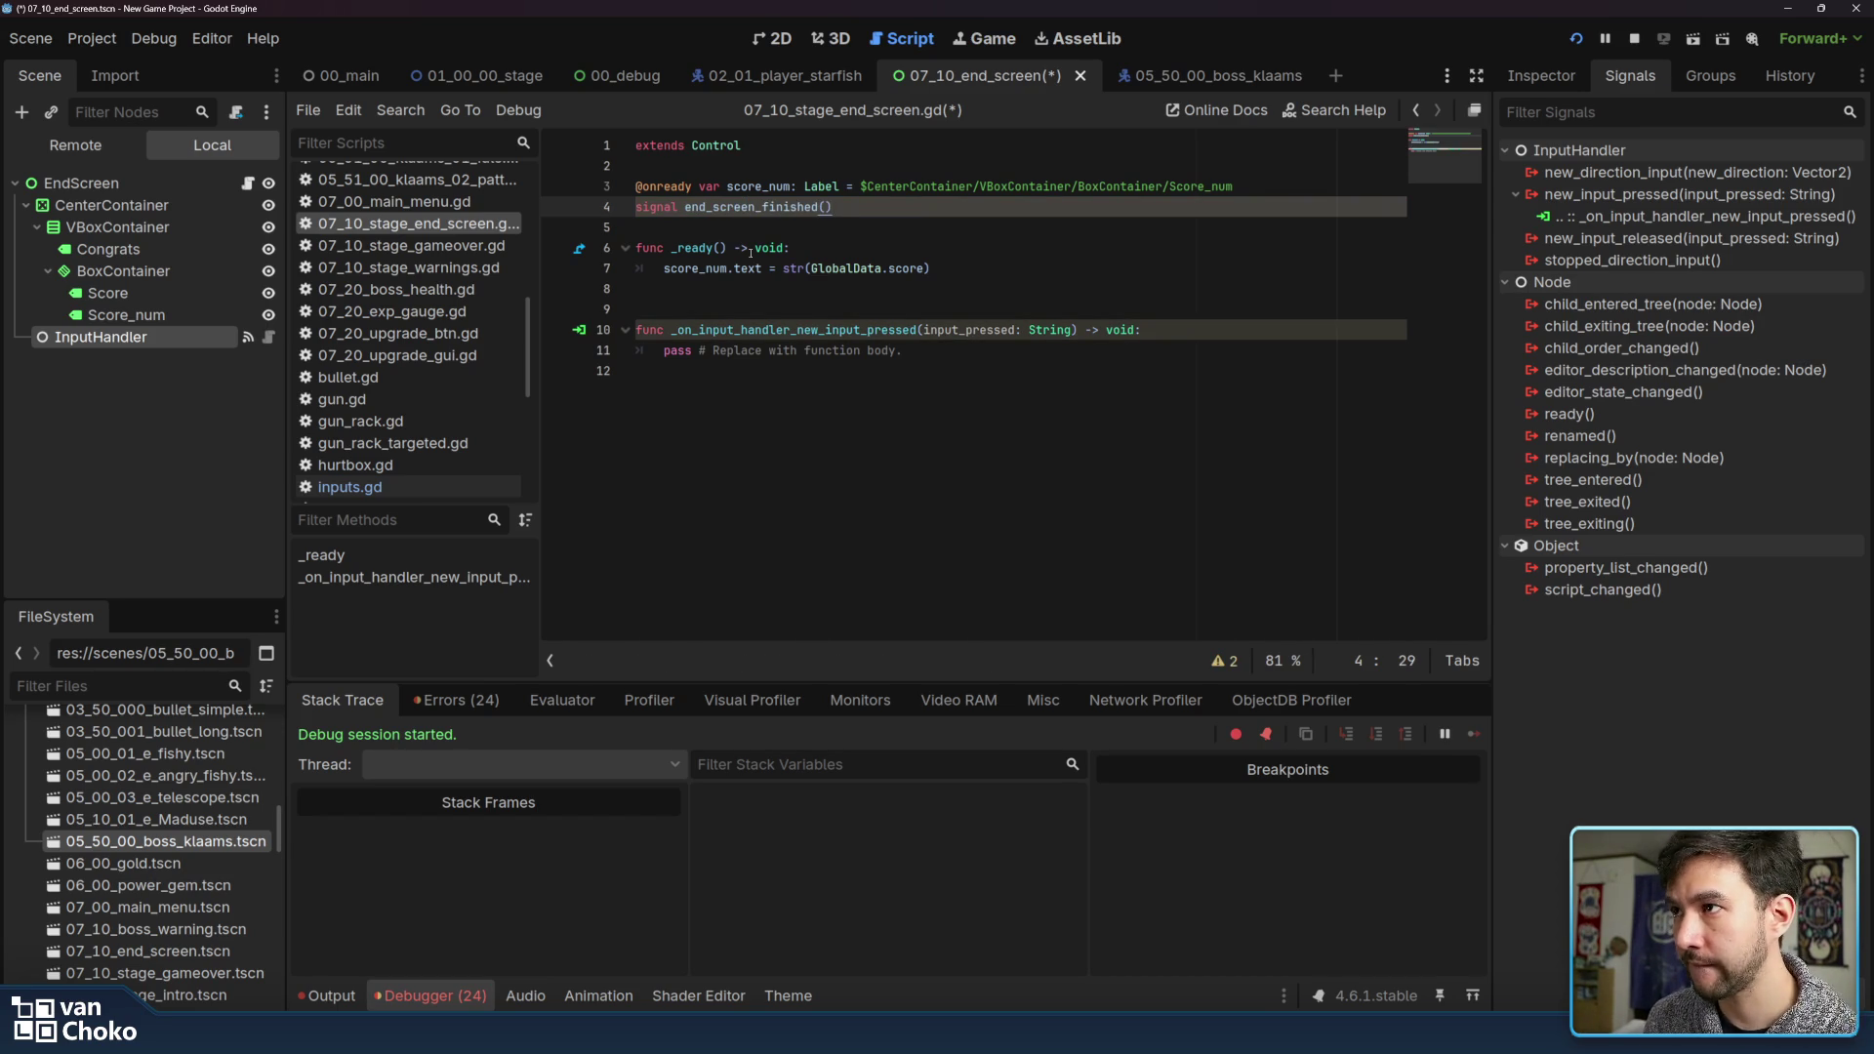
Replace the handler's pass with end_screen_finished.emit() and save the script
left_click_drag(971, 352, 664, 351)
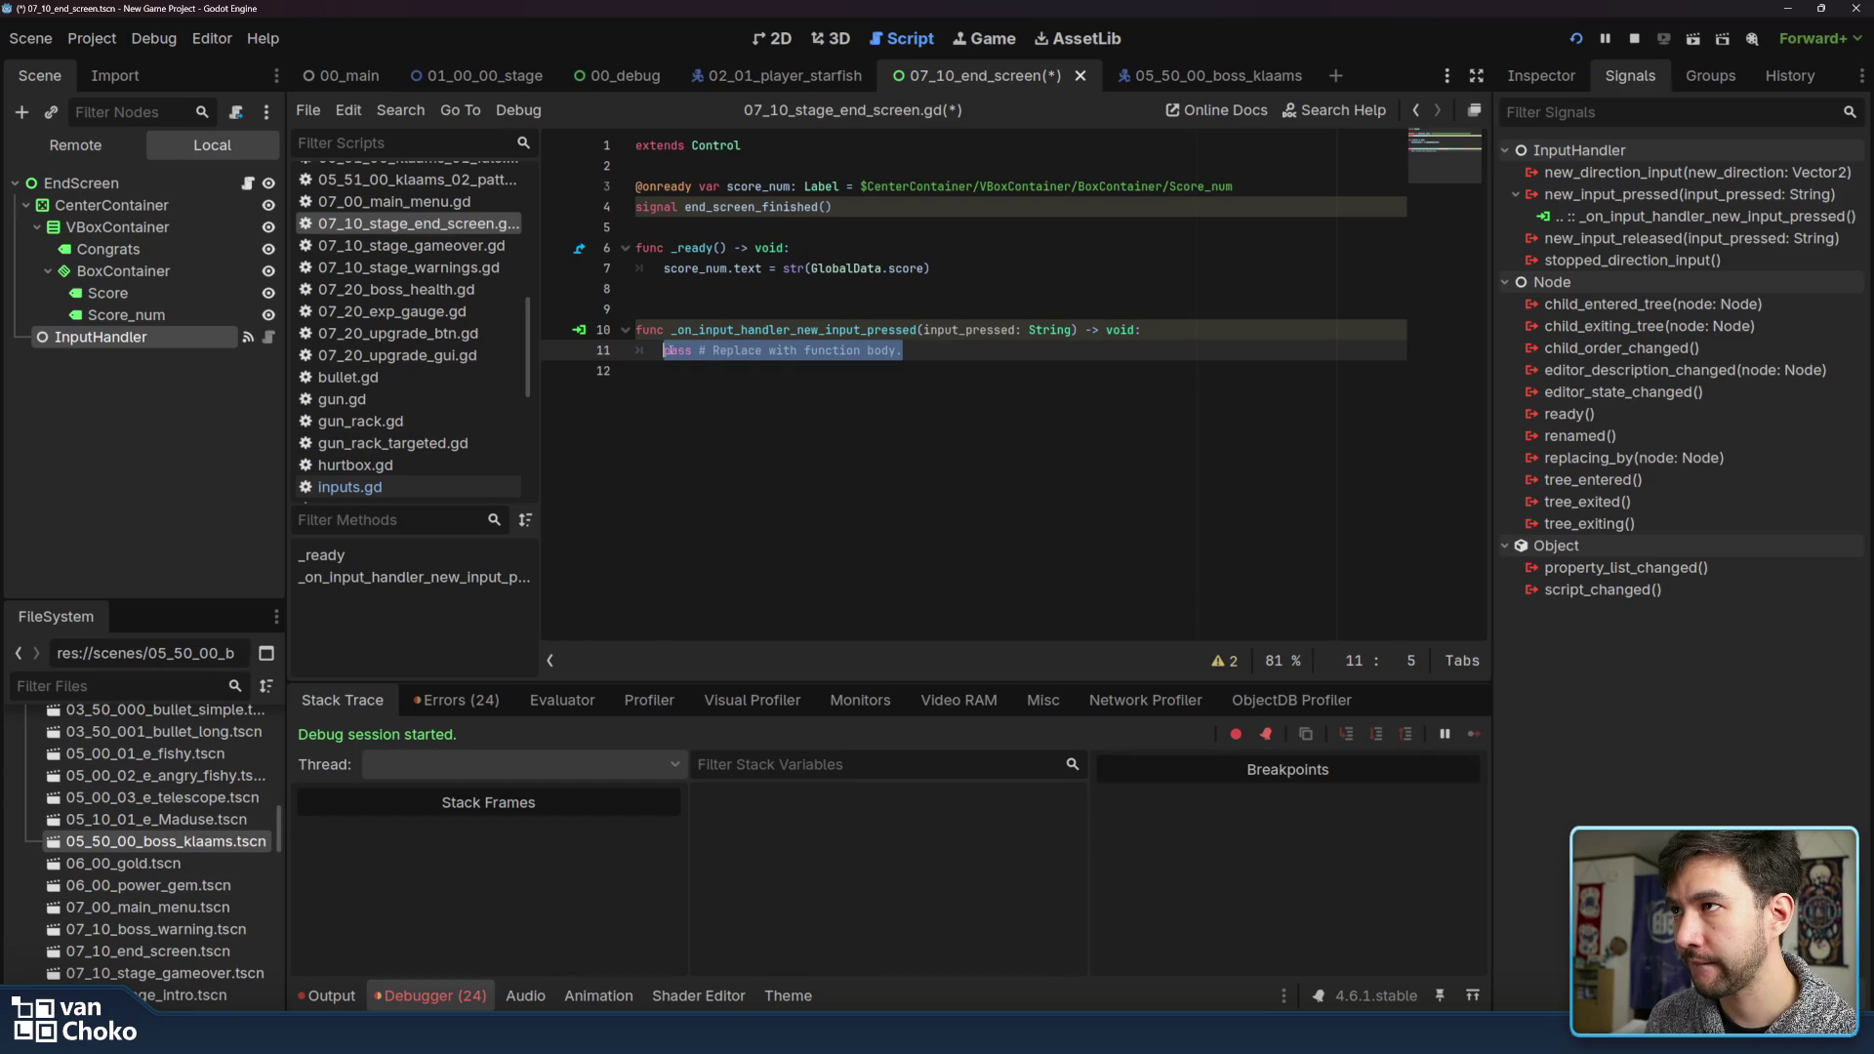
double_click(724, 209)
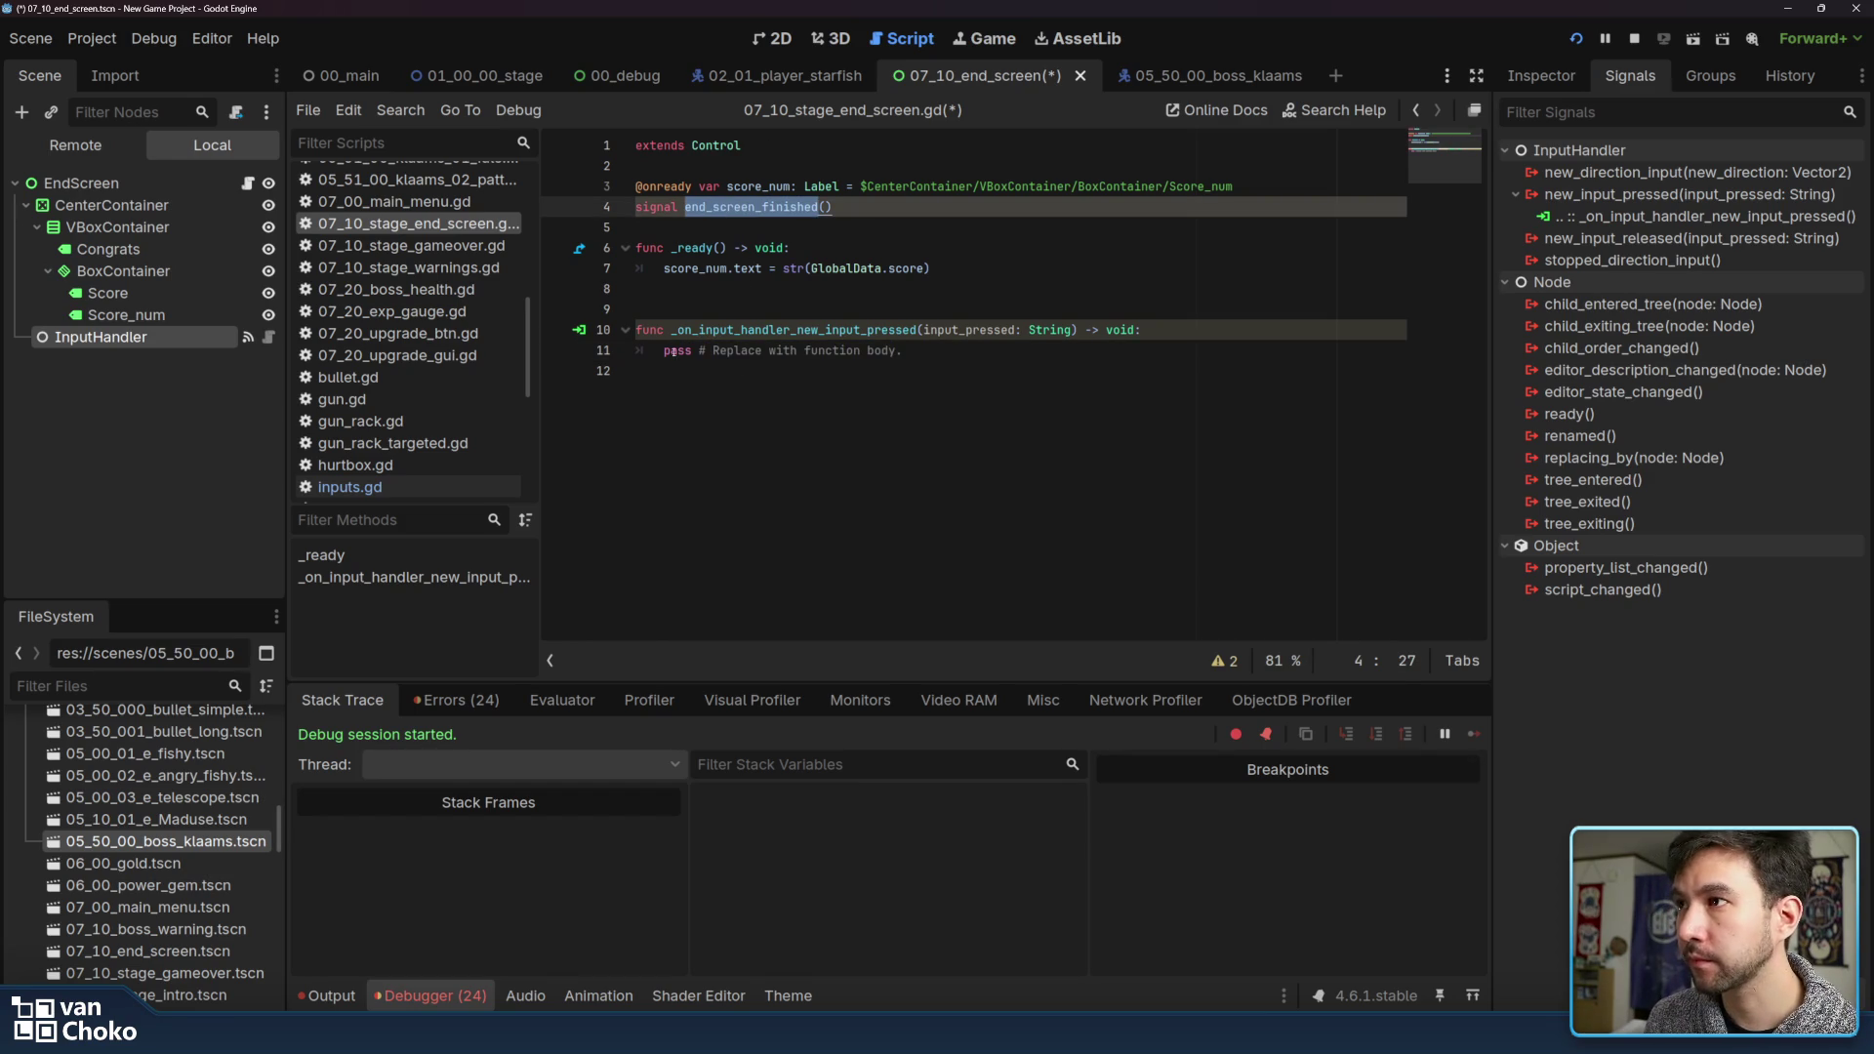
key("ctrl+c")
left_click_drag(664, 353, 964, 349)
key("ctrl+v")
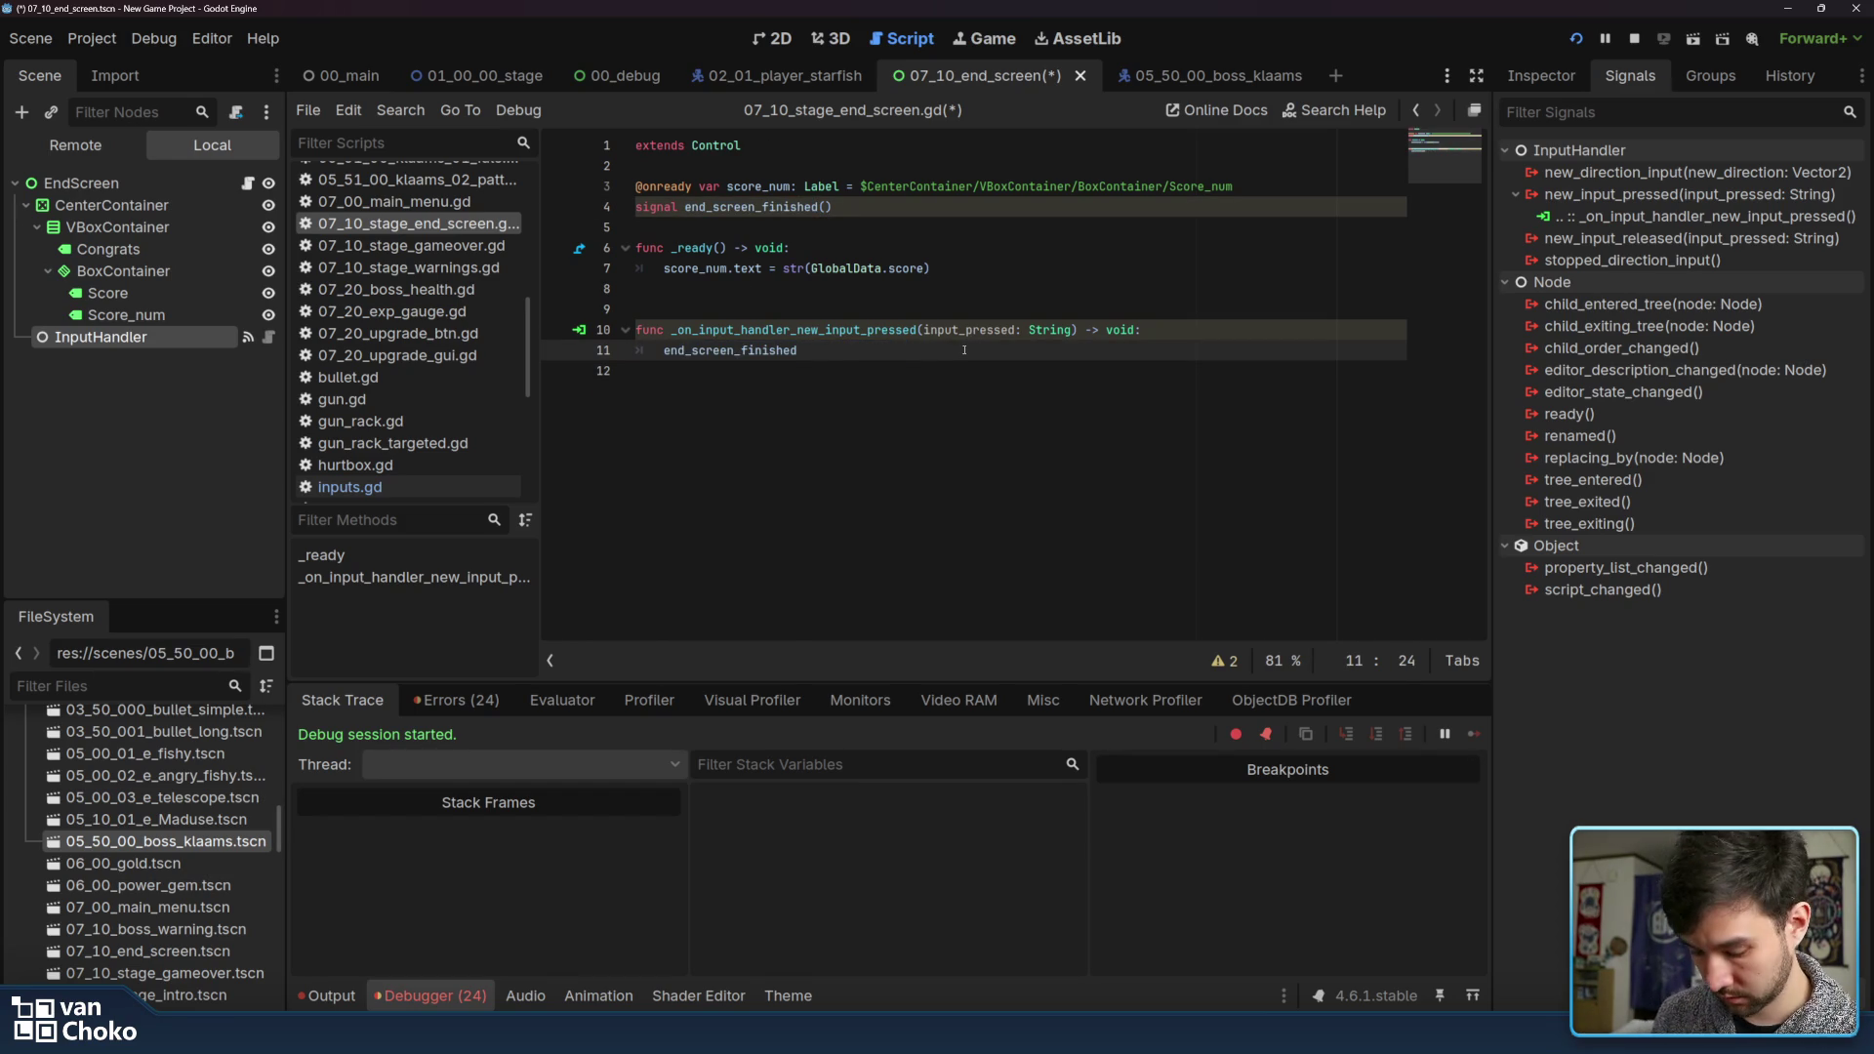
type("emit()")
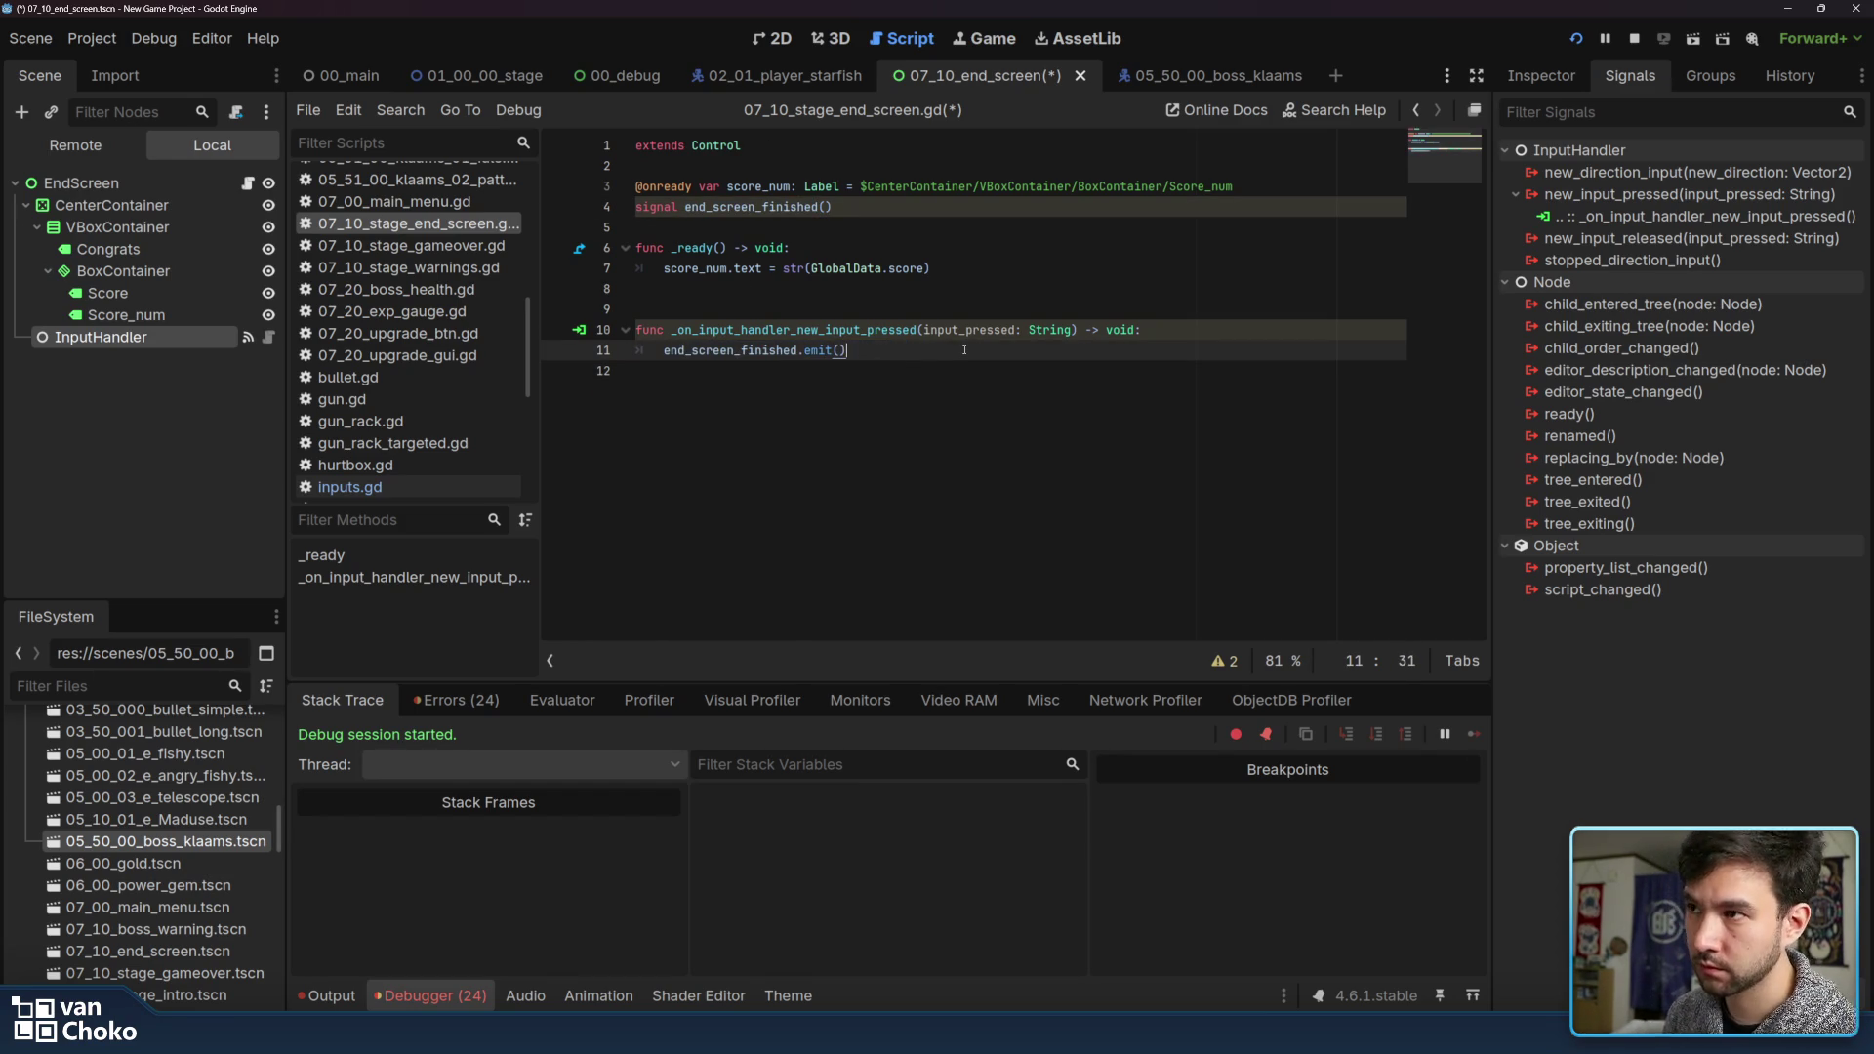
key("ctrl+s")
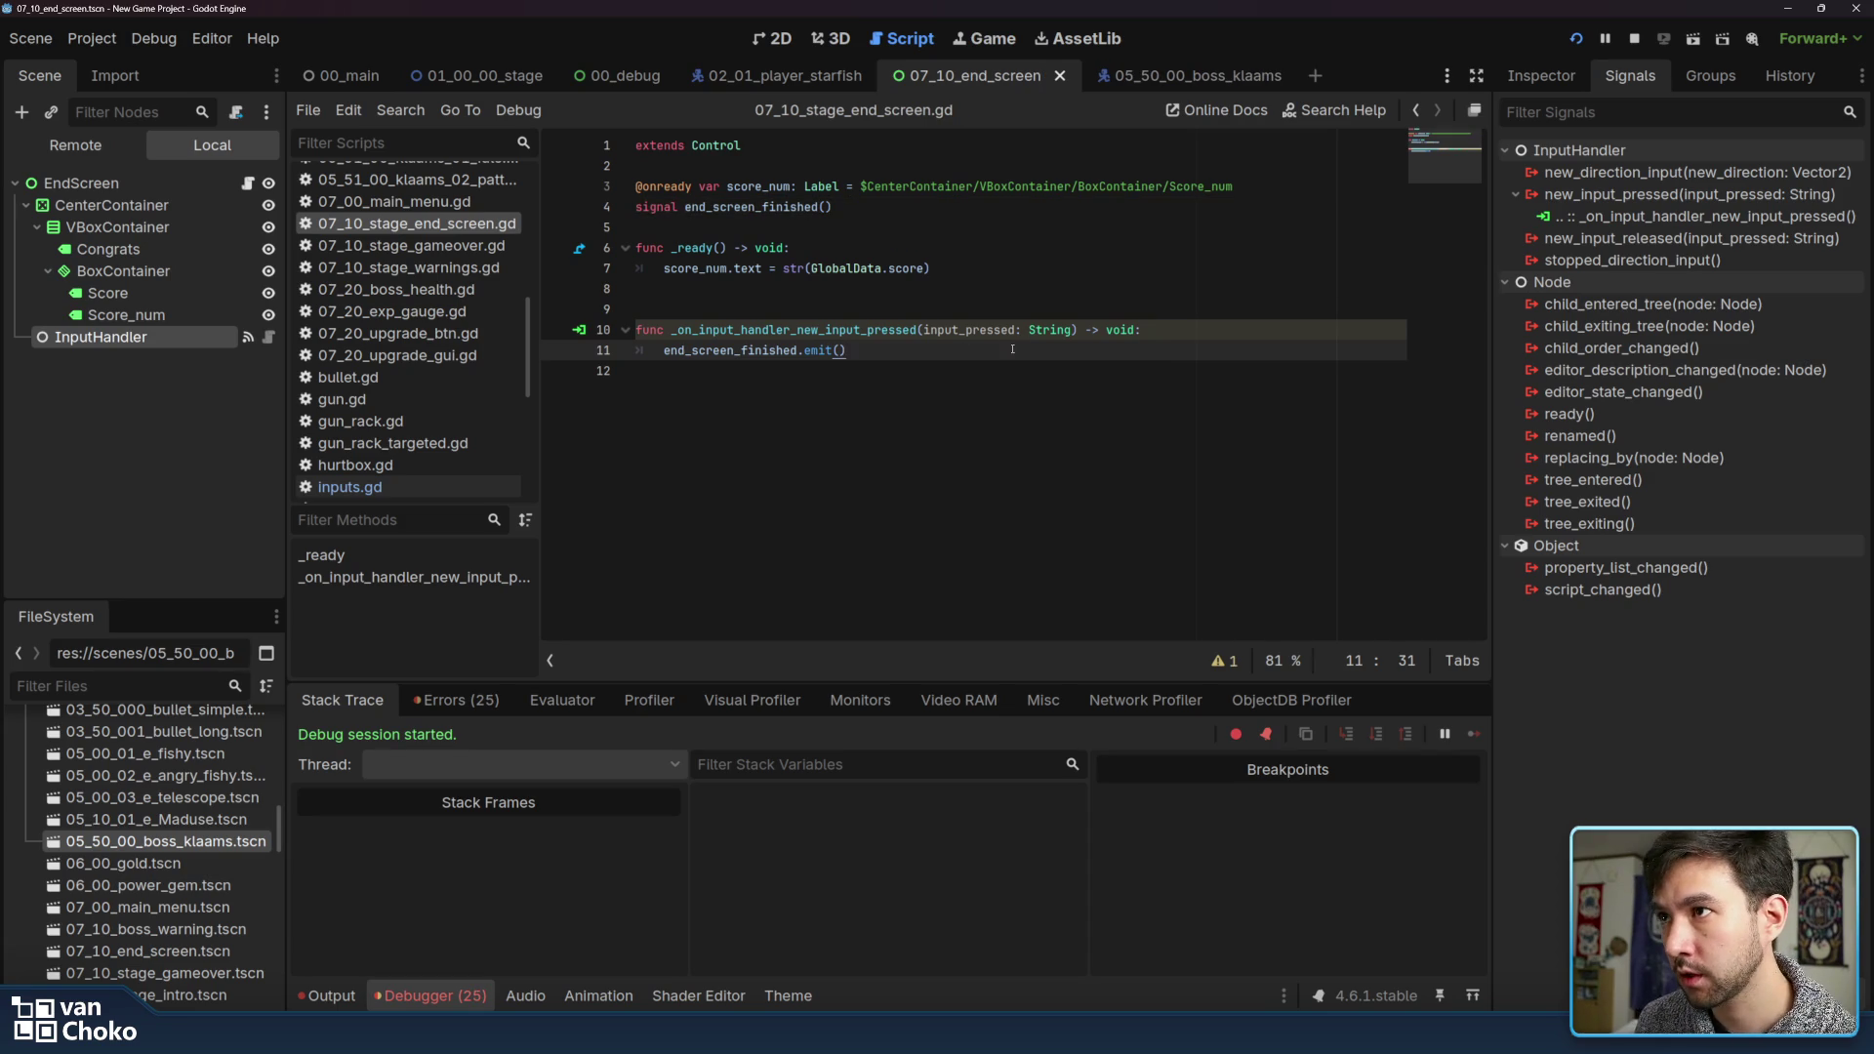
Open the 01_10_00_state_boss.gd script from the Scripts list
left_click(997, 307)
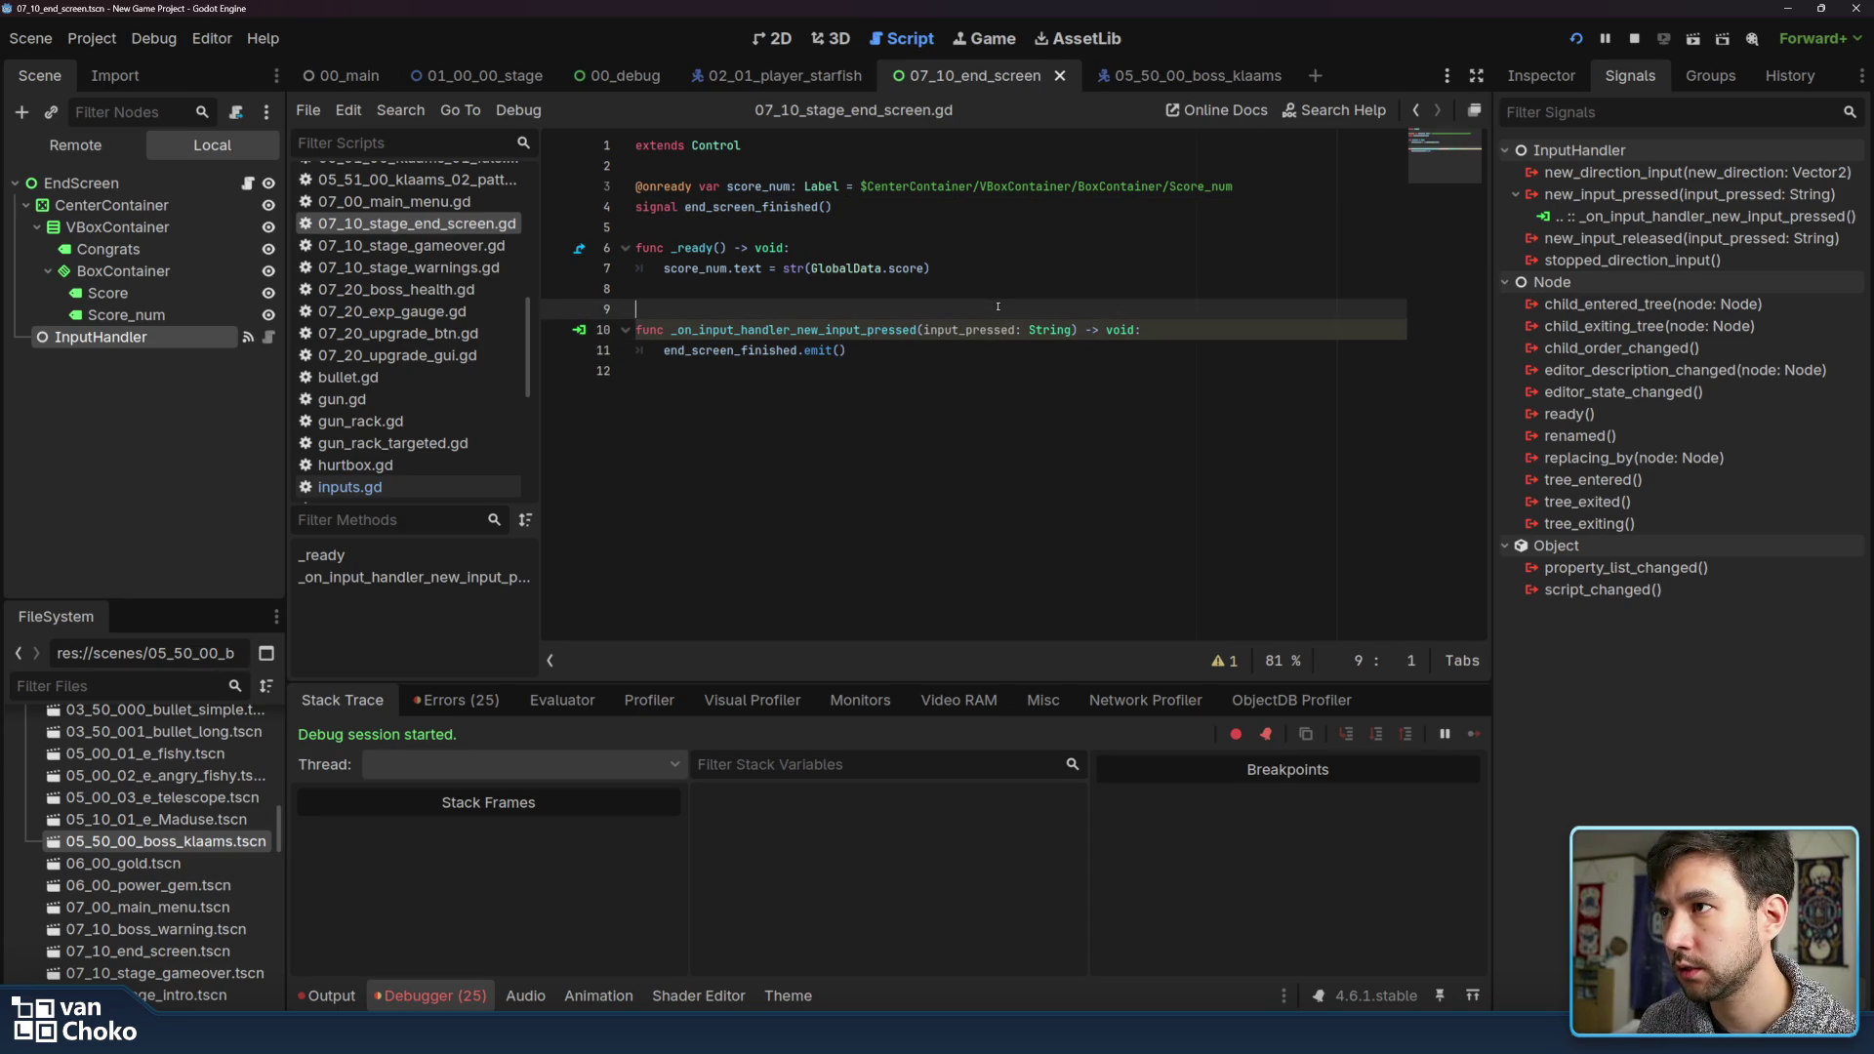
left_click(978, 377)
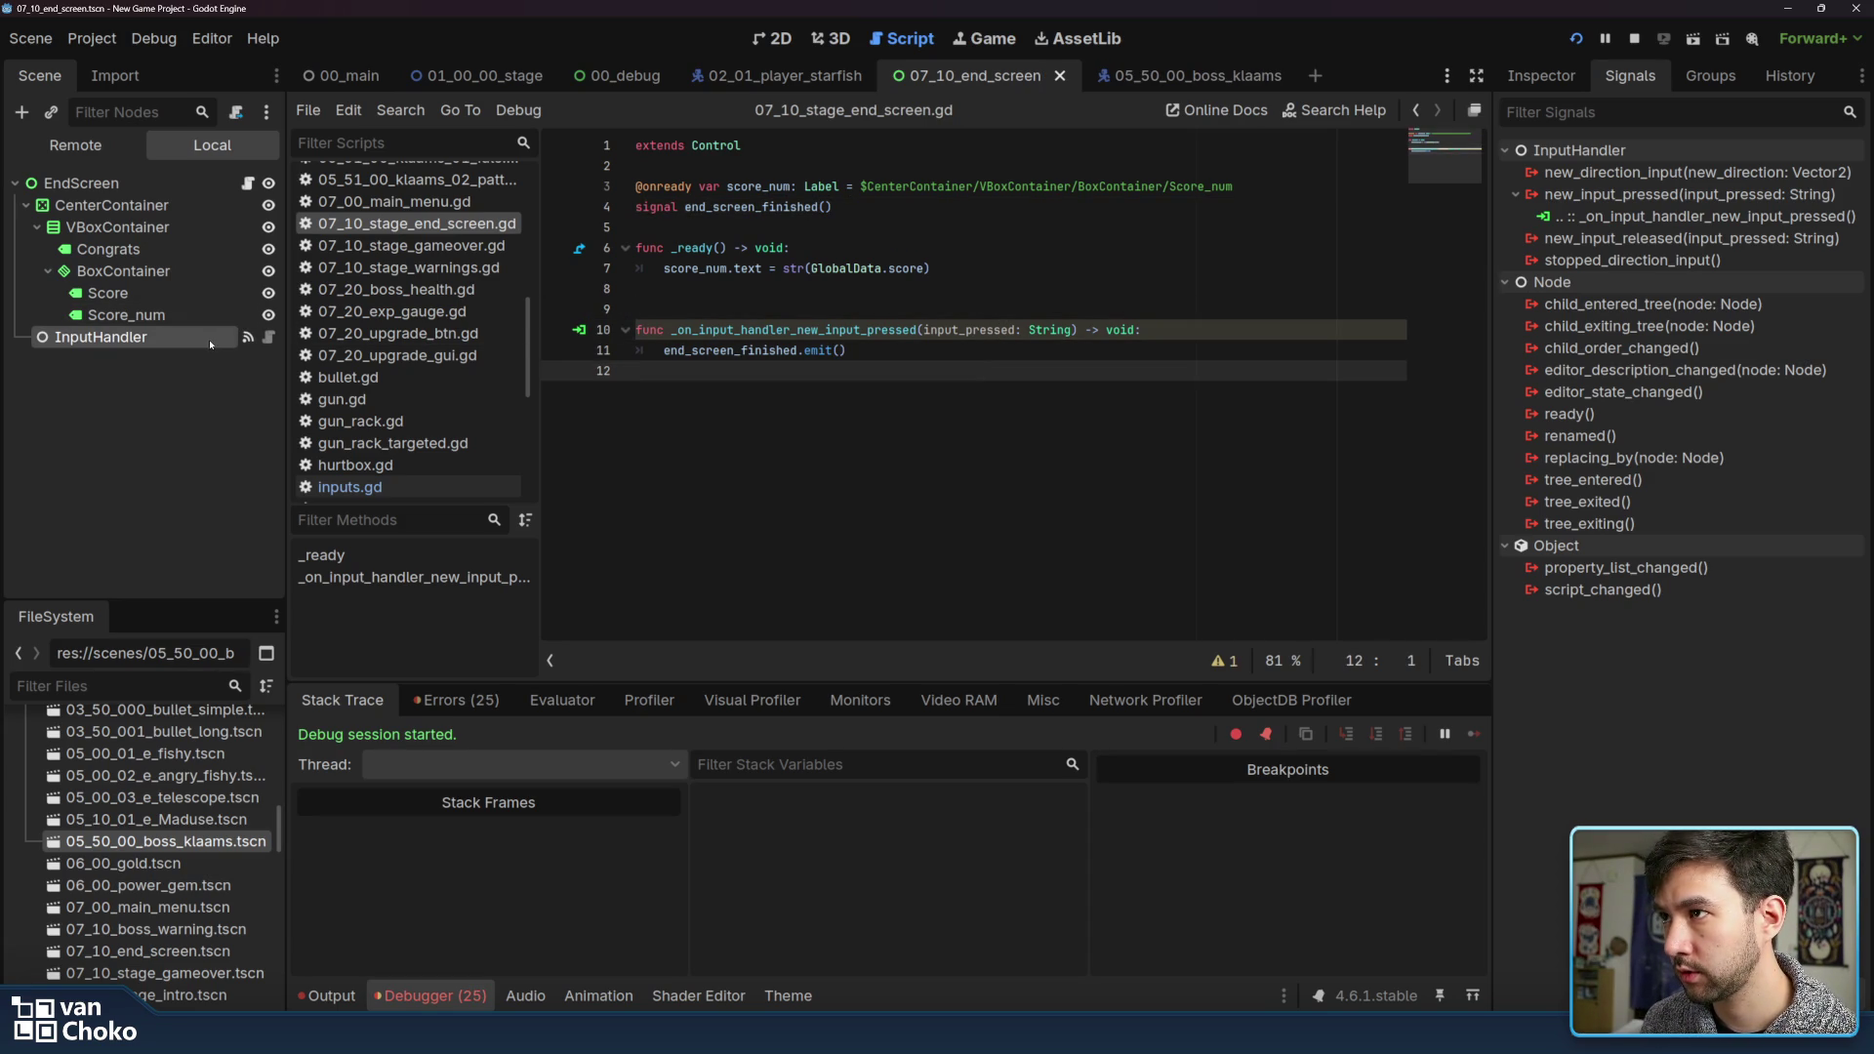
left_click(878, 352)
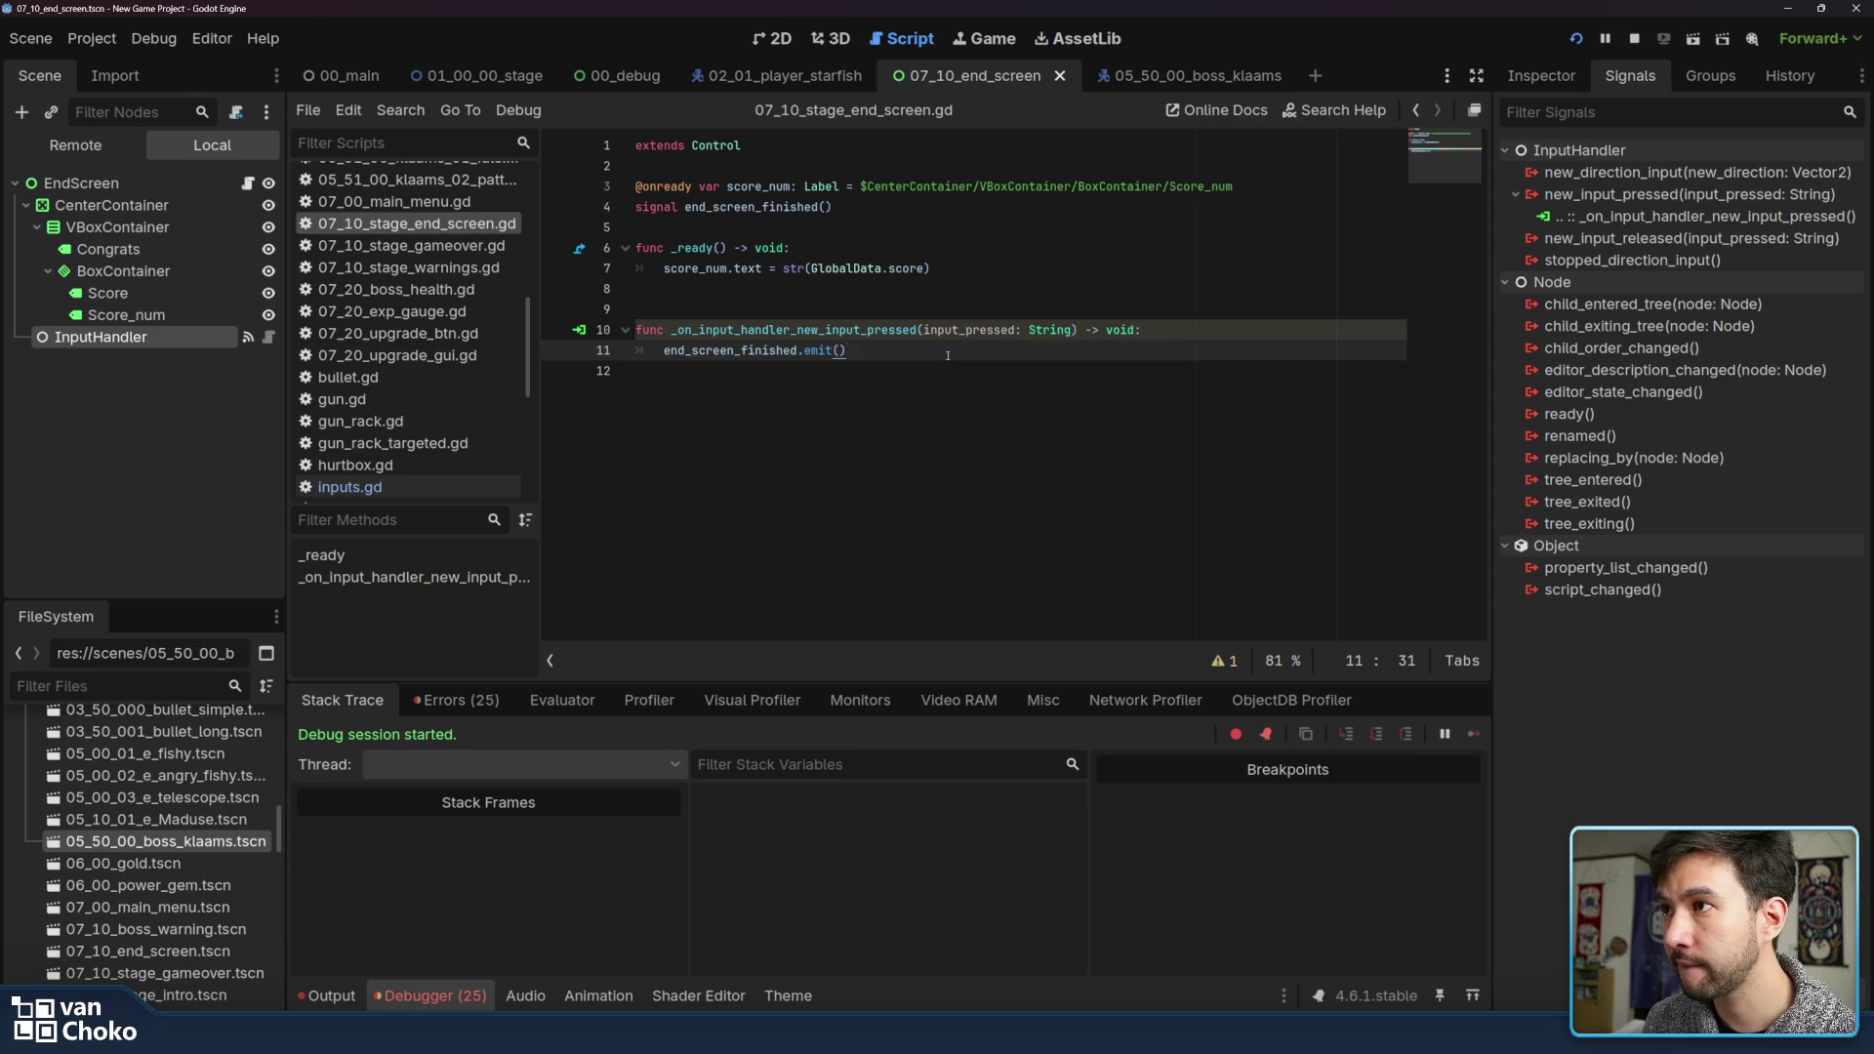
left_click_drag(530, 333, 539, 201)
left_click(429, 353)
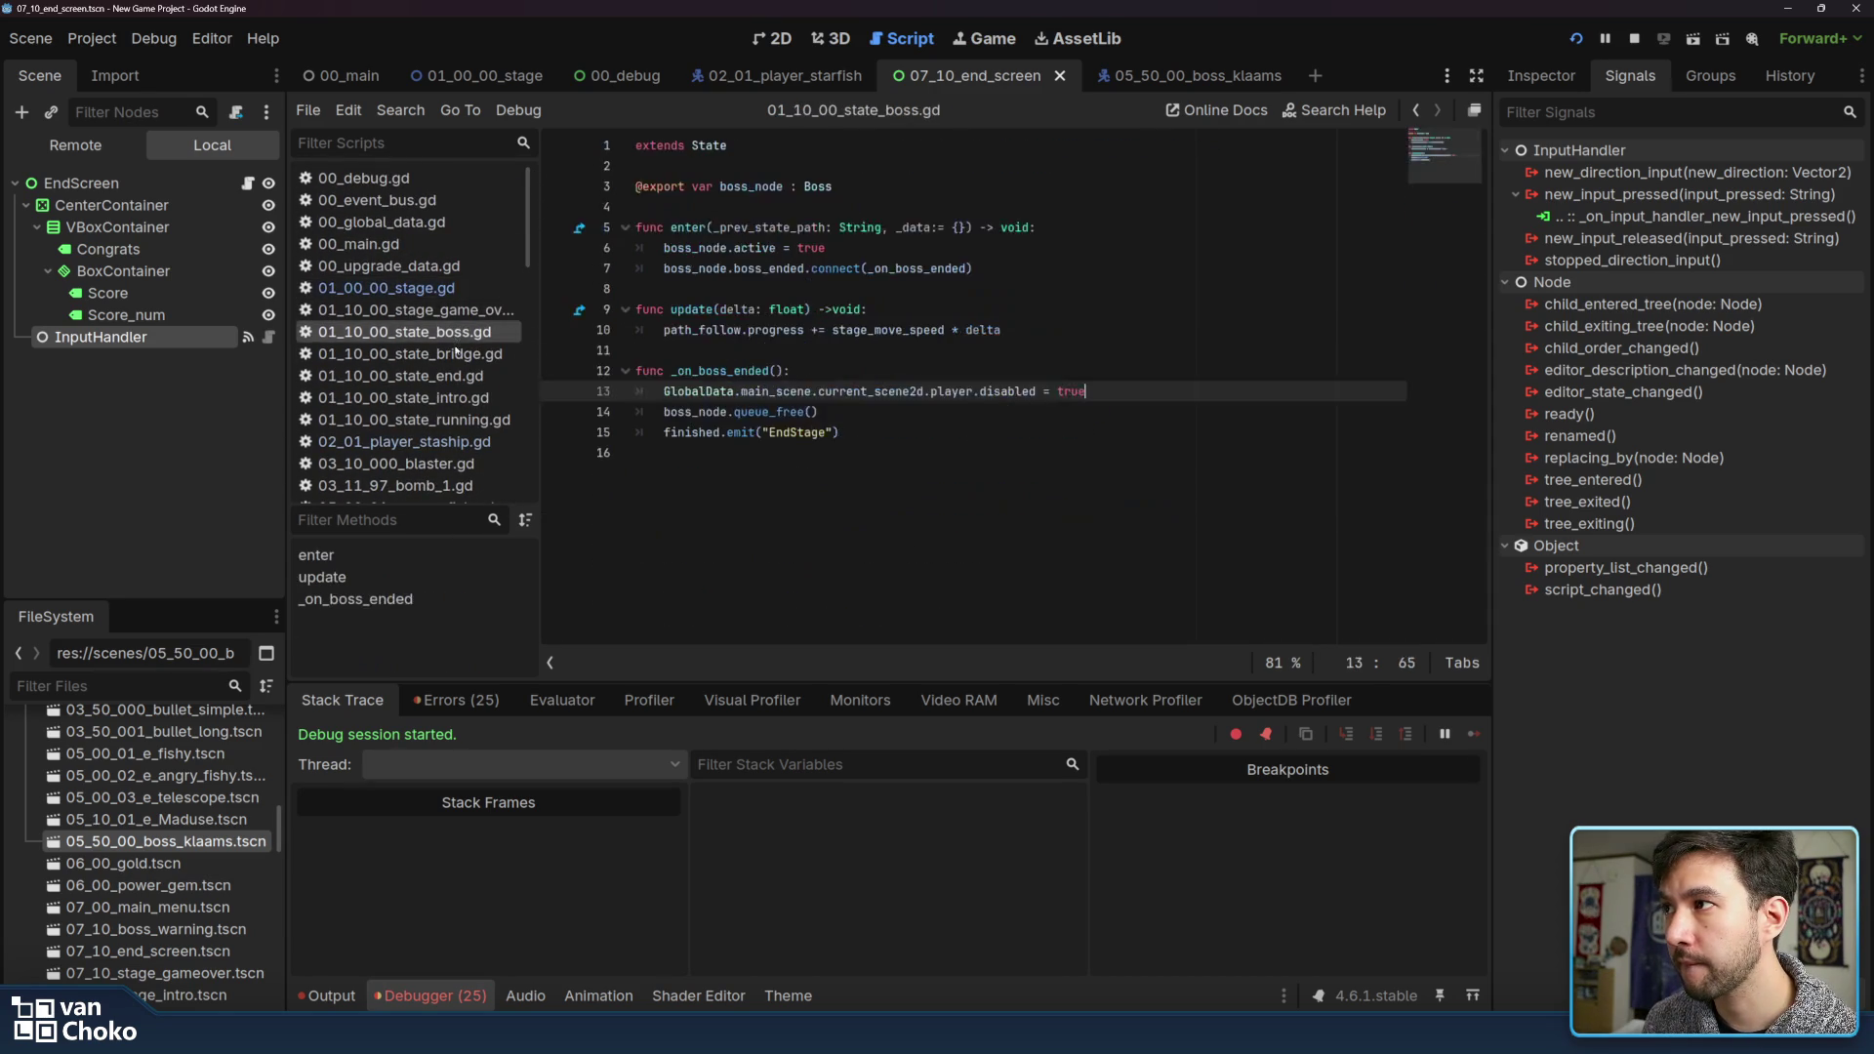
Open 01_10_00_state_end.gd and place the caret at the end of the load_gui line
left_click(476, 401)
left_click(473, 419)
left_click(467, 378)
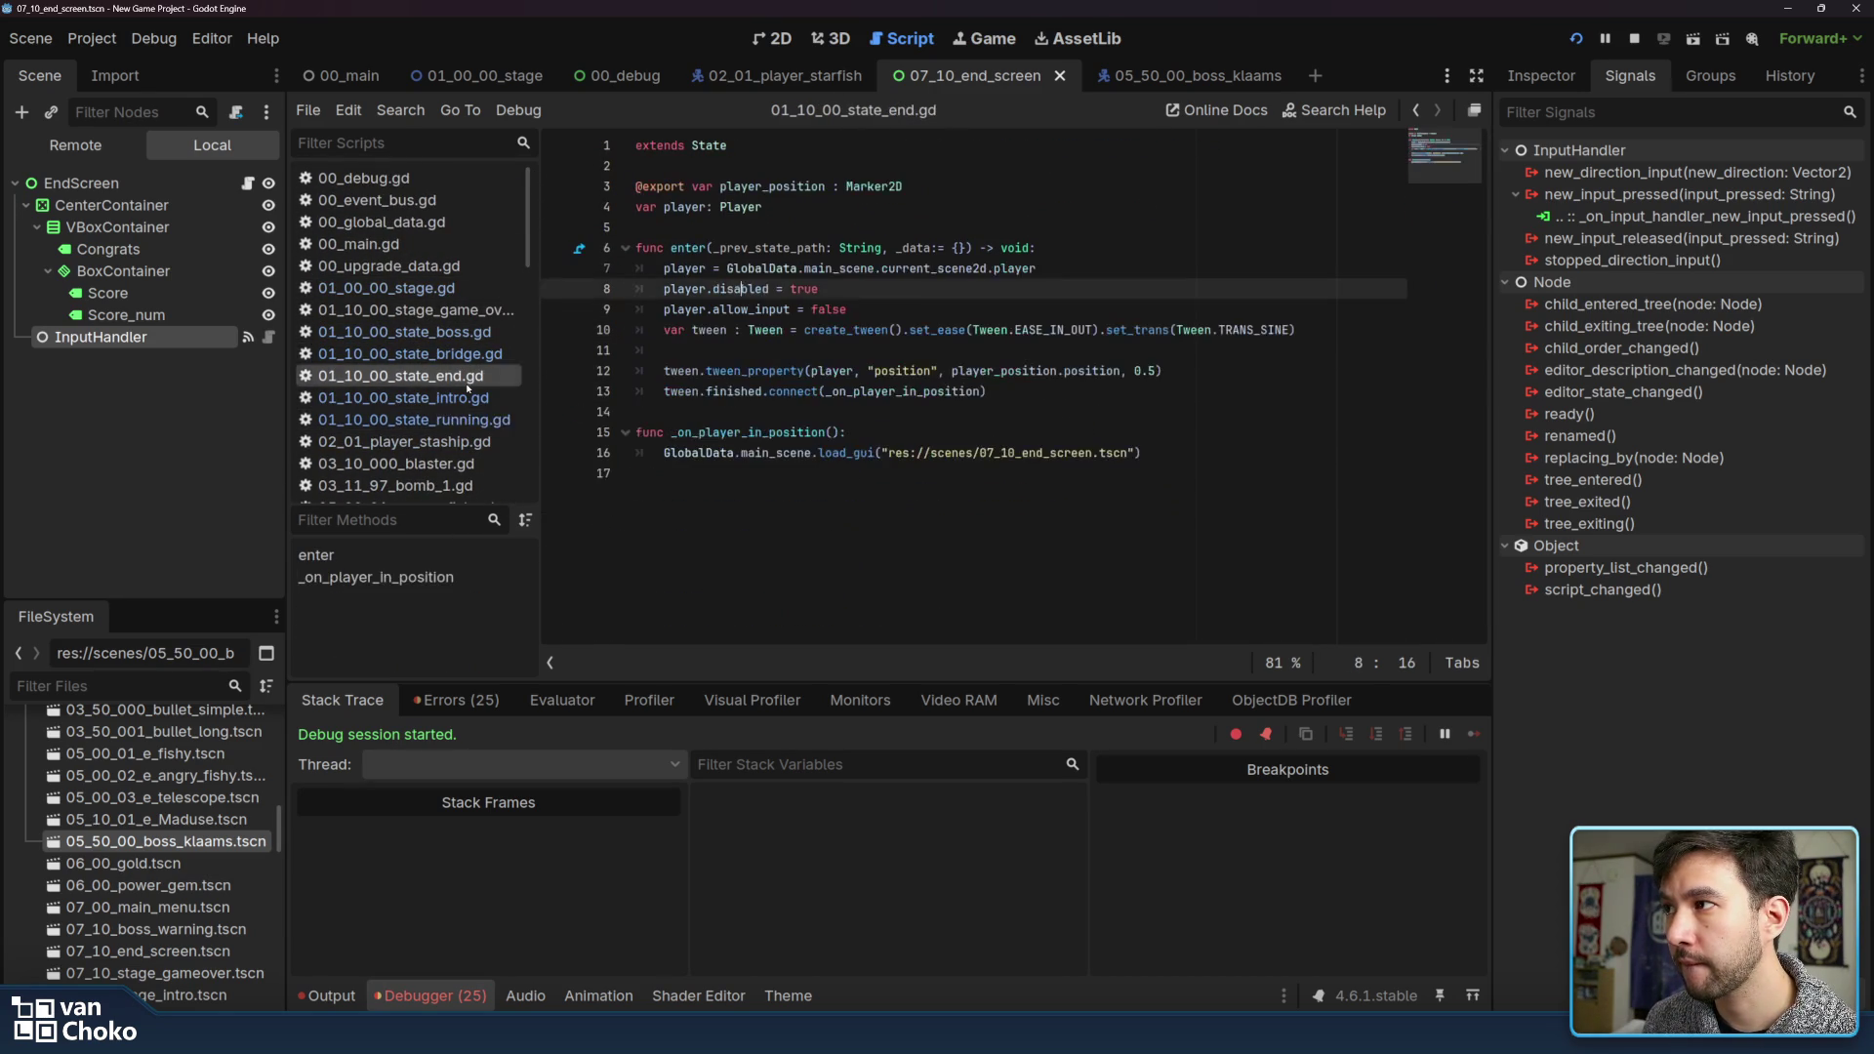
left_click(778, 356)
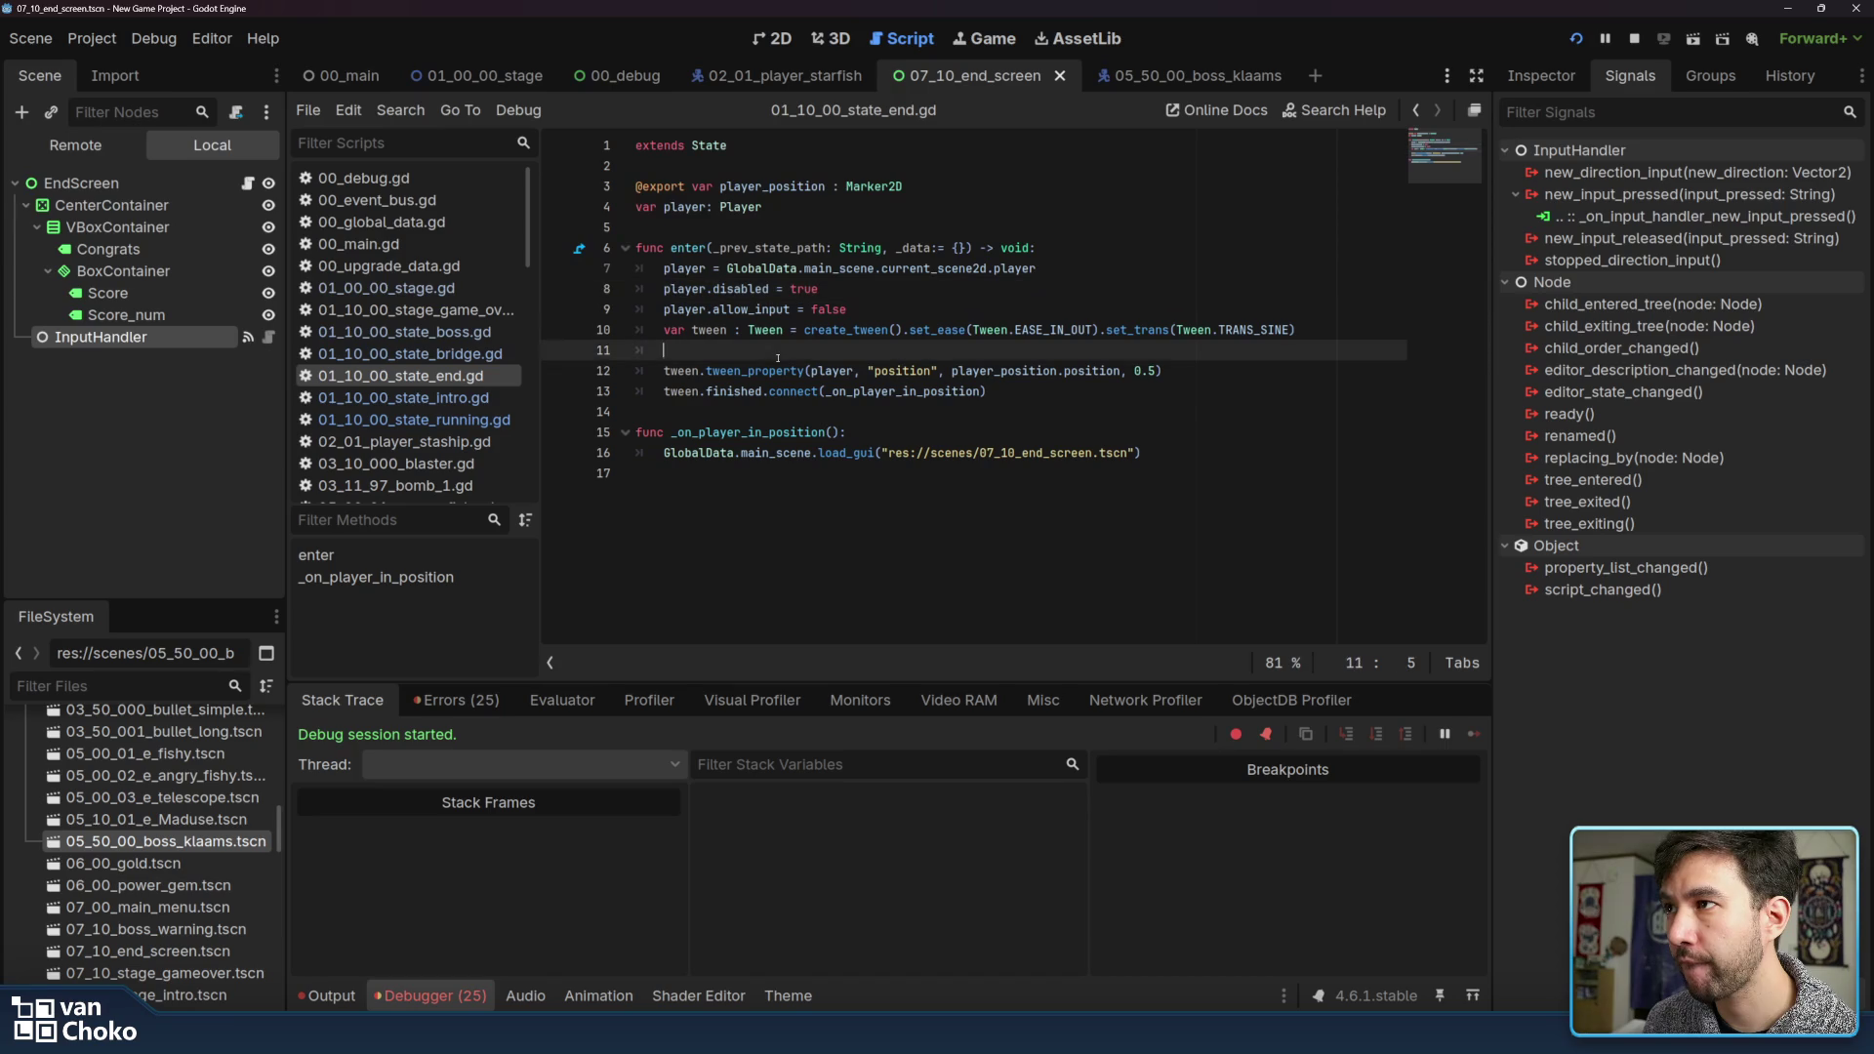
left_click(864, 286)
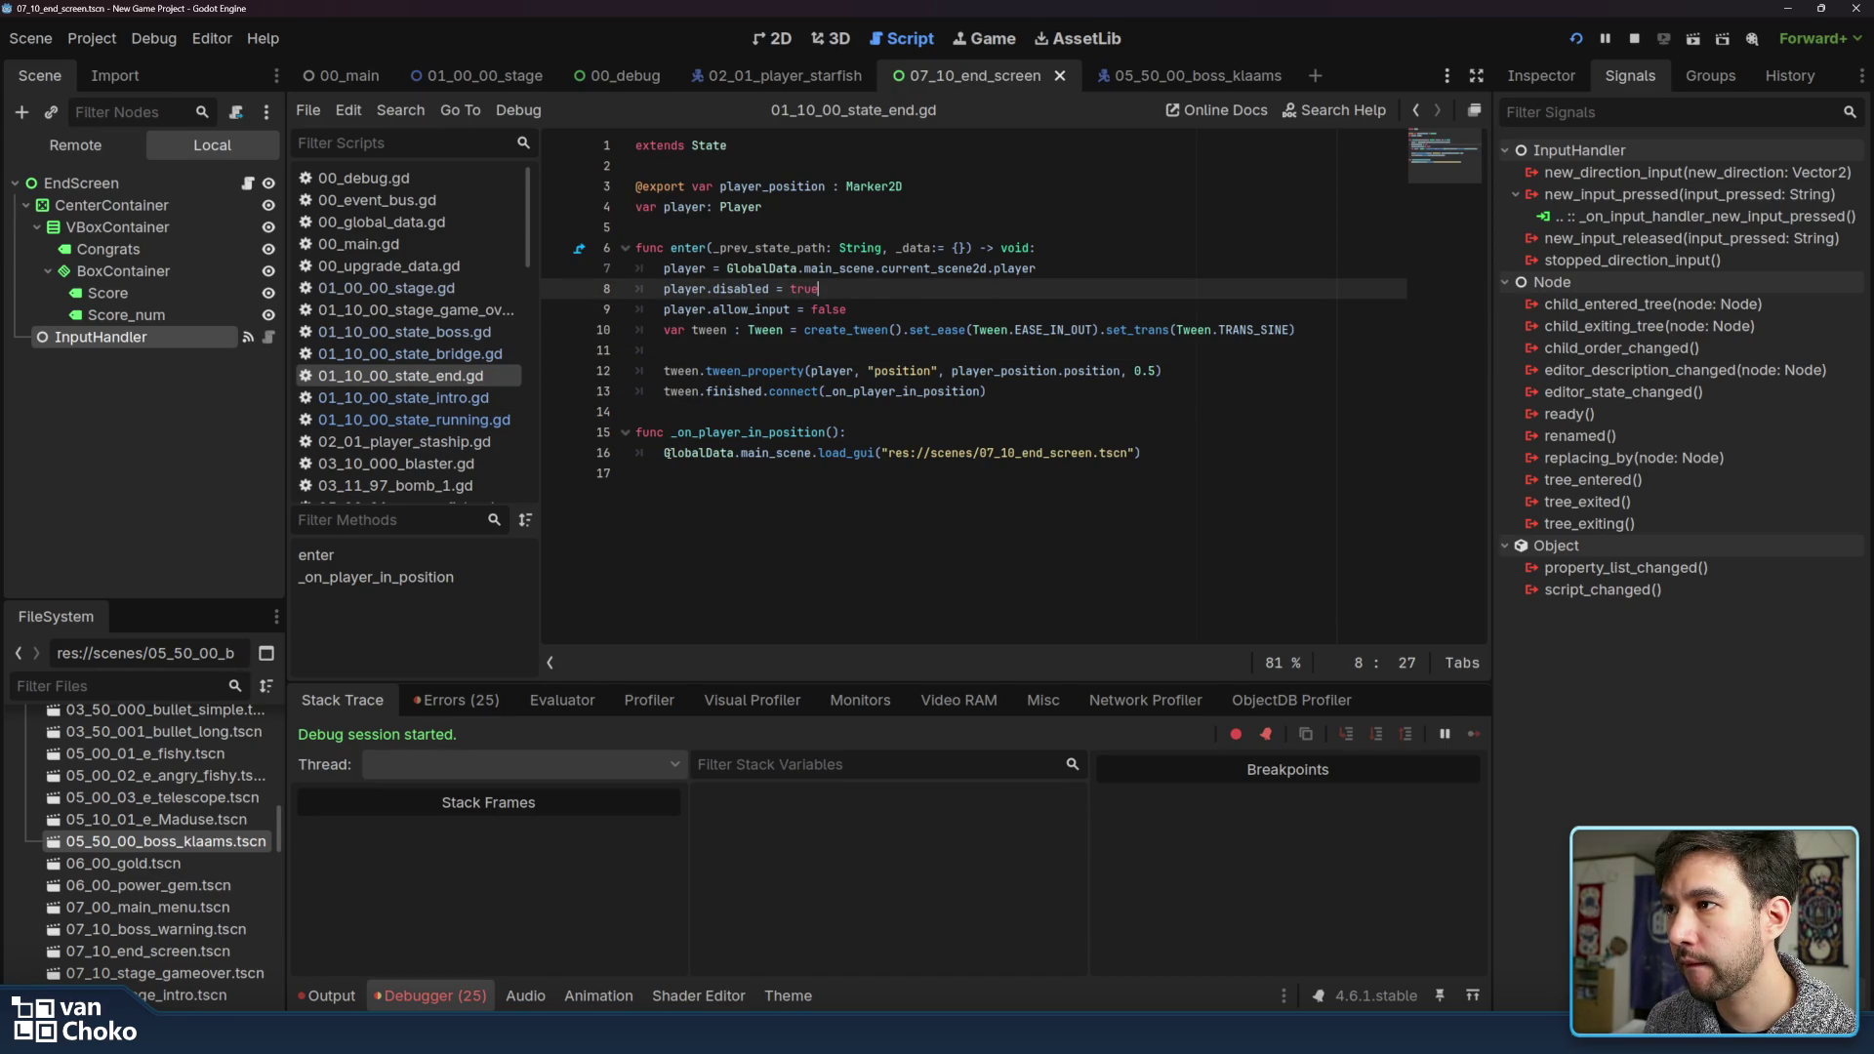
left_click(667, 453)
left_click(1185, 455)
Add GlobalData.main_scene.current_gui.end_screen_finished.connect(_on_end_screen_finished) after the load_gui call
key("Return")
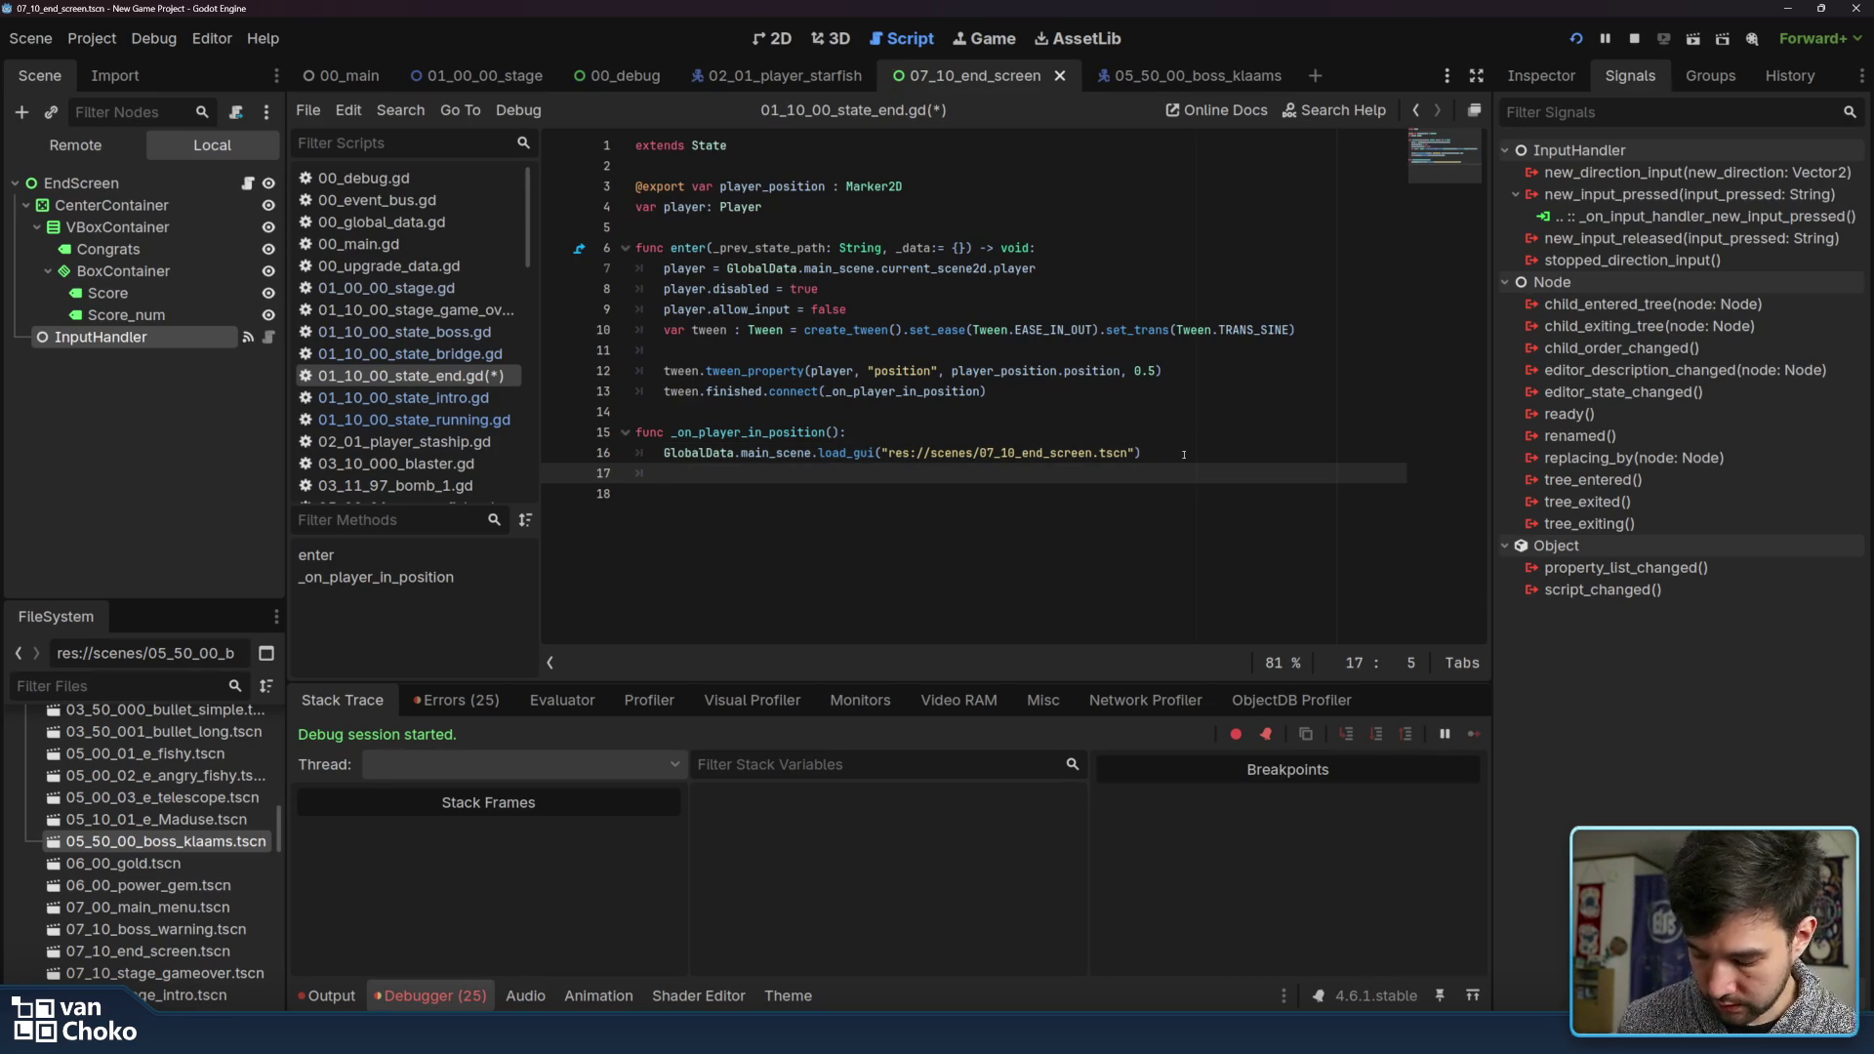
type("Global")
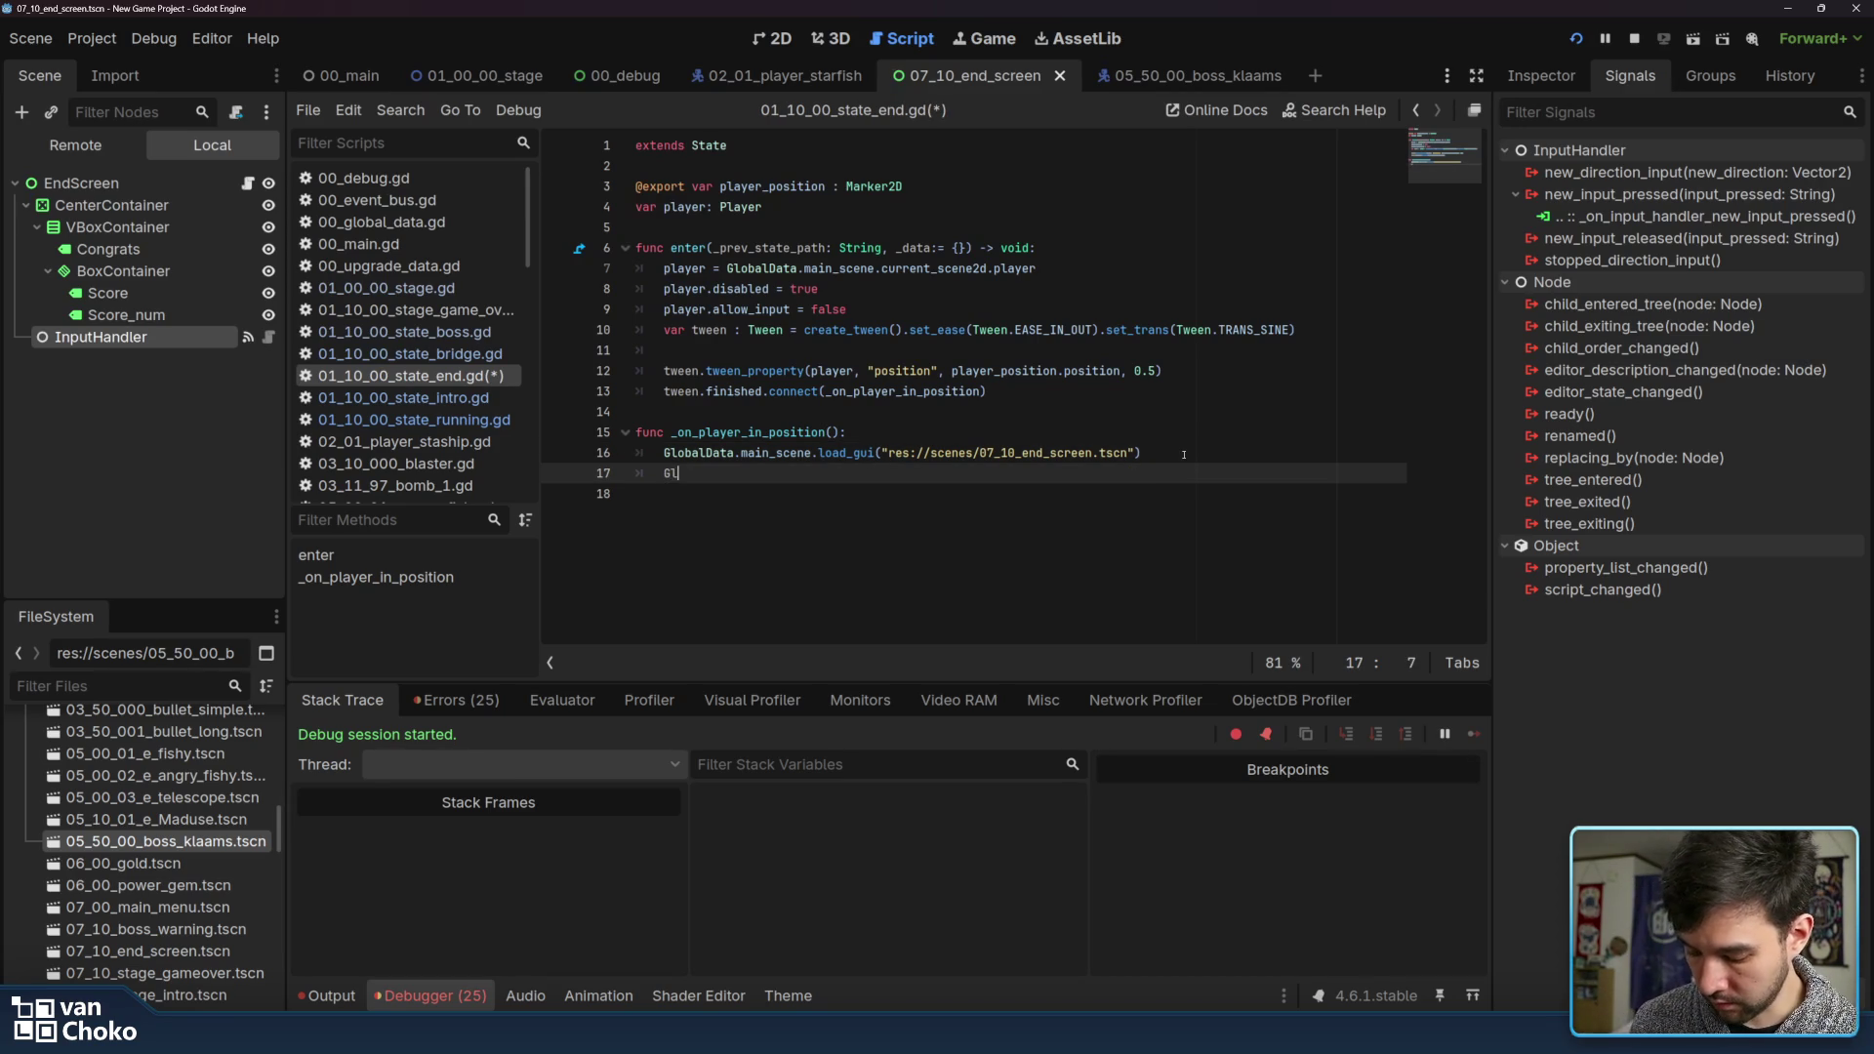
key("Return")
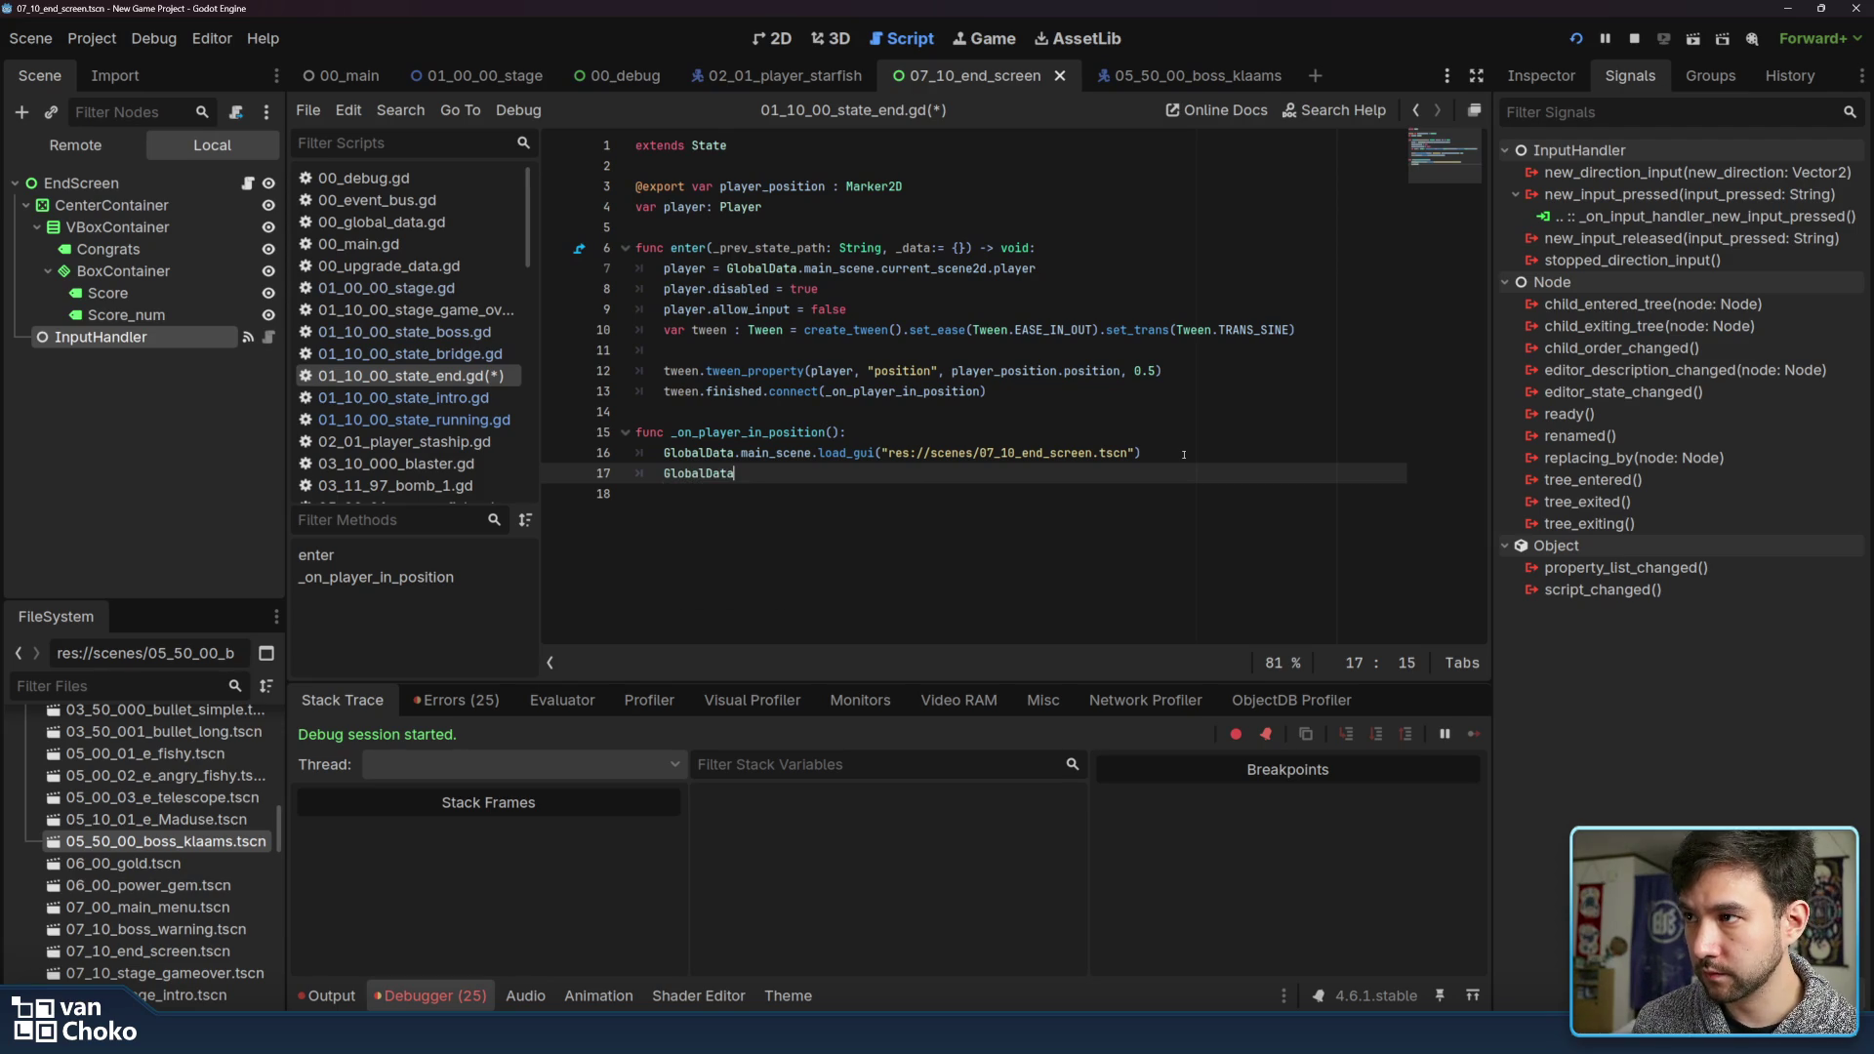
type(".main")
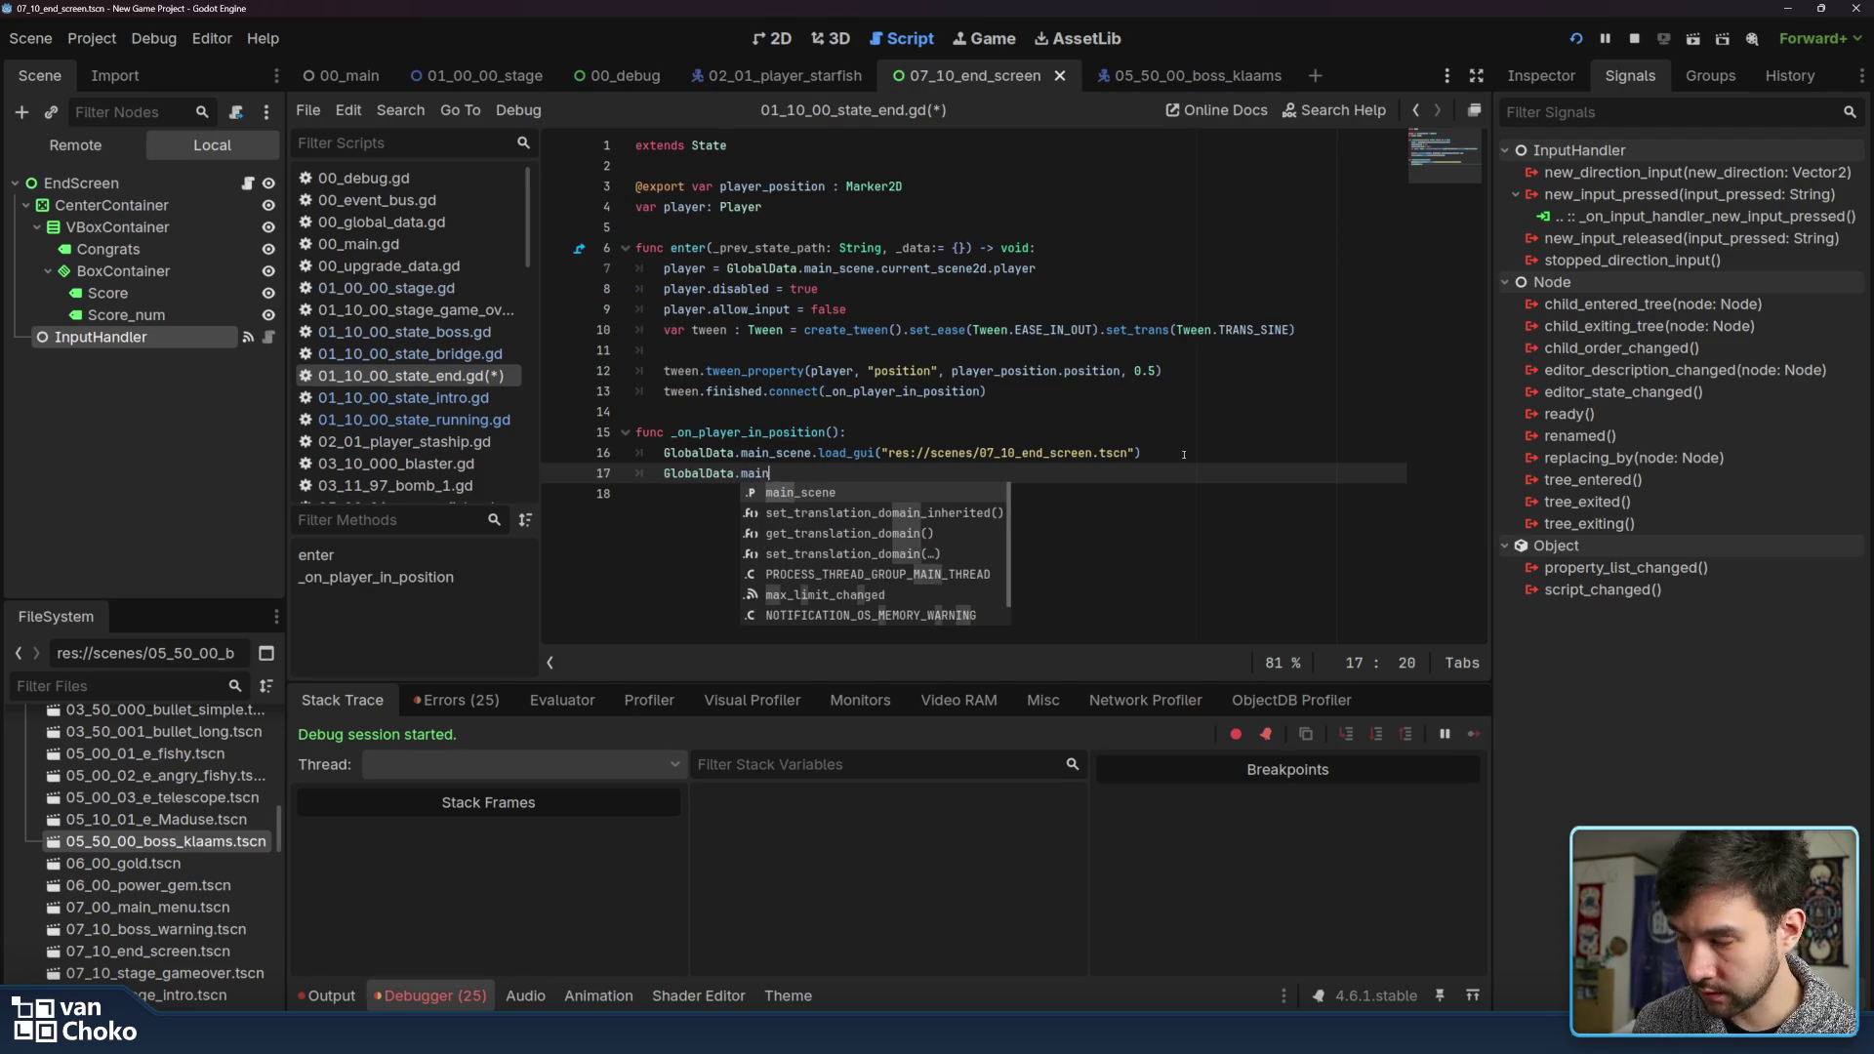
key("Return")
type(".current")
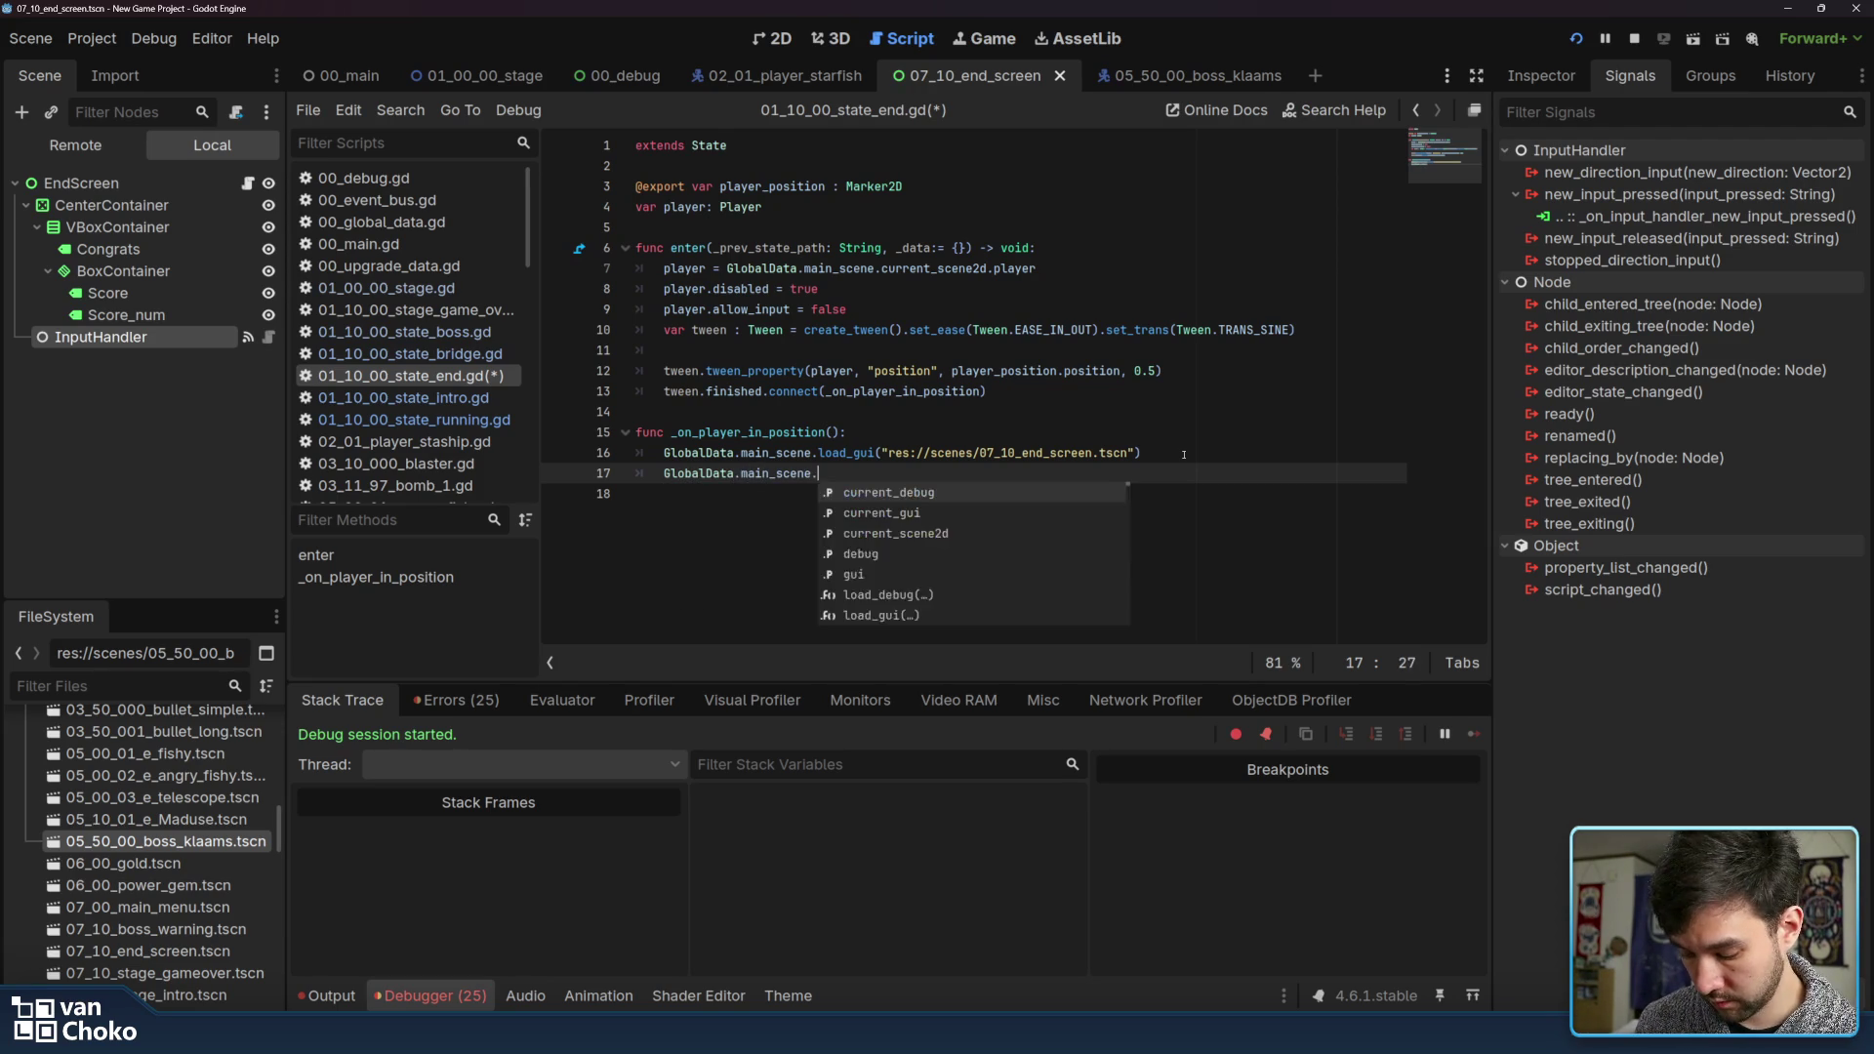
key("Down")
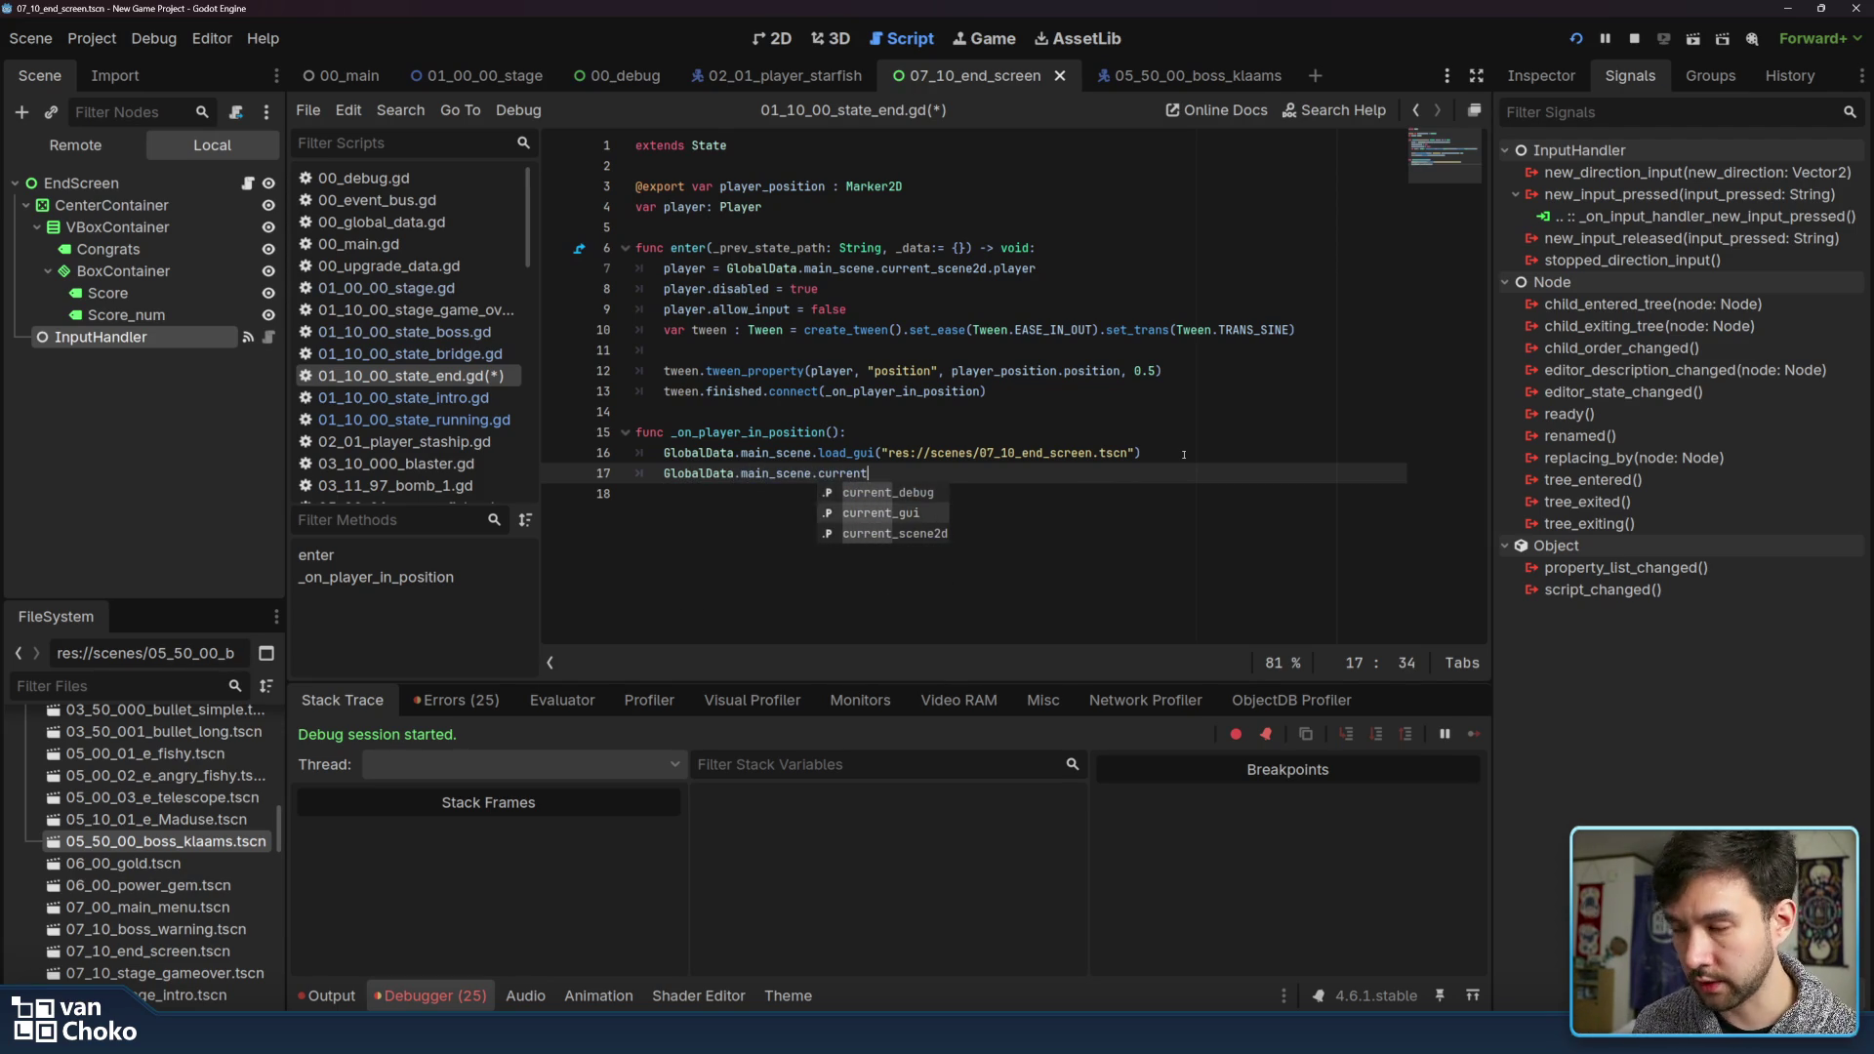
key("Return")
type("connect")
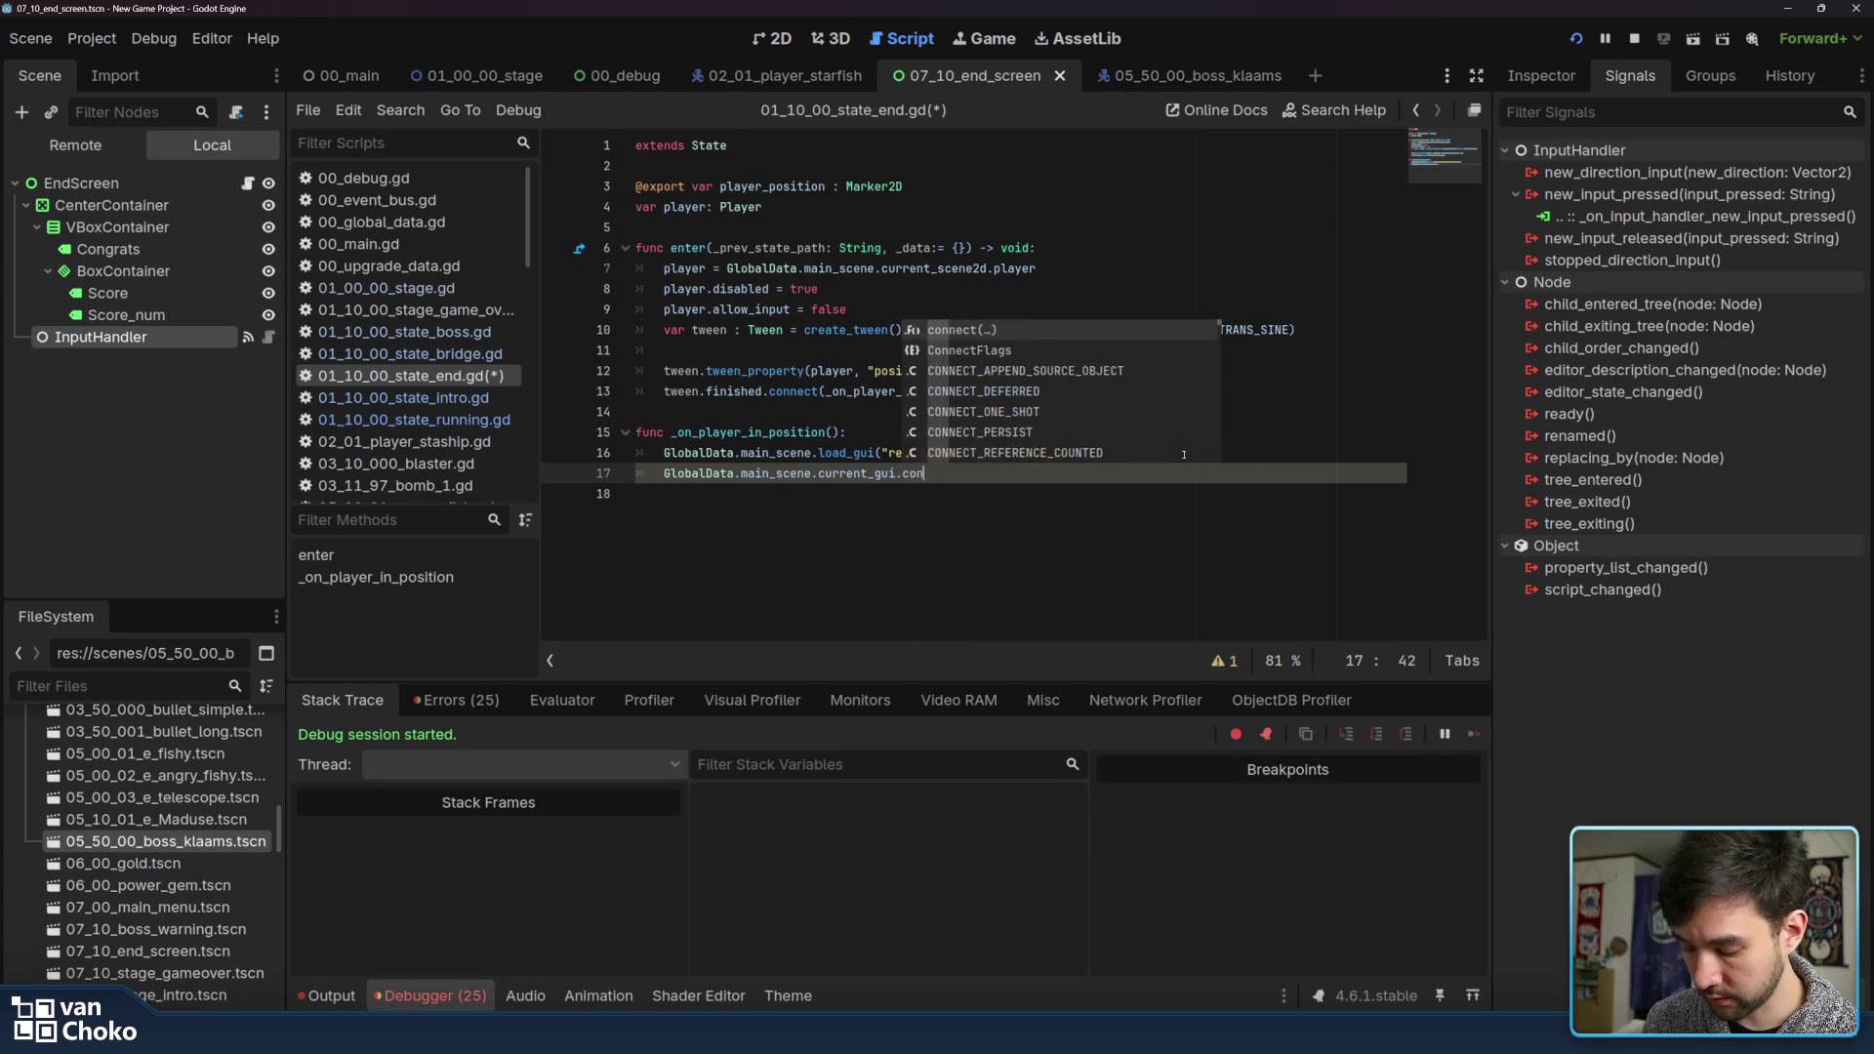
key("BackSpace")
key("BackSpace")
key("BackSpace")
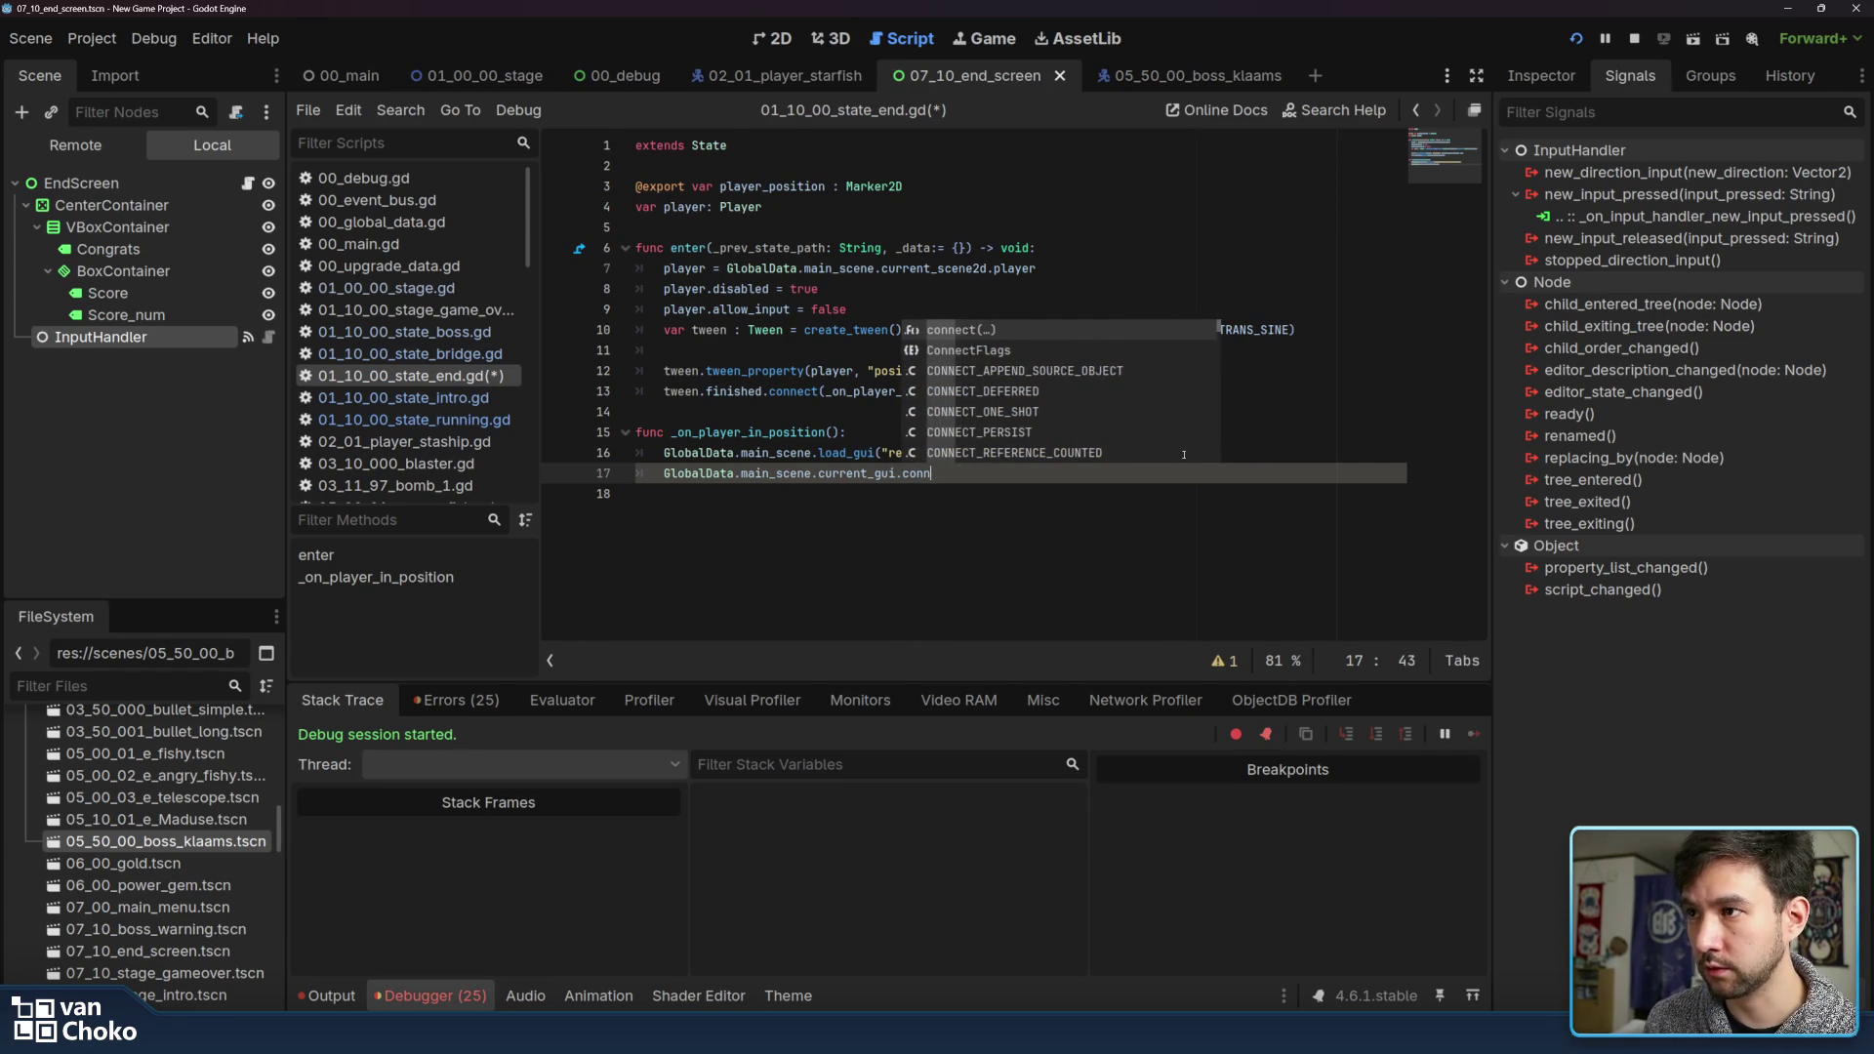
type("end_scree")
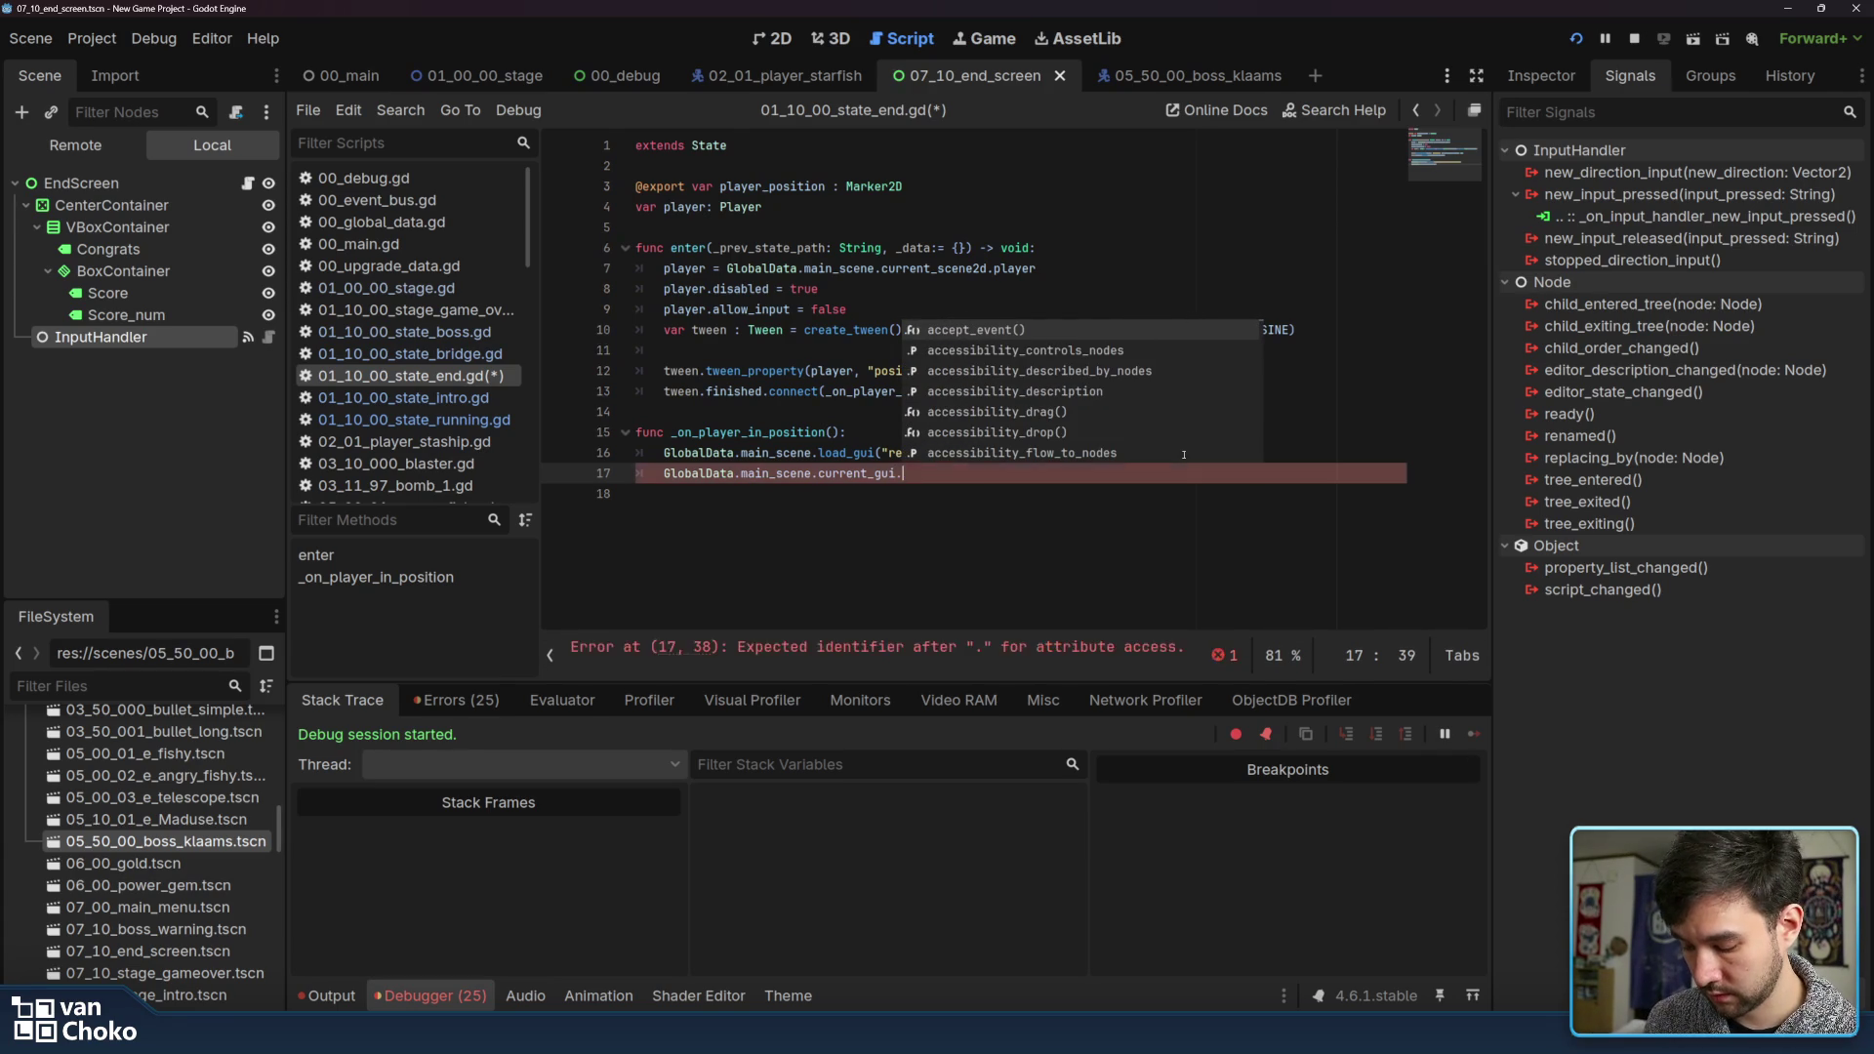
type("n")
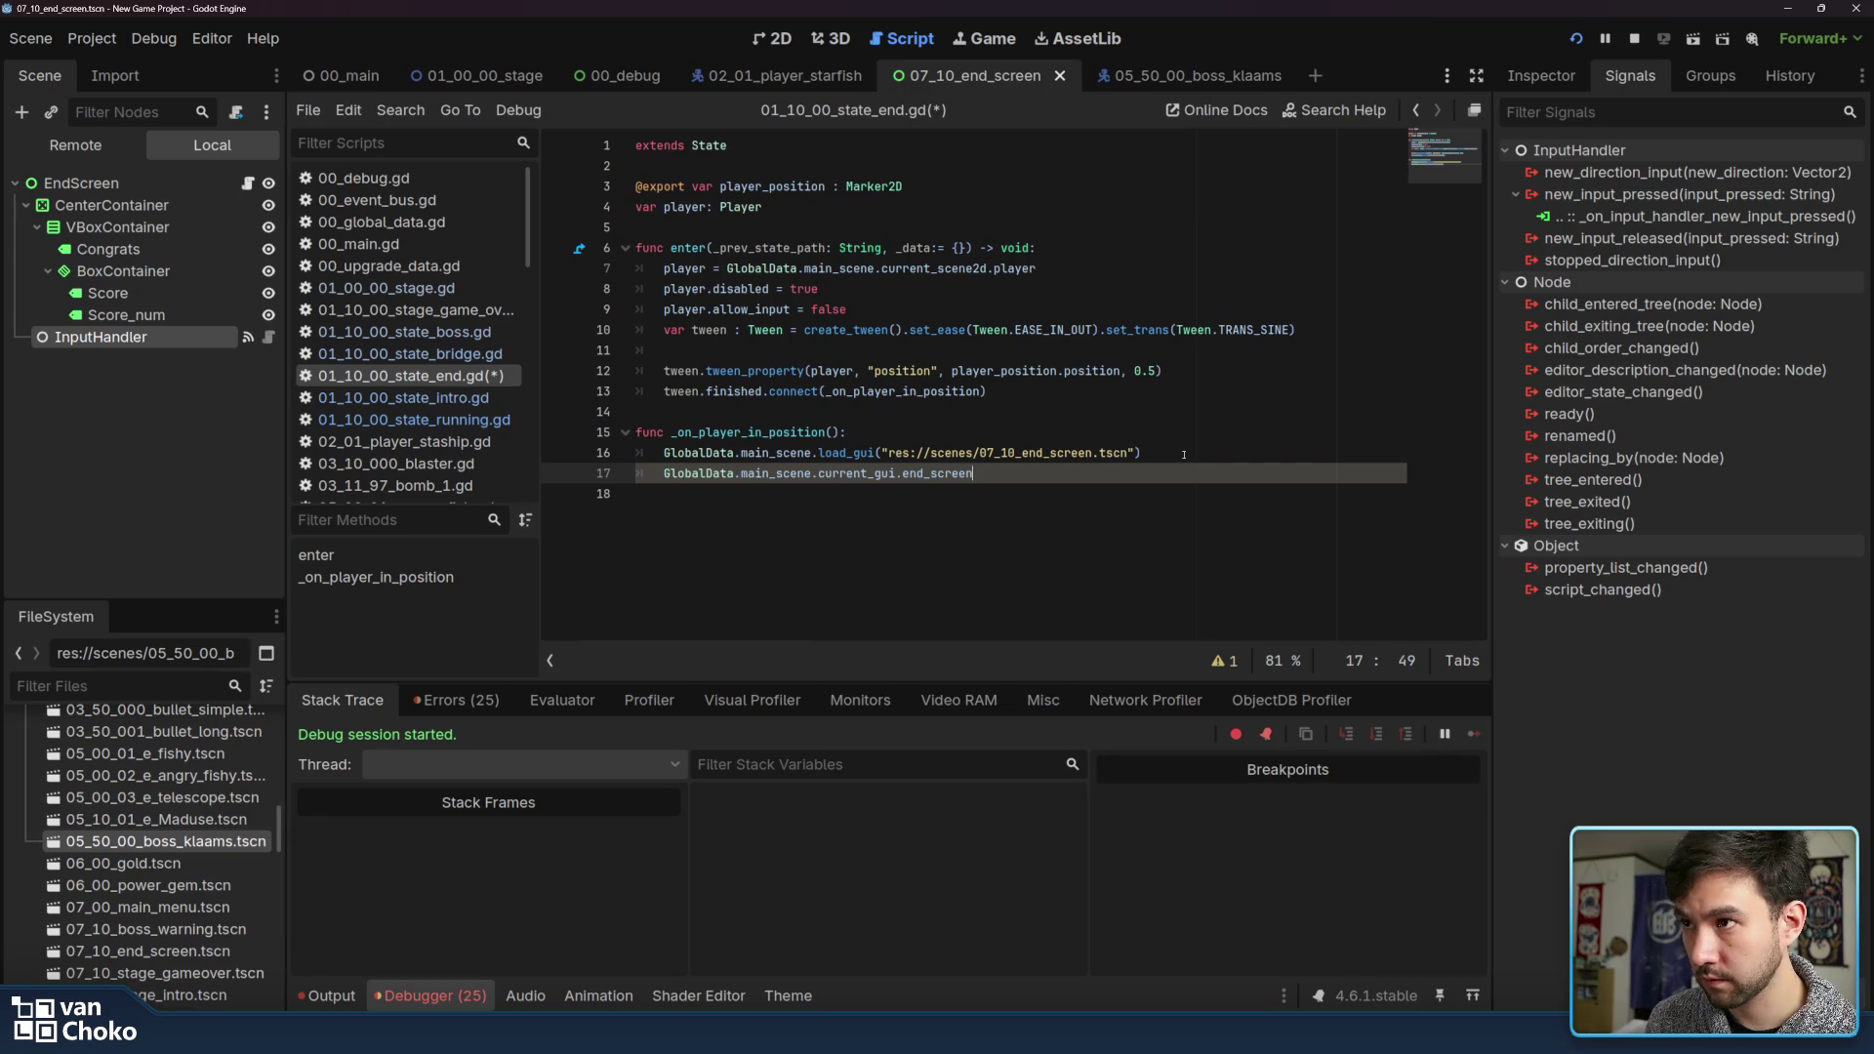
type("_finic")
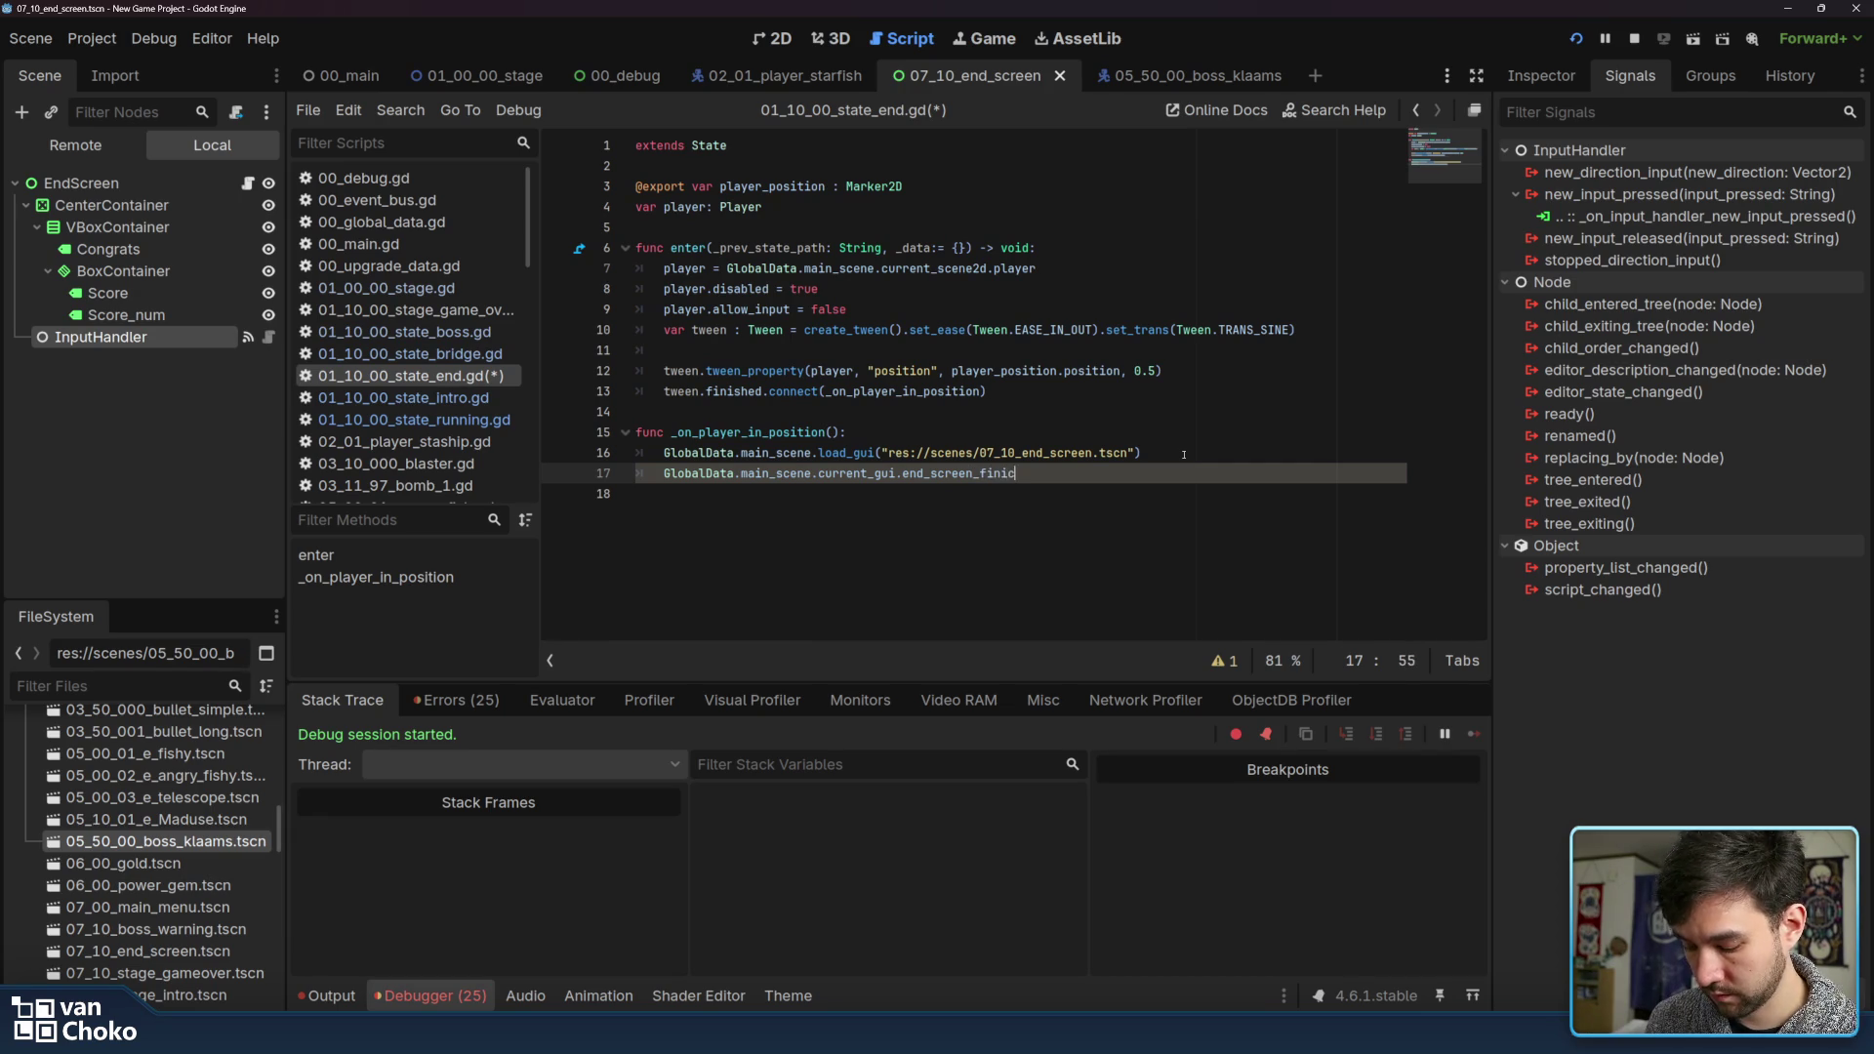
type("hed")
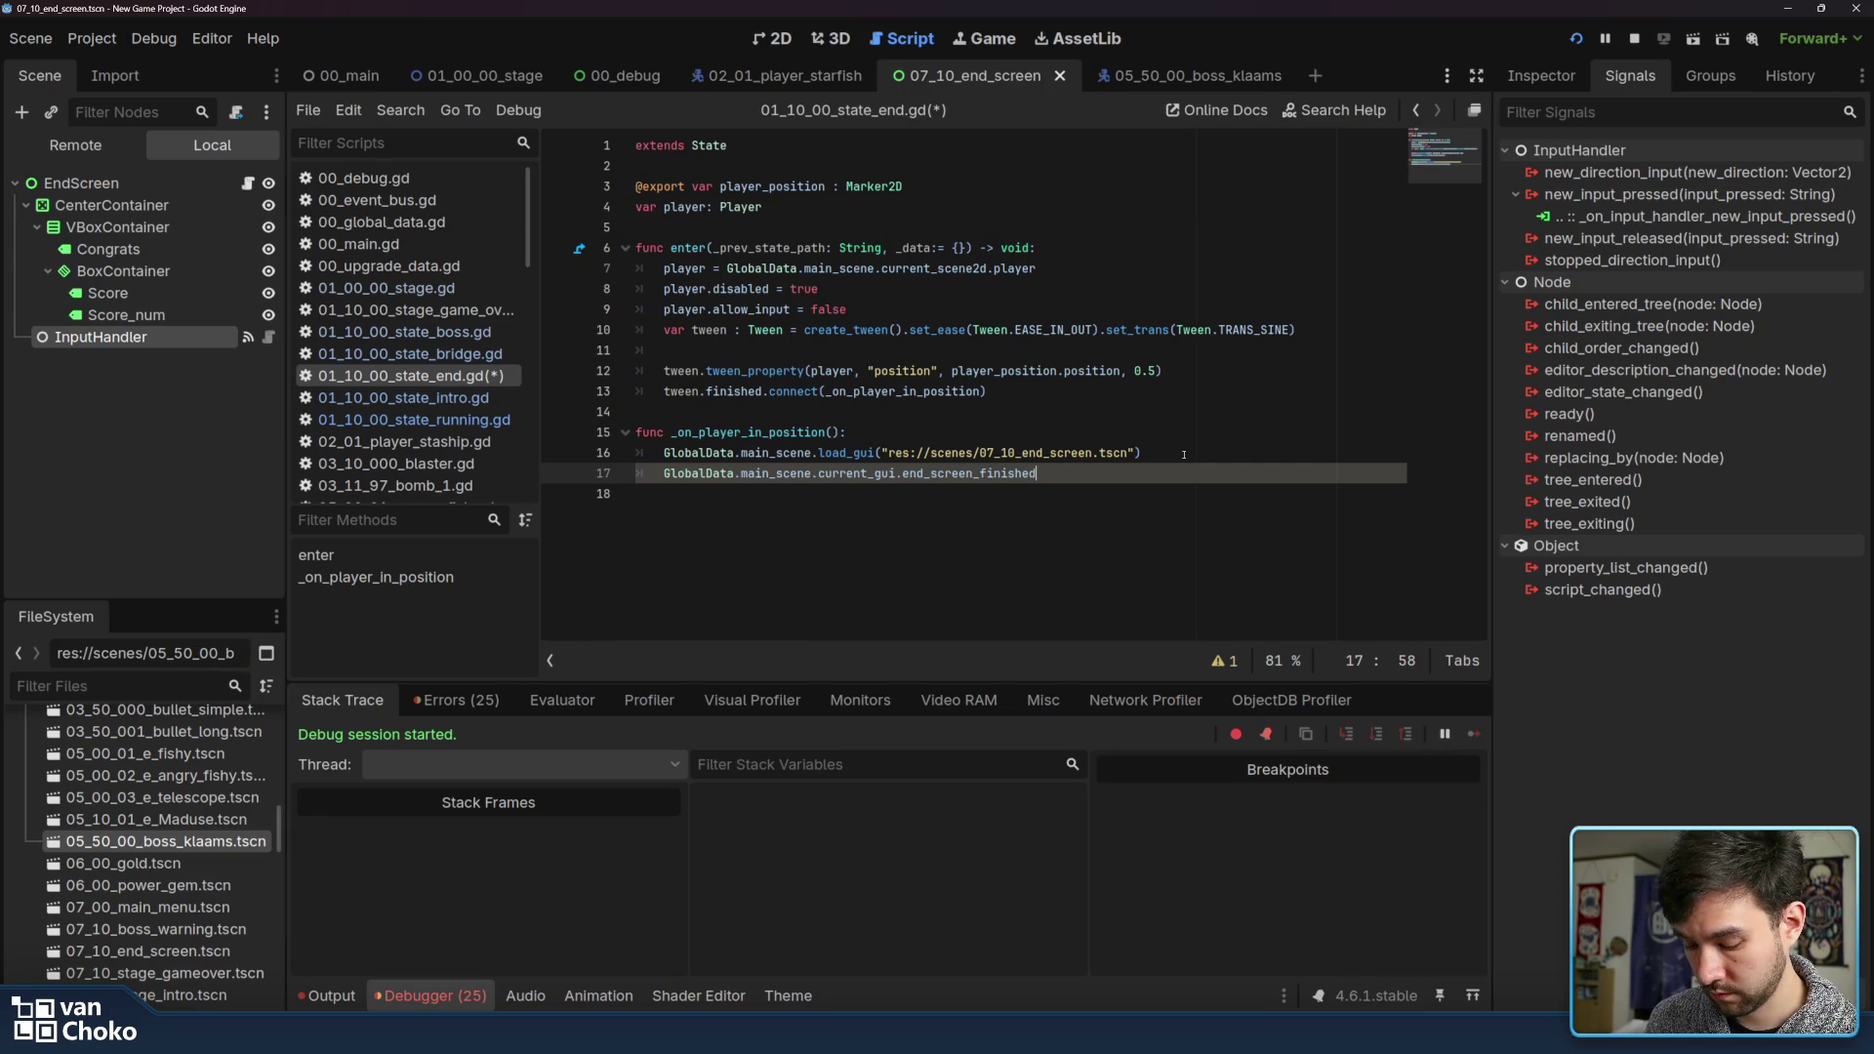
type(".connect(")
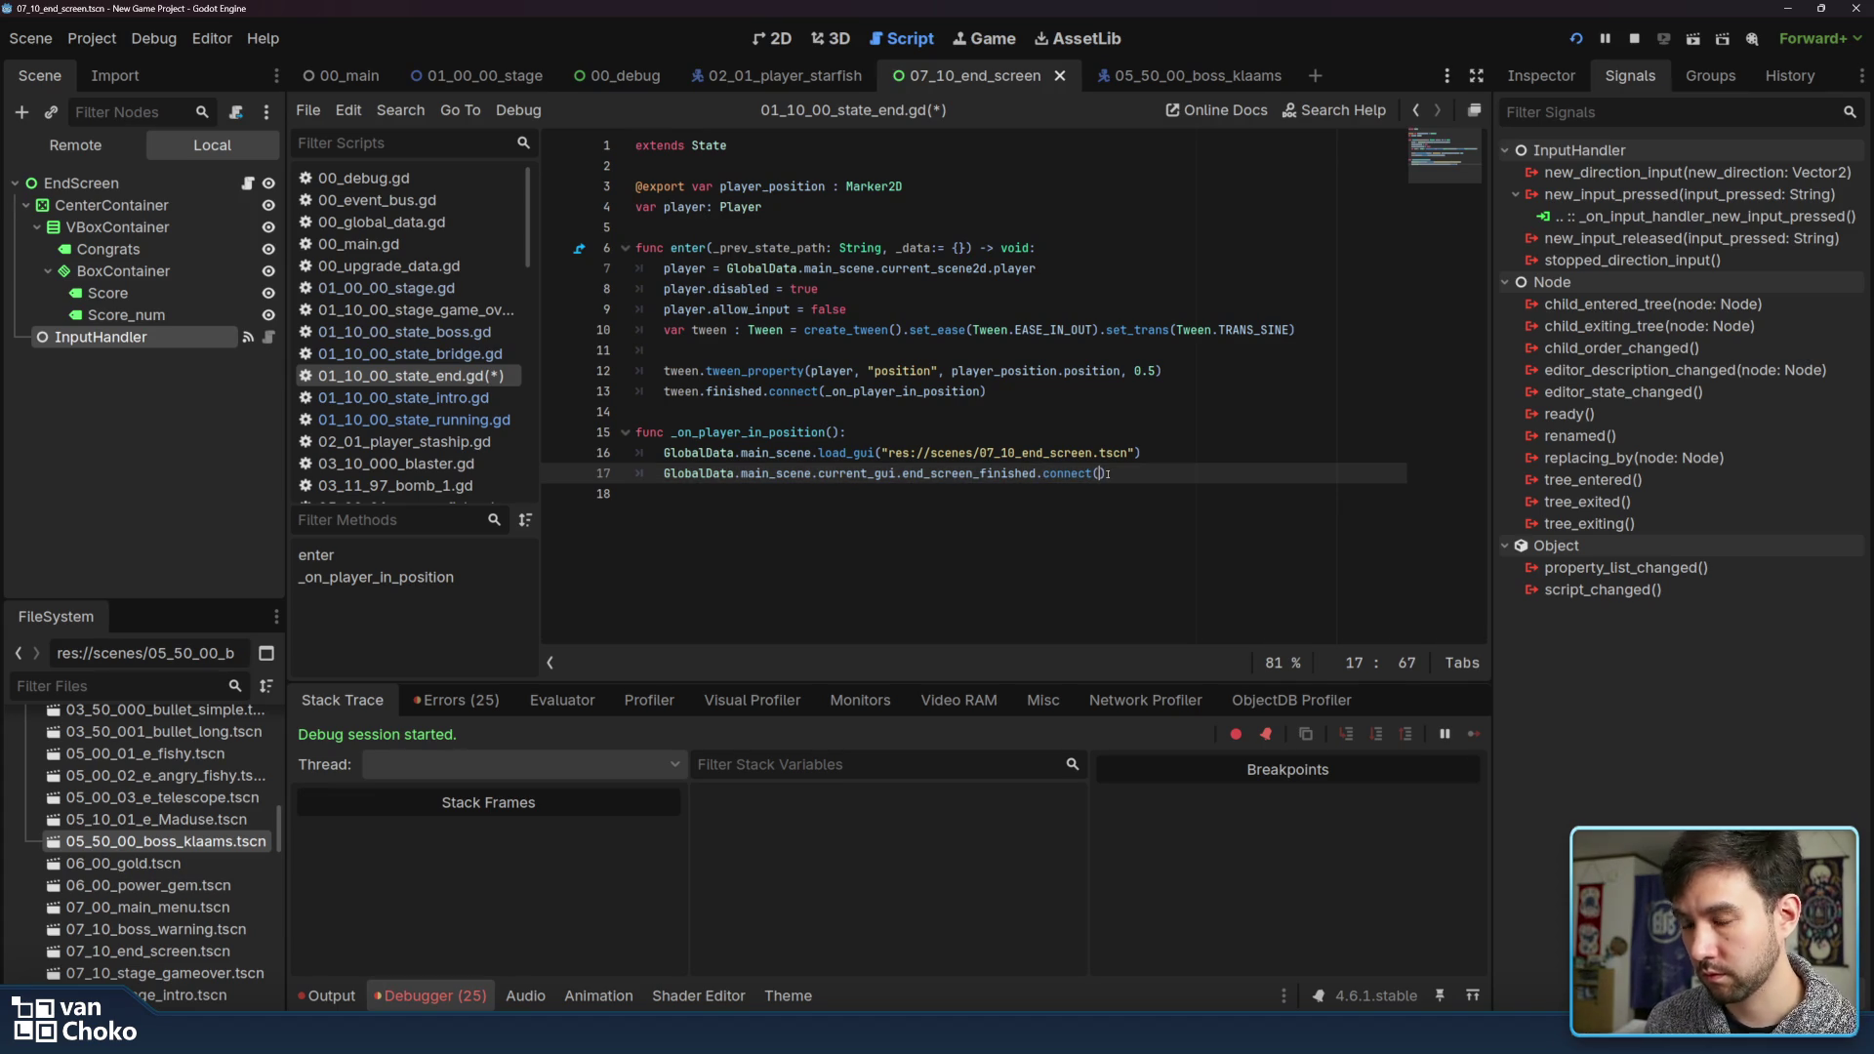
type("_on_end")
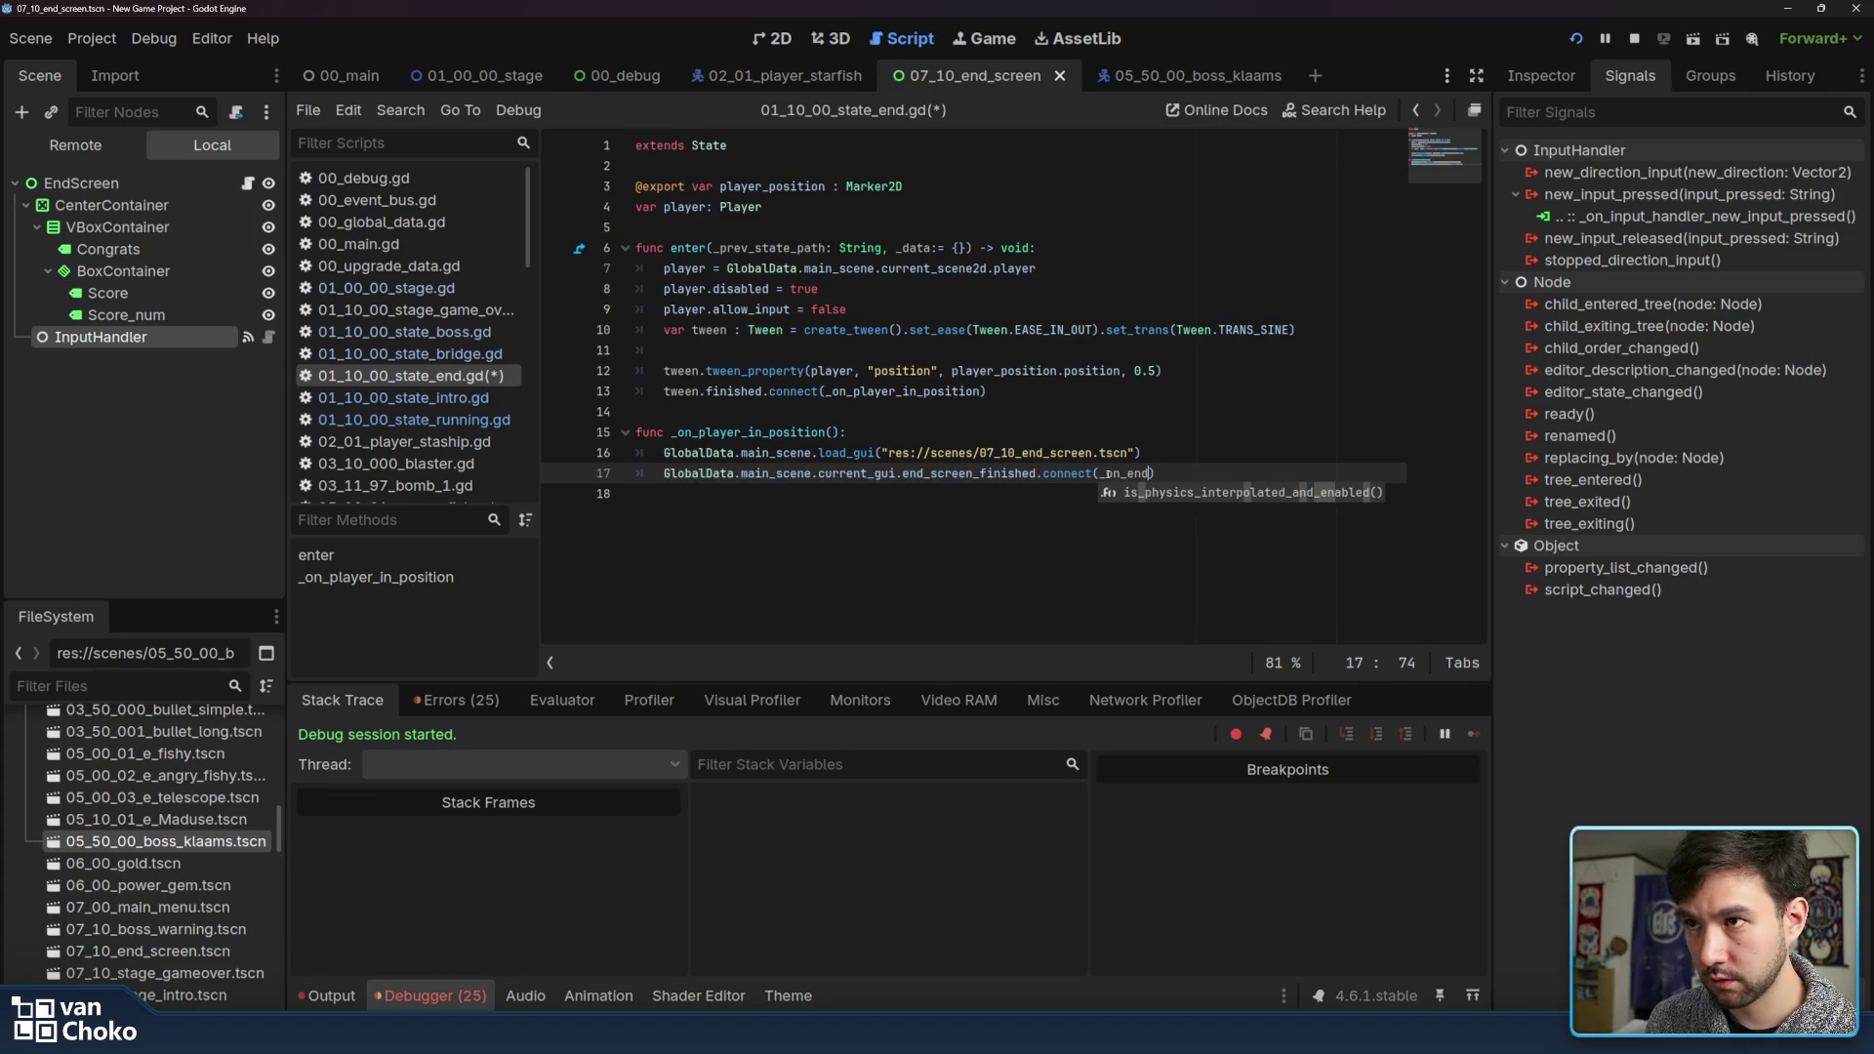
type("_screen")
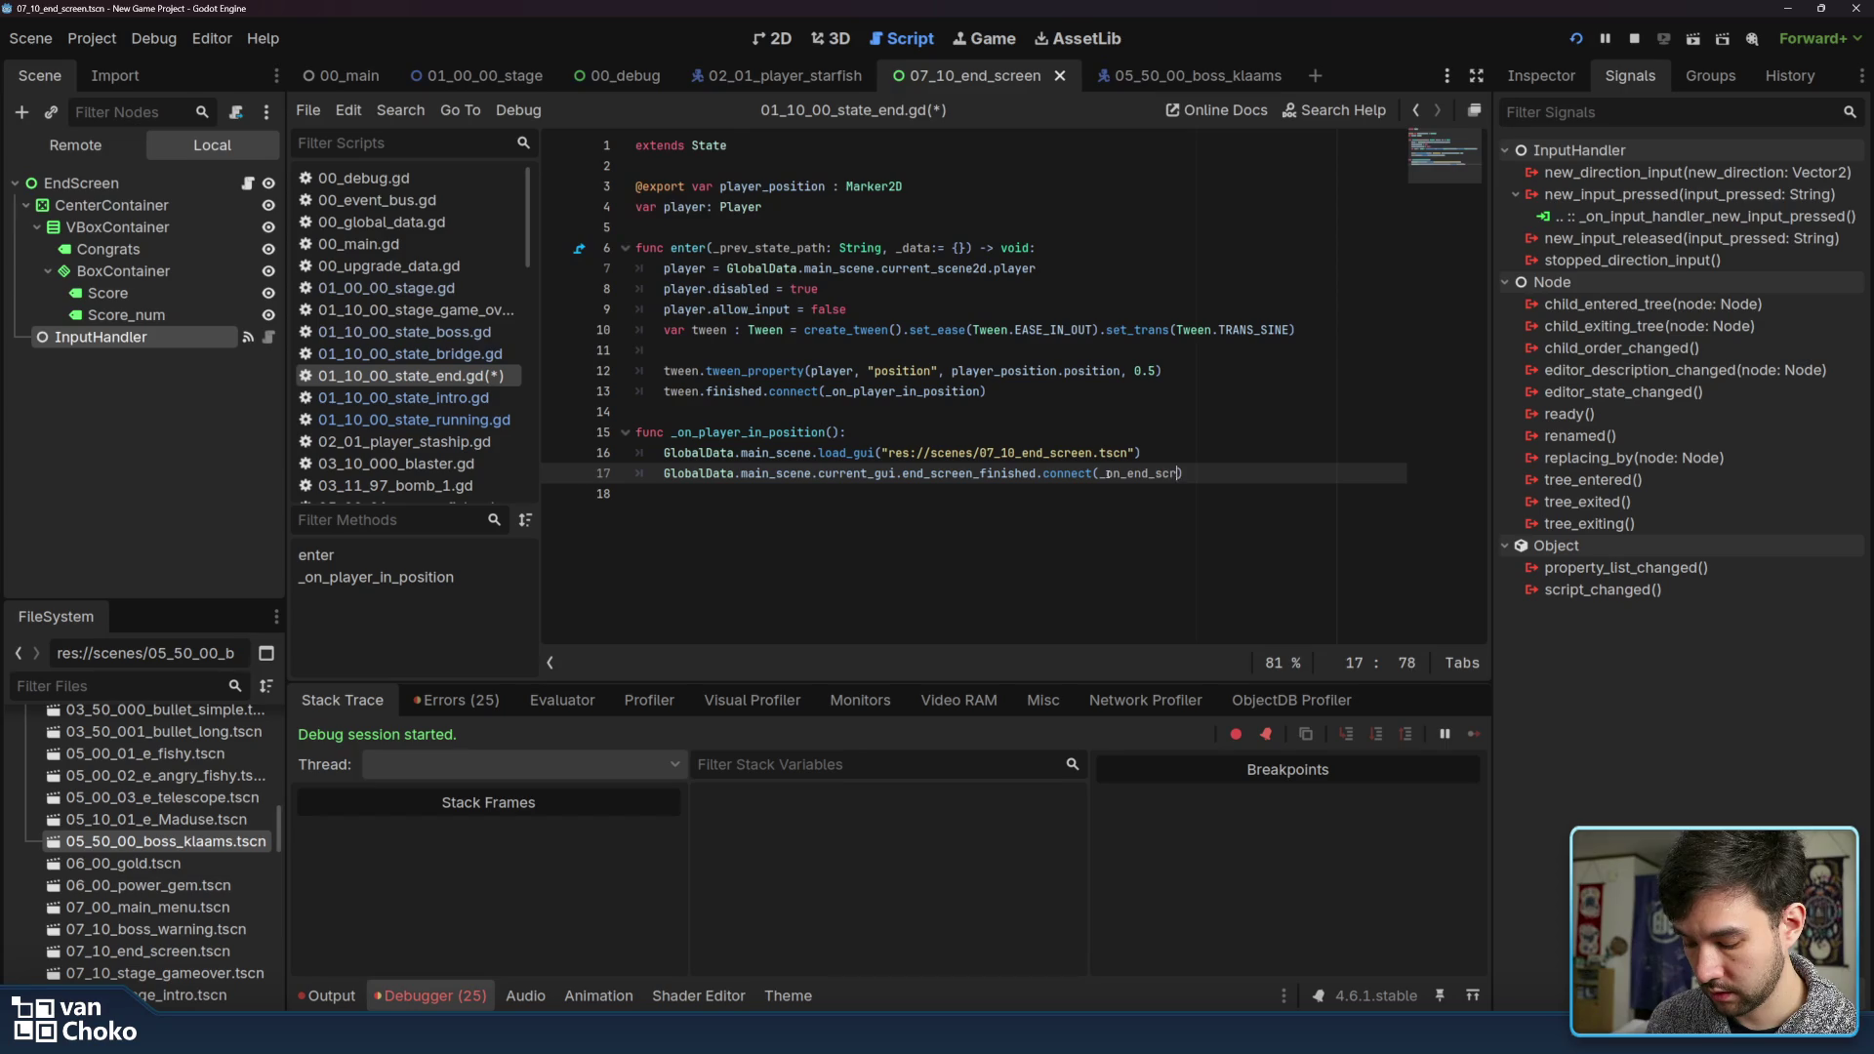
type("_finished")
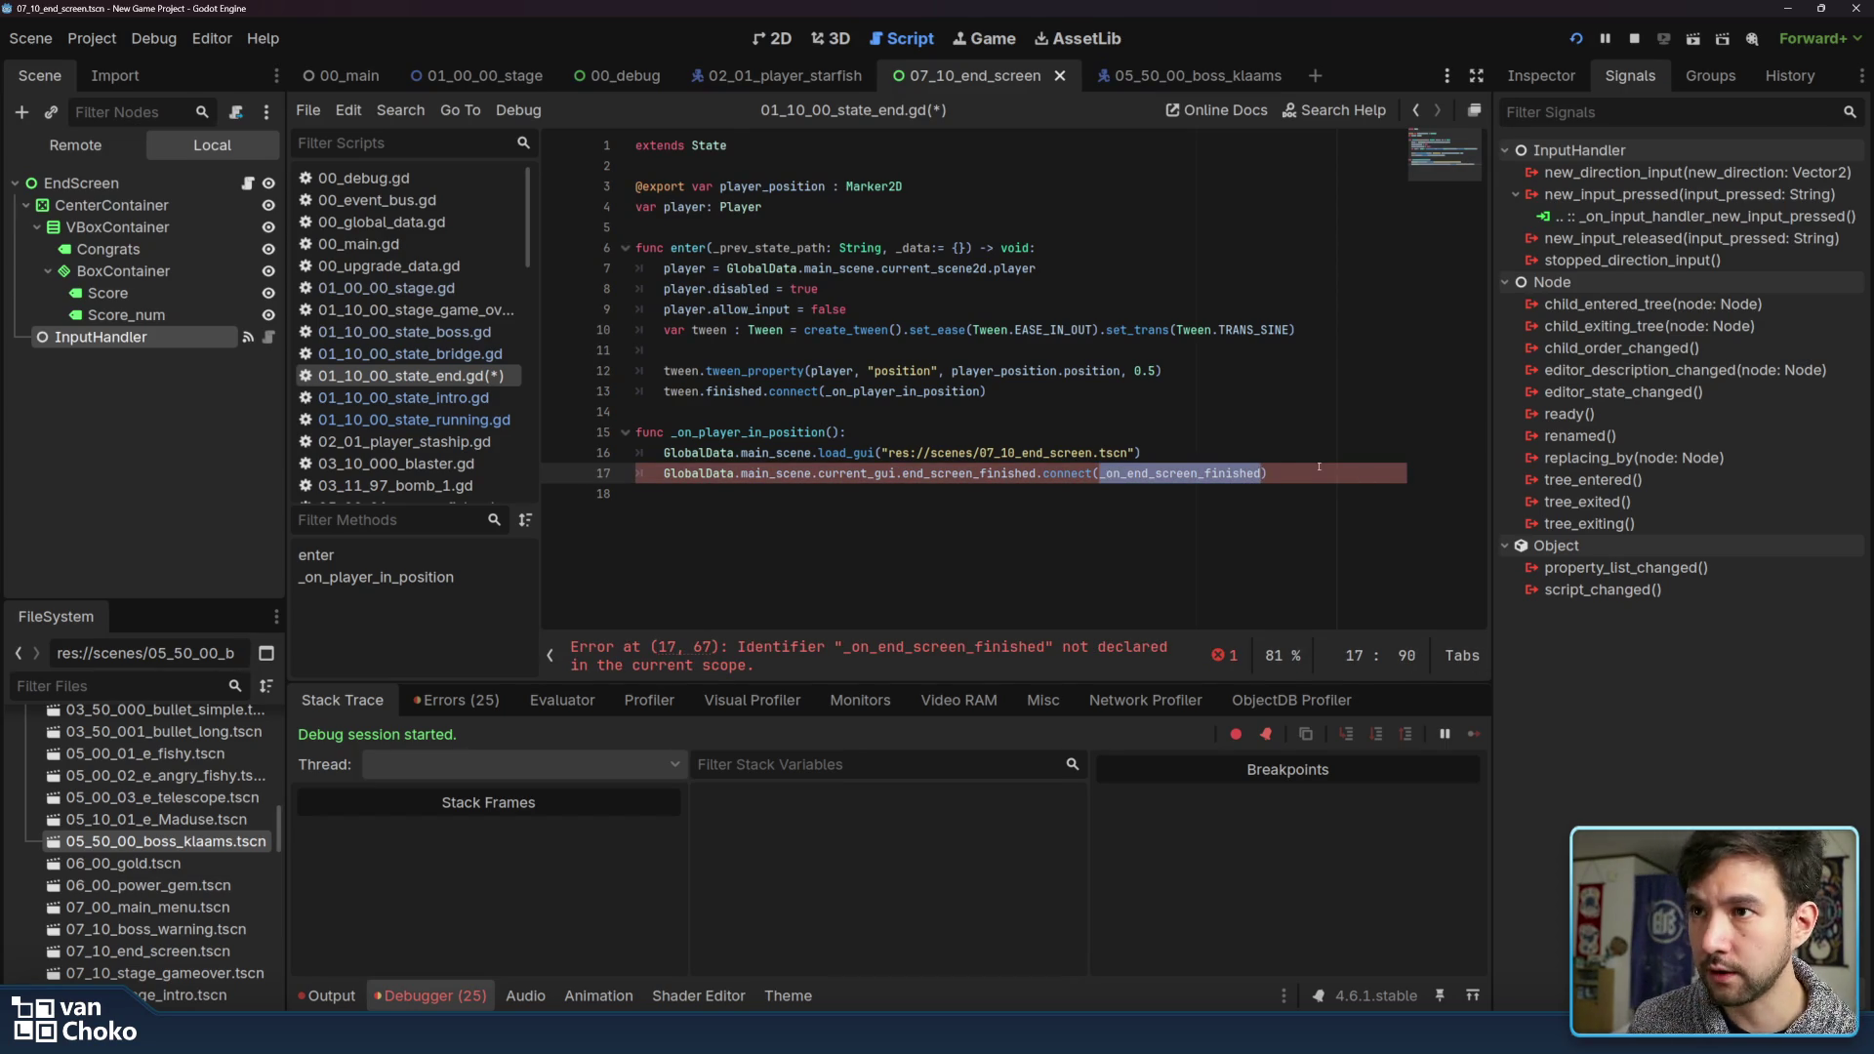
key("Right")
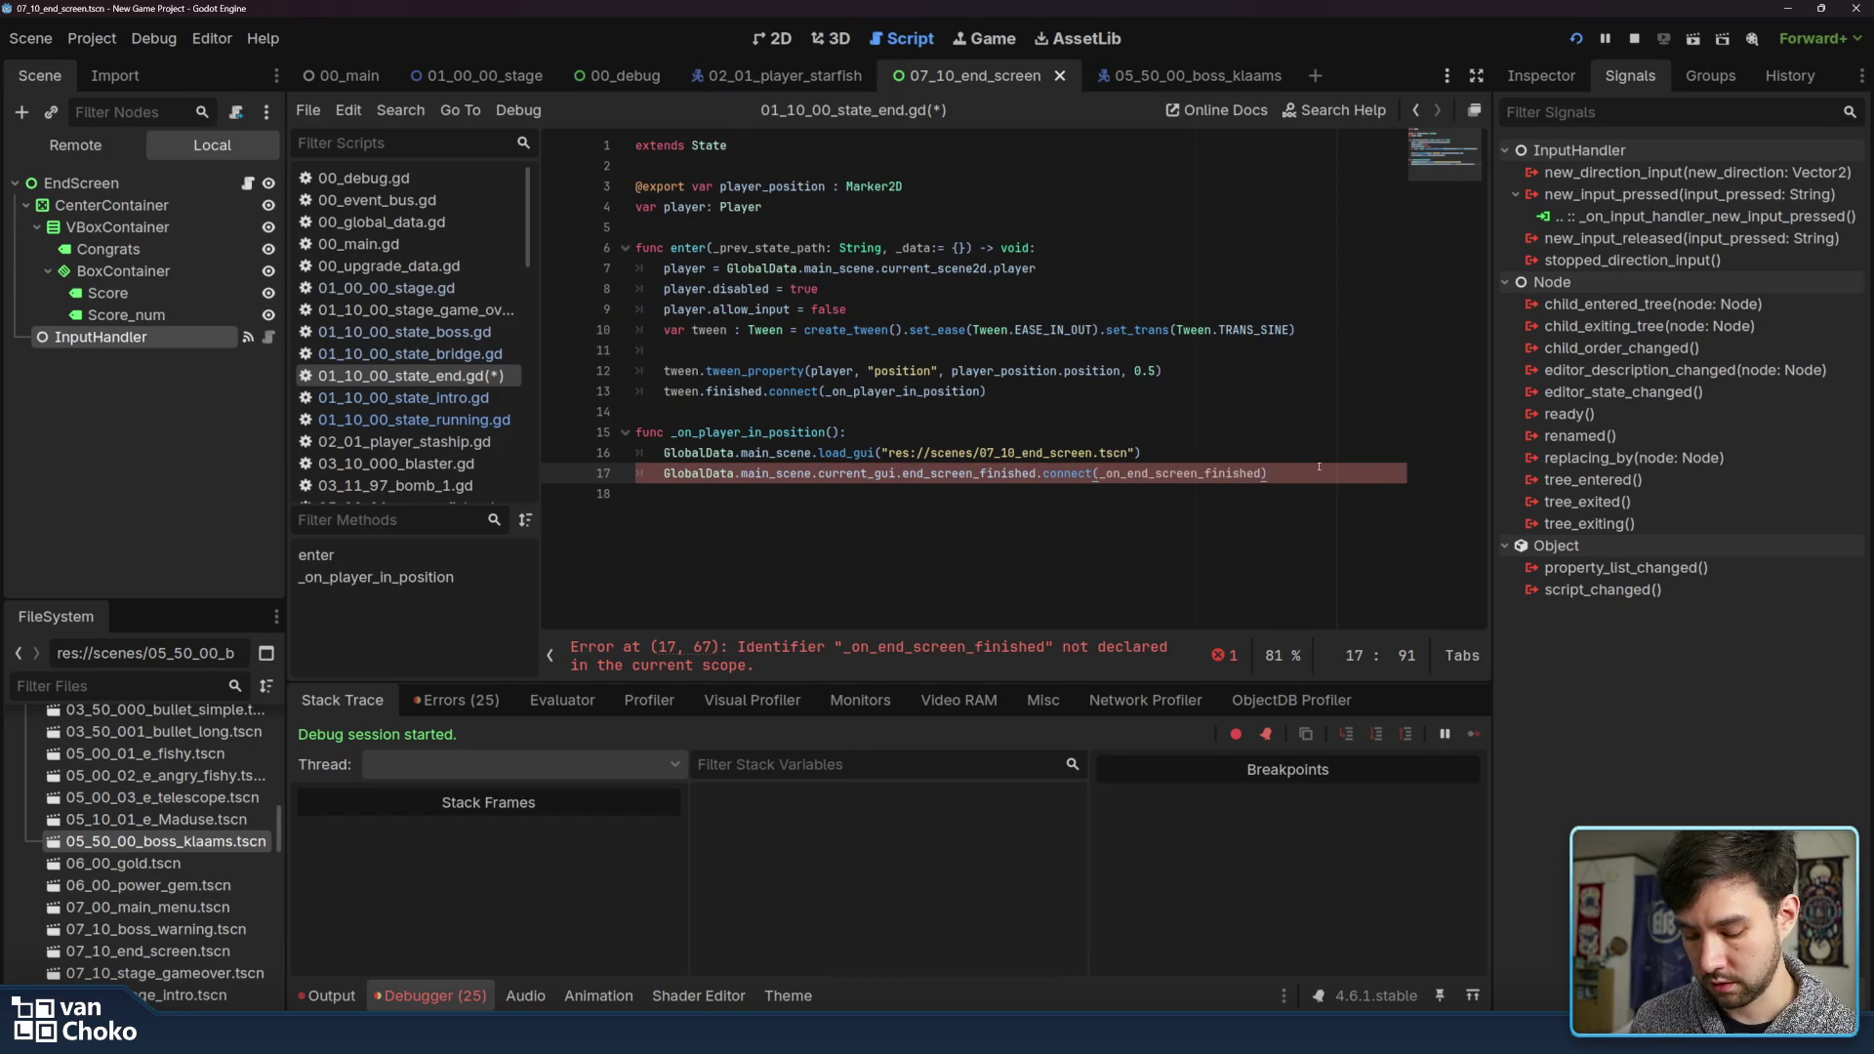
key("Return")
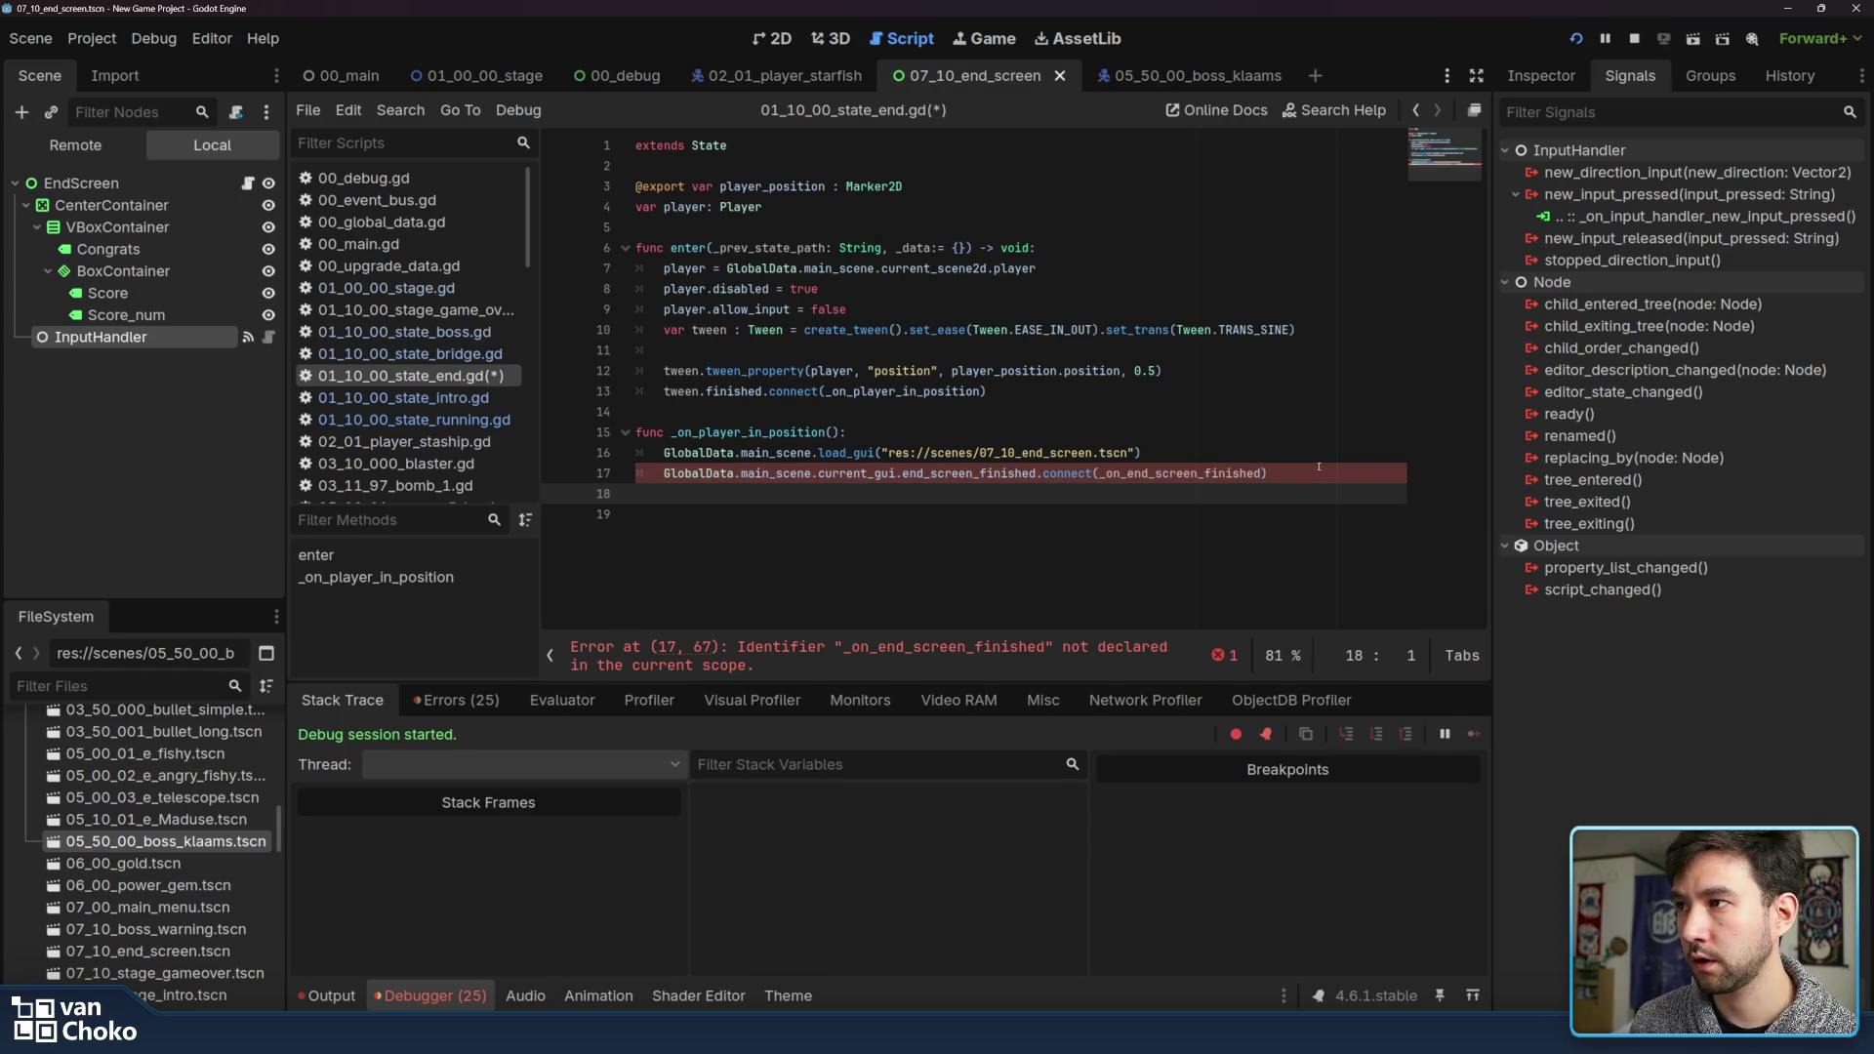
Declare the handler function func _on_end_screen_finished() below the connect line
key("Return")
type("func _on_end_screen_finished")
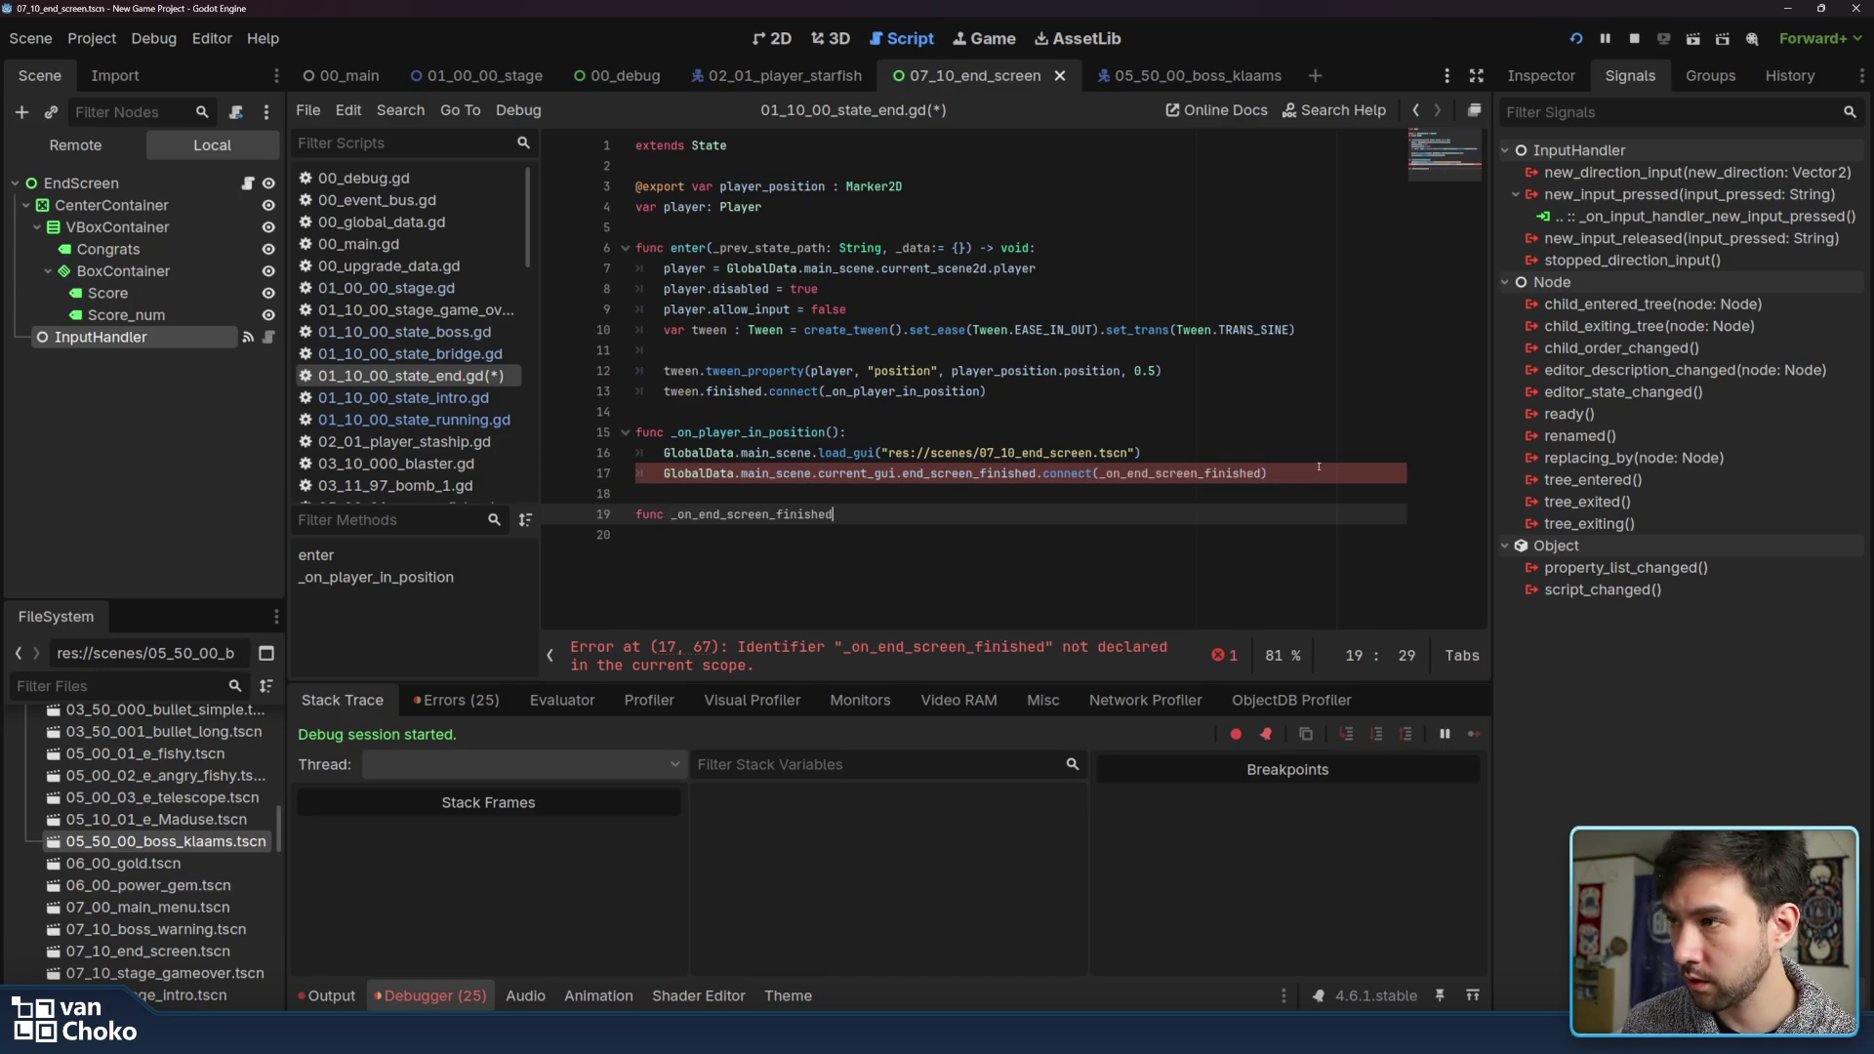
type("():")
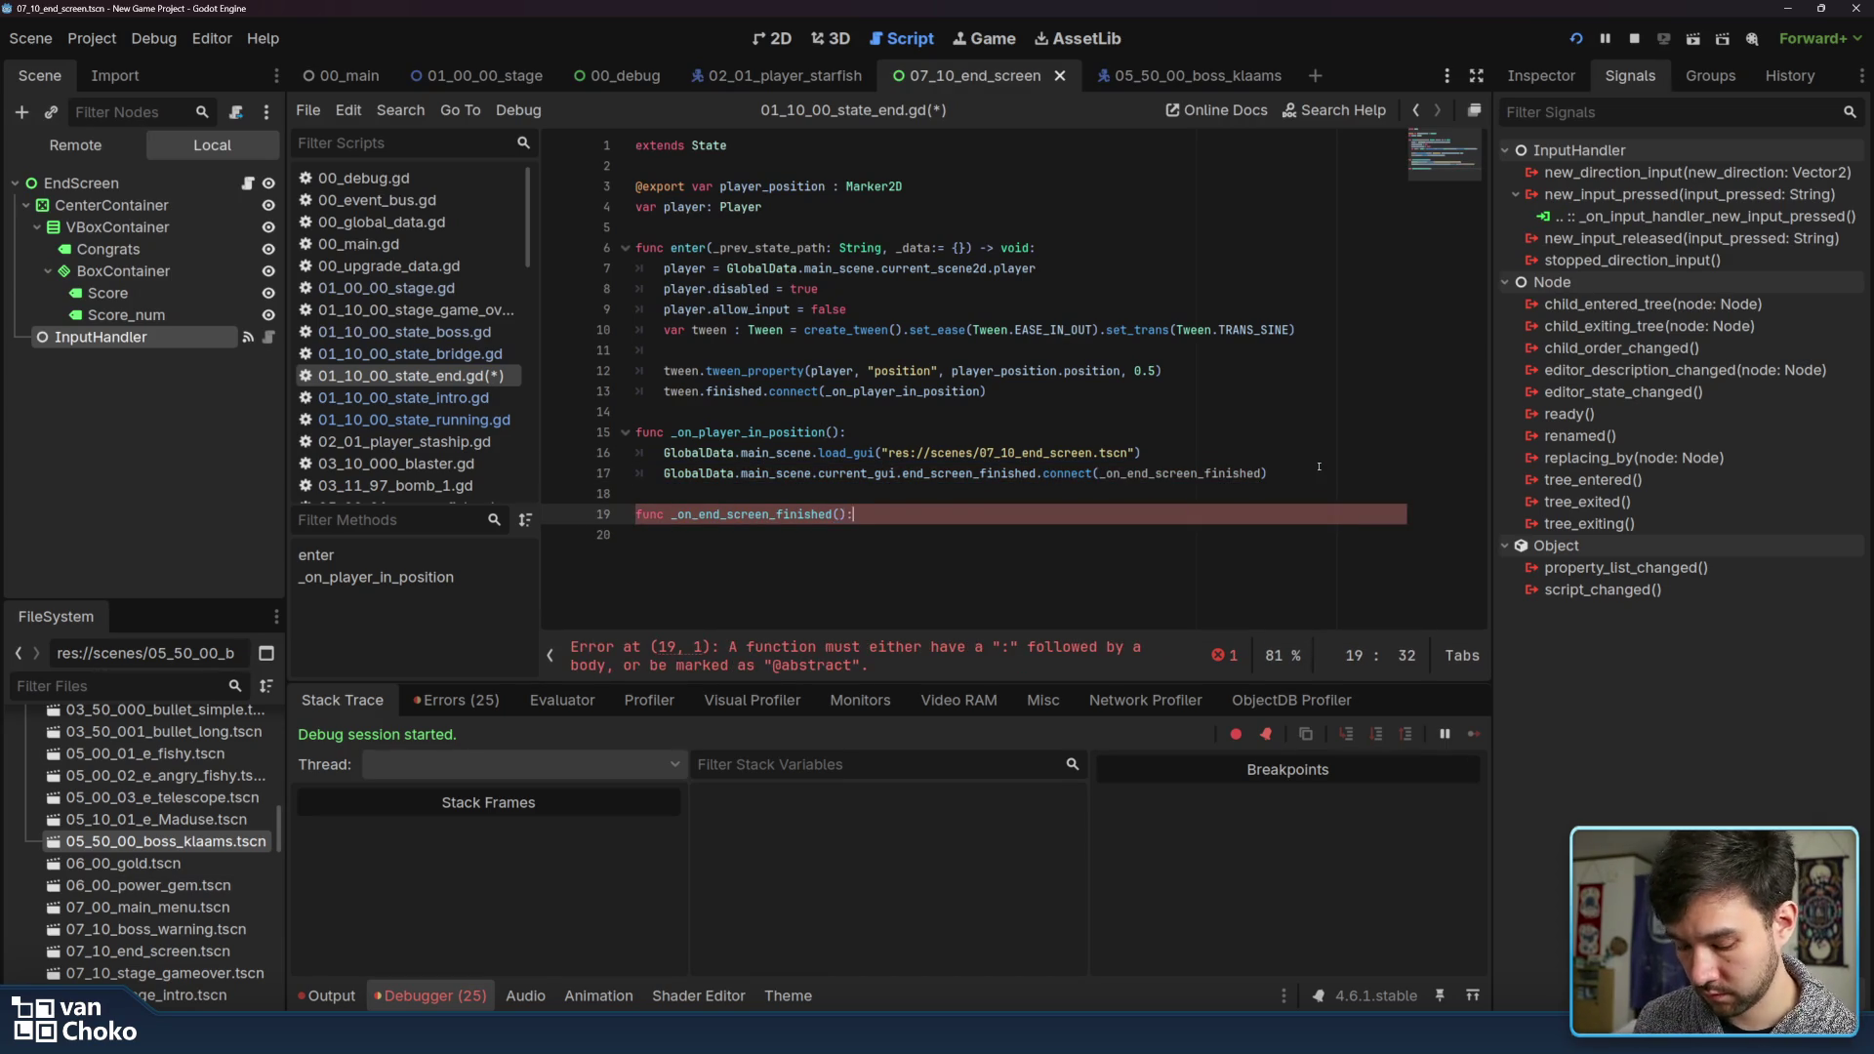
key("Return")
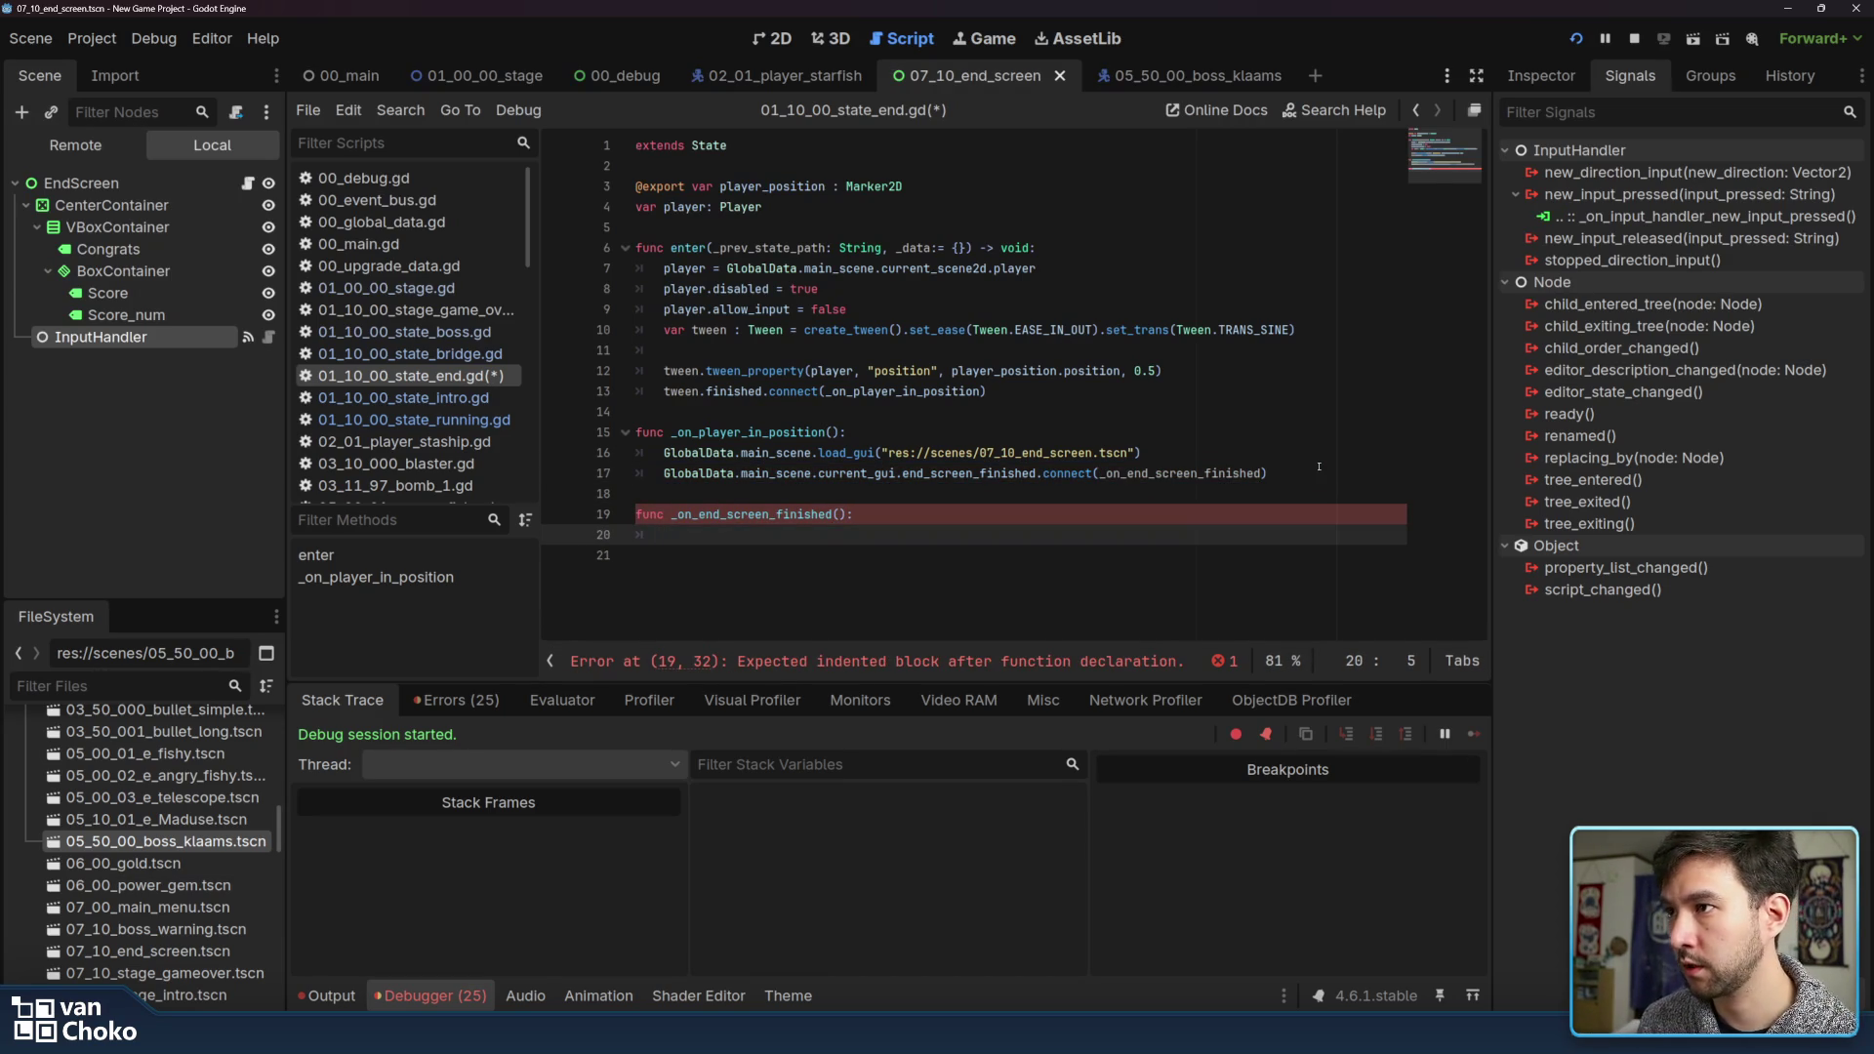
Start the handler body with GlobalData.main_scene copied from line 17, completed to current_gui
double_click(695, 473)
left_click_drag(695, 473, 770, 475)
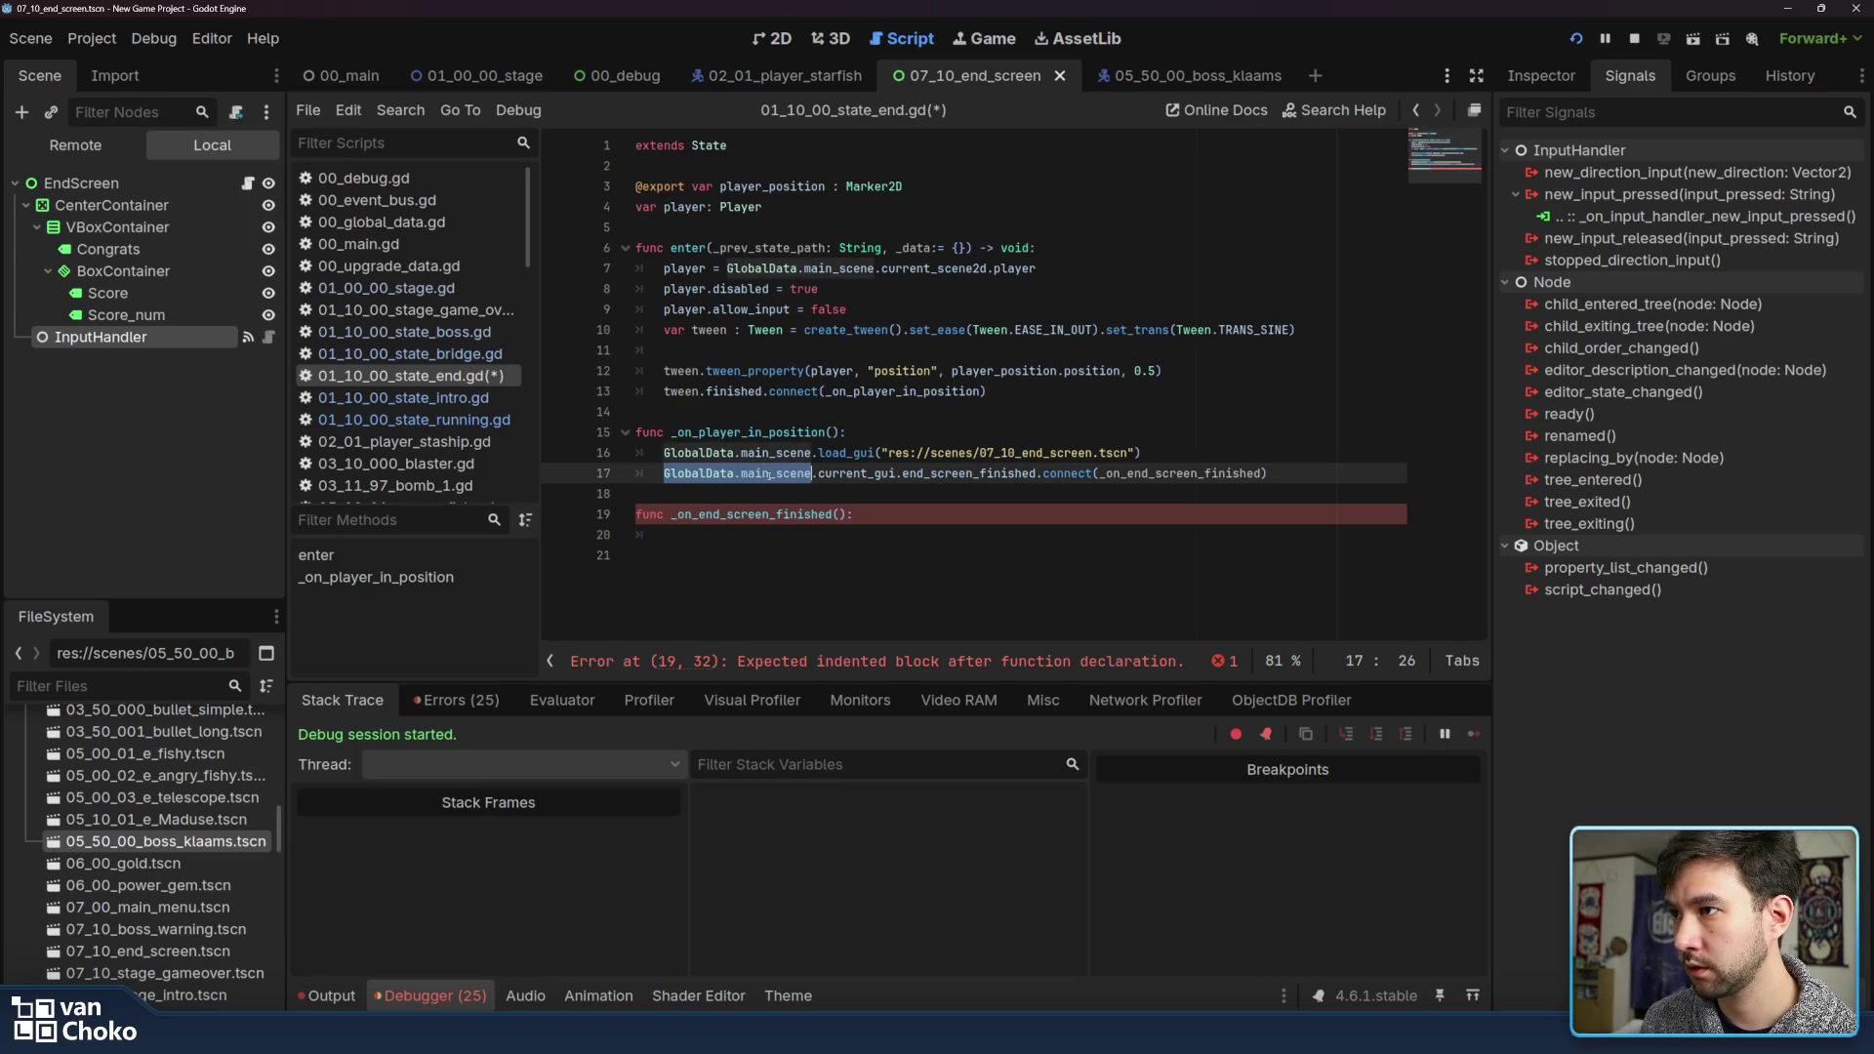
key("ctrl+c")
left_click(856, 537)
key("ctrl+v")
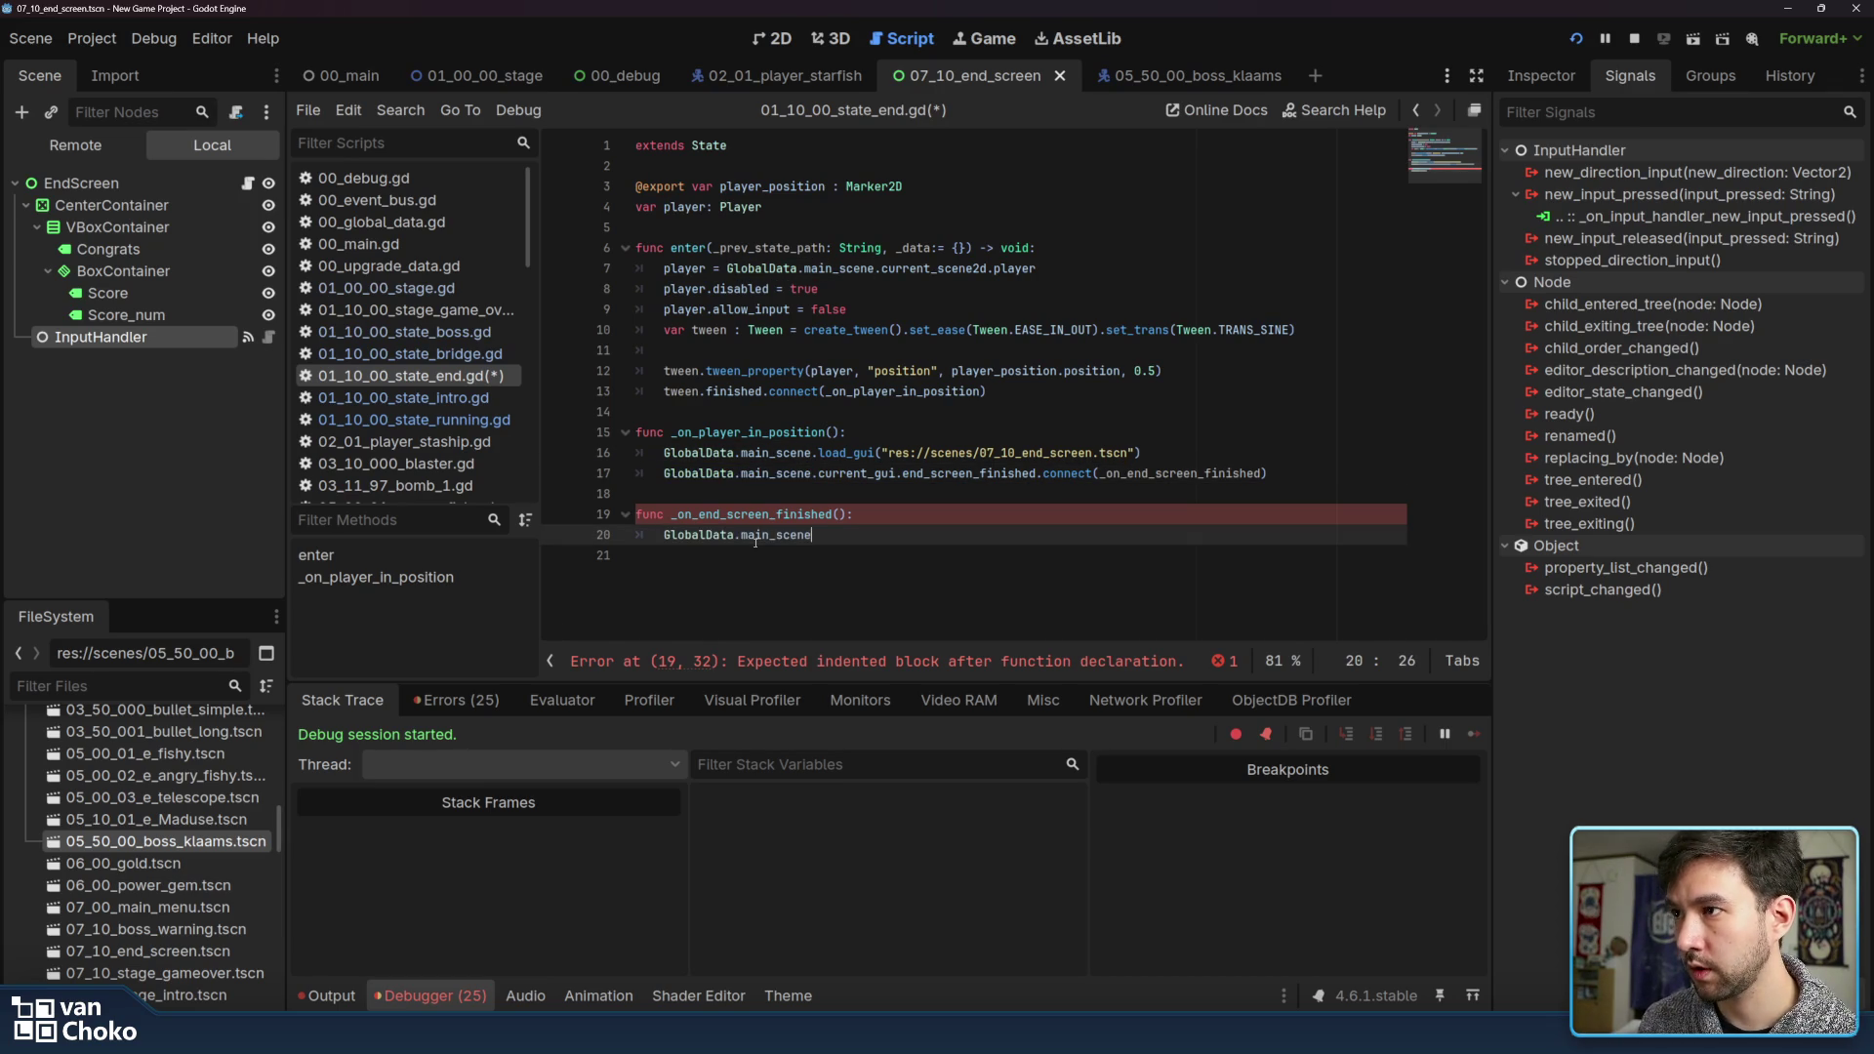
type(".cur")
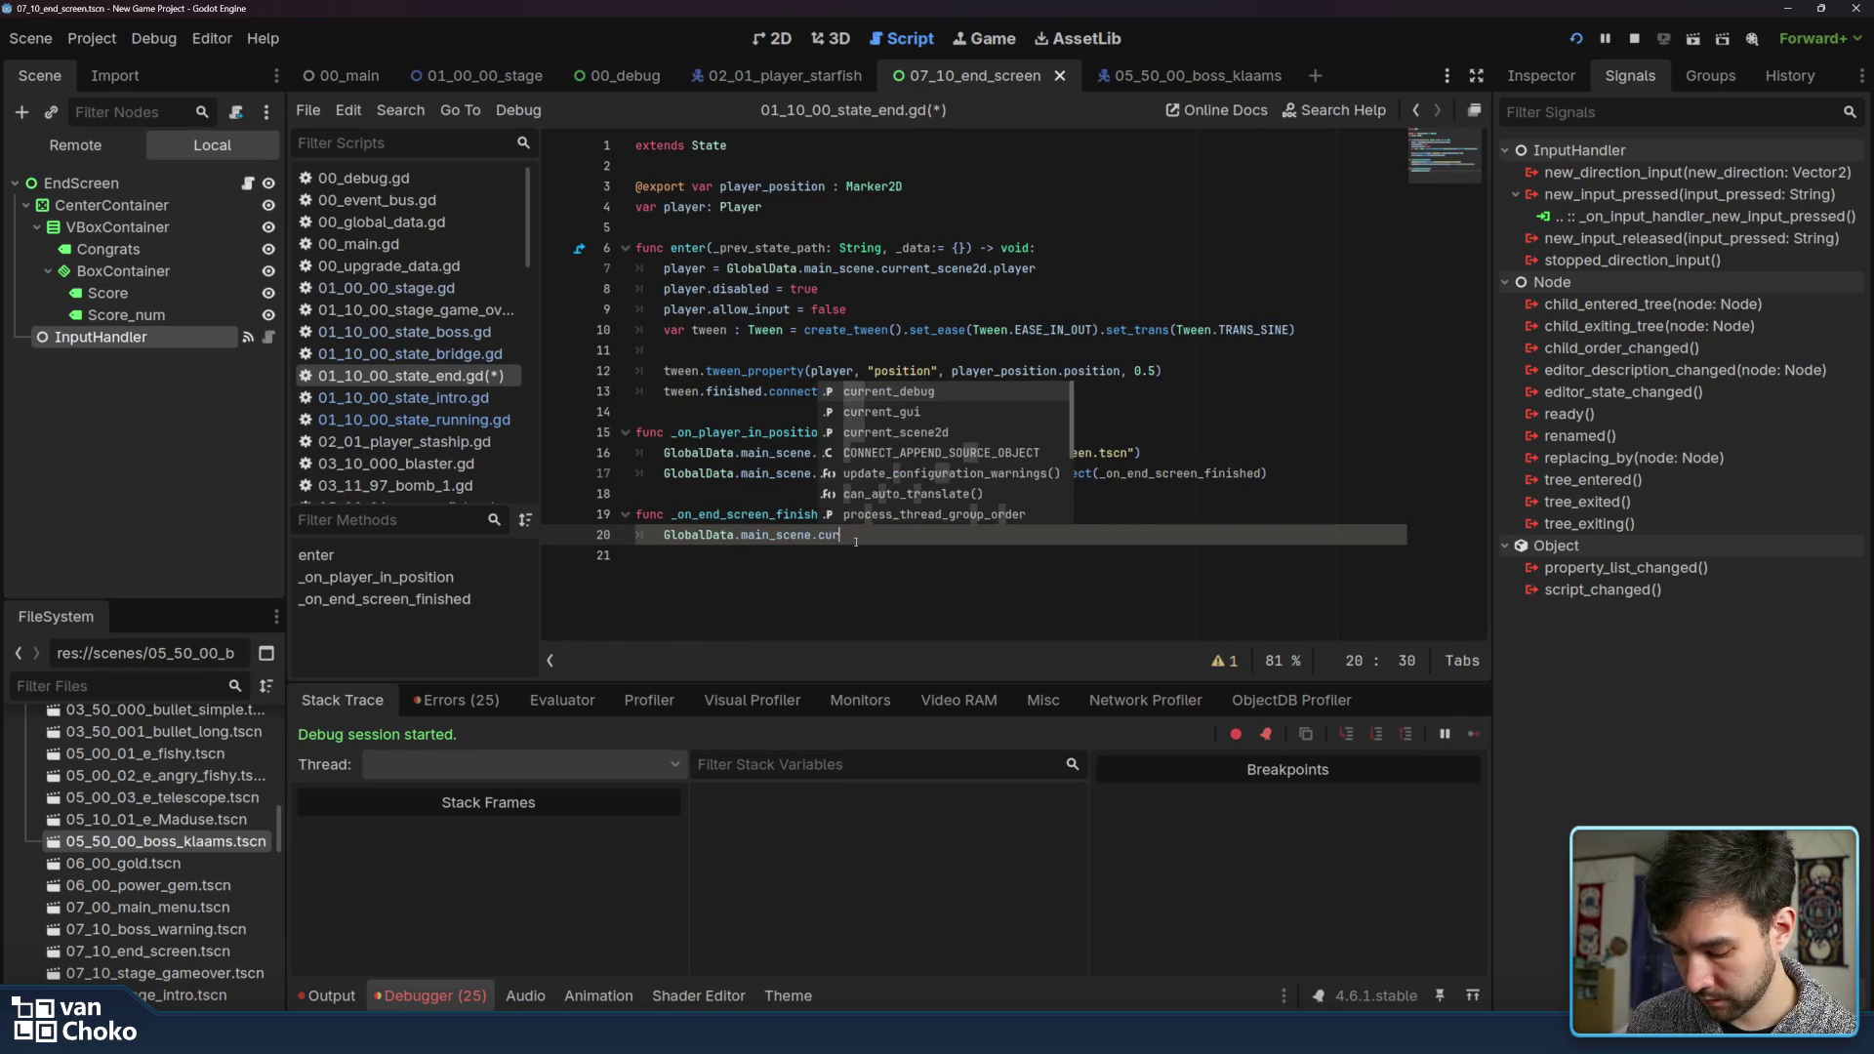
type("ent_")
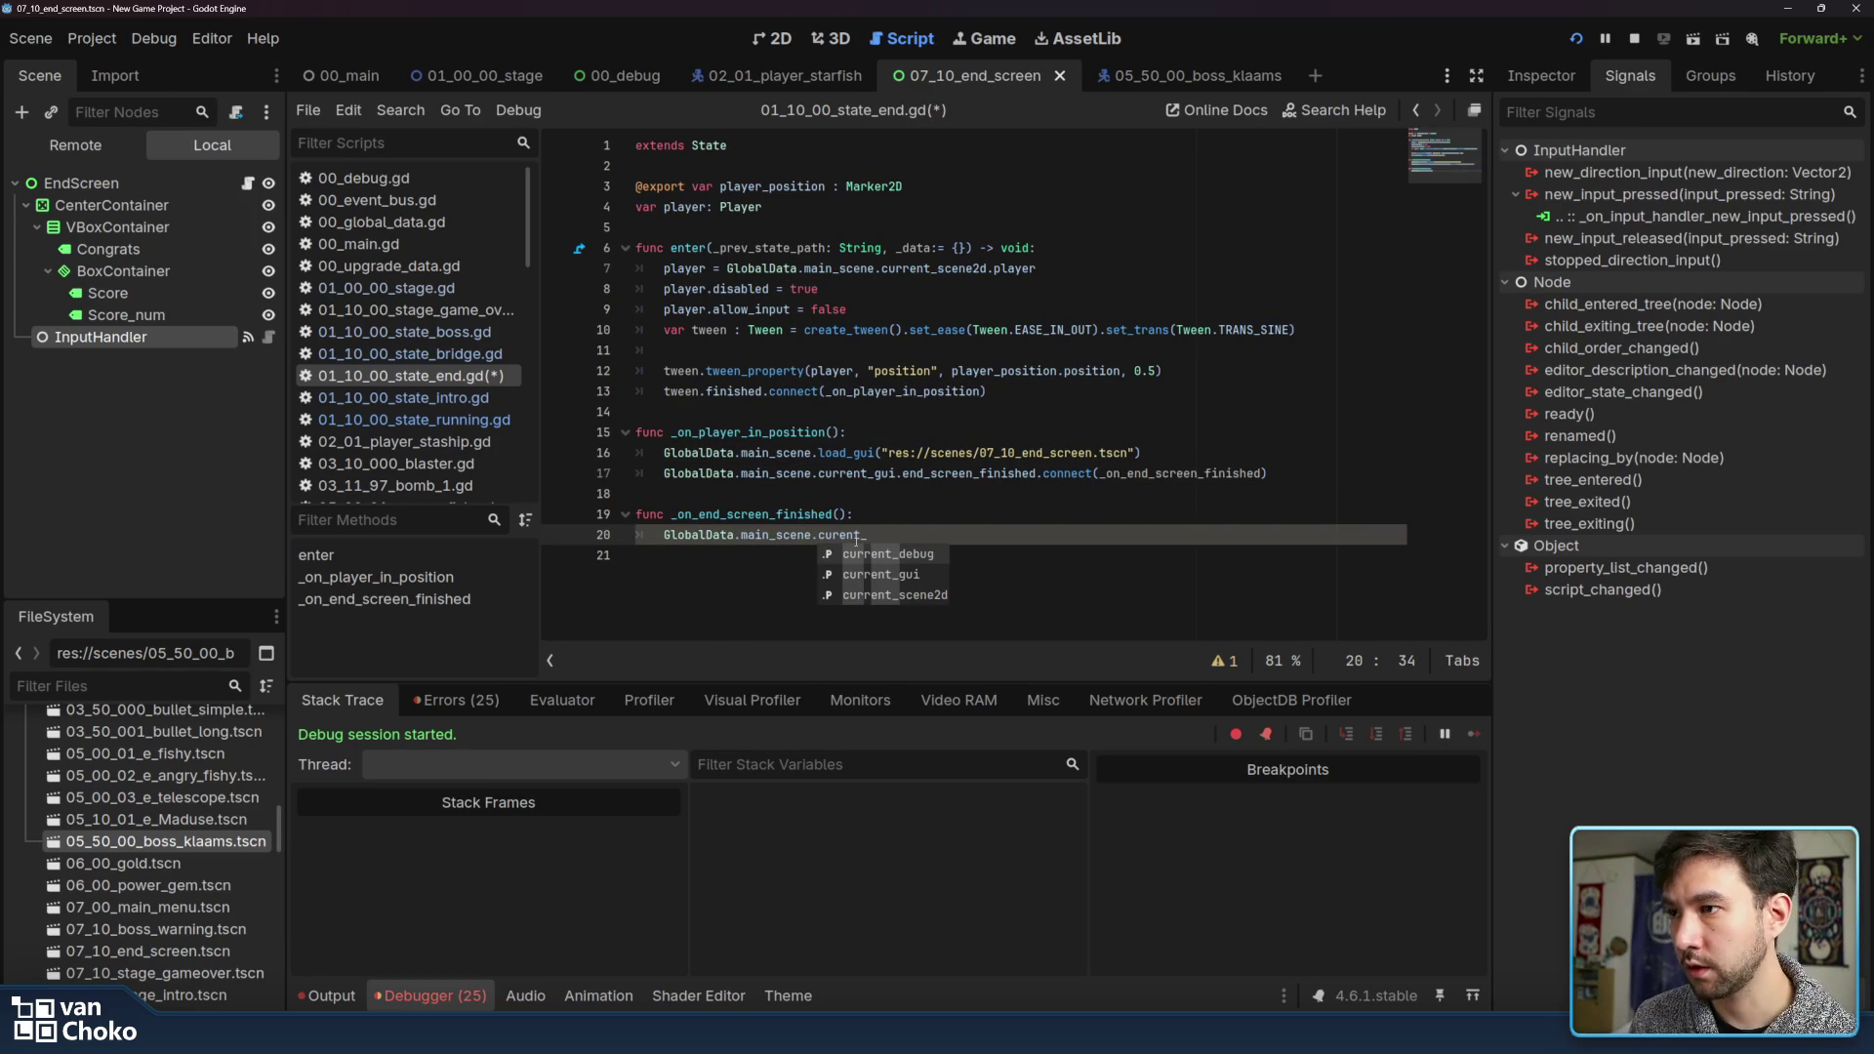
key("Down")
key("Return")
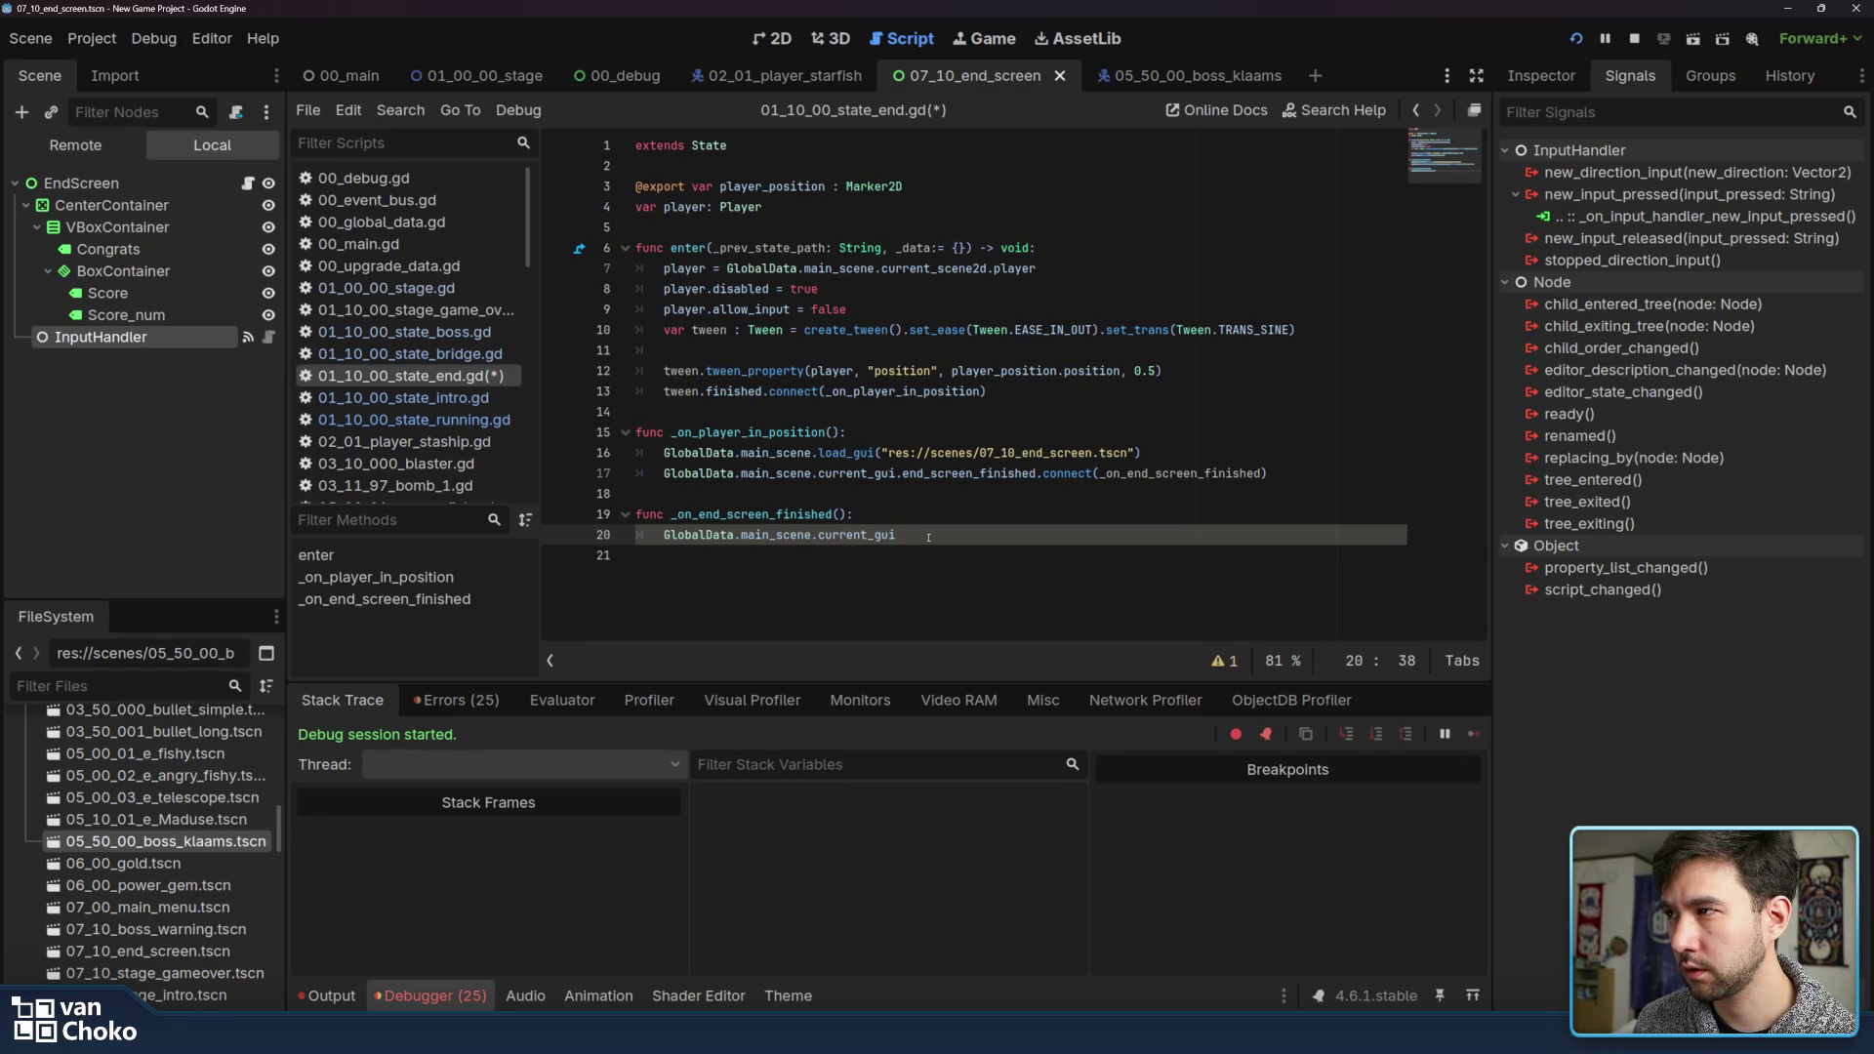
left_click(448, 355)
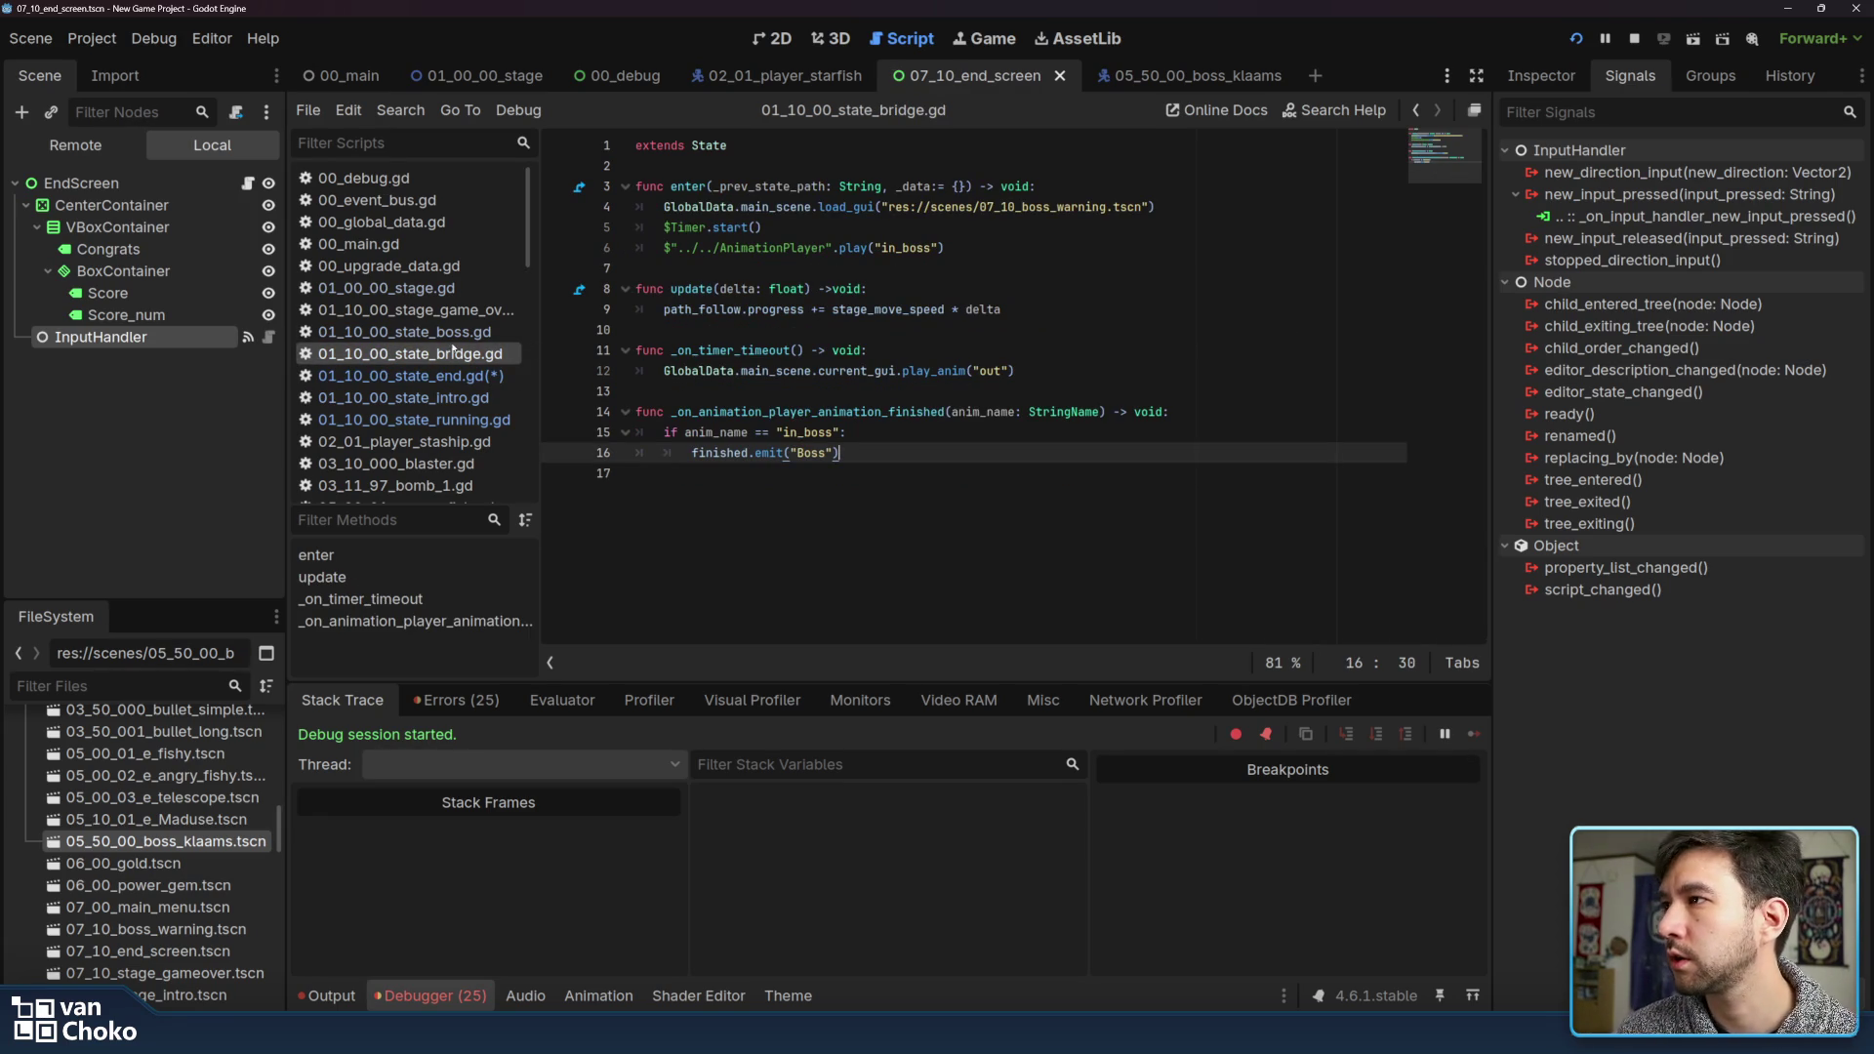
Check the bridge script's play_anim("out") call, then search 'animation' to add a node under EndScreen
mouse_move(1017, 371)
left_mouse_down()
mouse_move(898, 371)
mouse_move(1108, 371)
left_mouse_up()
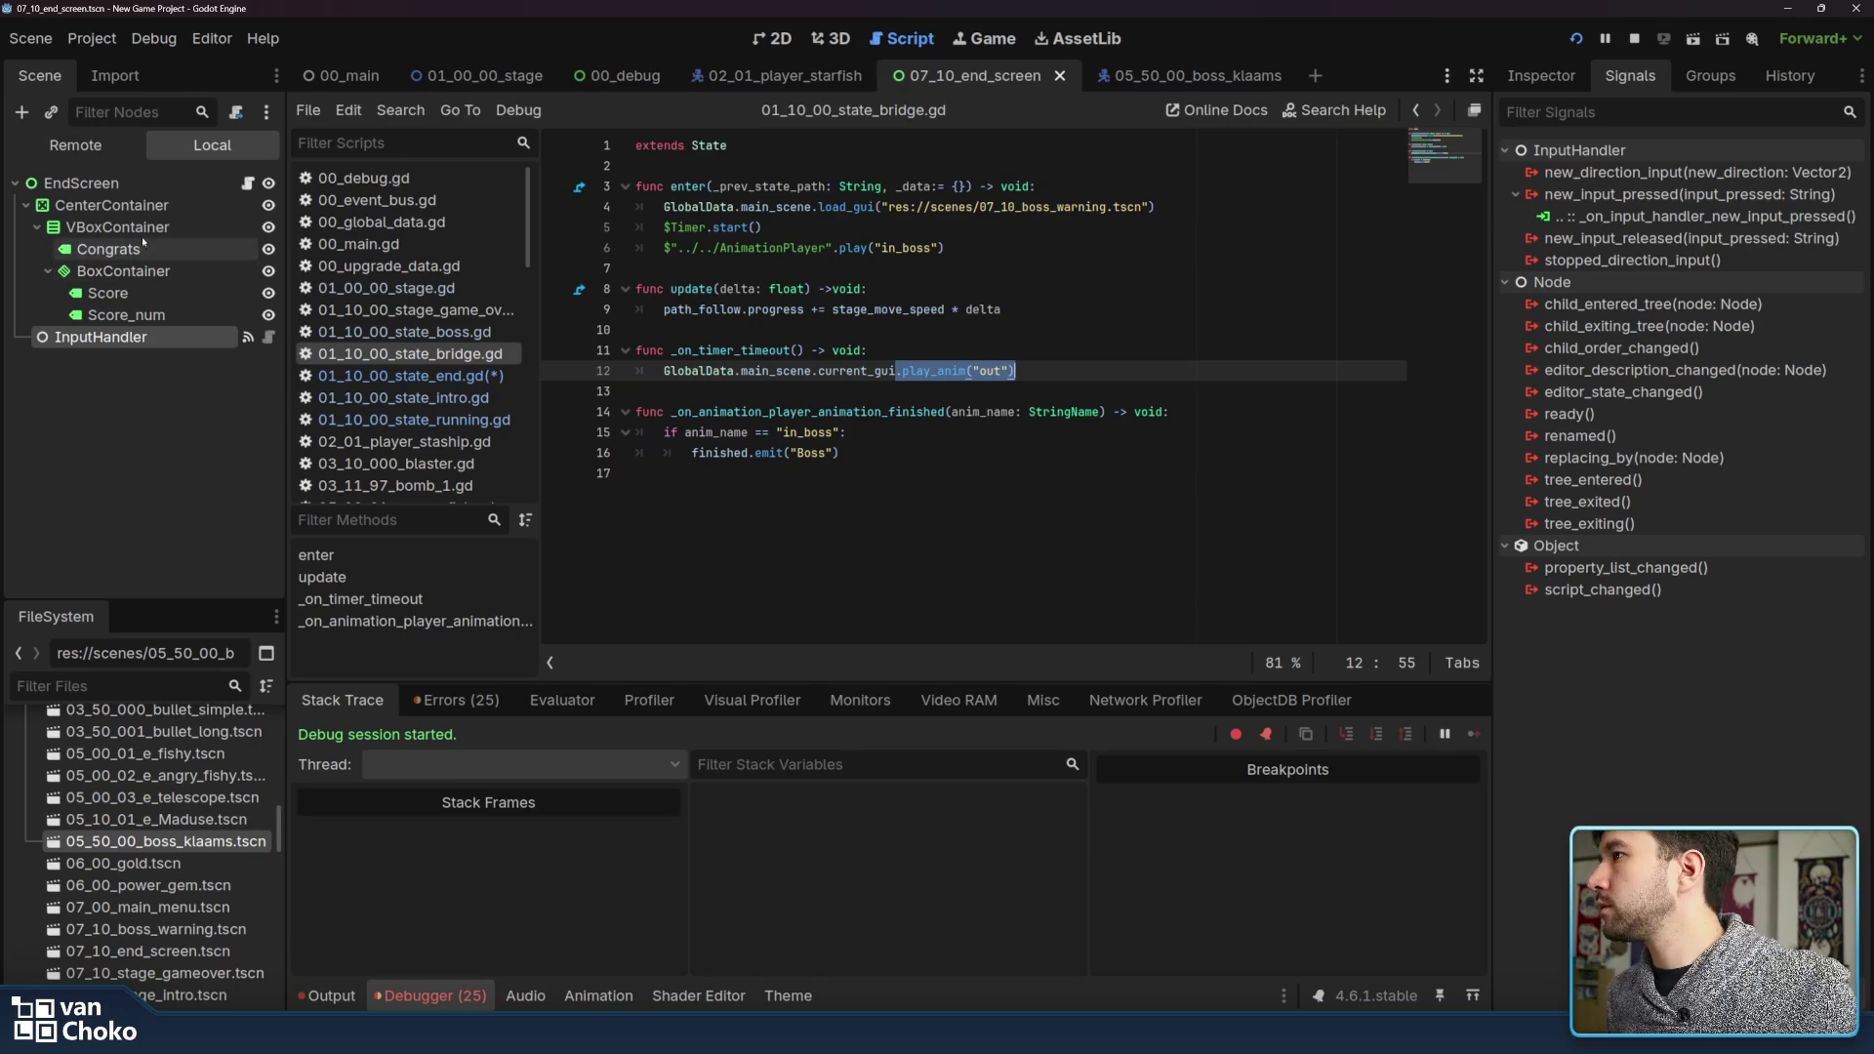
left_click(153, 188)
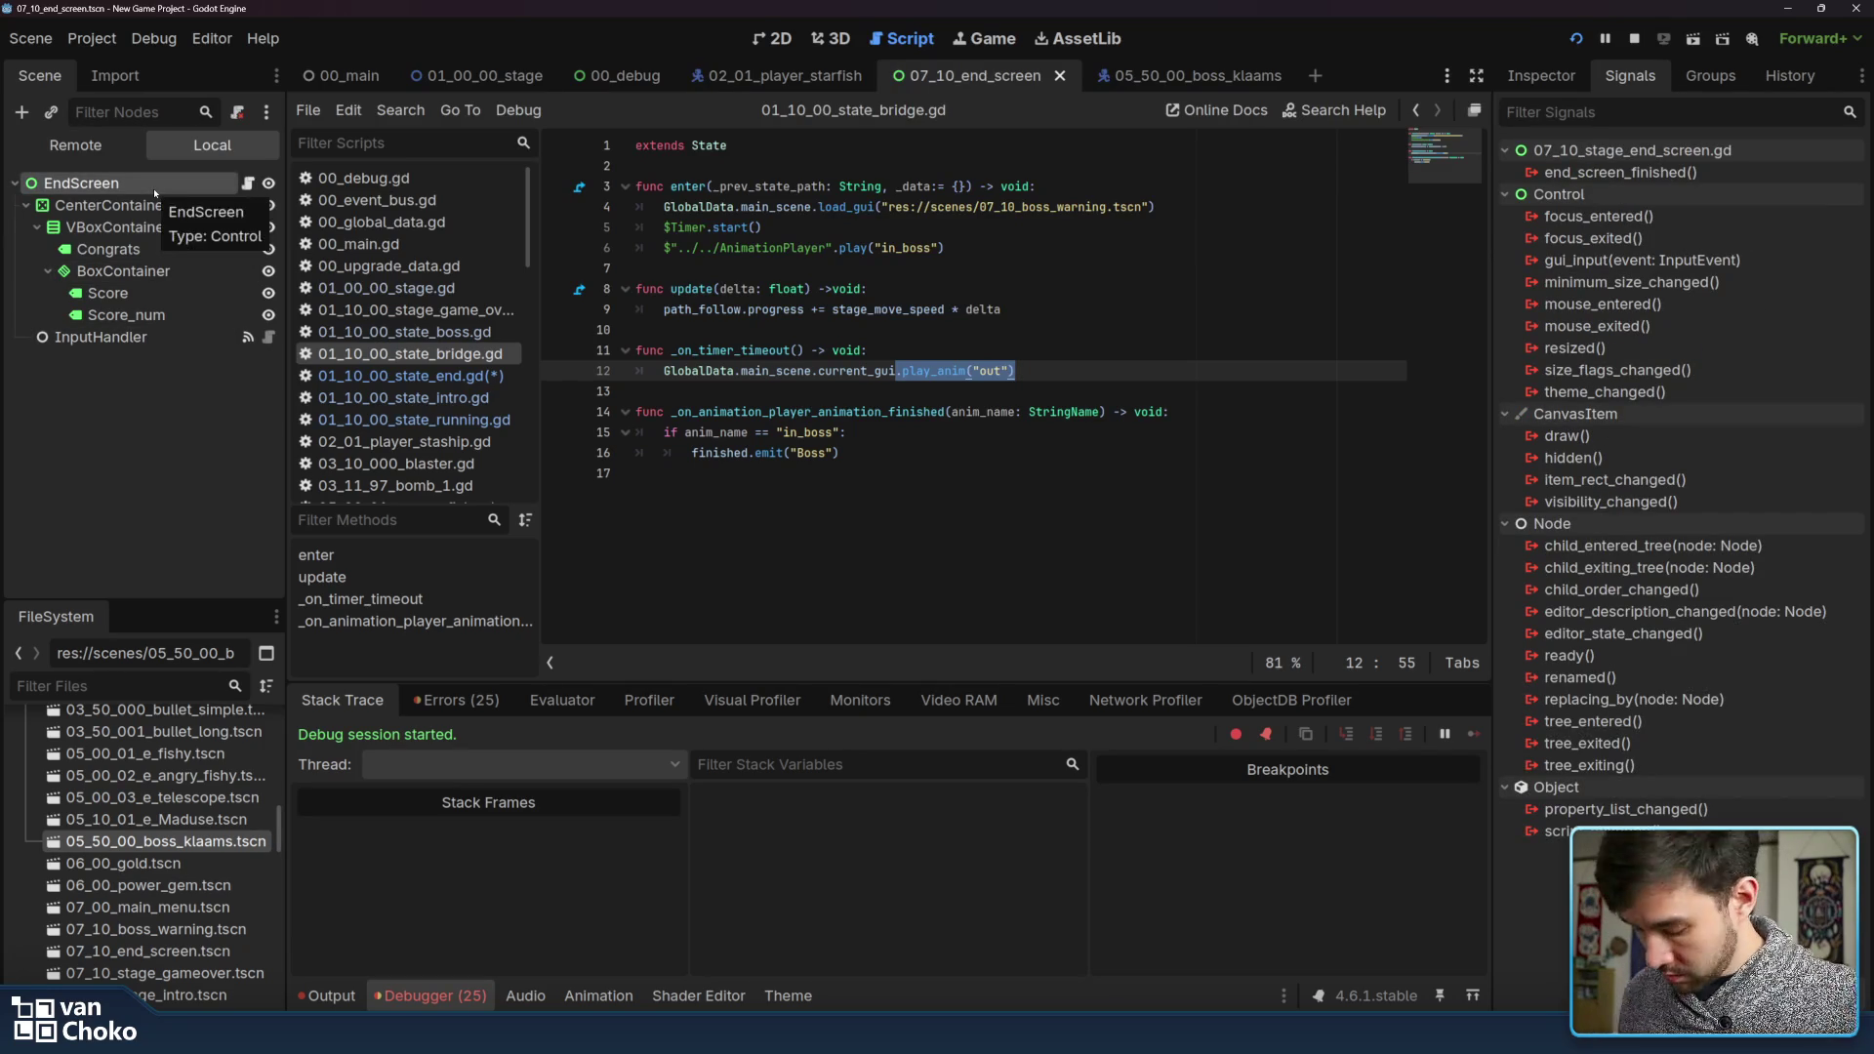
key("ctrl+a")
type("animation")
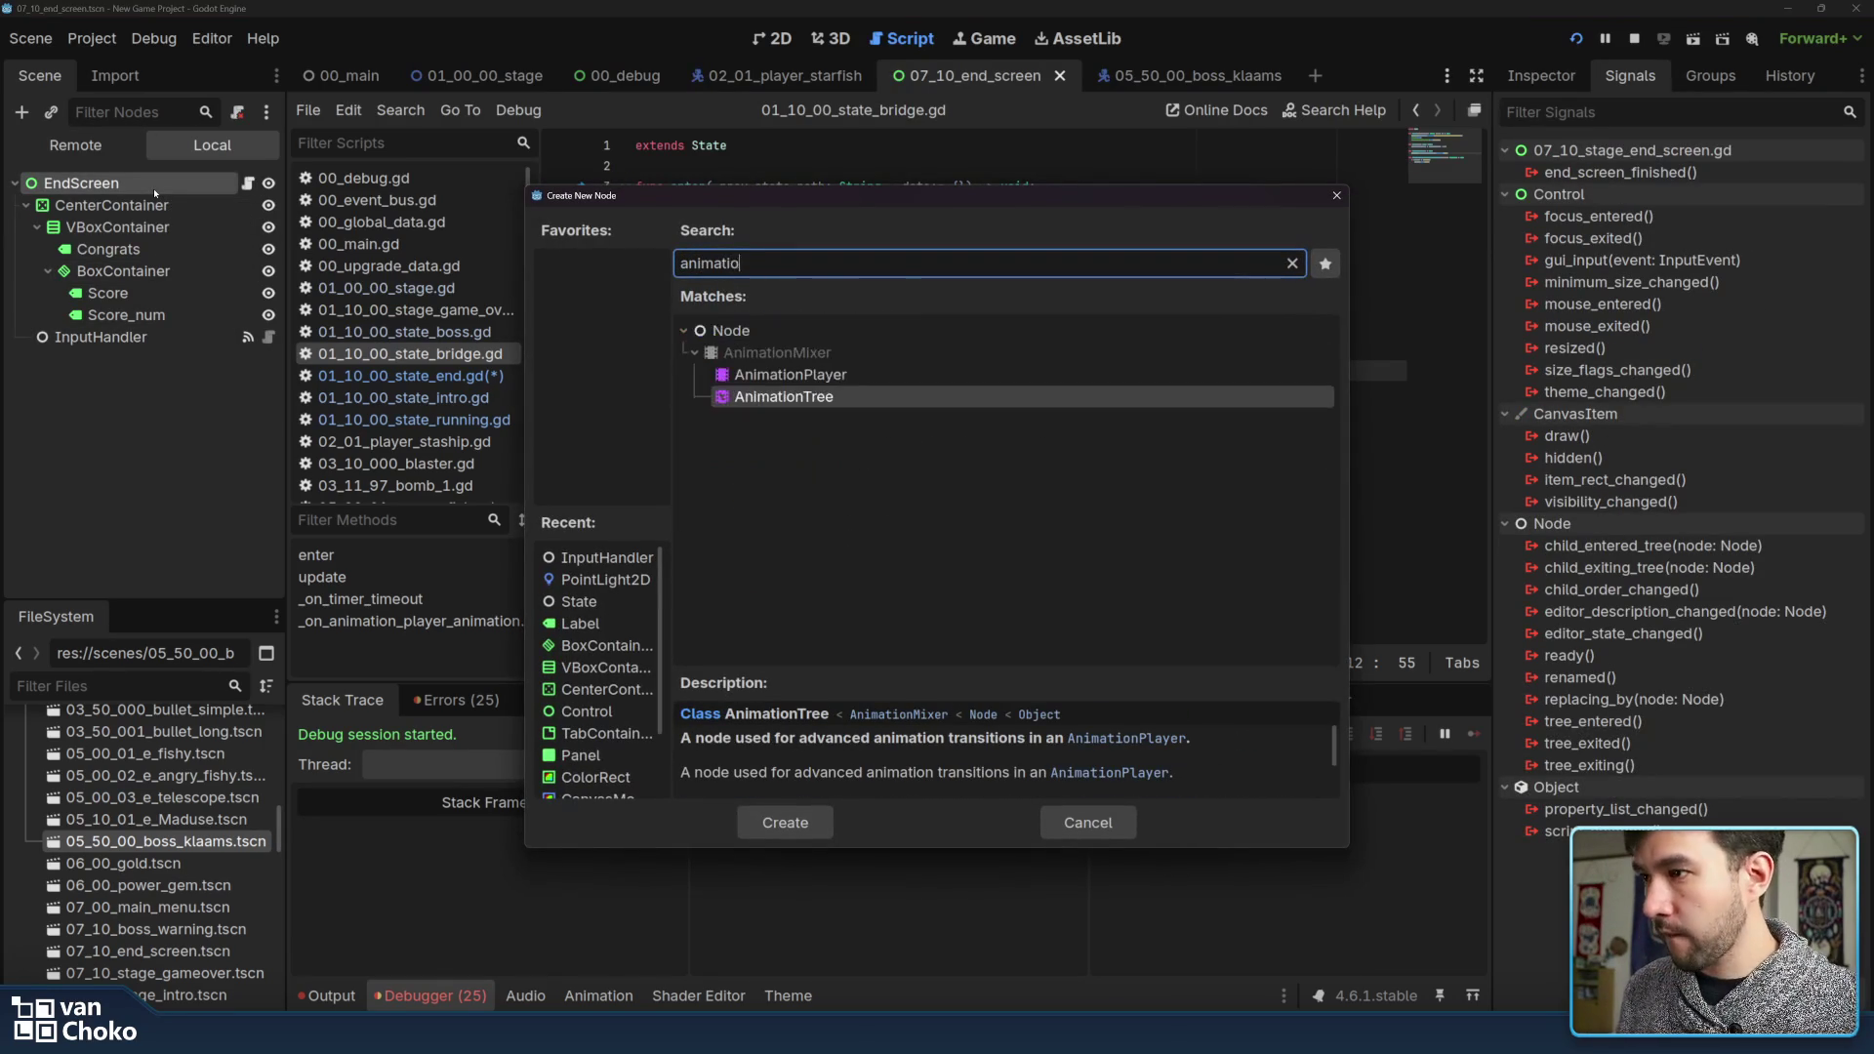
Create an AnimationPlayer under EndScreen and inspect the end screen's nodes in the 2D view
key("Up")
key("Return")
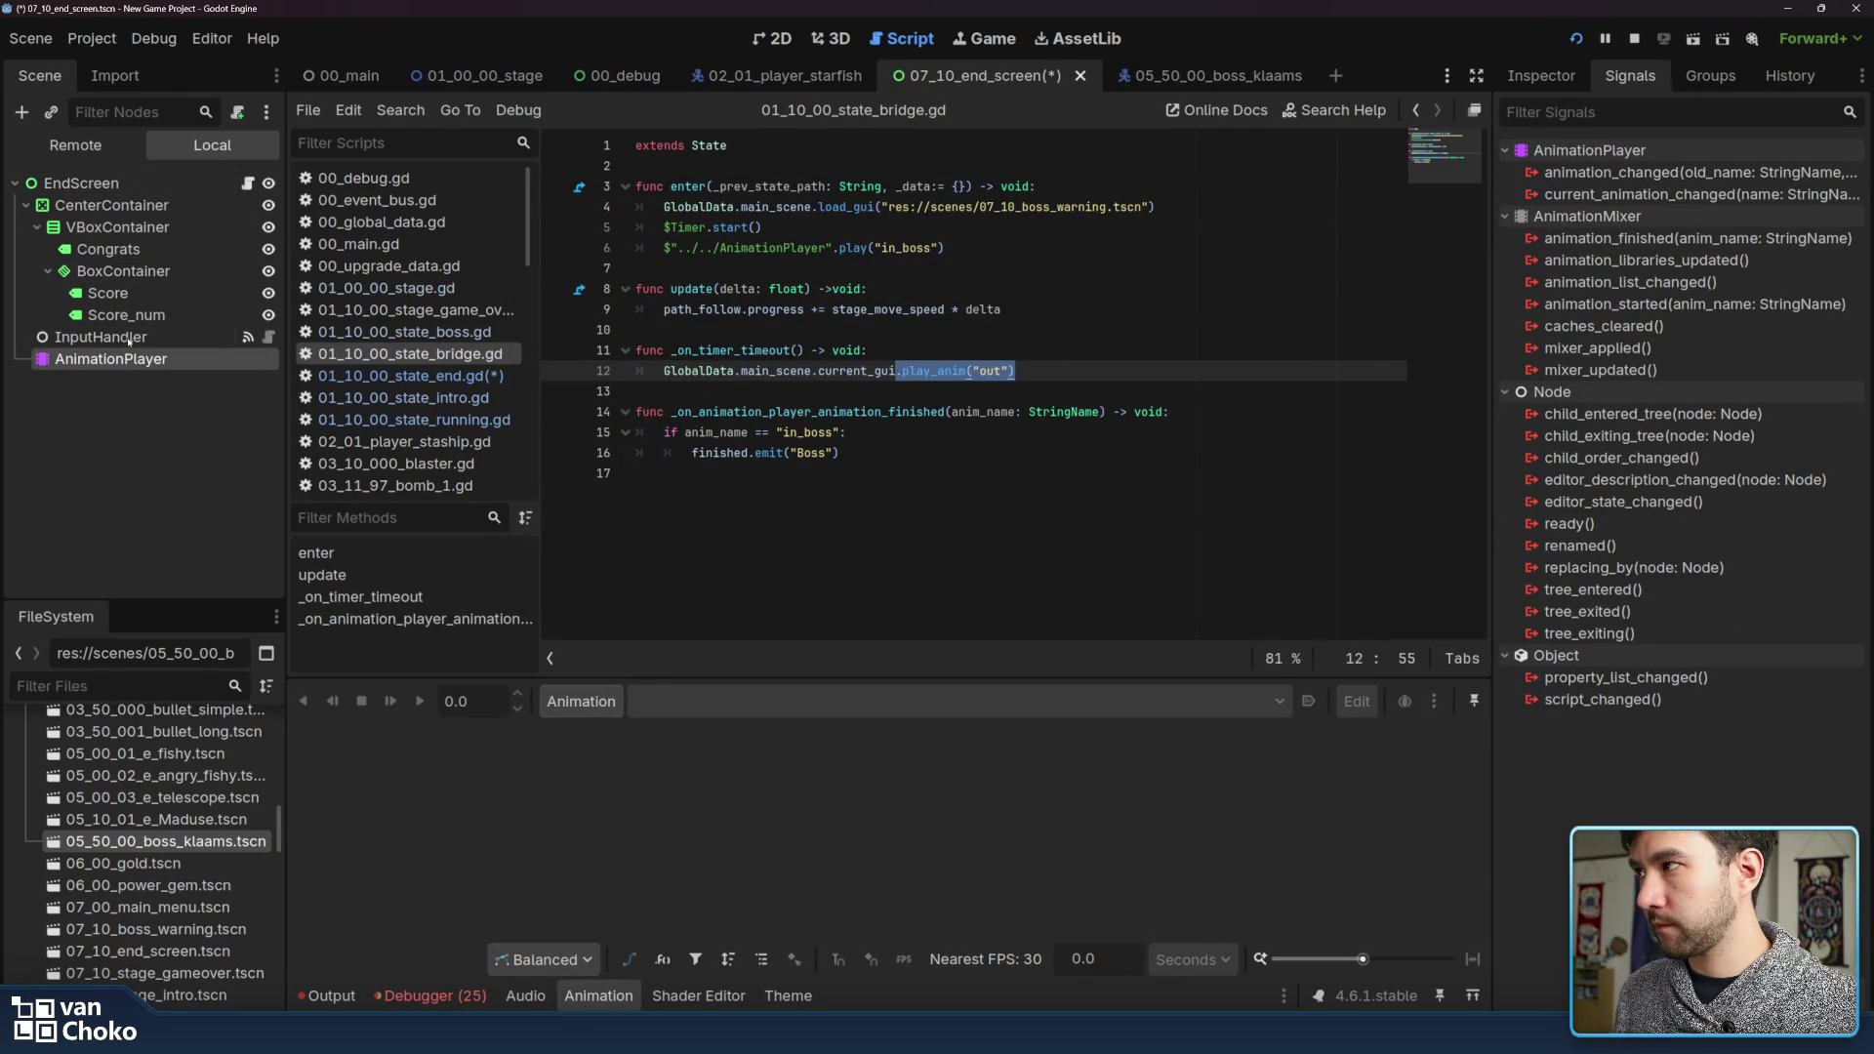
left_click(773, 41)
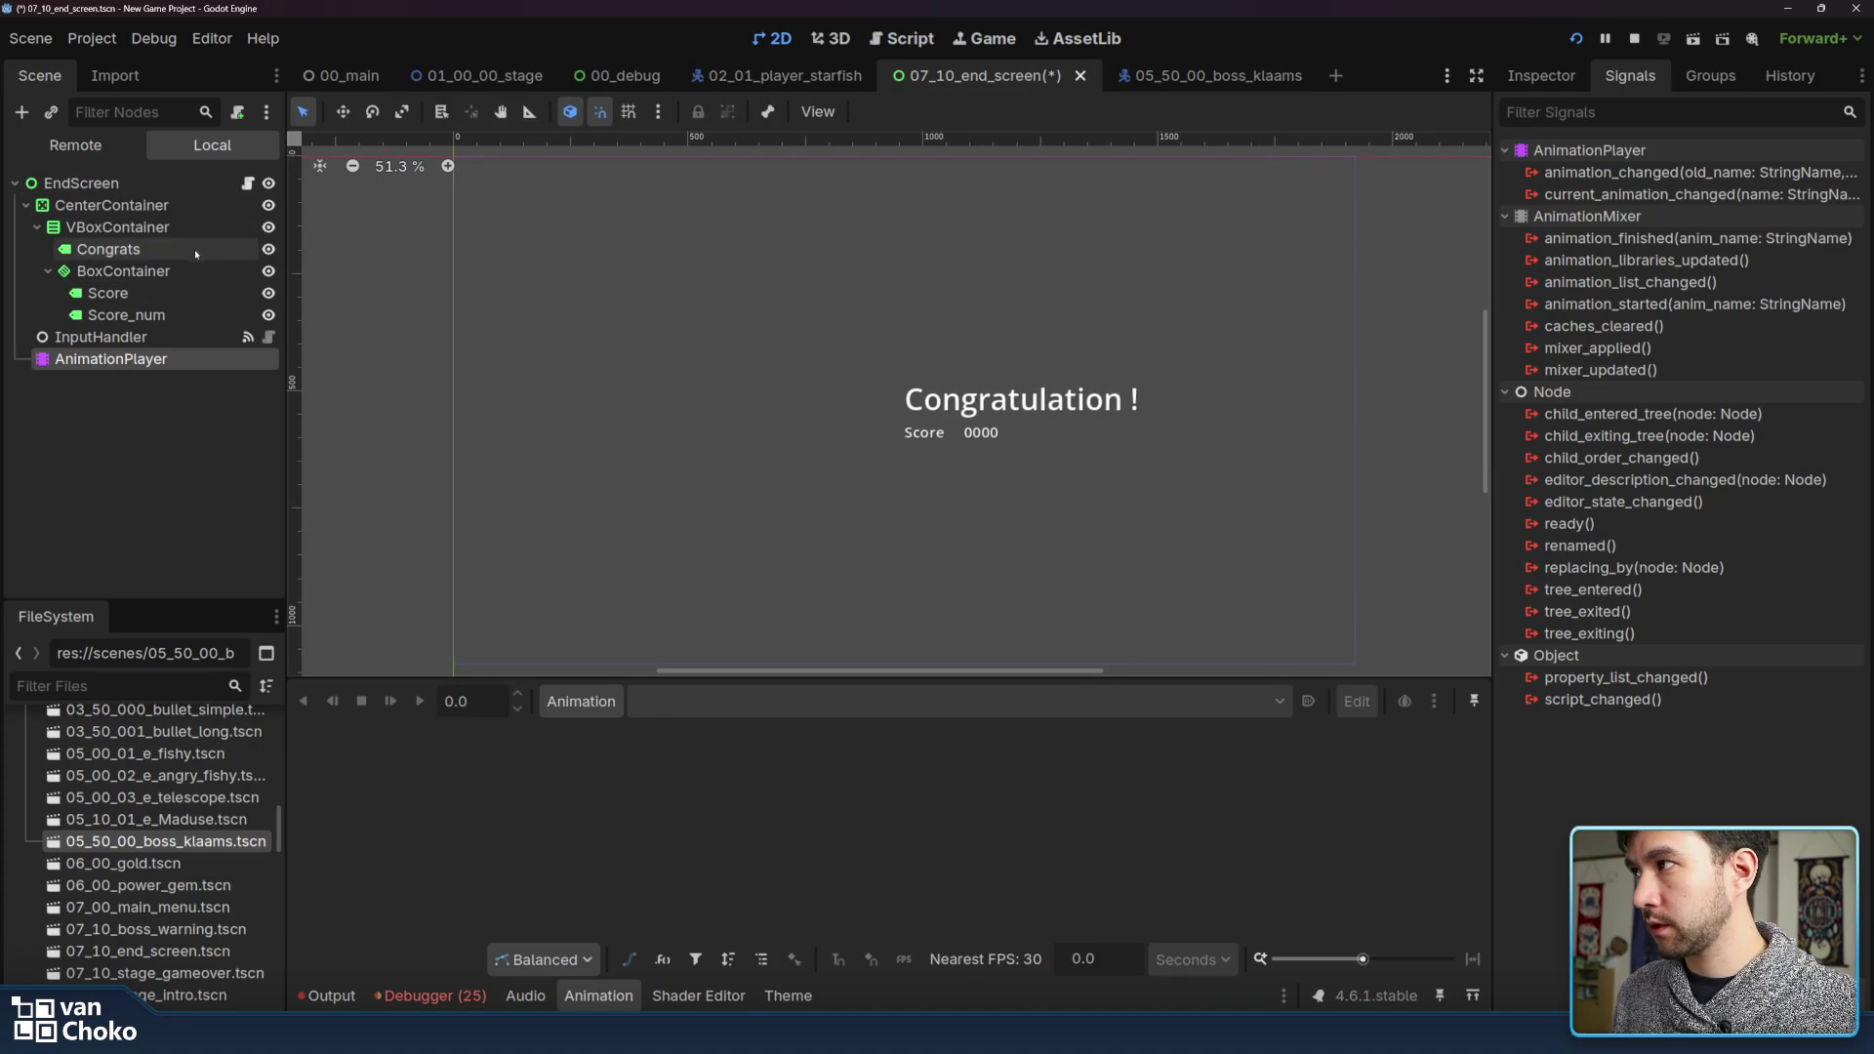
left_click(183, 191)
left_click(180, 207)
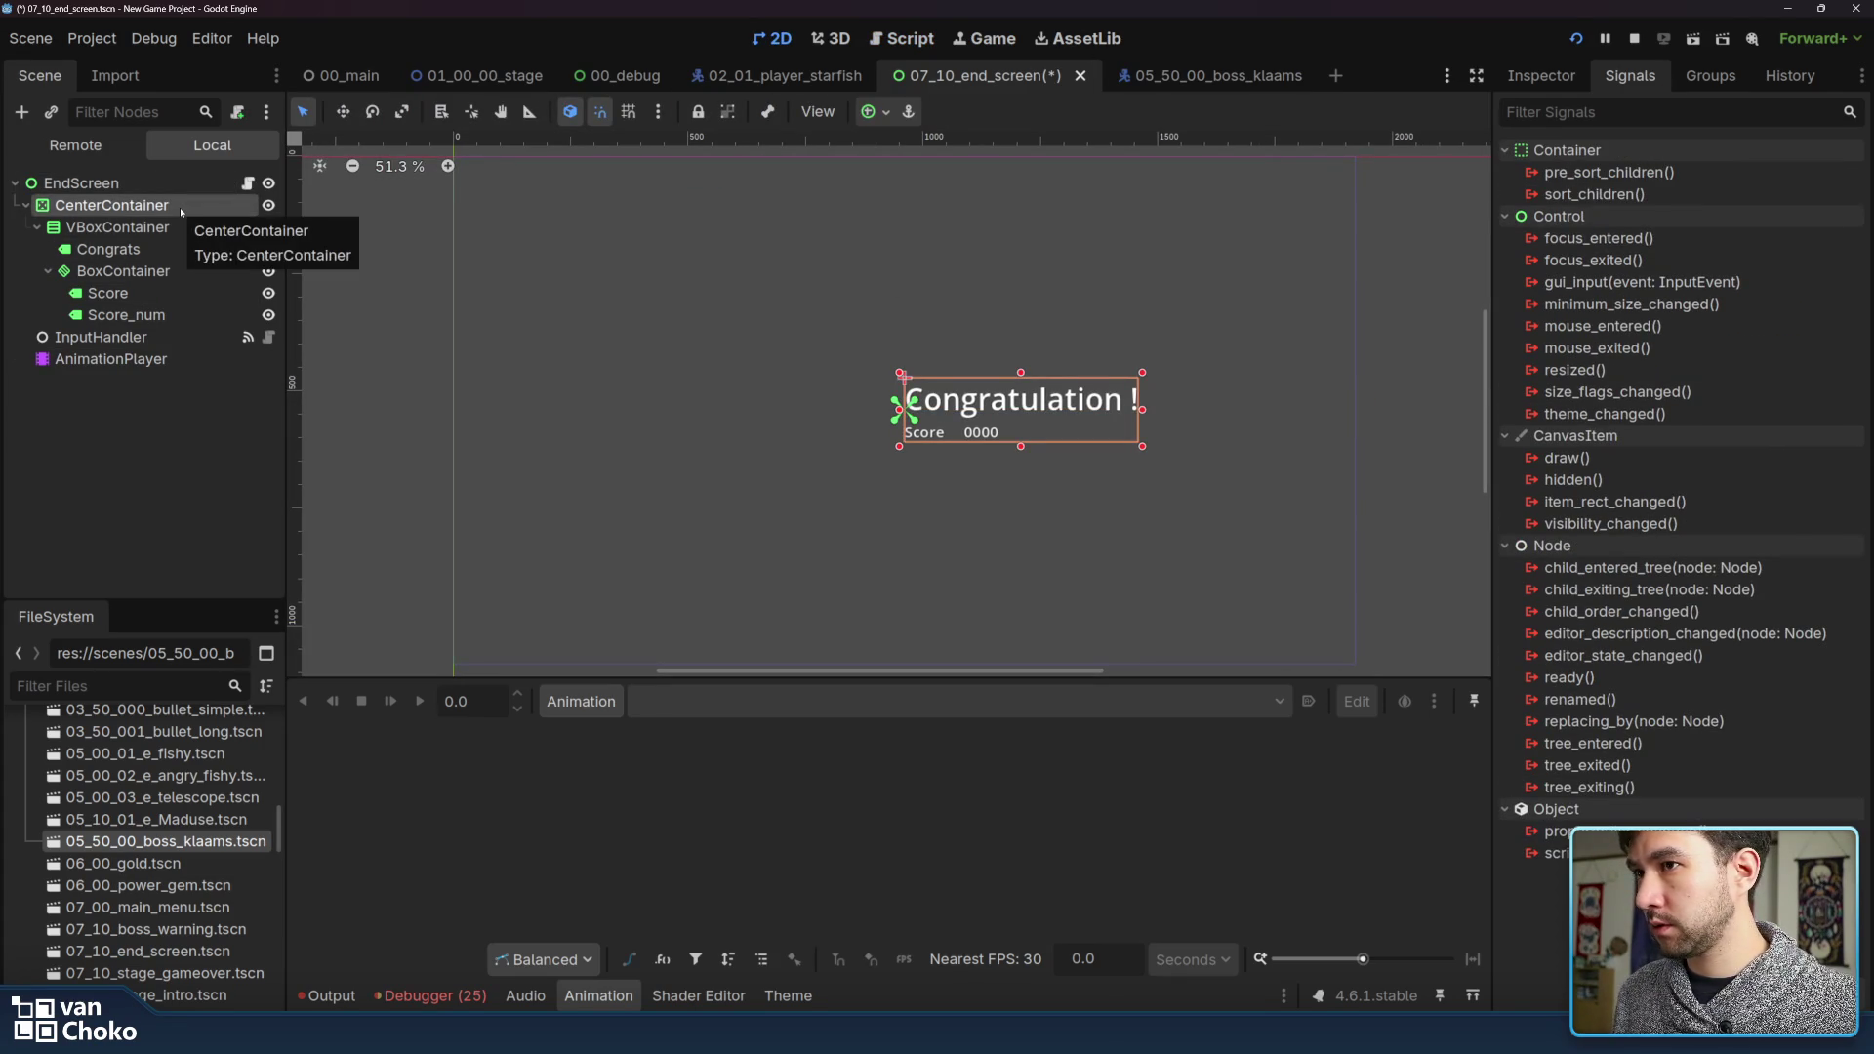
left_click(172, 226)
left_click(171, 207)
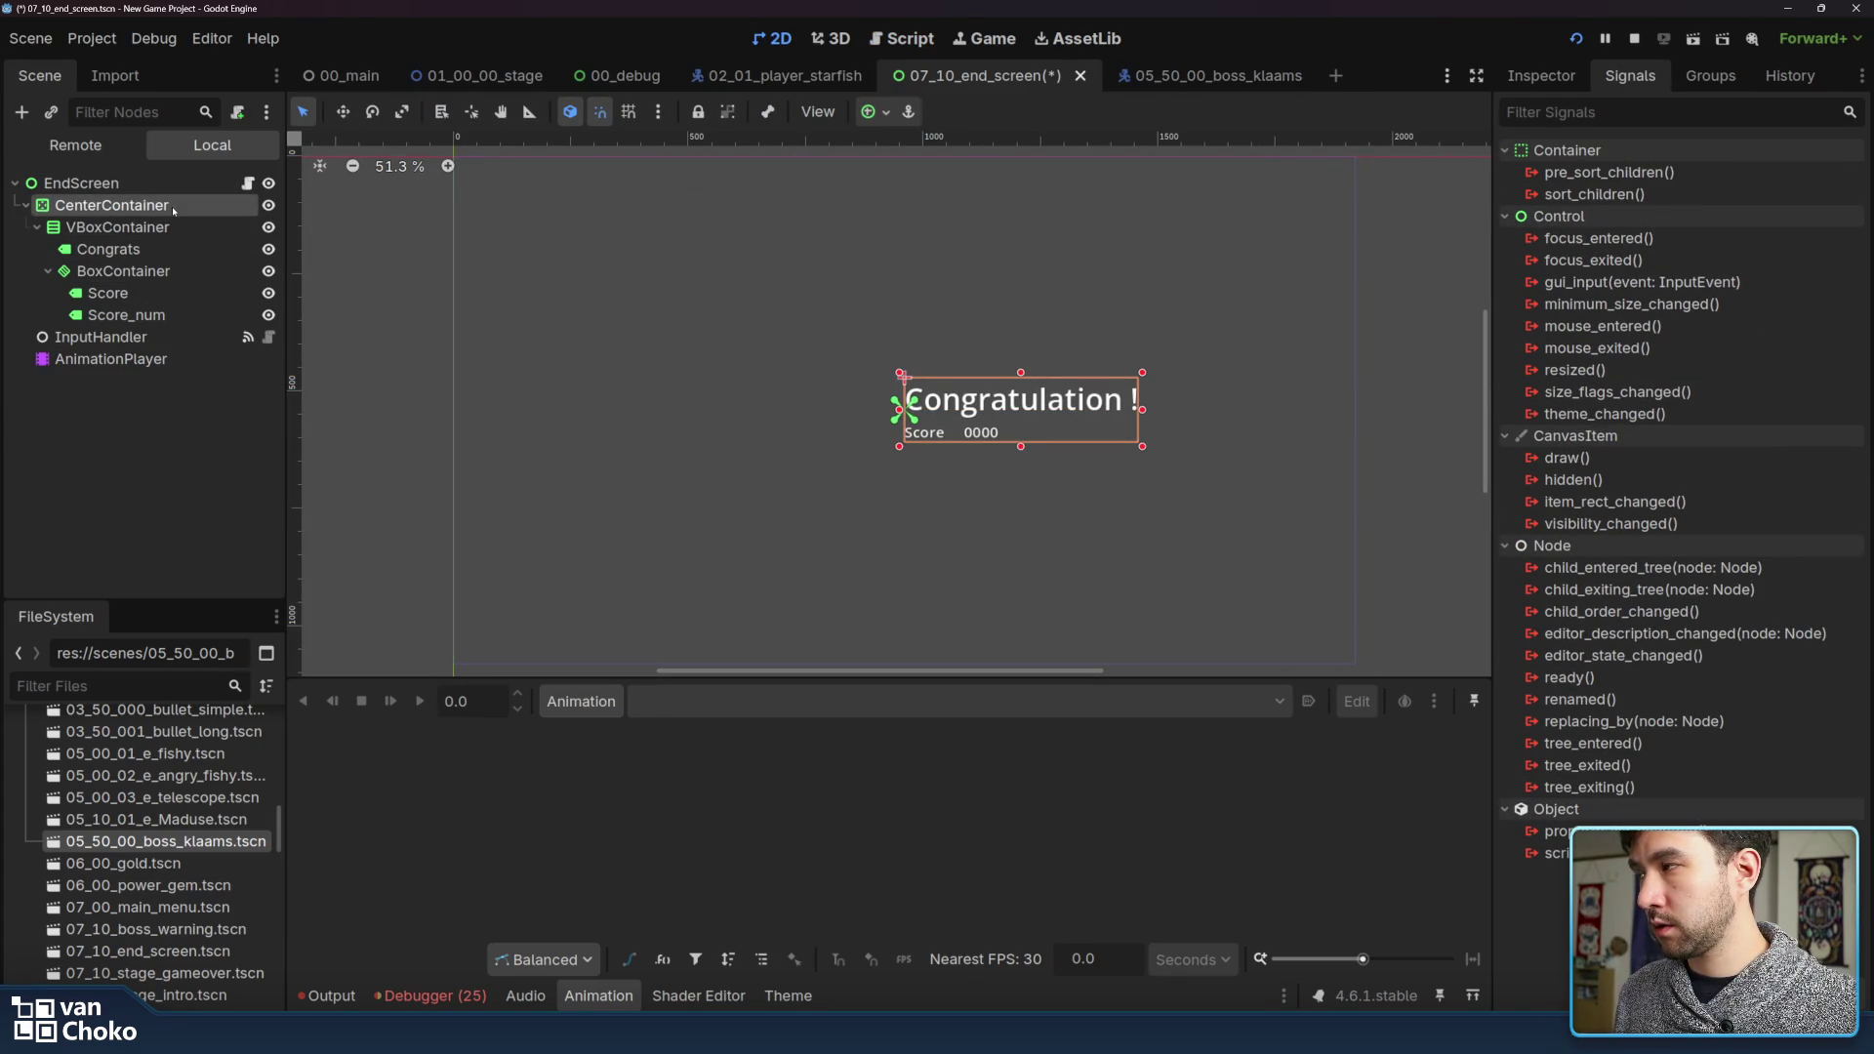
left_click(170, 177)
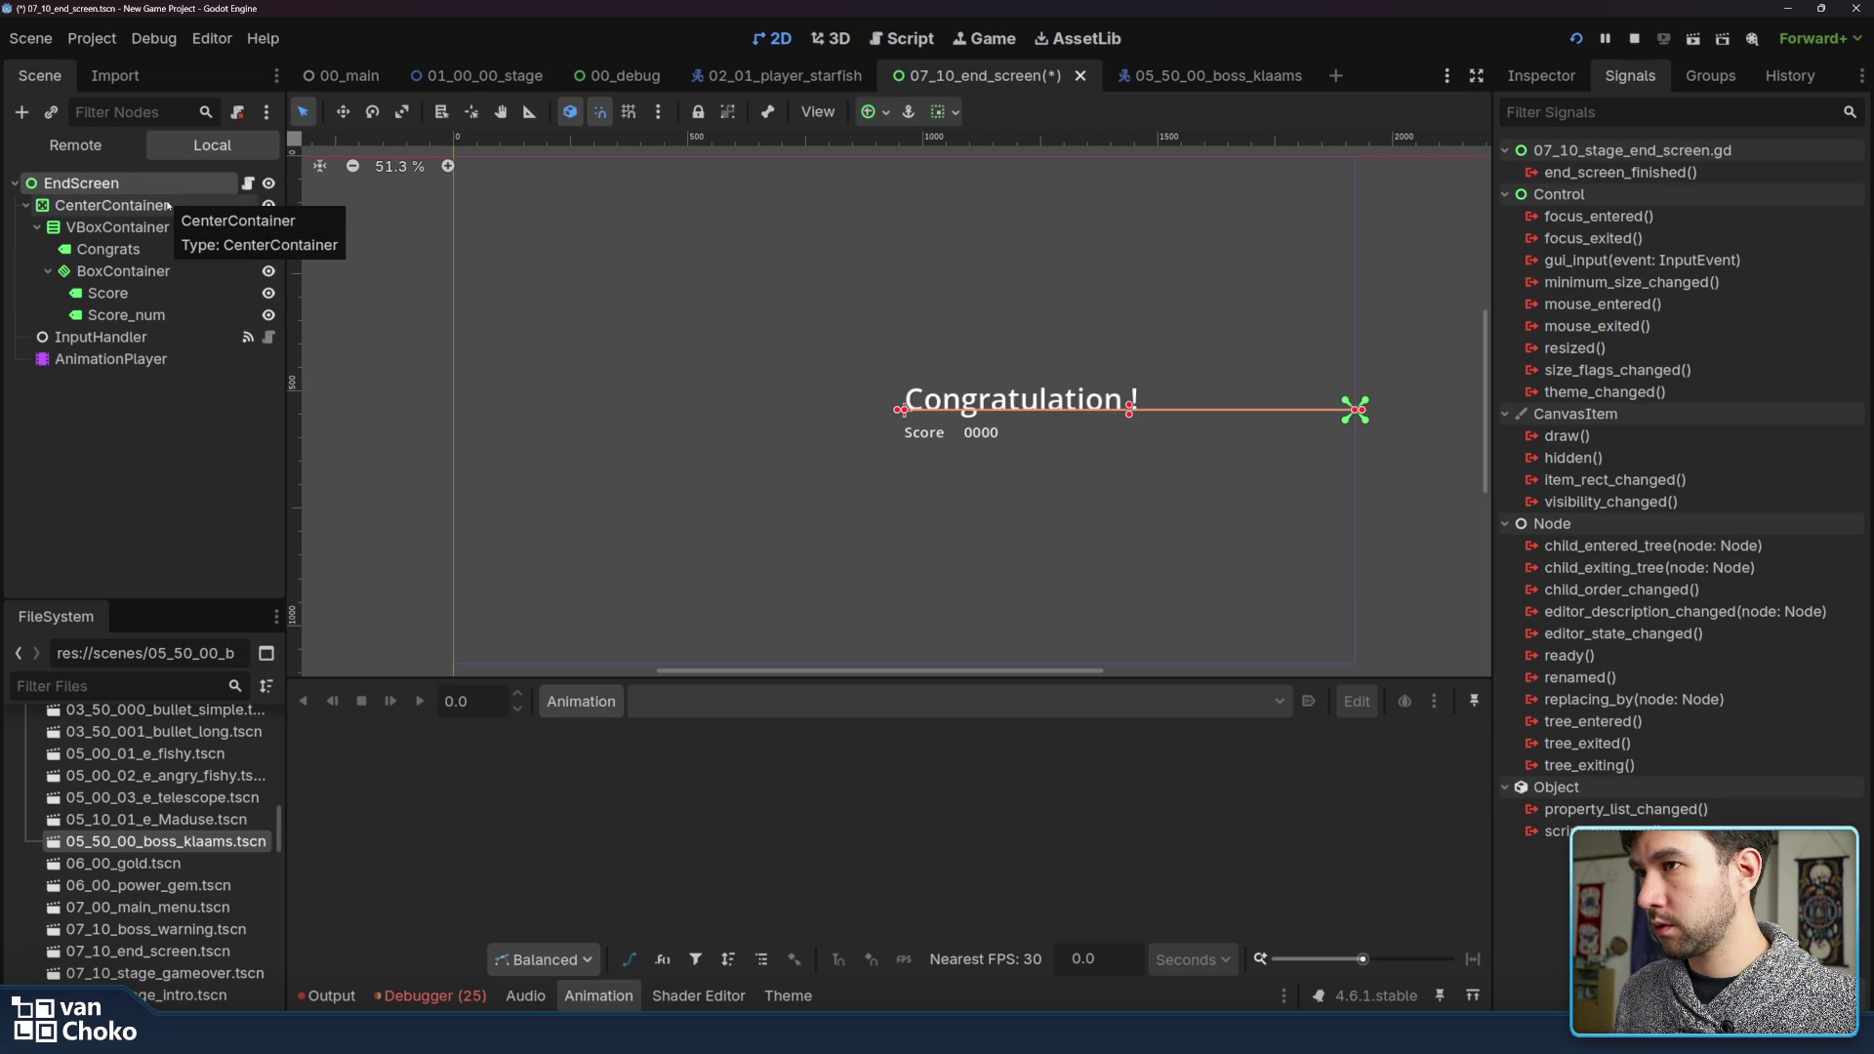
Give the AnimationPlayer a new animation named 'in'
left_click(172, 361)
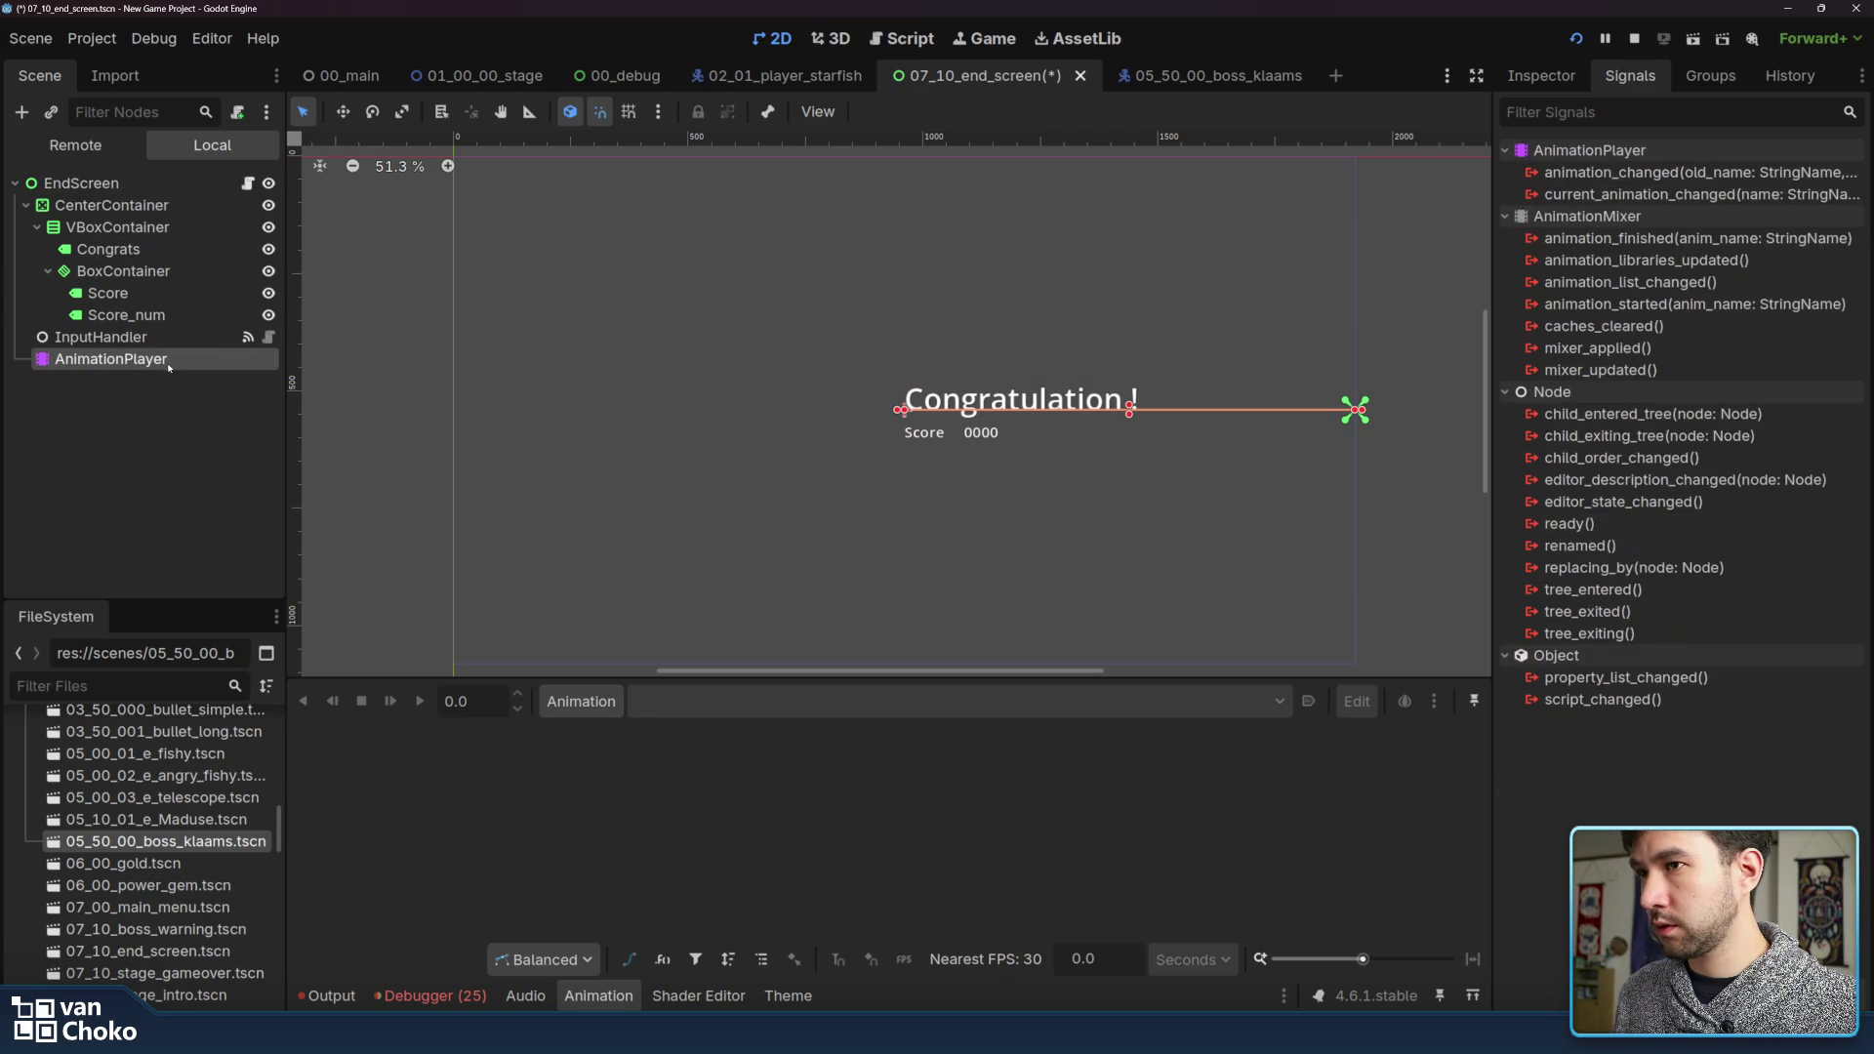
left_click(1544, 78)
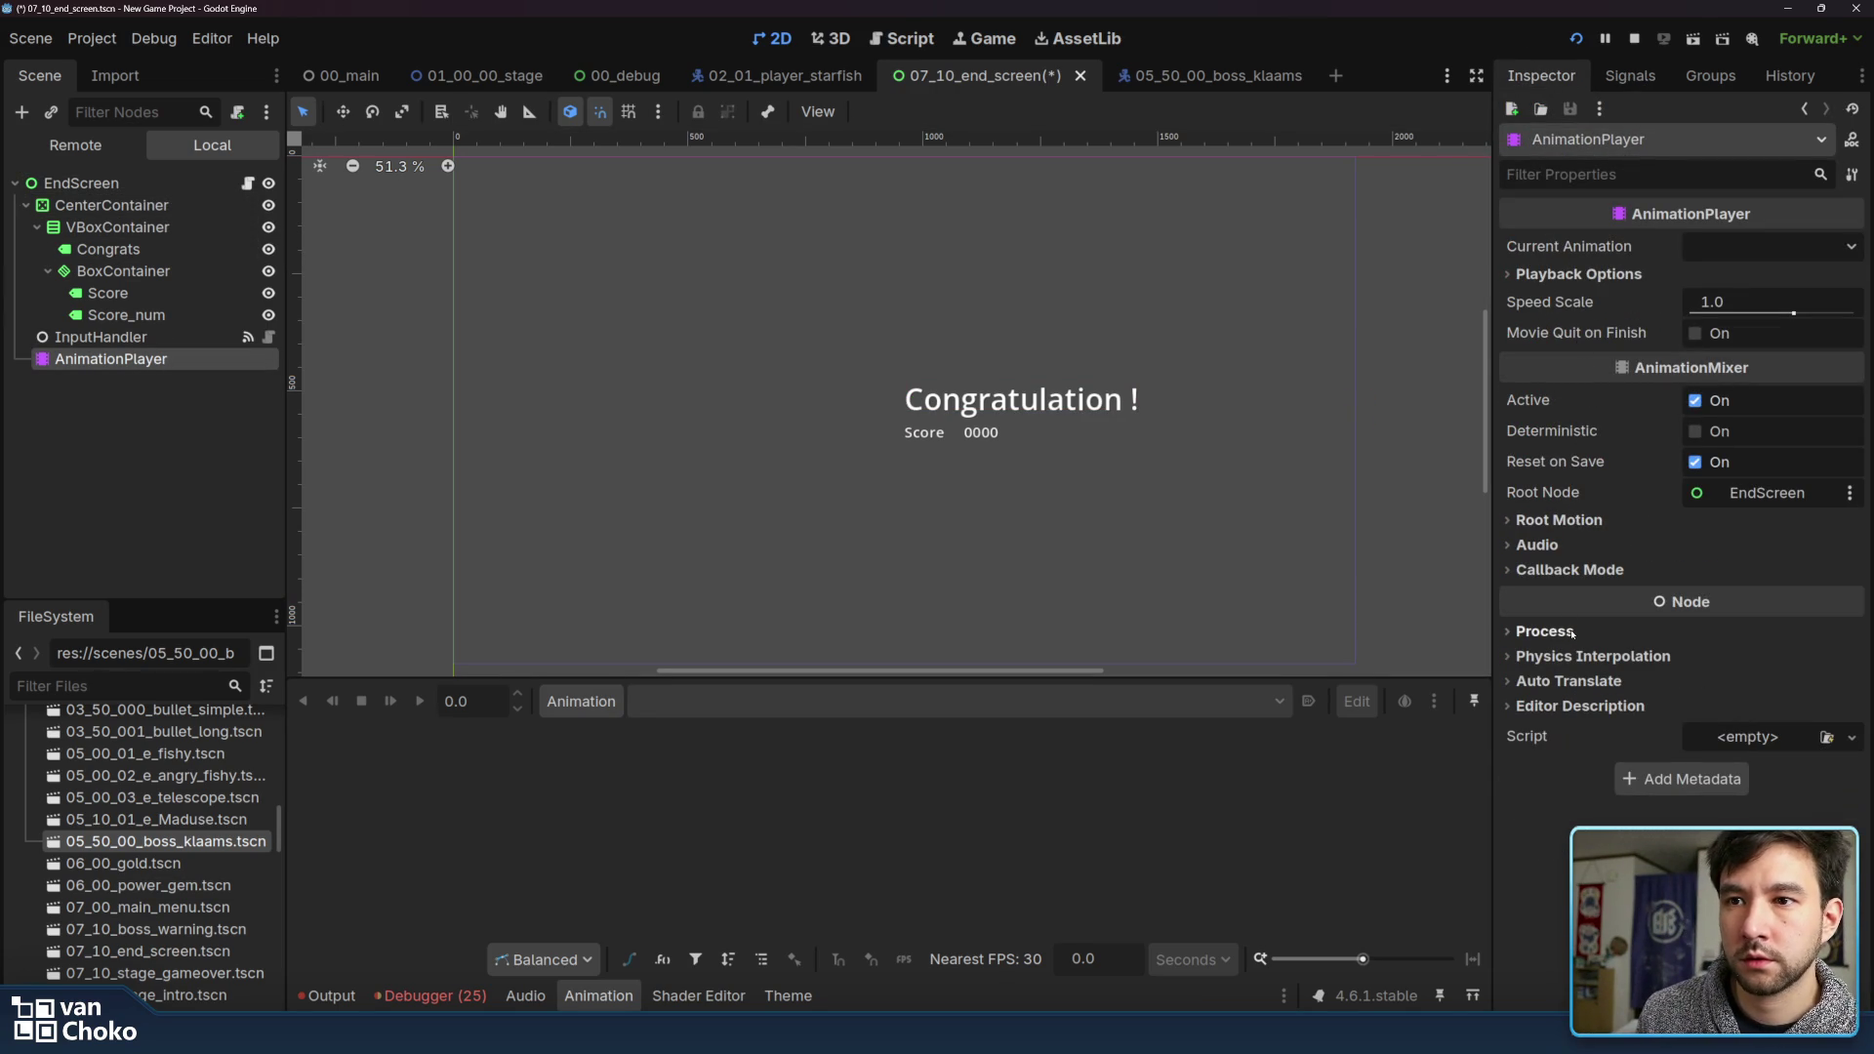
left_click(586, 701)
left_click(596, 738)
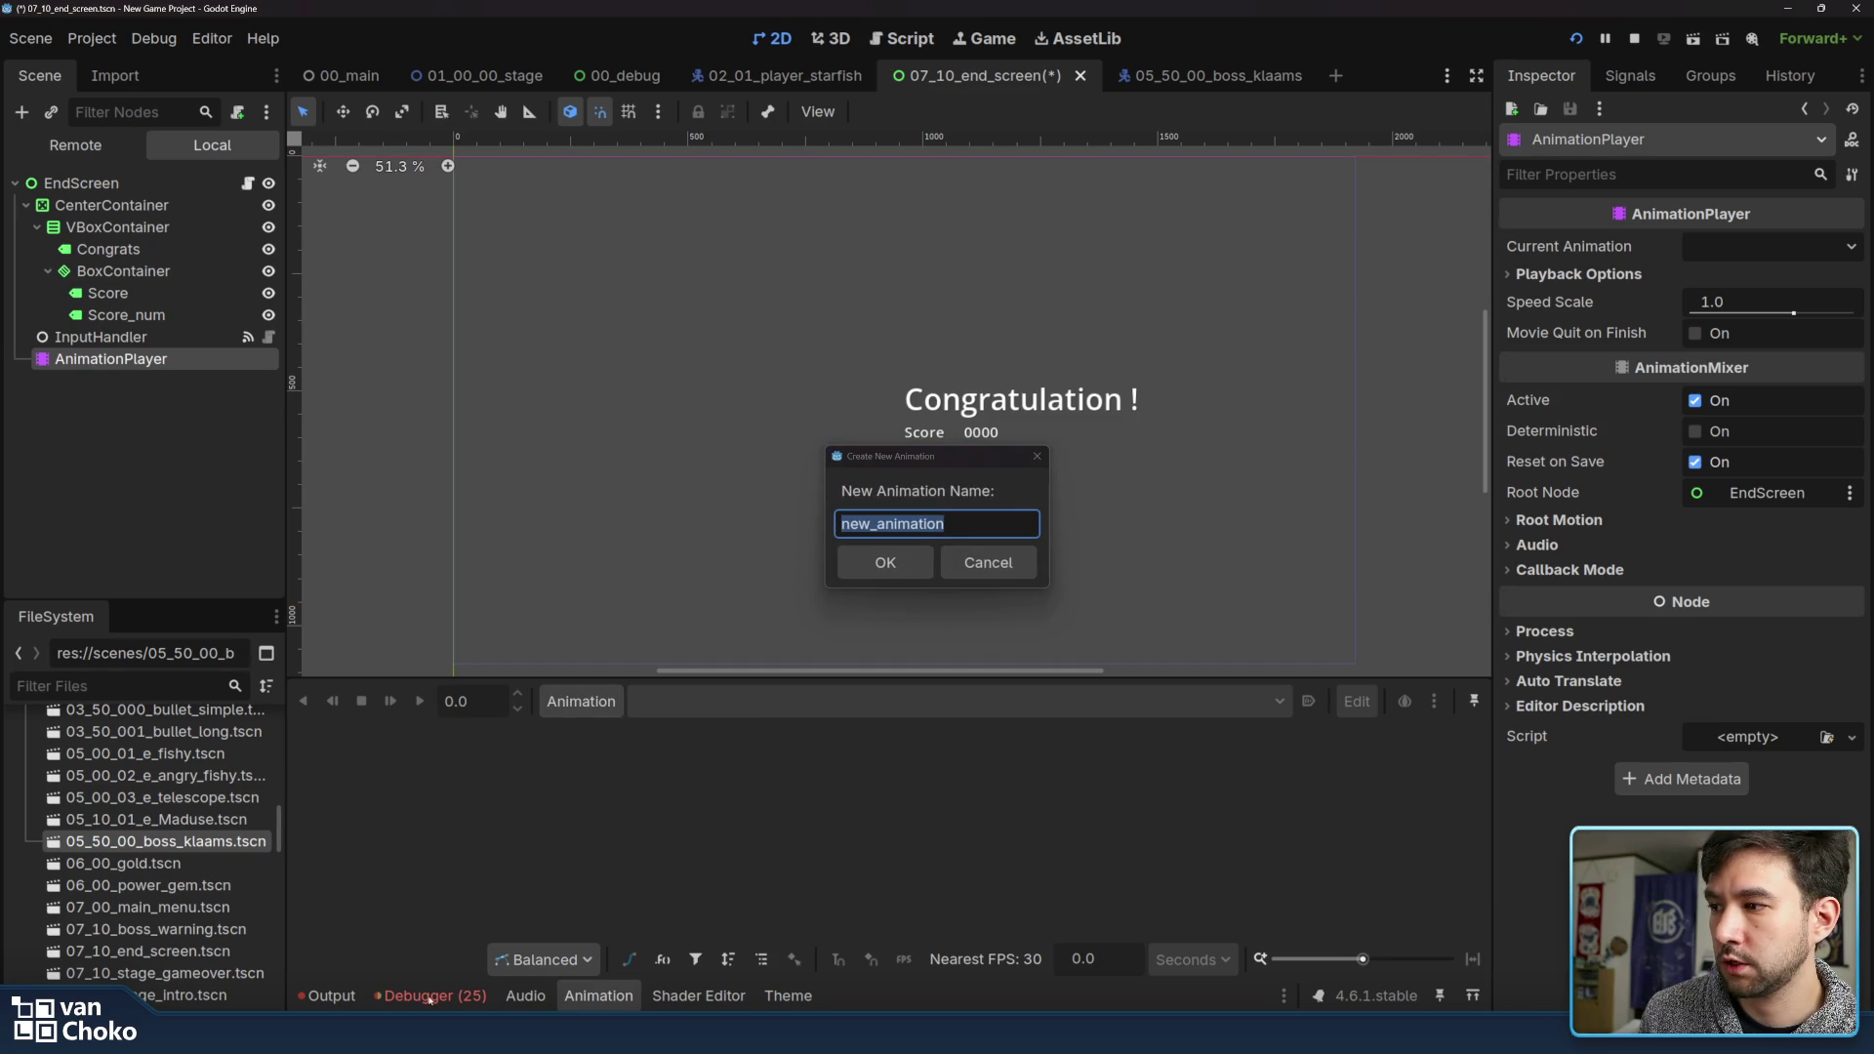
left_click(946, 518)
double_click(939, 522)
type("in")
left_click(871, 561)
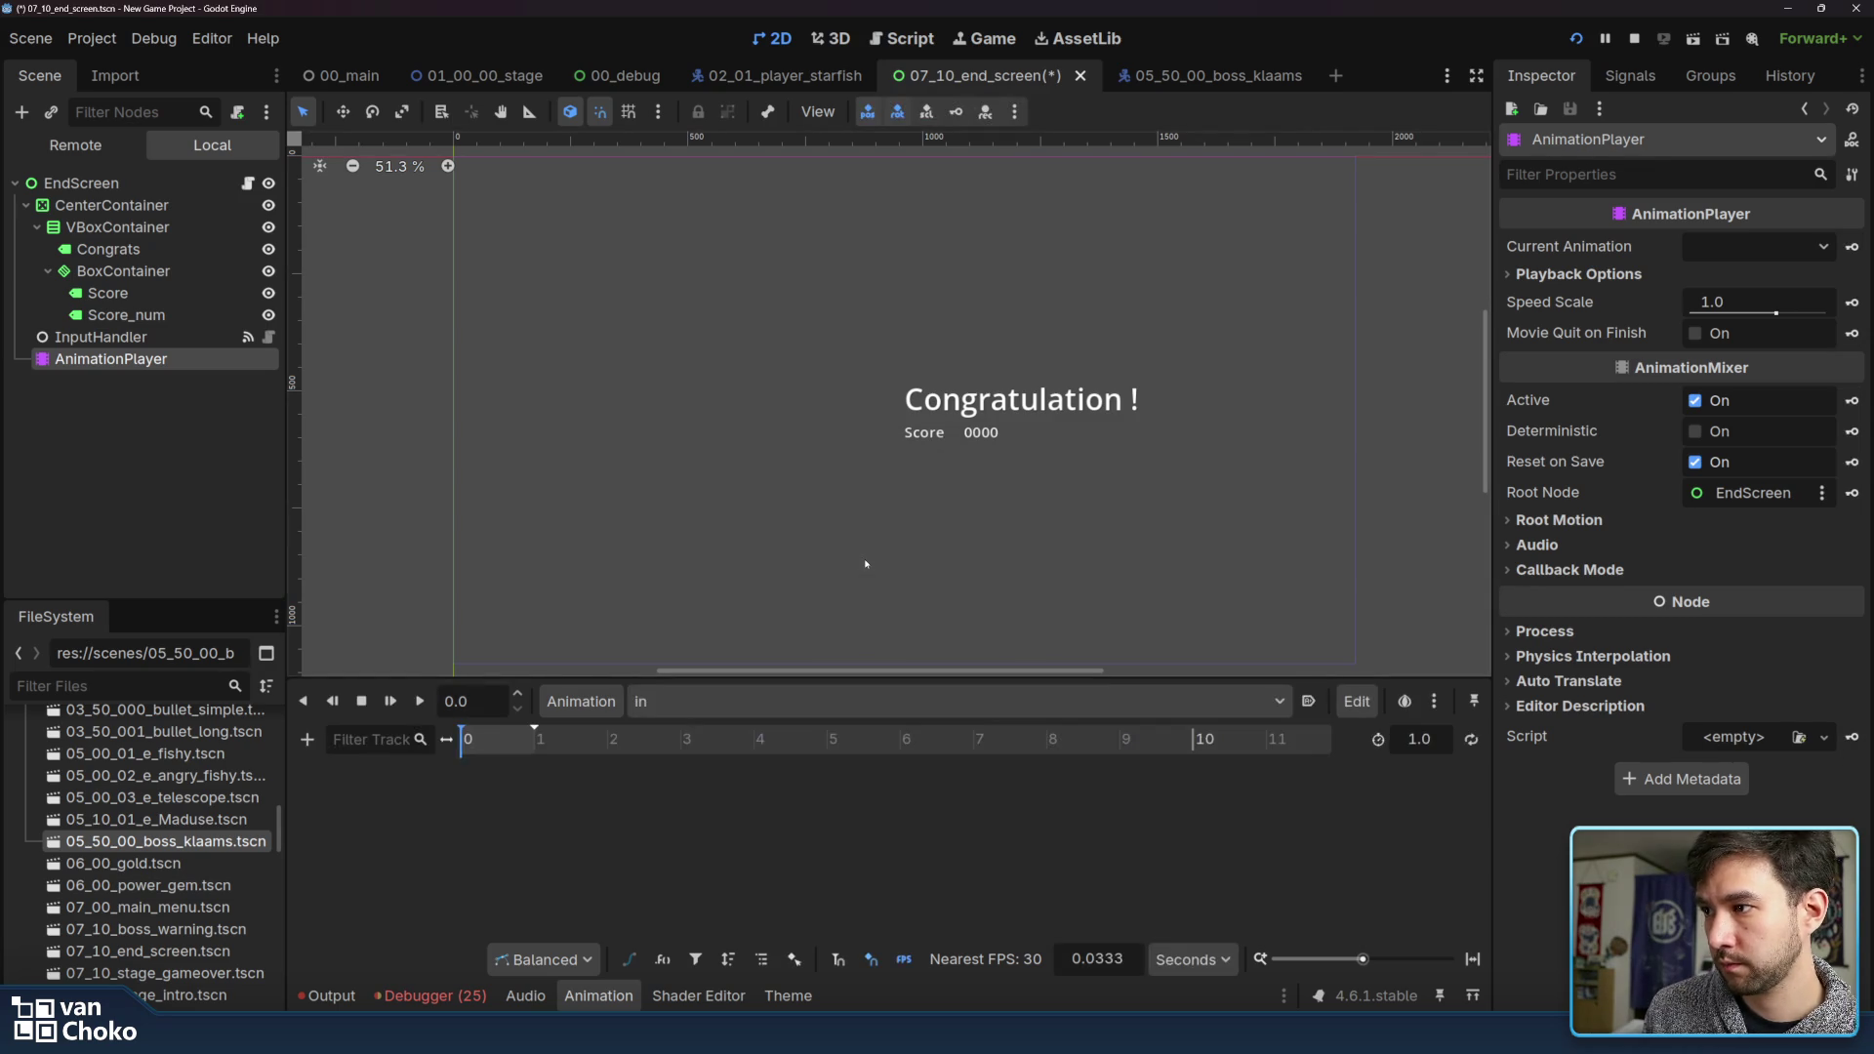
left_click(384, 1000)
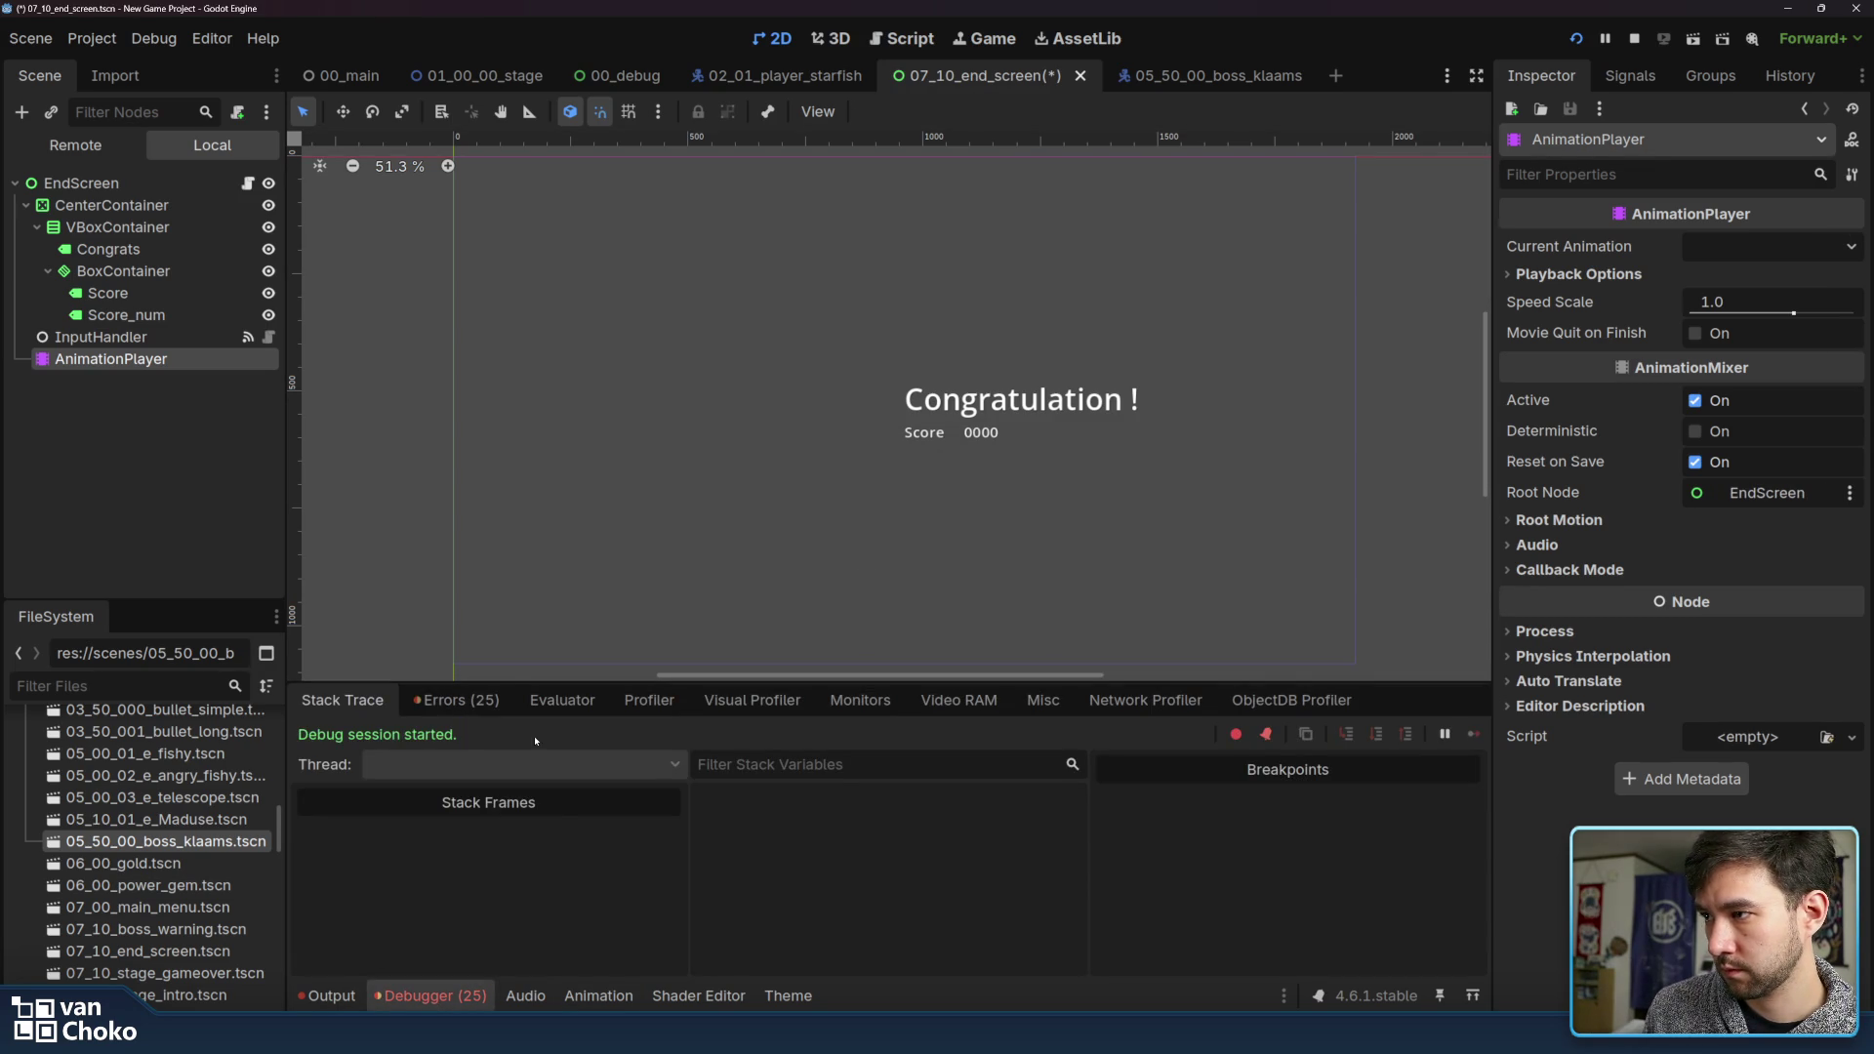
Review the debugger errors and jump to lines 16 and 18 of the player ship script
left_click(456, 700)
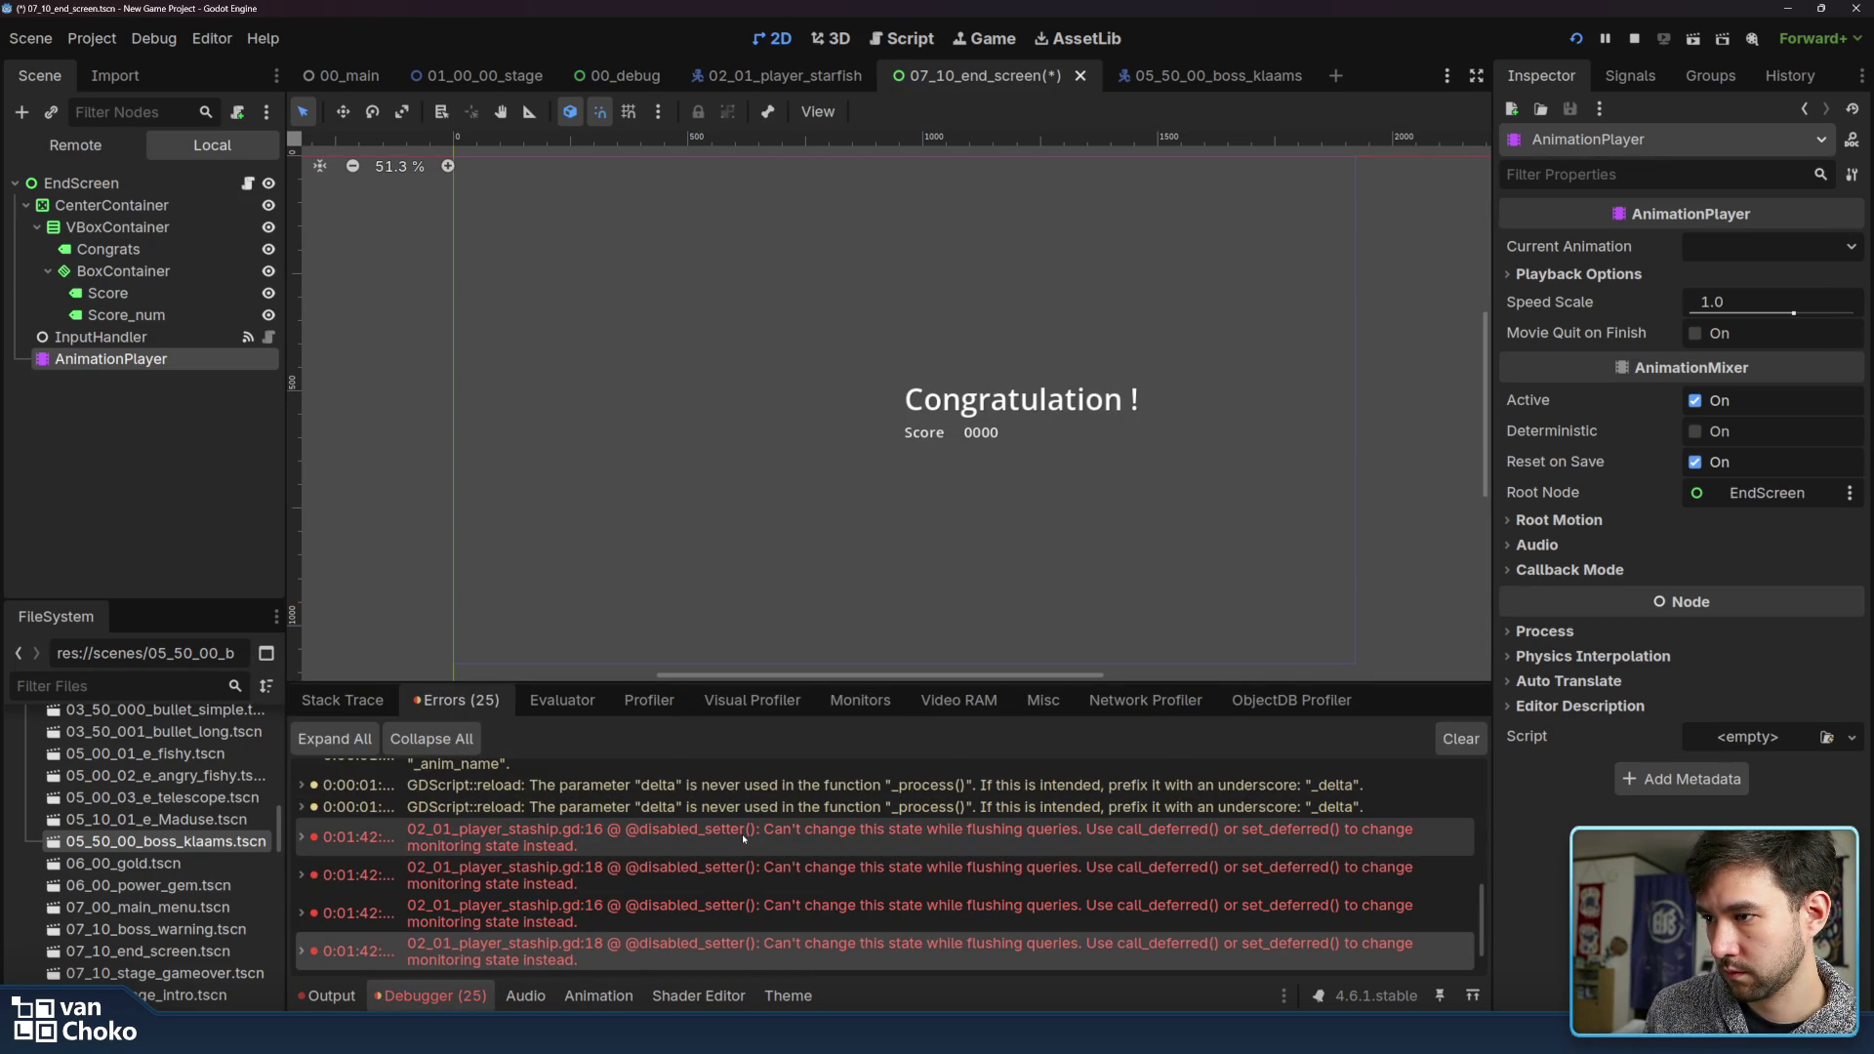
mouse_move(742, 834)
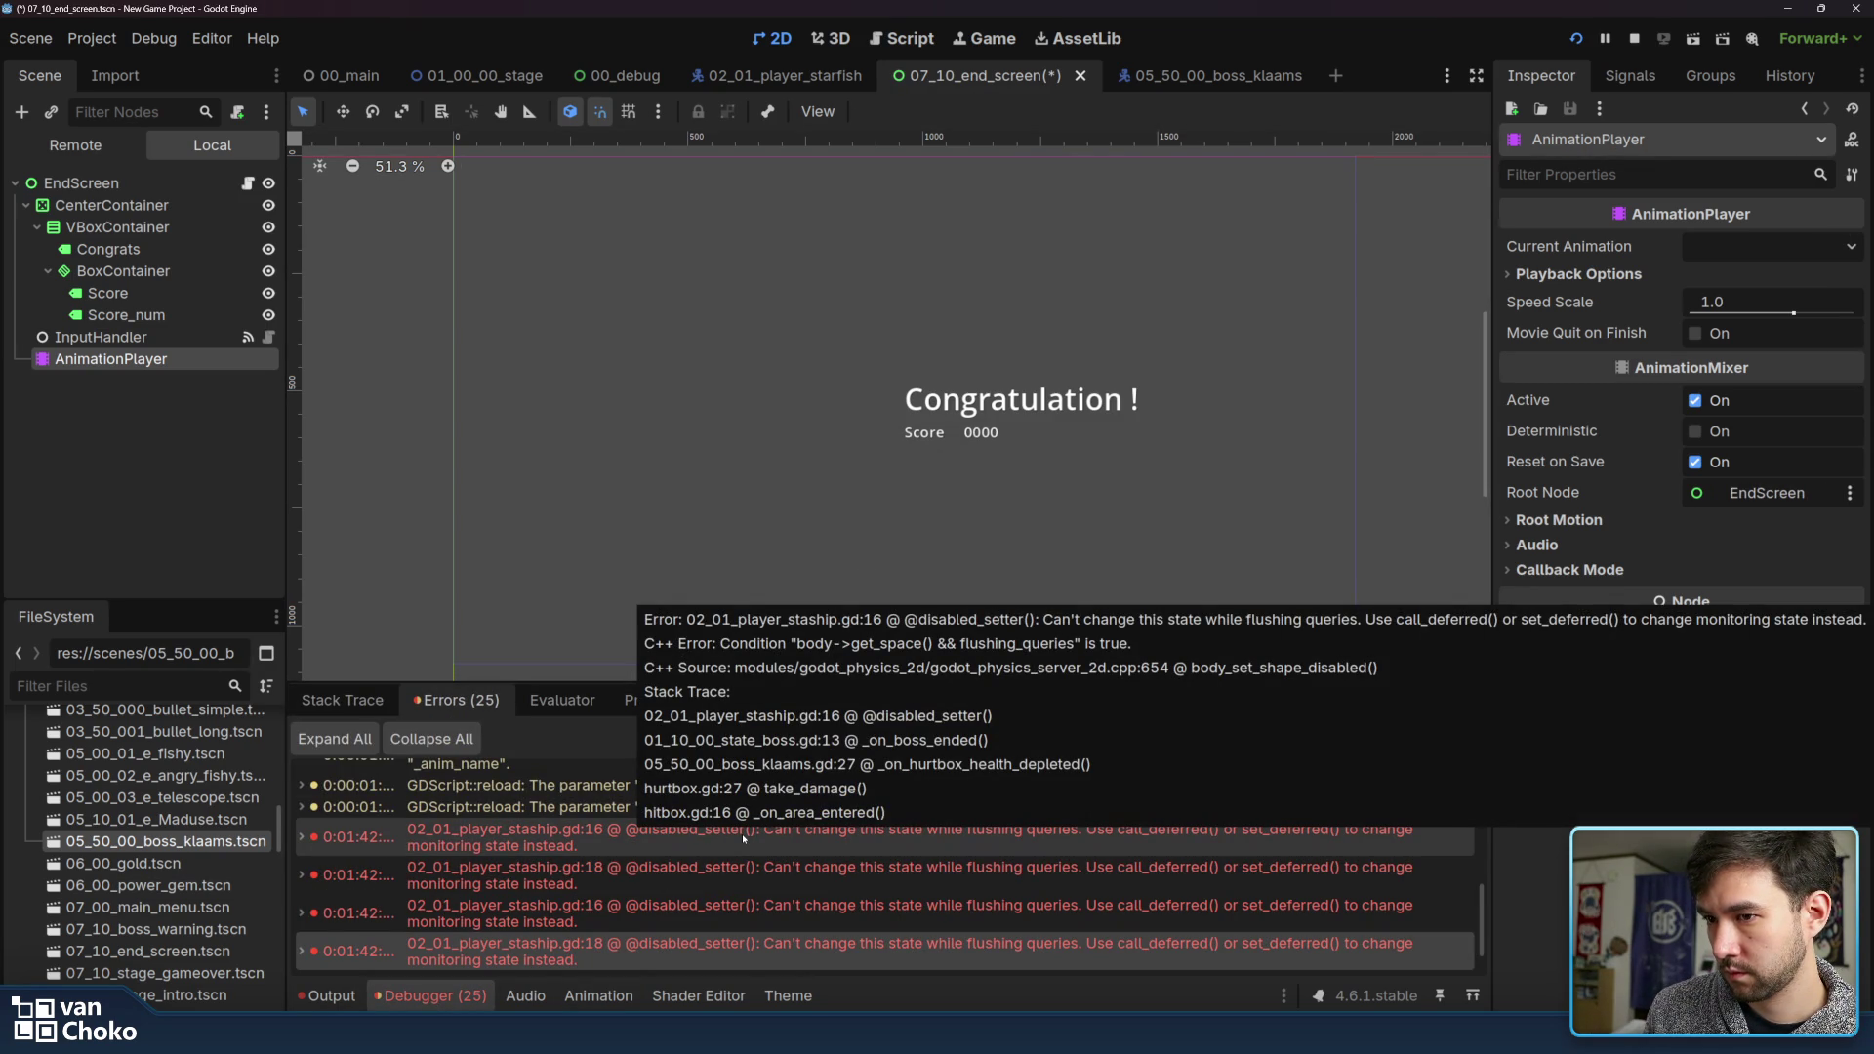
double_click(742, 834)
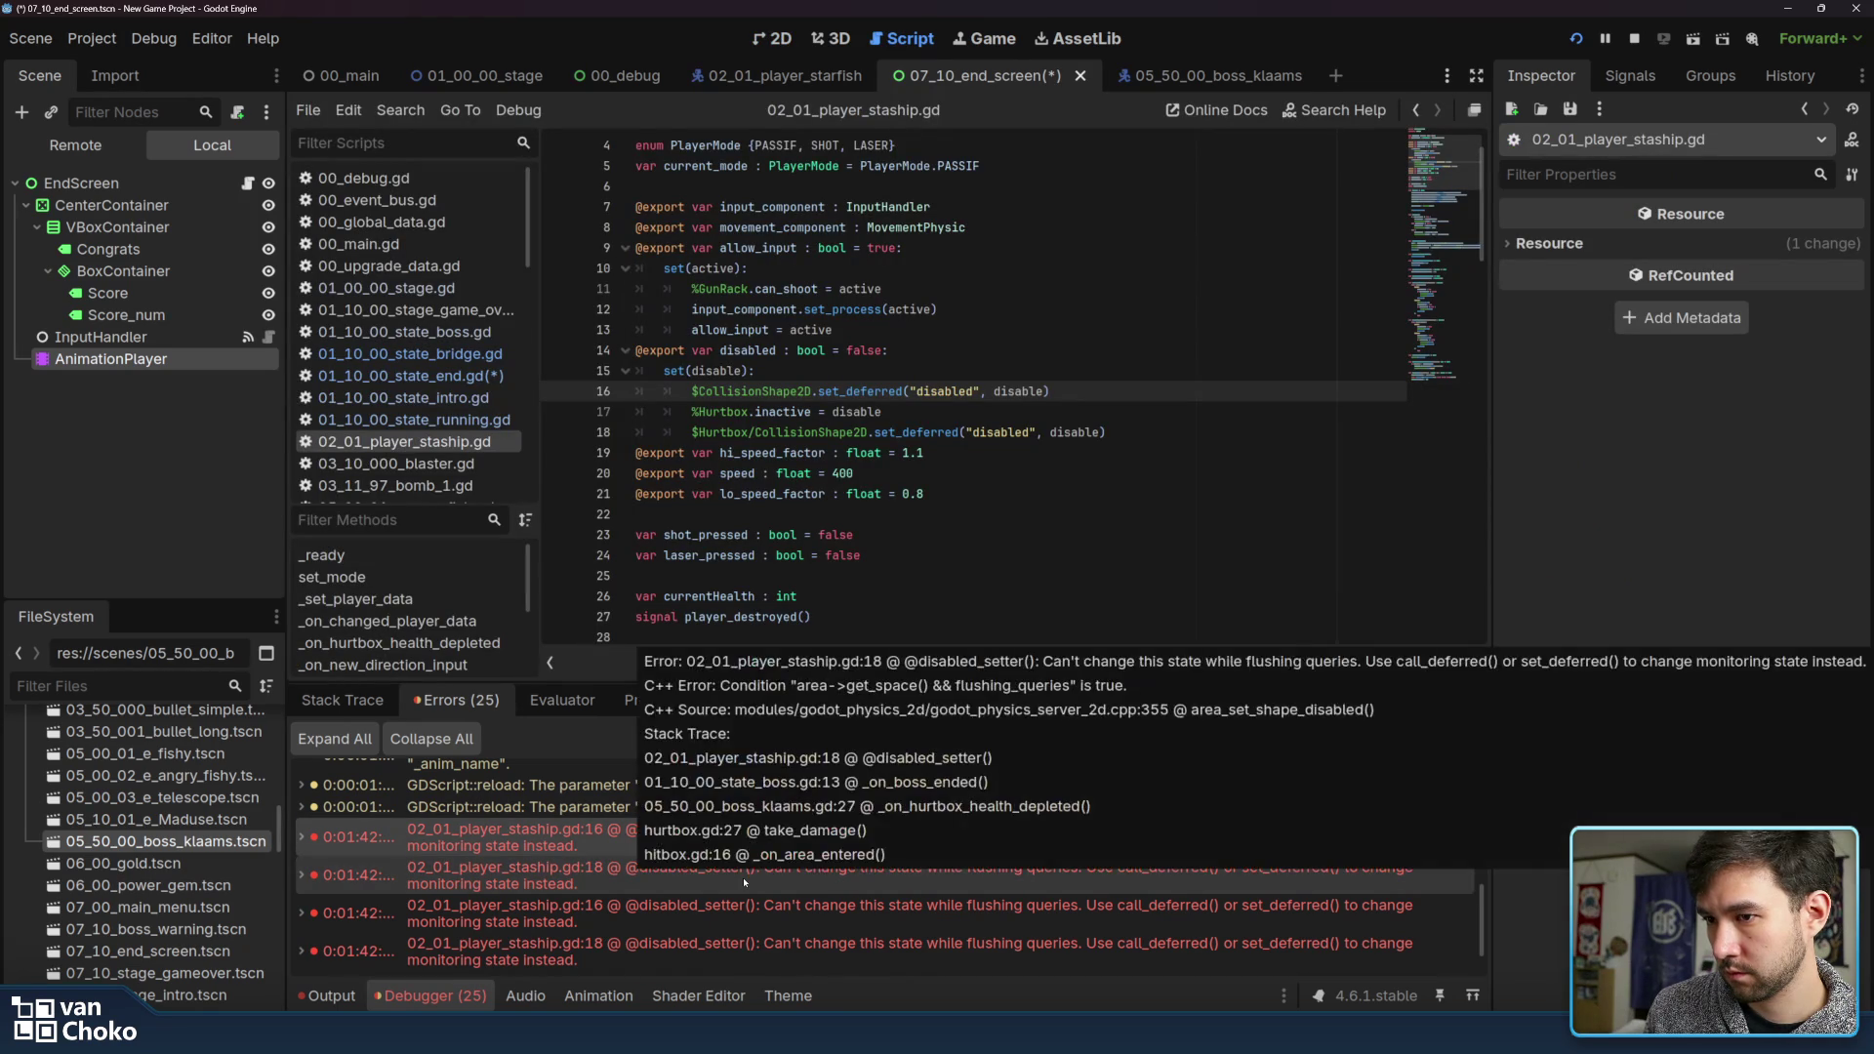
scroll(739, 930, "down", 3)
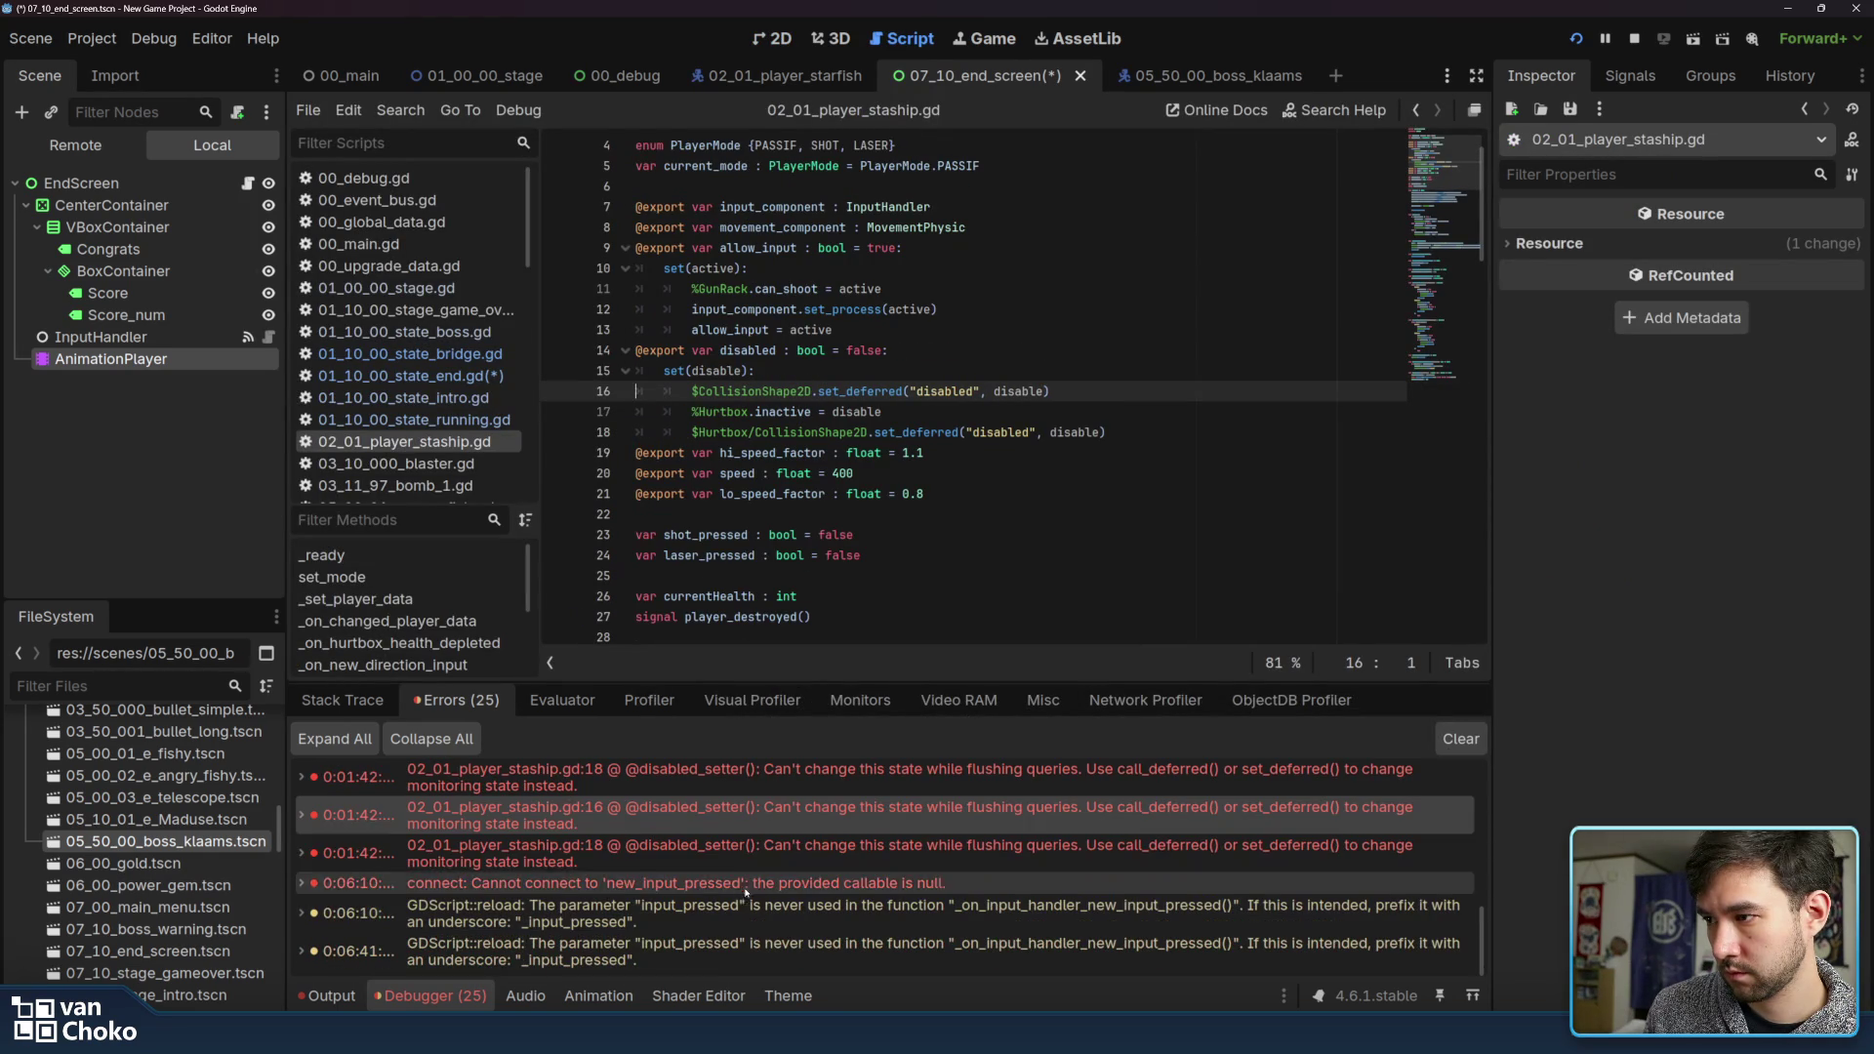
mouse_move(718, 891)
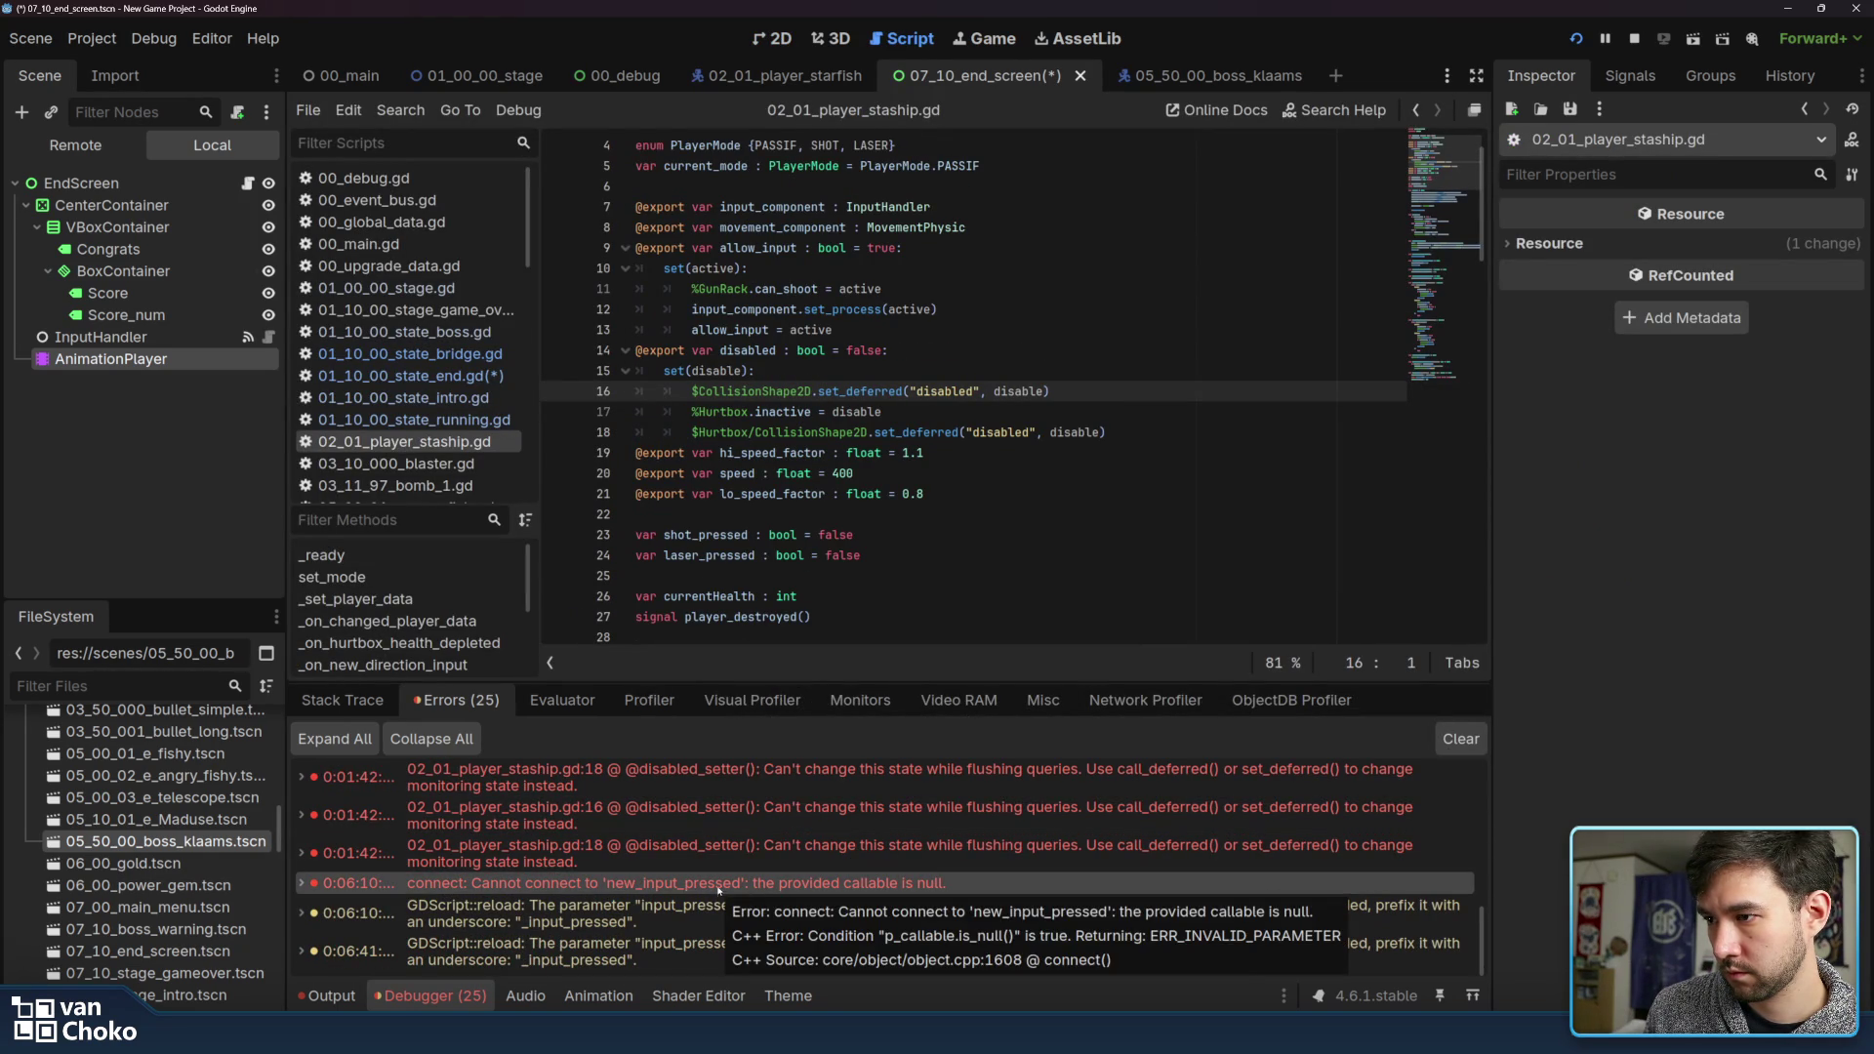
left_click(719, 851)
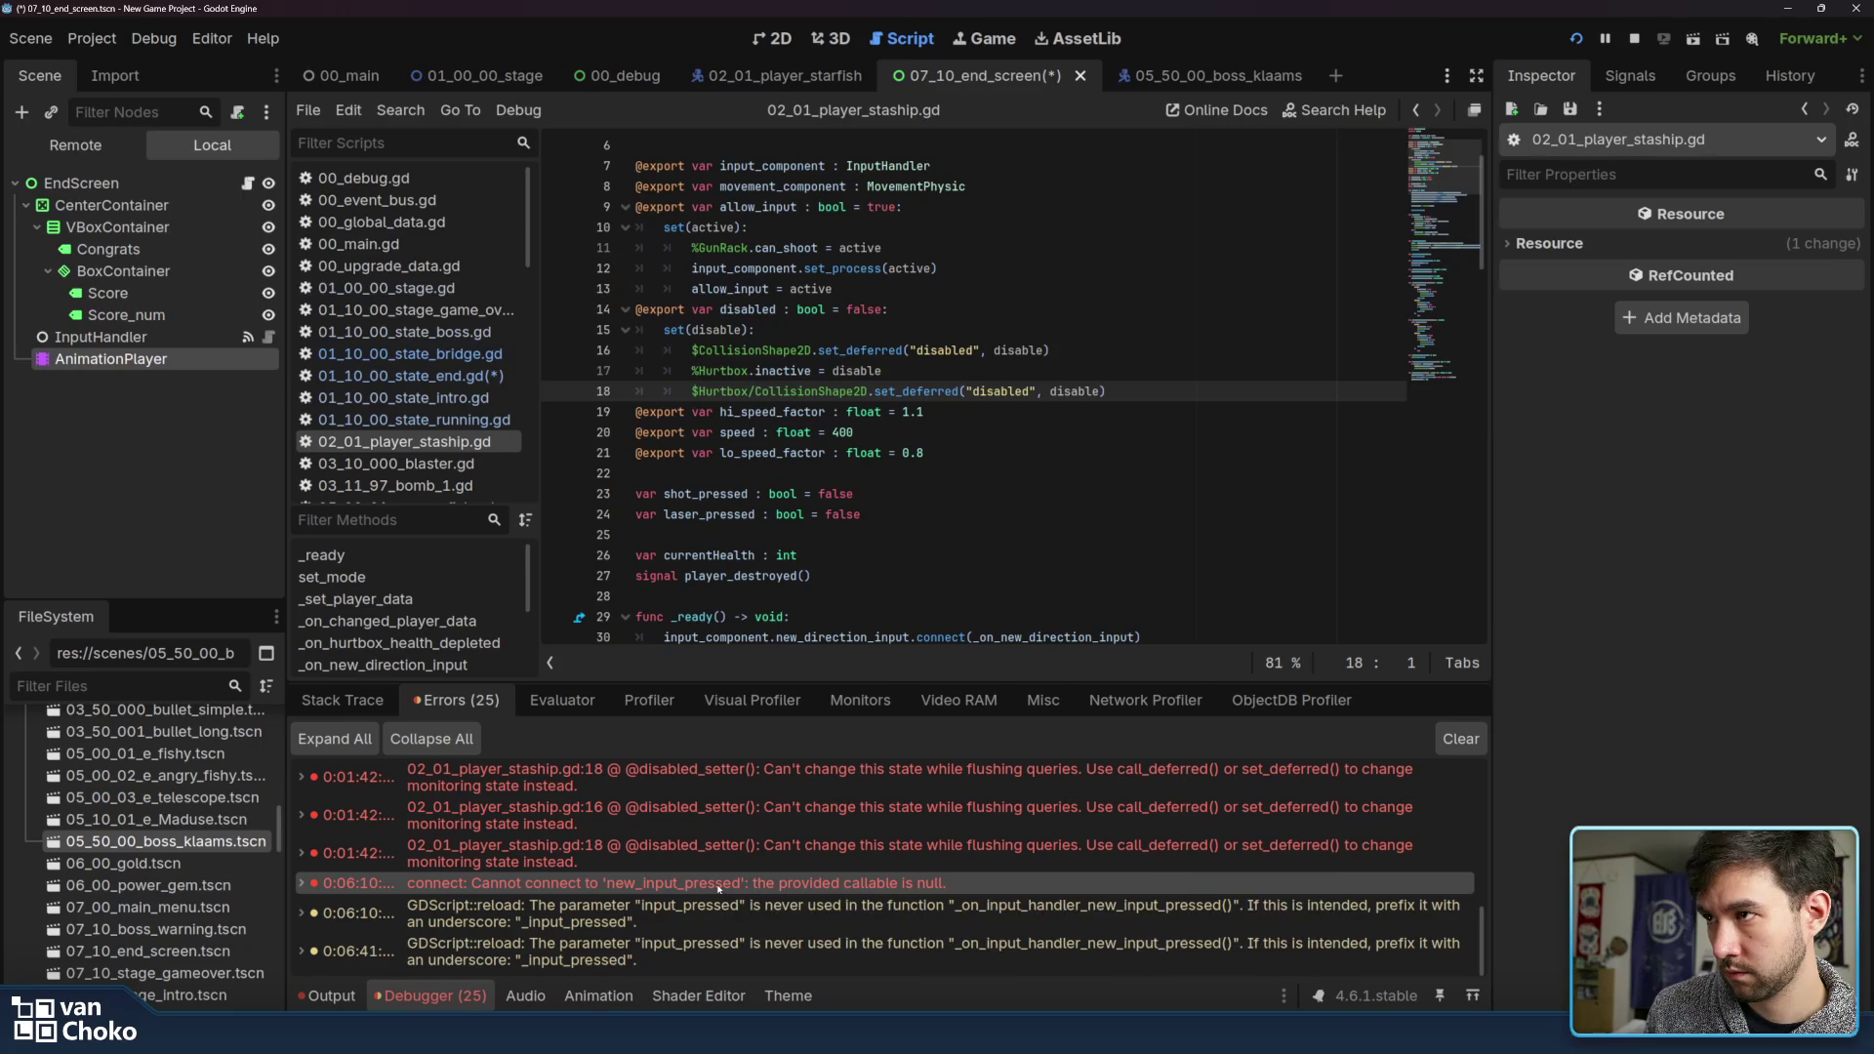
double_click(718, 883)
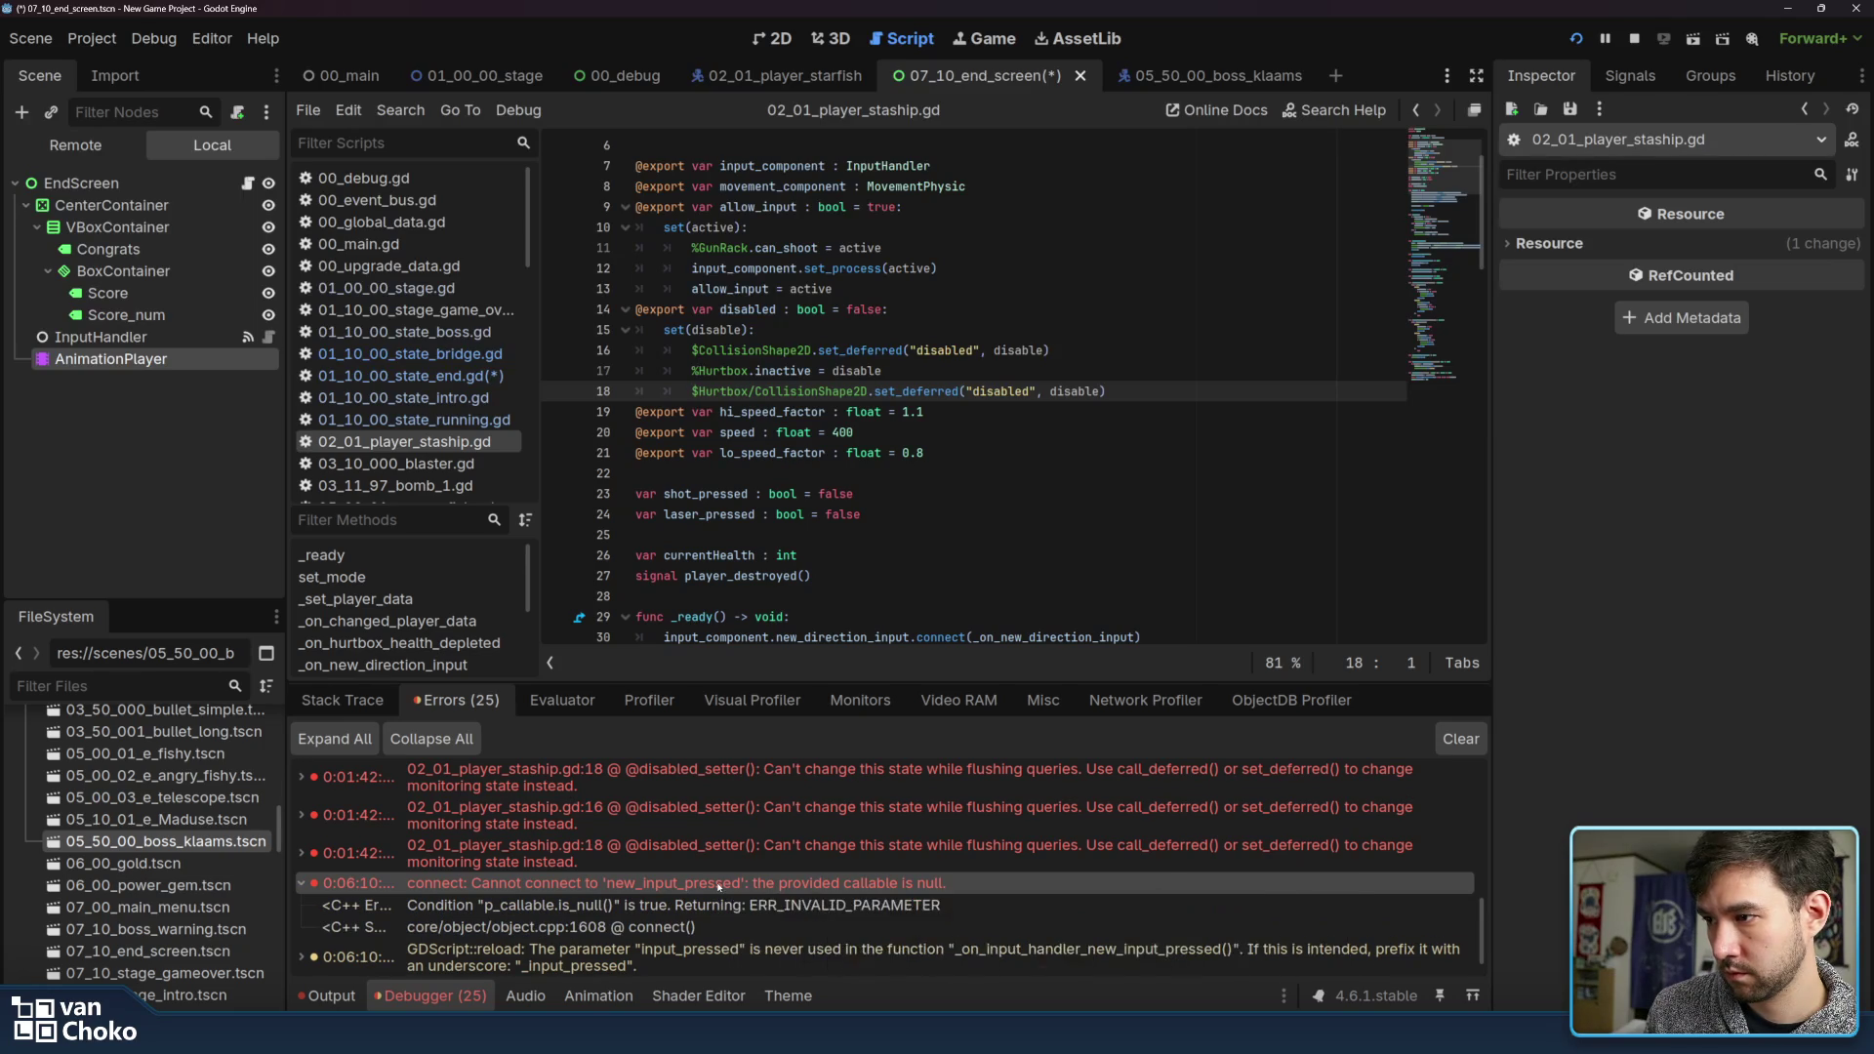
left_click(738, 816)
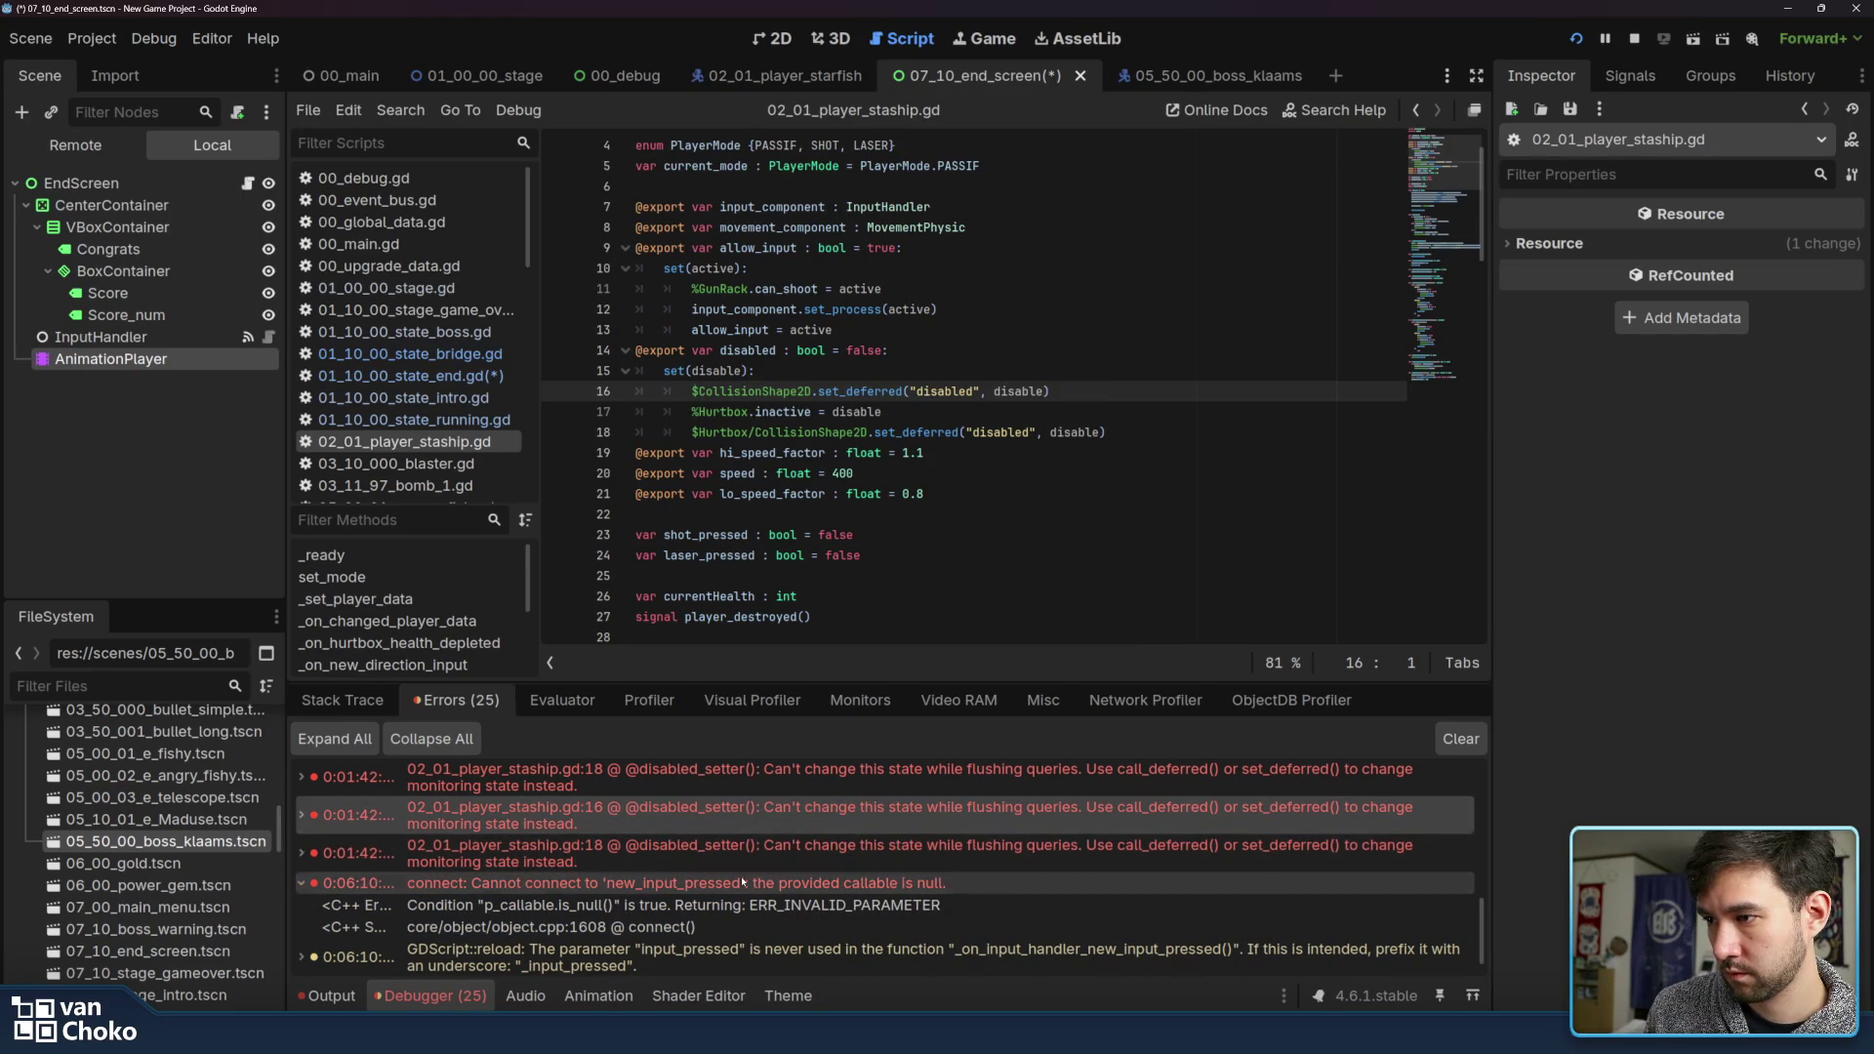
left_click(741, 882)
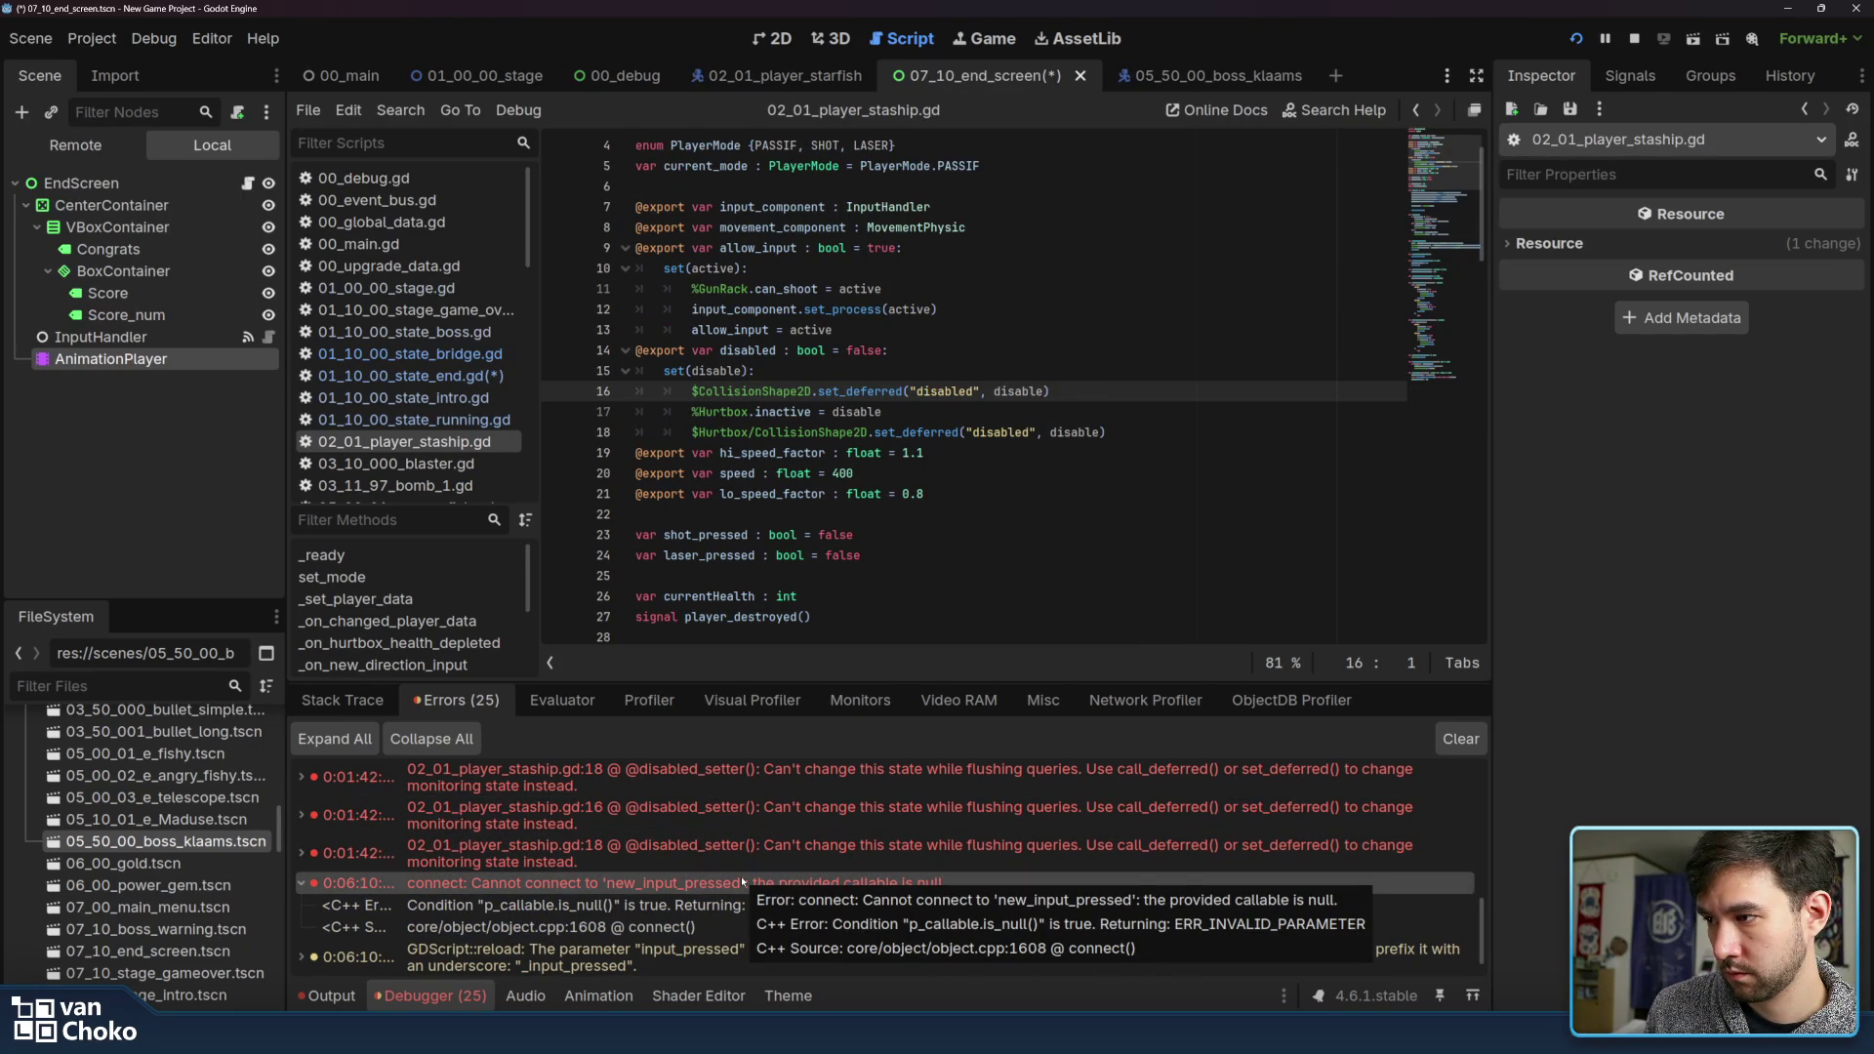
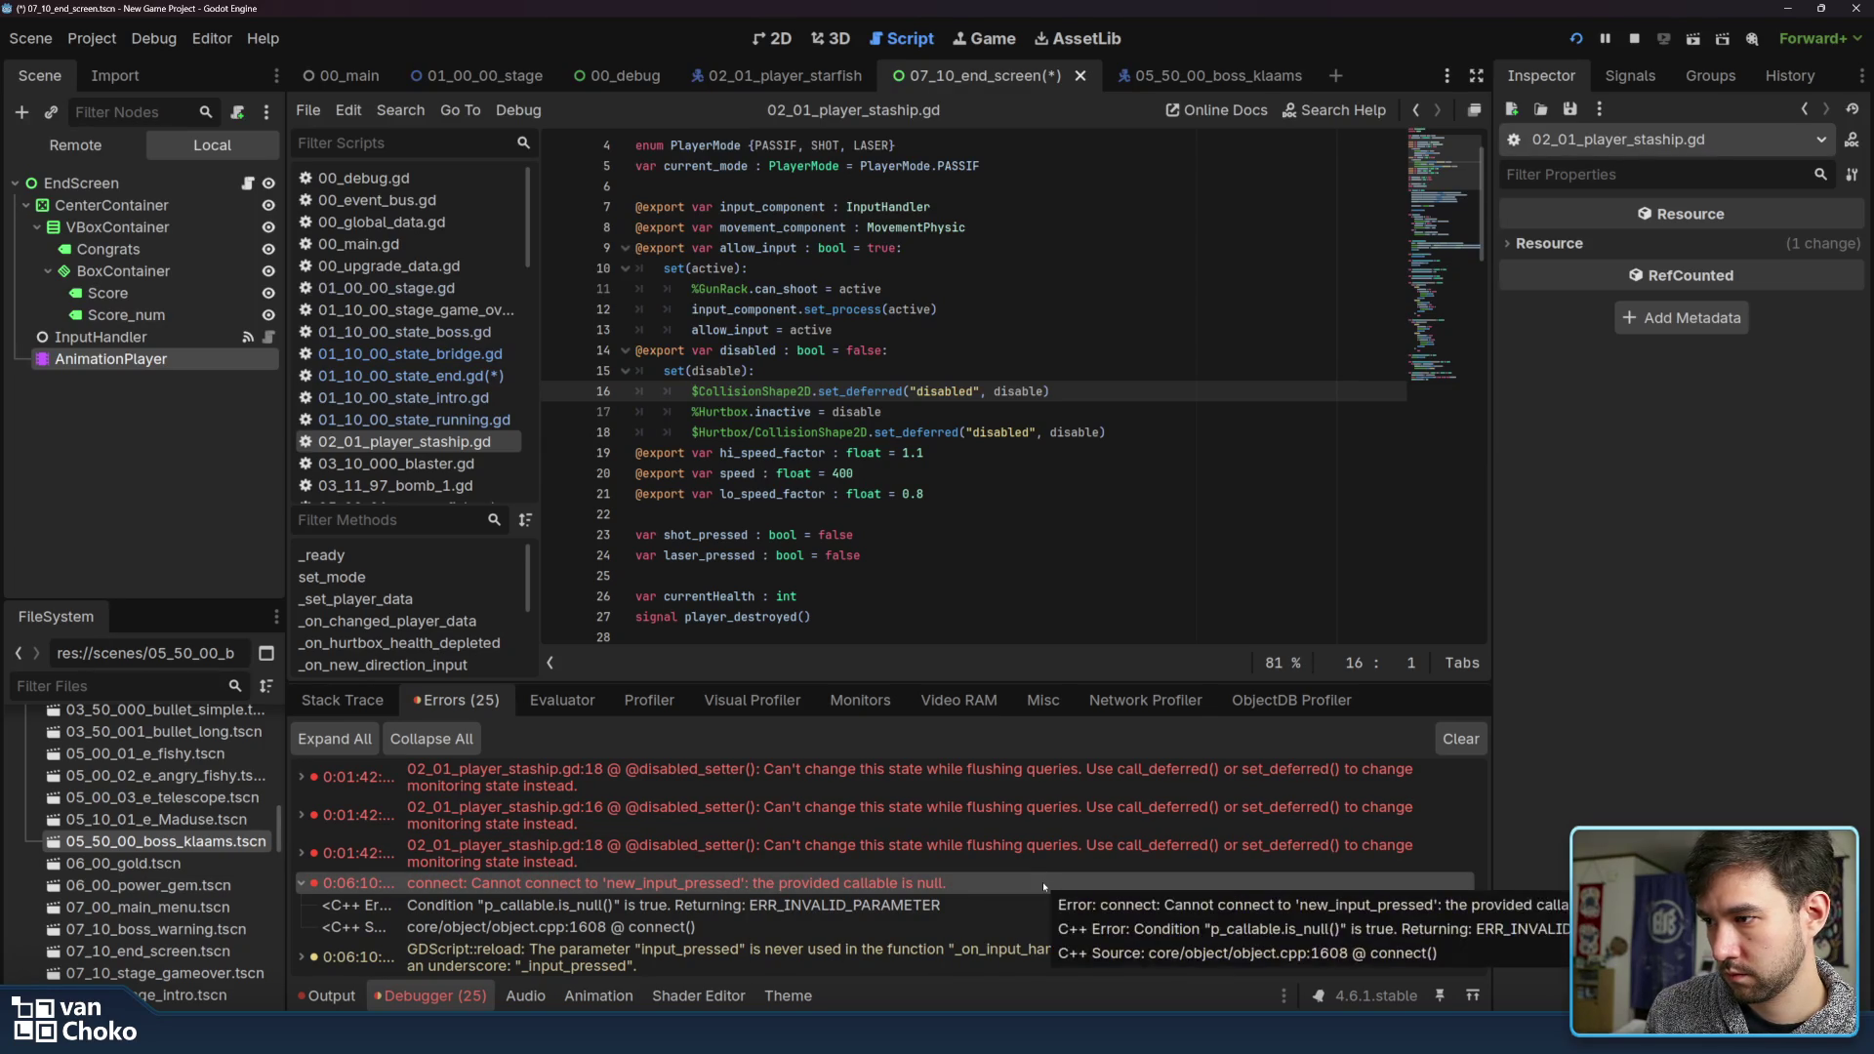
Open 01_10_00_state_end.gd and 07_10_stage_end_screen.gd and read the end screen's input callback
left_click(433, 380)
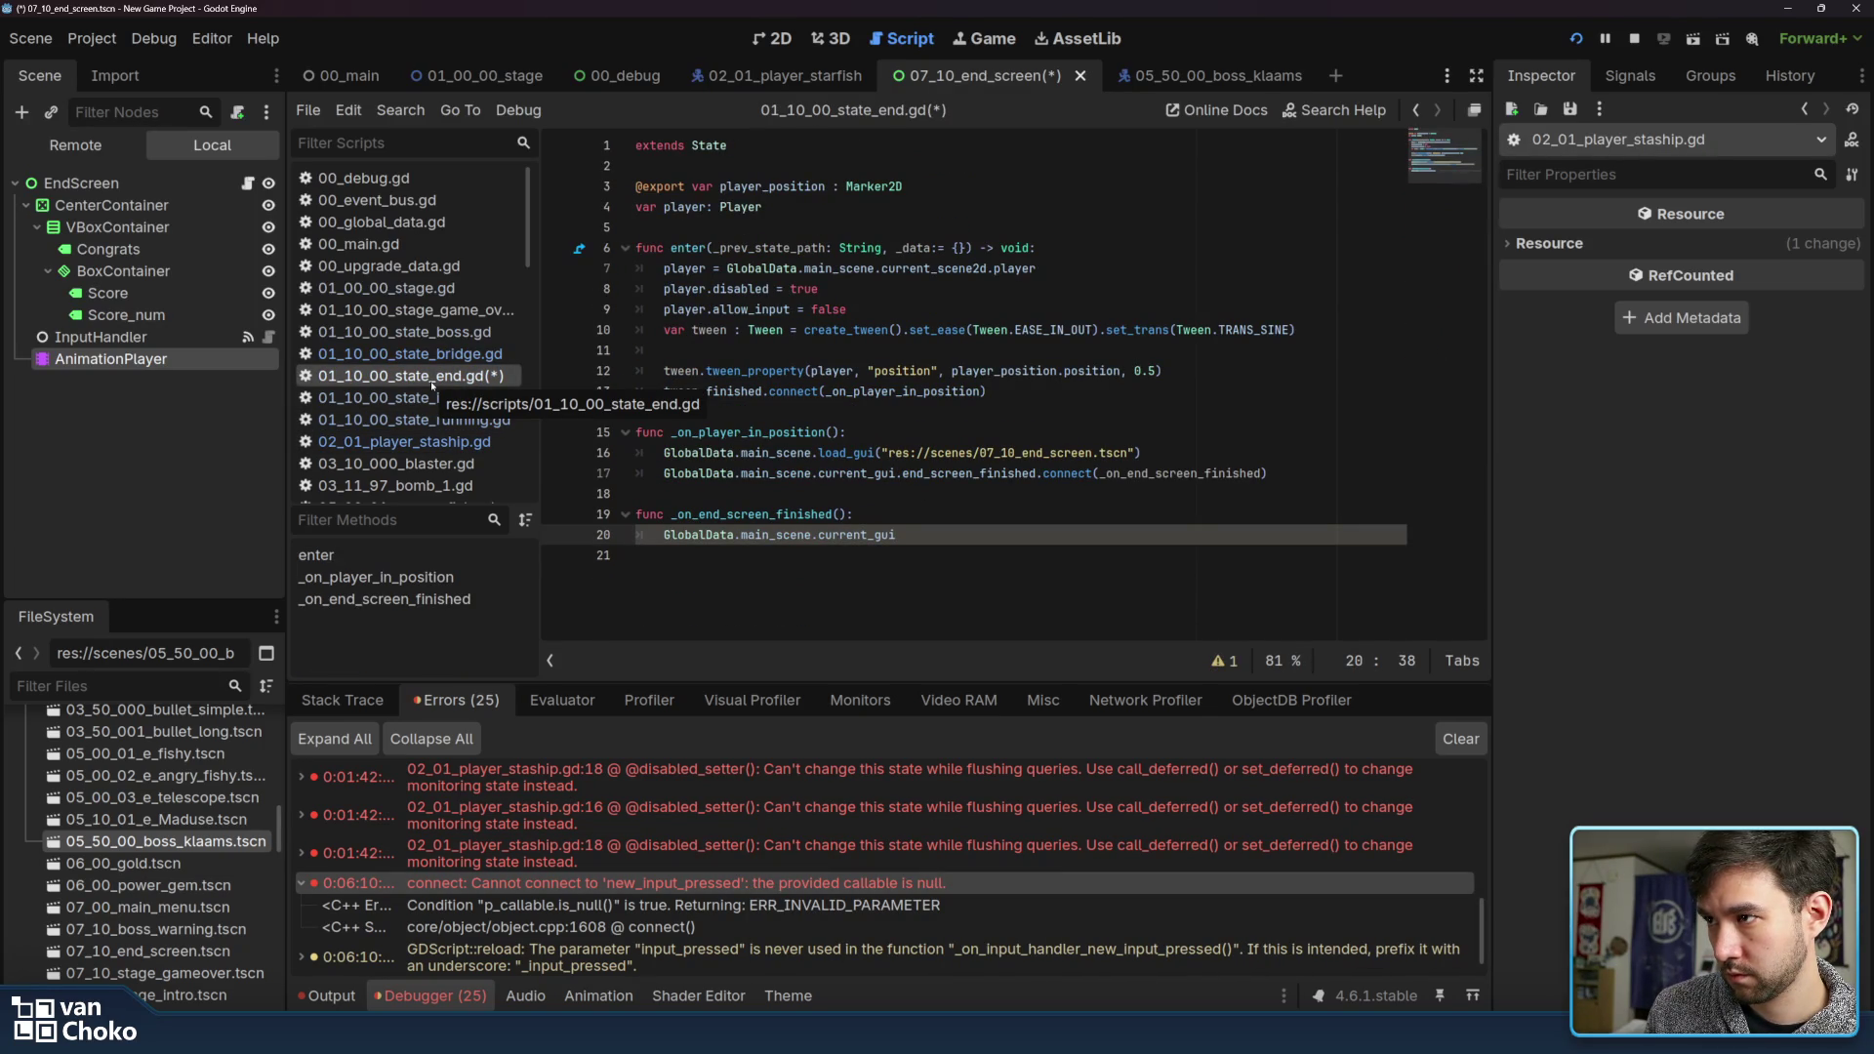
left_click(249, 184)
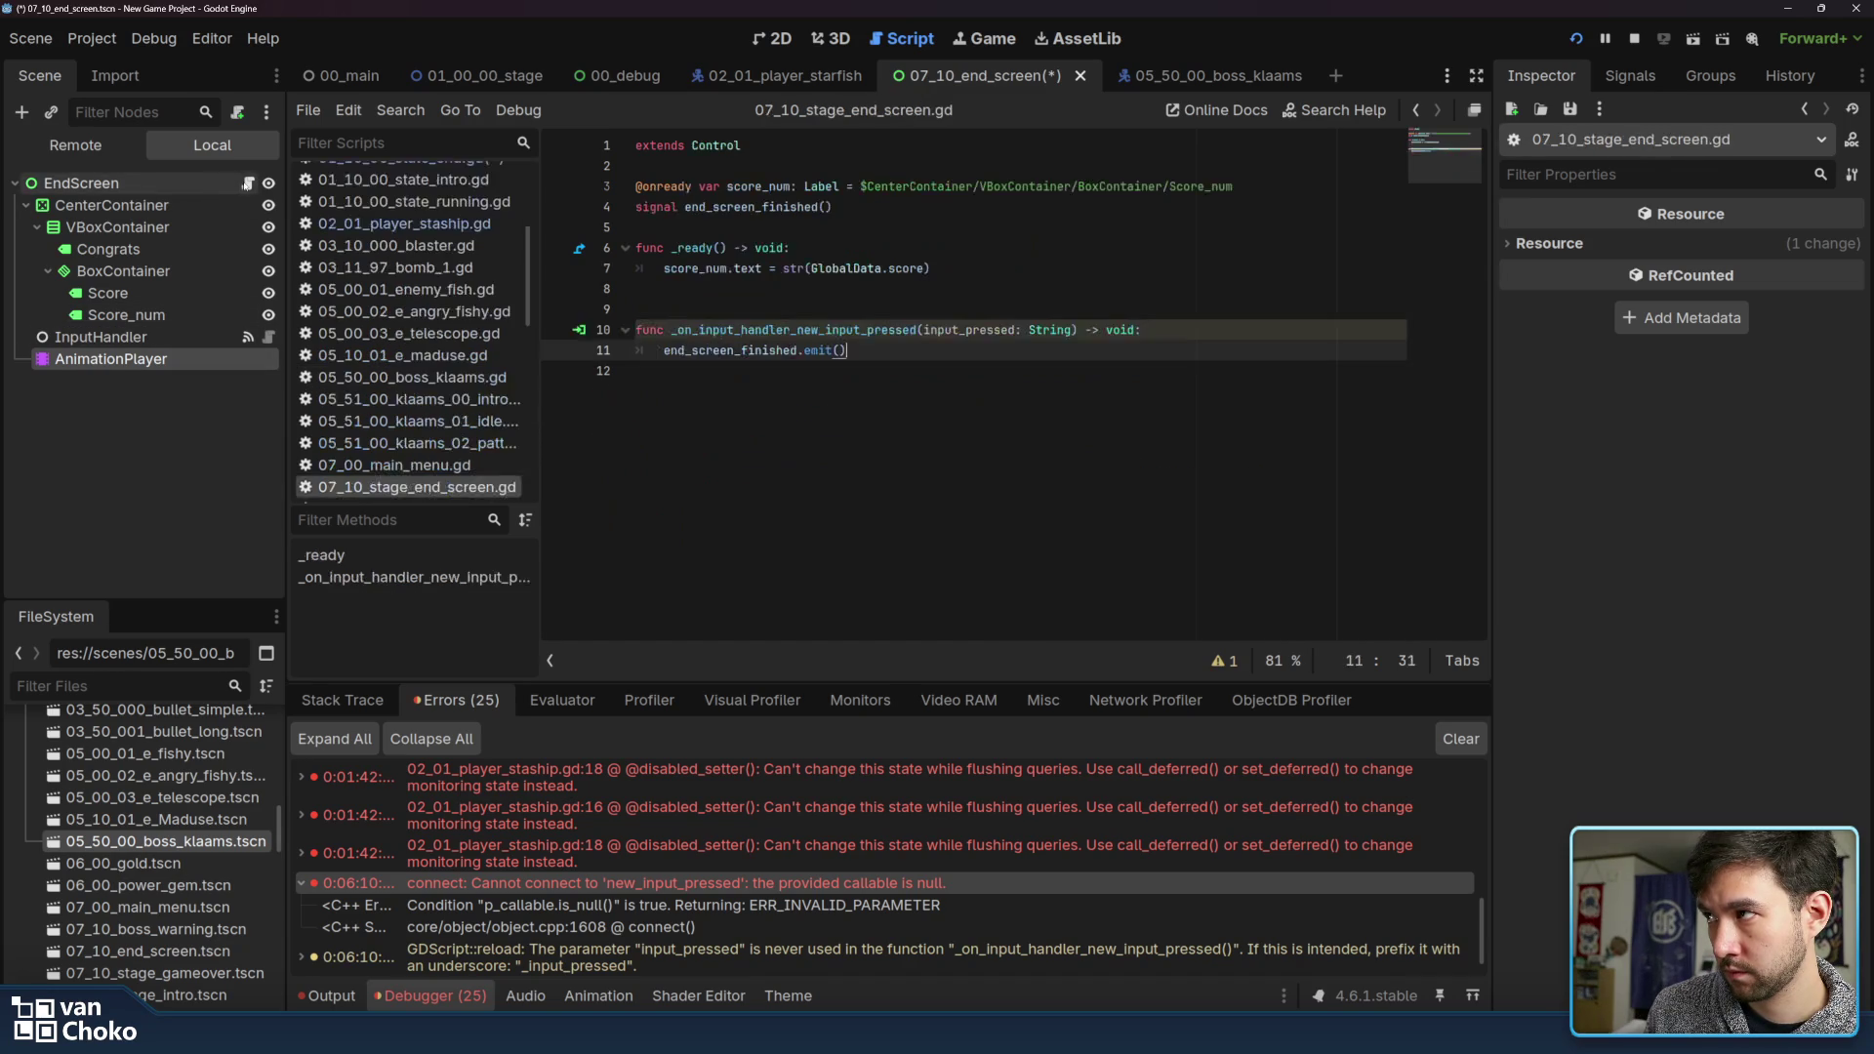
left_click(846, 260)
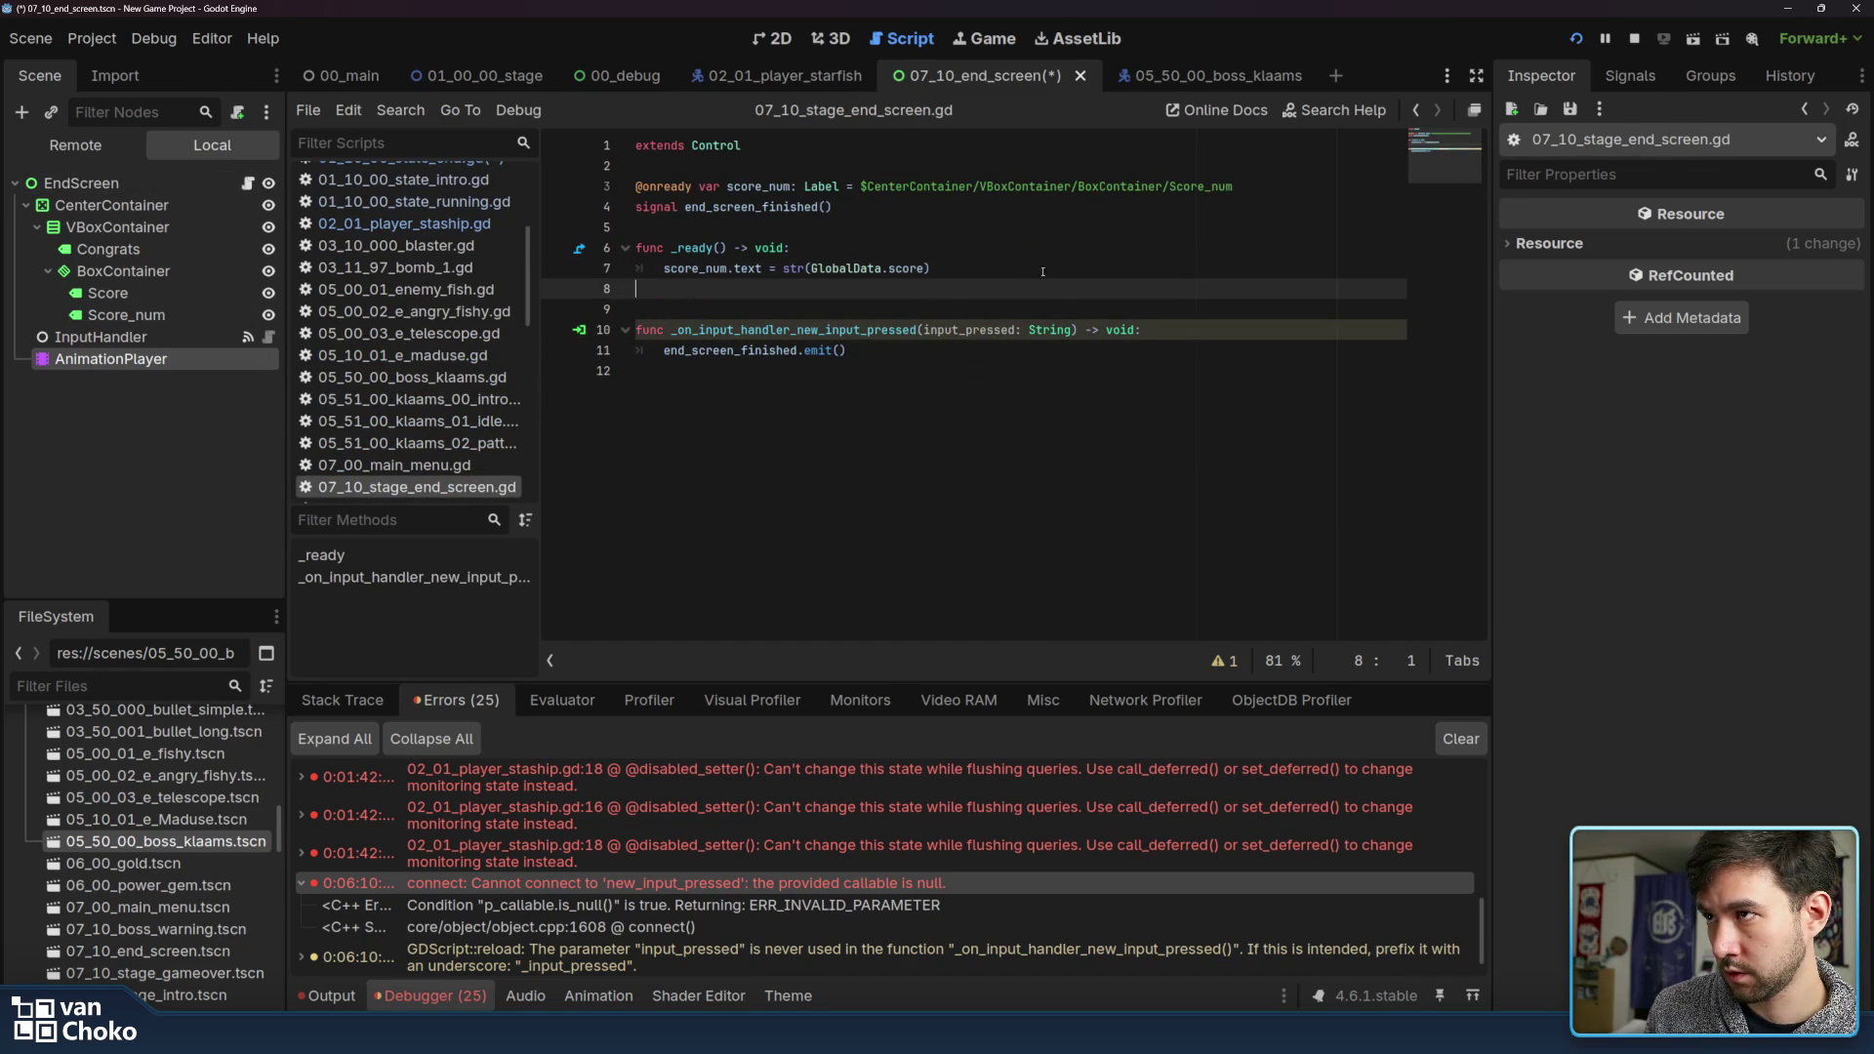
left_click(974, 310)
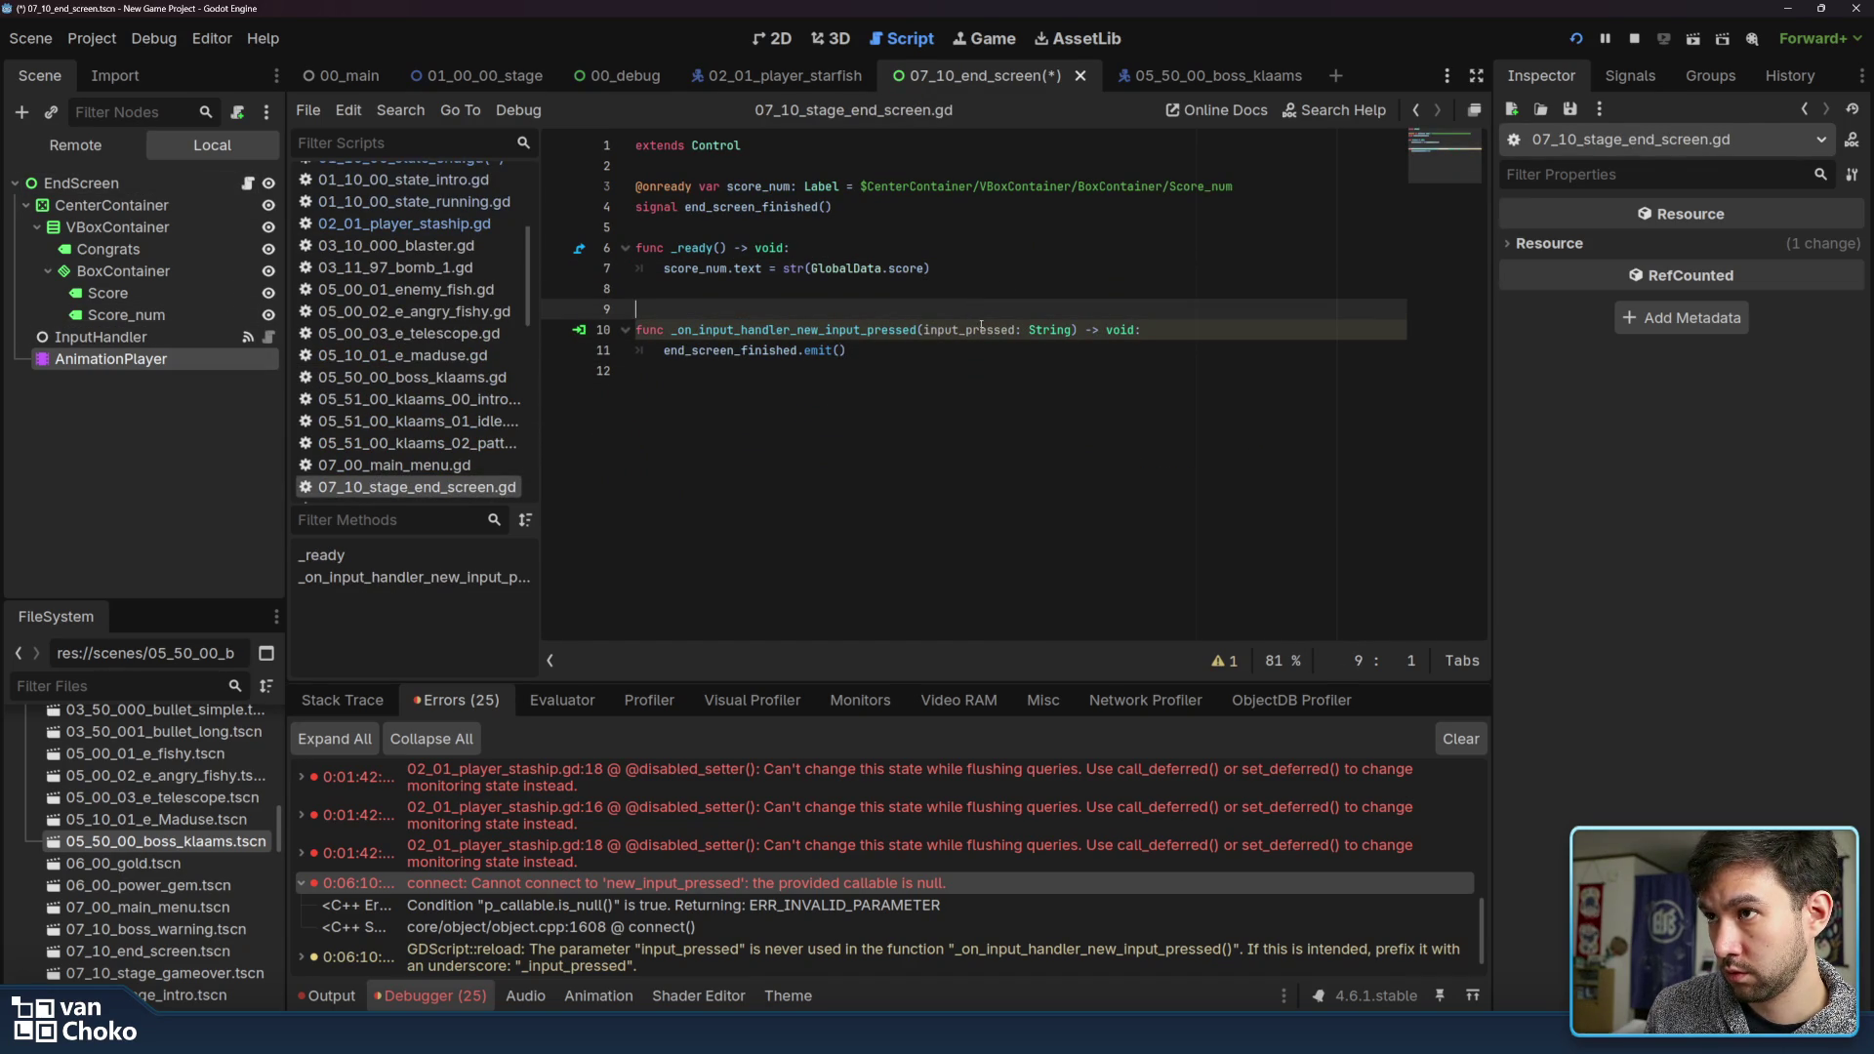
left_click(966, 330)
left_click(792, 330)
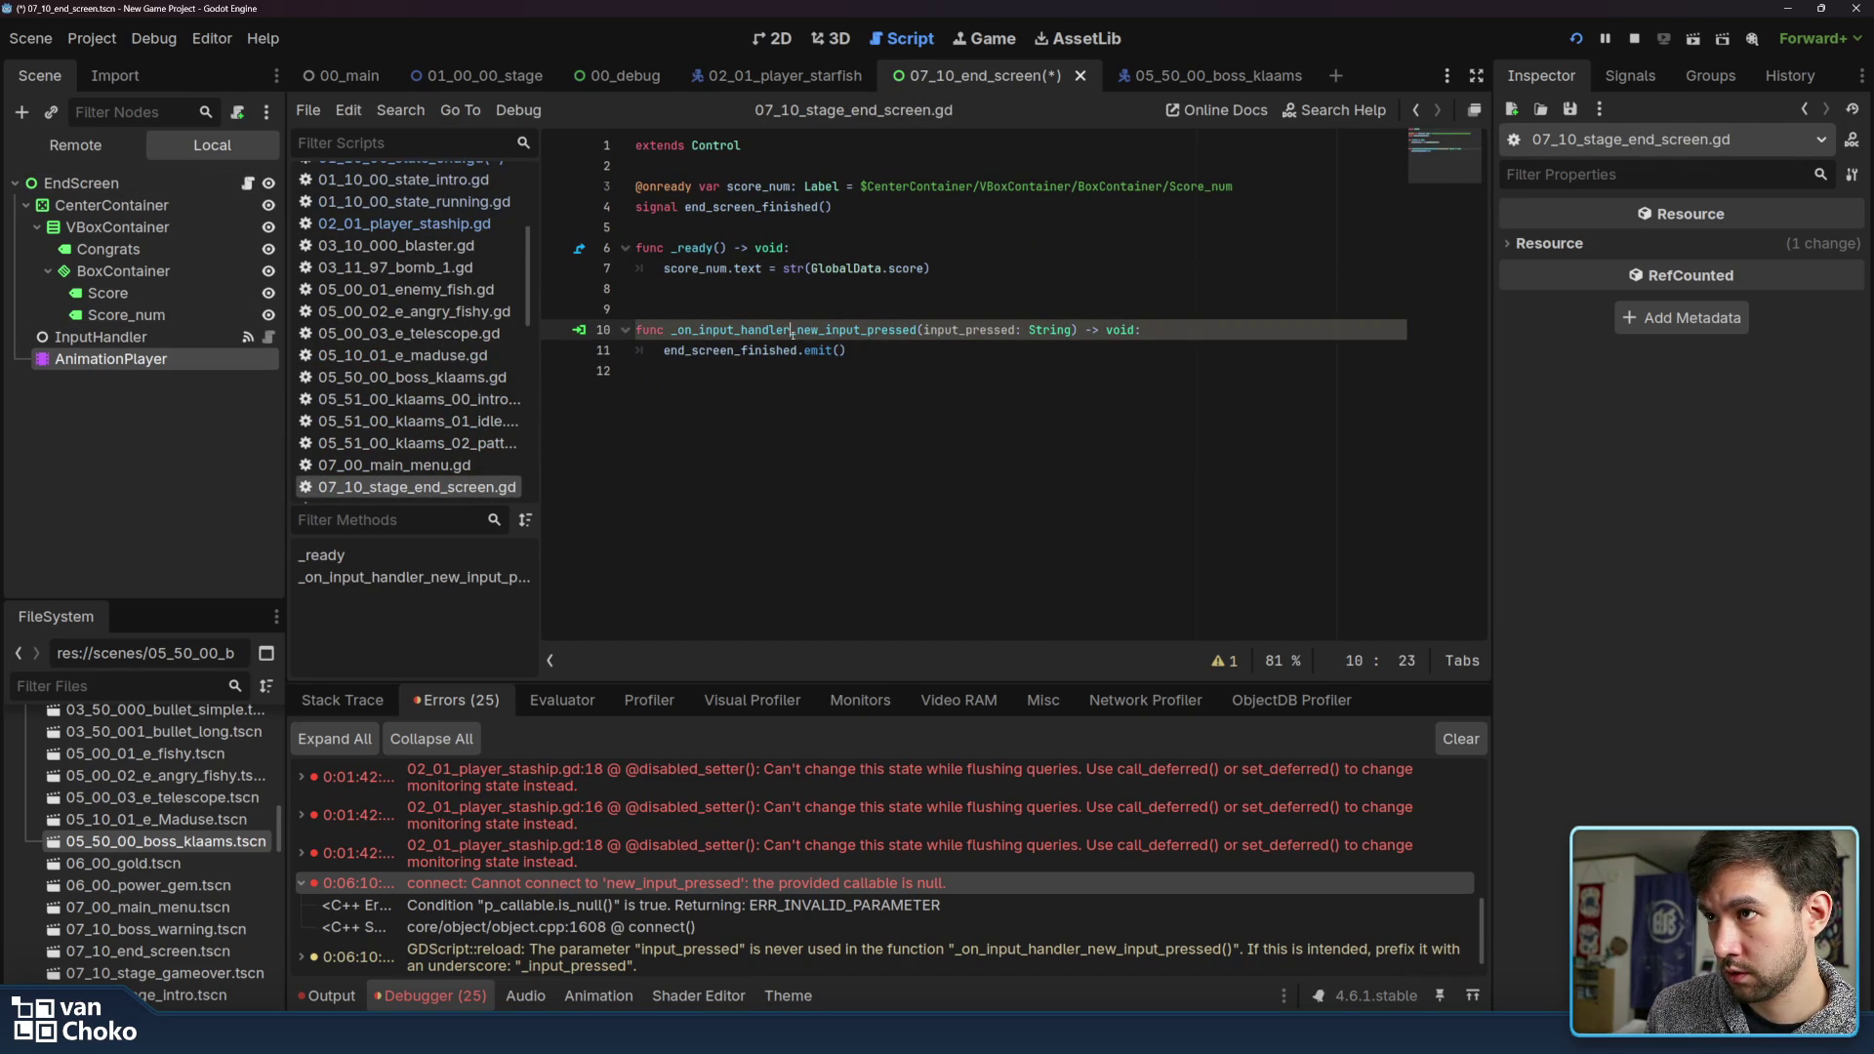
Inspect the InputHandler node's Inputs array of actions, then collapse it
left_click(793, 350)
left_click(100, 337)
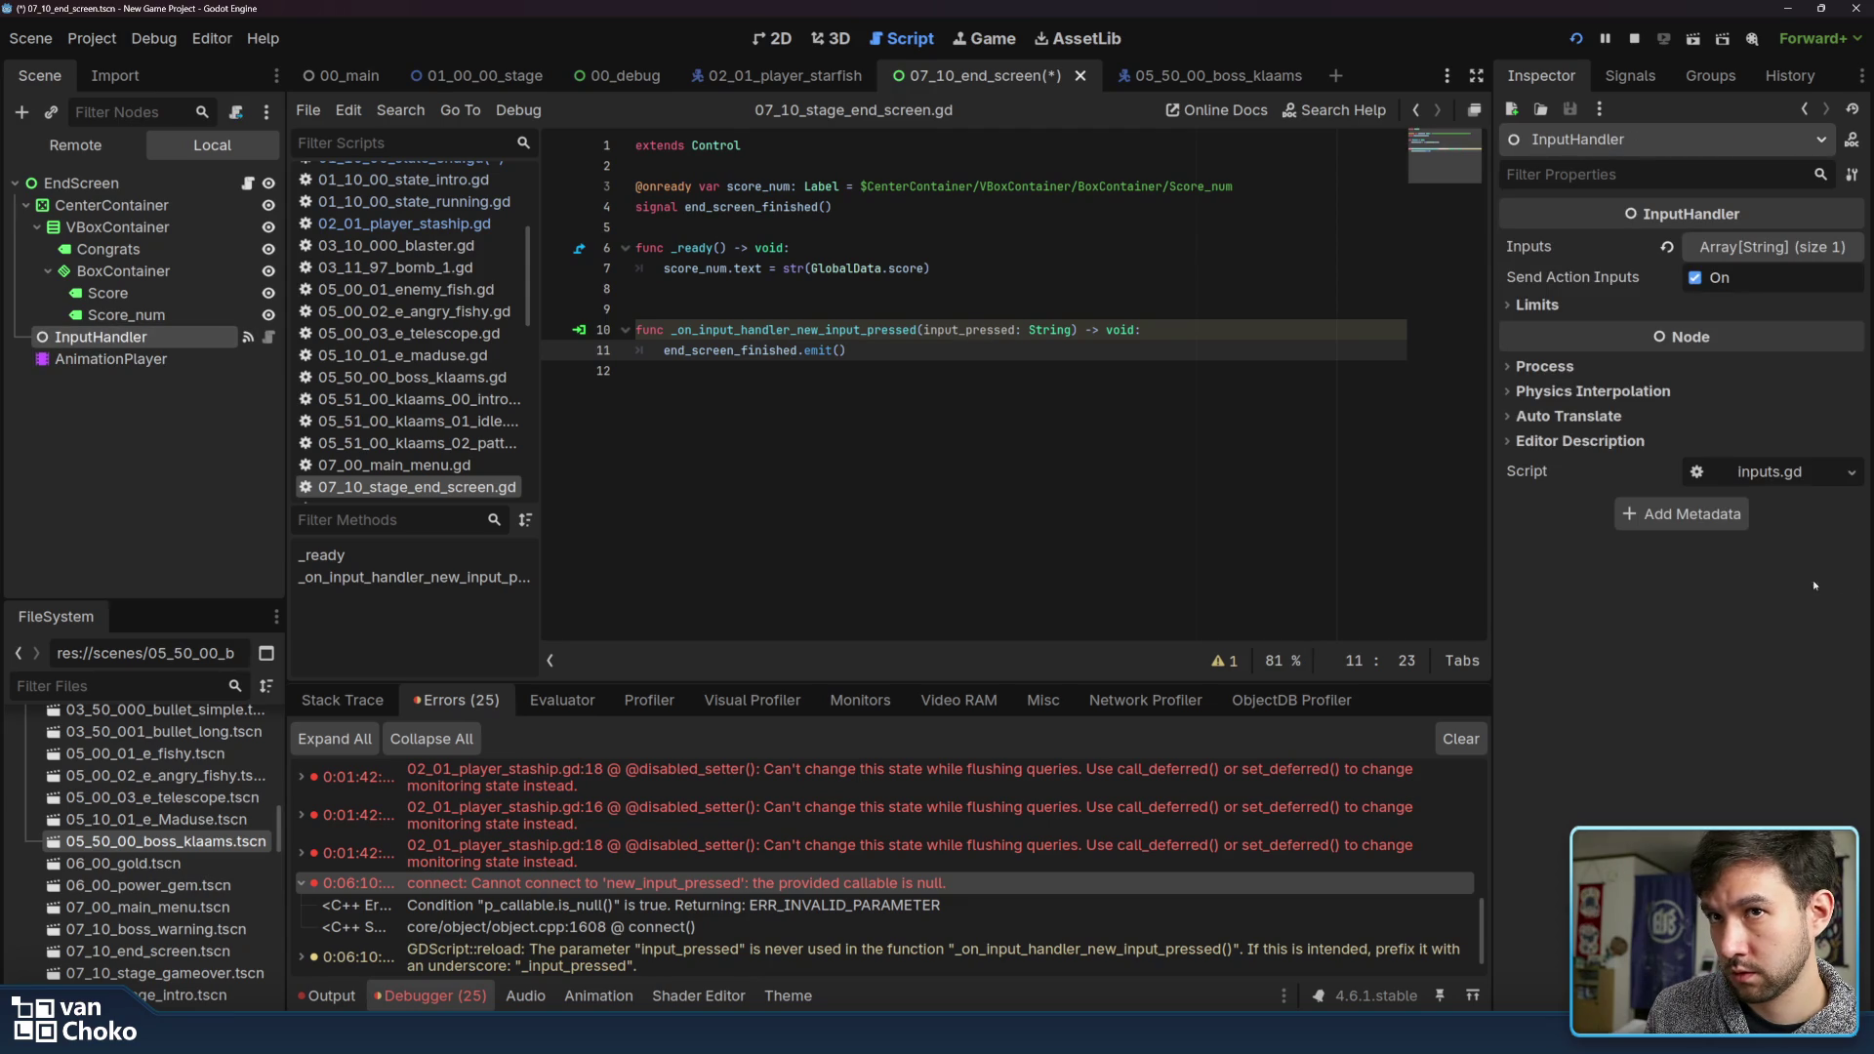
left_click(1800, 250)
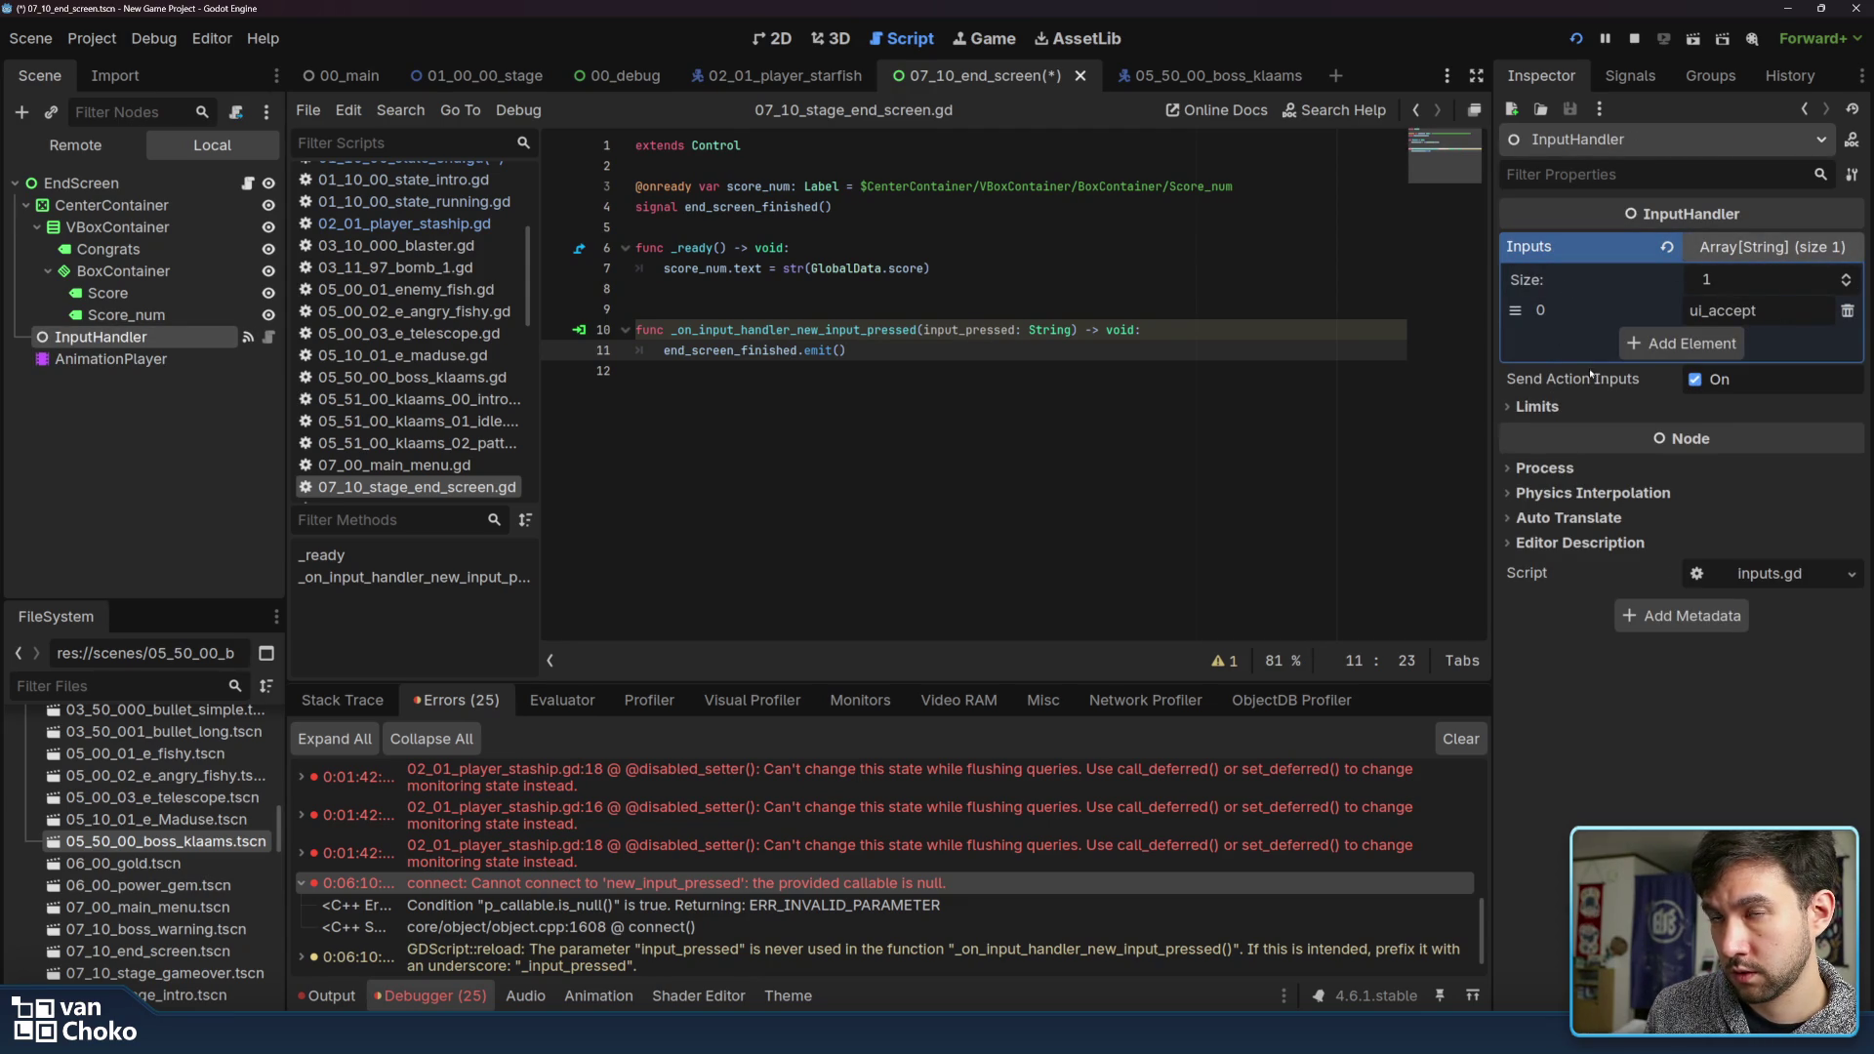
left_click(1768, 248)
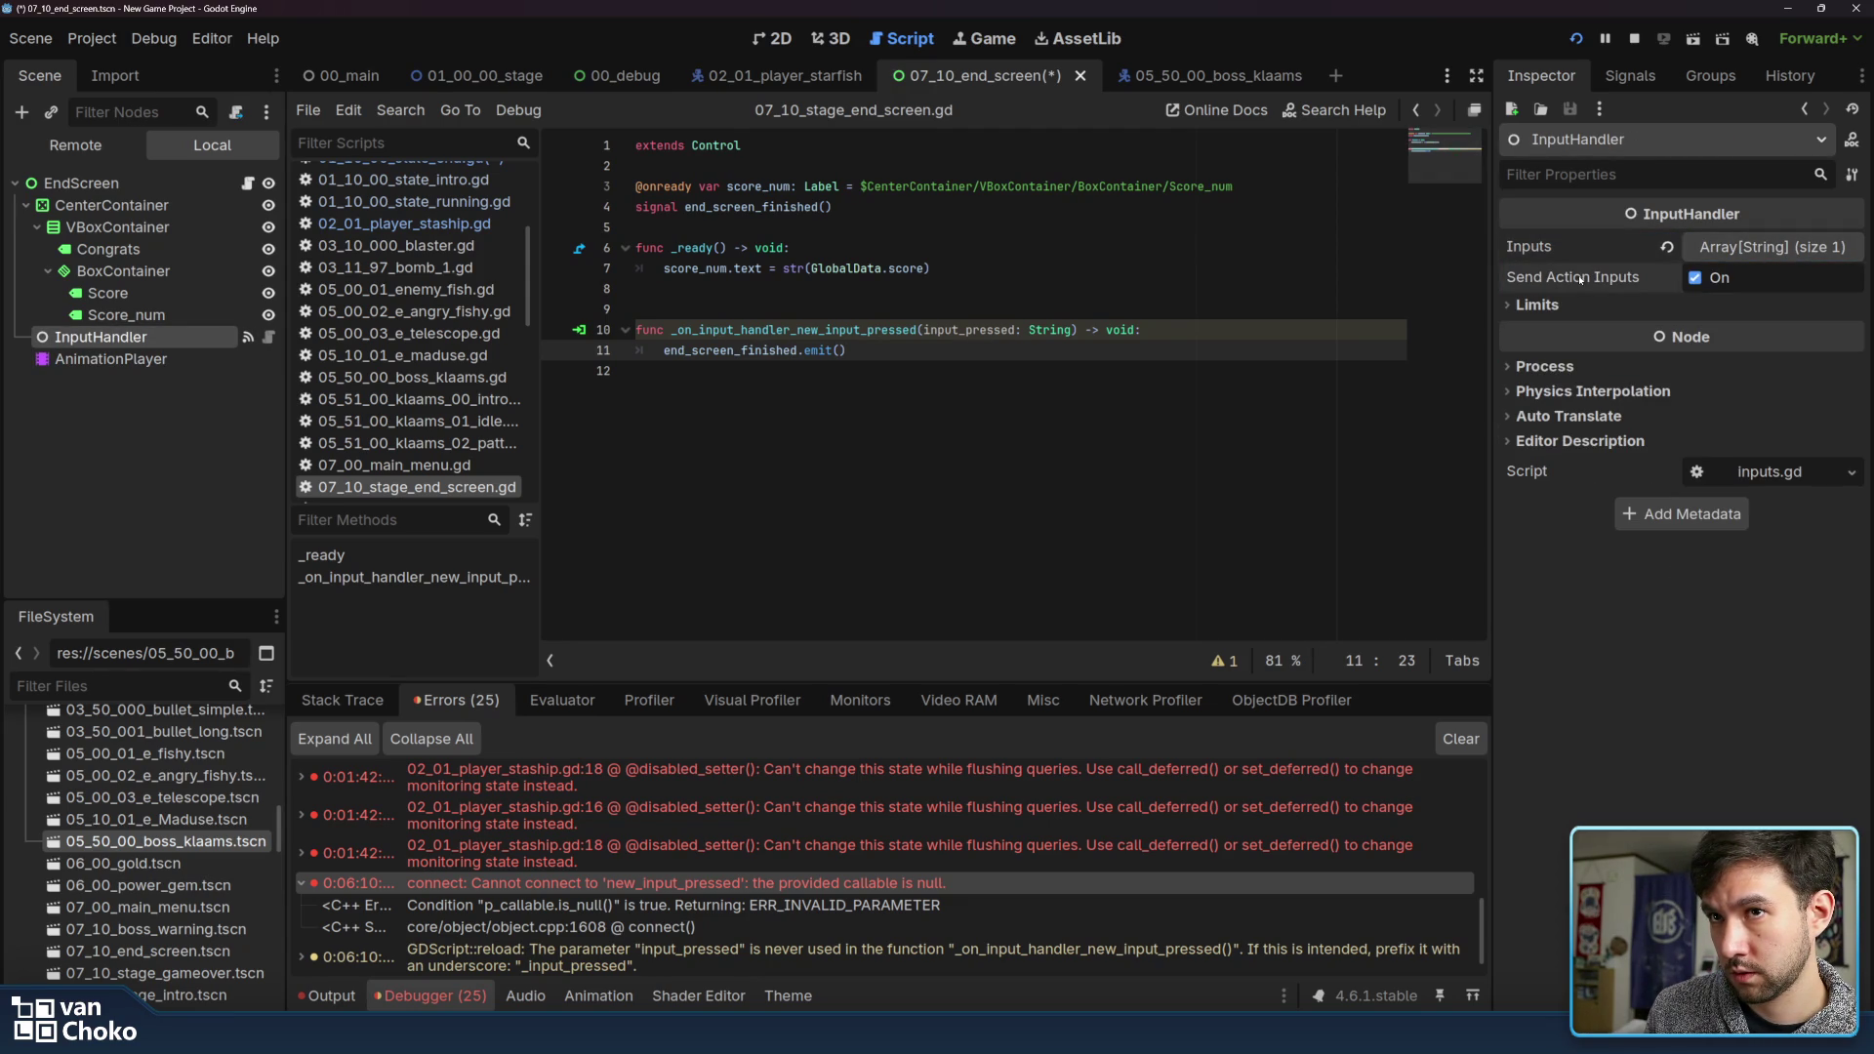
Review the end-screen script's opening lines, then open inputs.gd and scroll through it
left_click(1010, 293)
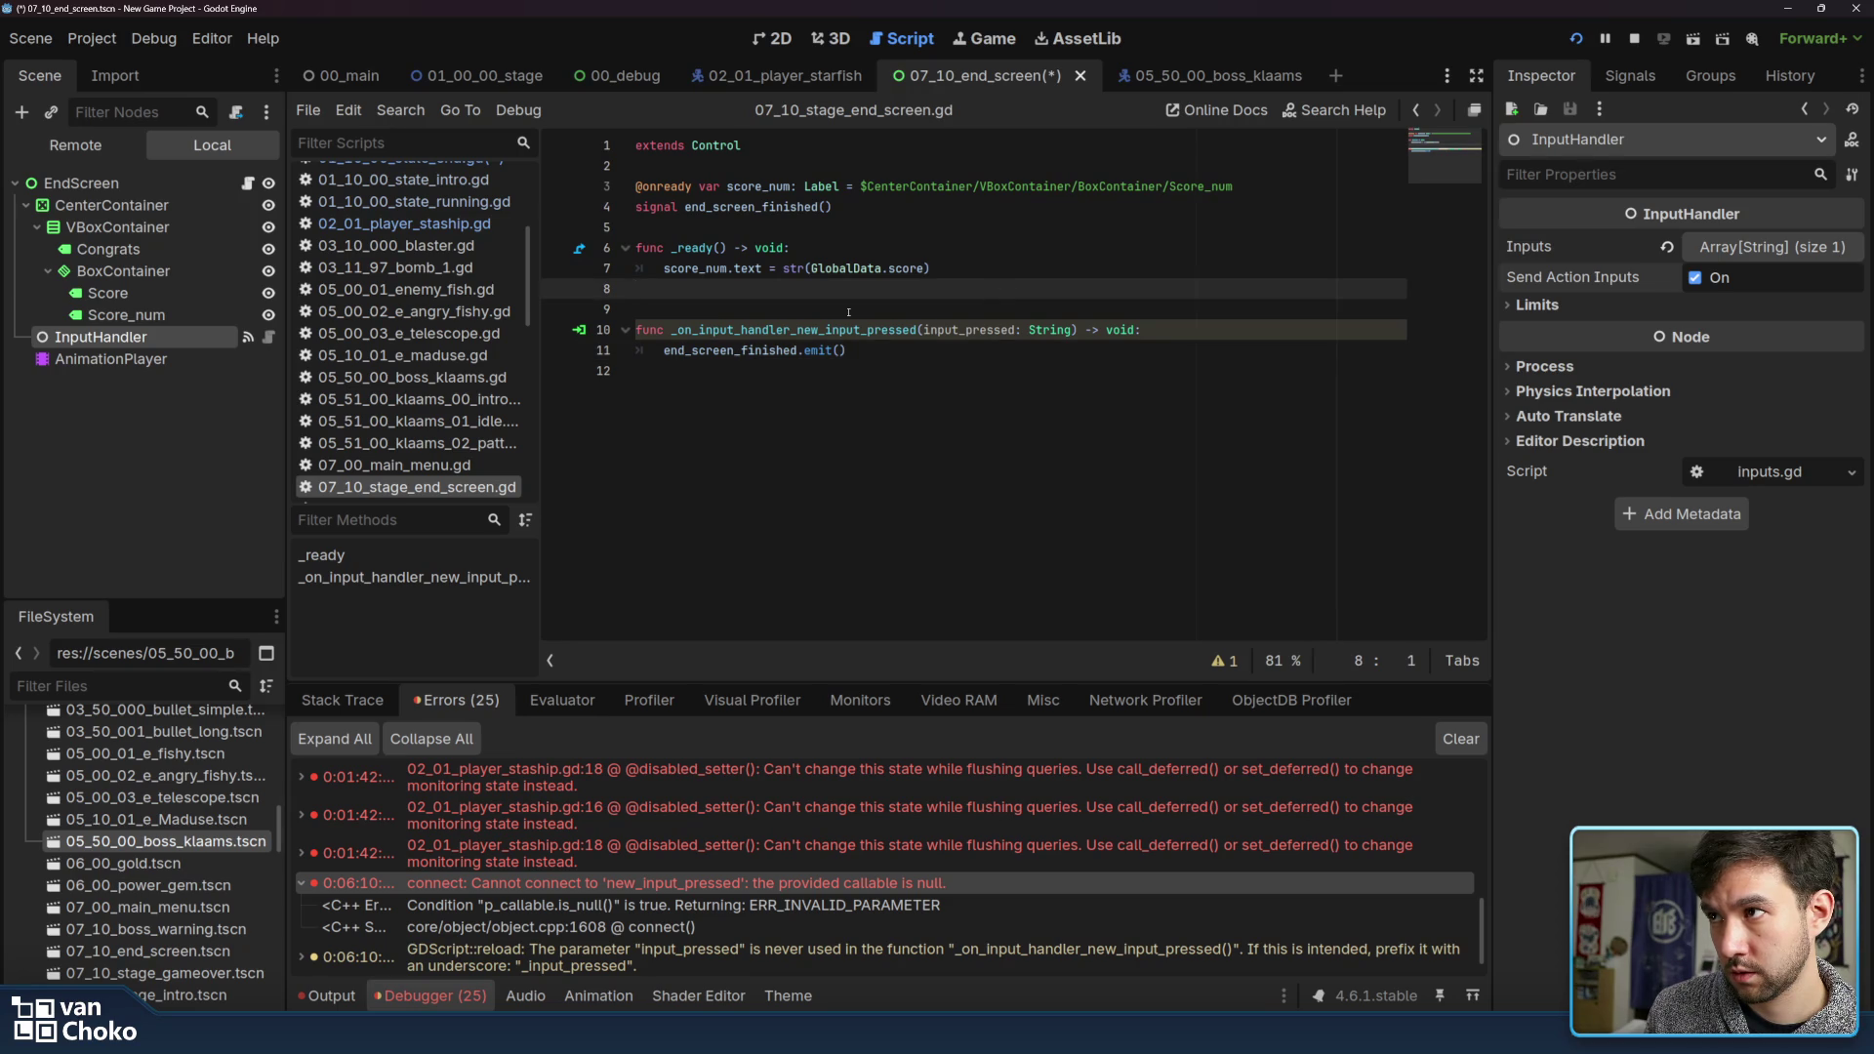
left_click(848, 311)
left_click(983, 330)
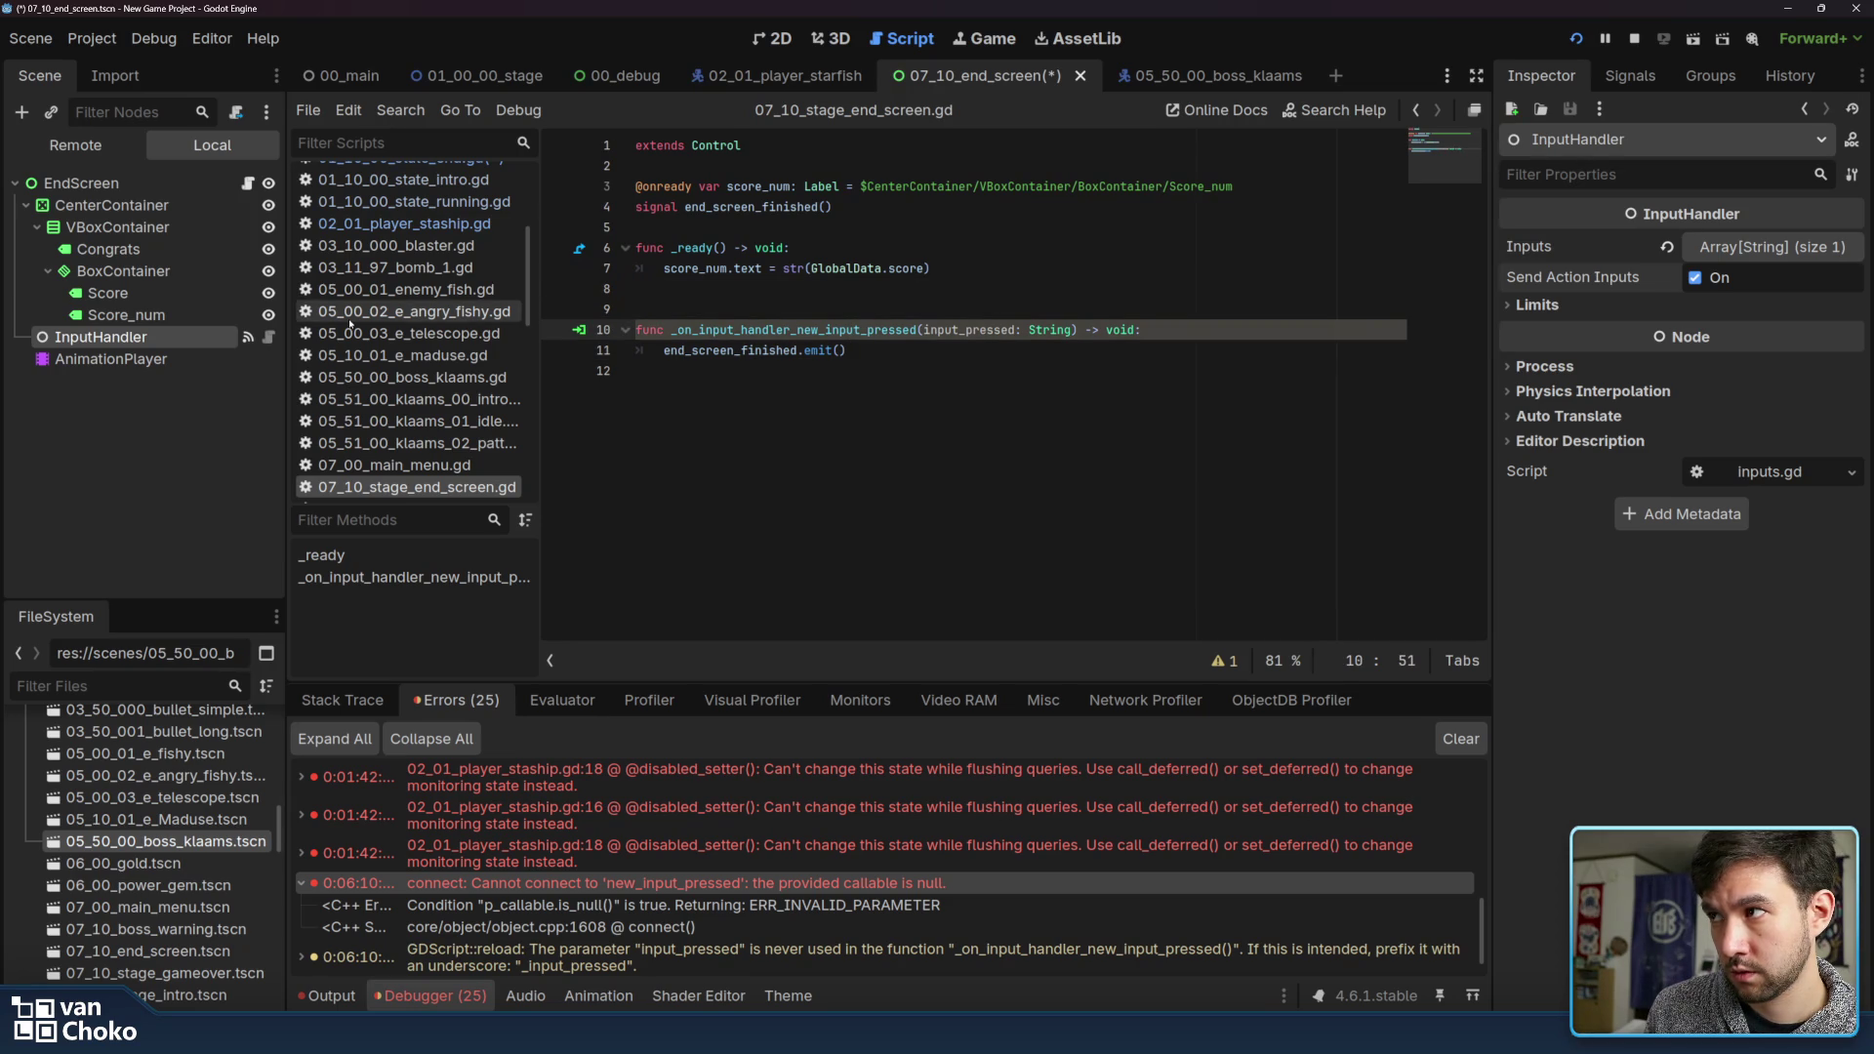
scroll(440, 459, "down", 5)
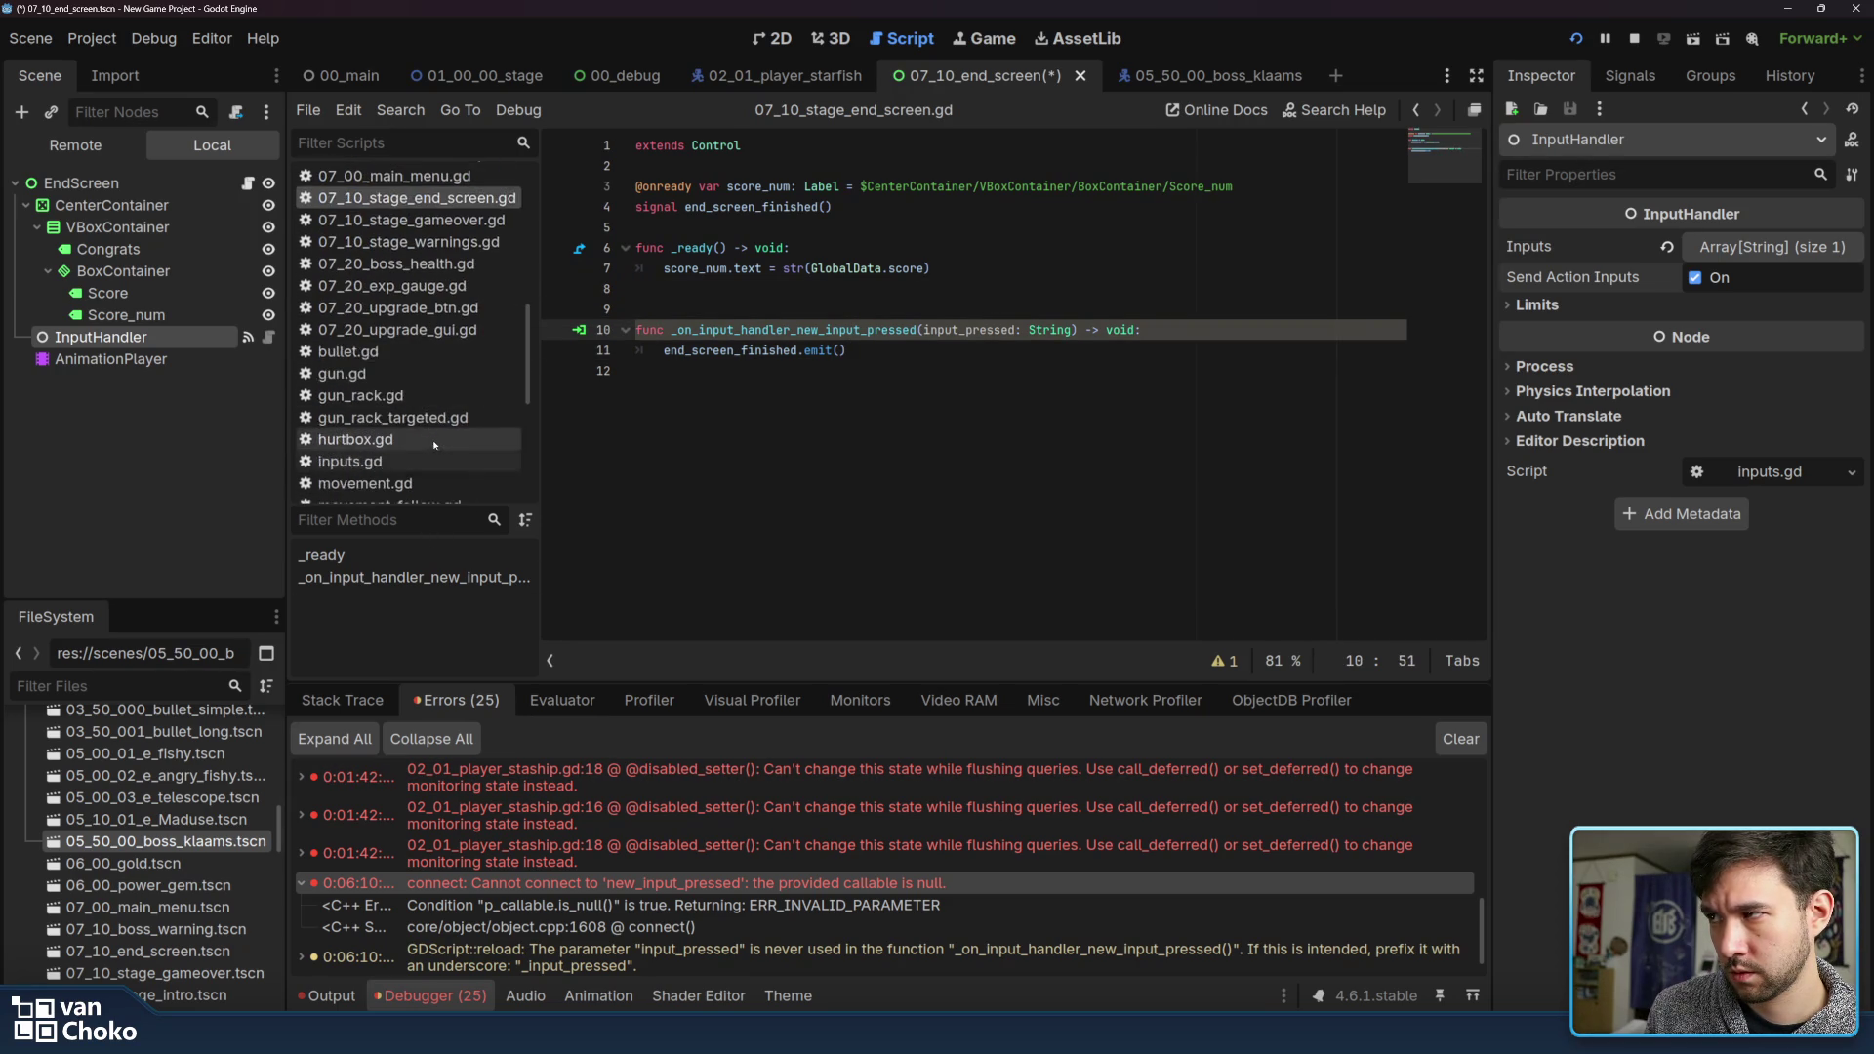
left_click(439, 461)
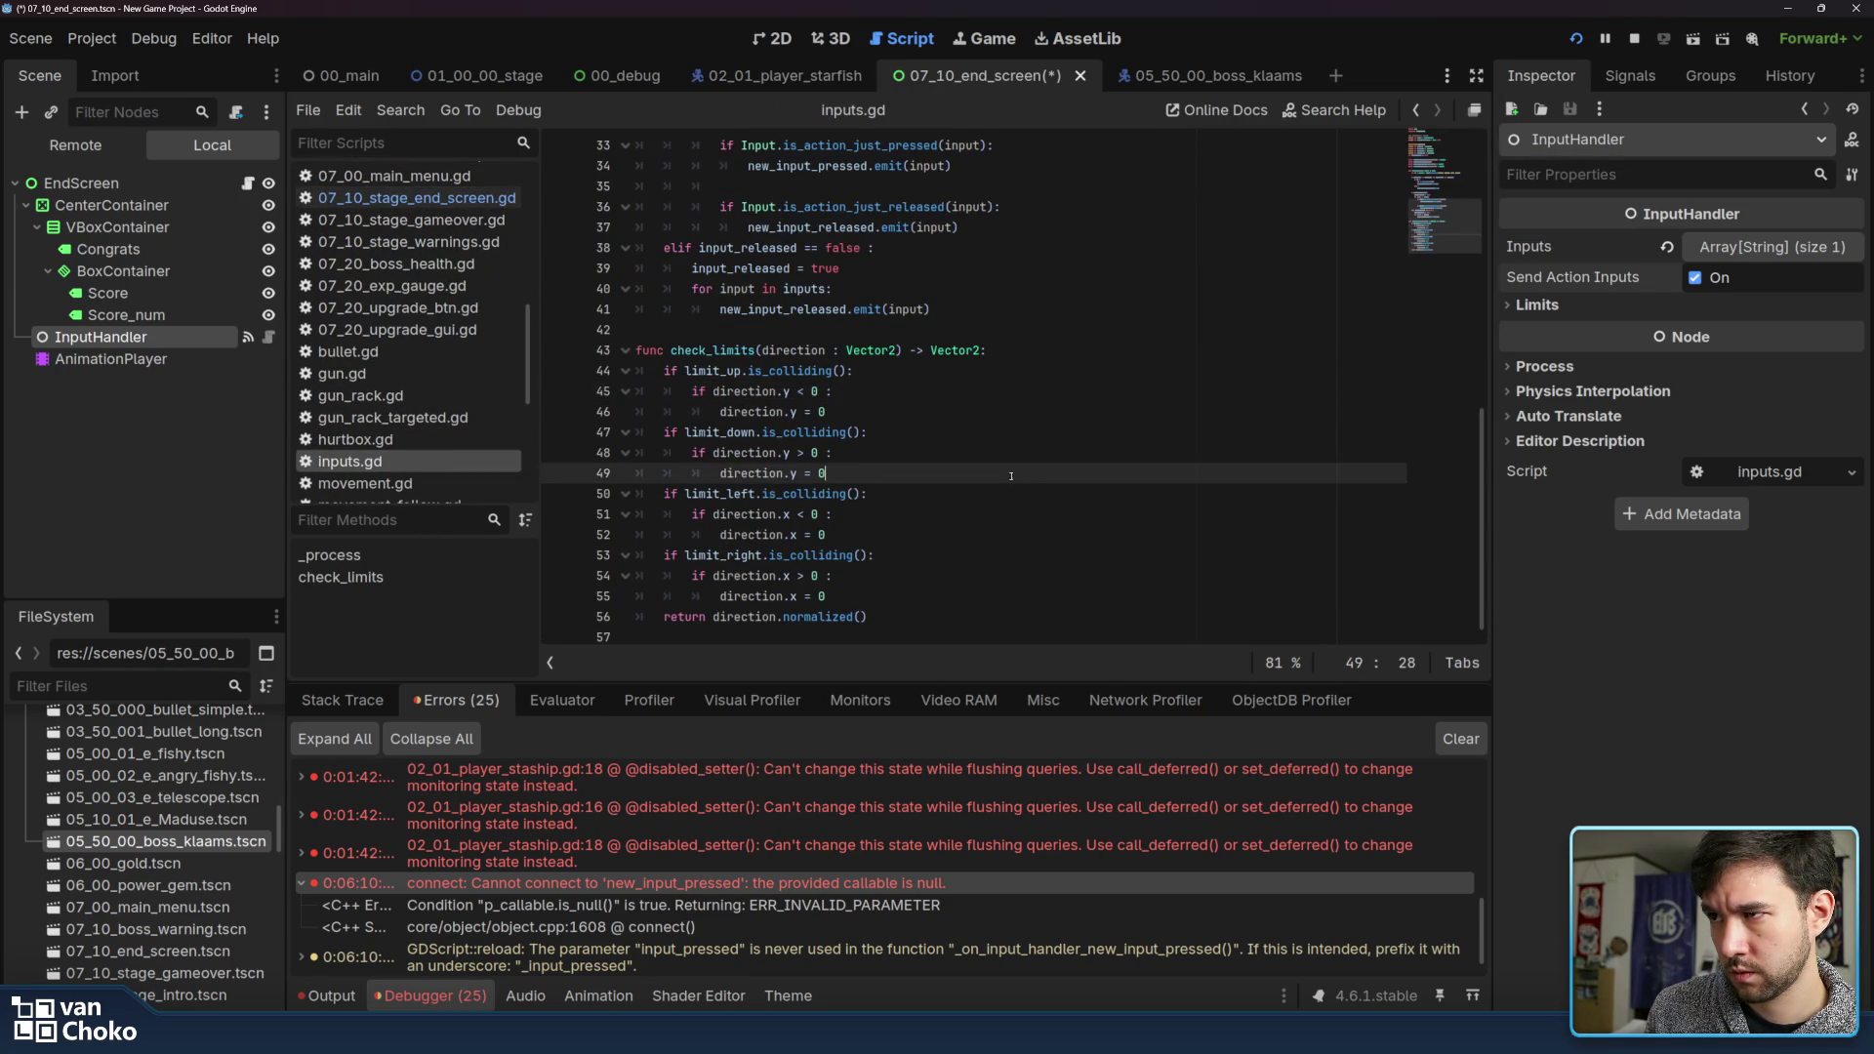
scroll(1087, 436, "up", 4)
scroll(1087, 435, "down", 4)
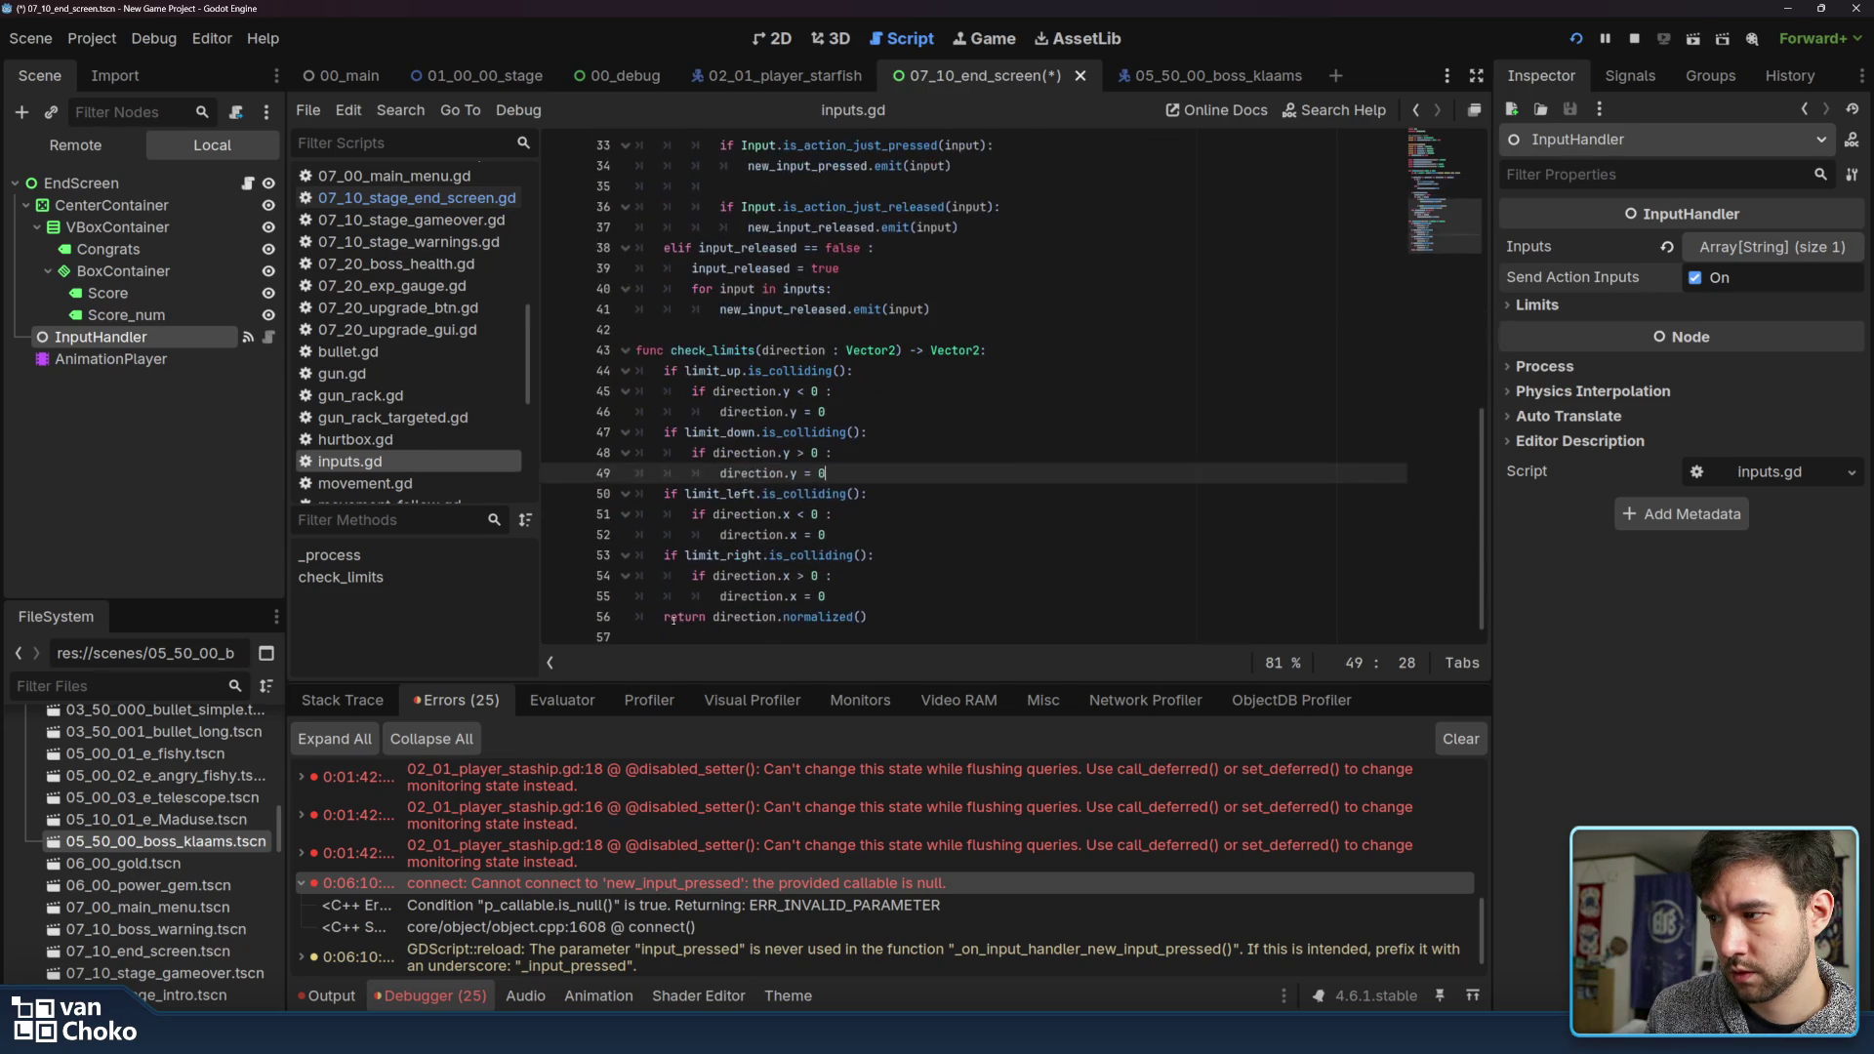
scroll(553, 913, "down", 2)
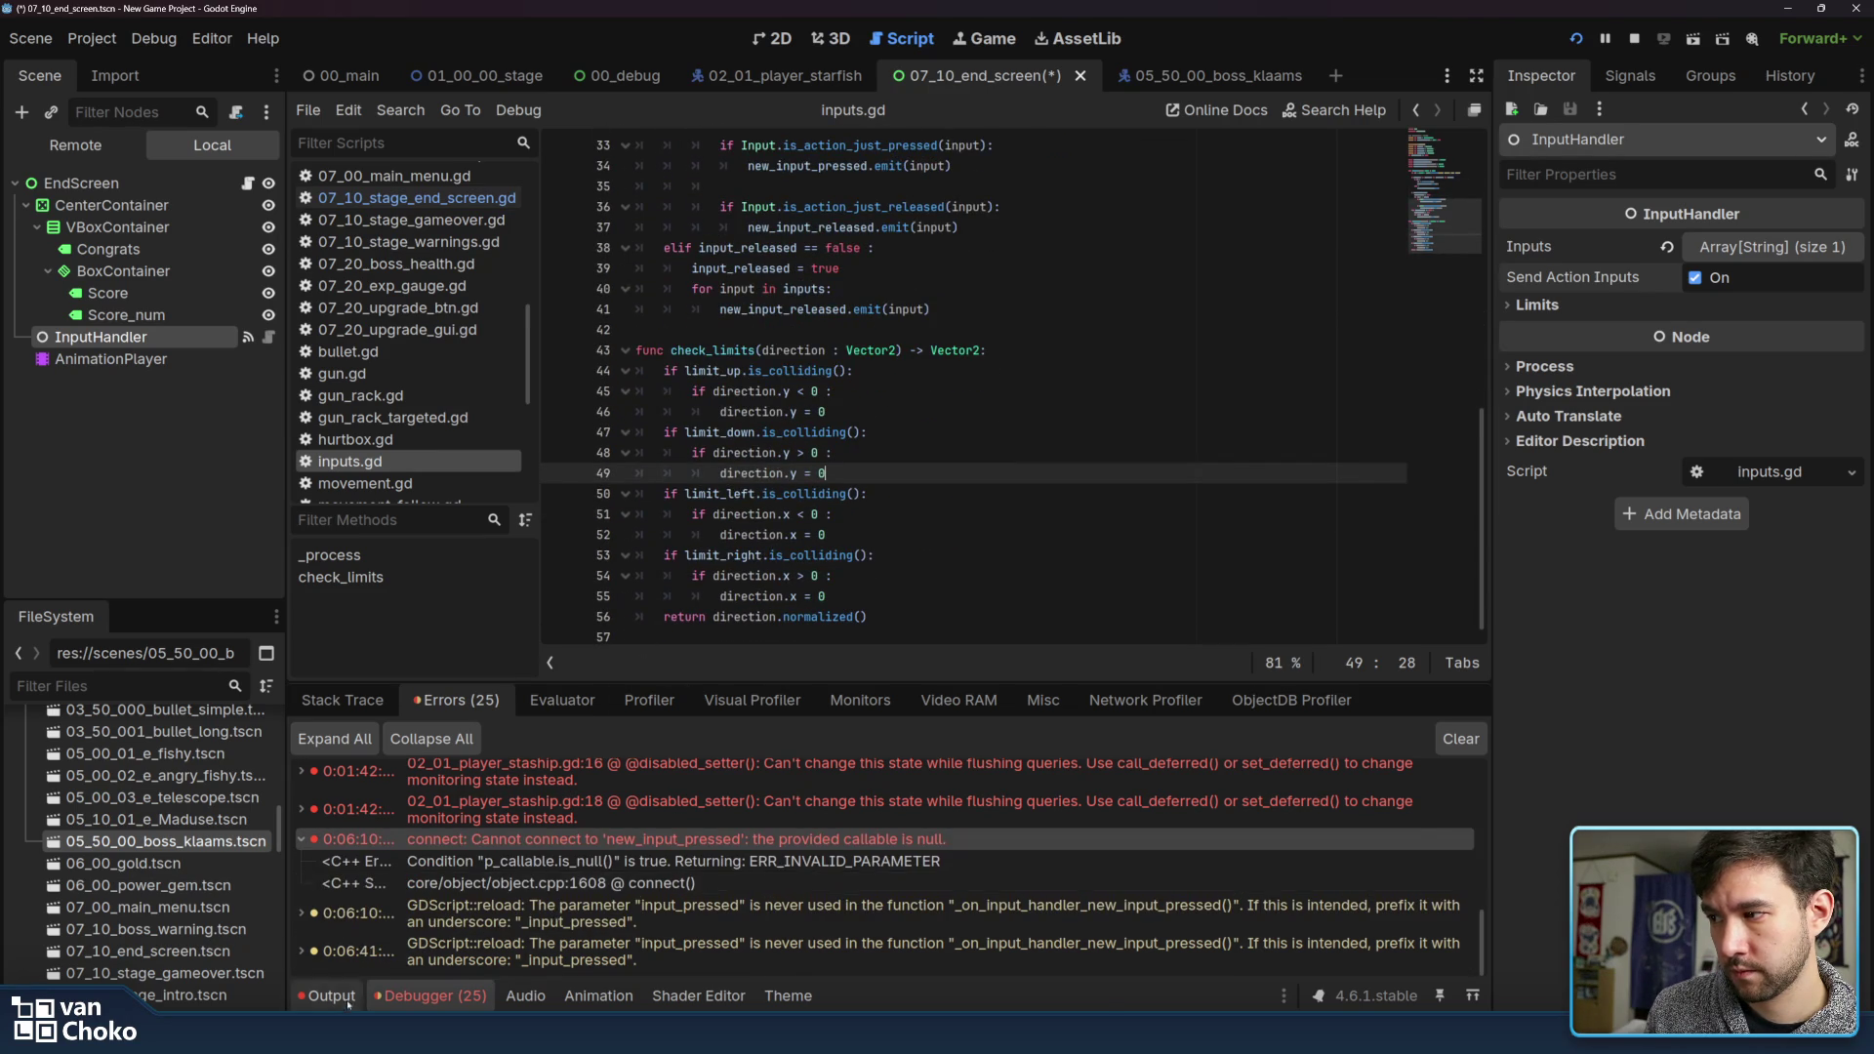
Show the output log in the bottom panel and stop the running game
left_click(327, 996)
scroll(688, 832, "up", 3)
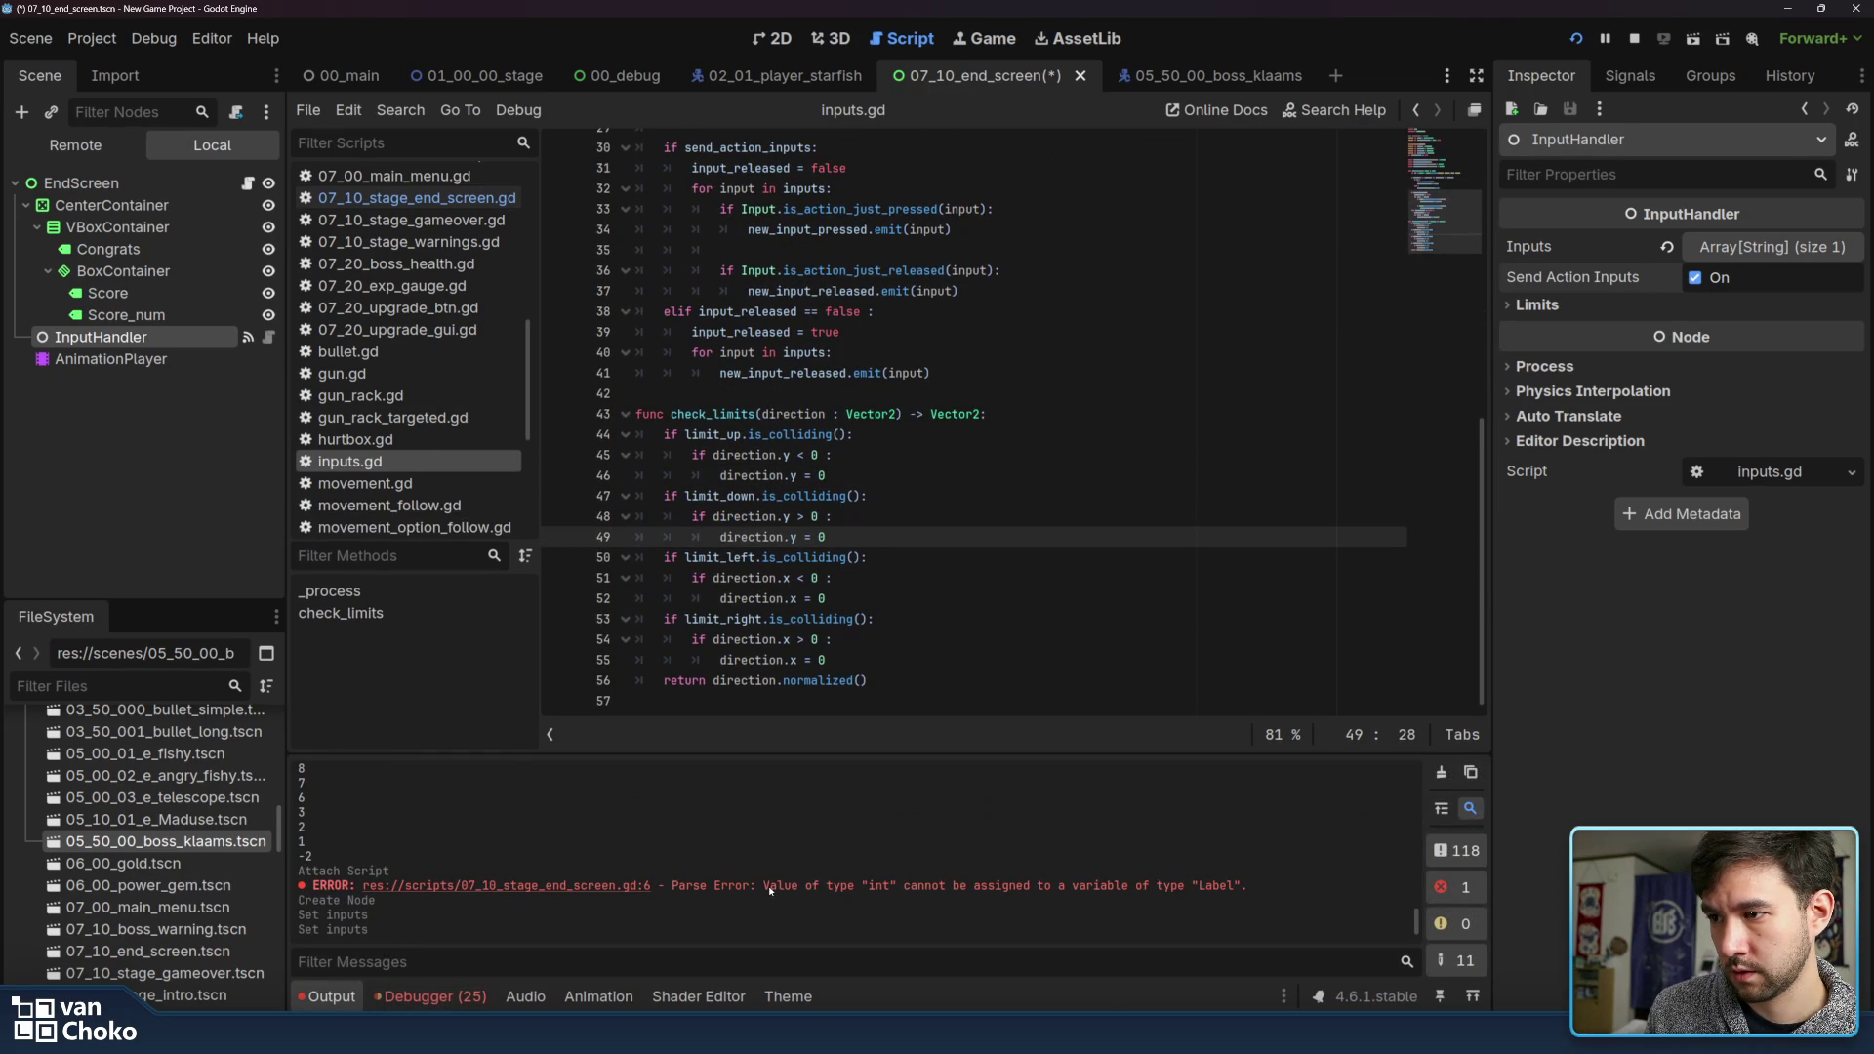
scroll(937, 887, "down", 2)
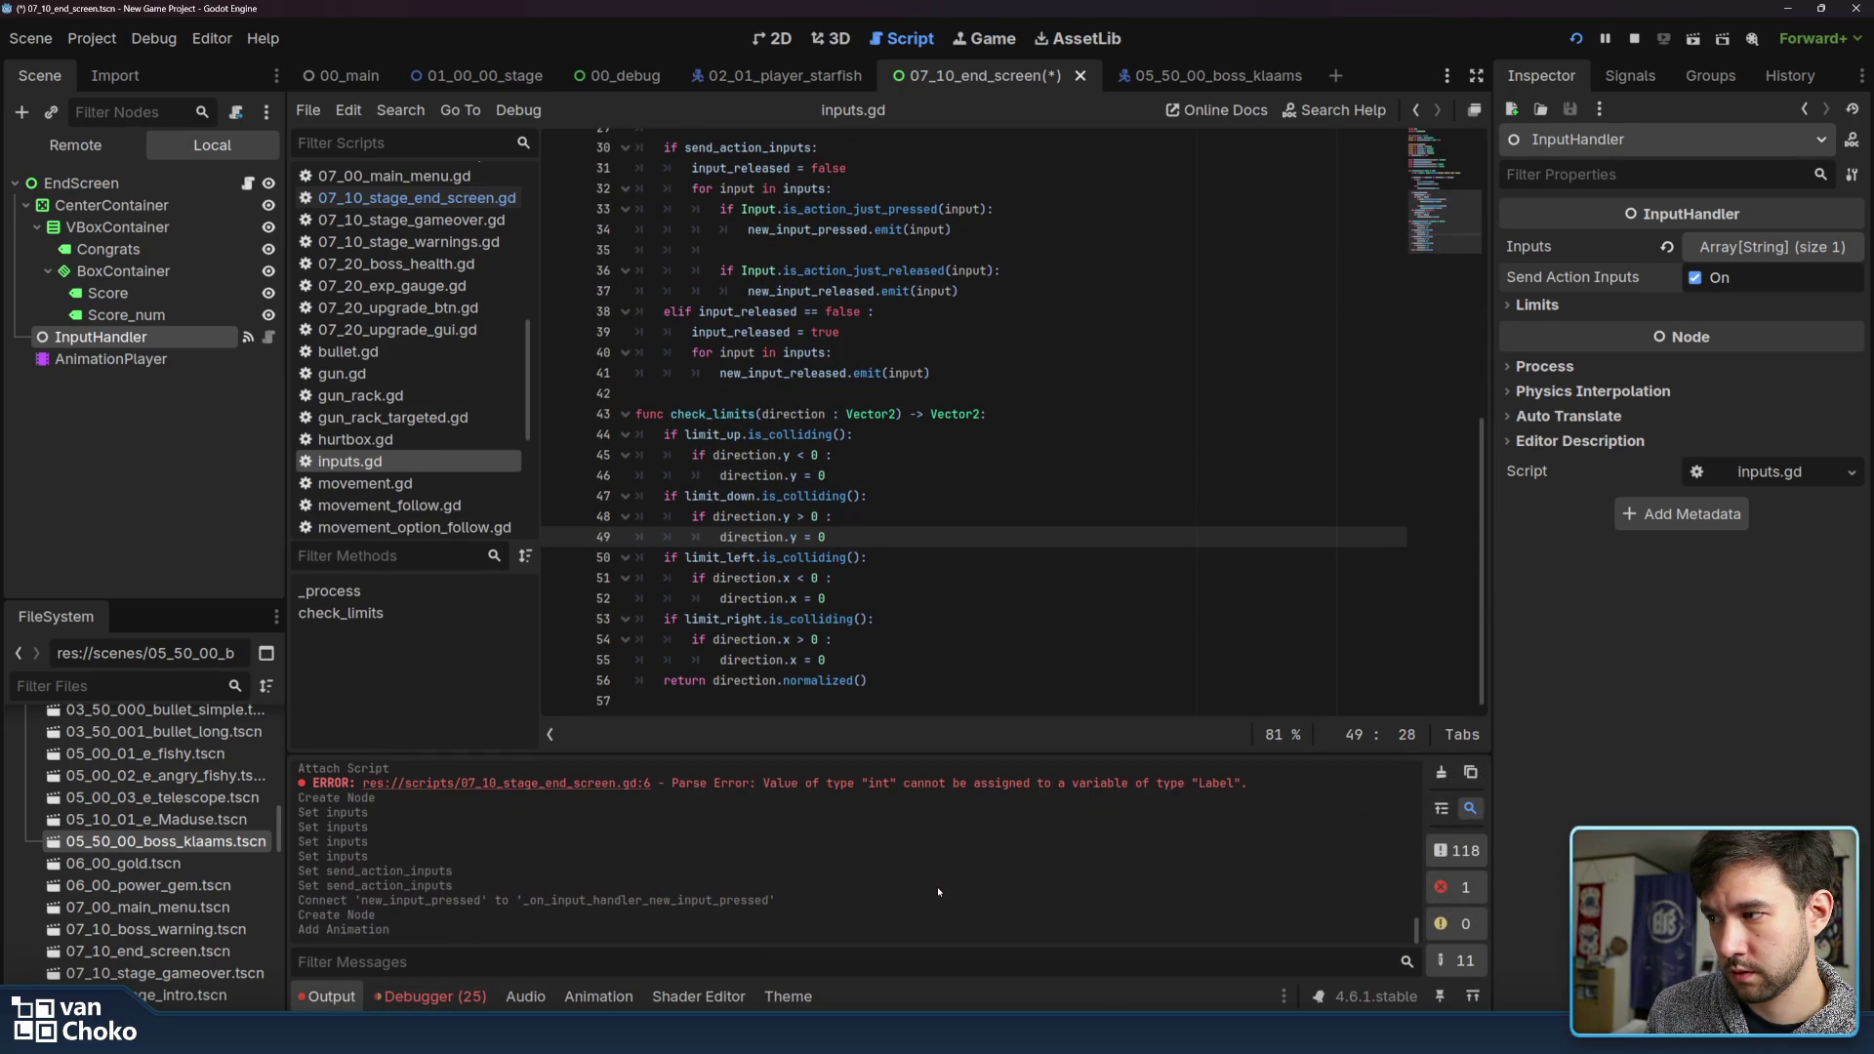
left_click(962, 518)
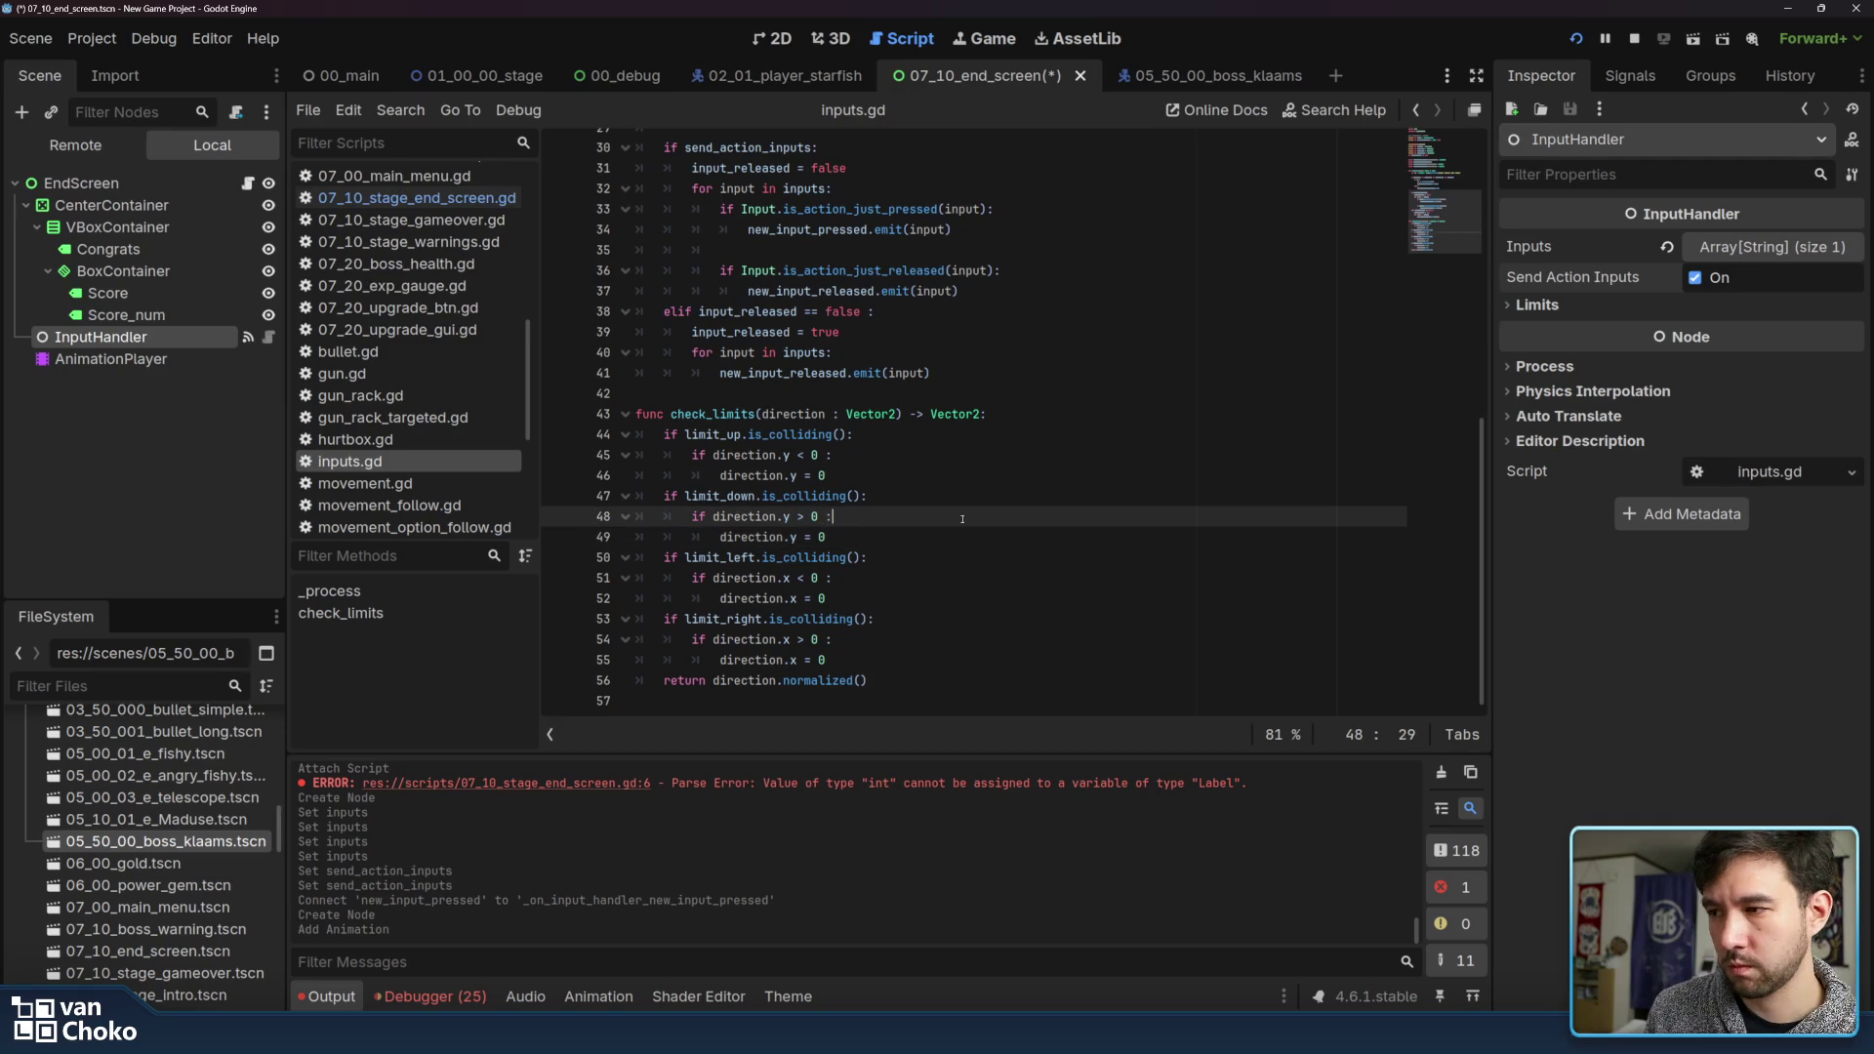
left_click(1634, 38)
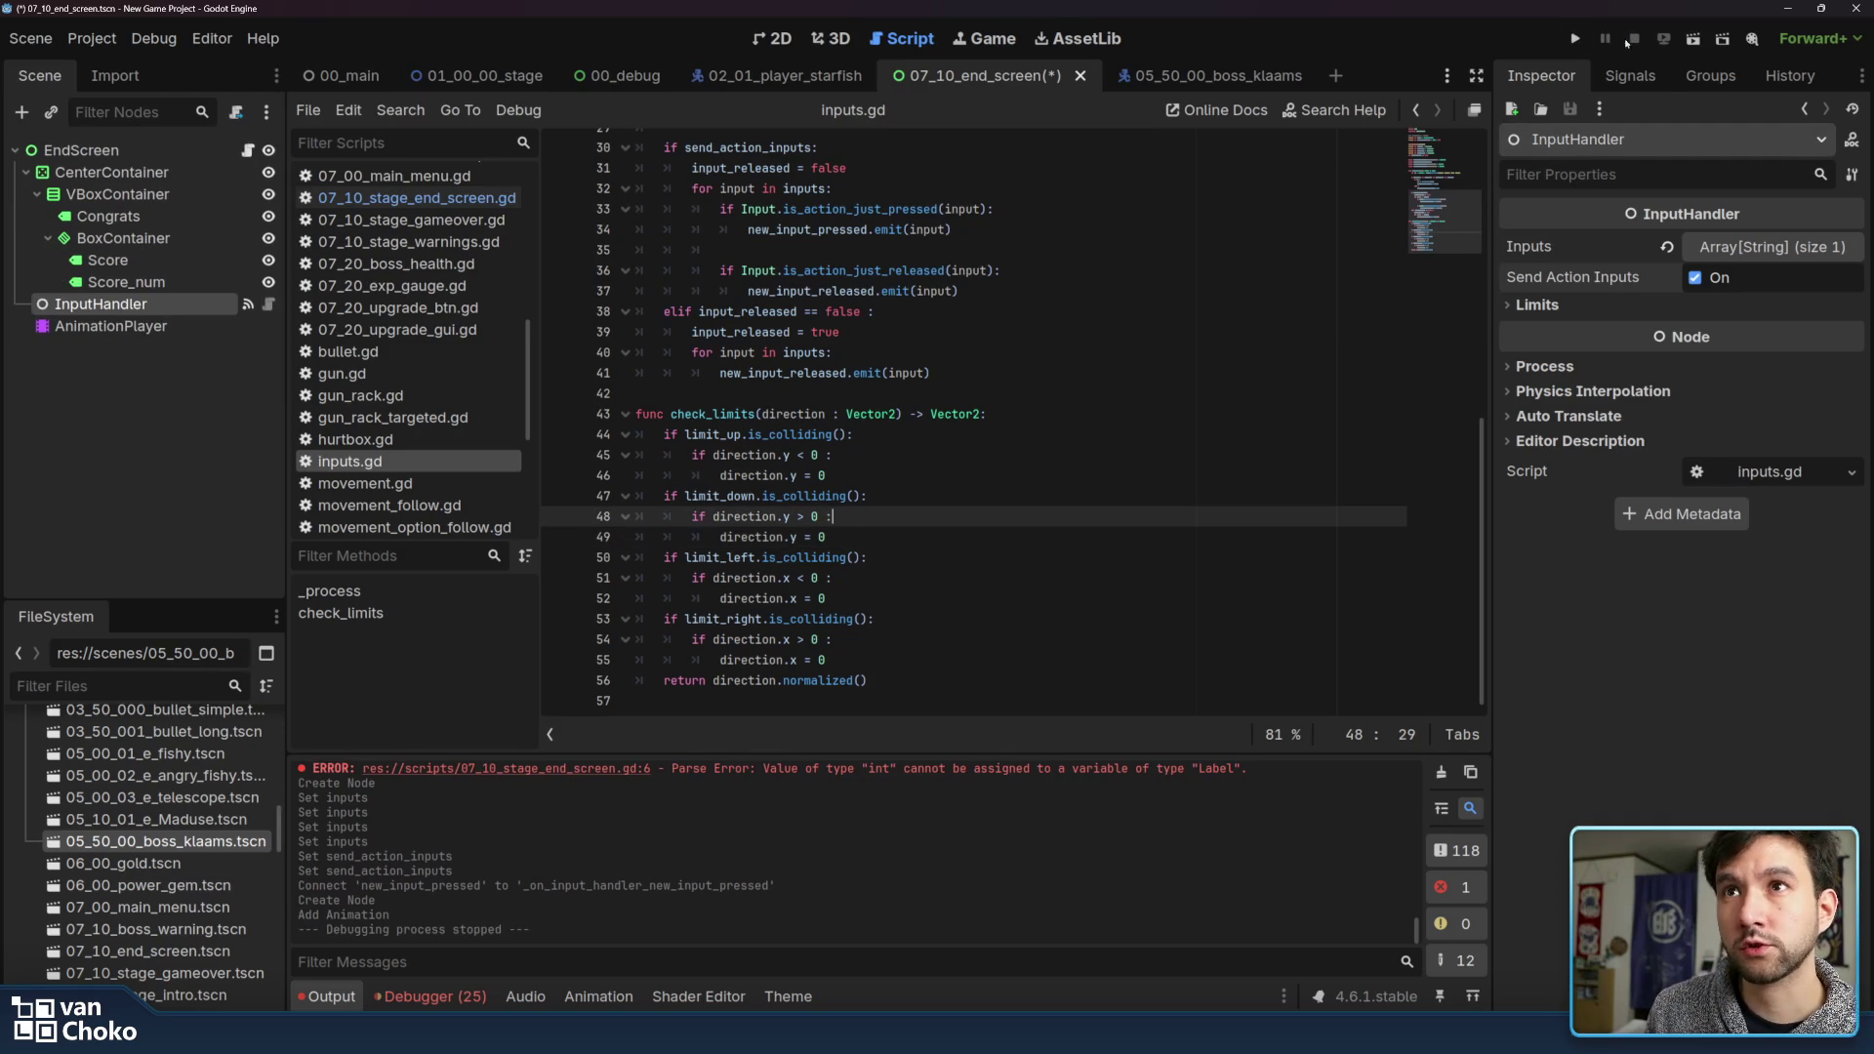
Review inputs.gd's check_limits function and its Limits export group
left_click(1172, 477)
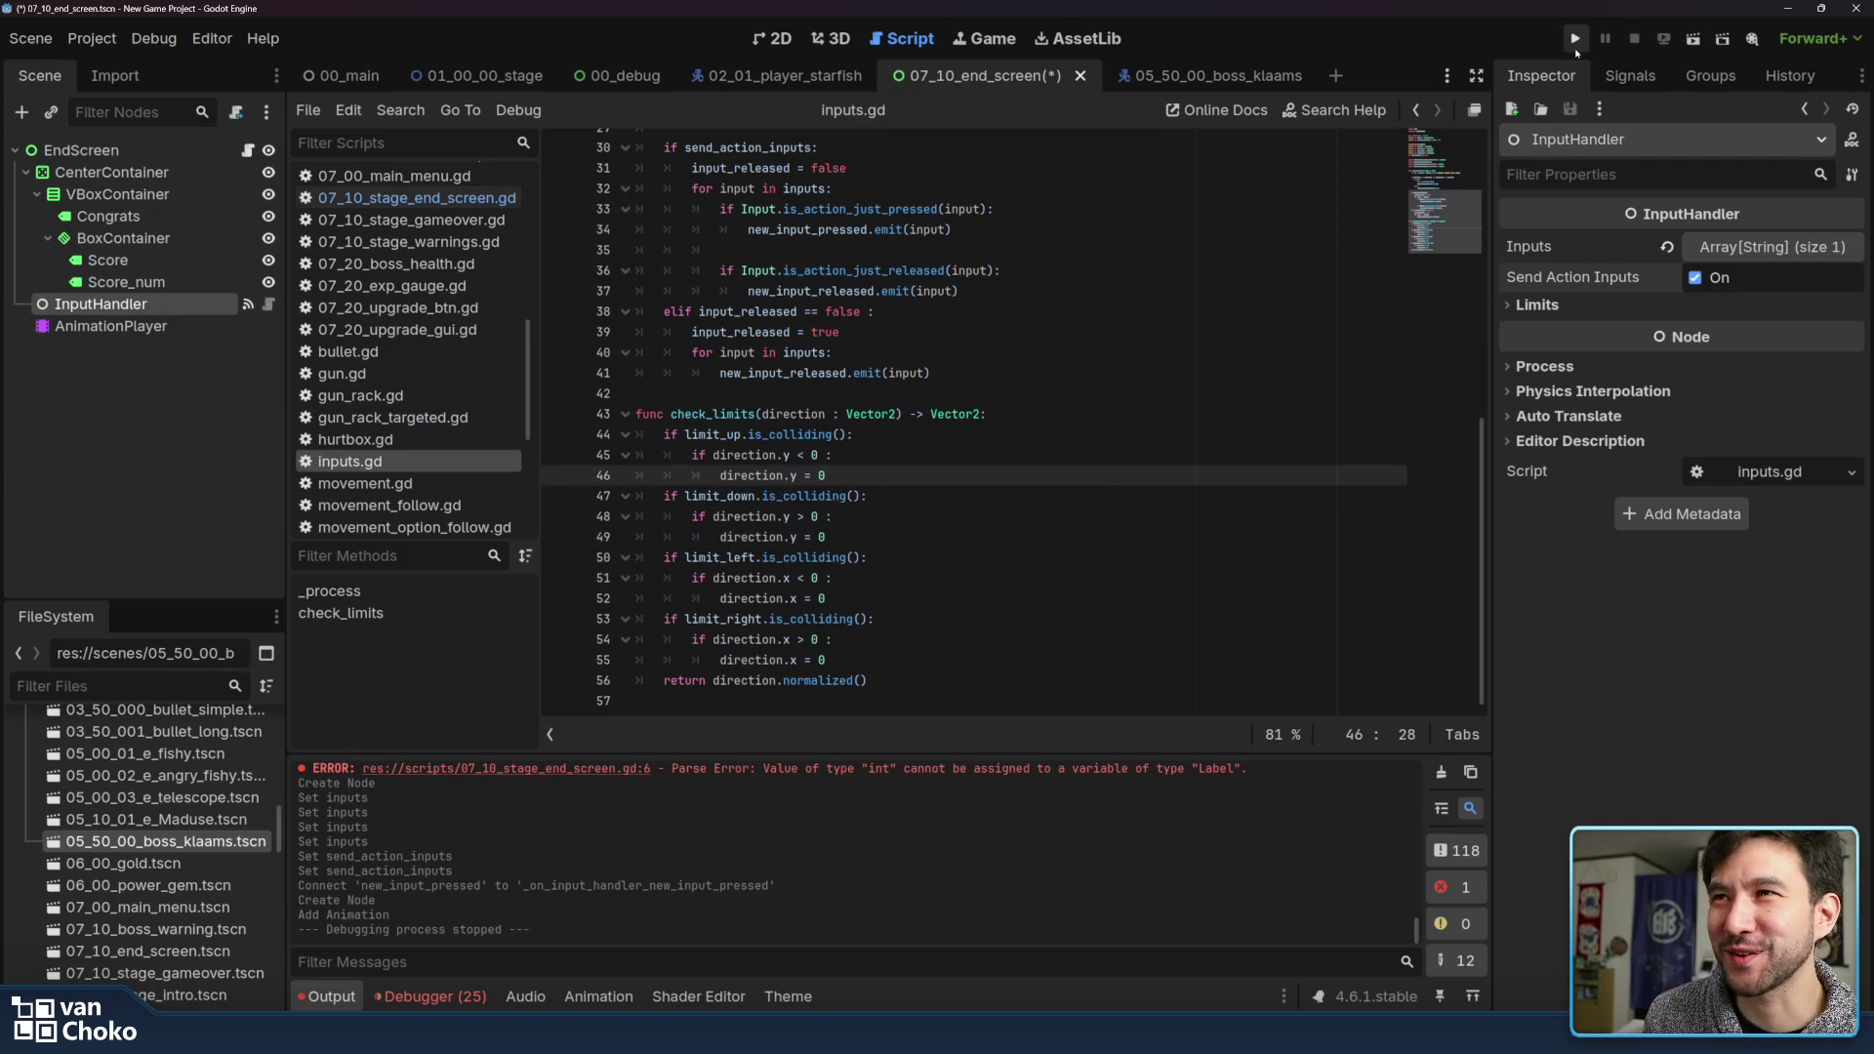
left_click(1257, 405)
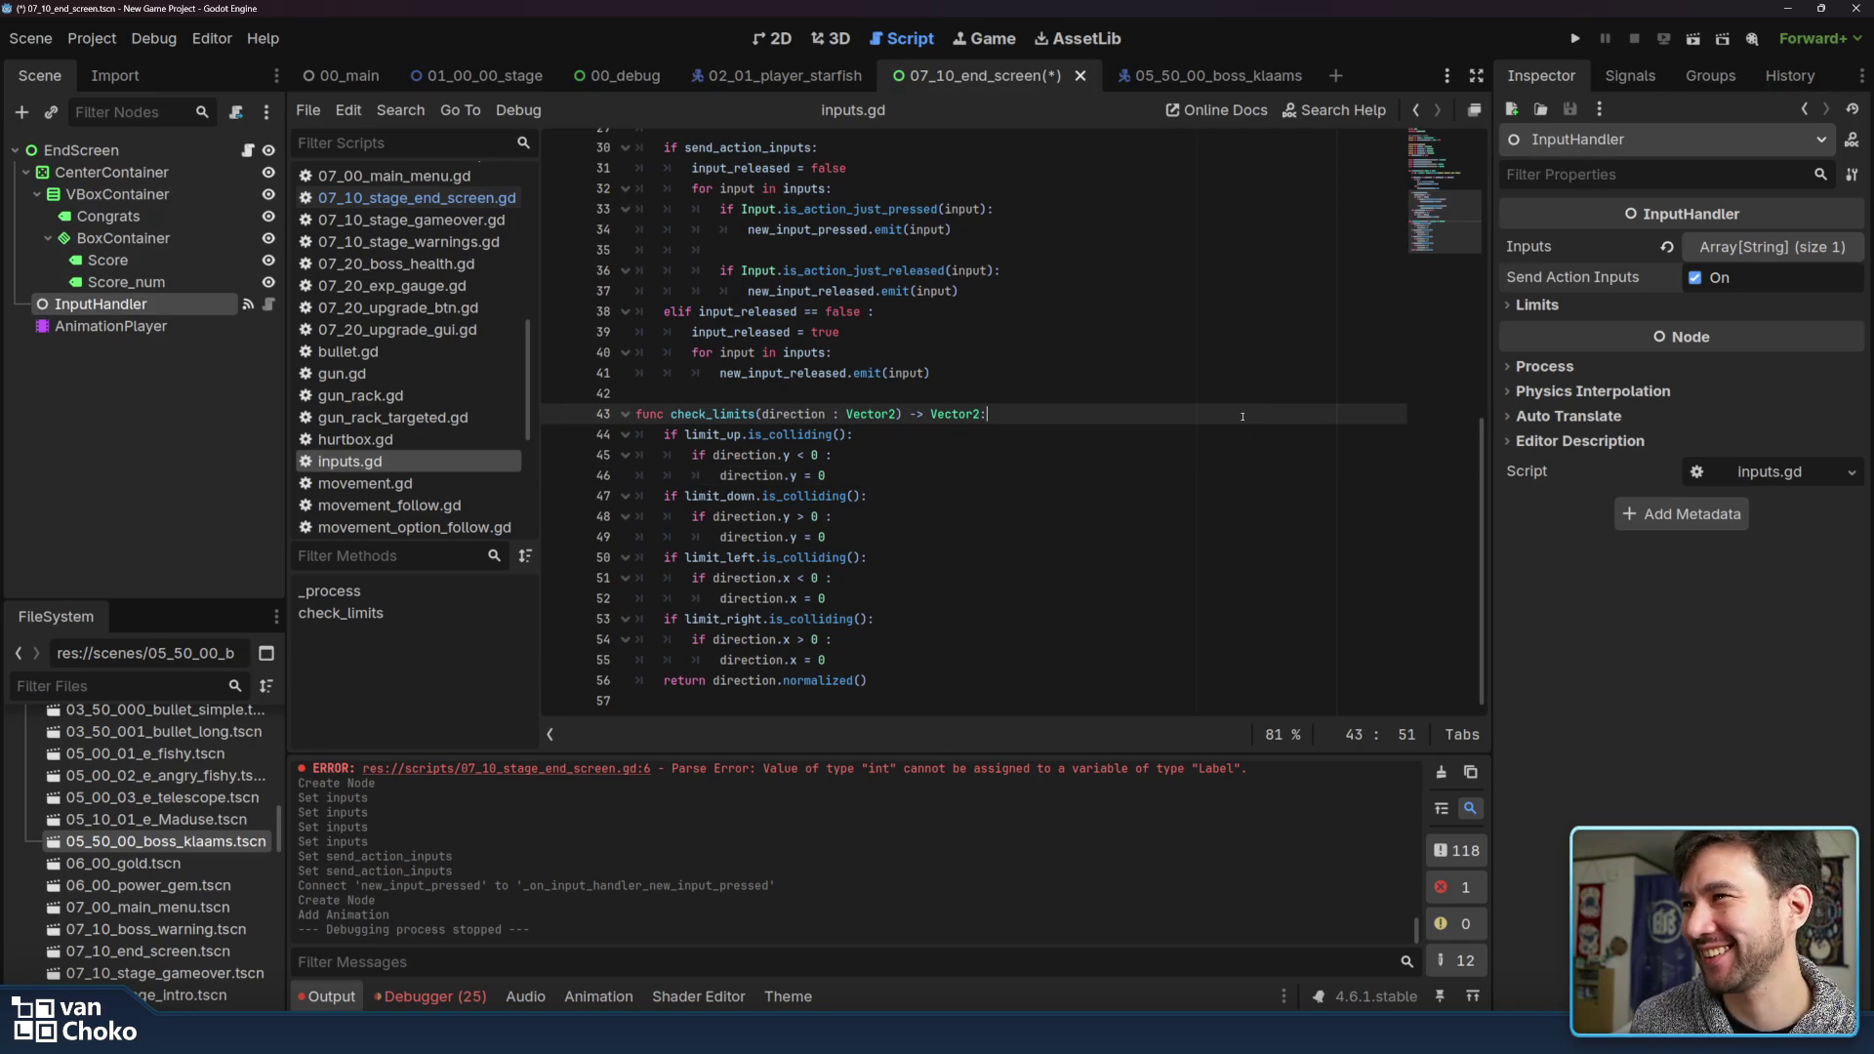
scroll(1186, 134, "up", 10)
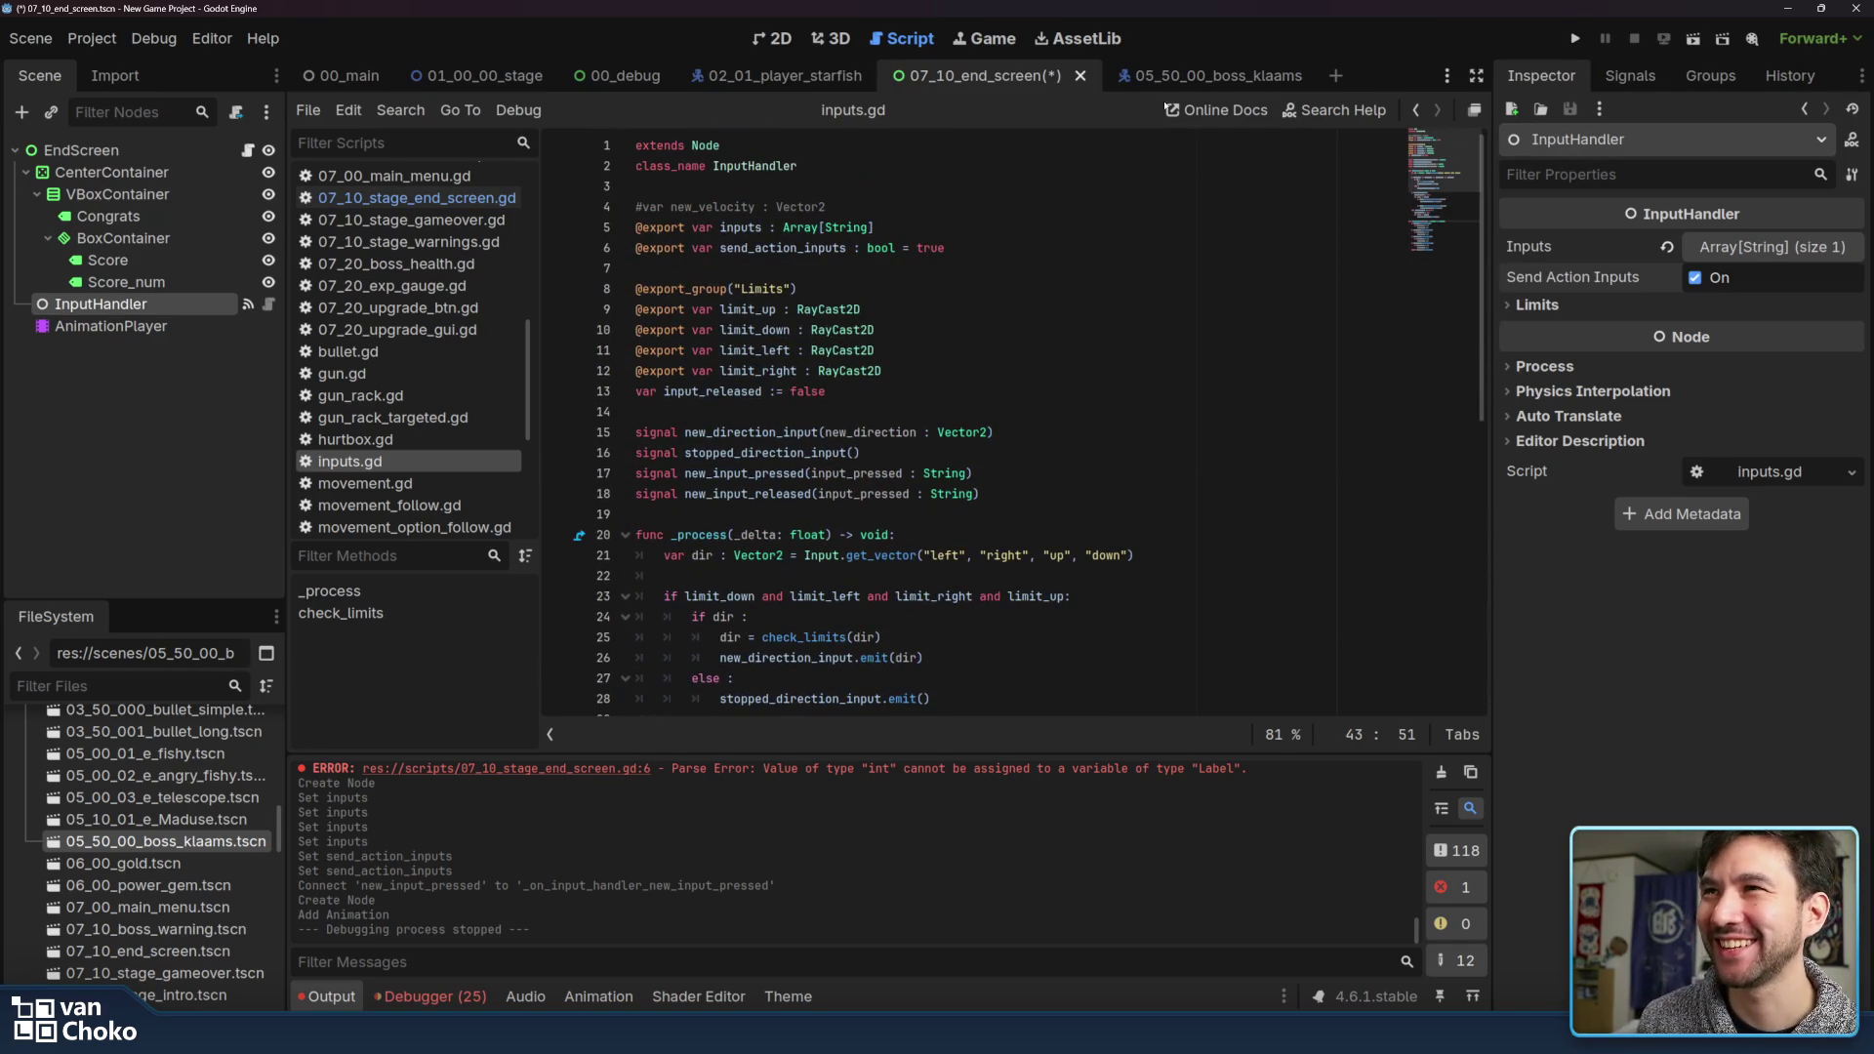
left_click(1092, 290)
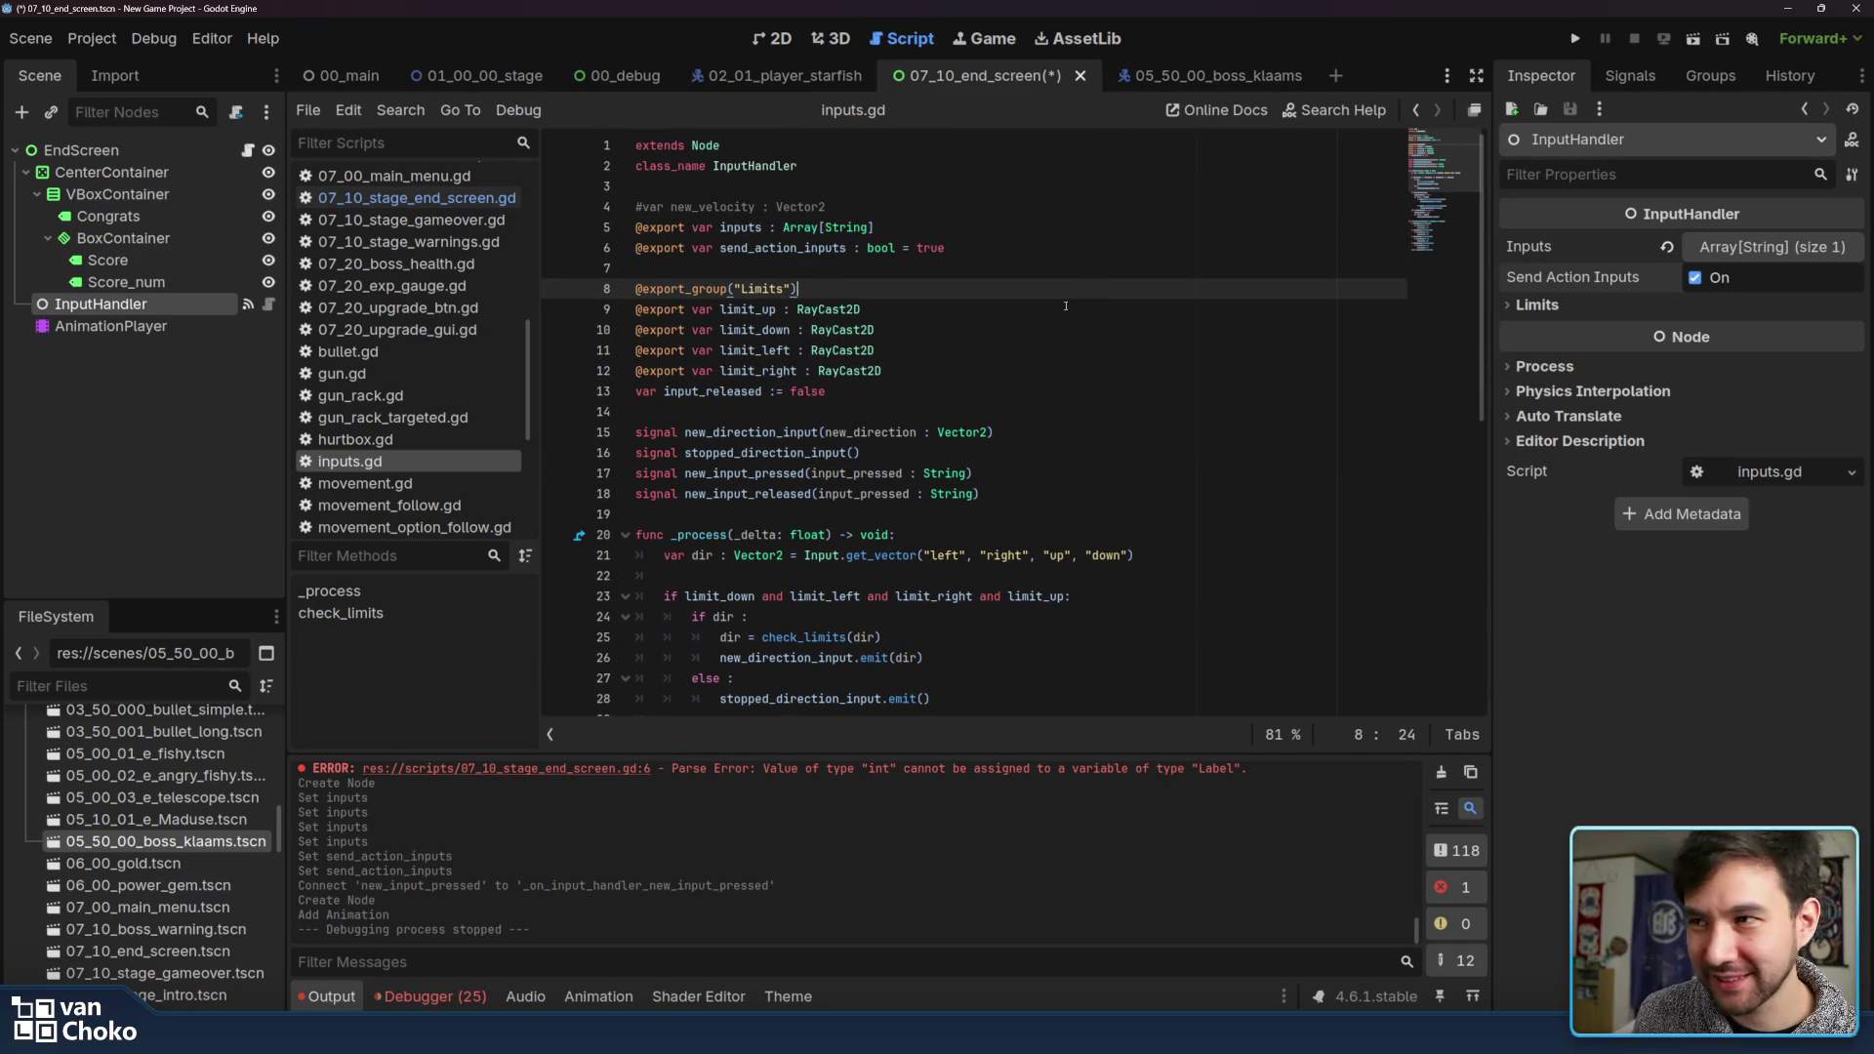
scroll(1074, 410, "down", 10)
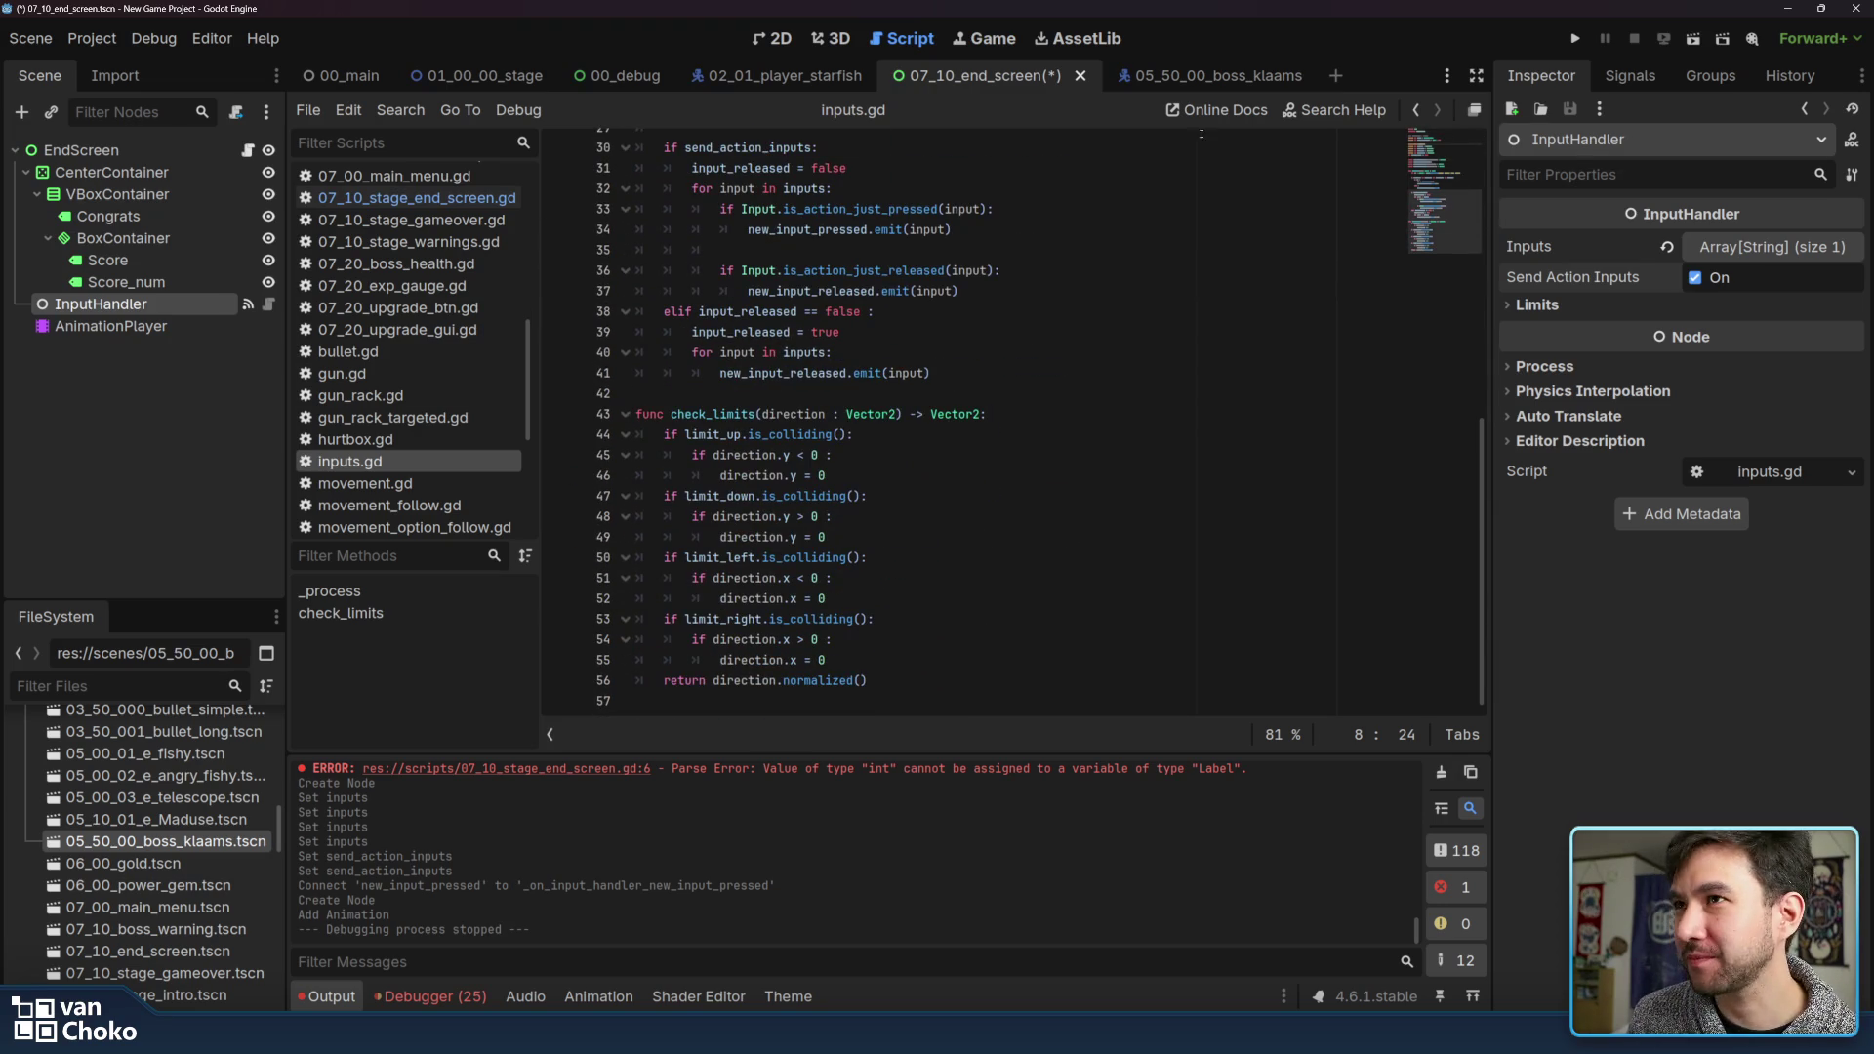
left_click(942, 489)
Check the send_action_inputs logic, then return to the EndScreen node's script
left_click(945, 717)
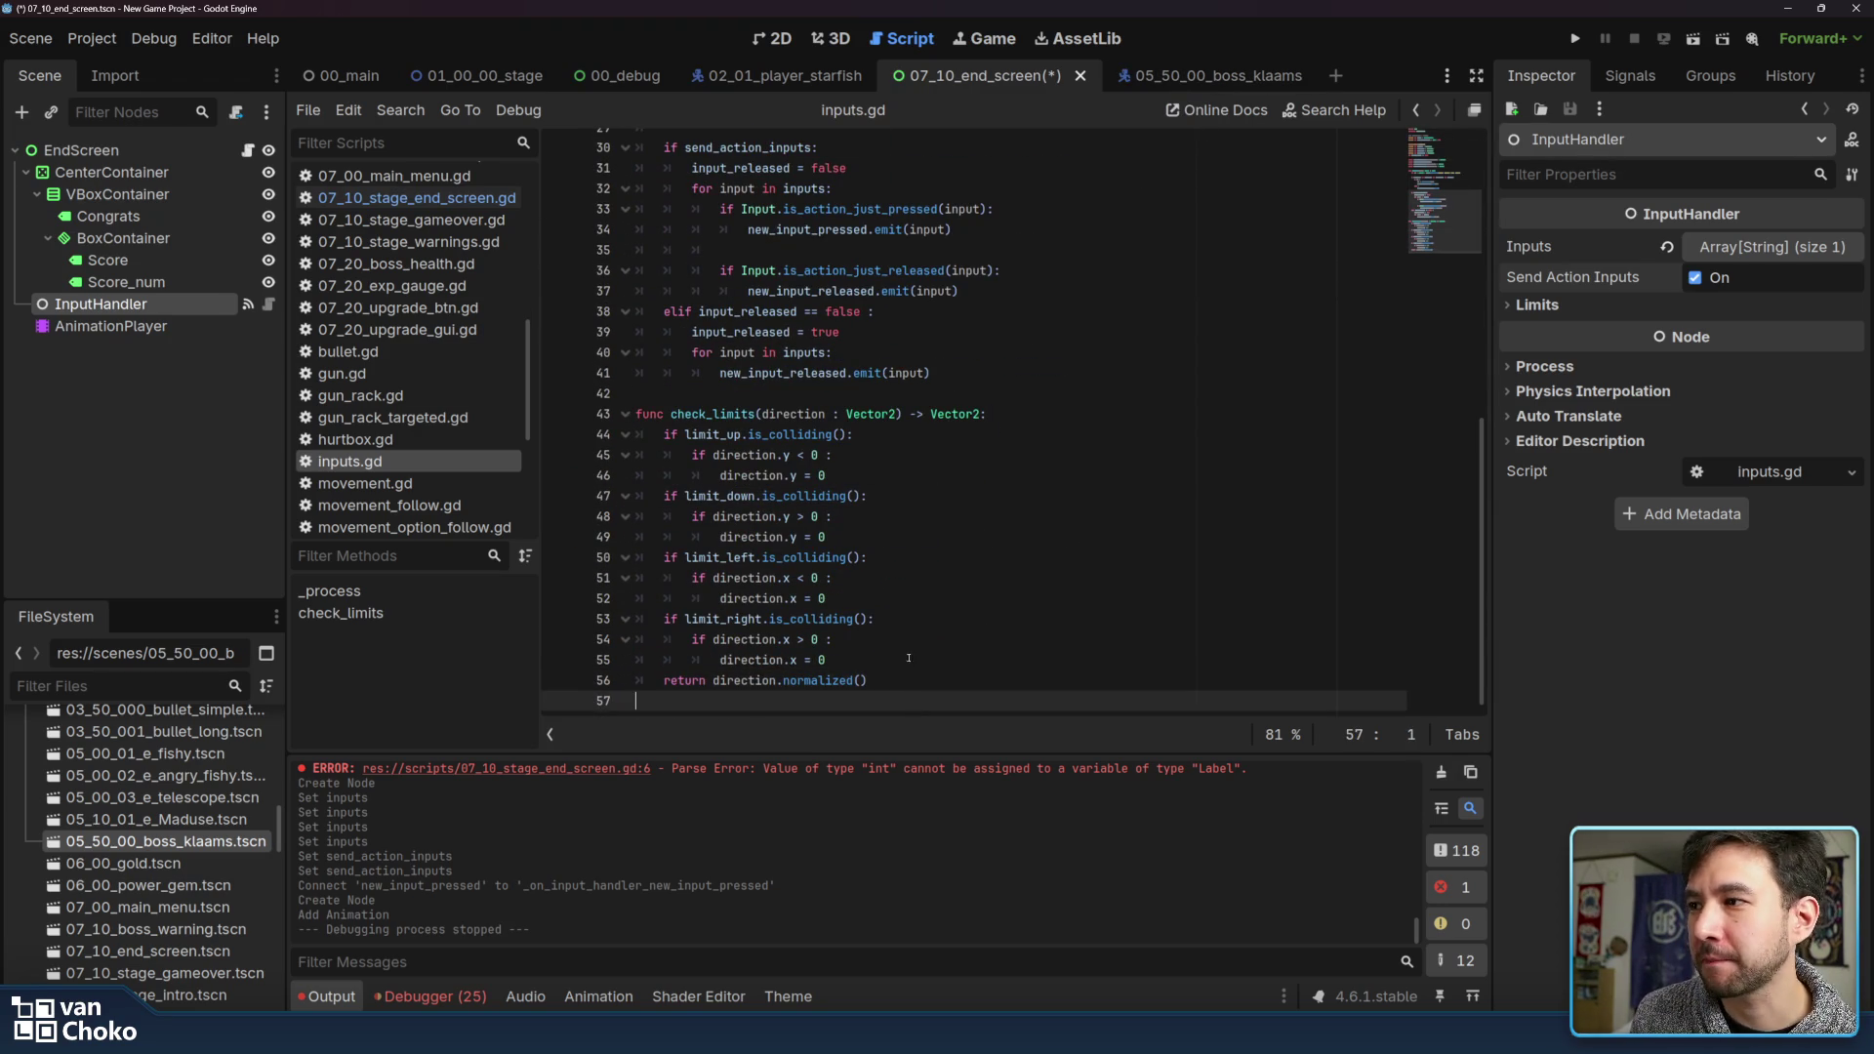
scroll(885, 507, "up", 6)
left_click(884, 502)
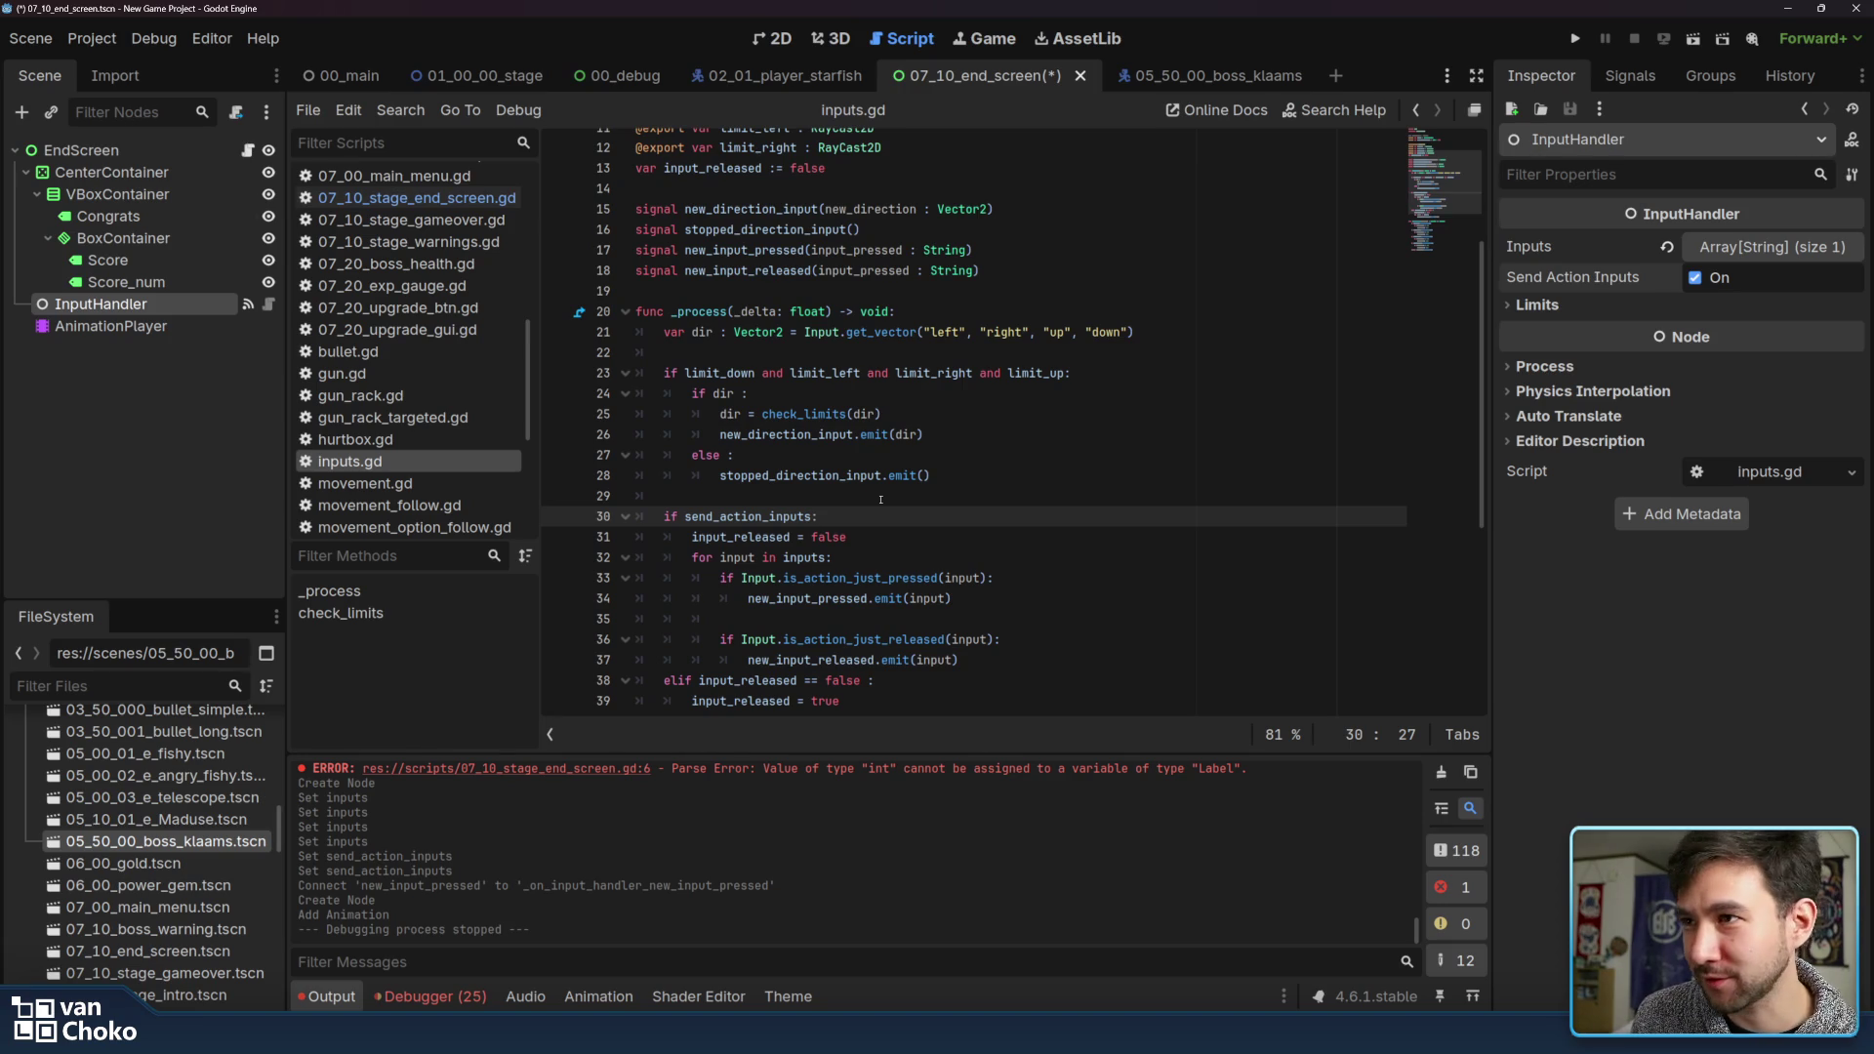
left_click(881, 498)
scroll(881, 500, "up", 4)
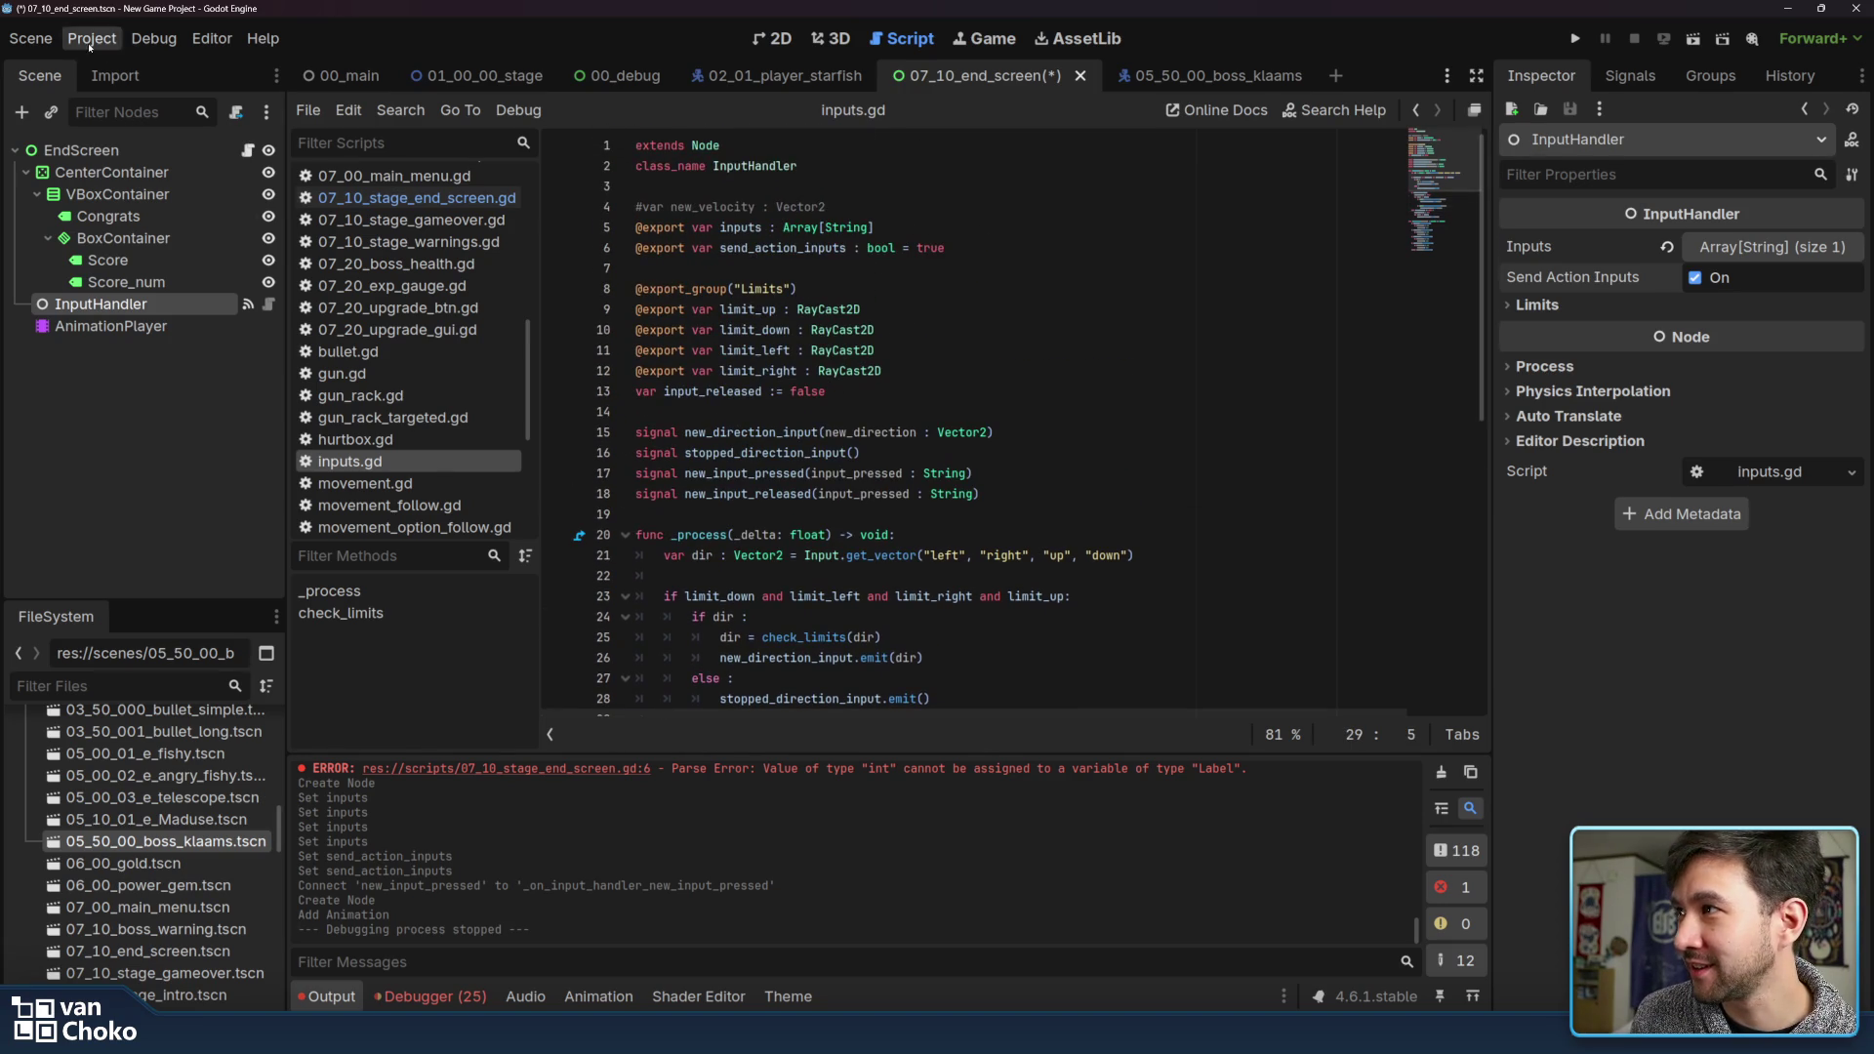
left_click(158, 147)
left_click(247, 150)
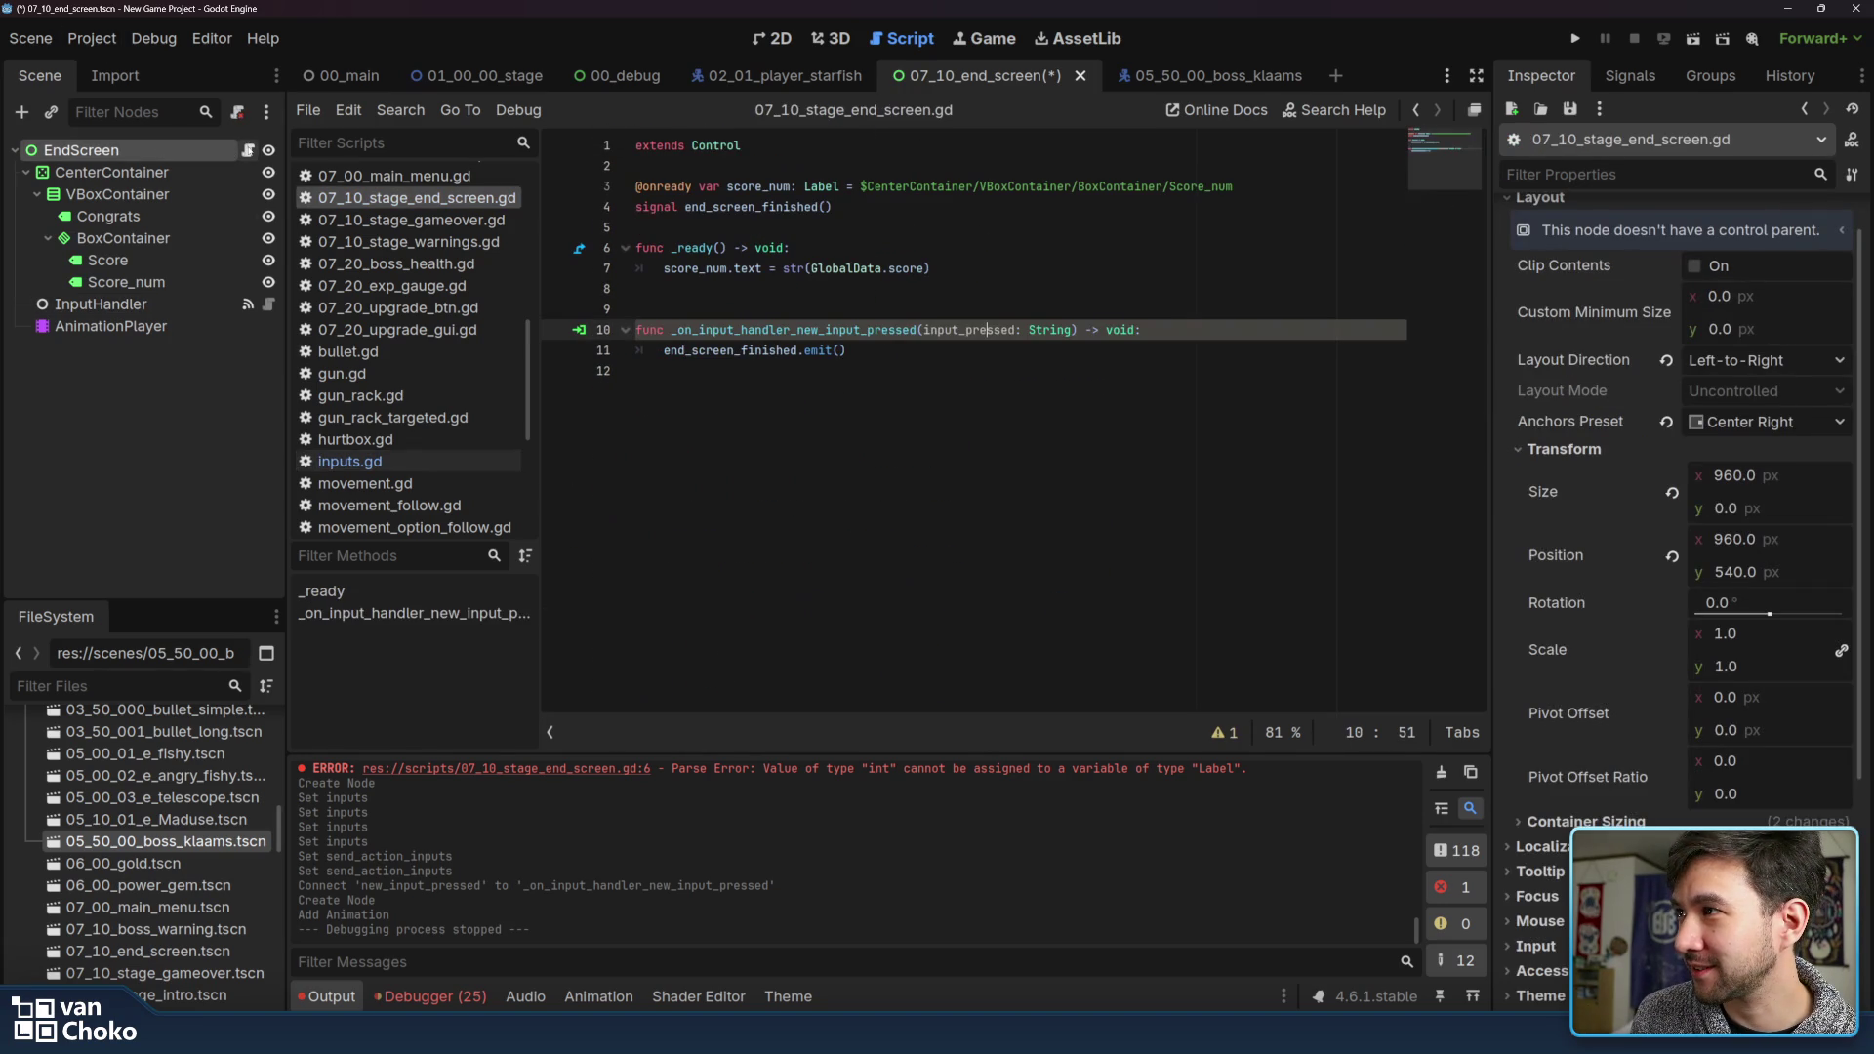
Create a Position track for EndScreen in the 'in' animation
left_click(156, 328)
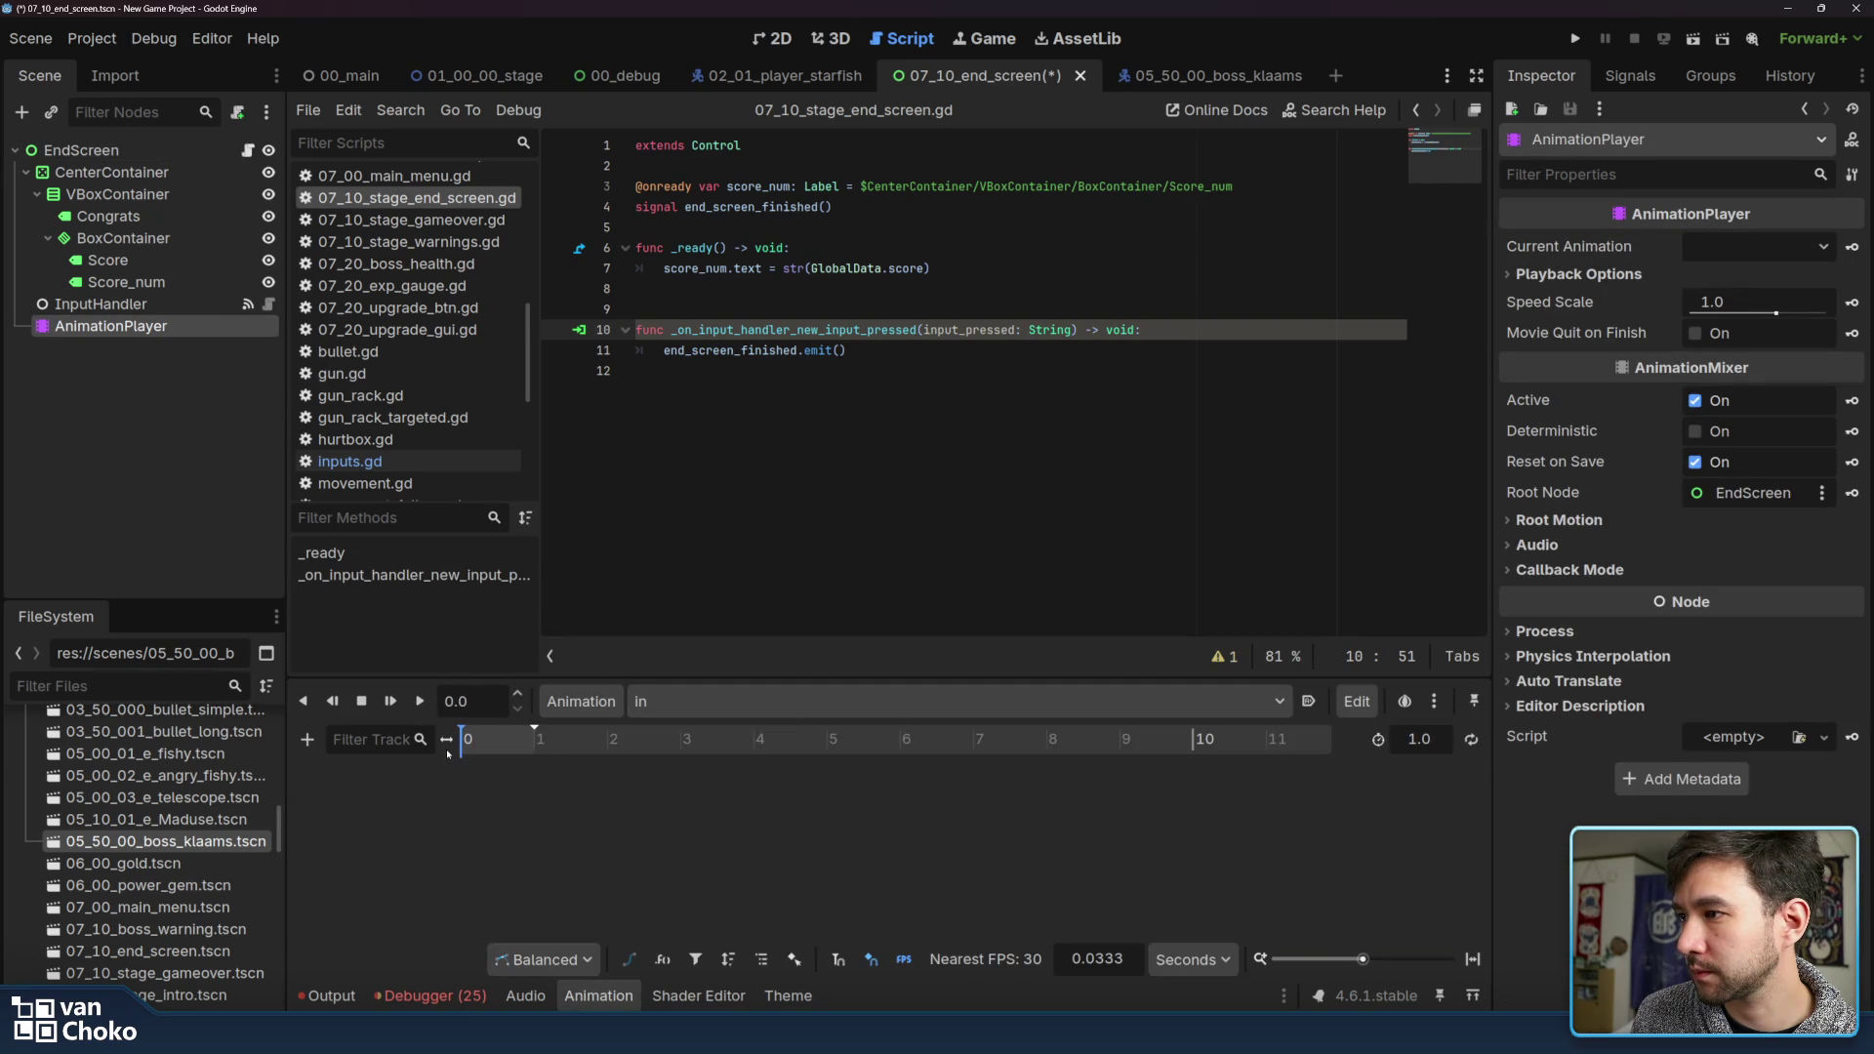
left_click(307, 740)
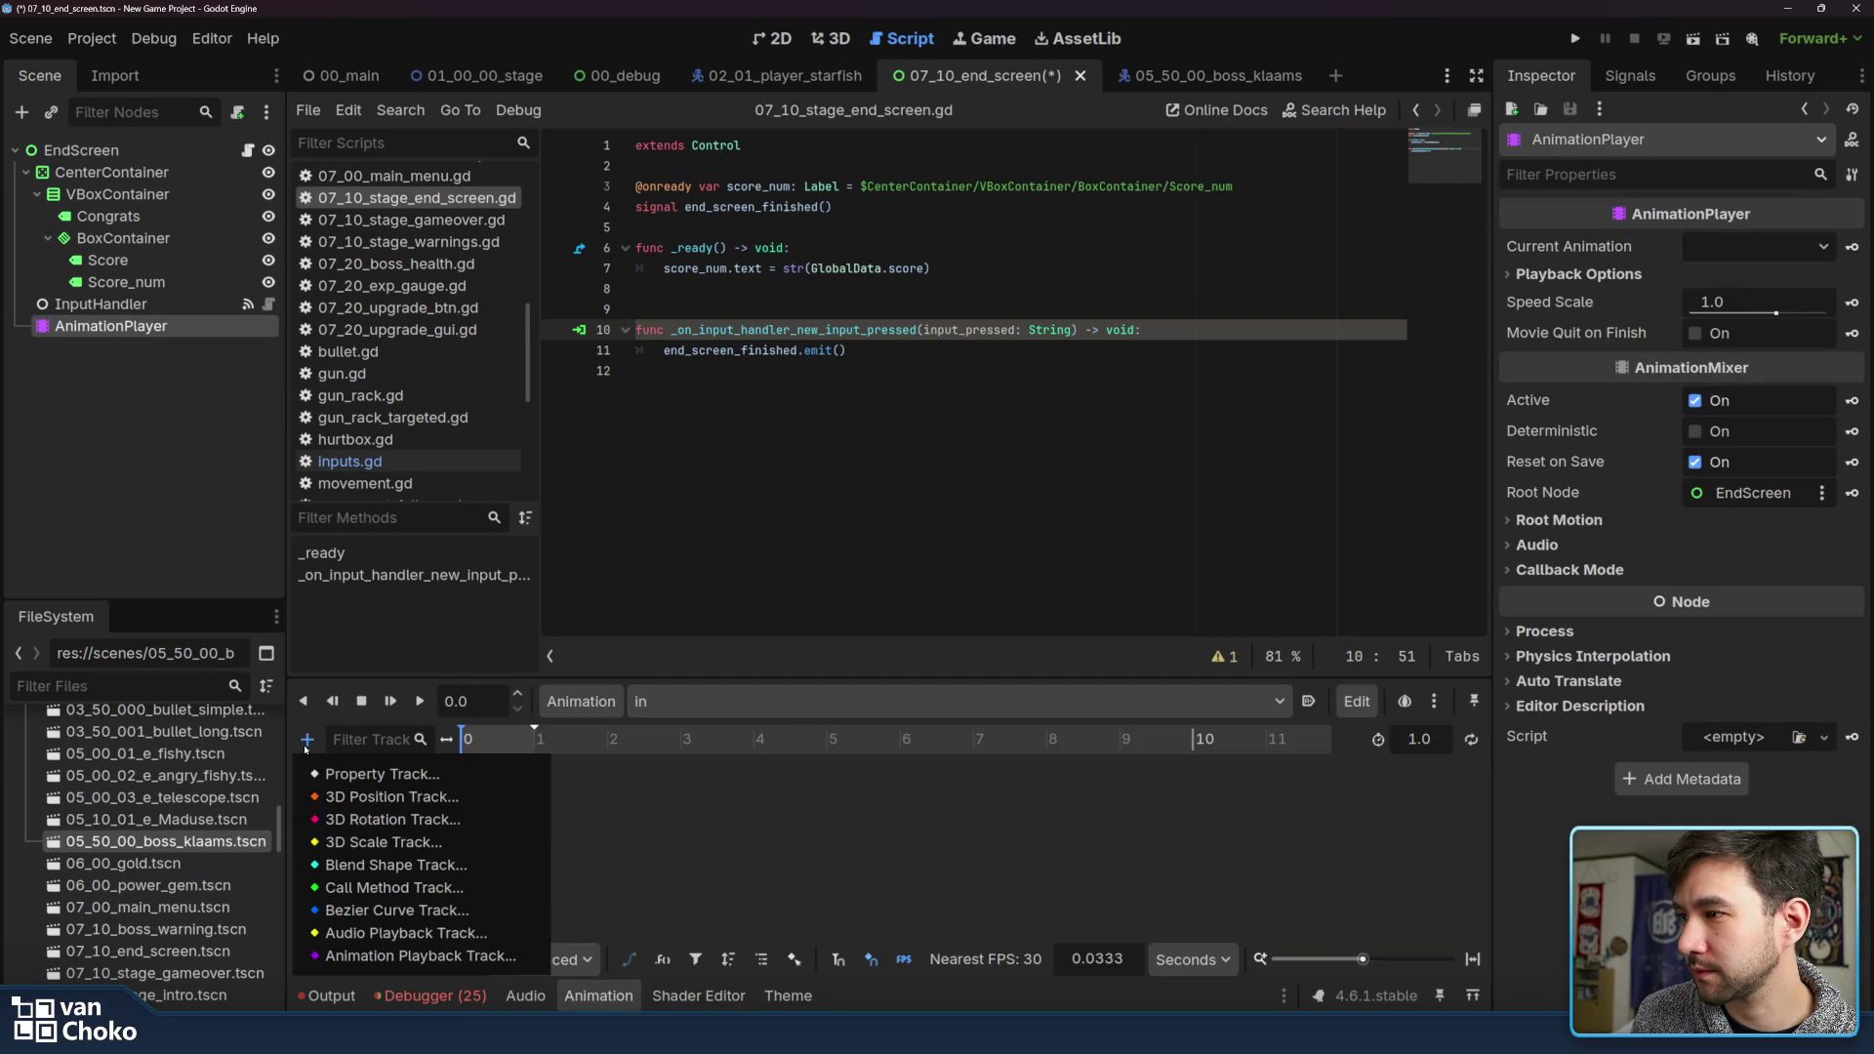
key("Escape")
left_click(89, 149)
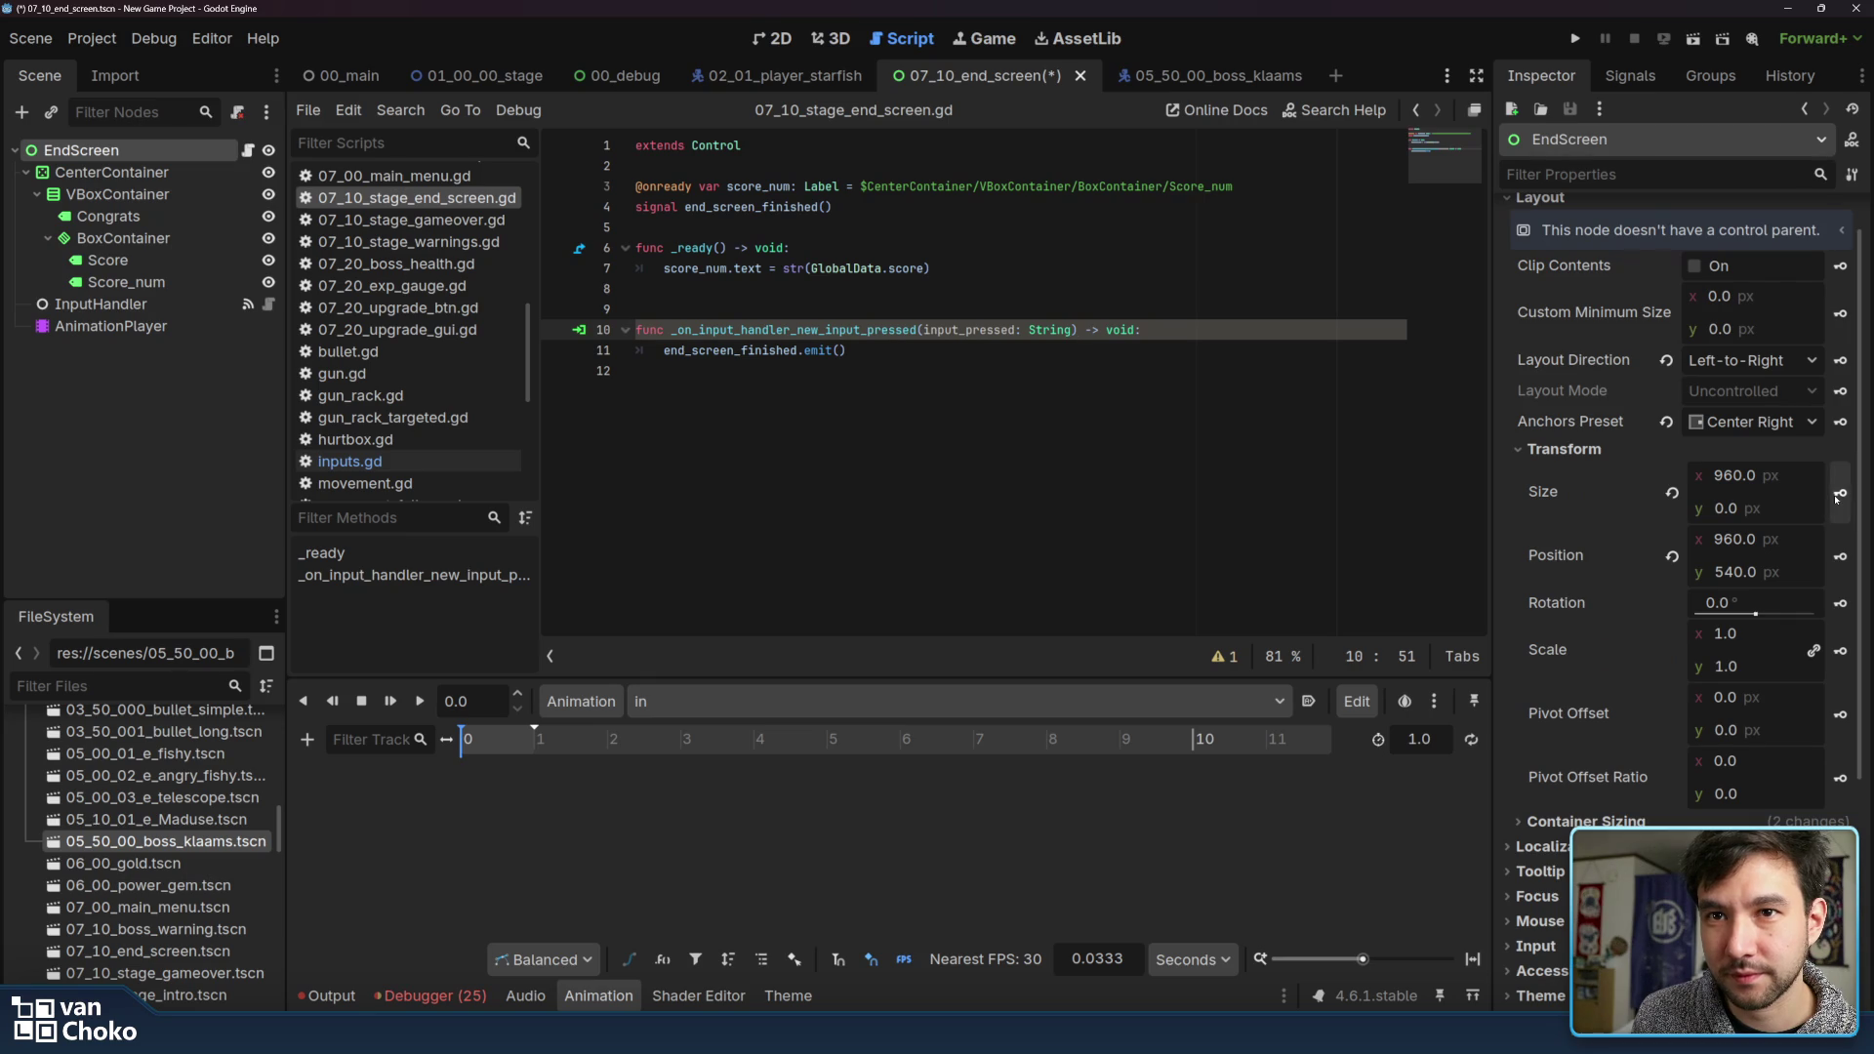
left_click(1842, 557)
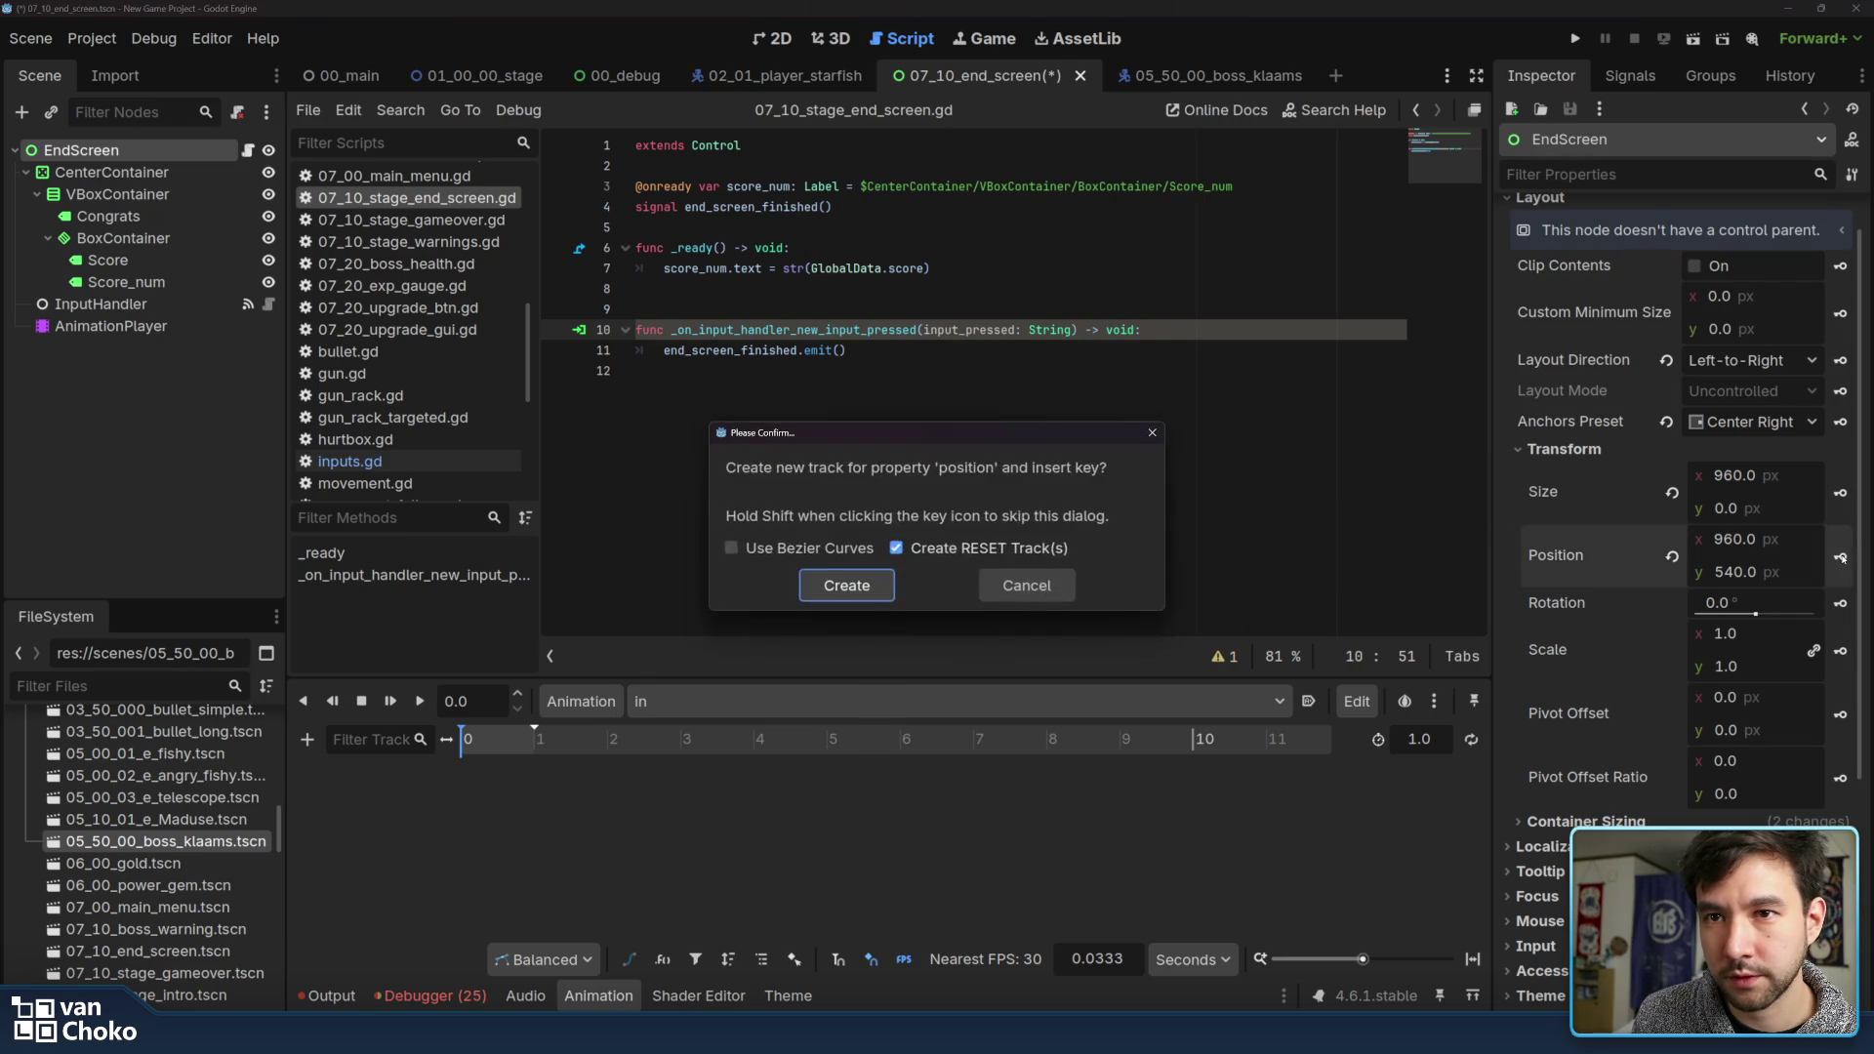
left_click(859, 587)
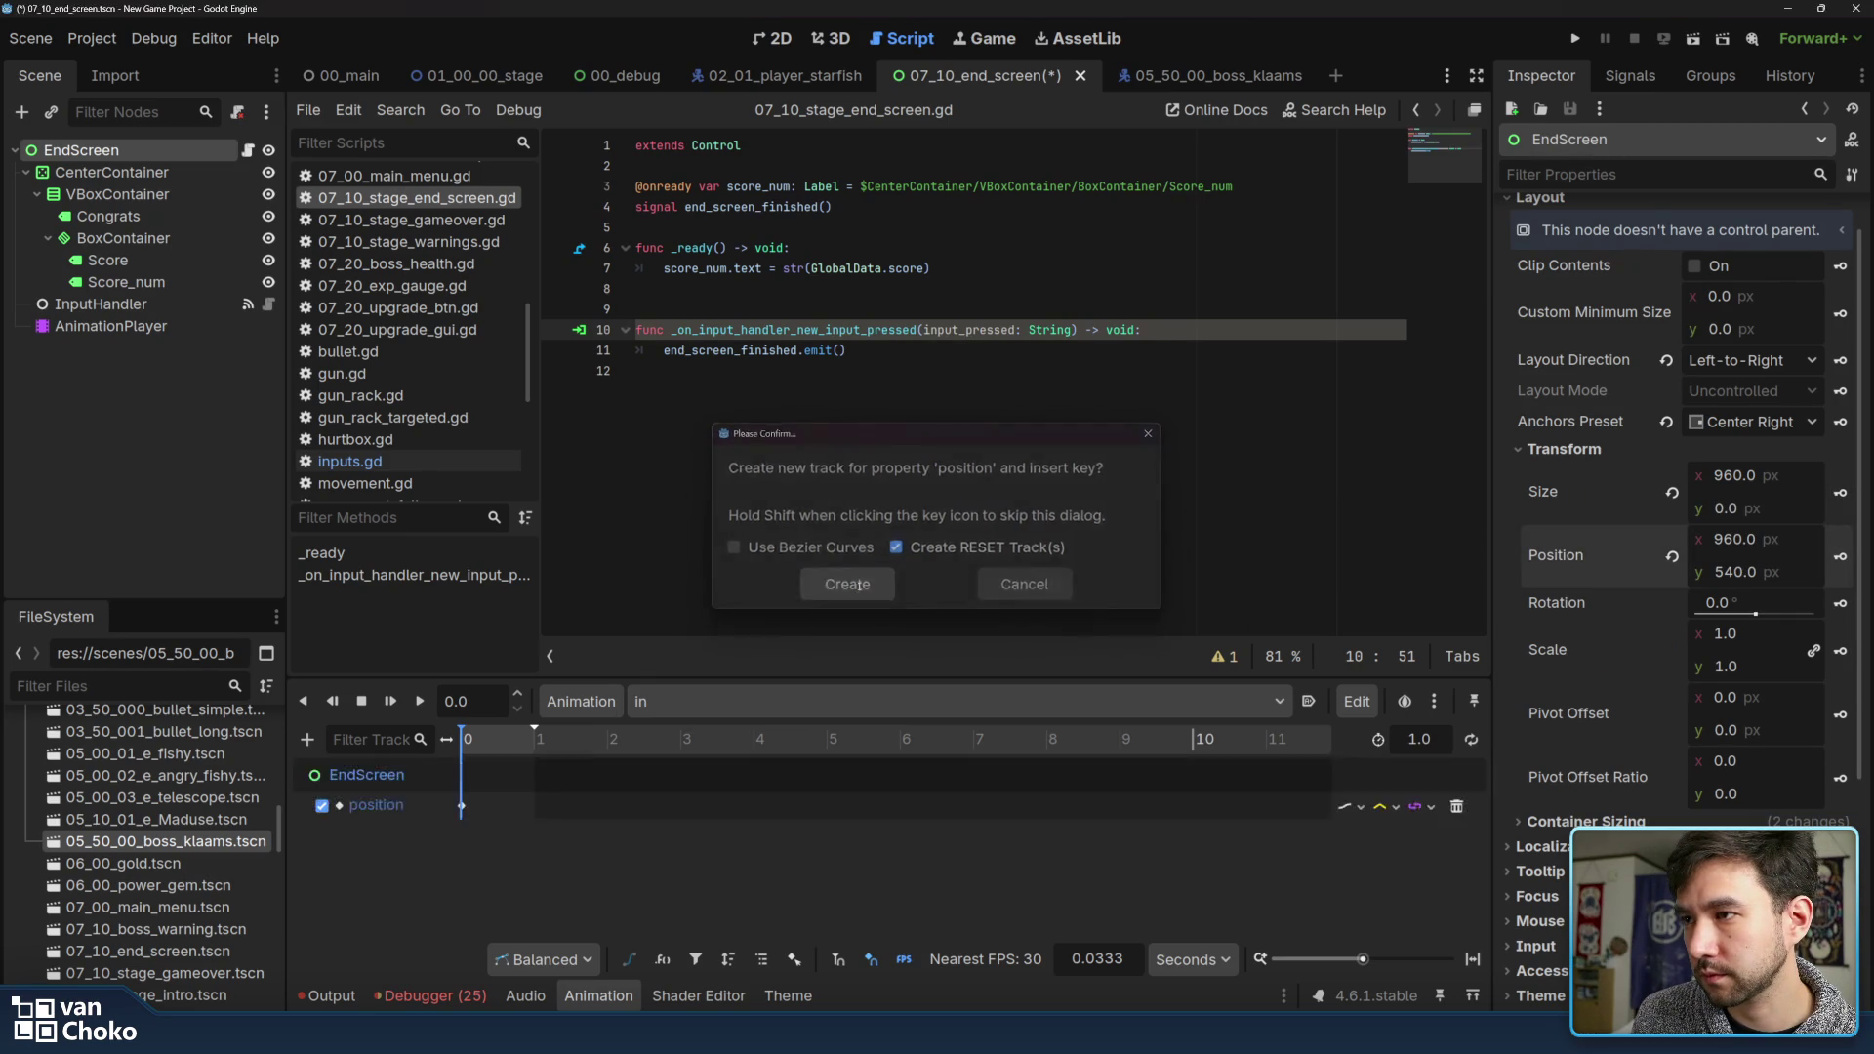
Move the animation playhead to exactly 0.3 seconds
left_click(480, 740)
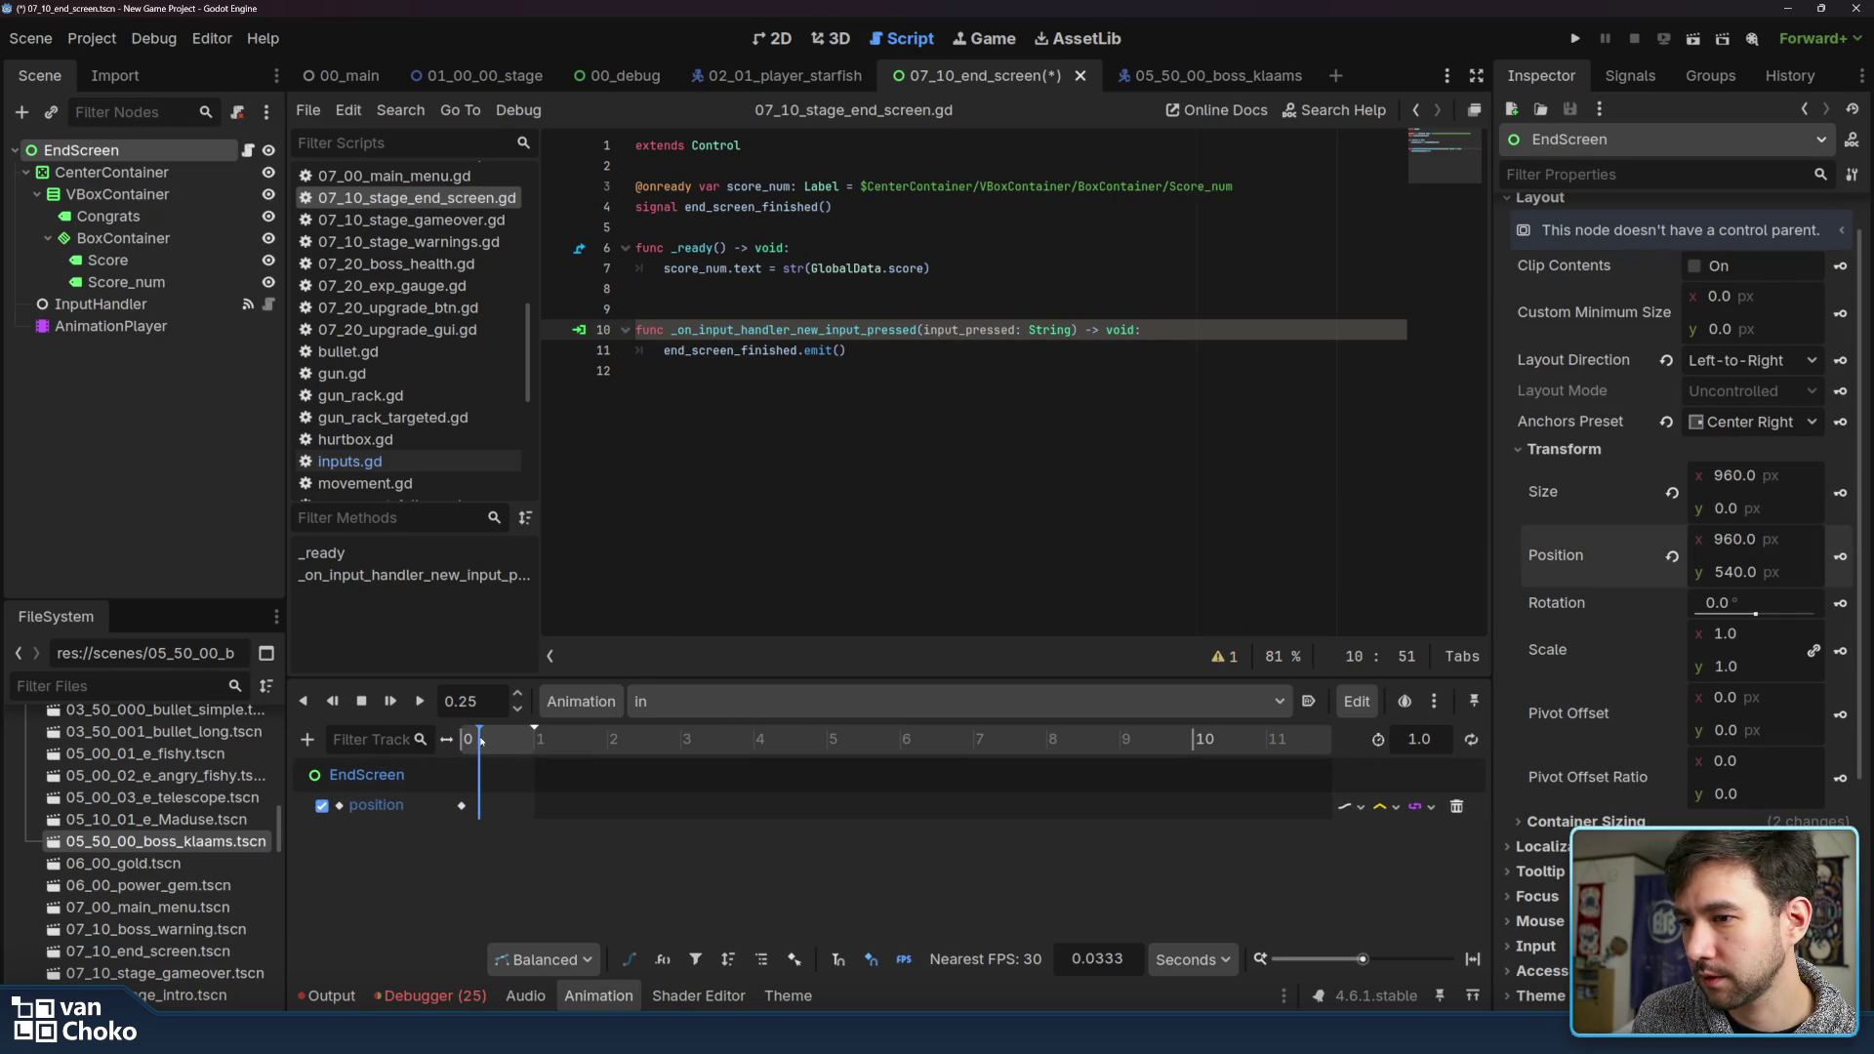
left_click_drag(479, 701, 457, 701)
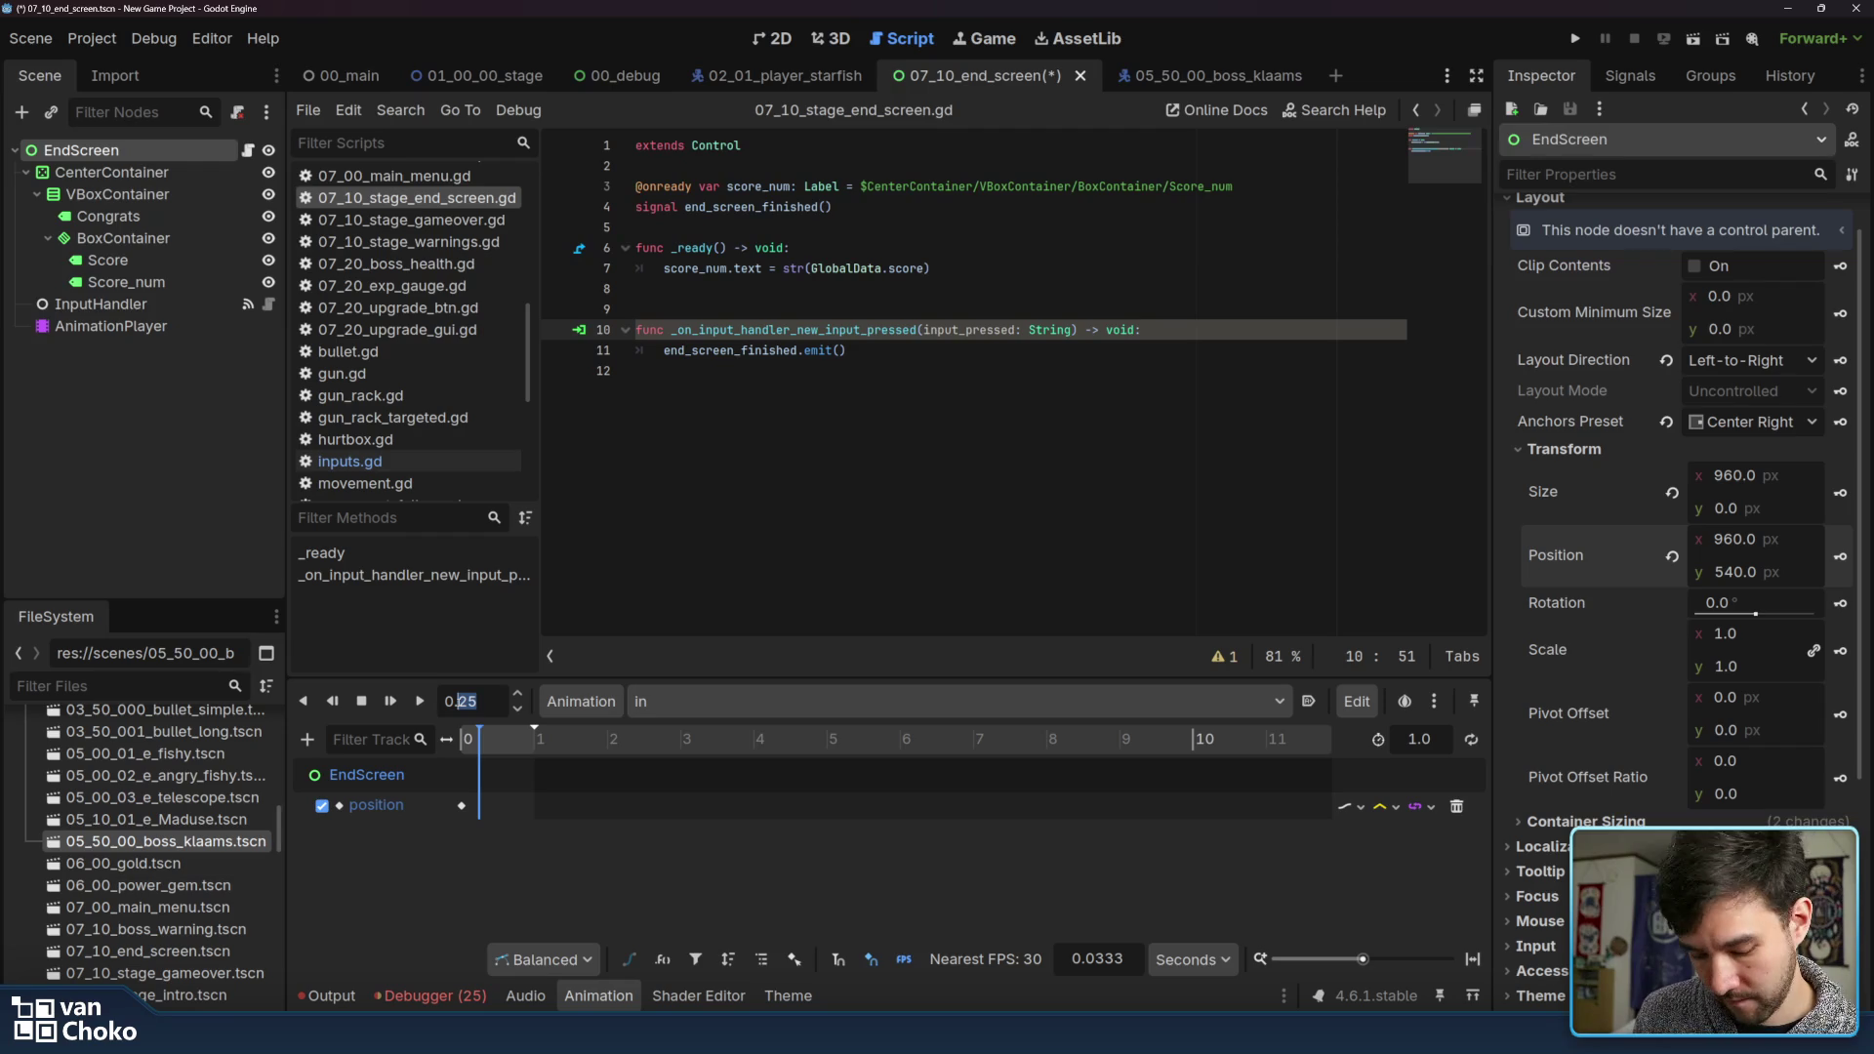
type("3")
key("Return")
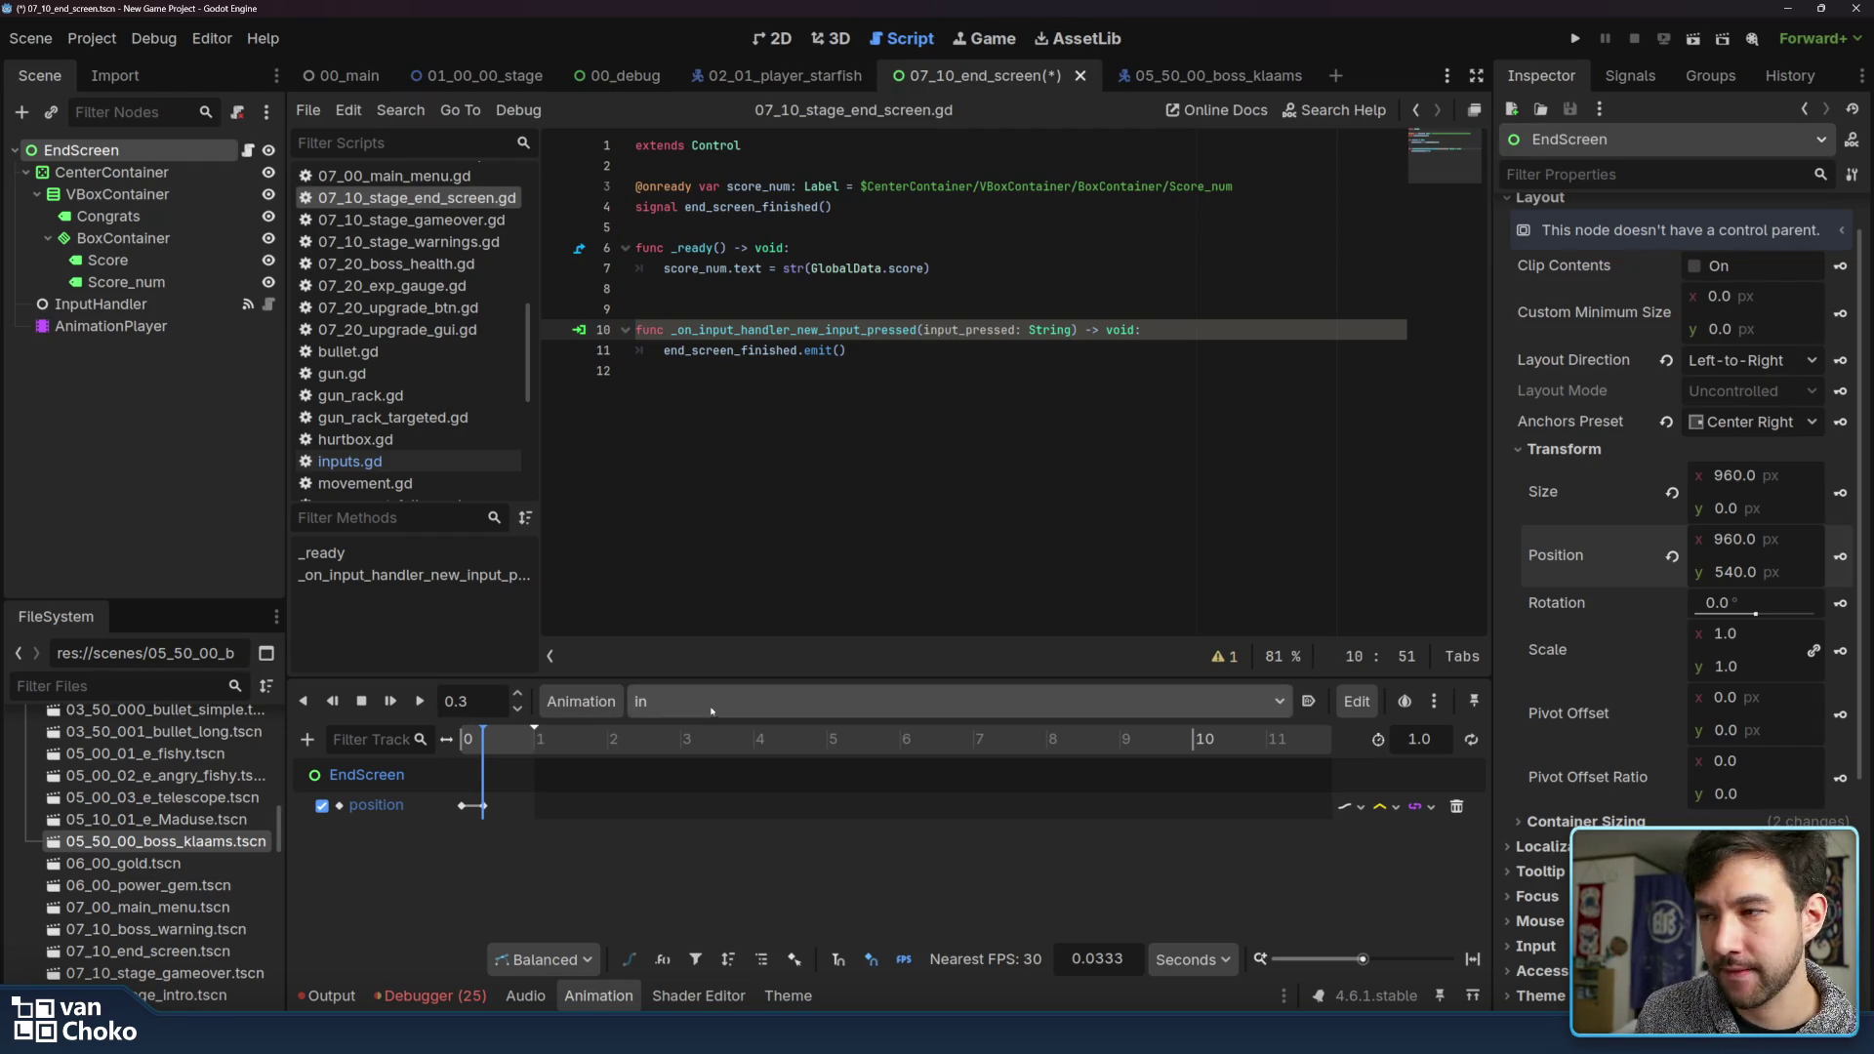
Set the first position keyframe's x value to 1060
left_click(461, 807)
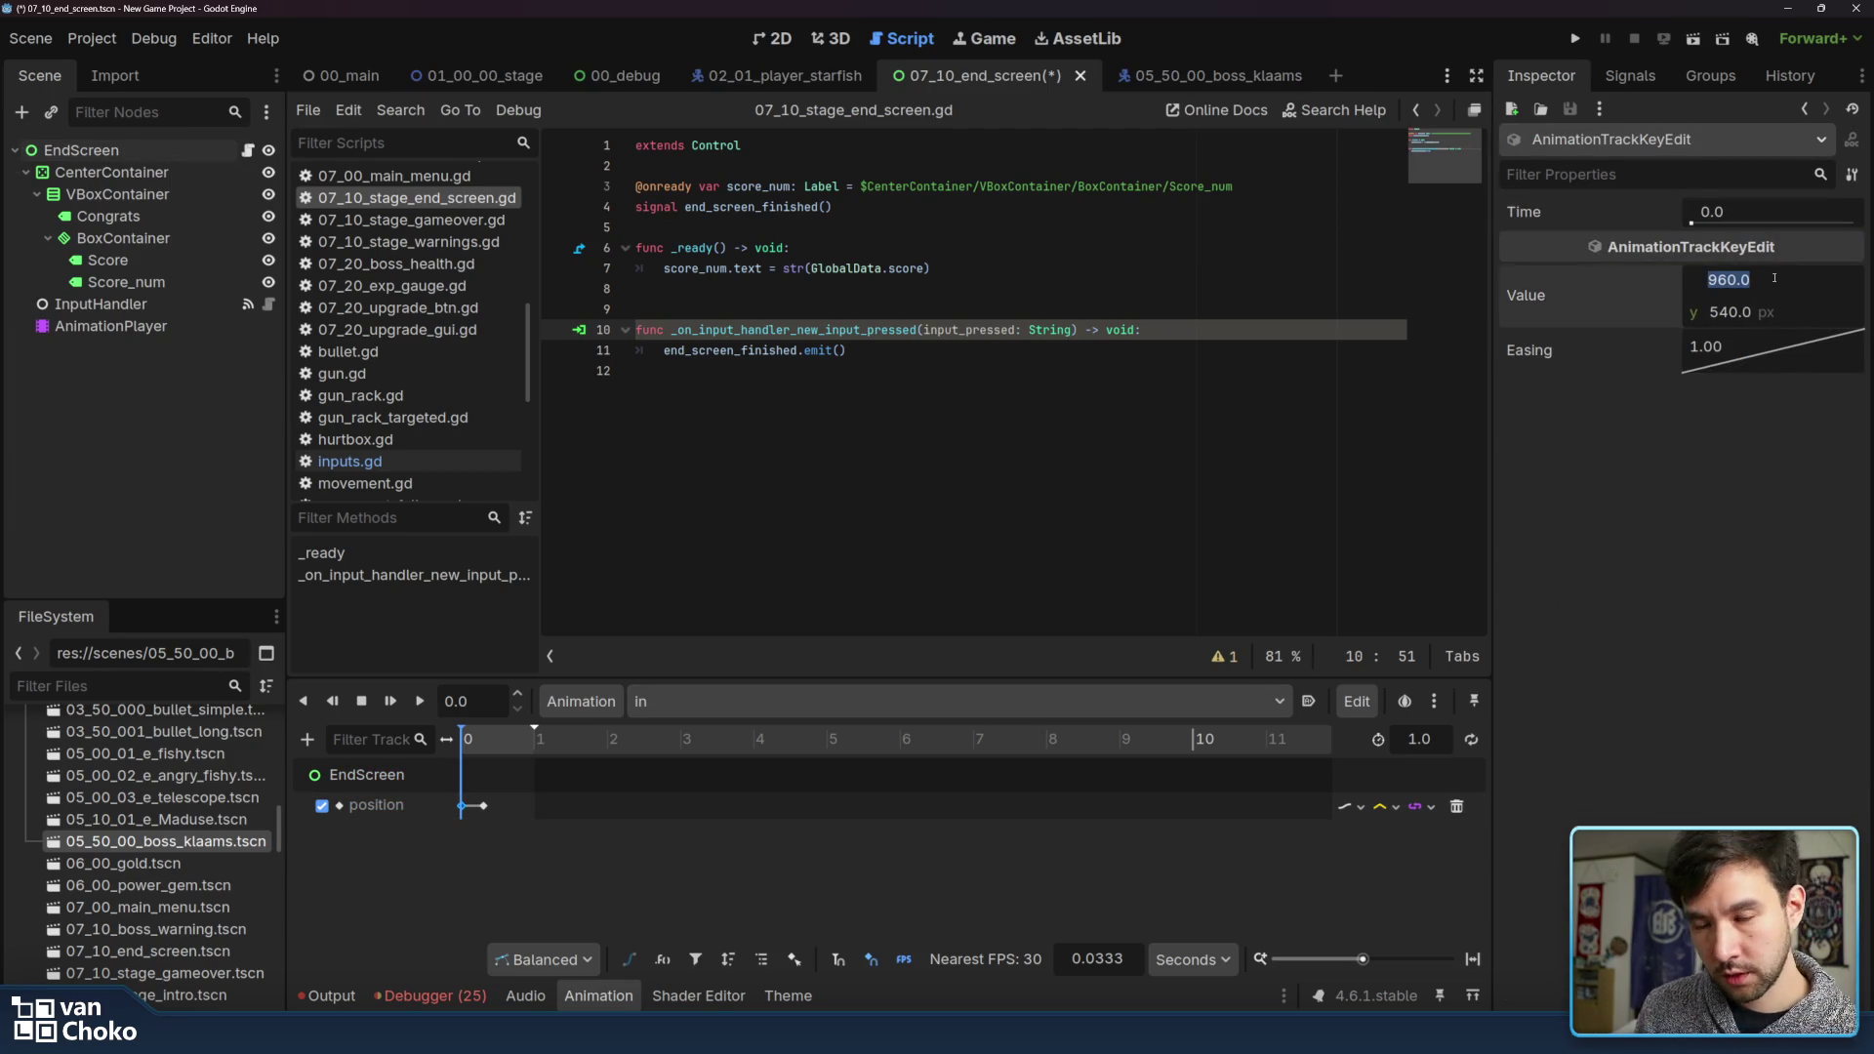
left_click(773, 38)
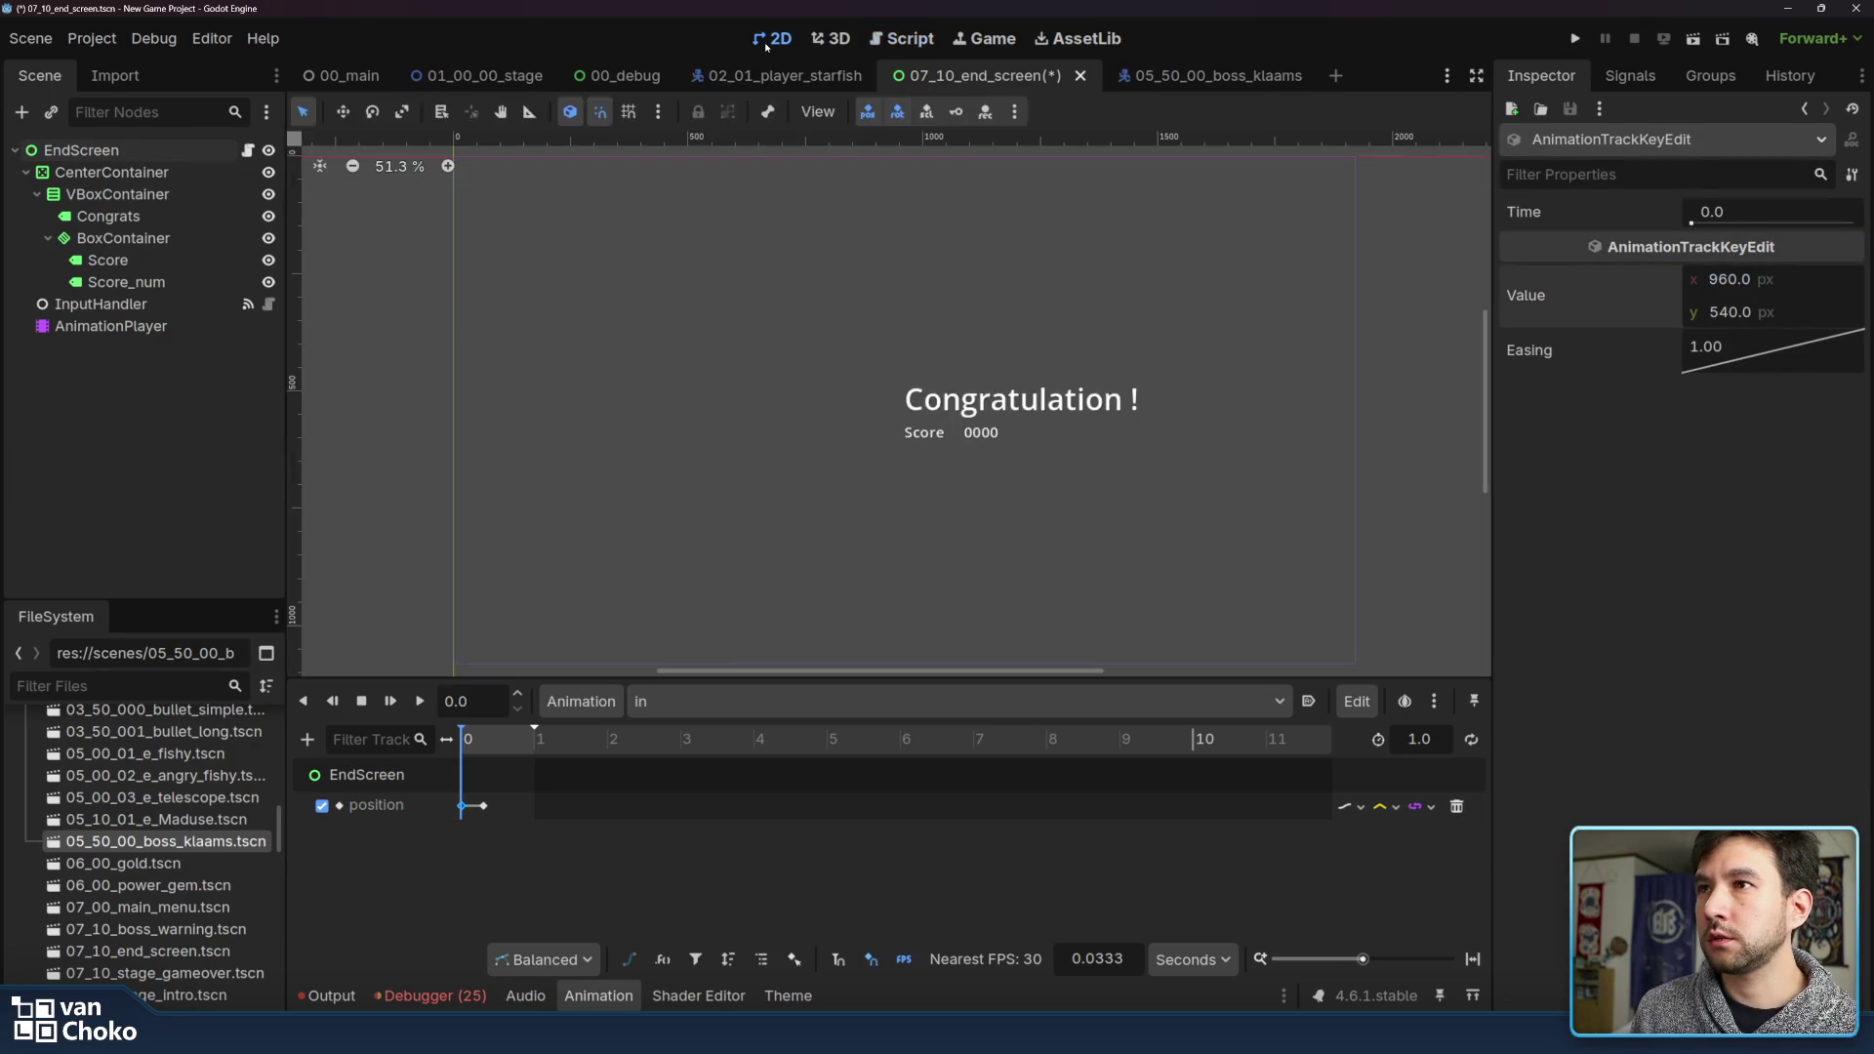
left_click(1753, 279)
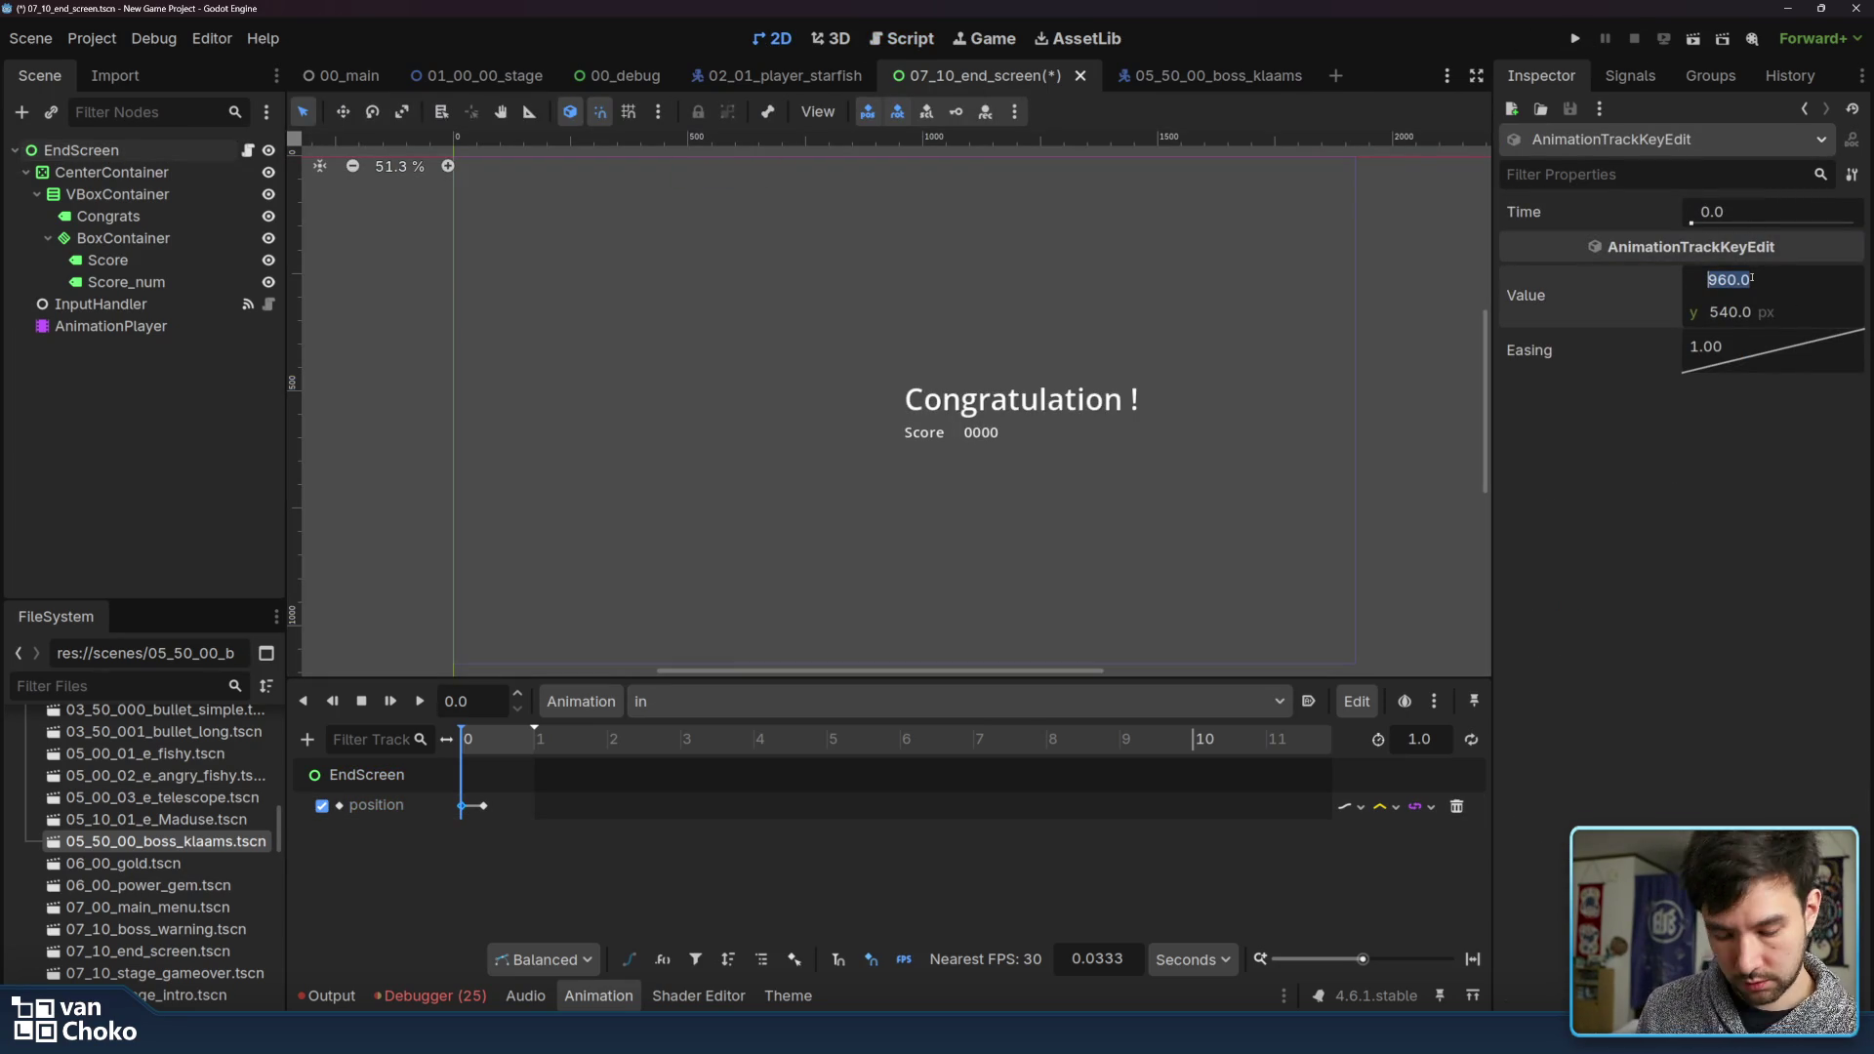
type("1060")
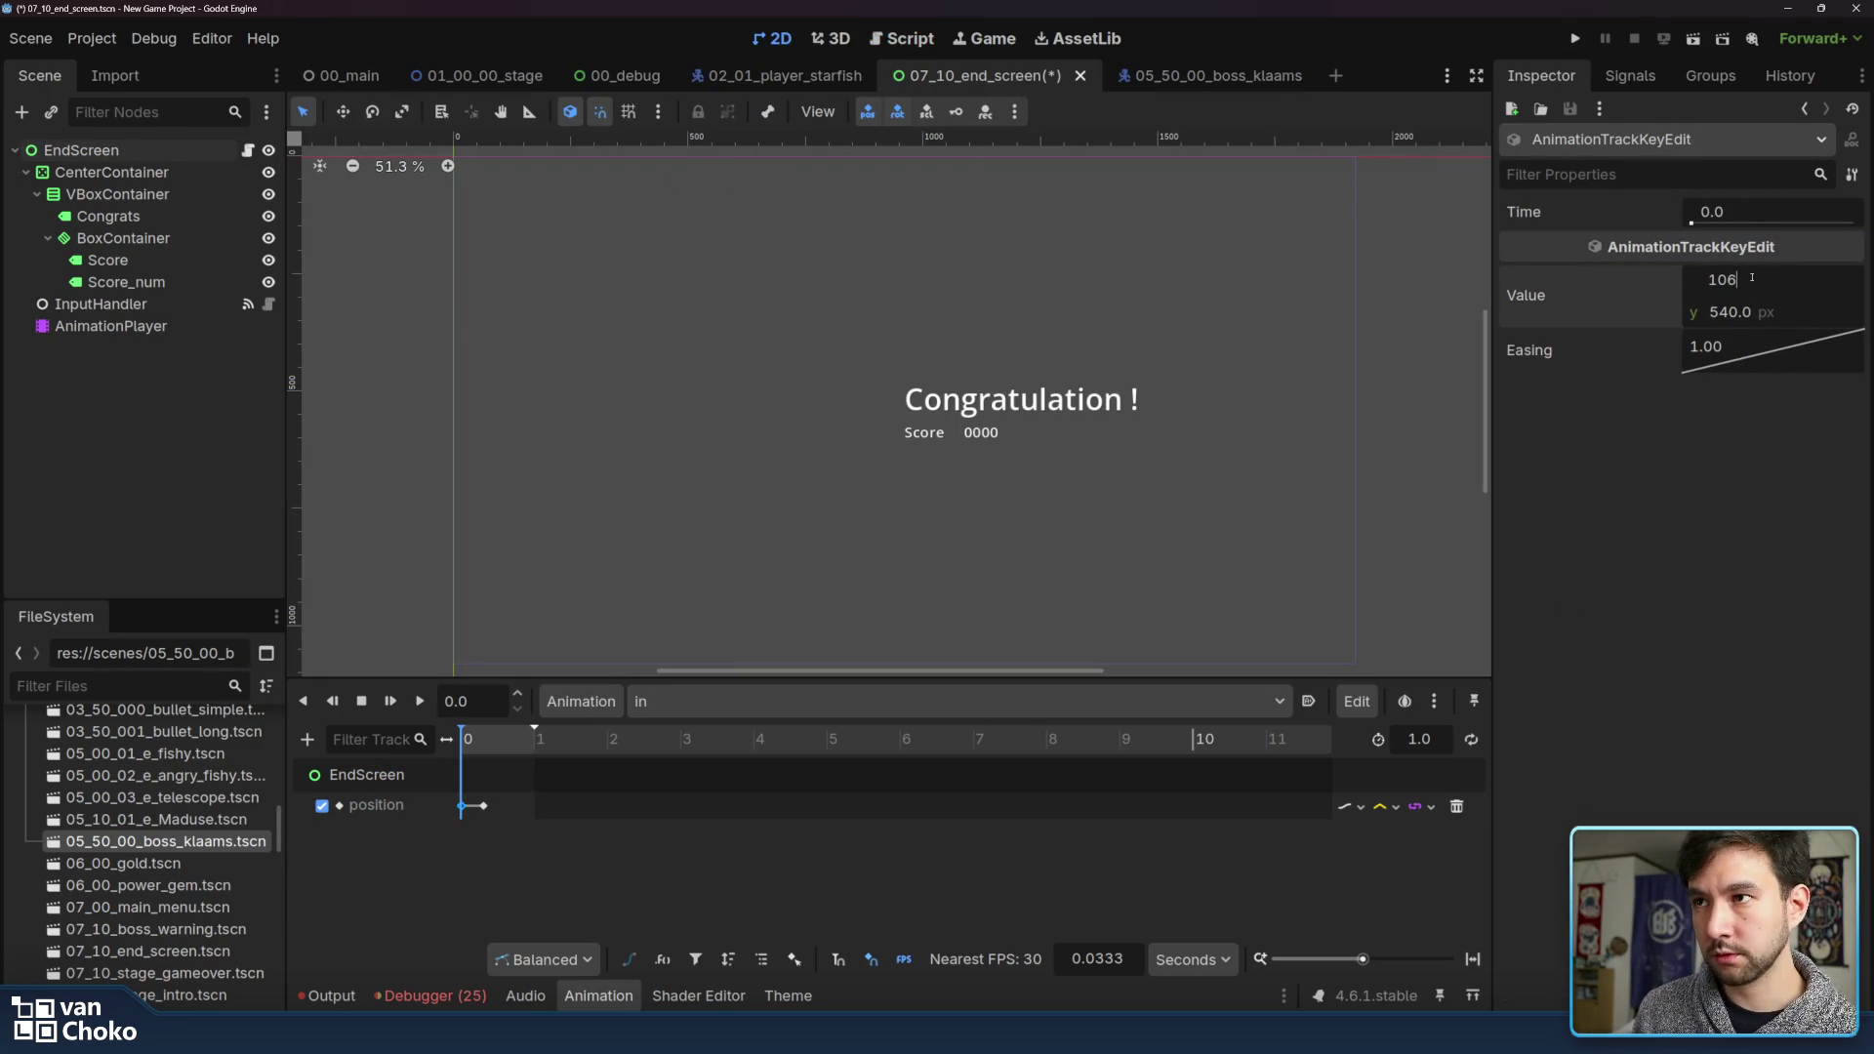
key("Return")
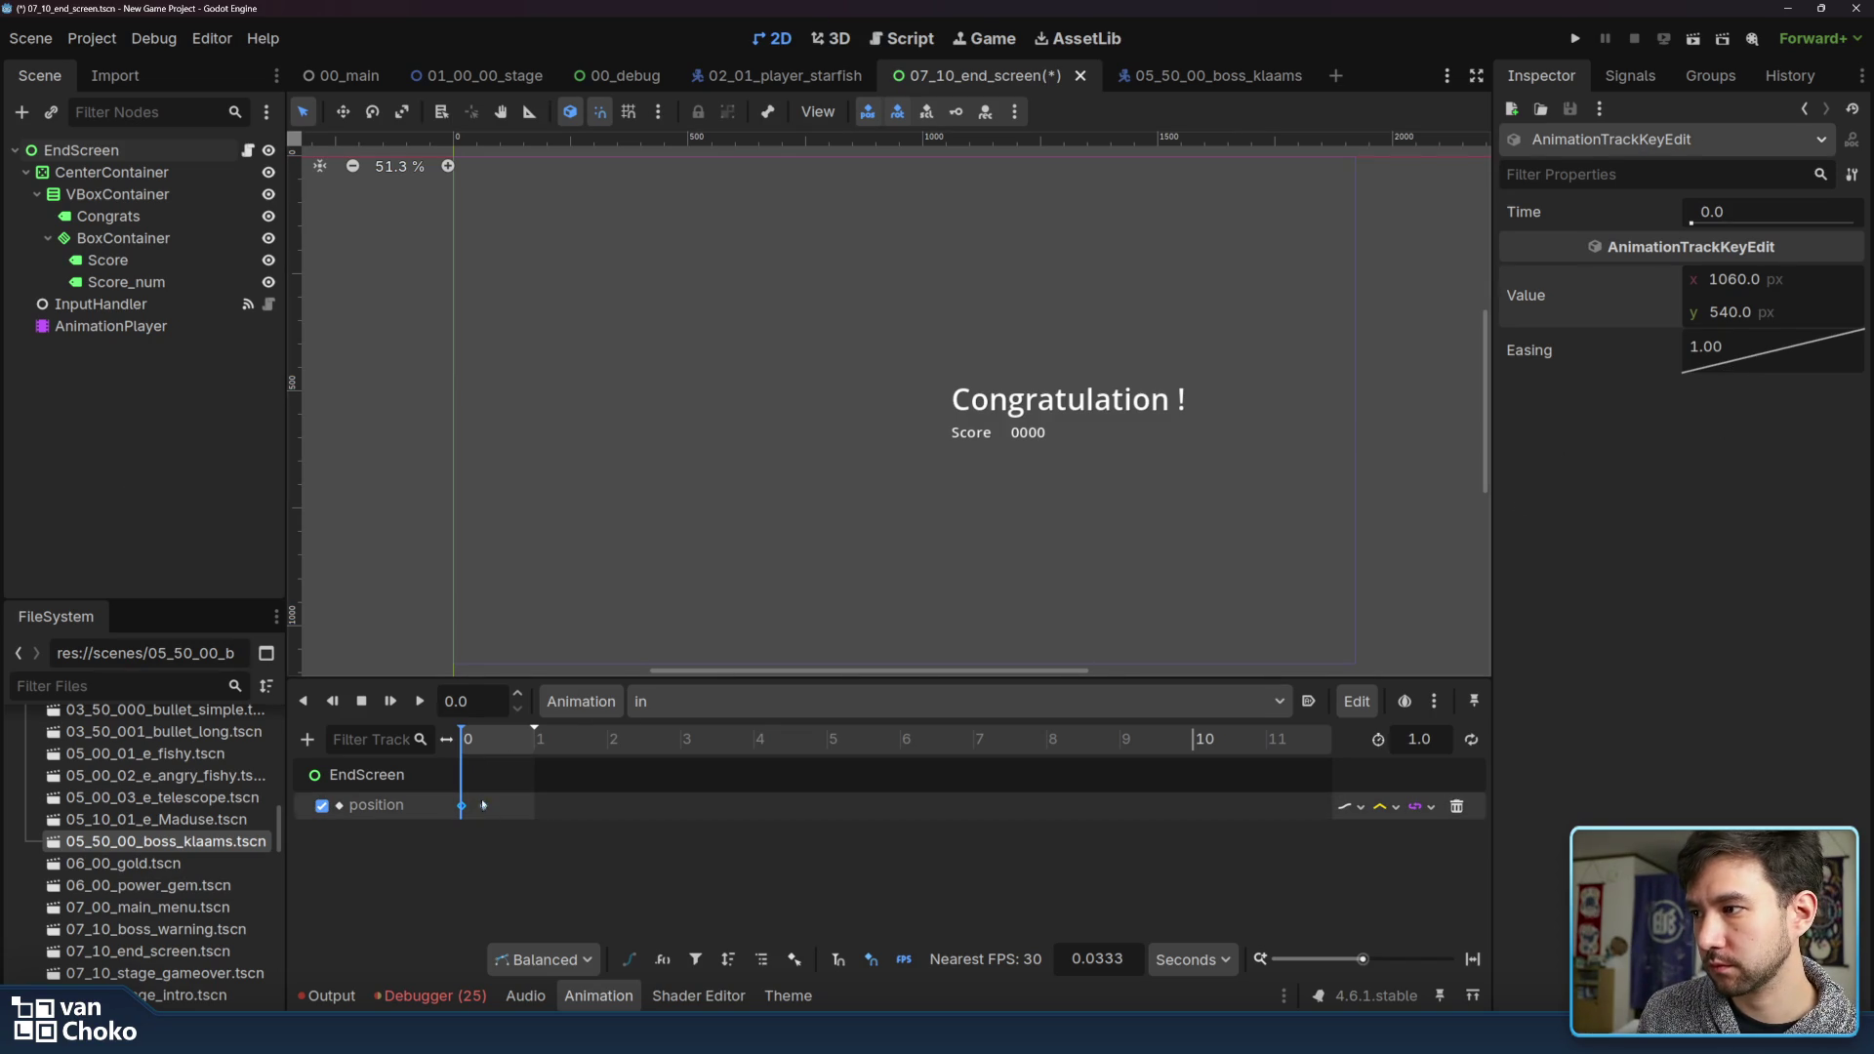
Apply ease-out easing to both position keyframes
right_click(1744, 368)
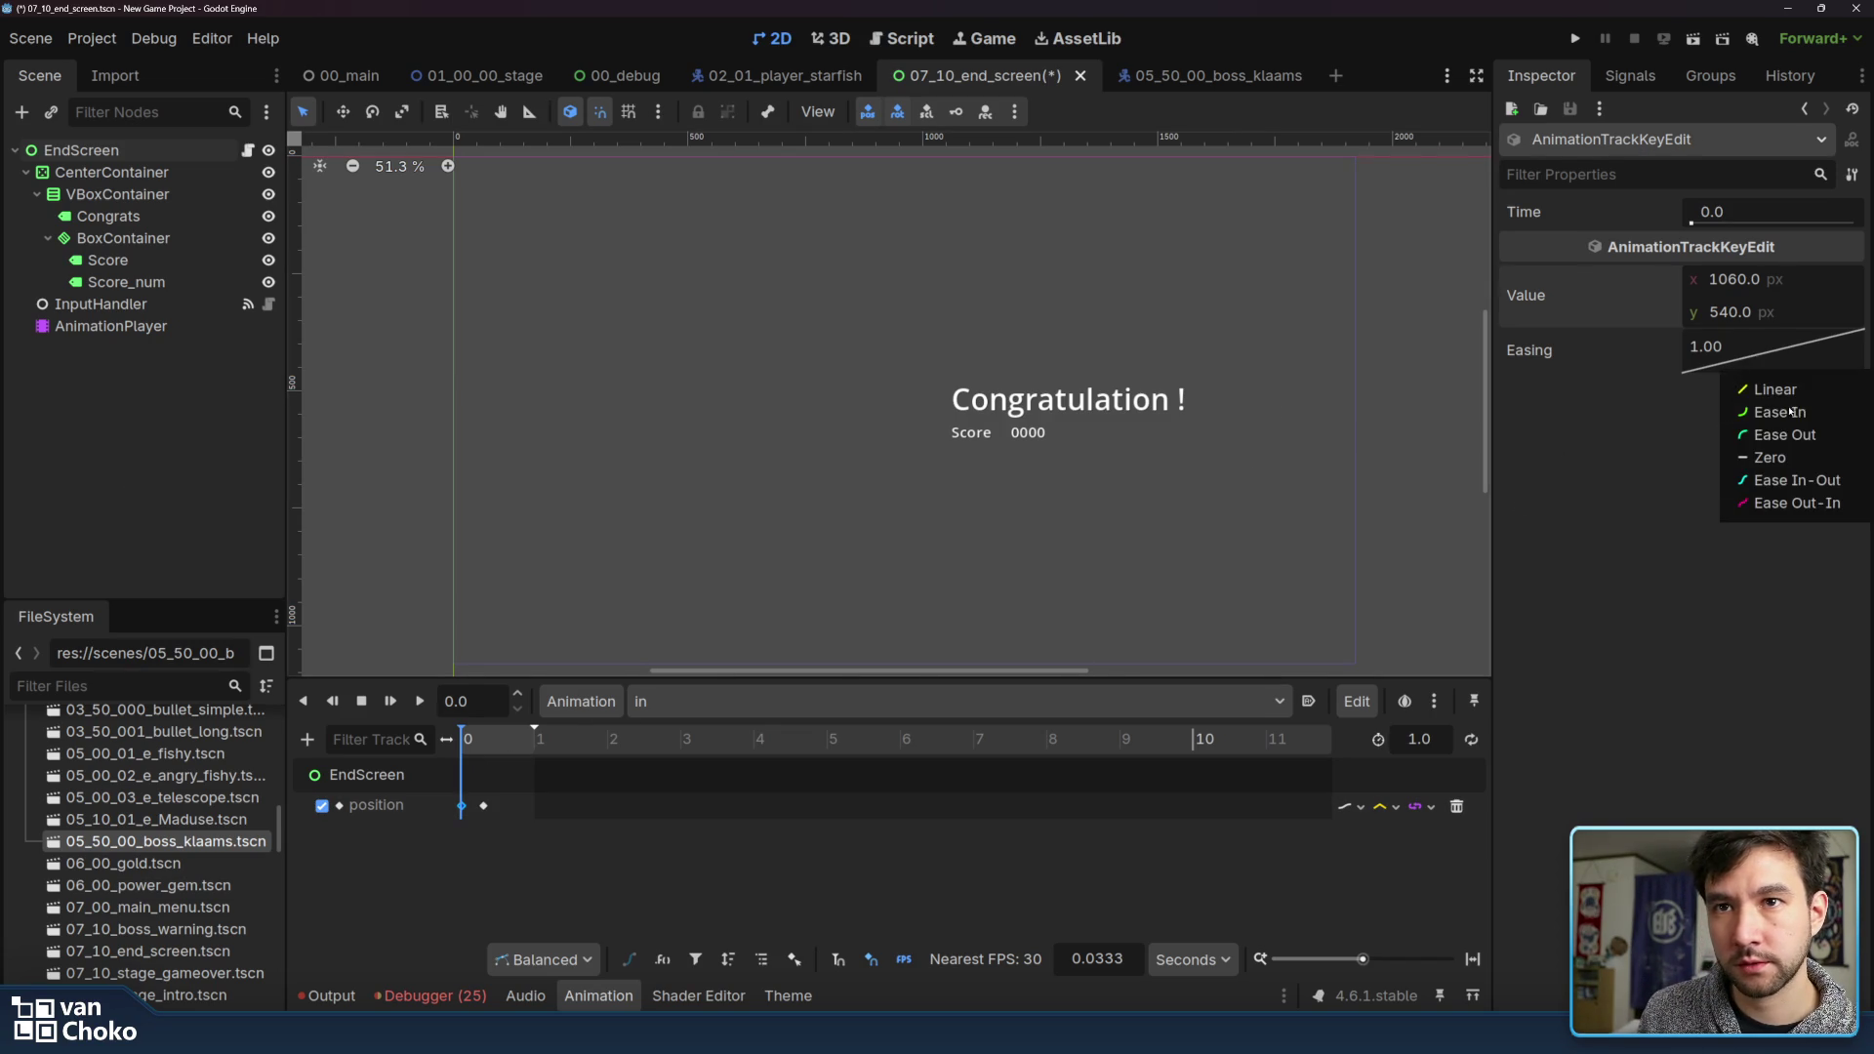
left_click(1772, 430)
left_click(483, 807)
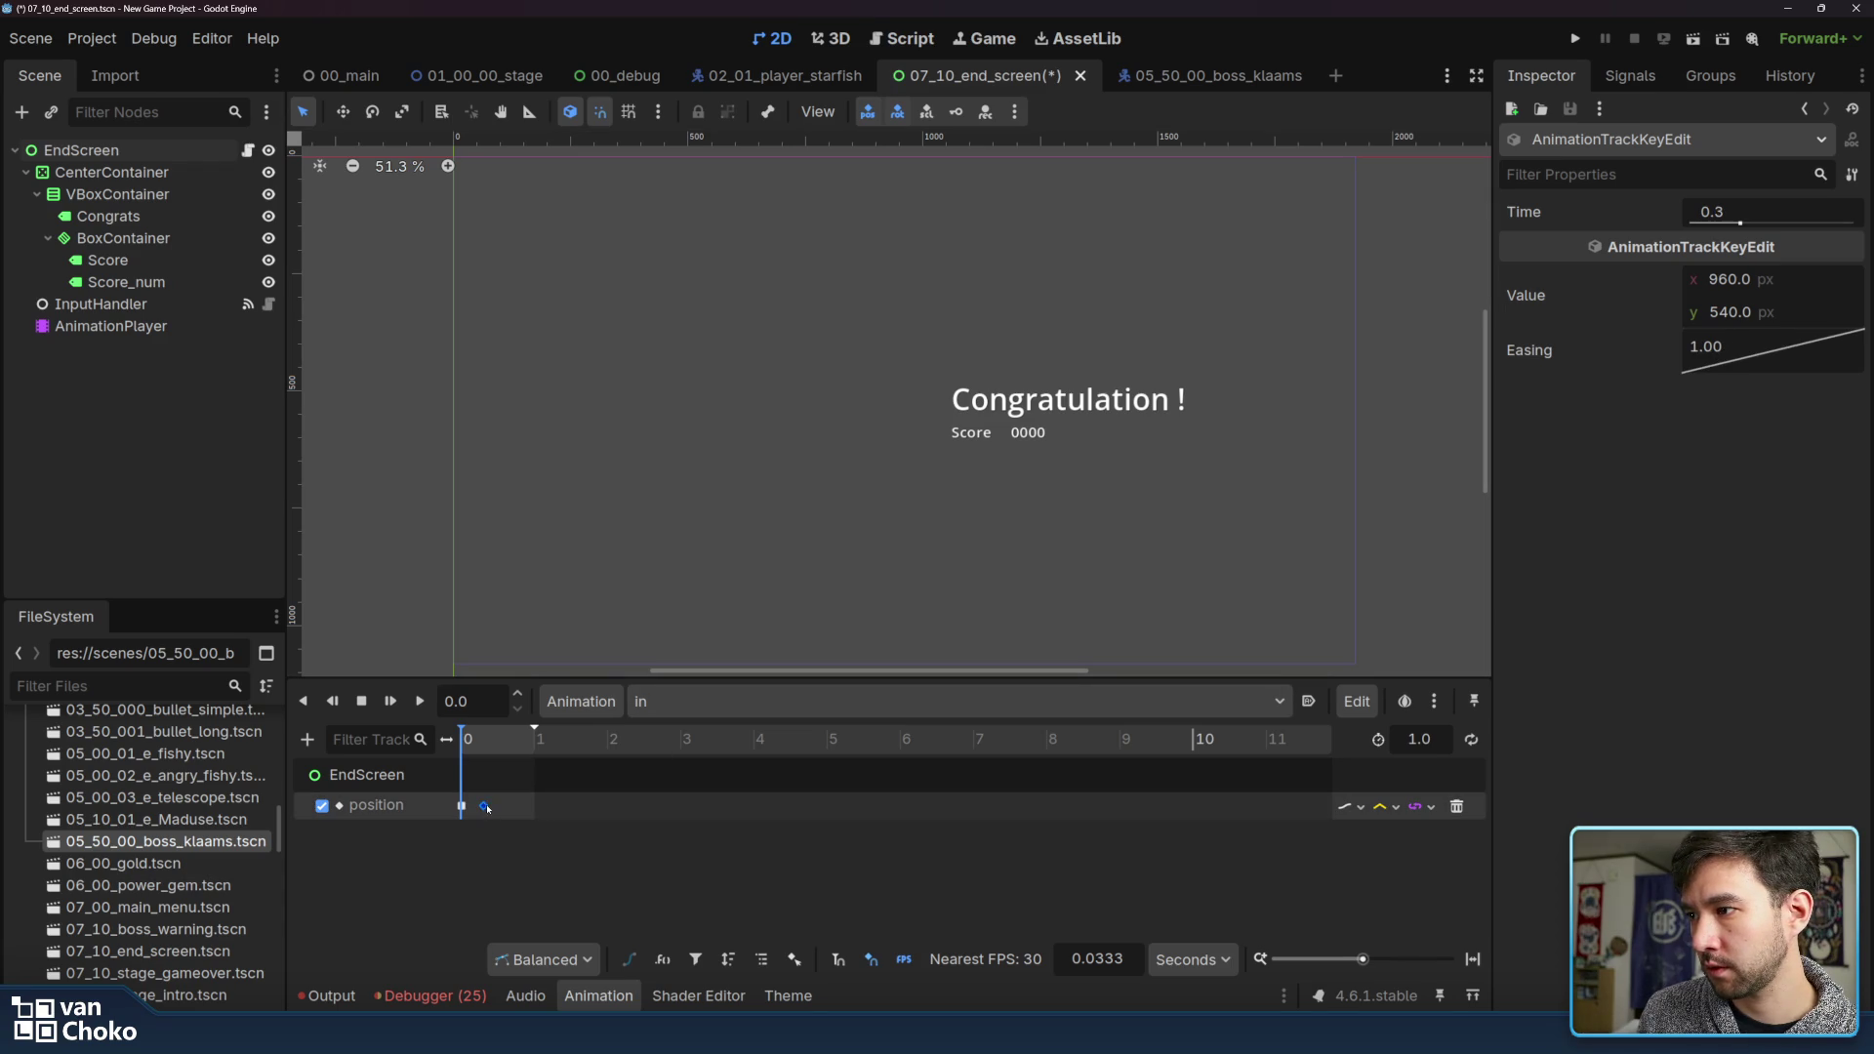
right_click(1752, 361)
left_click(1771, 427)
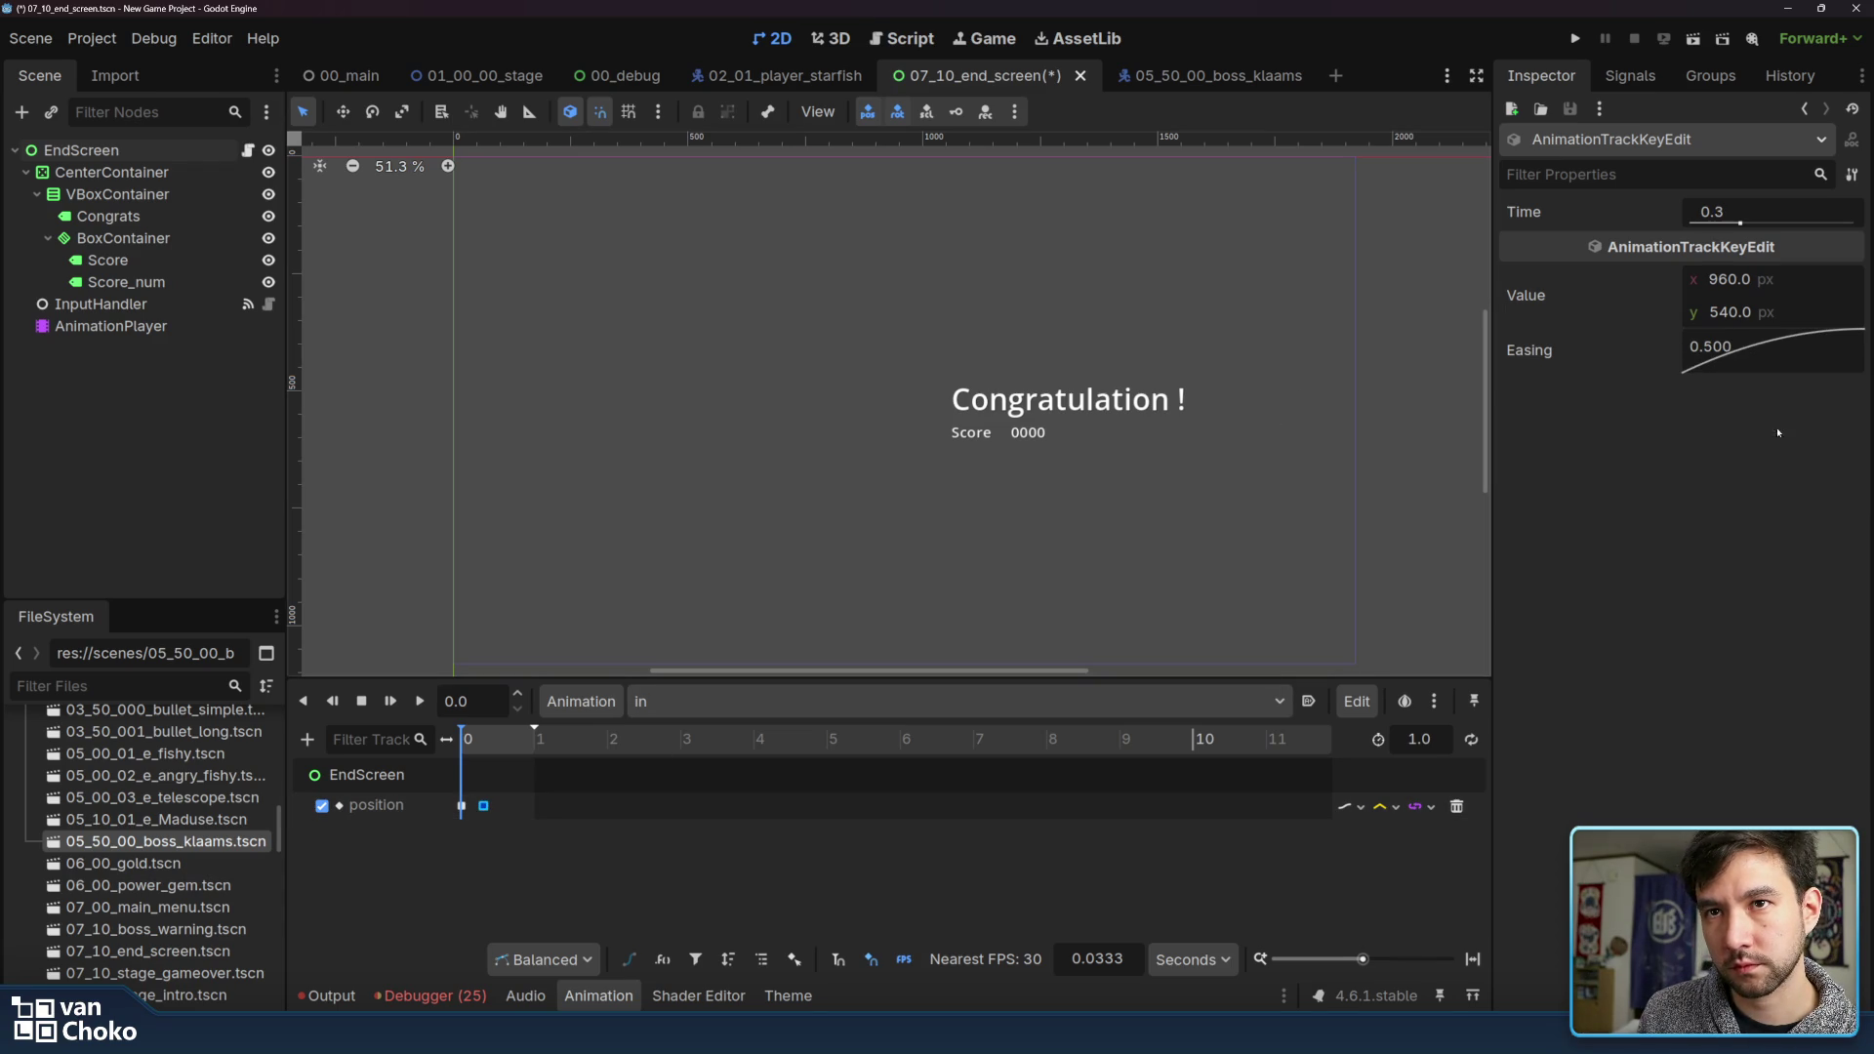
left_click(371, 806)
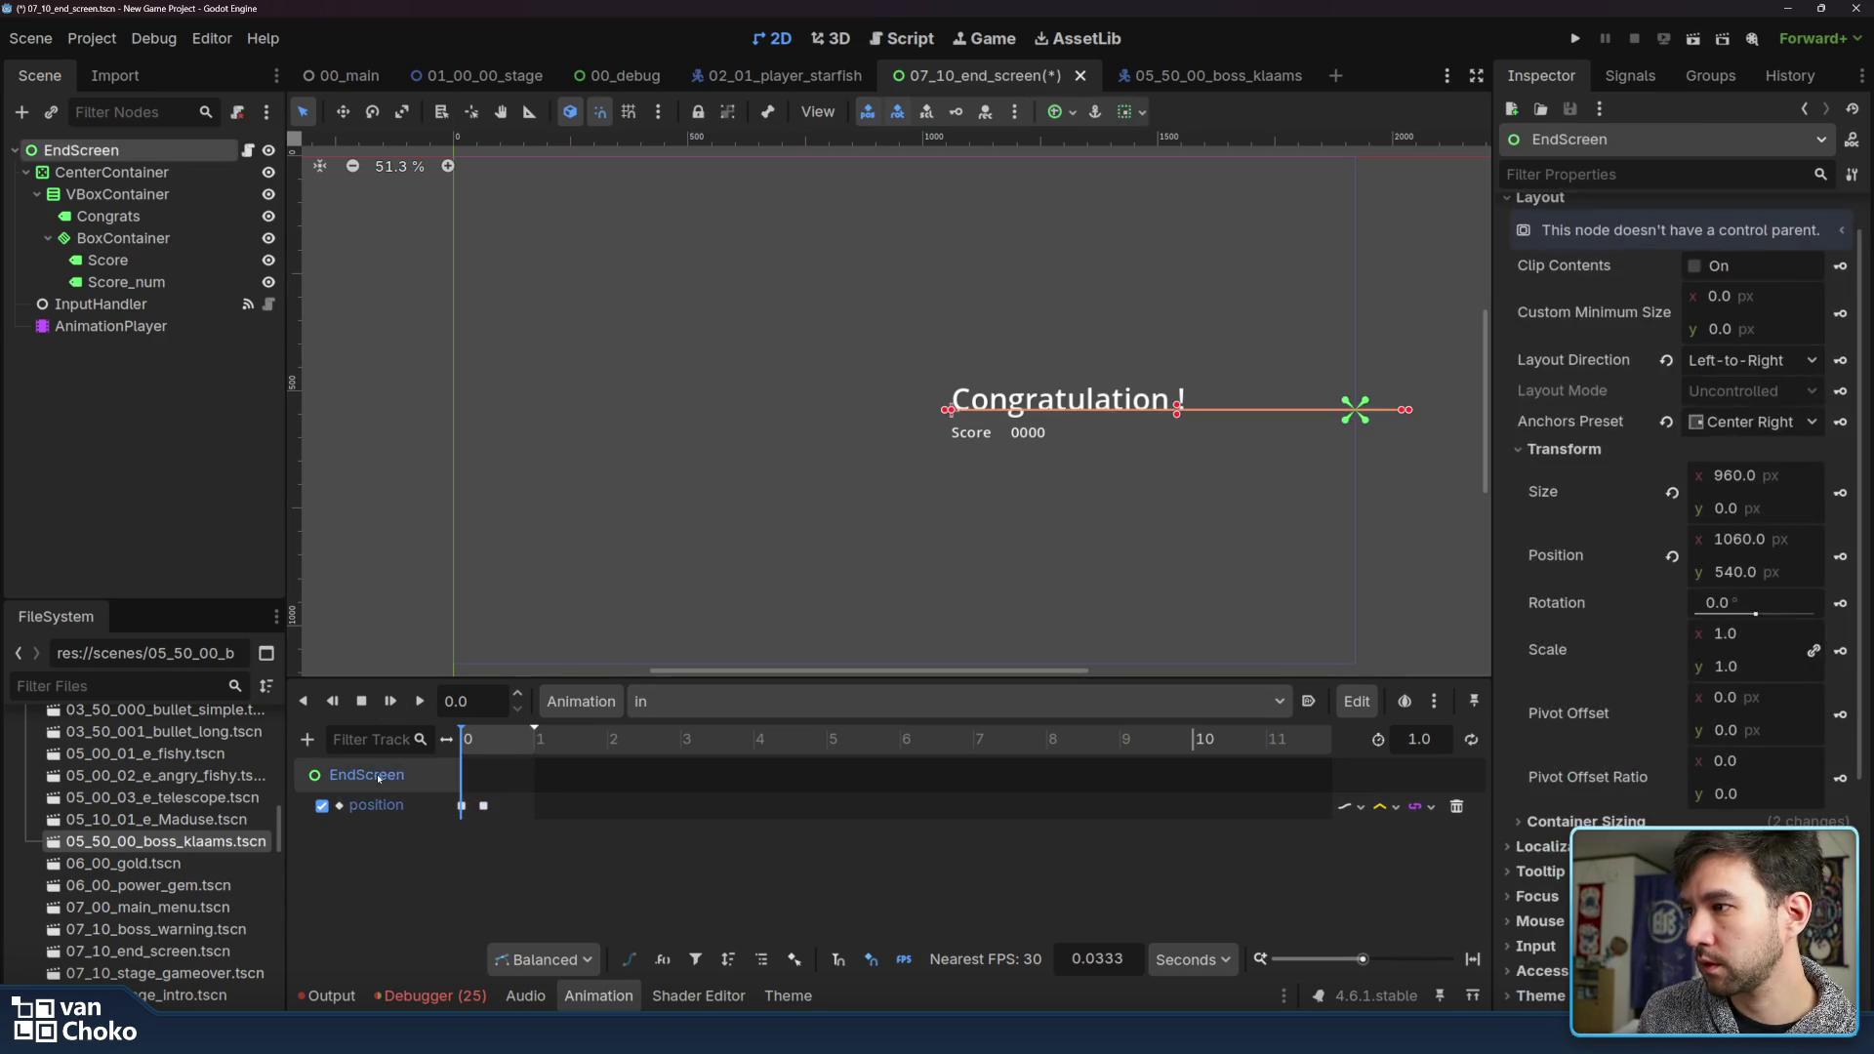
Set EndScreen's Modulate alpha to 0 and key it at time 0
left_click(1547, 710)
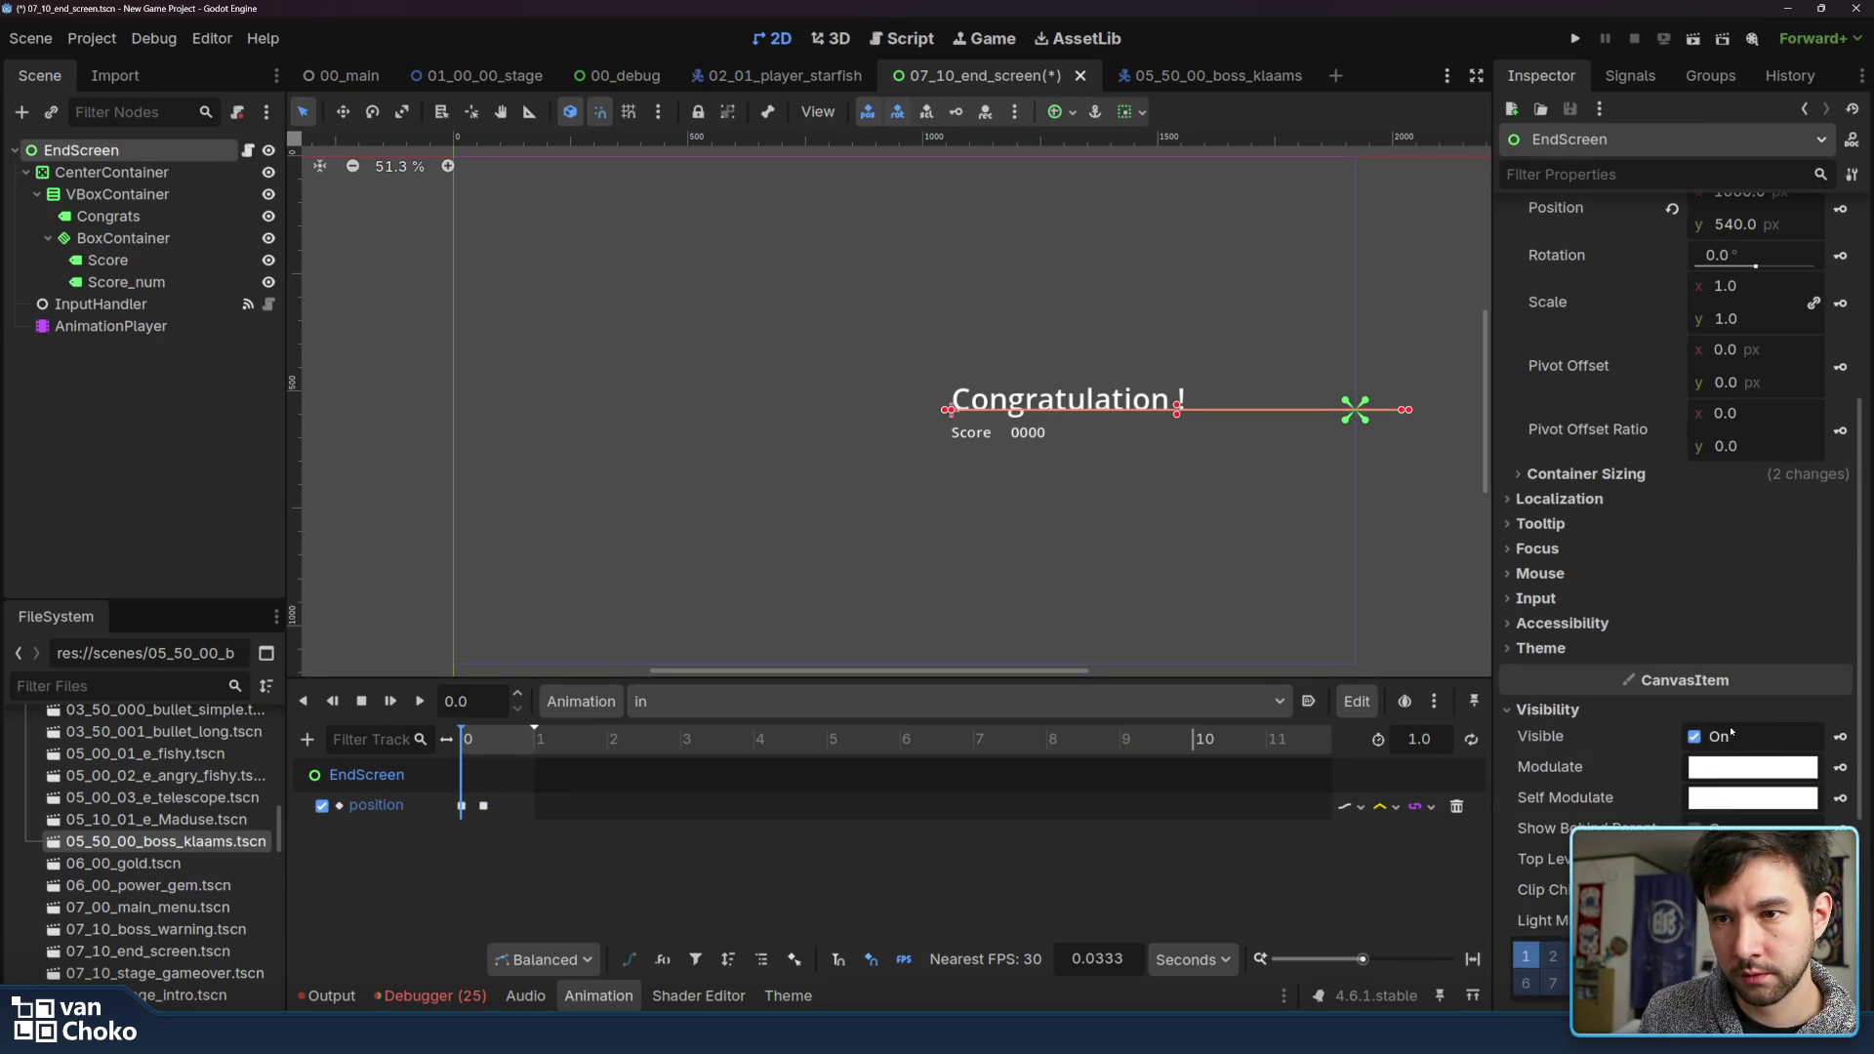
left_click(1708, 769)
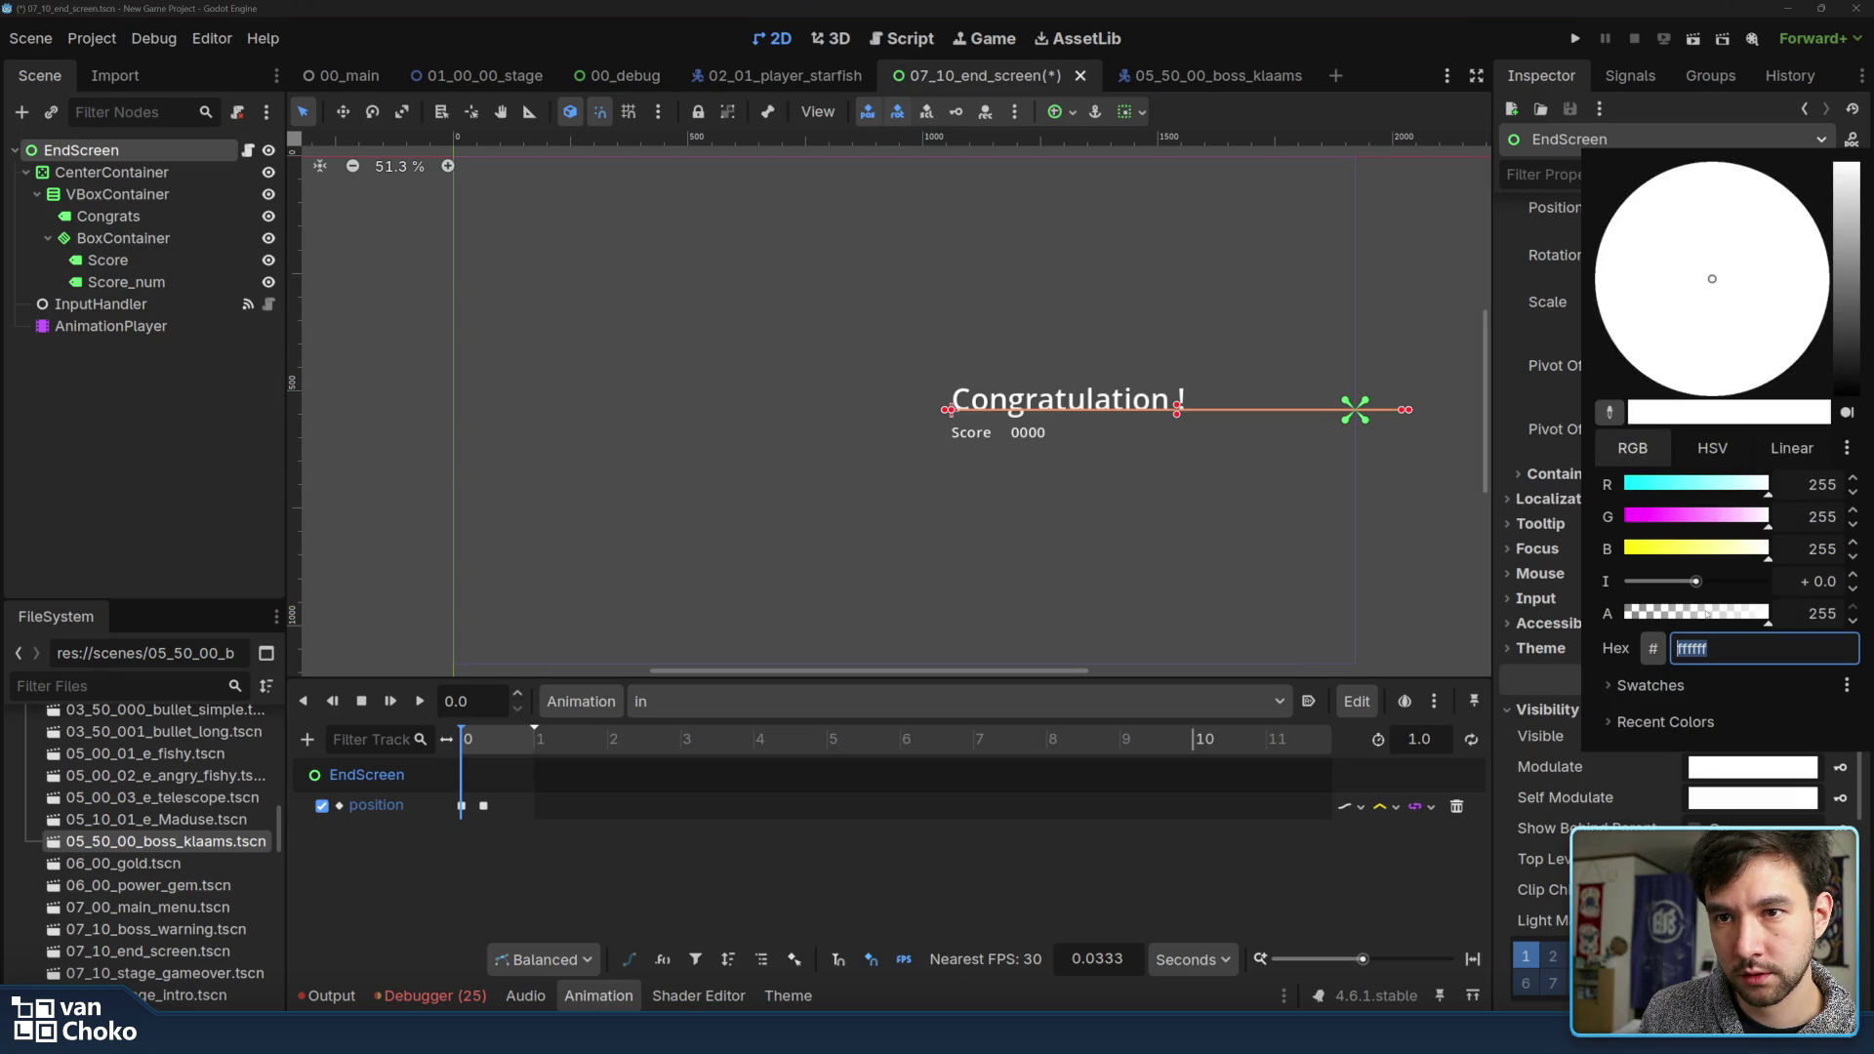
left_click_drag(1707, 613, 1616, 615)
left_click(1564, 742)
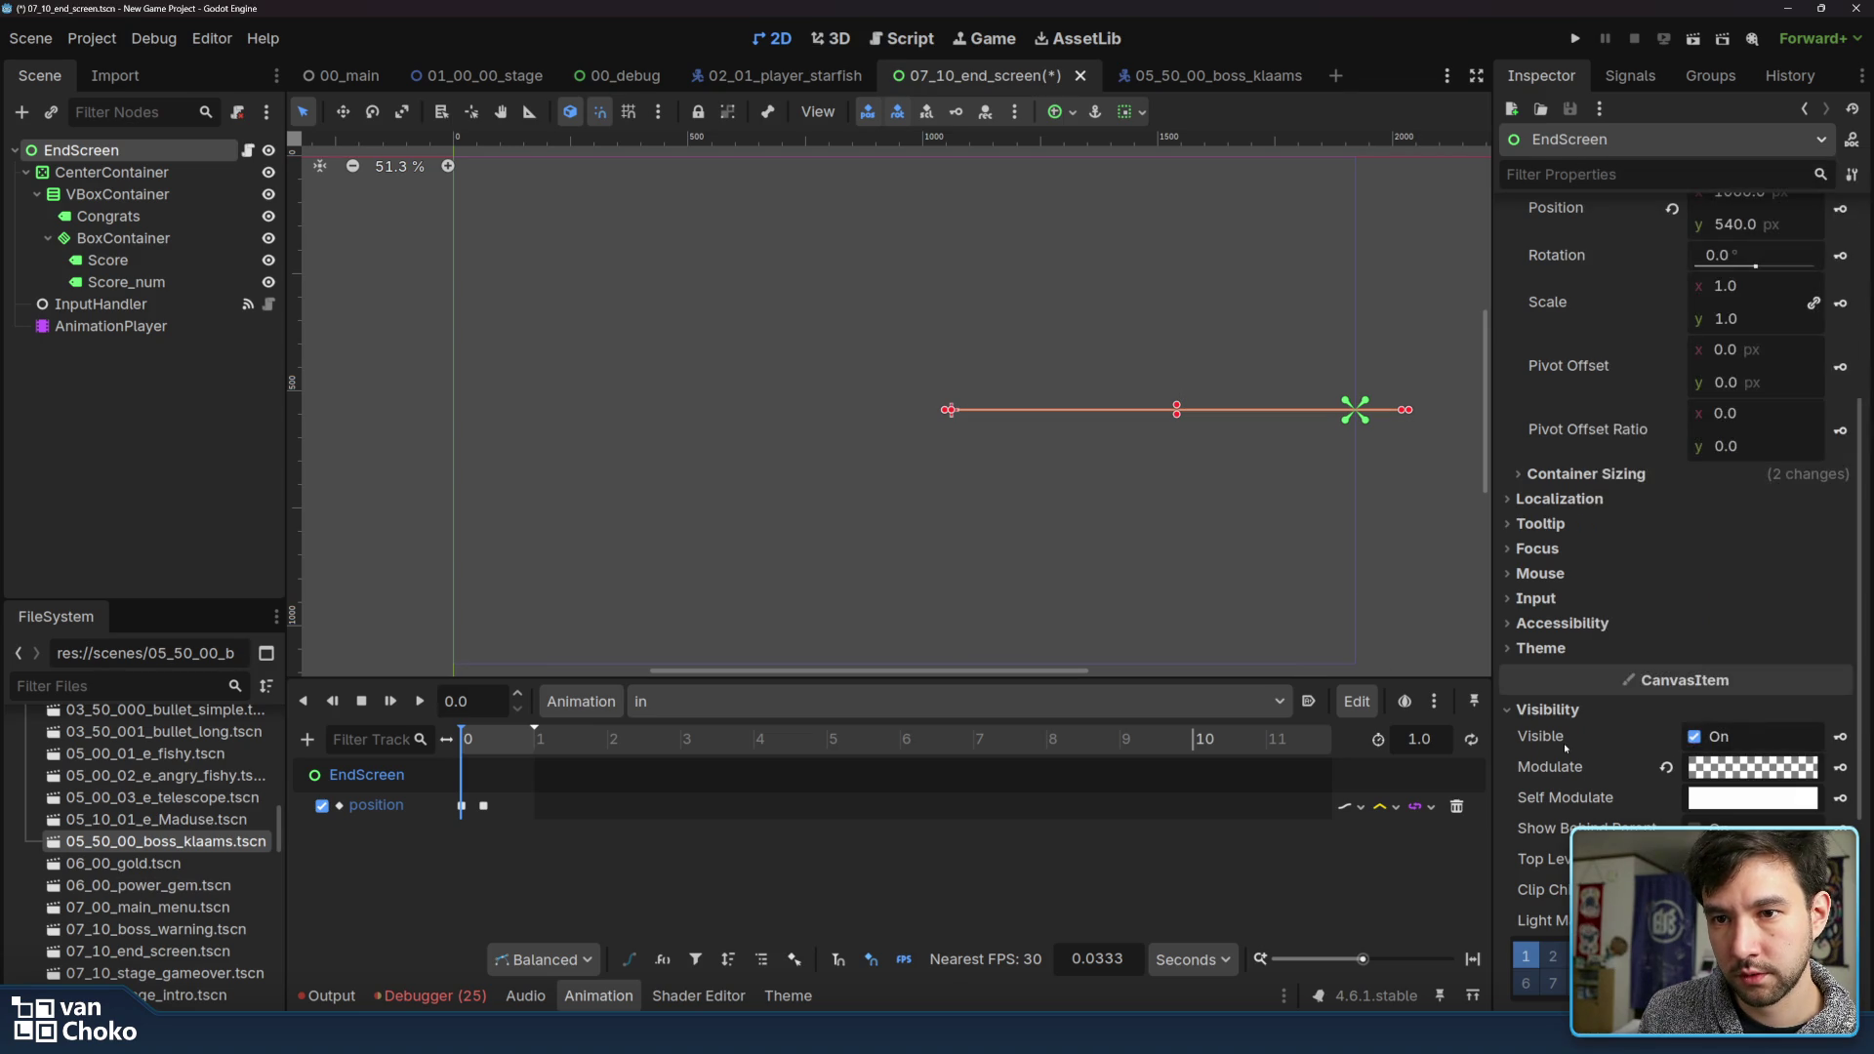
left_click(1840, 769)
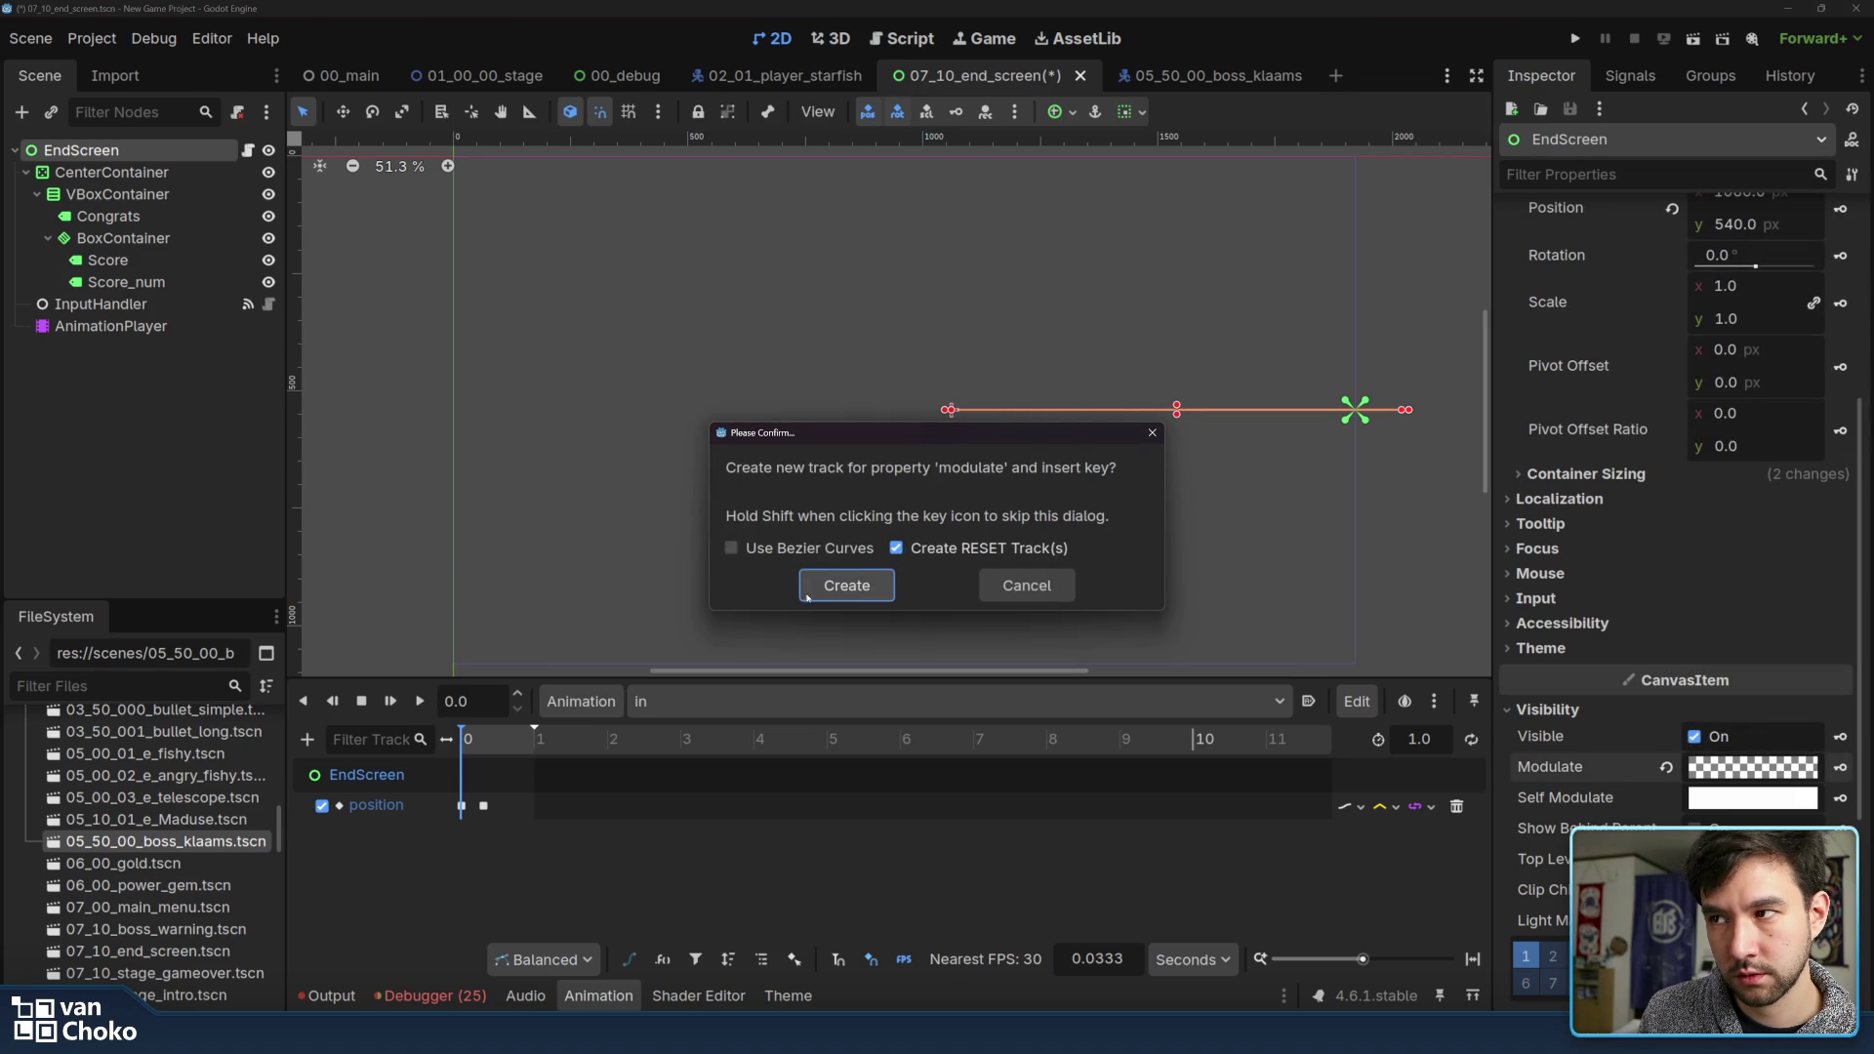
left_click(846, 586)
Place the playhead exactly at 0.3 seconds
left_click_drag(493, 751, 484, 751)
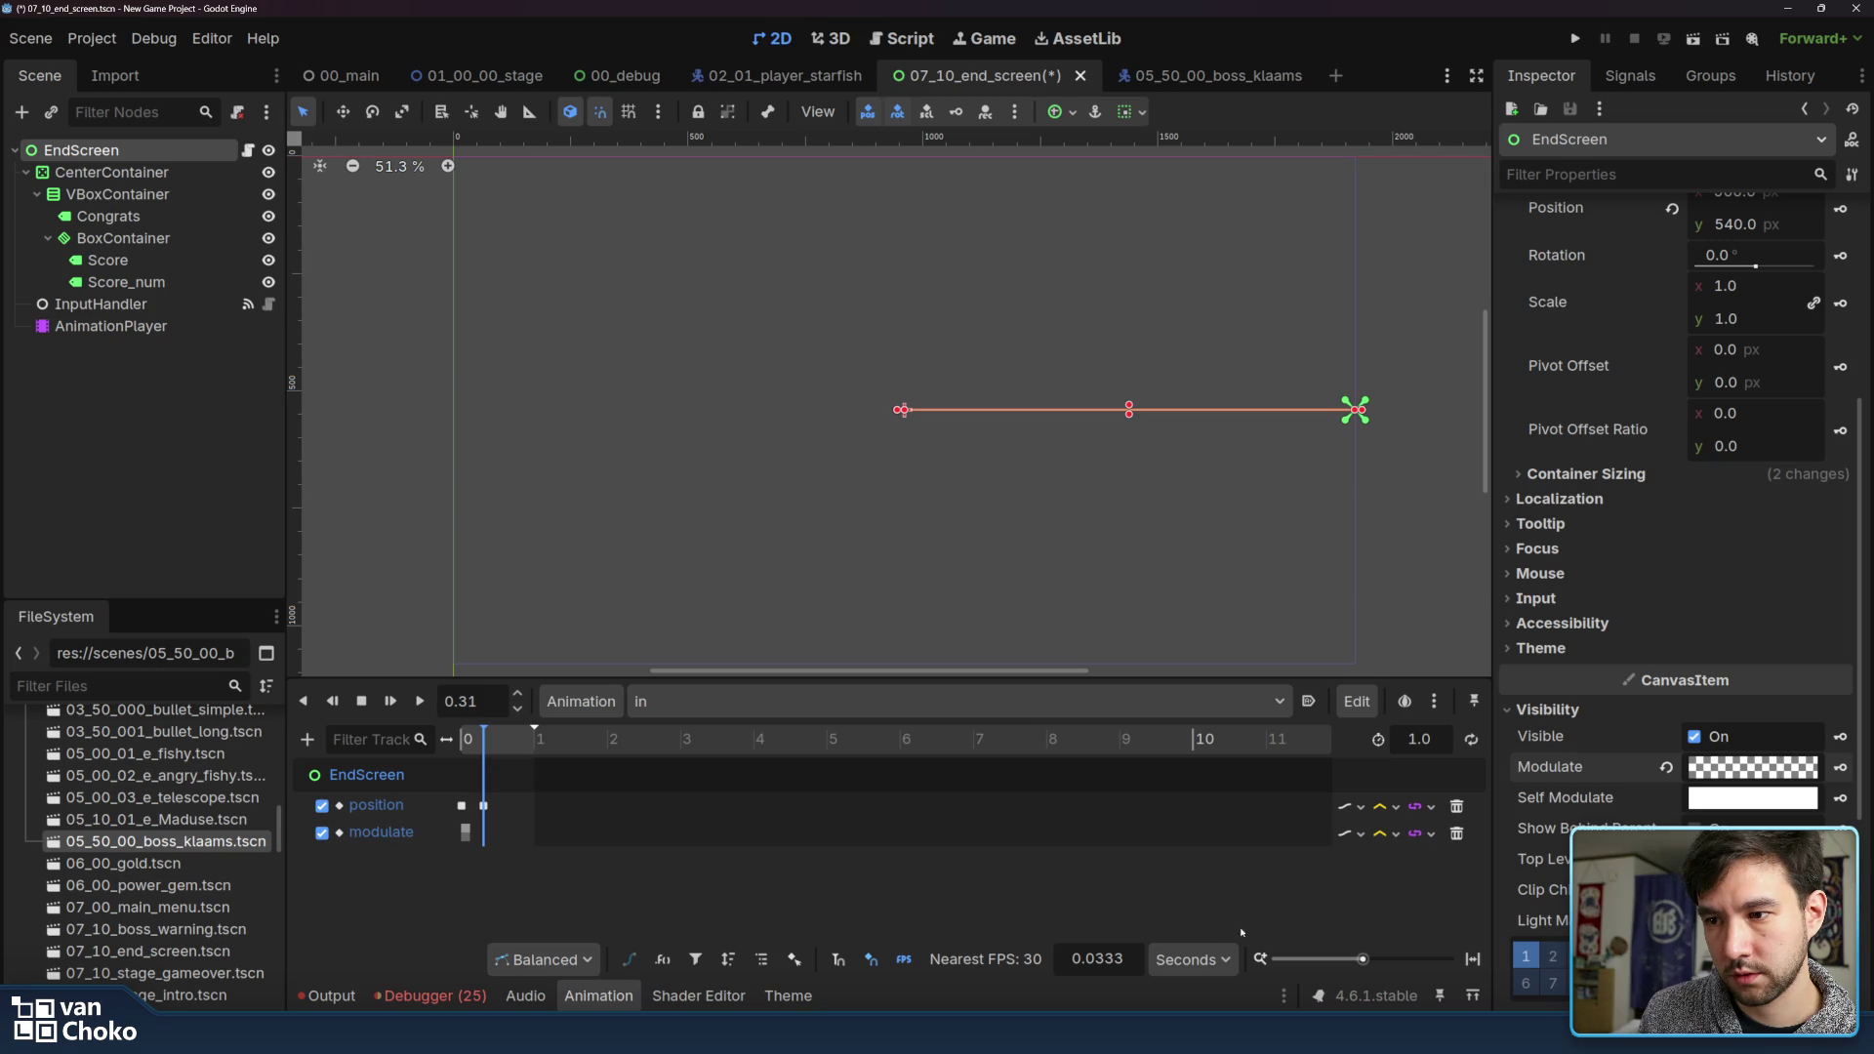
left_click_drag(1361, 959, 1392, 959)
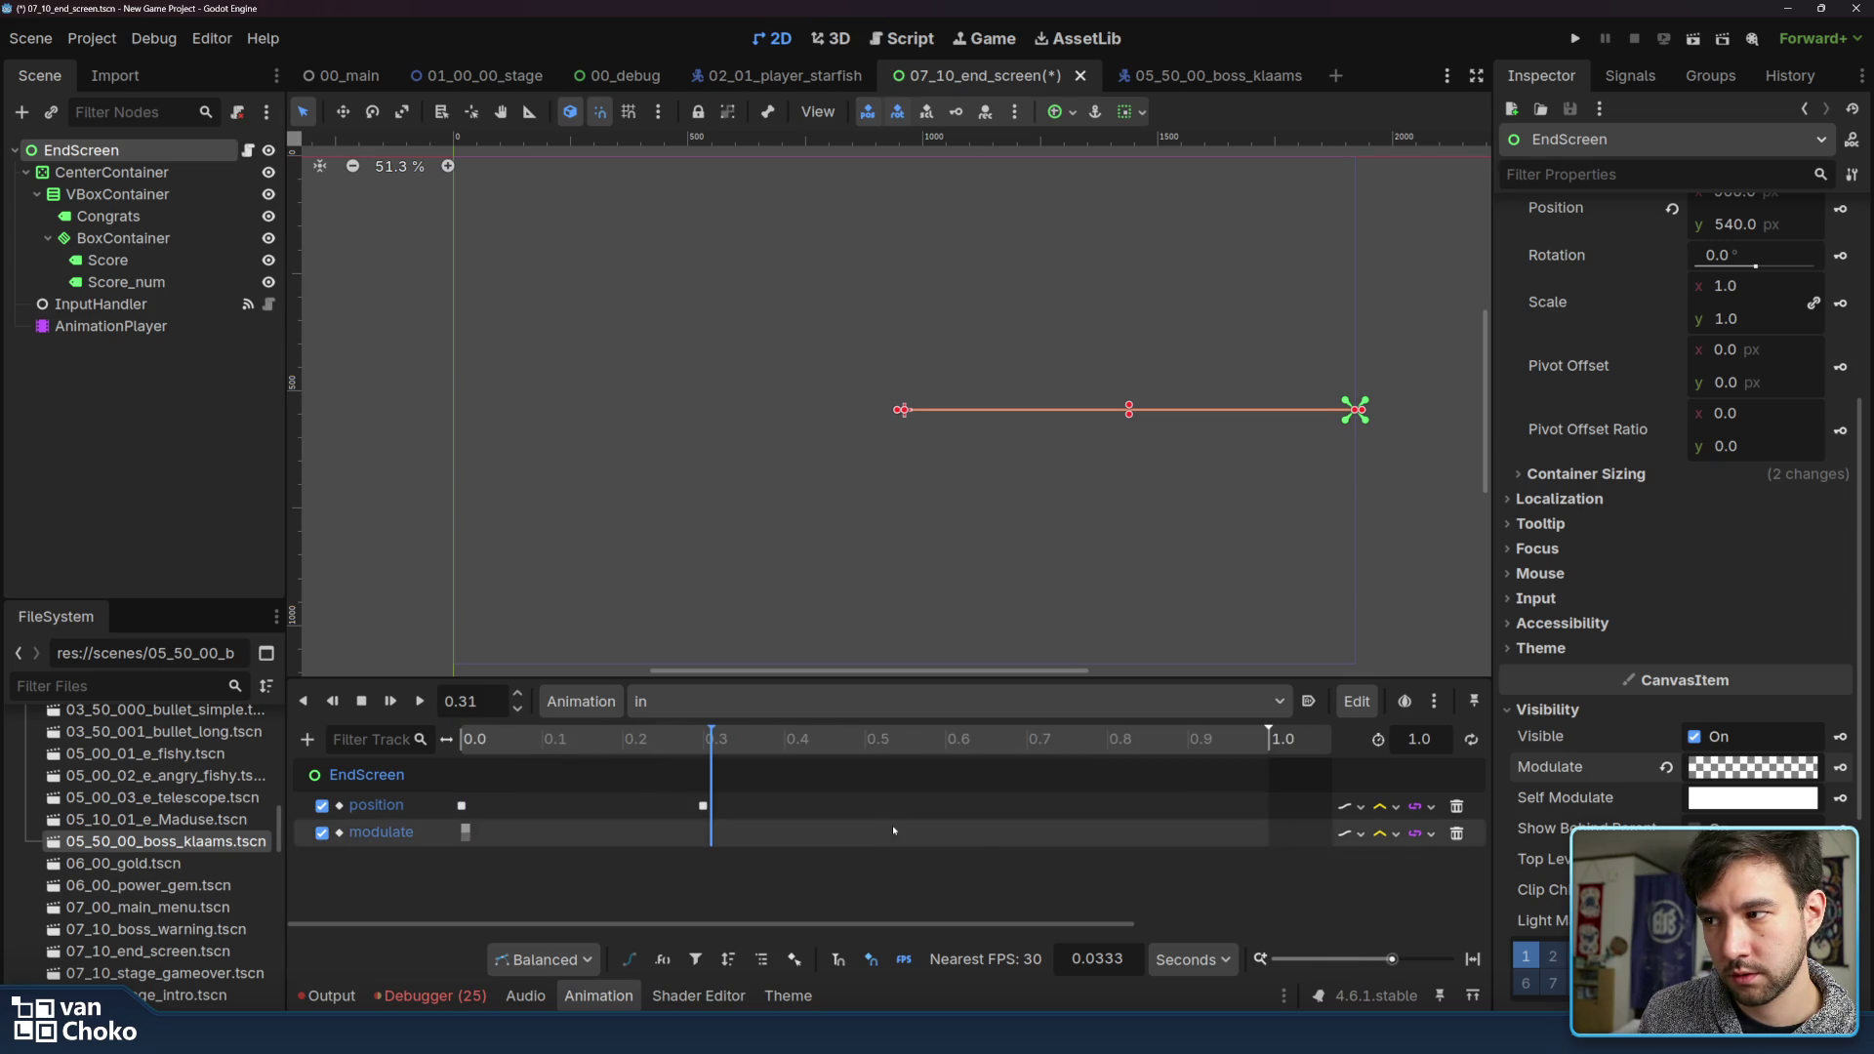
left_click(705, 748)
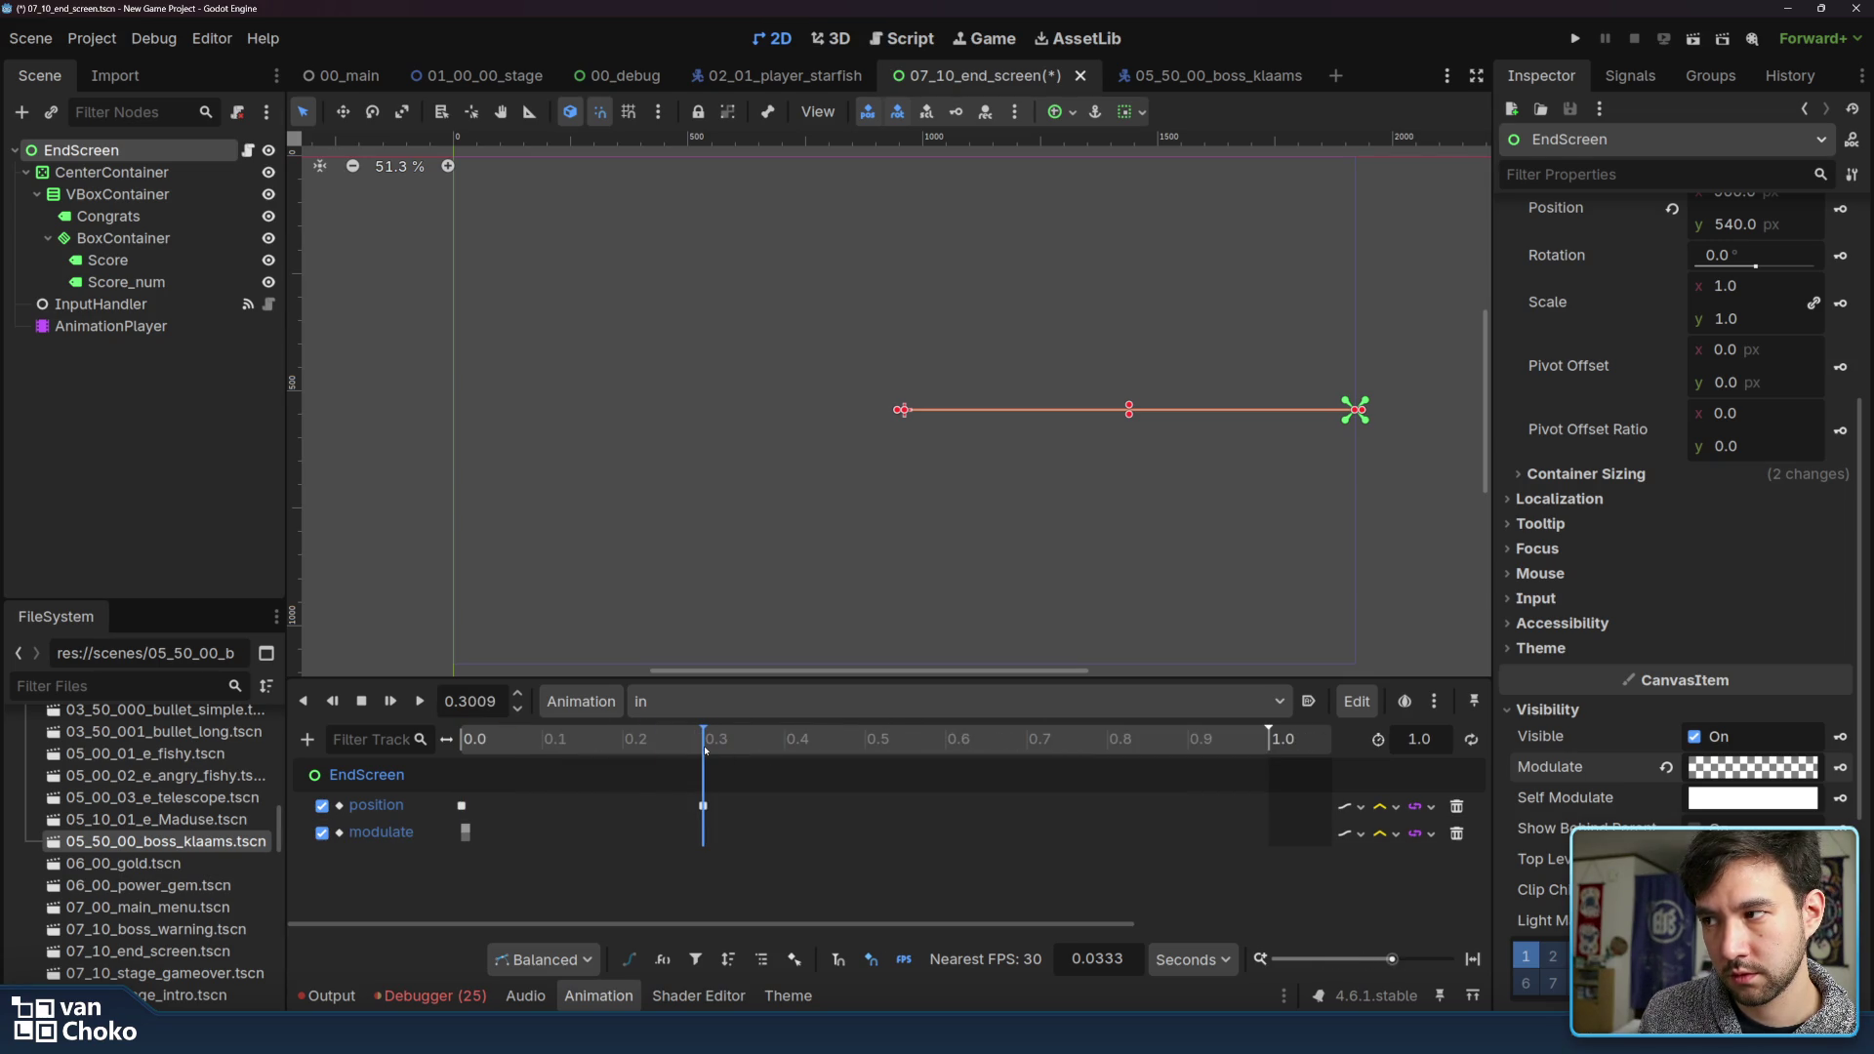
key("BackSpace")
key("BackSpace")
key("BackSpace")
key("Return")
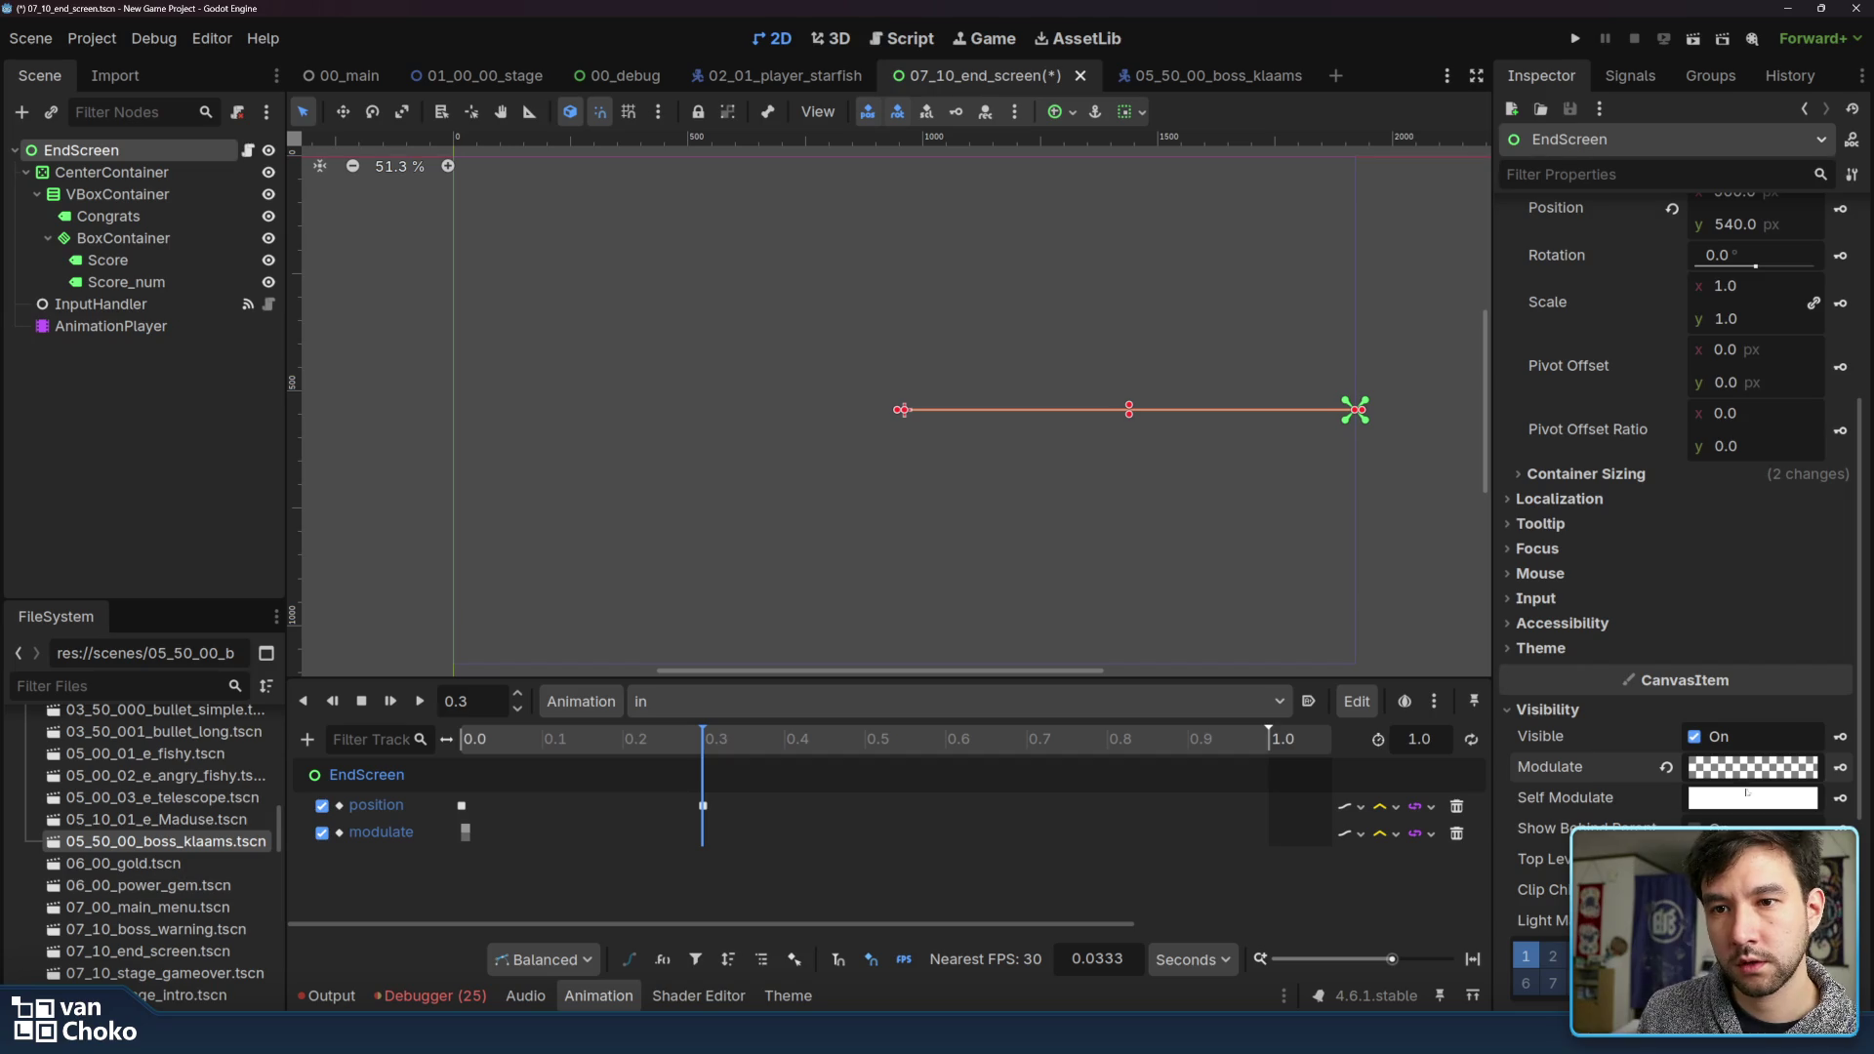
Restore Modulate to full opacity and key it at 0.3 seconds
left_click(1753, 766)
left_click_drag(1703, 615, 1771, 613)
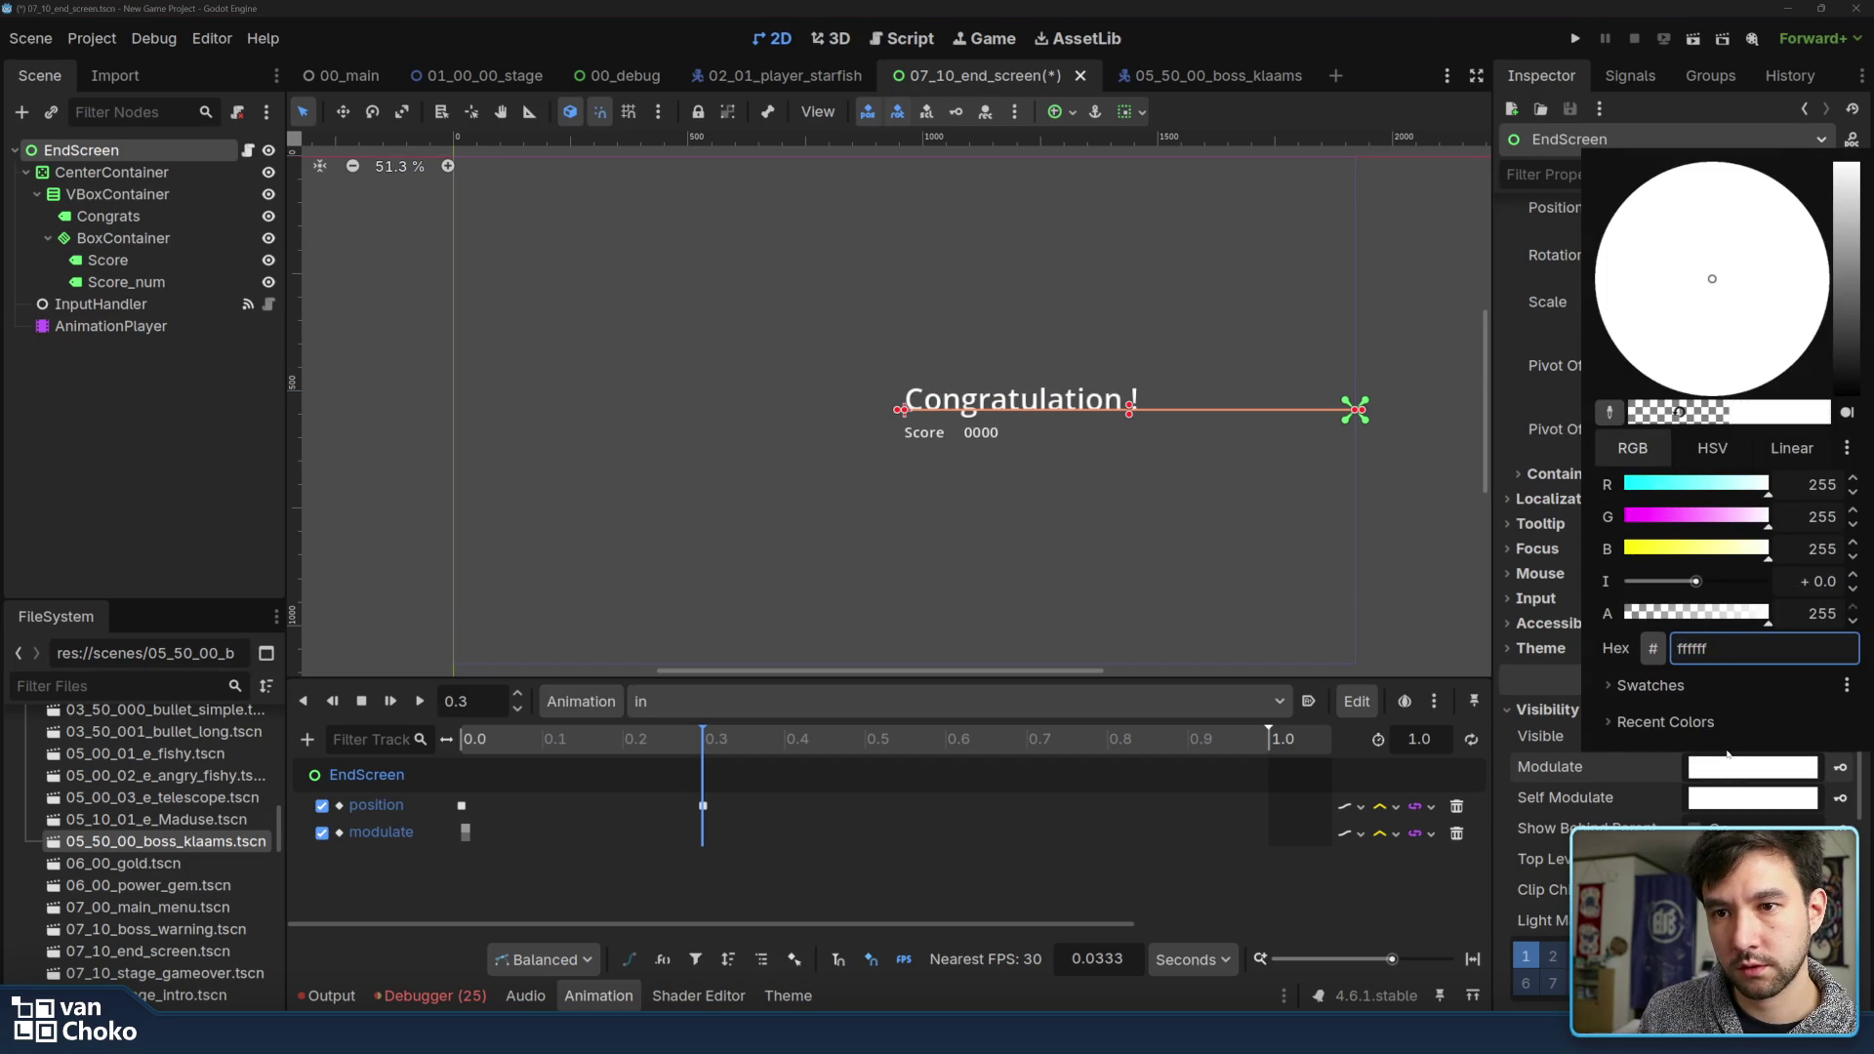
left_click(1611, 776)
left_click(1840, 798)
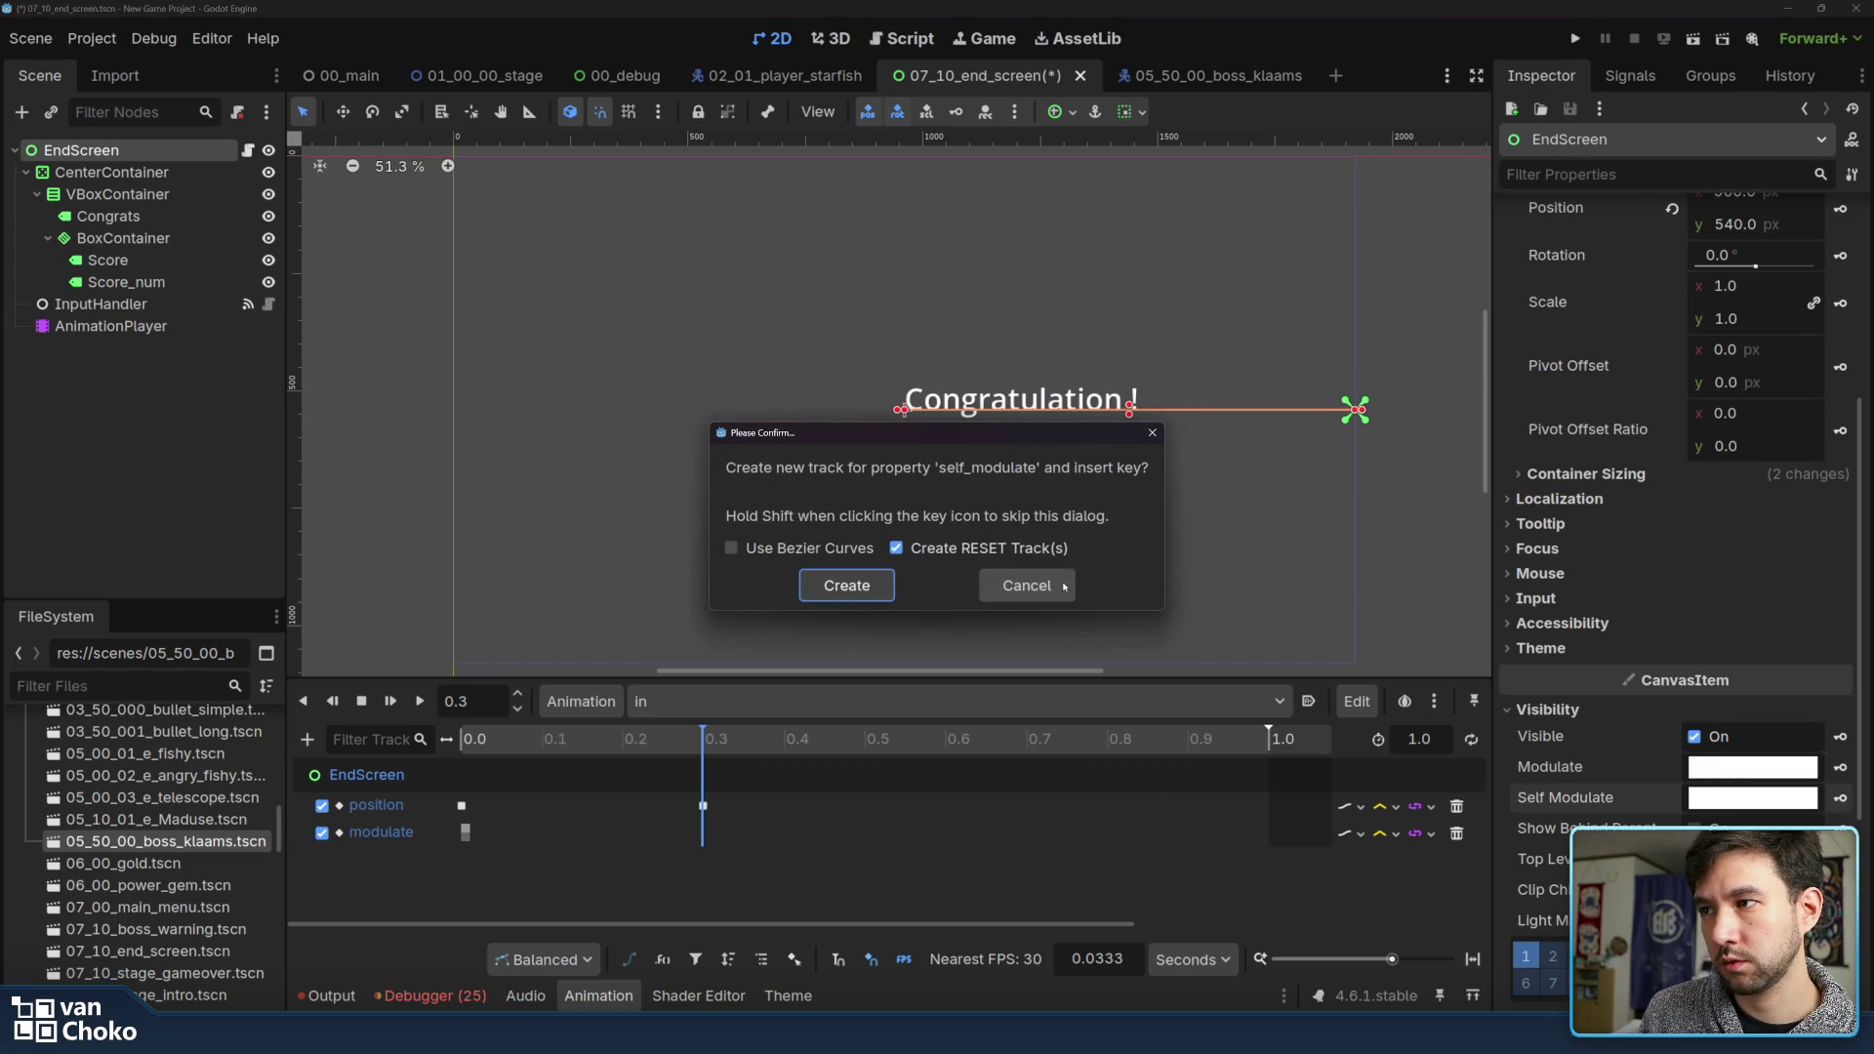
left_click(1033, 588)
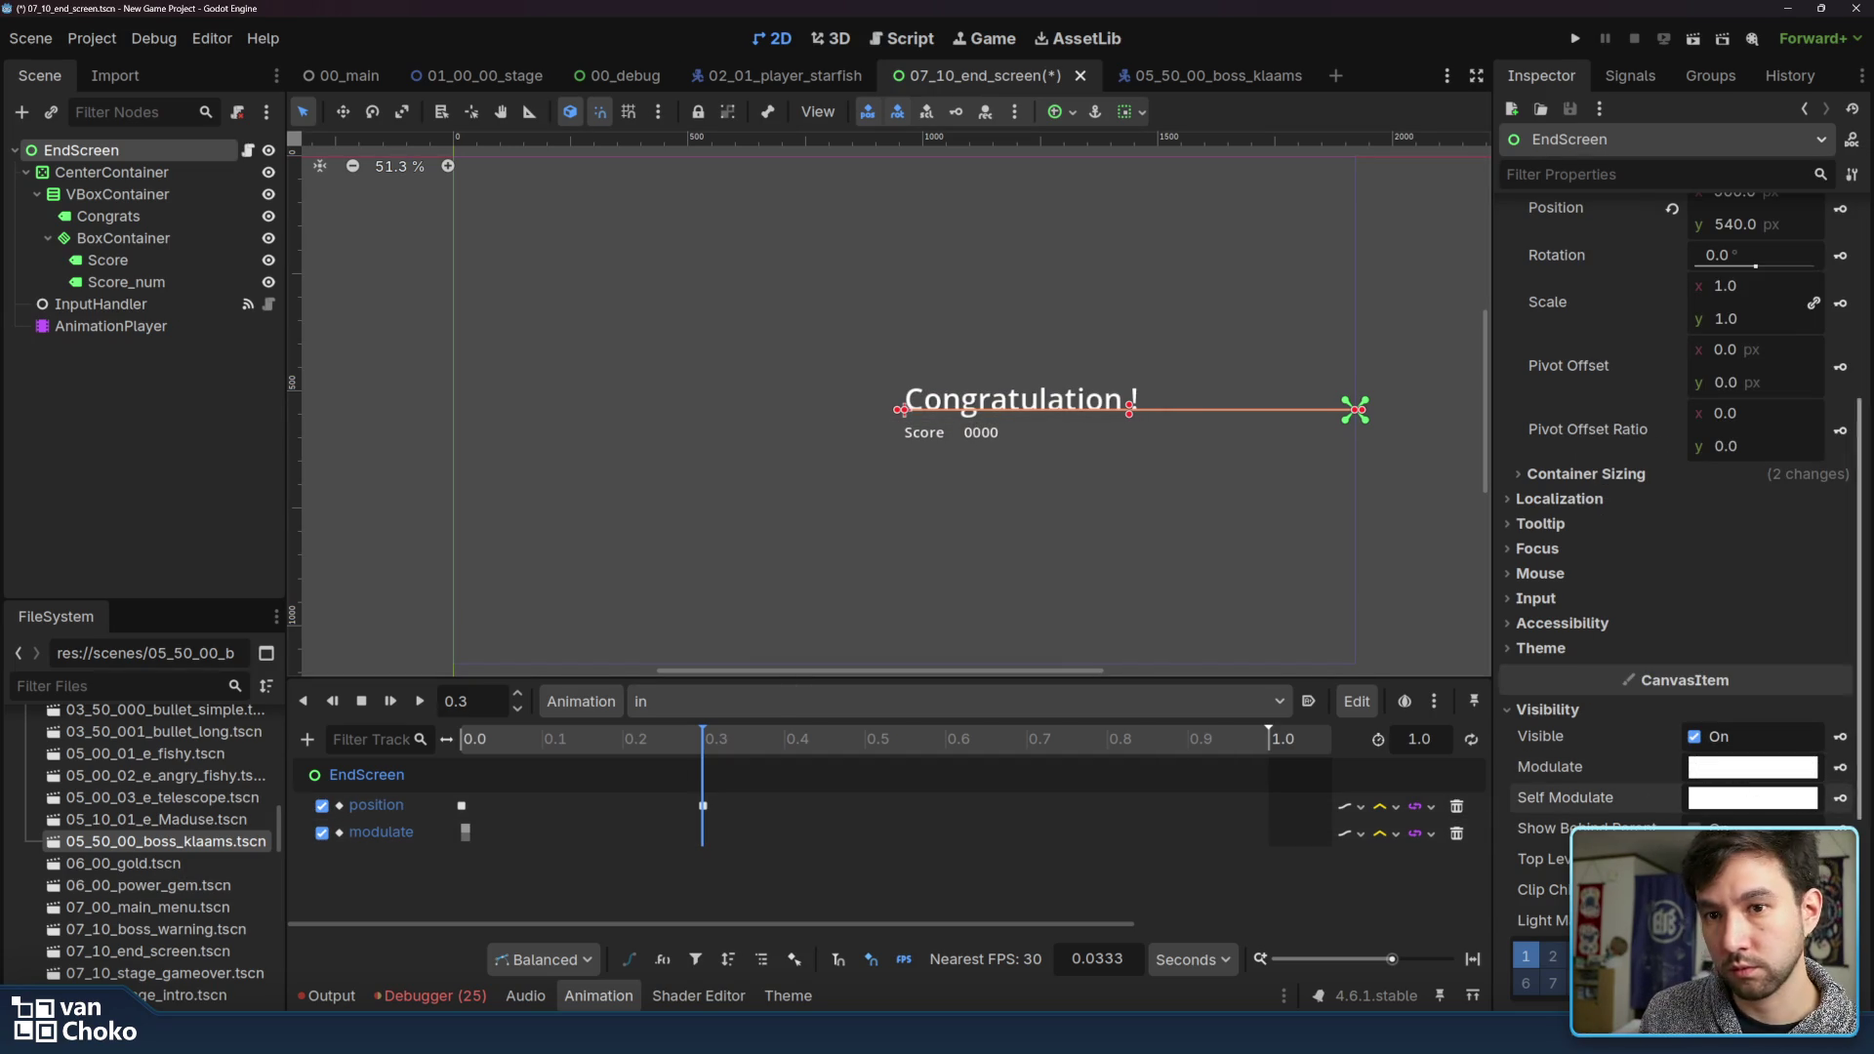
left_click(1841, 769)
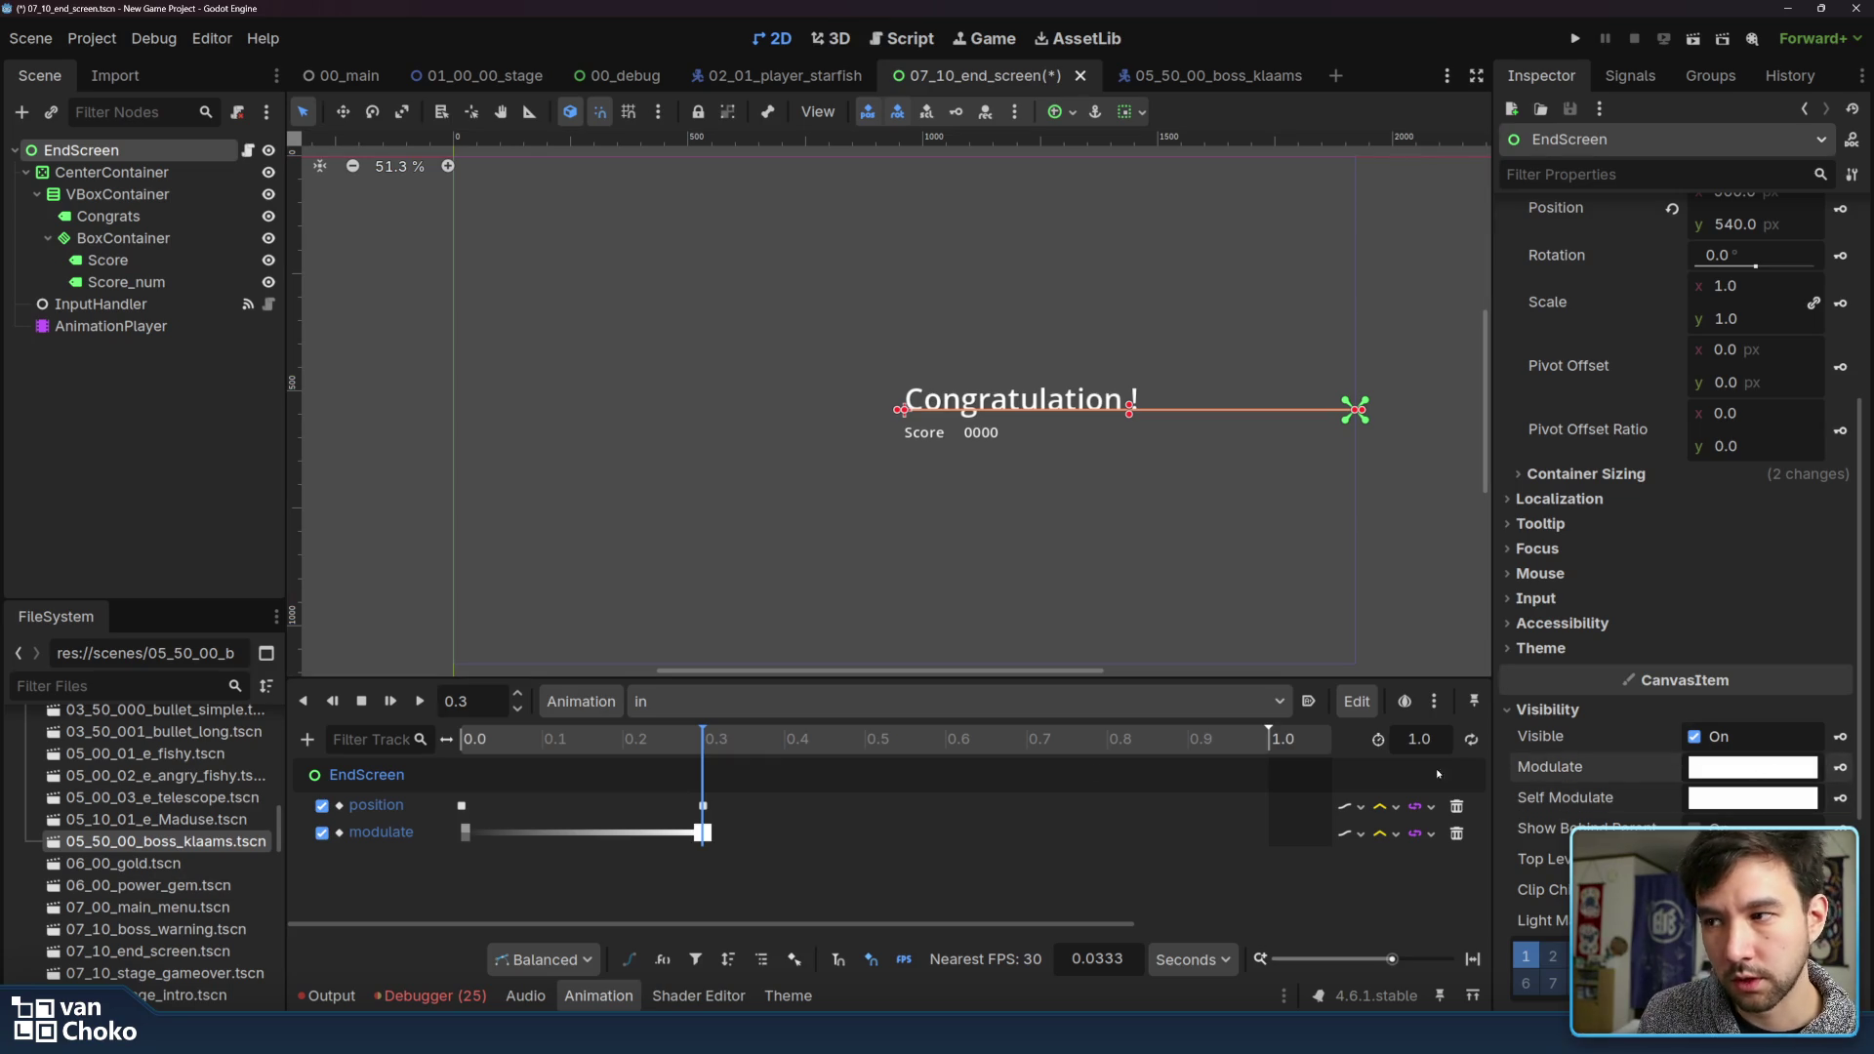
left_click(708, 831)
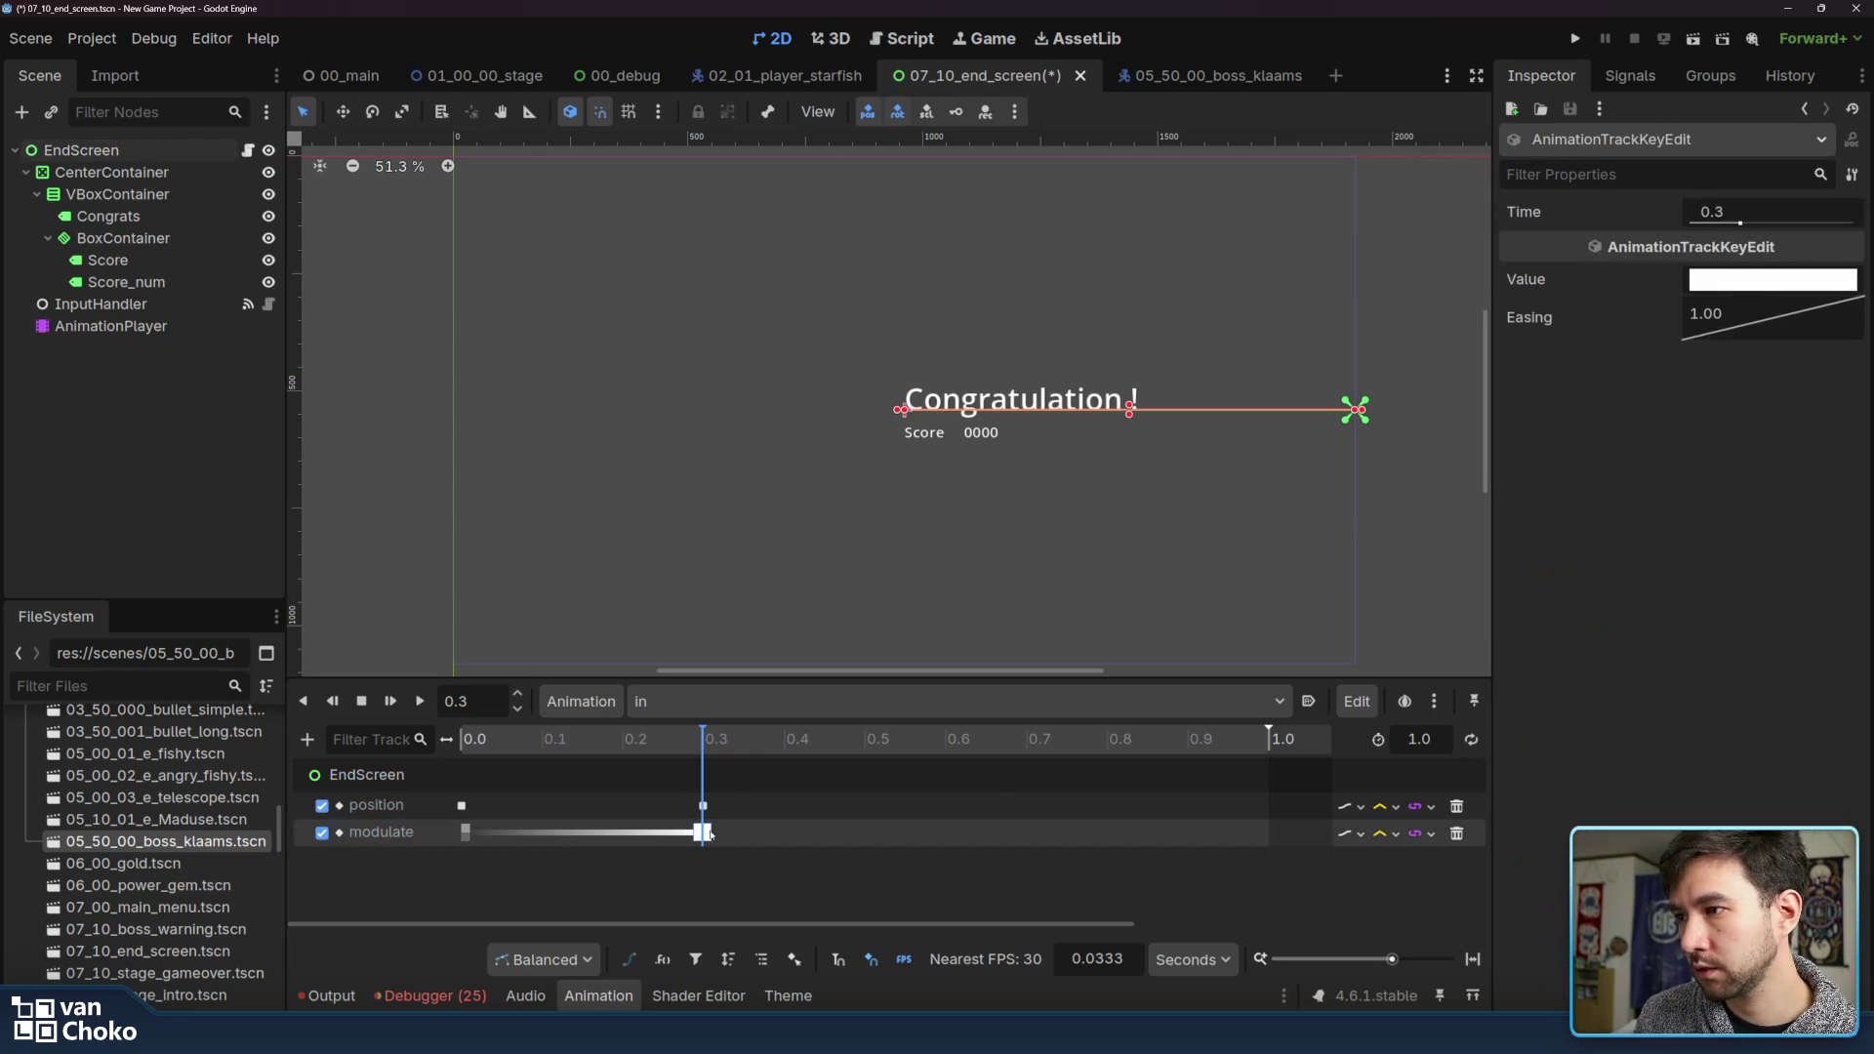
Preview the 'in' animation's slide and fade several times
right_click(1738, 328)
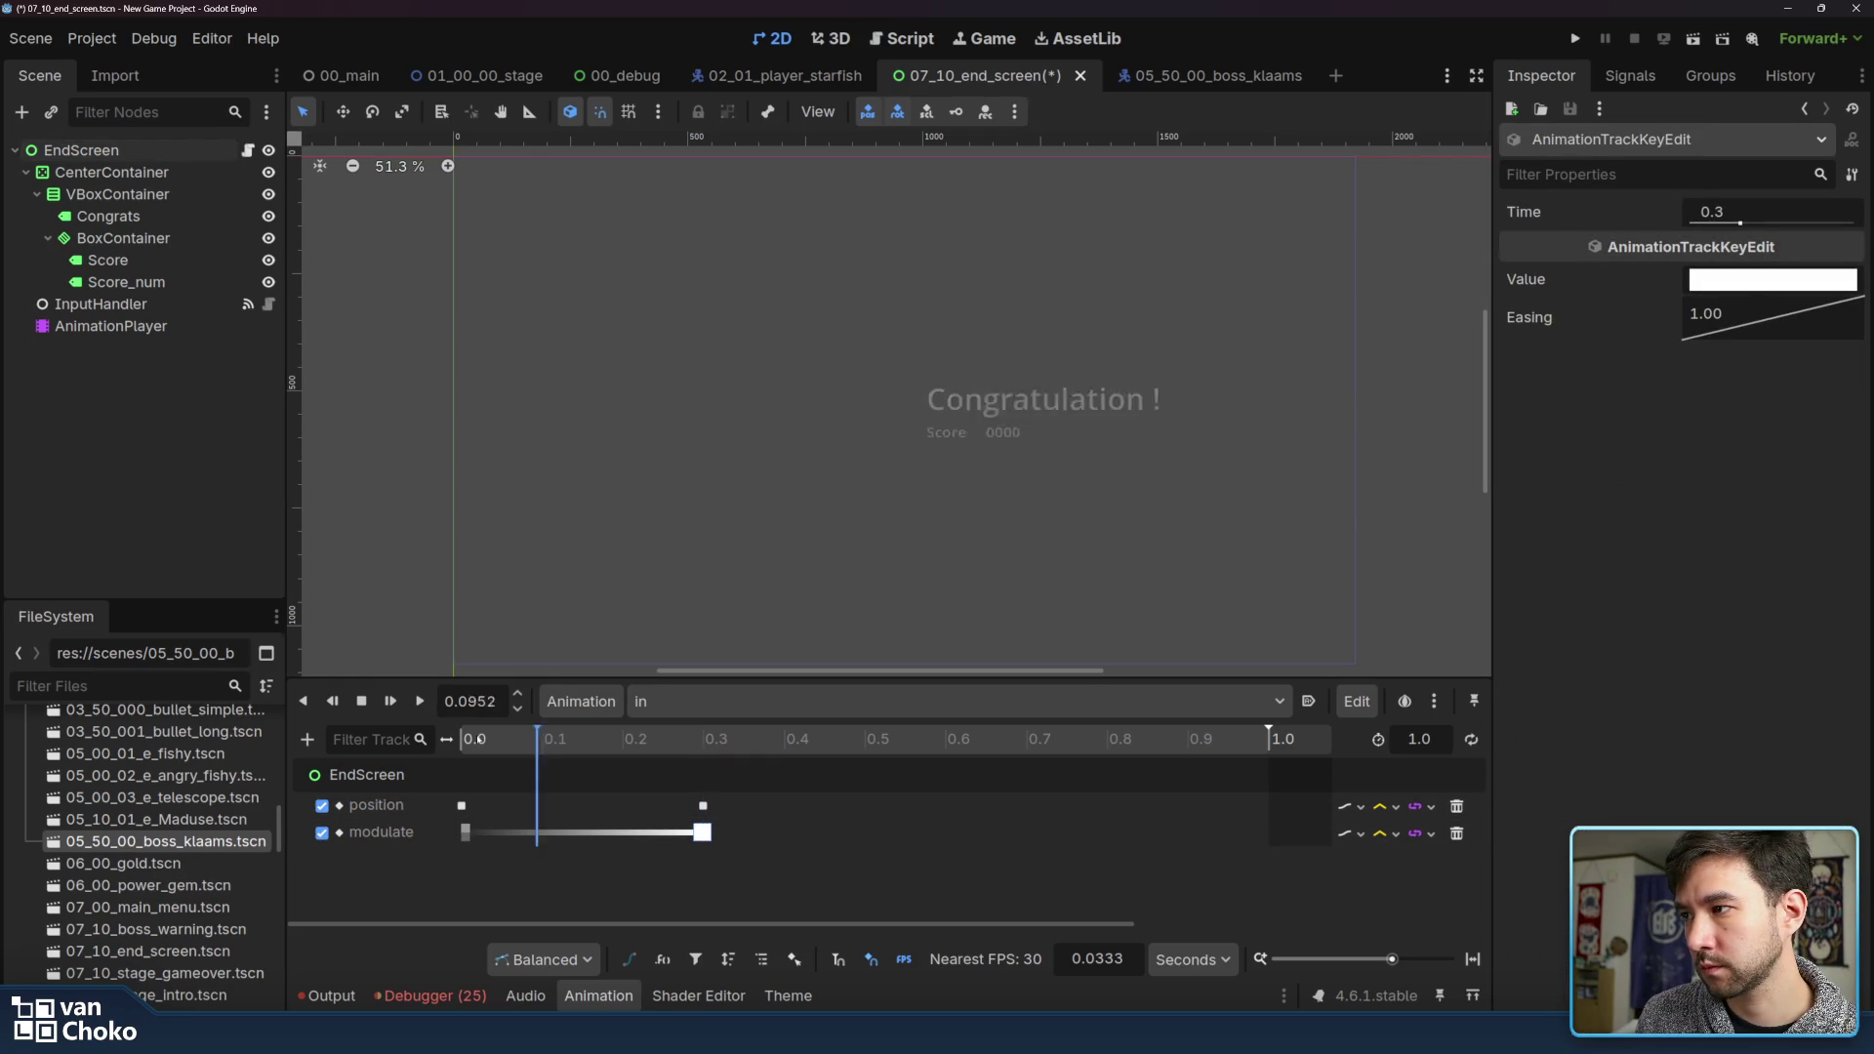
left_click(421, 702)
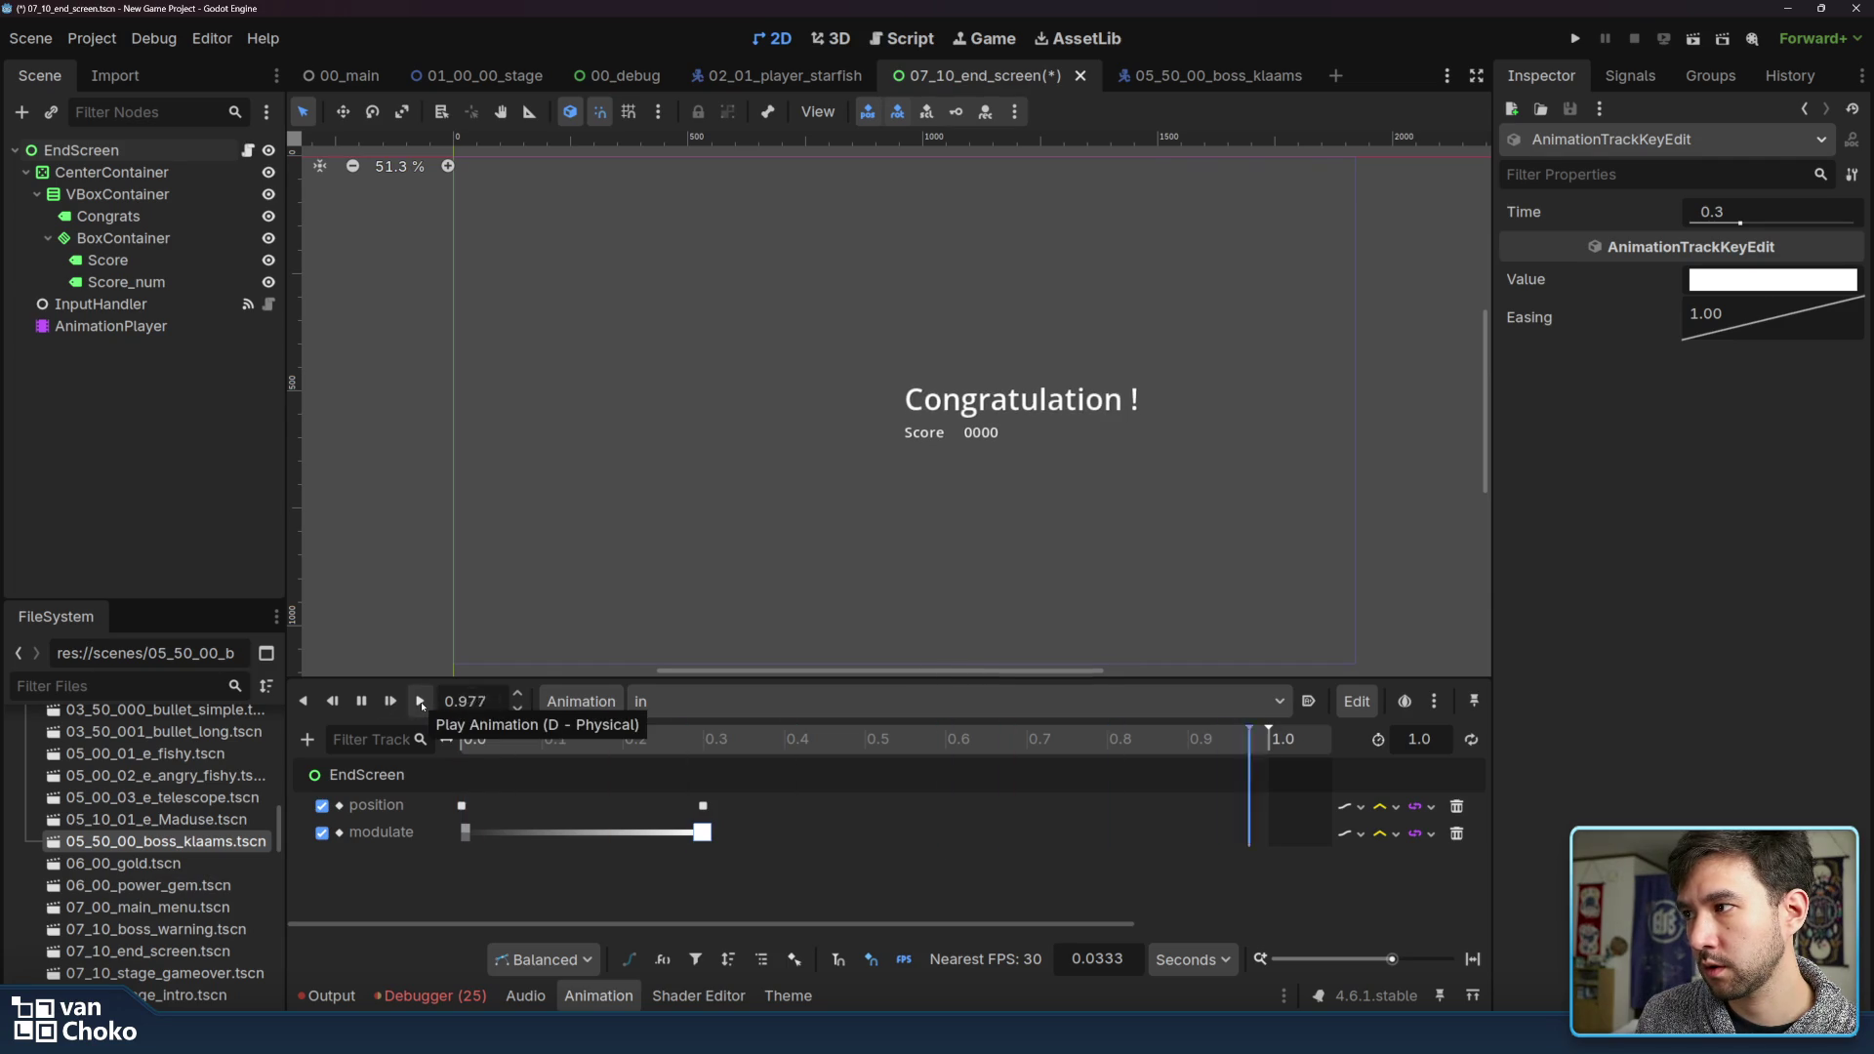
left_click(421, 702)
left_click(421, 702)
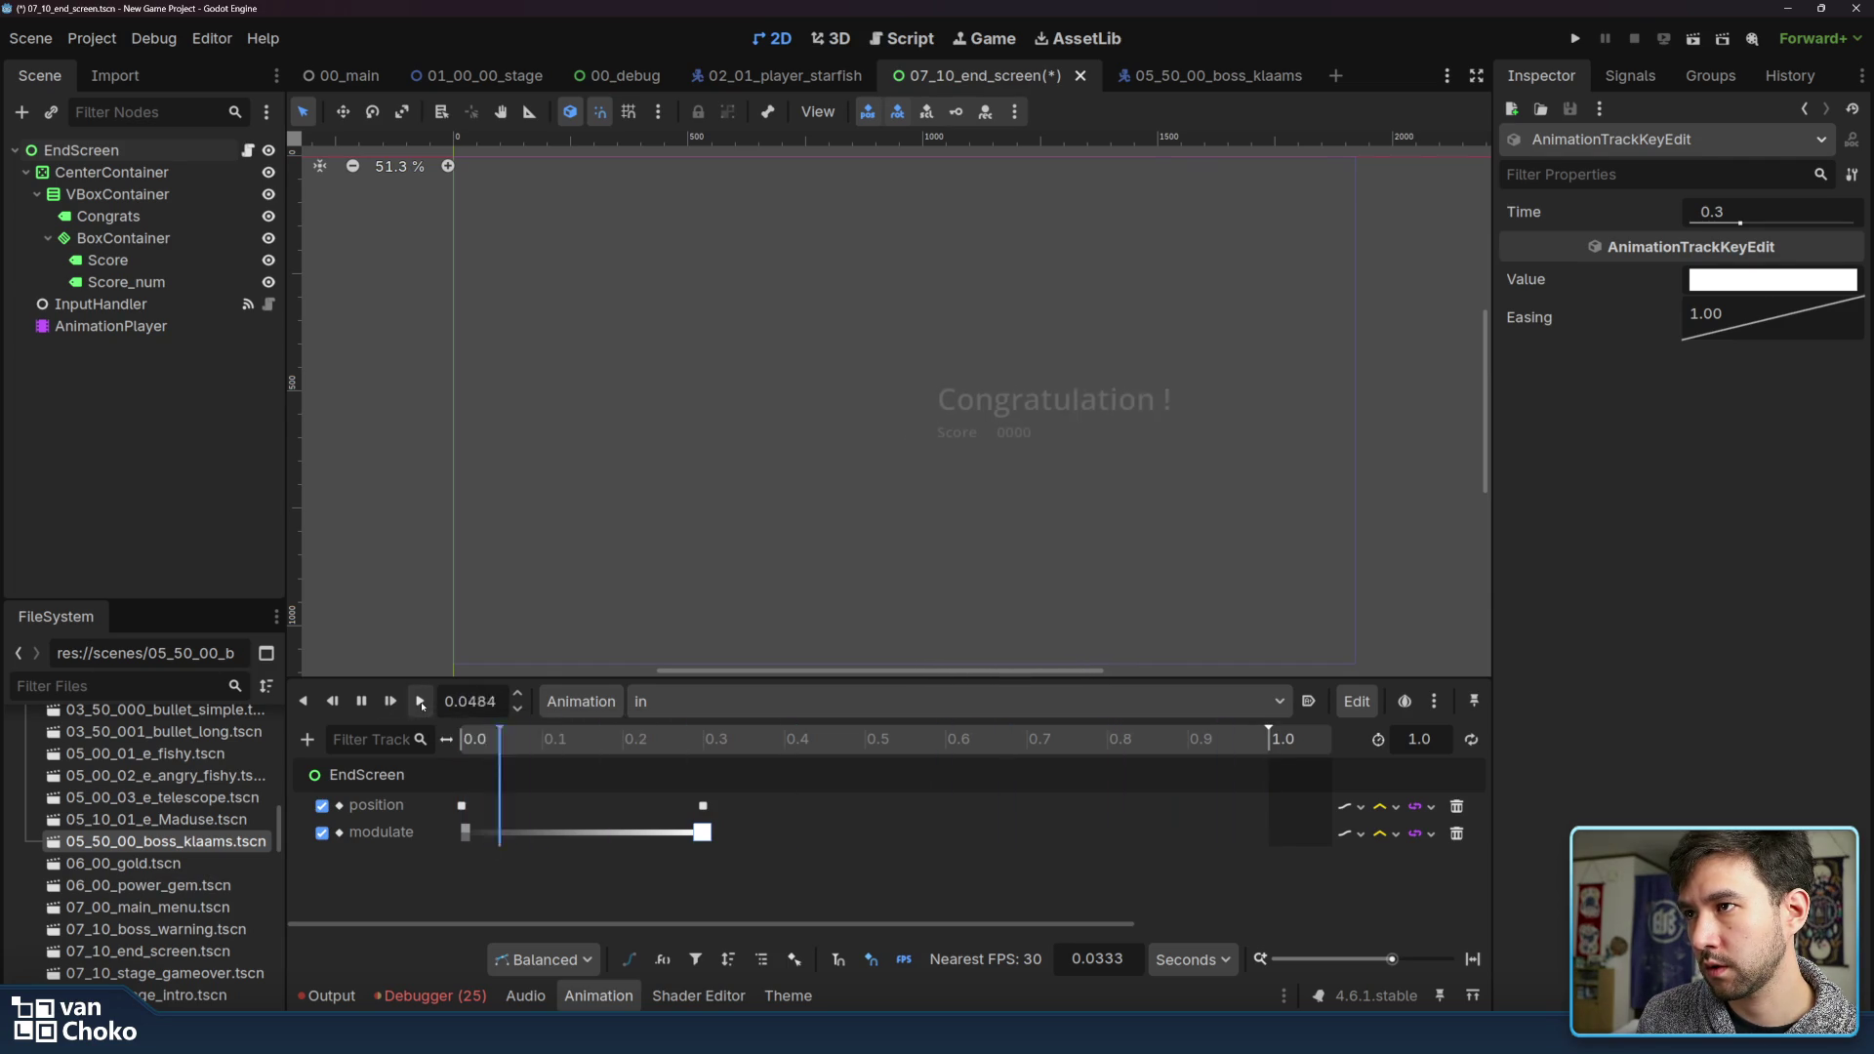
left_click(421, 702)
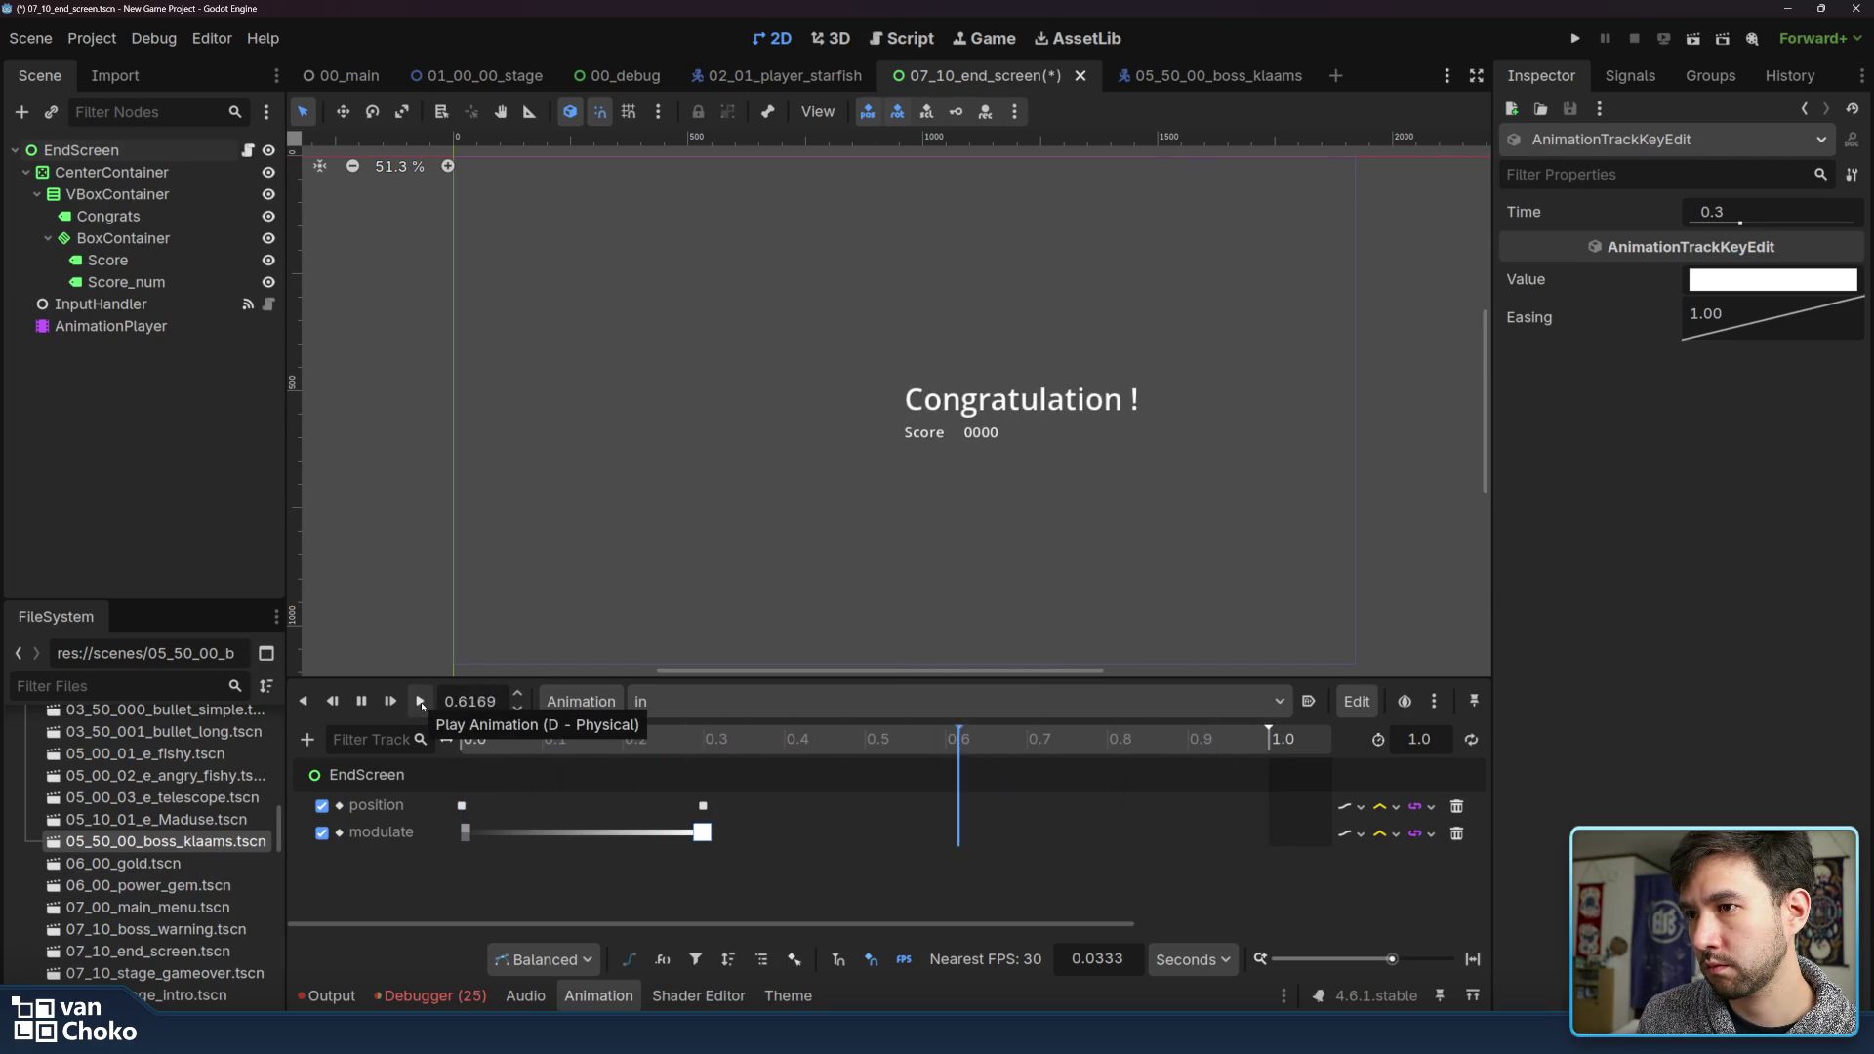
left_click(421, 702)
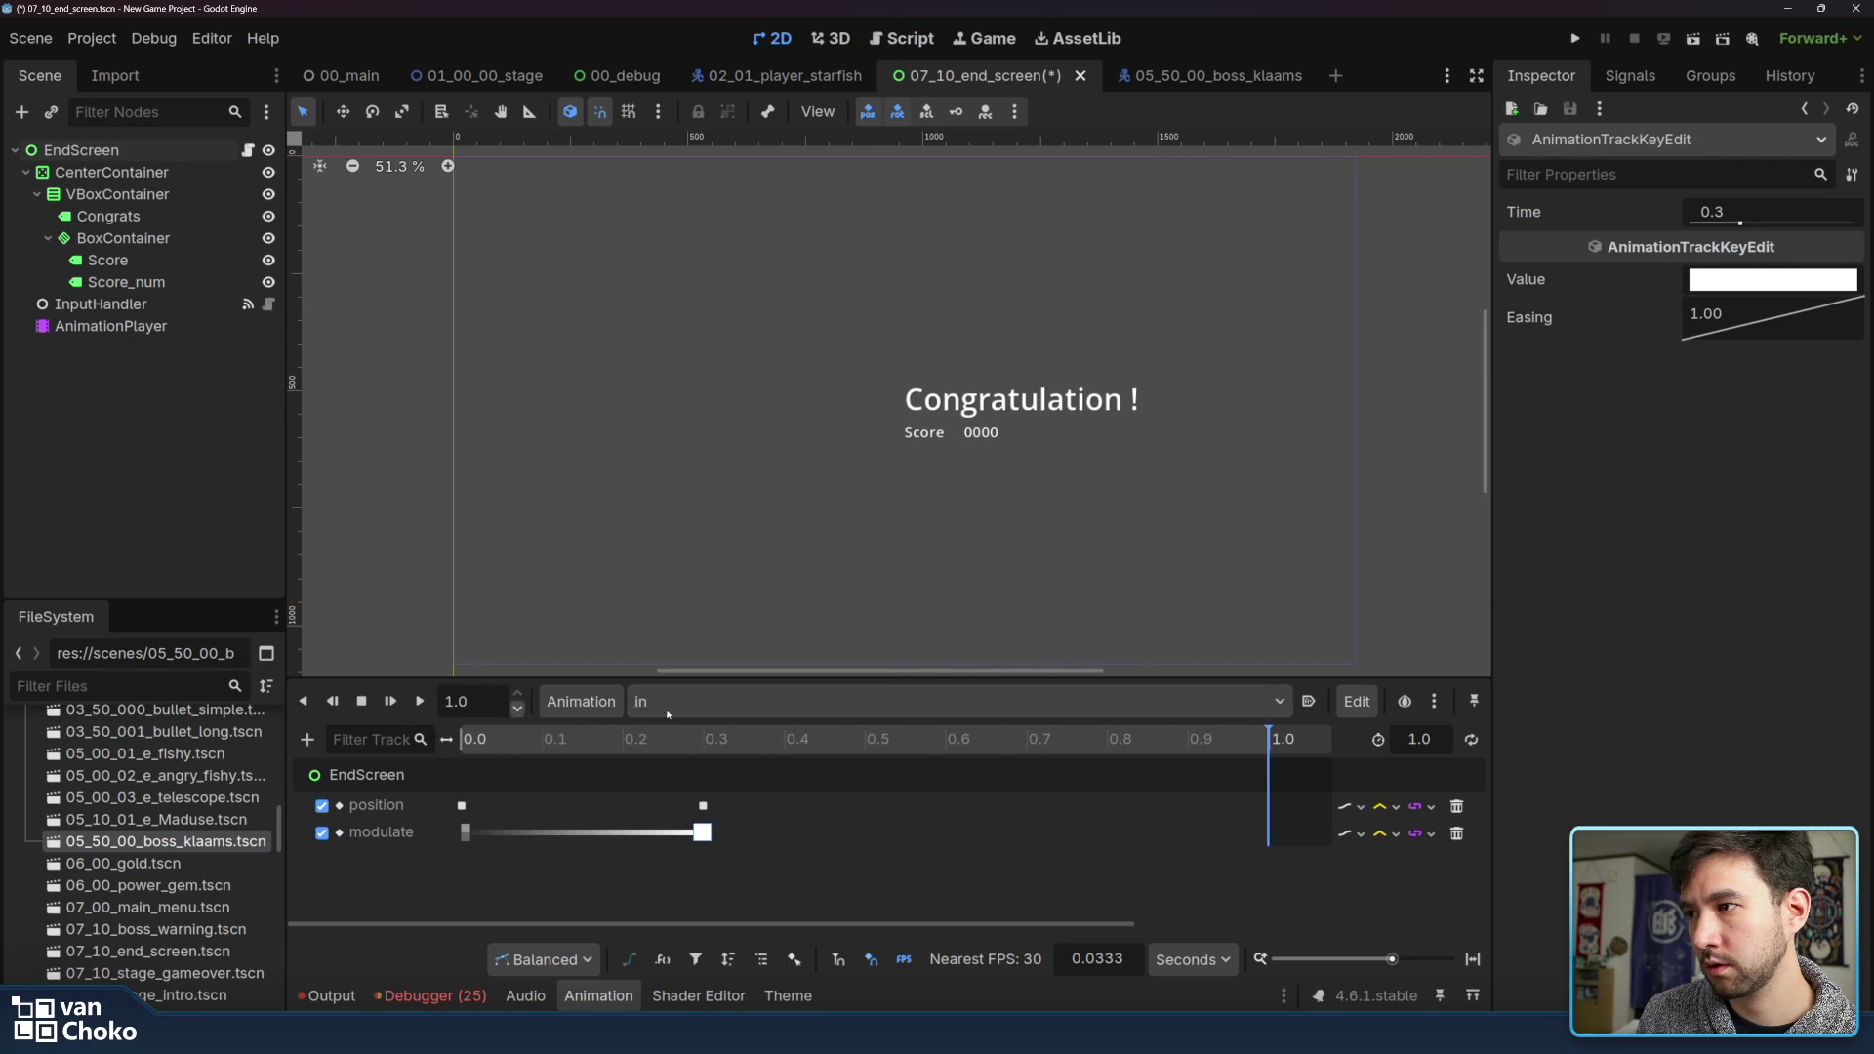
Set the 'in' animation length to 0.3 seconds
left_click(1420, 739)
type("0.3")
key("Return")
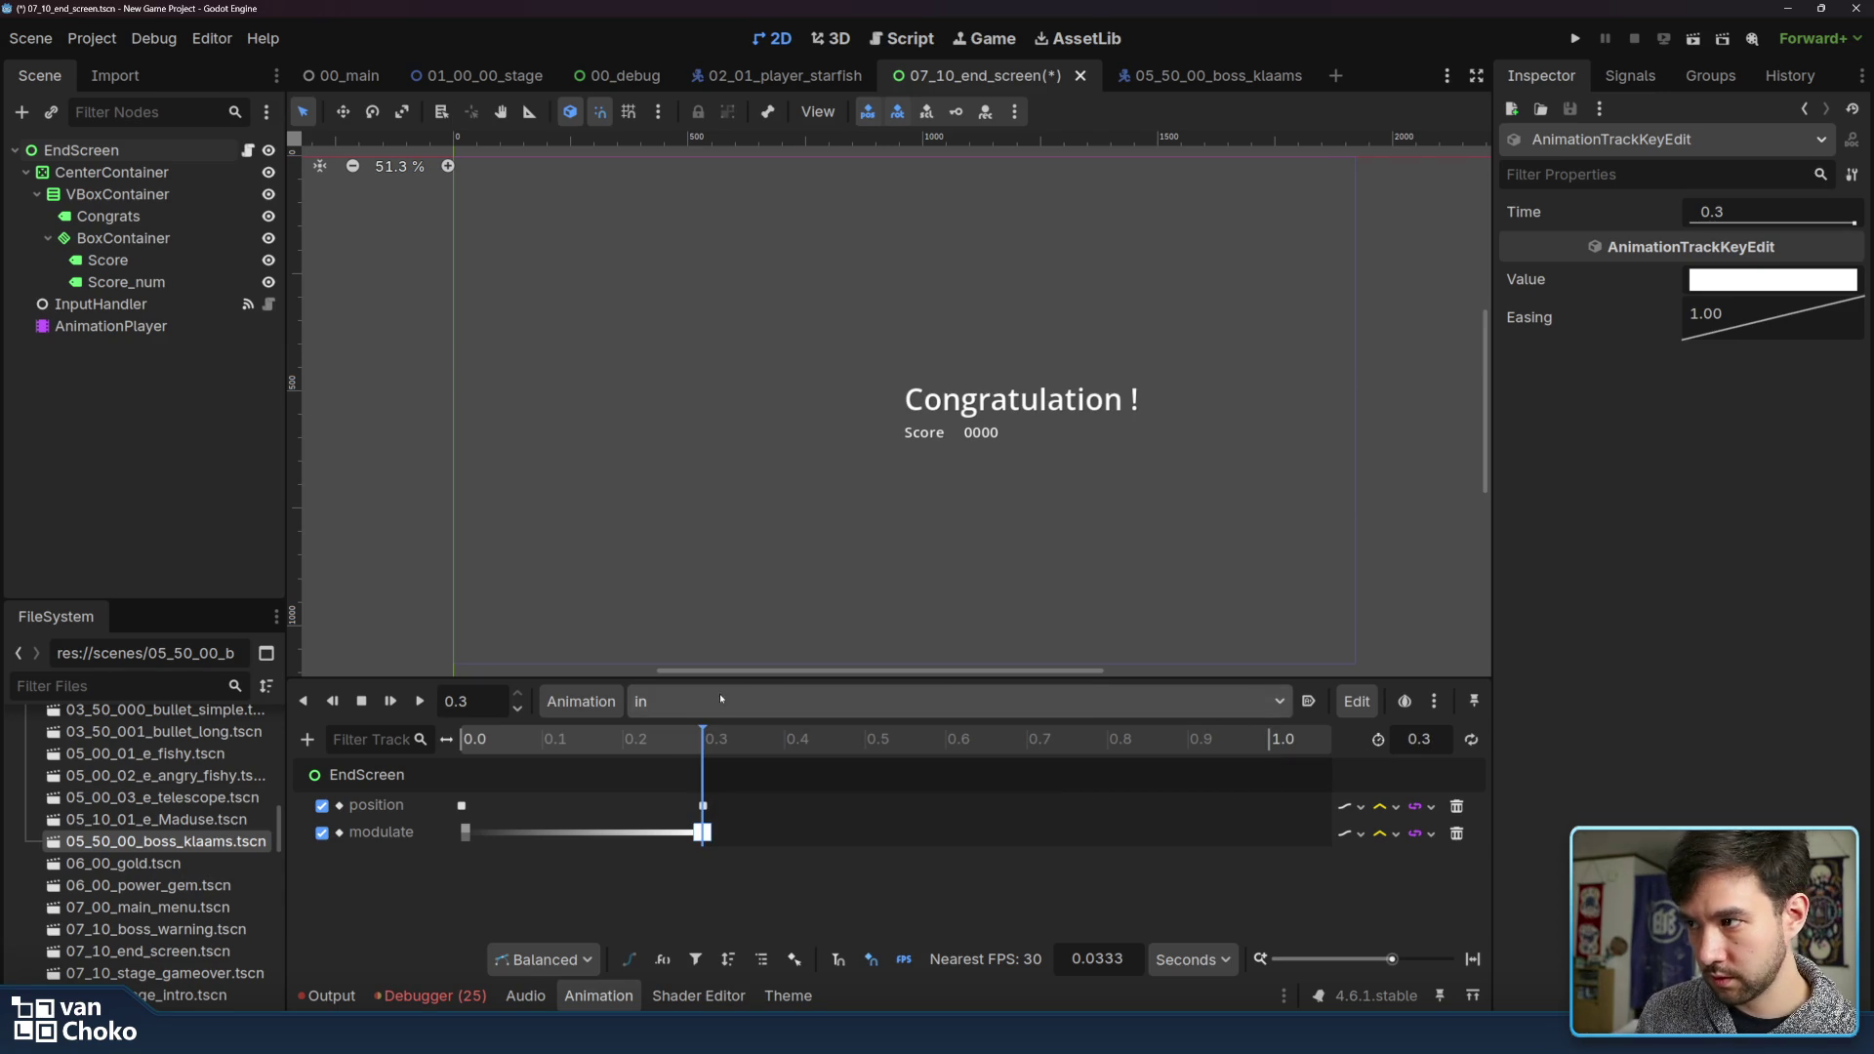
left_click(581, 701)
Create a new animation named 'out' and select the EndScreen node
left_click(623, 739)
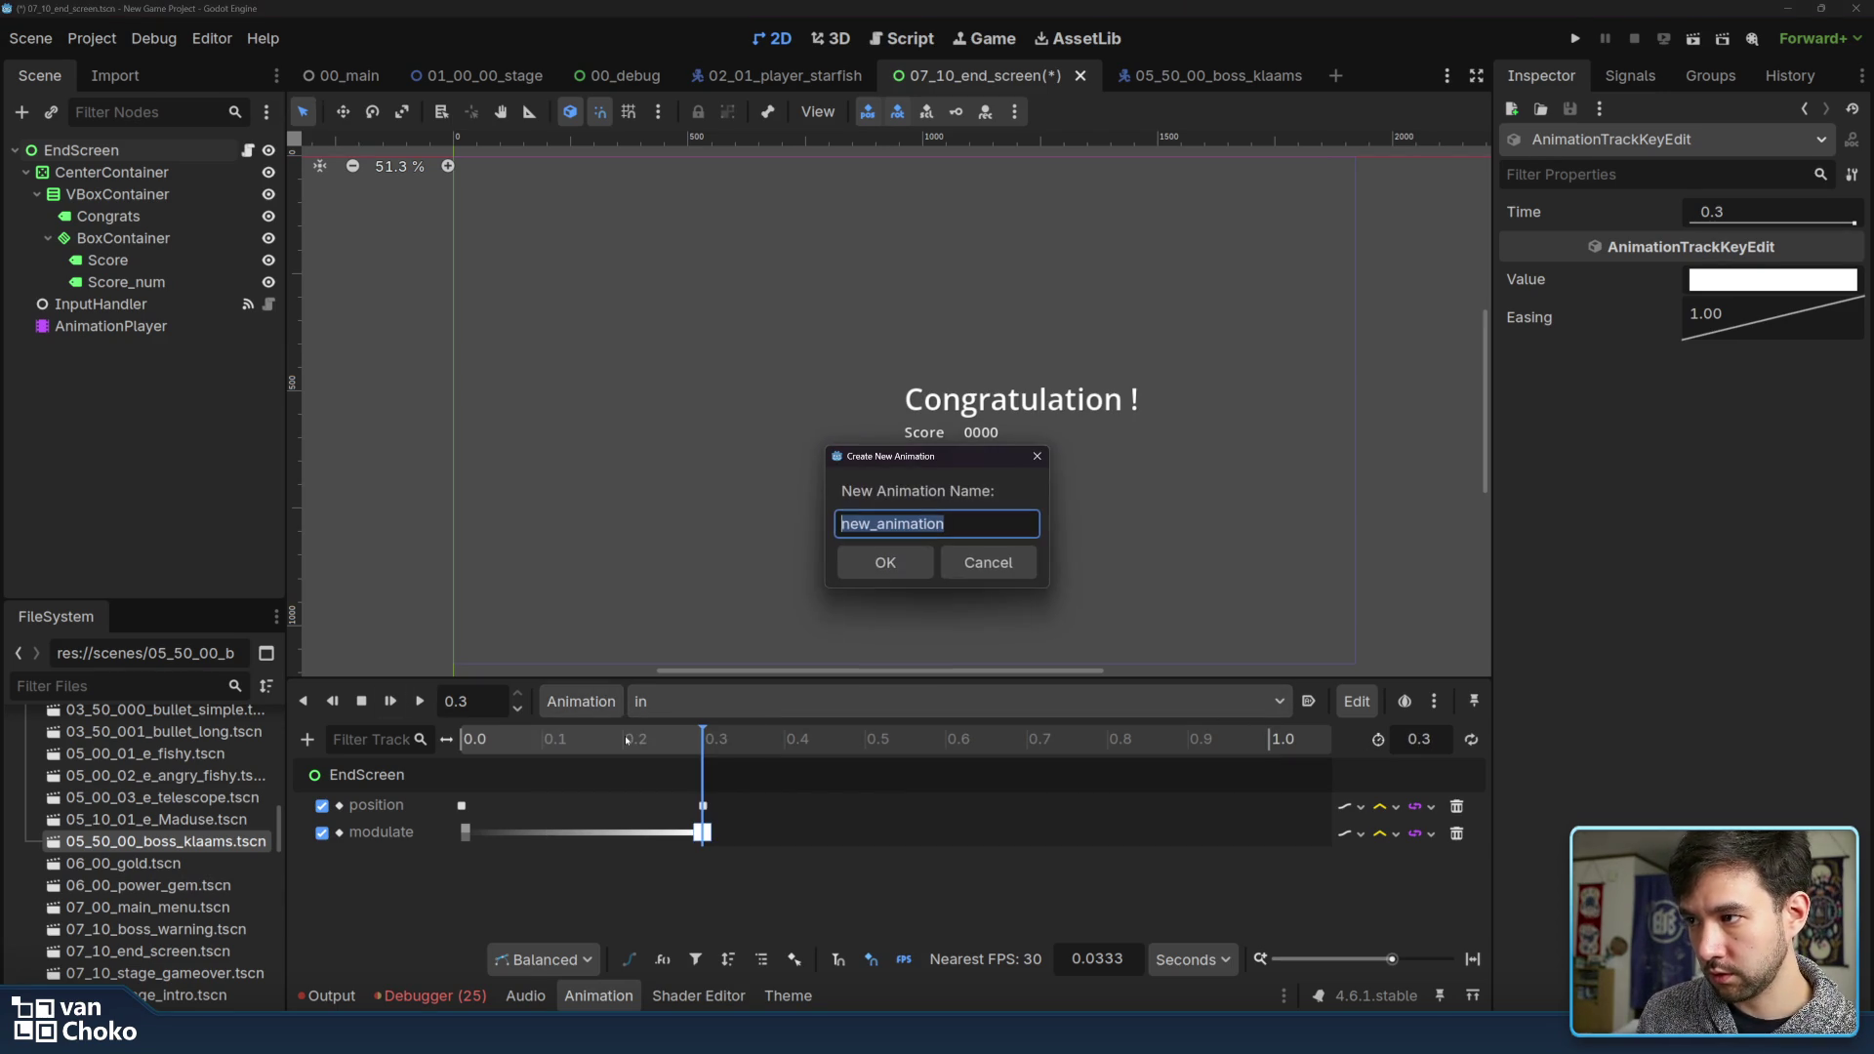
type("out")
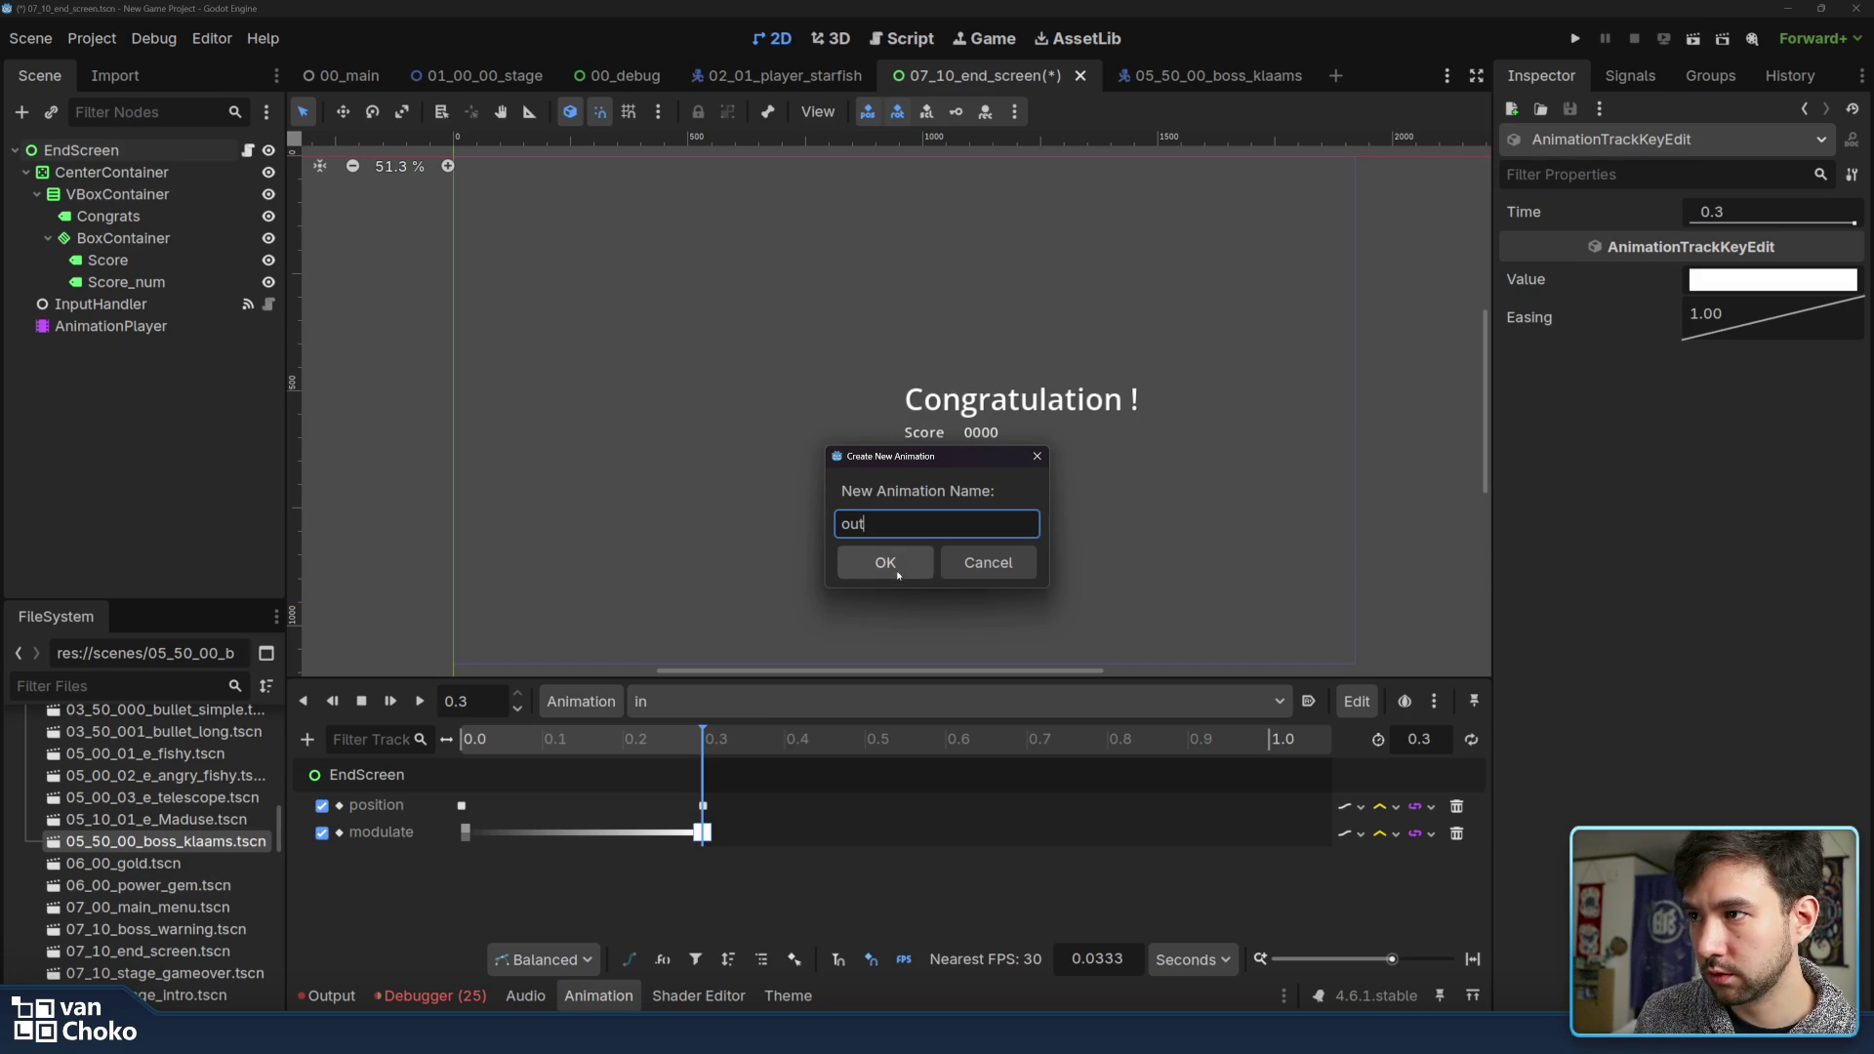
left_click(890, 566)
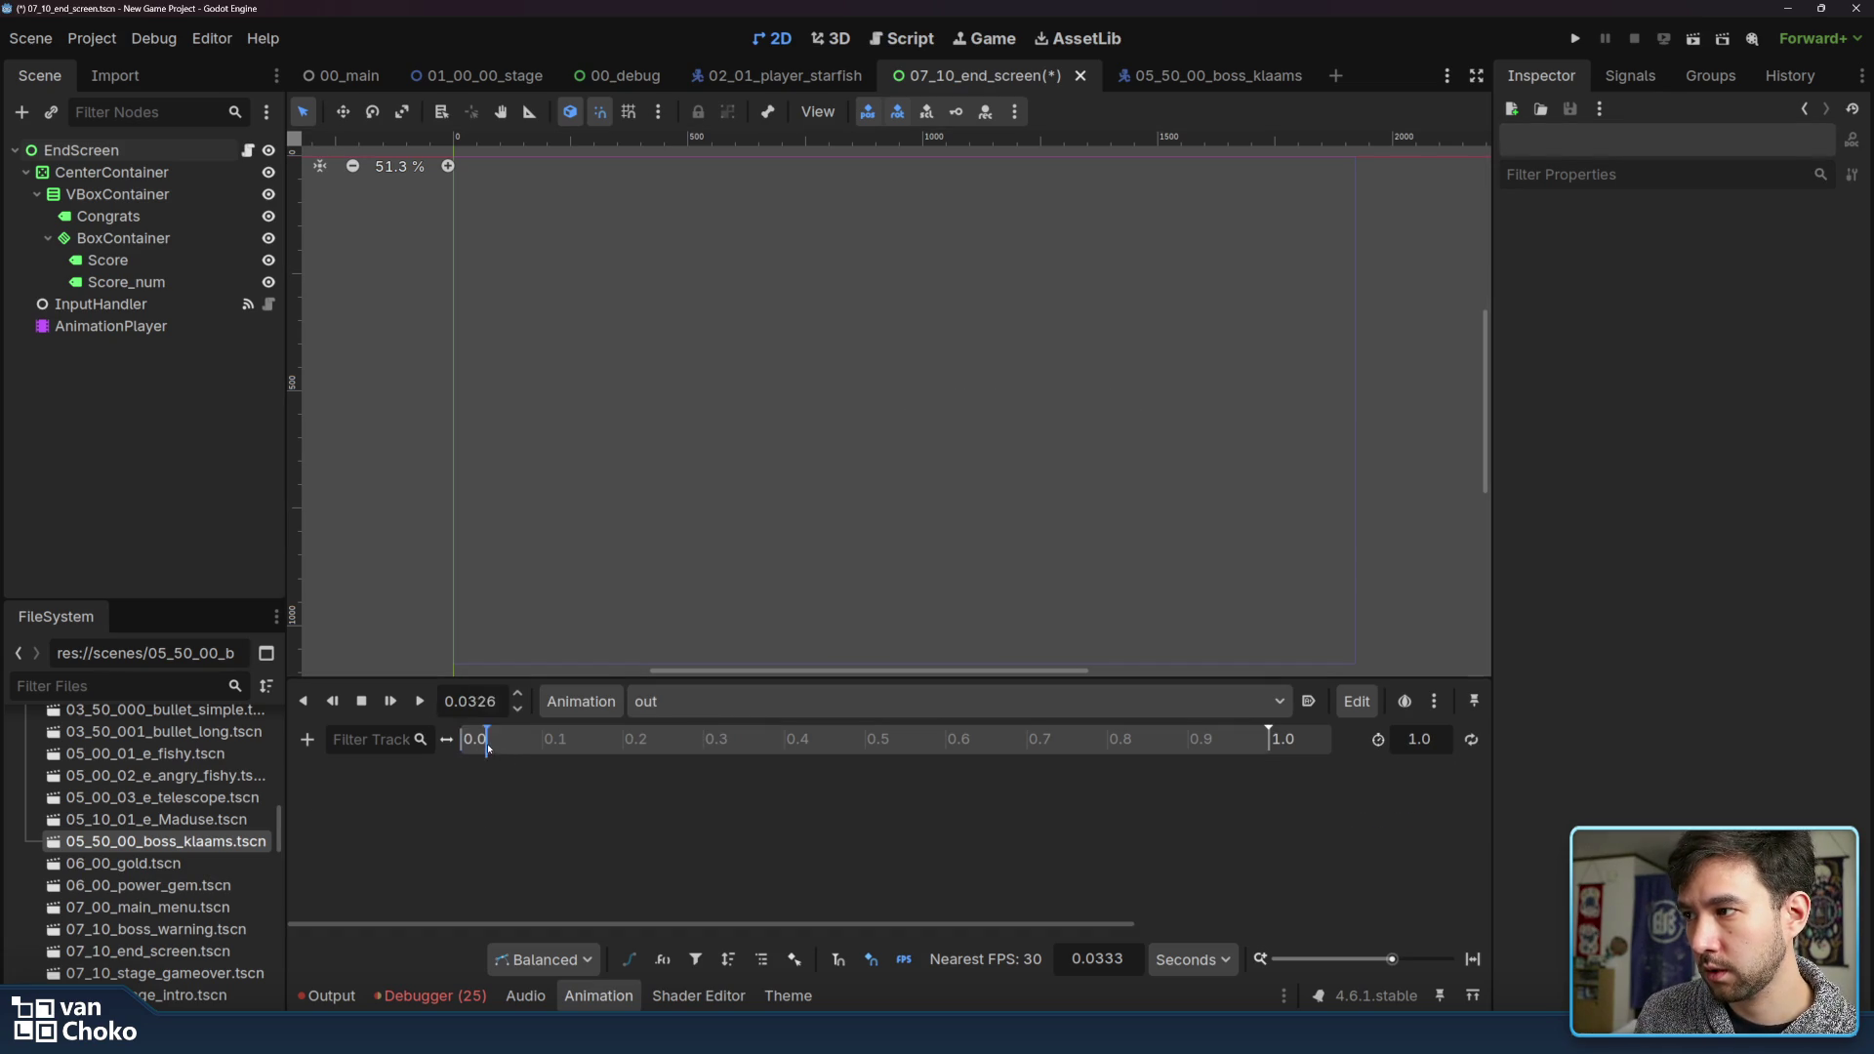
left_click(98, 151)
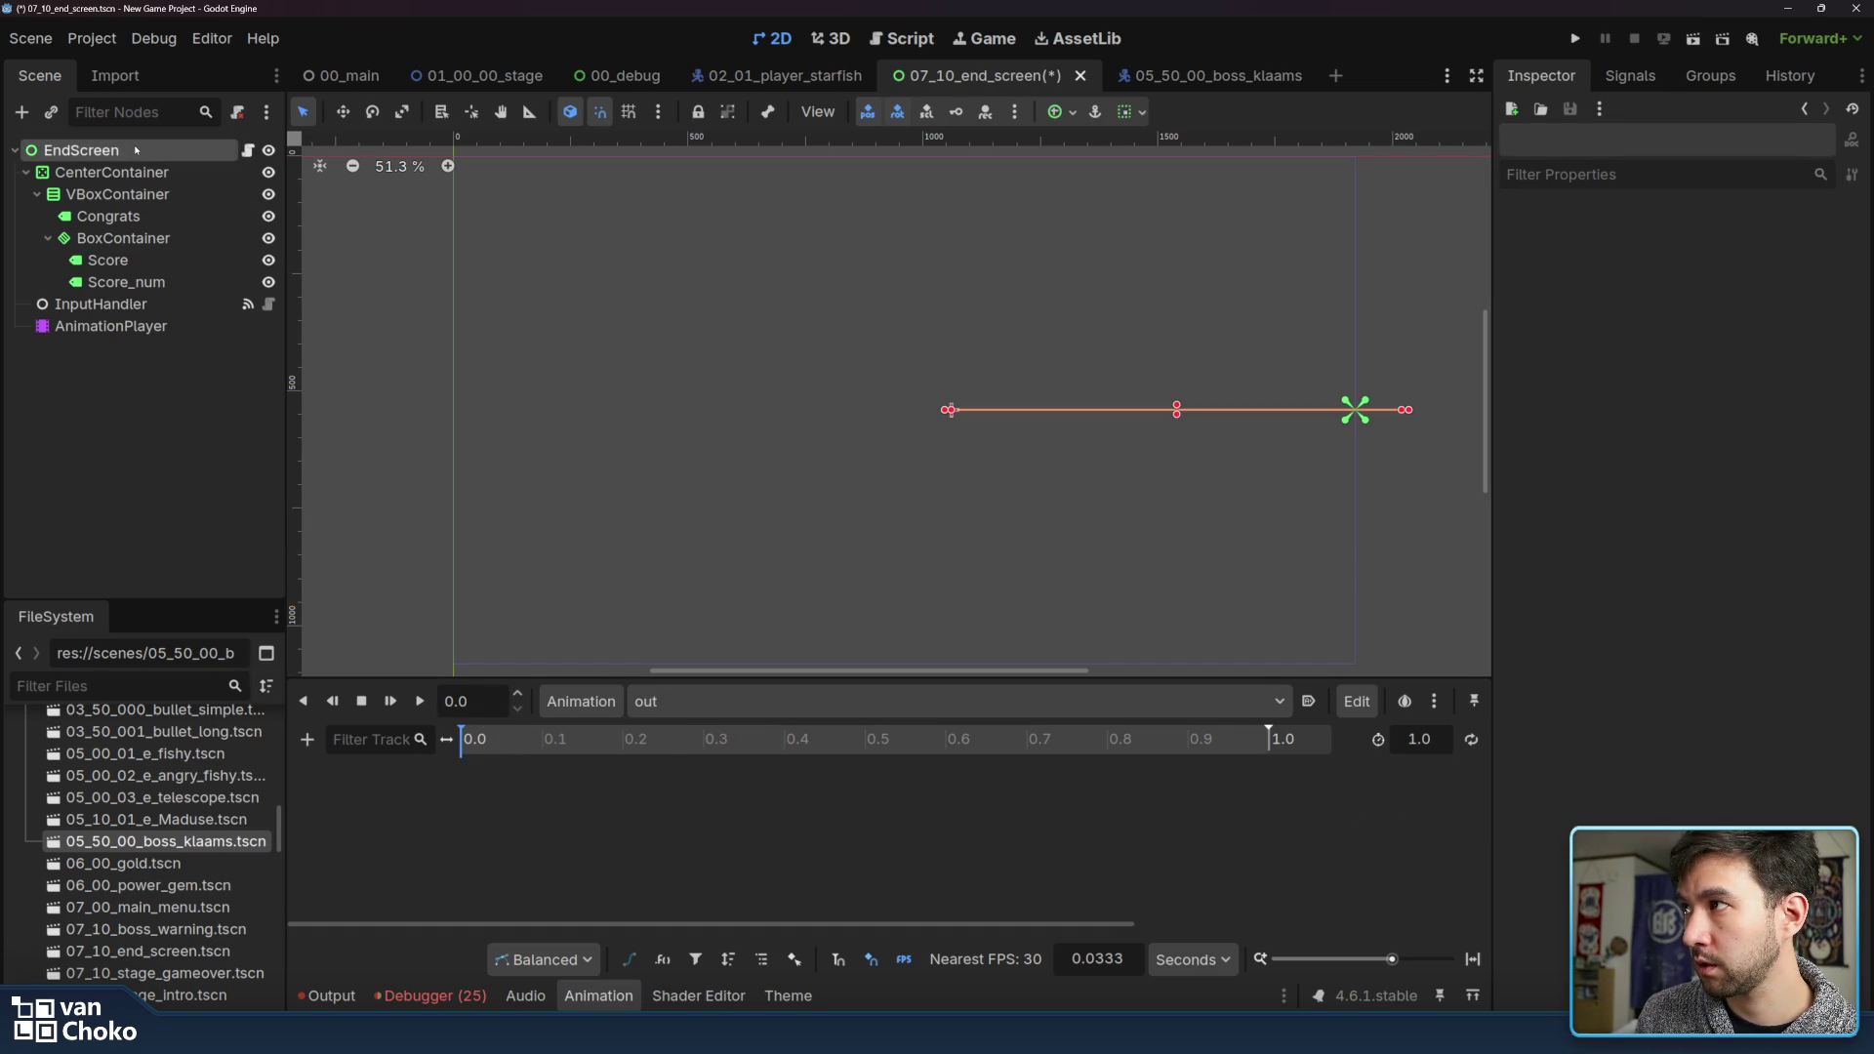
scroll(1753, 389, "up", 3)
left_click(1840, 348)
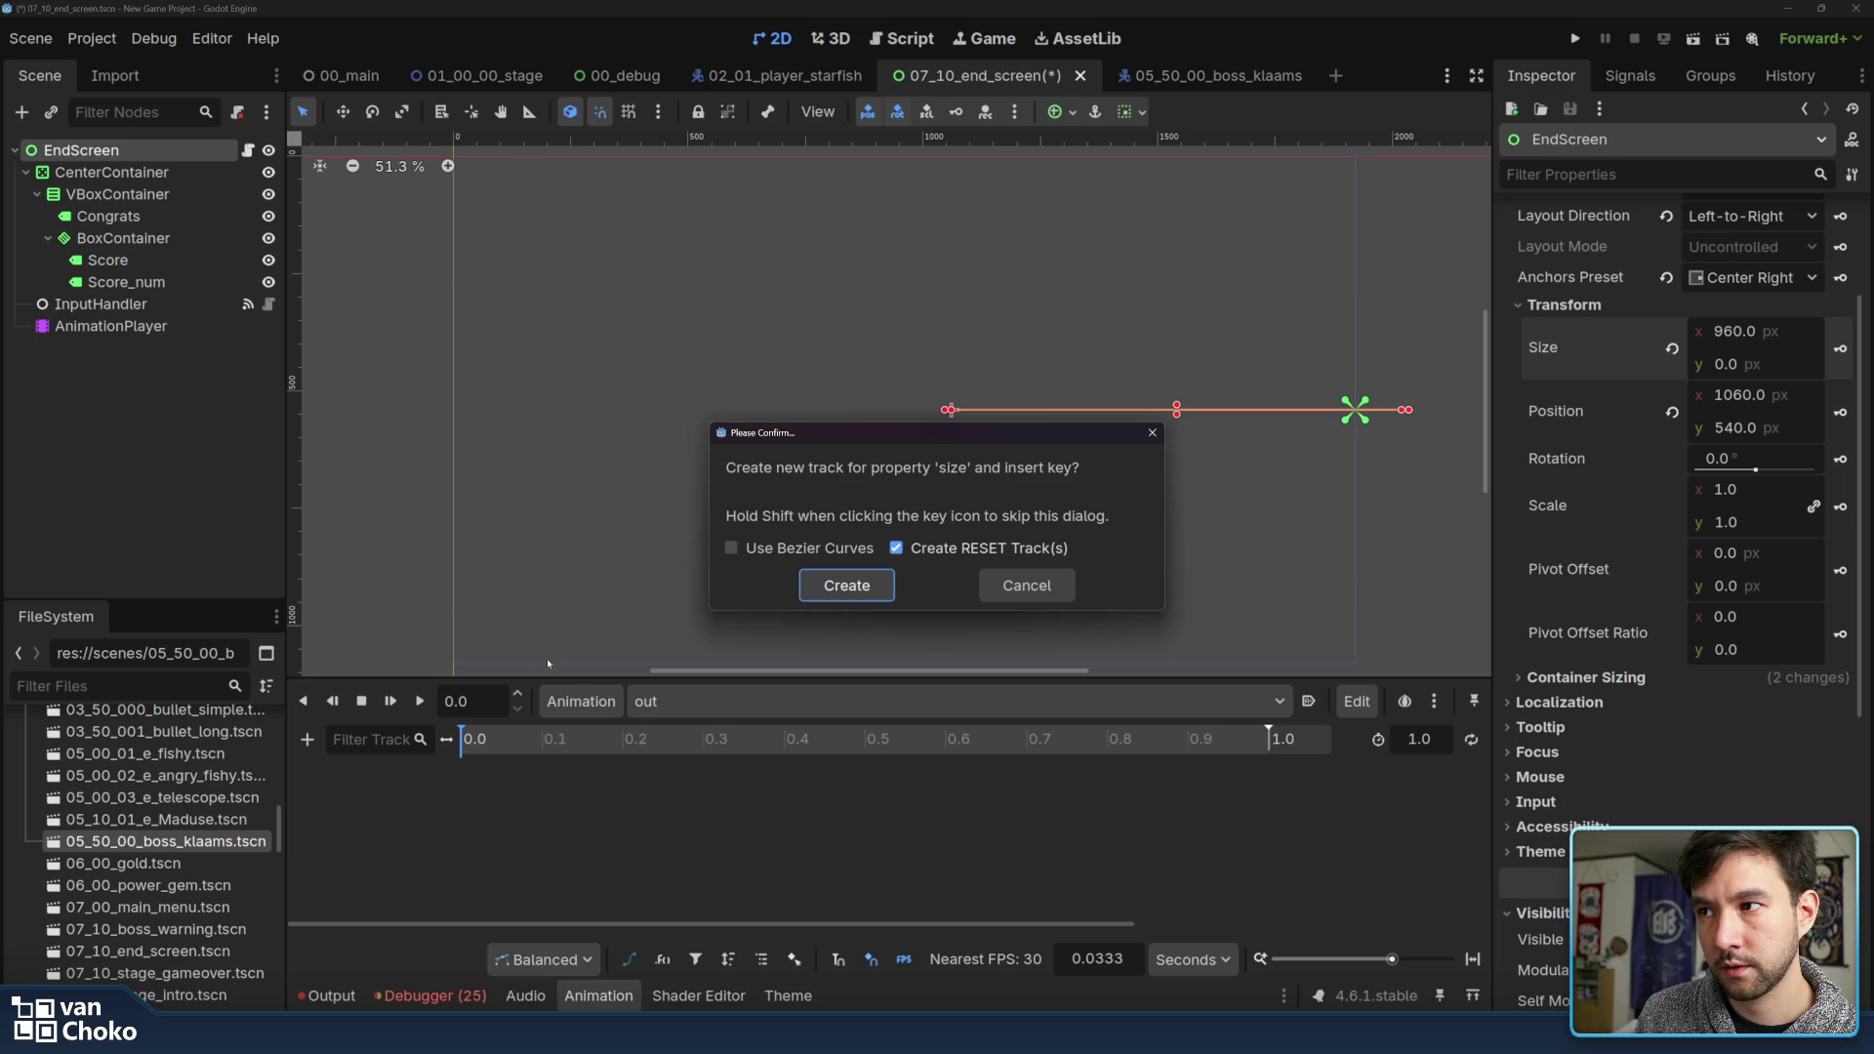
left_click(841, 588)
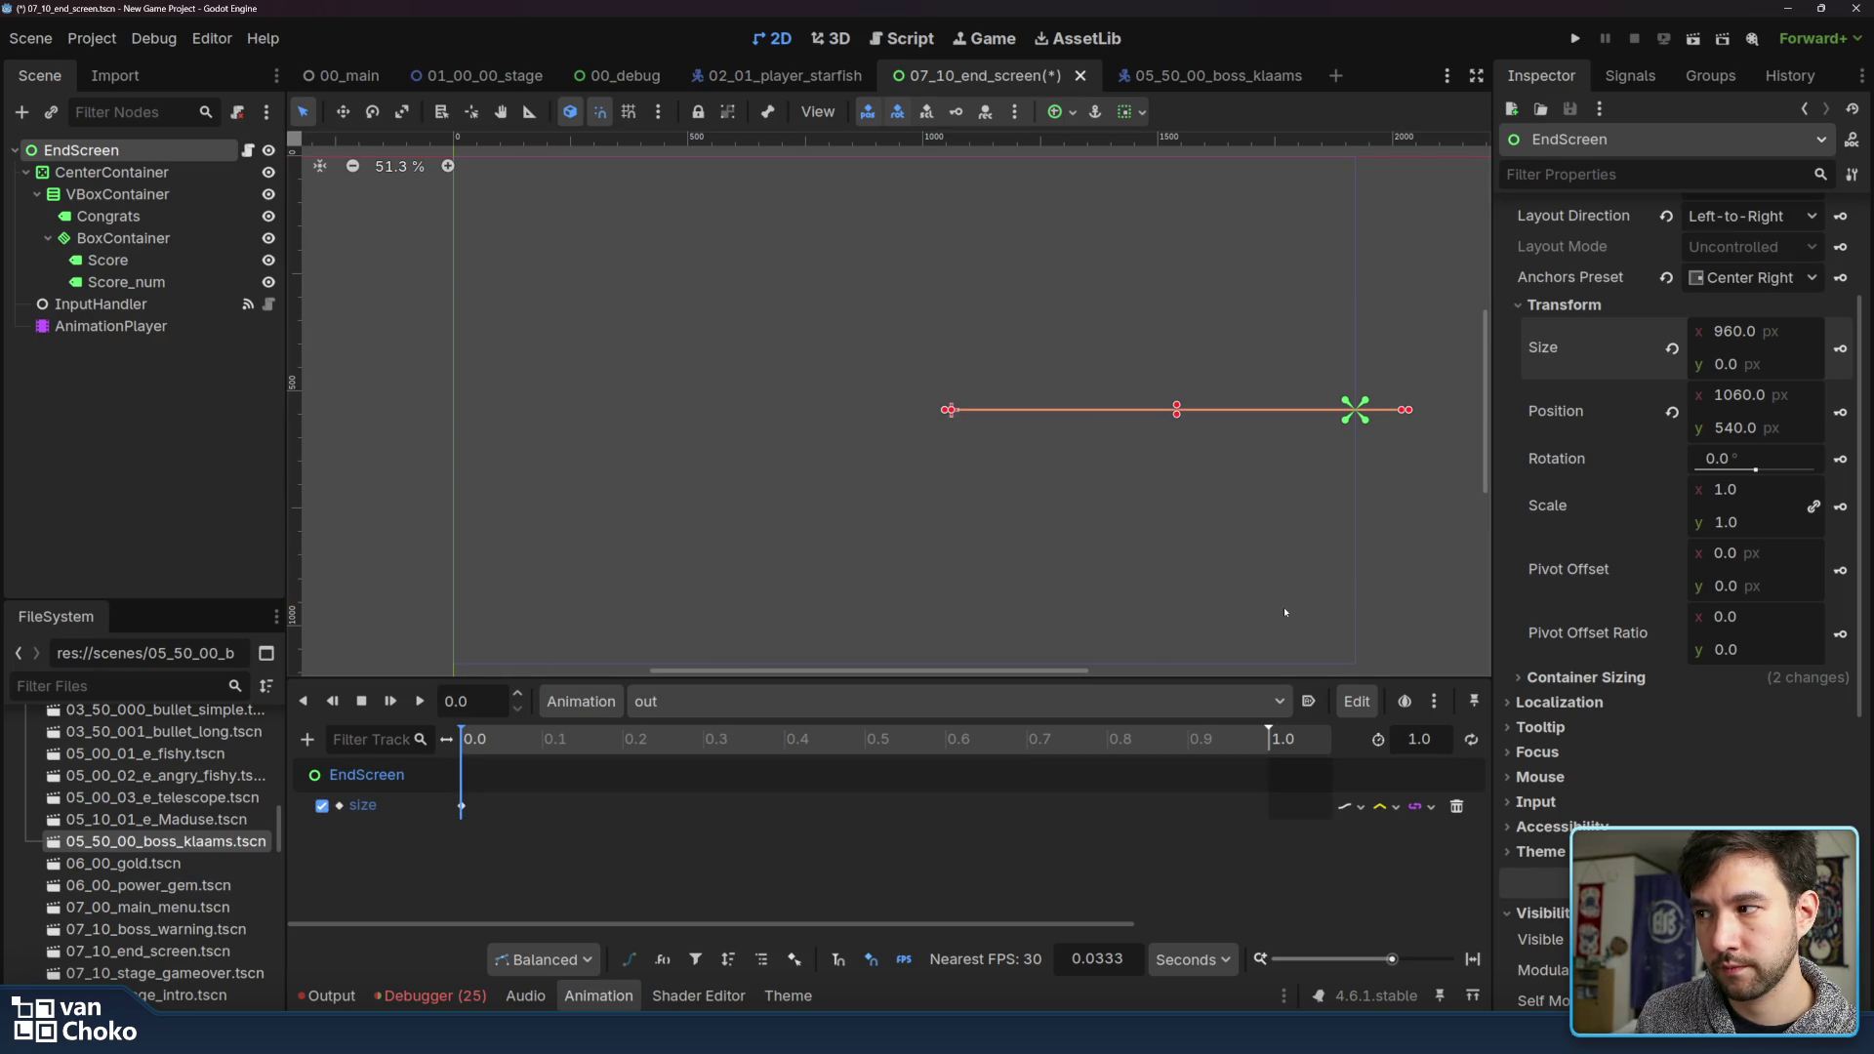
left_click(1456, 808)
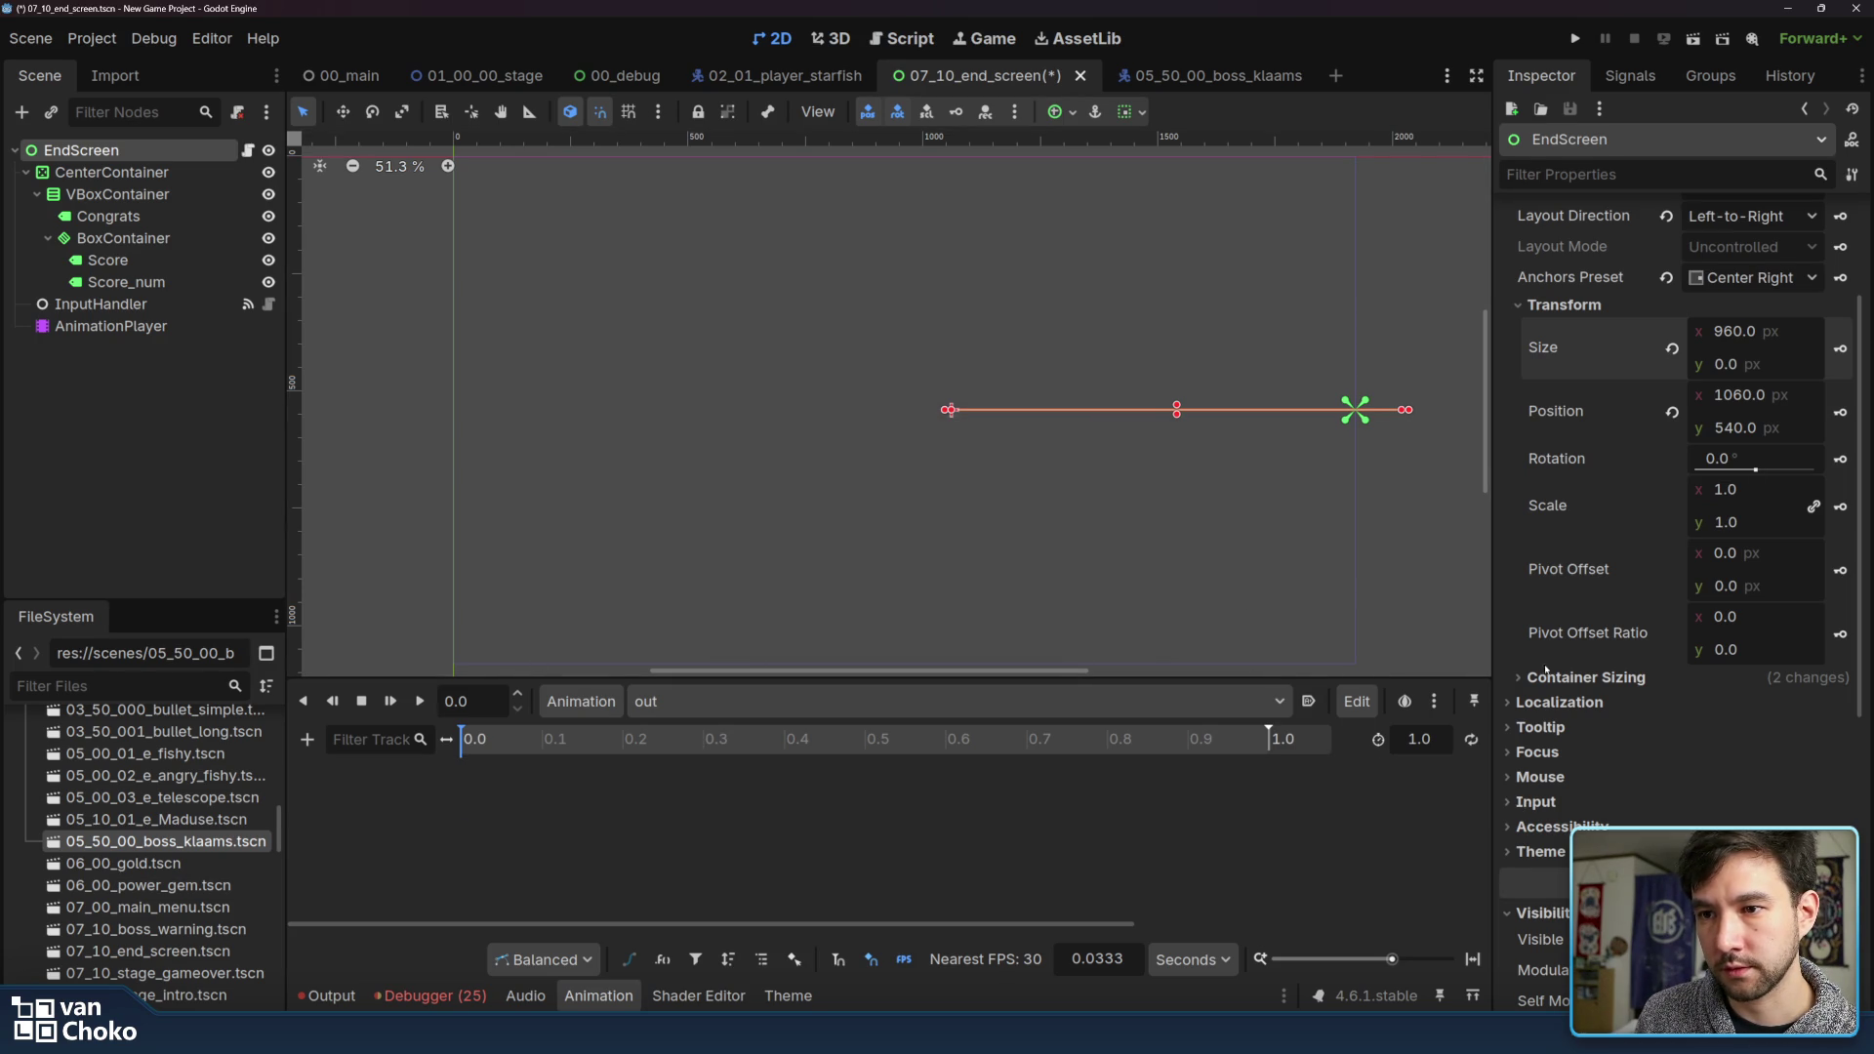
Key EndScreen's Position in 'out' and move the playhead to 0.3 seconds
left_click(1840, 412)
left_click(846, 586)
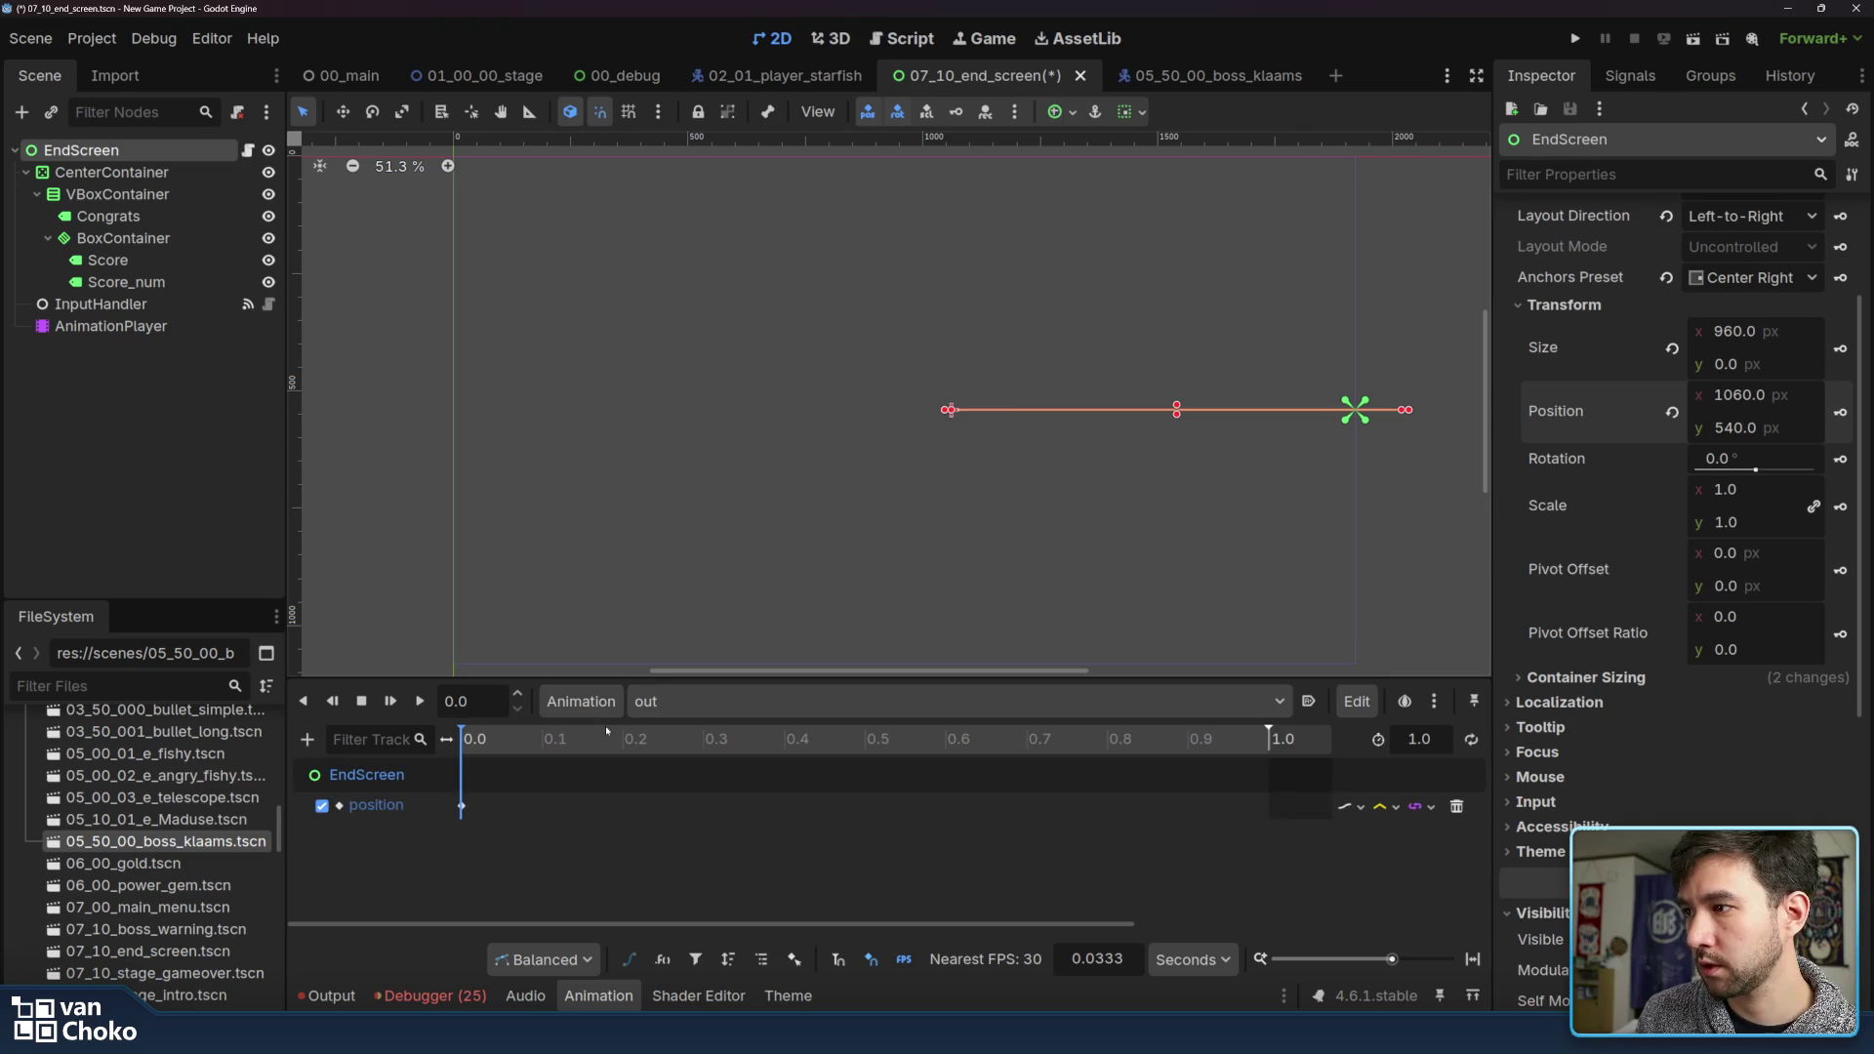
left_click(461, 806)
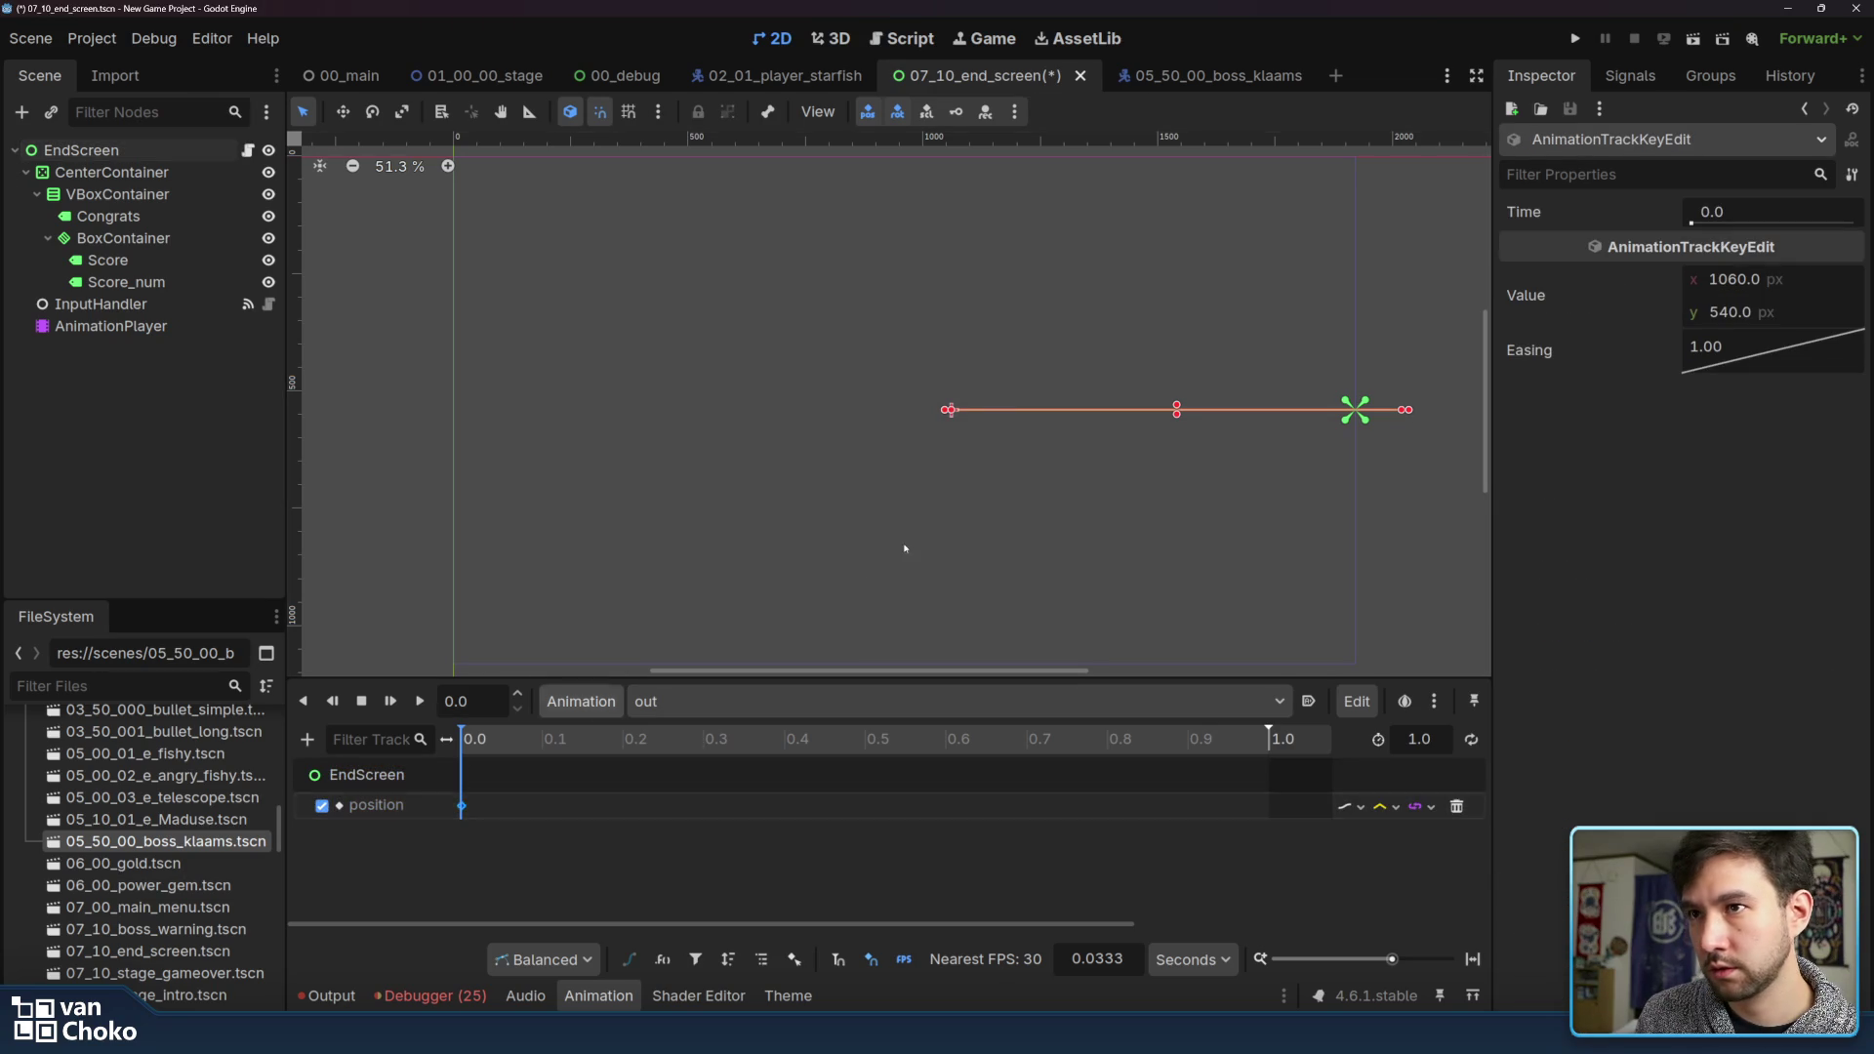
left_click(704, 747)
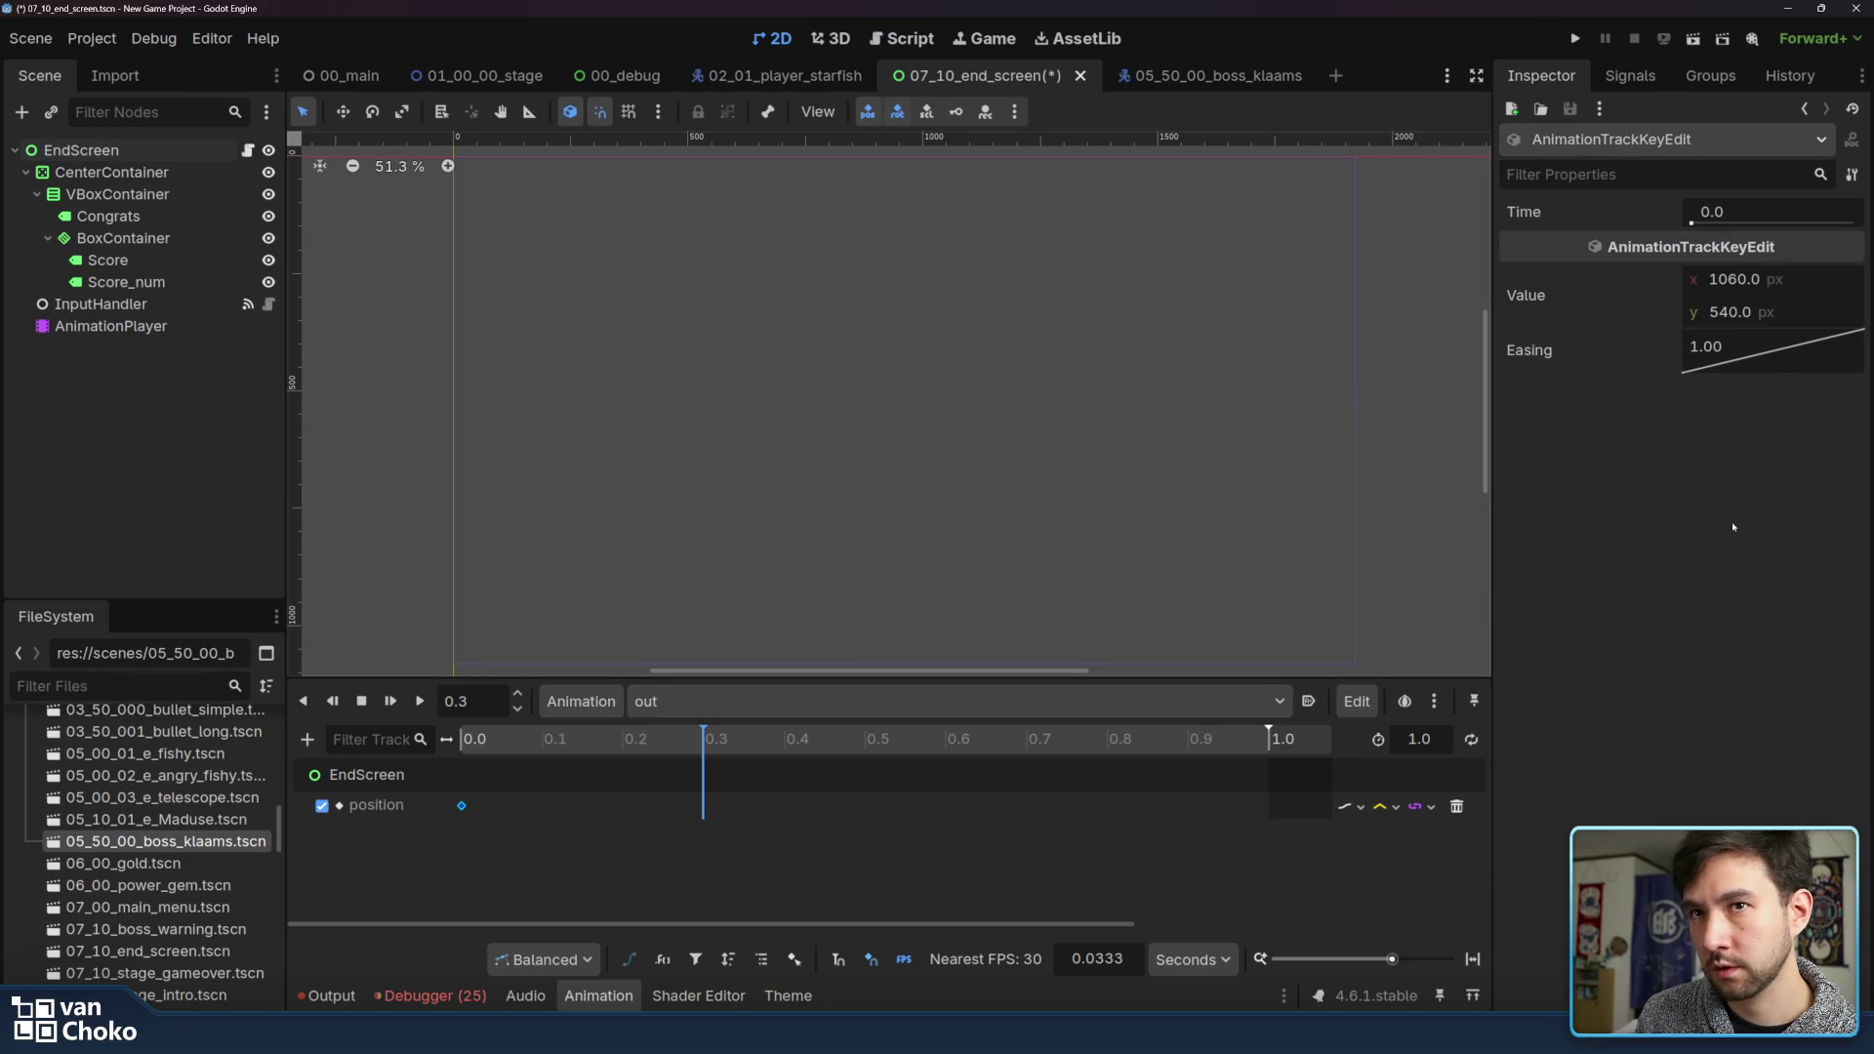
left_click(1792, 284)
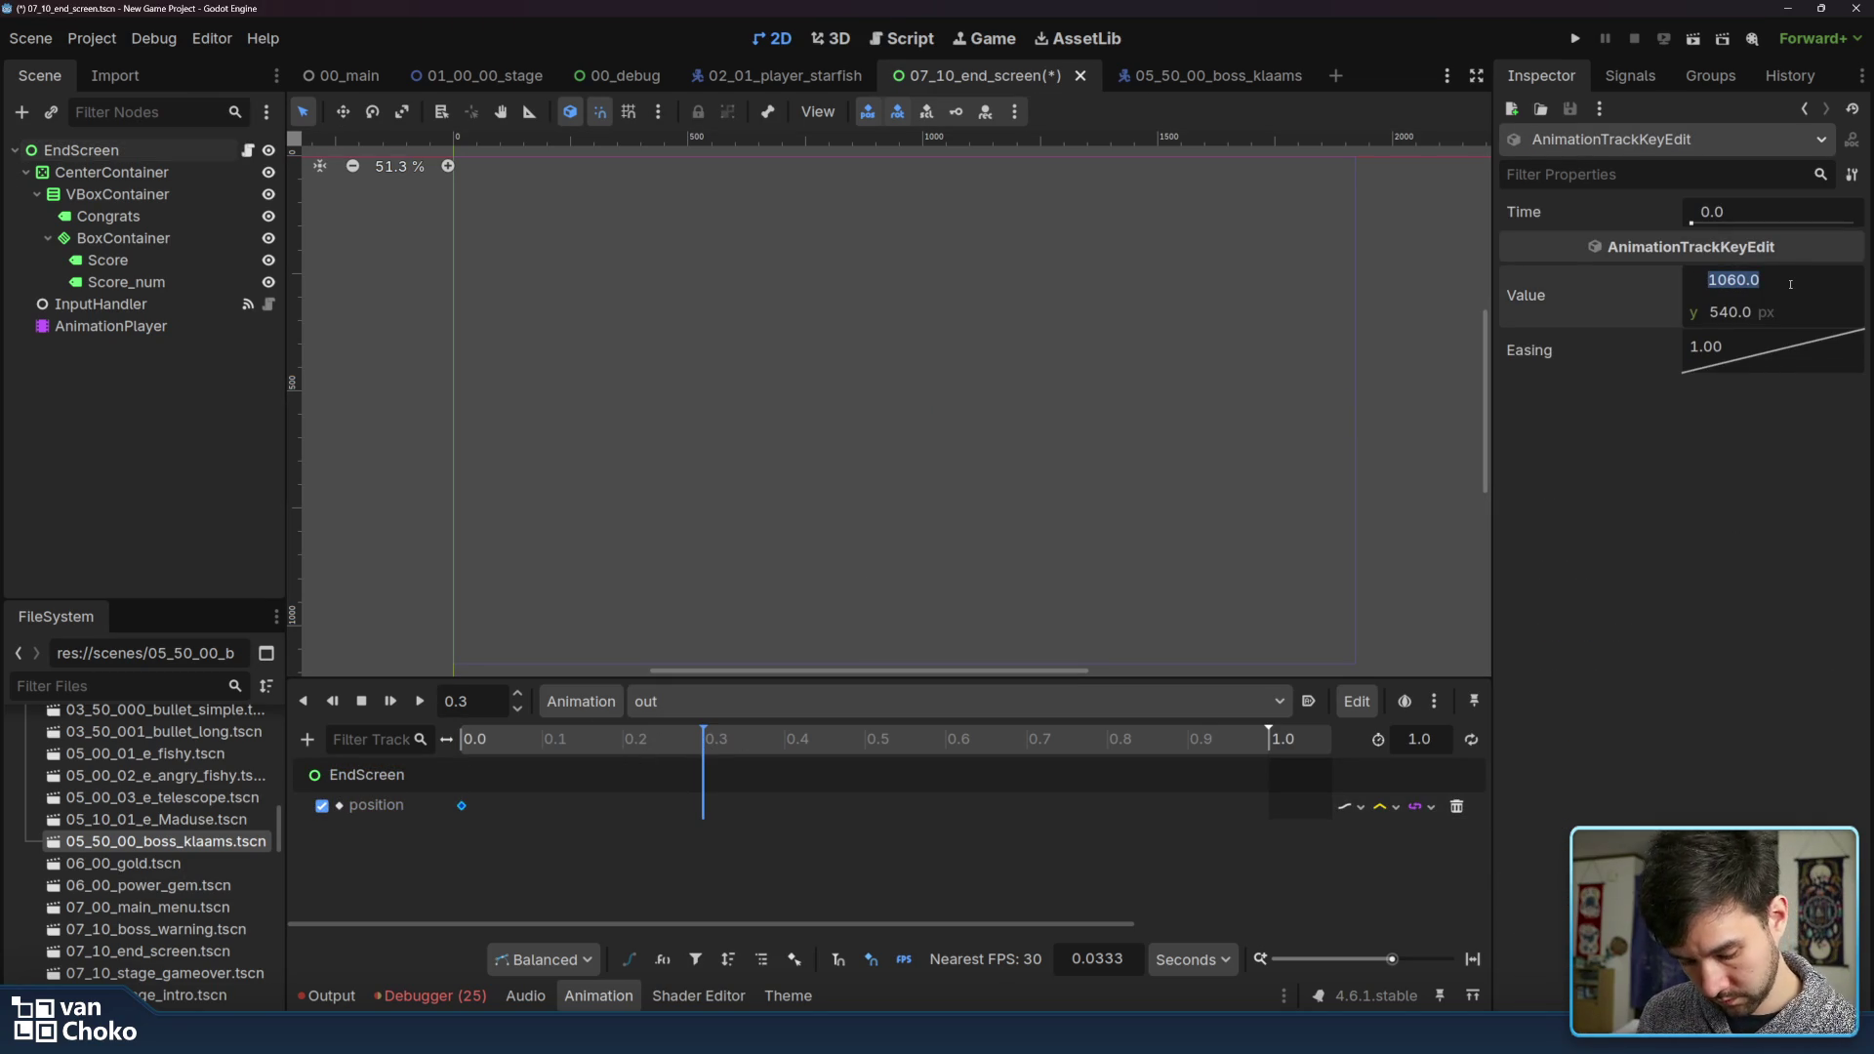
Insert a second position key at 0.3 seconds and edit its x value
right_click(707, 816)
left_click(771, 829)
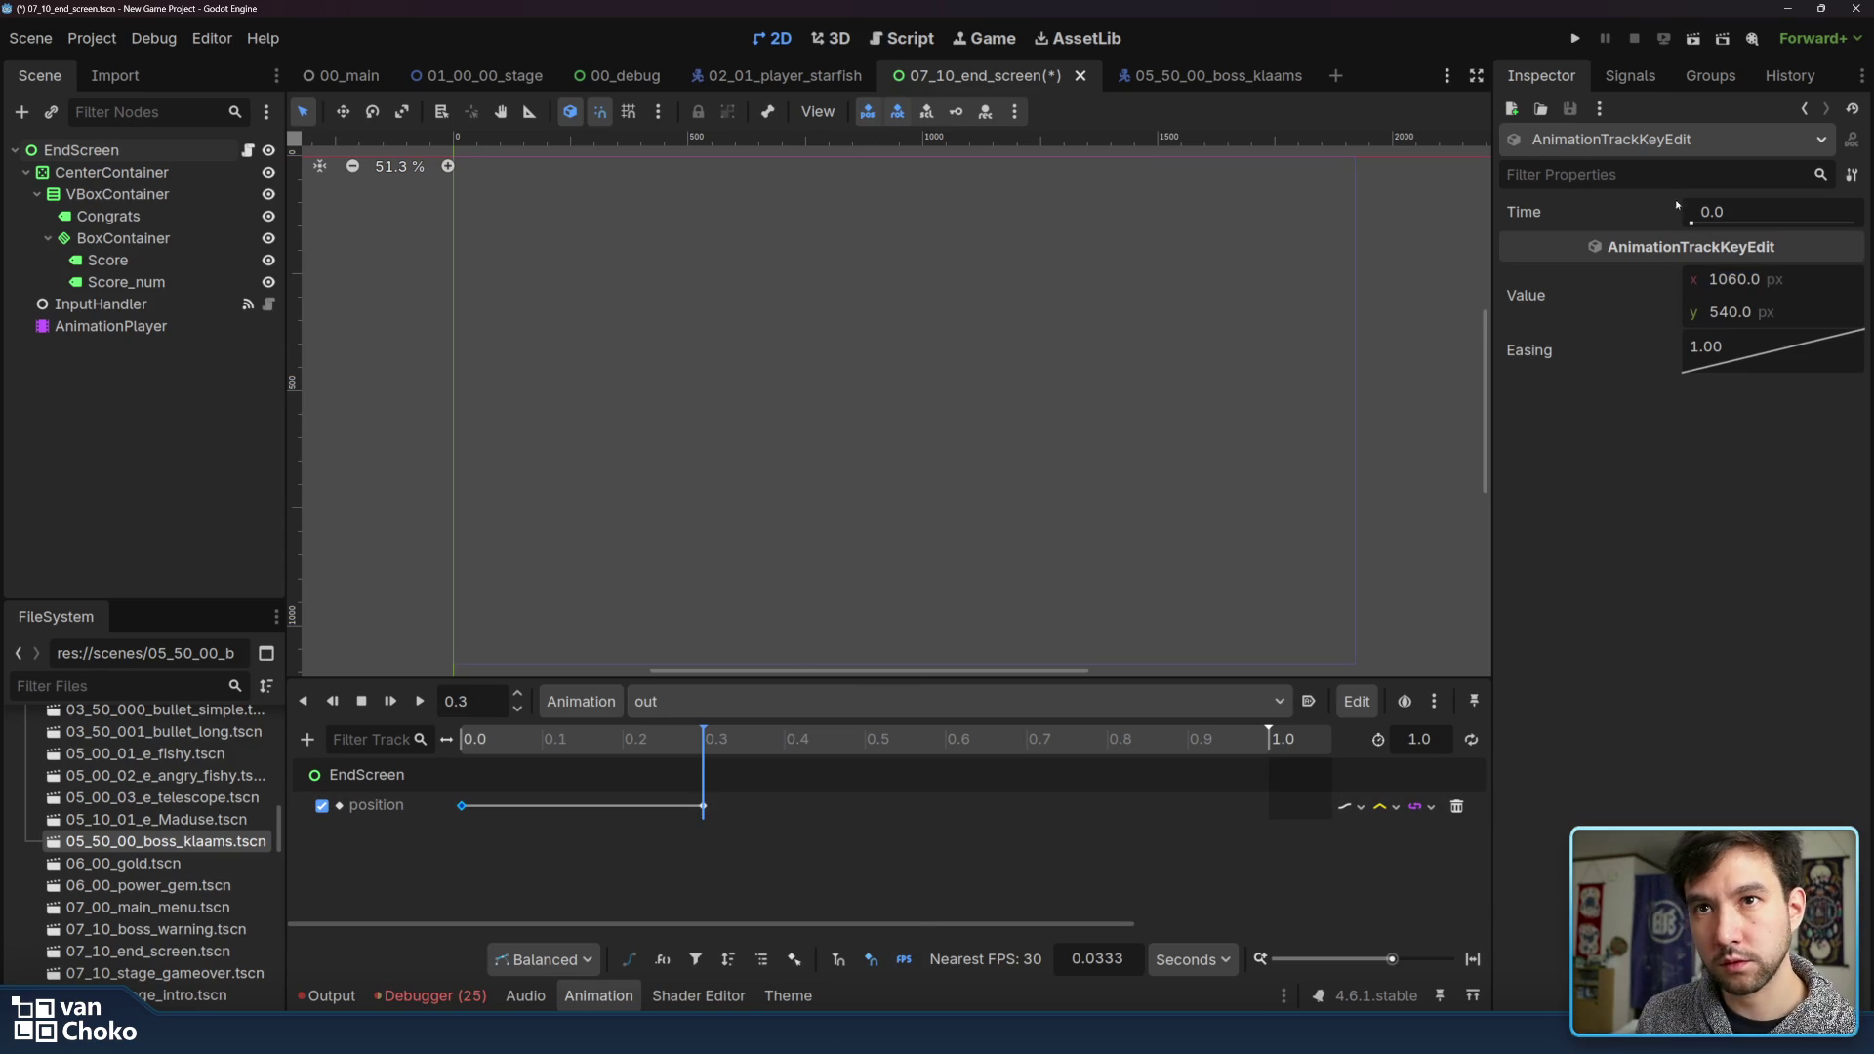
left_click(1764, 281)
type("9")
key("Return")
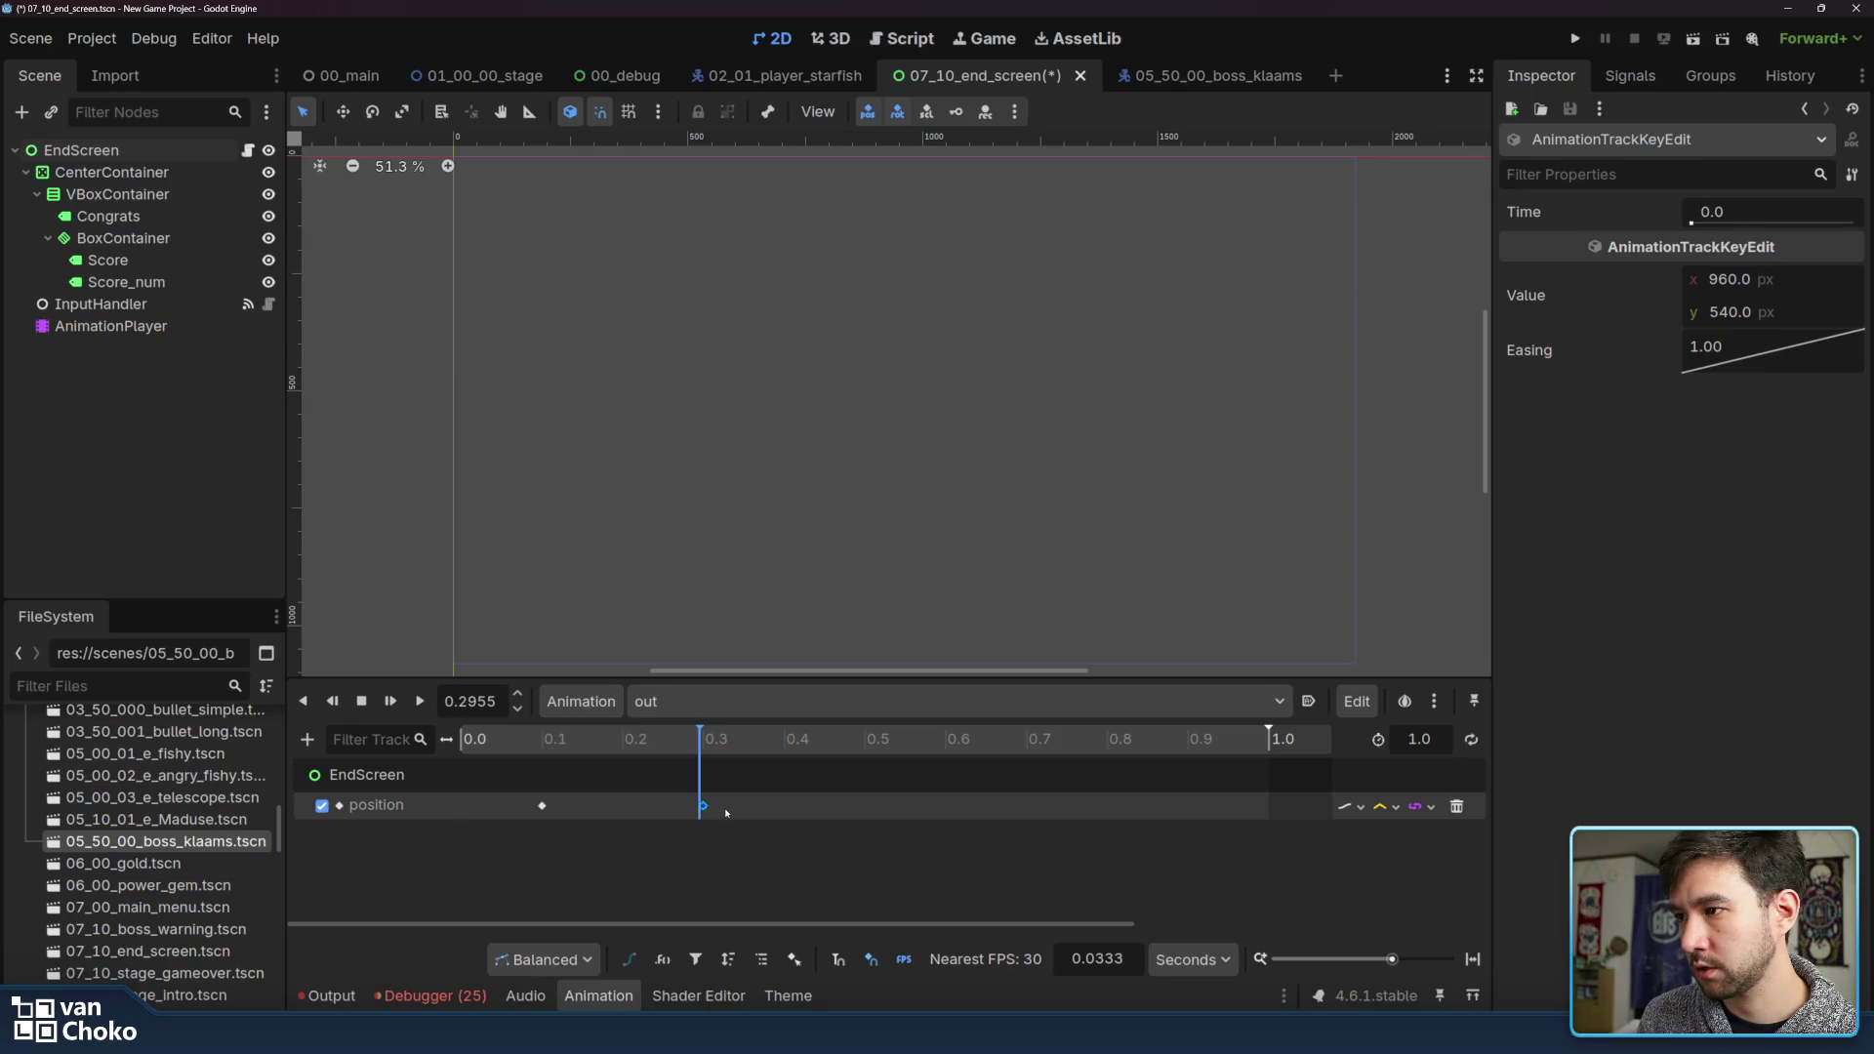
left_click_drag(462, 806, 543, 807)
key("ctrl+z")
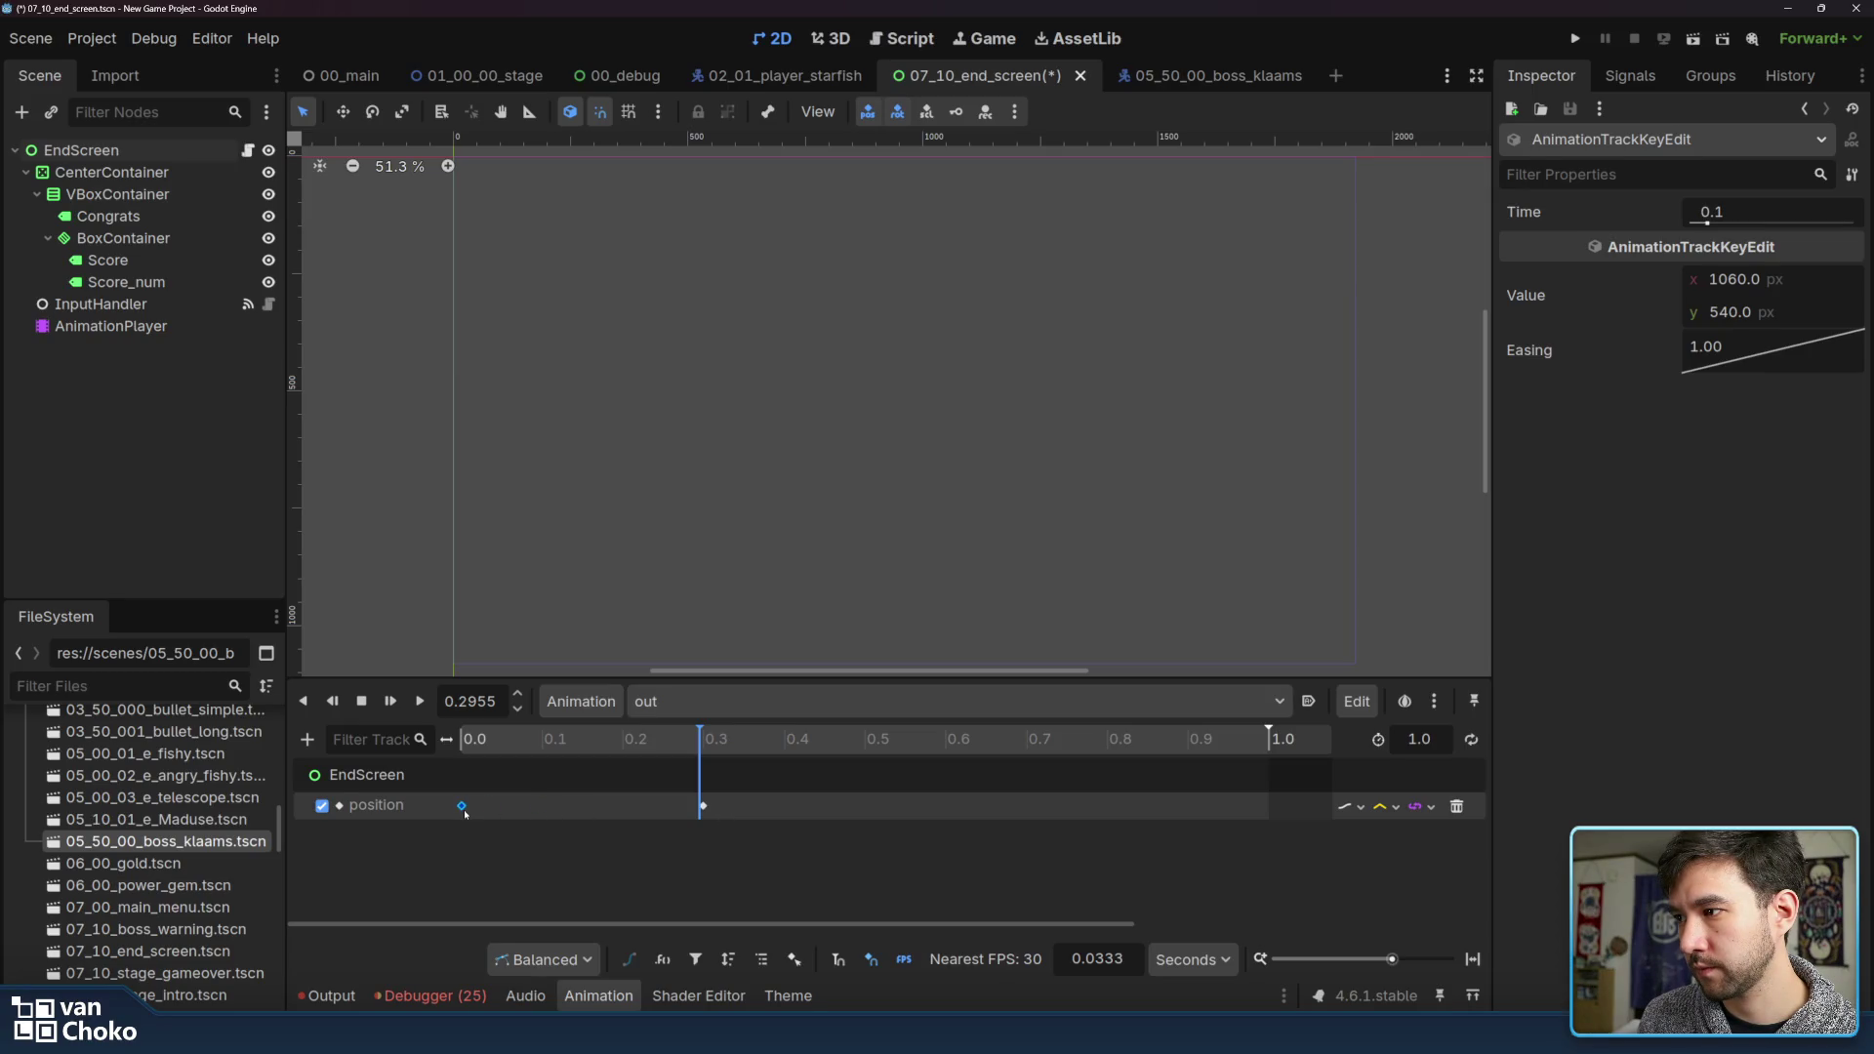
left_click(389, 776)
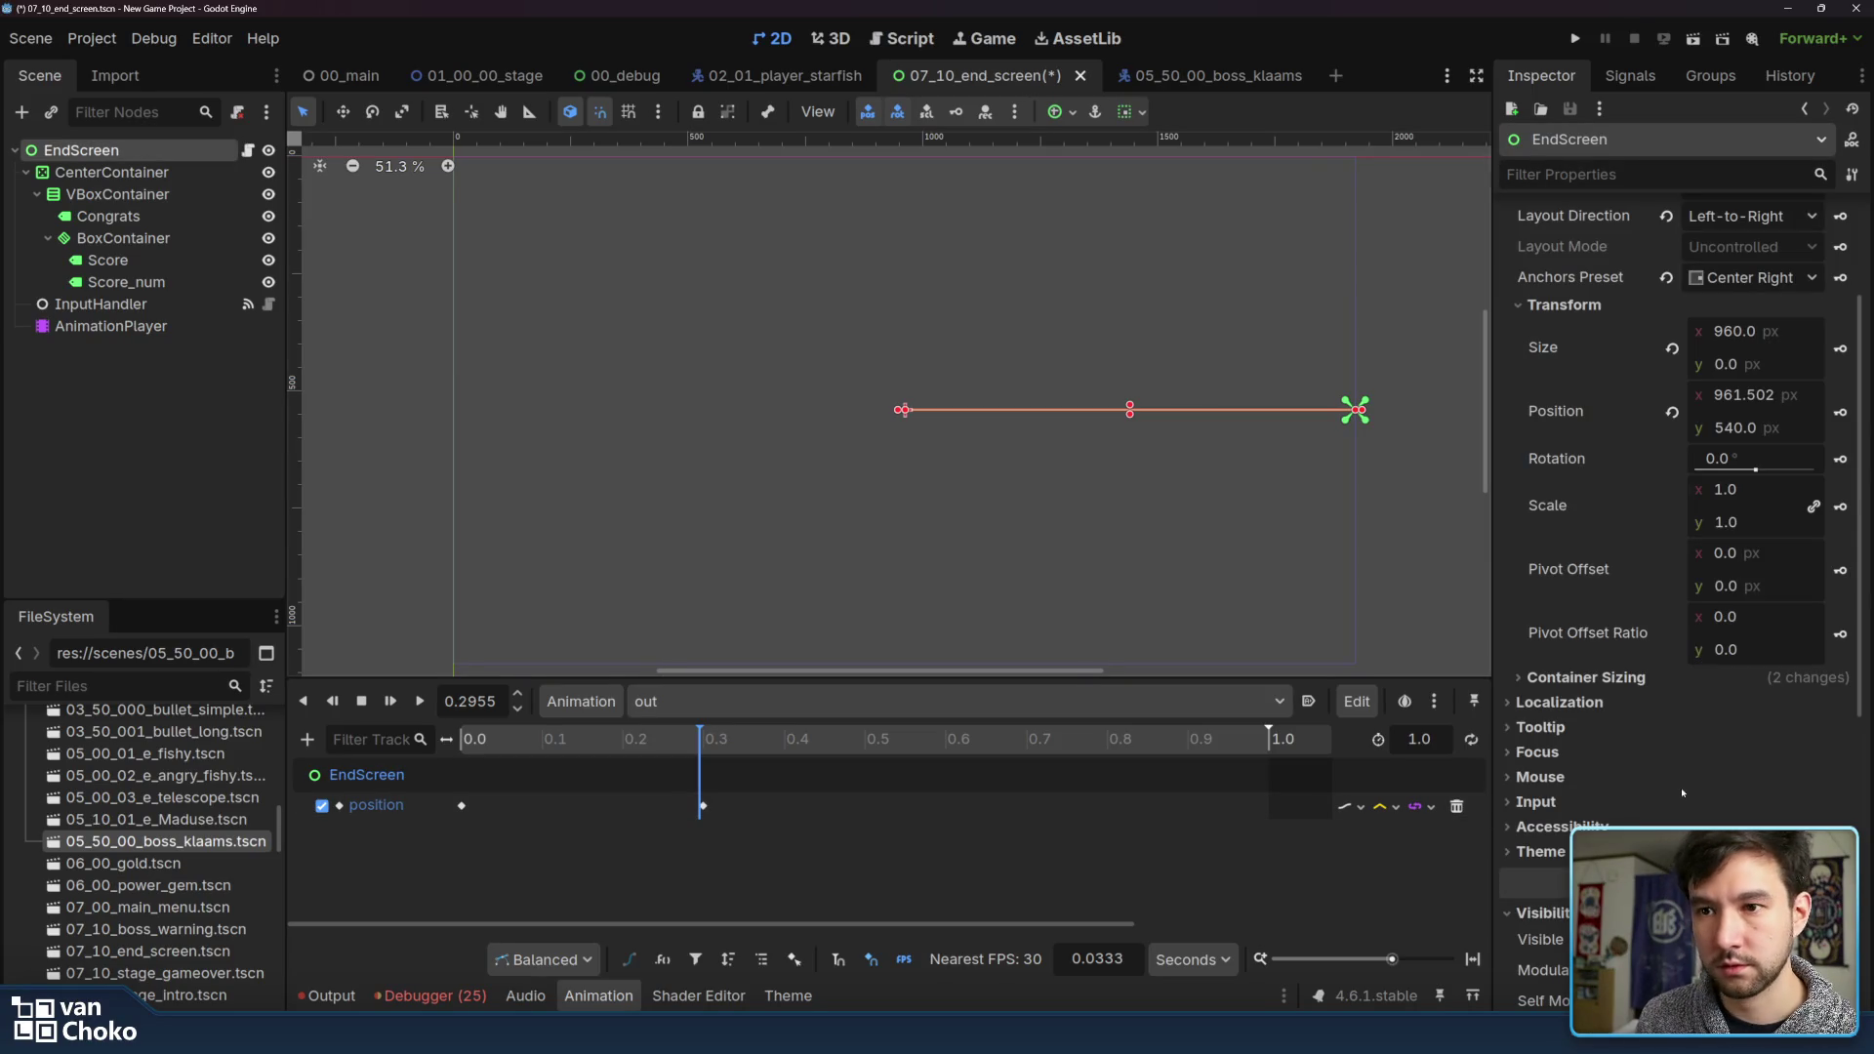
Create a Modulate track in 'out' with keys at 0.3 and 0.0 seconds
scroll(1681, 781, "down", 5)
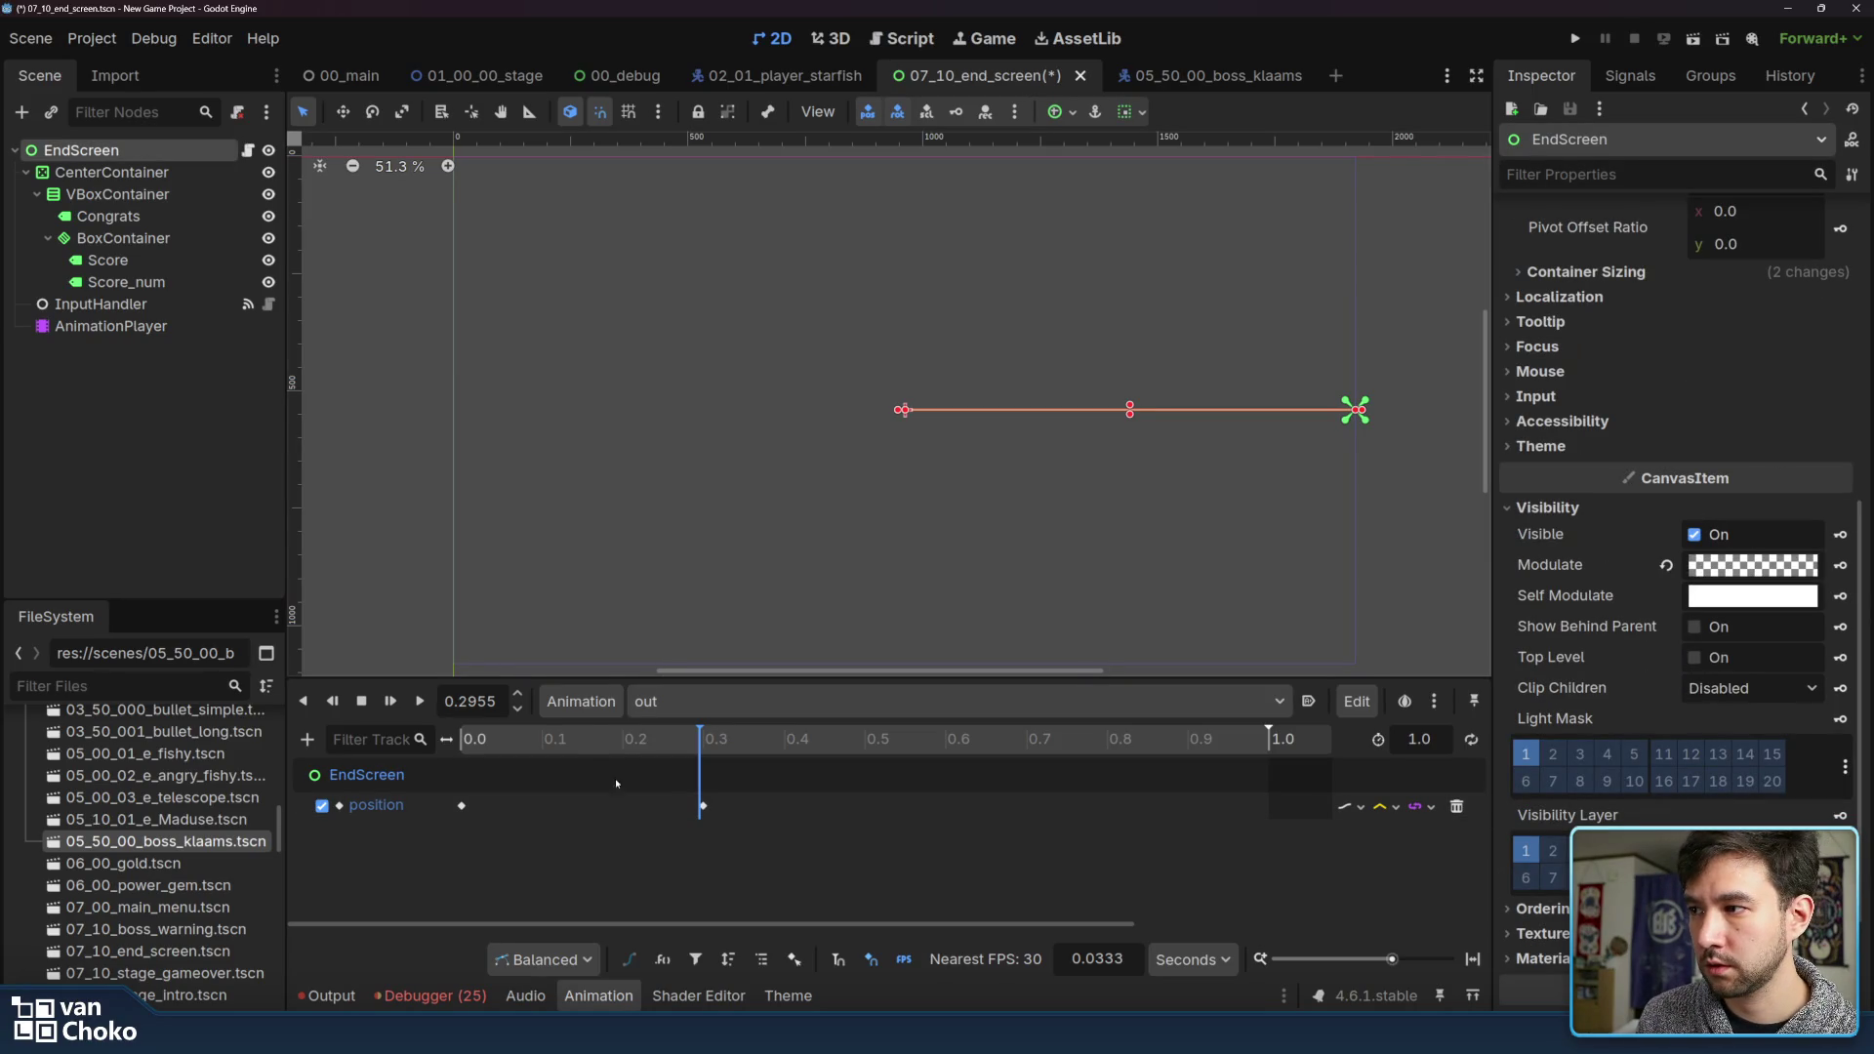
left_click_drag(698, 745, 704, 746)
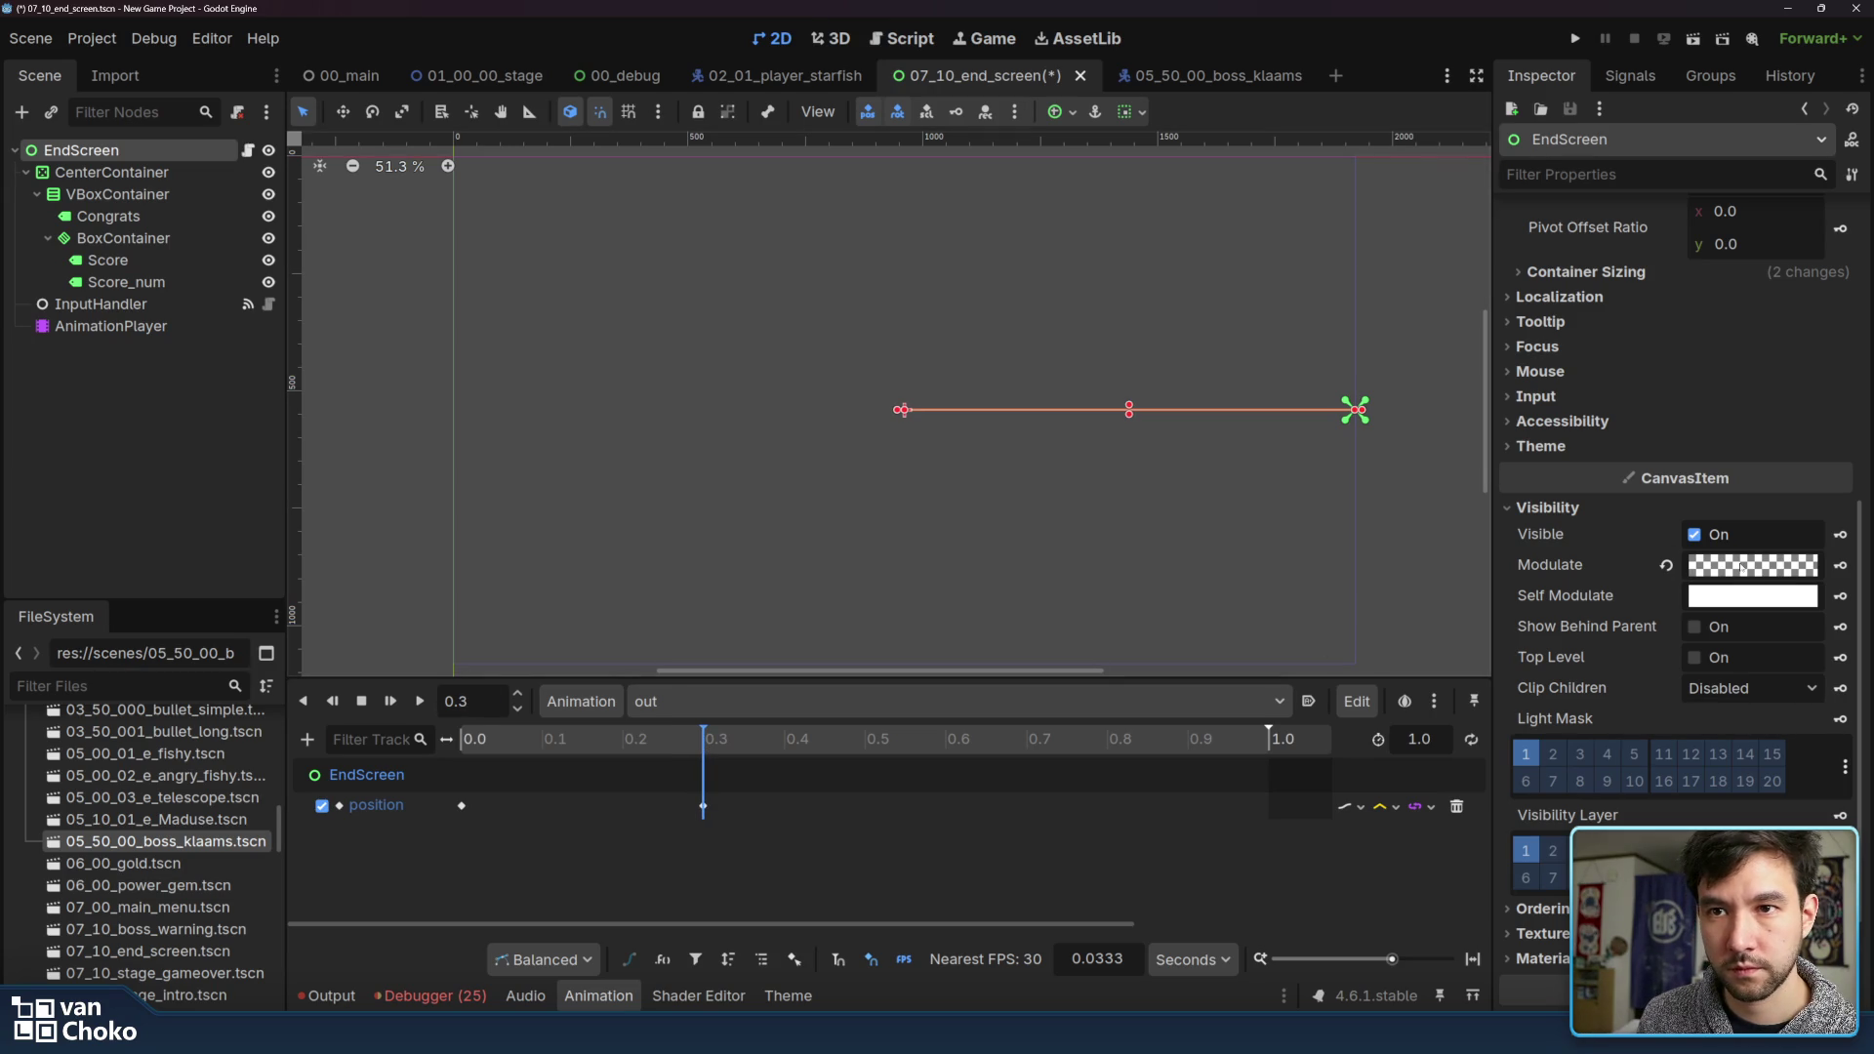
left_click(1841, 568)
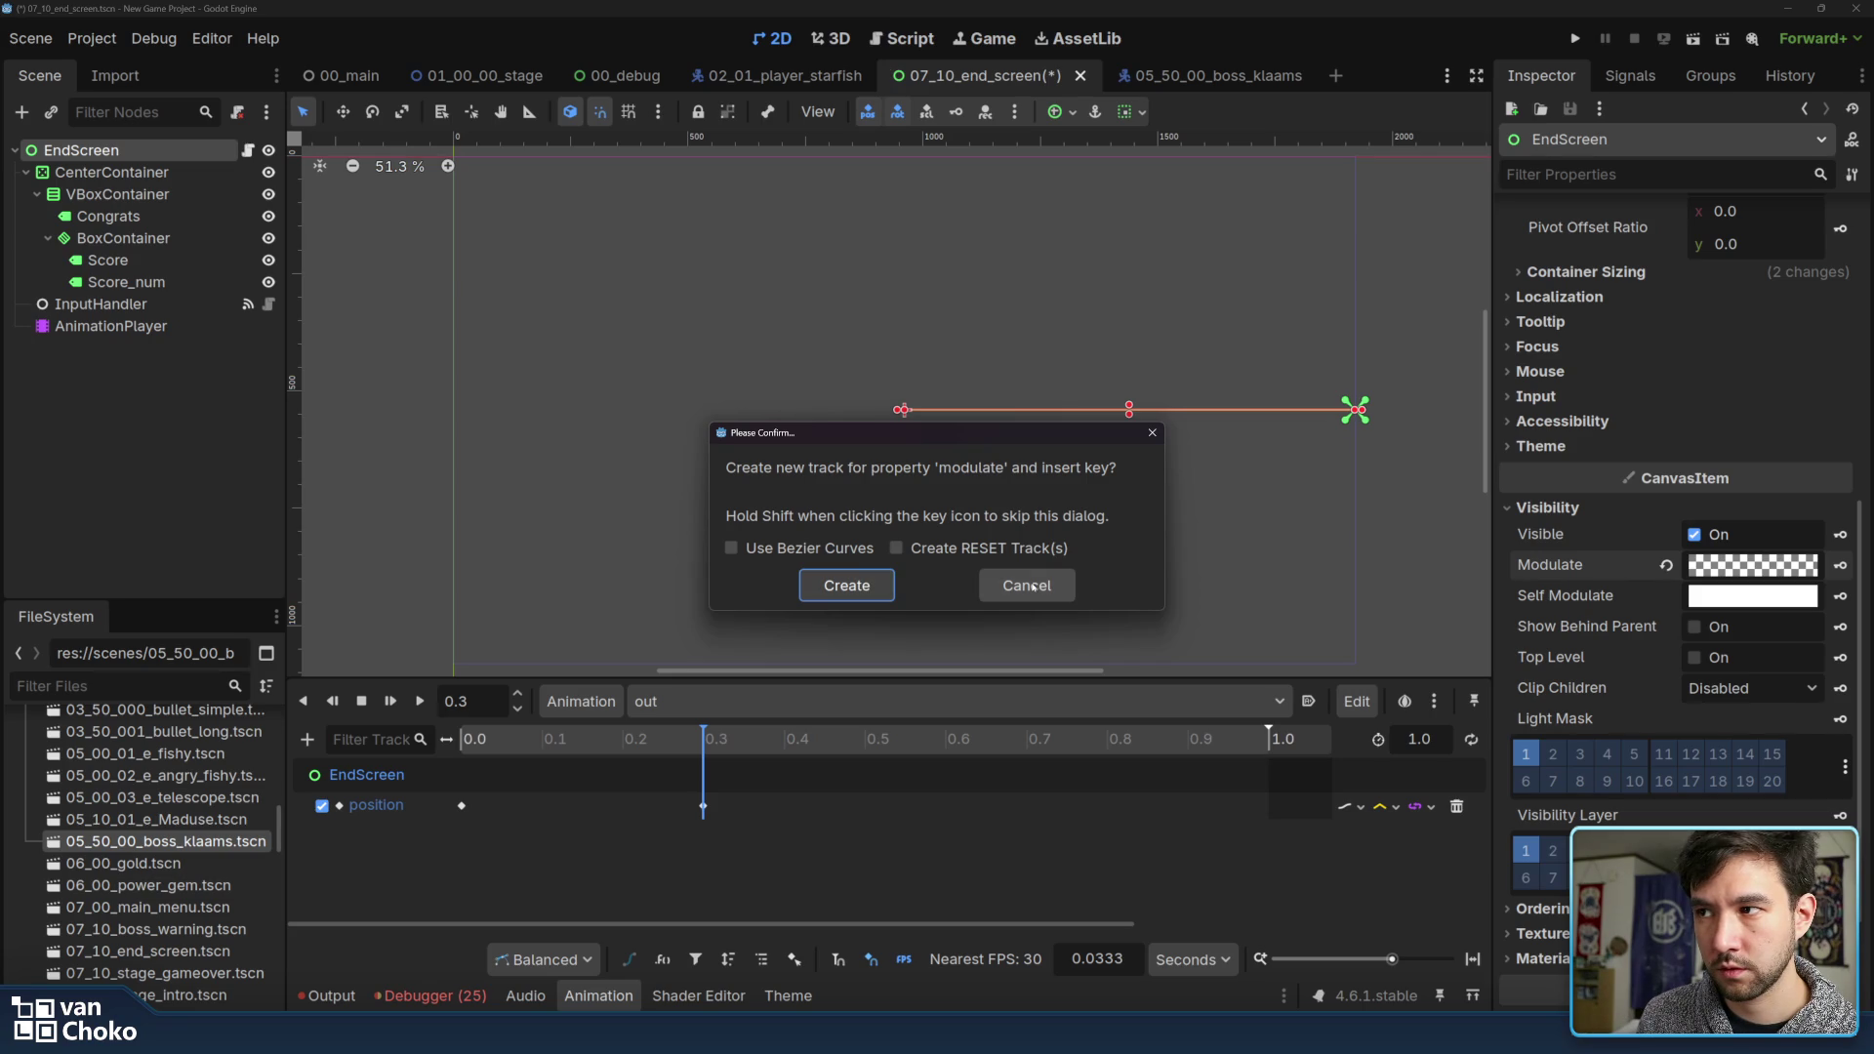
left_click(846, 586)
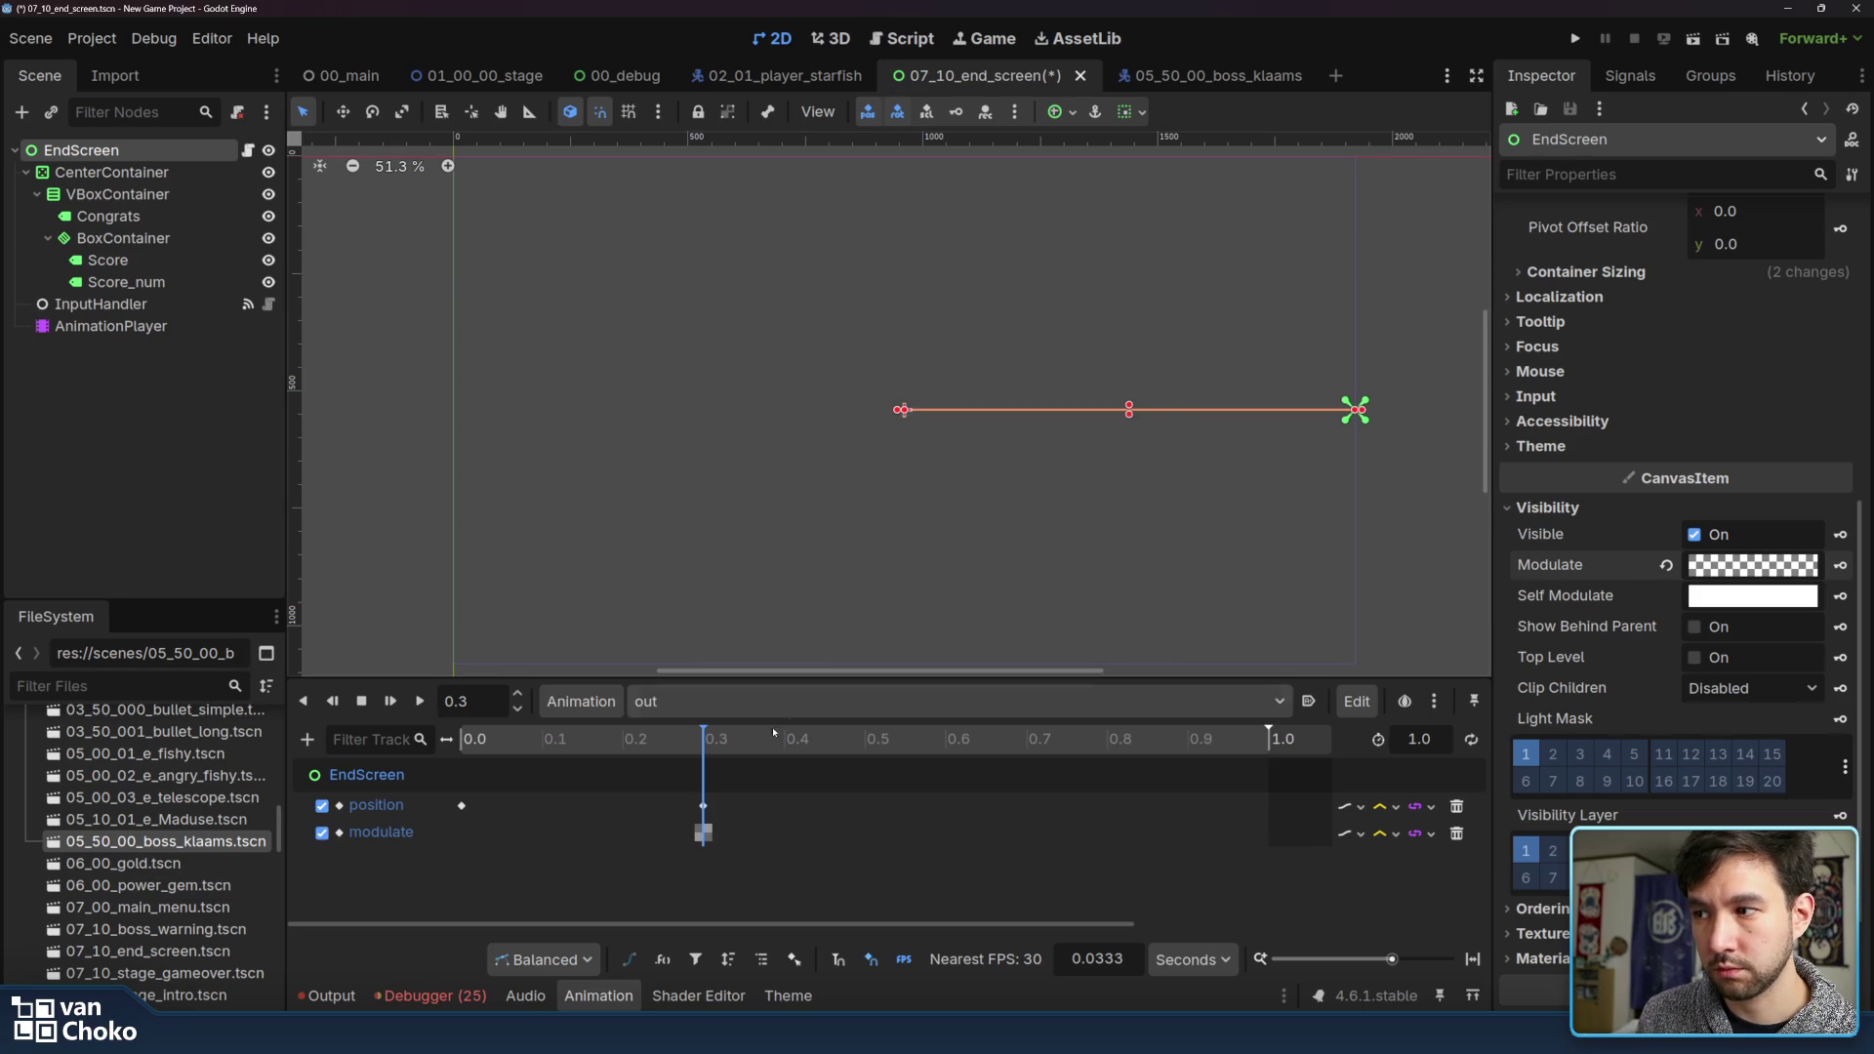
key("a")
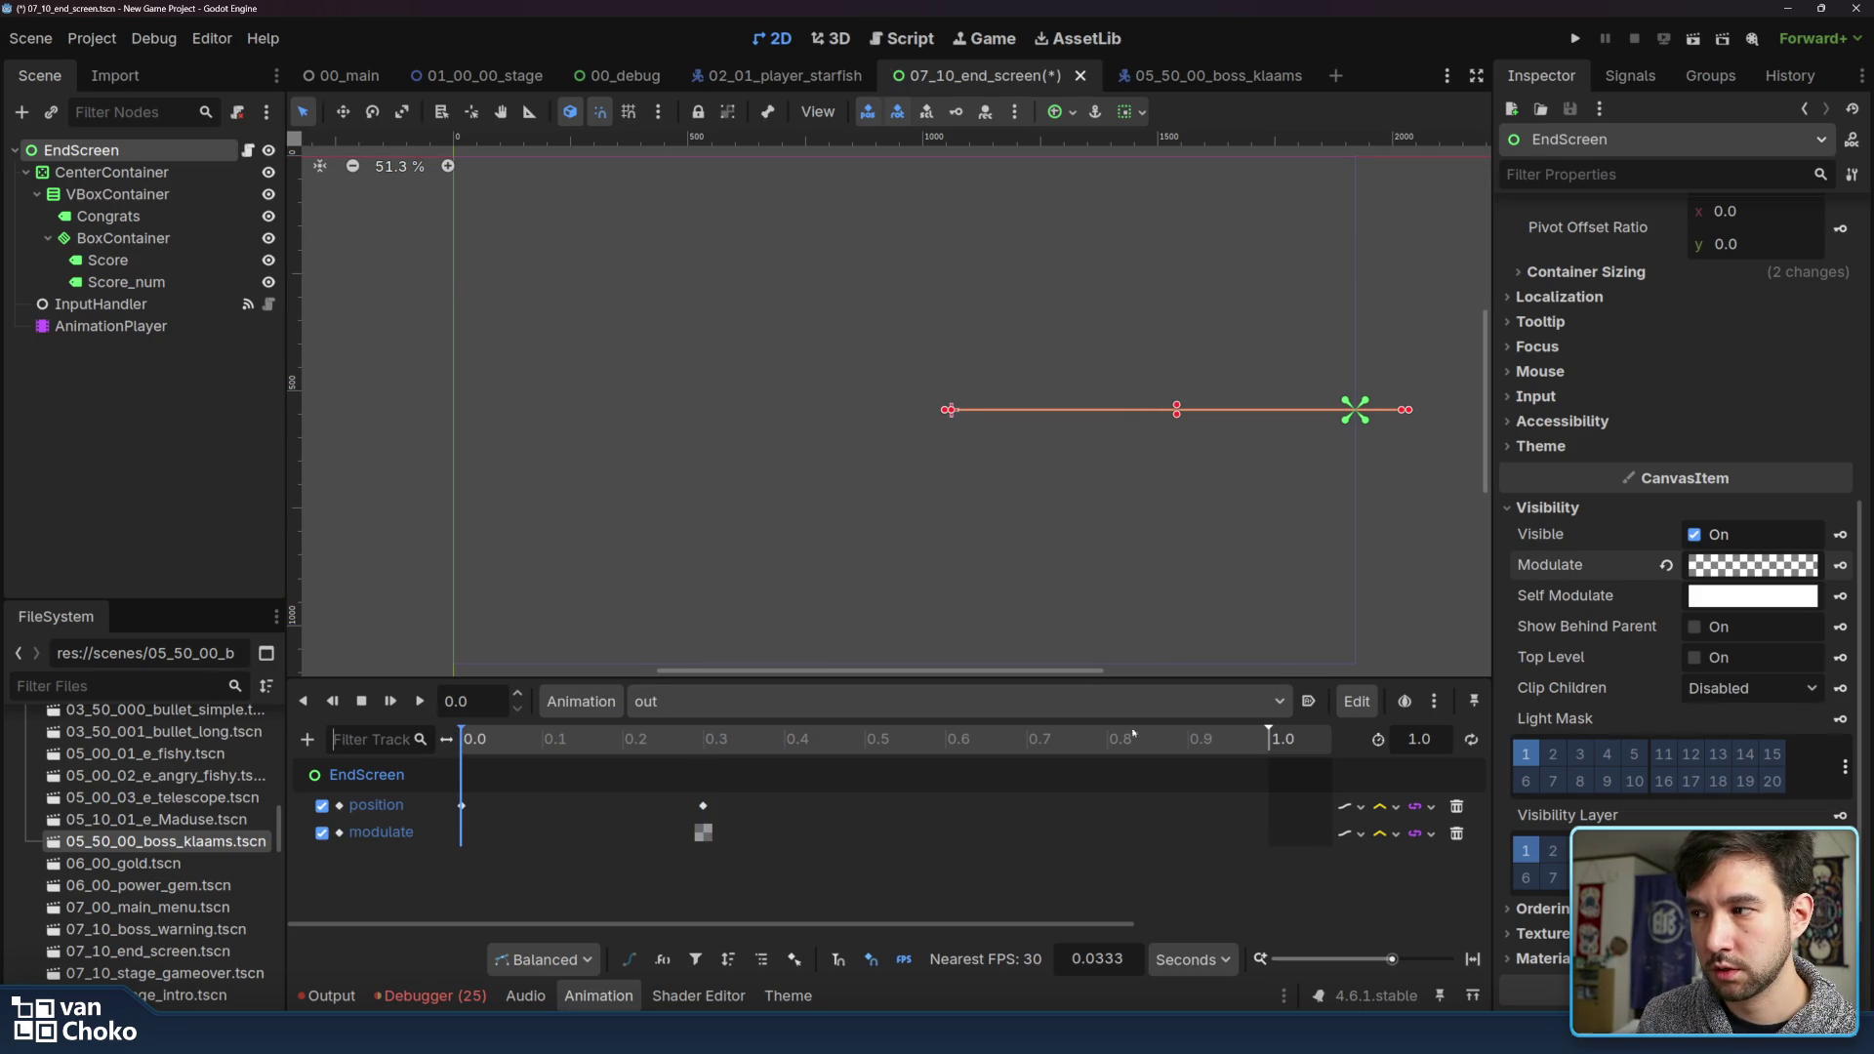
left_click(1840, 565)
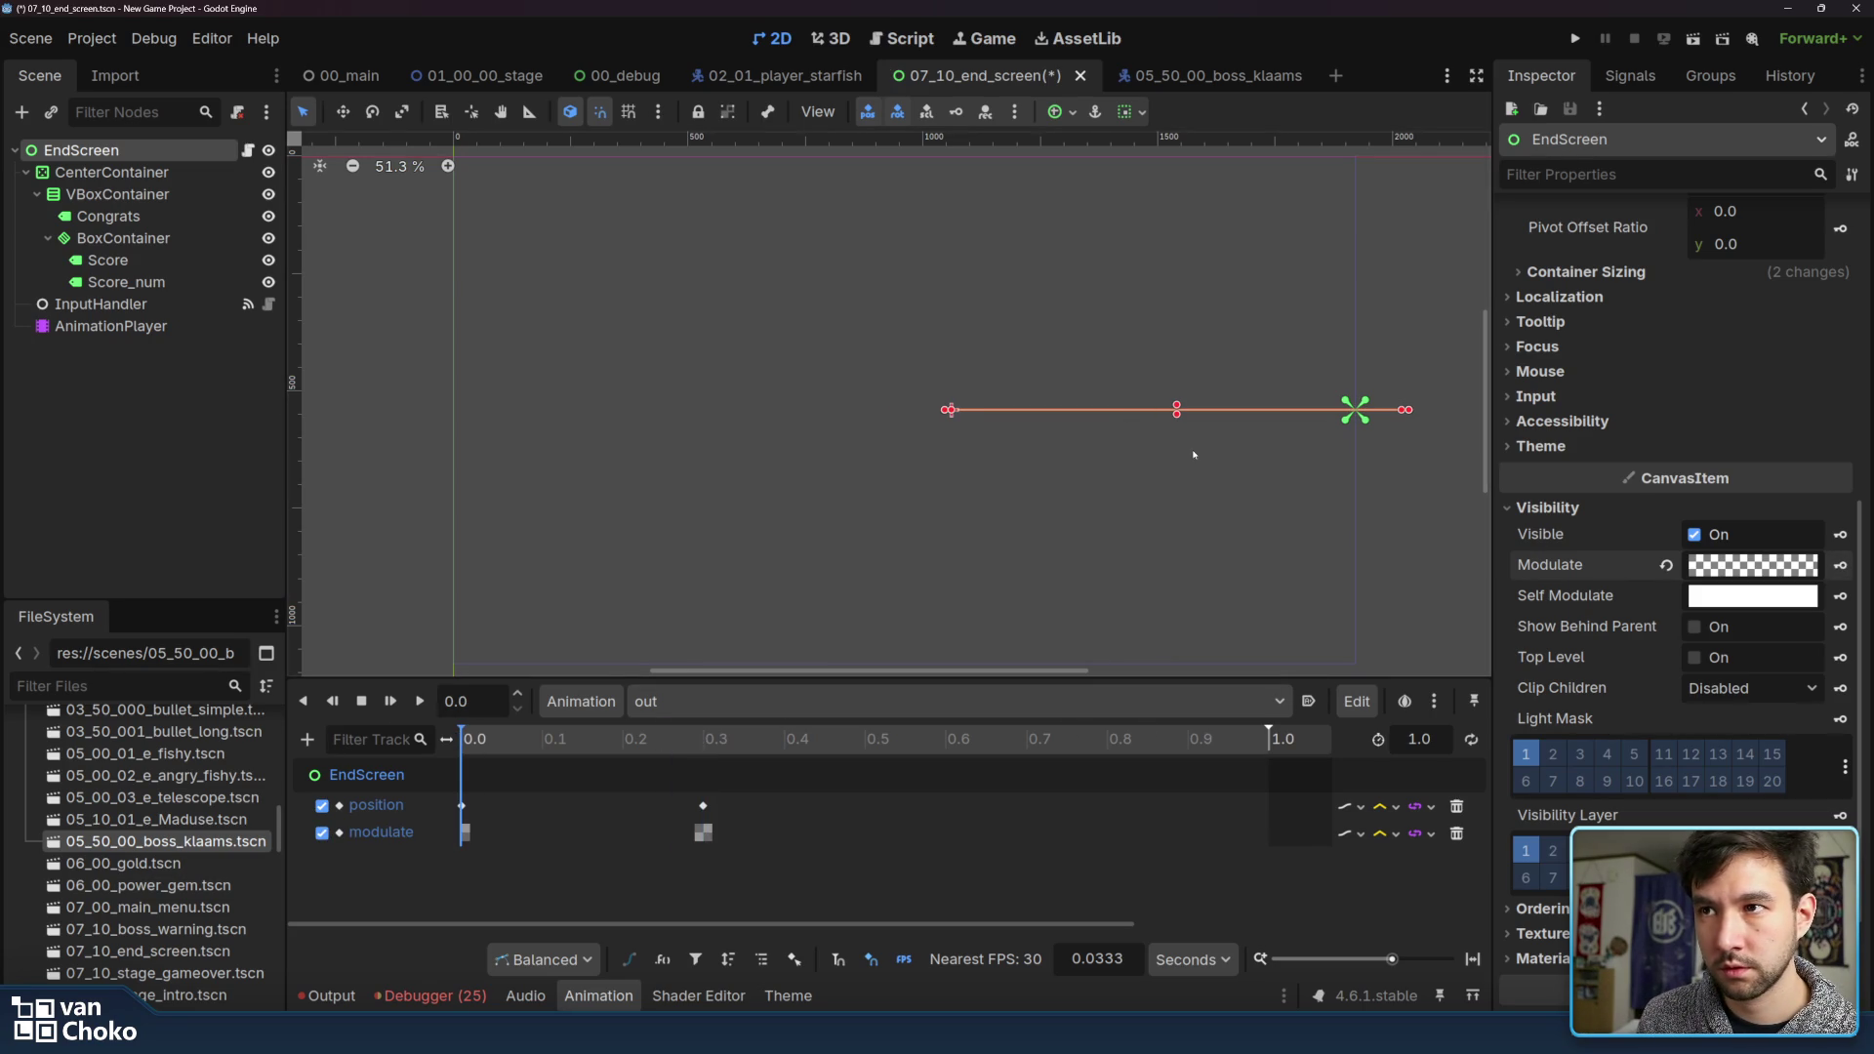
Make the 0.0 Modulate key fully opaque white
left_click(1723, 565)
left_click_drag(1646, 466, 1769, 466)
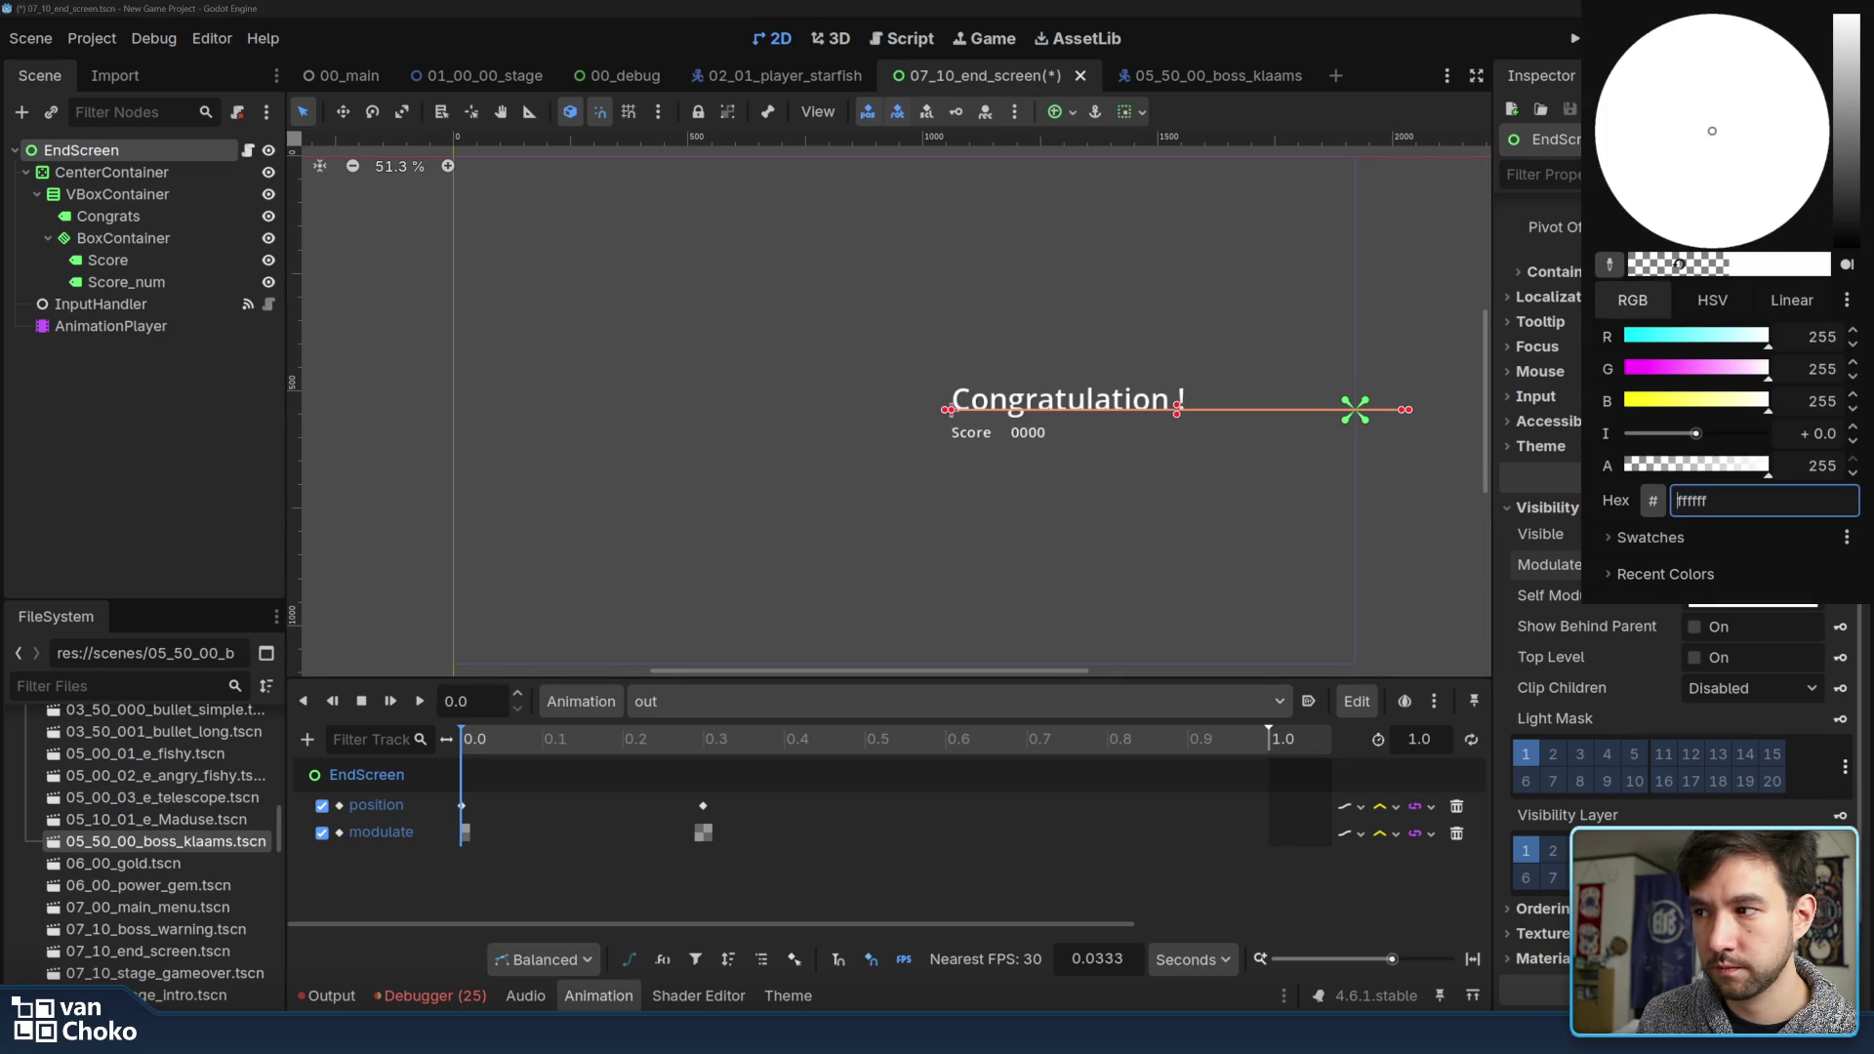
left_click(1567, 527)
left_click(1841, 566)
mouse_move(473, 749)
left_mouse_down()
mouse_move(729, 749)
mouse_move(463, 749)
left_mouse_up()
Realign the position keys to 0.0 and 0.3 and preview the 'out' animation
left_click(481, 812)
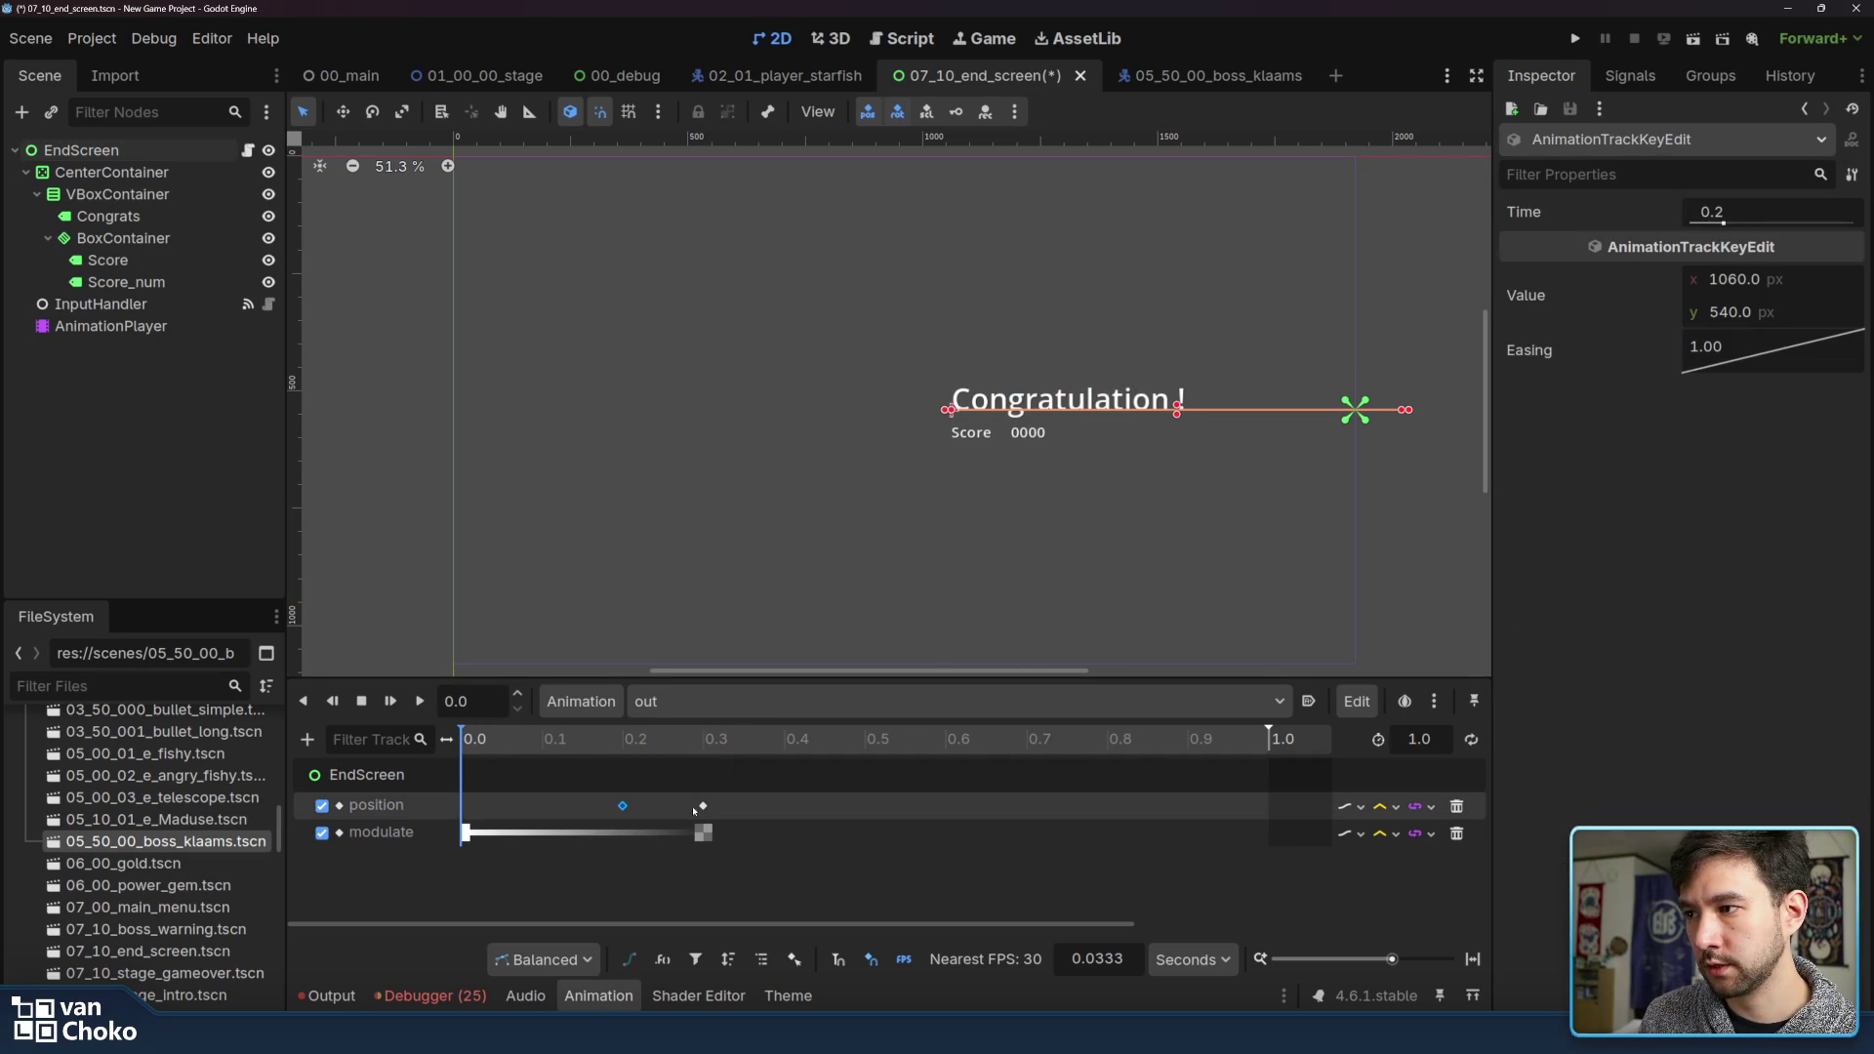
left_click_drag(489, 812, 485, 812)
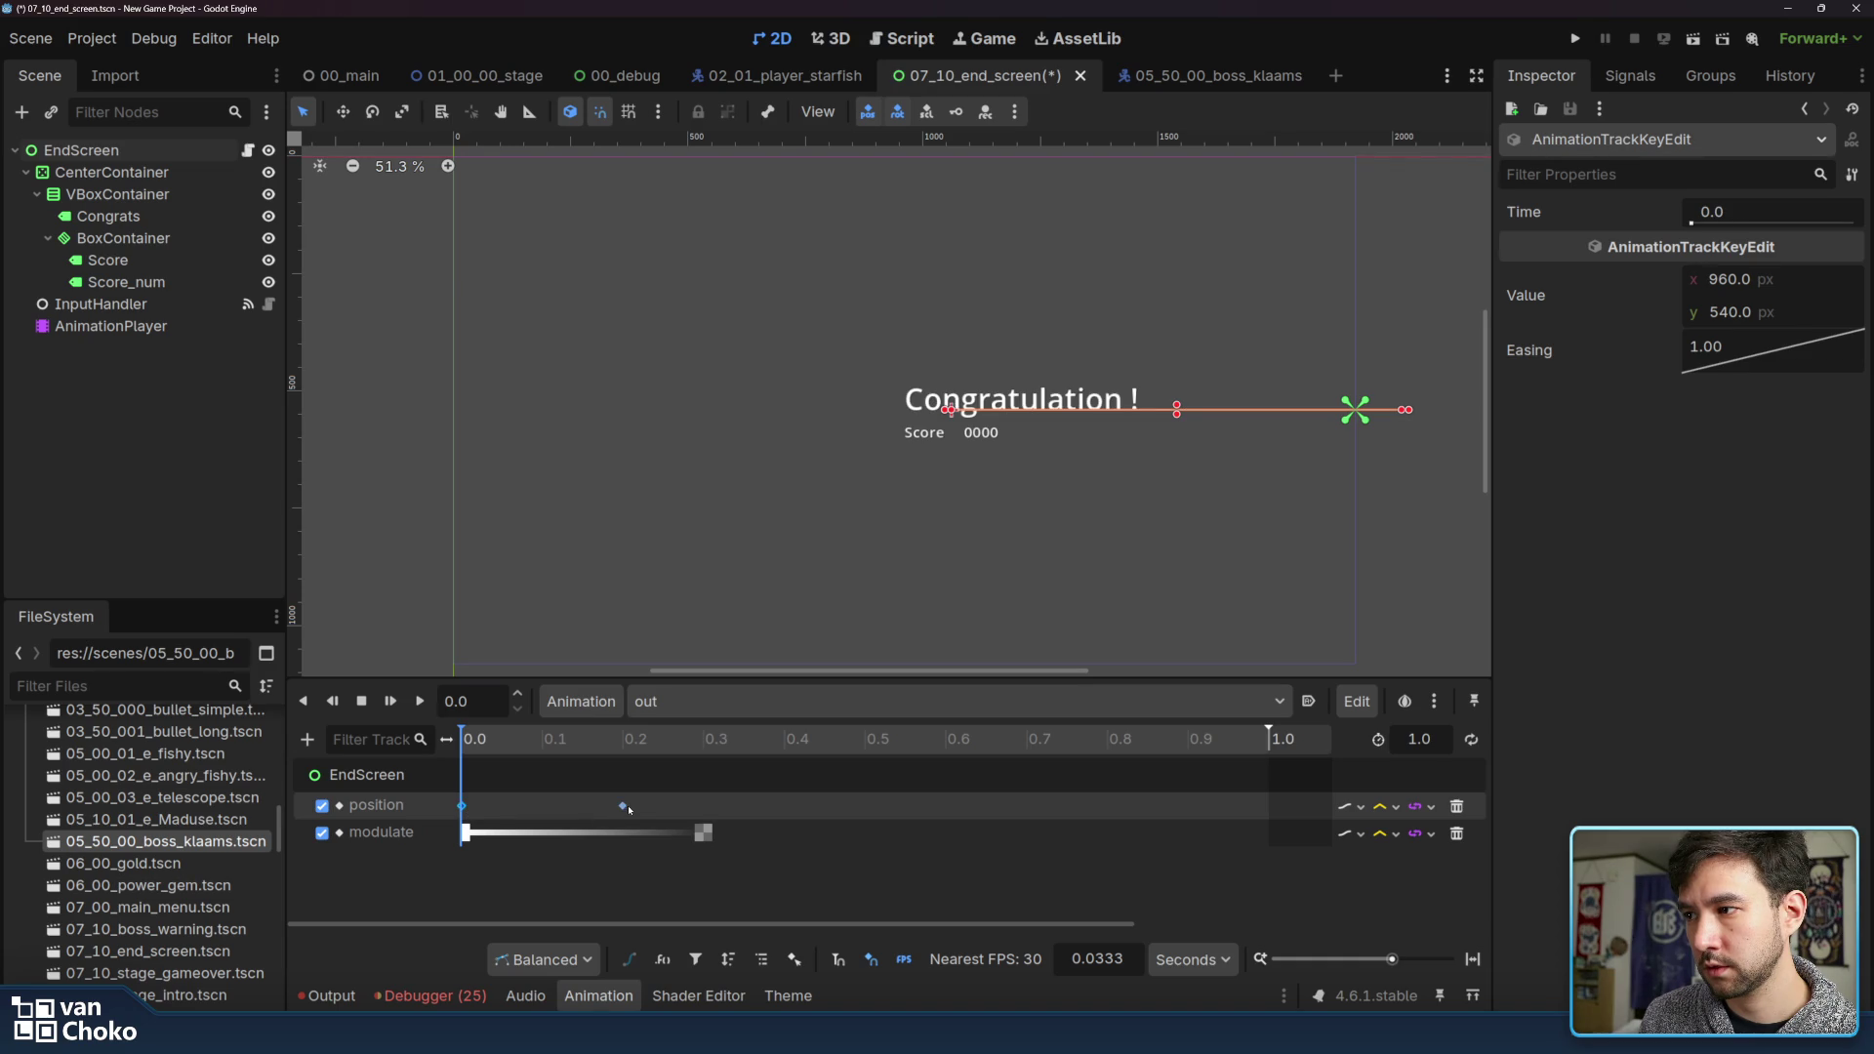
left_click_drag(625, 810, 703, 806)
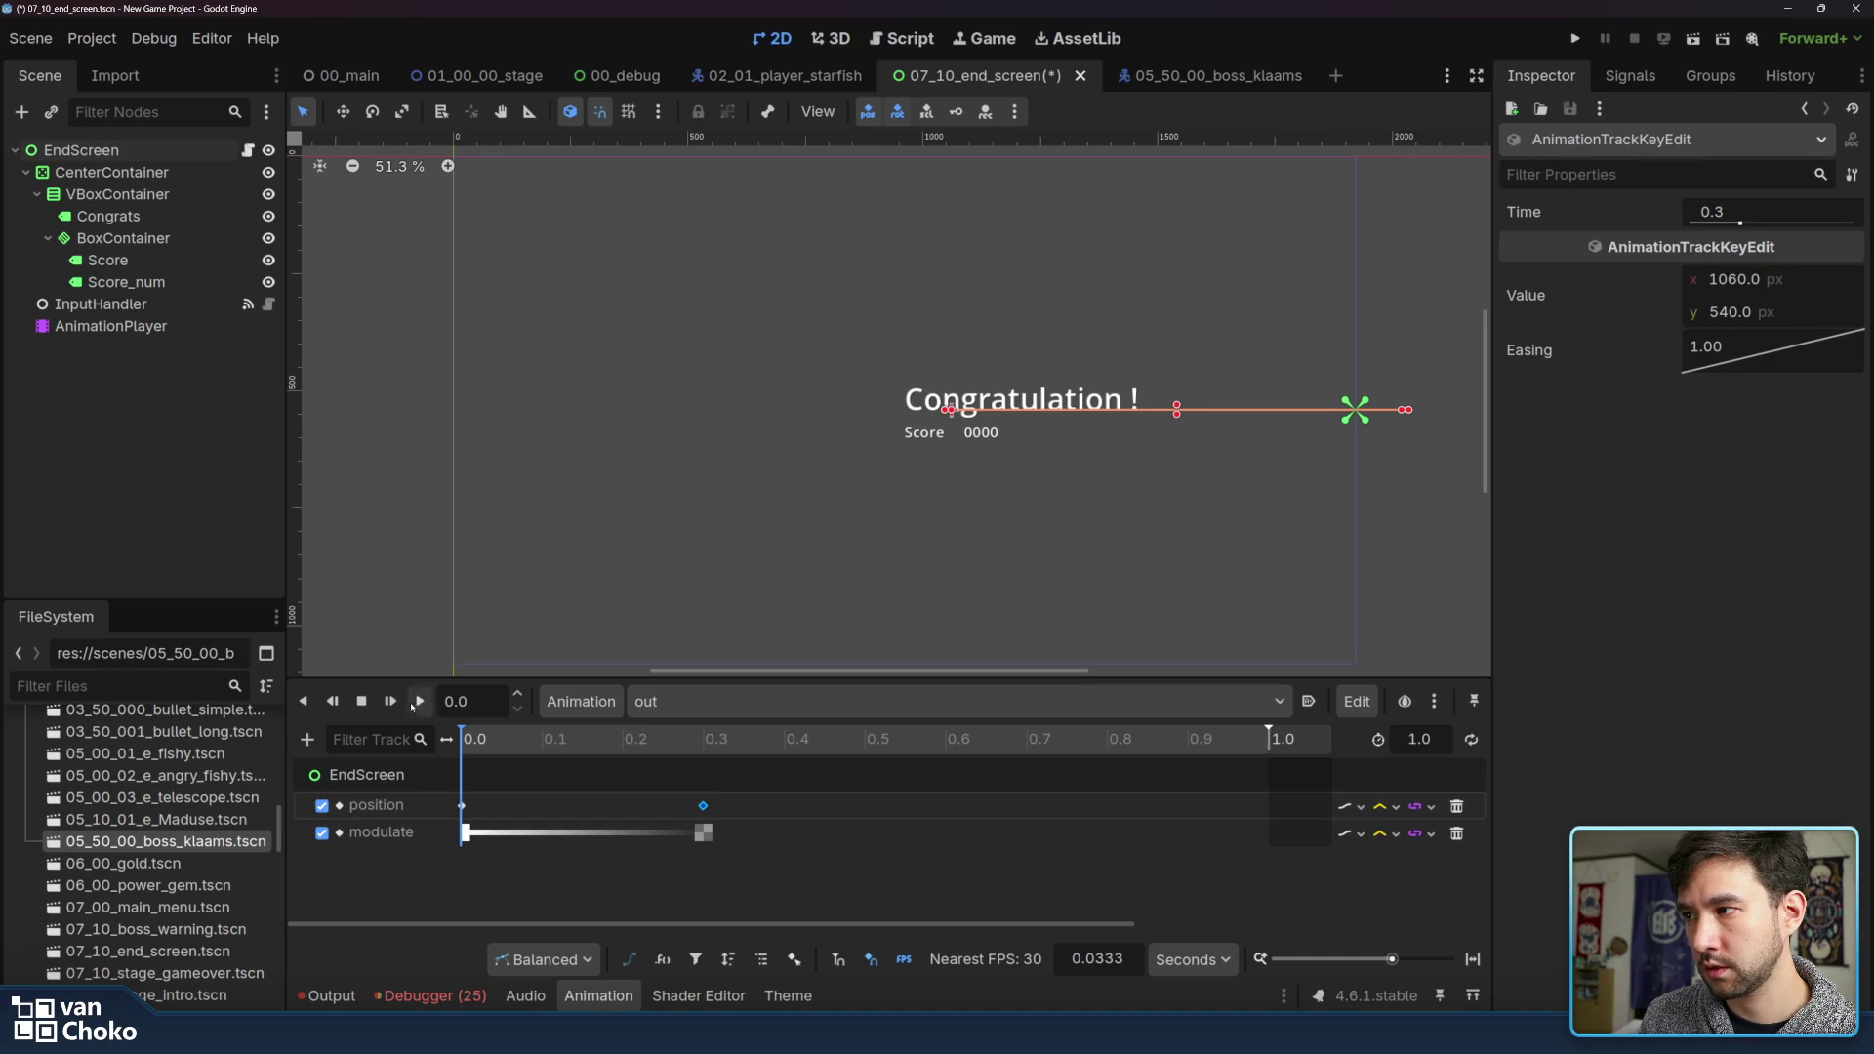
left_click(361, 701)
left_click(420, 701)
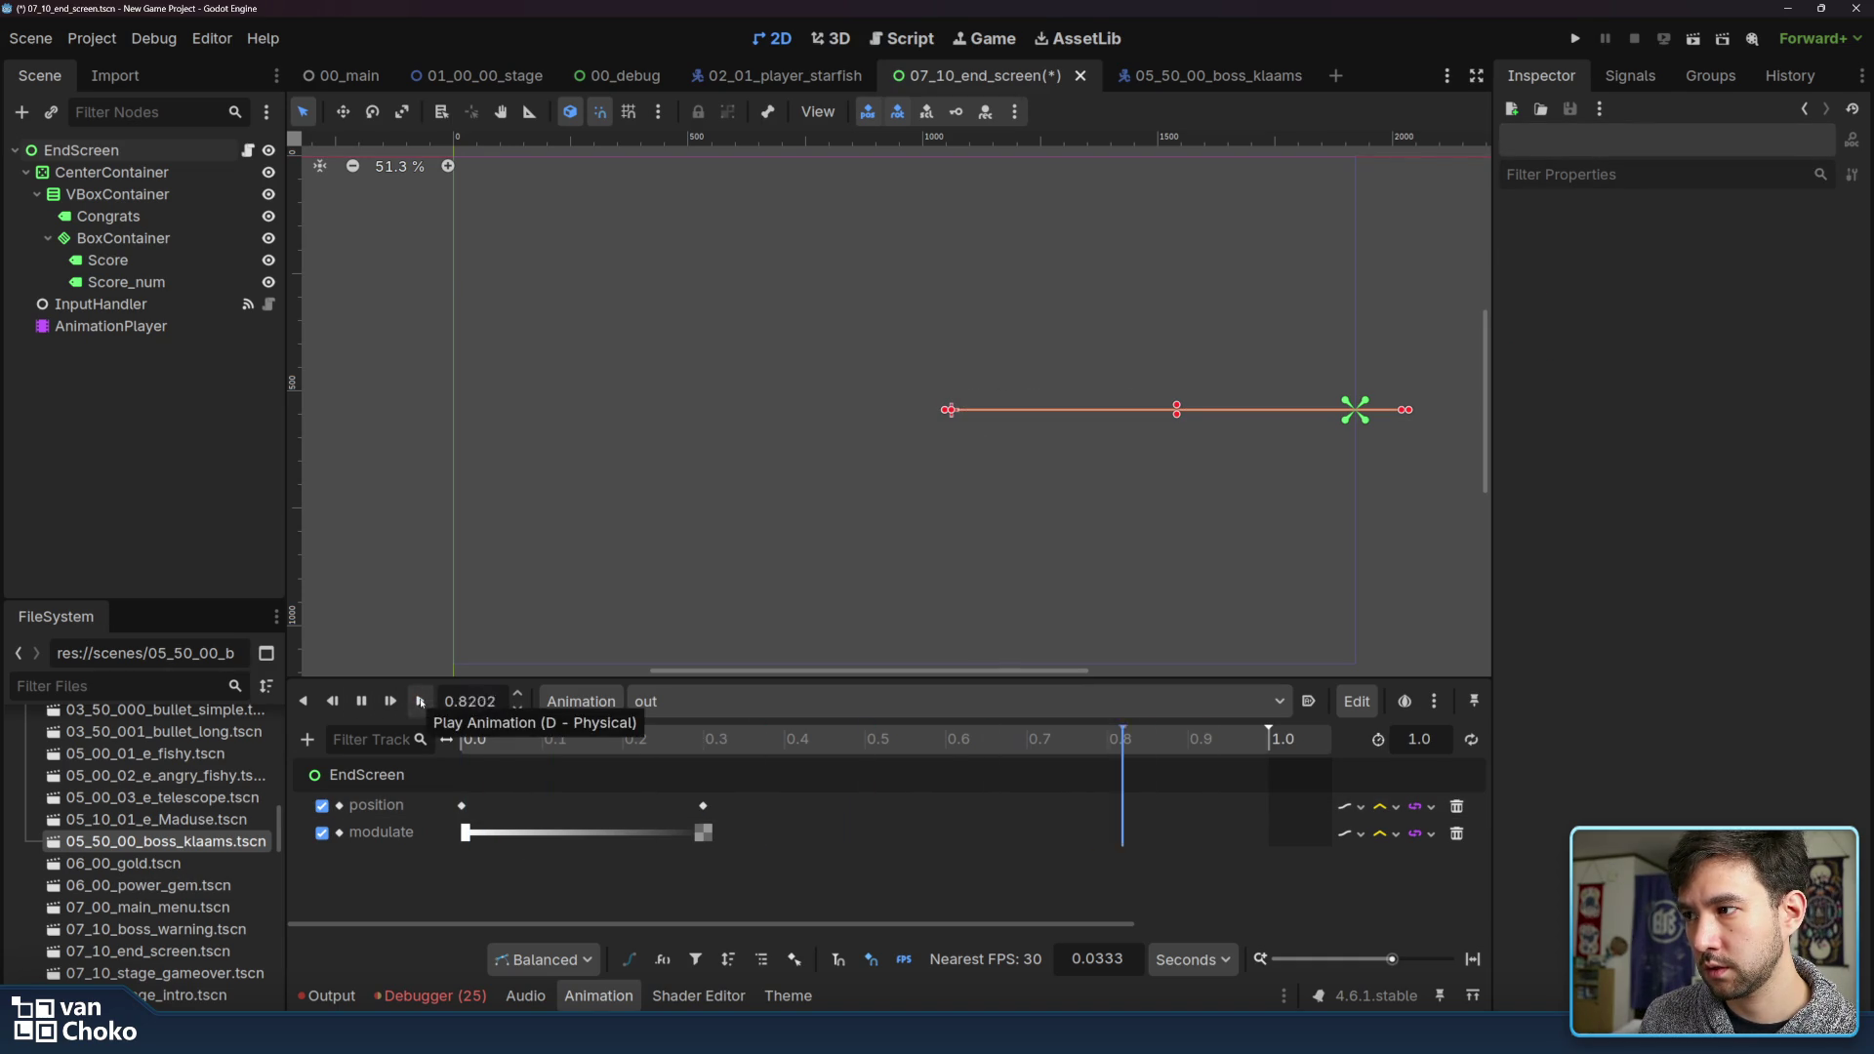
Play the 'in' animation, then switch back and preview 'out' again
left_click(654, 701)
left_click(689, 740)
left_click(420, 701)
left_click(654, 701)
left_click(703, 779)
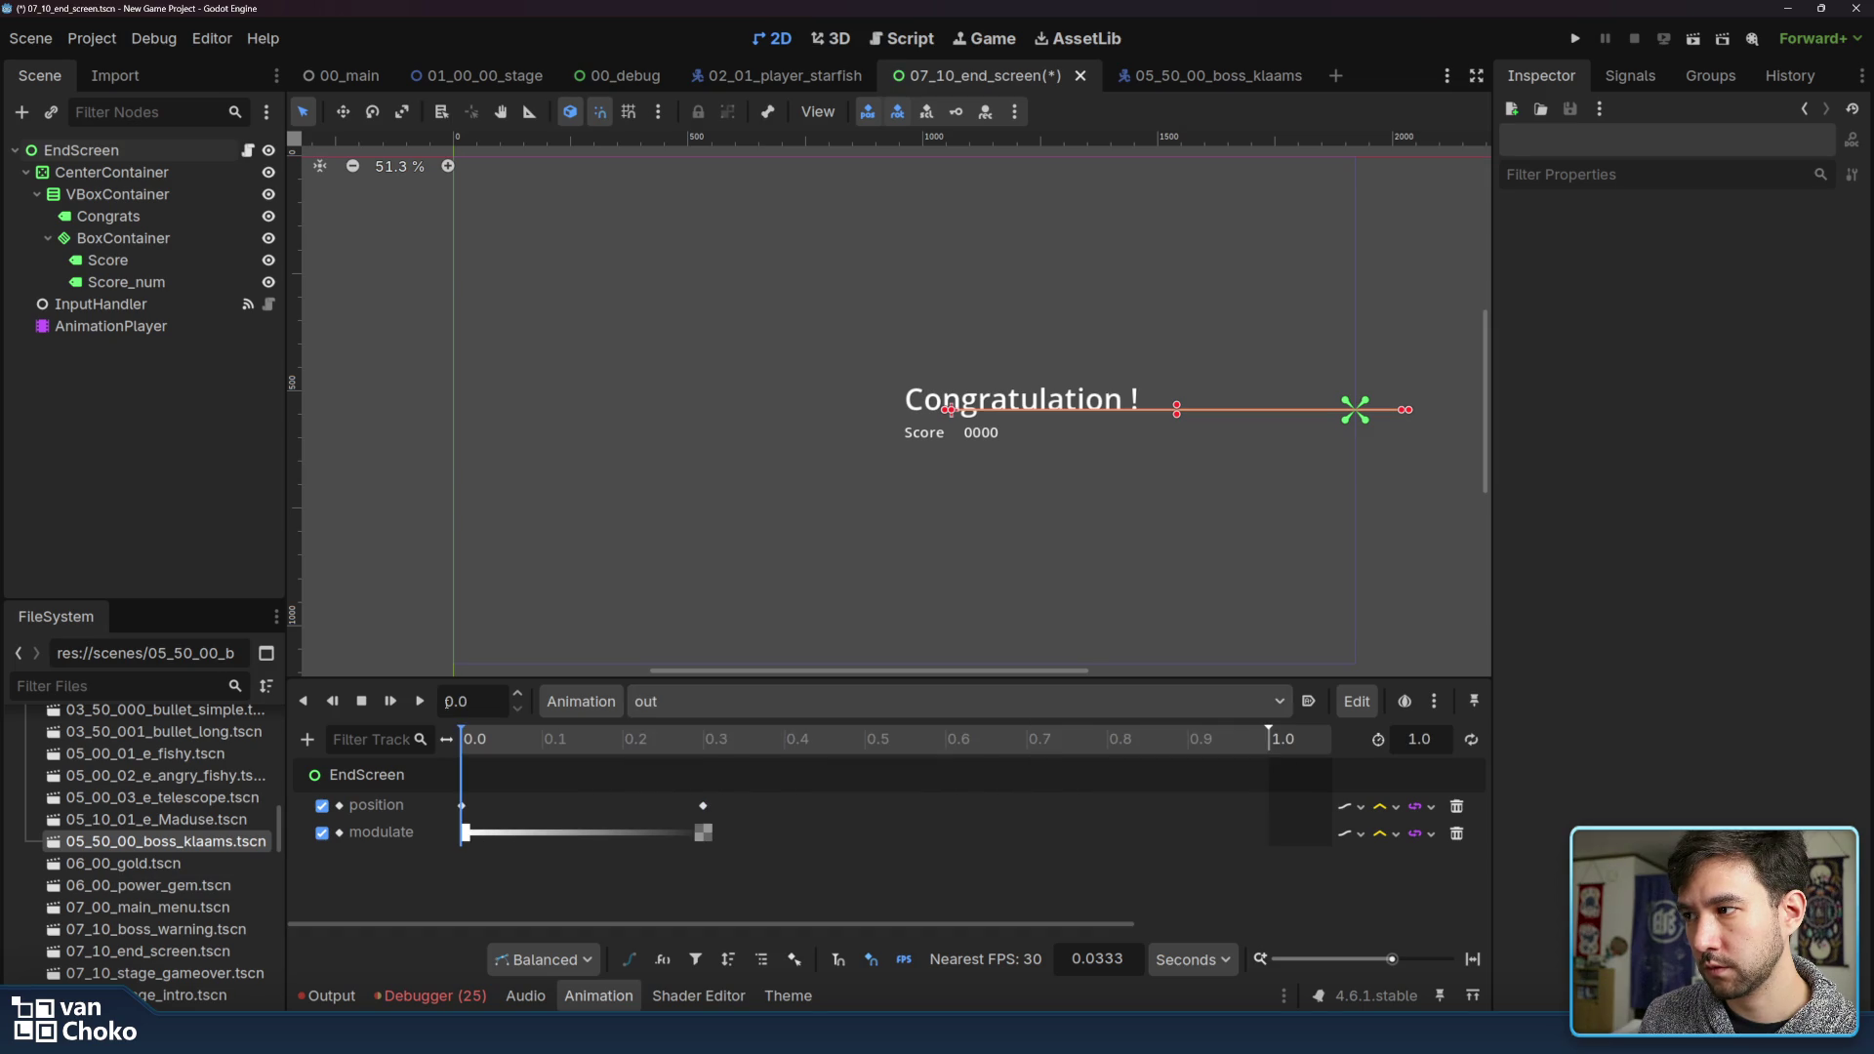
left_click(420, 701)
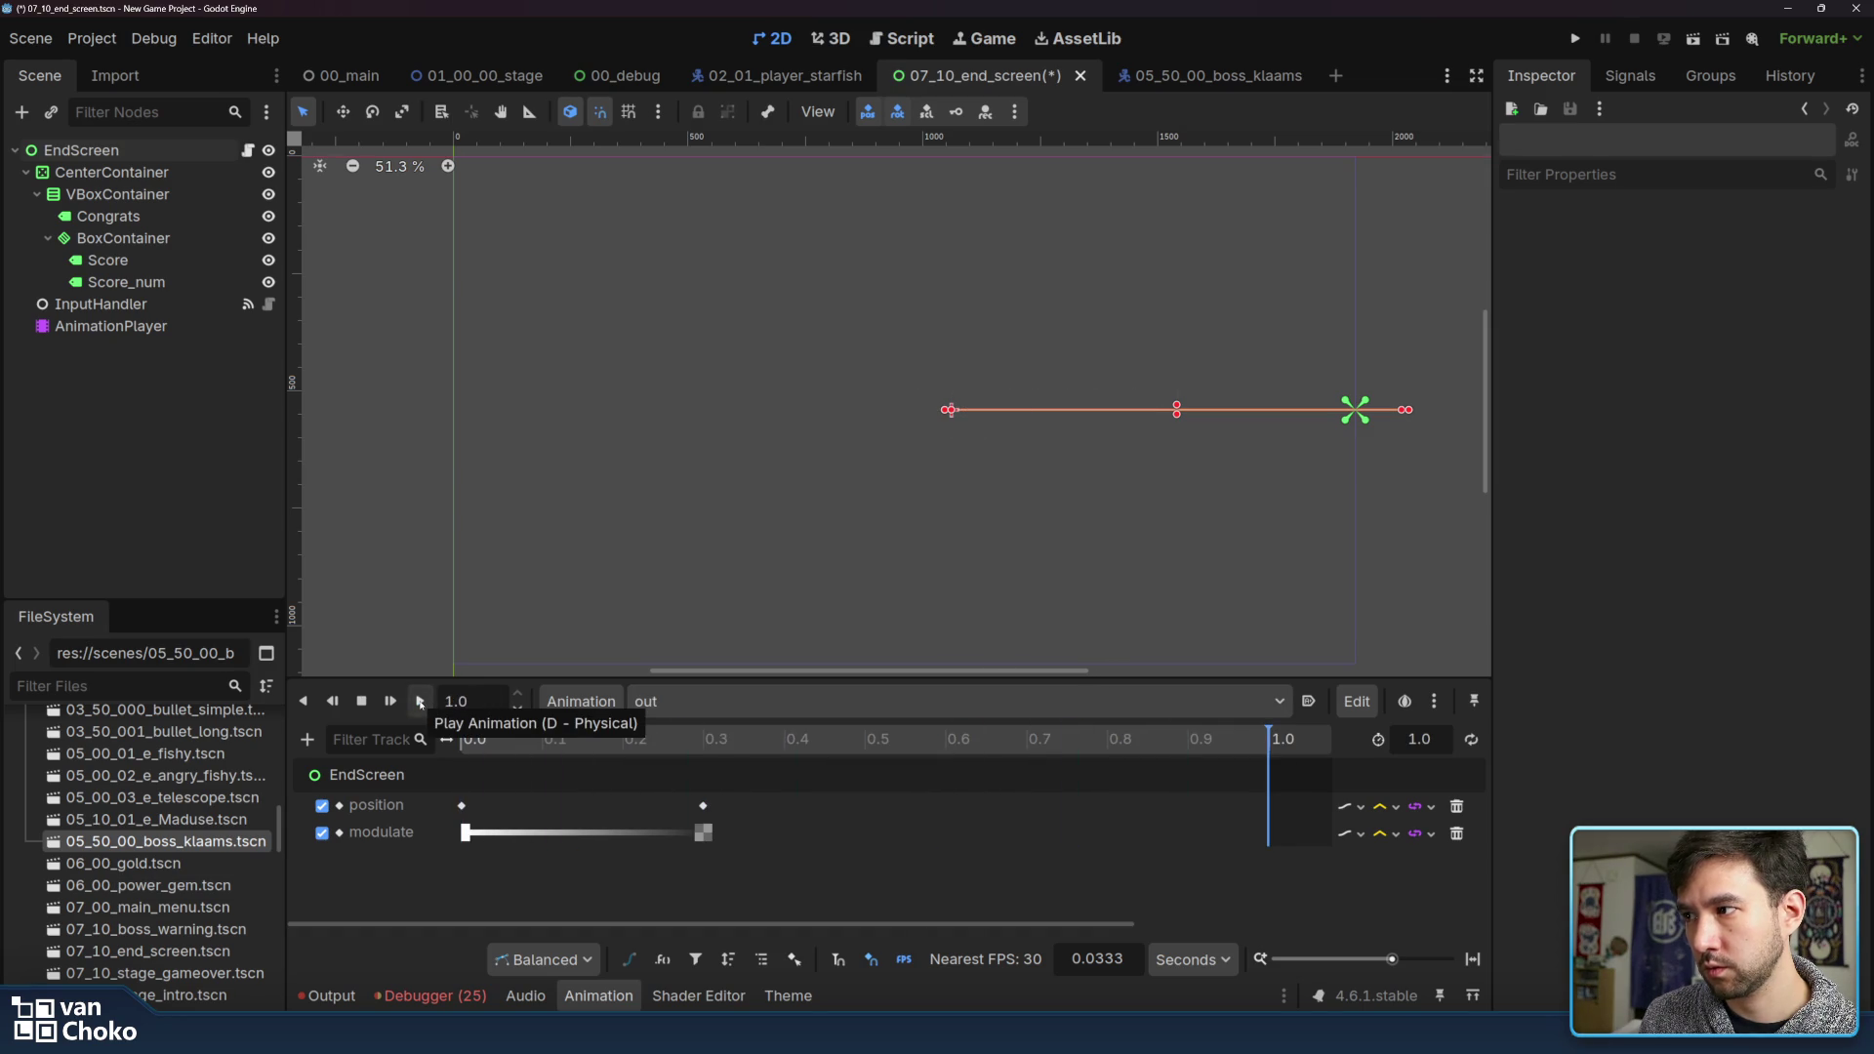
Set the 'out' animation length to 0.5 seconds and save the scene with Ctrl+S
left_click(1437, 748)
type("0.5")
key("Return")
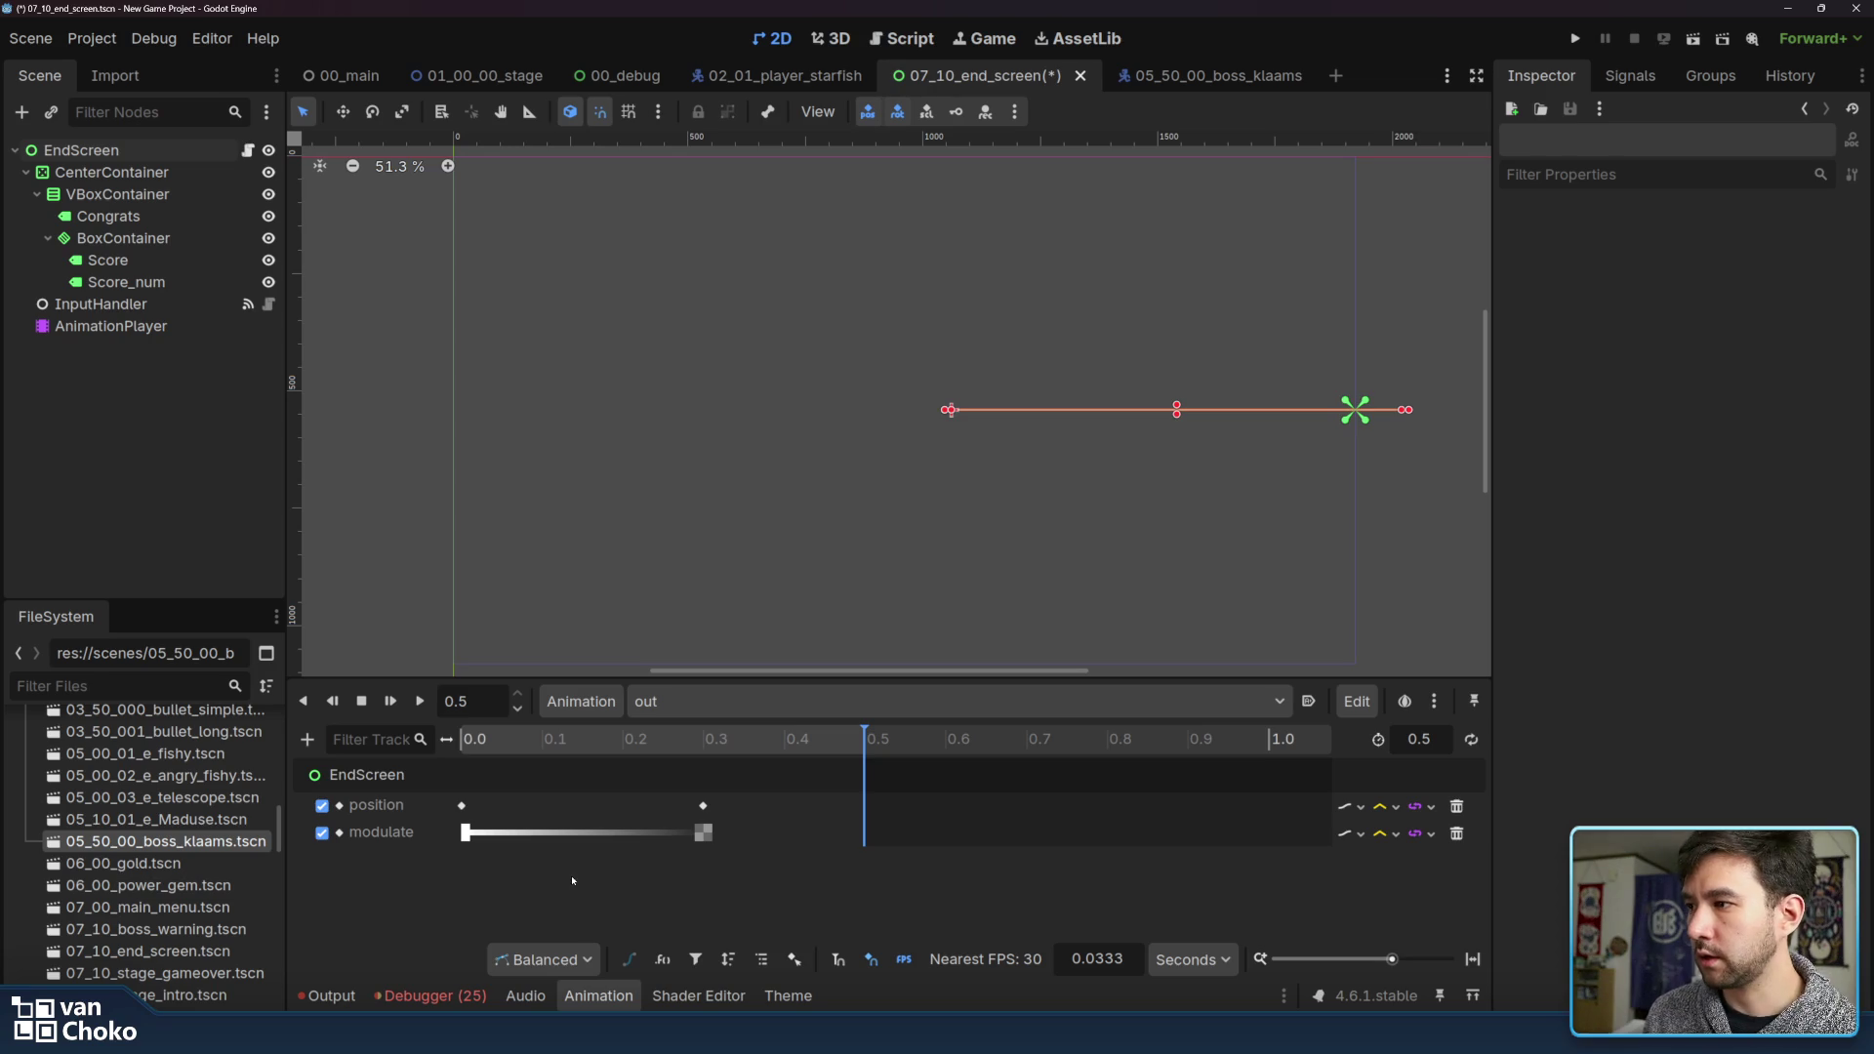
left_click(237, 406)
key("ctrl+s")
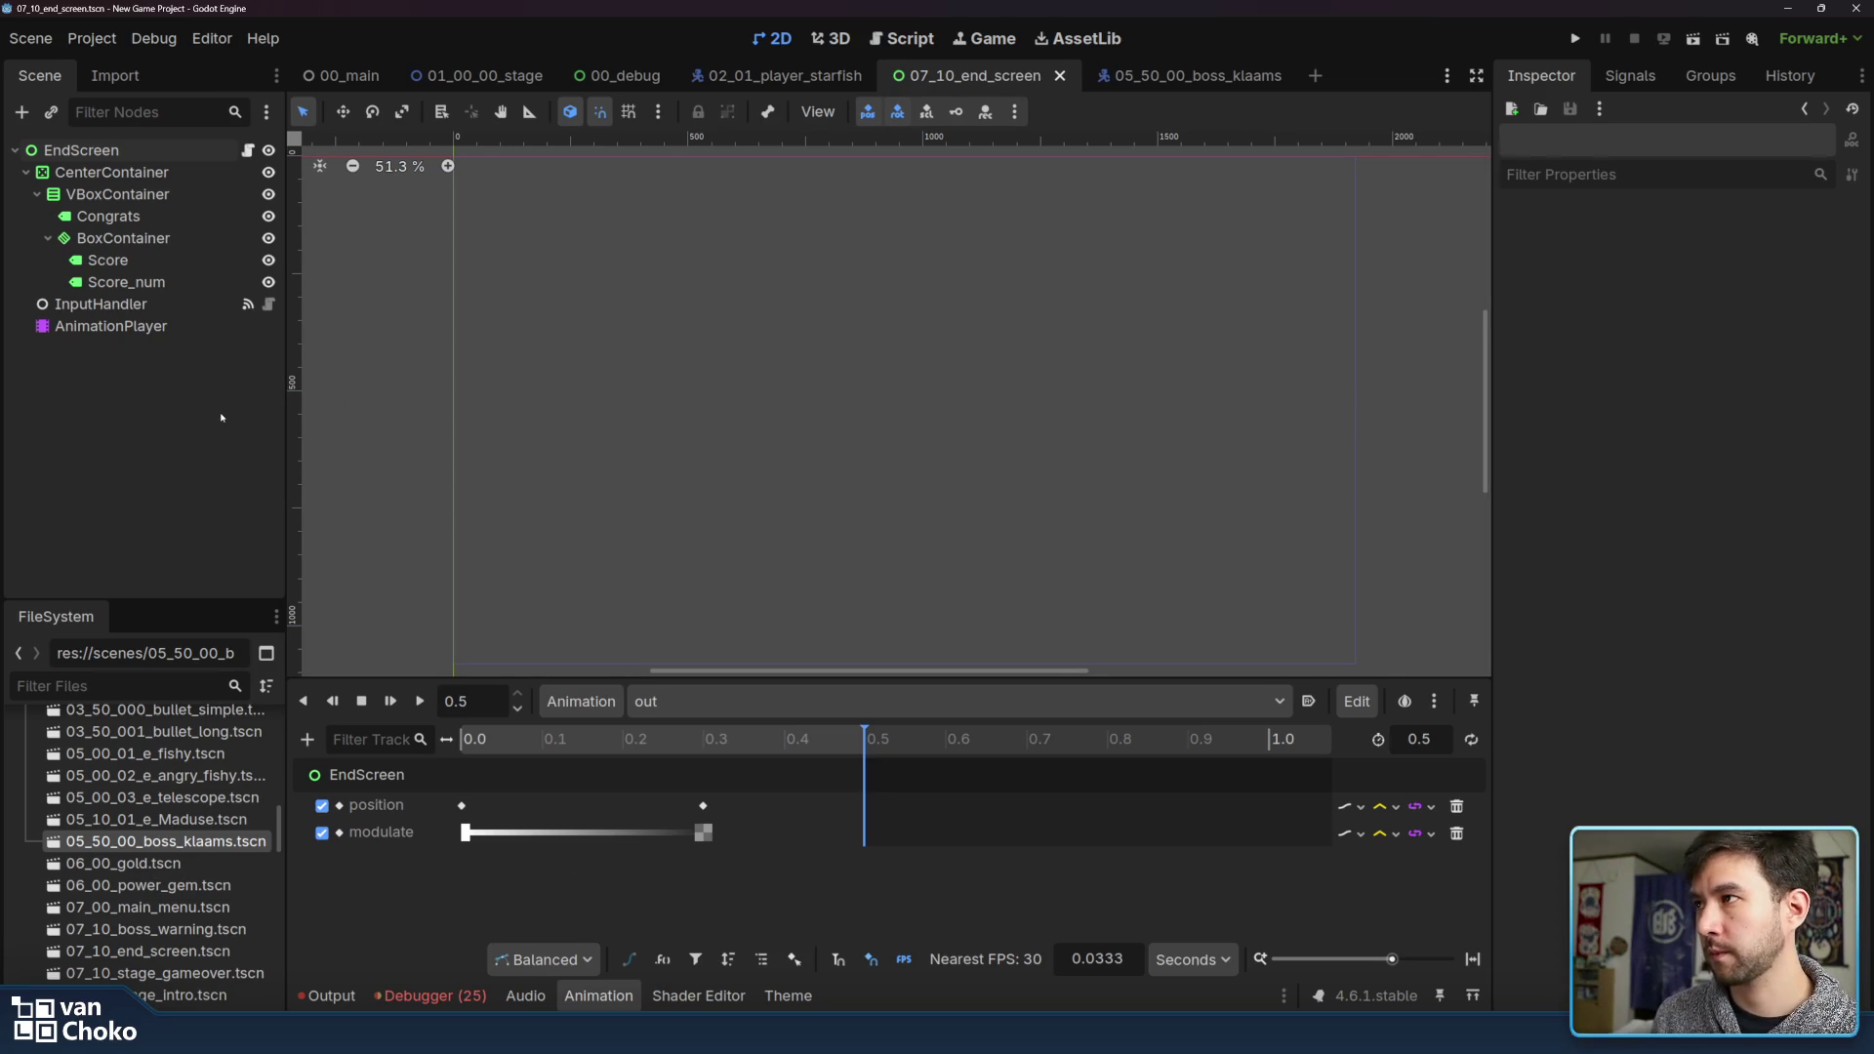
left_click(239, 154)
In the end screen script, add $AnimationPlayer.play("out") above the end_screen_finished emit line
left_click(247, 151)
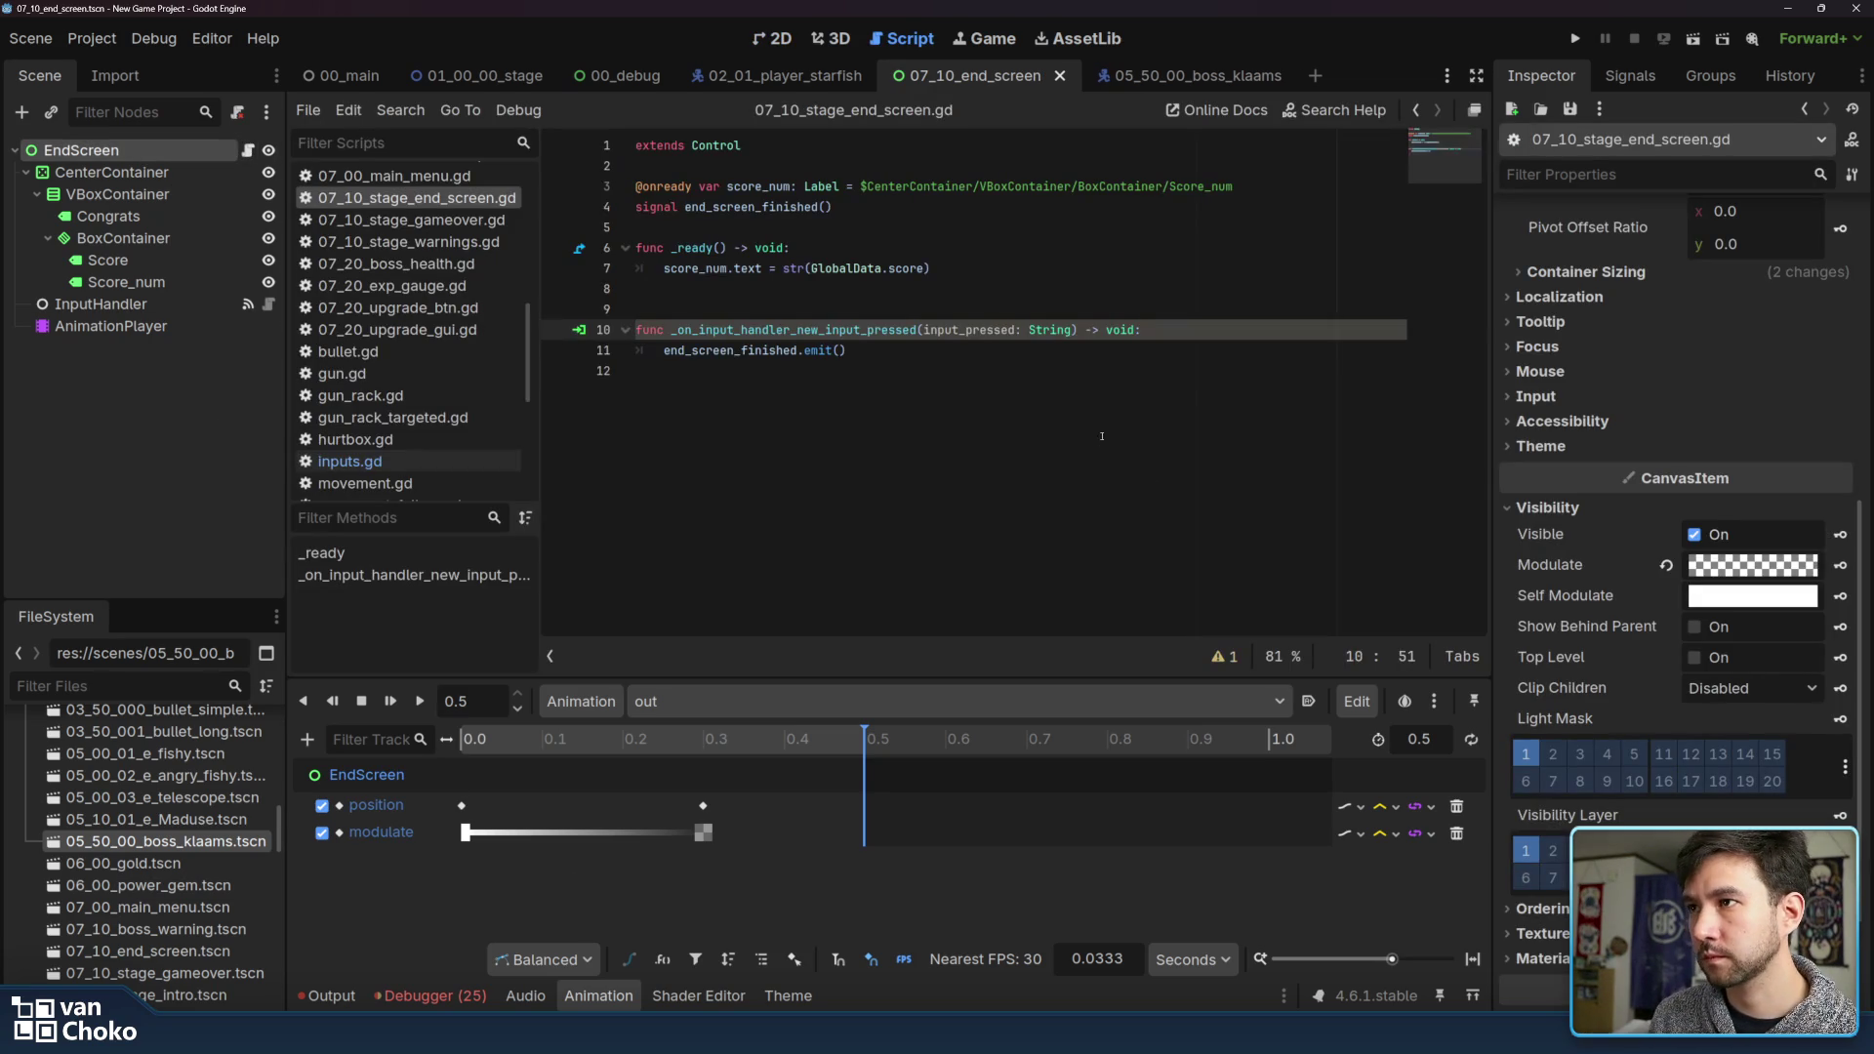
left_click(1038, 367)
left_click(974, 351)
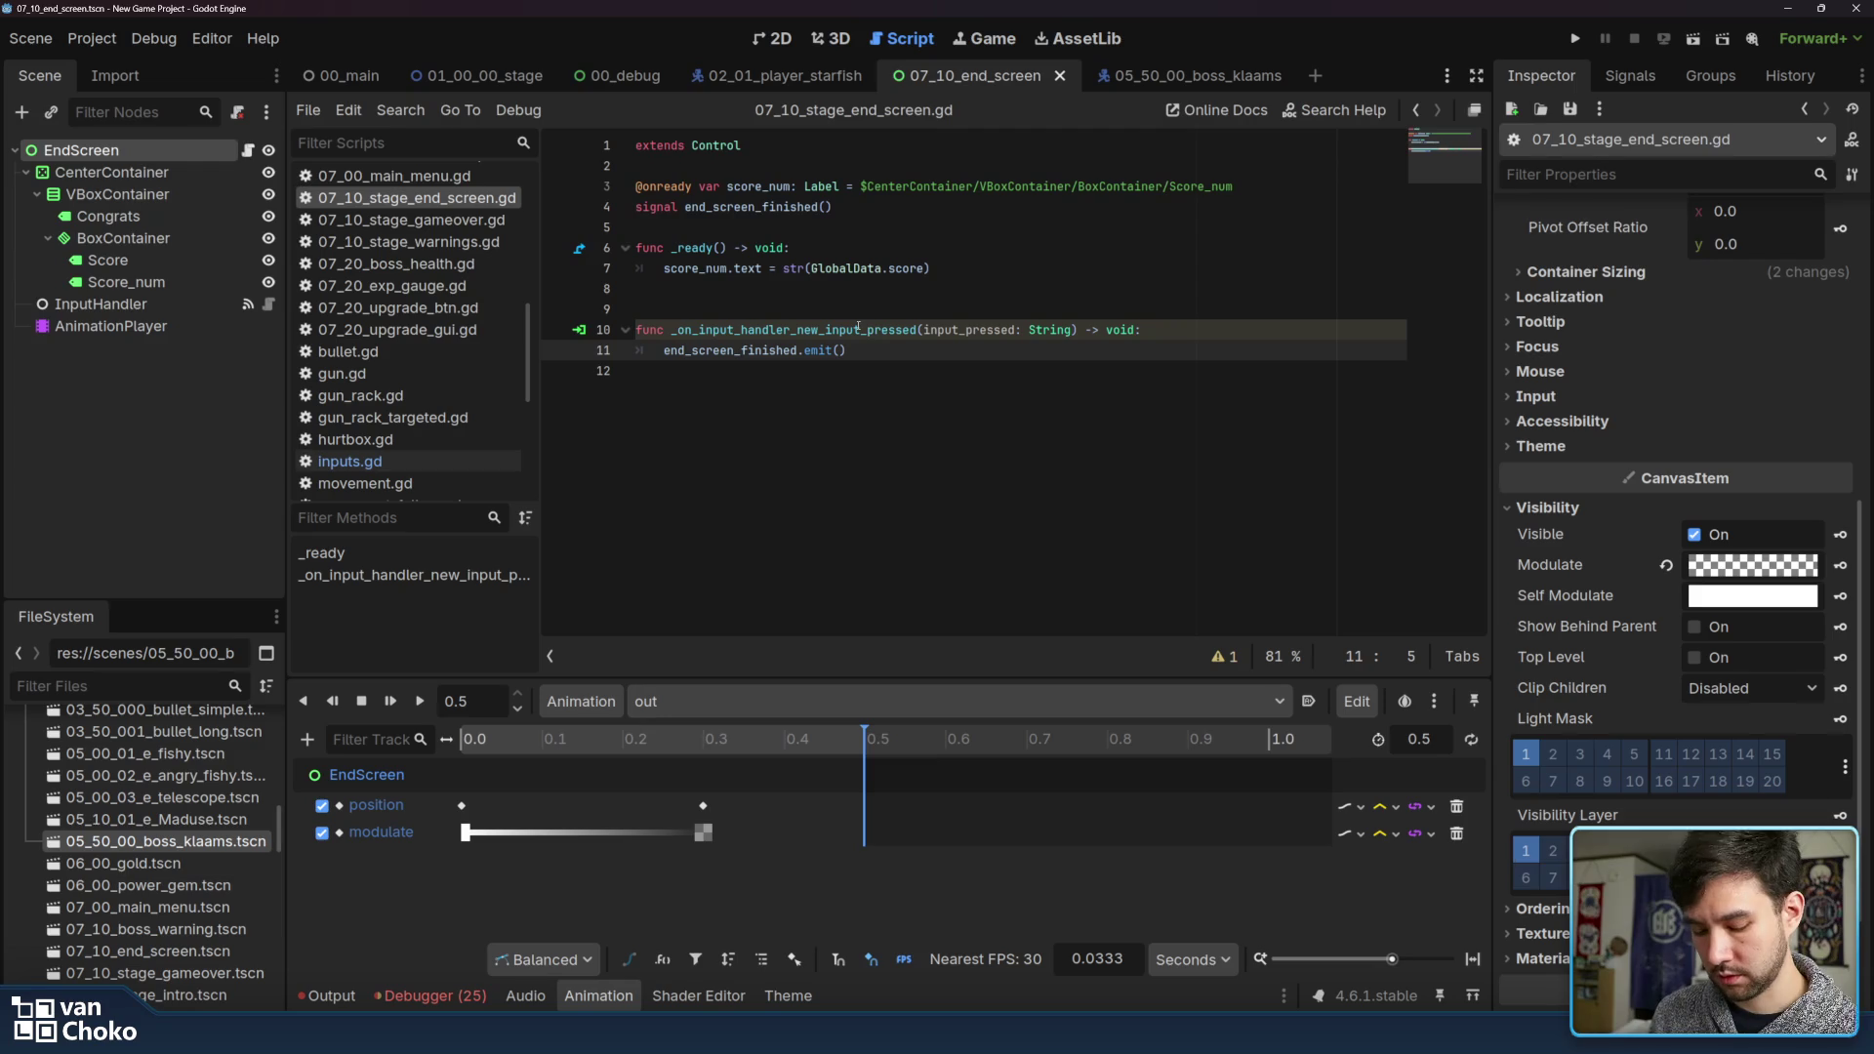
key("Return")
key("Up")
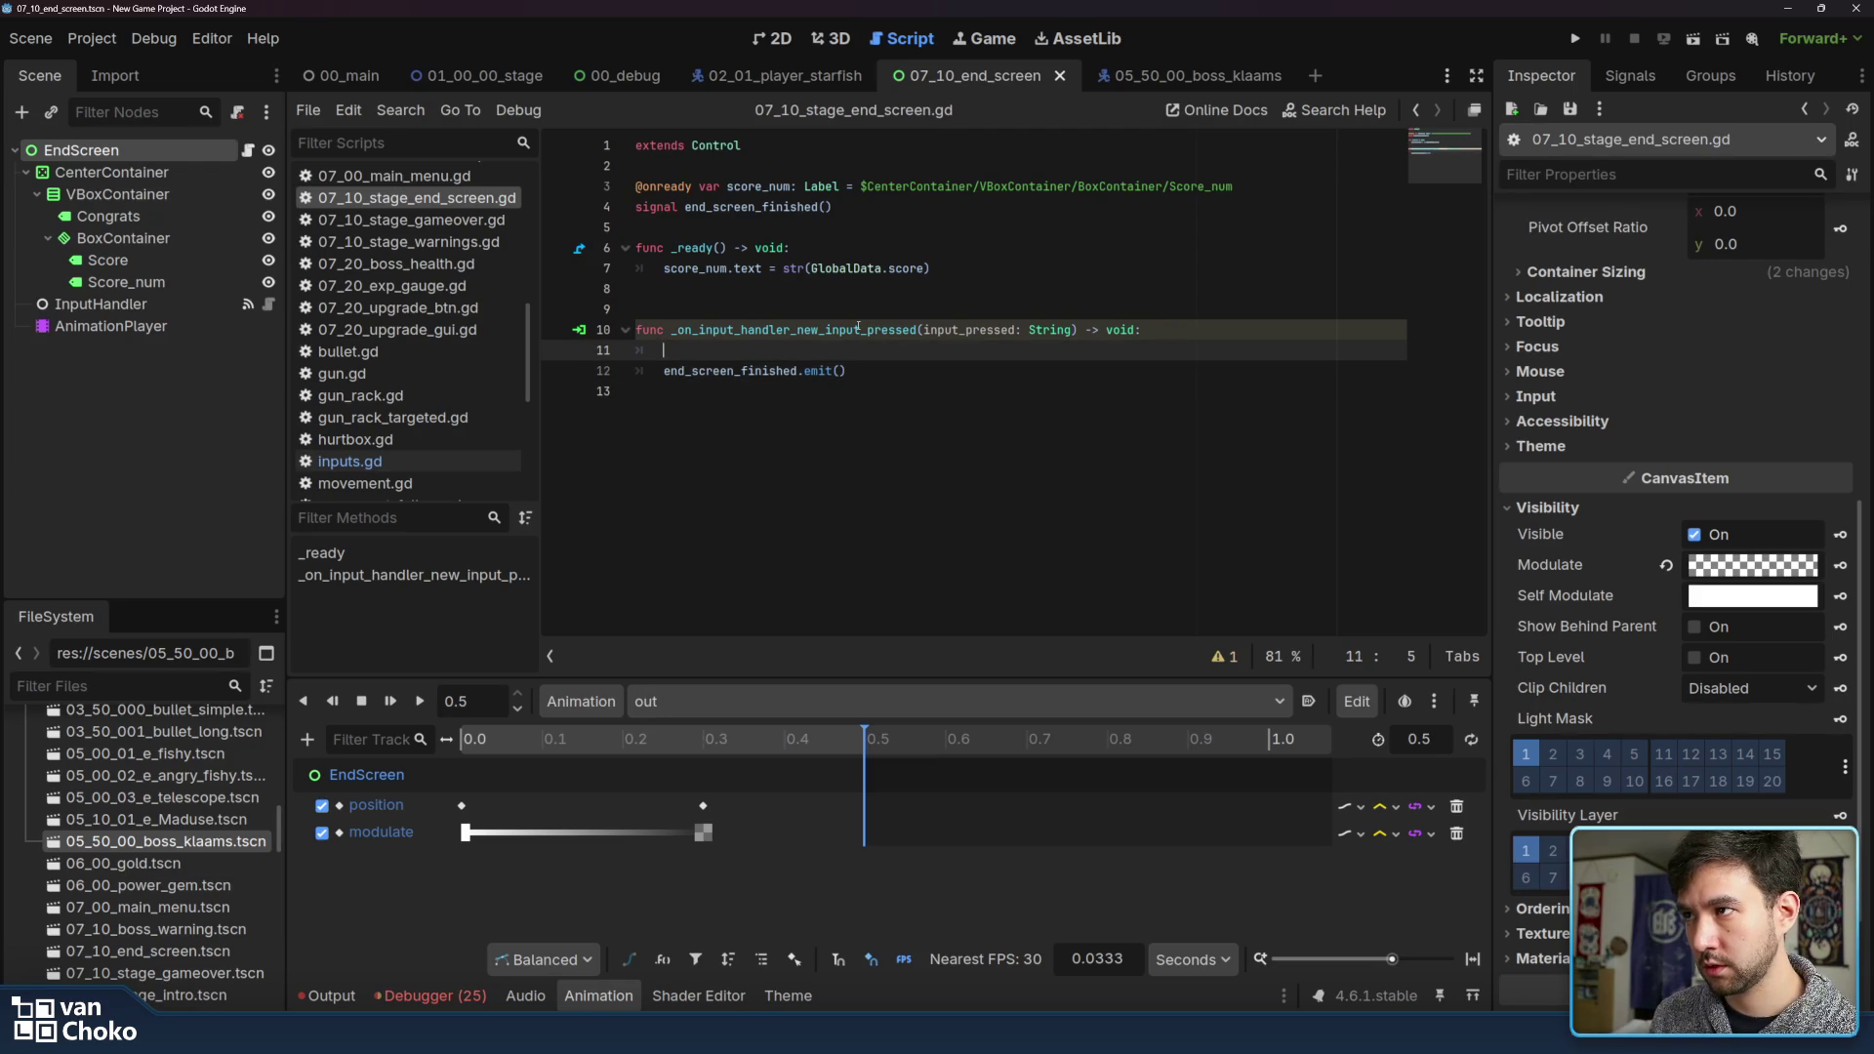
type("play")
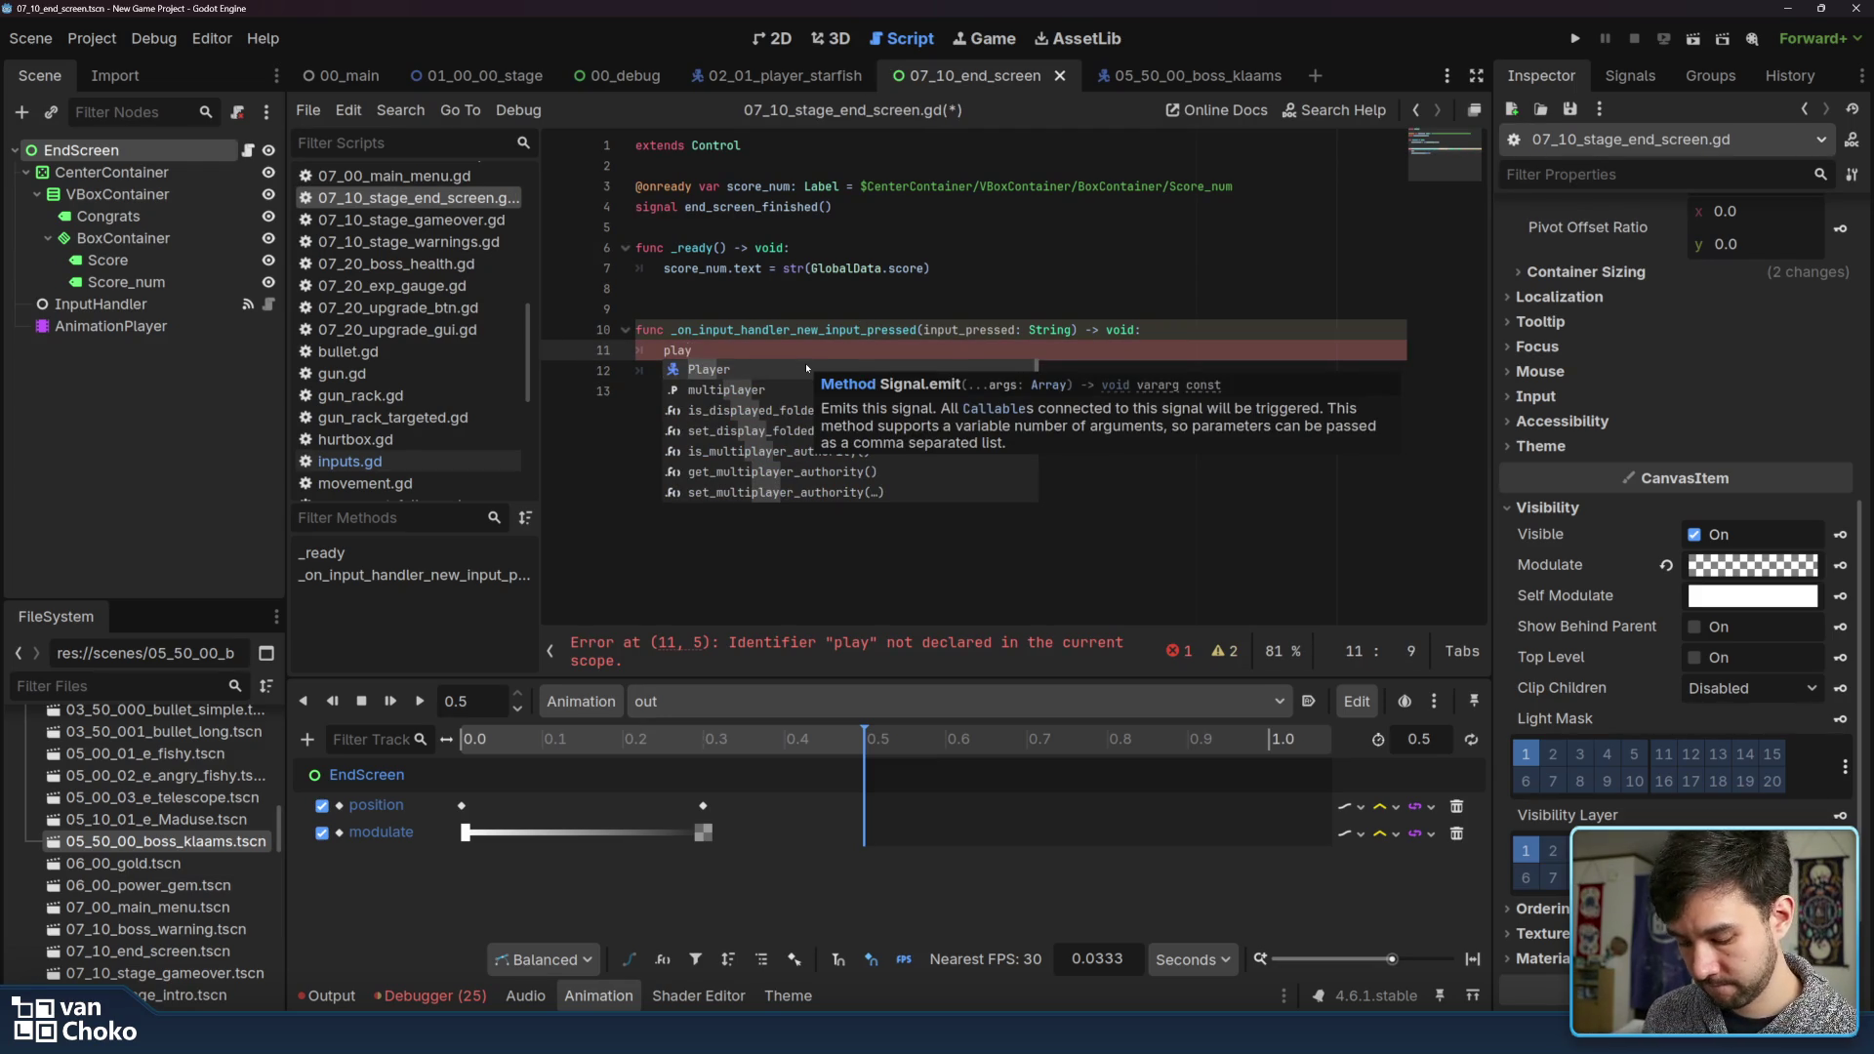
key("BackSpace")
key("BackSpace")
key("BackSpace")
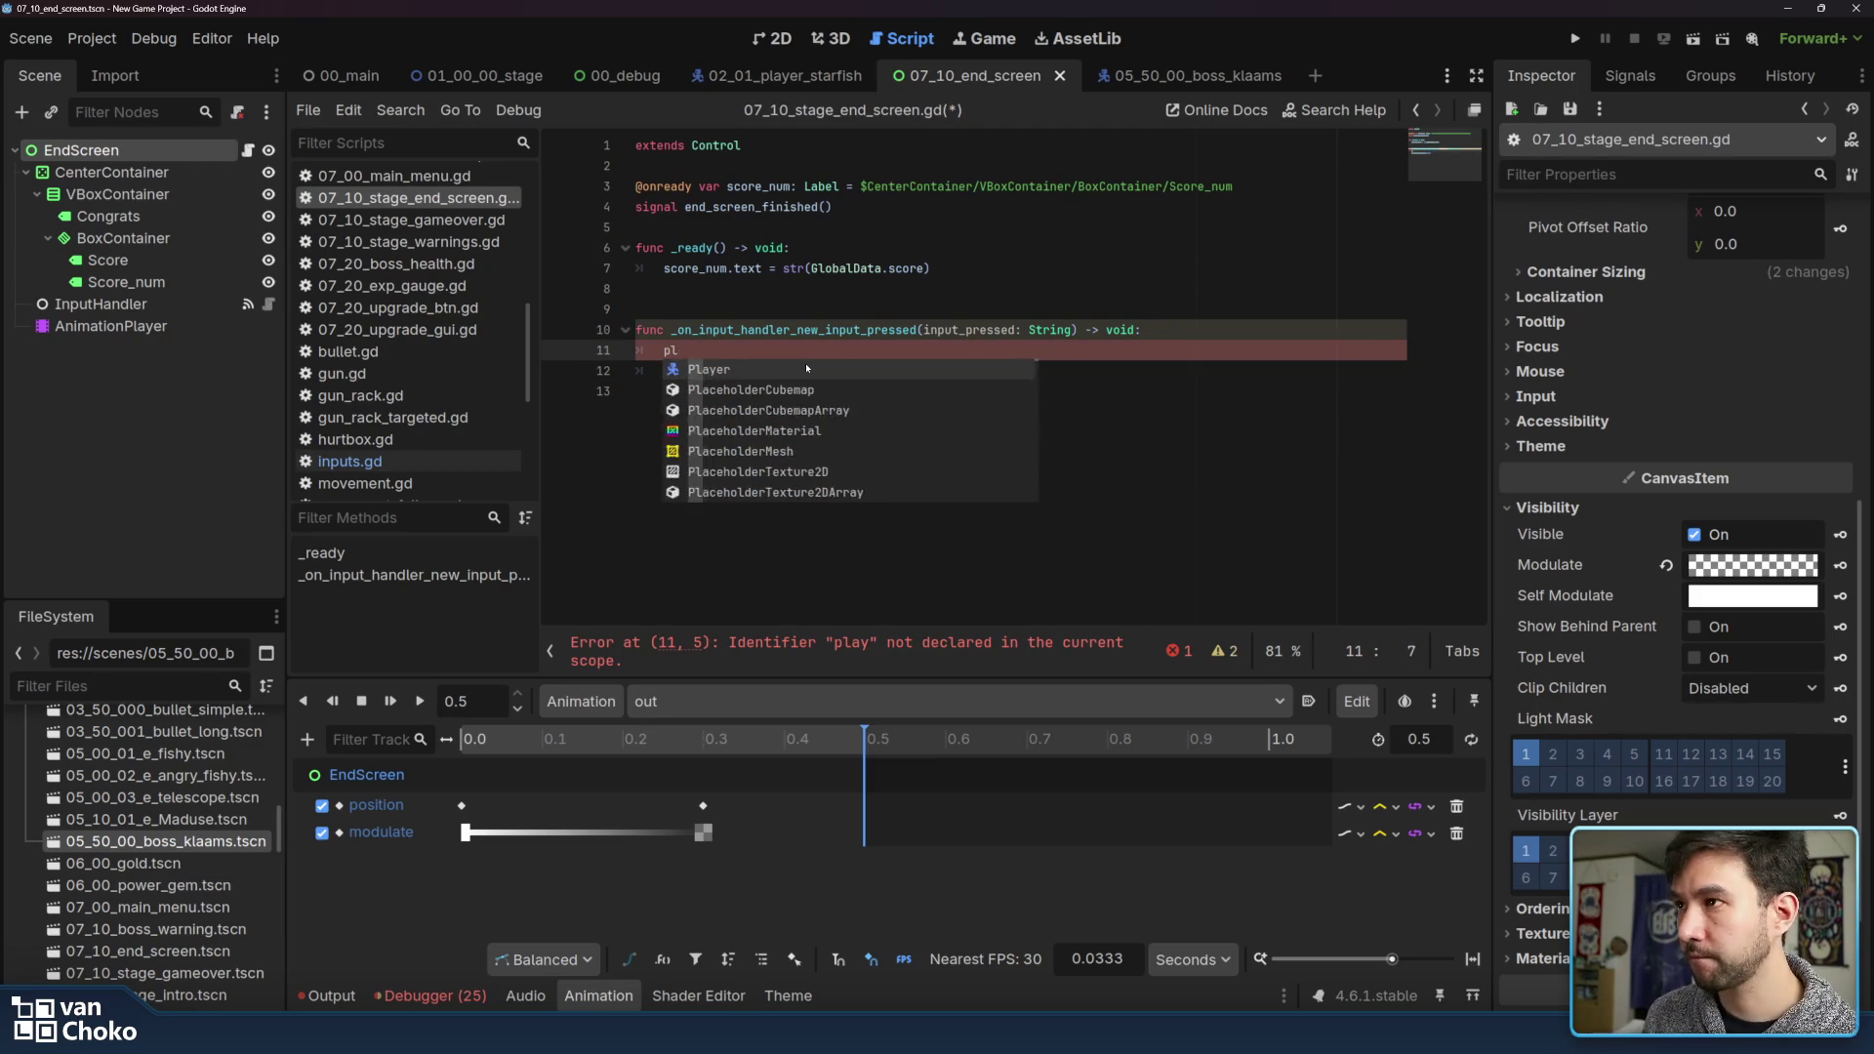
left_click_drag(225, 328, 846, 359)
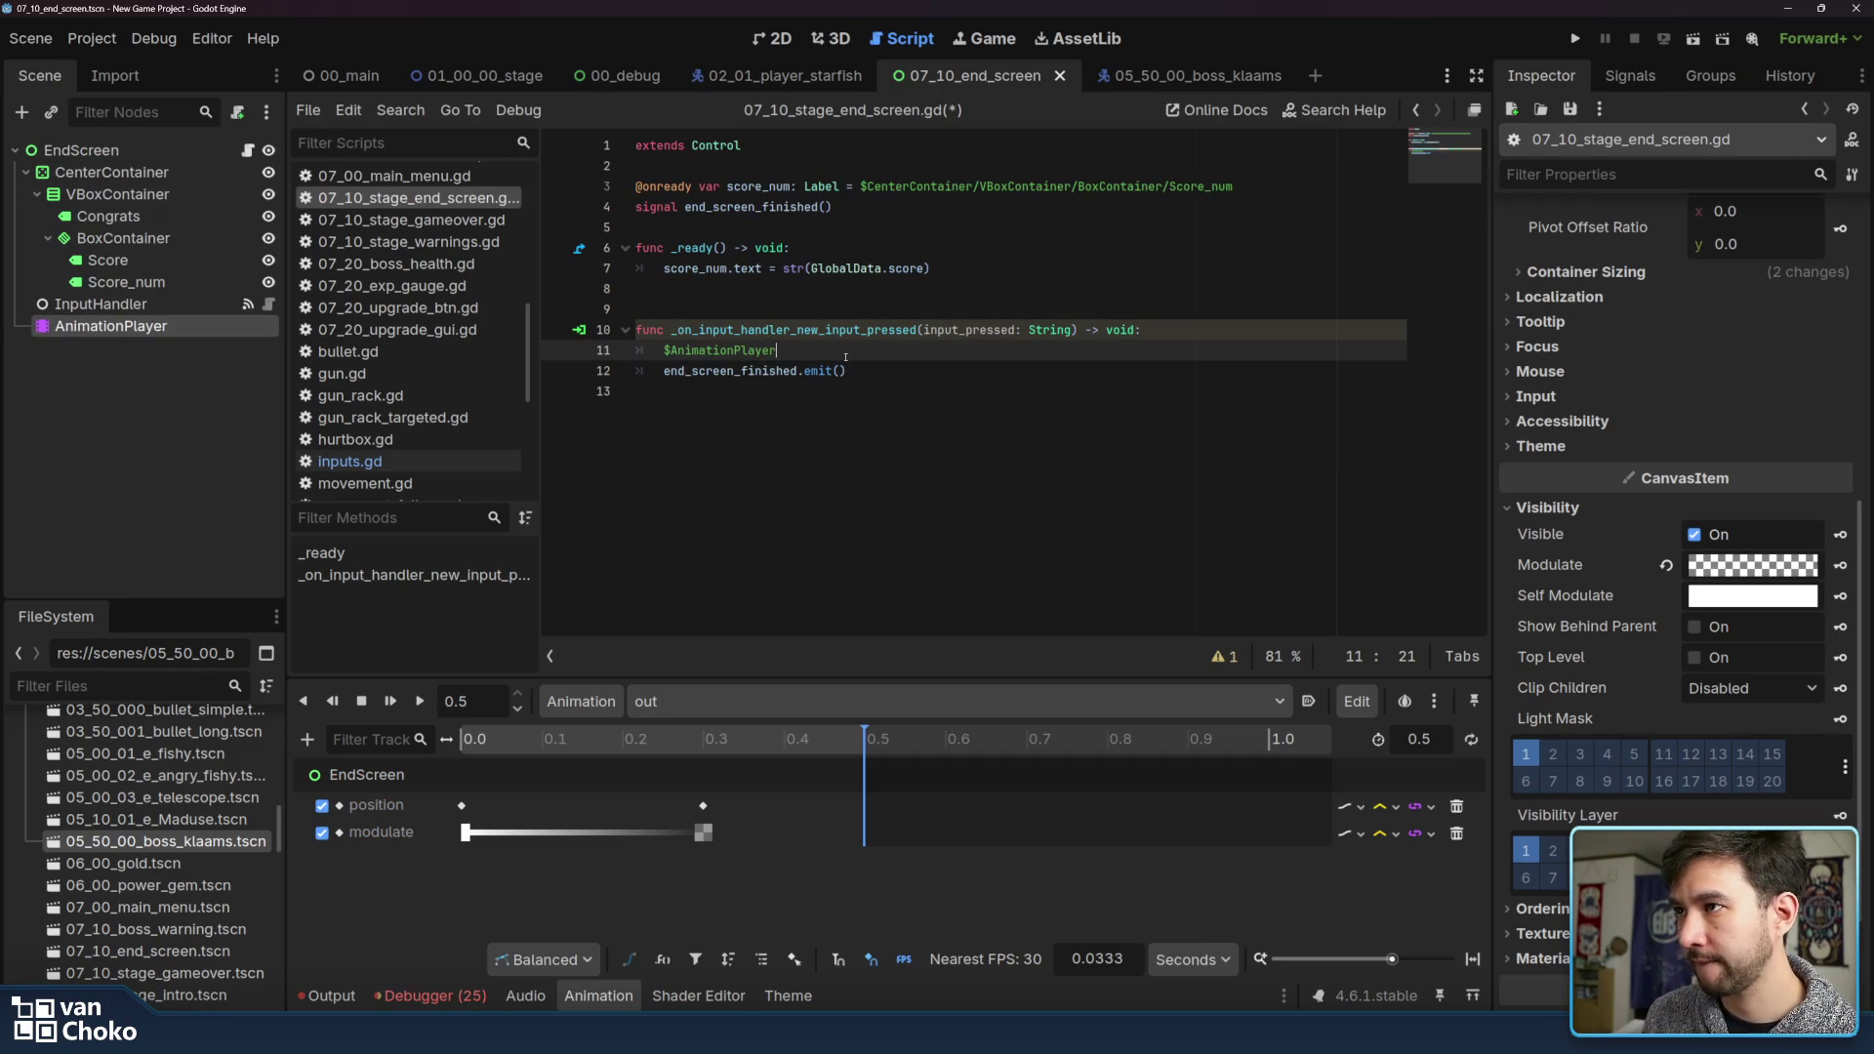
type(".")
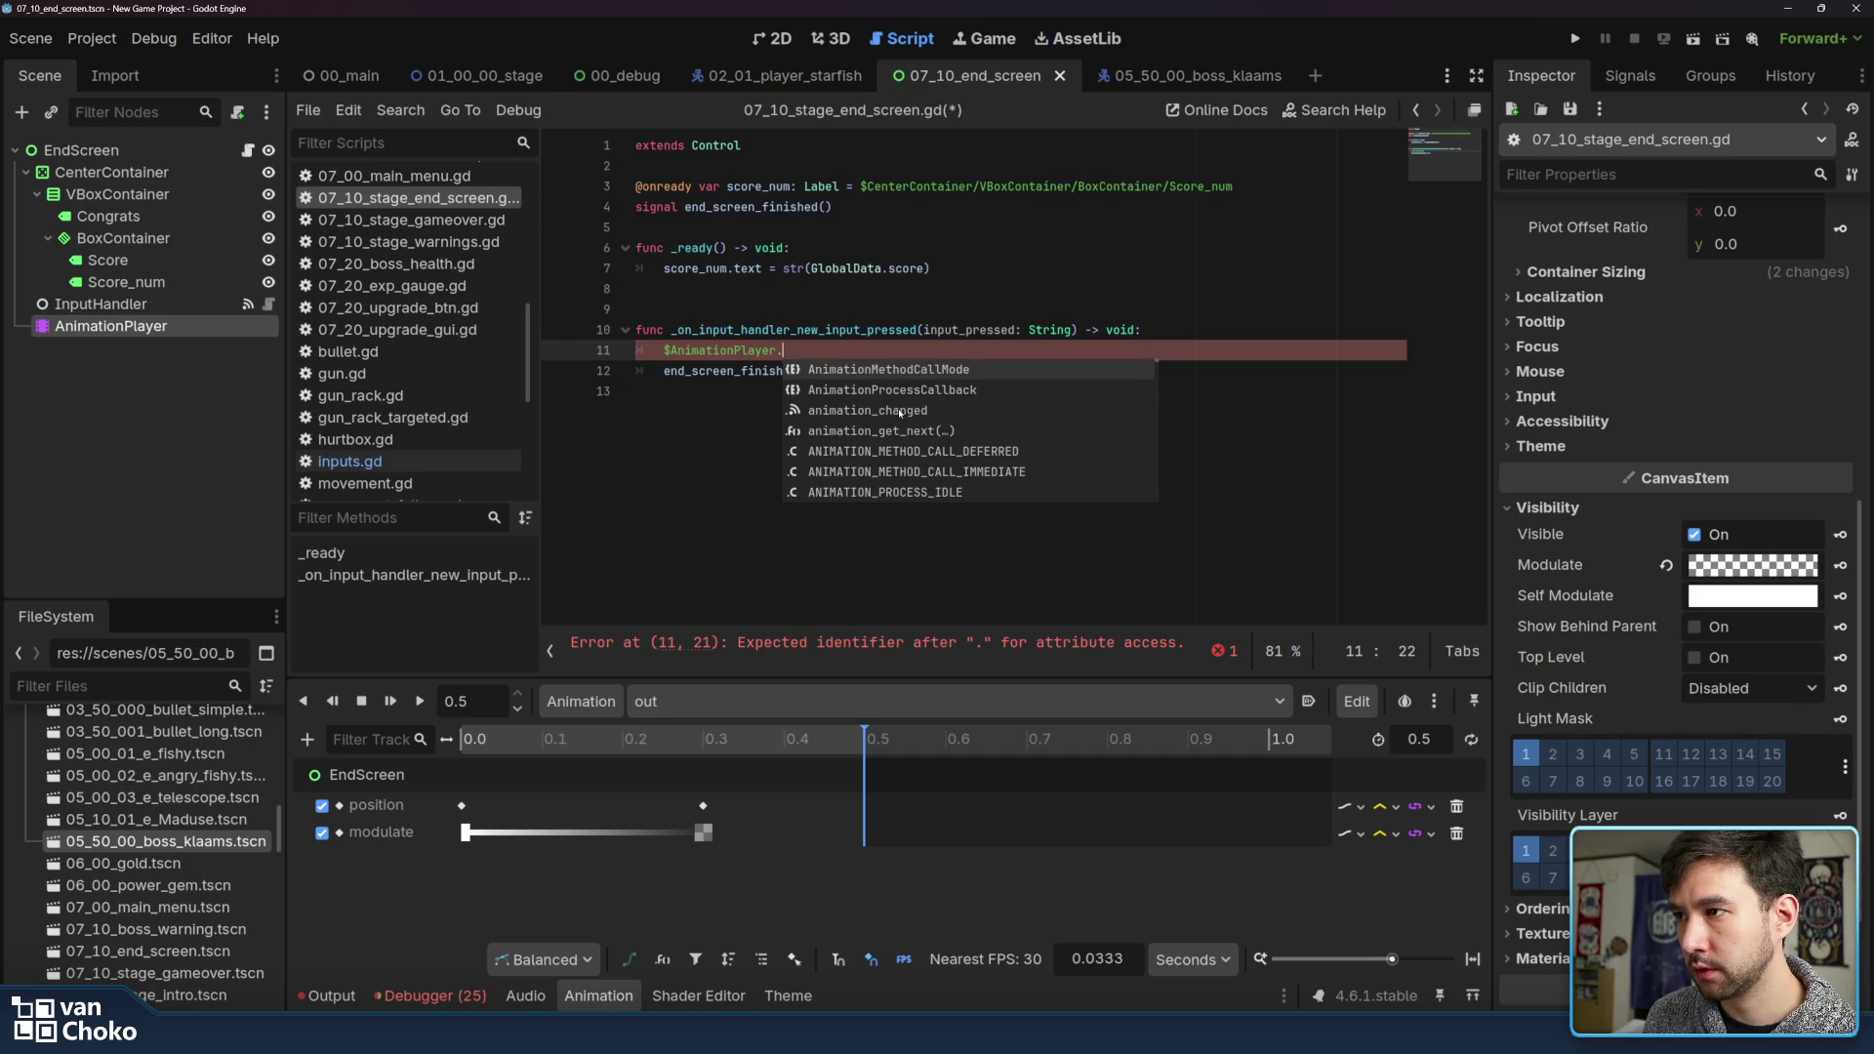
type("pl")
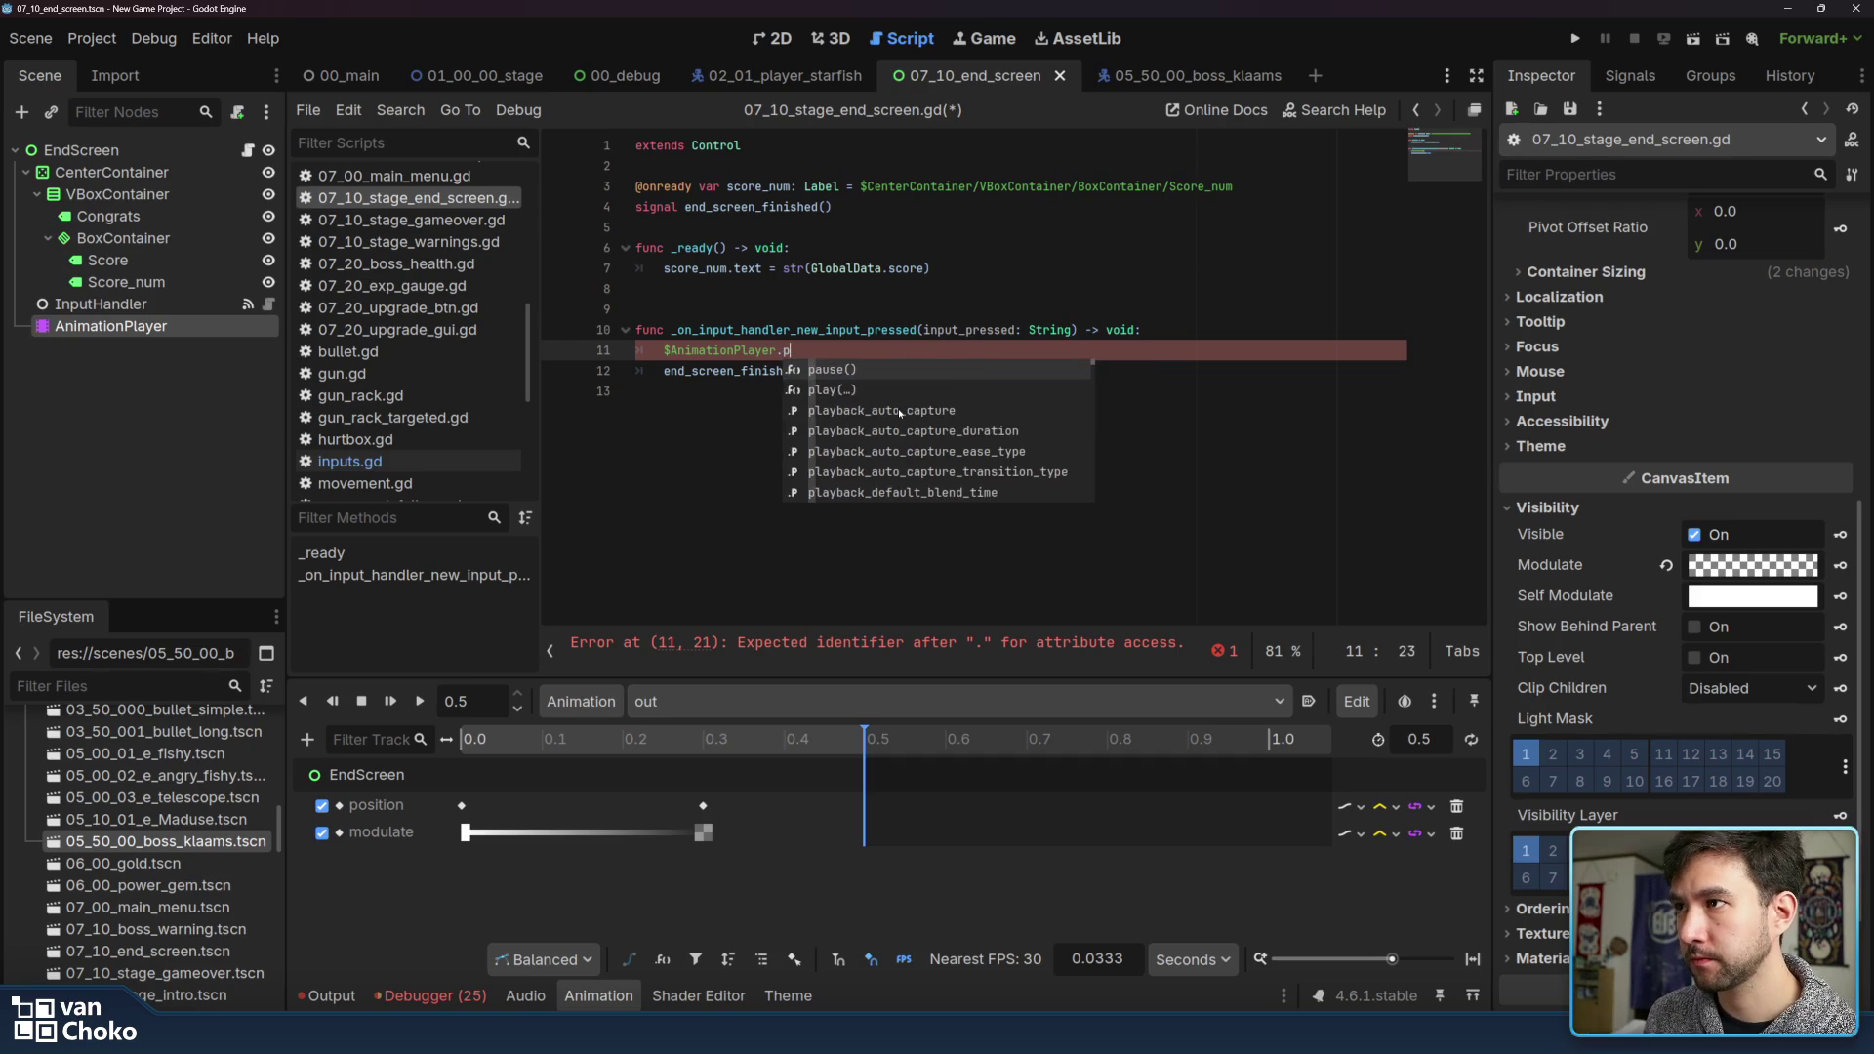
key("Return")
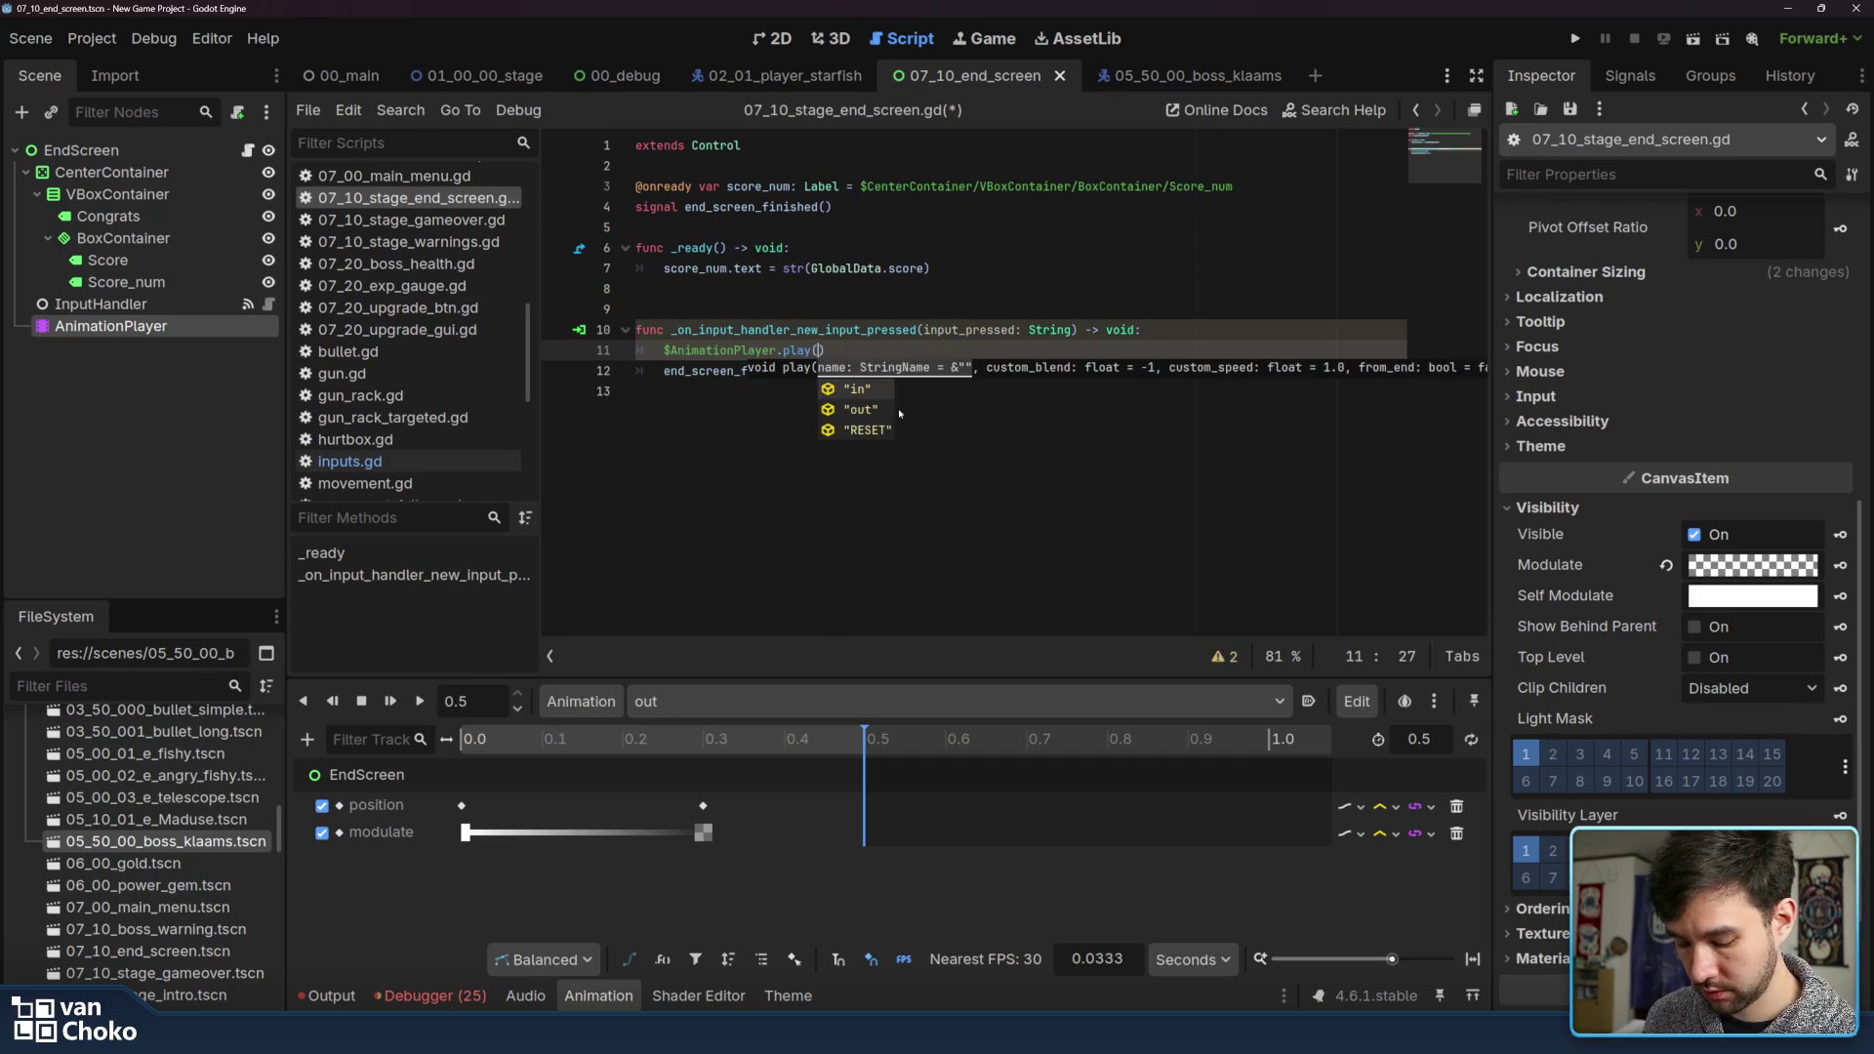
key("Down")
key("Return")
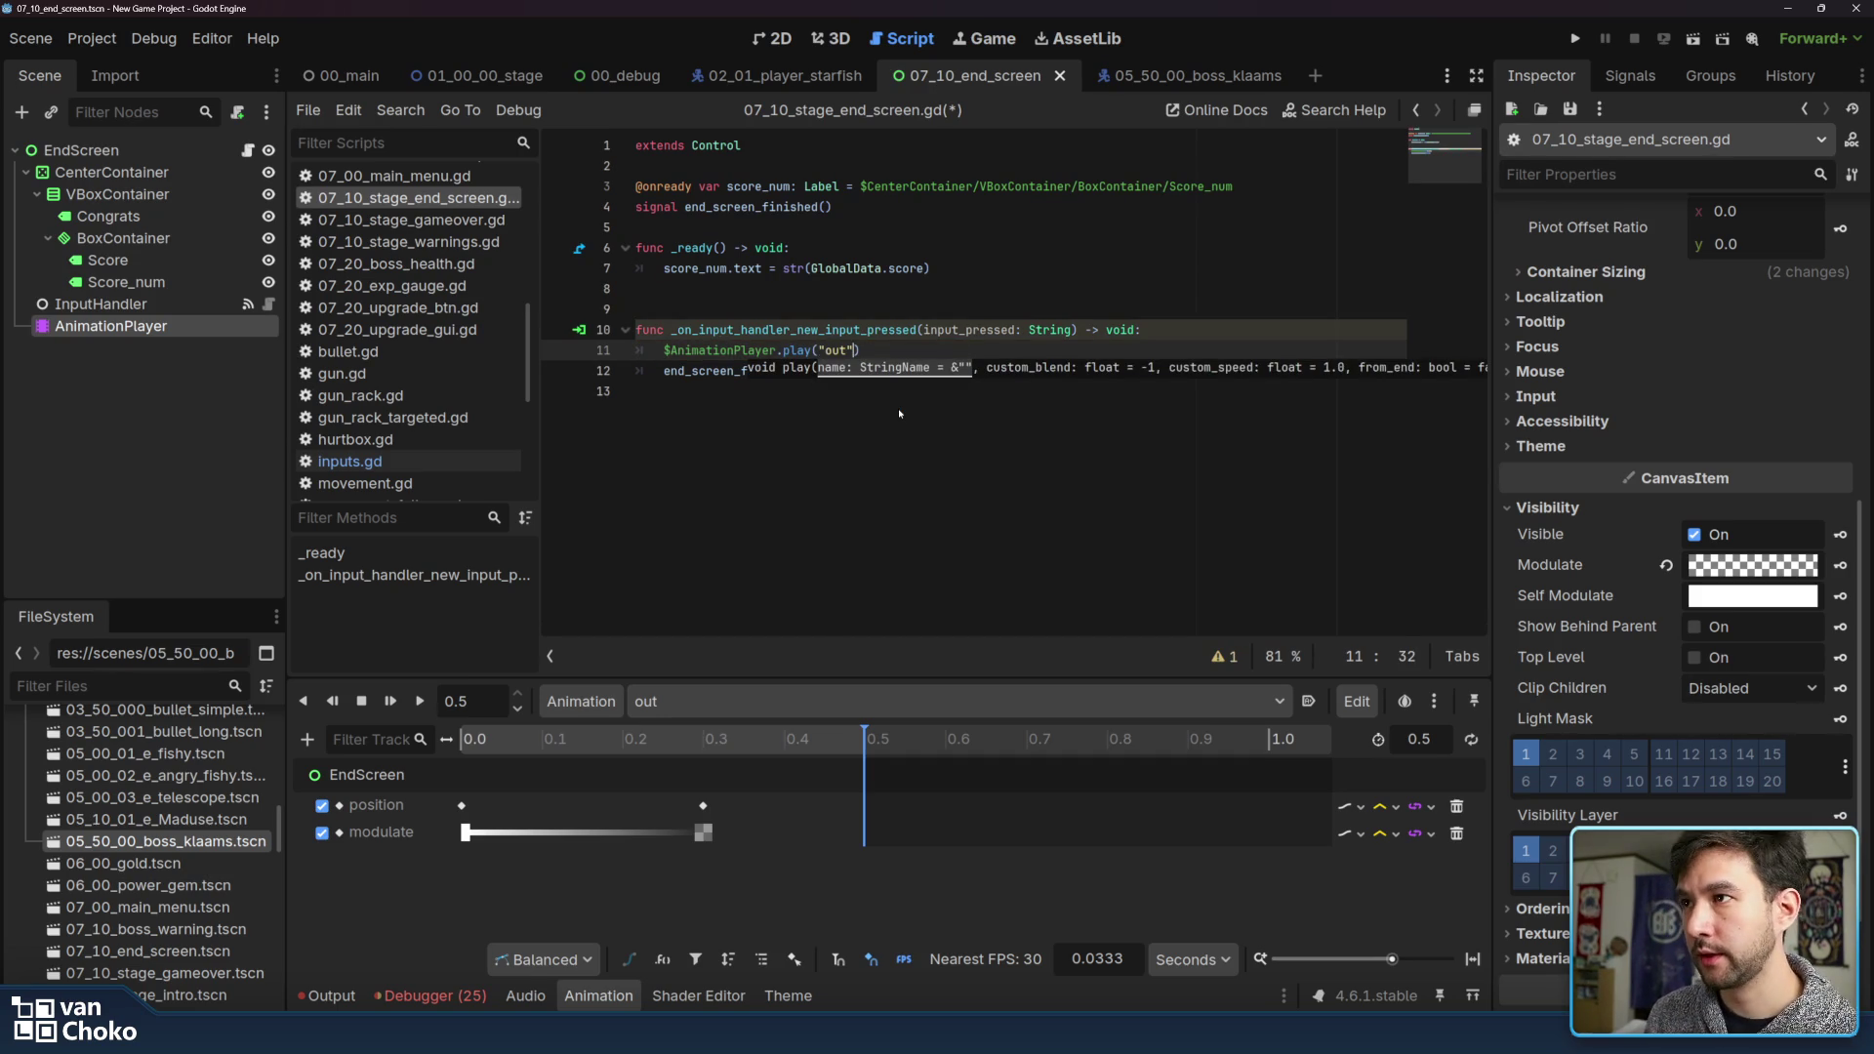
Copy the play call into _ready, change its animation to "in", and save the script
double_click(680, 349)
left_click_drag(665, 351, 913, 351)
left_click(1003, 269)
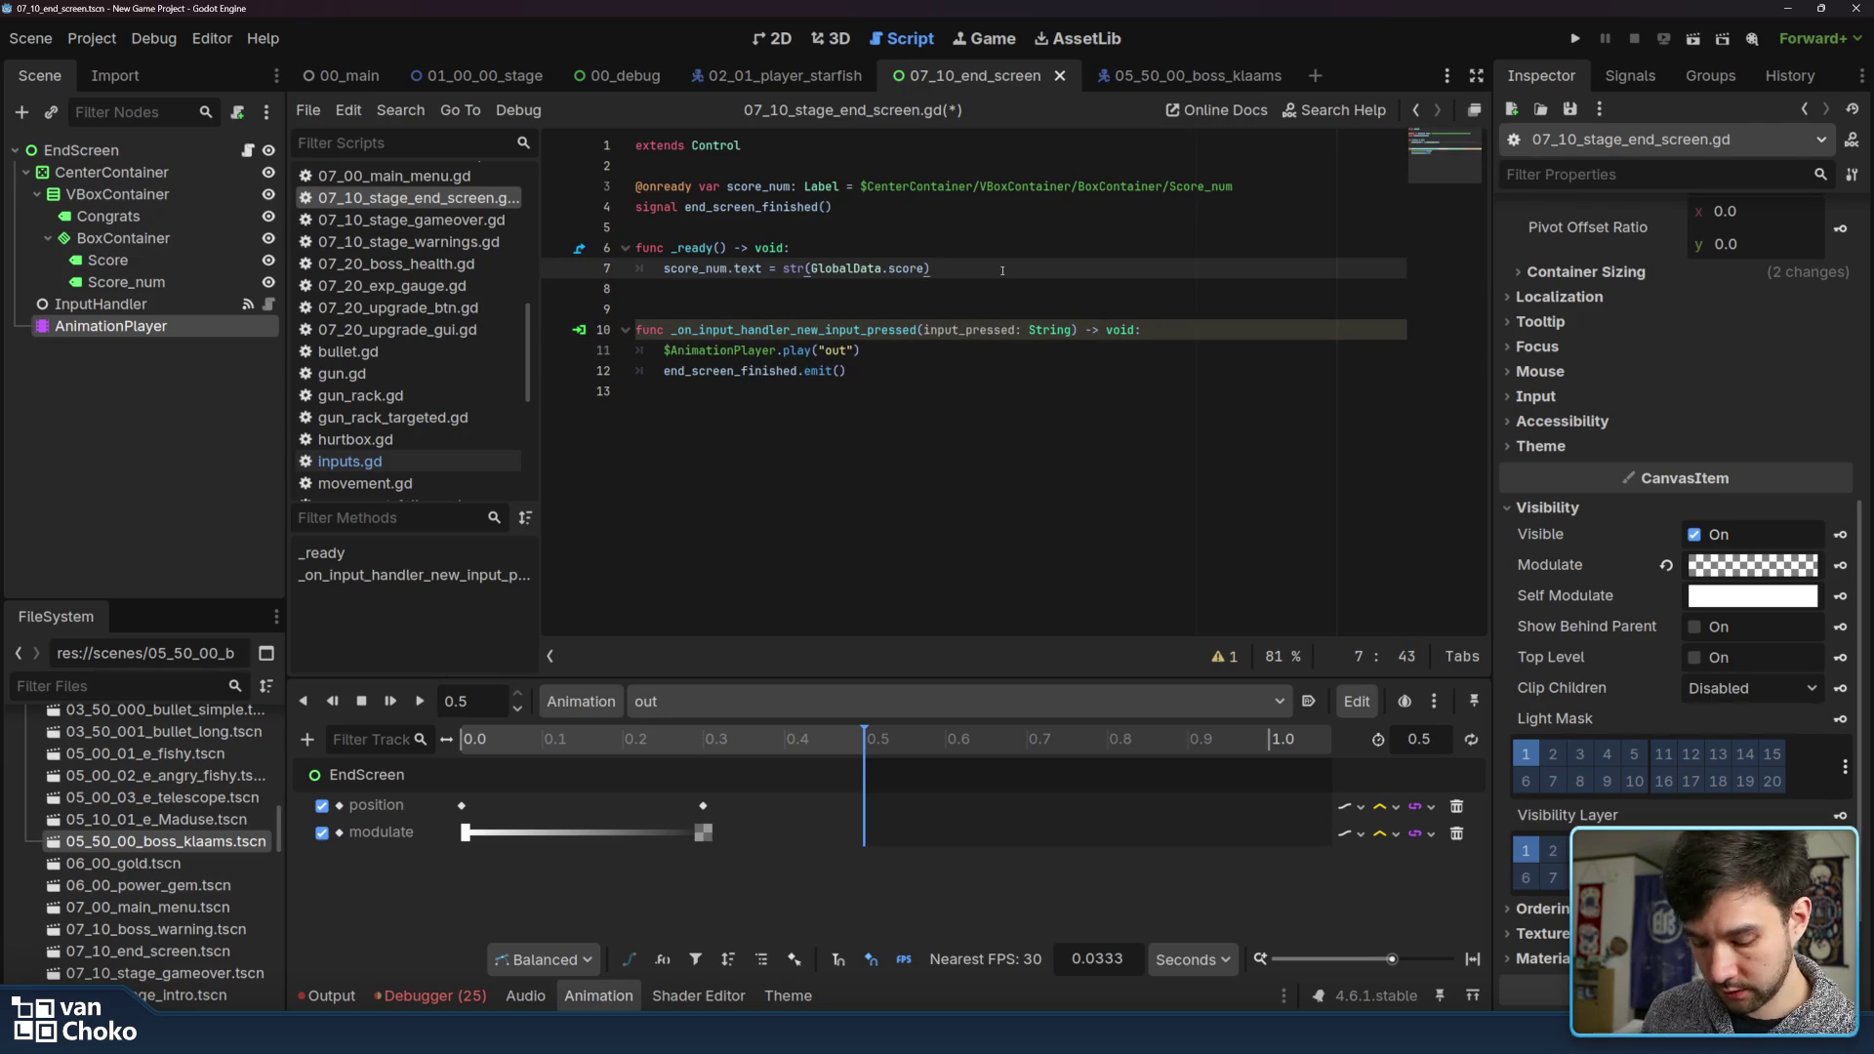
key("Return")
type("$AnimationPlayer.play(\"out\")")
double_click(837, 289)
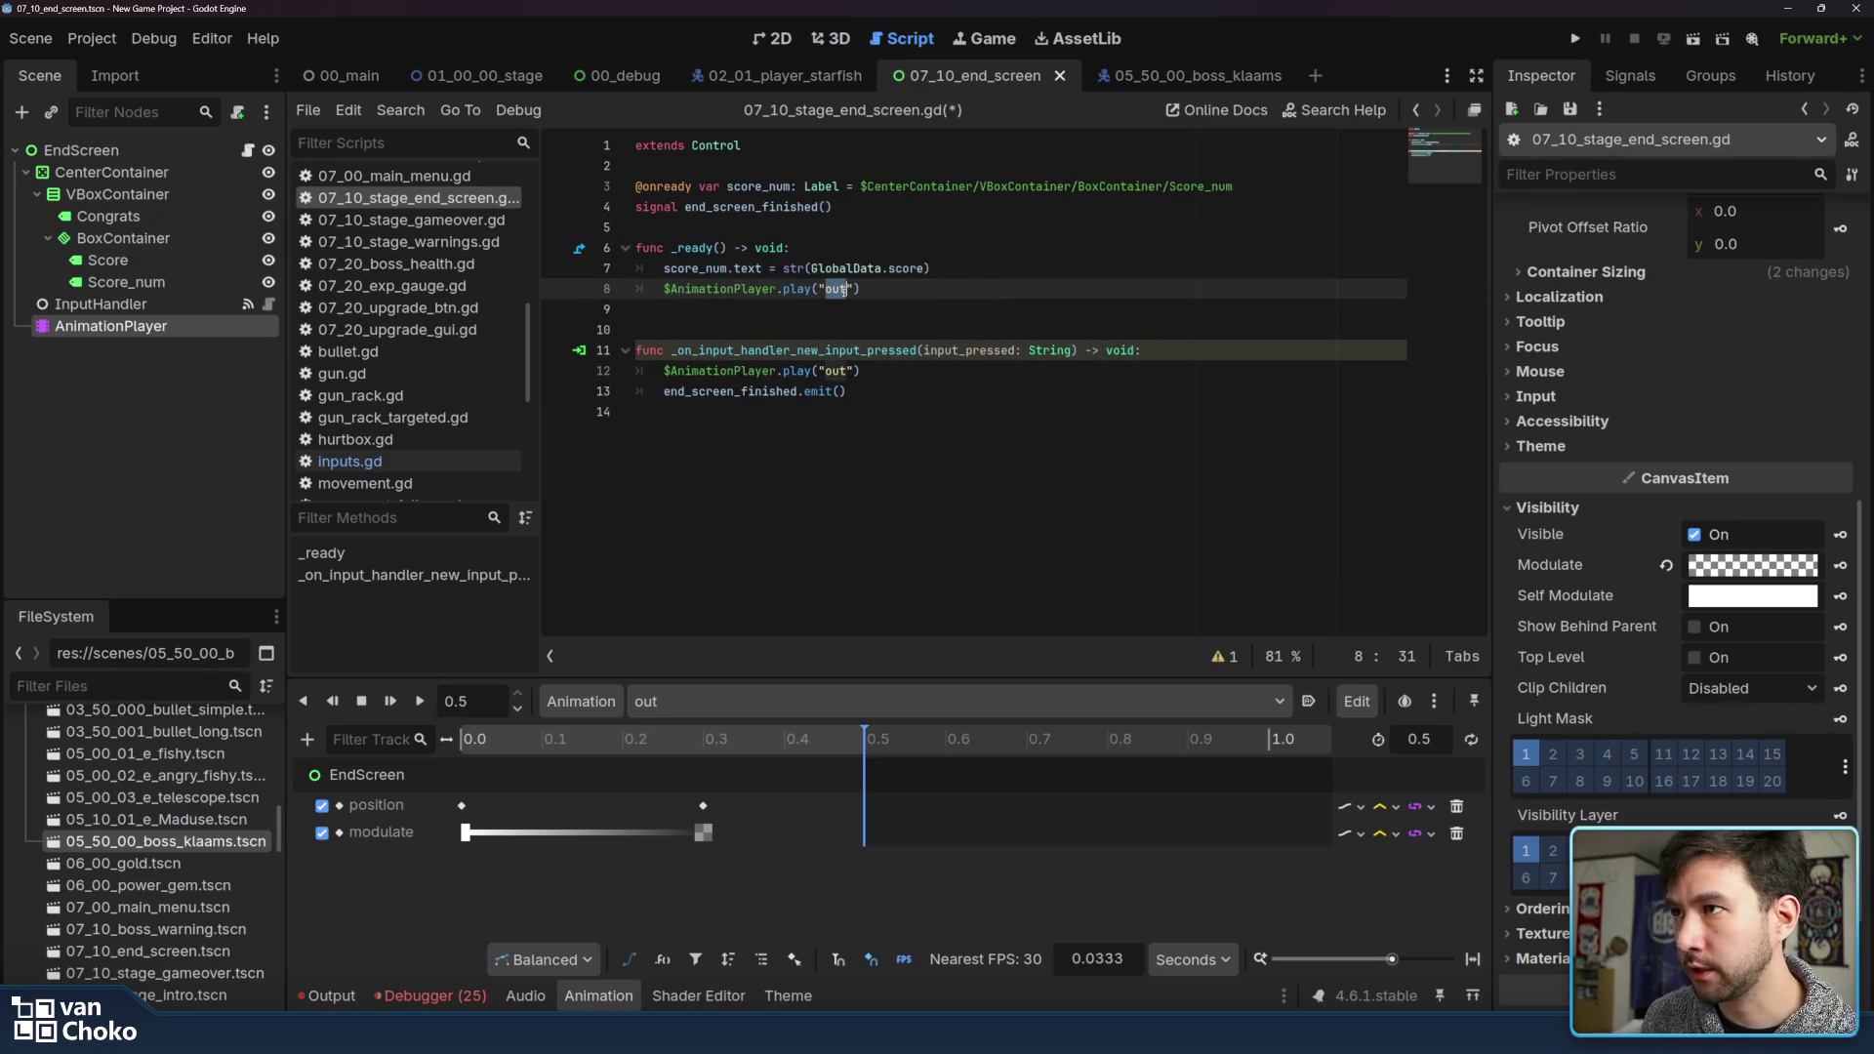
type("in")
left_click(940, 289)
key("ctrl+s")
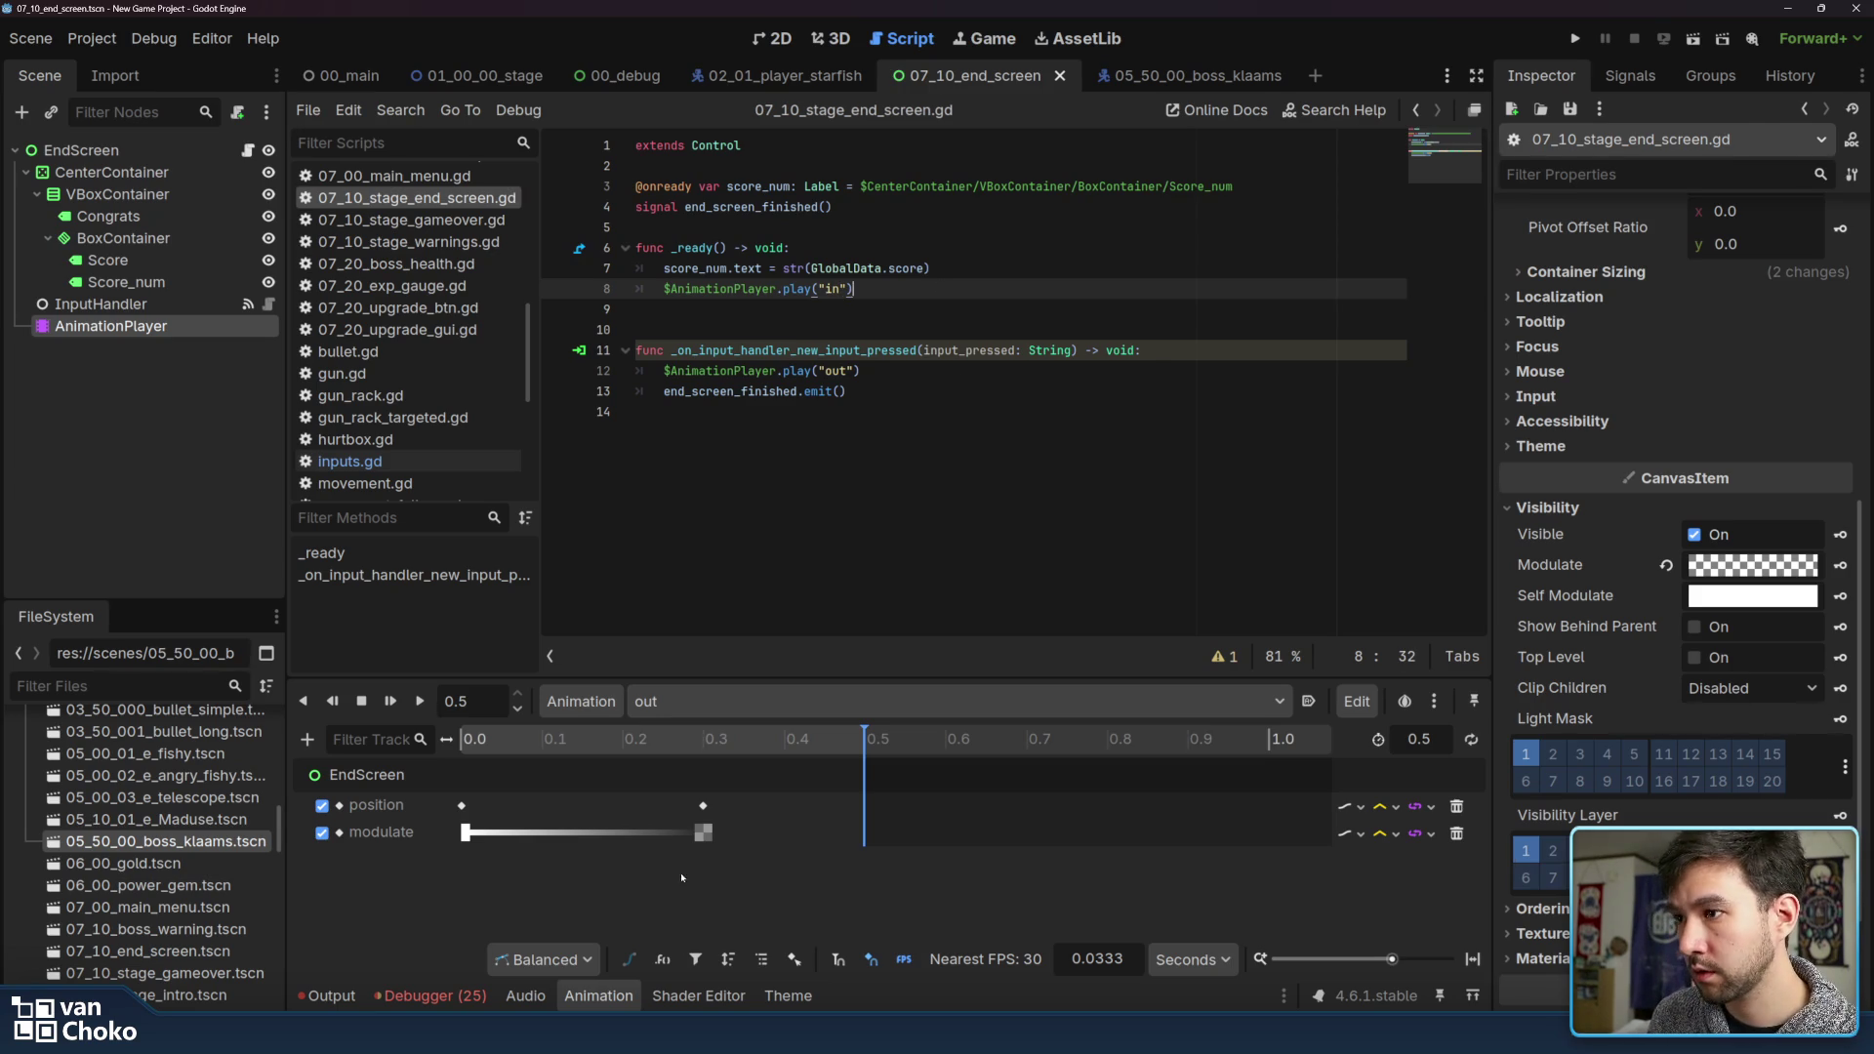
Inspect the RESET animation's modulate keyframe values, then return to the signal emit line
left_click(693, 701)
left_click(464, 831)
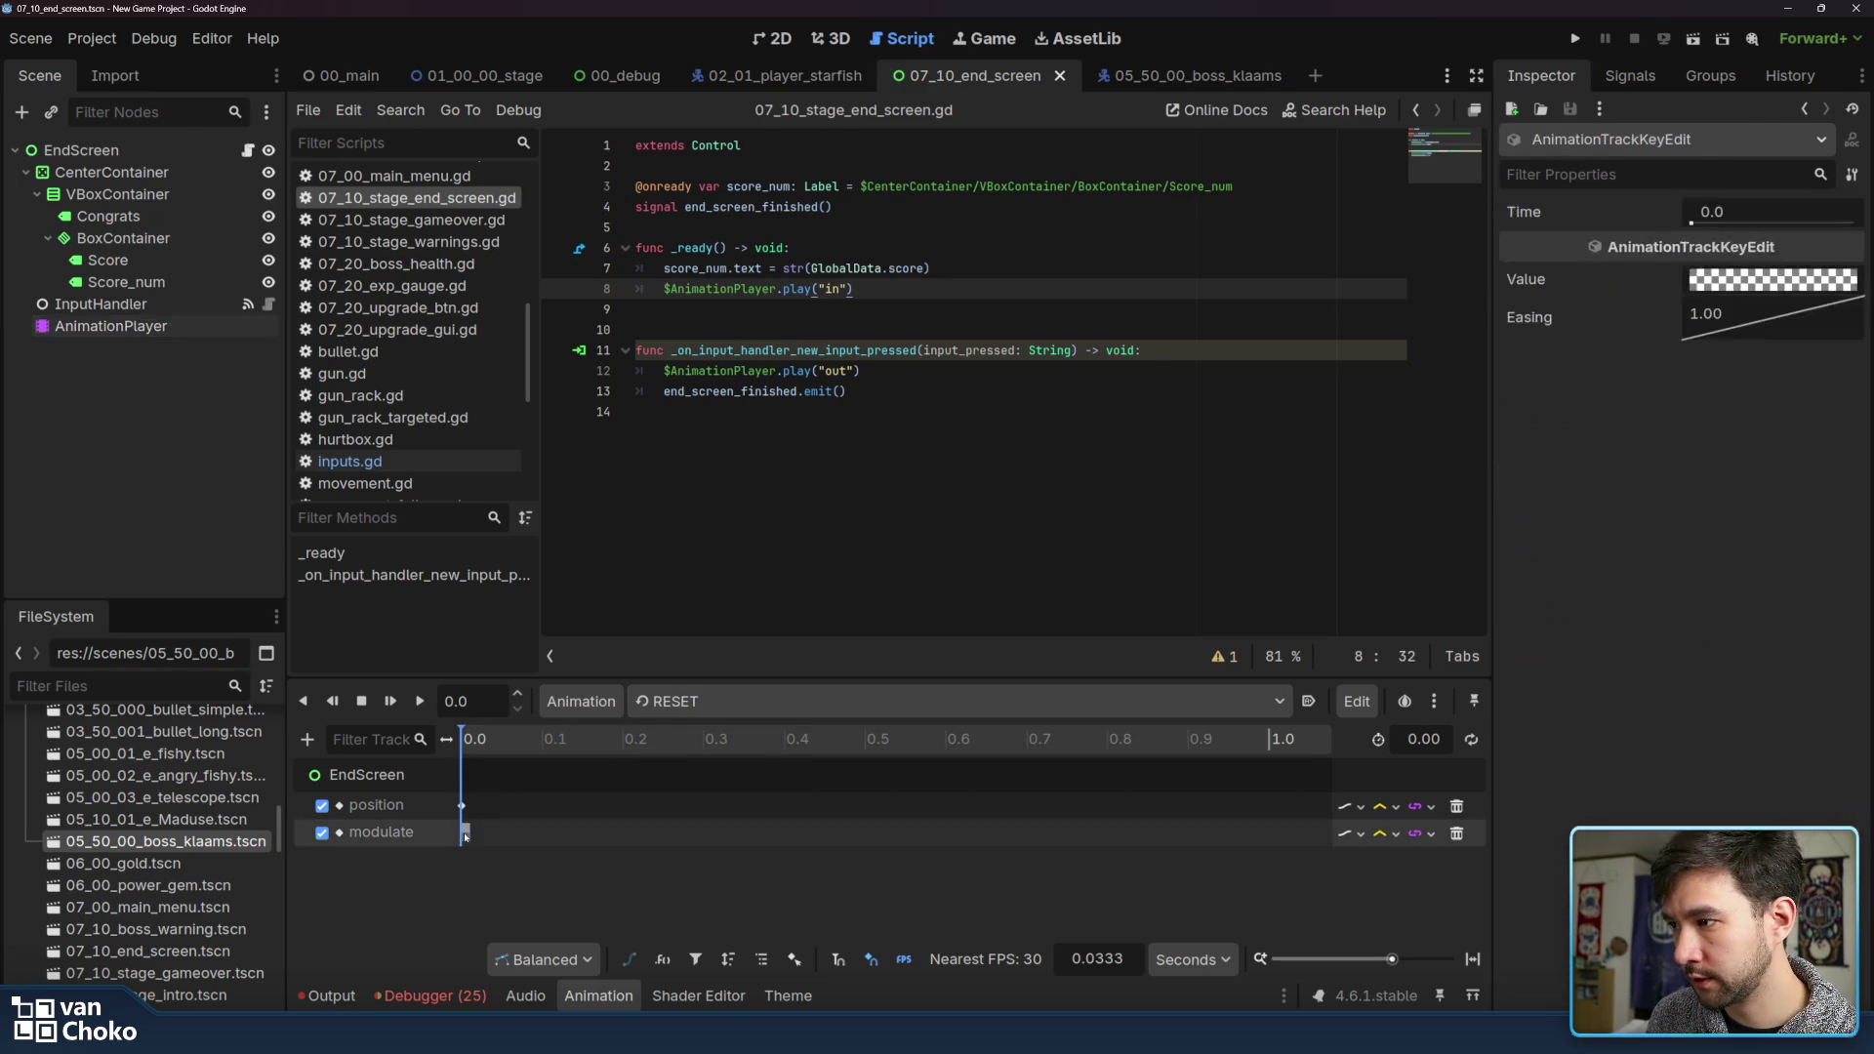
left_click(977, 411)
left_click(1032, 372)
left_click(1016, 392)
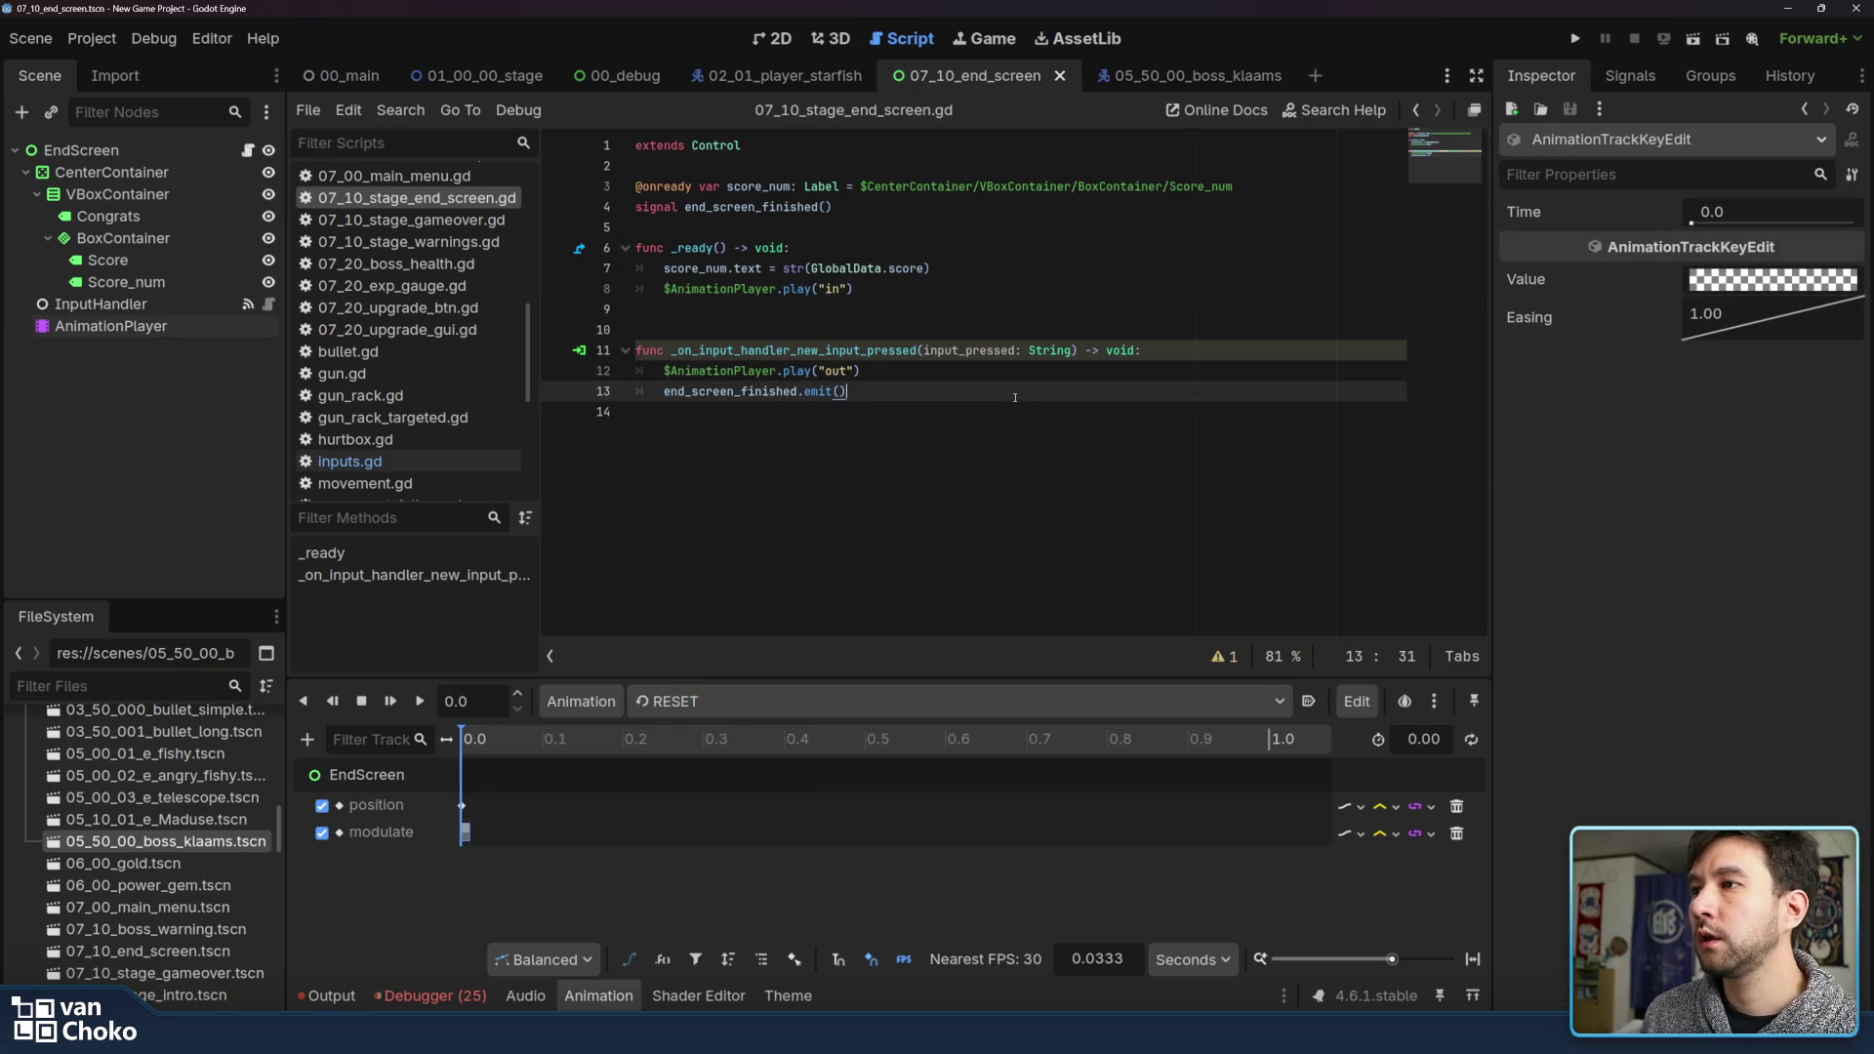
left_click(998, 416)
left_click(998, 389)
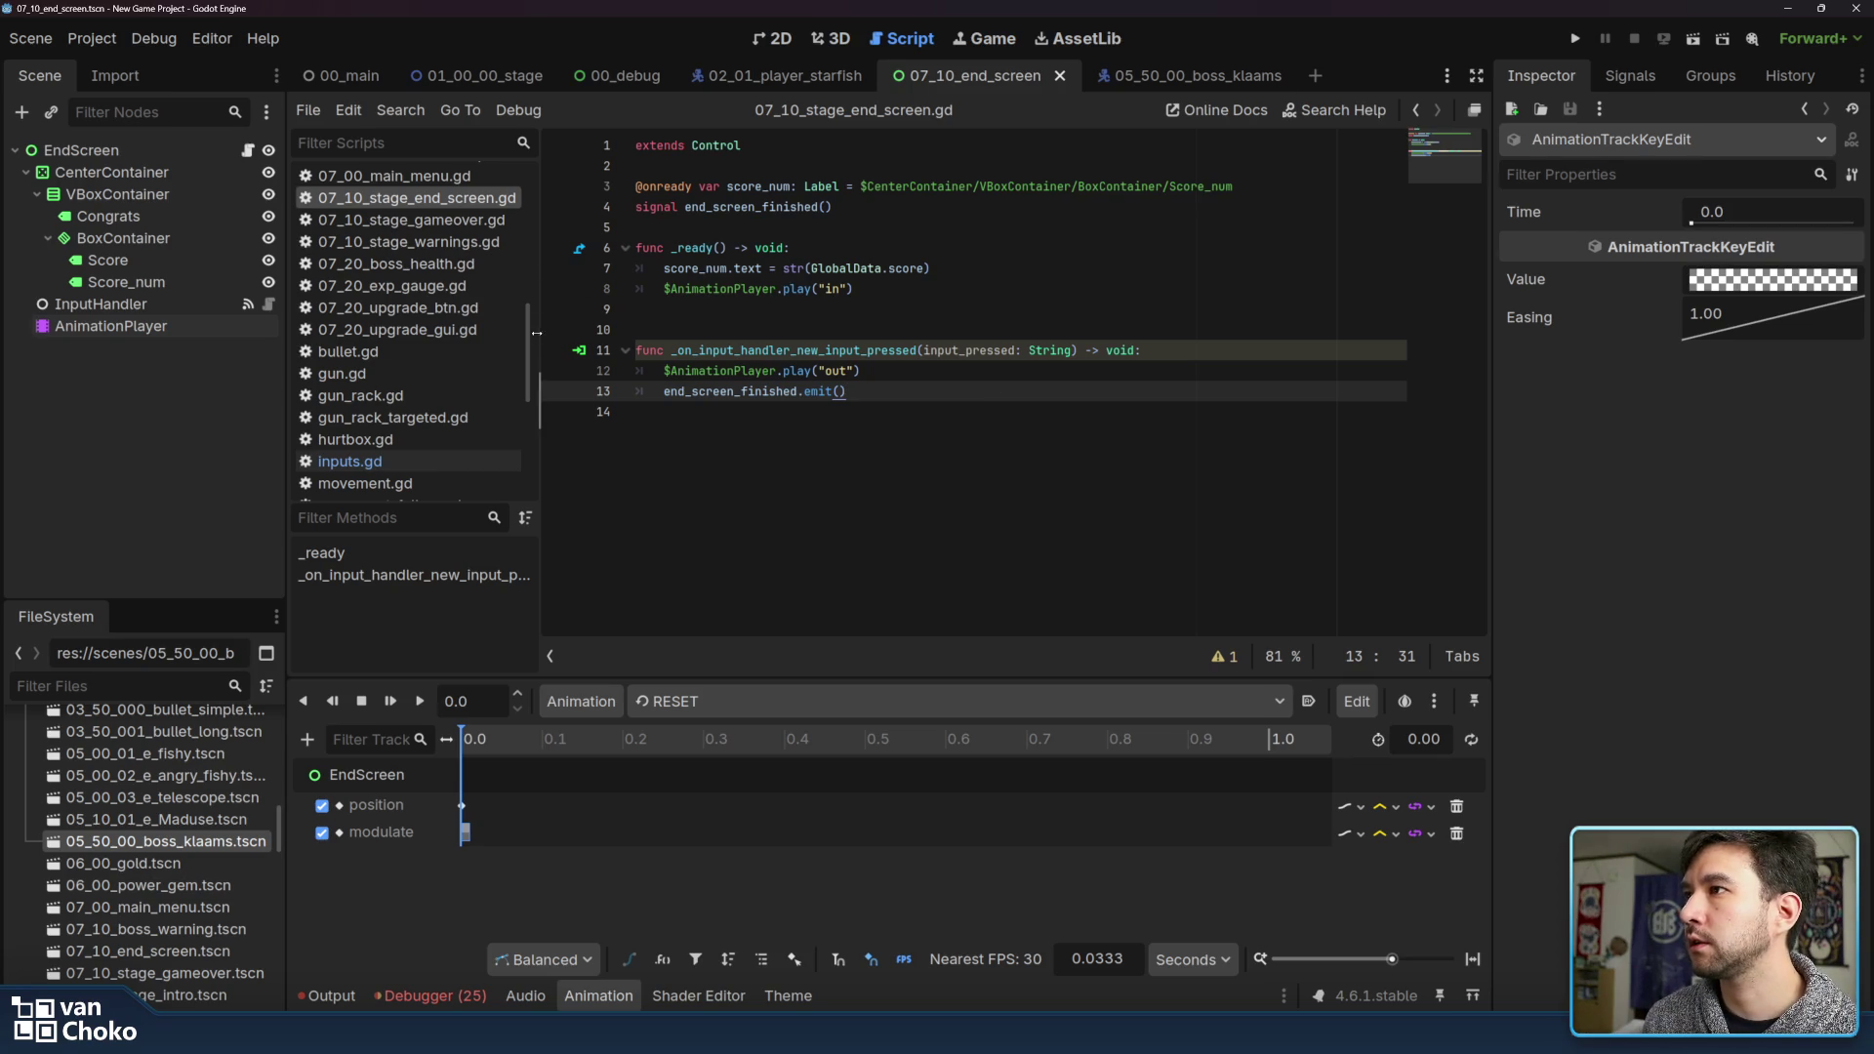
scroll(202, 830, "down", 5)
scroll(200, 869, "up", 5)
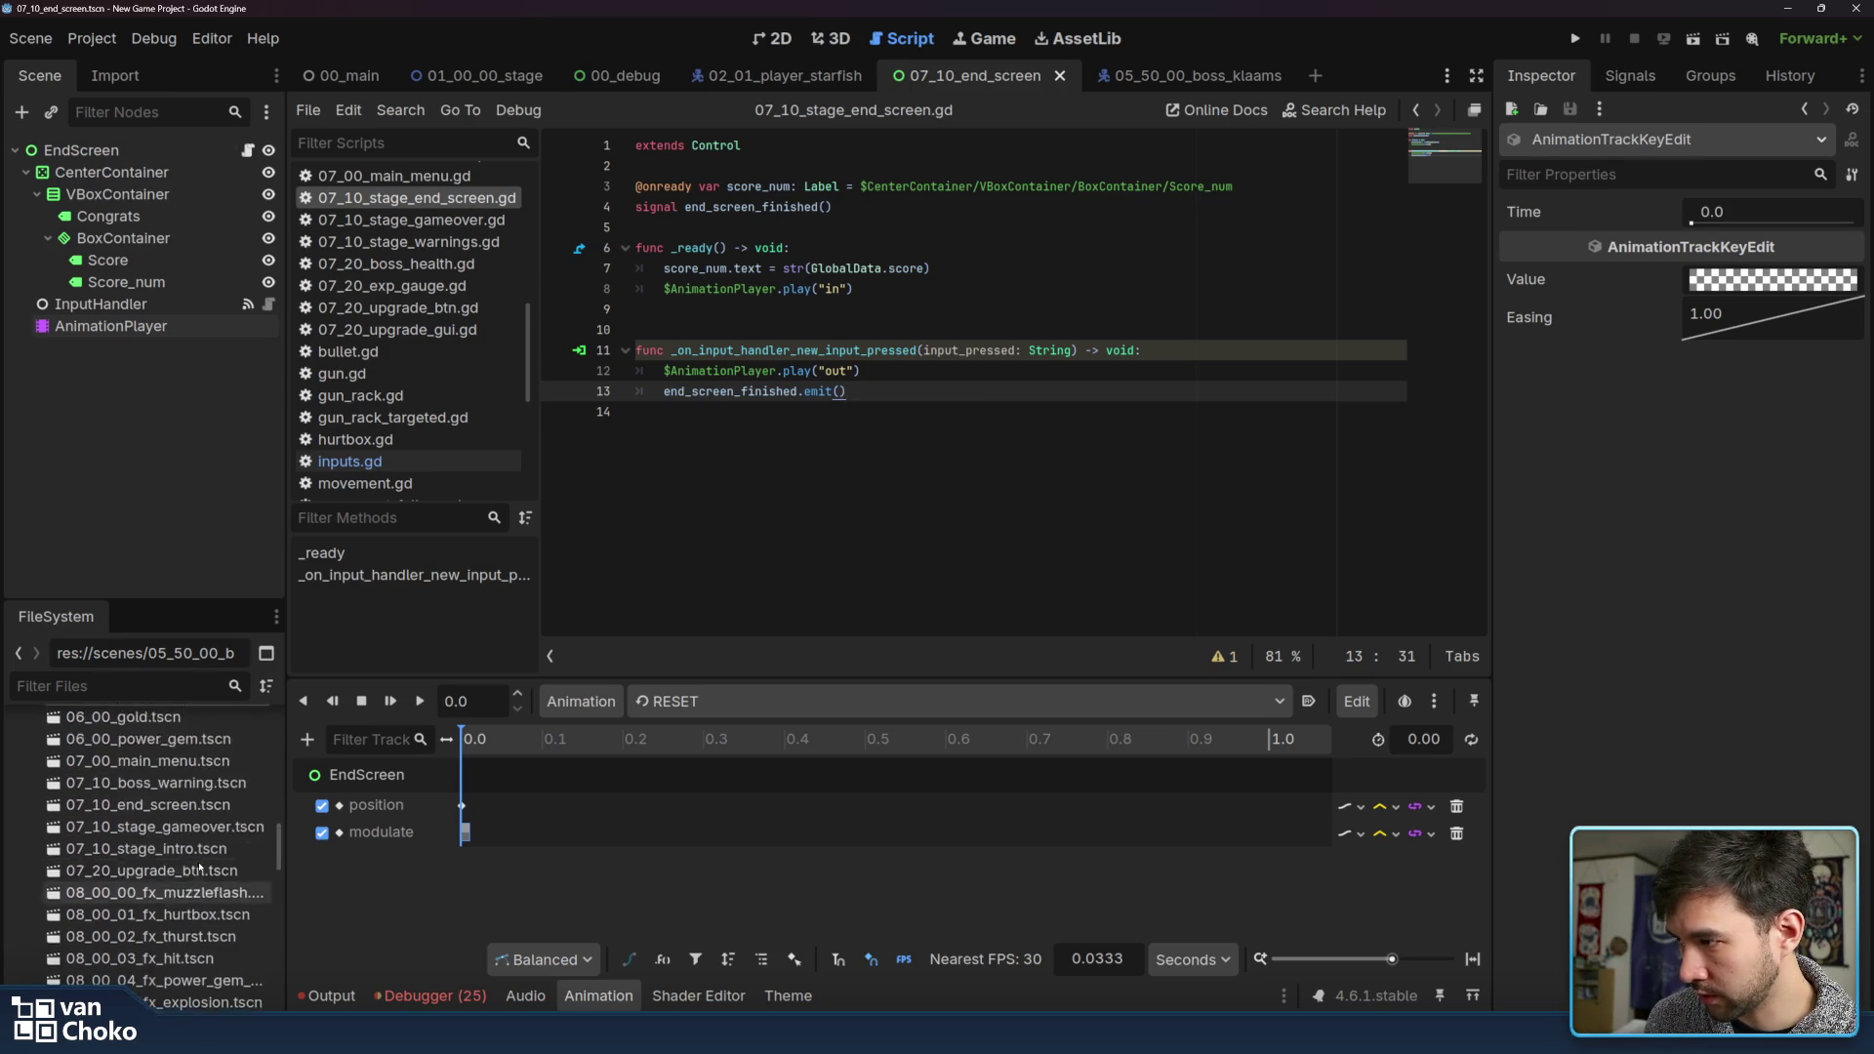
Open 07_10_boss_warning.tscn and the BossWarning root node's script
double_click(202, 856)
left_click(167, 148)
left_click(248, 150)
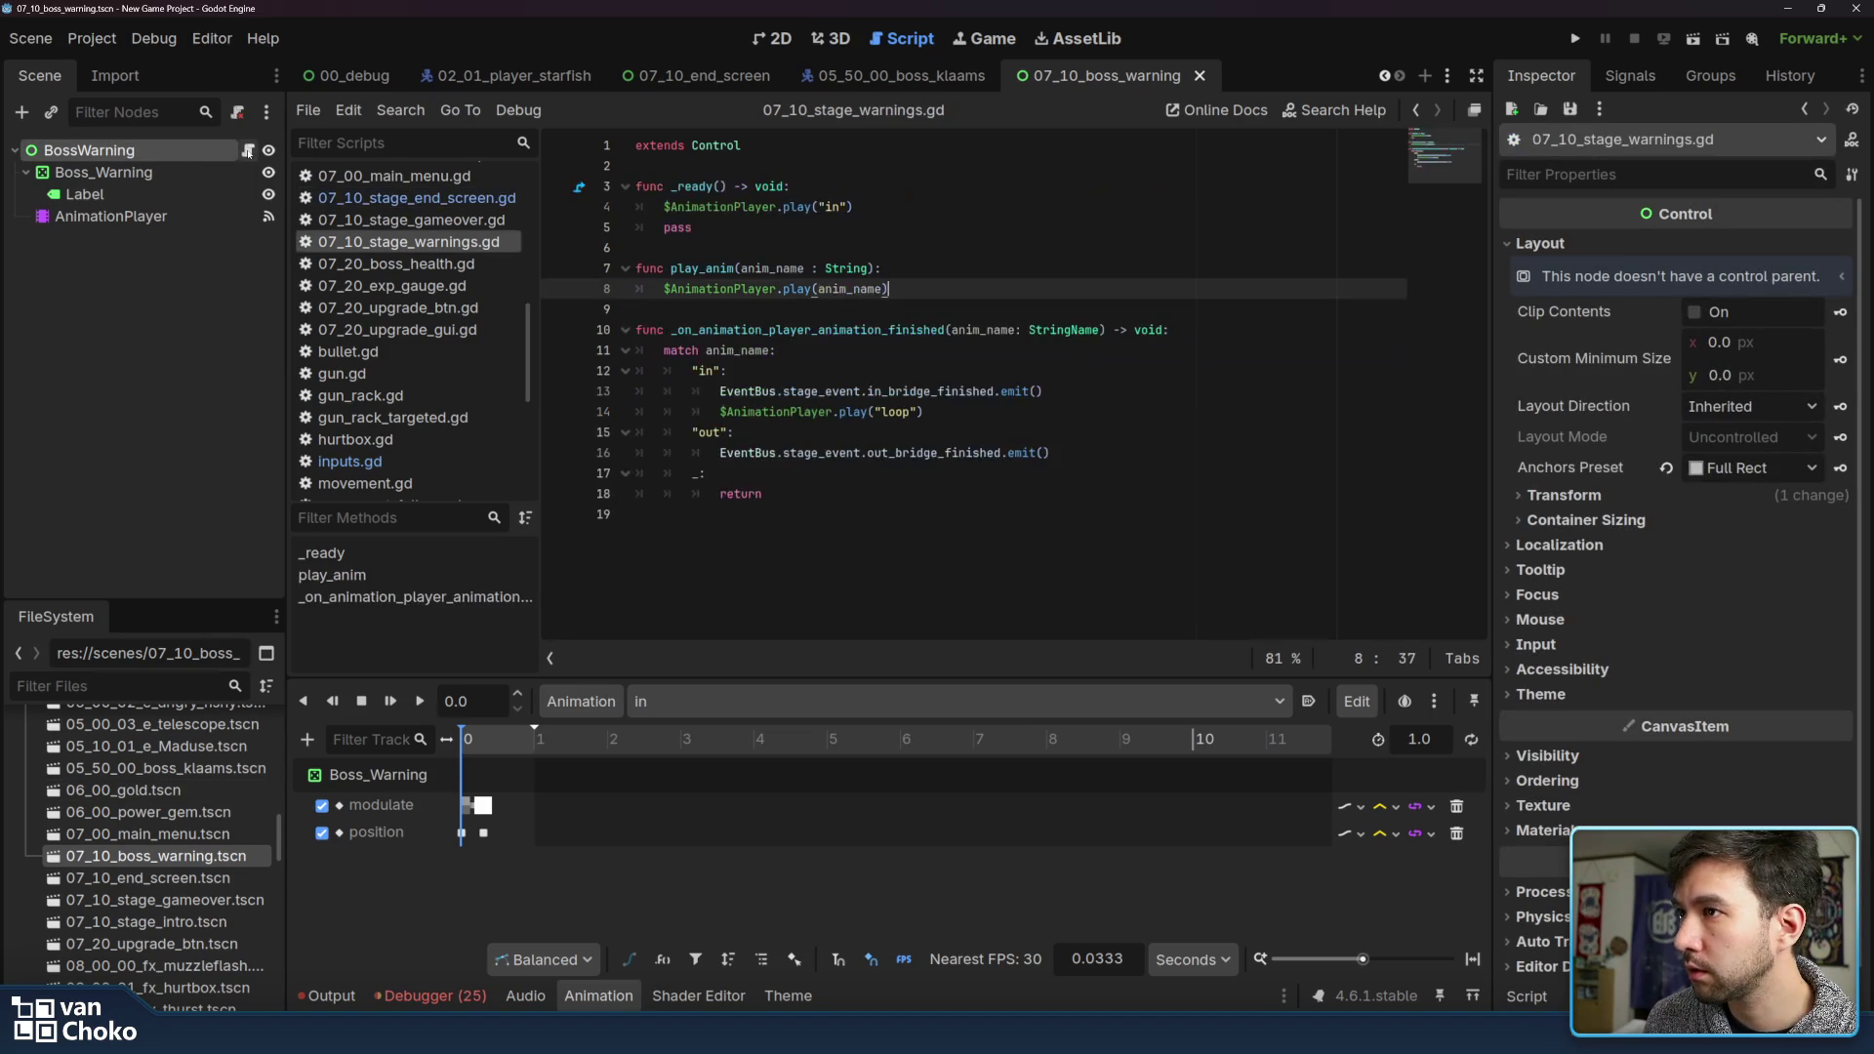
Review play_anim and the animation-finished handler's out_bridge_finished emit, then open 00_upgrade_data.gd
left_click(699, 268)
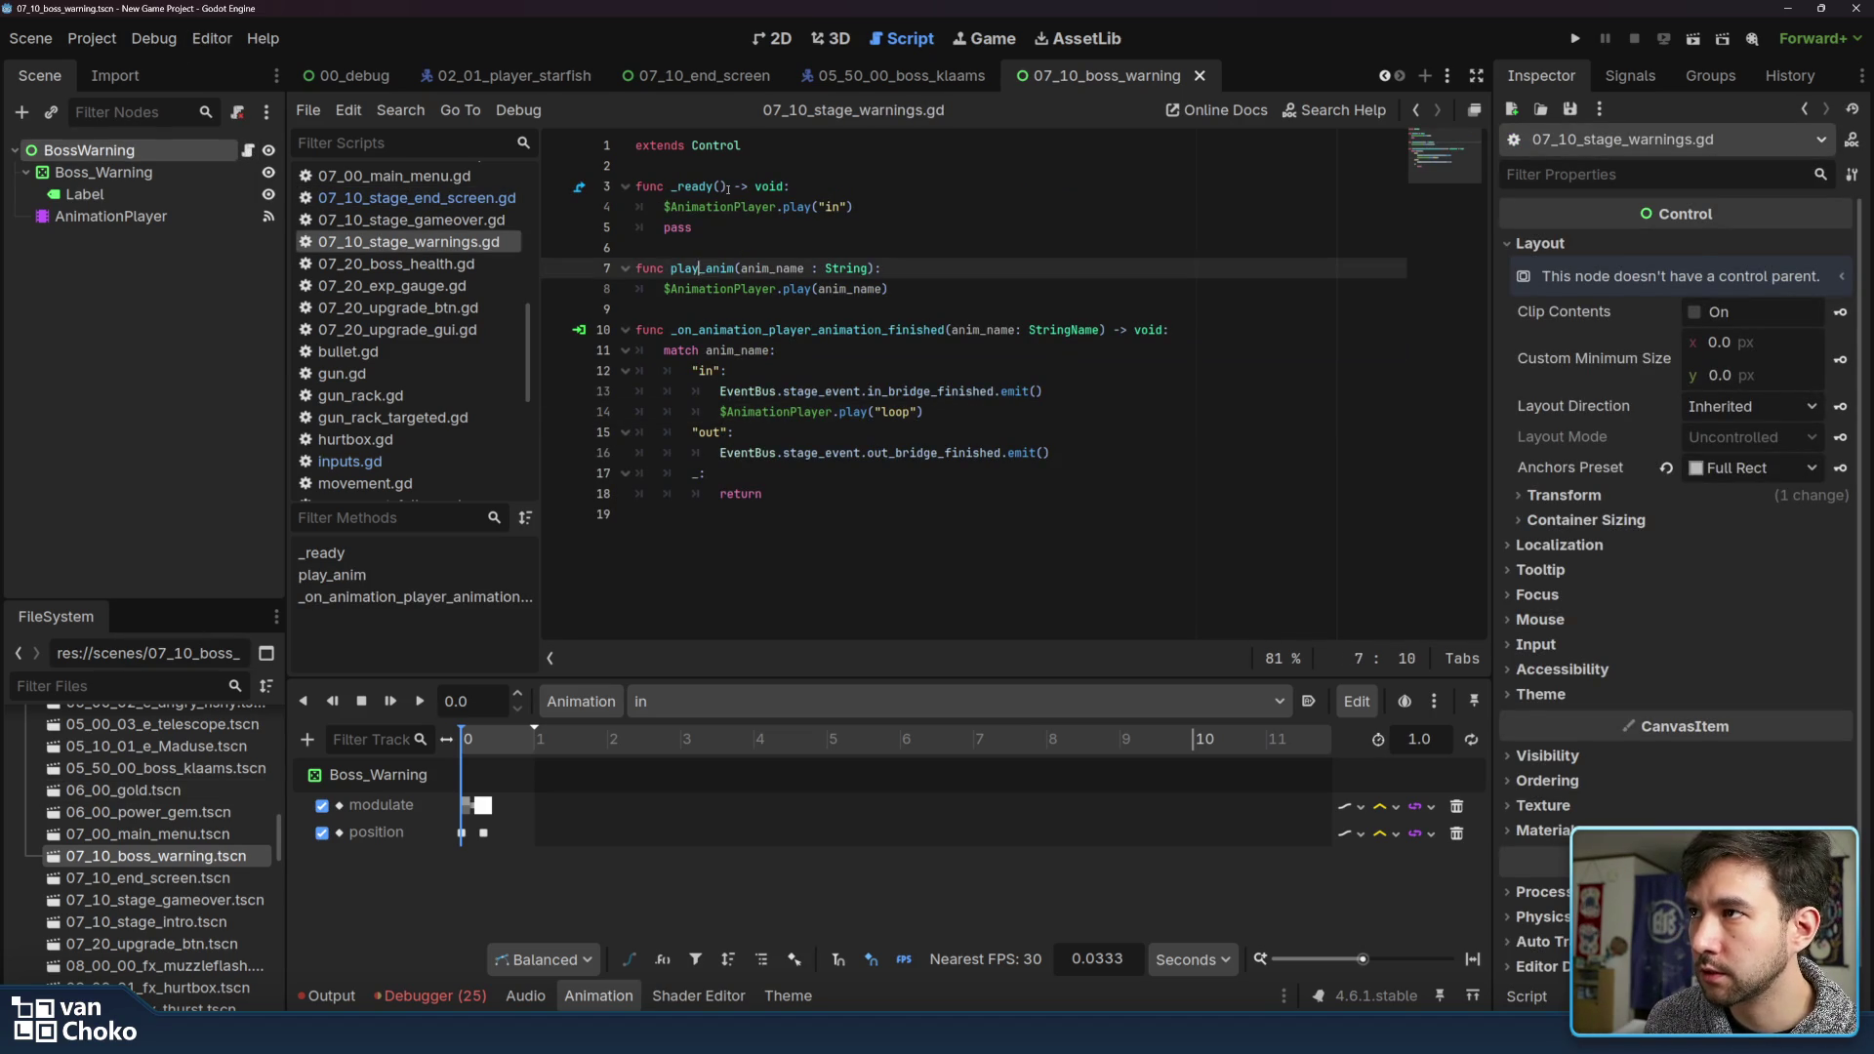
left_click(776, 330)
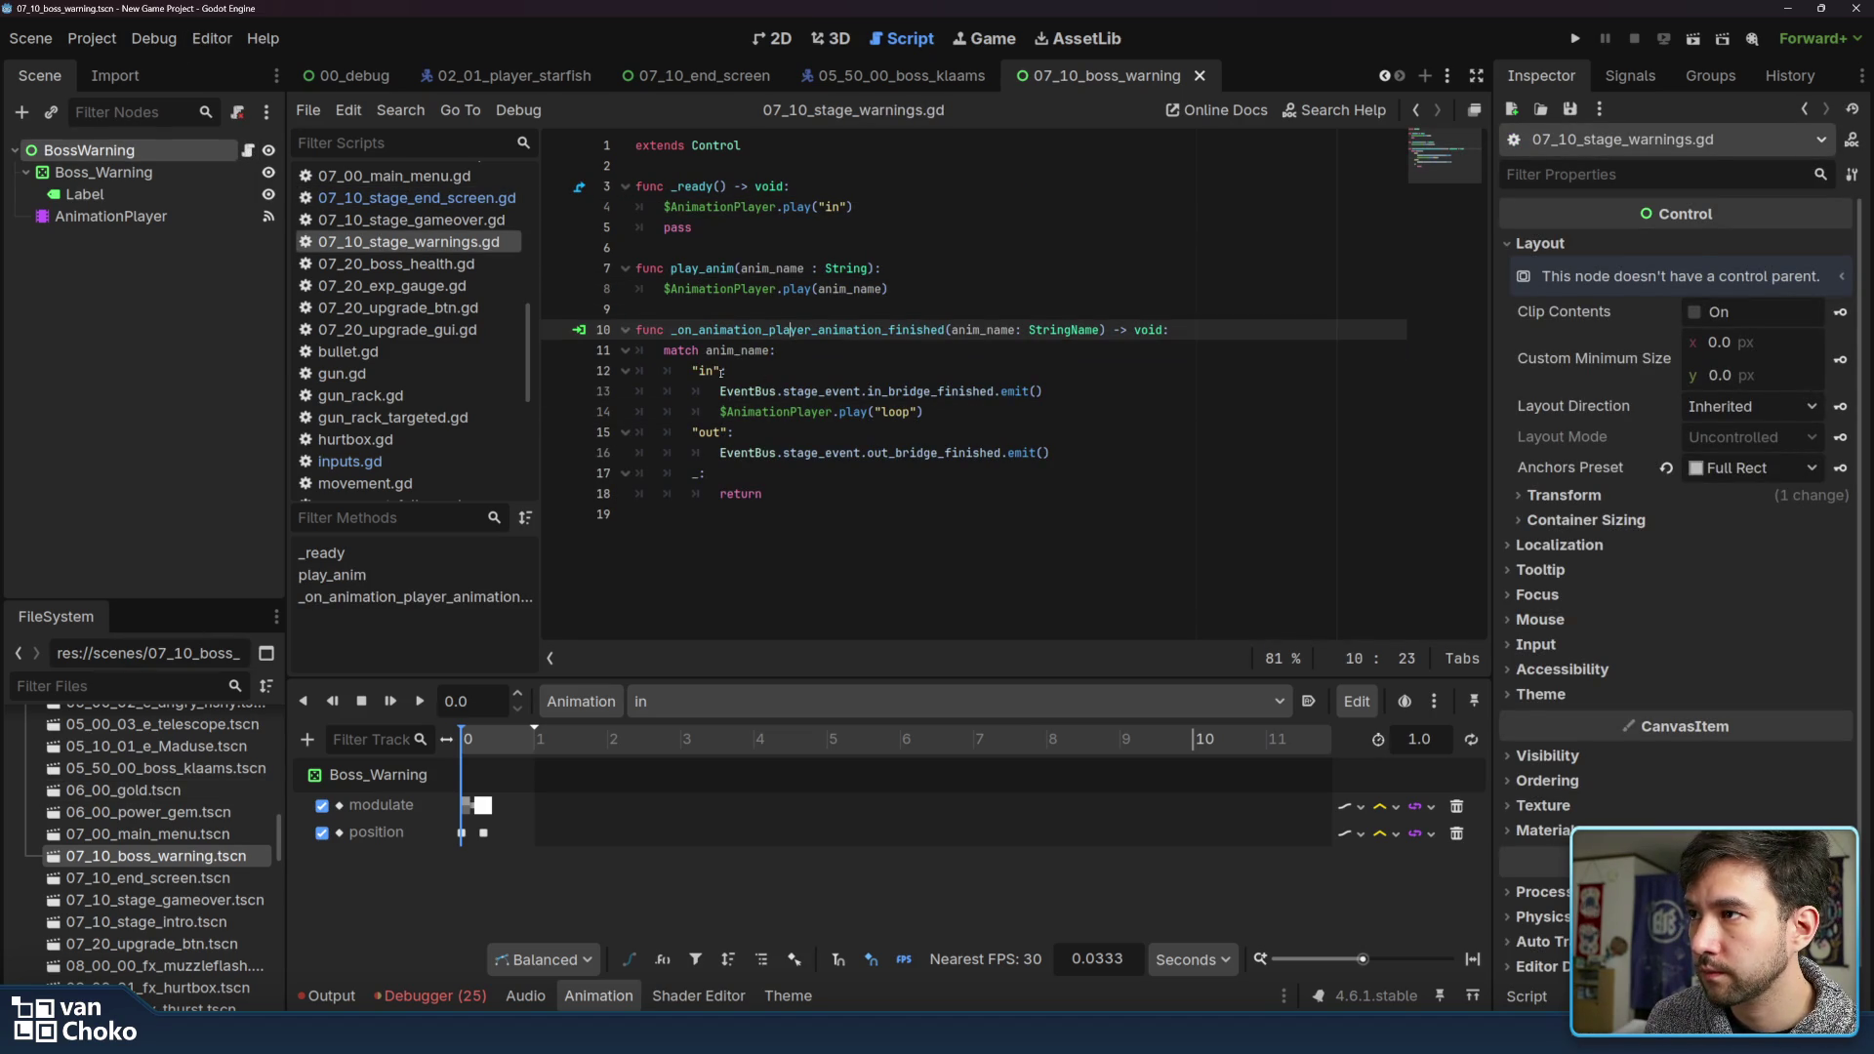
mouse_move(721, 452)
left_mouse_down()
mouse_move(1106, 457)
mouse_move(717, 453)
mouse_move(1051, 453)
left_mouse_up()
left_click(774, 453)
triple_click(846, 453)
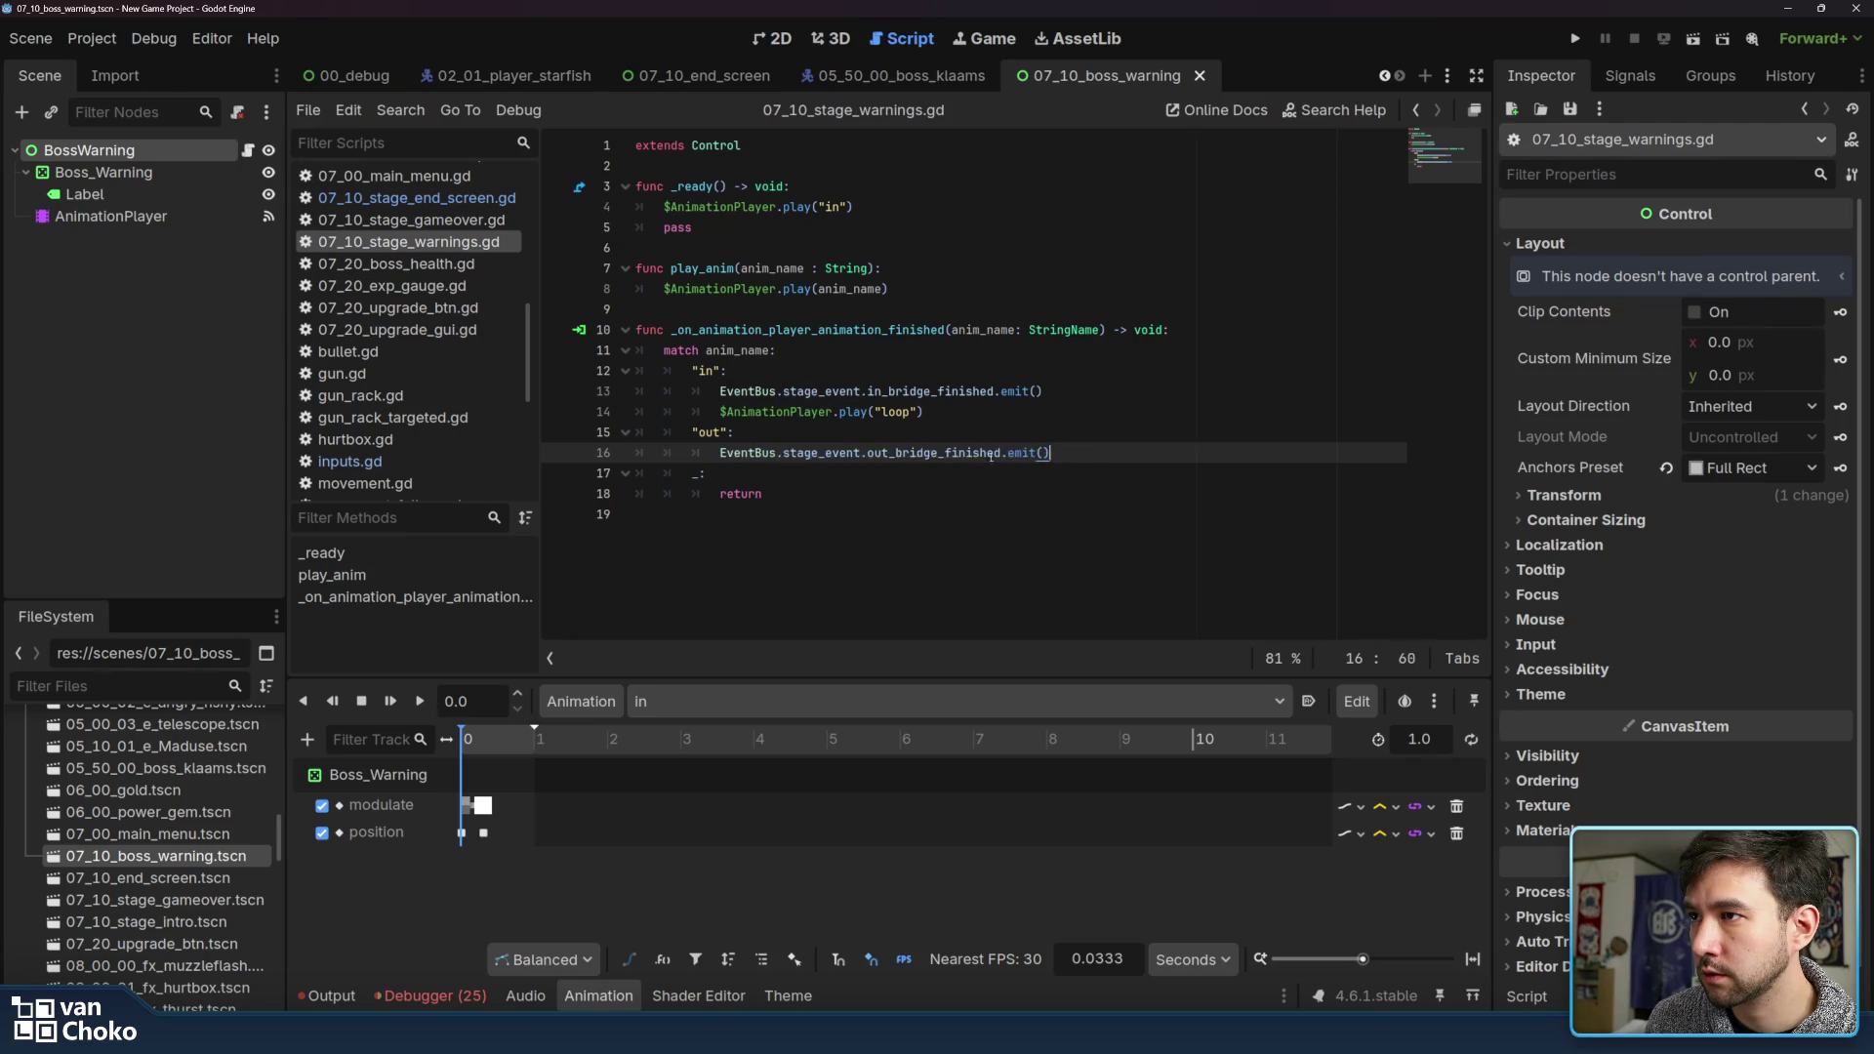
left_click(1085, 455)
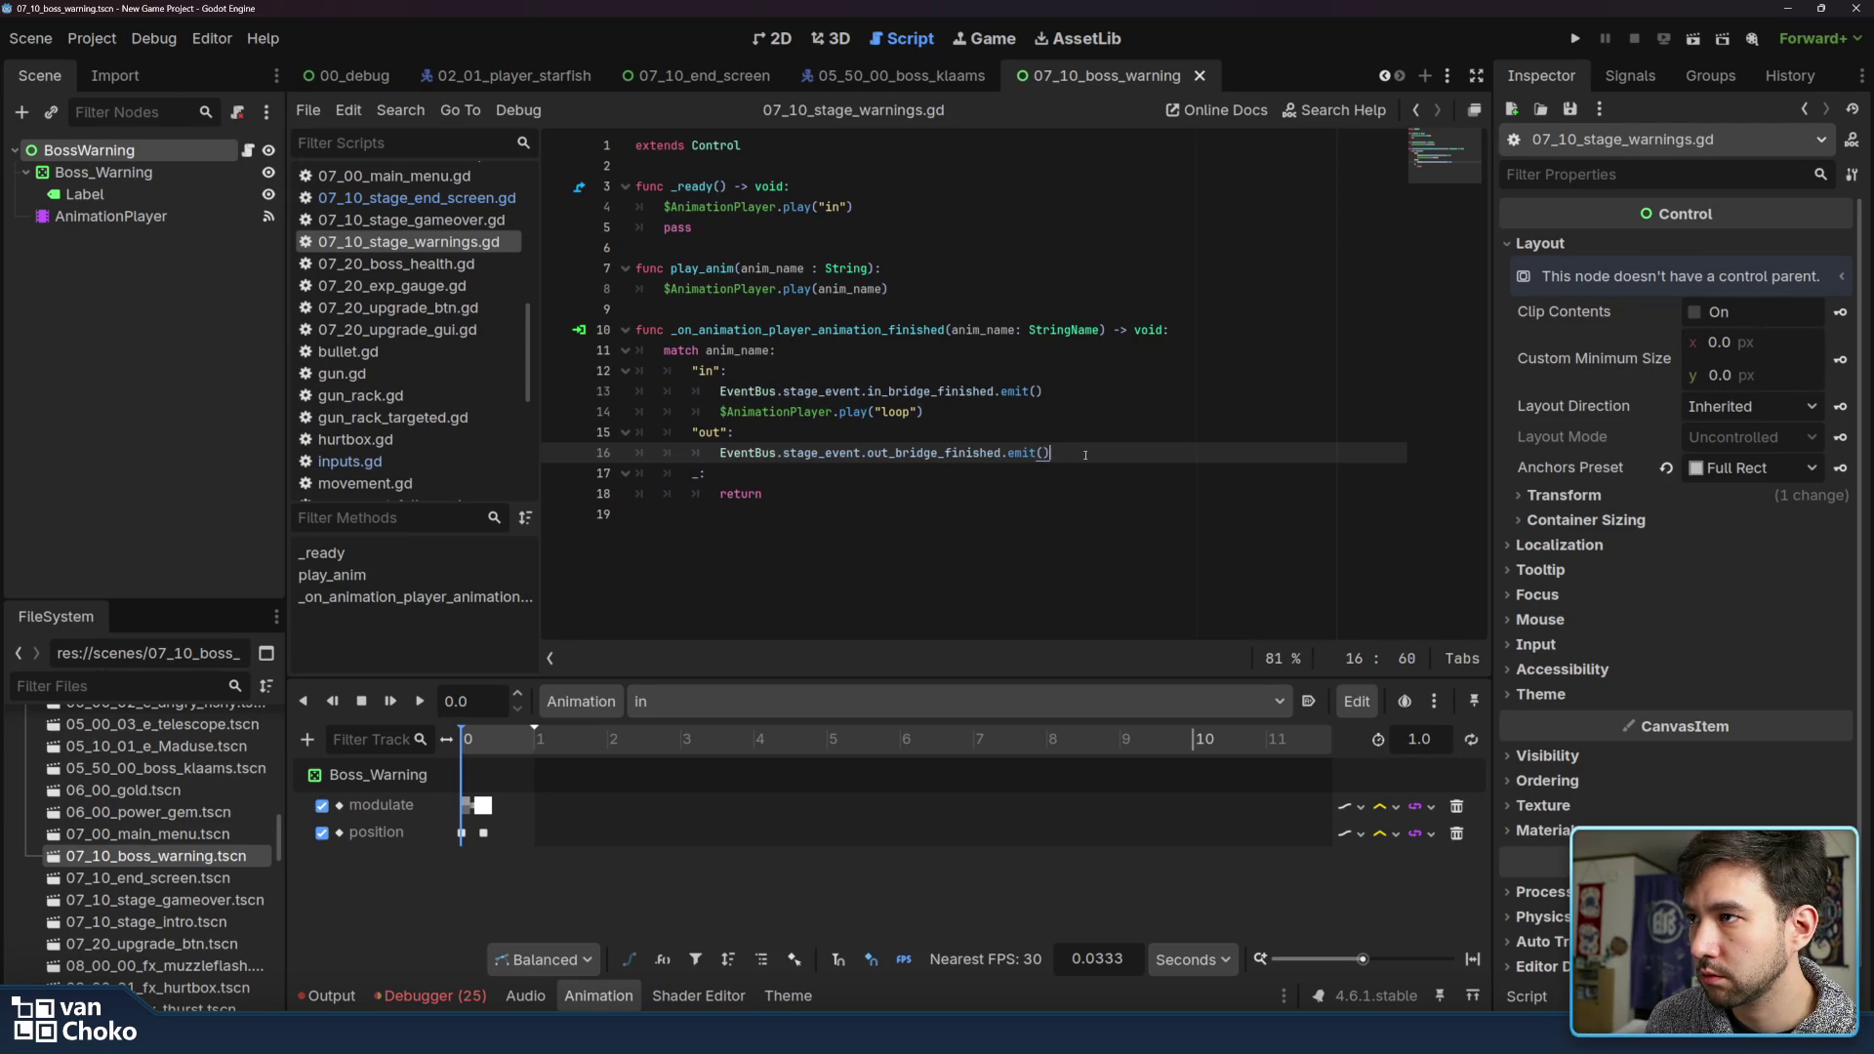
left_click_drag(528, 391, 538, 238)
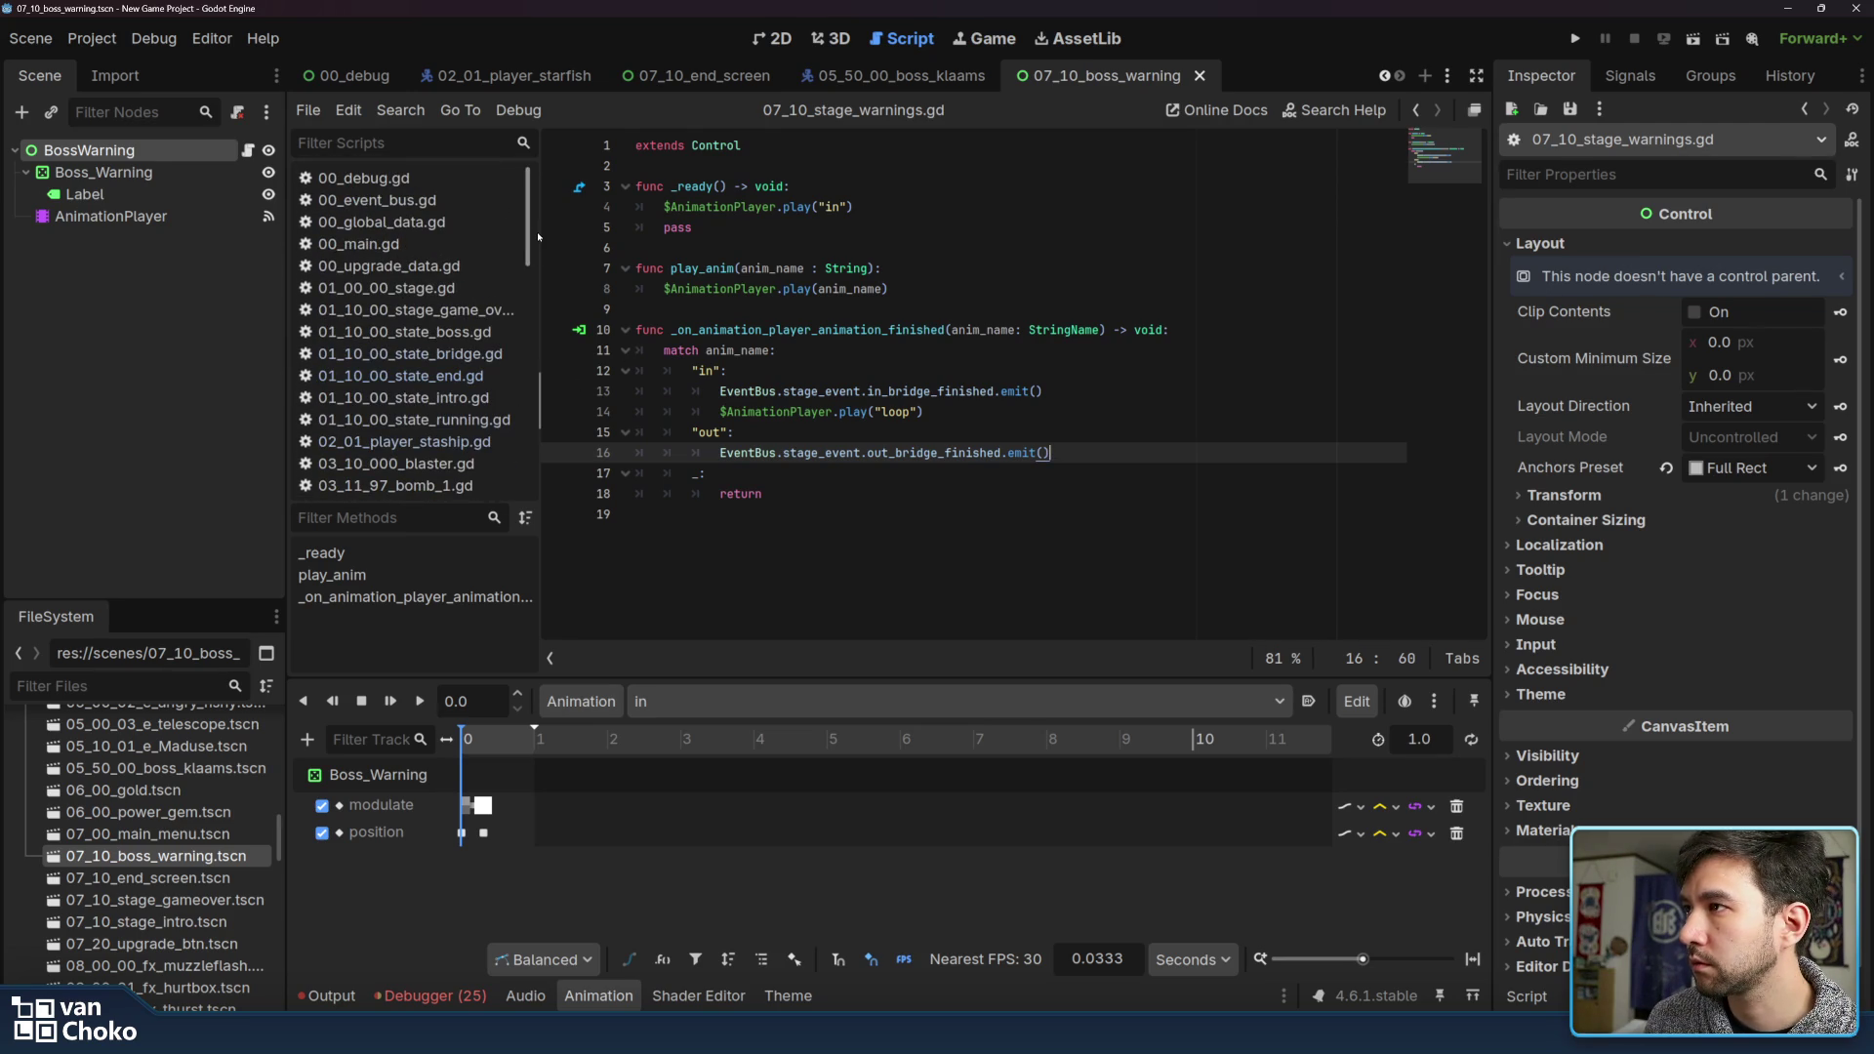
left_click(391, 269)
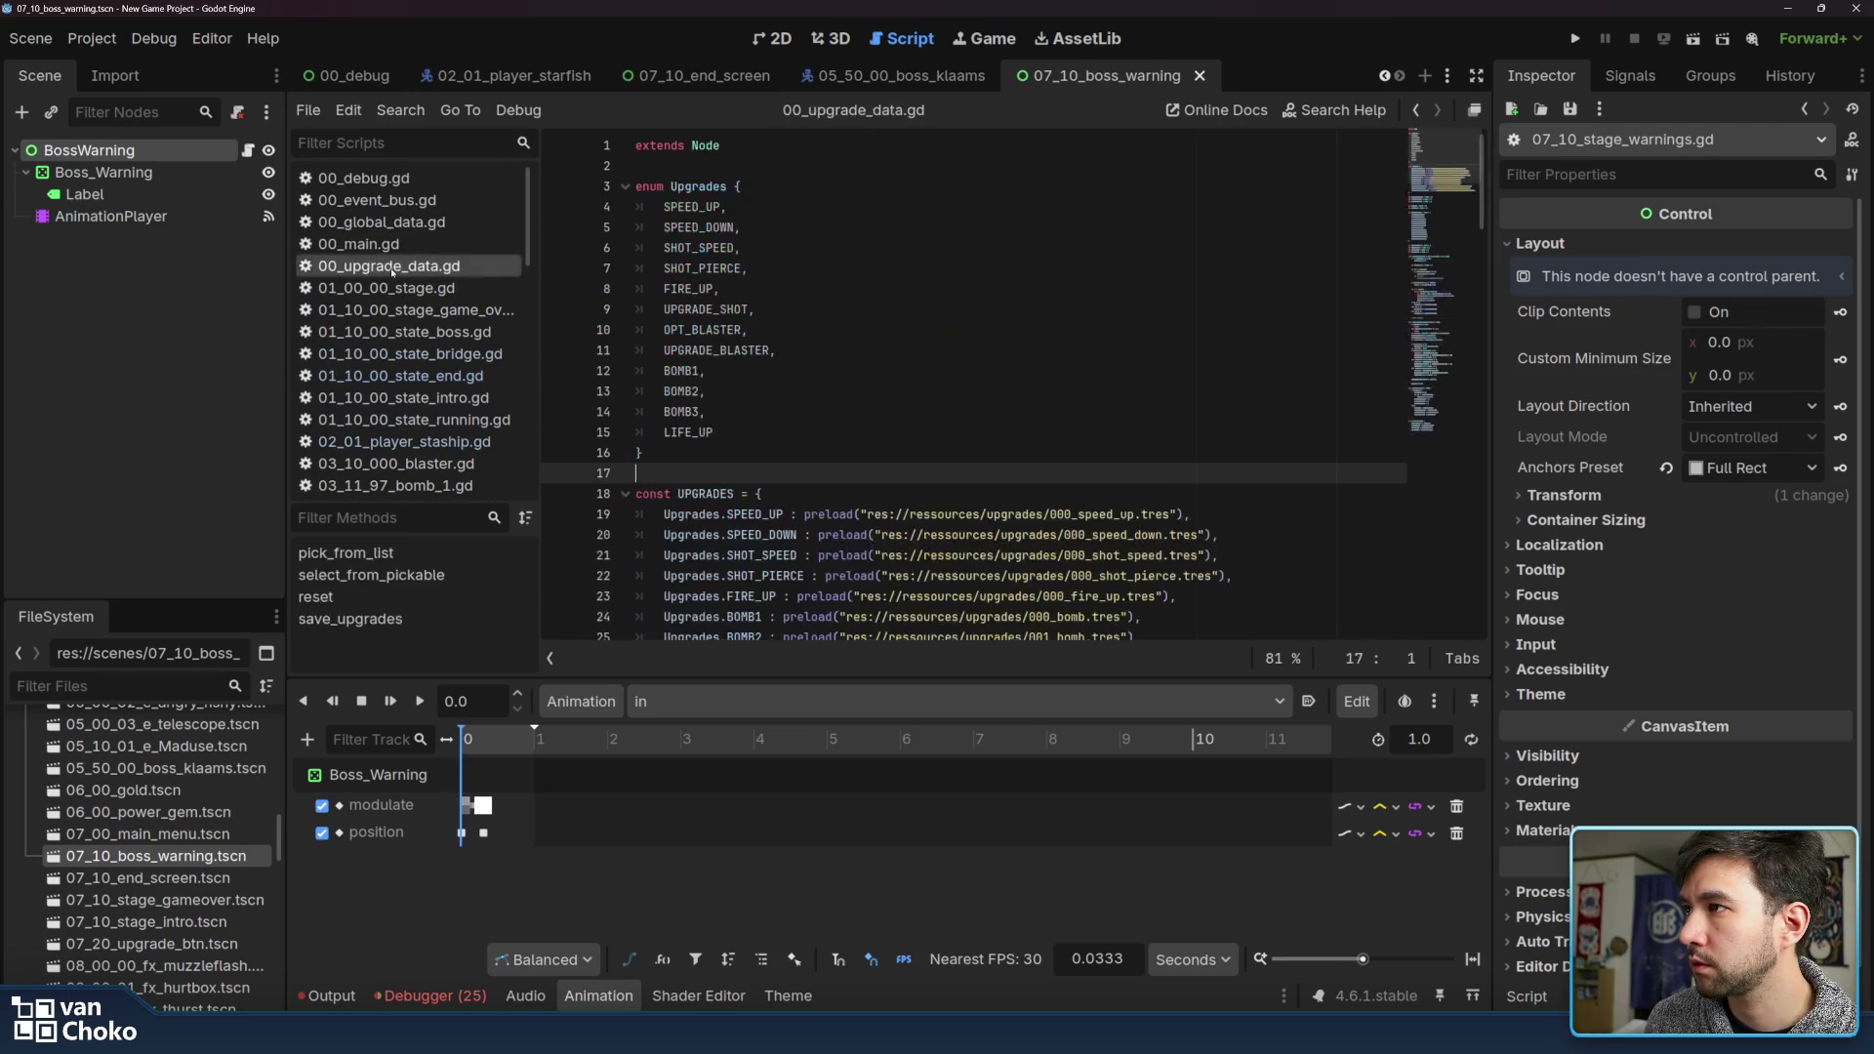
Scroll through 01_00_00_stage.gd, check resource_path's docs in add_option, then select 01_10_00_state_bridge.gd
left_click(391, 288)
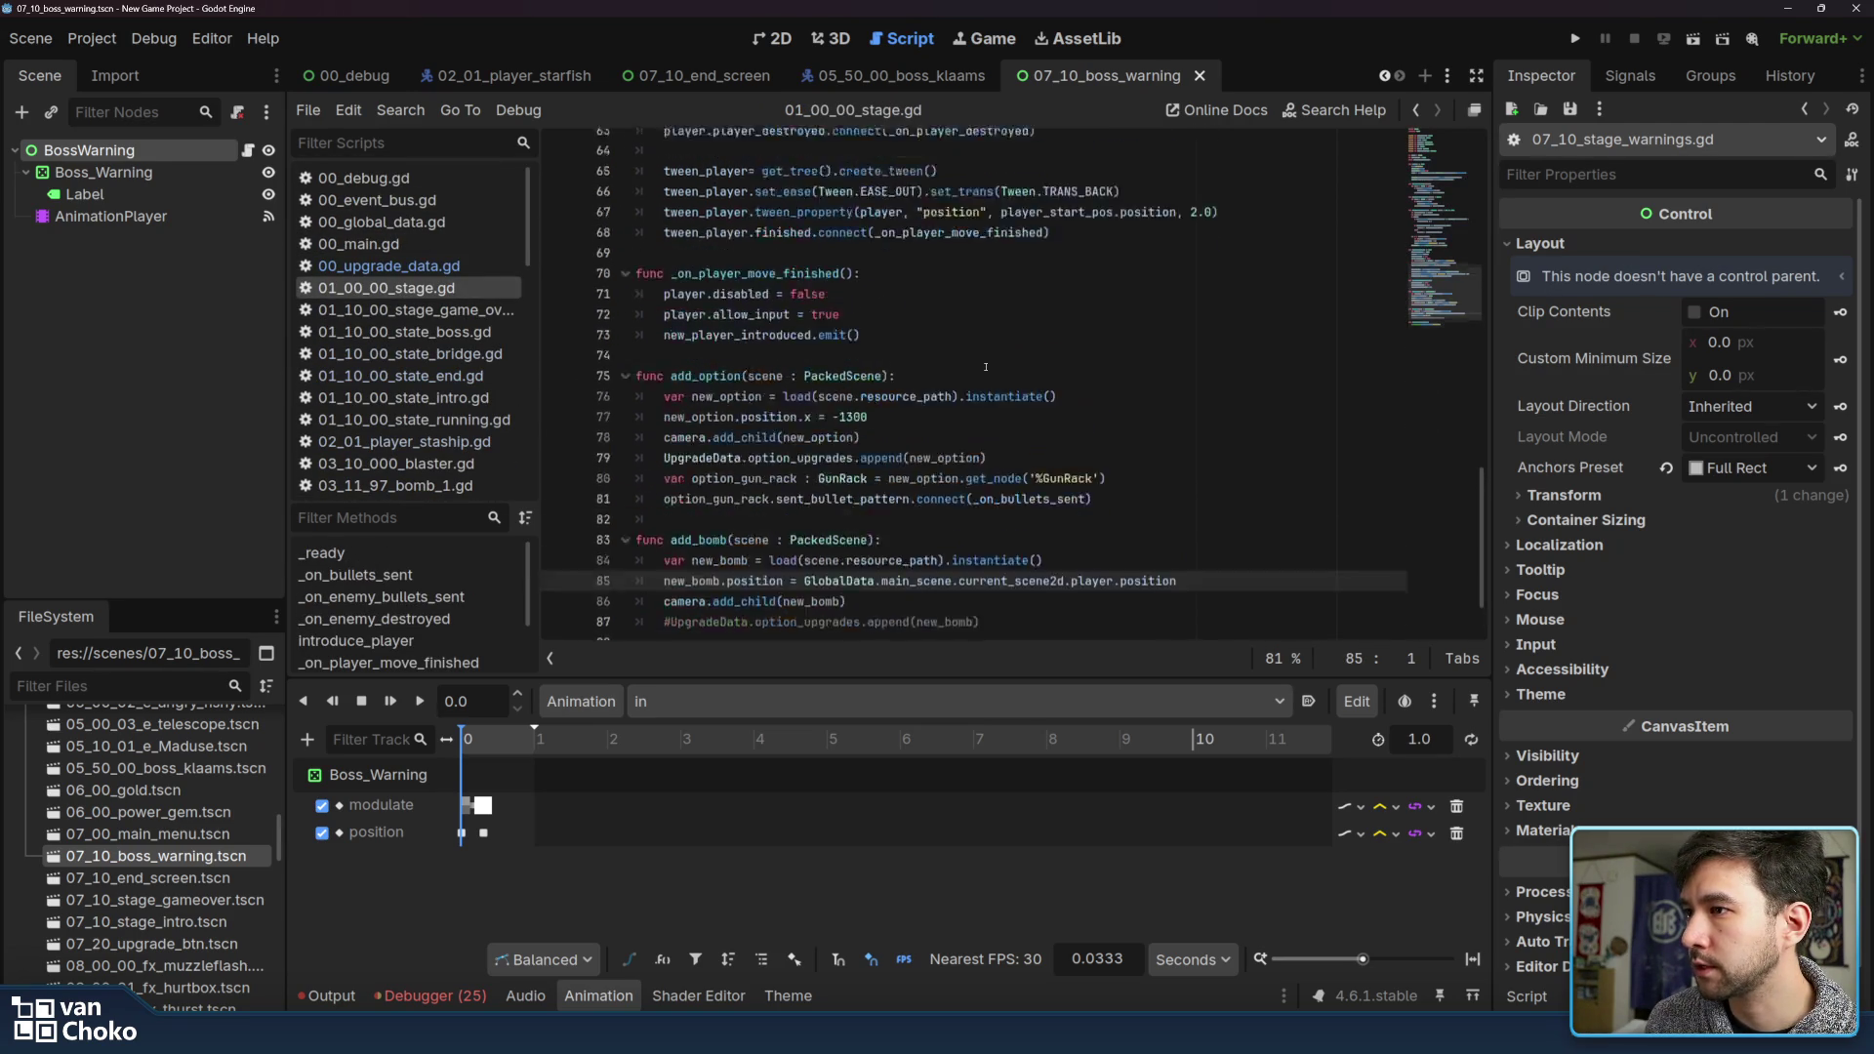
scroll(986, 368, "up", 20)
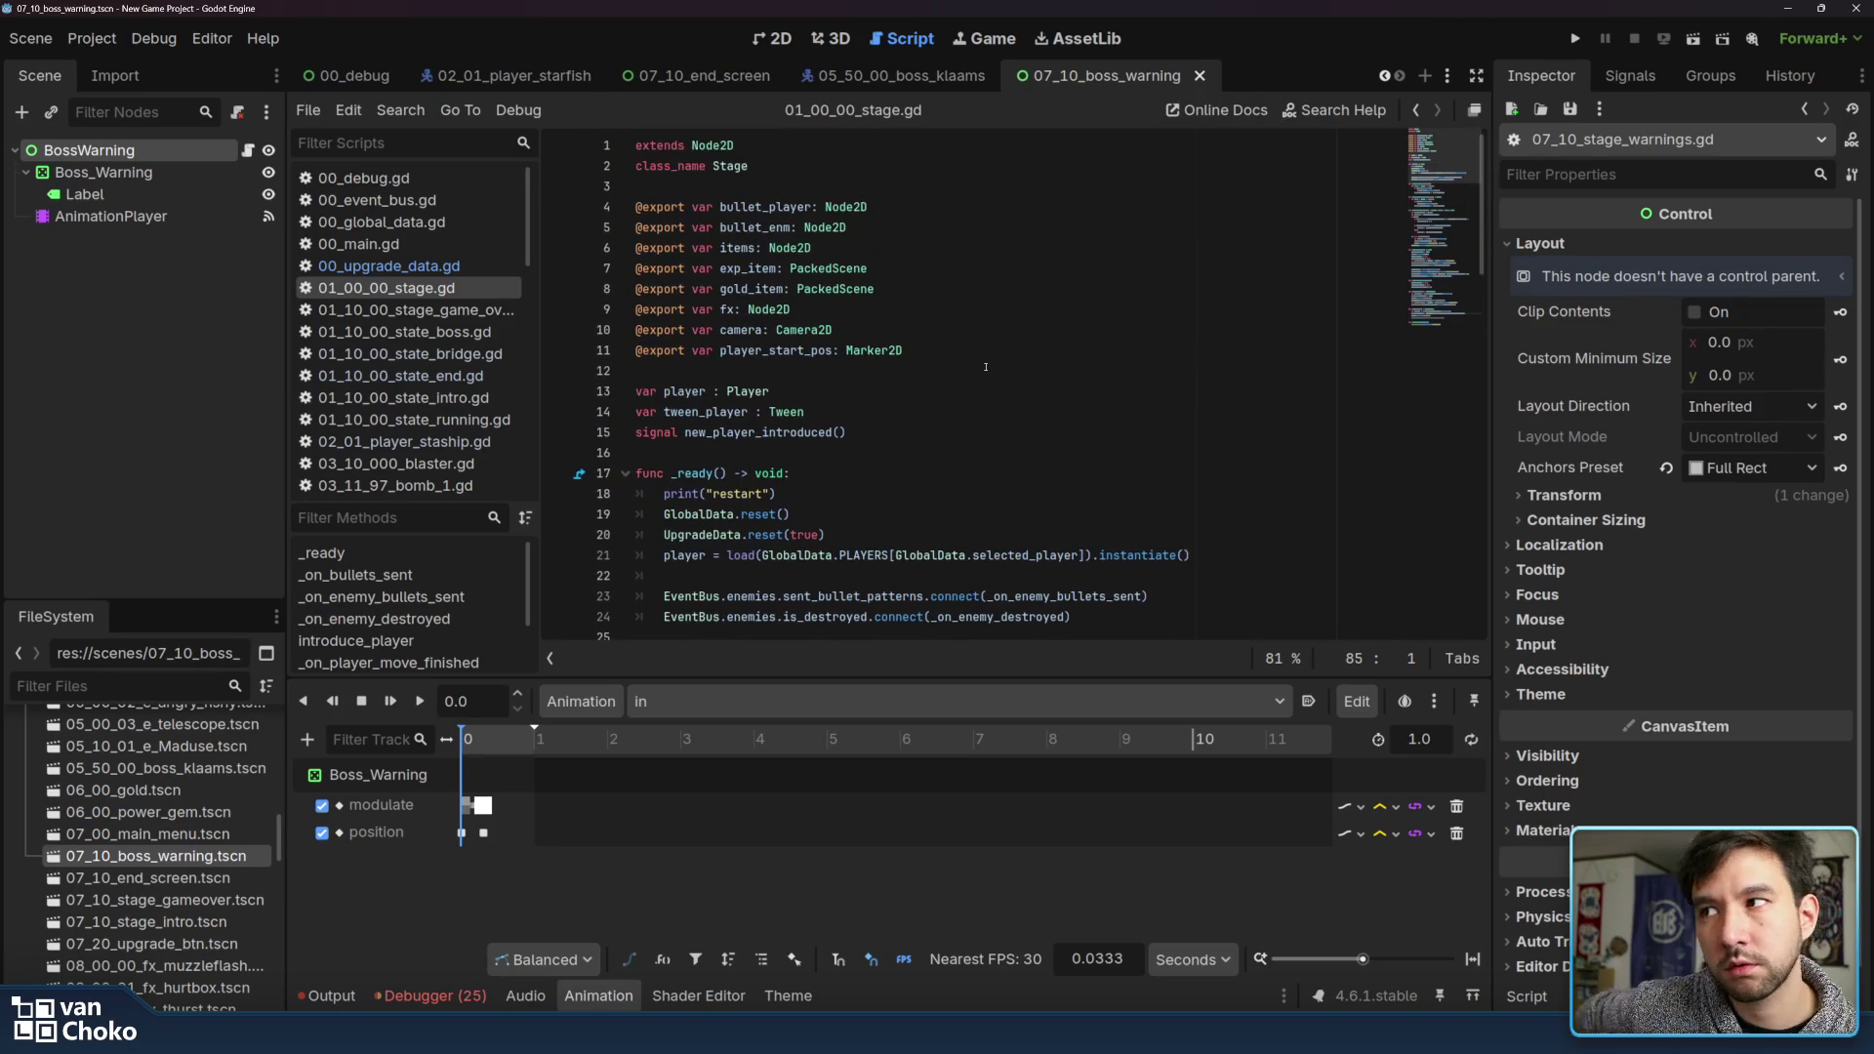
scroll(985, 368, "down", 10)
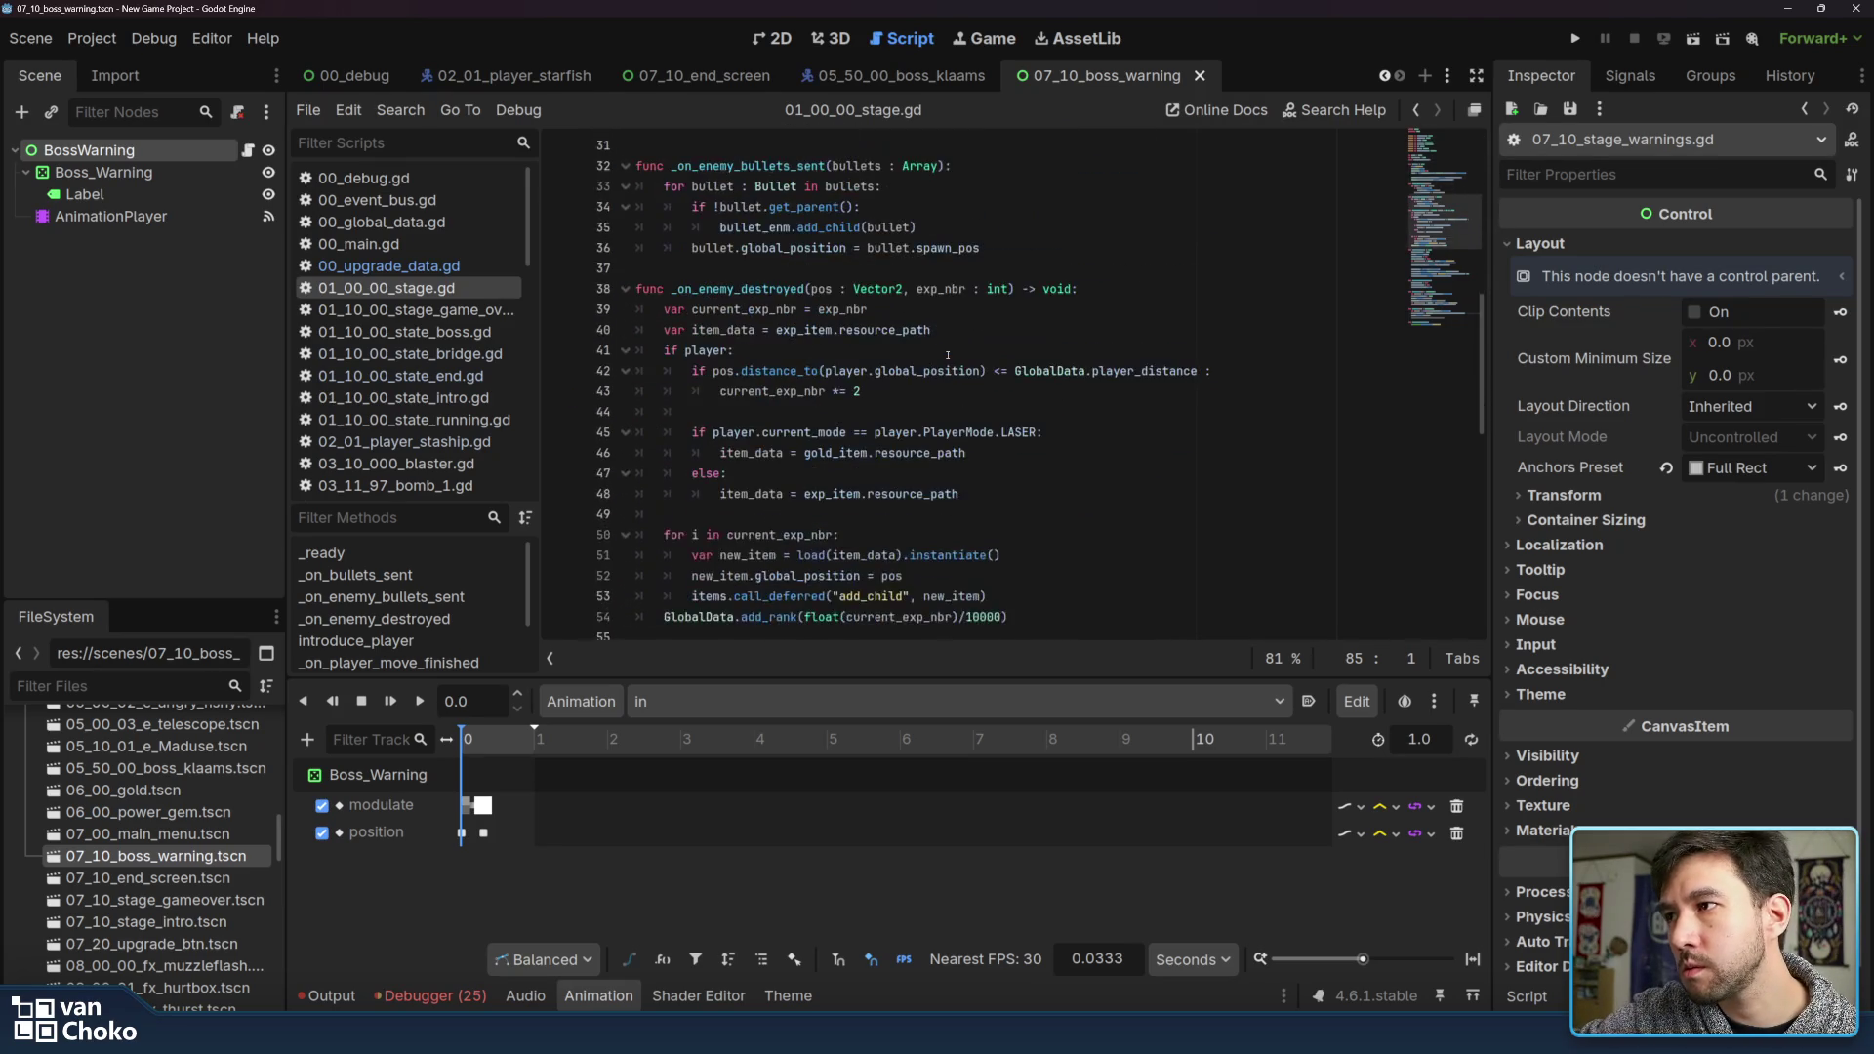
scroll(948, 355, "down", 5)
scroll(948, 355, "down", 6)
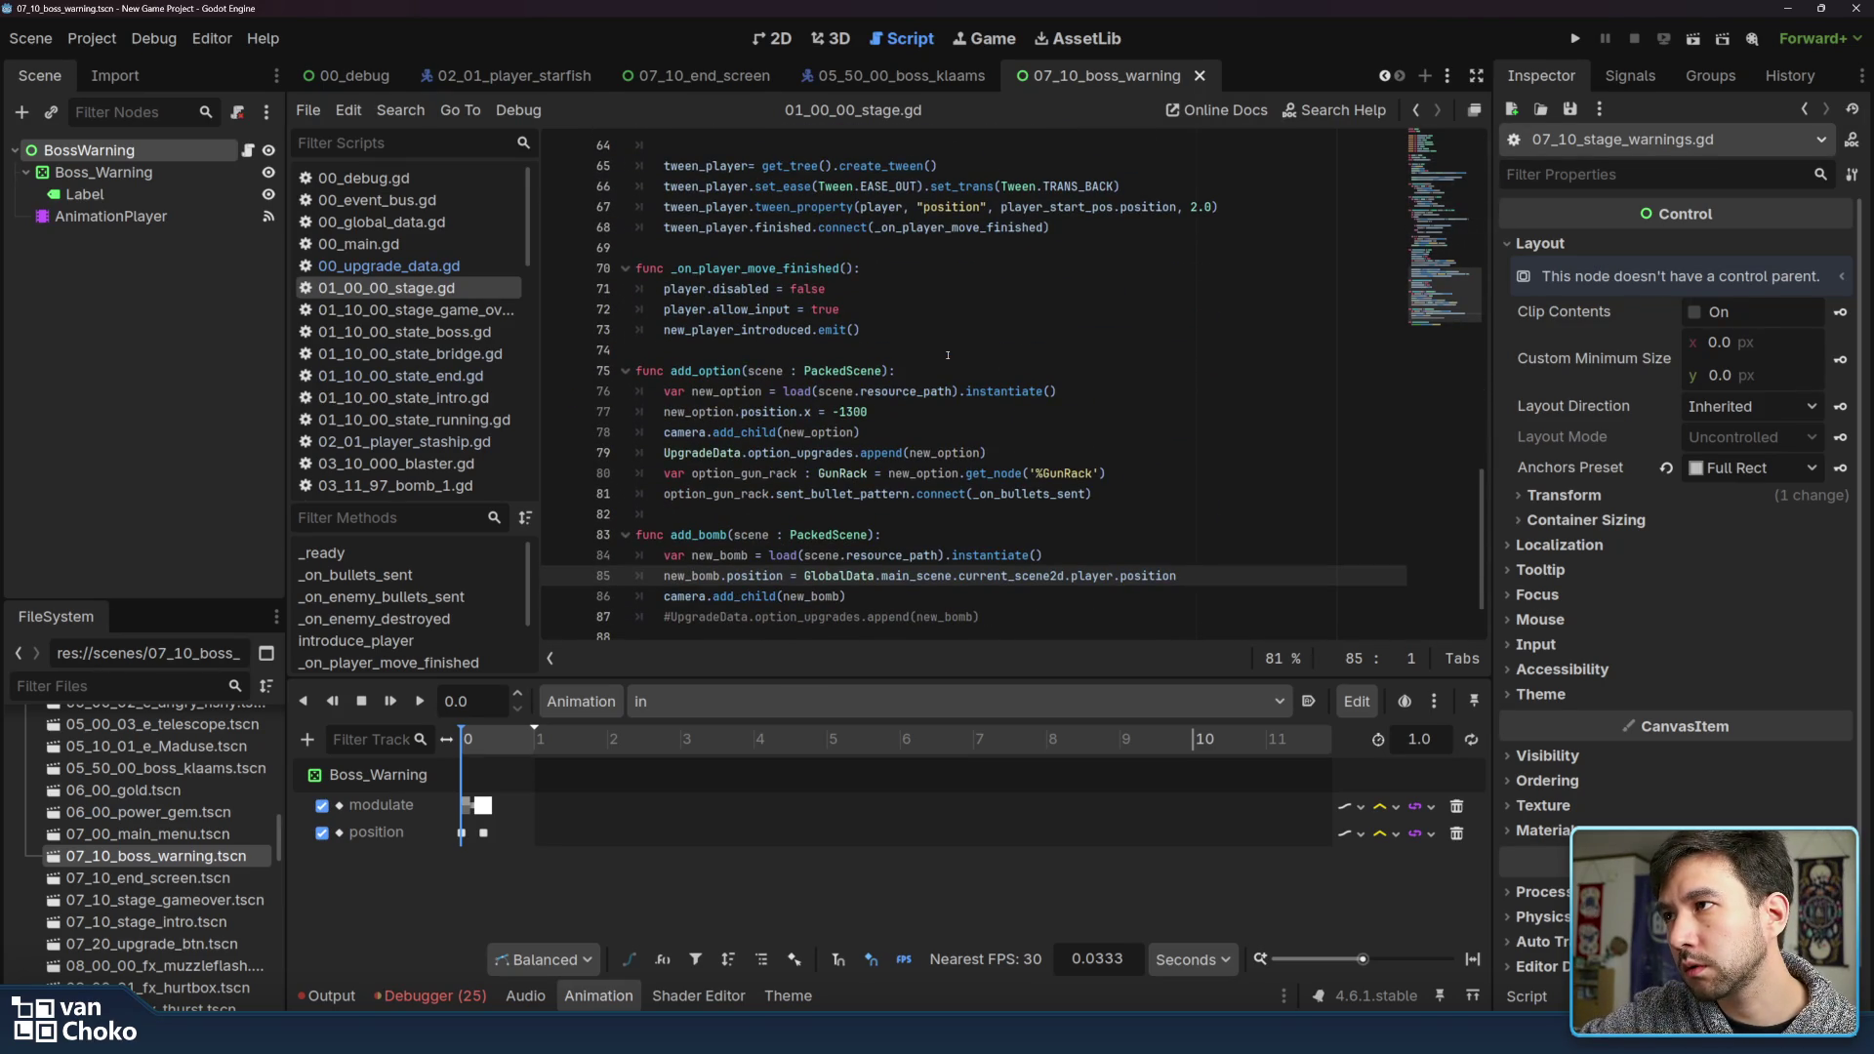
left_click(948, 334)
scroll(948, 333, "down", 1)
left_click(945, 318)
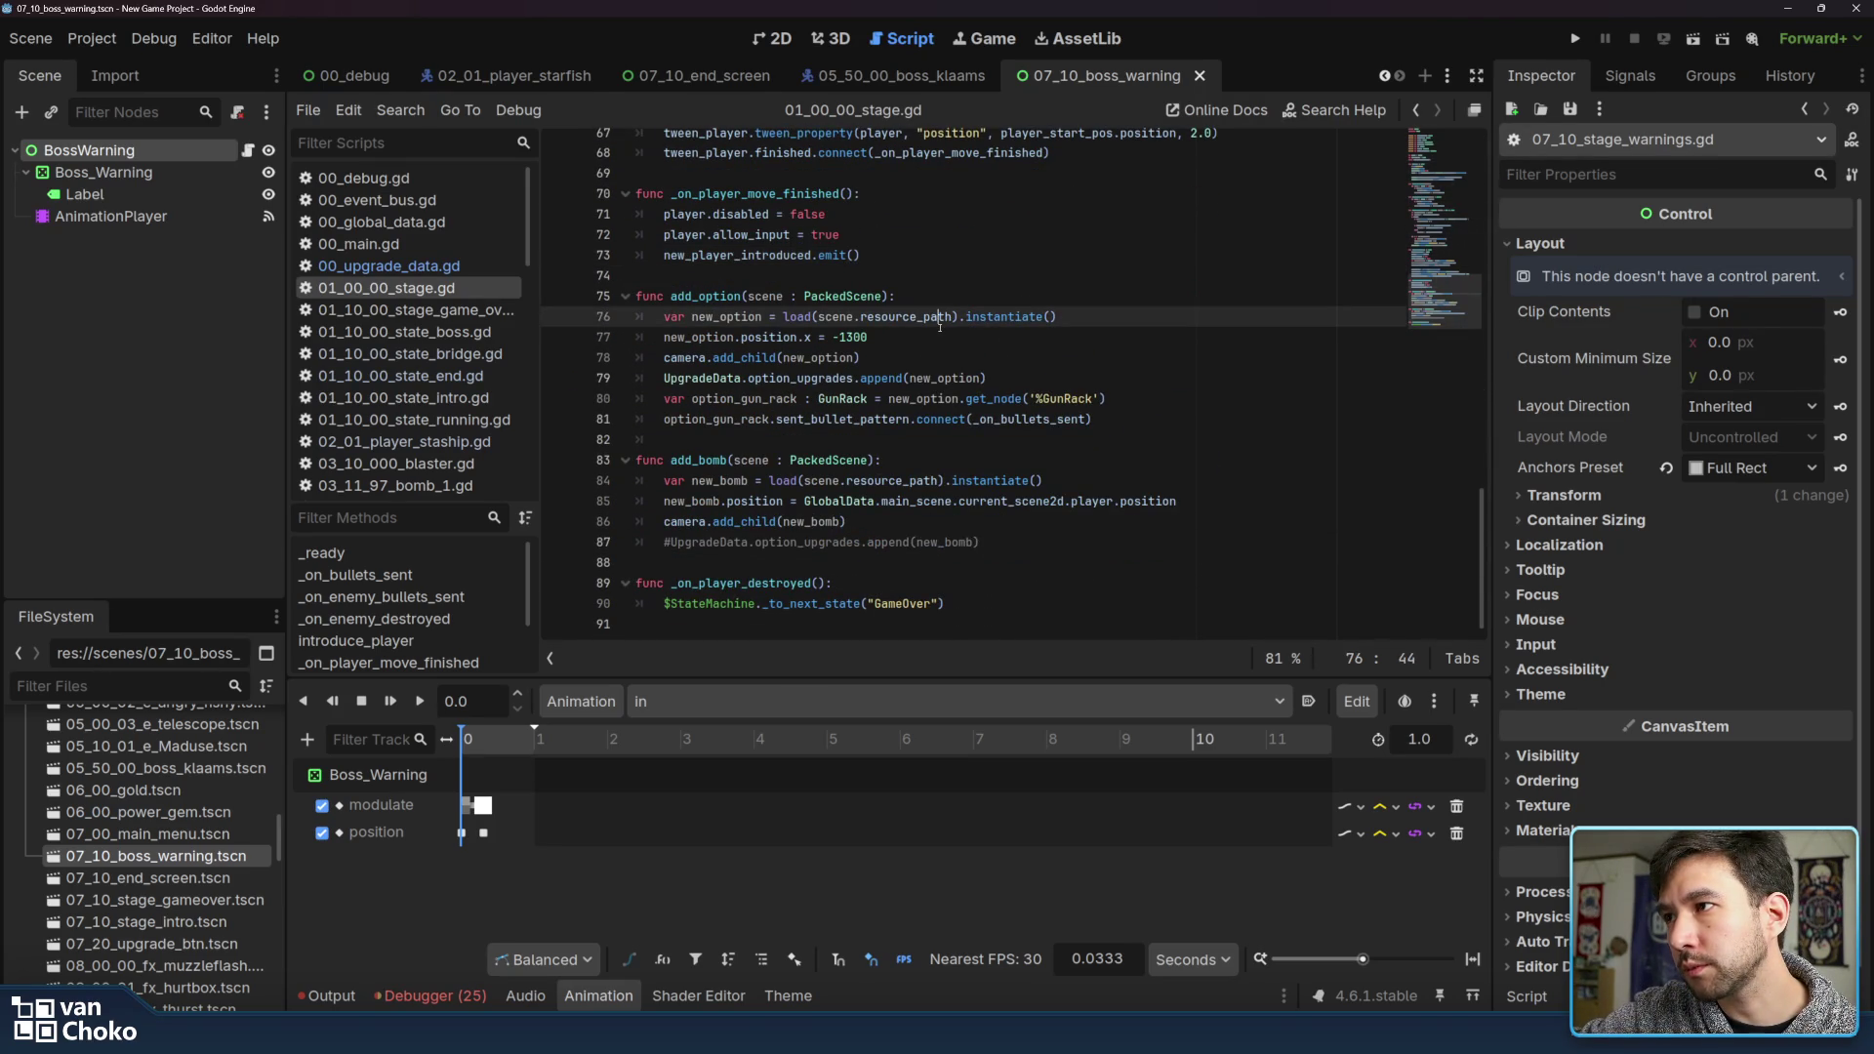
left_click(1006, 632)
scroll(1017, 616, "up", 13)
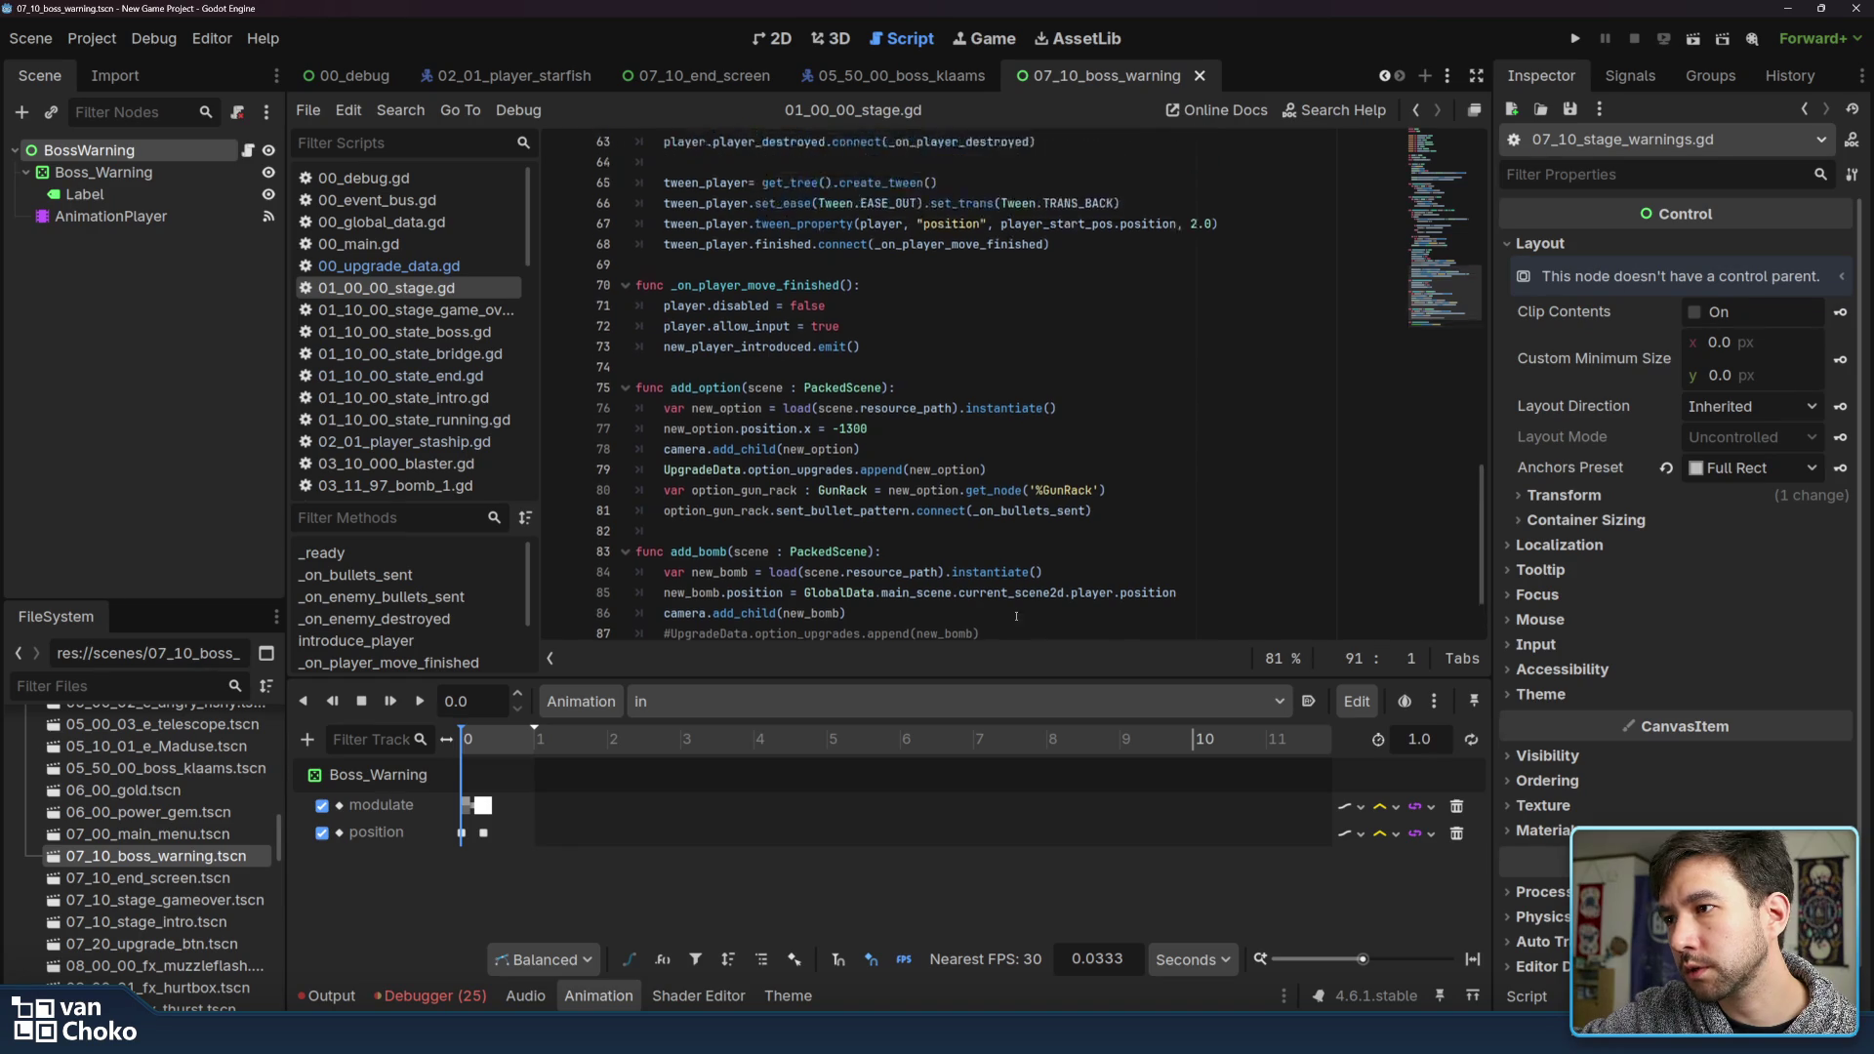
scroll(1016, 616, "up", 6)
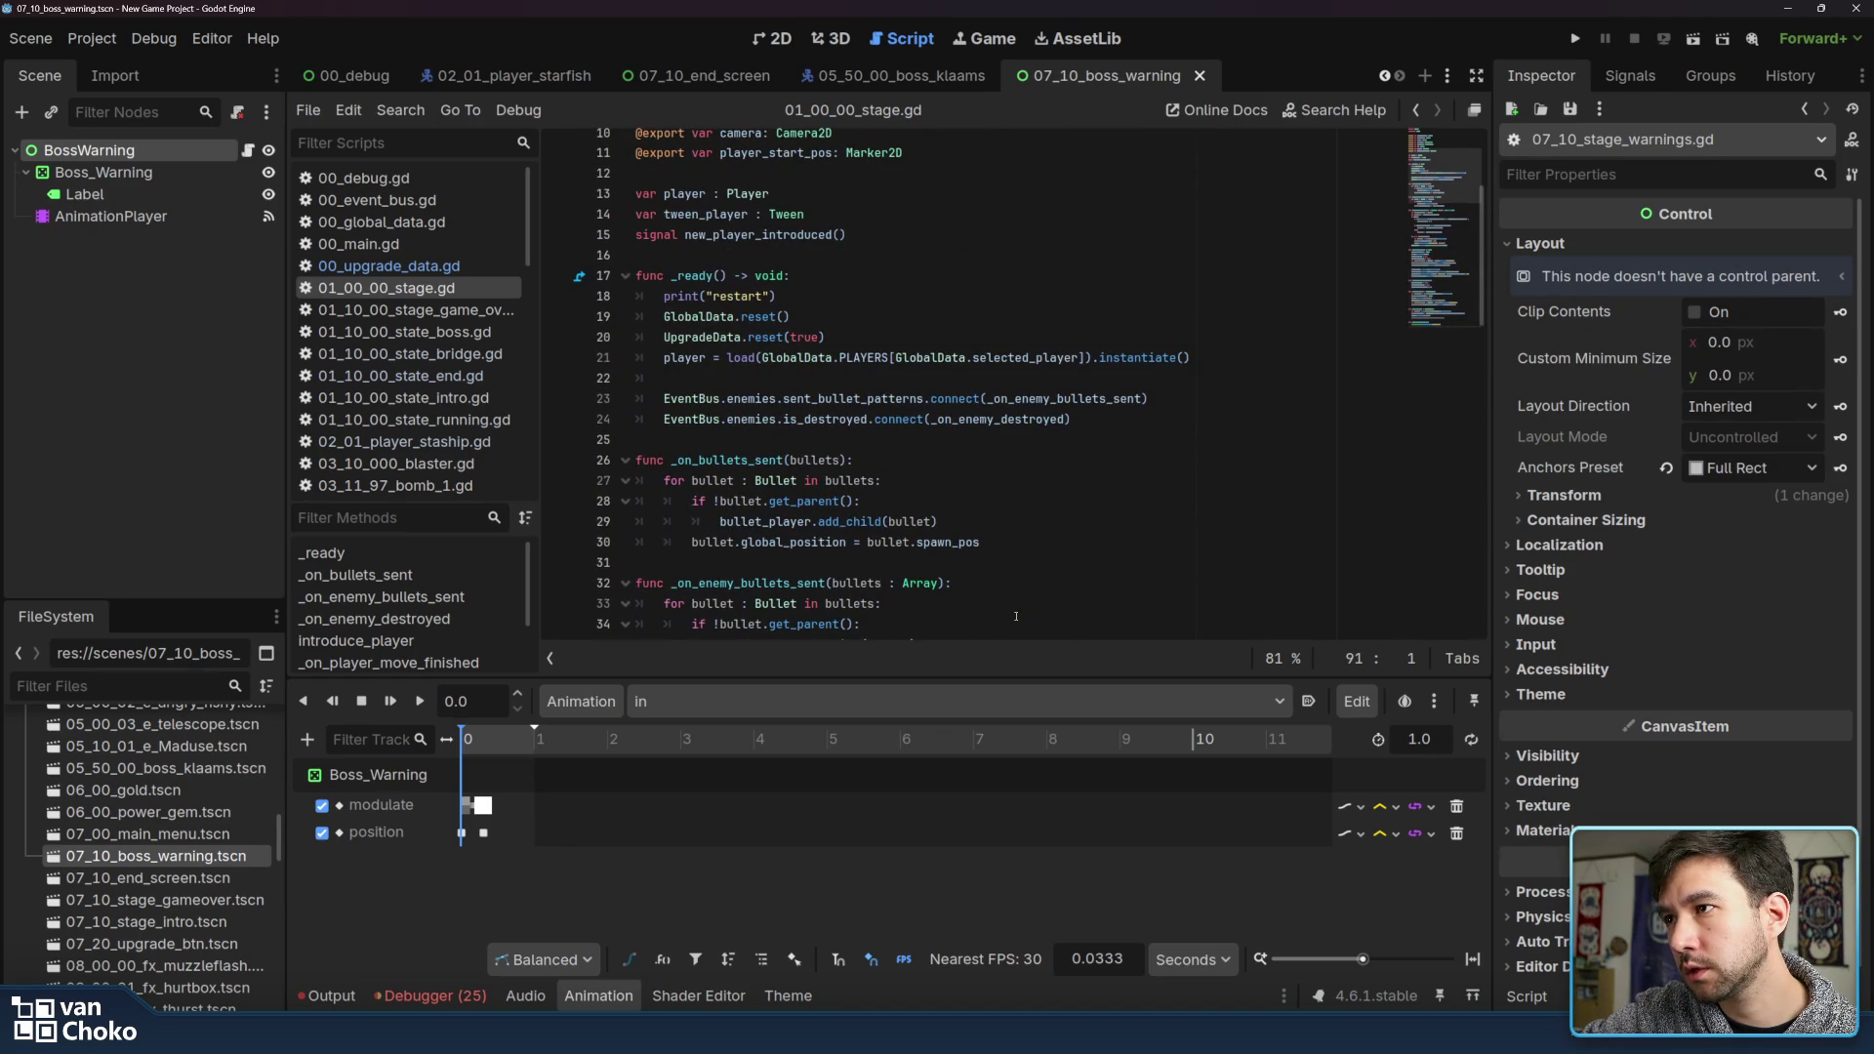
scroll(1016, 616, "up", 1)
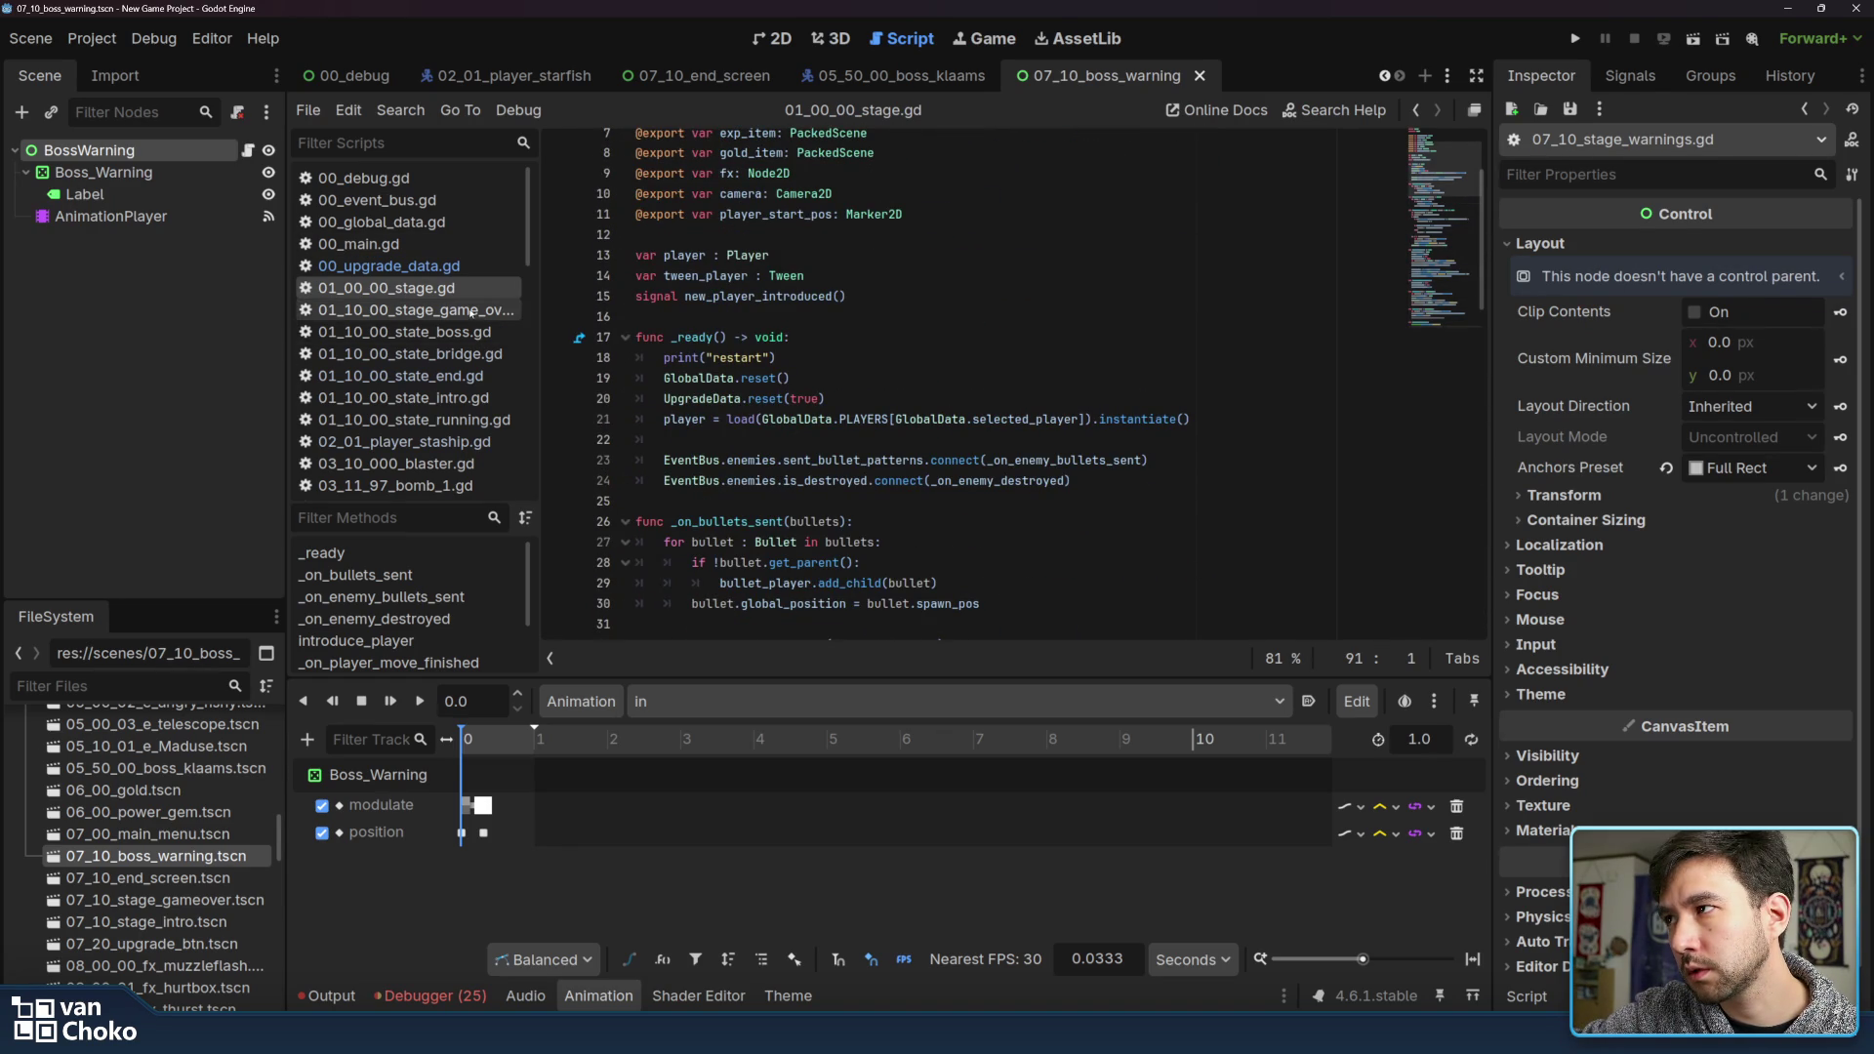
left_click(469, 354)
left_click(789, 367)
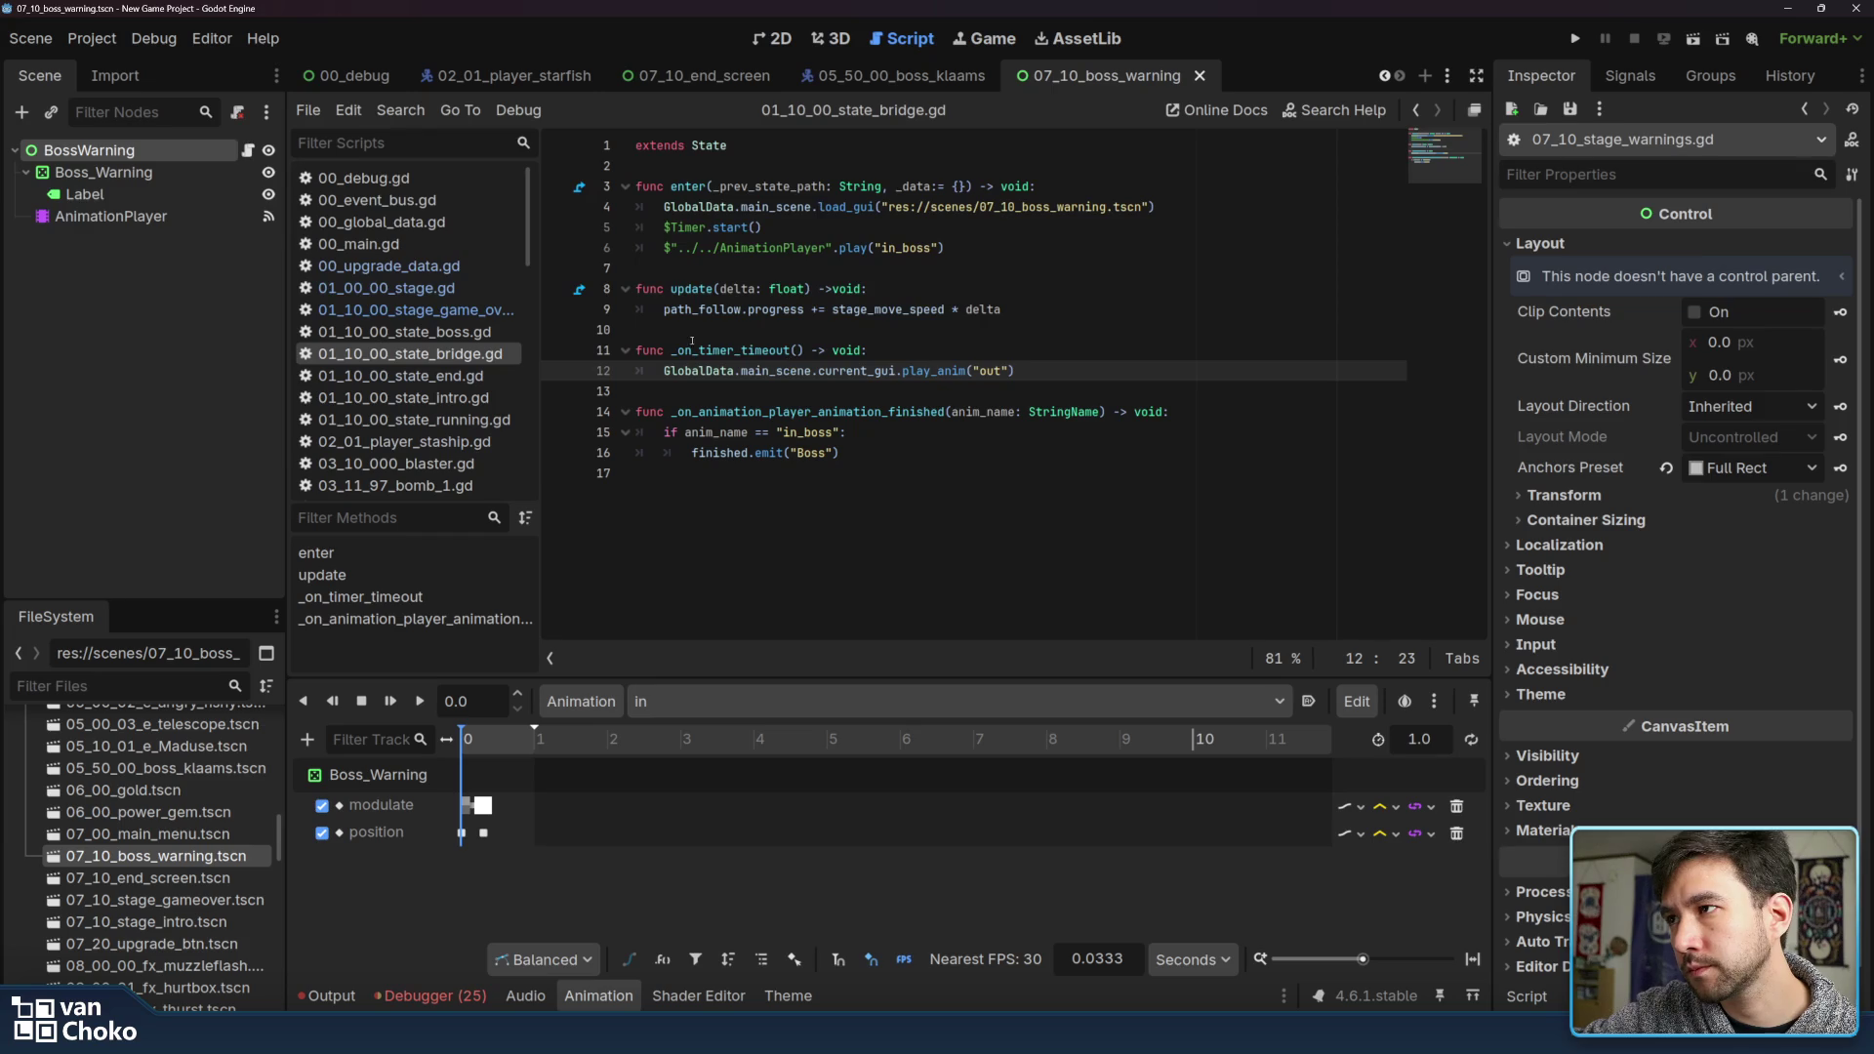
double_click(707, 411)
left_click(707, 411)
double_click(706, 411)
mouse_move(707, 418)
left_mouse_down()
mouse_move(849, 453)
mouse_move(984, 457)
mouse_move(685, 433)
left_mouse_up()
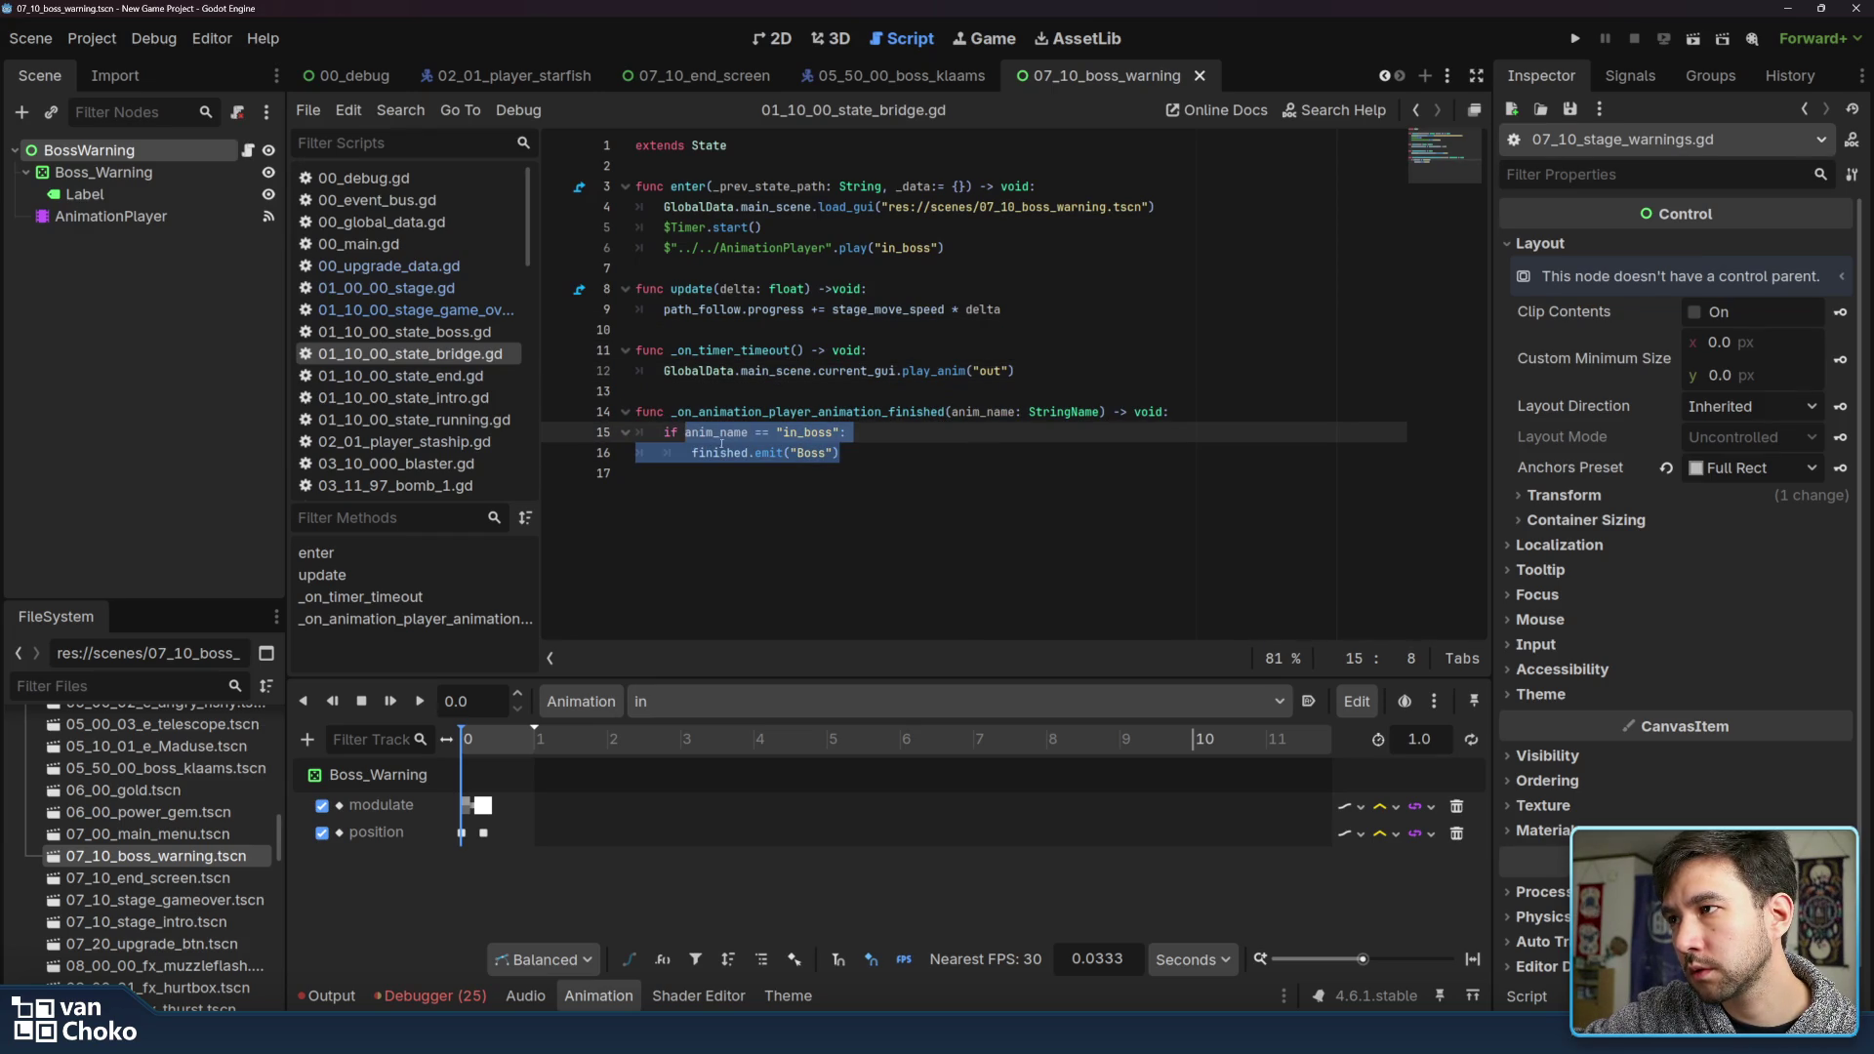
left_click(720, 369)
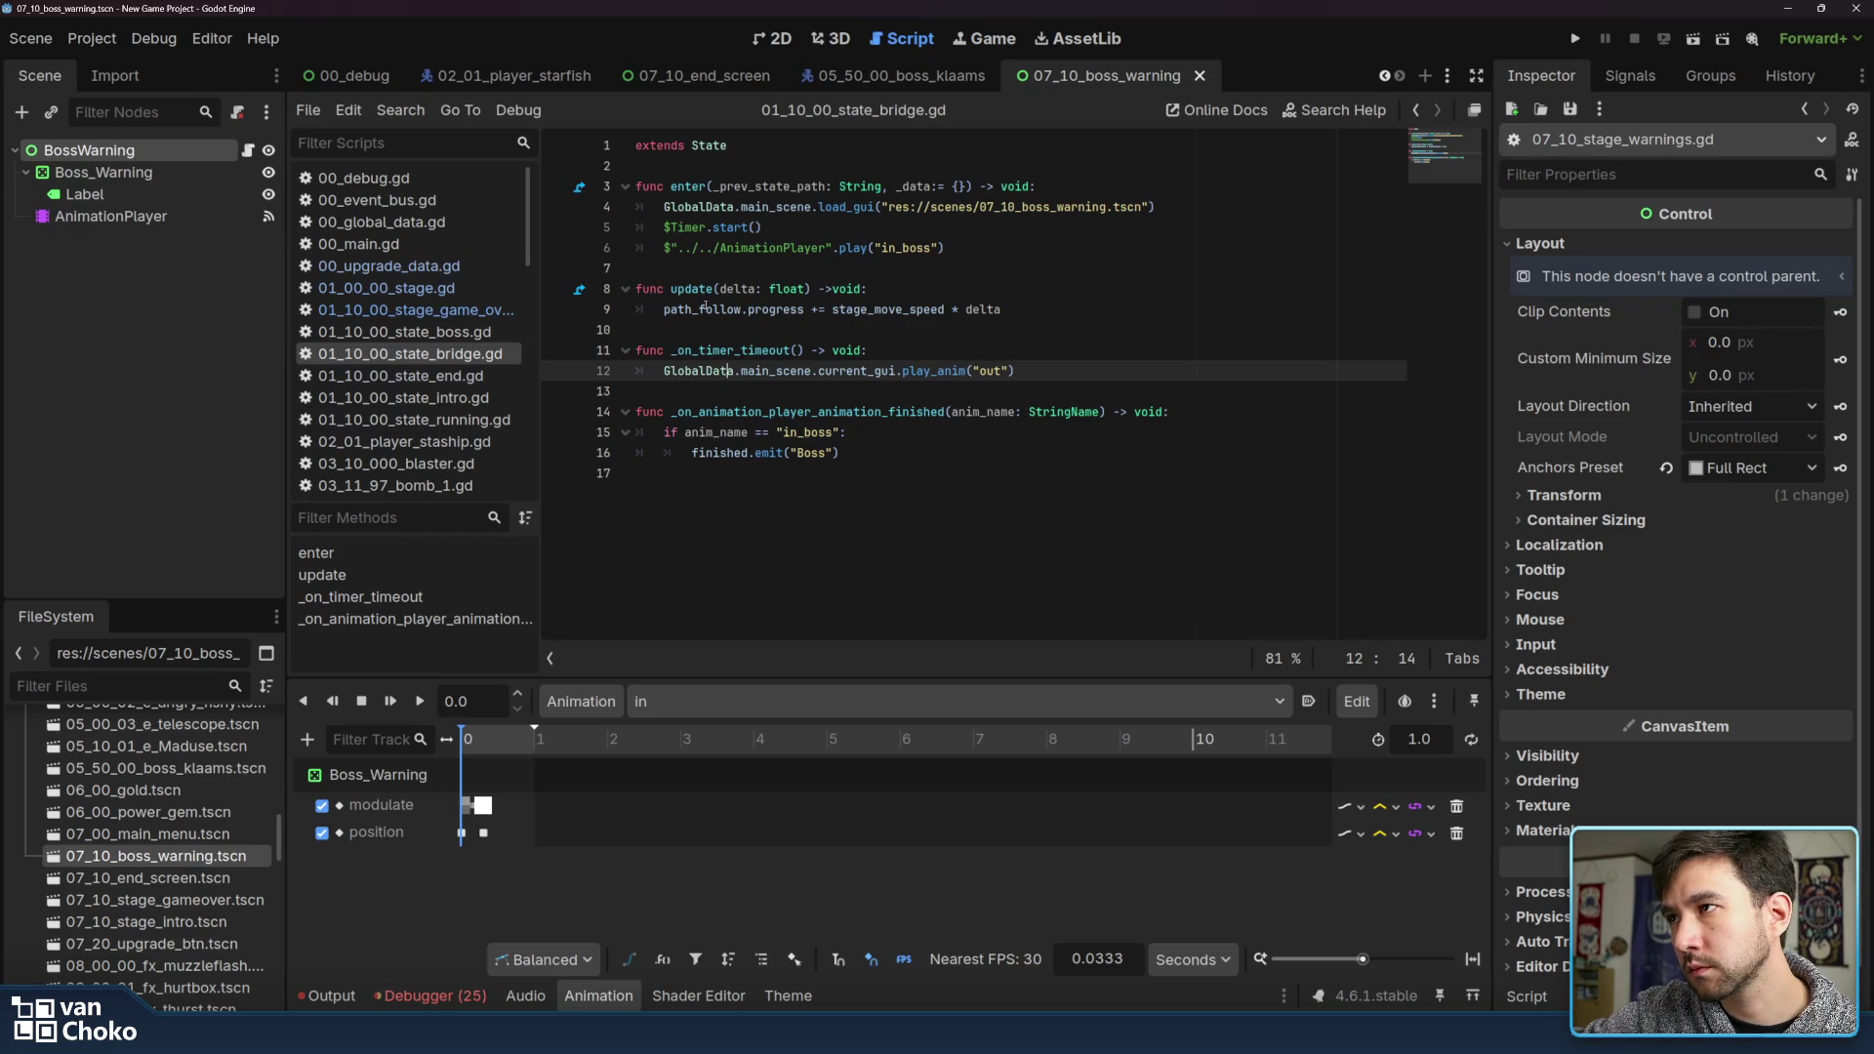
double_click(699, 206)
mouse_move(699, 204)
left_mouse_down()
mouse_move(1167, 207)
mouse_move(1190, 229)
mouse_move(1171, 248)
mouse_move(717, 226)
mouse_move(843, 263)
left_mouse_up()
double_click(695, 289)
mouse_move(695, 289)
left_mouse_down()
mouse_move(701, 309)
mouse_move(1006, 309)
mouse_move(832, 310)
mouse_move(1057, 231)
left_mouse_up()
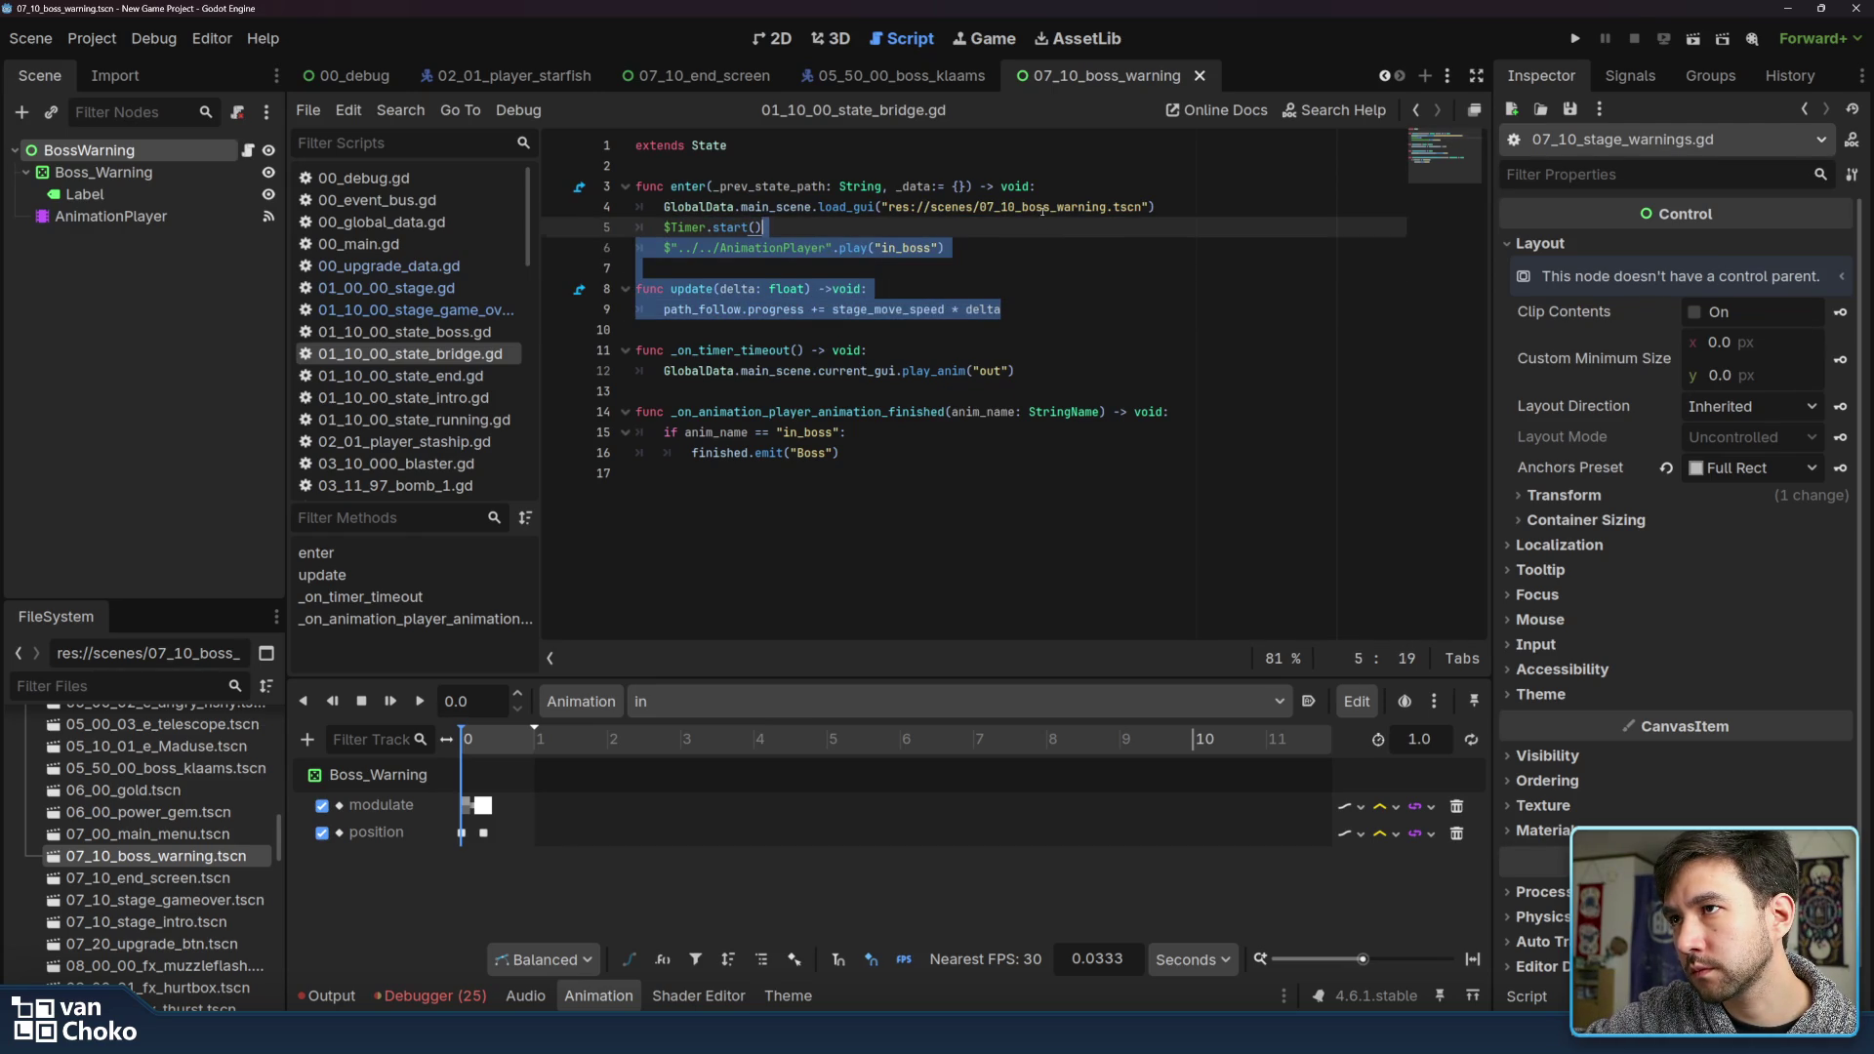
left_click(1045, 207)
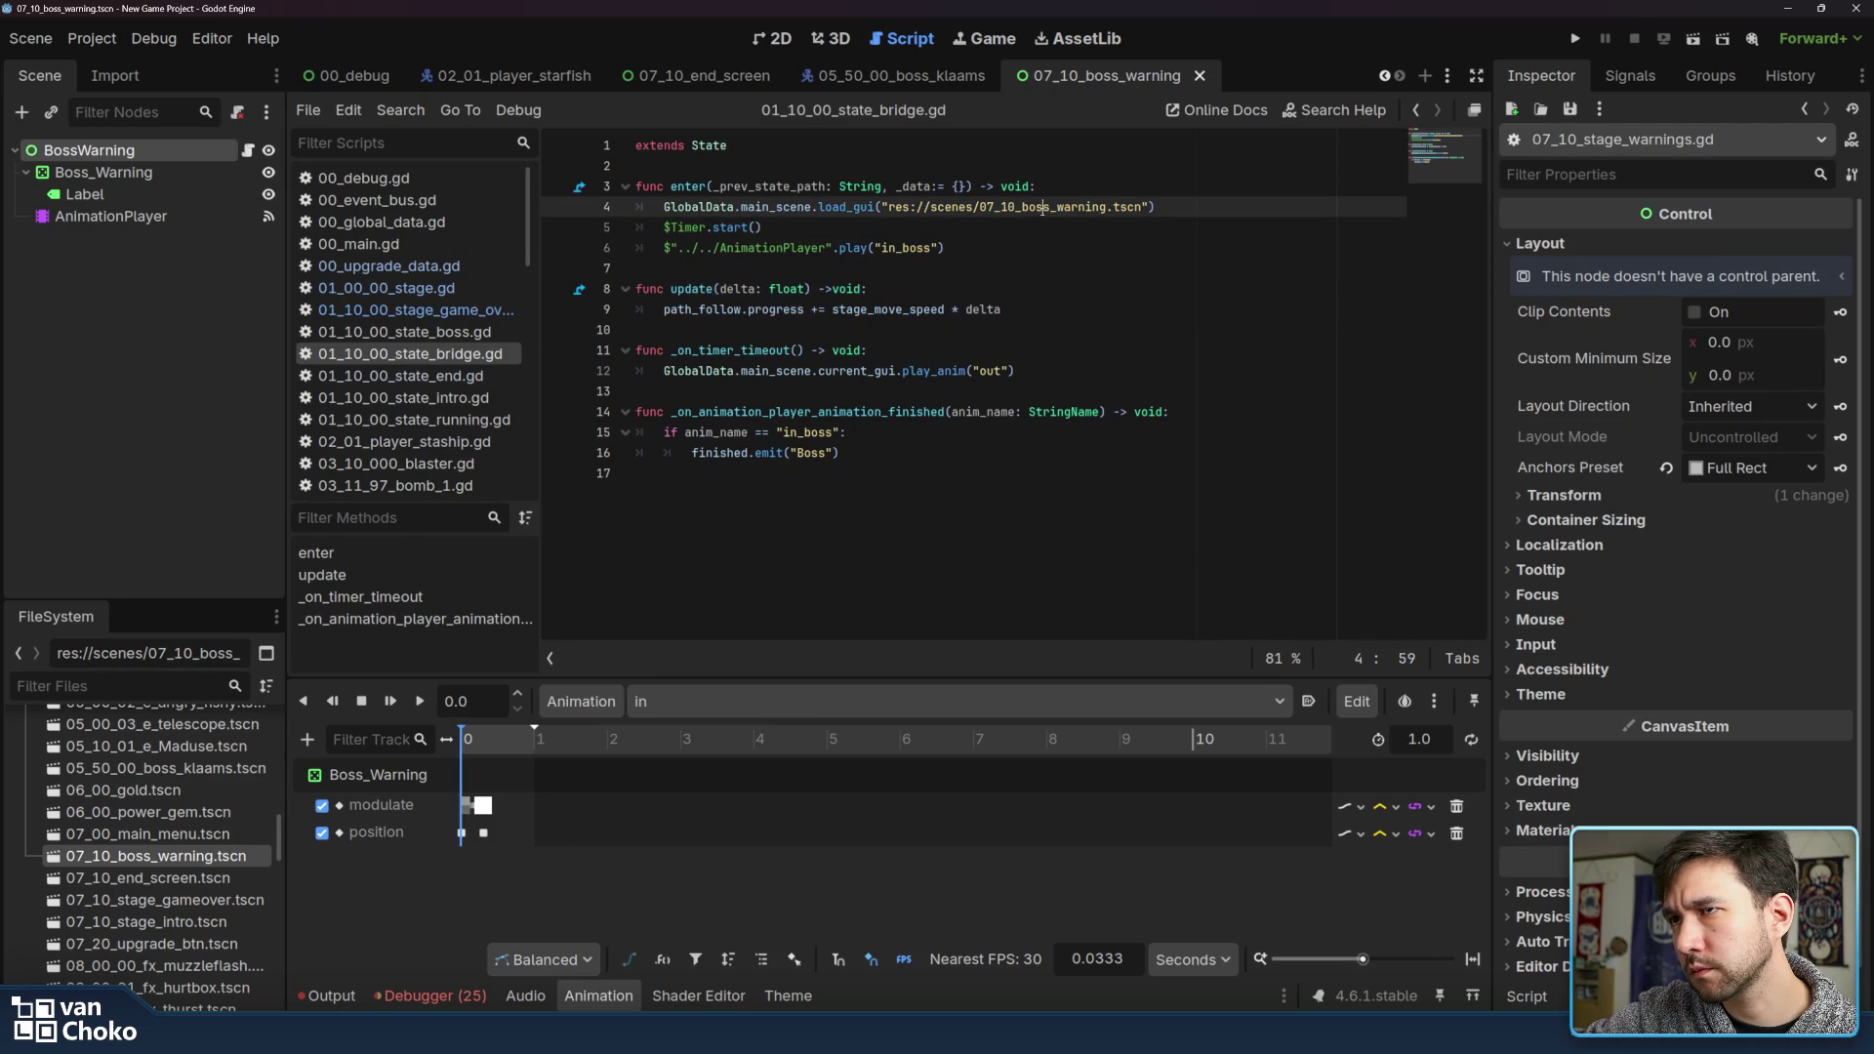
double_click(737, 372)
left_click_drag(737, 372, 1075, 372)
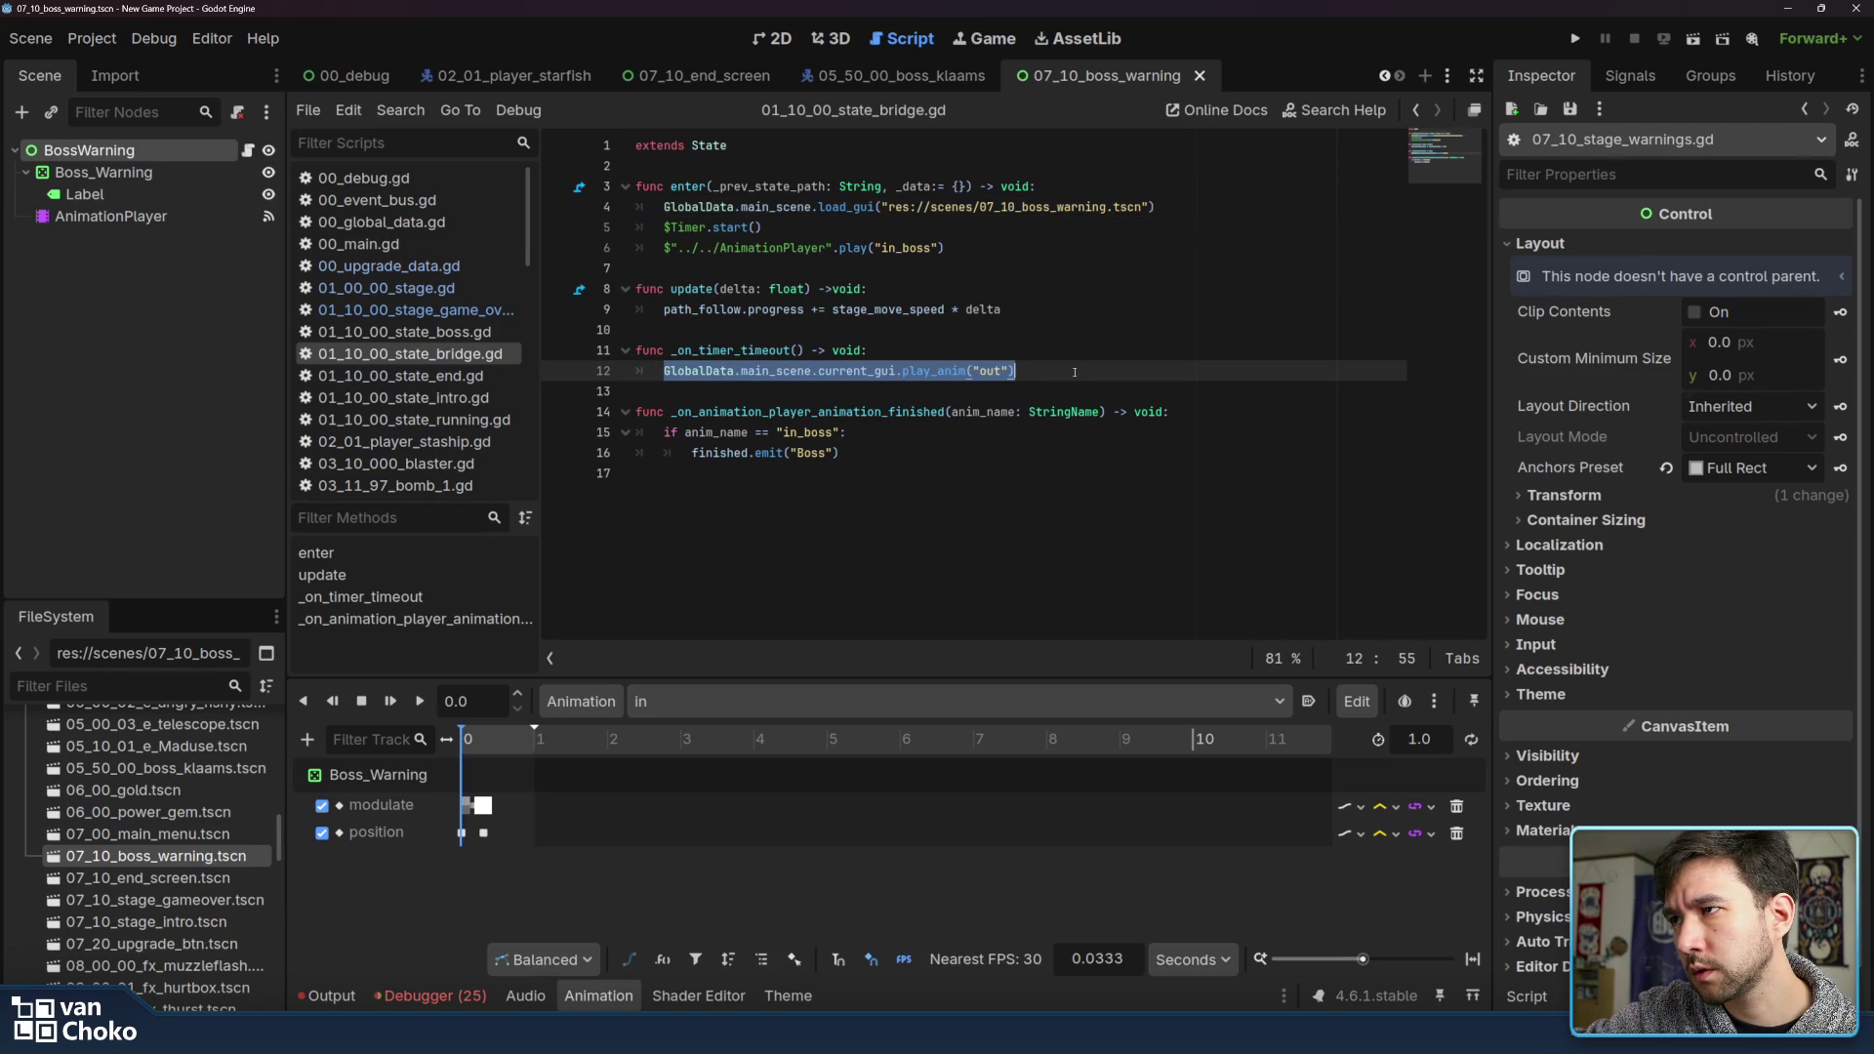
double_click(701, 349)
mouse_move(701, 349)
left_mouse_down()
mouse_move(732, 372)
mouse_move(1020, 370)
left_mouse_up()
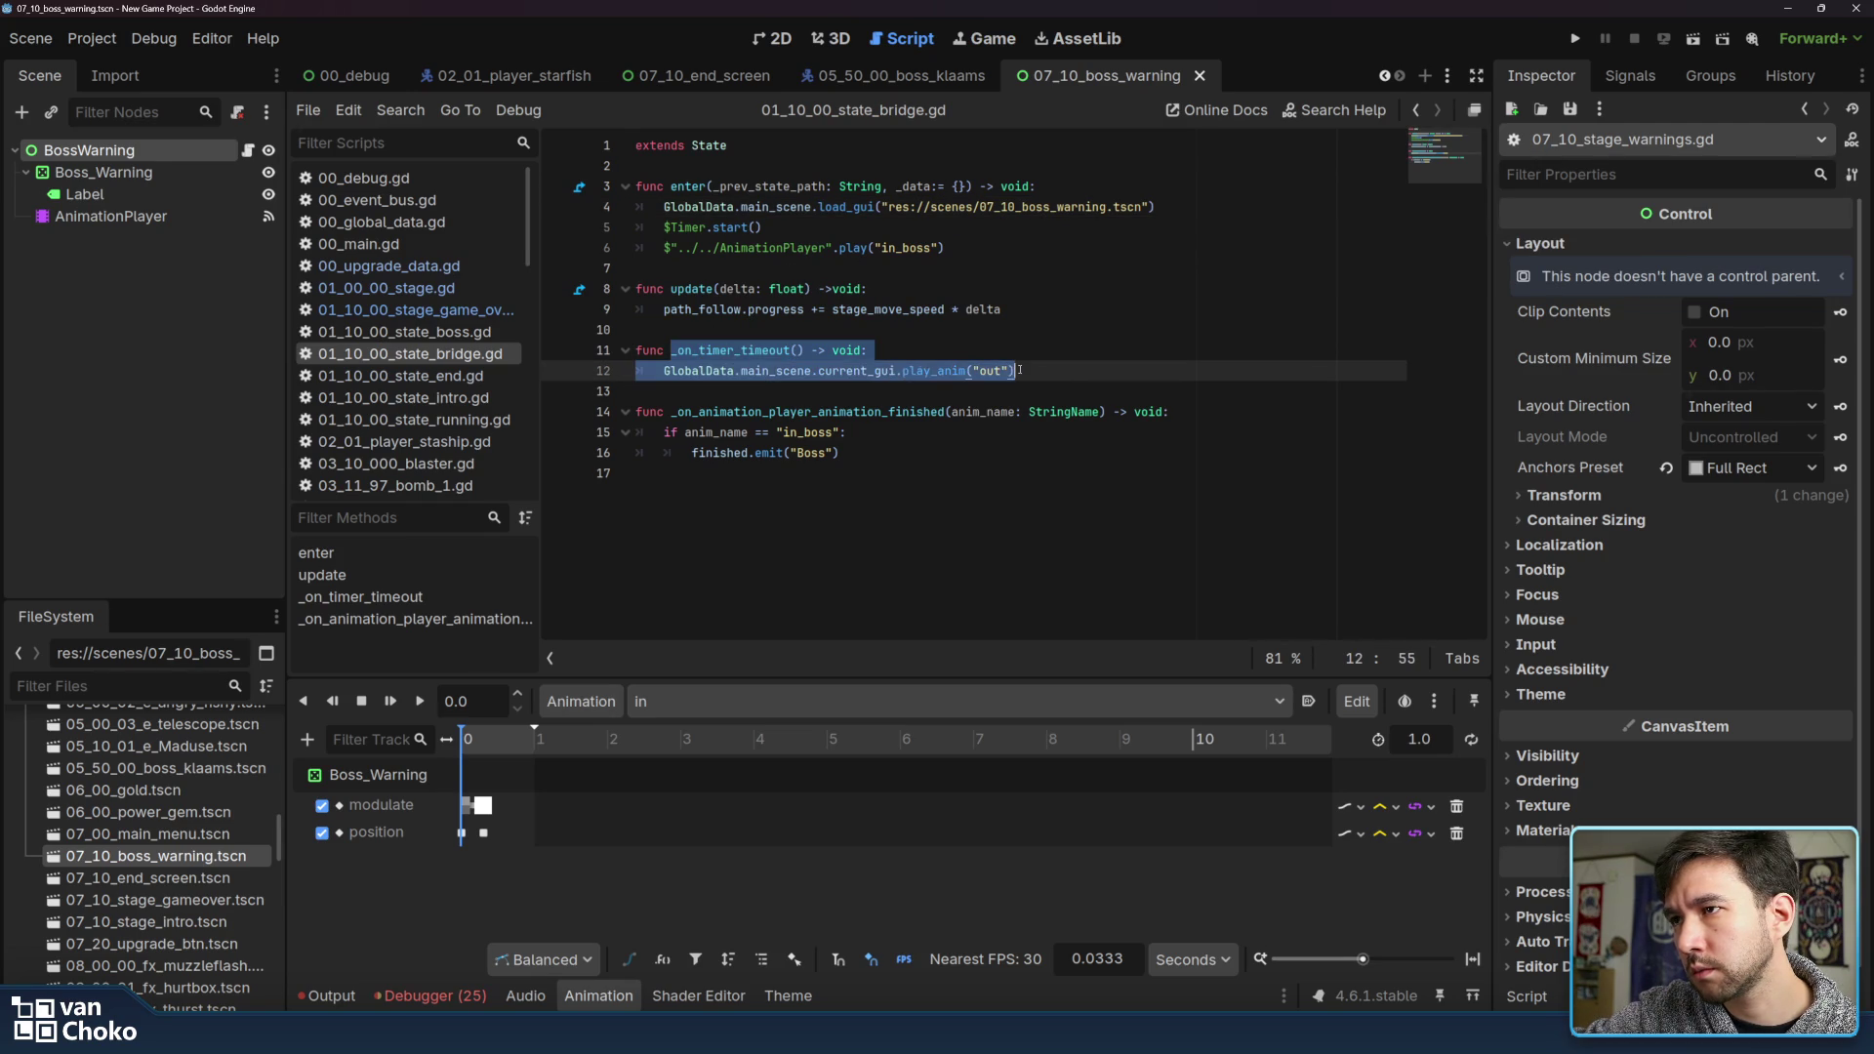
left_click(990, 388)
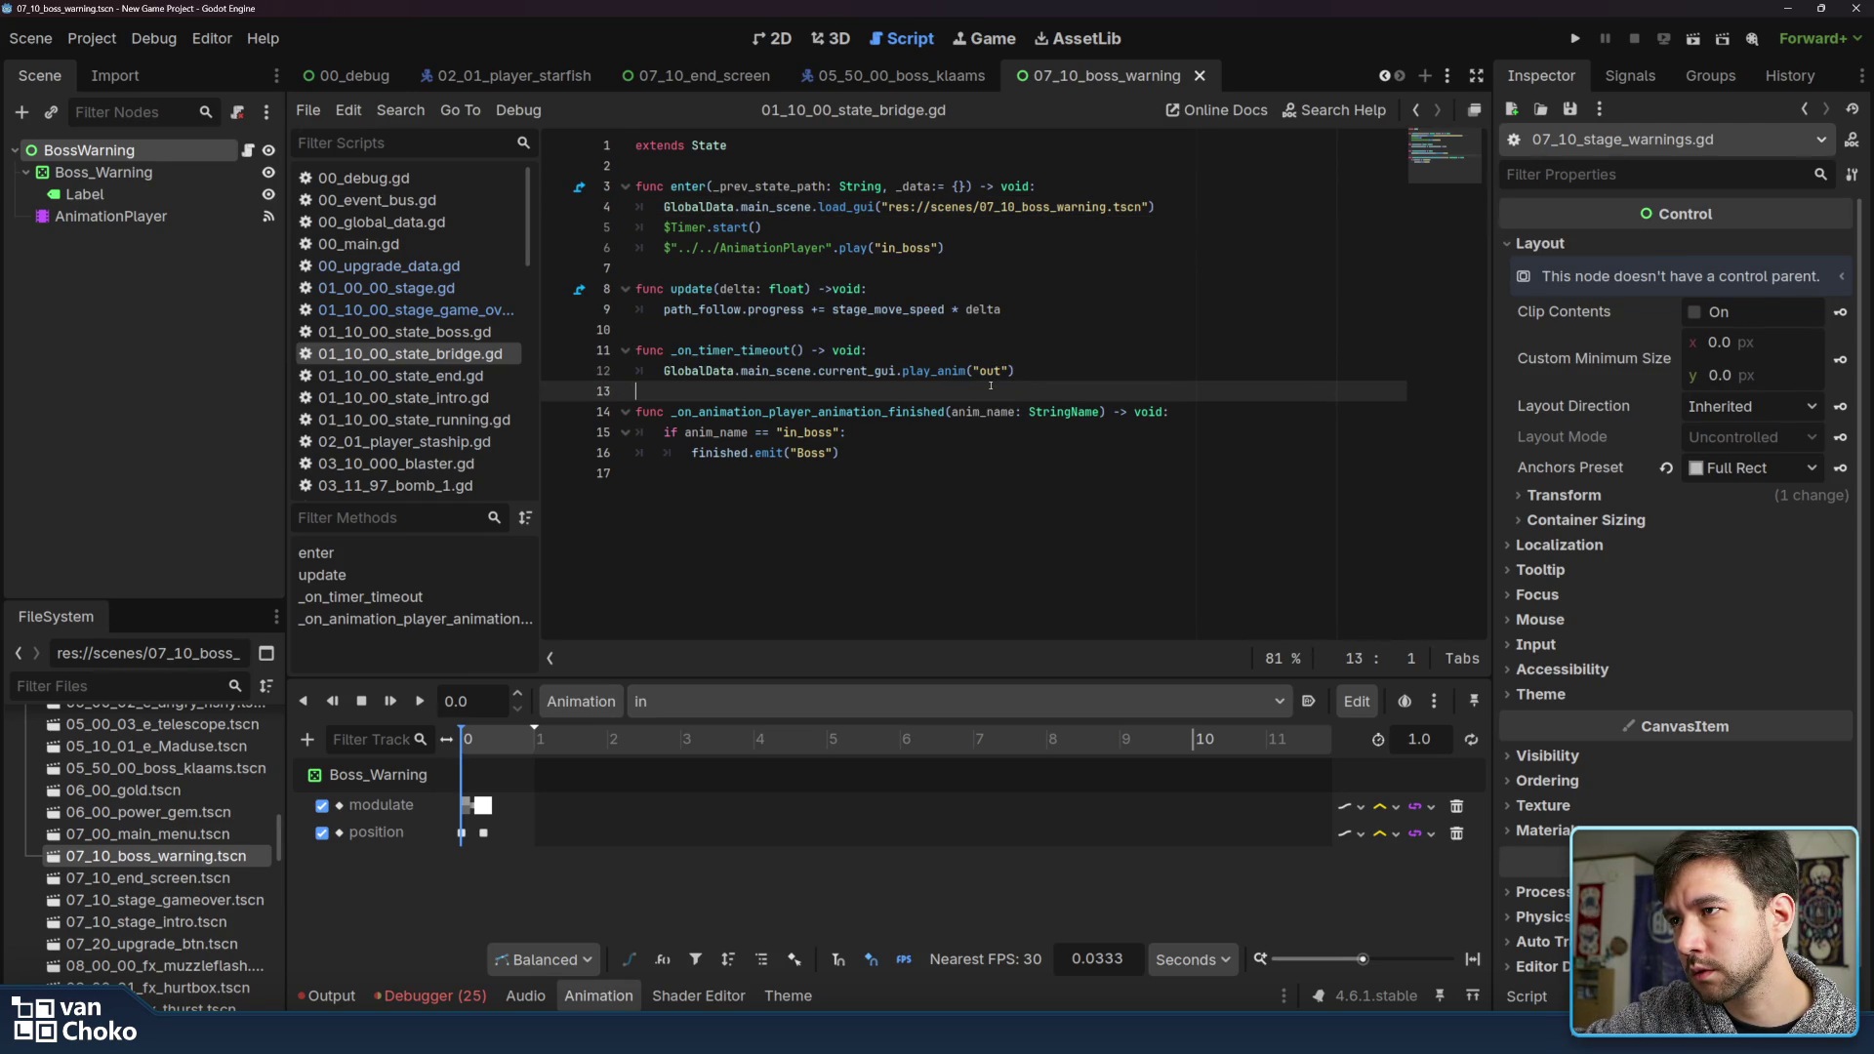
left_click(1117, 263)
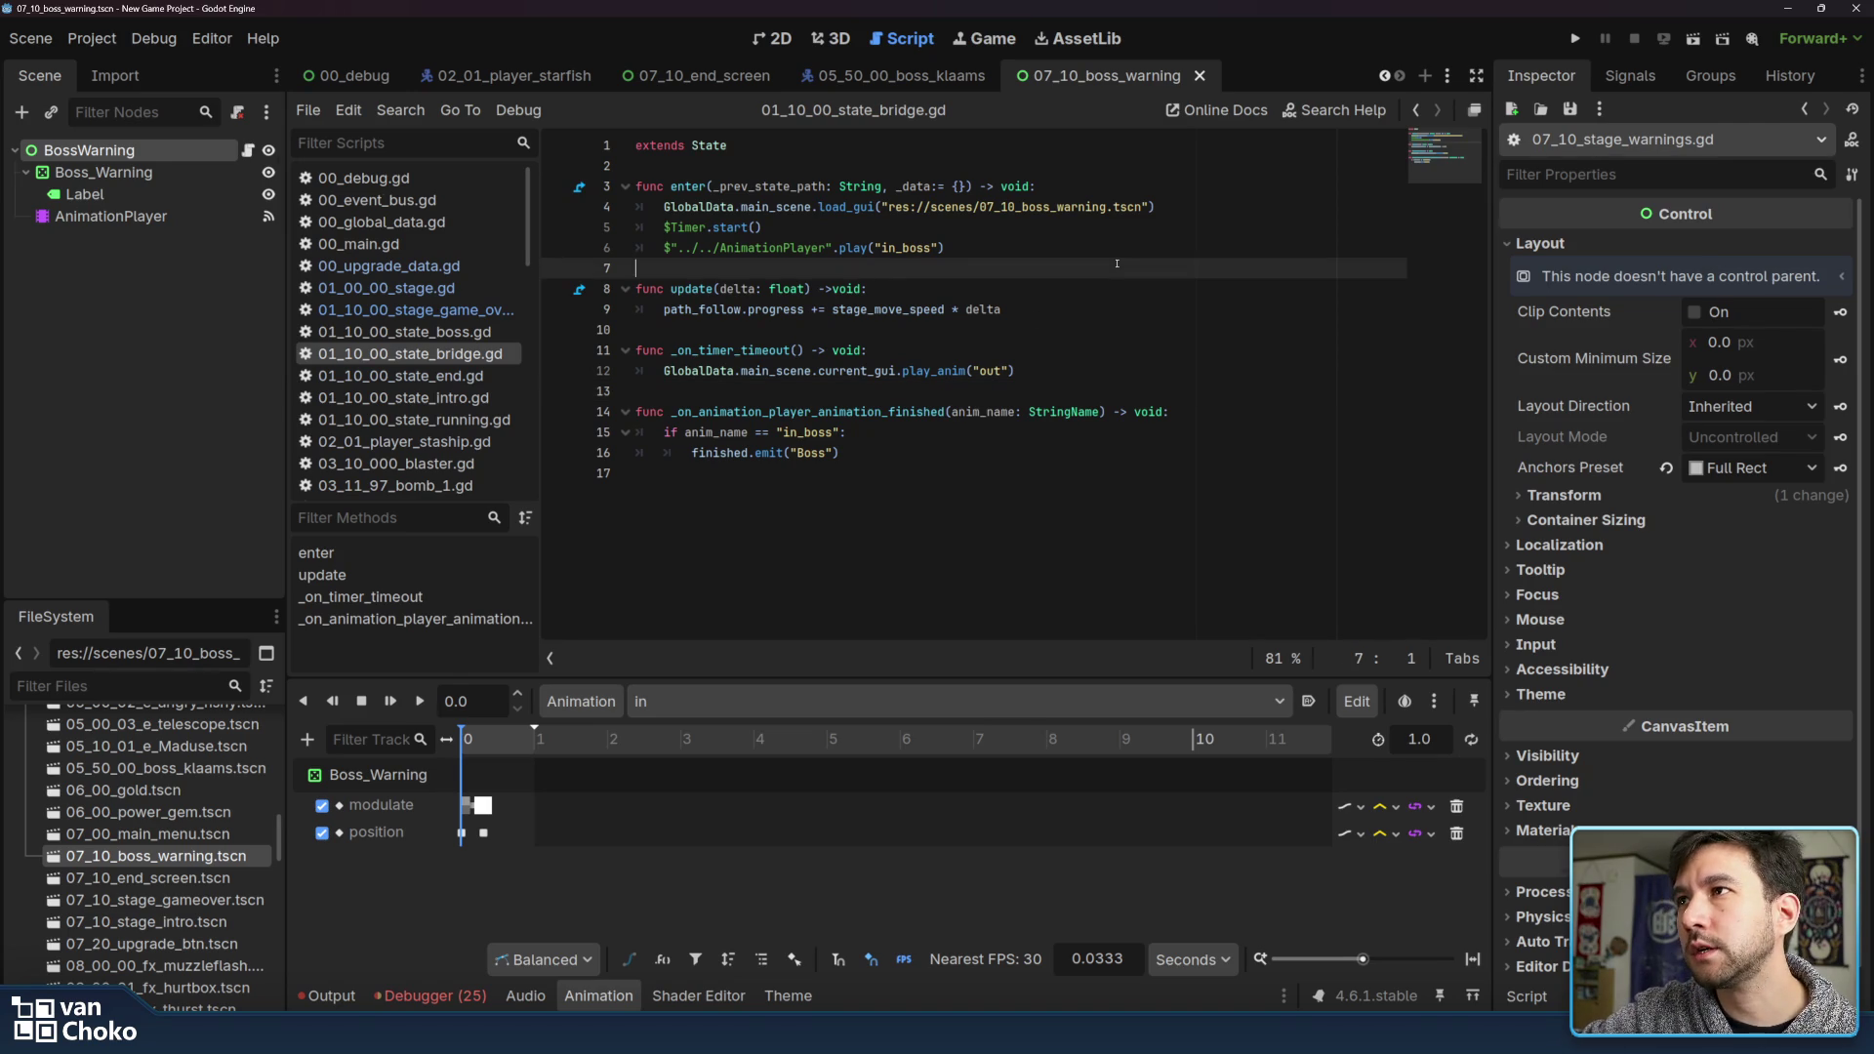
left_click(1104, 358)
left_click(1094, 371)
left_click(1073, 448)
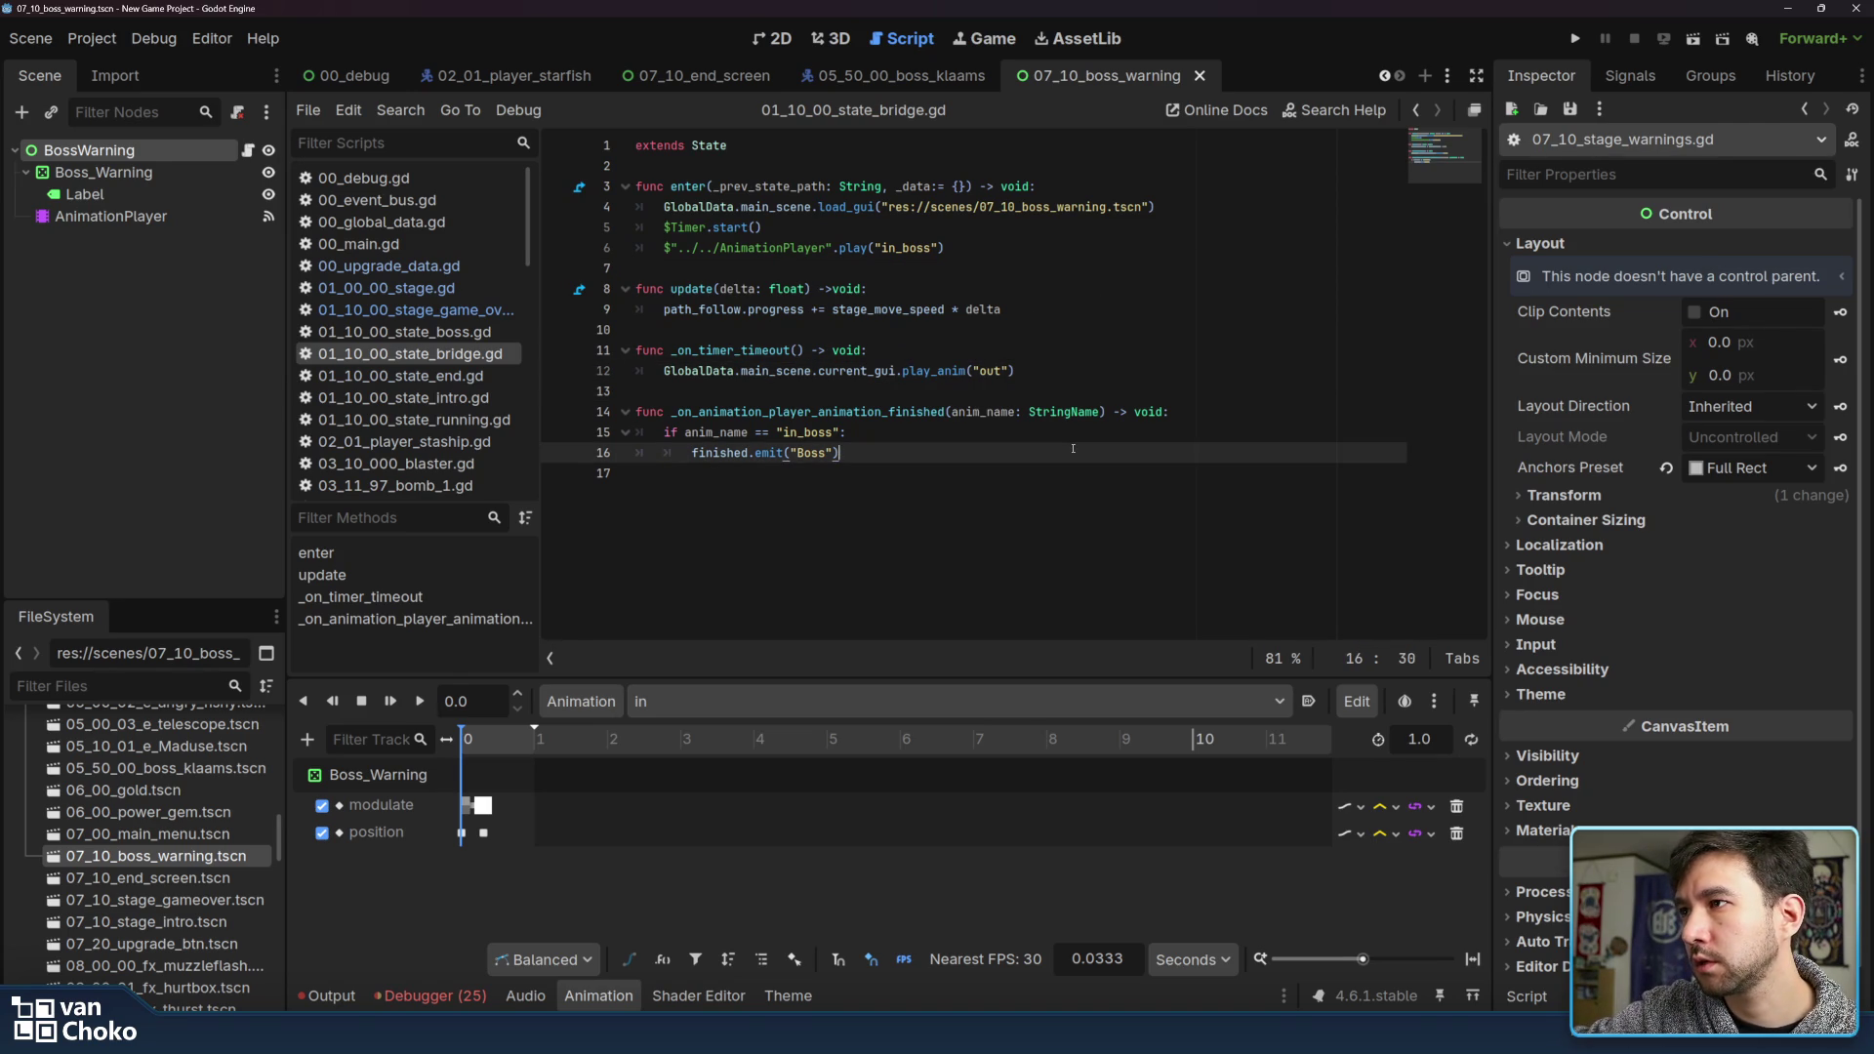
scroll(473, 283, "down", 3)
In the end state script, delete the unfinished current_gui reference on line 20
left_click(472, 307)
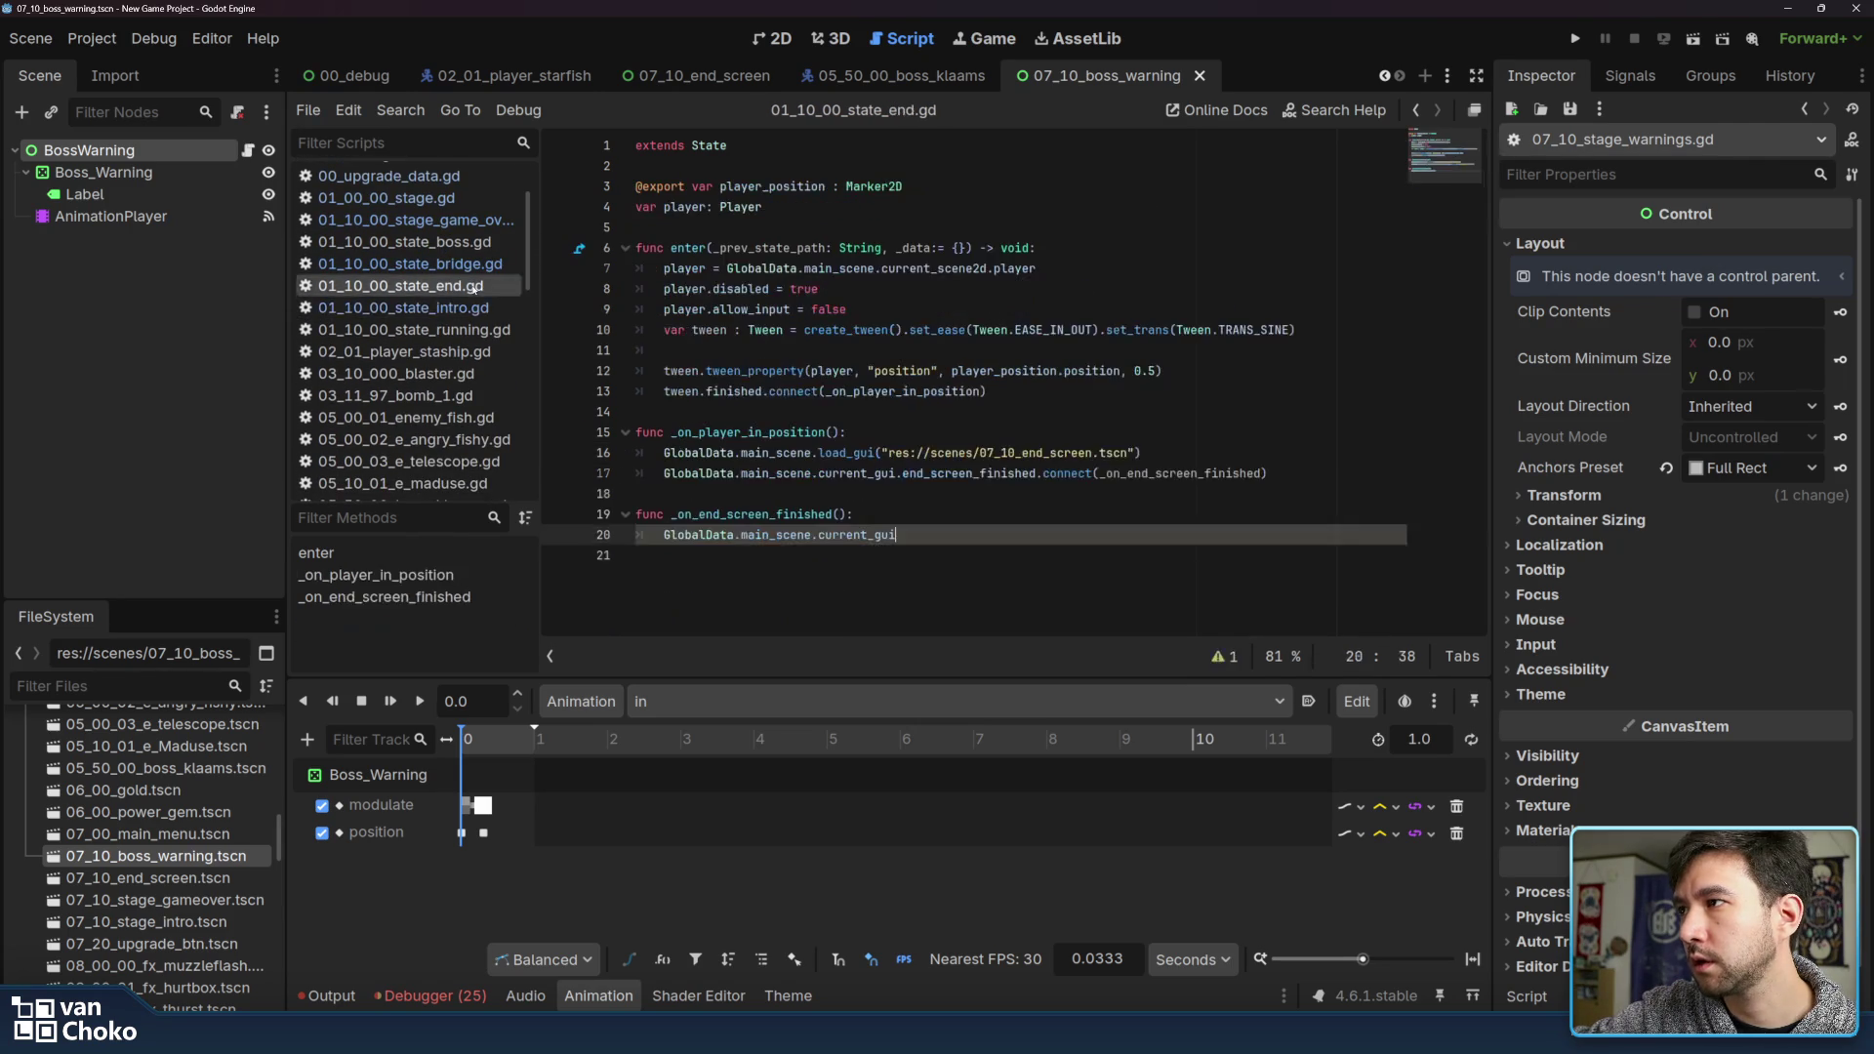
left_click(472, 329)
left_click(910, 393)
left_click(771, 350)
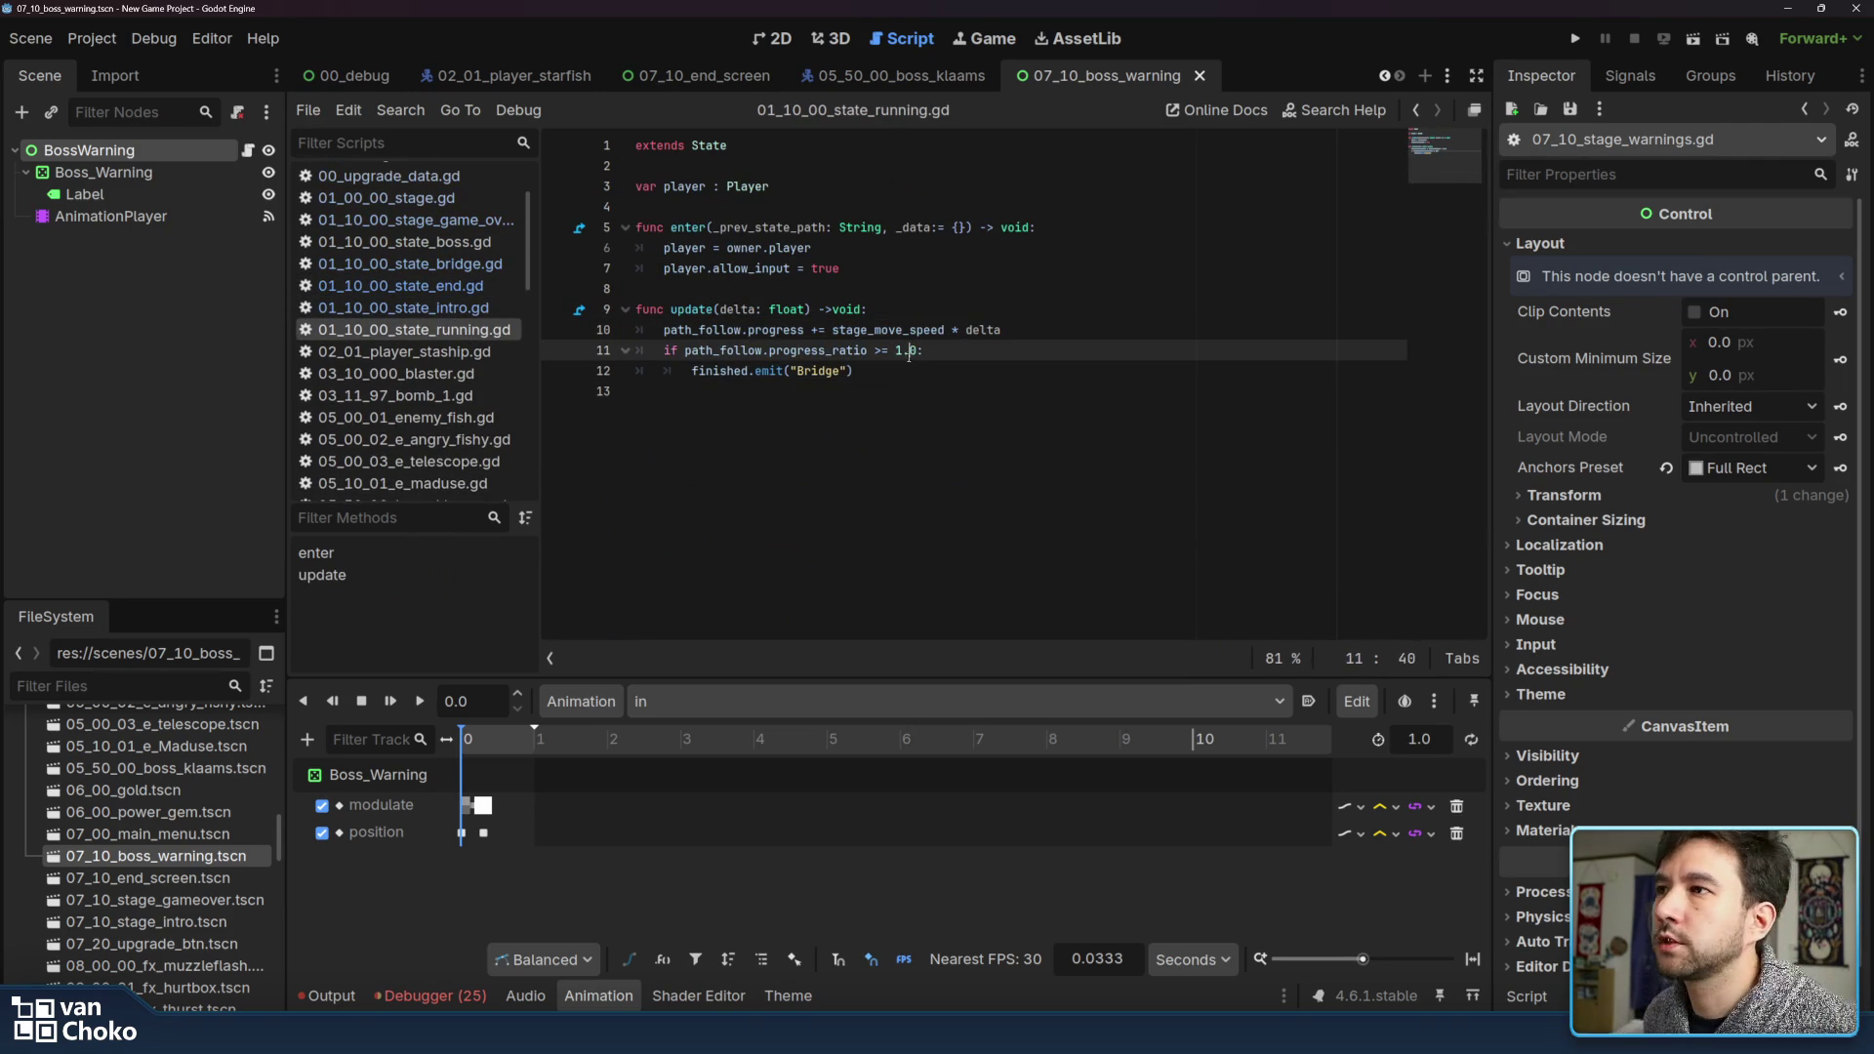
left_click(473, 307)
left_click(476, 264)
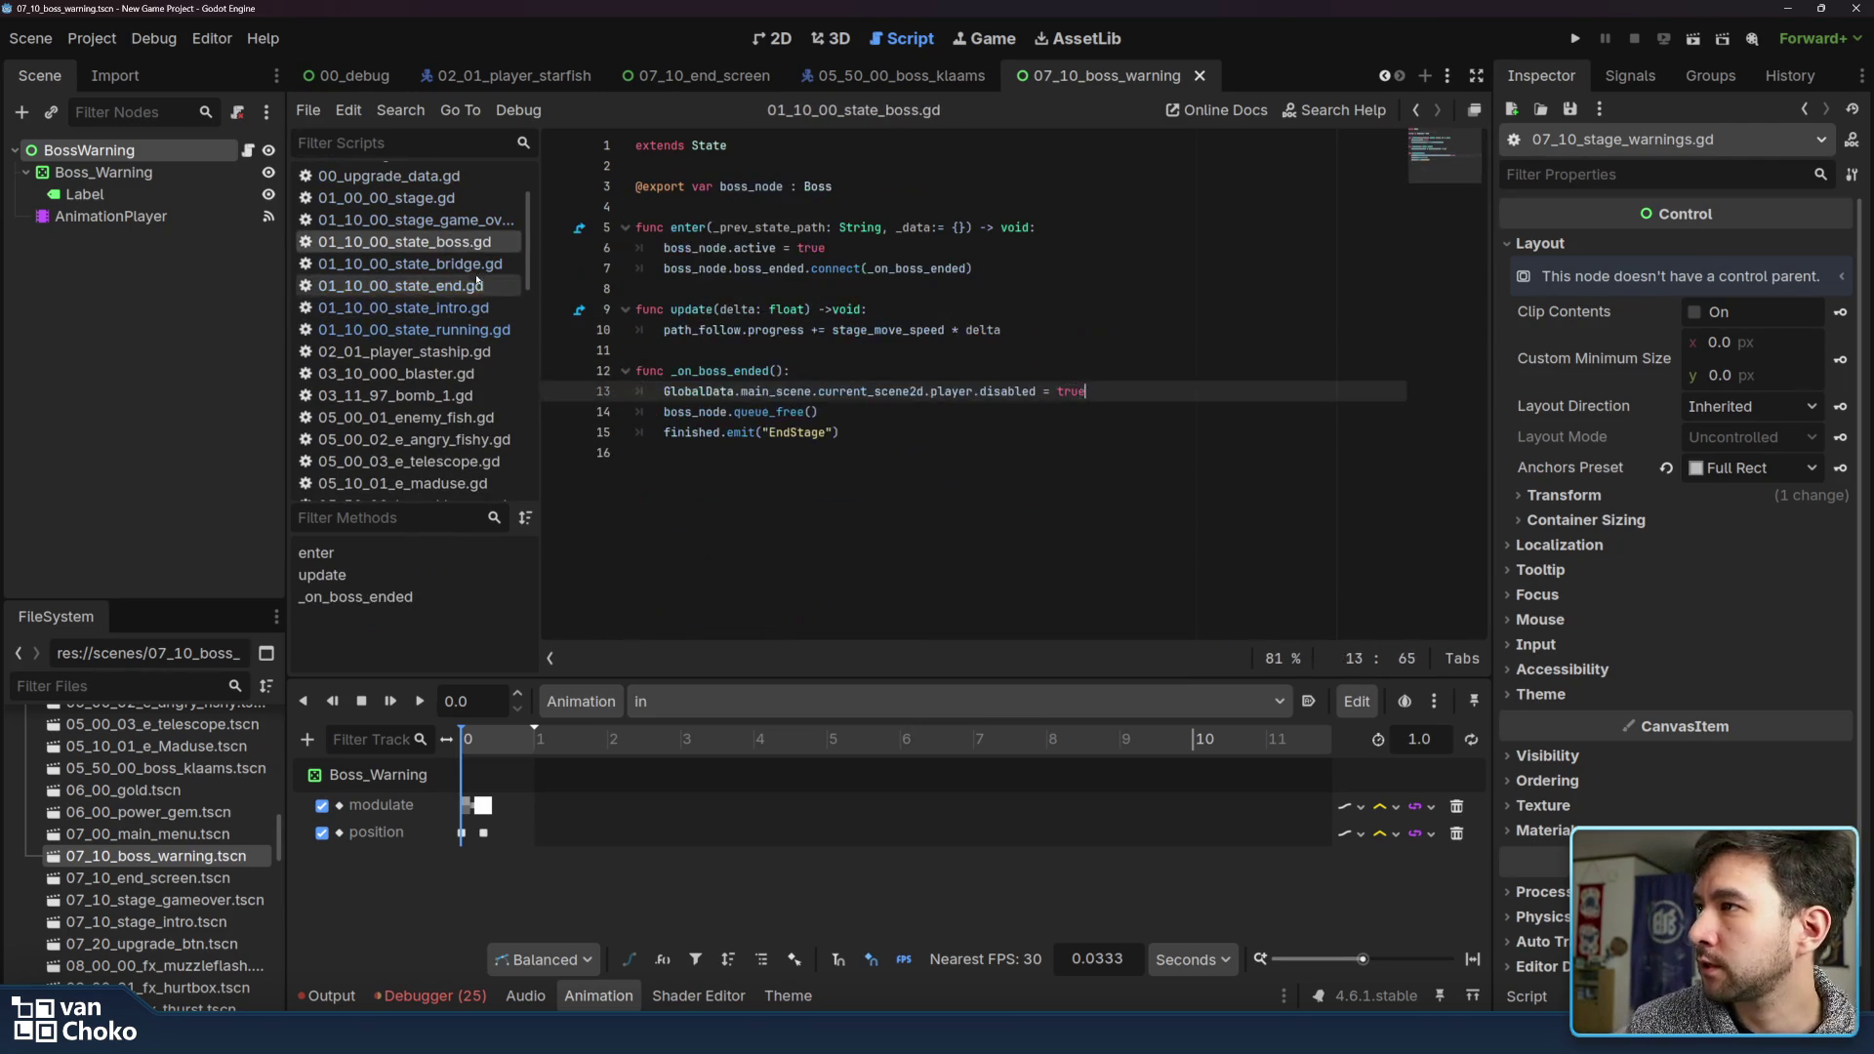
left_click(475, 285)
left_click(913, 493)
left_click(922, 513)
left_click(934, 544)
key("ctrl+shift+Left")
key("ctrl+shift+Left")
key("ctrl+shift+Left")
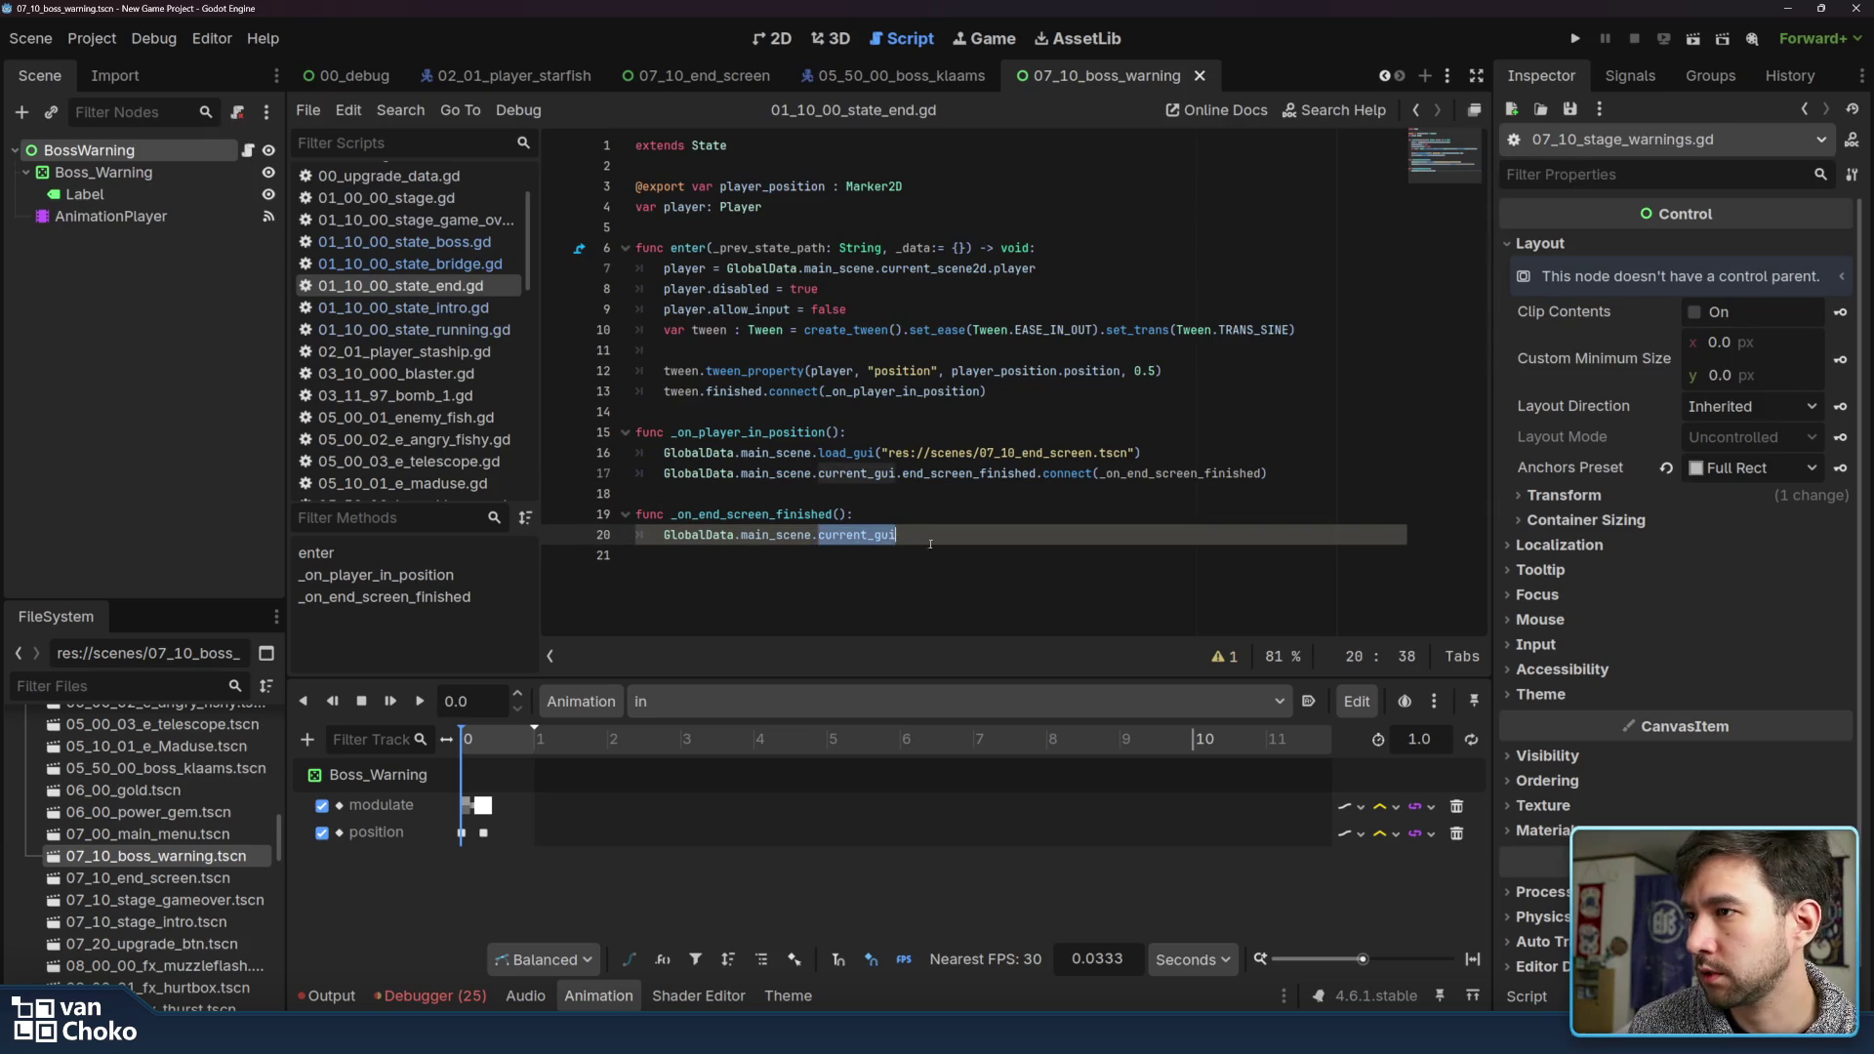
key("BackSpace")
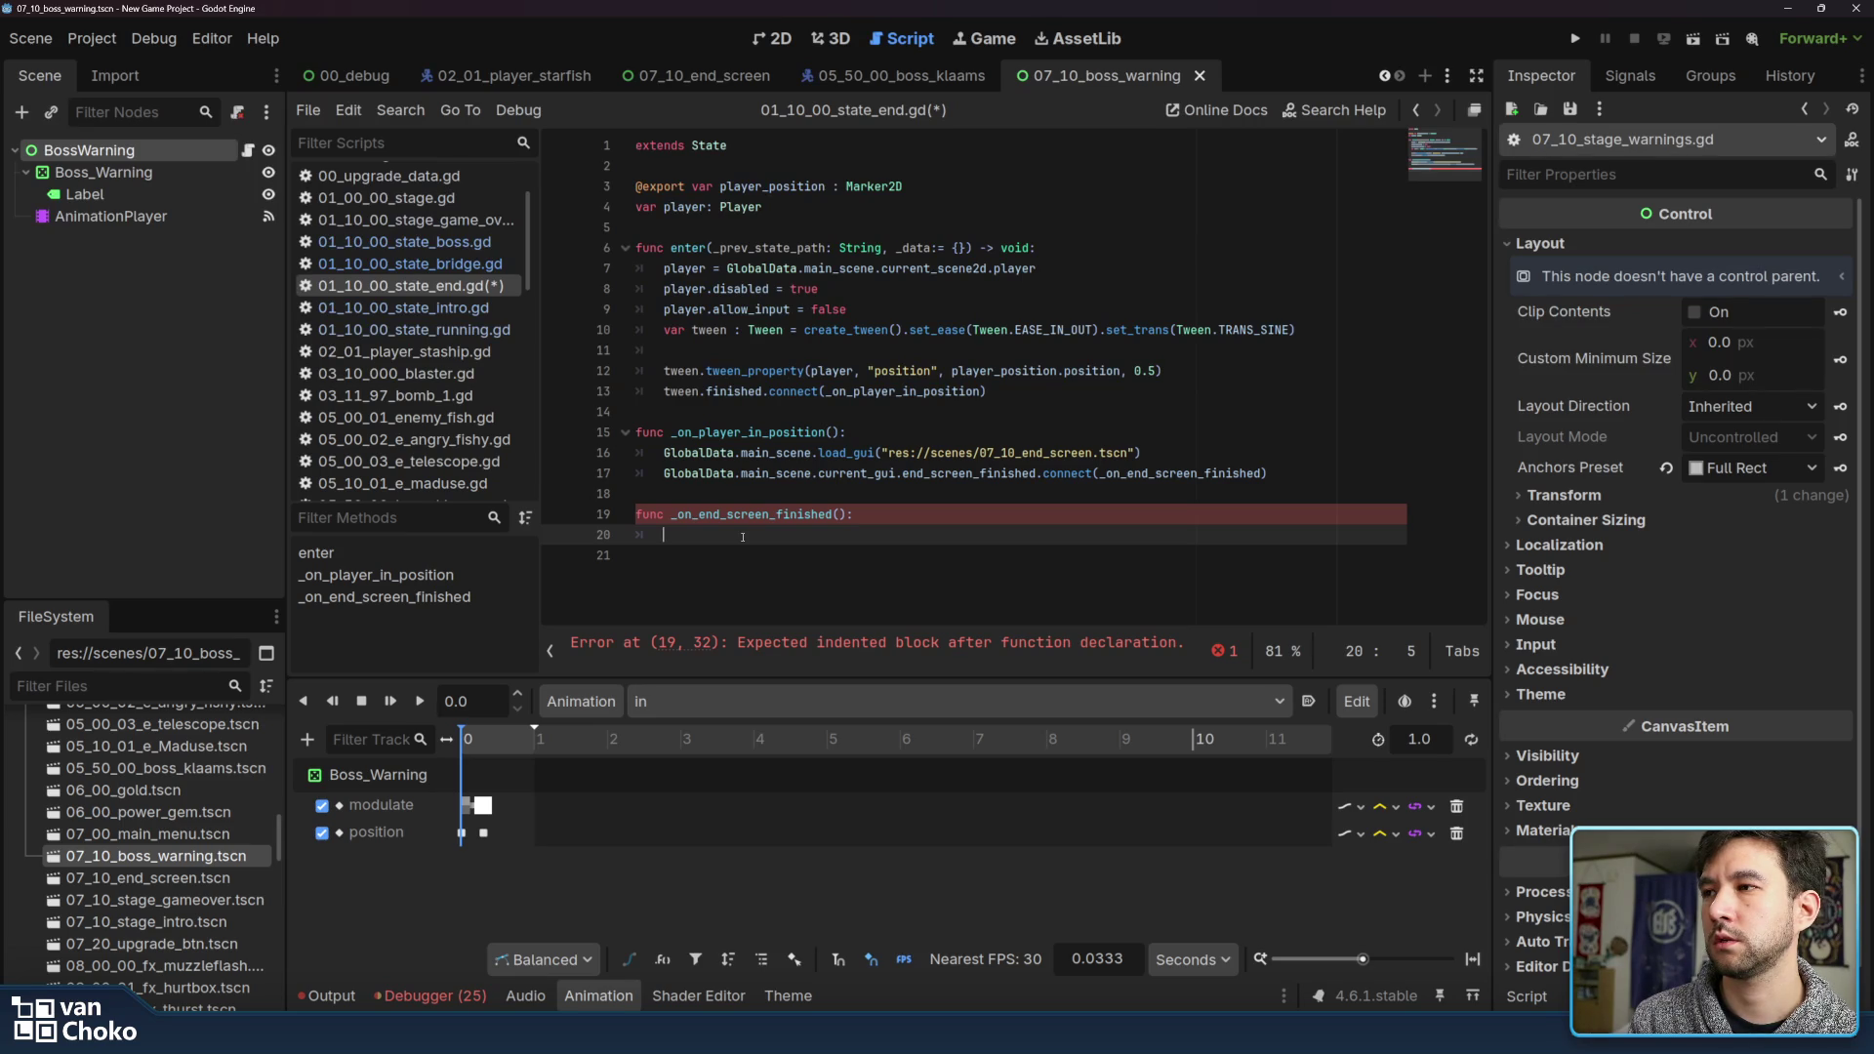
Copy the tween setup lines 10–13 into the end-screen finished handler
left_click(705, 332)
mouse_move(664, 330)
left_mouse_down()
mouse_move(986, 392)
mouse_move(1134, 391)
left_mouse_up()
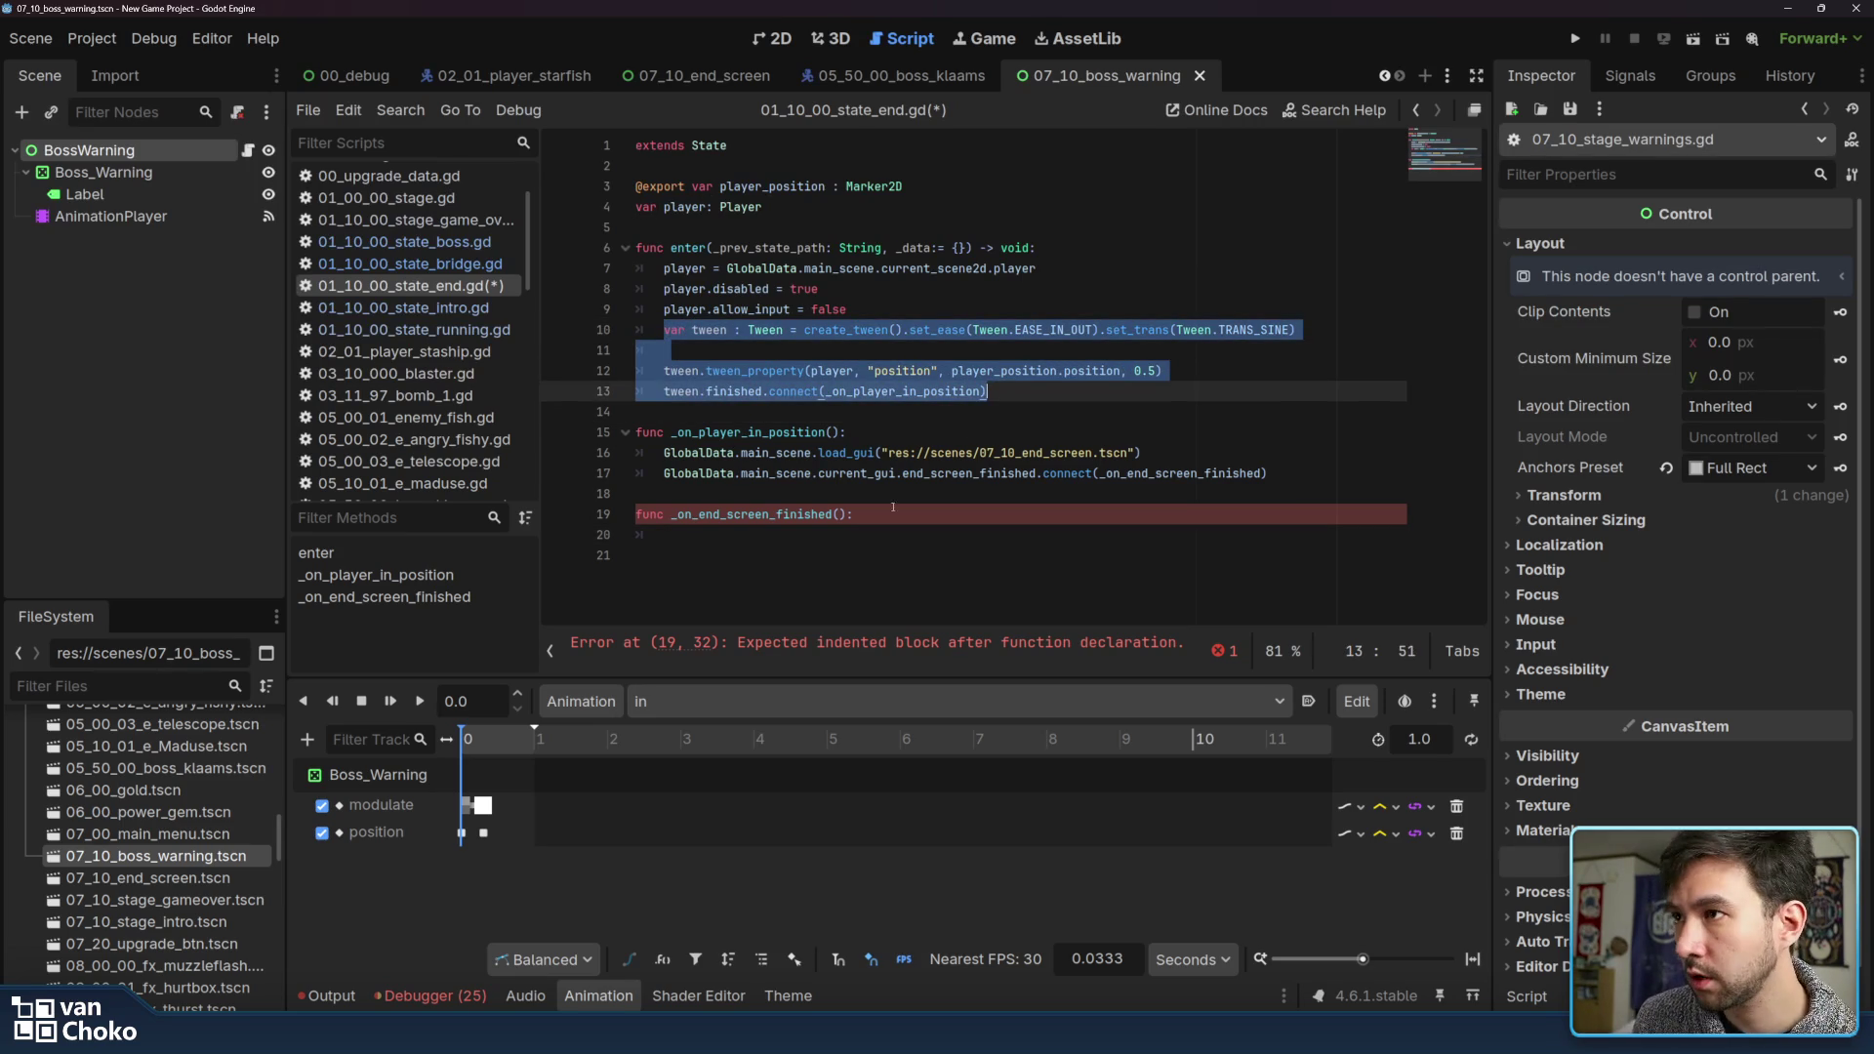
key("ctrl+c")
left_click(800, 535)
key("ctrl+v")
left_click(807, 556)
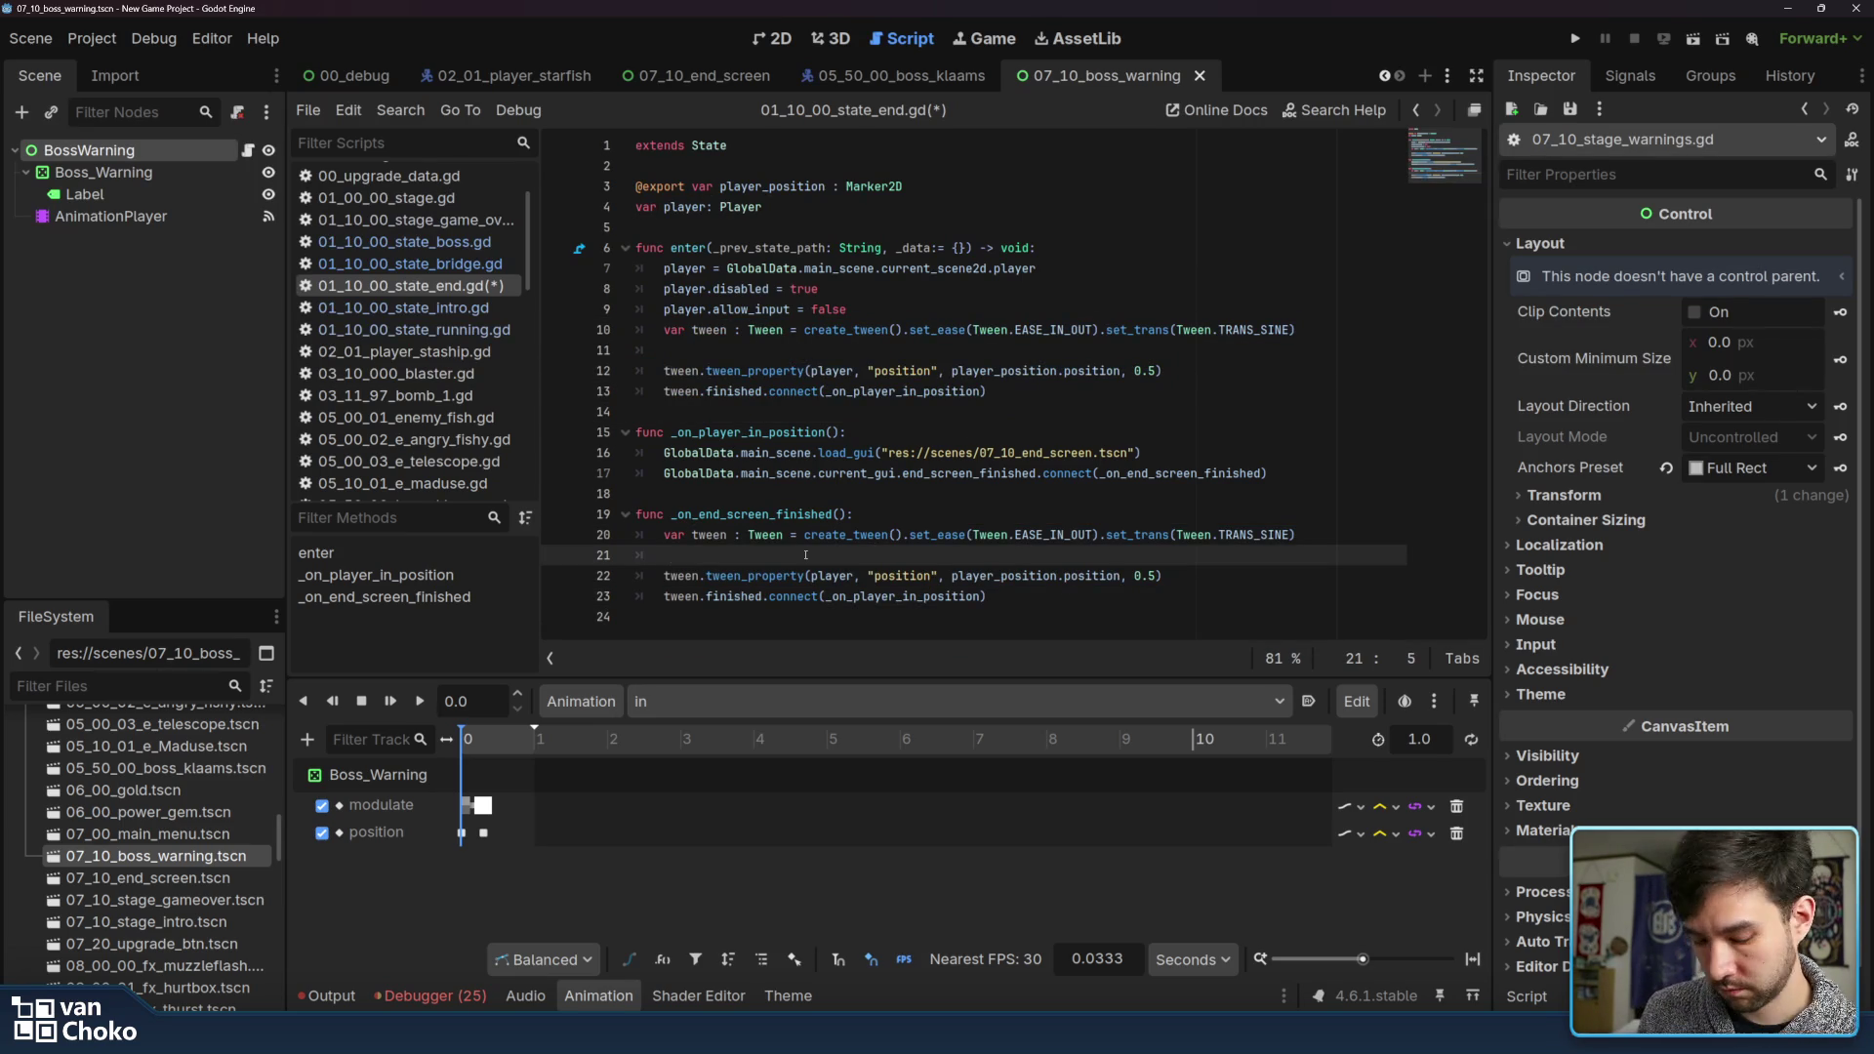
key("BackSpace")
Change the pasted tween's easing to EASE_IN and its transition to TRANS_EXPO
left_click(1071, 534)
key("ctrl+shift+Right")
key("BackSpace")
double_click(1240, 535)
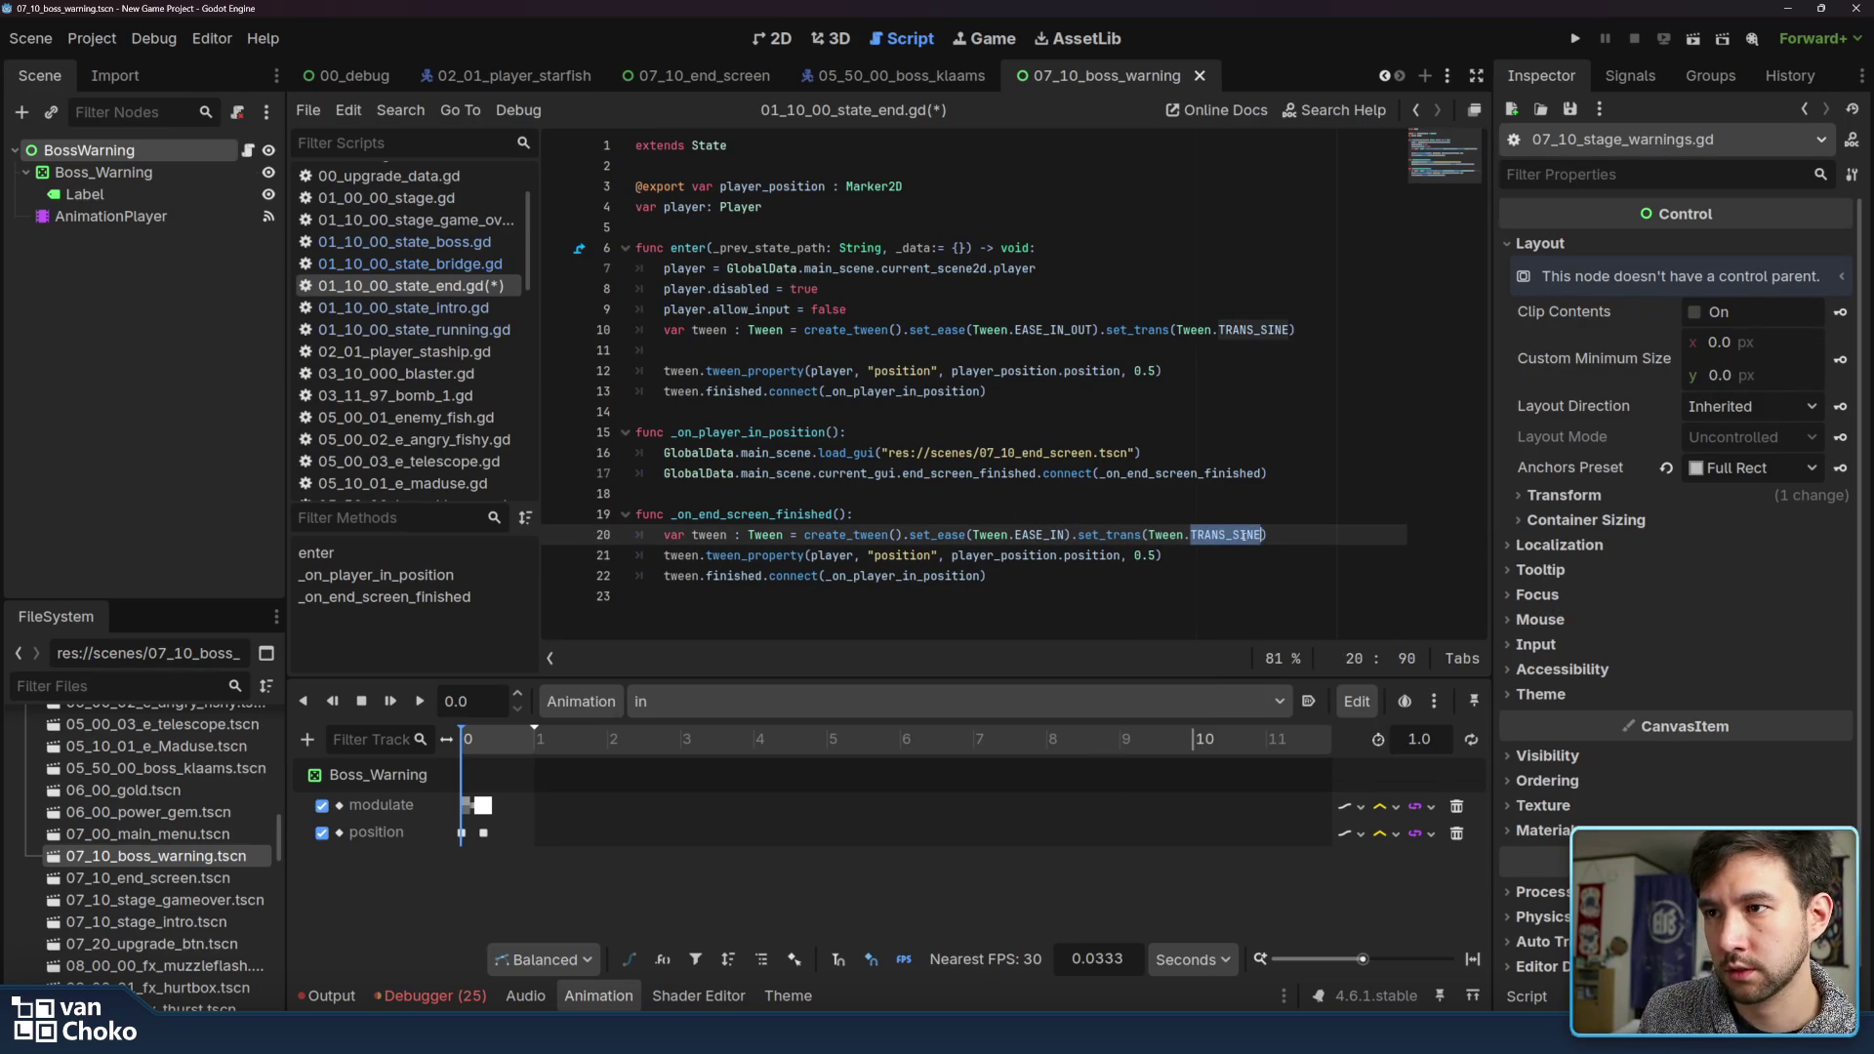
type("Tran")
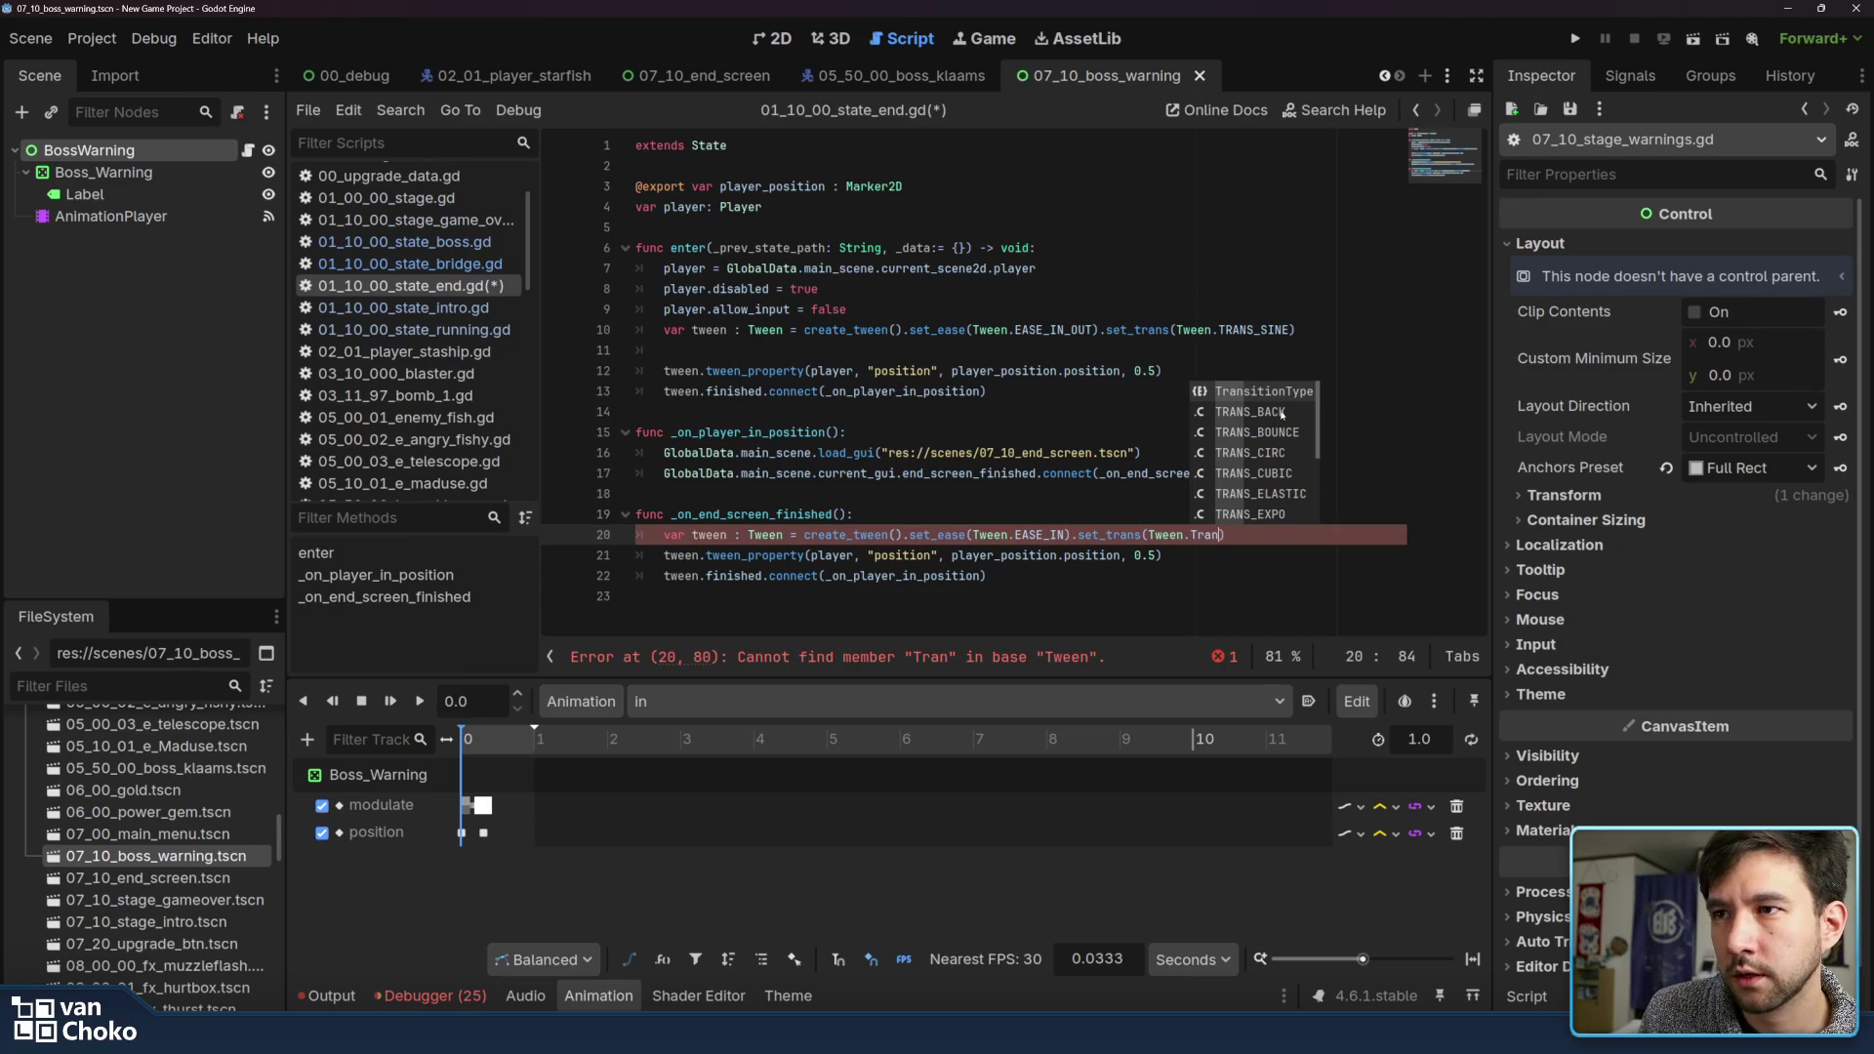
scroll(1282, 493, "down", 4)
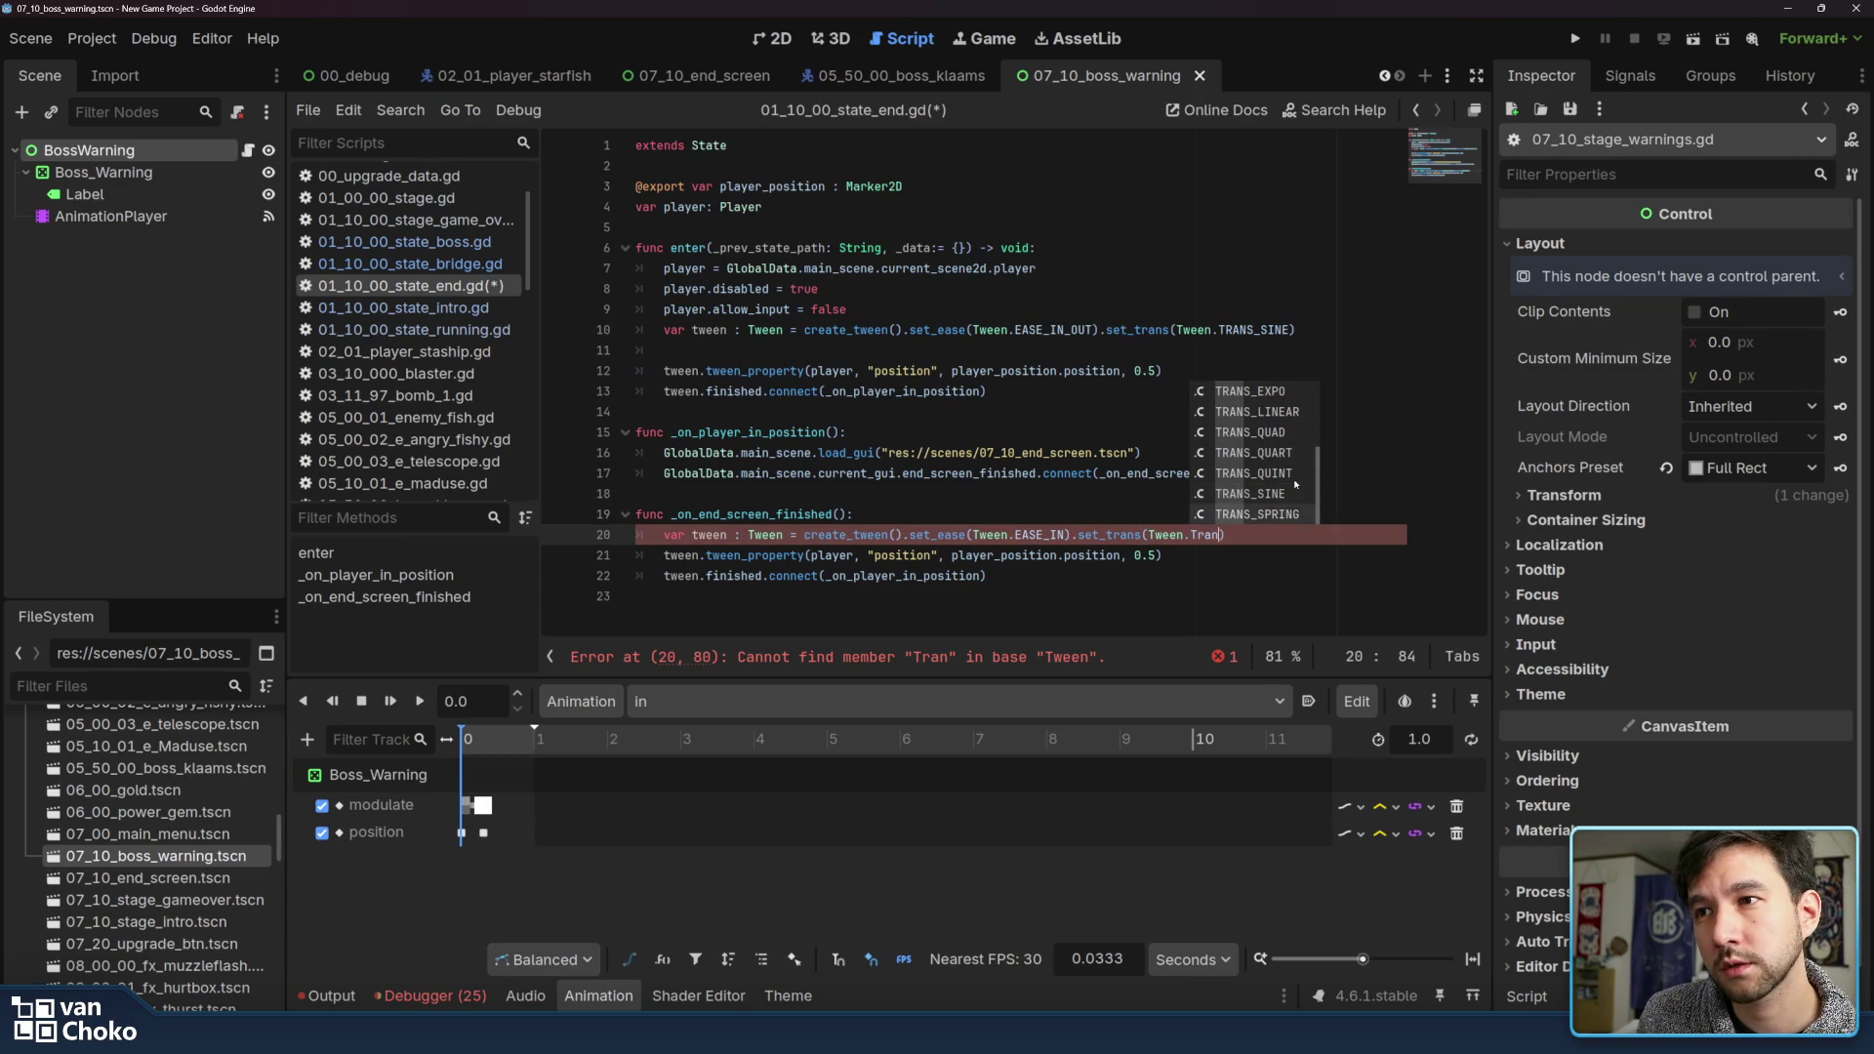
scroll(1285, 518, "up", 1)
scroll(1284, 516, "up", 3)
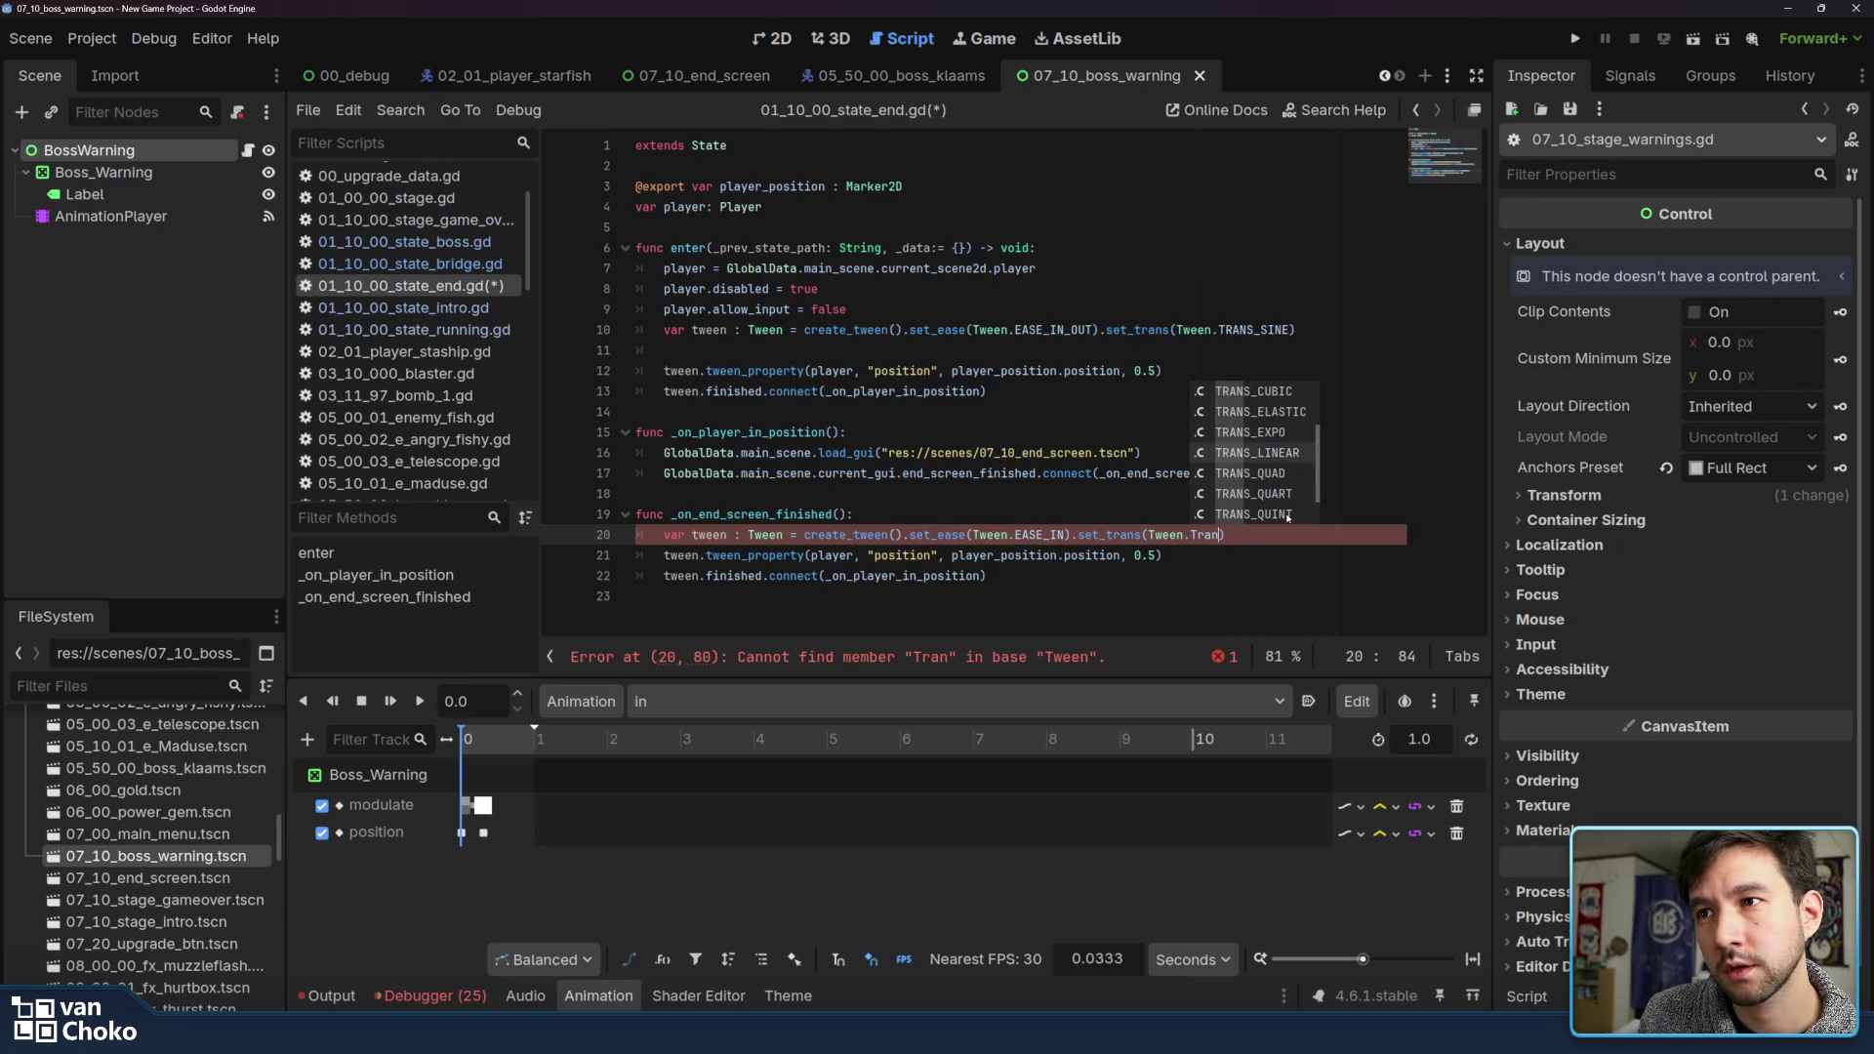
scroll(1288, 517, "down", 2)
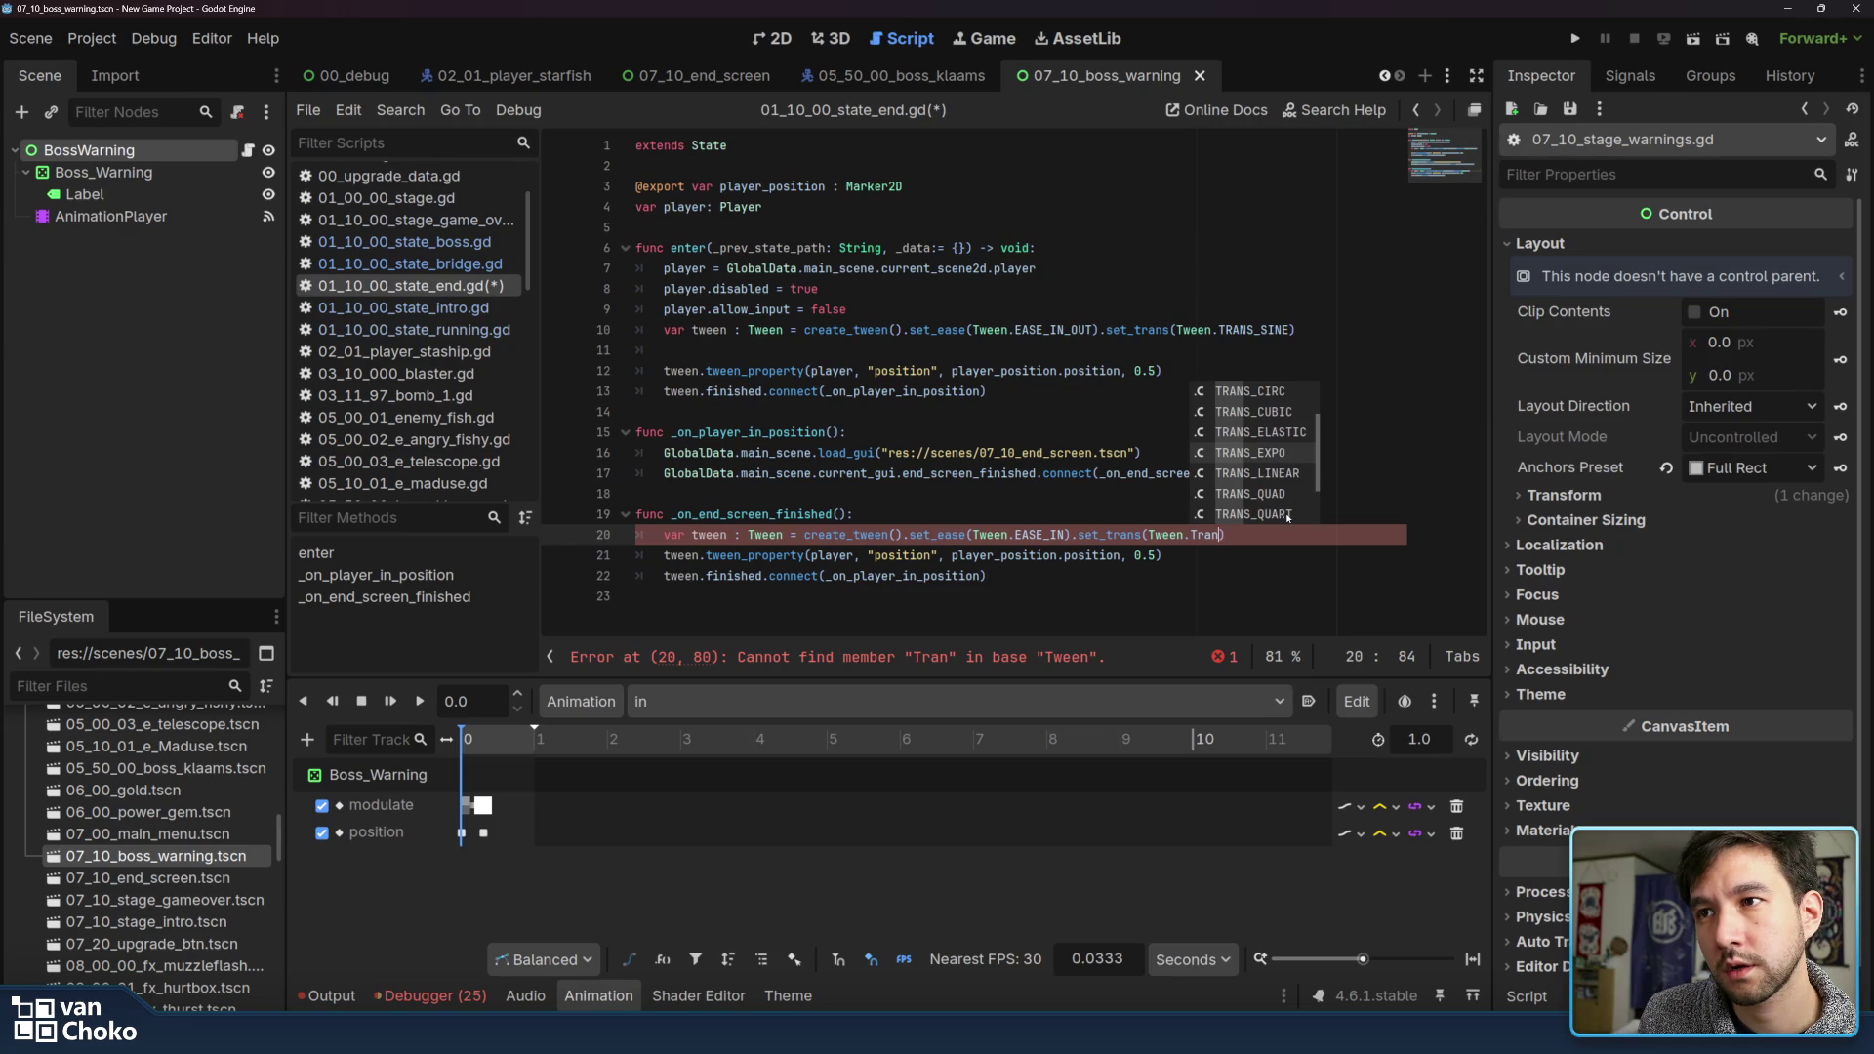
left_click(1282, 455)
Set the tween duration to 0.8 and target to 2000 on line 21, then save
left_click(1113, 557)
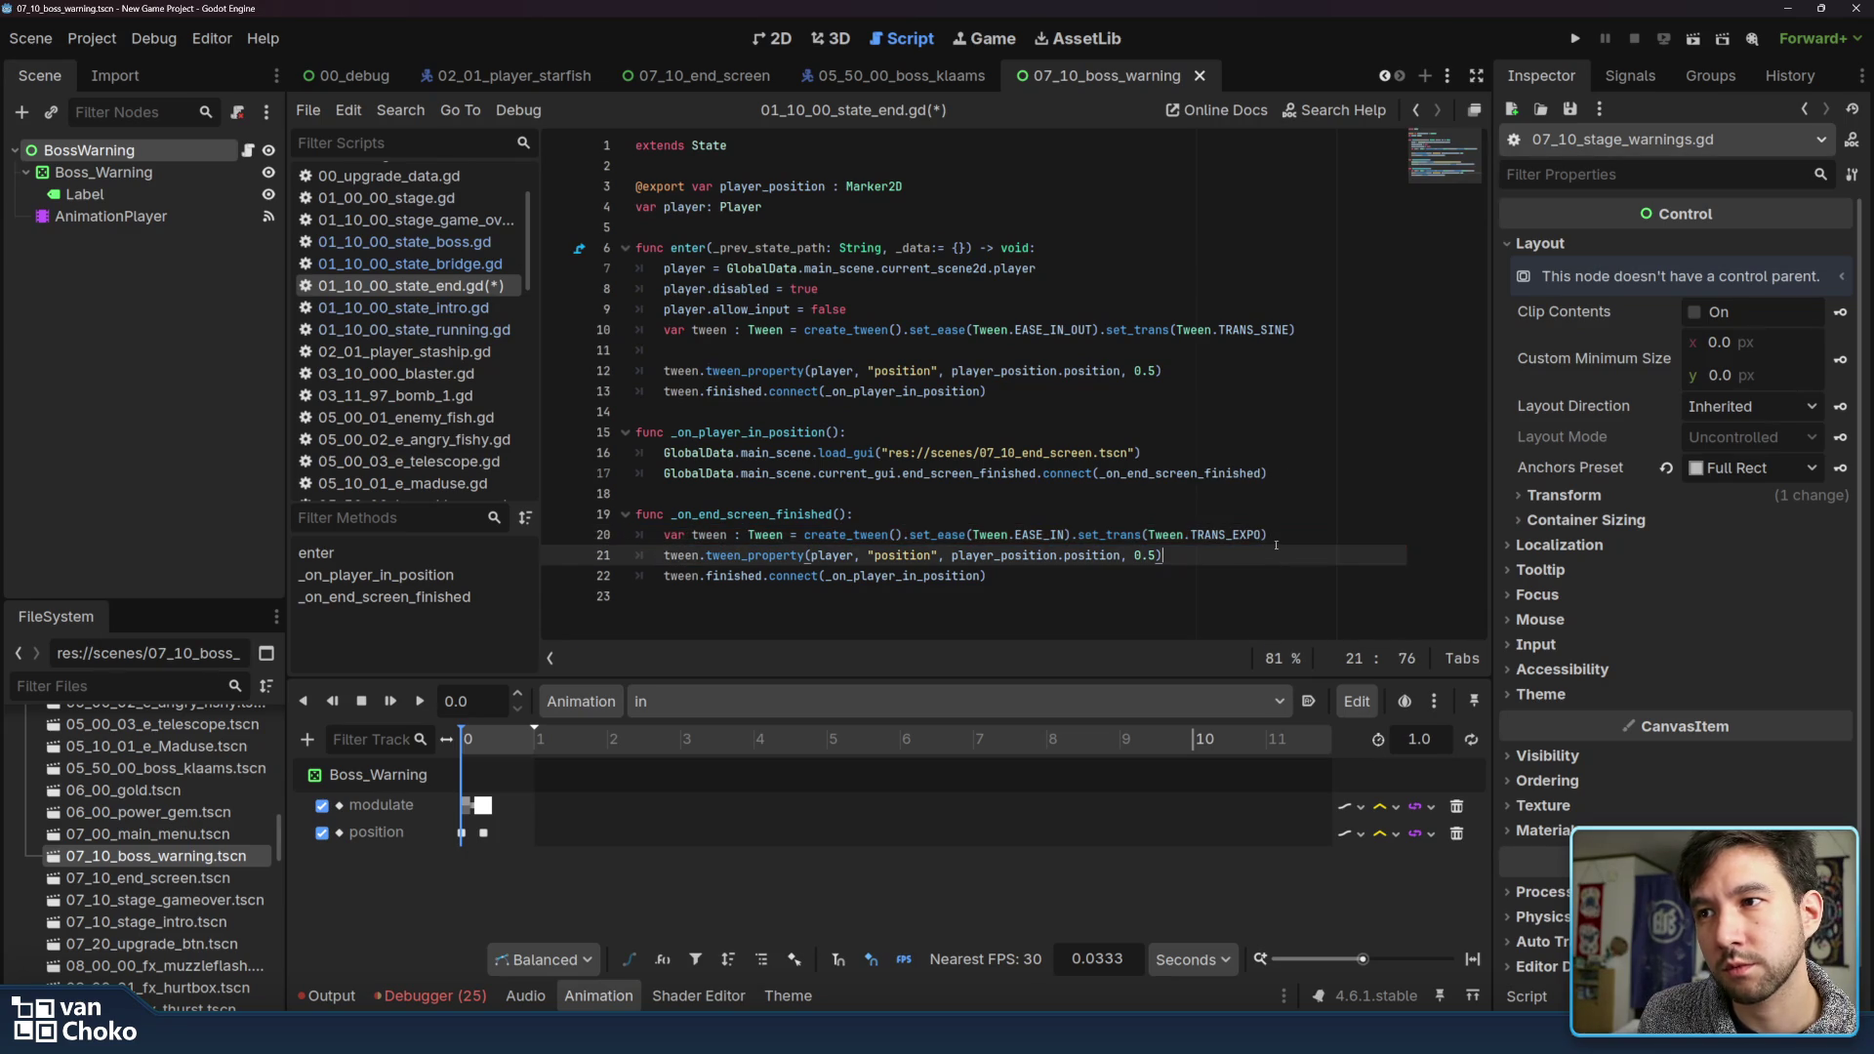
double_click(1151, 557)
left_click(1154, 556)
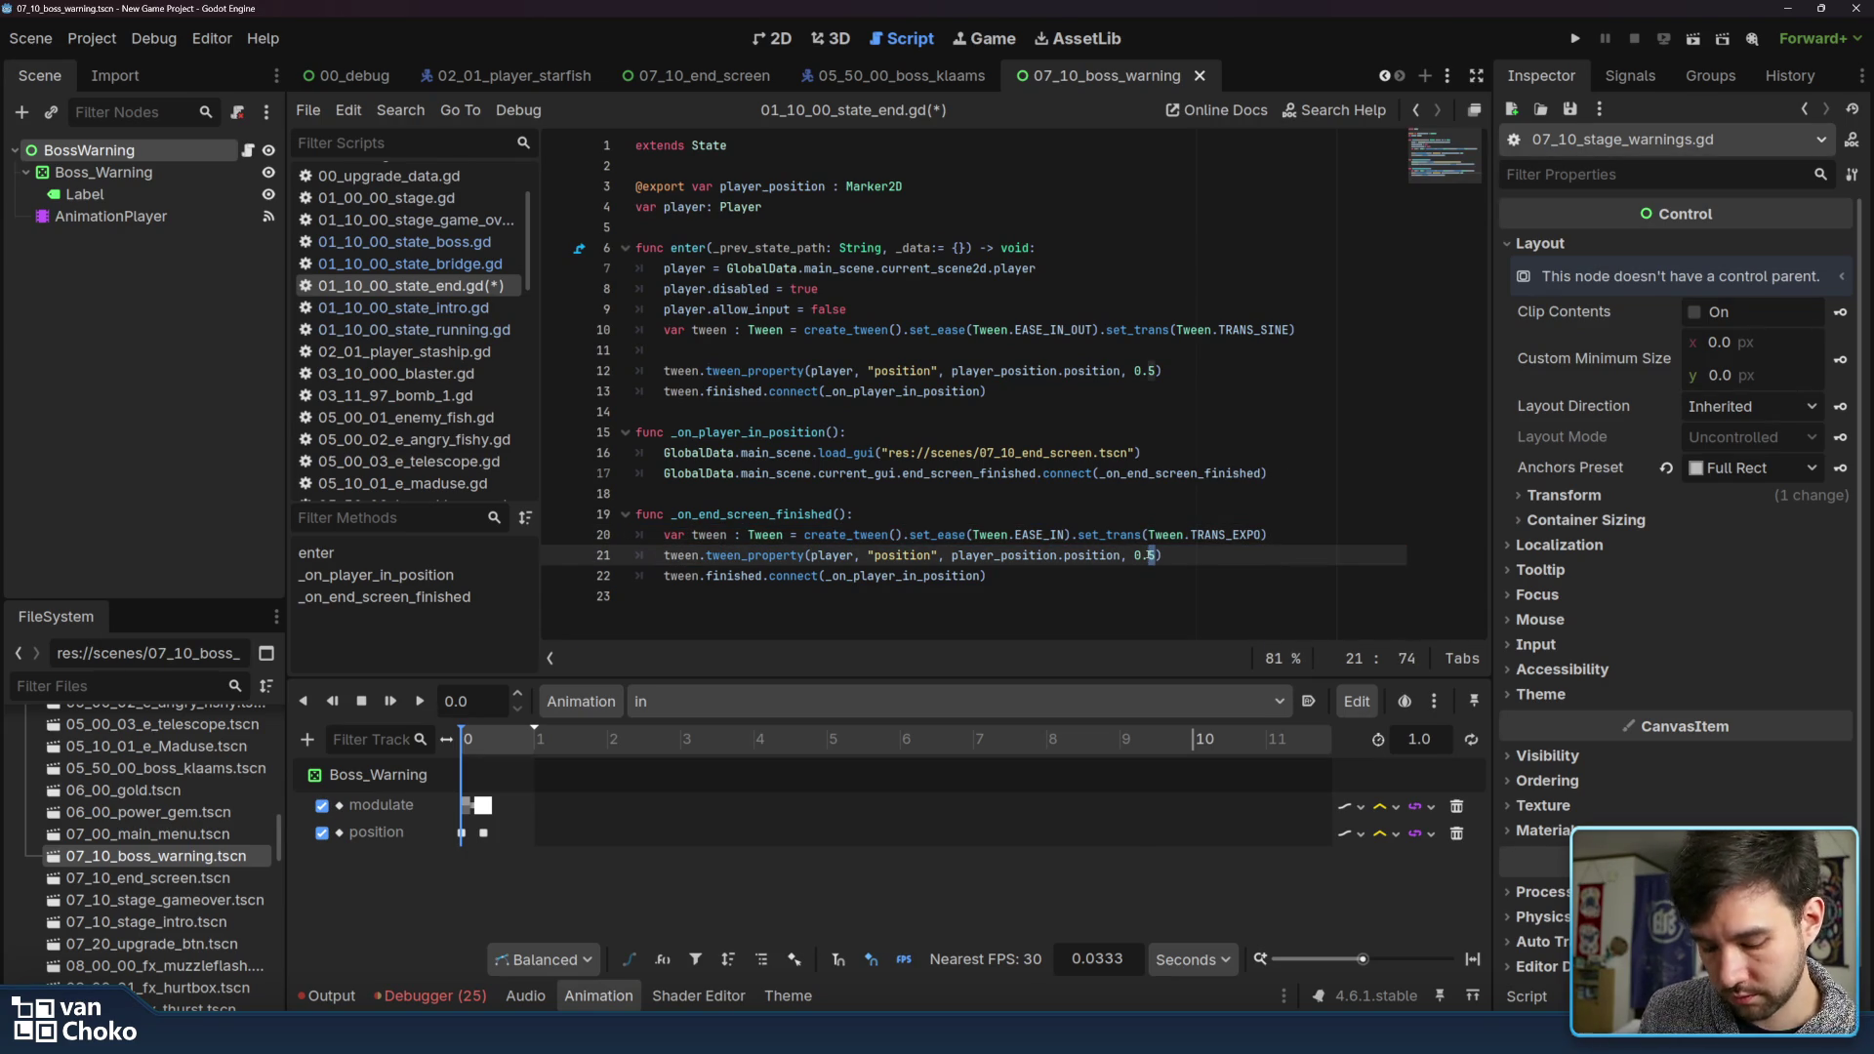
key("Delete")
type("8")
double_click(983, 555)
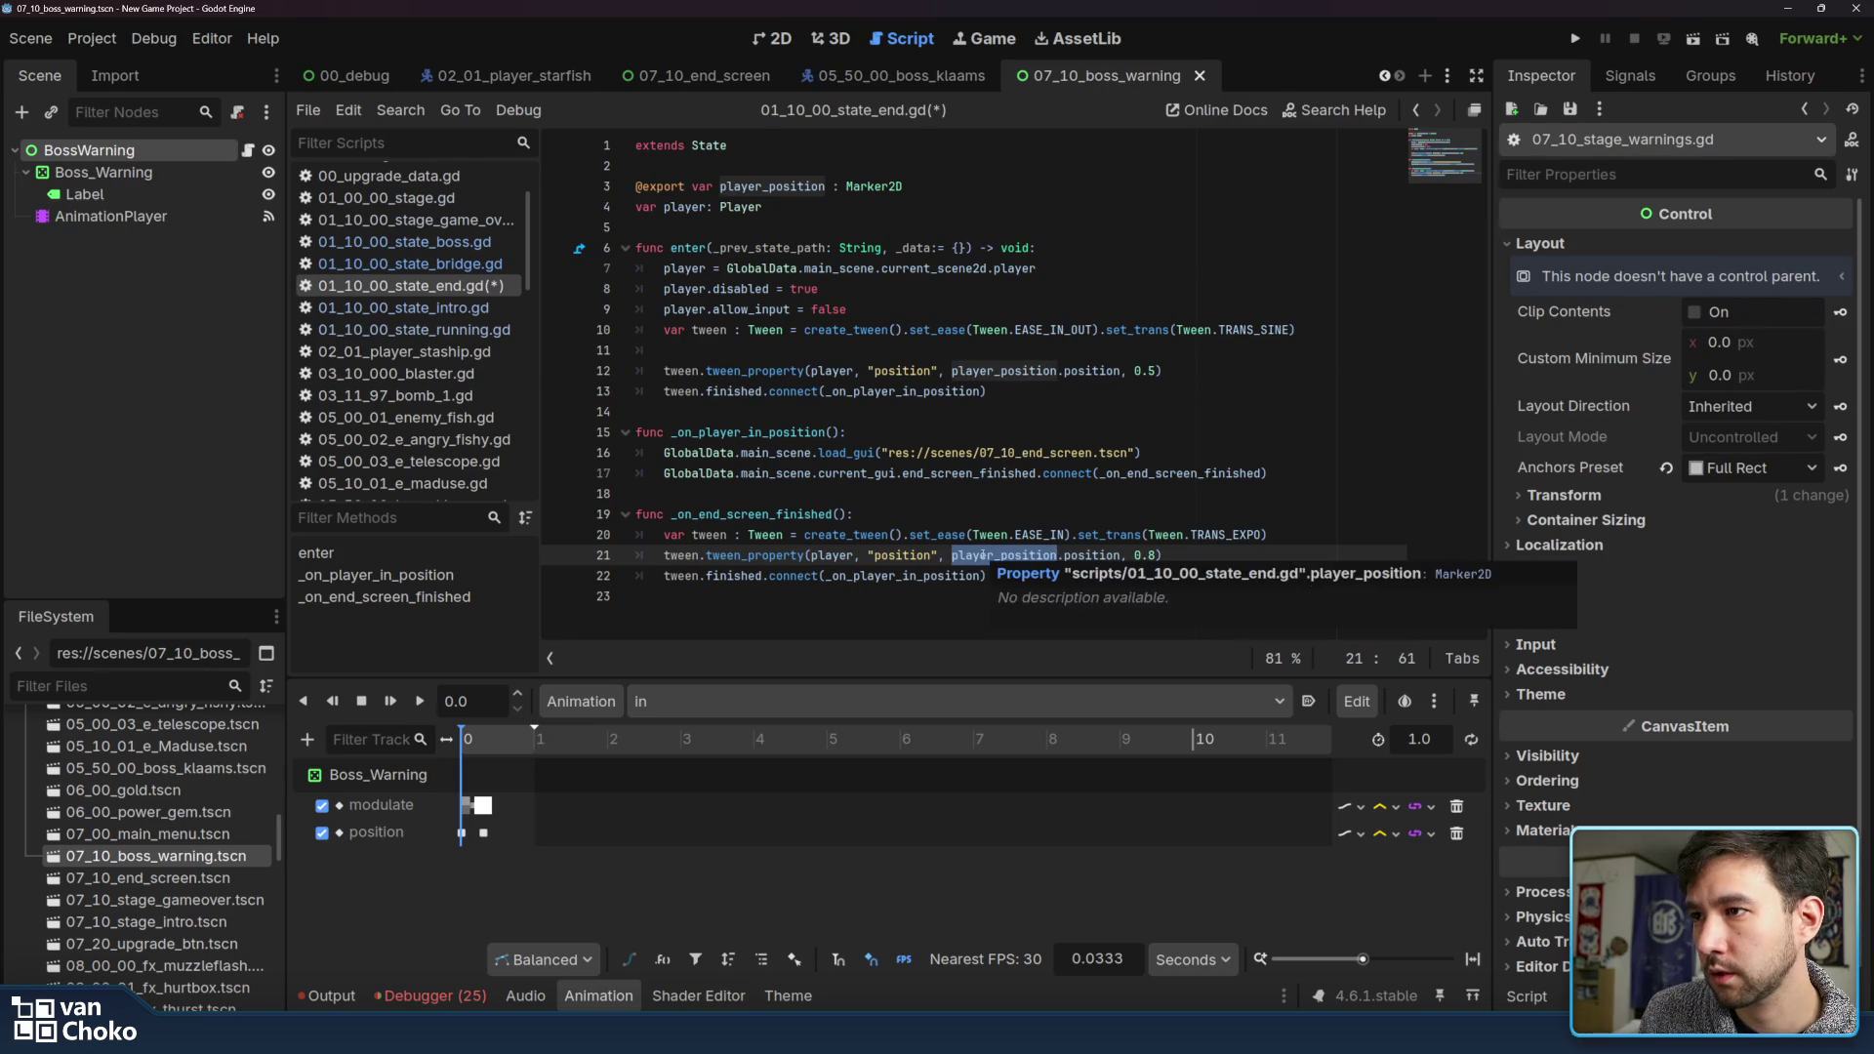
left_click_drag(986, 555, 1090, 554)
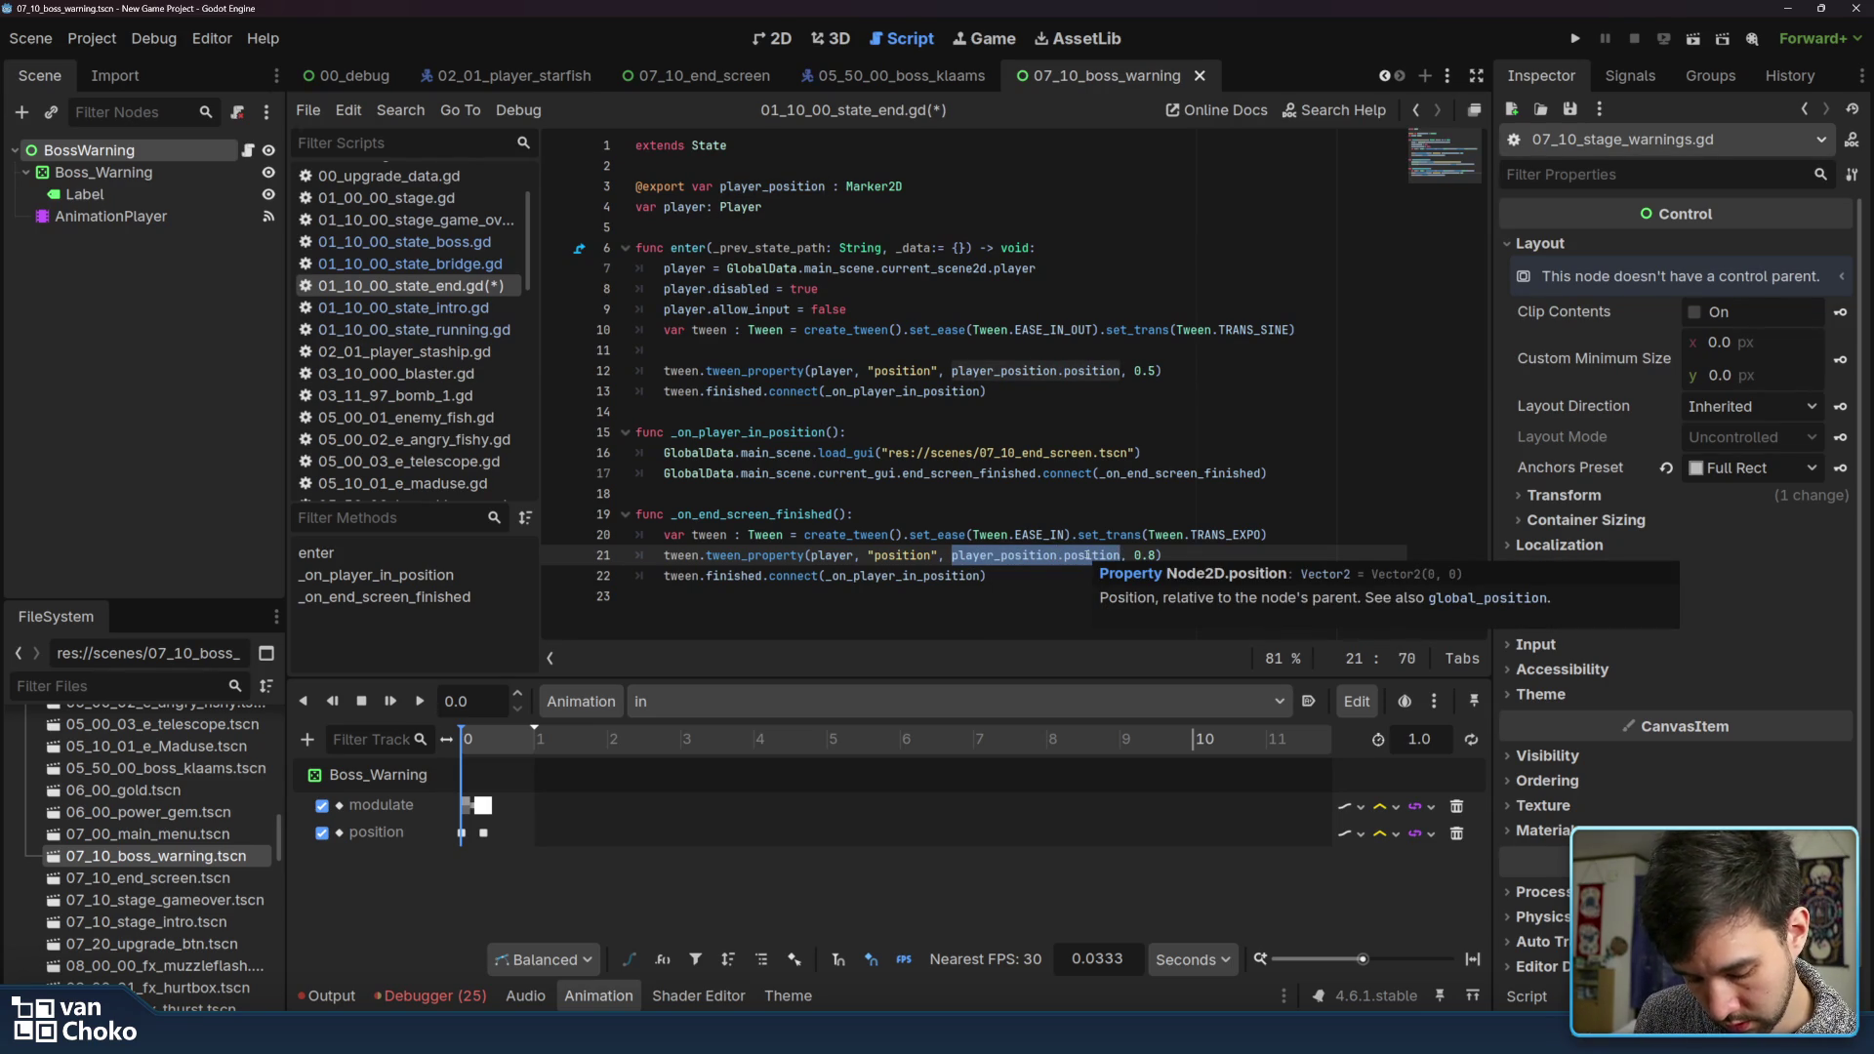
type("2")
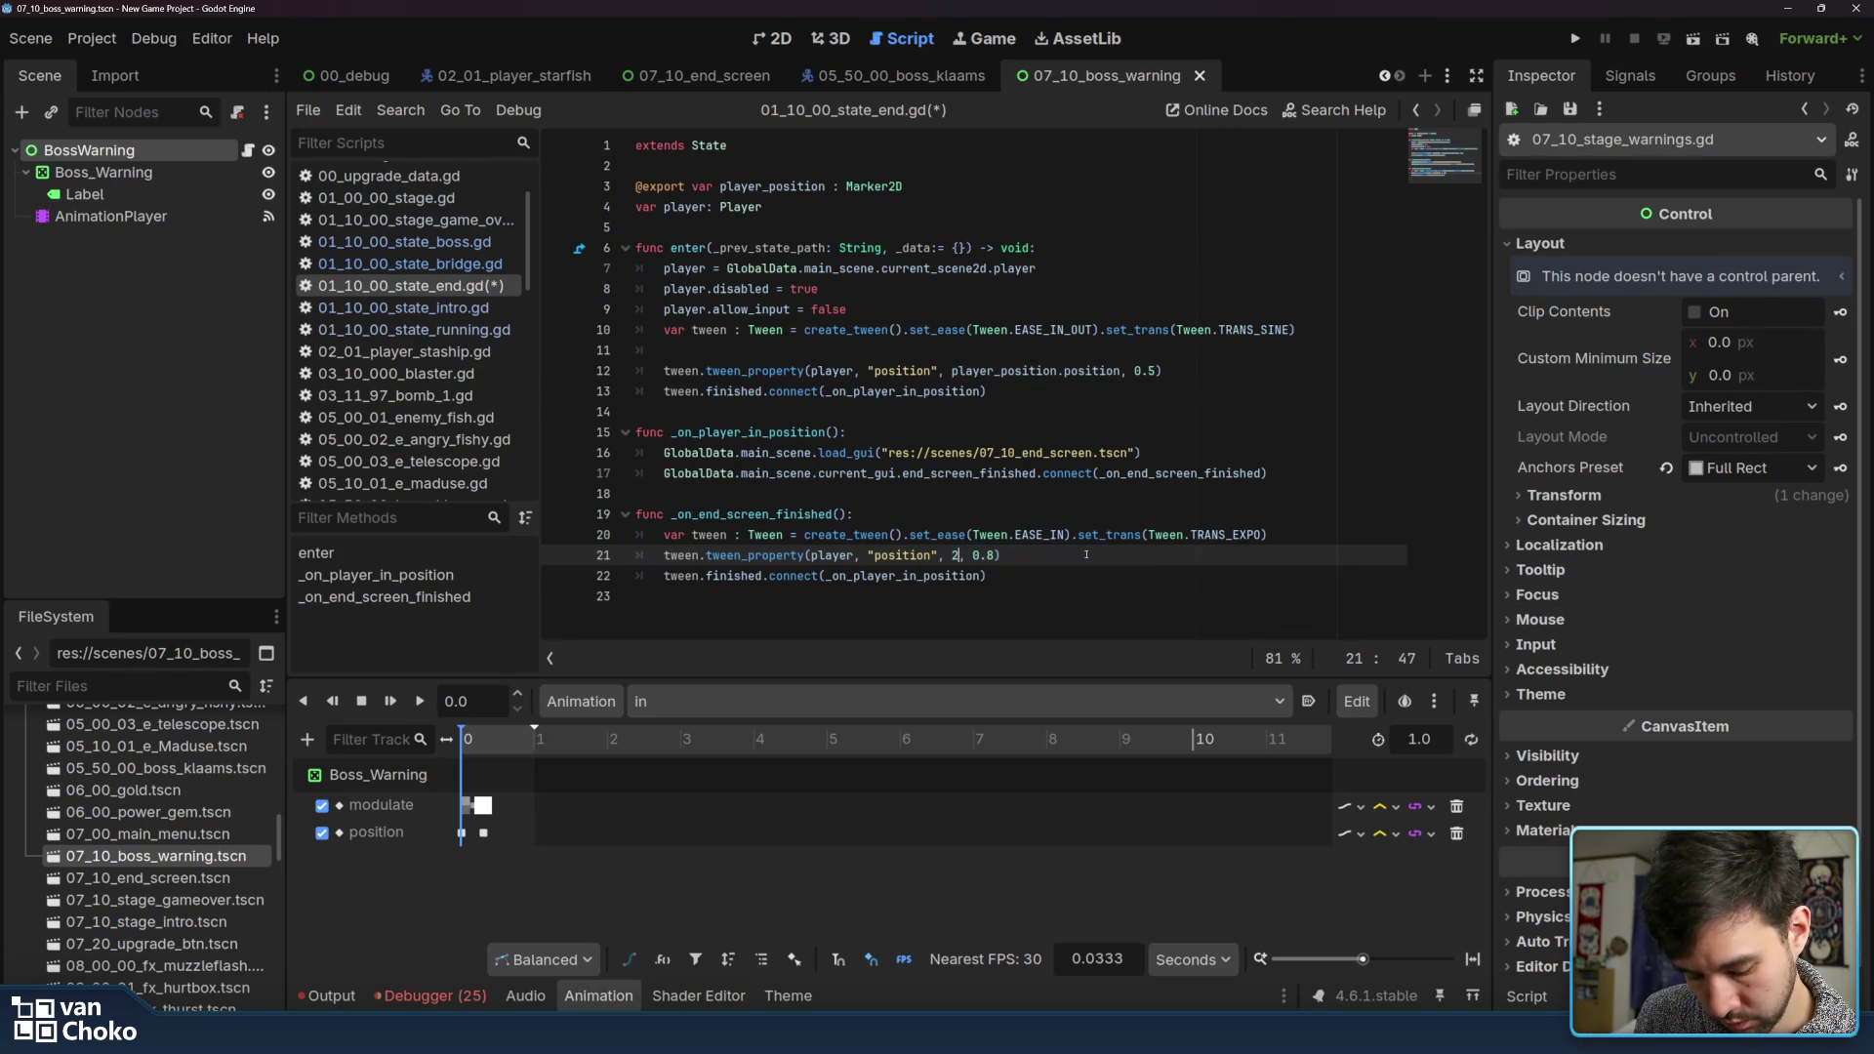
type("000")
key("End")
key("ctrl+s")
Run the project
left_click(862, 511)
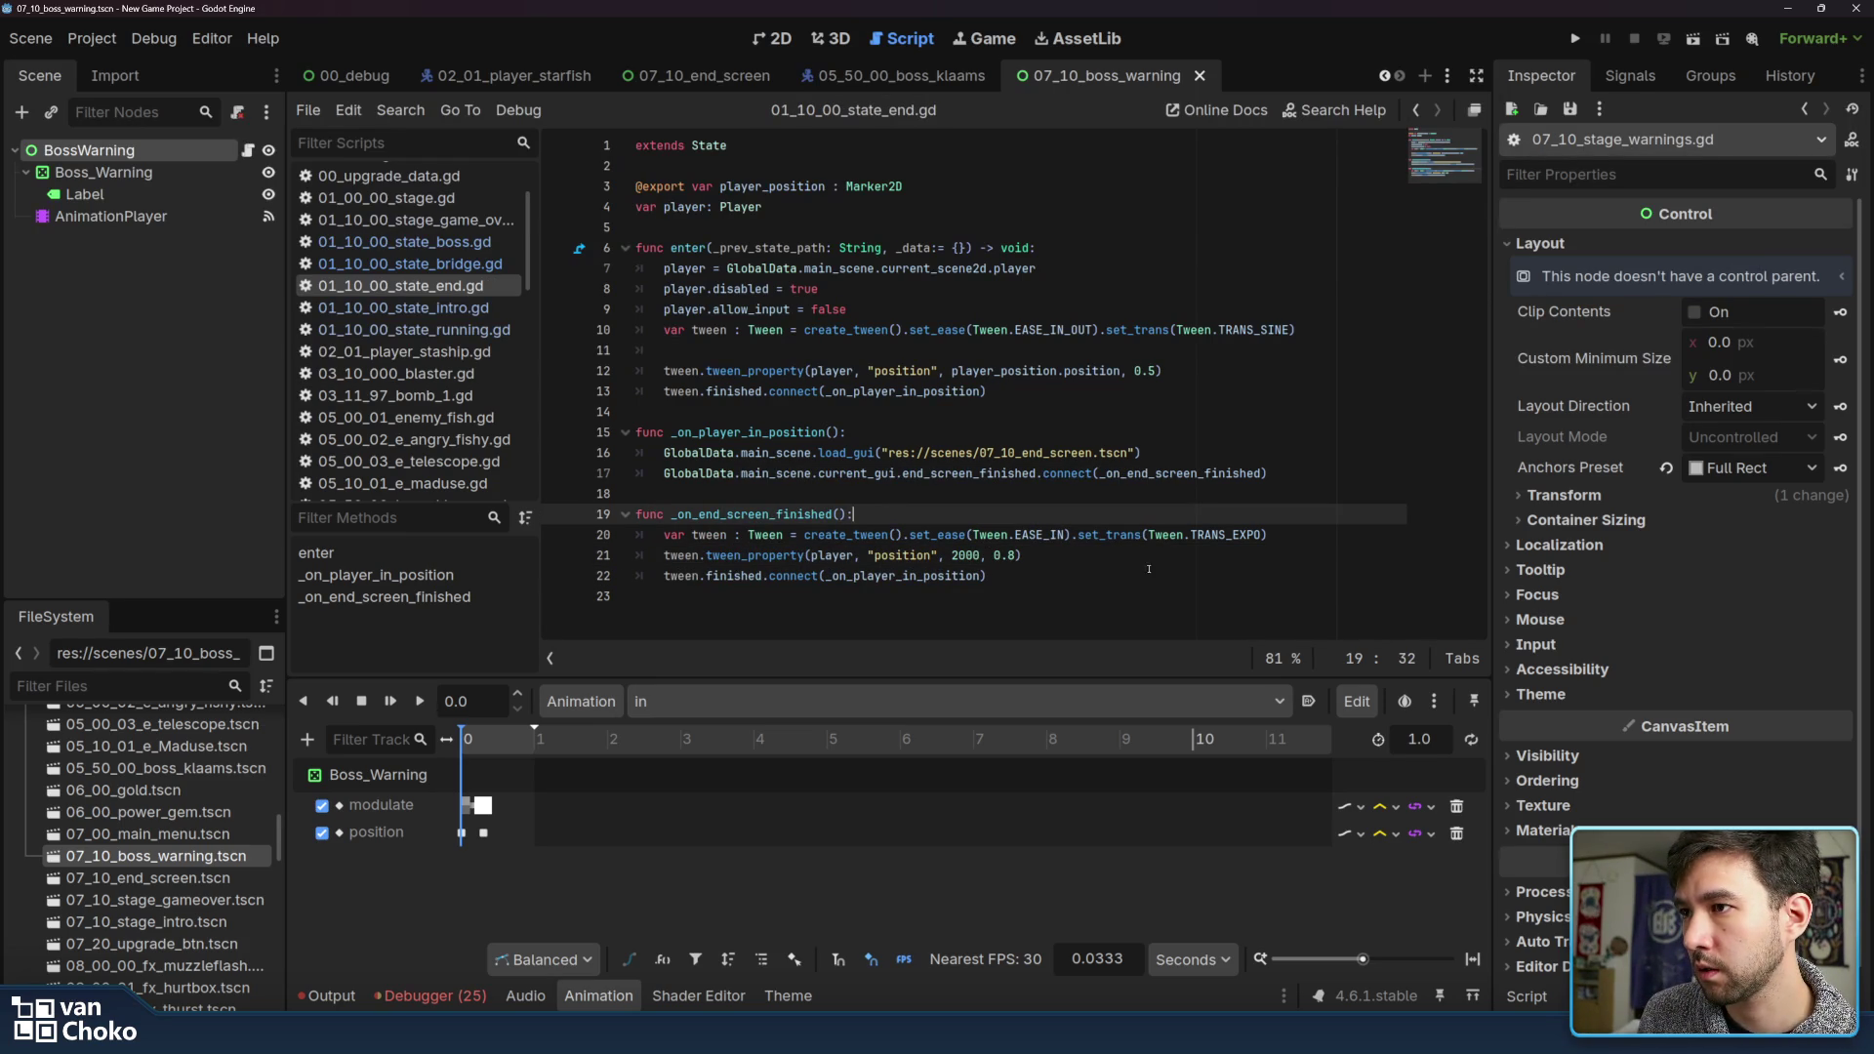
left_click(1142, 618)
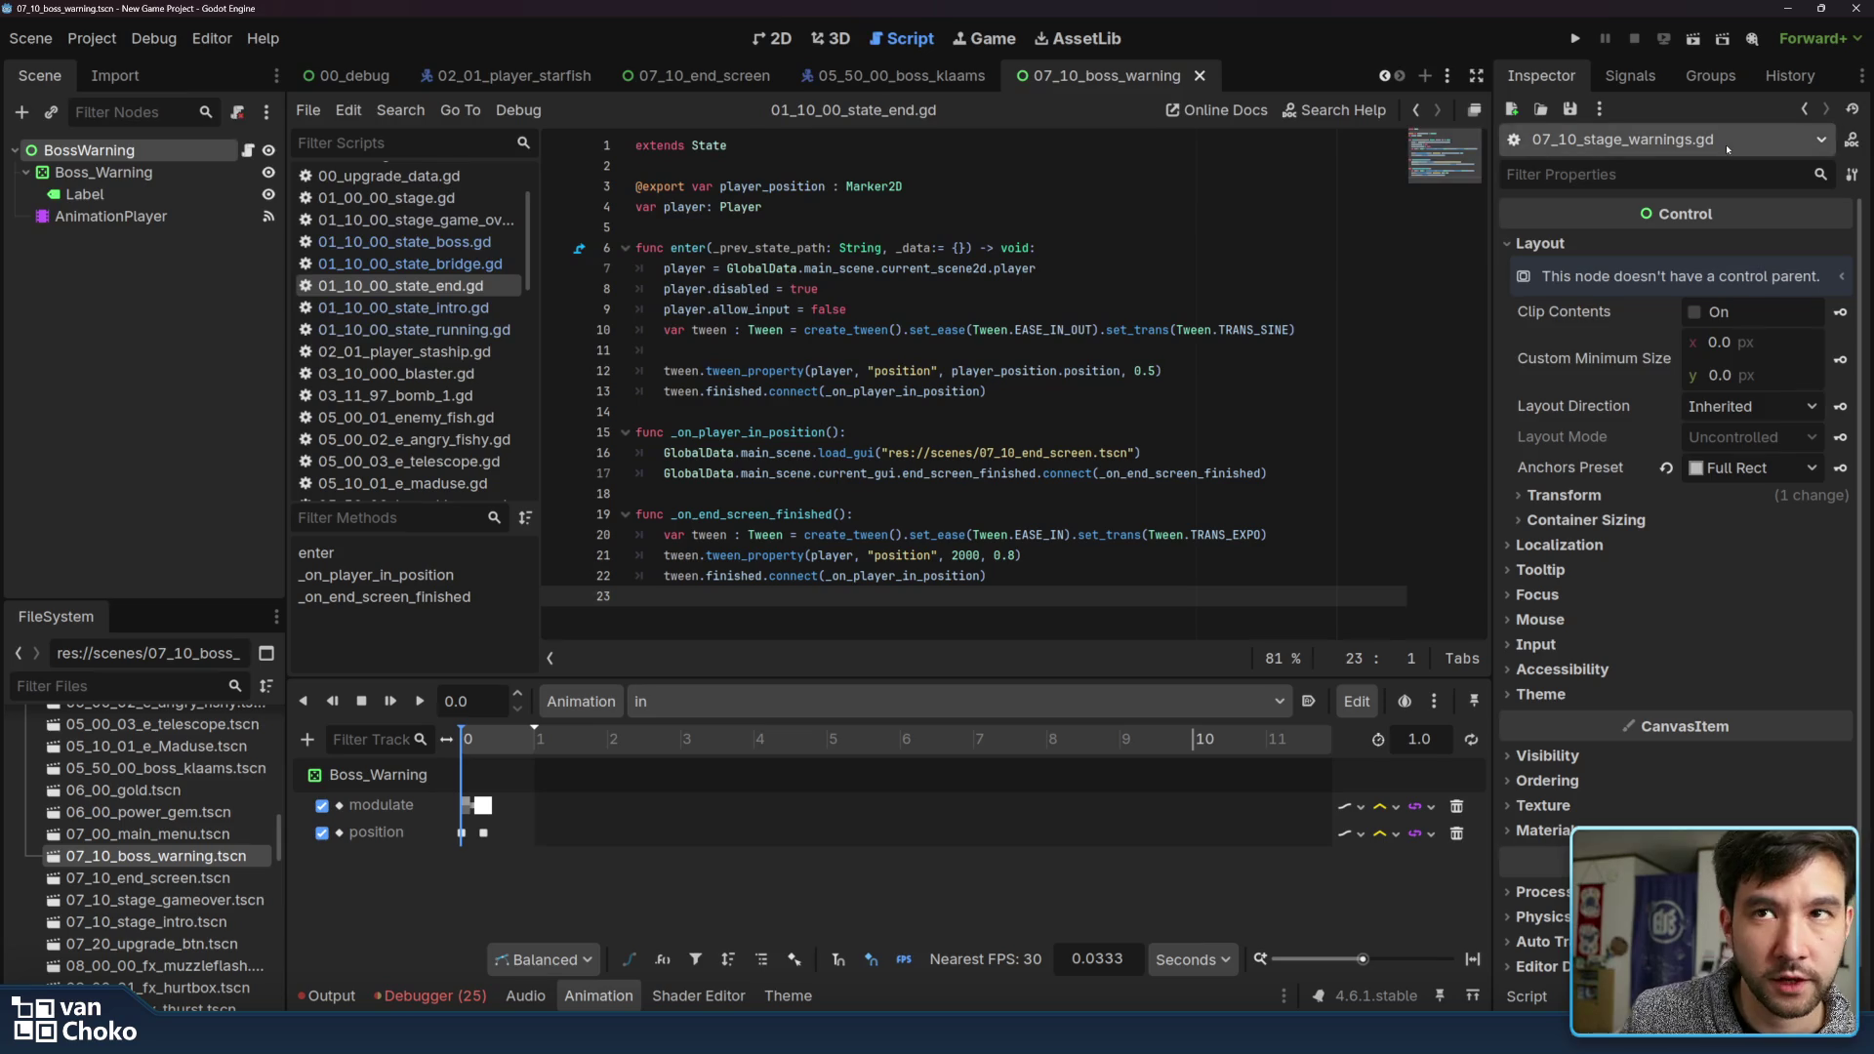
left_click(1577, 39)
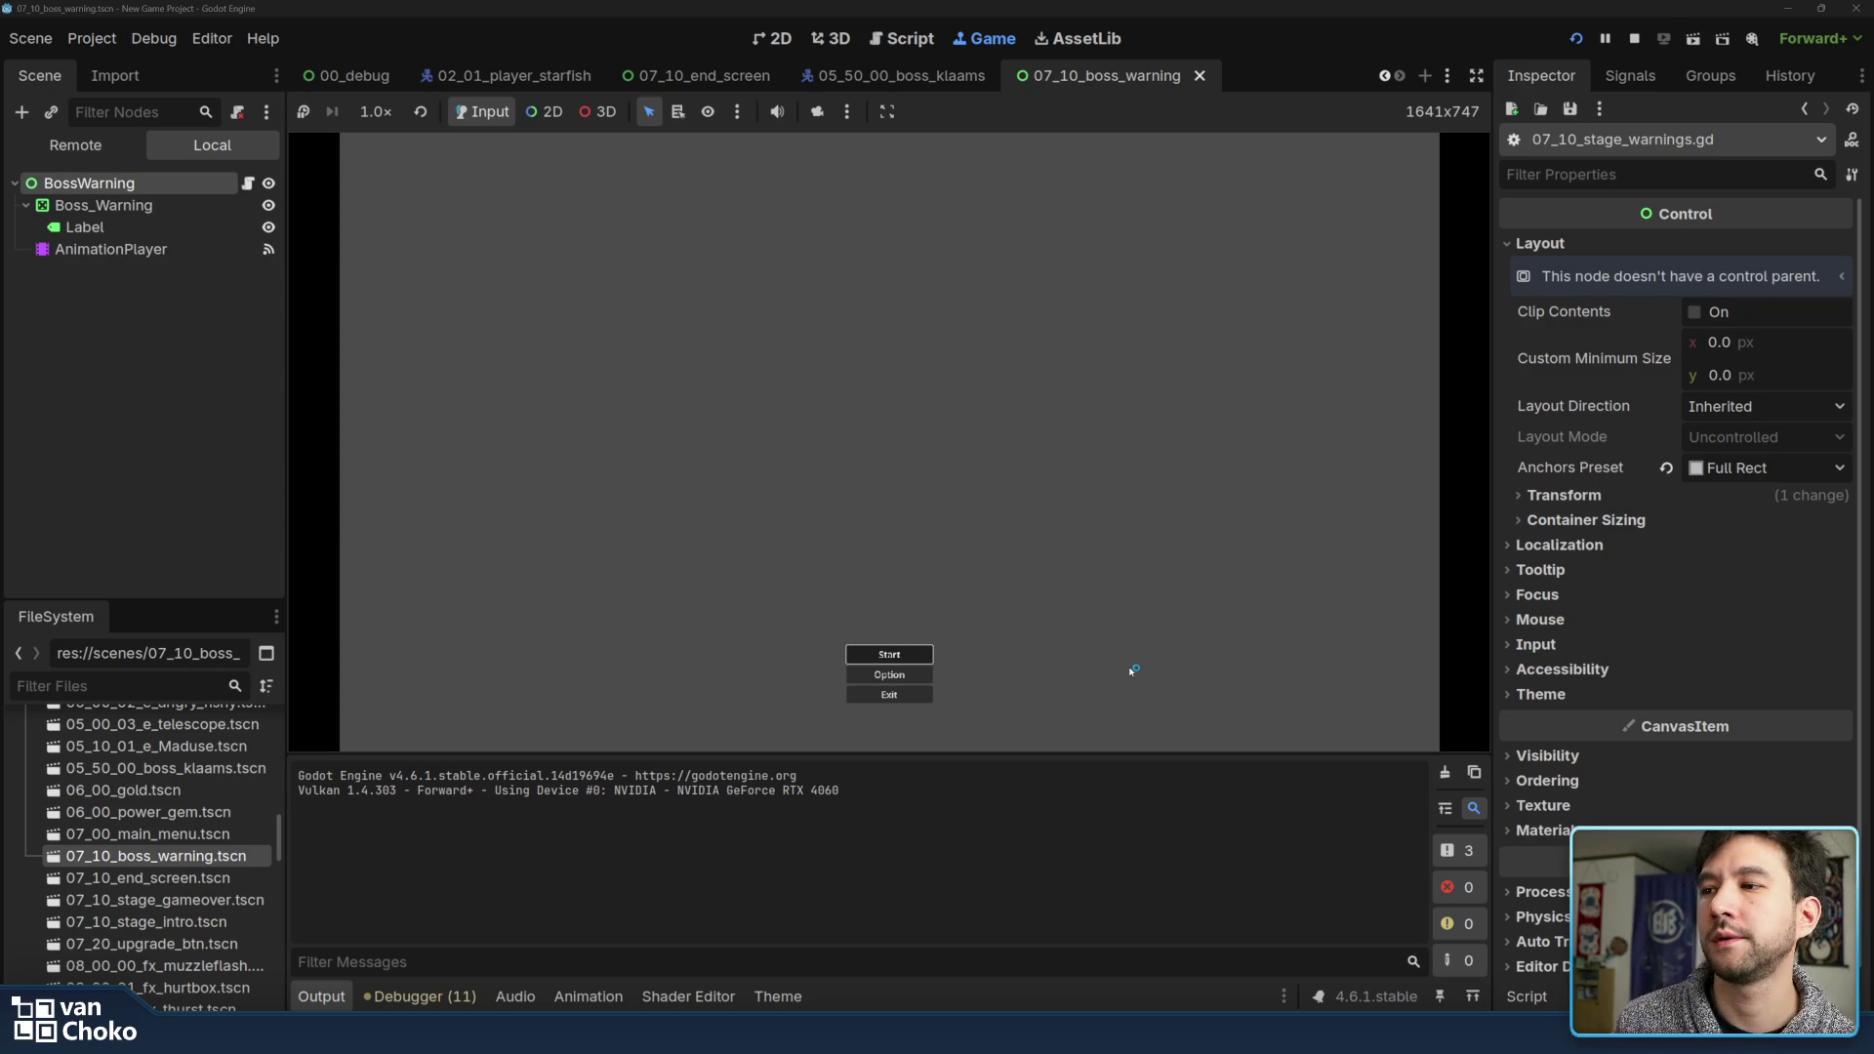
Start the game from the main menu and steer the ship with arrow keys while shooting fish
key("Return")
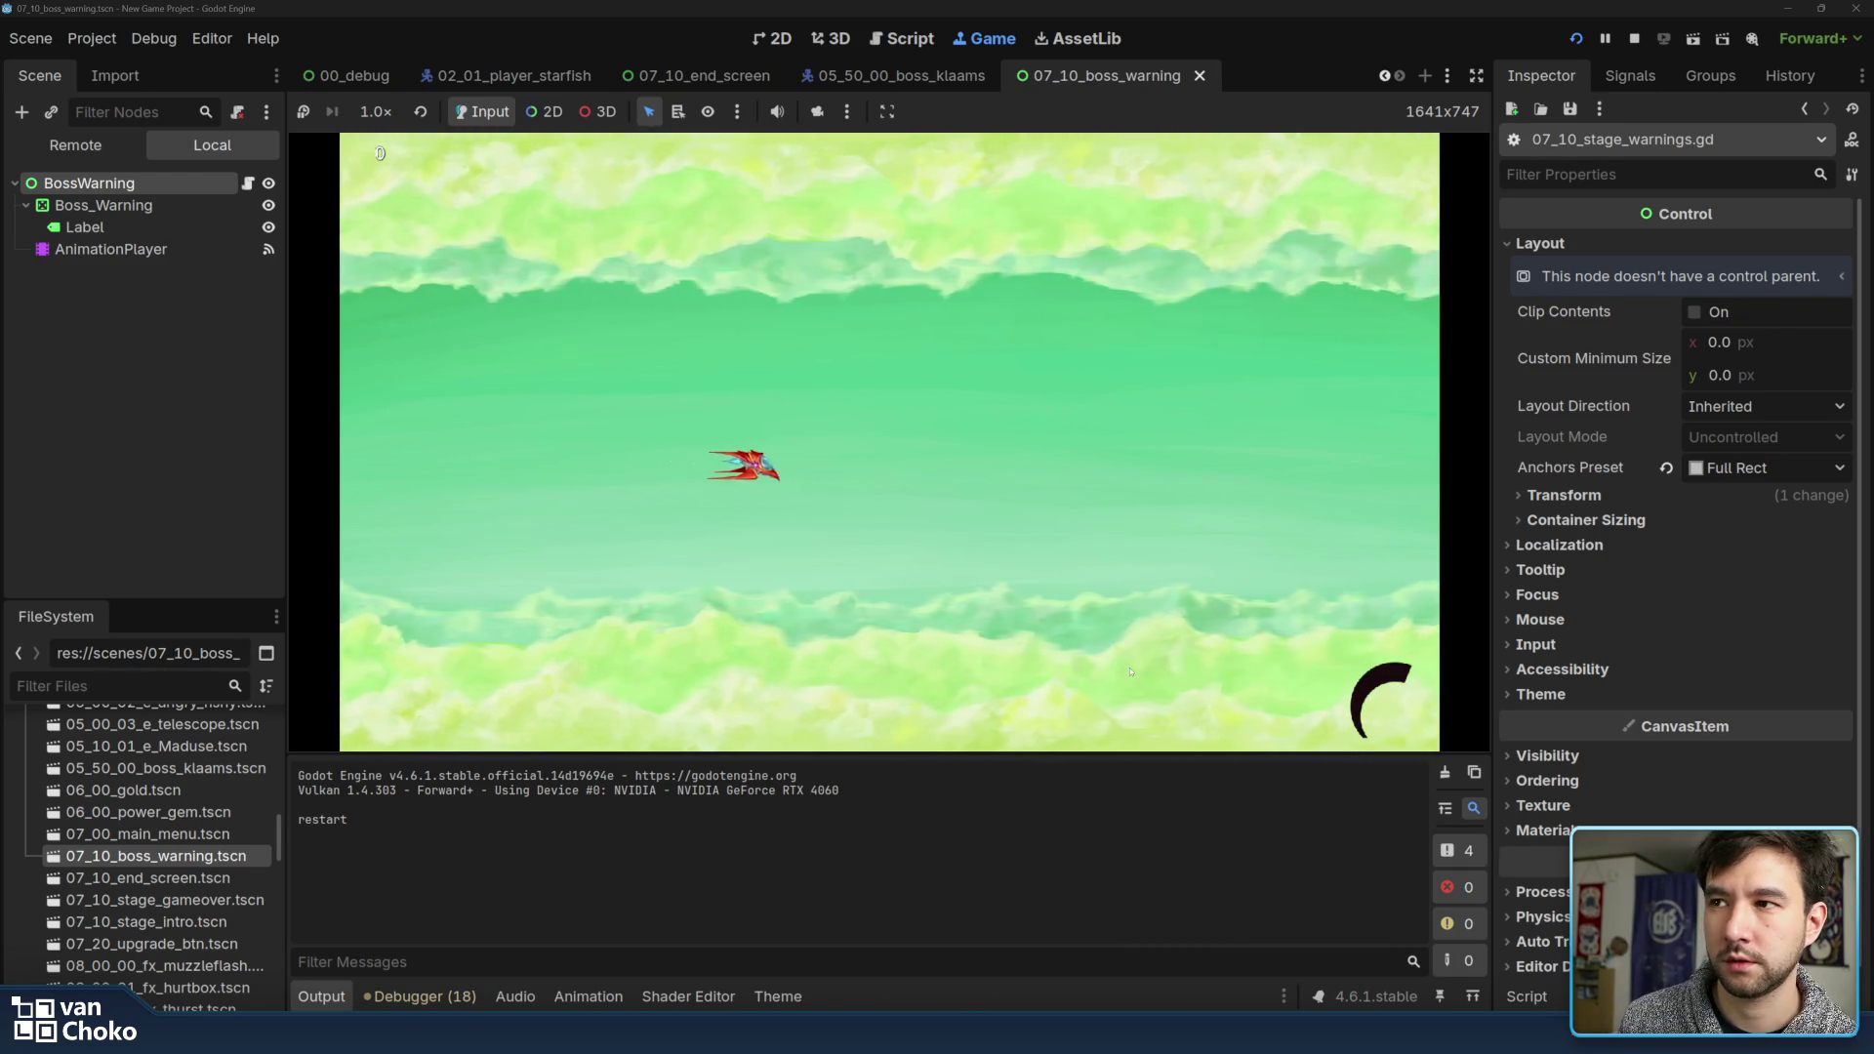
key("Right")
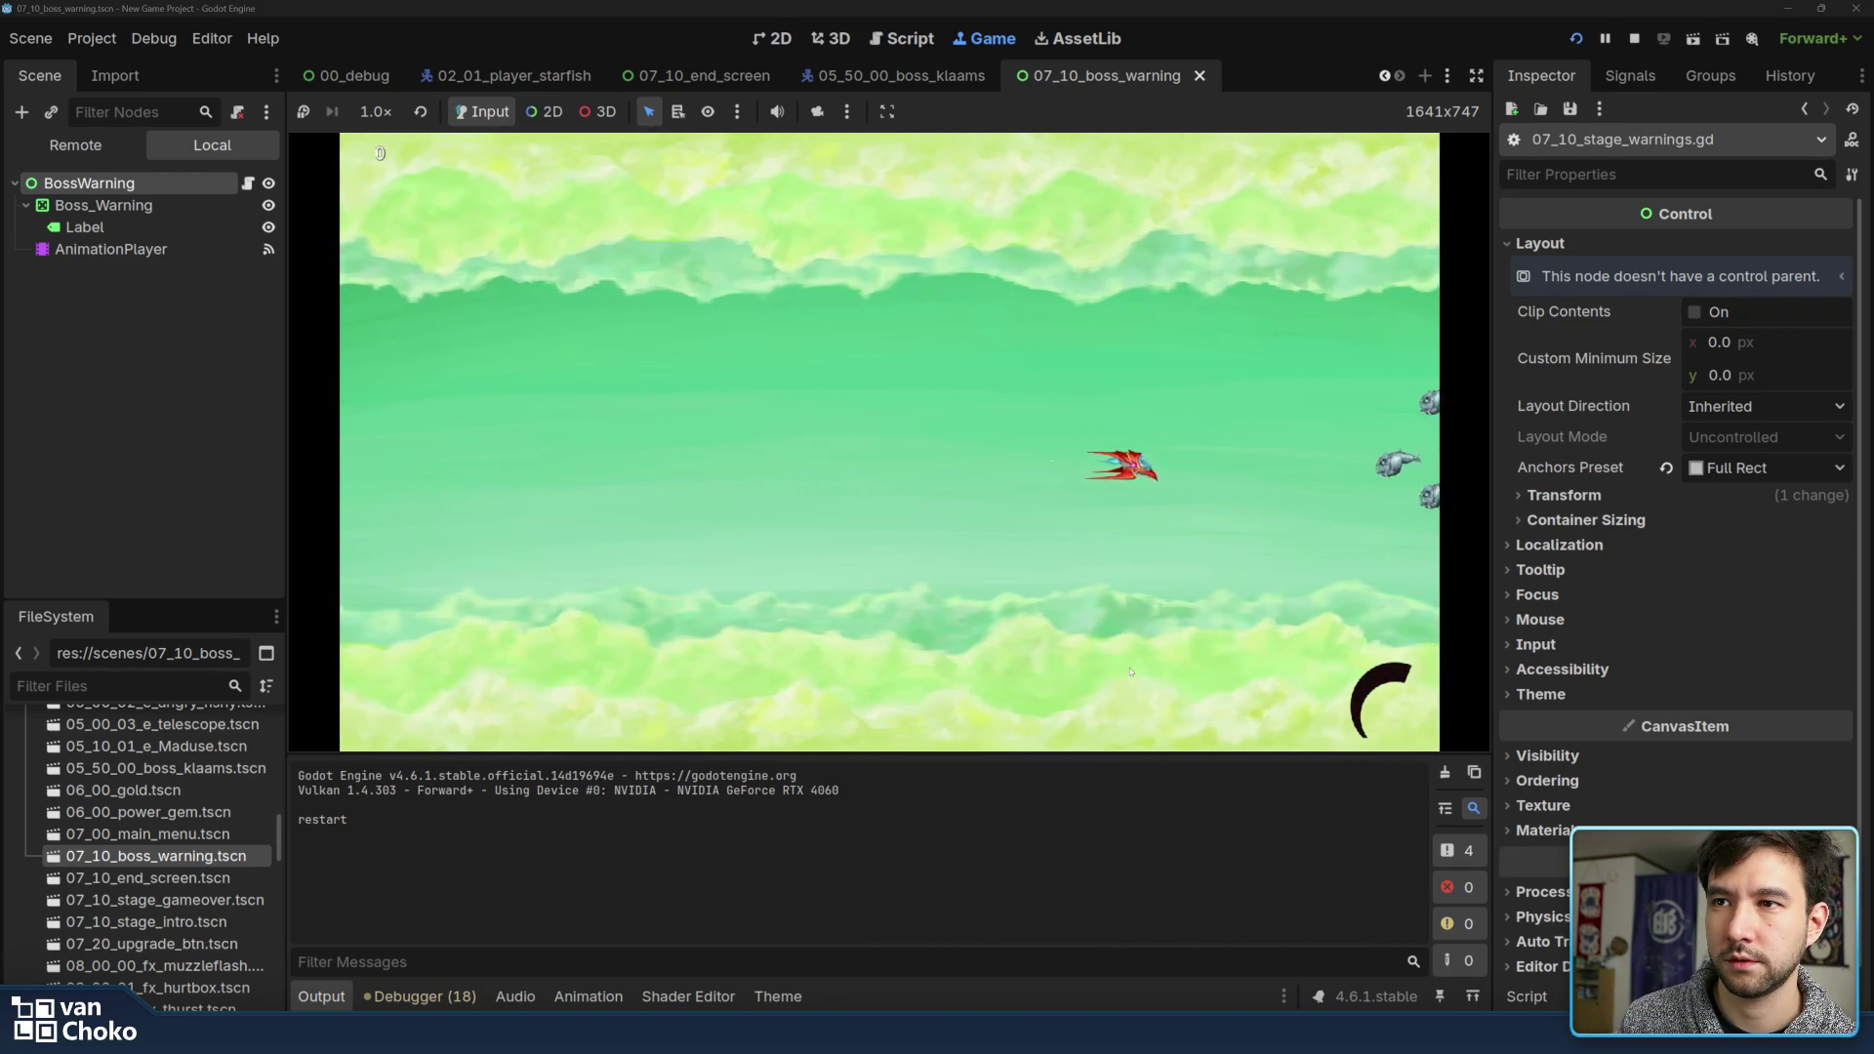
key("Left")
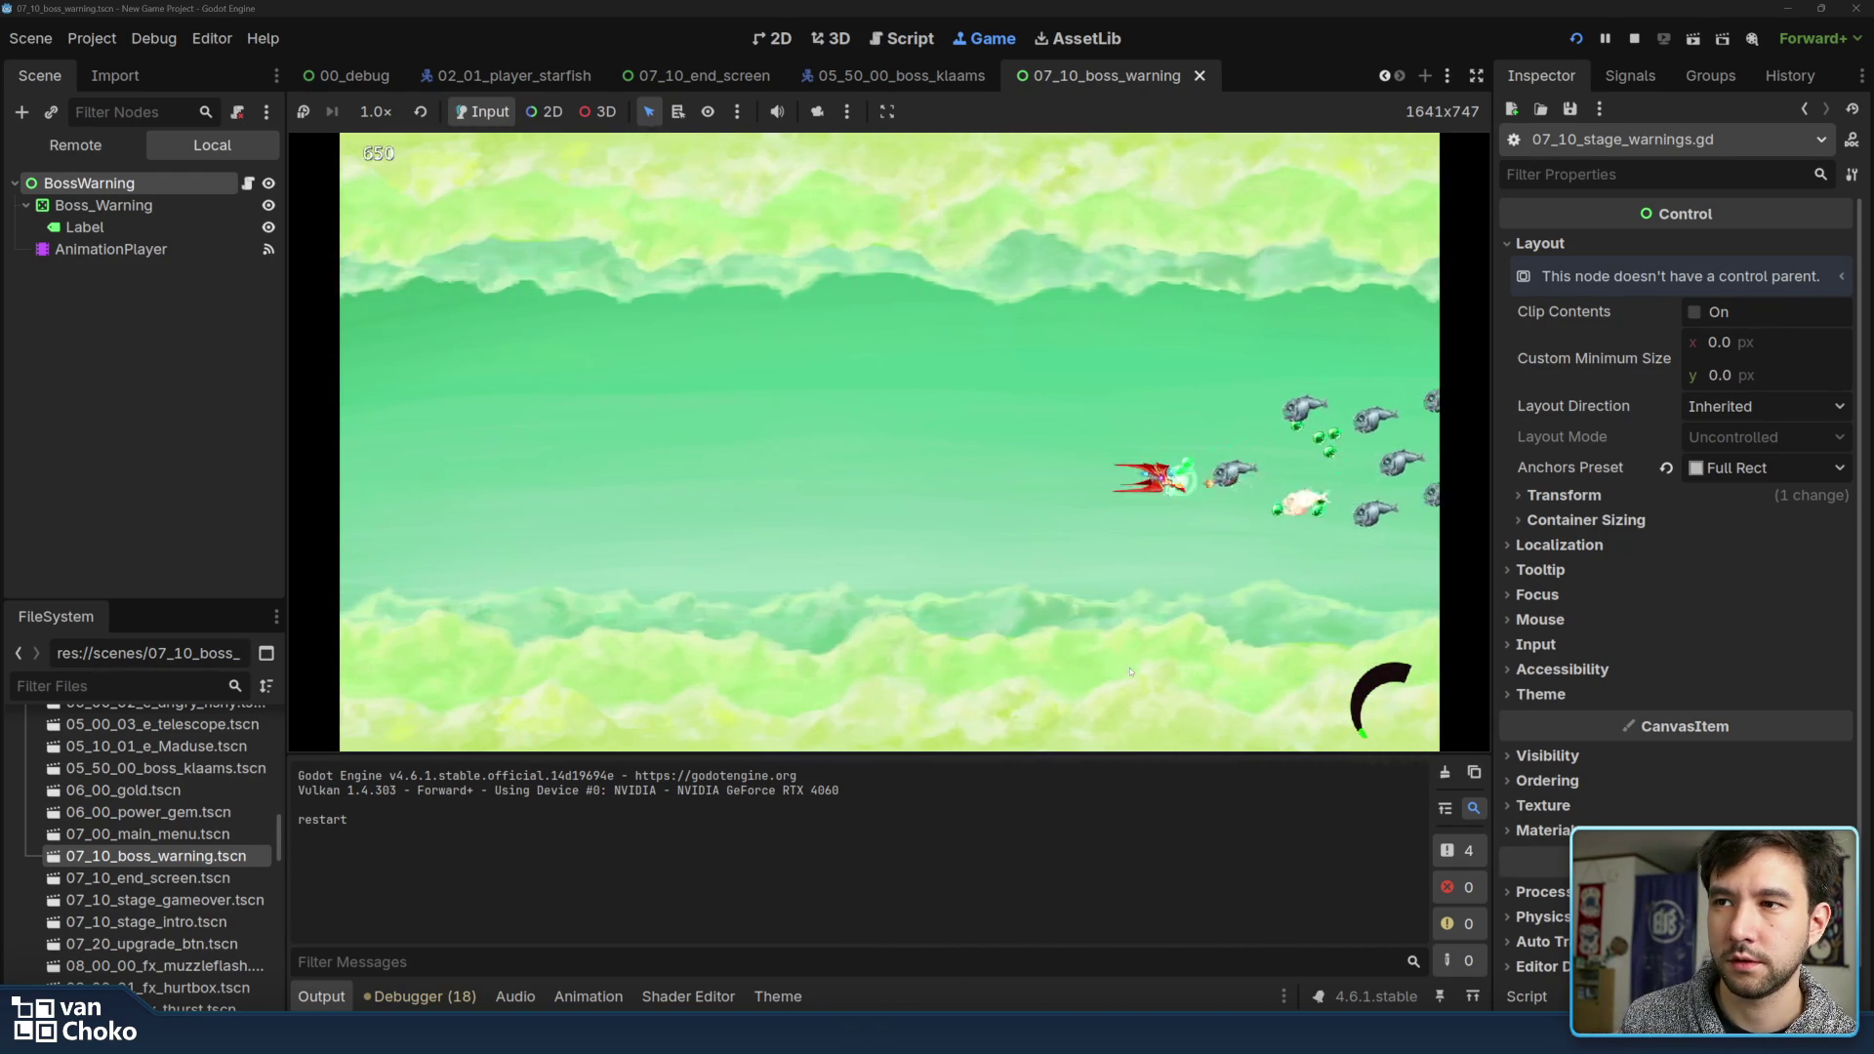
key("Up")
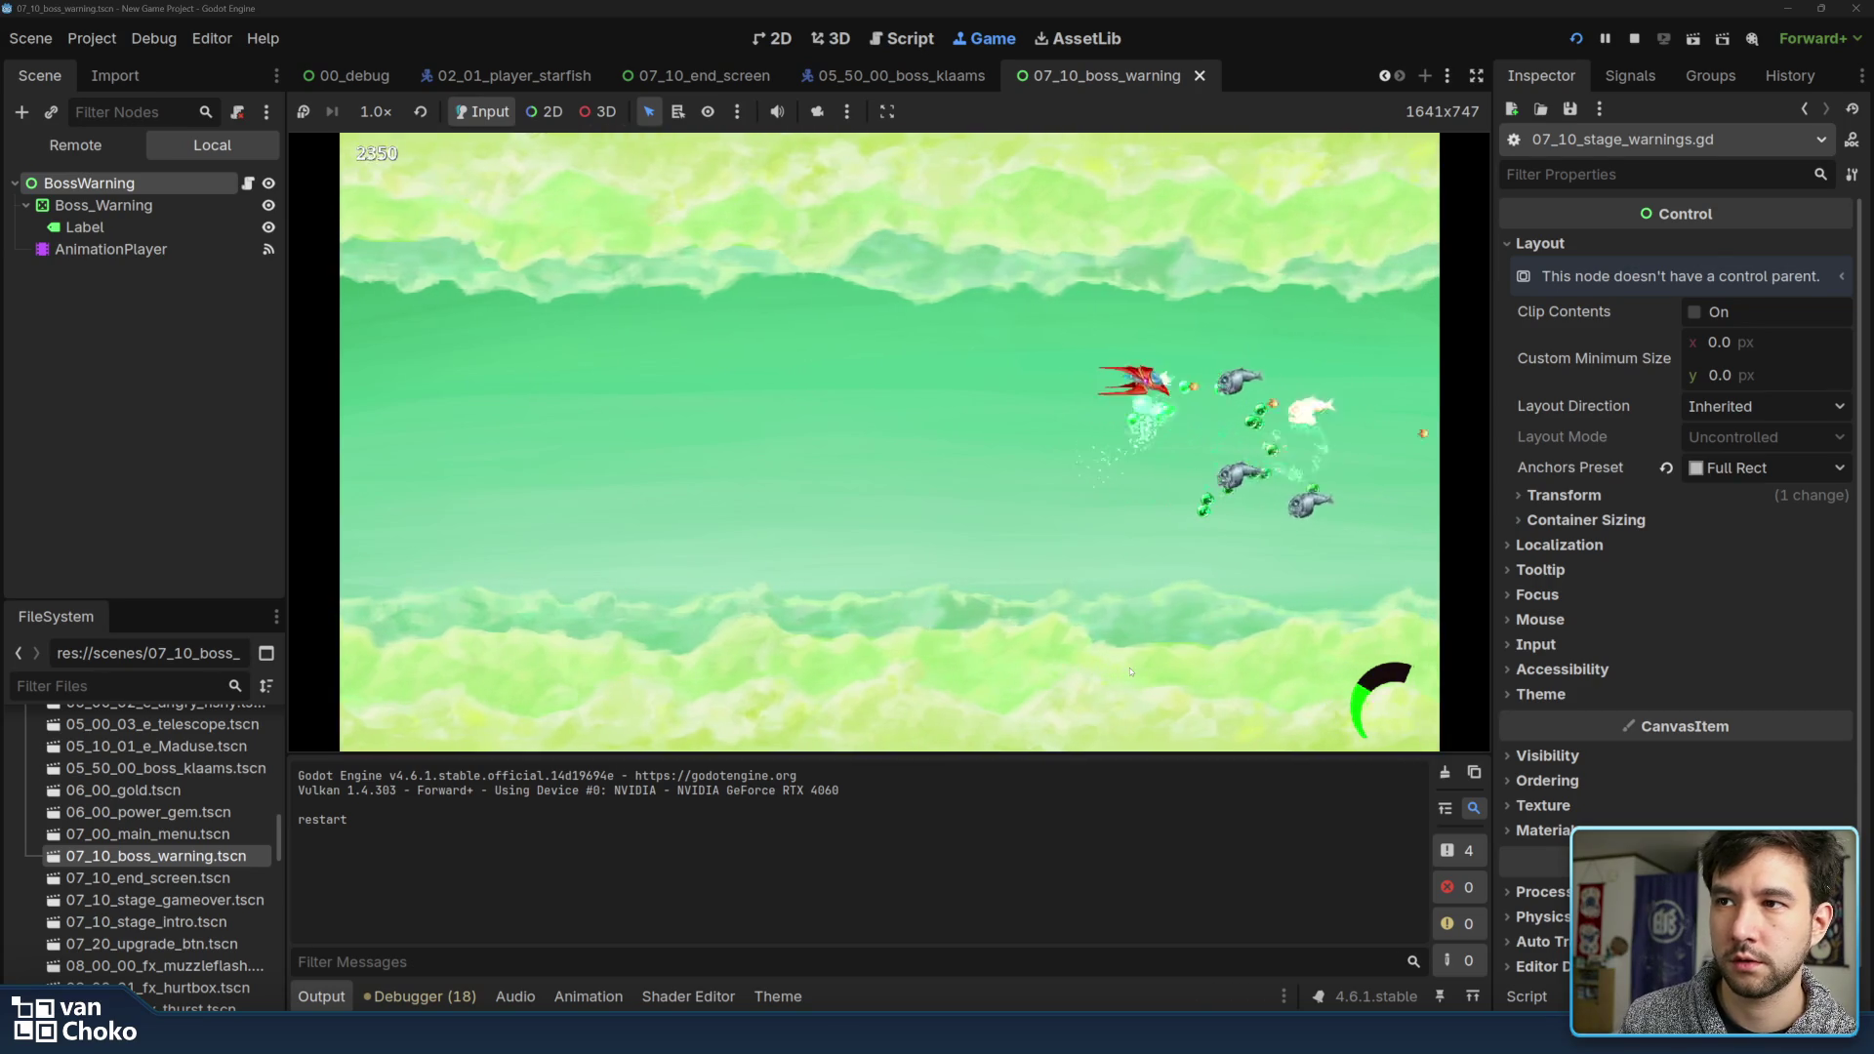
key("Down")
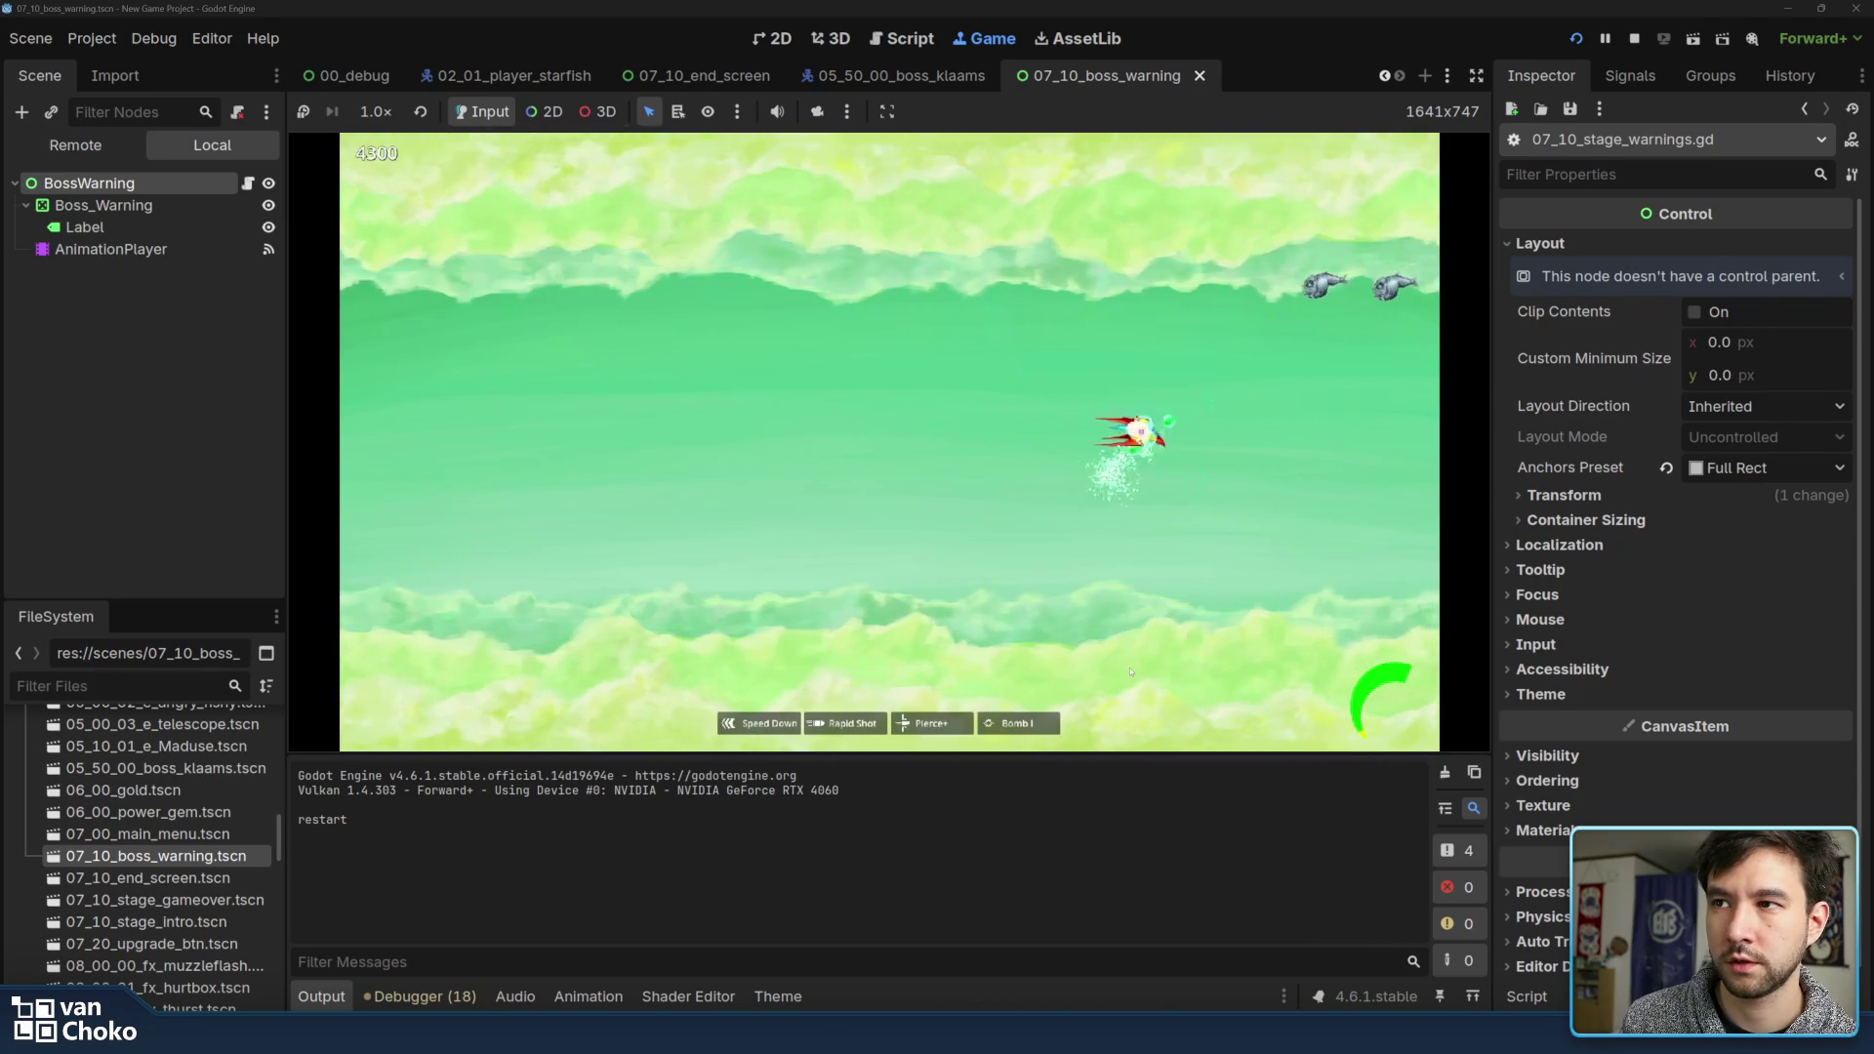
key("Up")
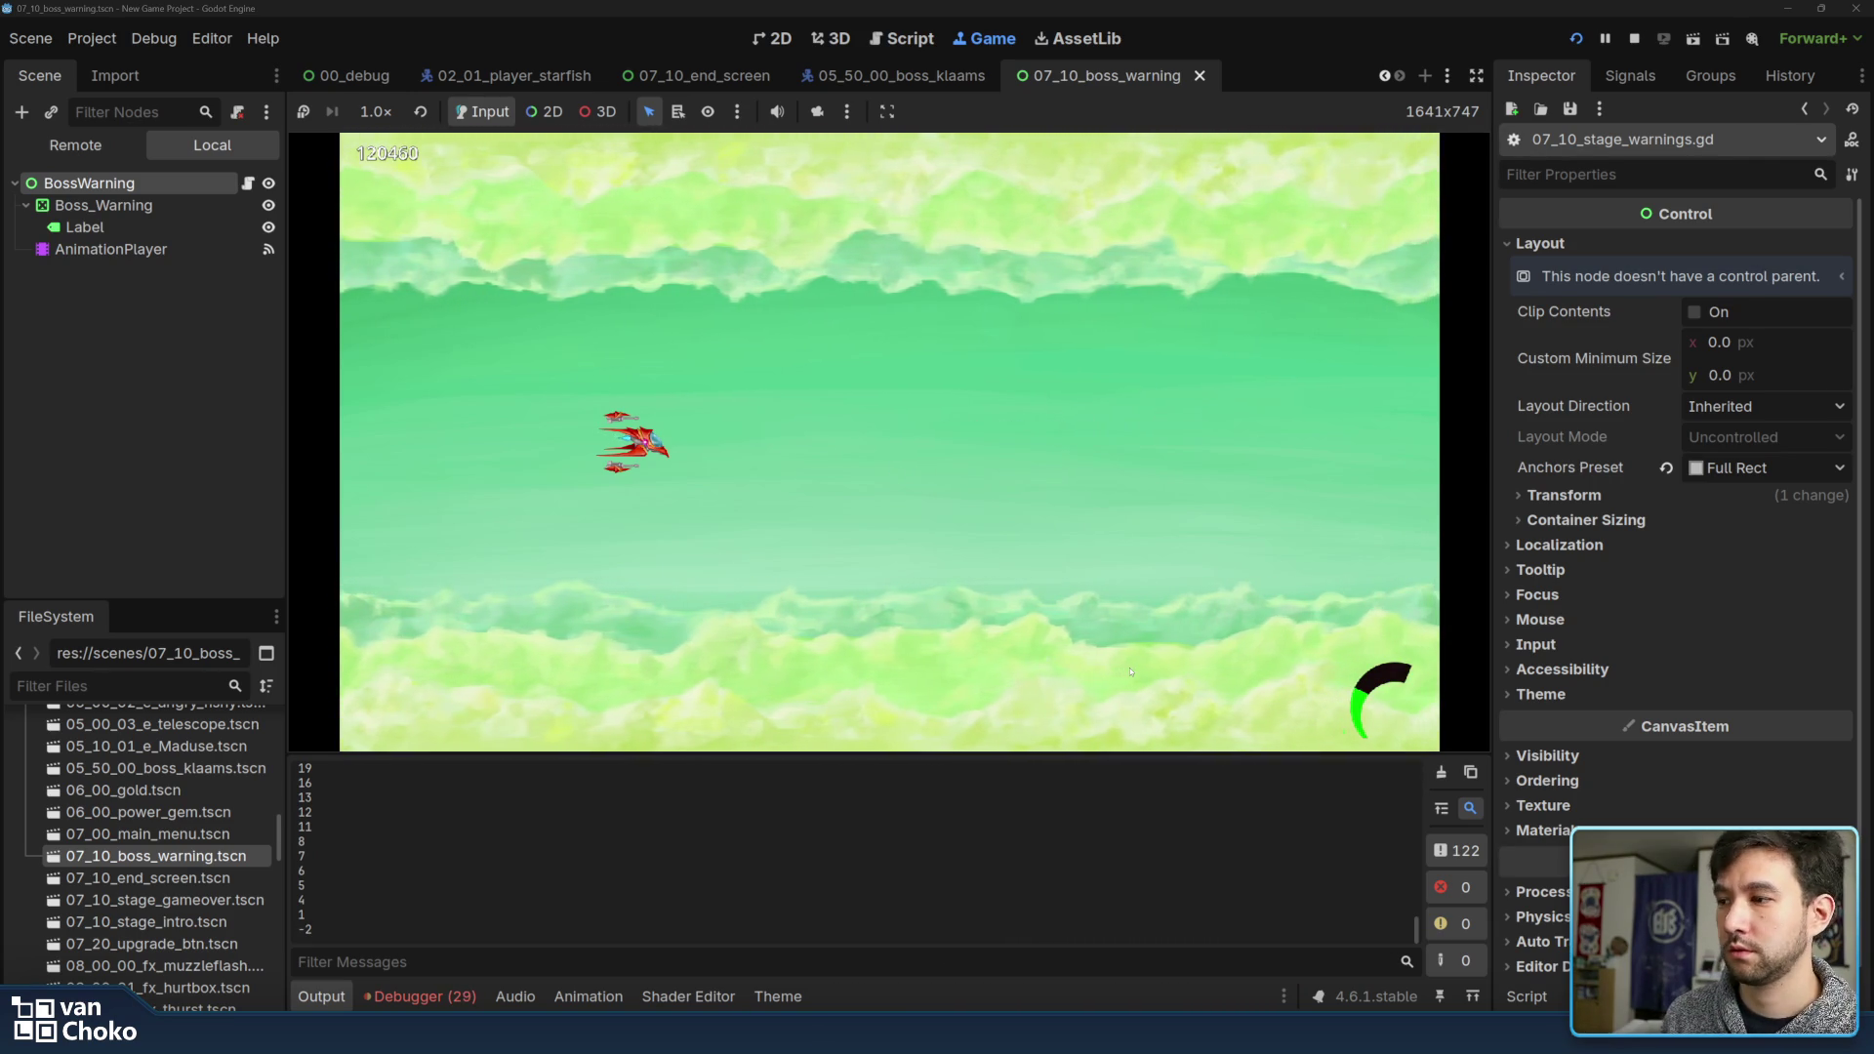
Inspect the Vector2/int mismatch error and jump to its source on line 21
left_click(420, 996)
double_click(713, 817)
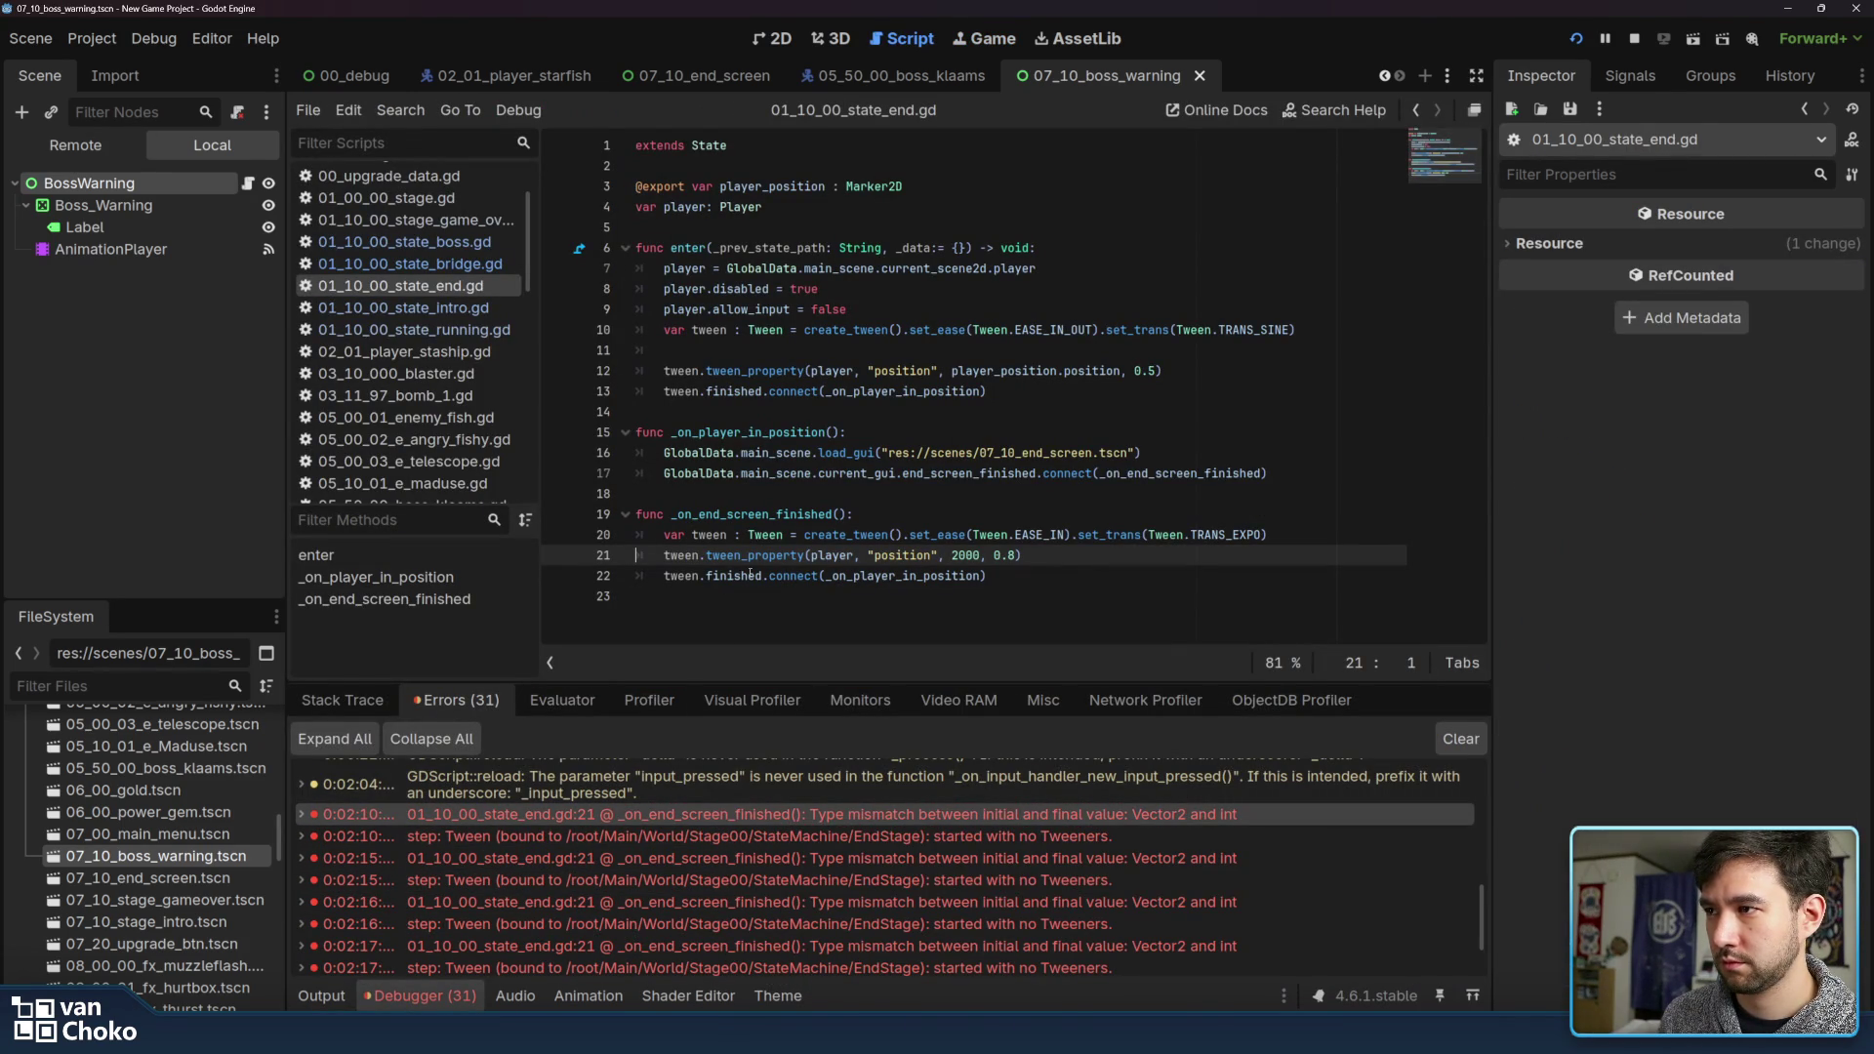
mouse_move(758, 576)
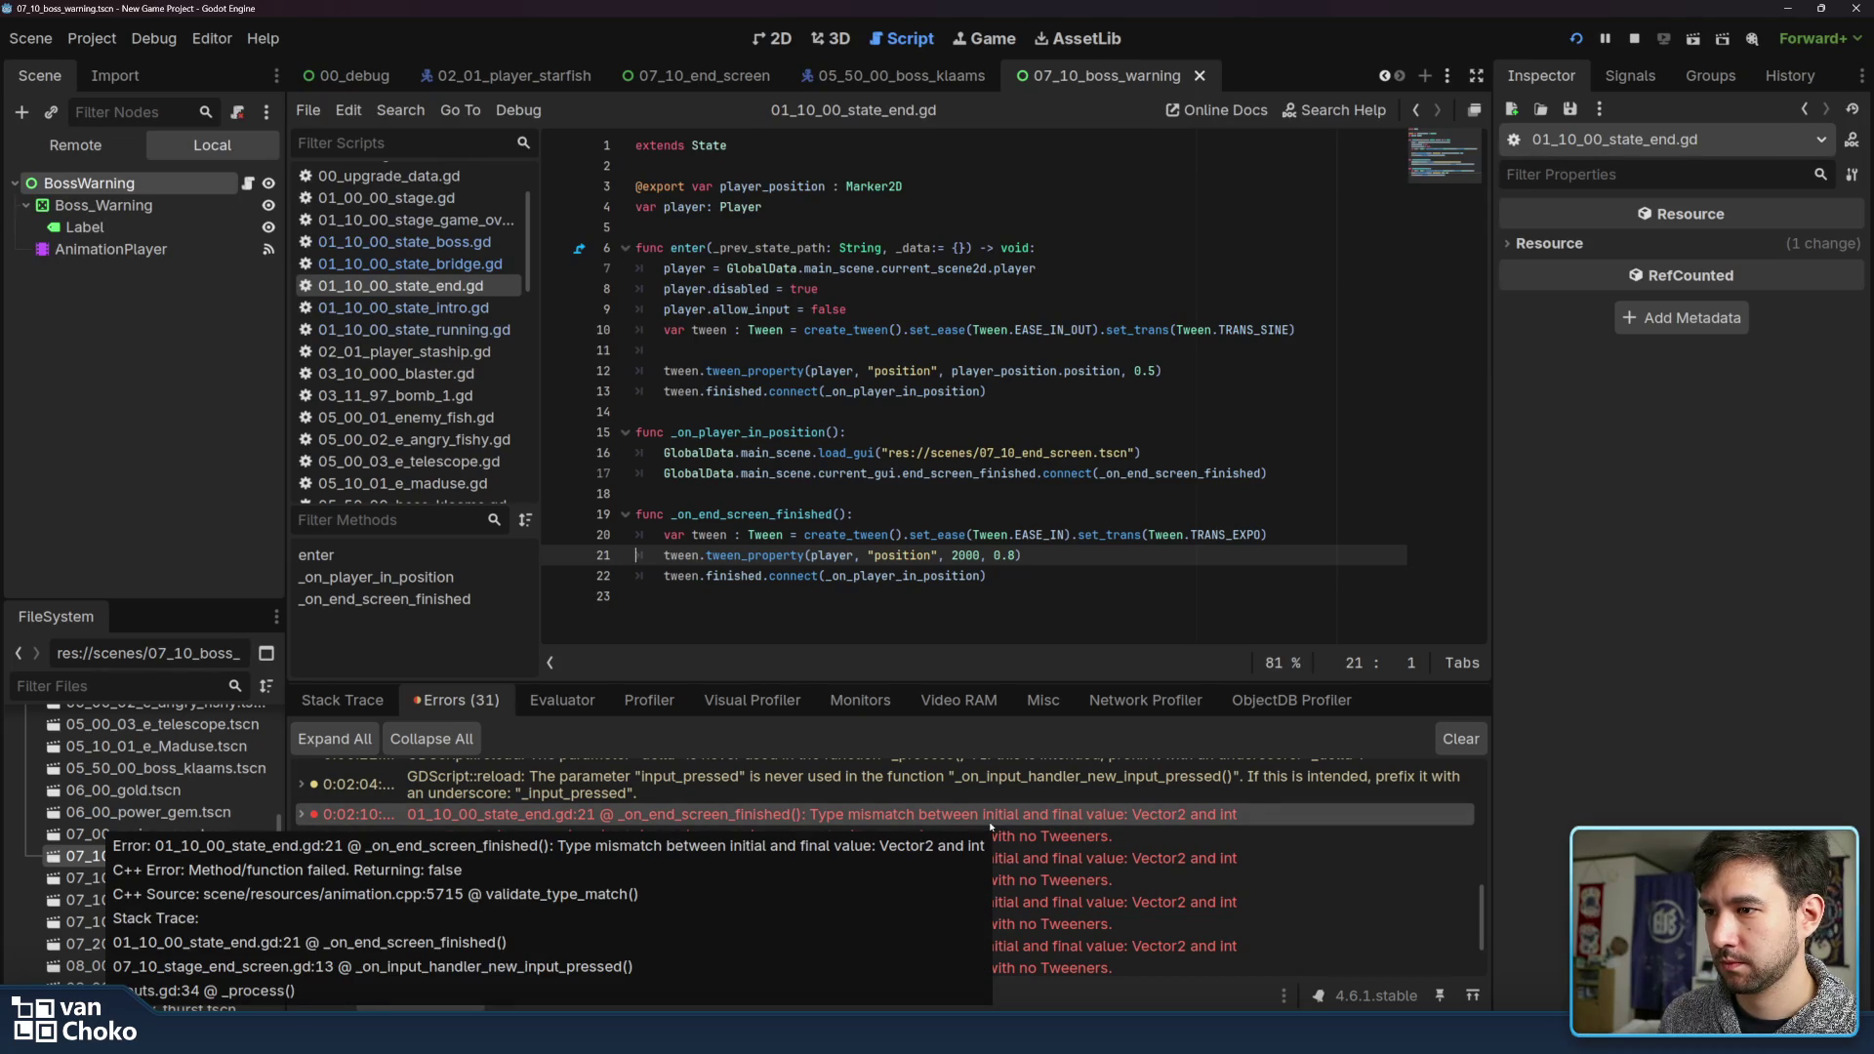
mouse_move(994, 838)
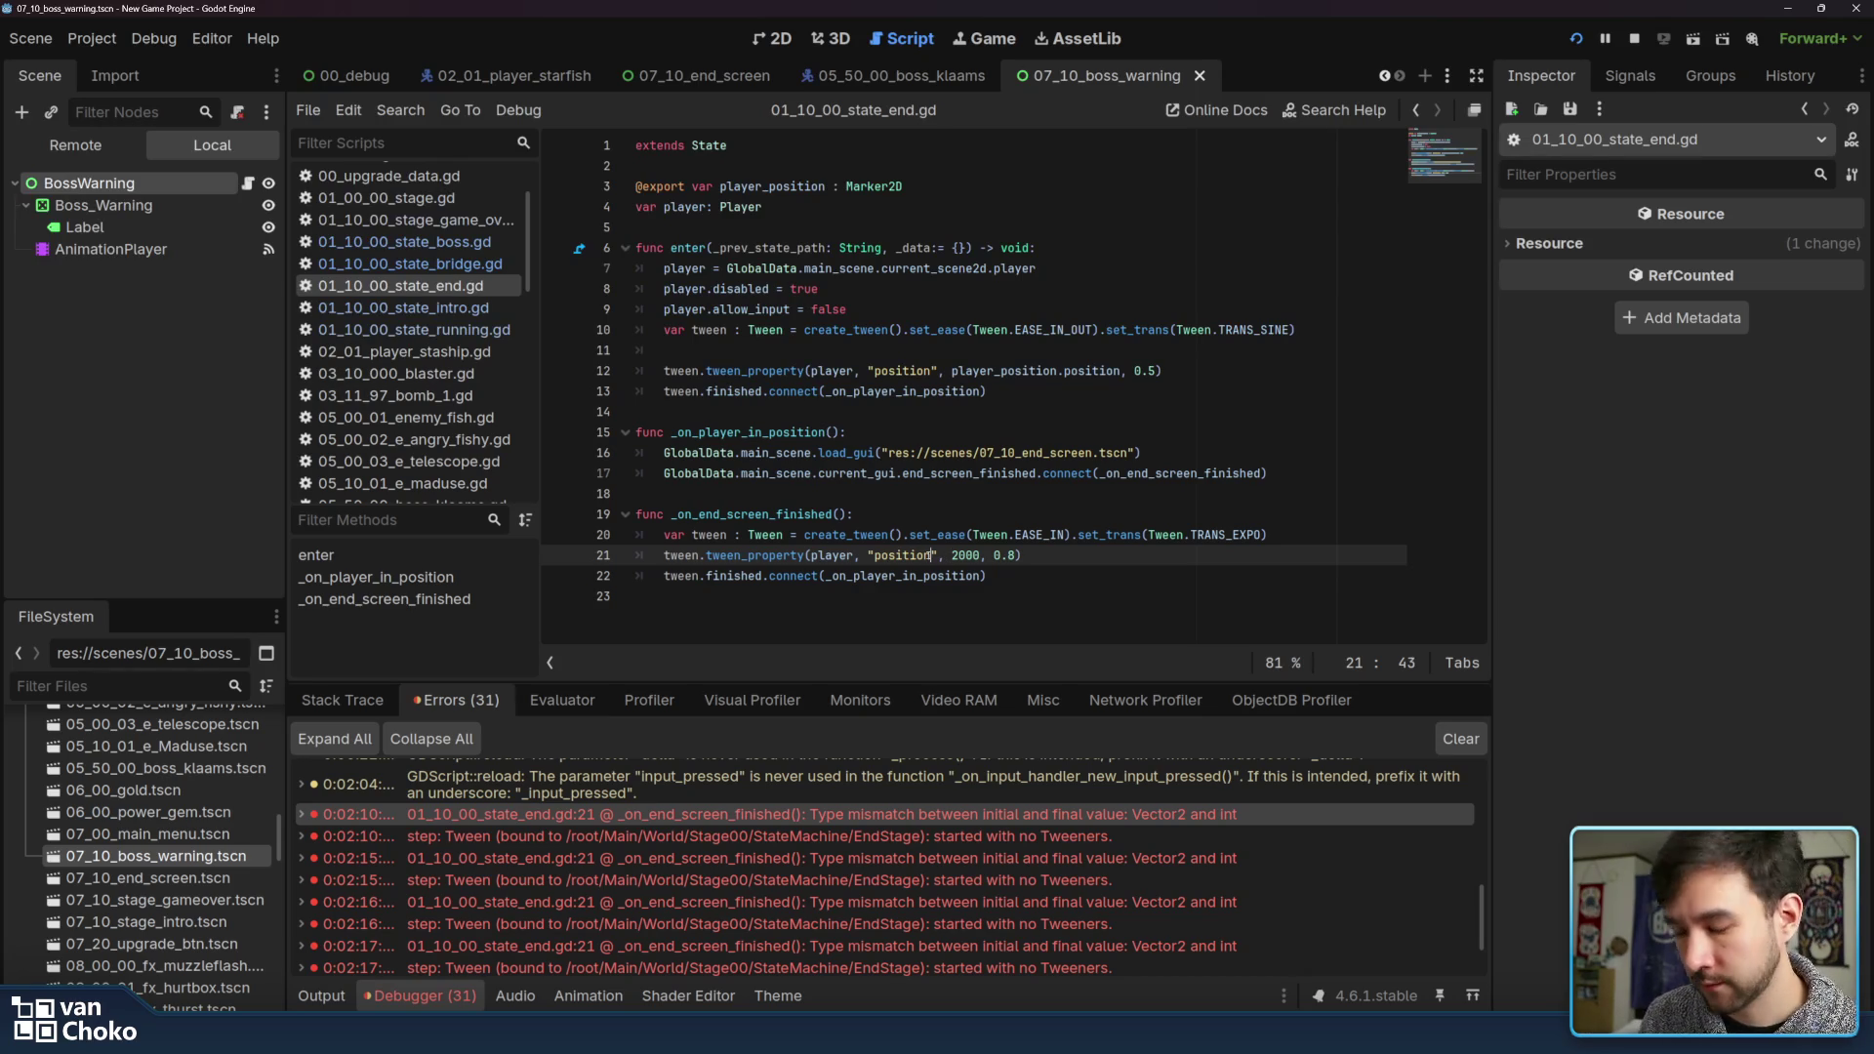
Change the tweened property to "position_y", save the script, and stop the game
type("_y")
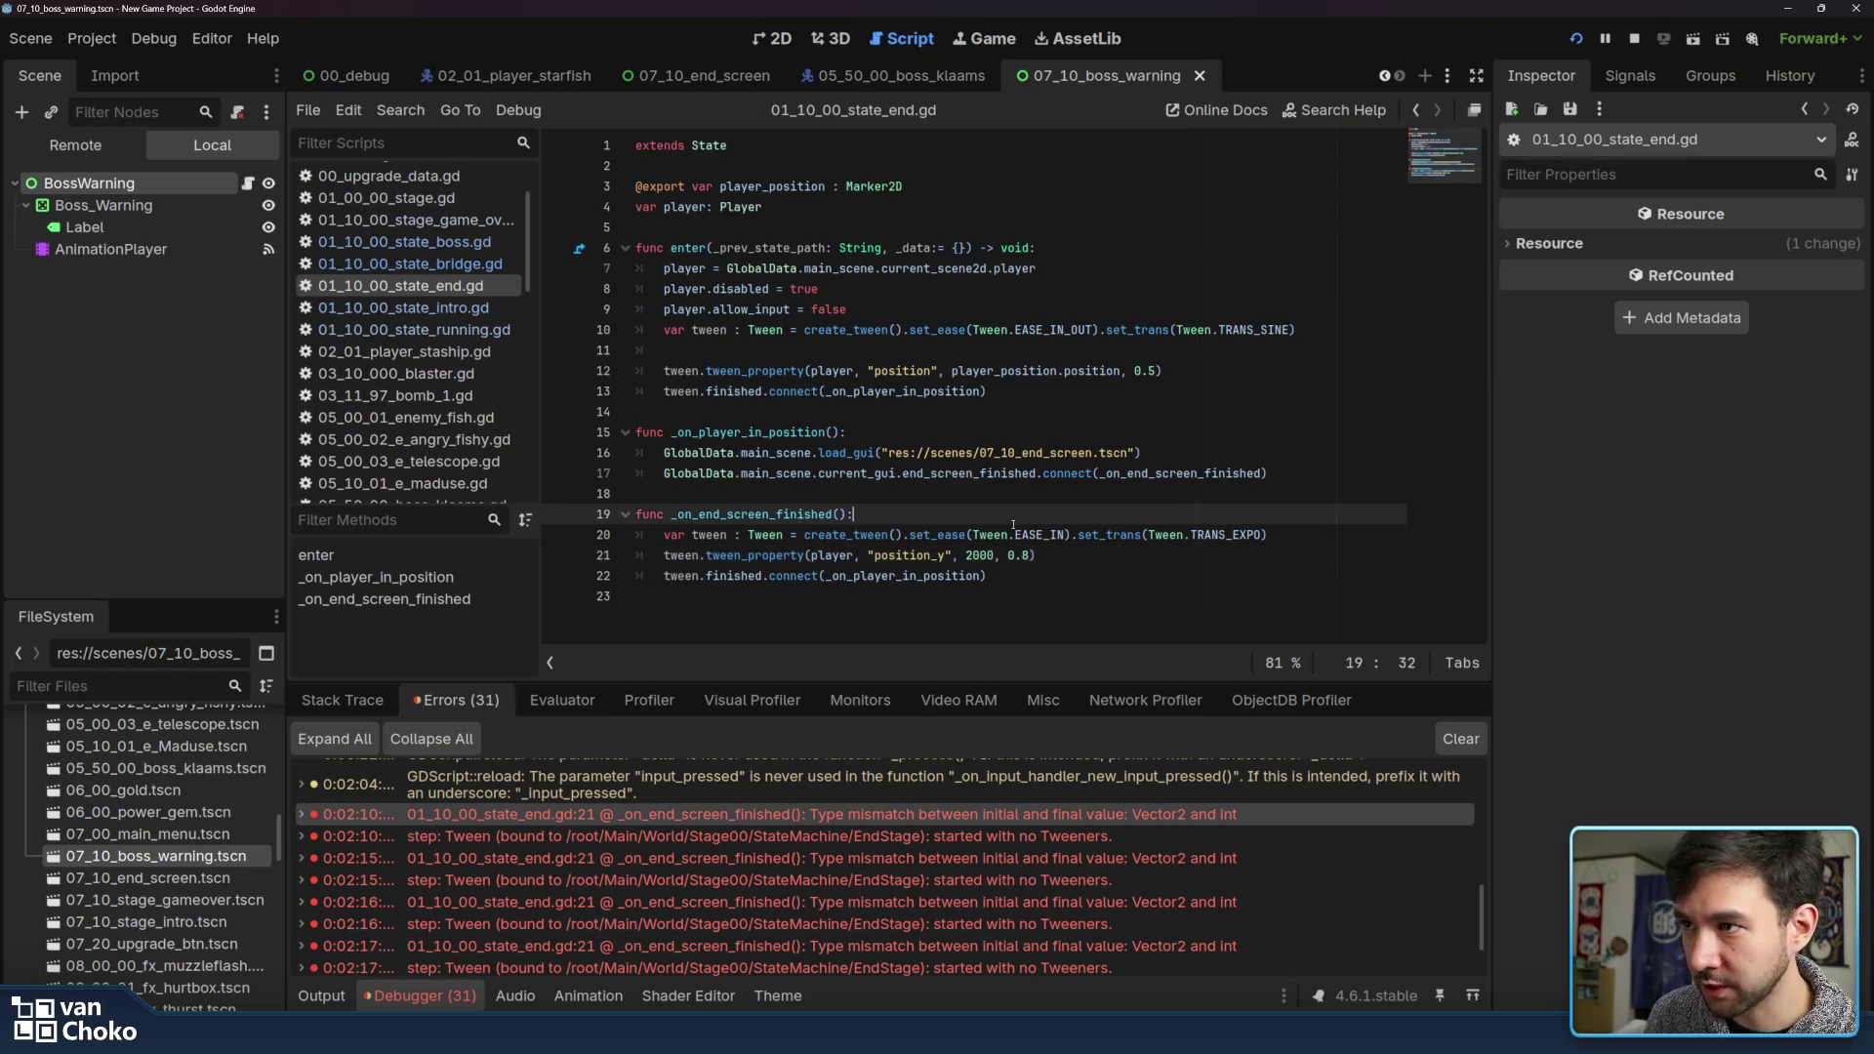
key("Down")
key("ctrl+v")
key("Down")
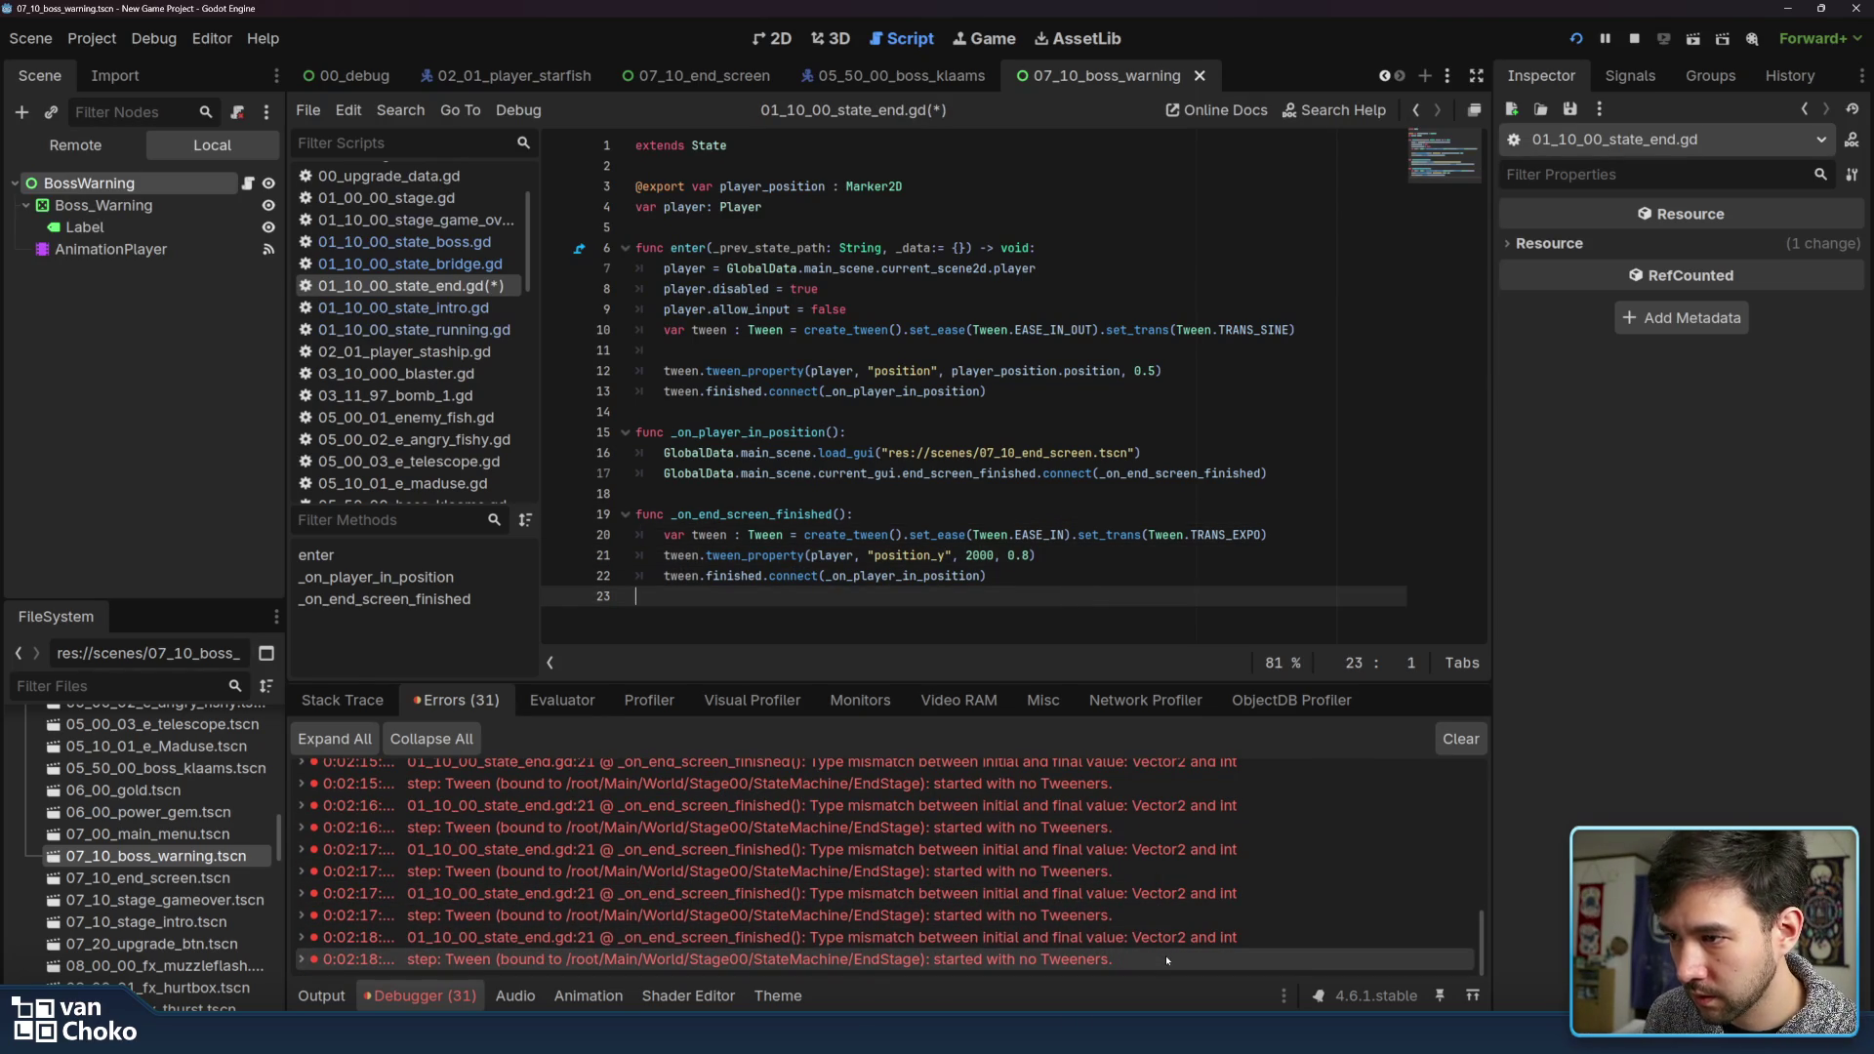
left_click(1138, 567)
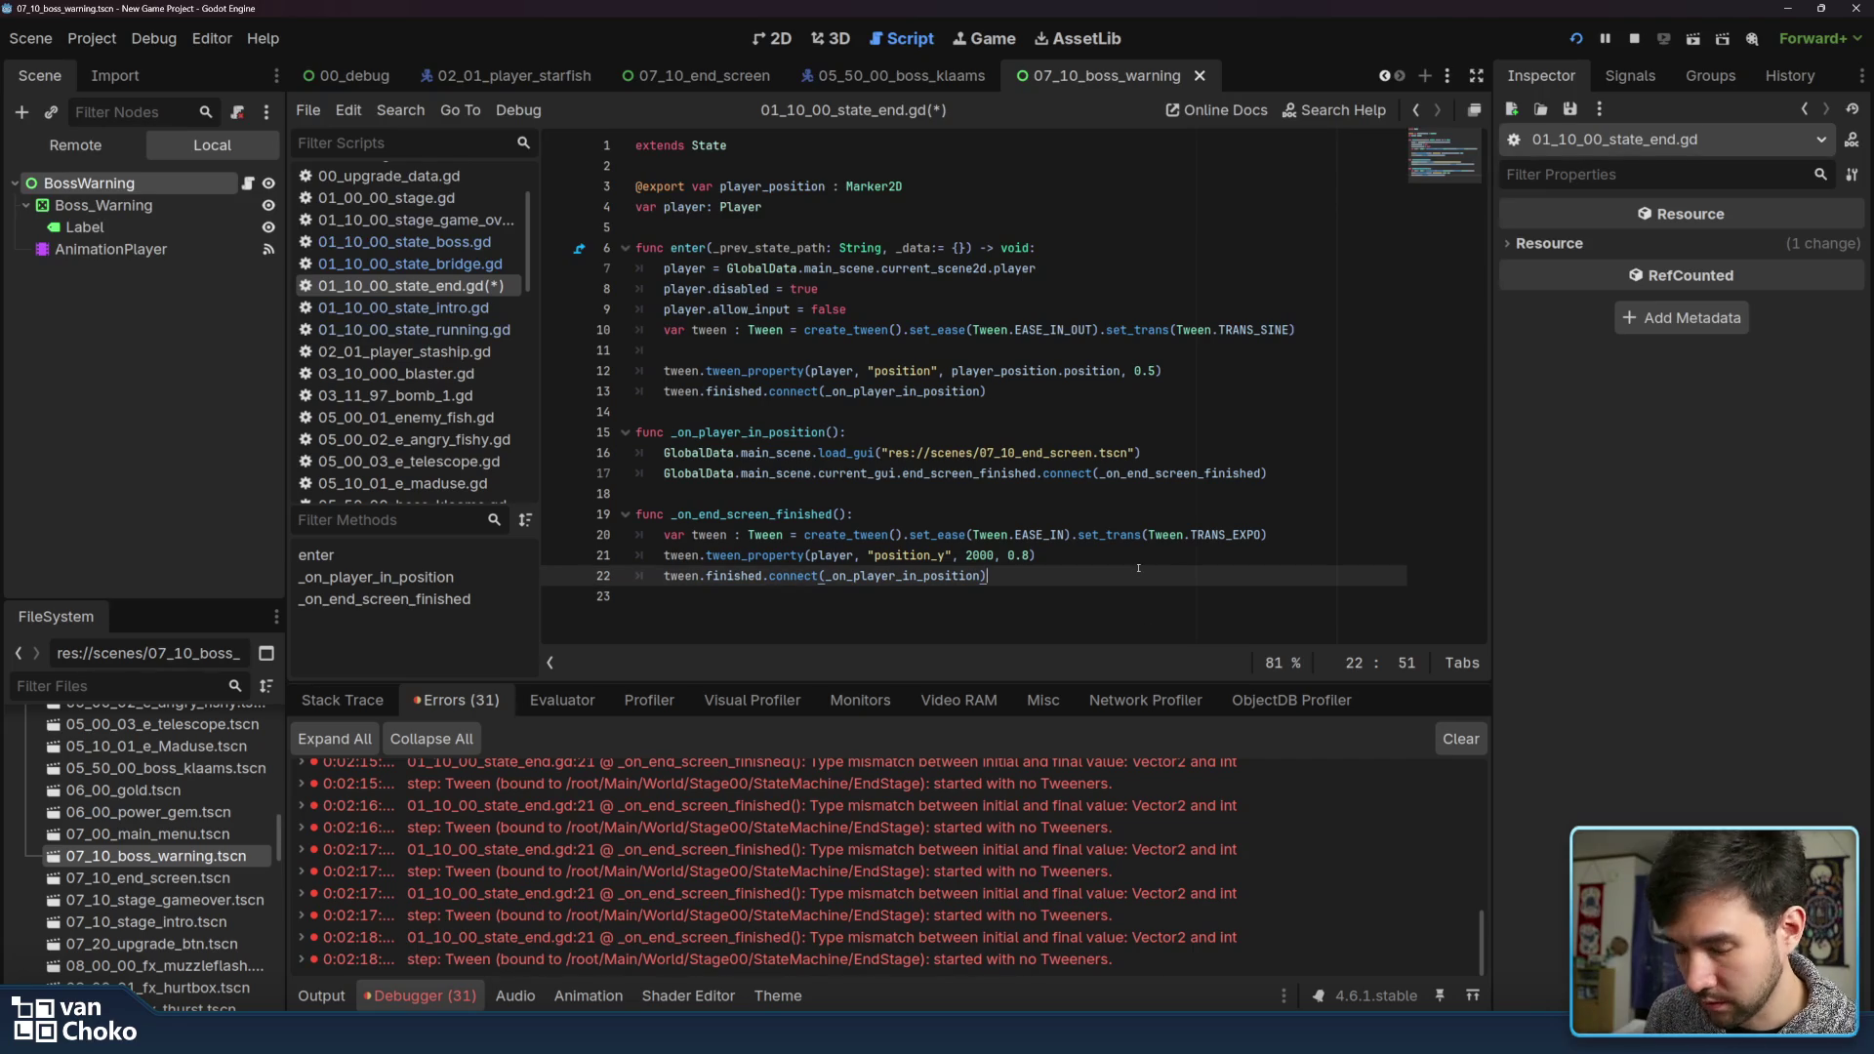
key("ctrl+s")
left_click(1635, 39)
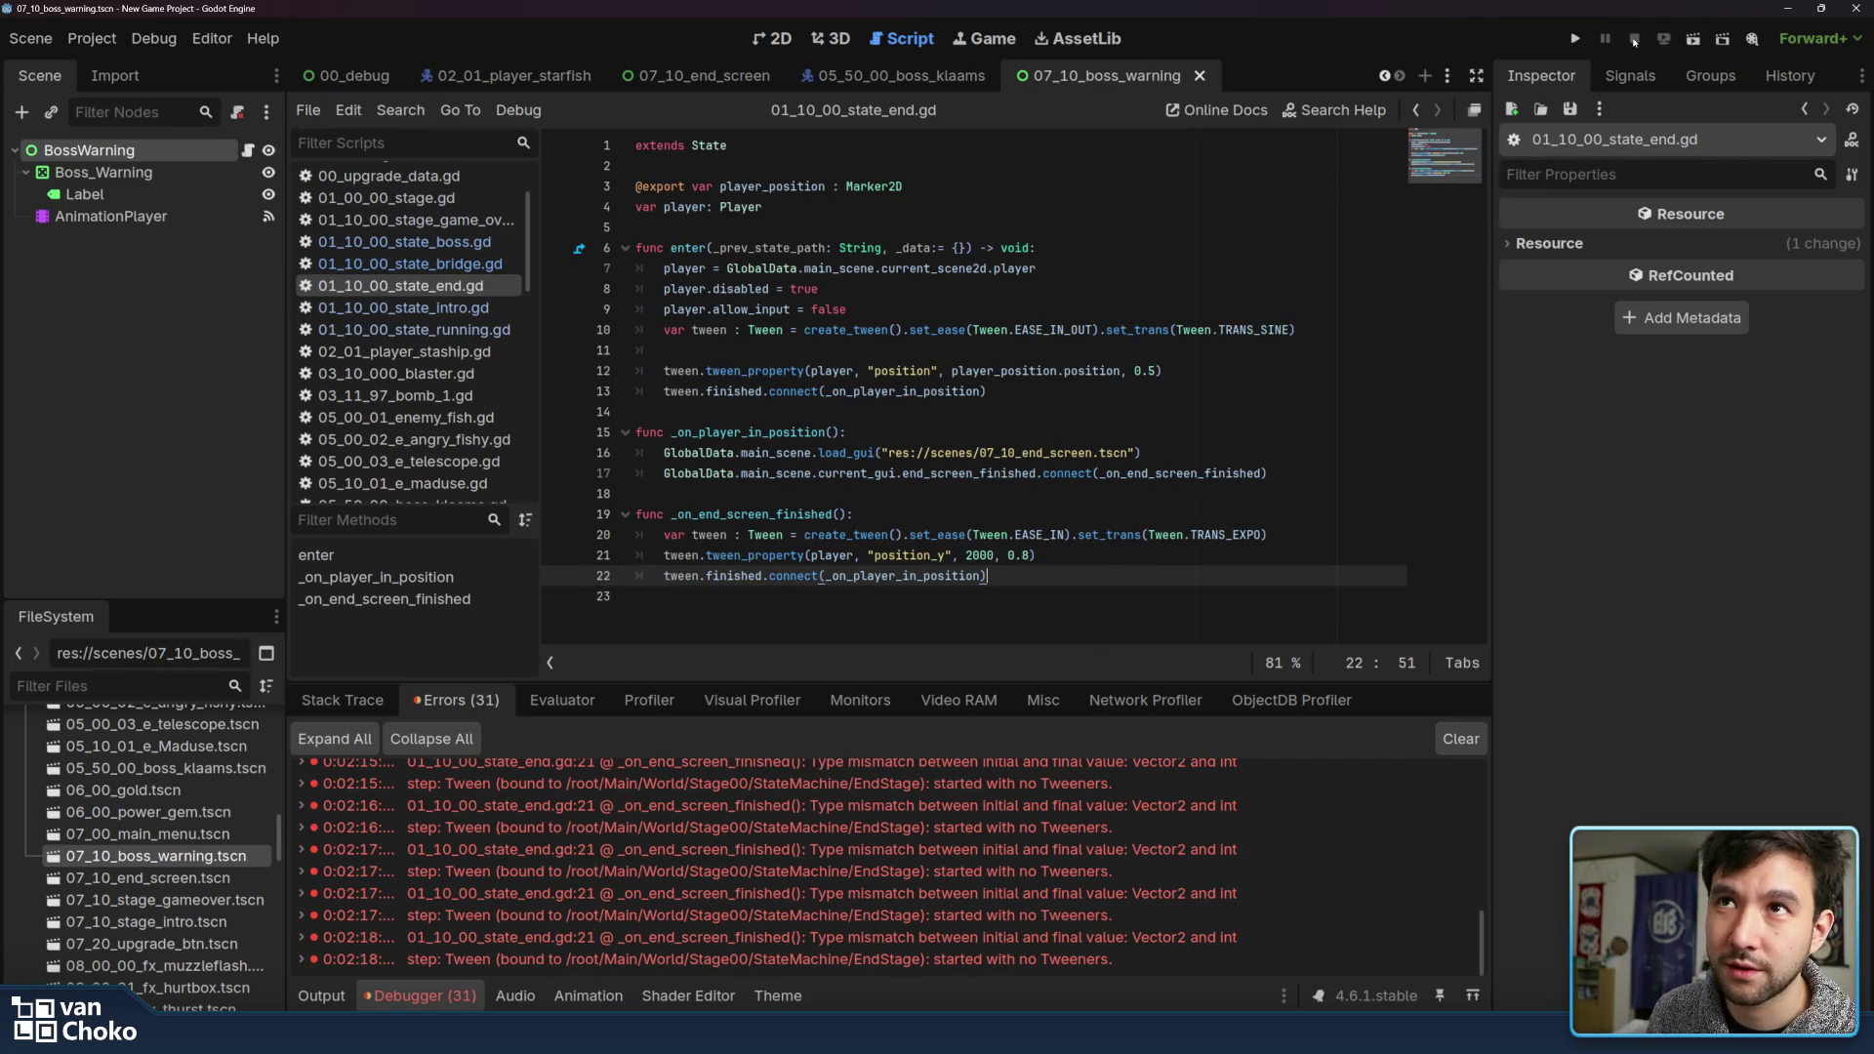
Rerun the project, start it from the menu, play to the boss defeat, then view debugger errors
left_click(1575, 39)
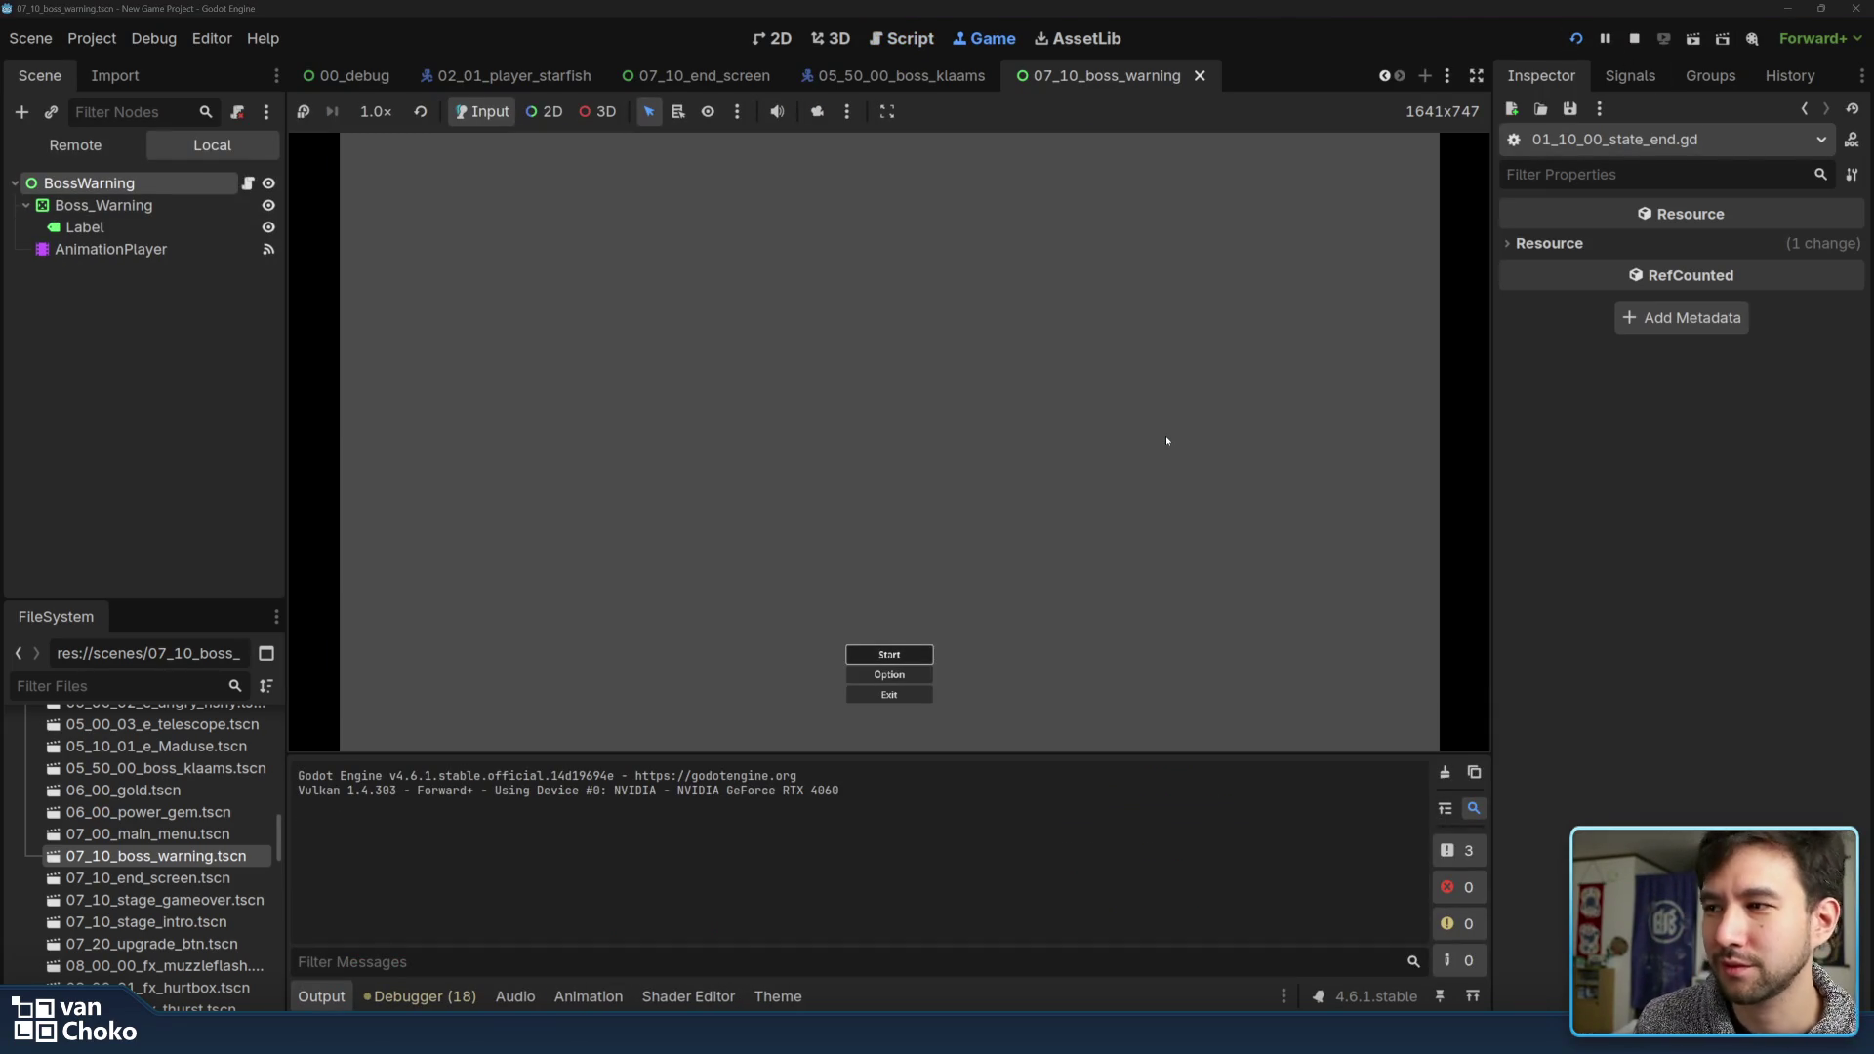
key("Return")
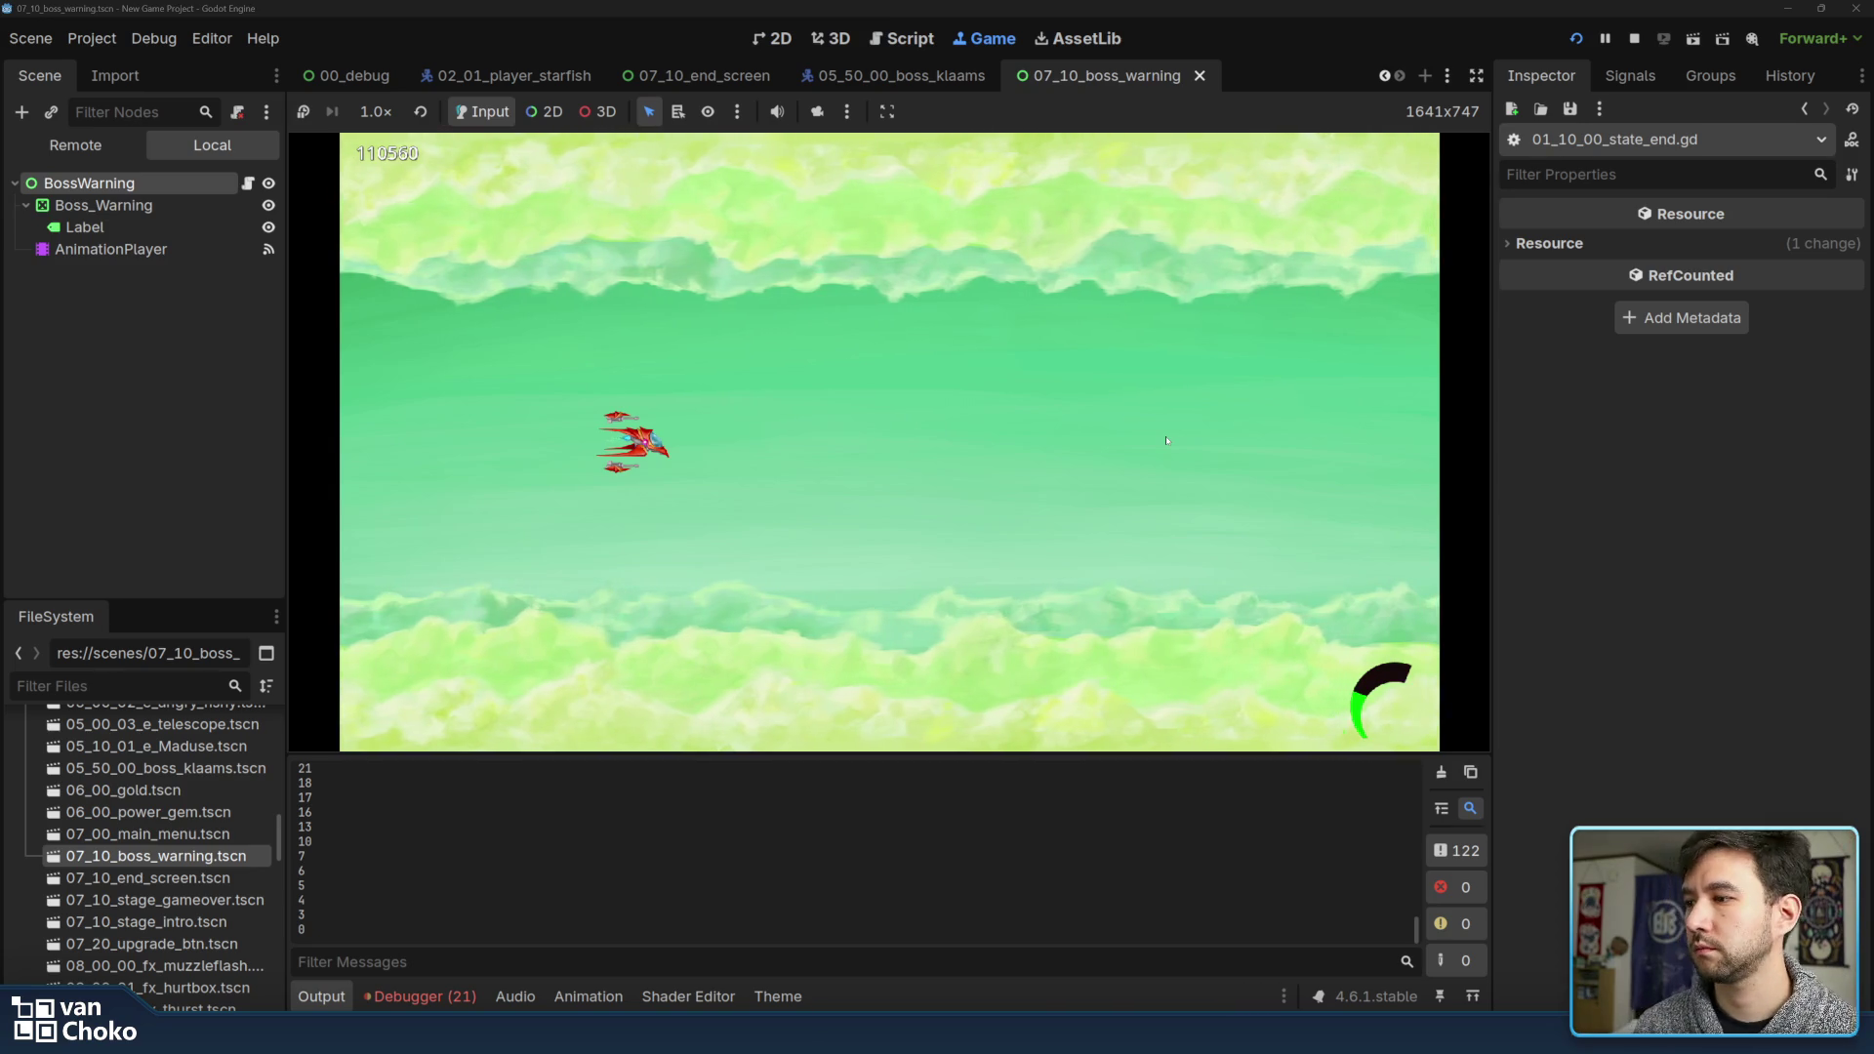
left_click(420, 995)
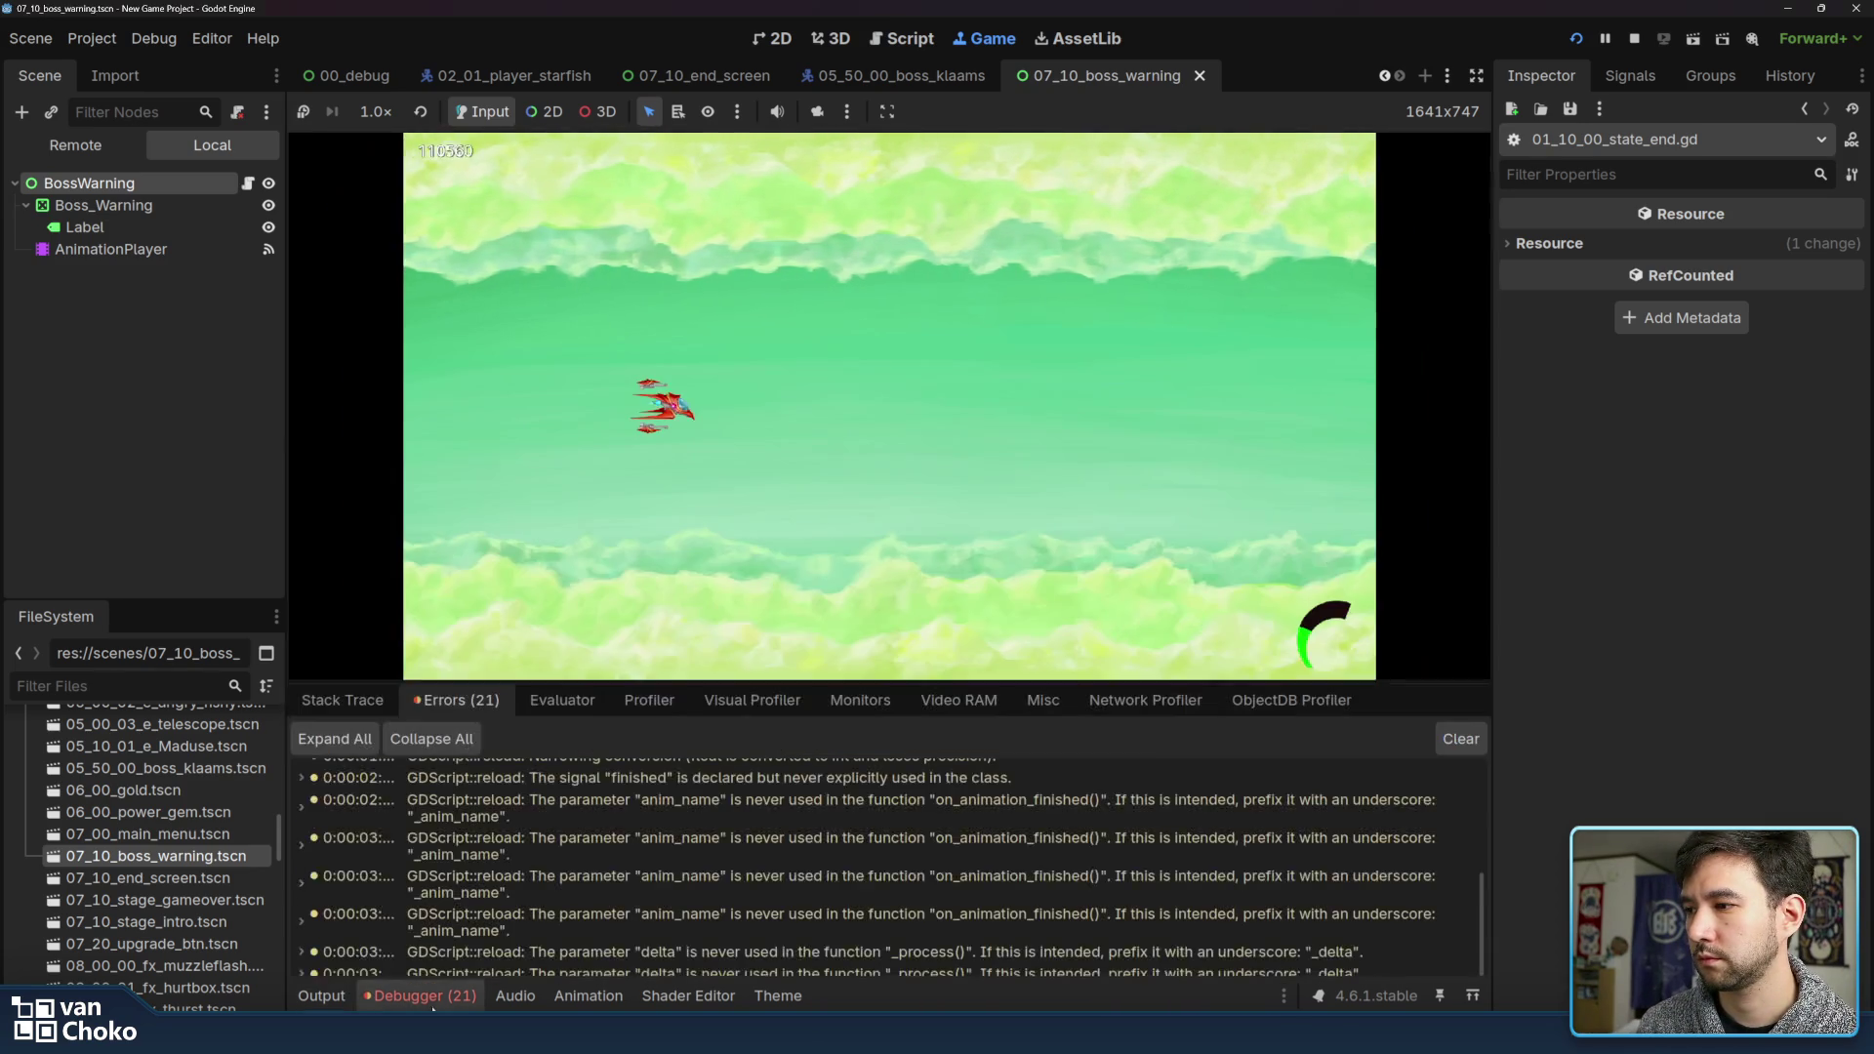
Stop the game and try editing line 21's property string, trimming it down to "y"
scroll(598, 864, "down", 5)
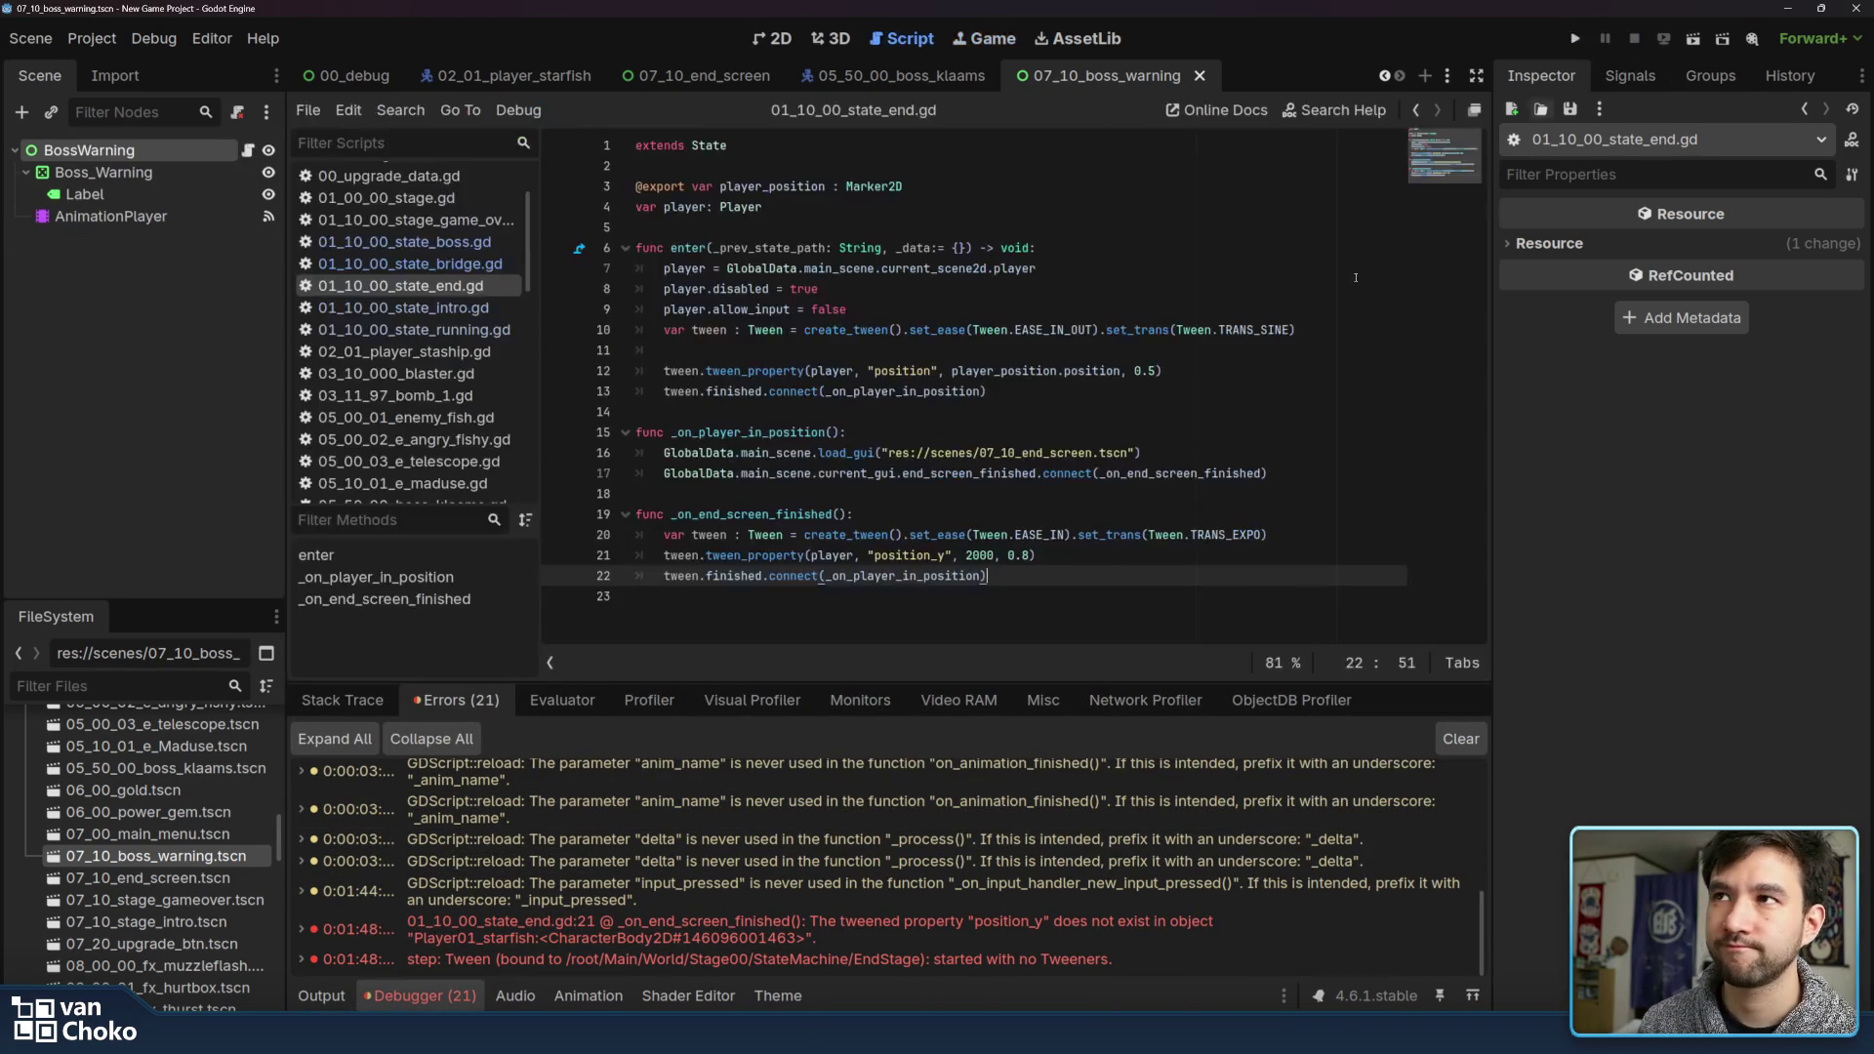
left_click(1634, 38)
double_click(918, 555)
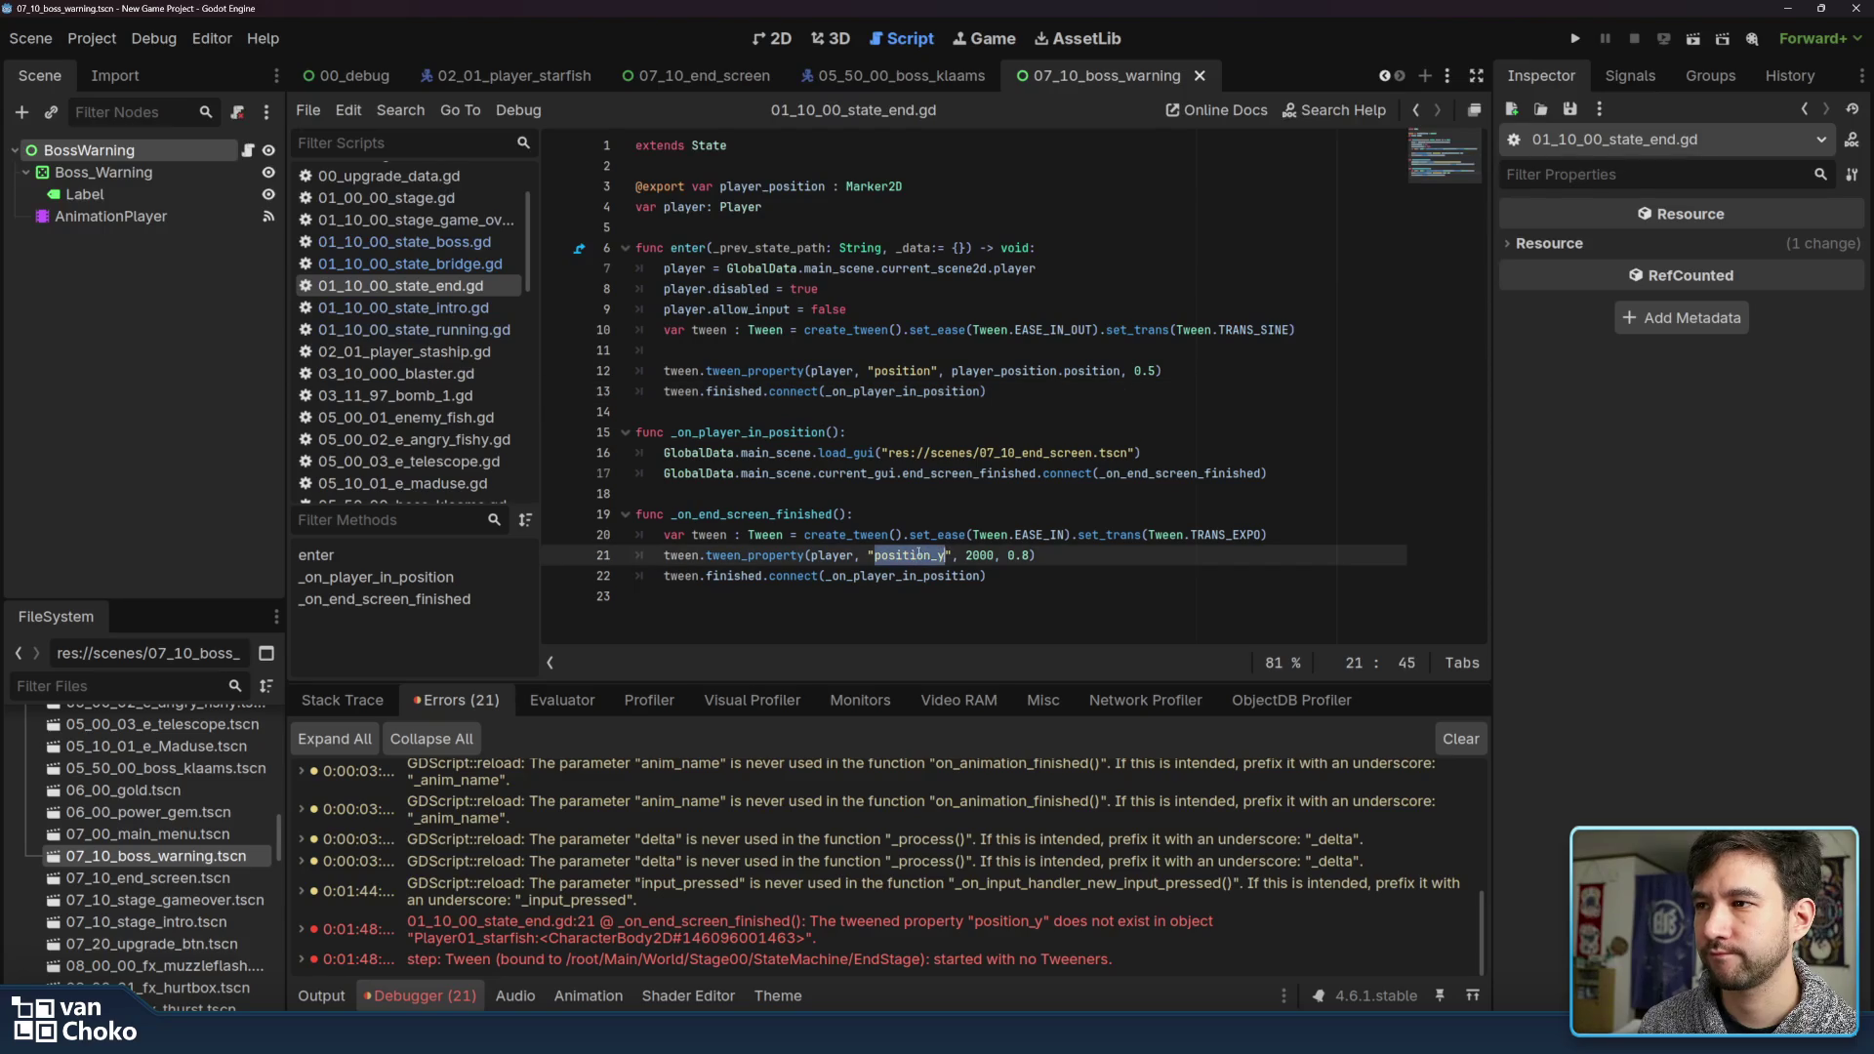
left_click(933, 554)
left_click_drag(933, 555, 874, 554)
left_click(854, 555)
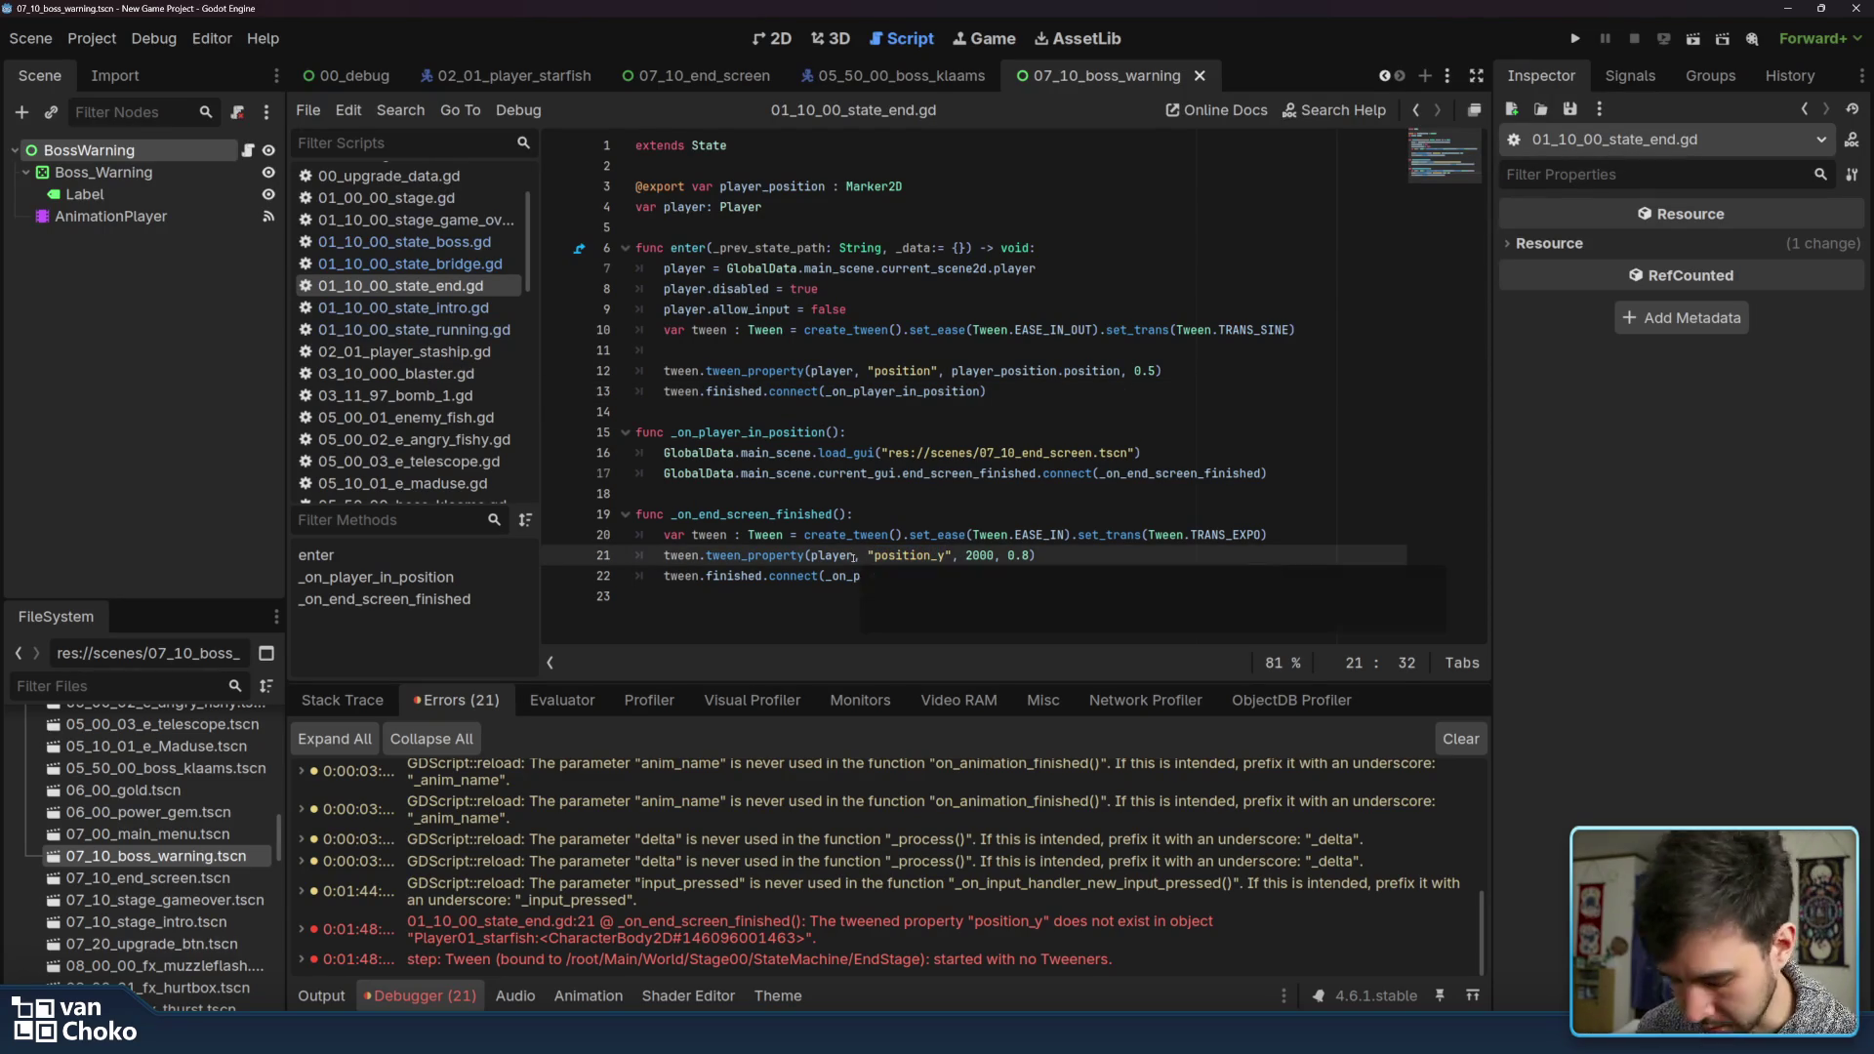
type(".position")
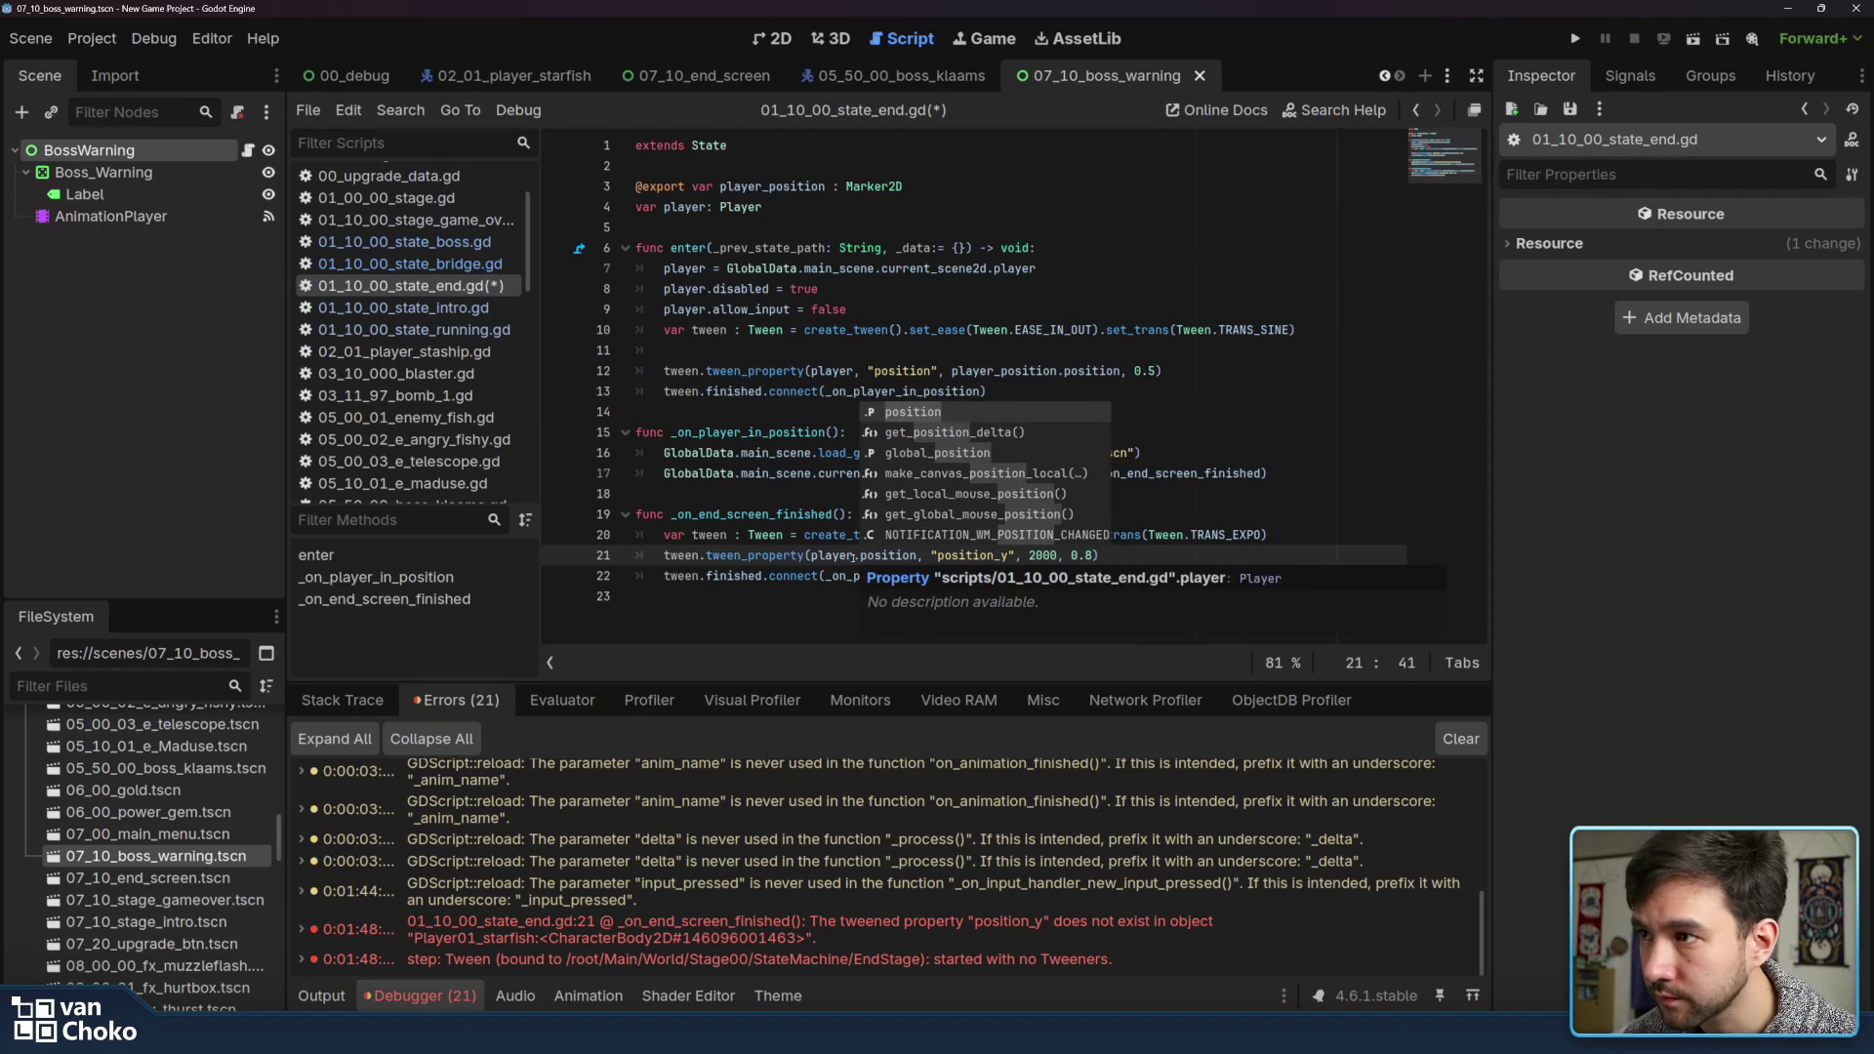
key("Return")
left_click(854, 554)
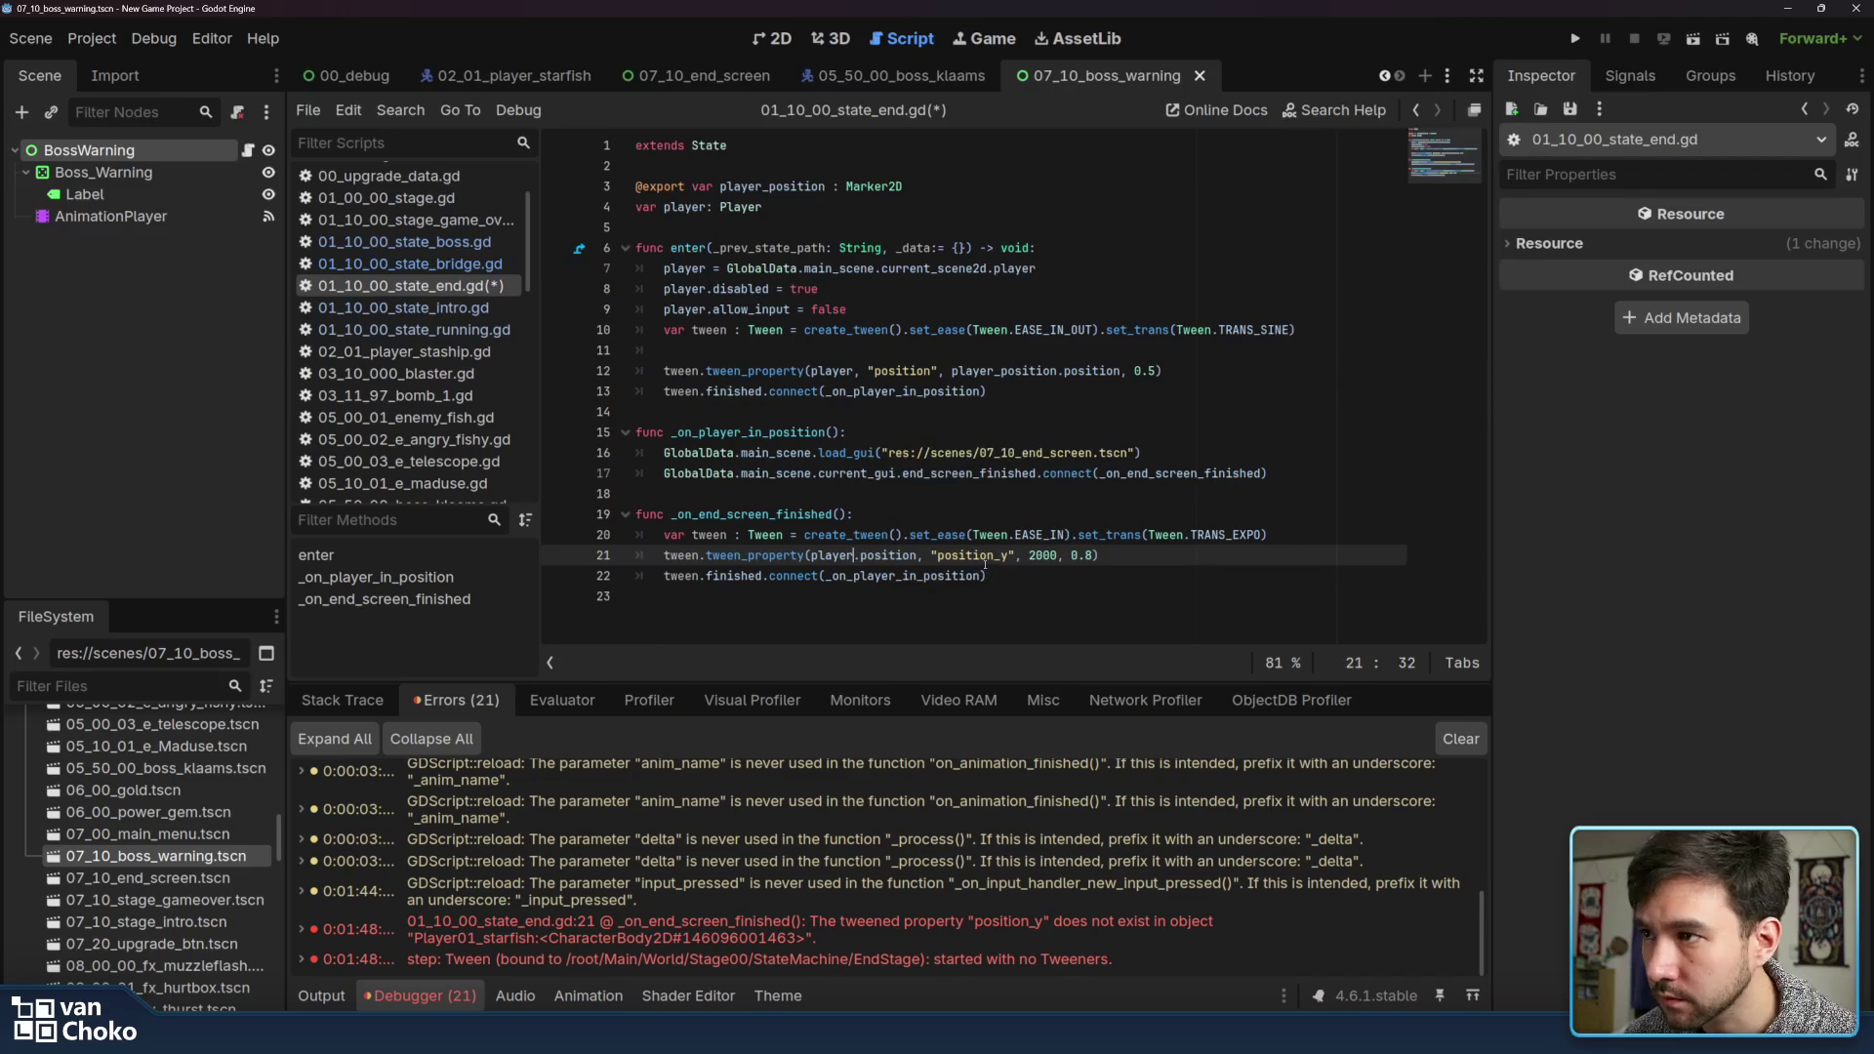
left_click_drag(1001, 555, 939, 556)
key("BackSpace")
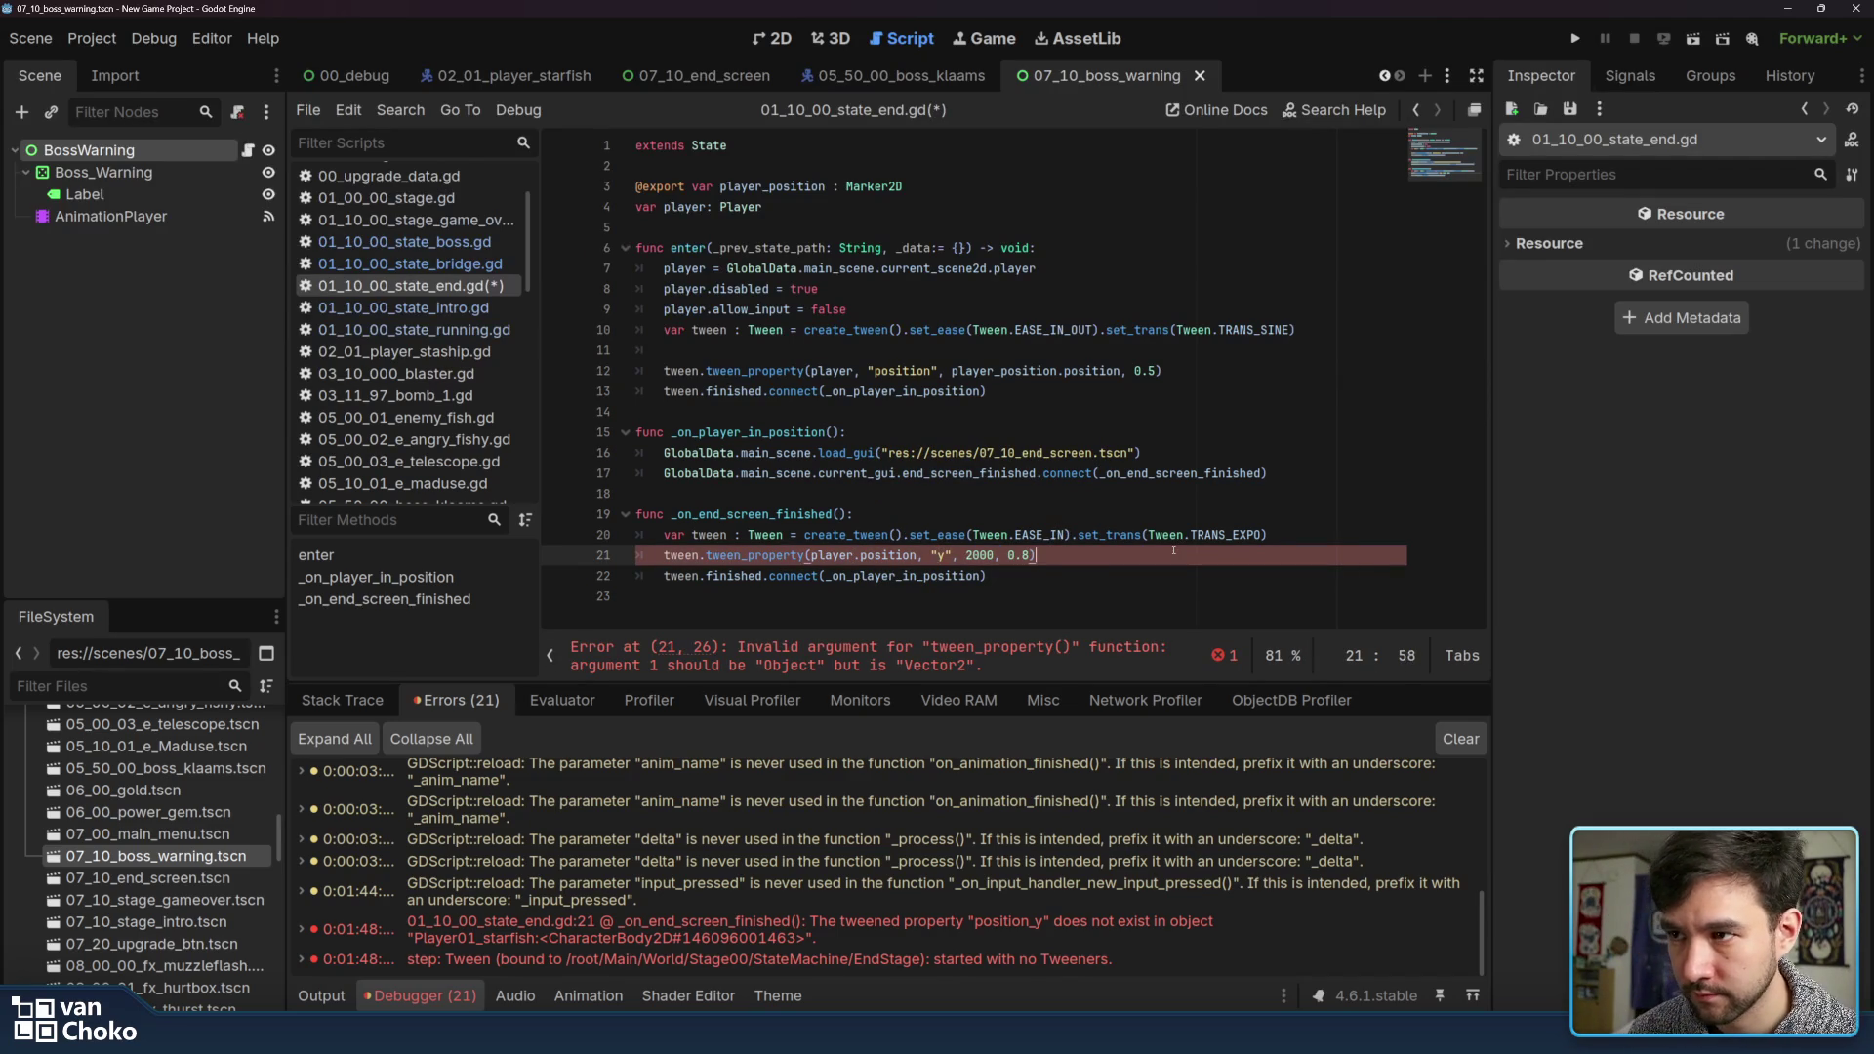
Undo line 21 back to tween_property(player, "position", 2000, 0.8)
left_click(1132, 582)
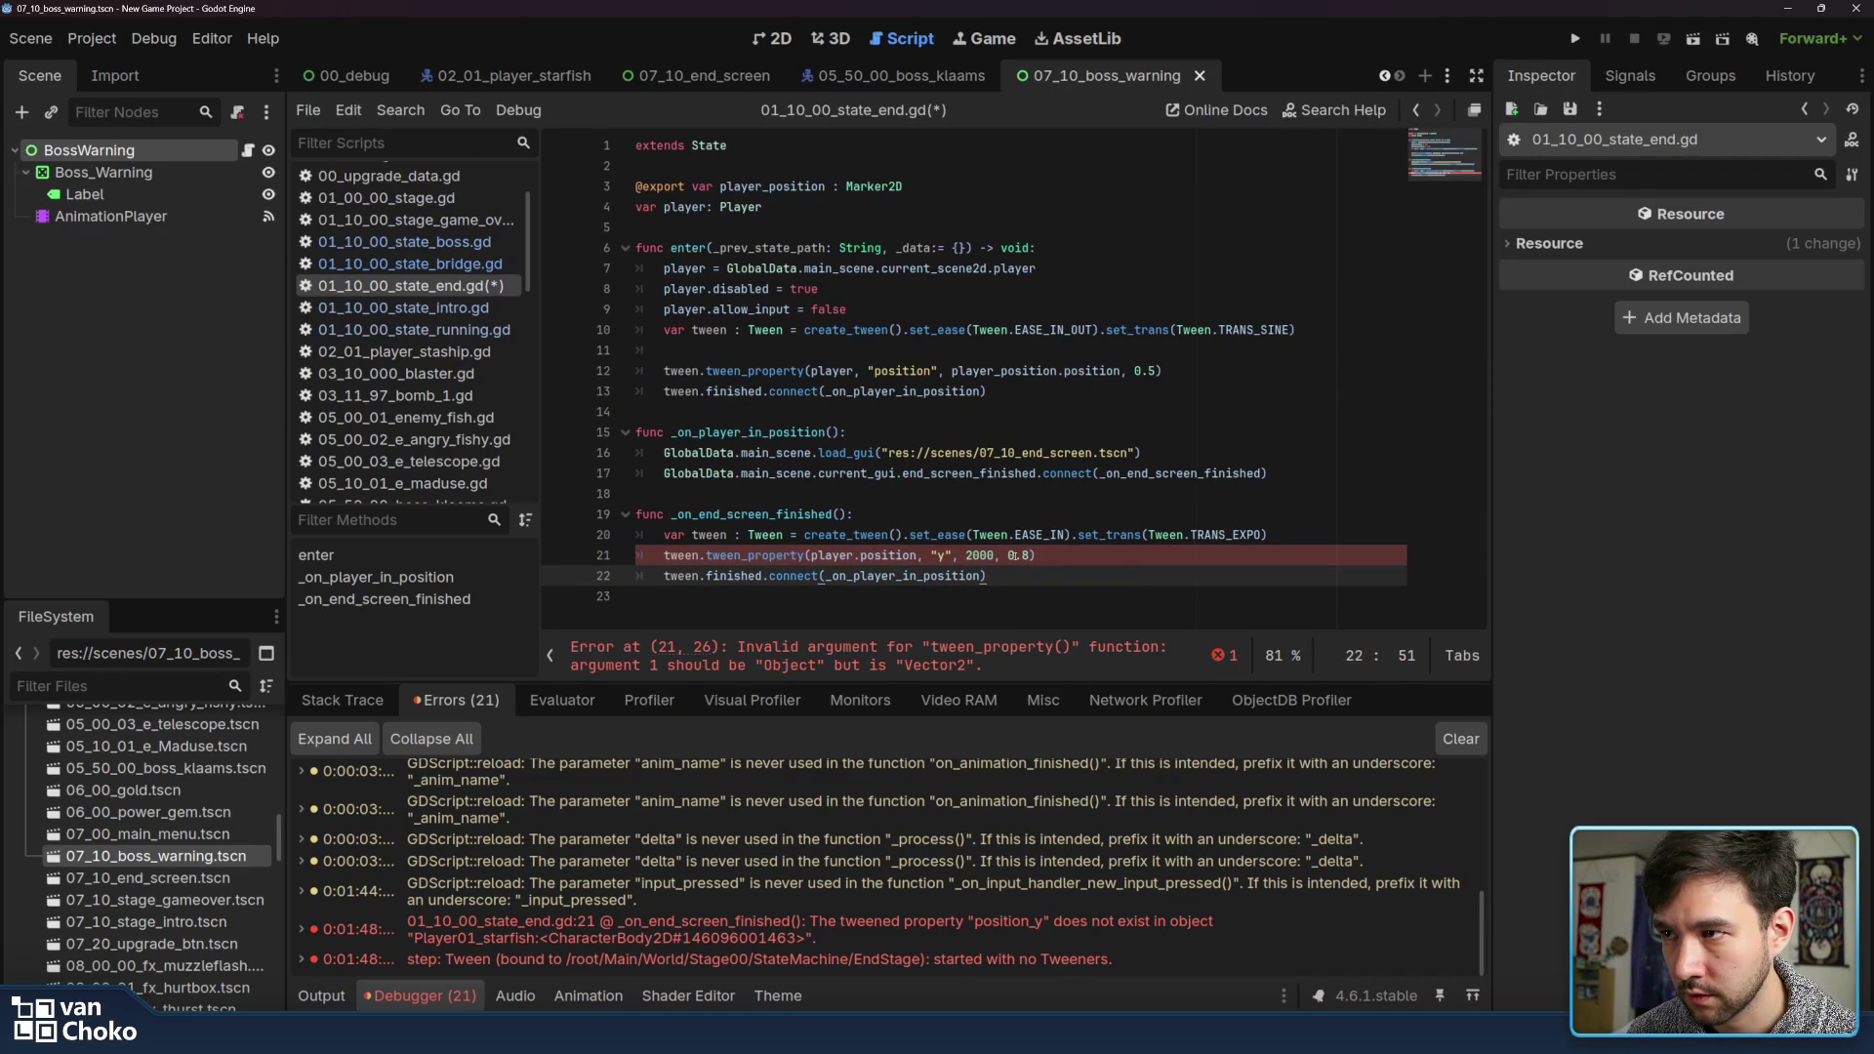
left_click(1016, 597)
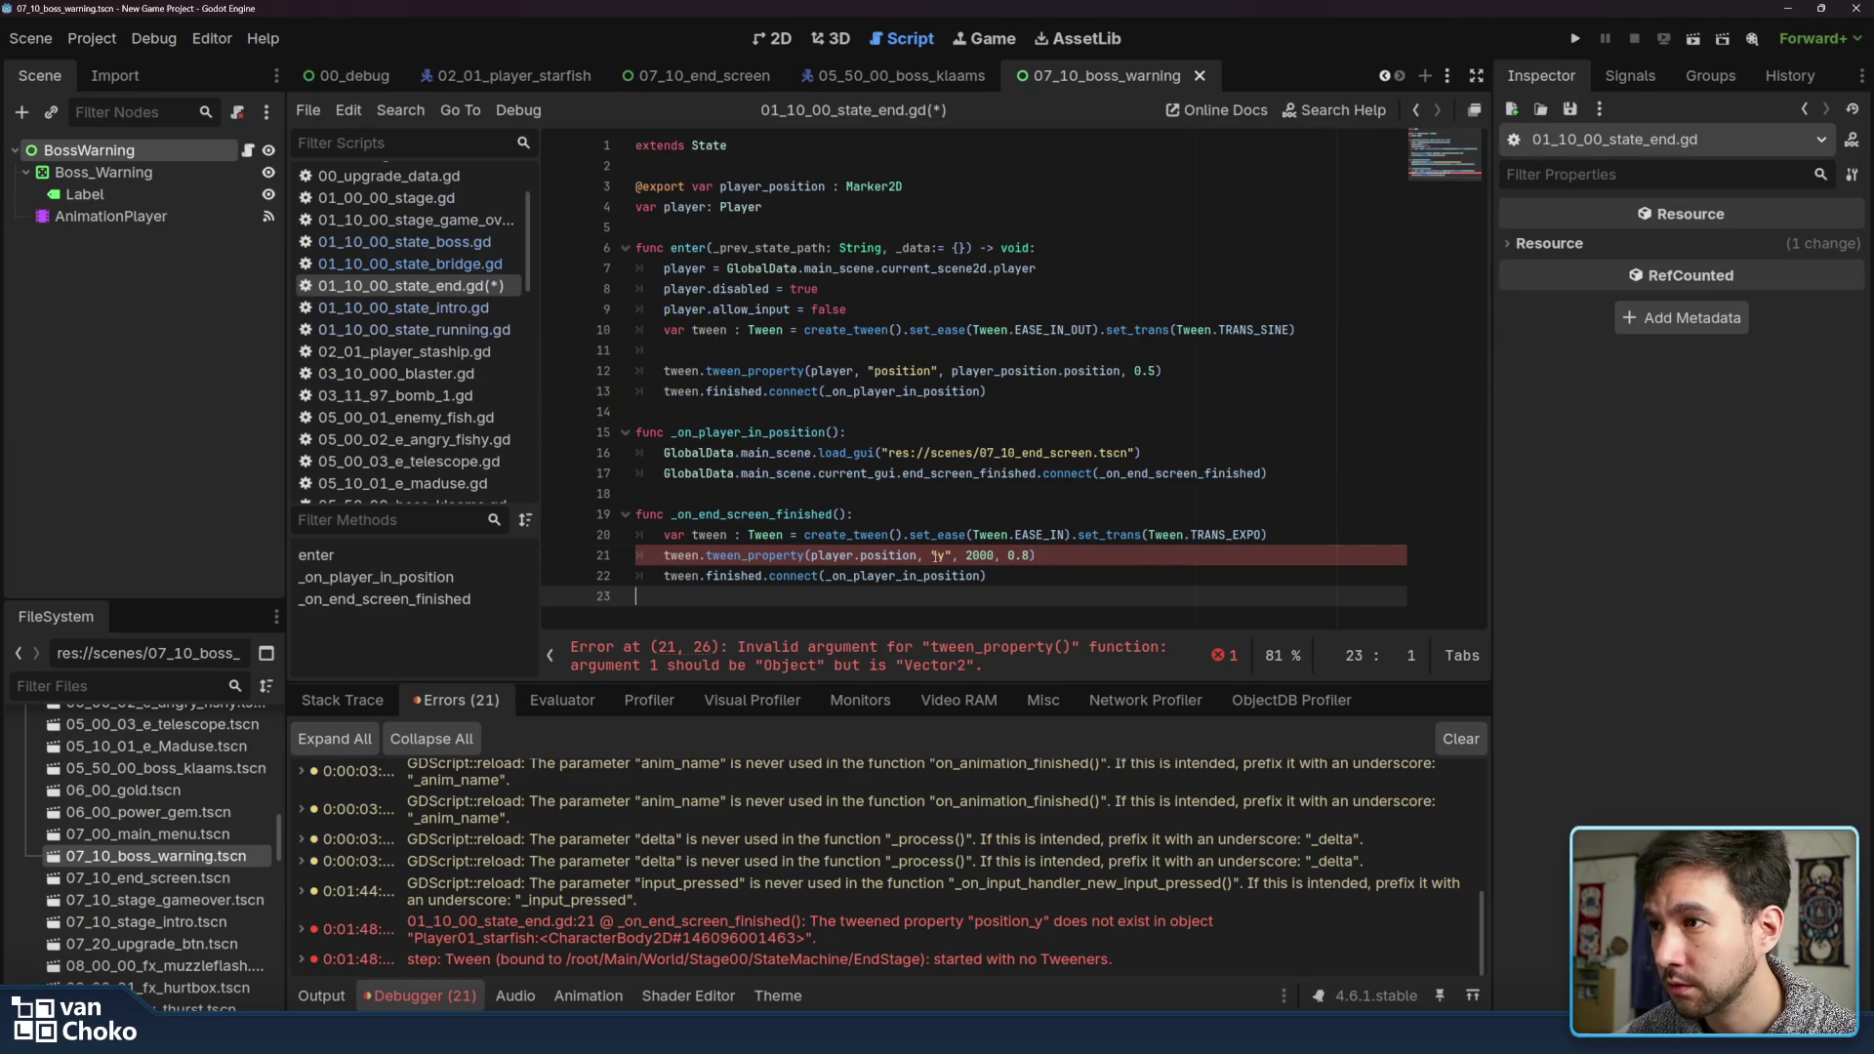
left_click(937, 556)
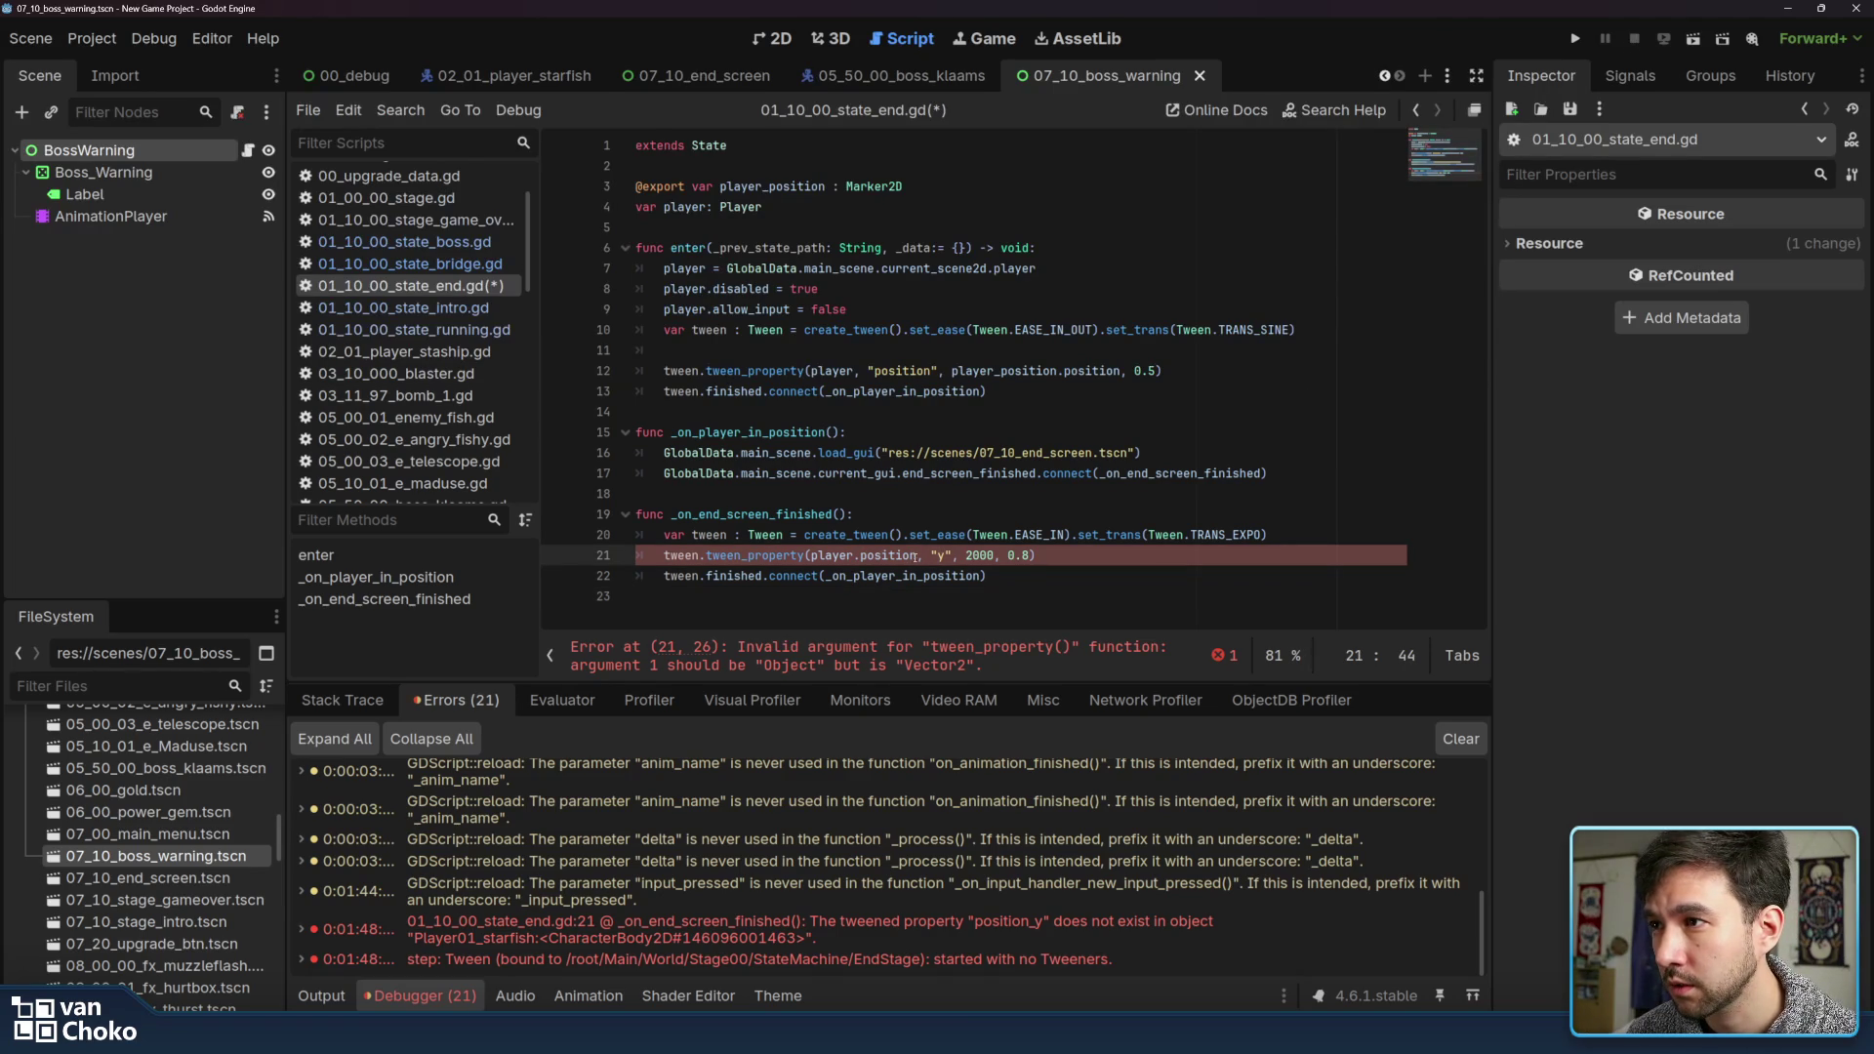
mouse_move(917, 557)
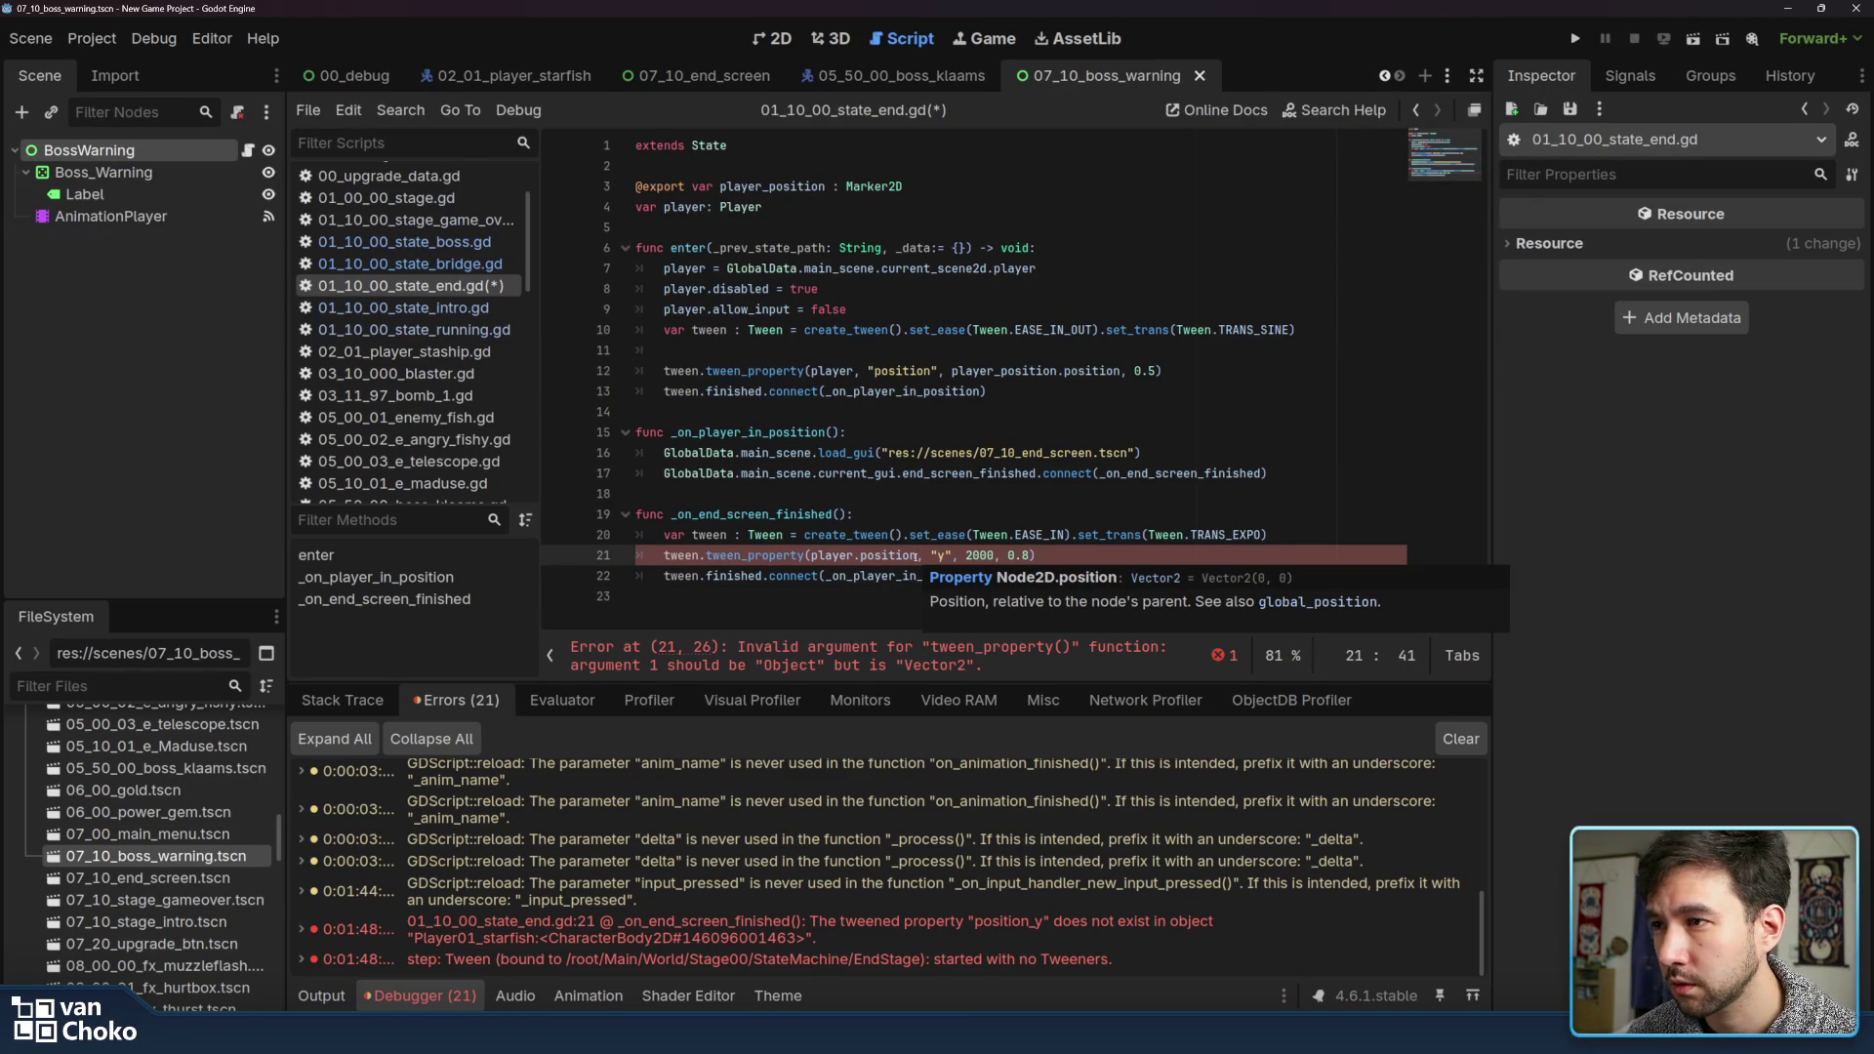
key("ctrl+z")
key("ctrl+z")
key("ctrl+z")
key("ctrl+z")
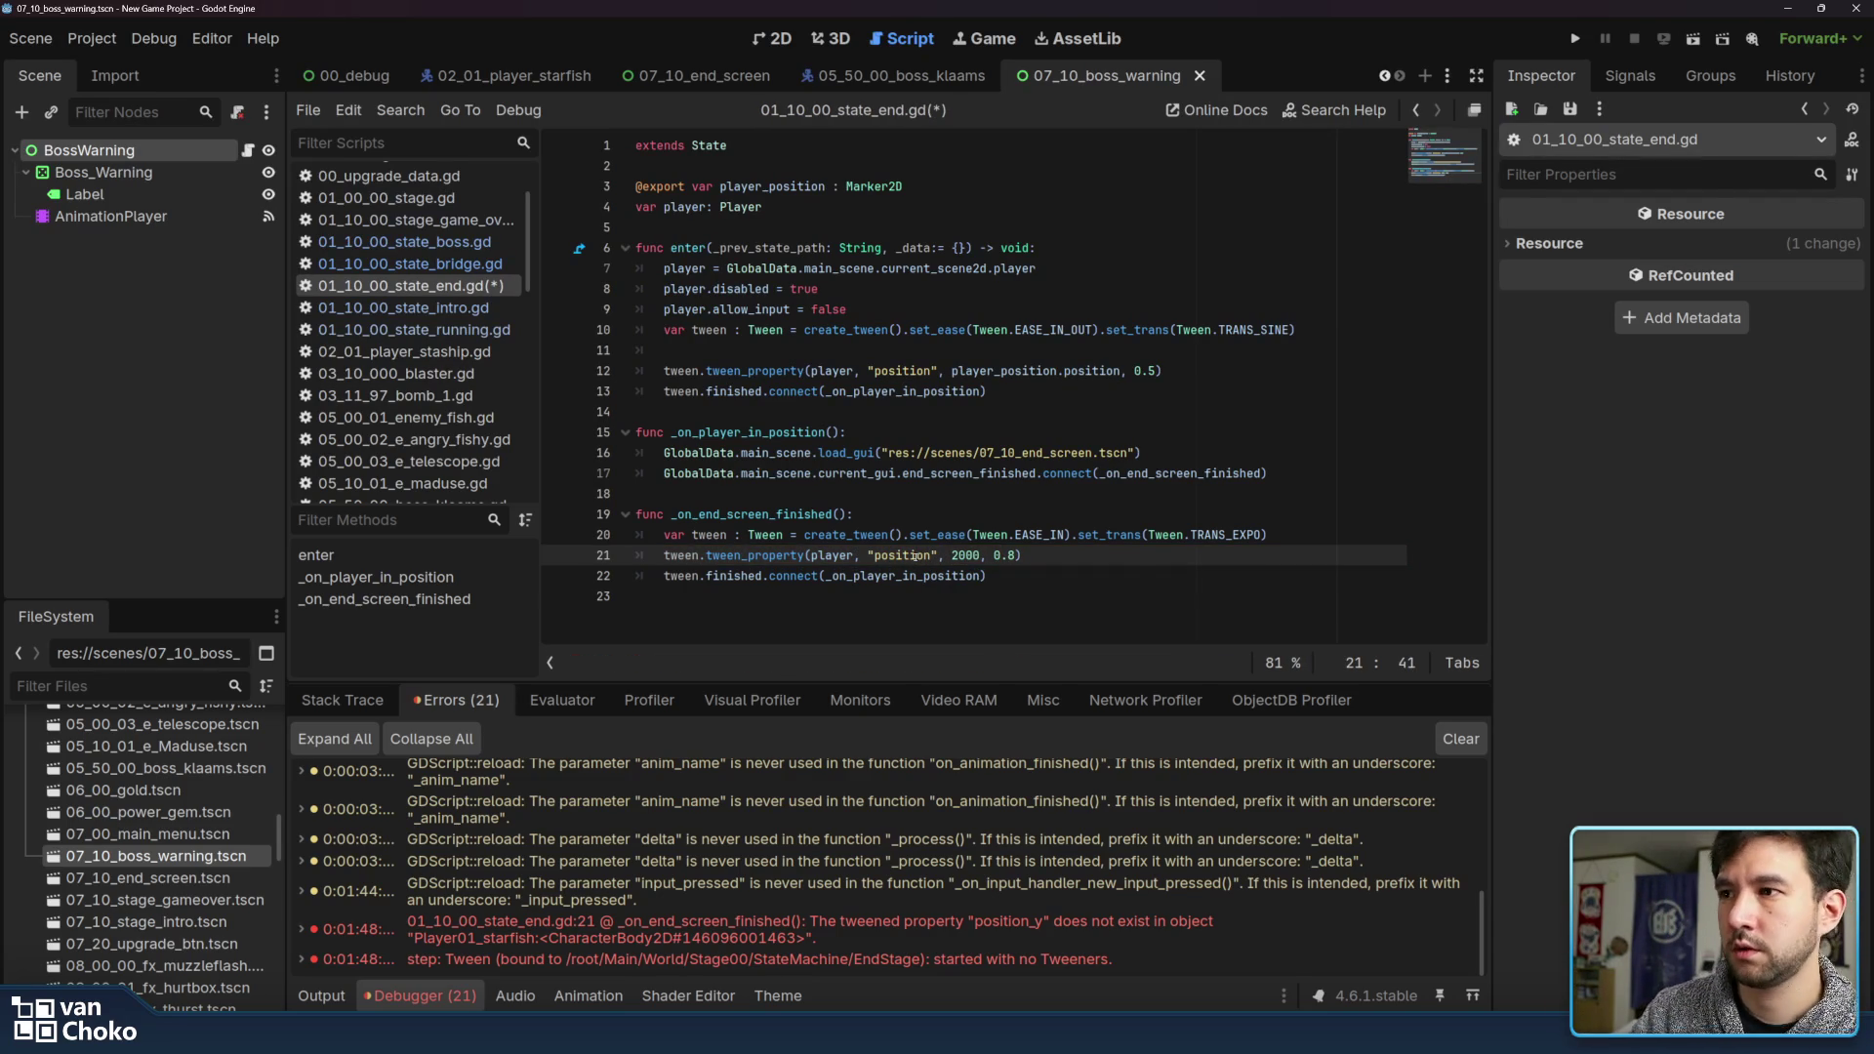
left_click(957, 556)
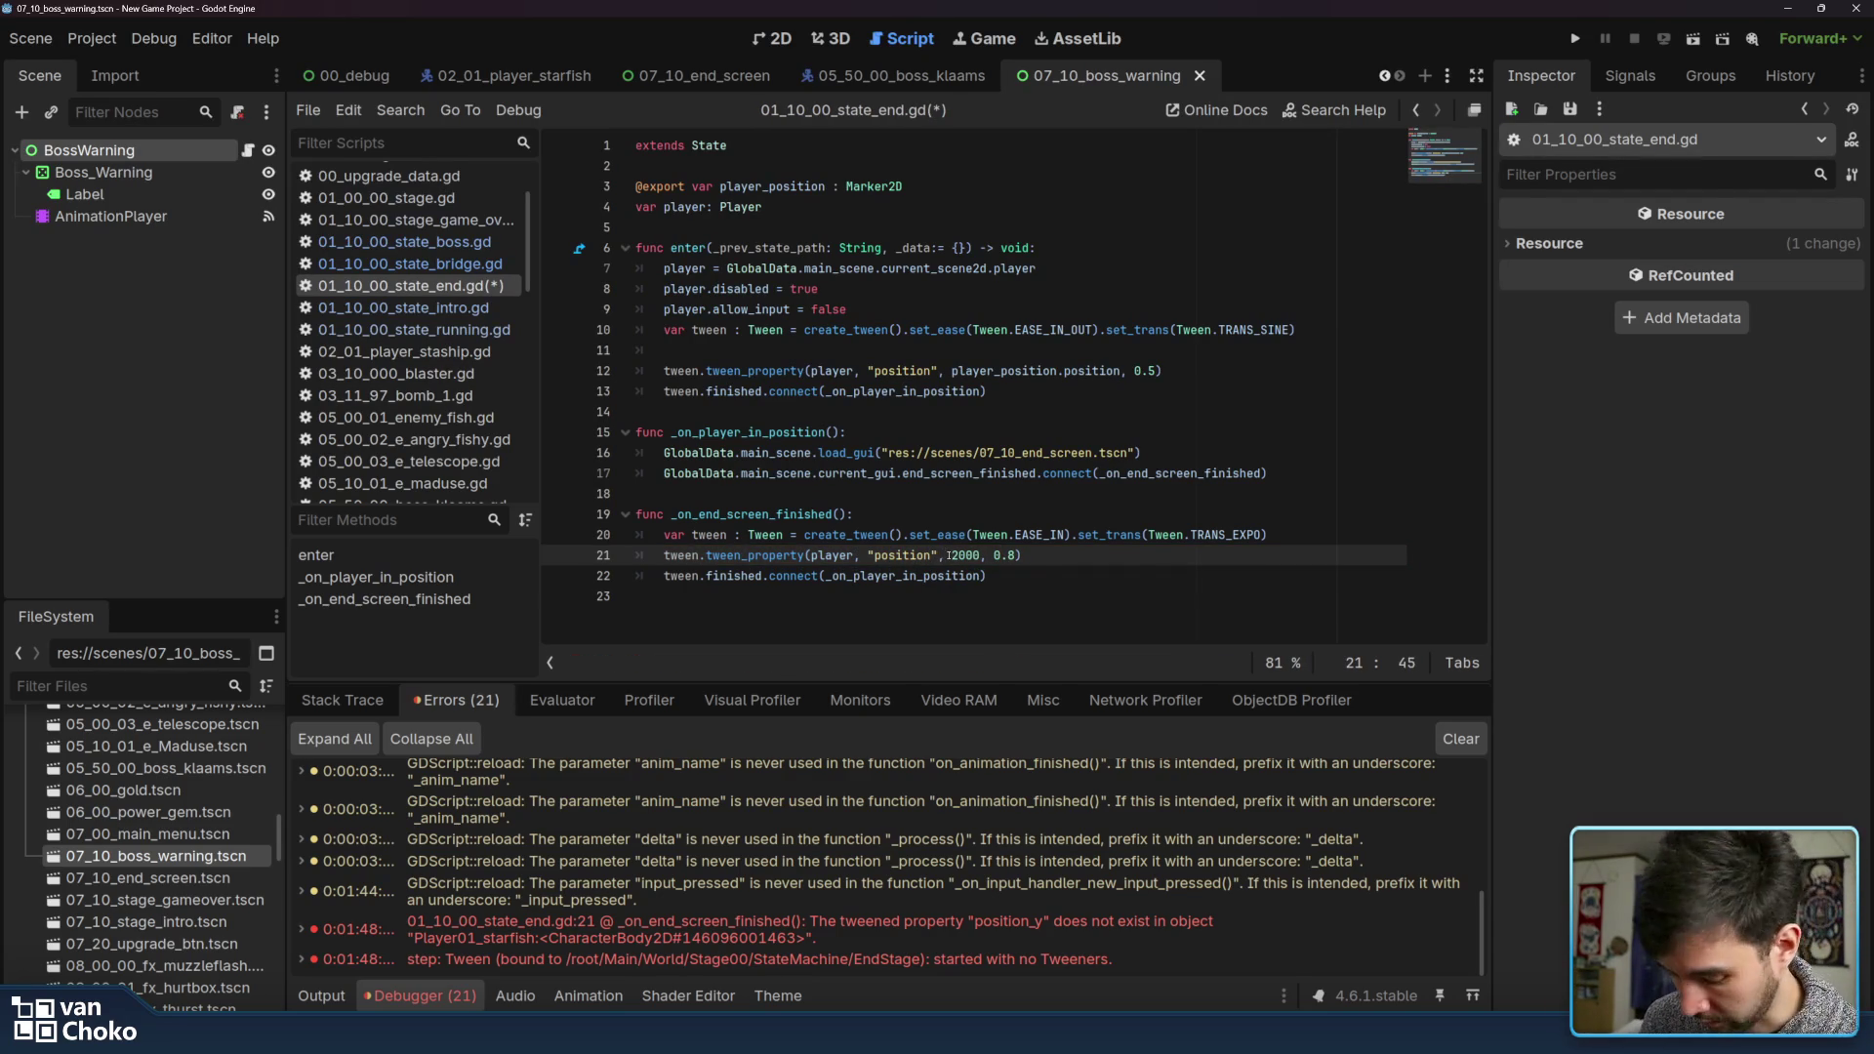
Rework the line 21 tween so plain player, not player.position, is the tweened object
type("Vec")
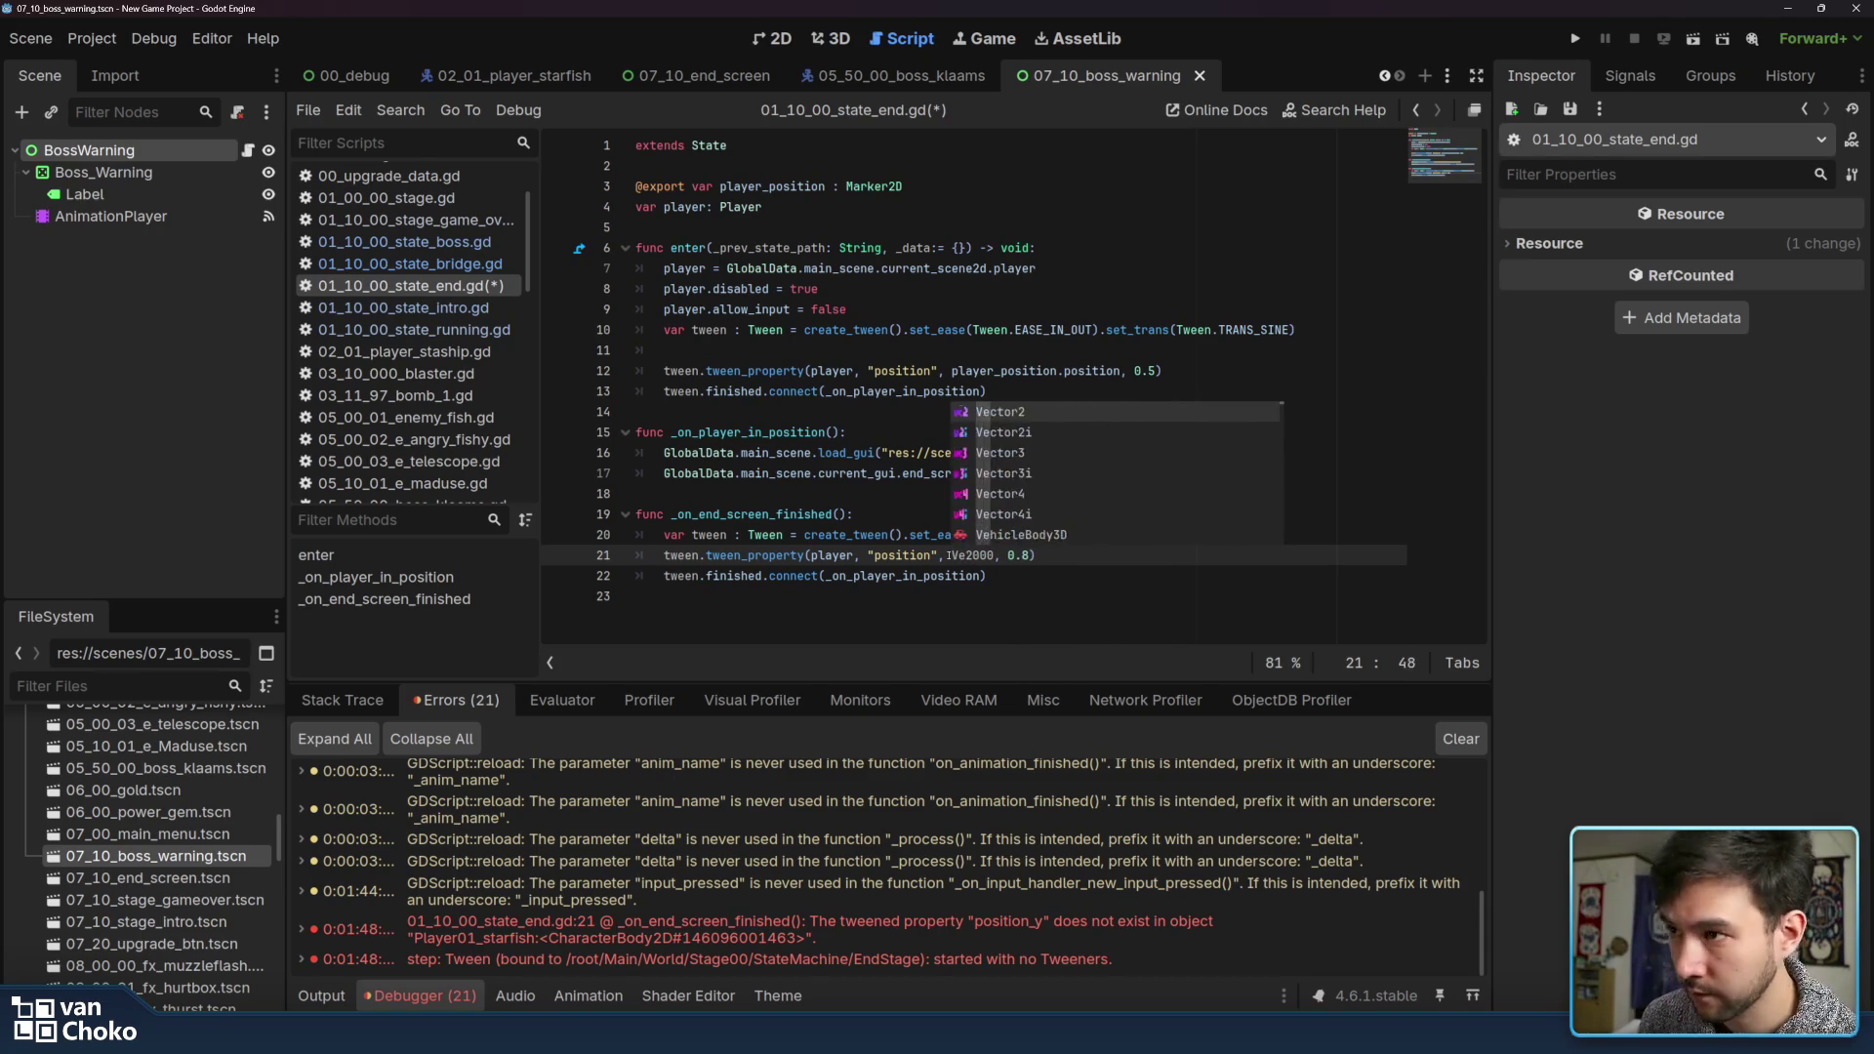
key("BackSpace")
key("BackSpace")
key("BackSpace")
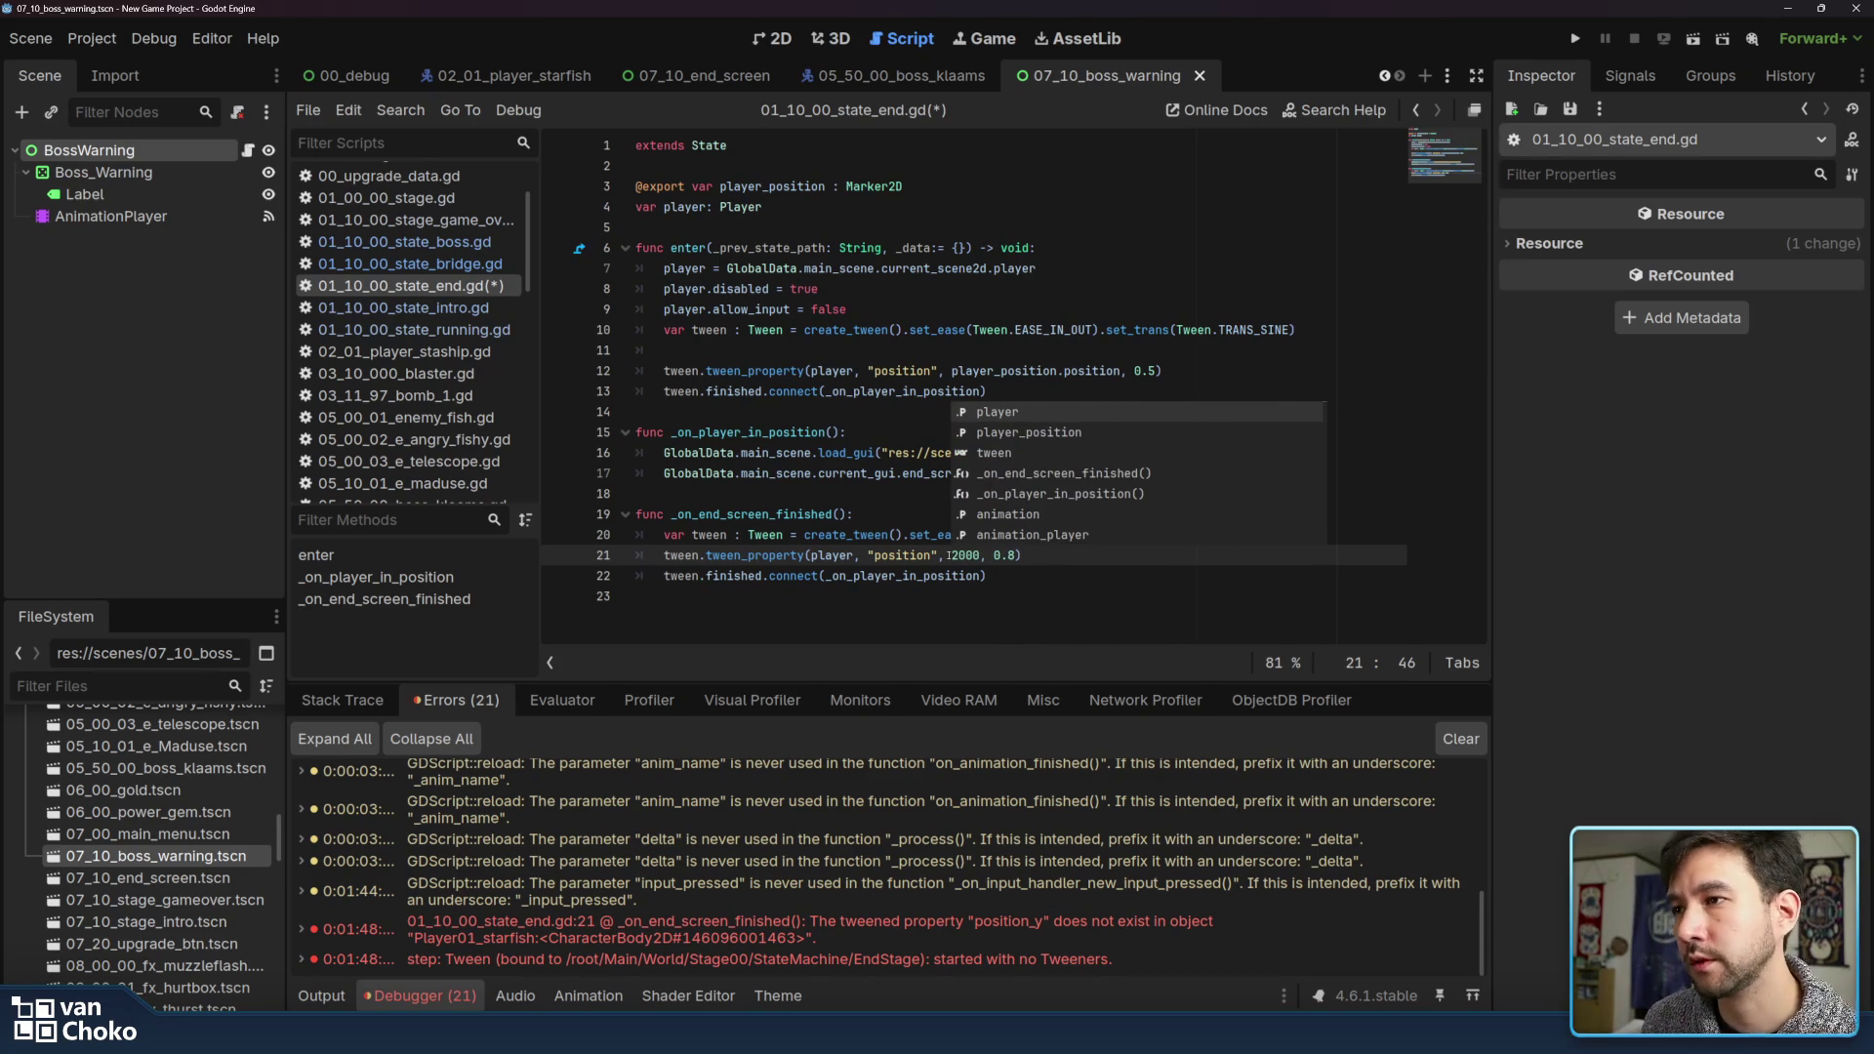
left_click(911, 558)
double_click(911, 557)
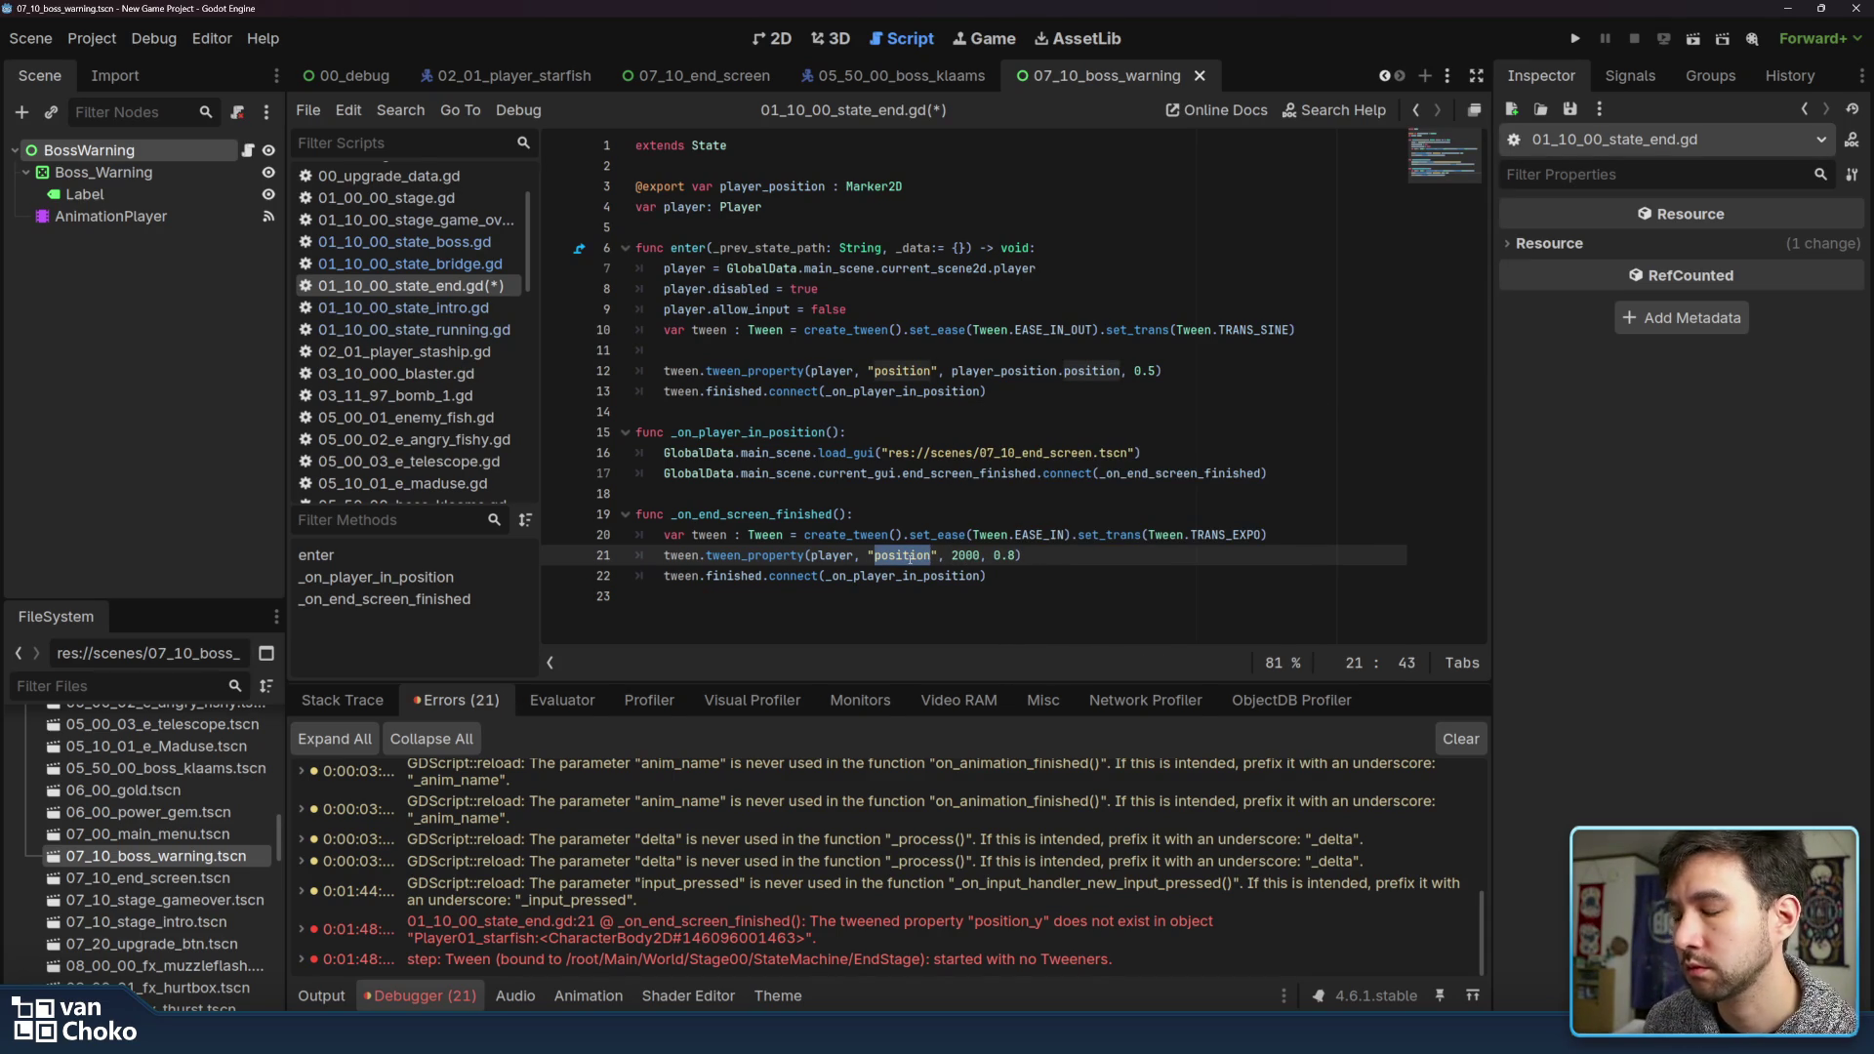
left_click(851, 556)
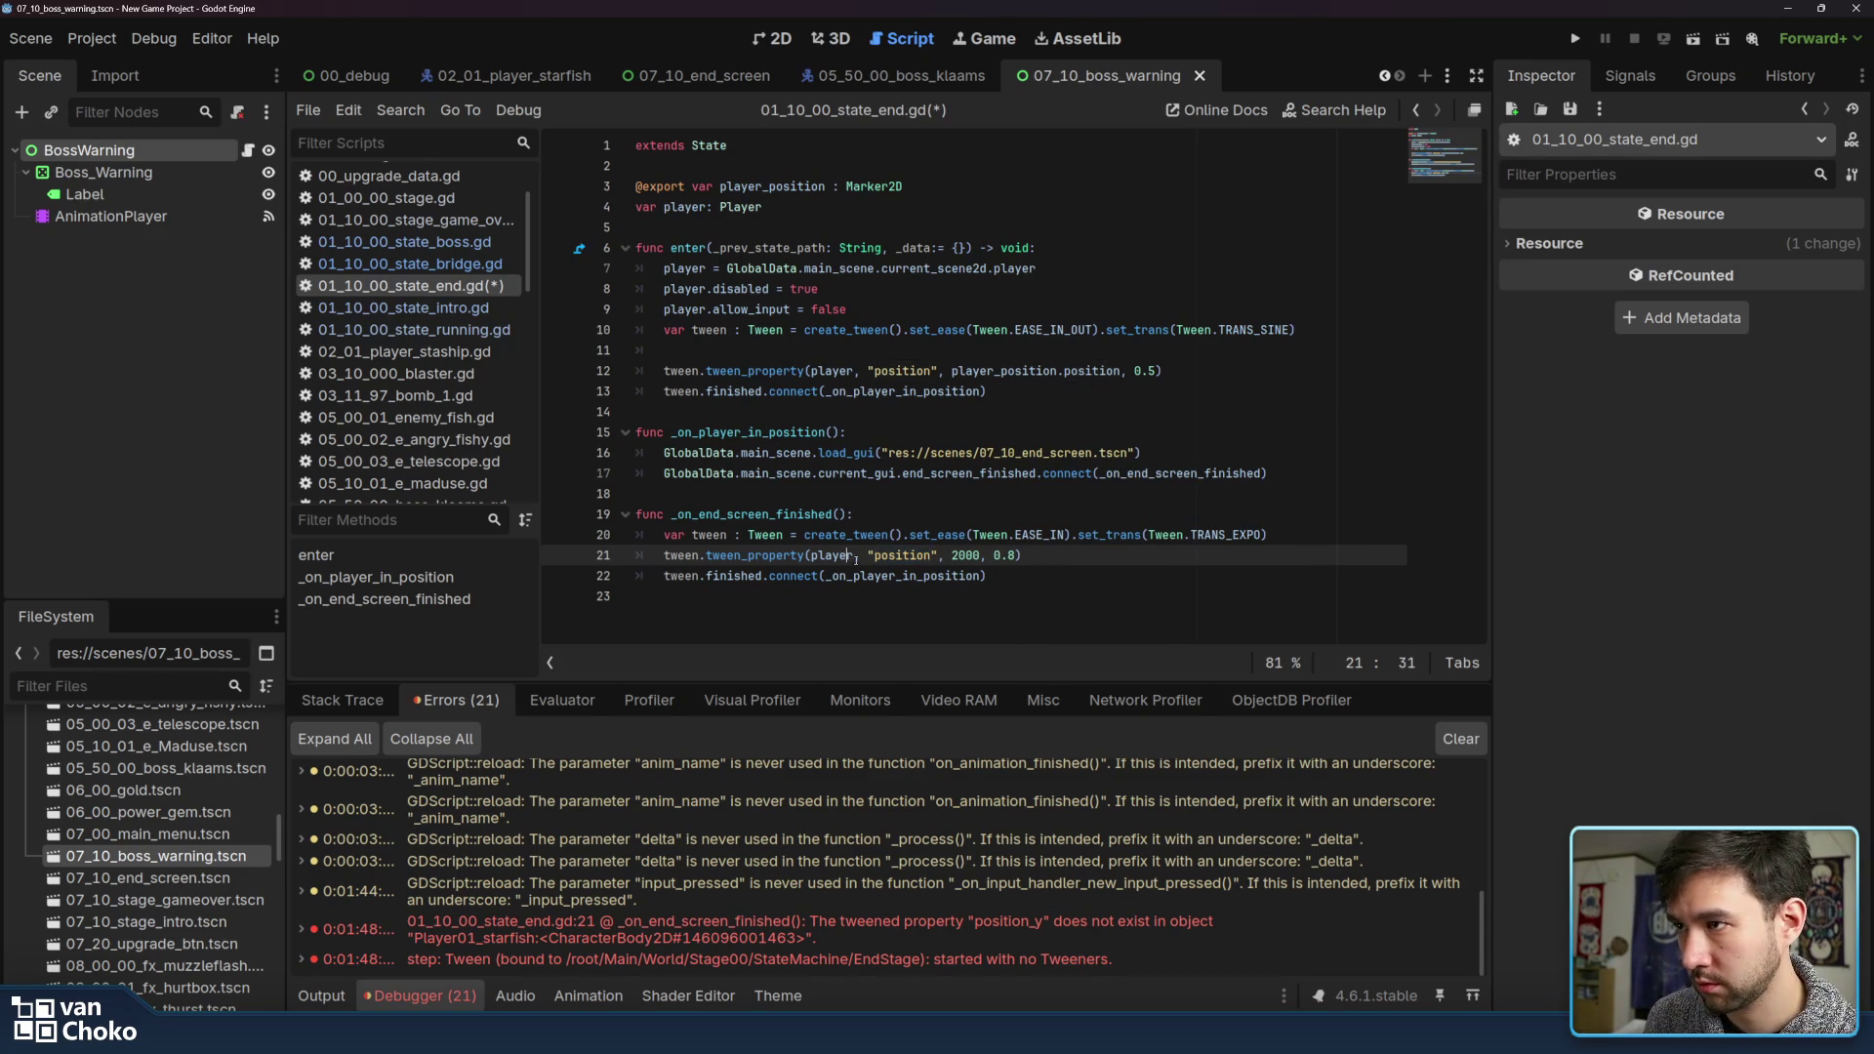
type(".posi")
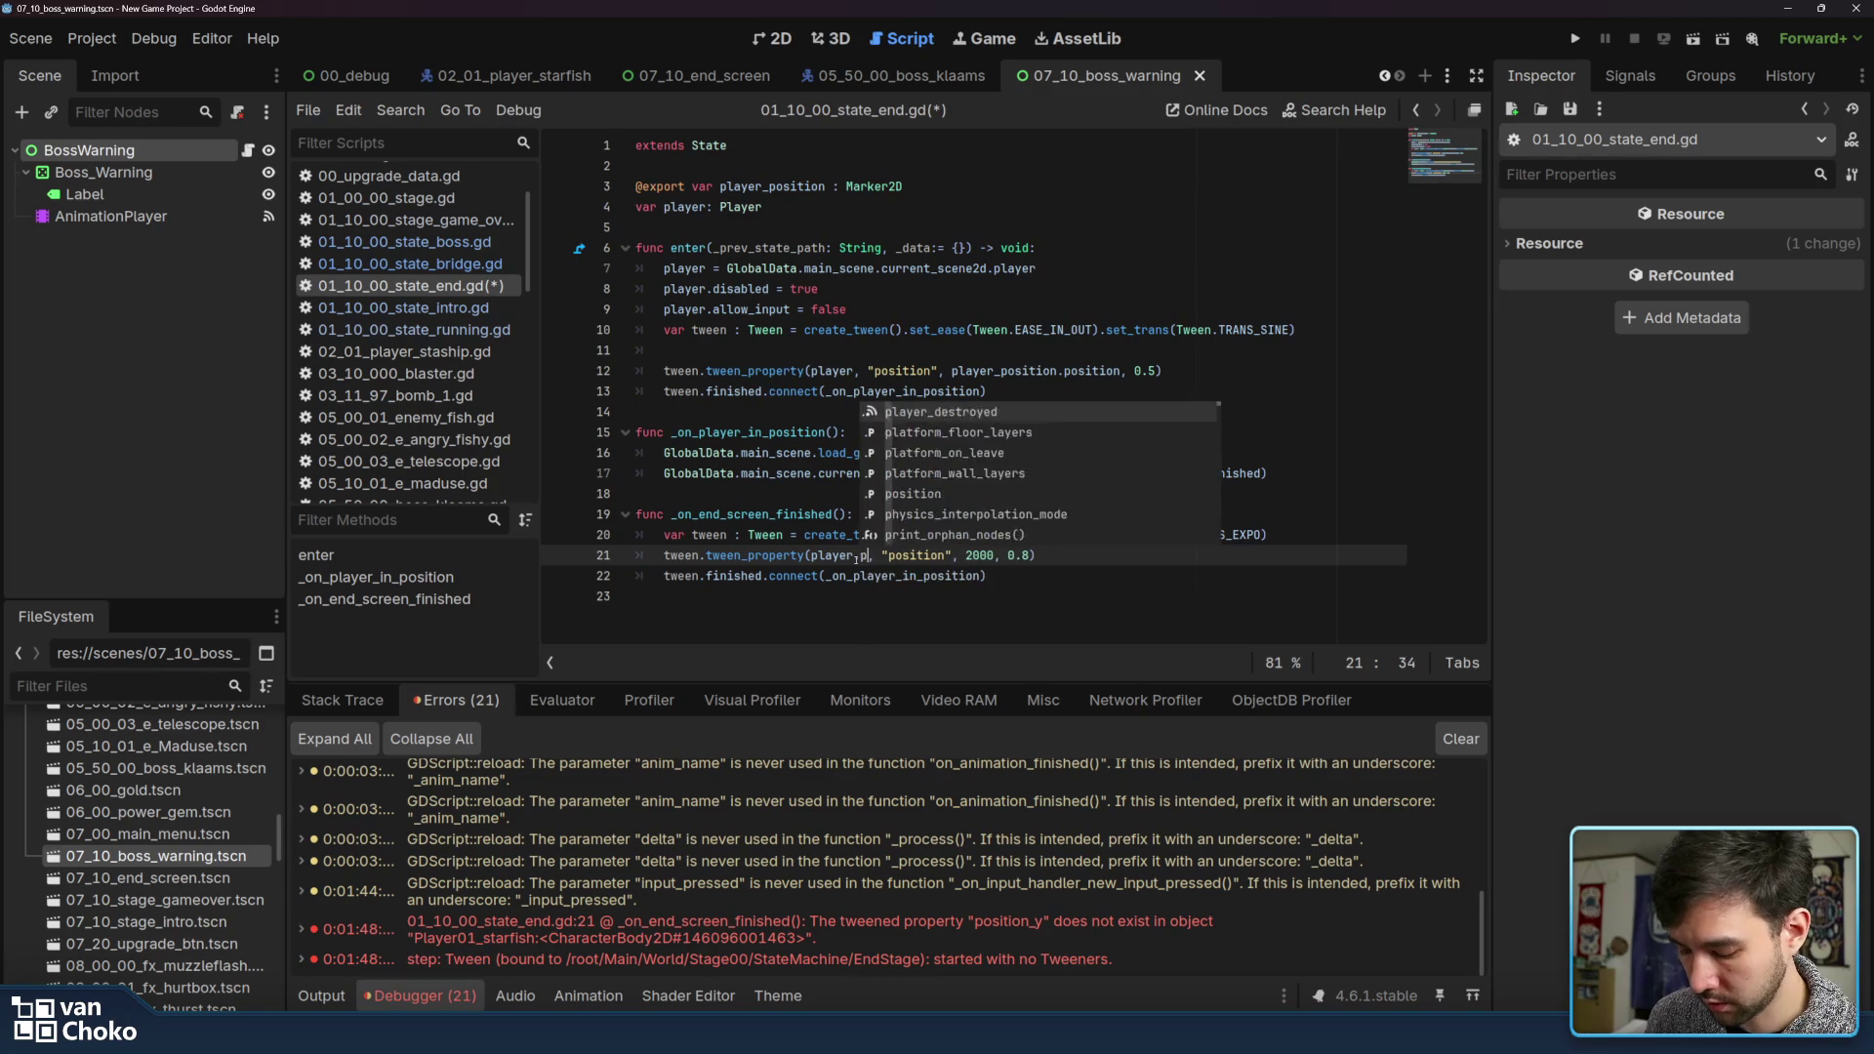
type("tion")
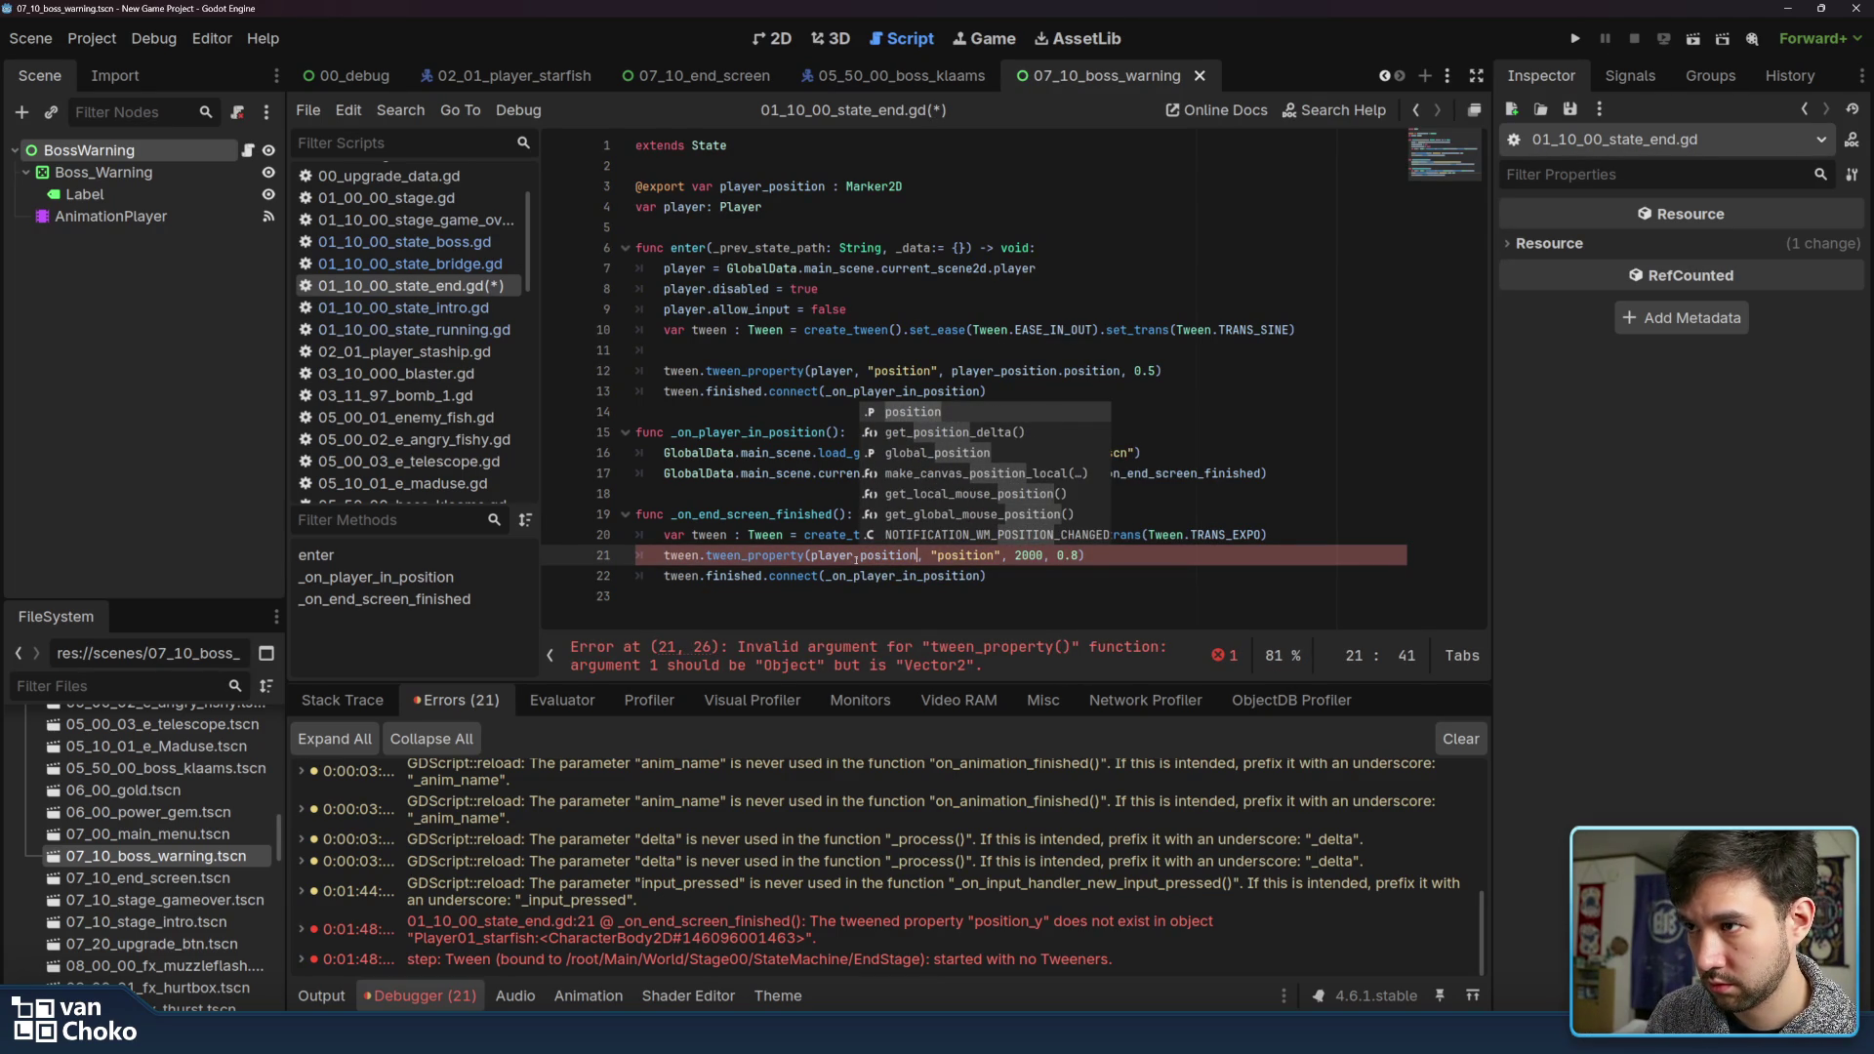
key("Left")
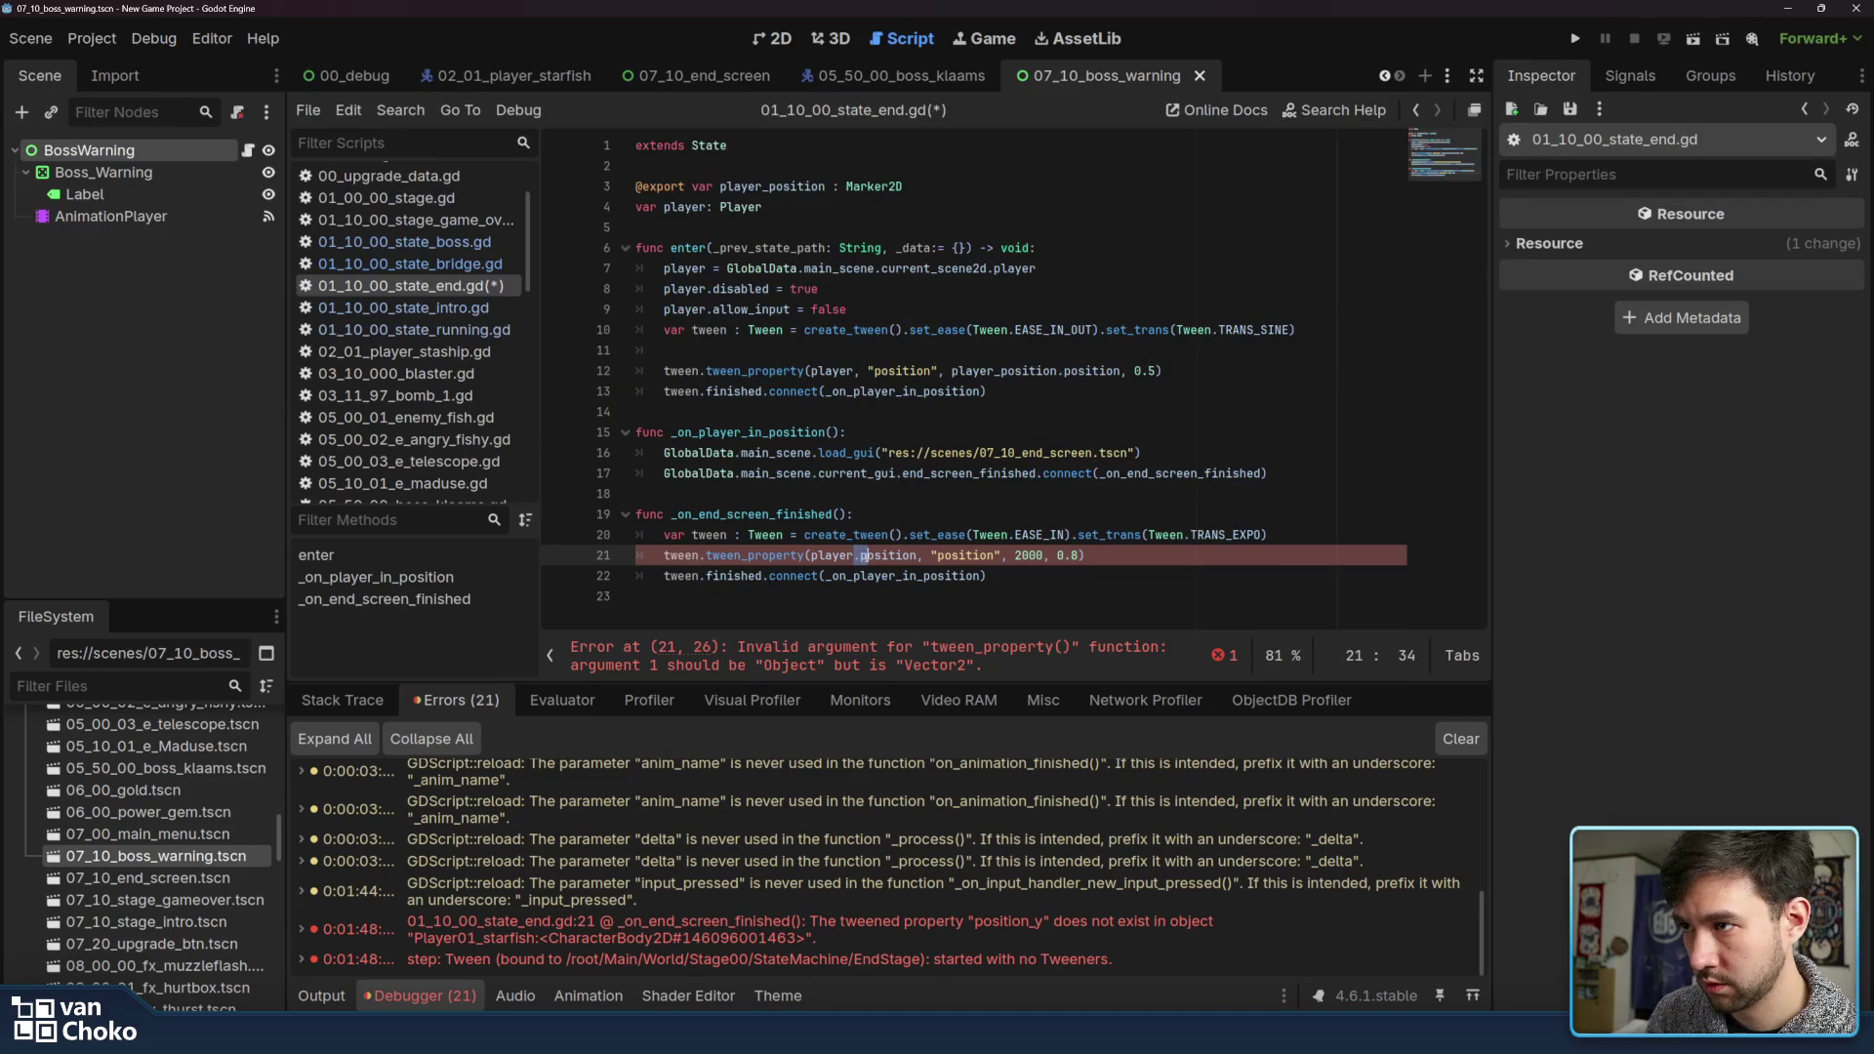
left_click_drag(1003, 555, 930, 555)
key("BackSpace")
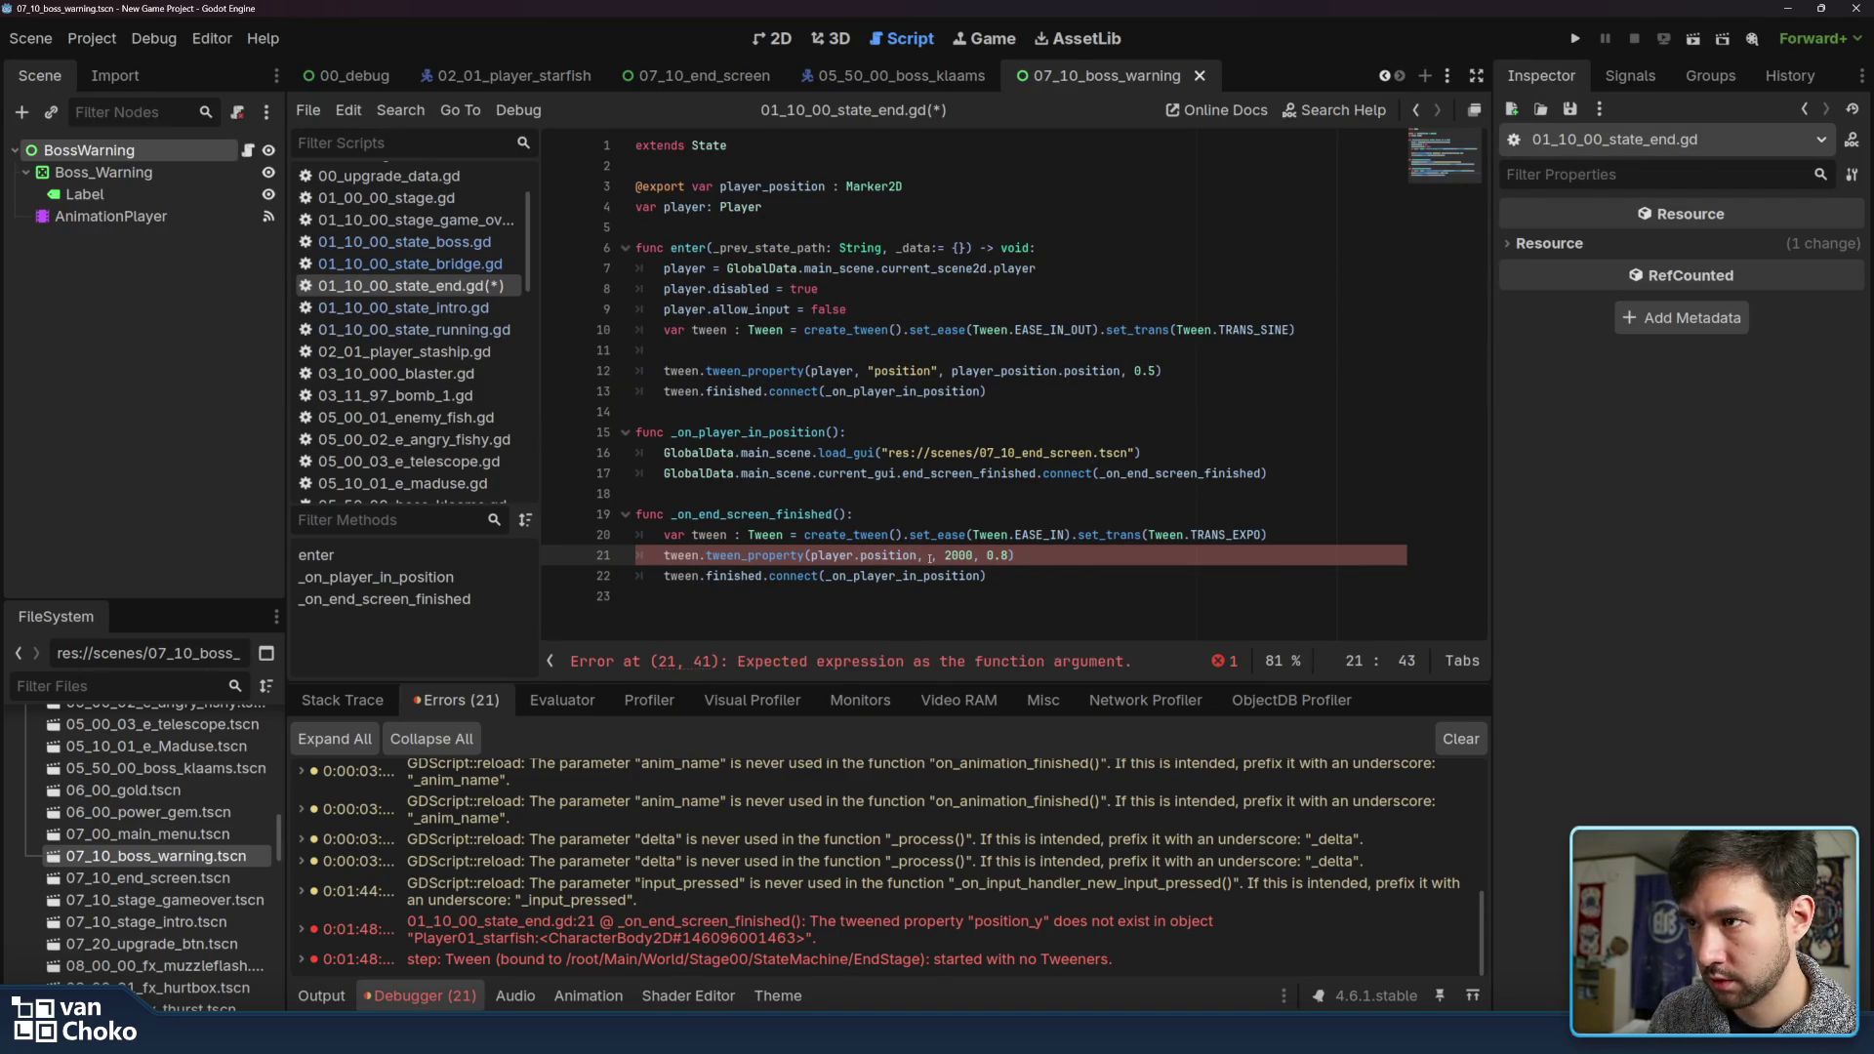
type("\"y")
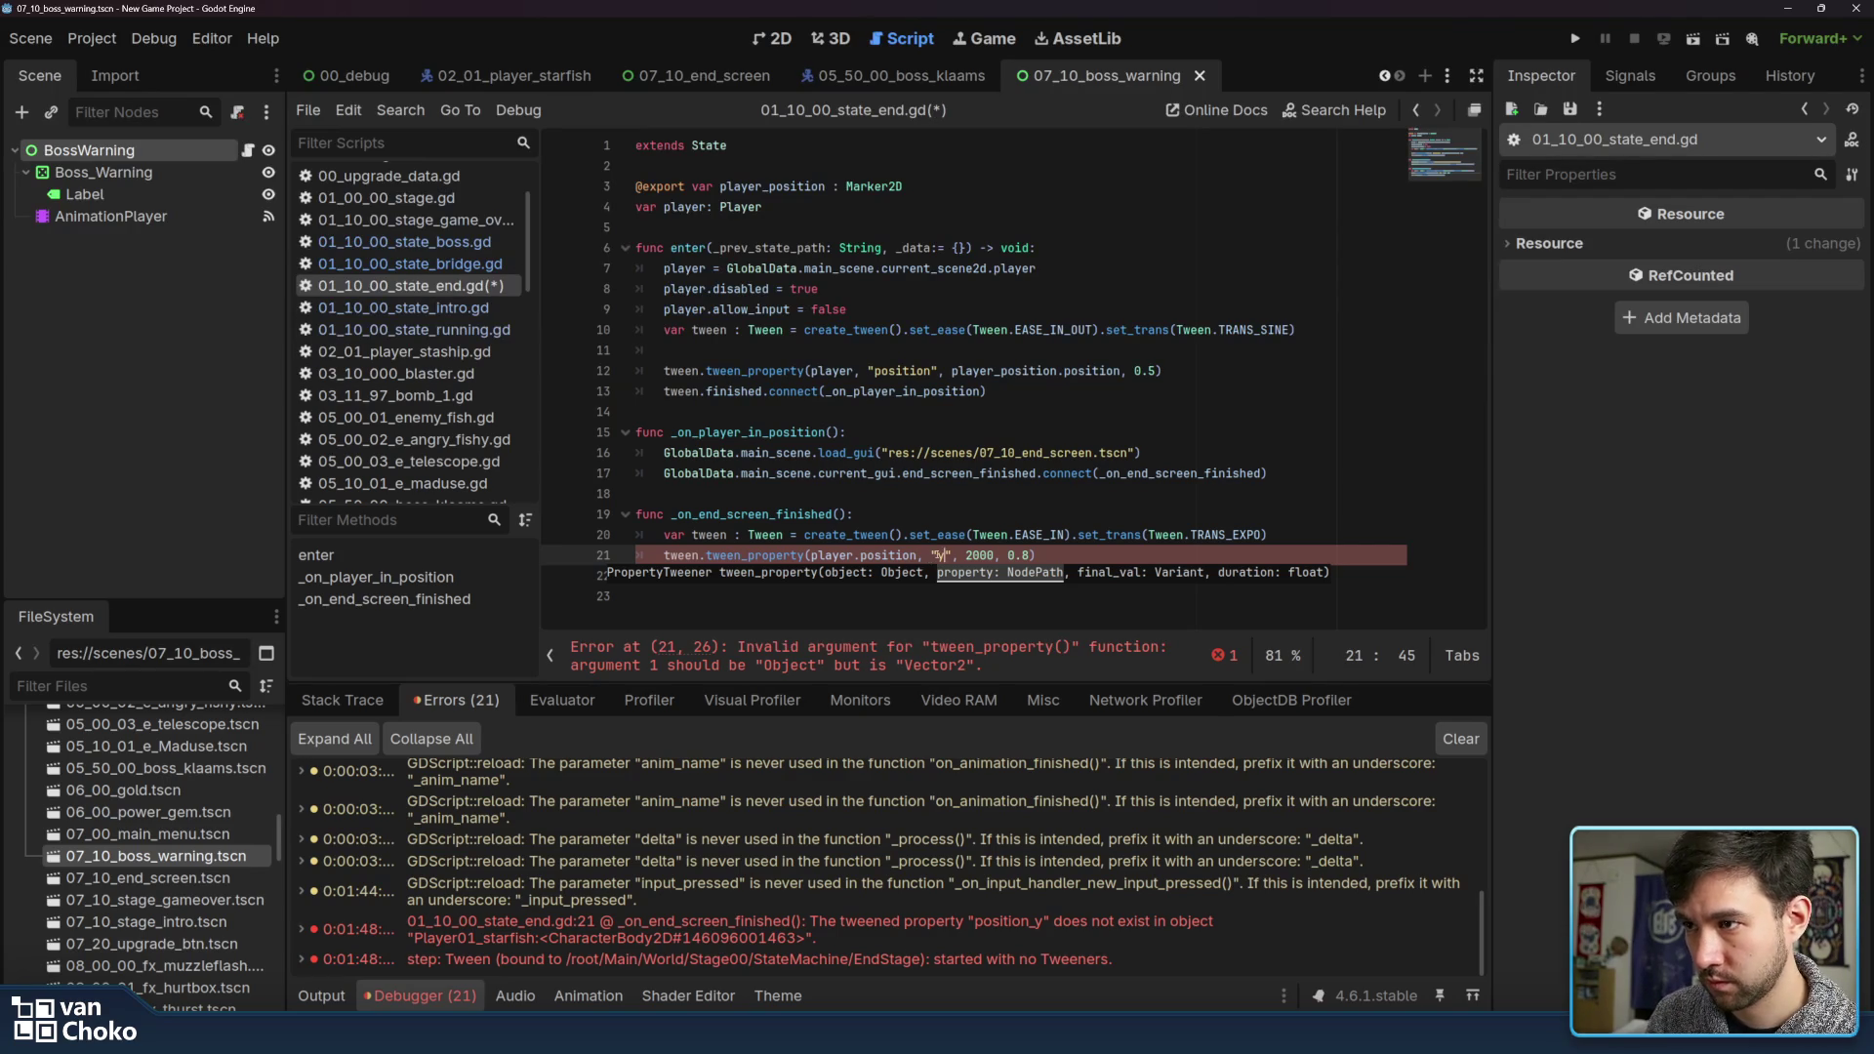
key("Left")
key("Left")
key("Left")
key("Right")
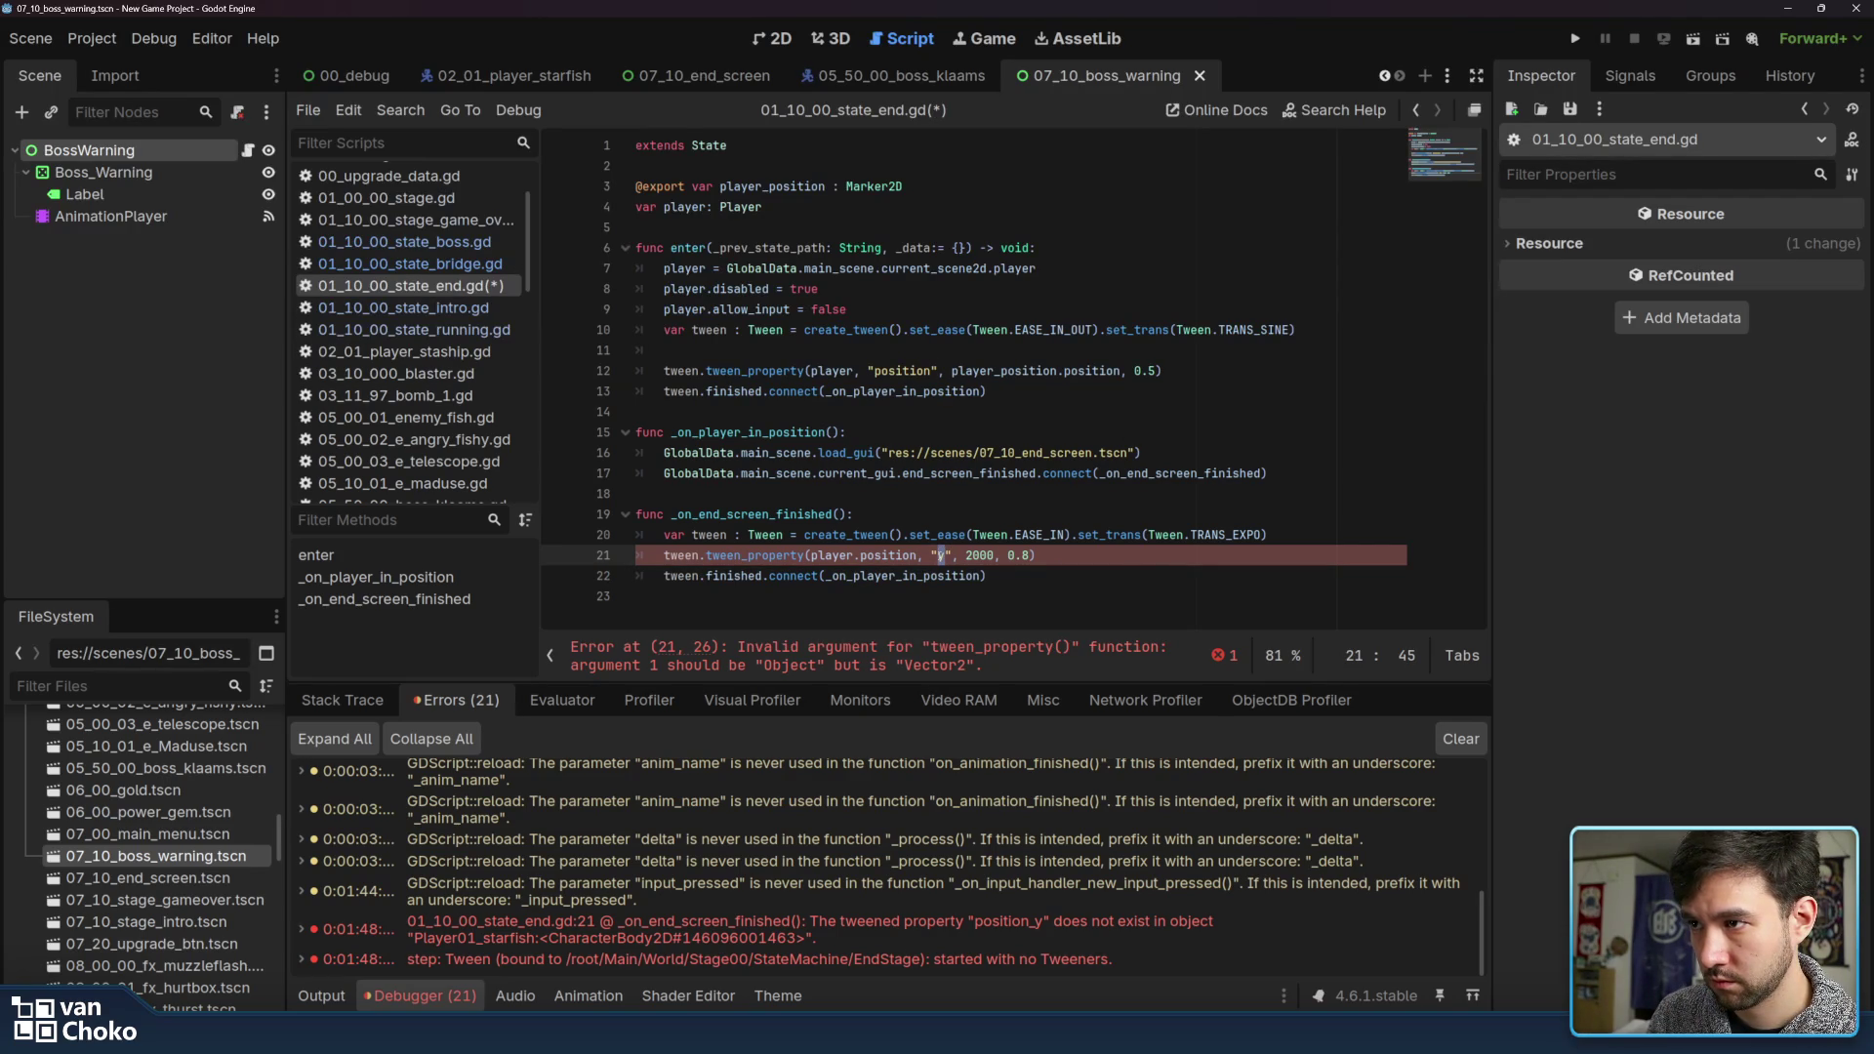
key("Left")
left_click(916, 556)
mouse_move(917, 555)
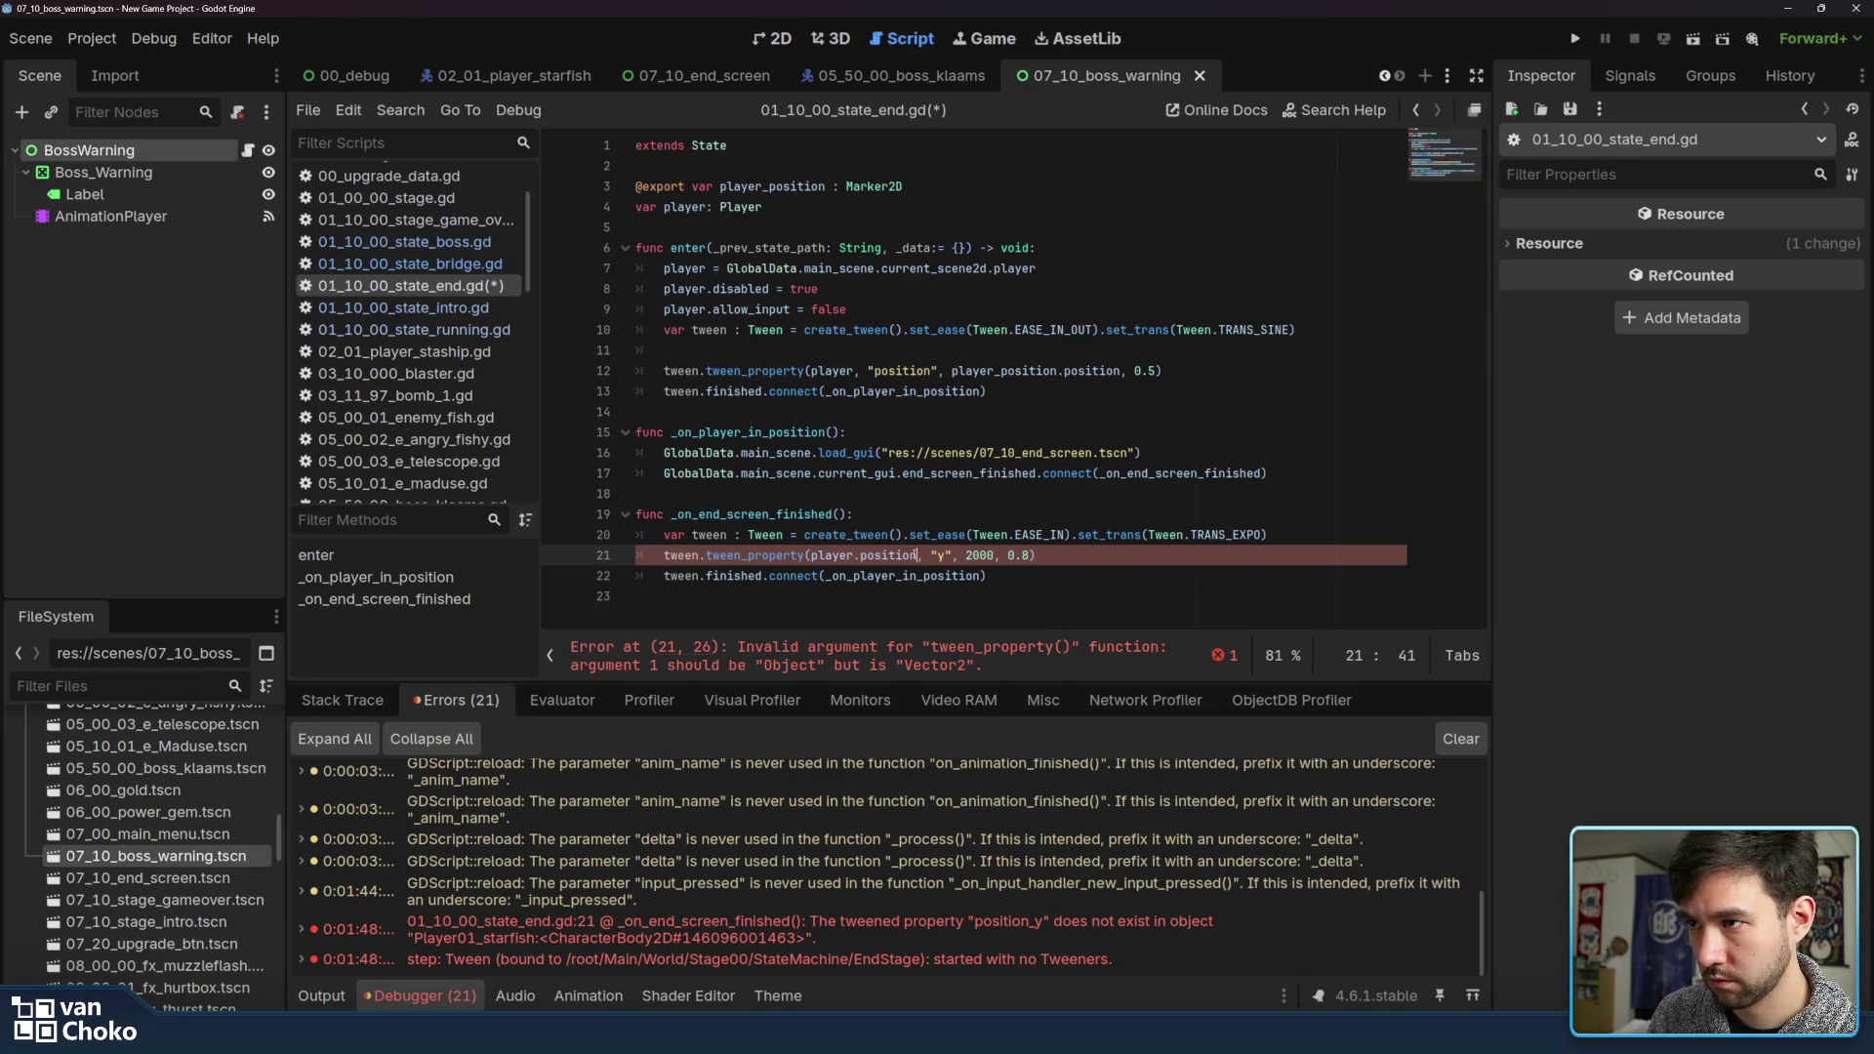
double_click(916, 555)
key("BackSpace")
key("BackSpace")
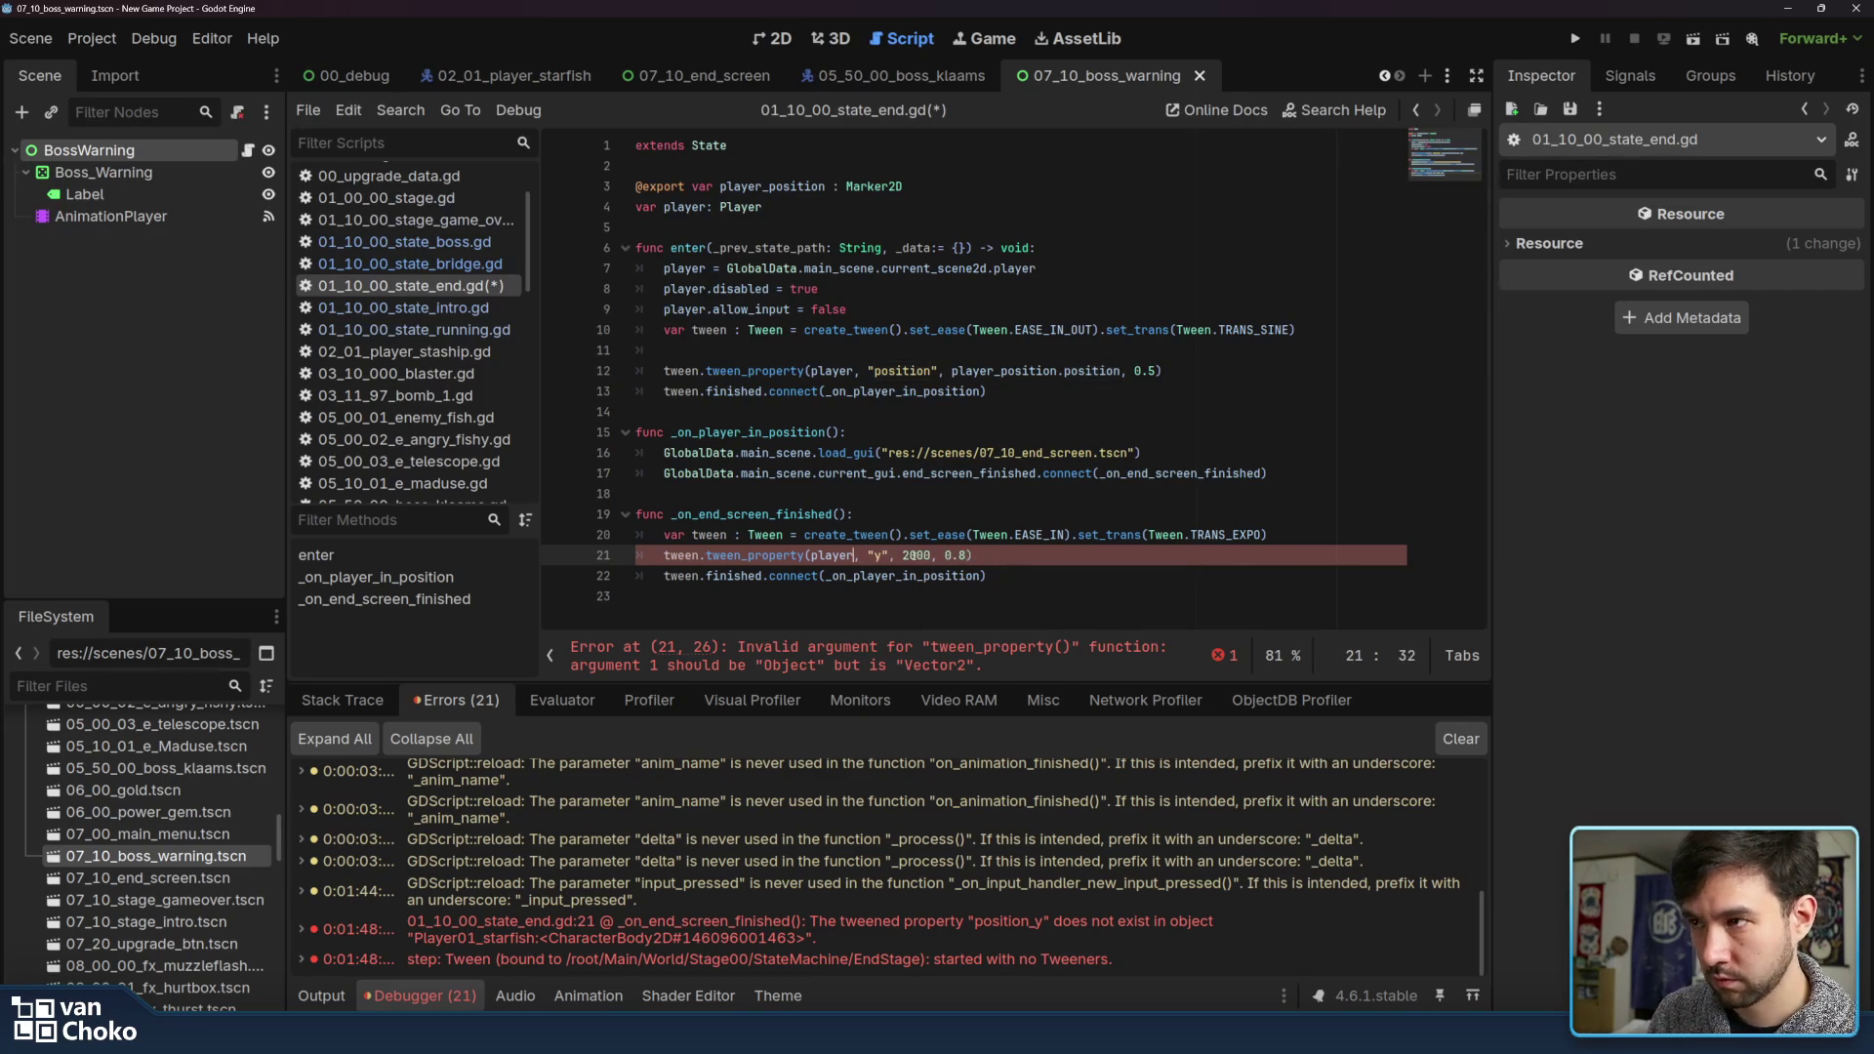
Make the tweened property "position:x" with target 2000, then save the script and run the game
type("position.")
left_click(978, 555)
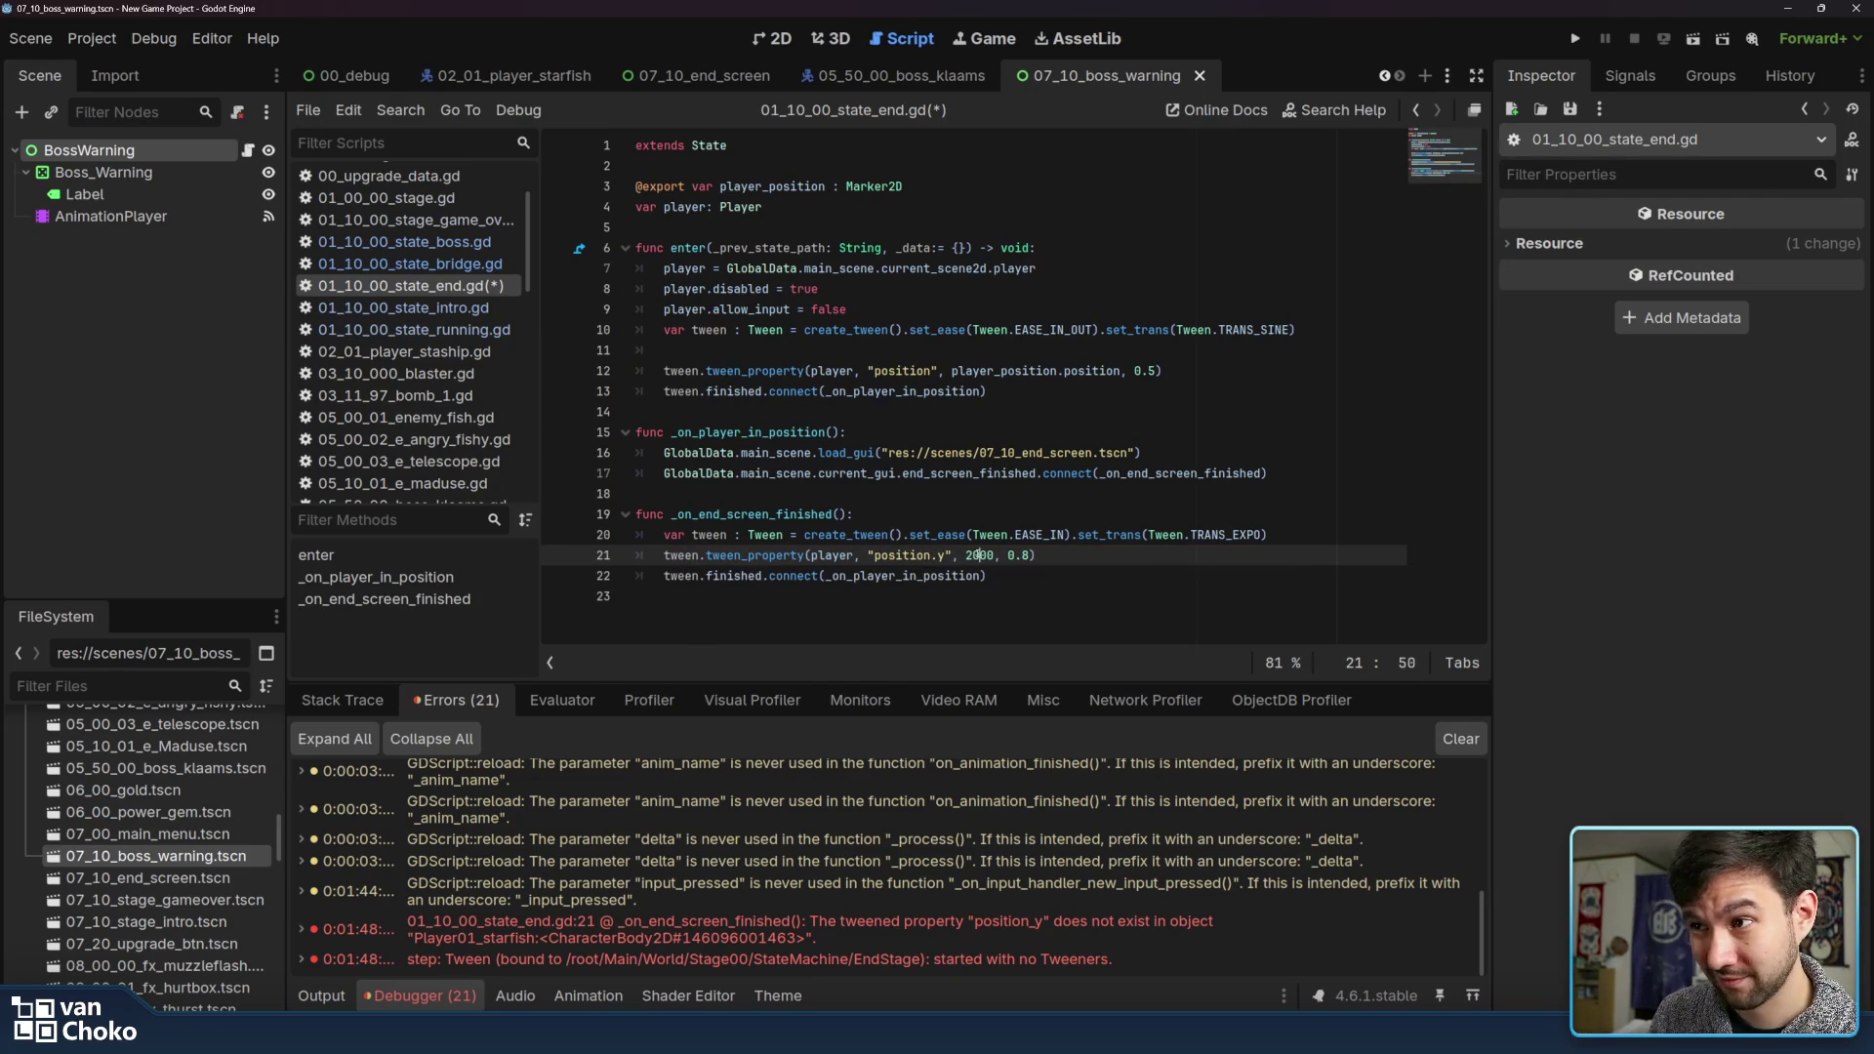
left_click(1101, 576)
left_click(1099, 596)
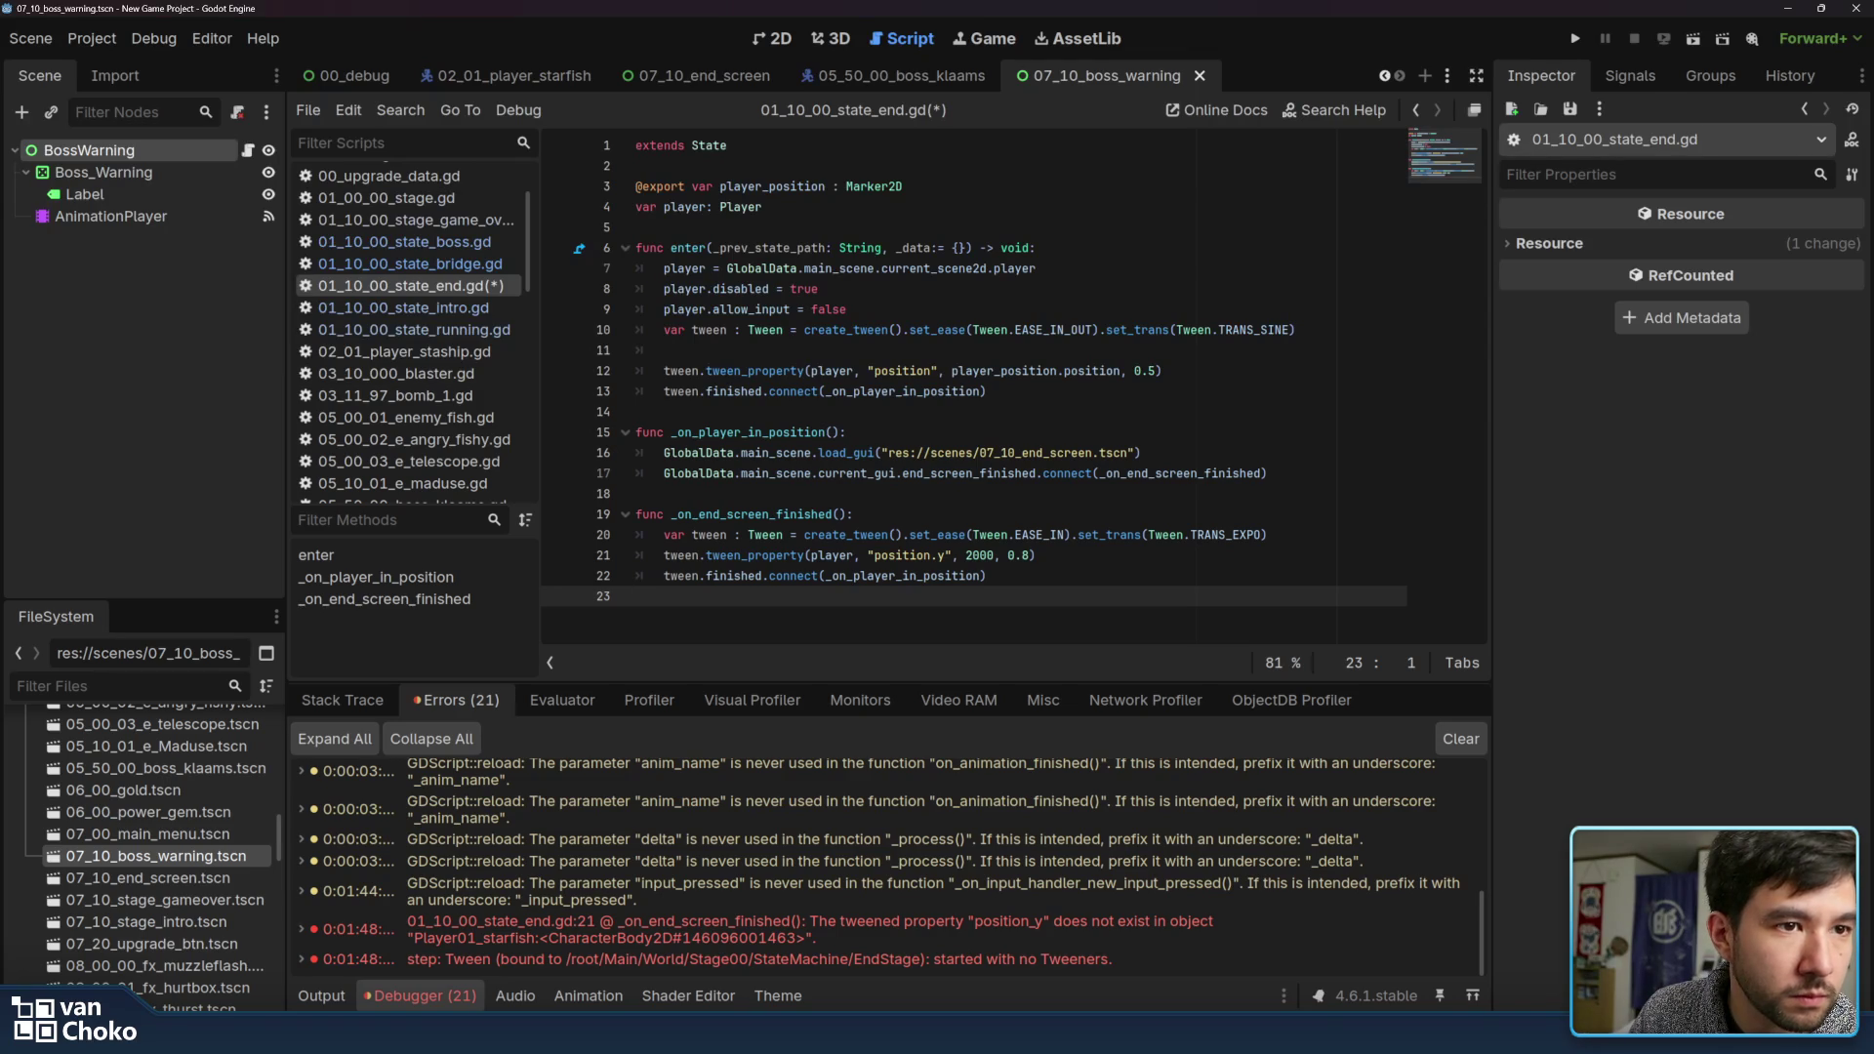
left_click(938, 558)
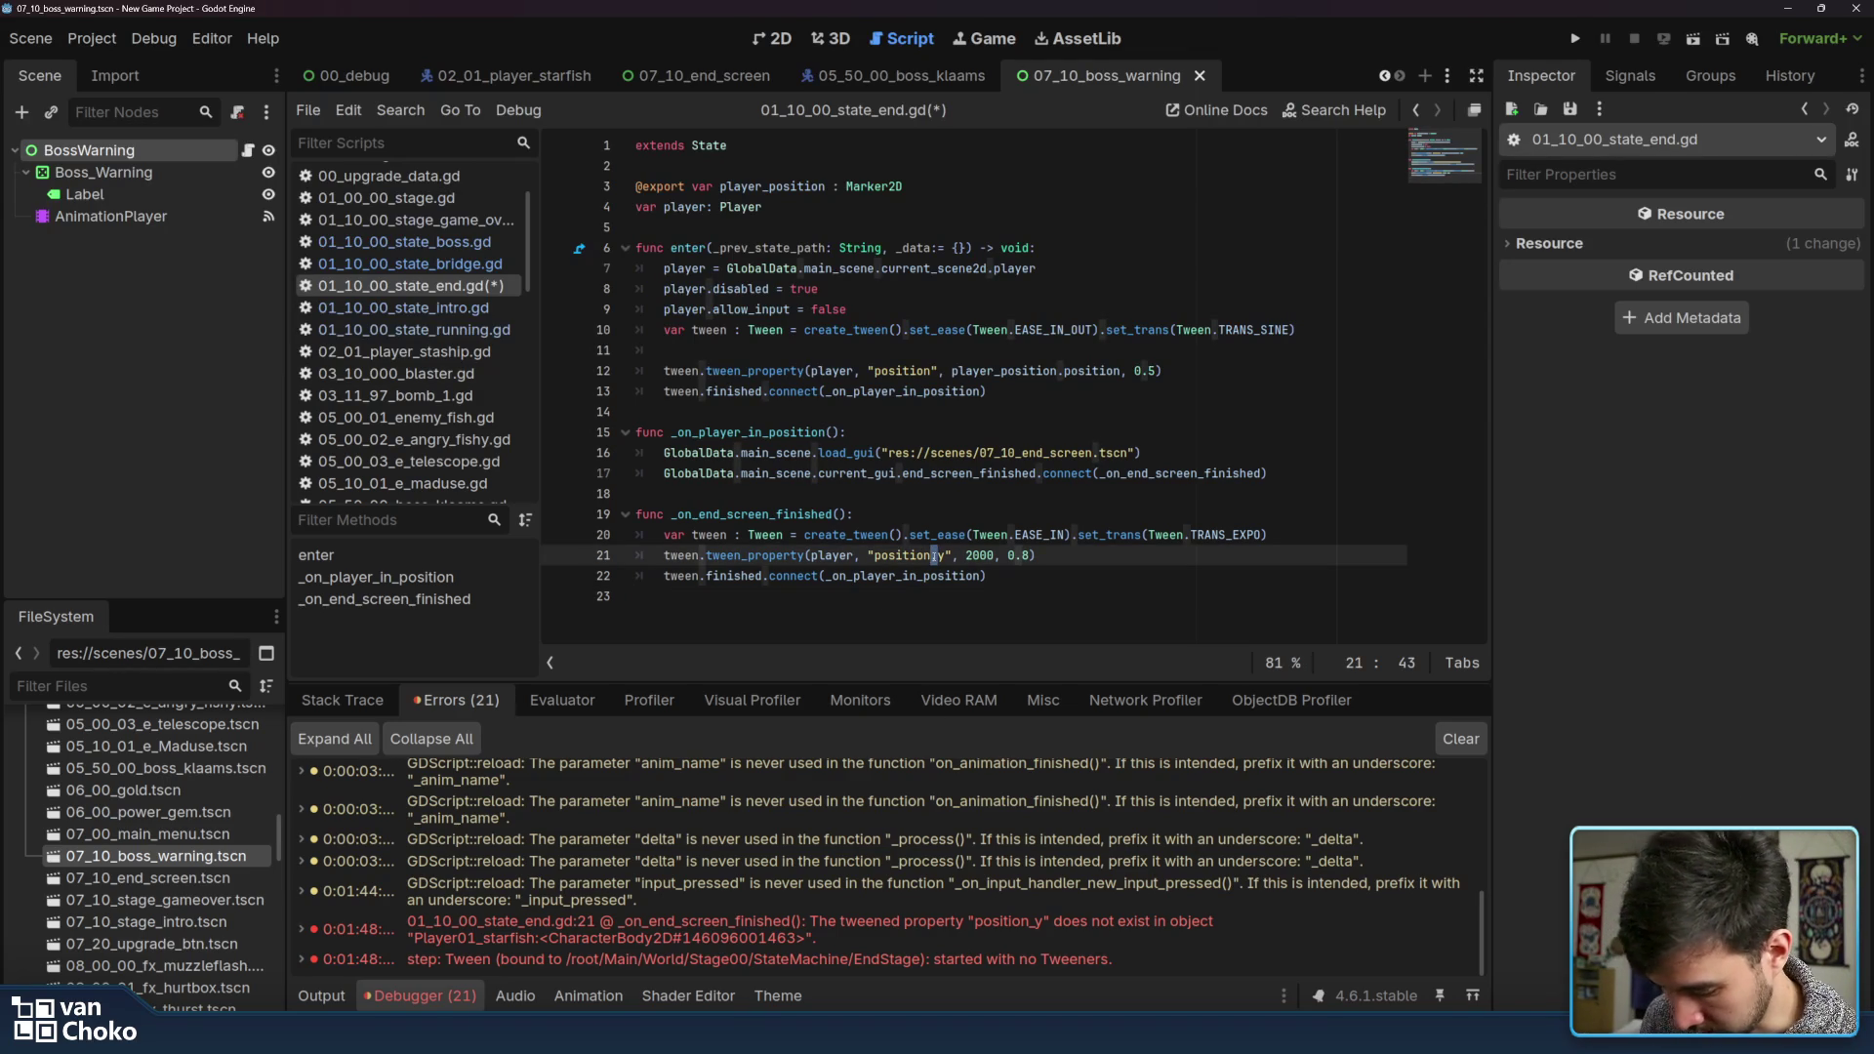
left_click(939, 556)
key("Delete")
type(":")
key("Delete")
type("x")
left_click(1078, 553)
key("ctrl+s")
left_click(1576, 39)
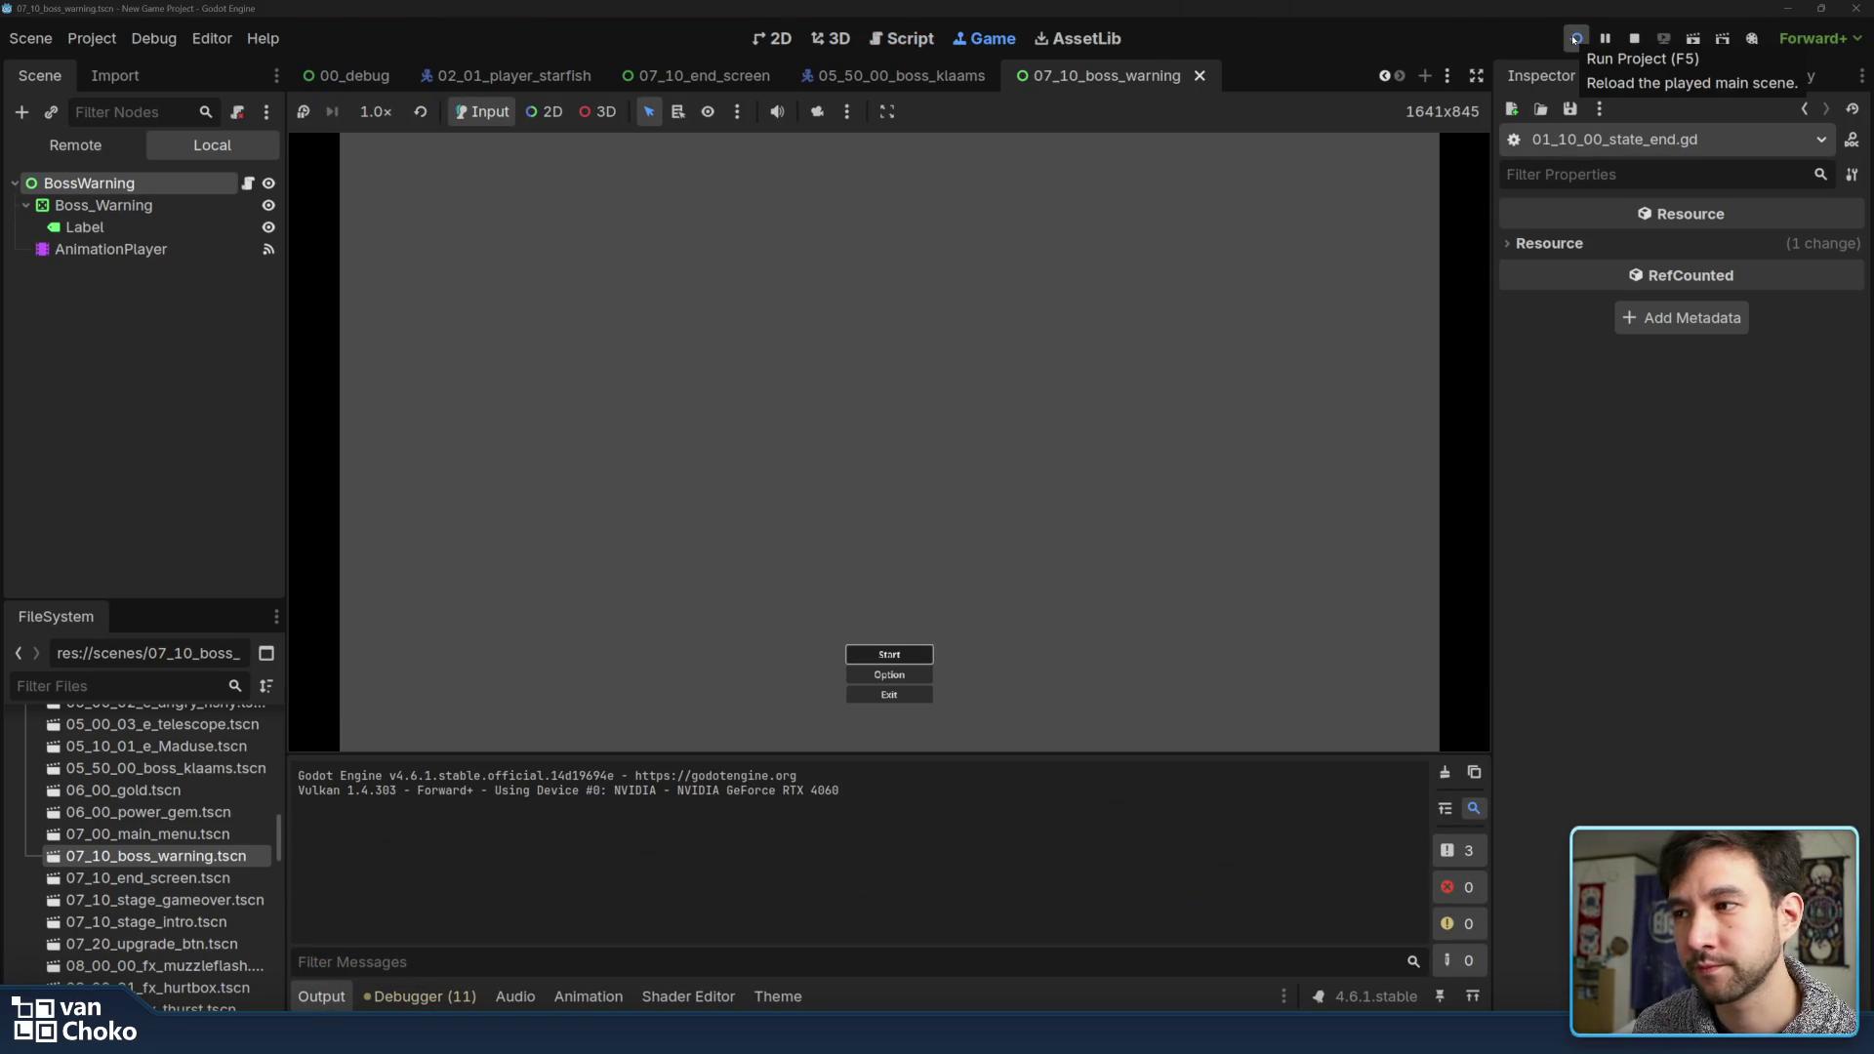
Start Stage 1 from the main menu and weave the ship up and down, shooting fish
key("Return")
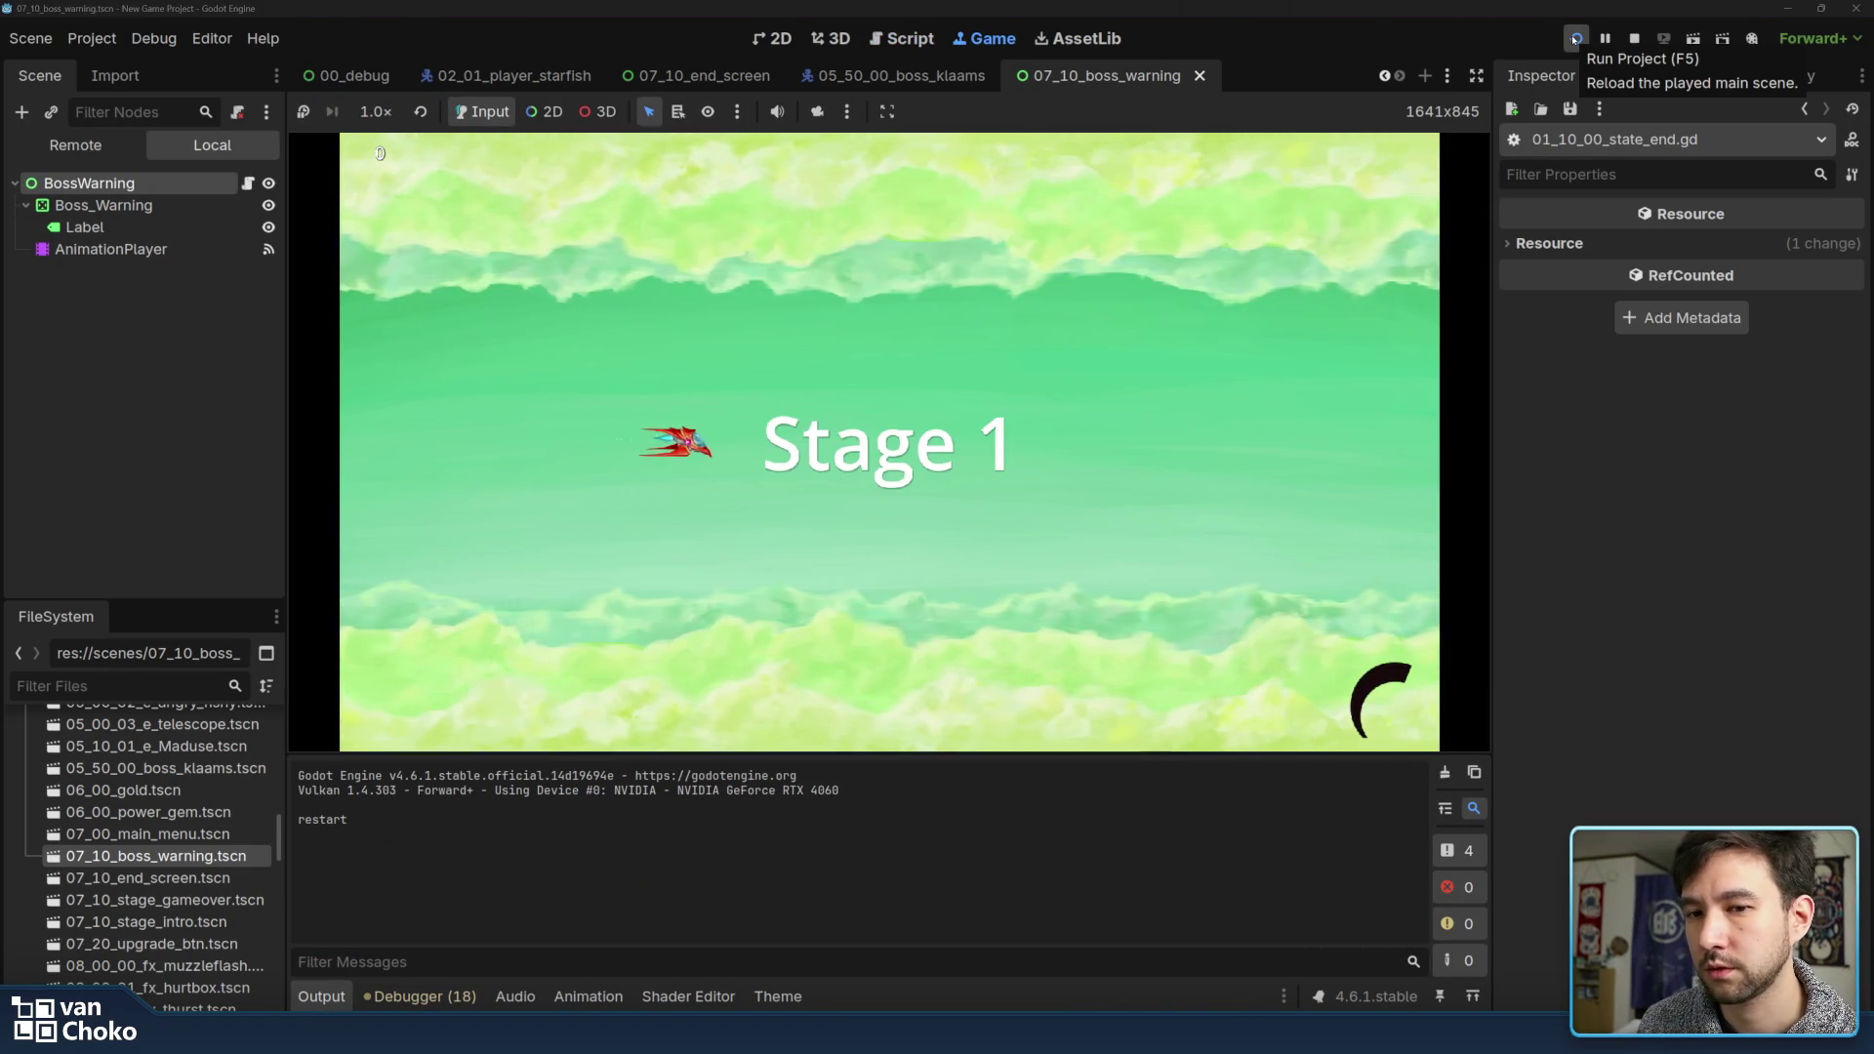
key("Right")
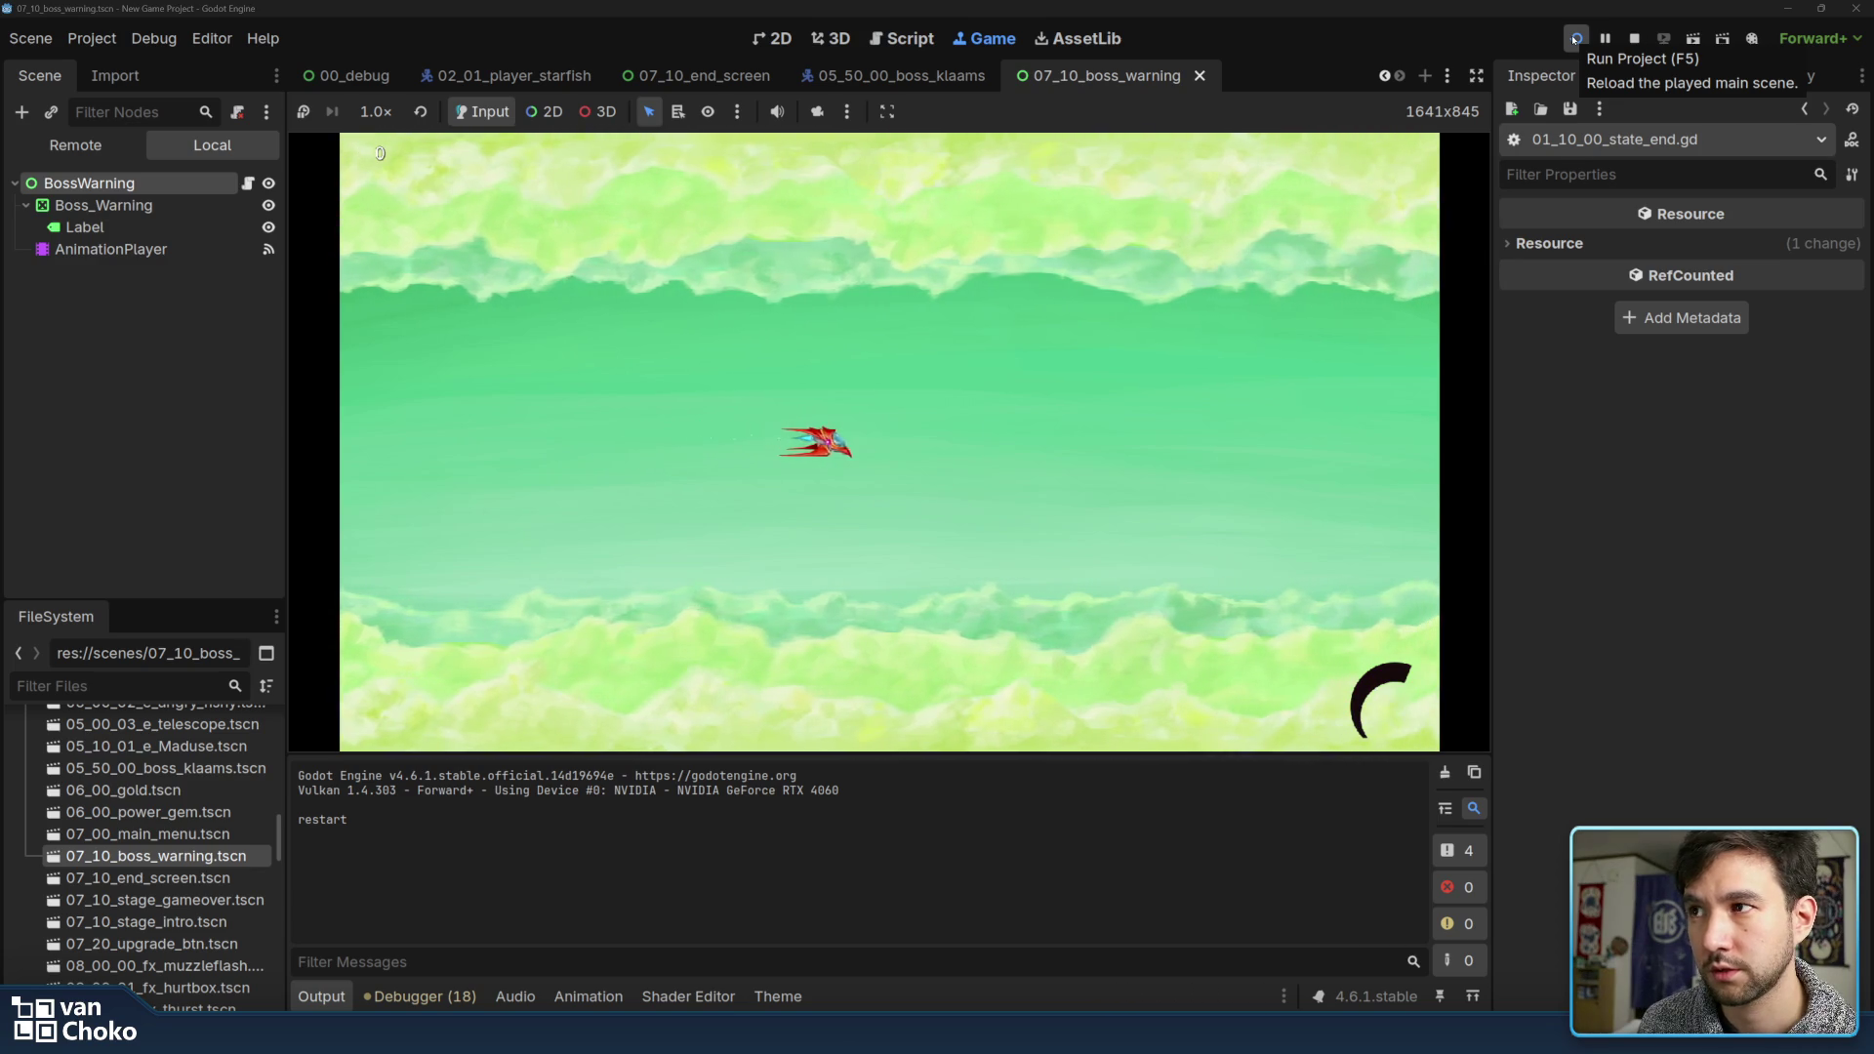
key("Down")
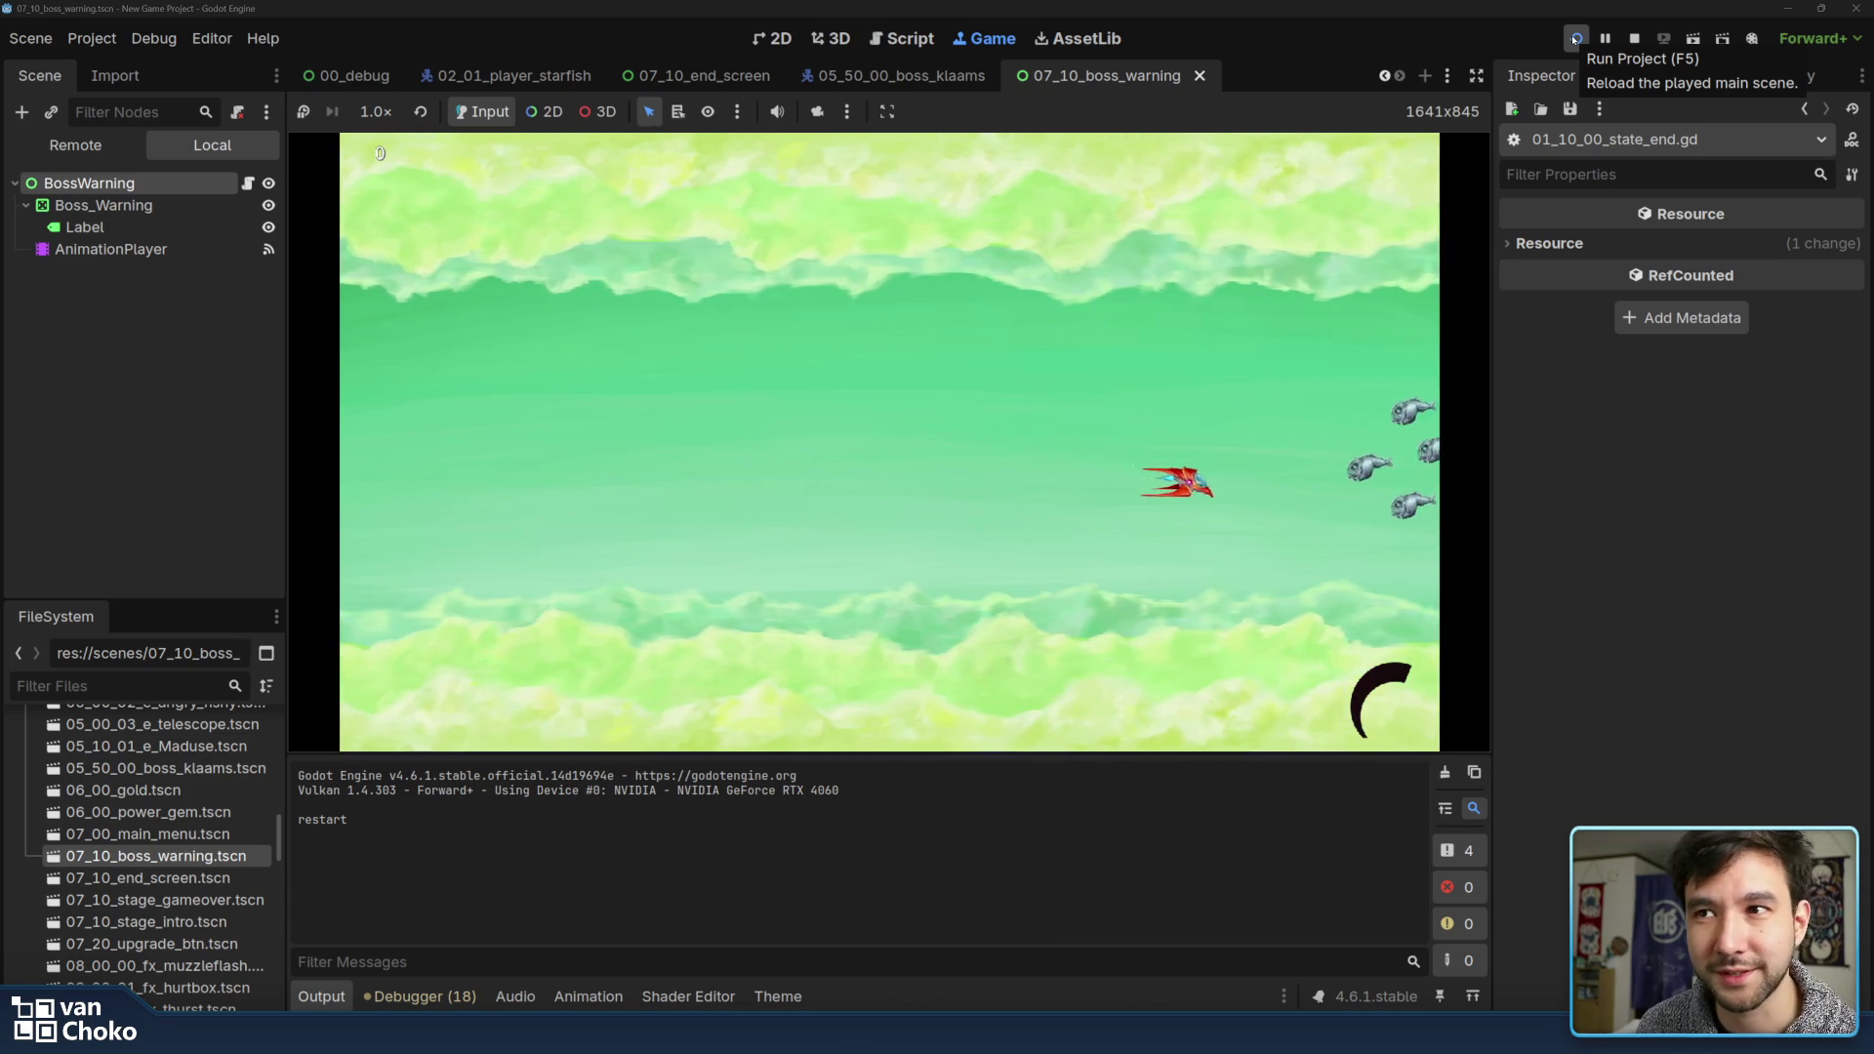
key("Up")
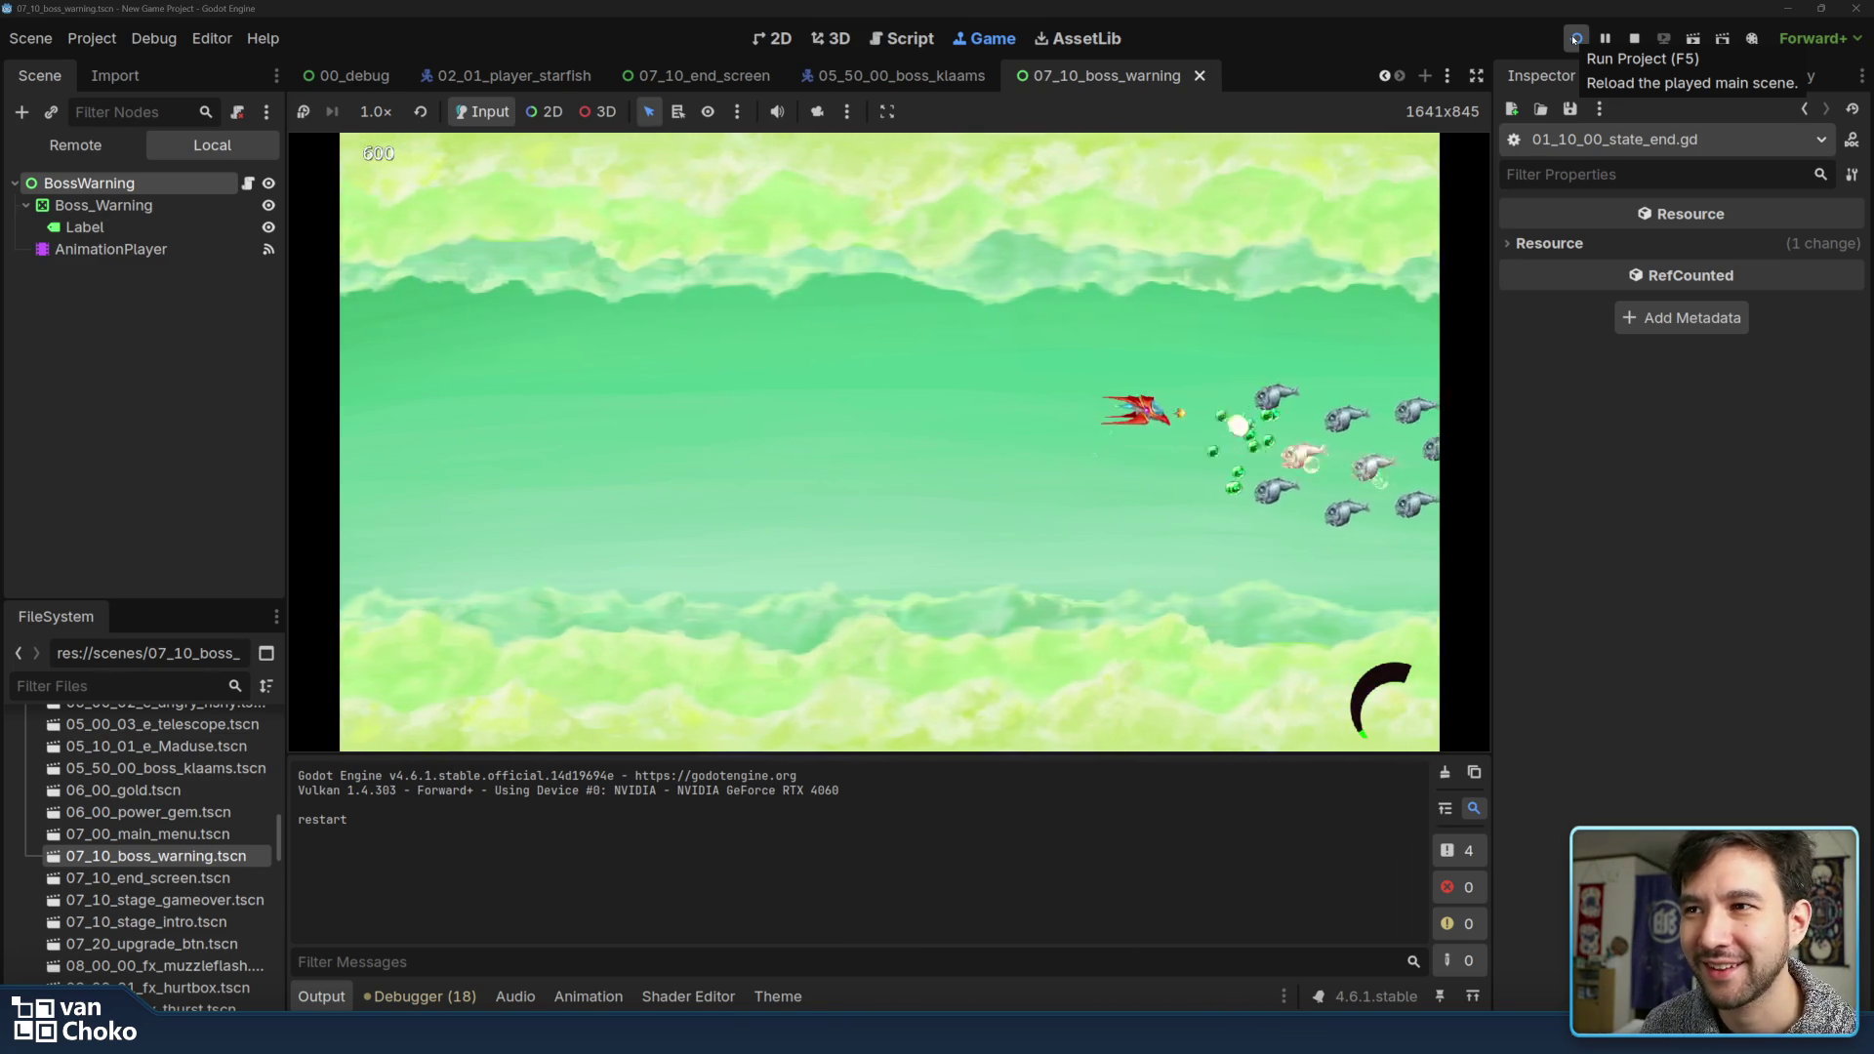
key("Up")
key("Down")
key("Up")
key("Down")
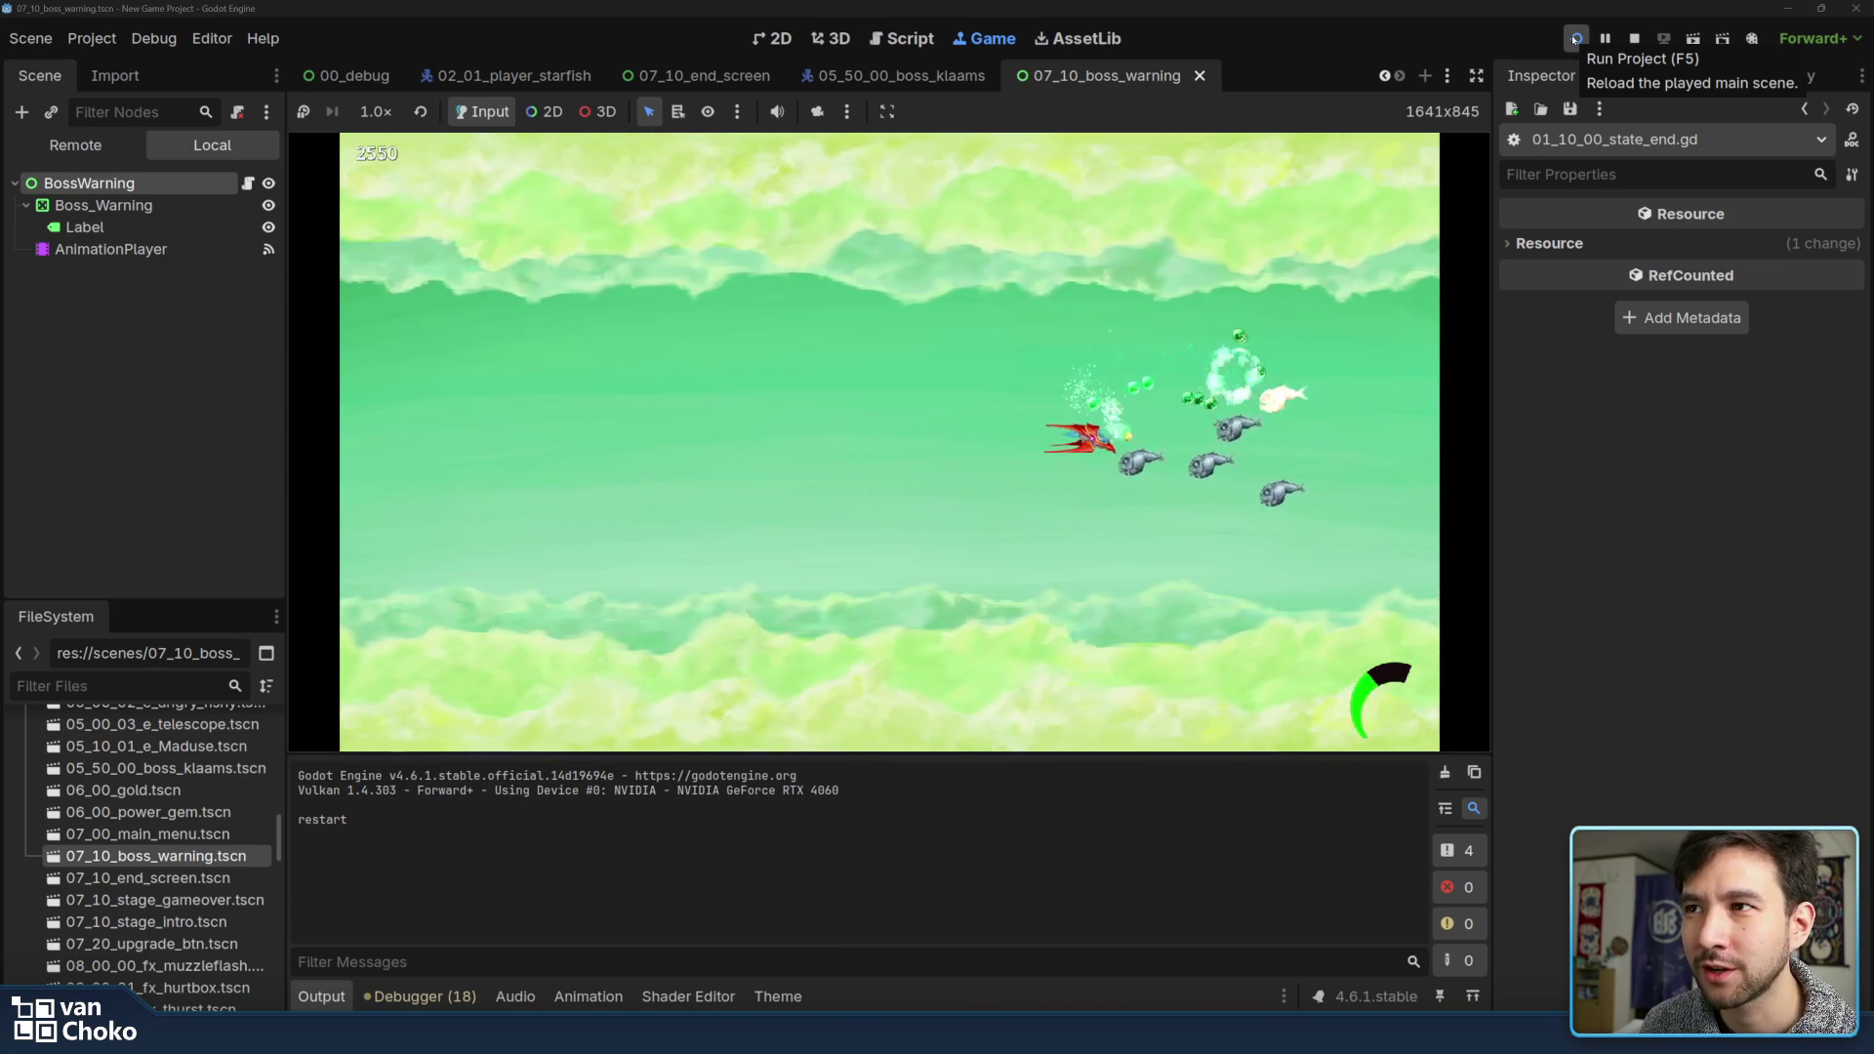
key("Down")
key("Up")
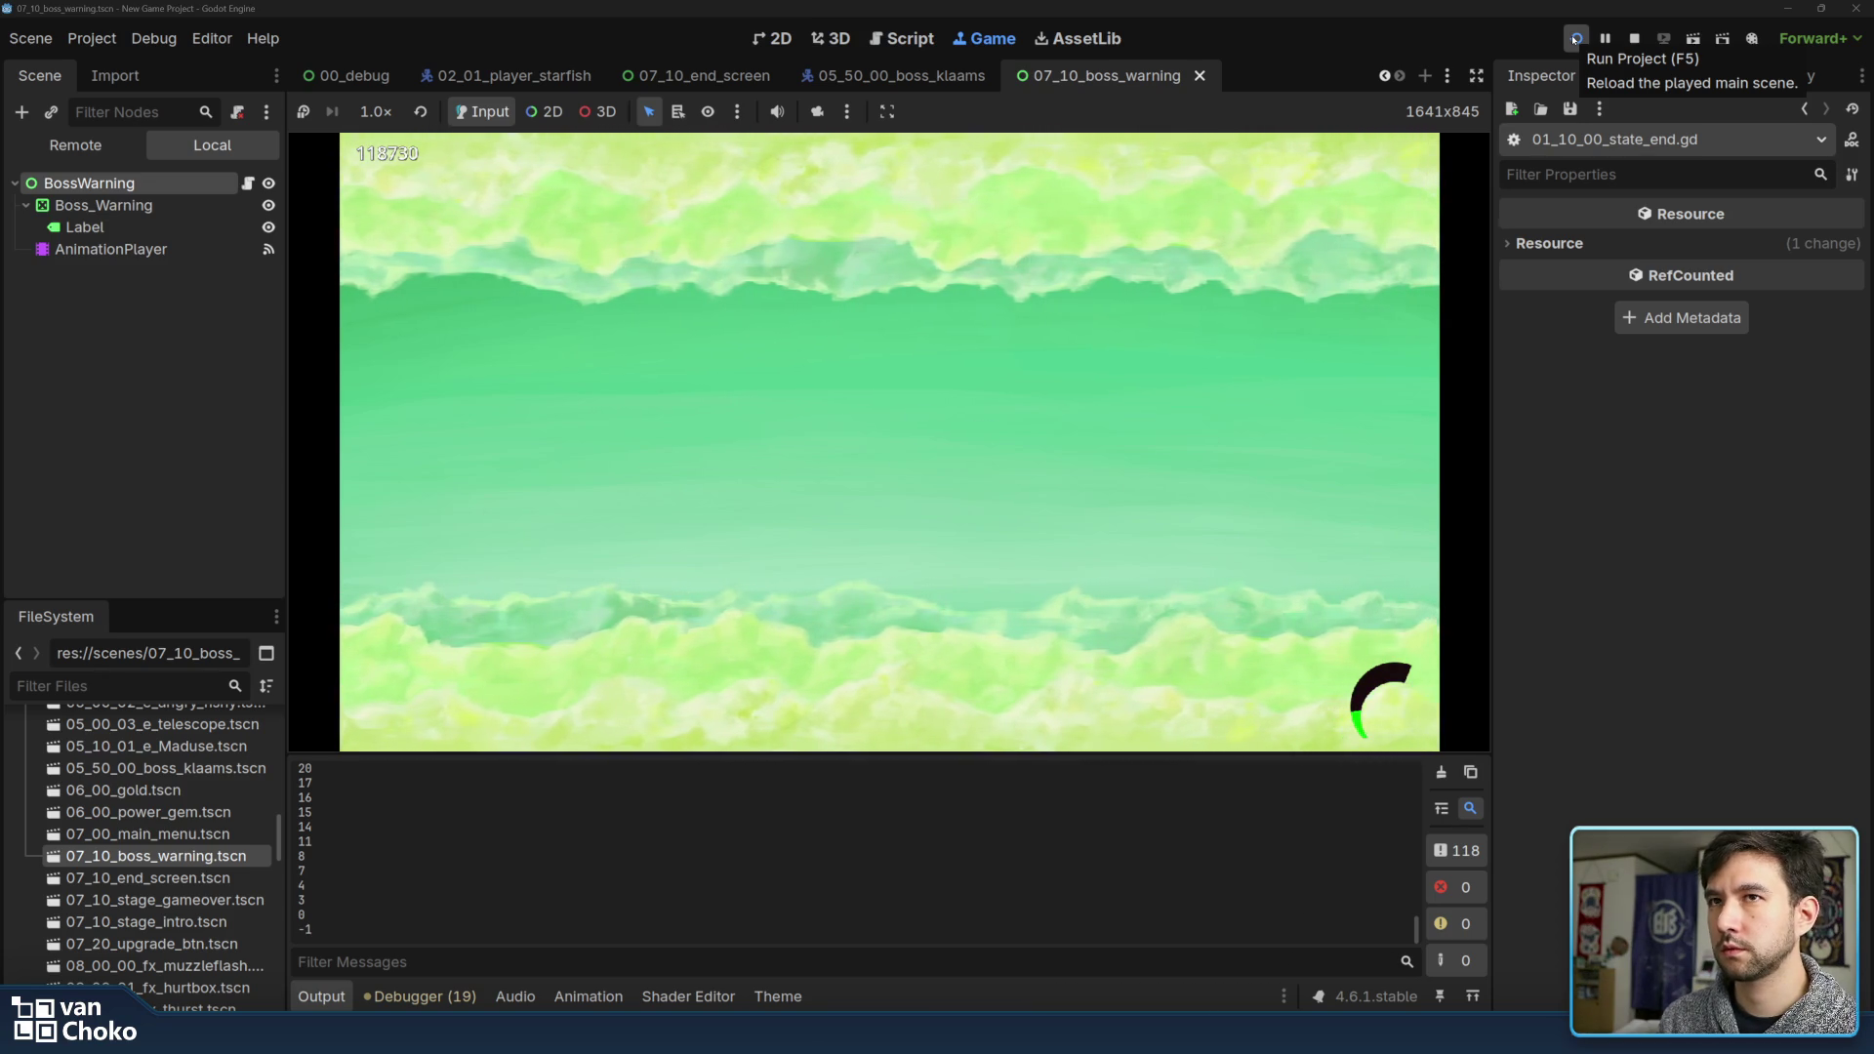
Restart the game and play Stage 1 to the Congratulation screen (score 113620), then stop the run
left_click(1576, 39)
left_click(1575, 39)
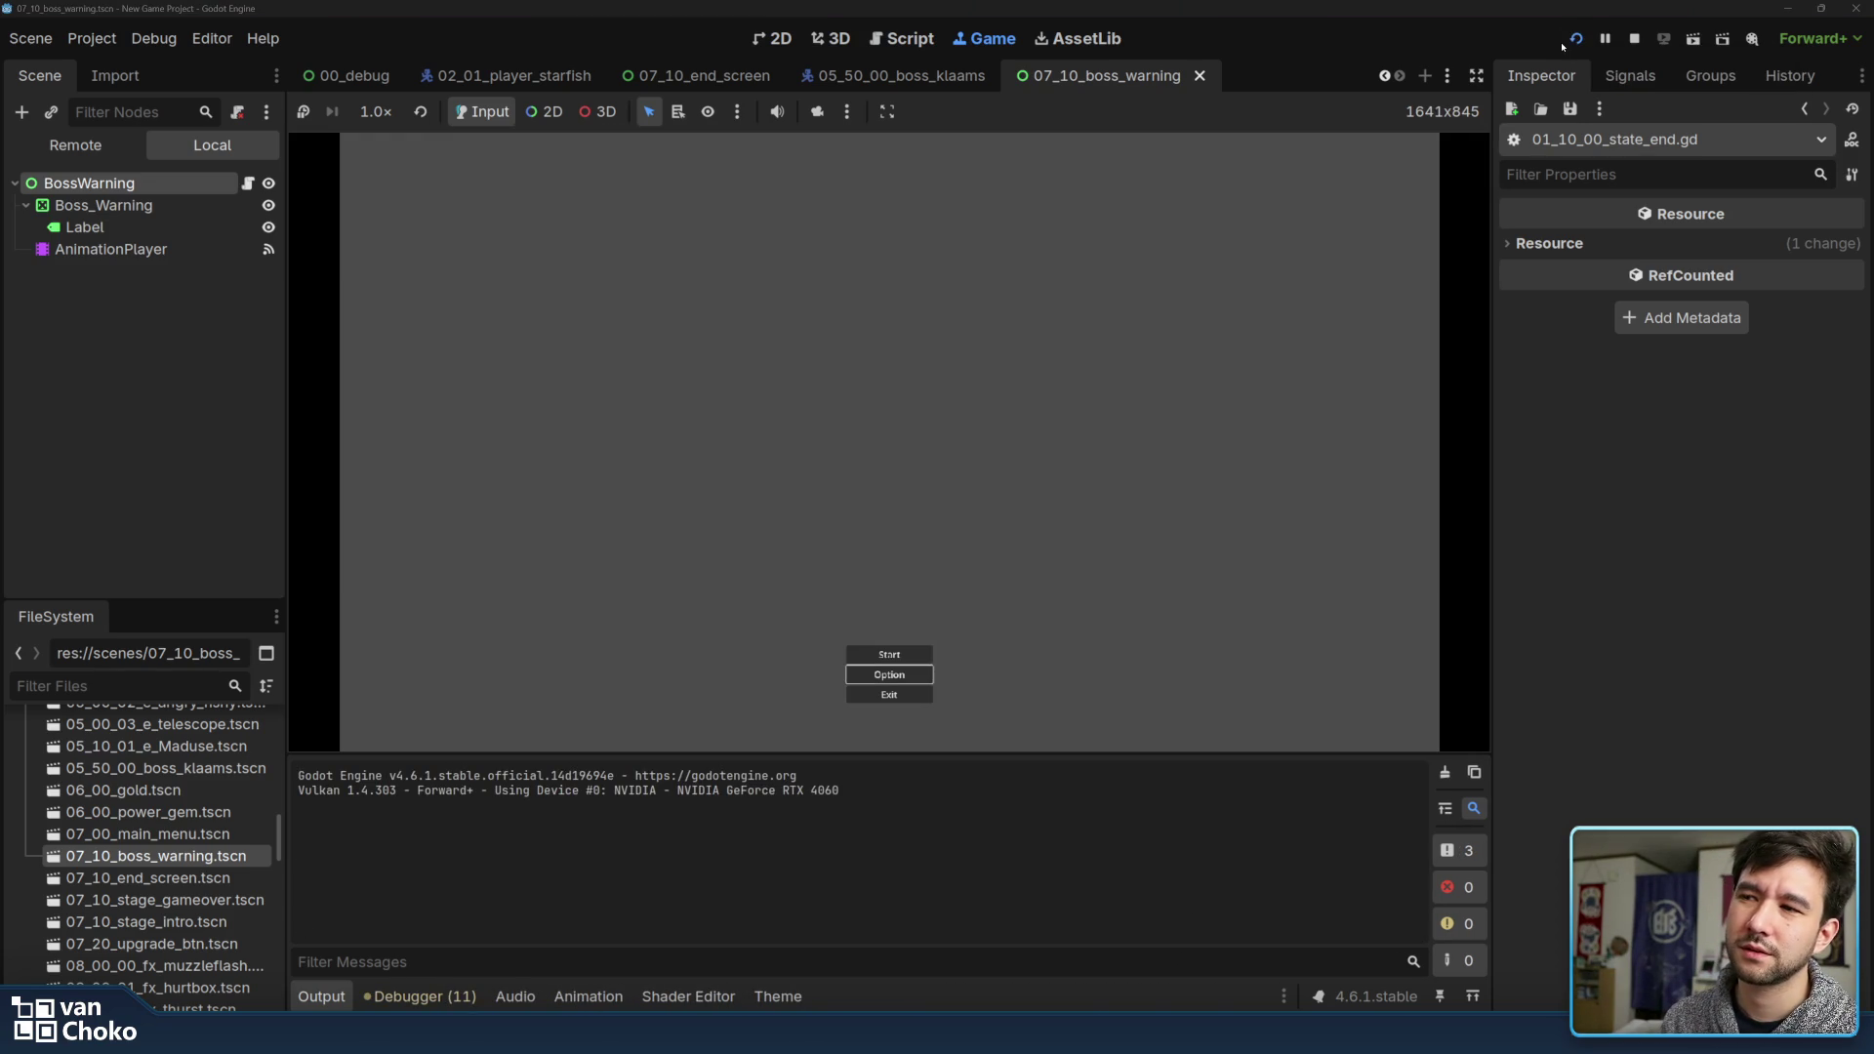
key("Return")
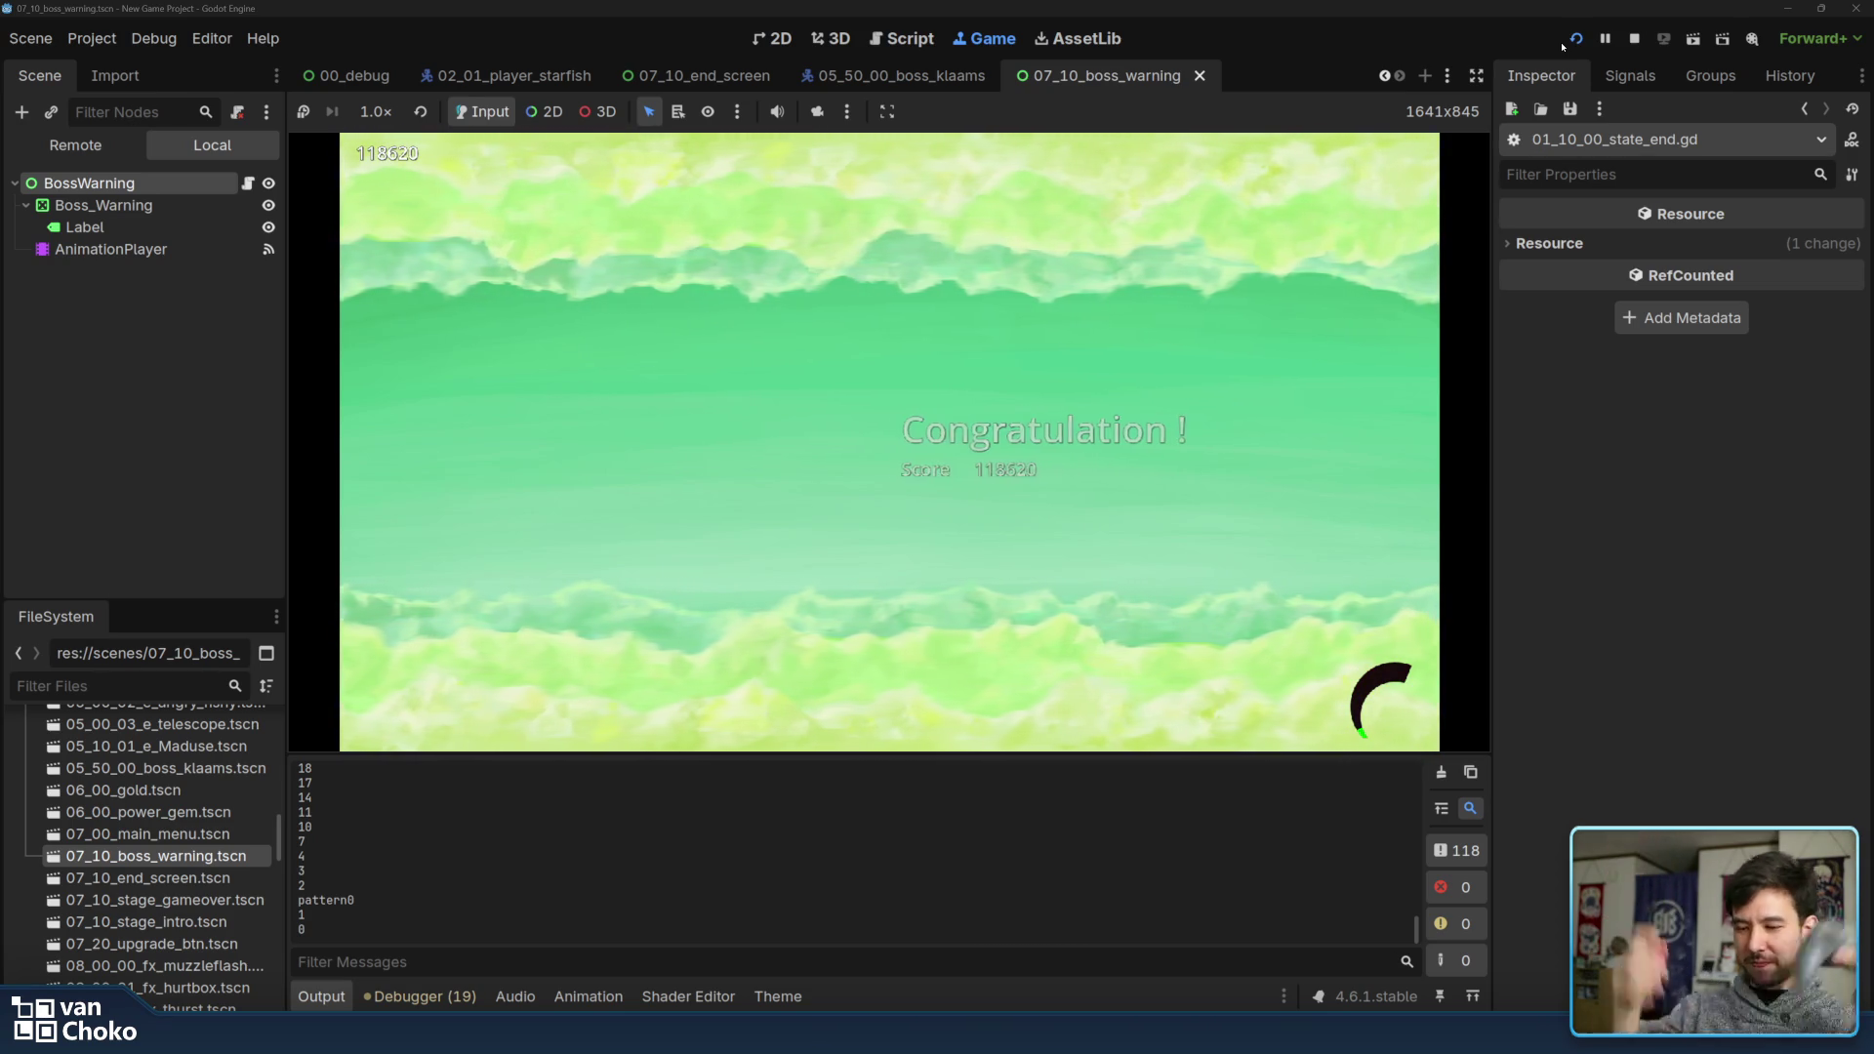
left_click(1636, 38)
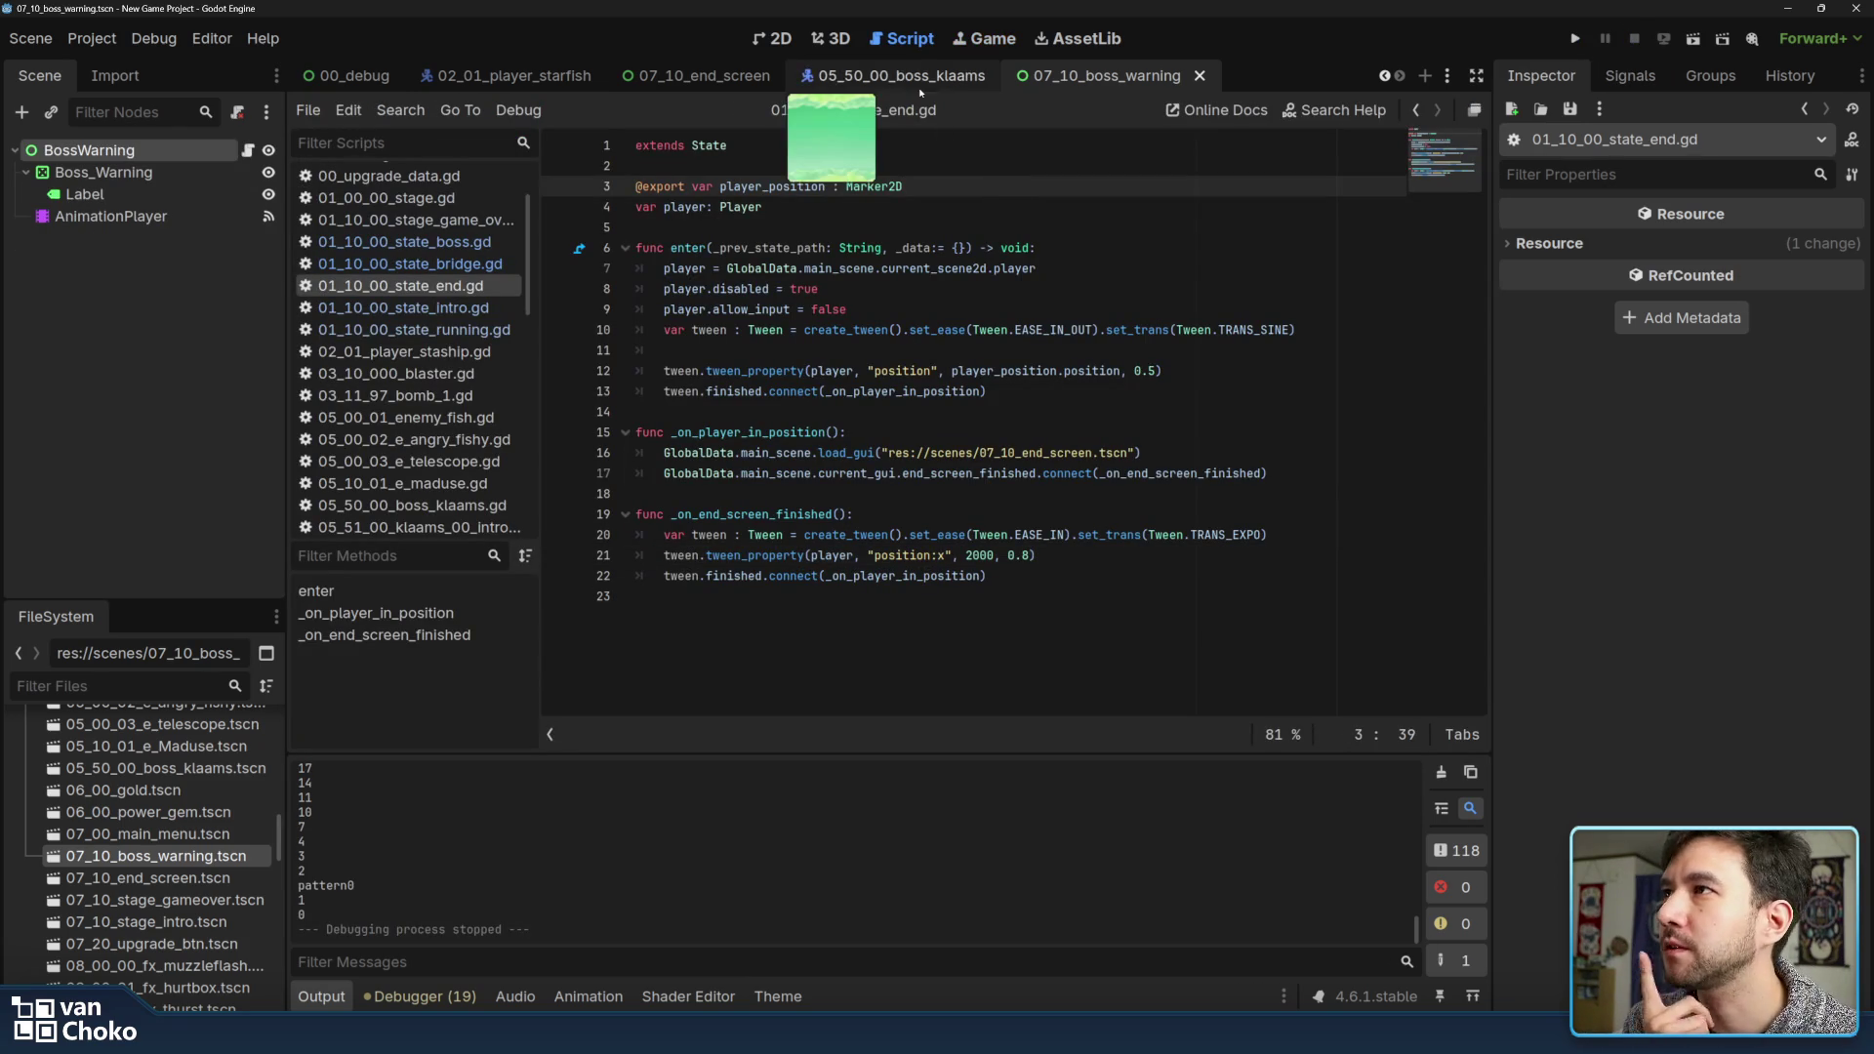
Switch to the 07_10_end_screen scene and open the EndScreen node's script
left_click(730, 82)
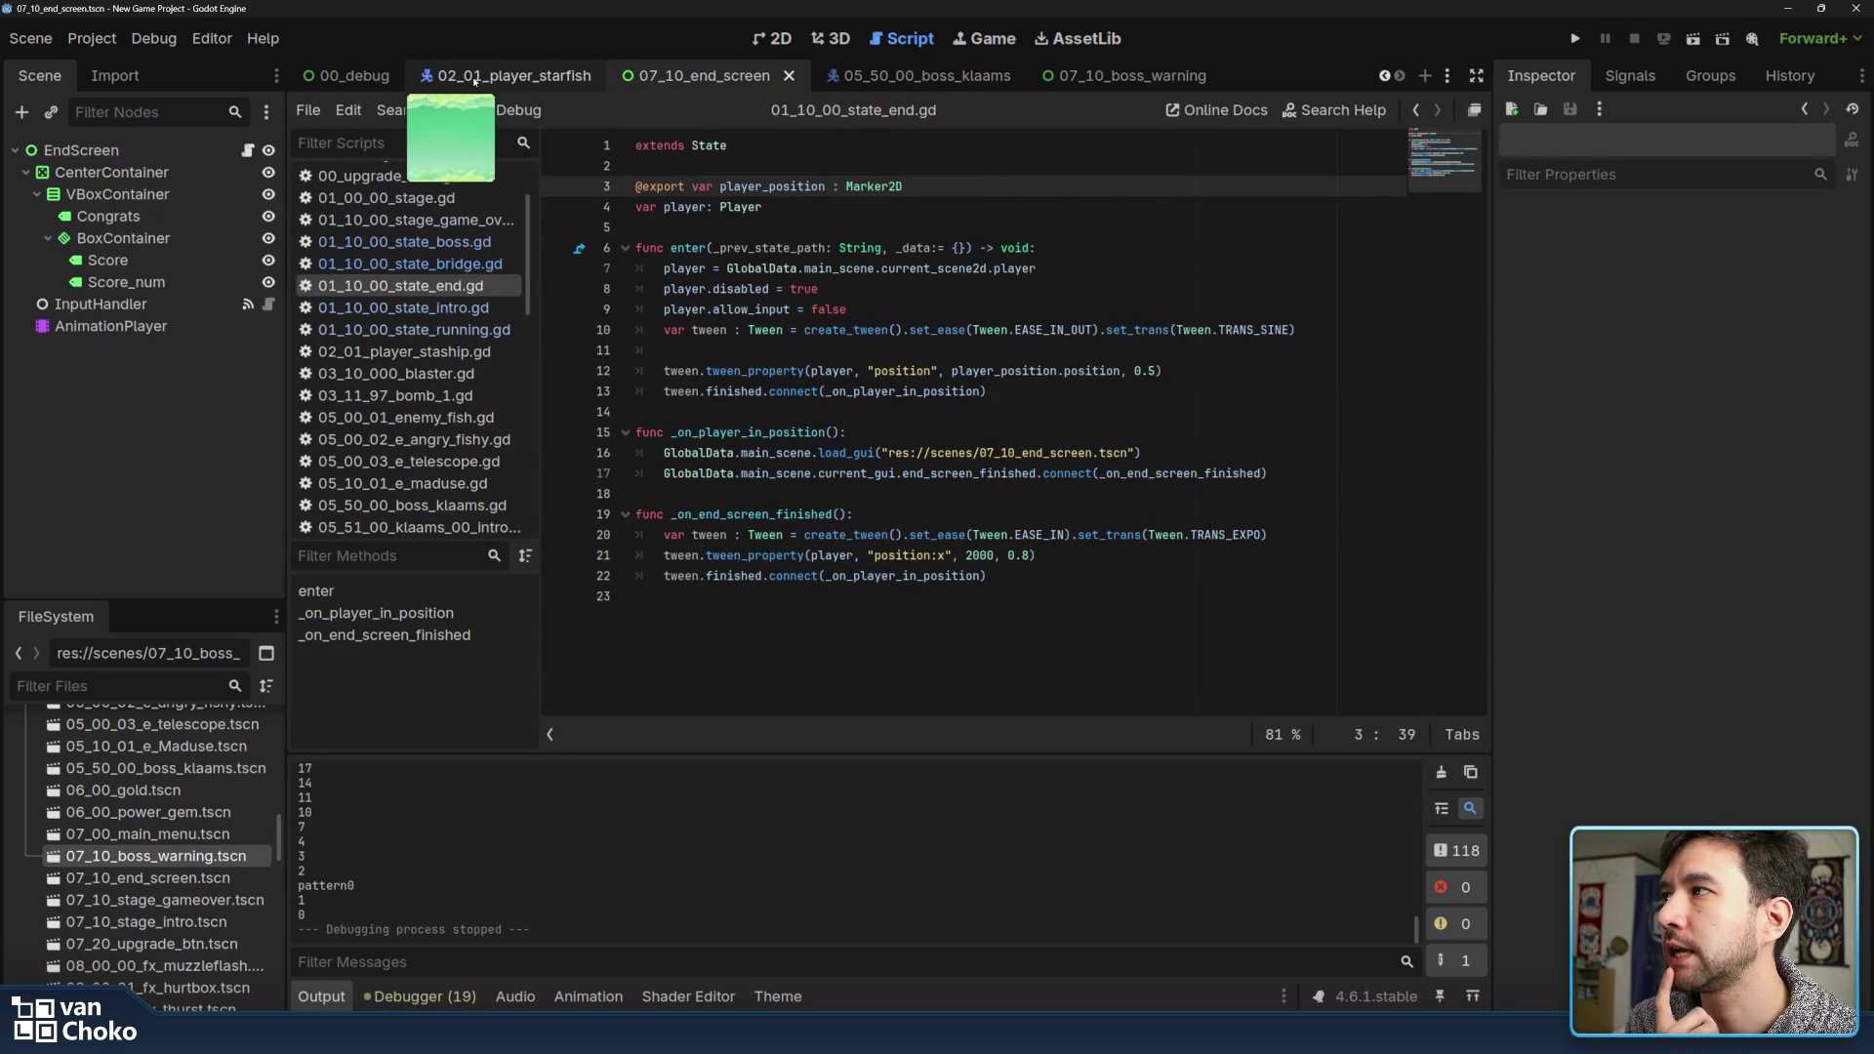
left_click(476, 78)
left_click(717, 75)
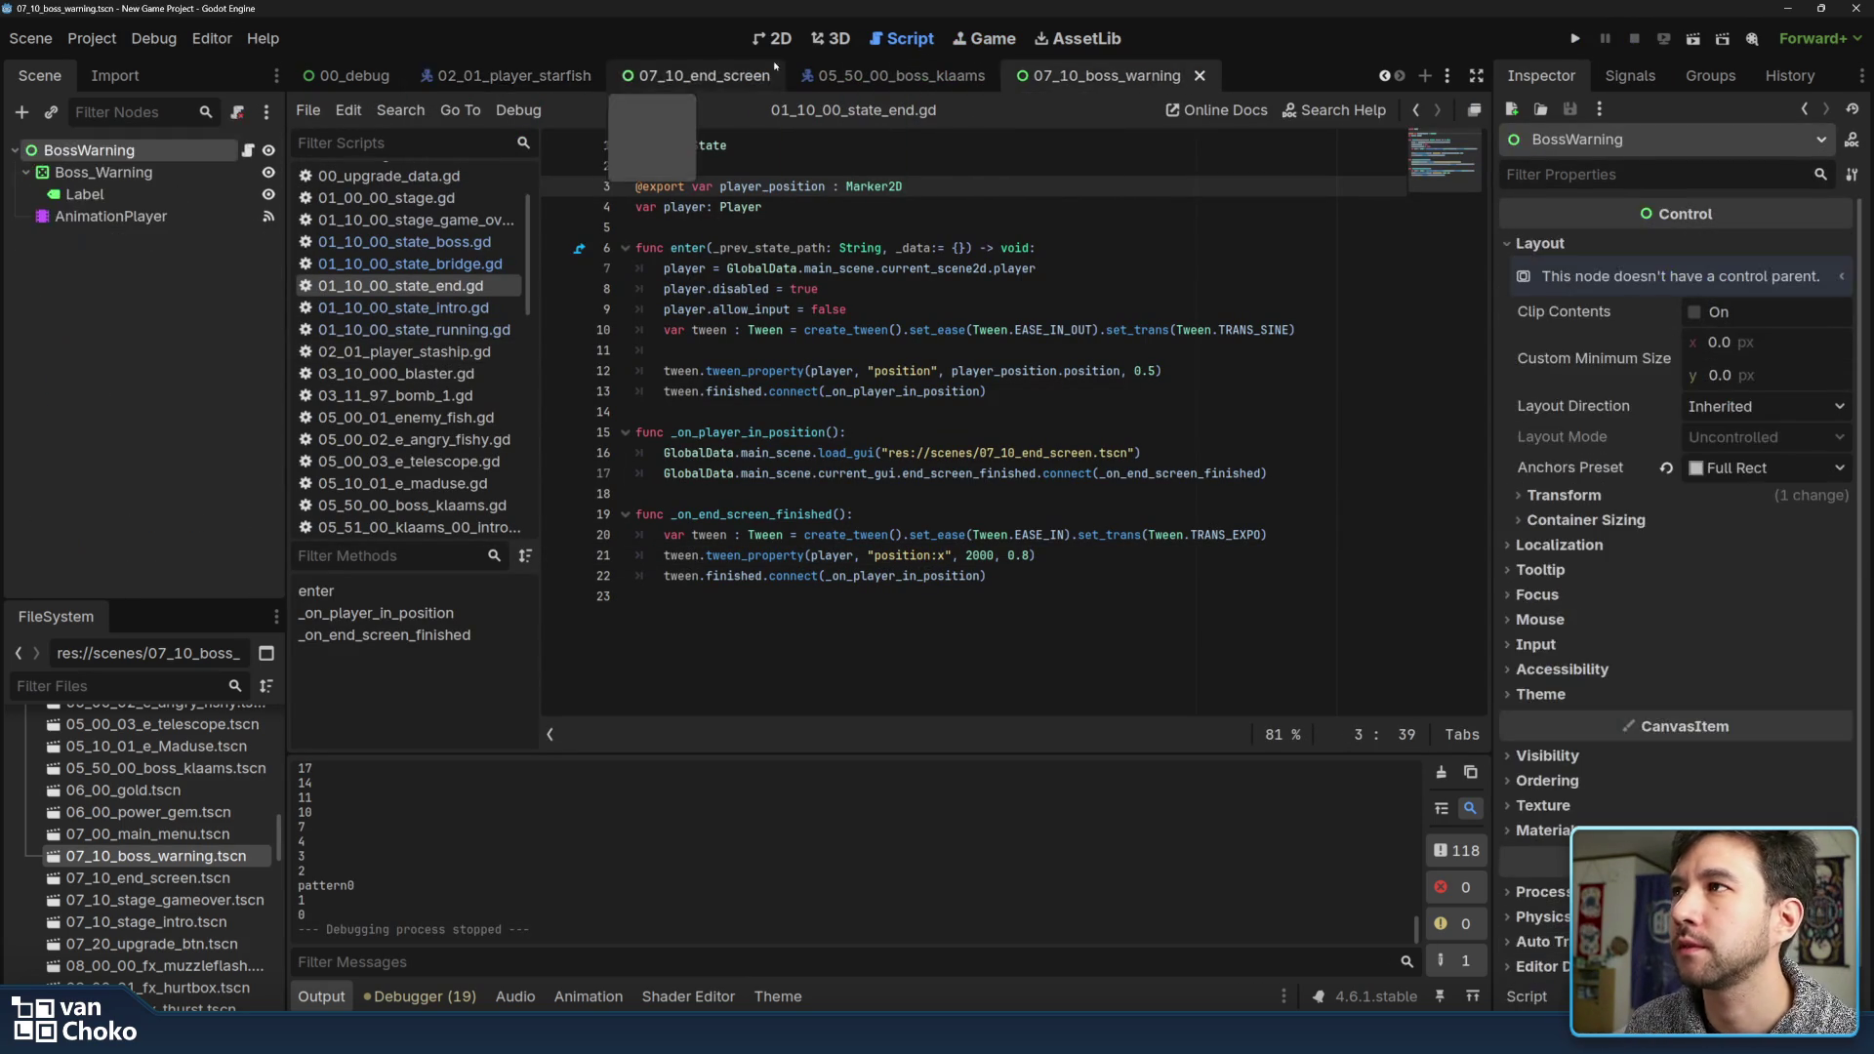
left_click(248, 150)
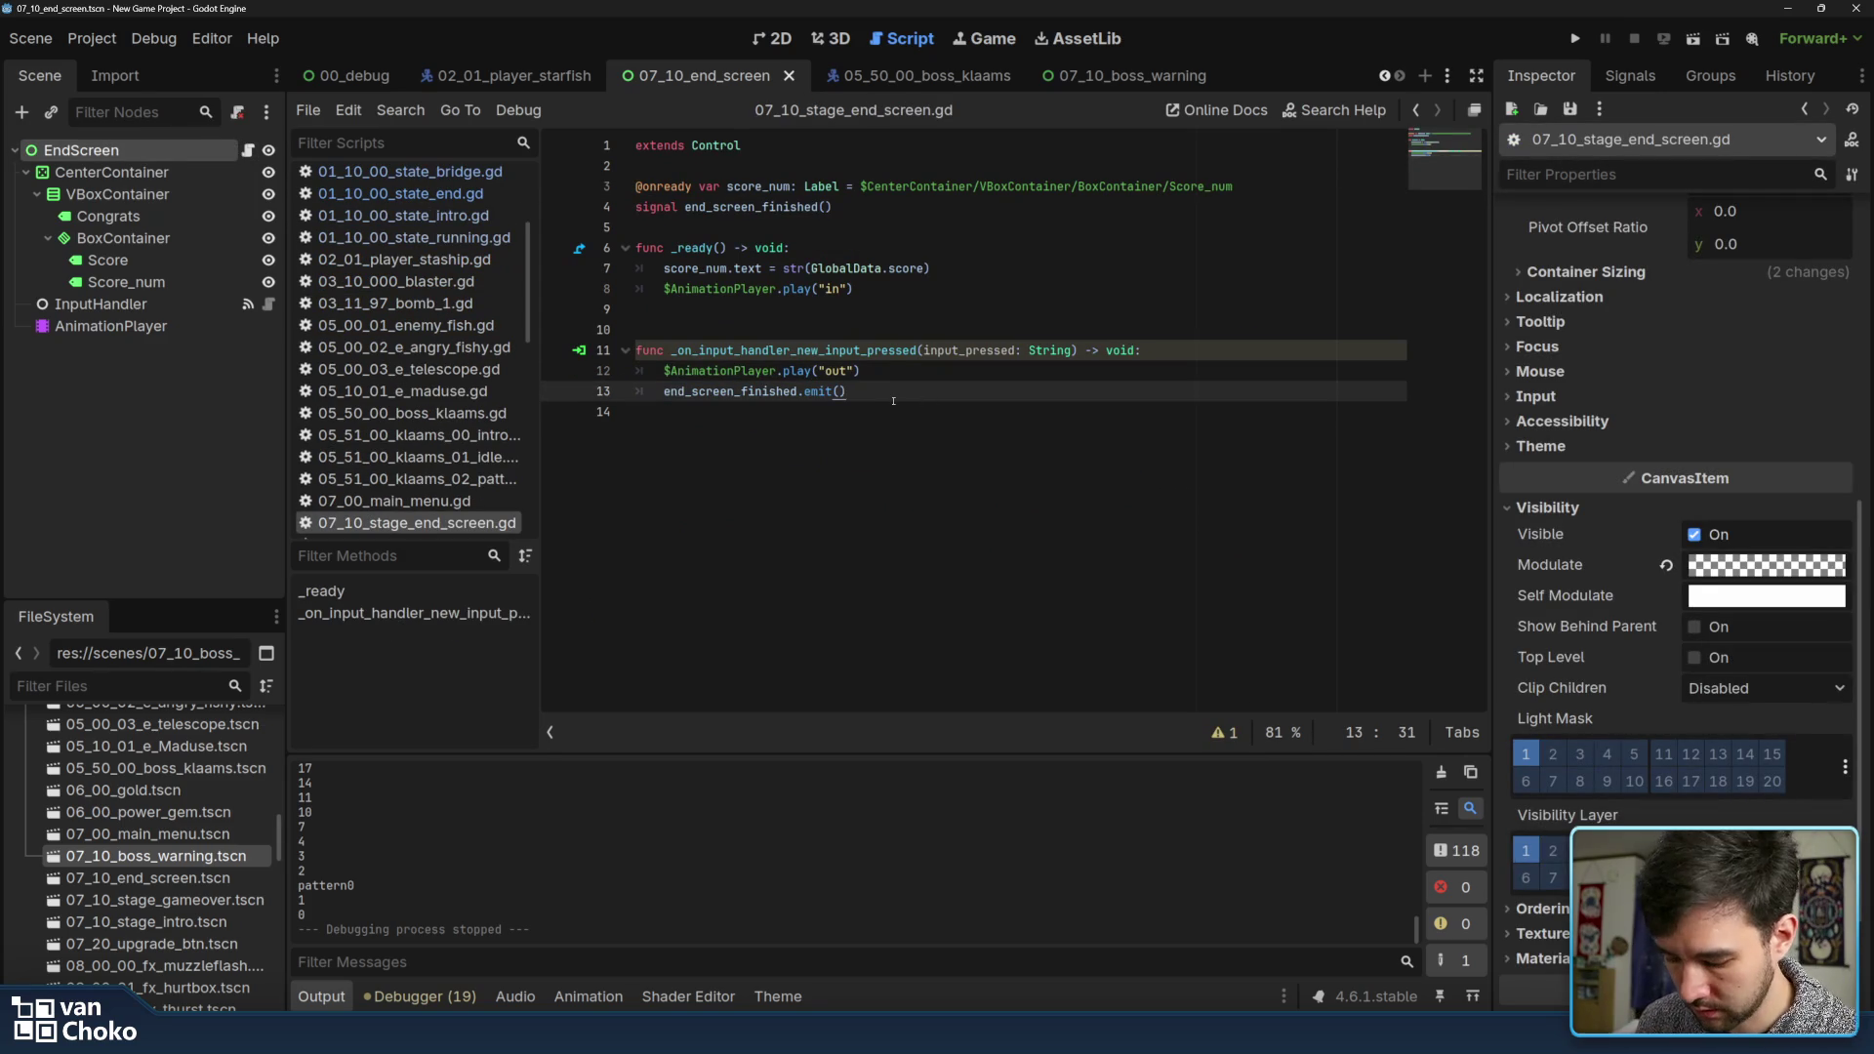
Add a queue_free() call after the emit line, save, then delete the call again
key("Return")
type("queu")
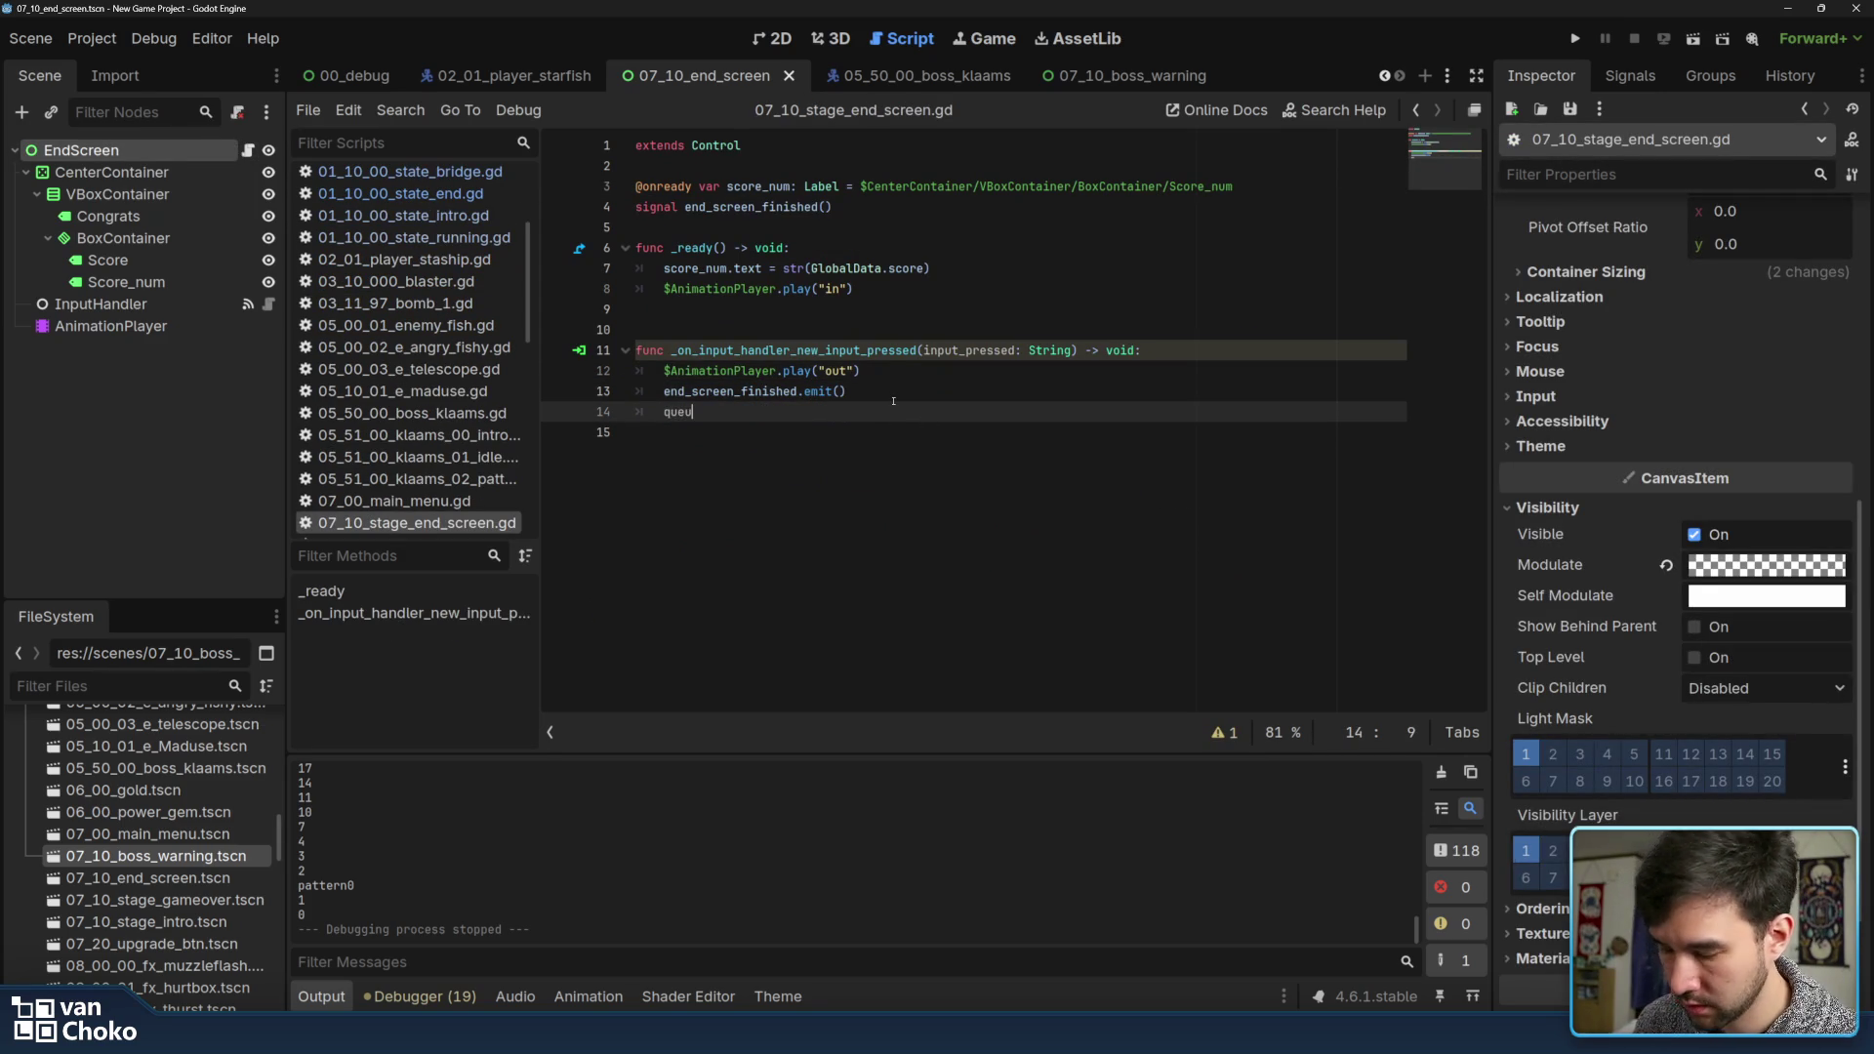
key("Down")
key("Down")
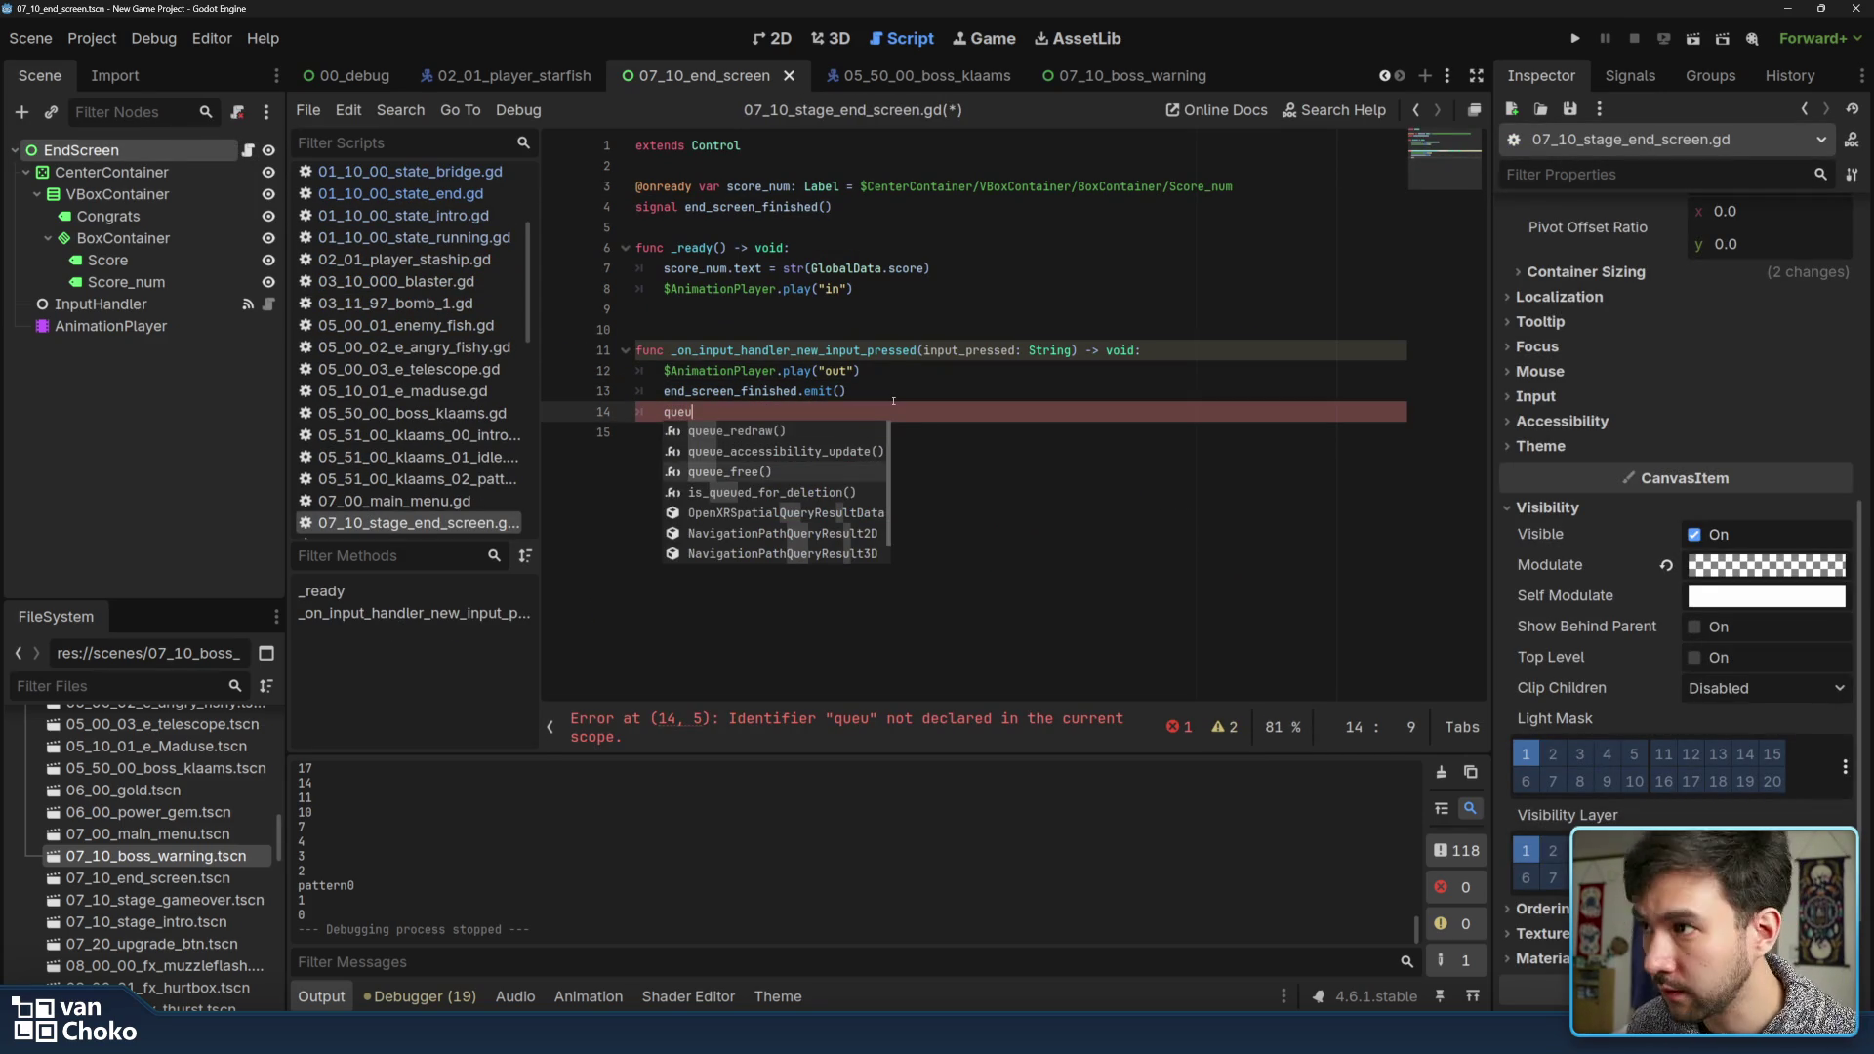
key("Return")
left_click(953, 456)
key("ctrl+s")
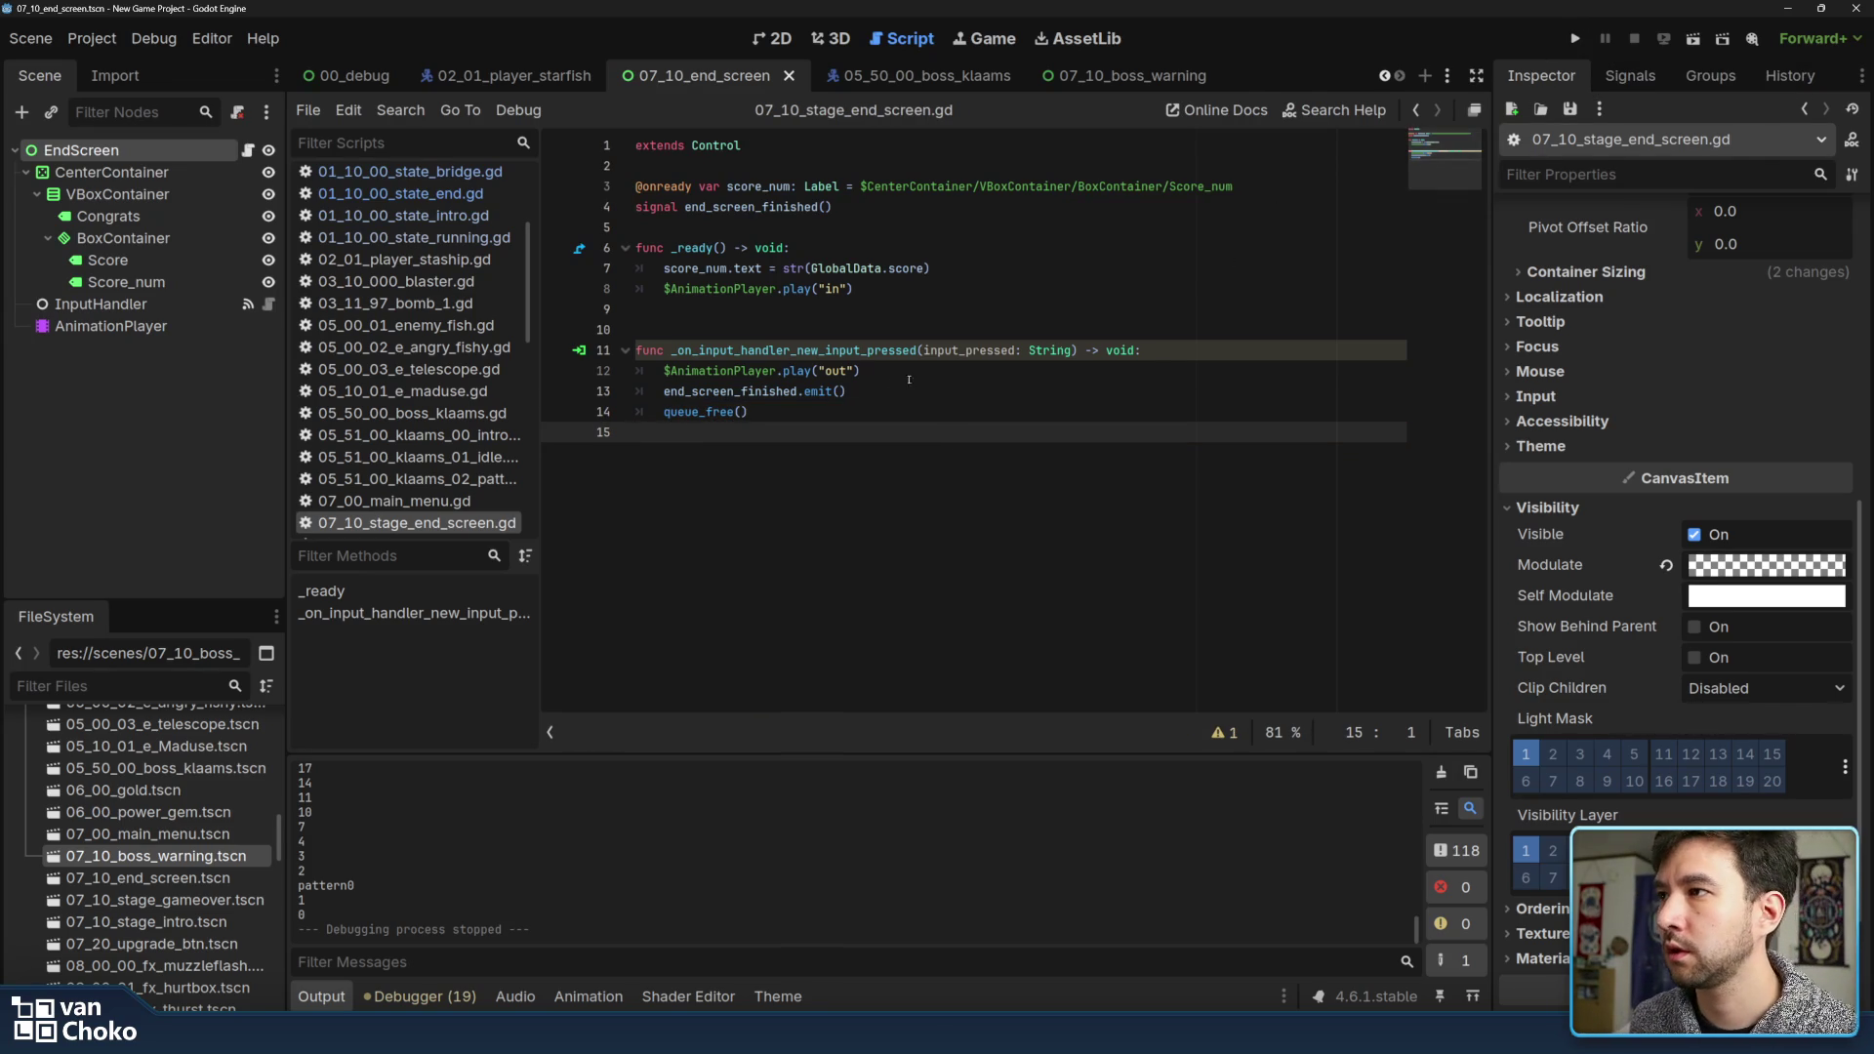
left_click_drag(749, 411, 665, 411)
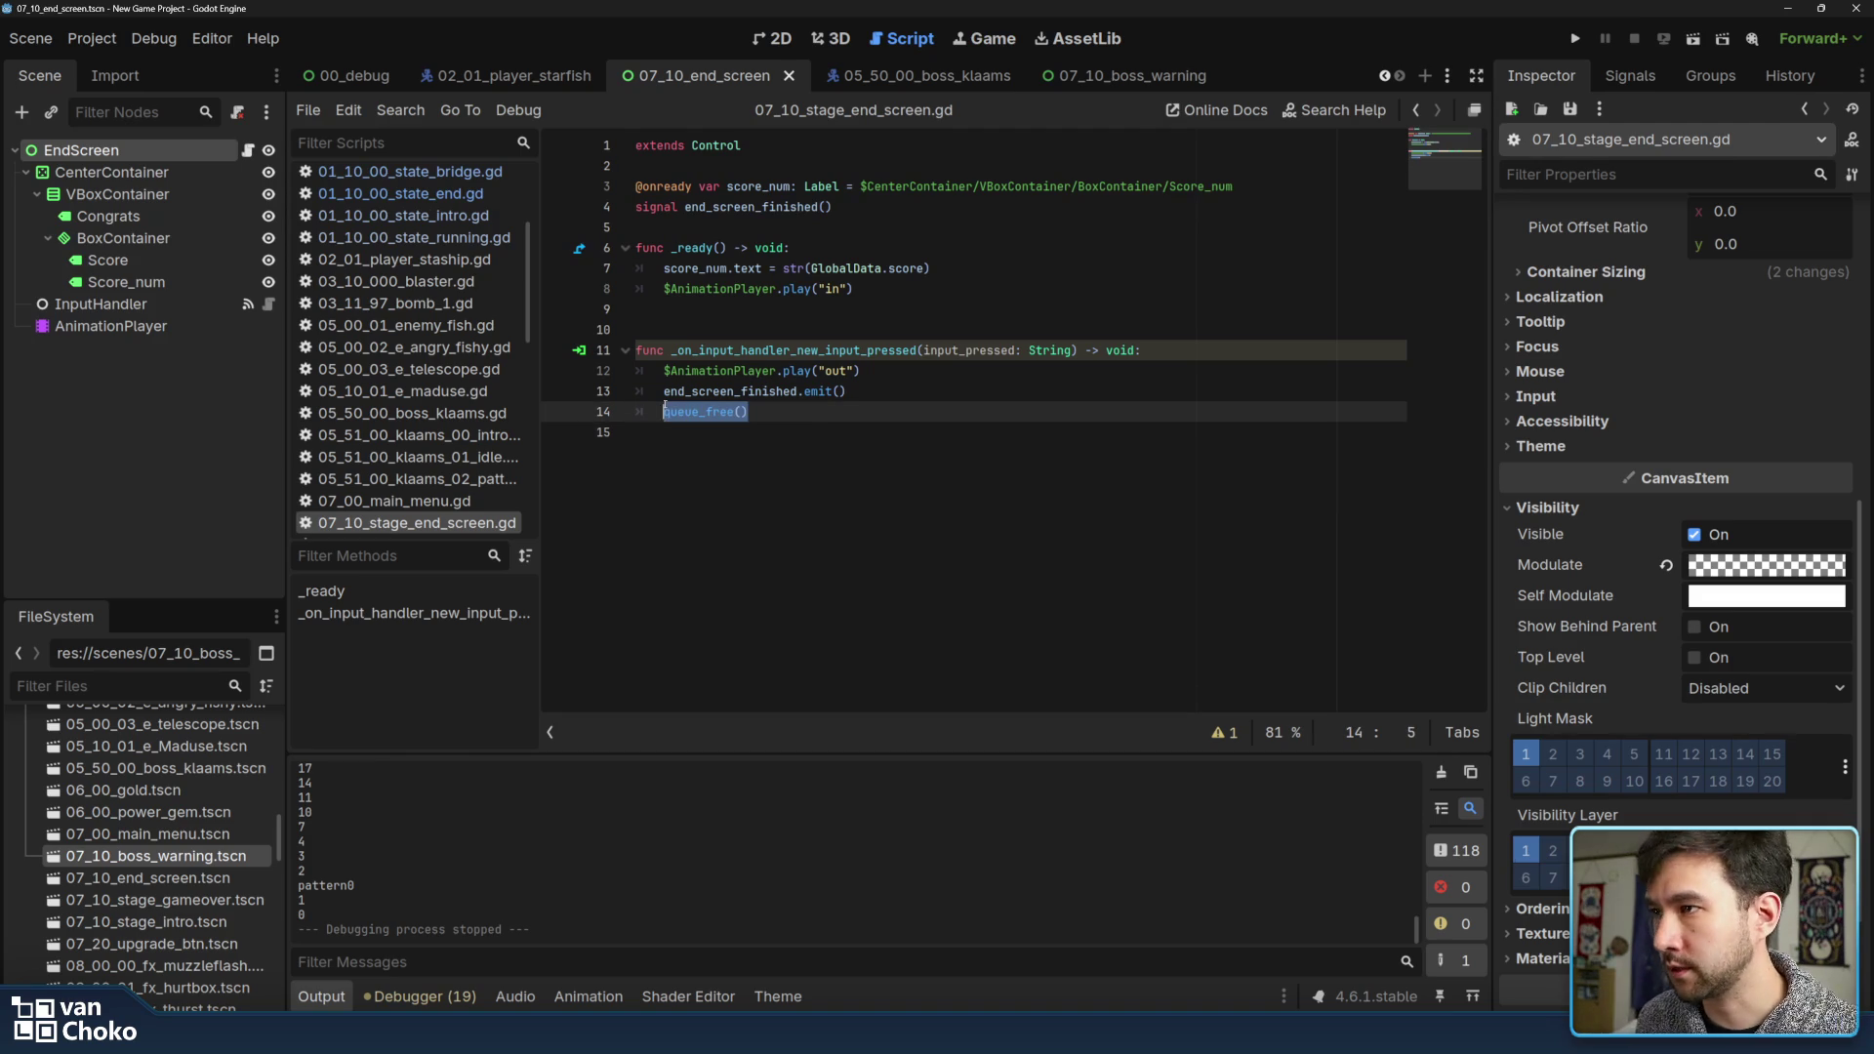
key("BackSpace")
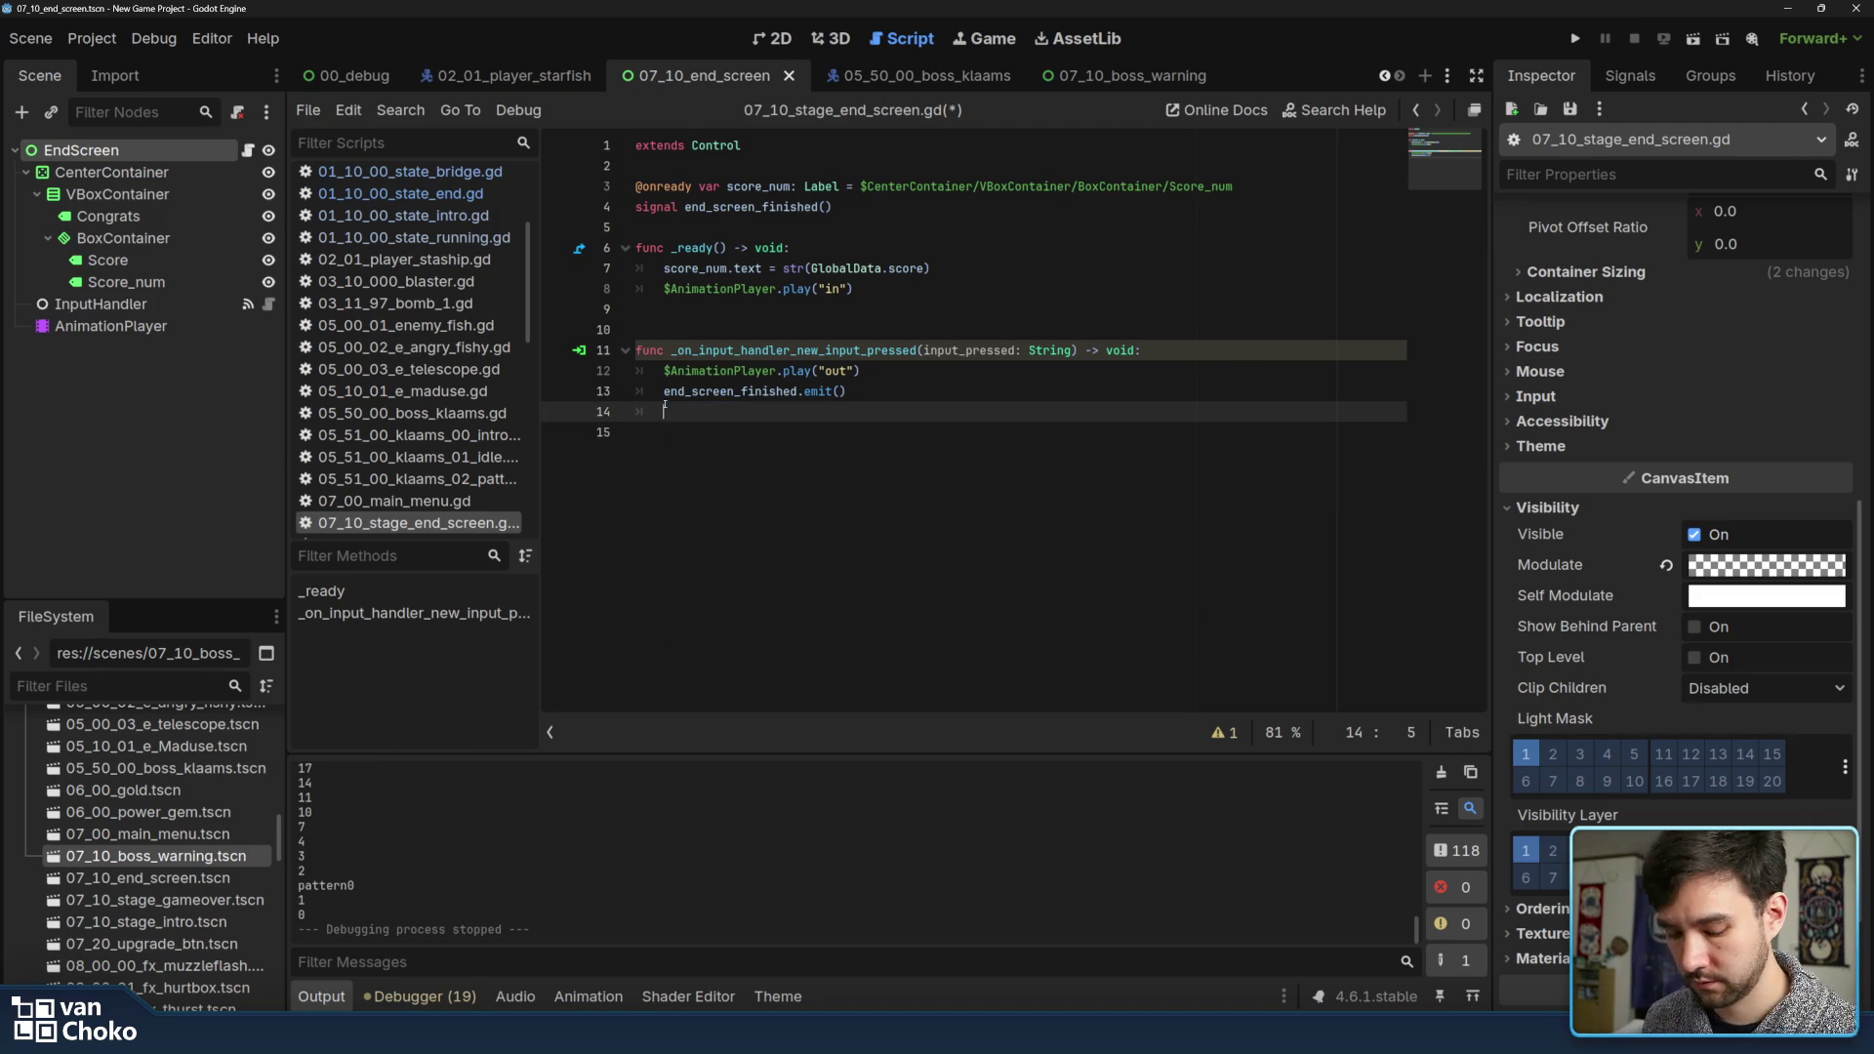
Add $AnimationPlayer.animation_finished.connect("on_anim_finished") on a new line 14
left_click(875, 371)
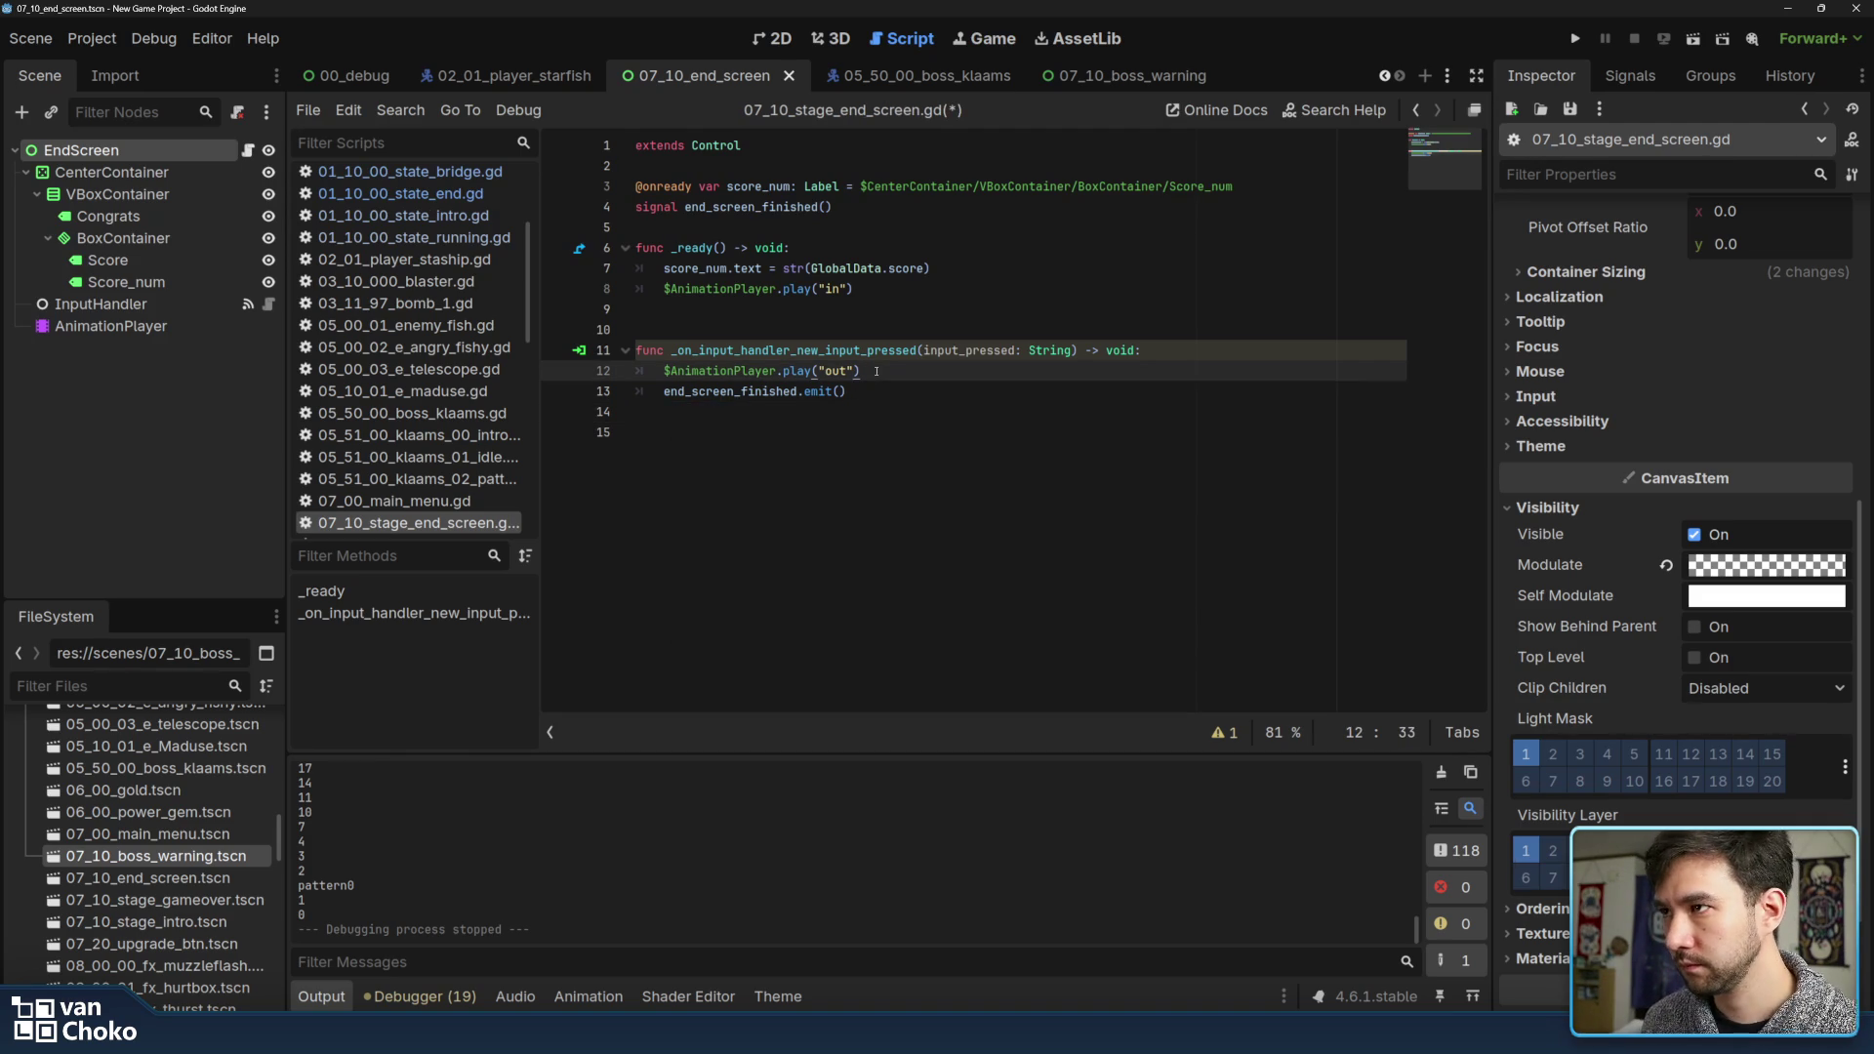
left_click(877, 393)
key("Return")
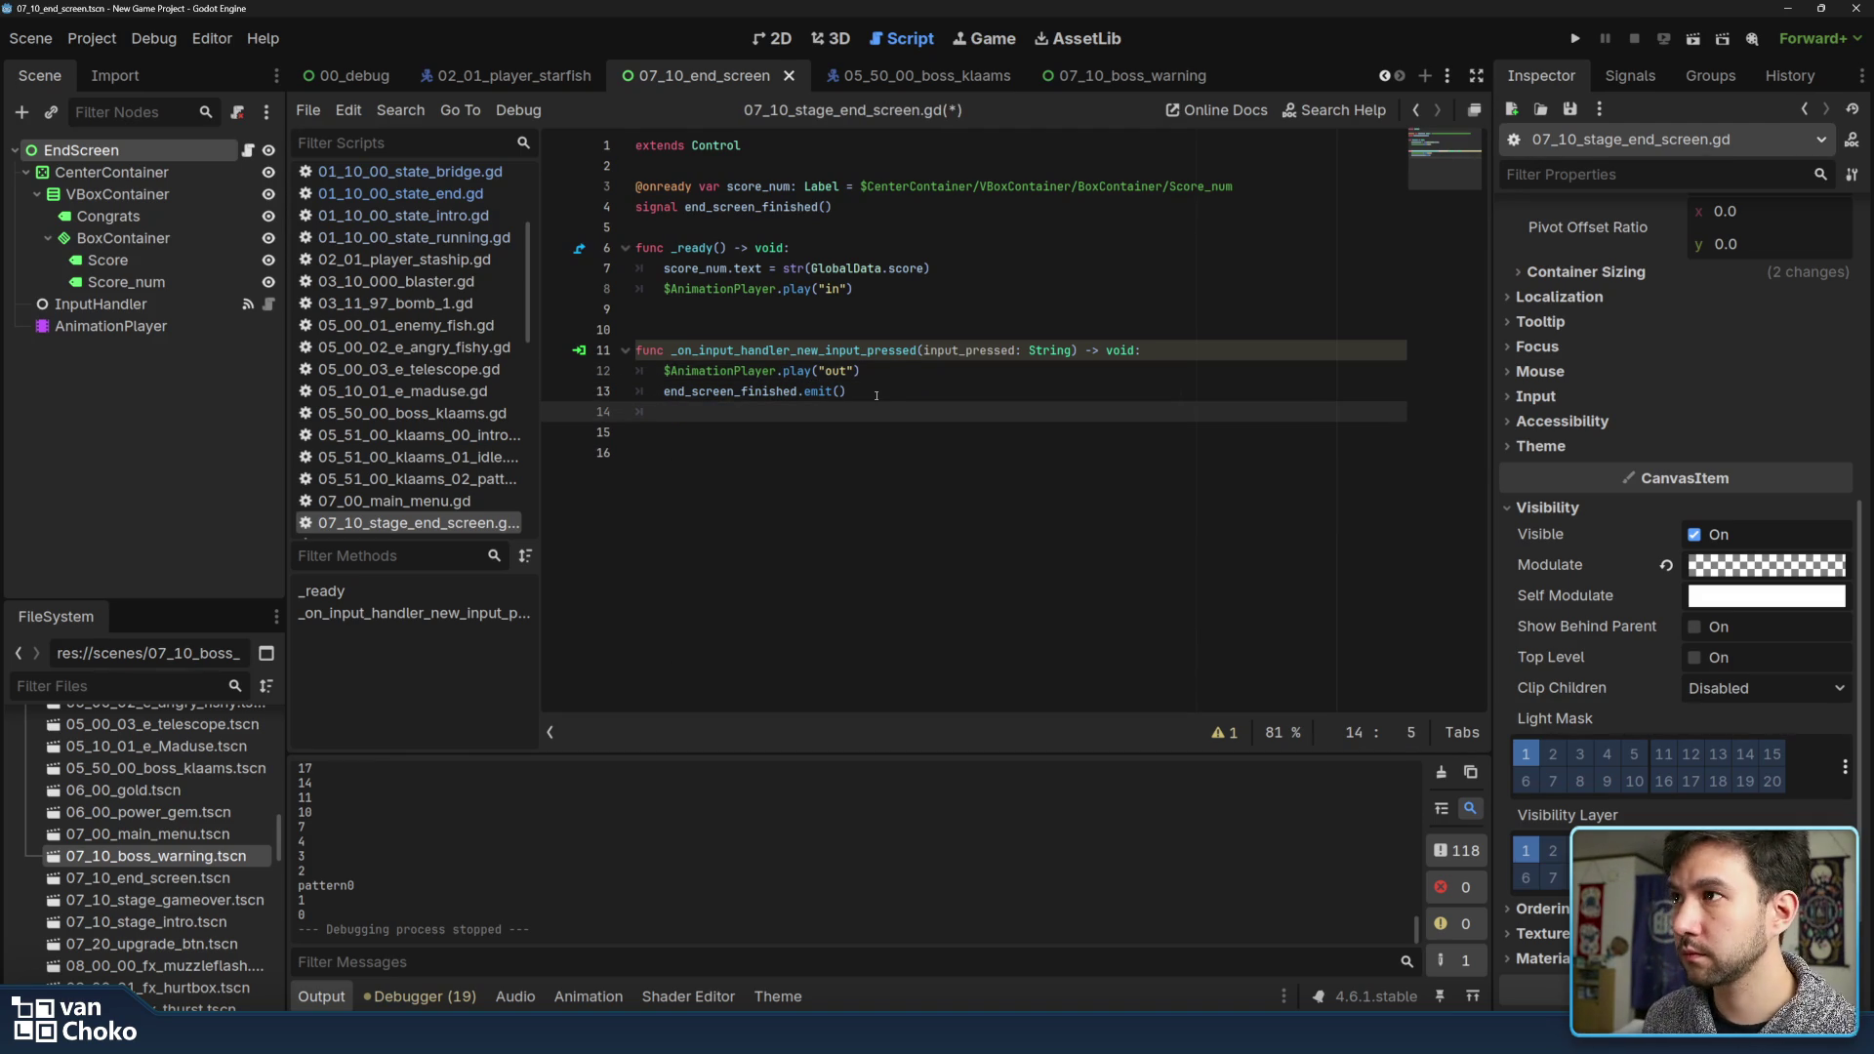
type("a")
key("BackSpace")
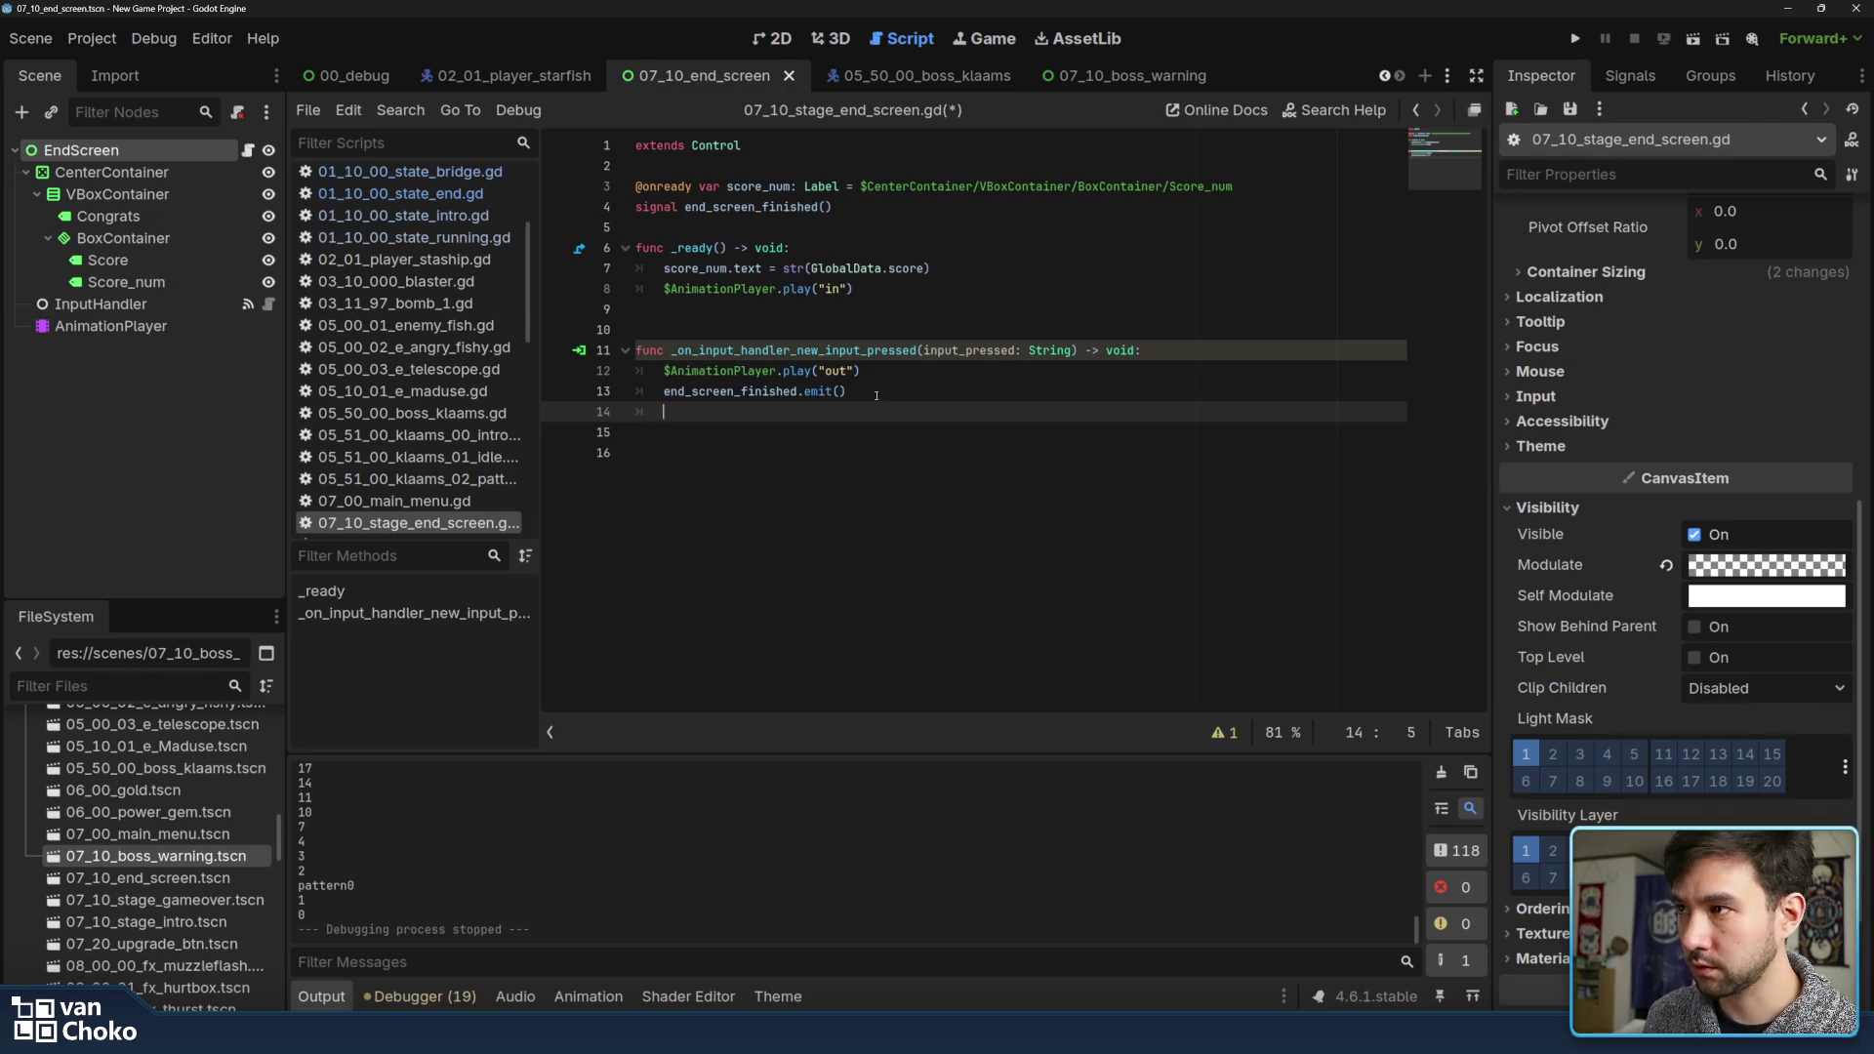
left_click_drag(777, 371, 663, 371)
key("ctrl+c")
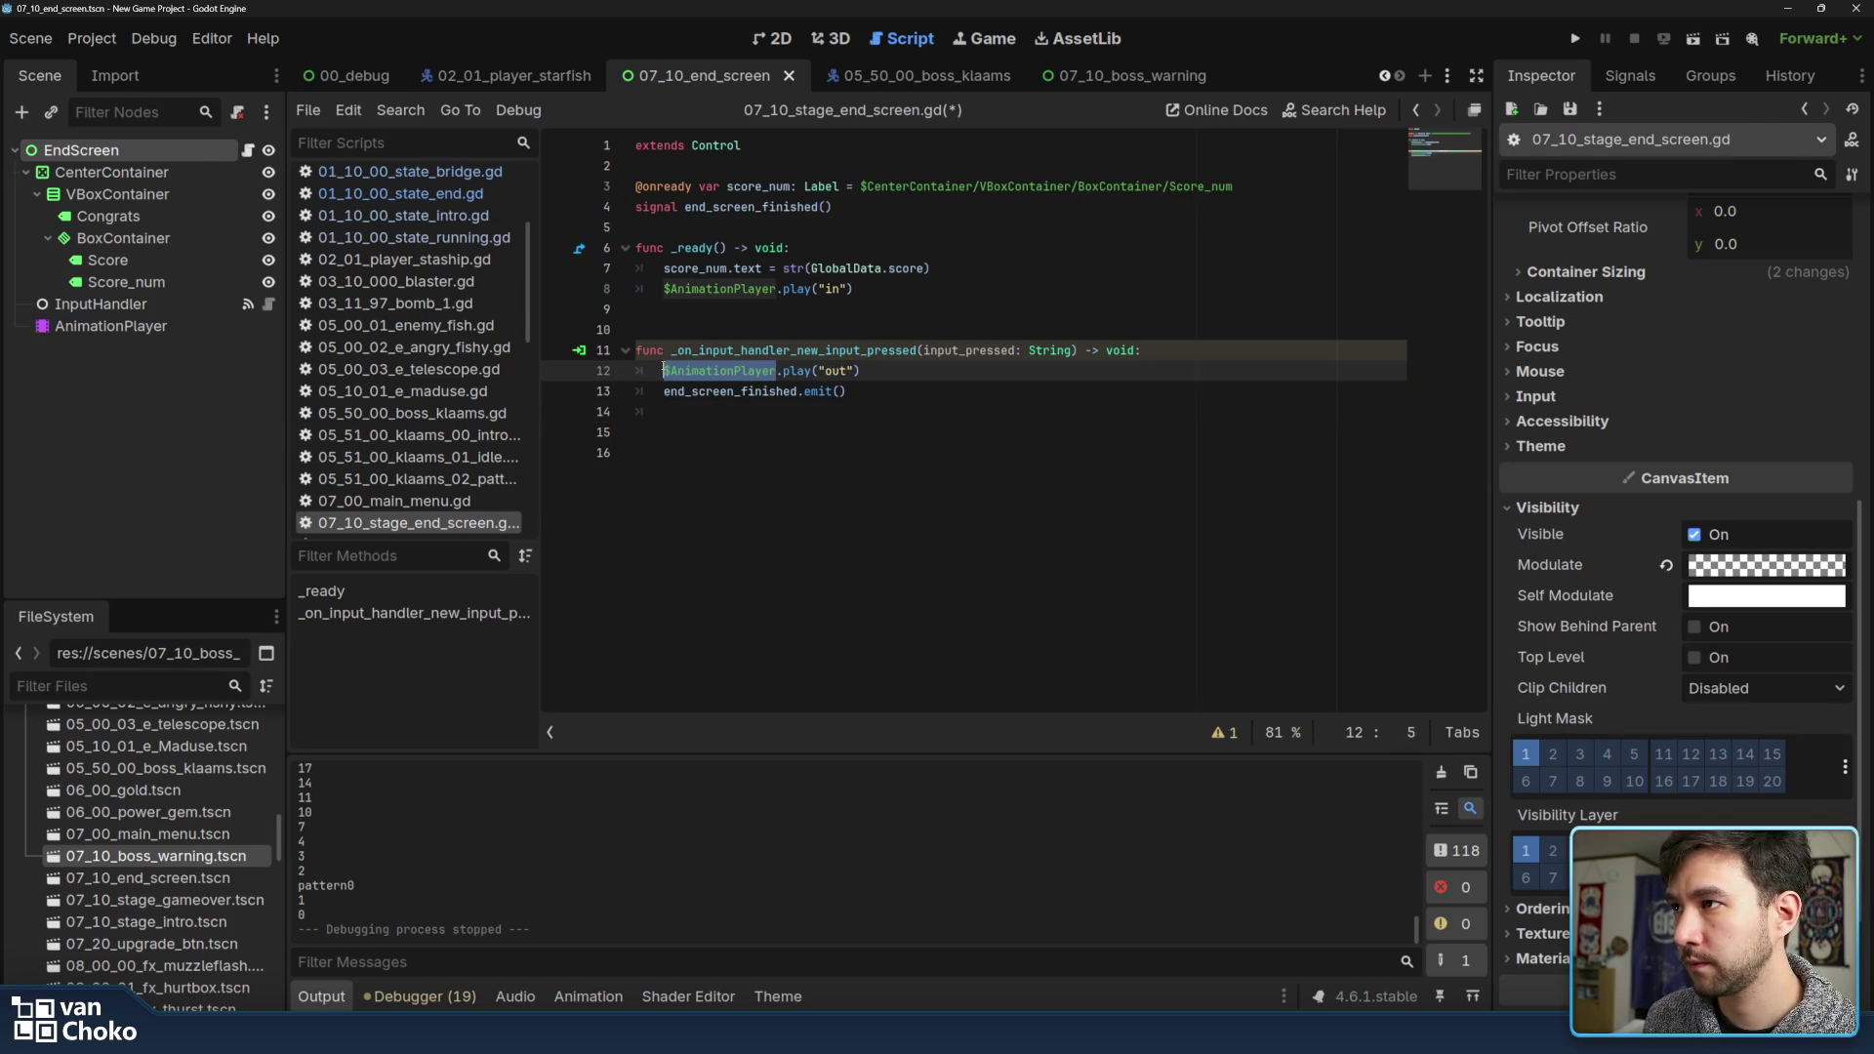
left_click(719, 409)
key("ctrl+v")
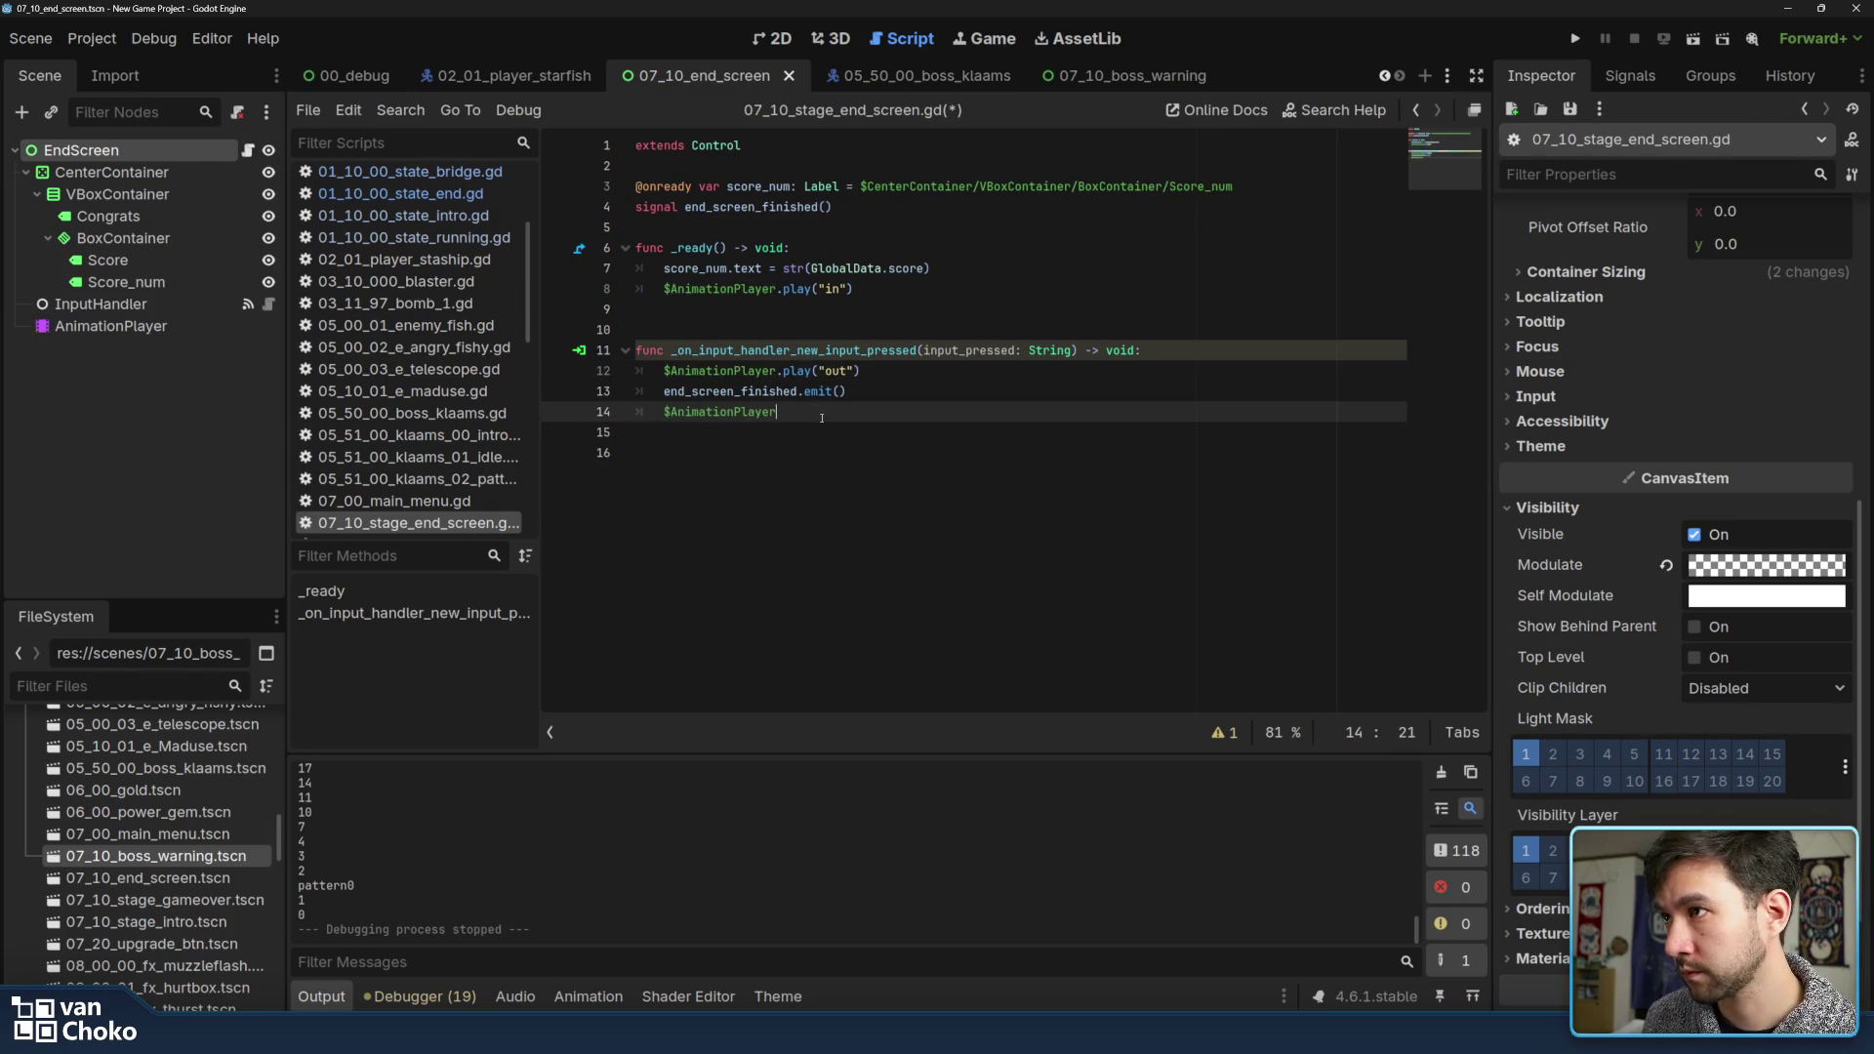
type(".fini")
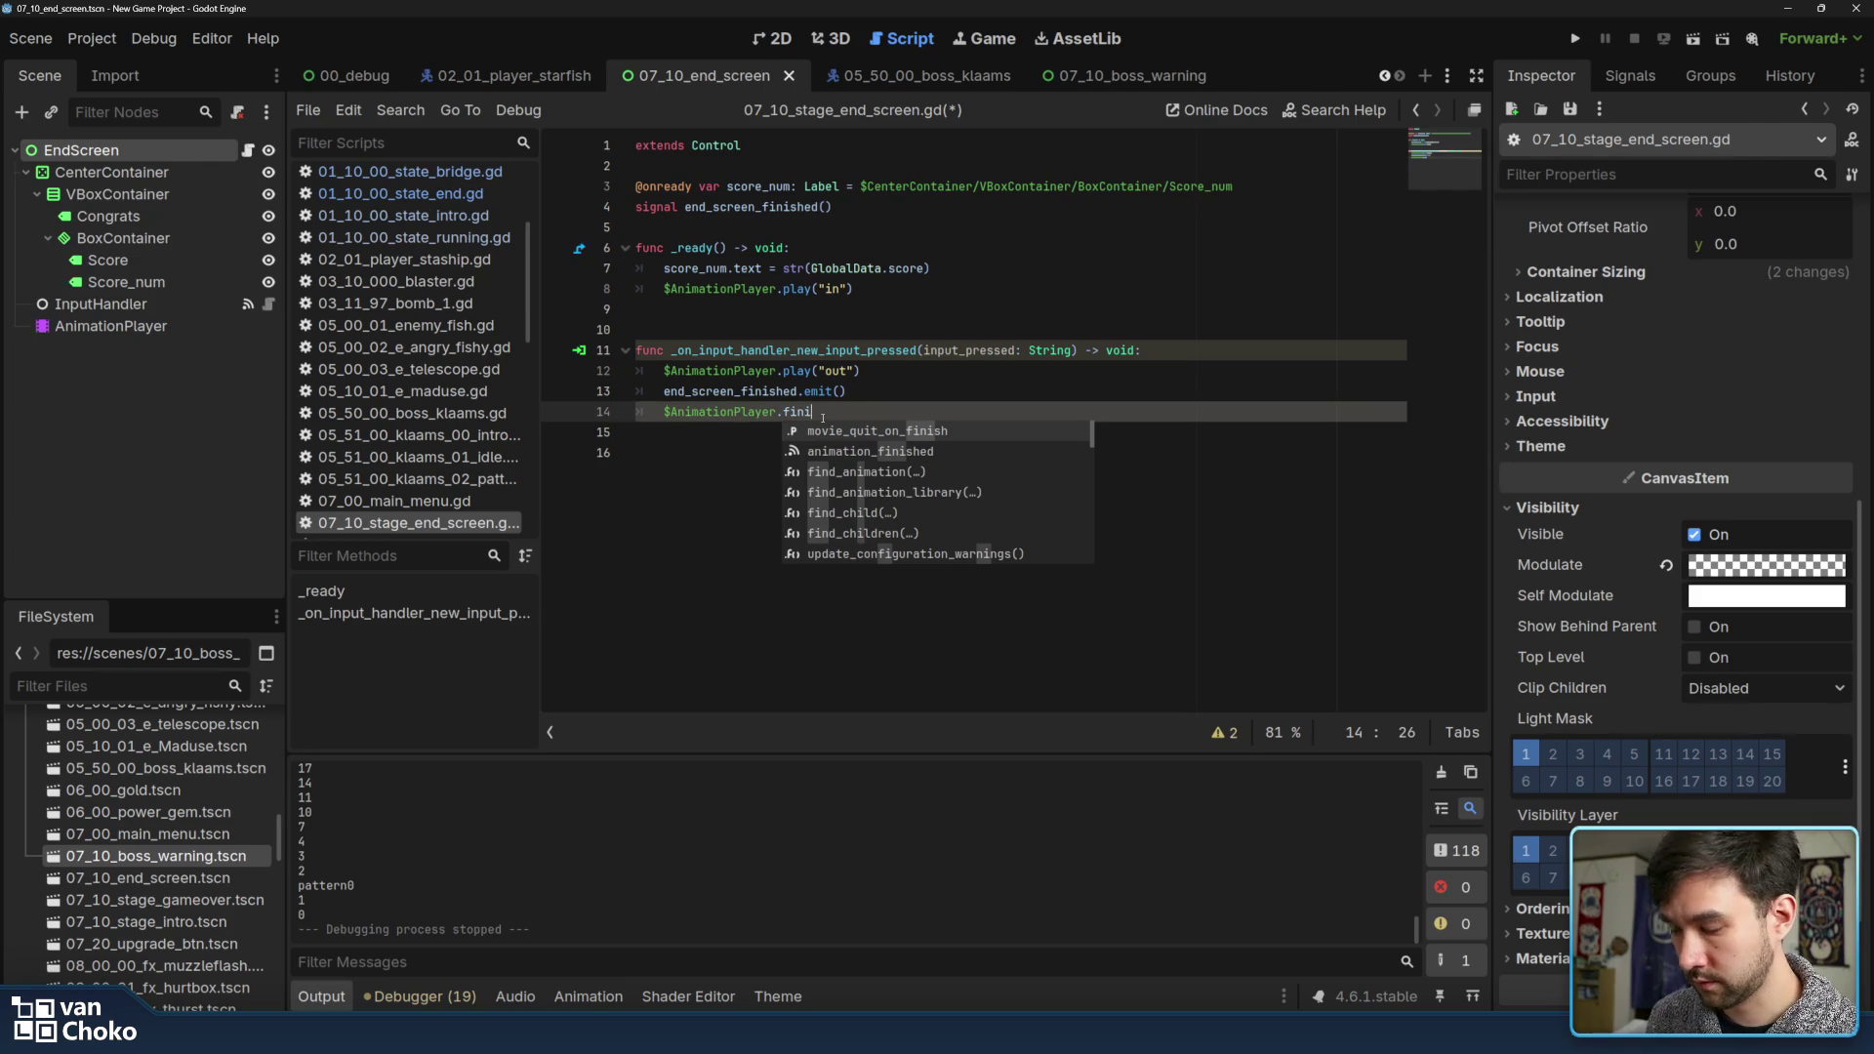
type("shed")
key("Return")
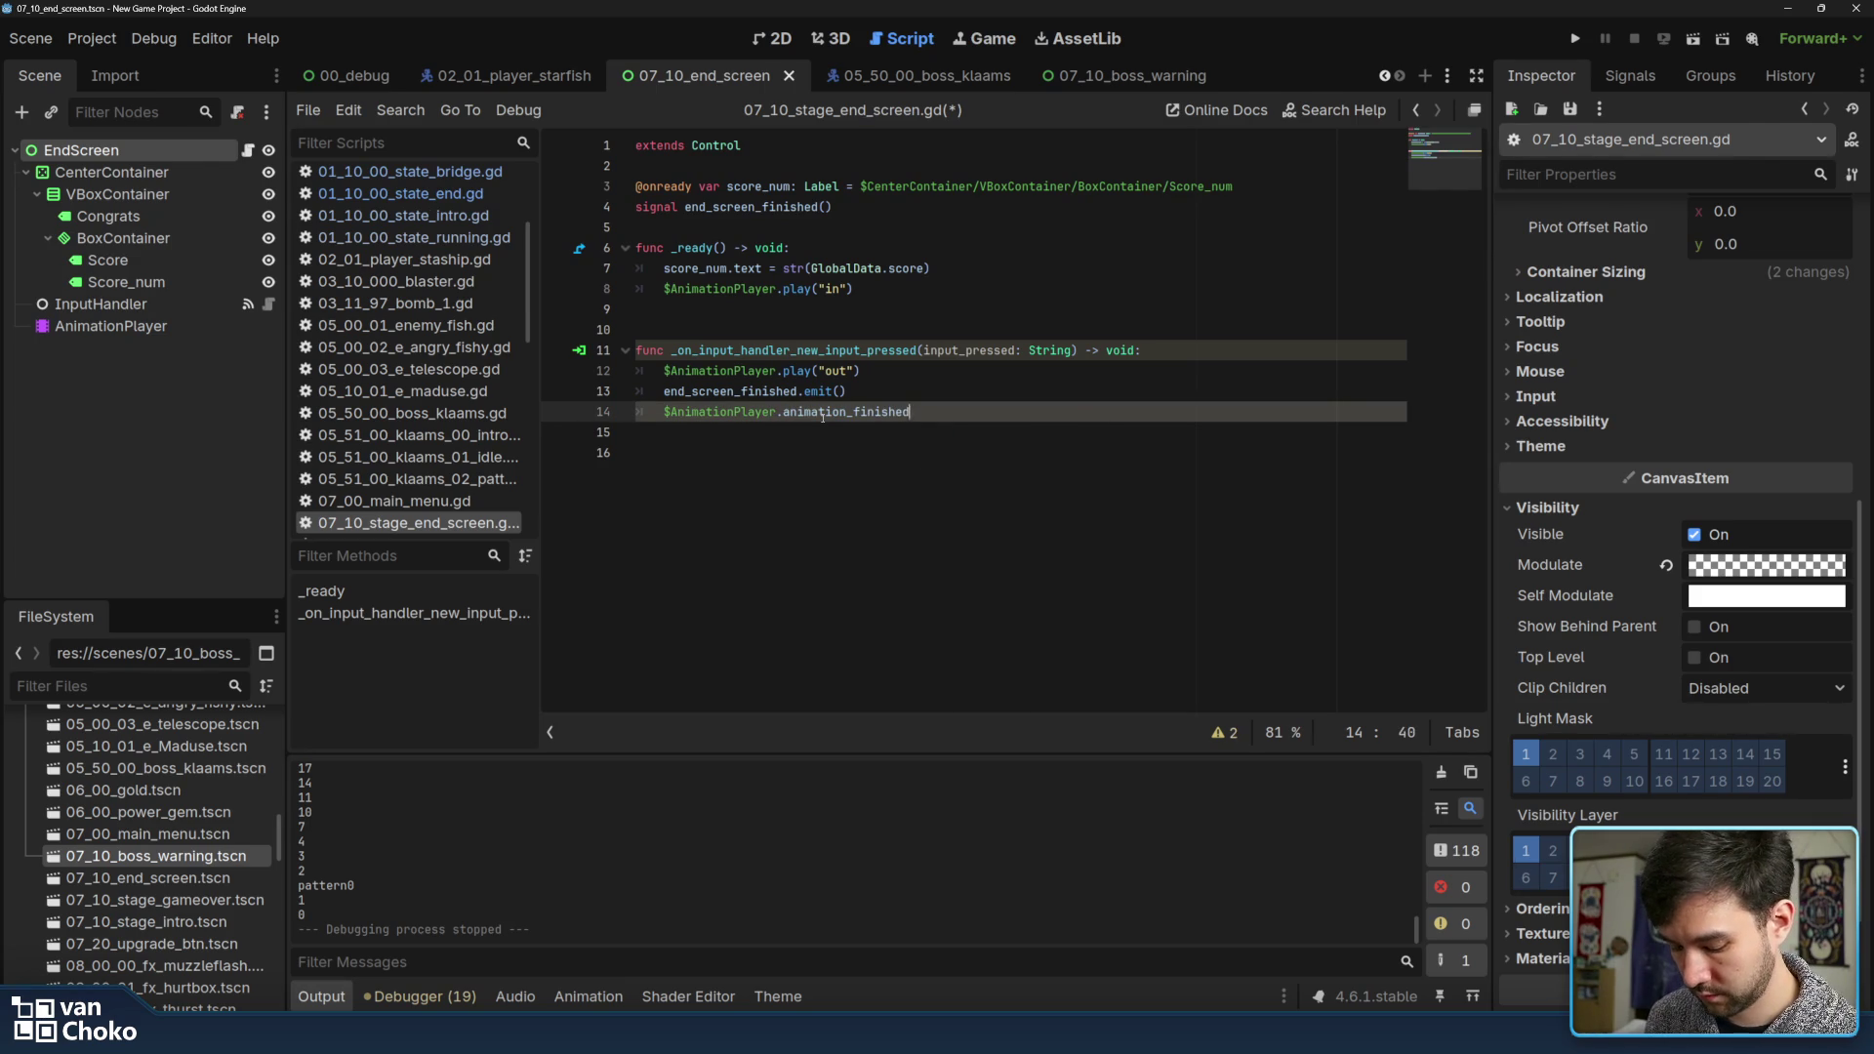
type("onnect()")
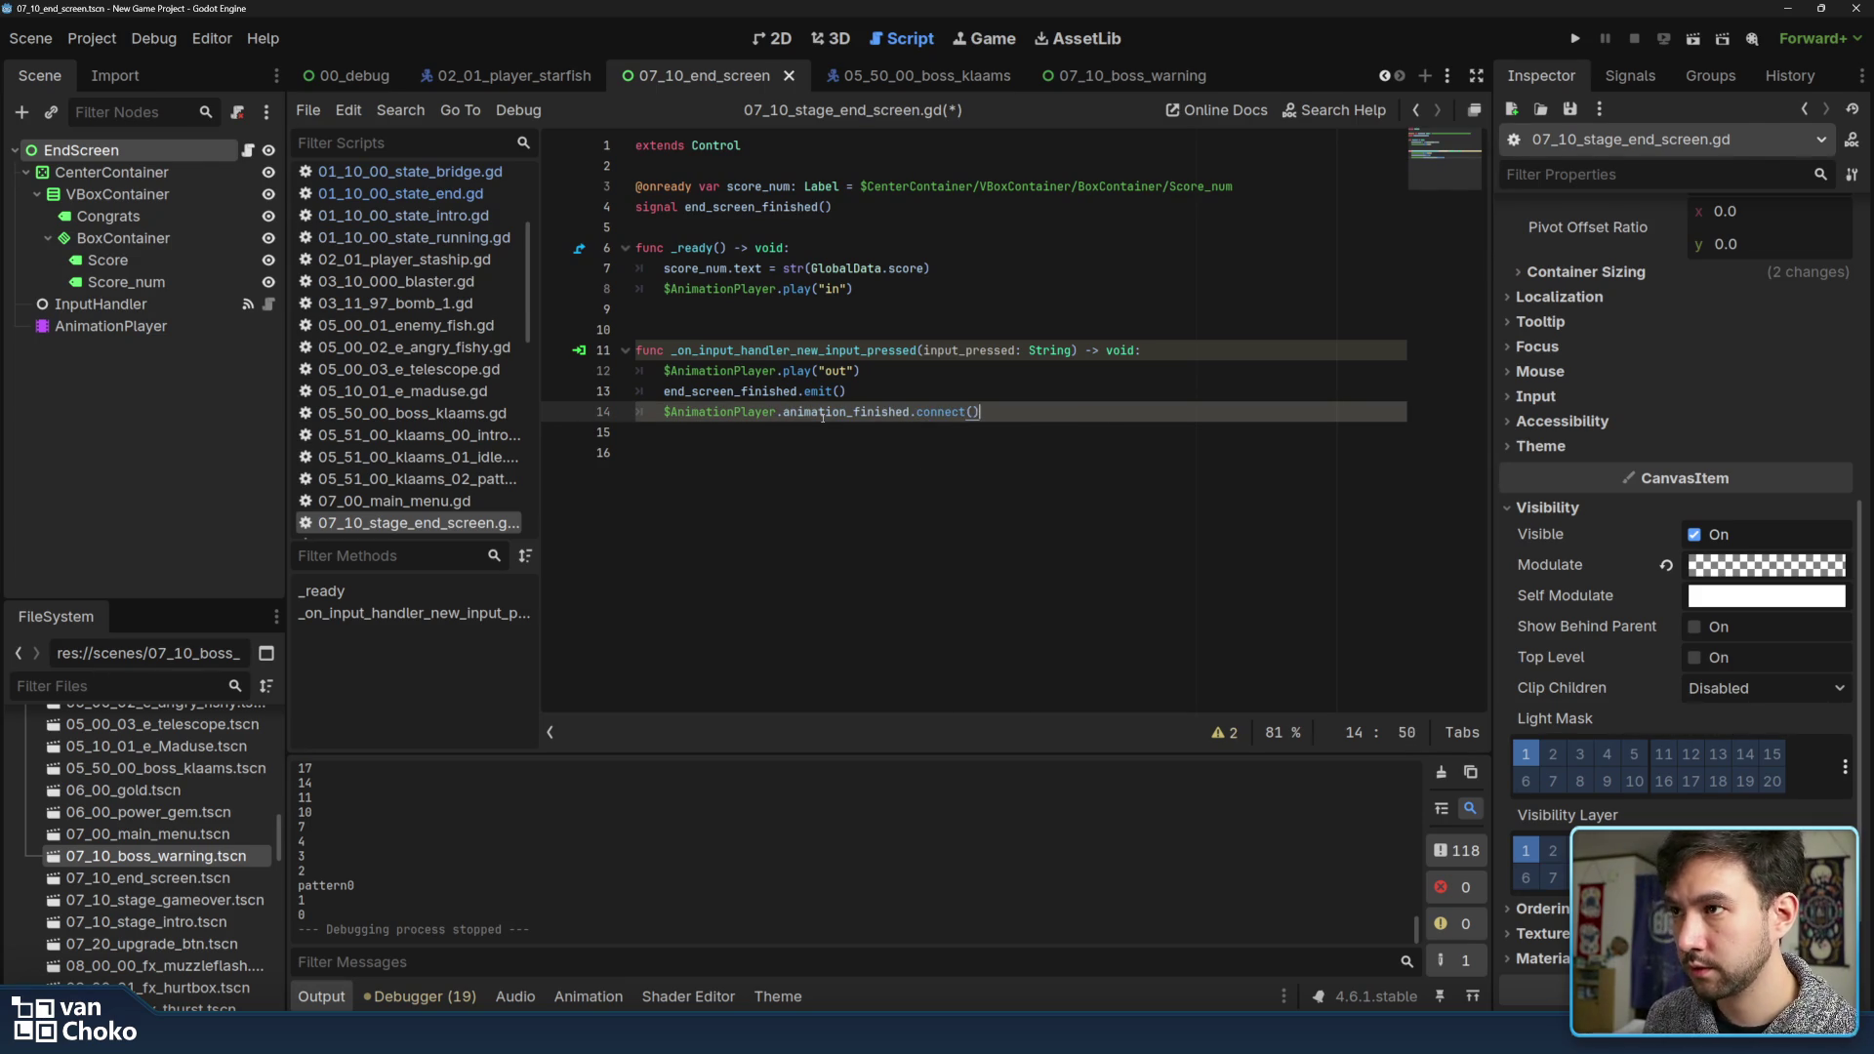
left_click(972, 412)
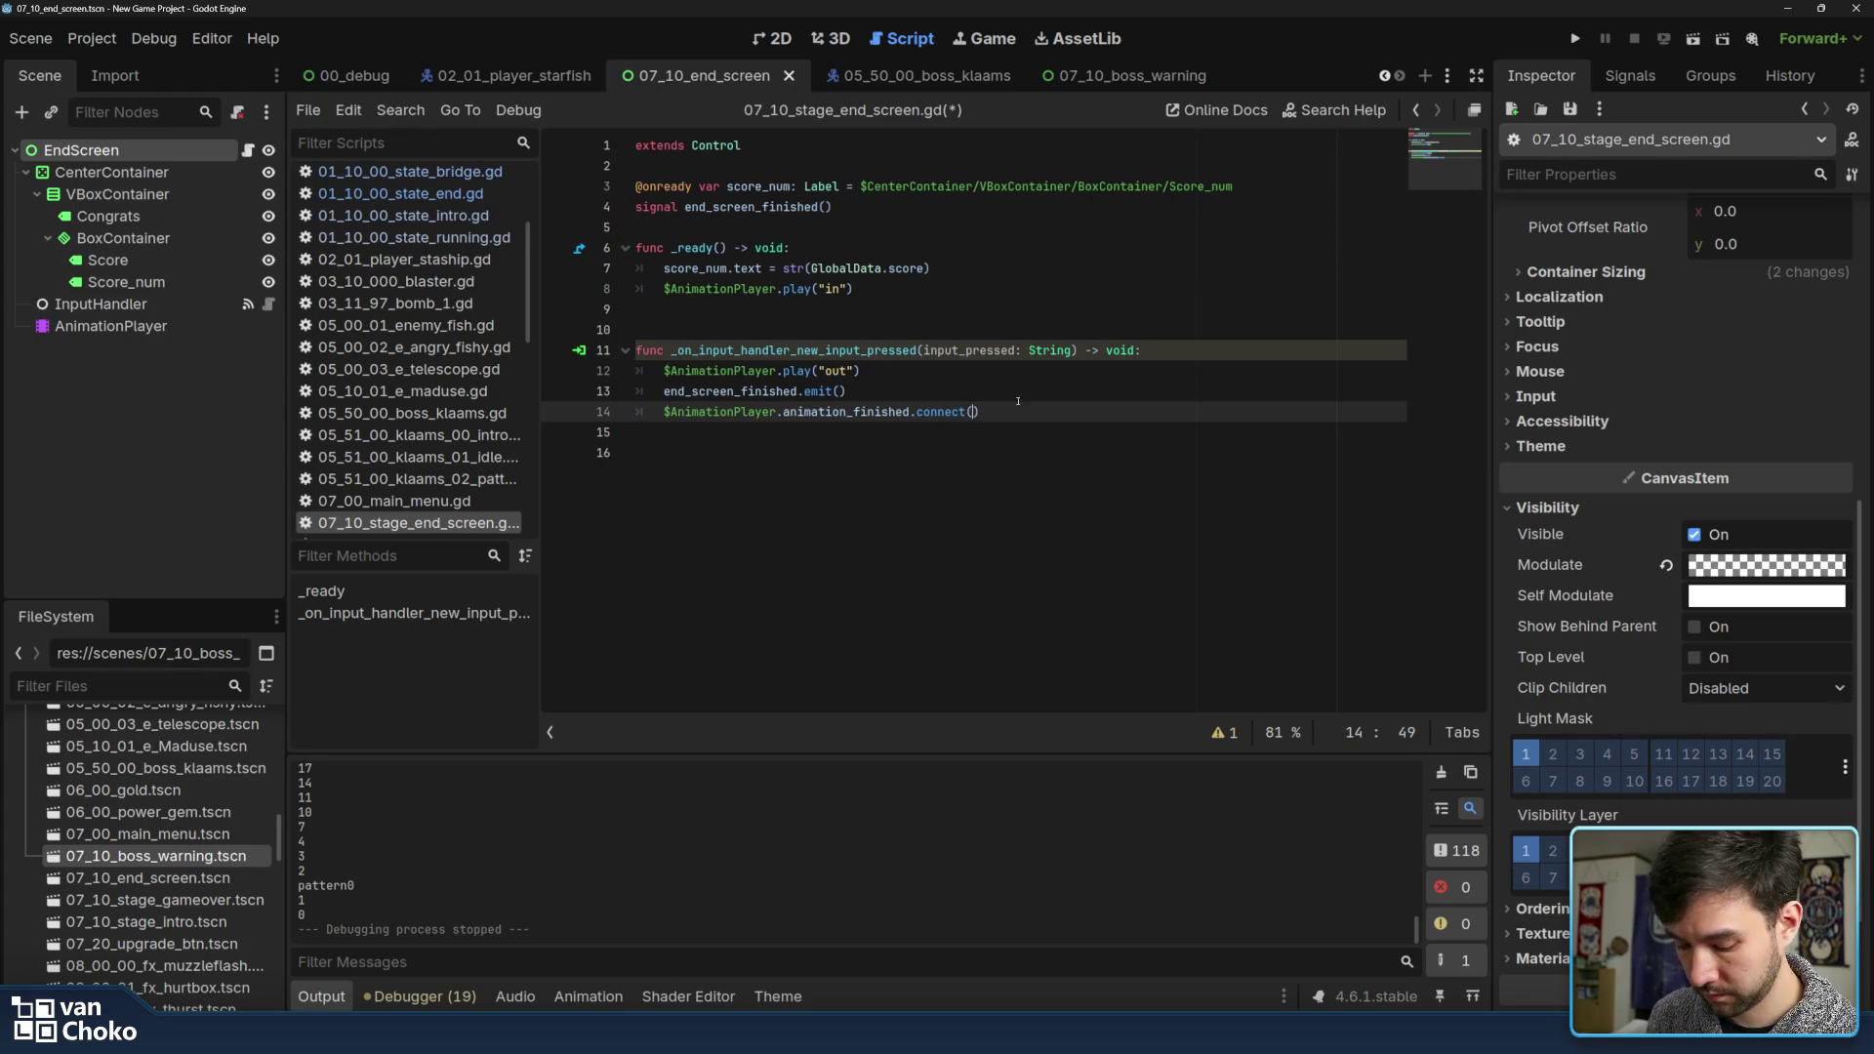
type("\"on_anim_finished")
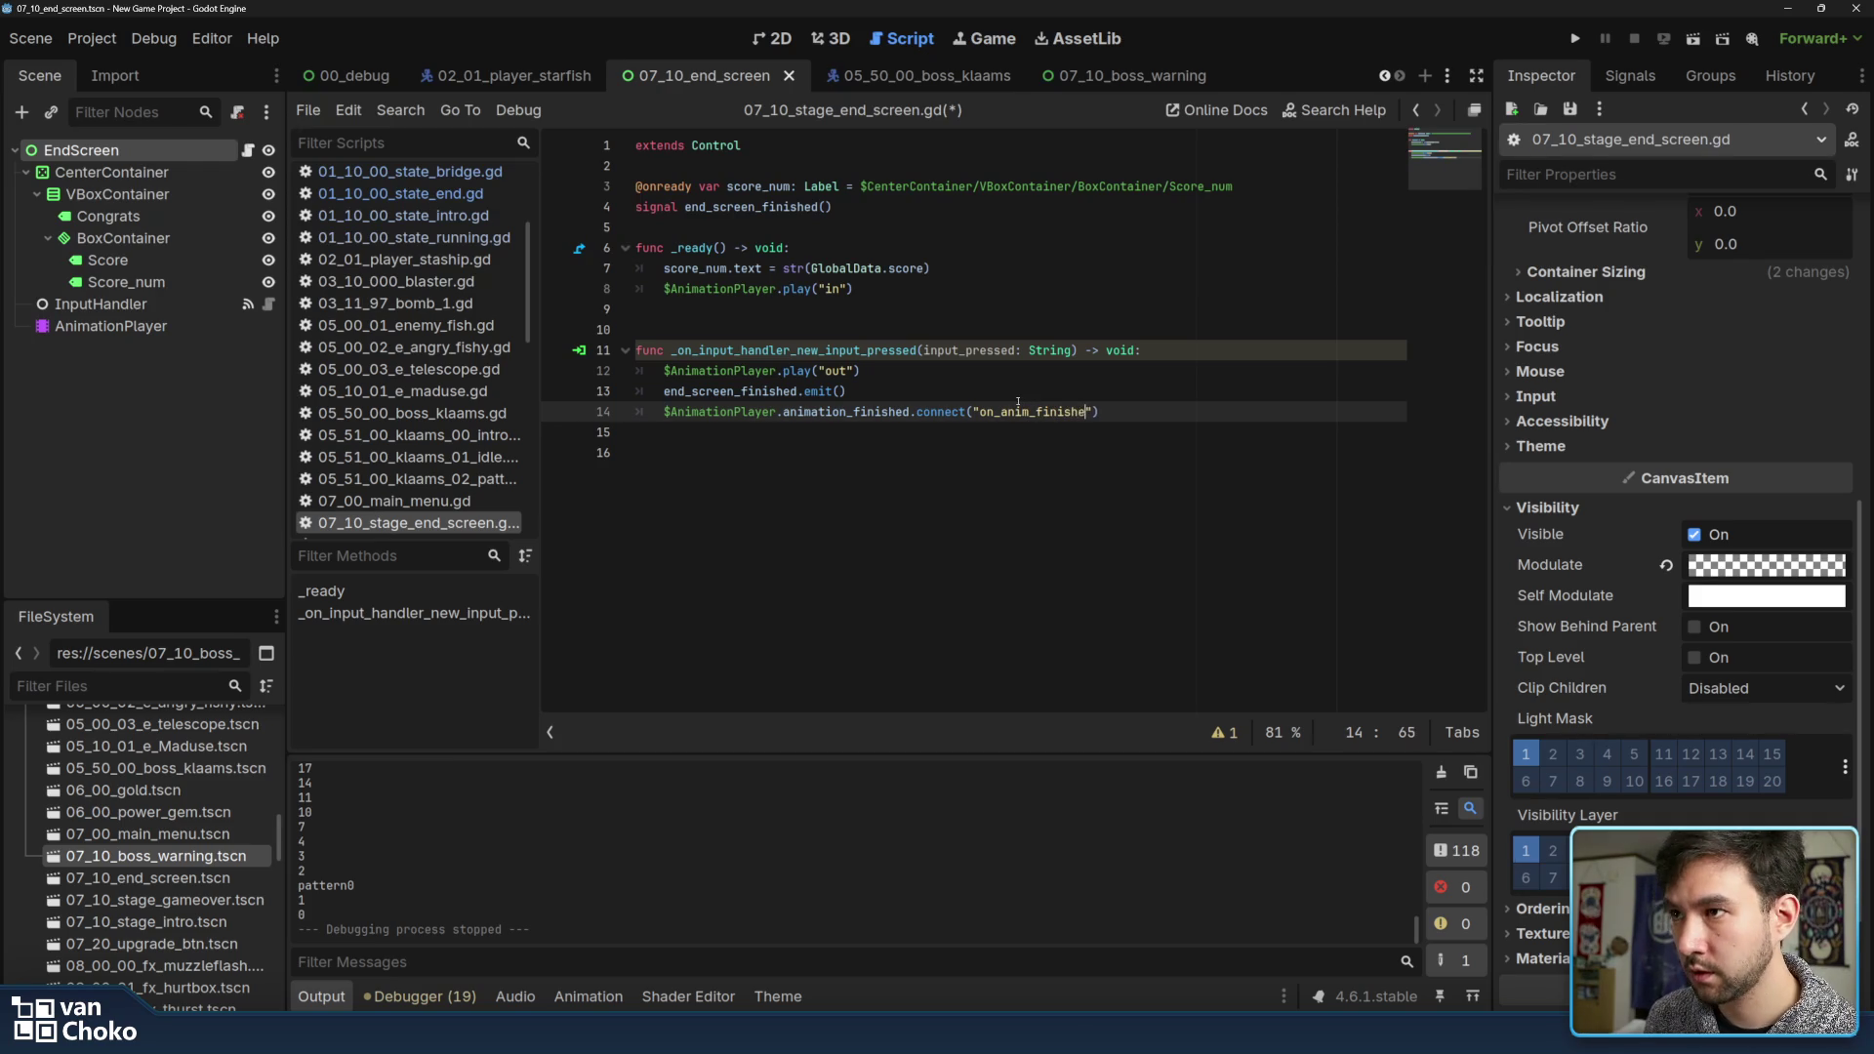
Declare func on_anim_finished(anim_name): below, checking the AnimationPlayer's signals for the parameter
double_click(1019, 411)
key("ctrl+c")
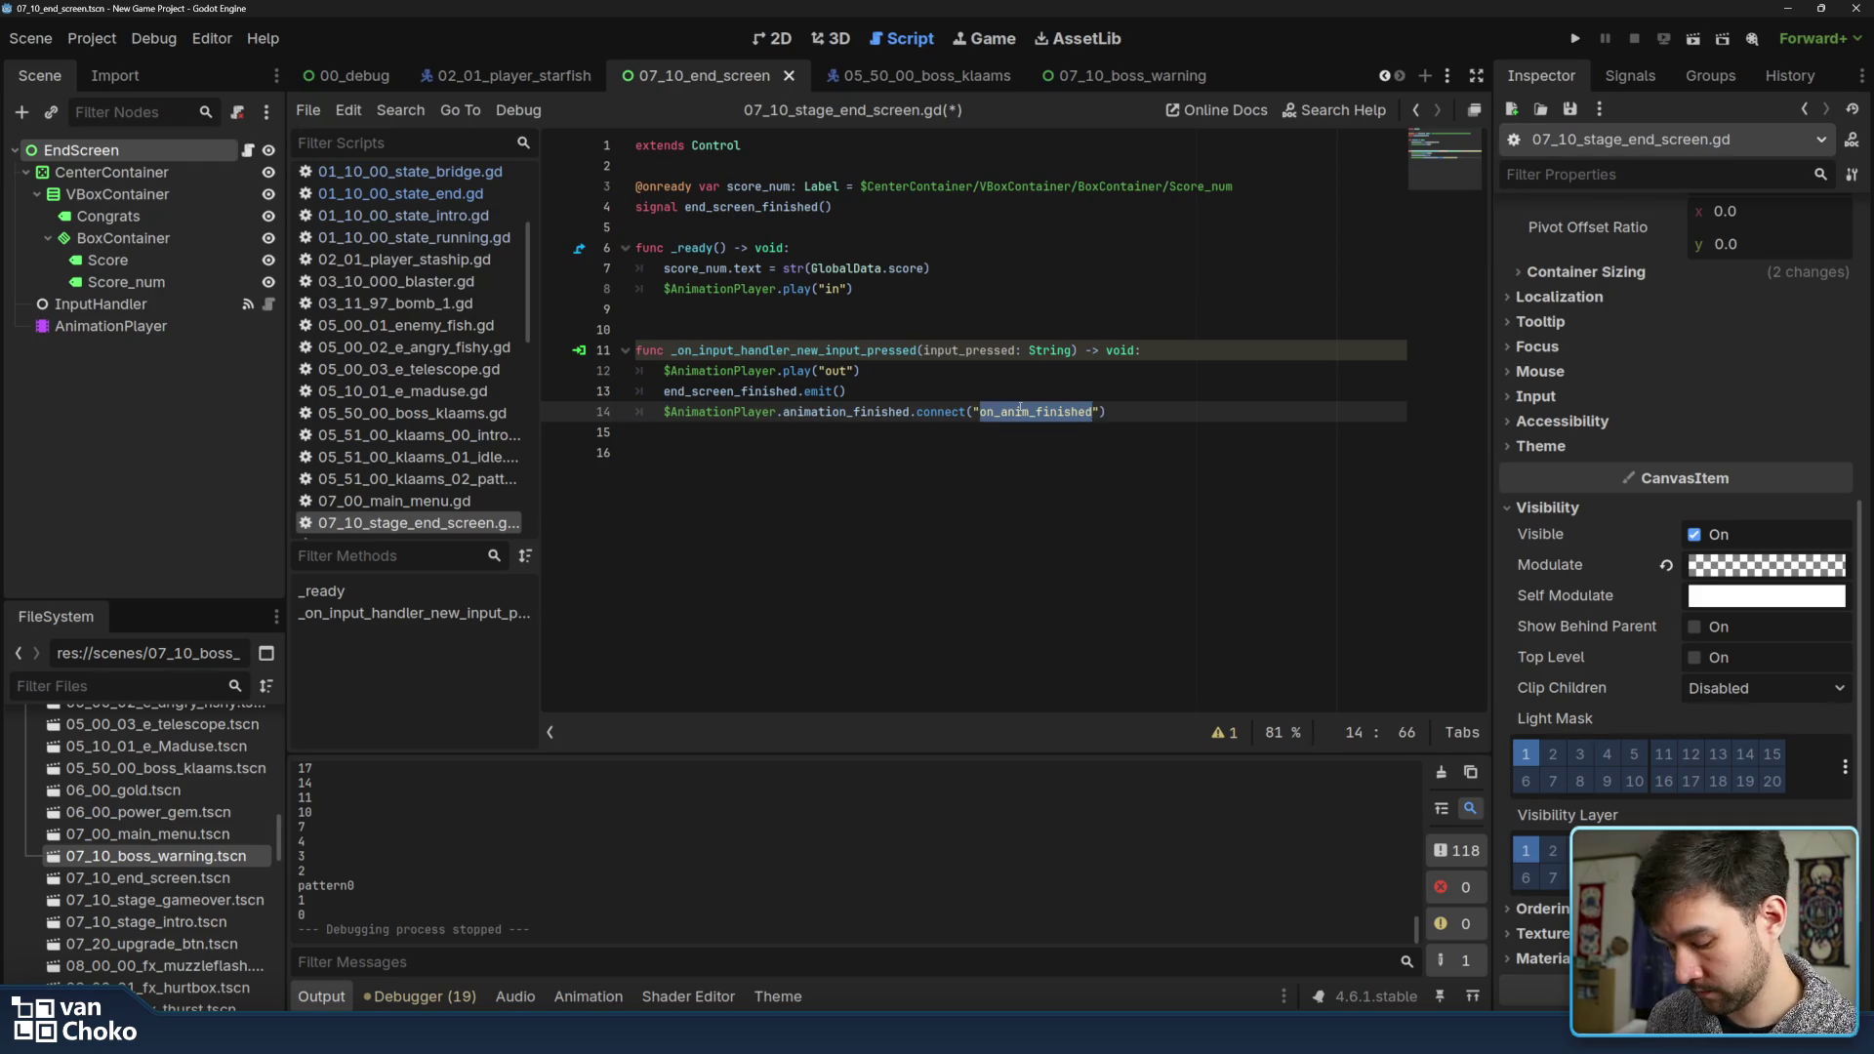
left_click(1015, 476)
type("unc")
key("ctrl+v")
type("()")
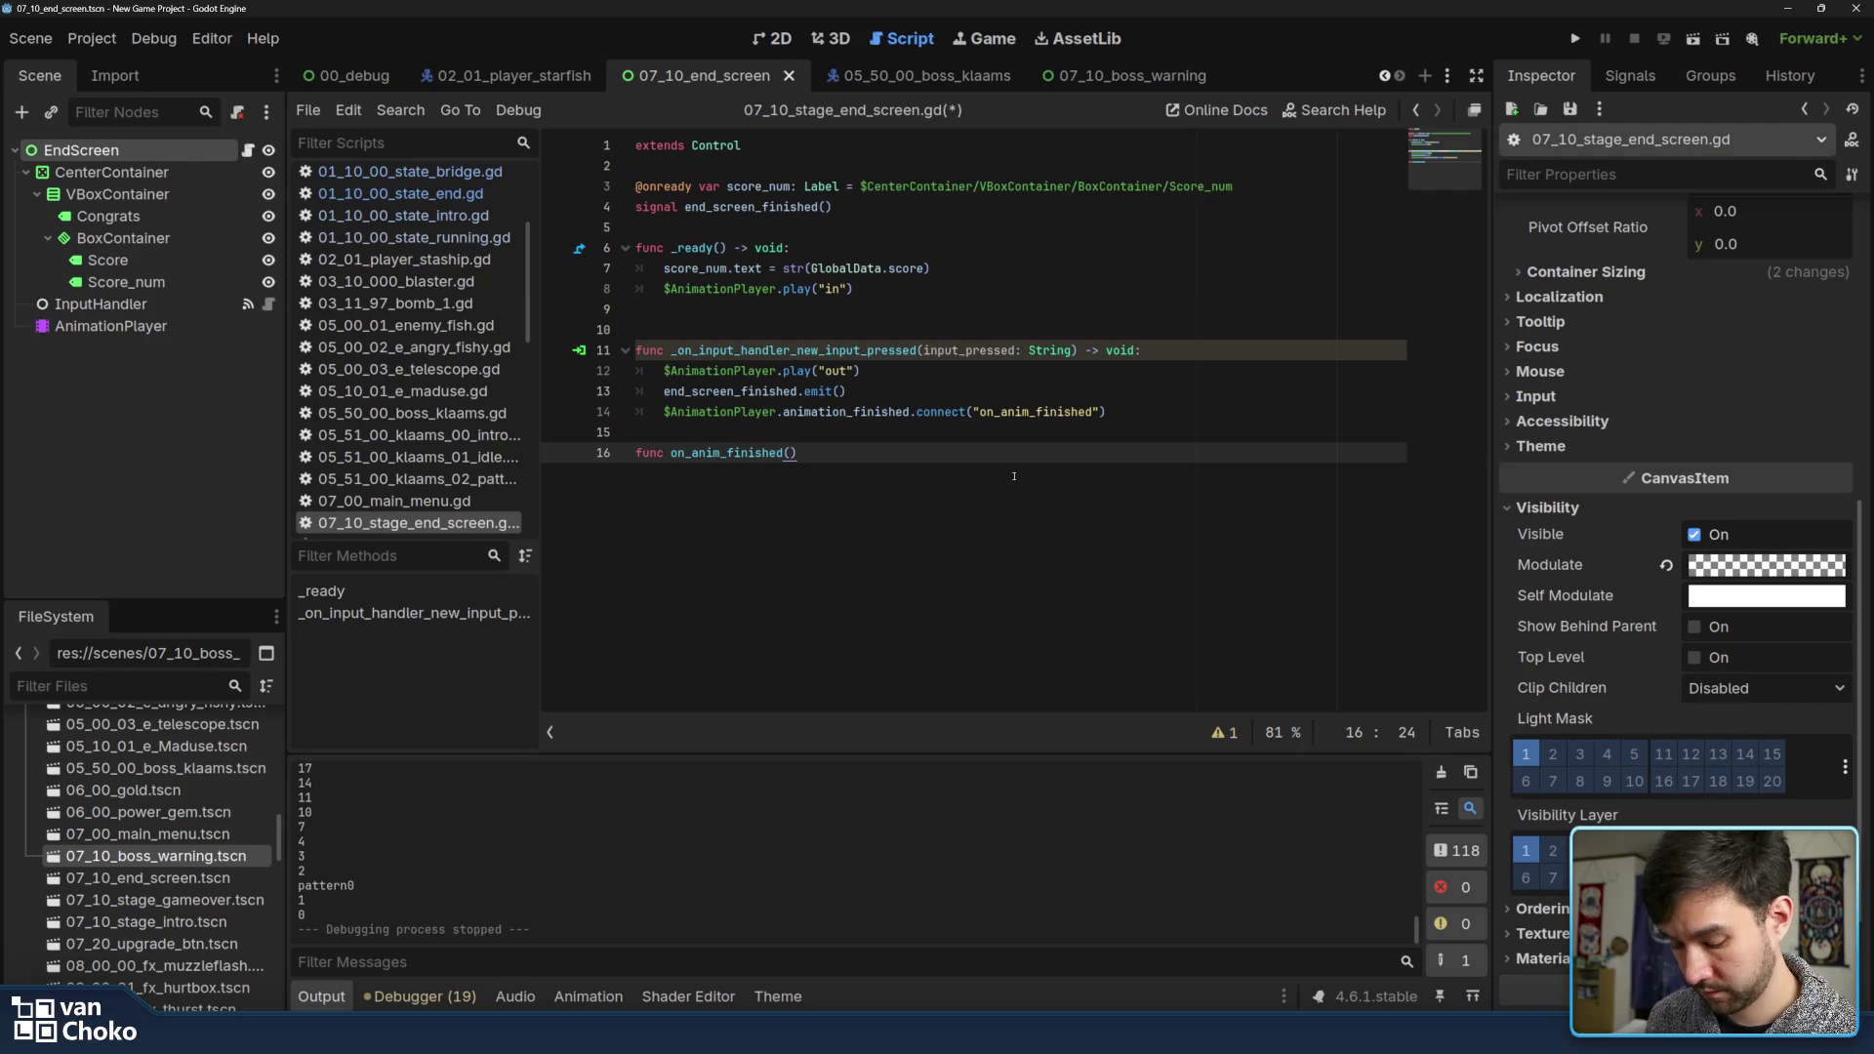
type(":")
key("Return")
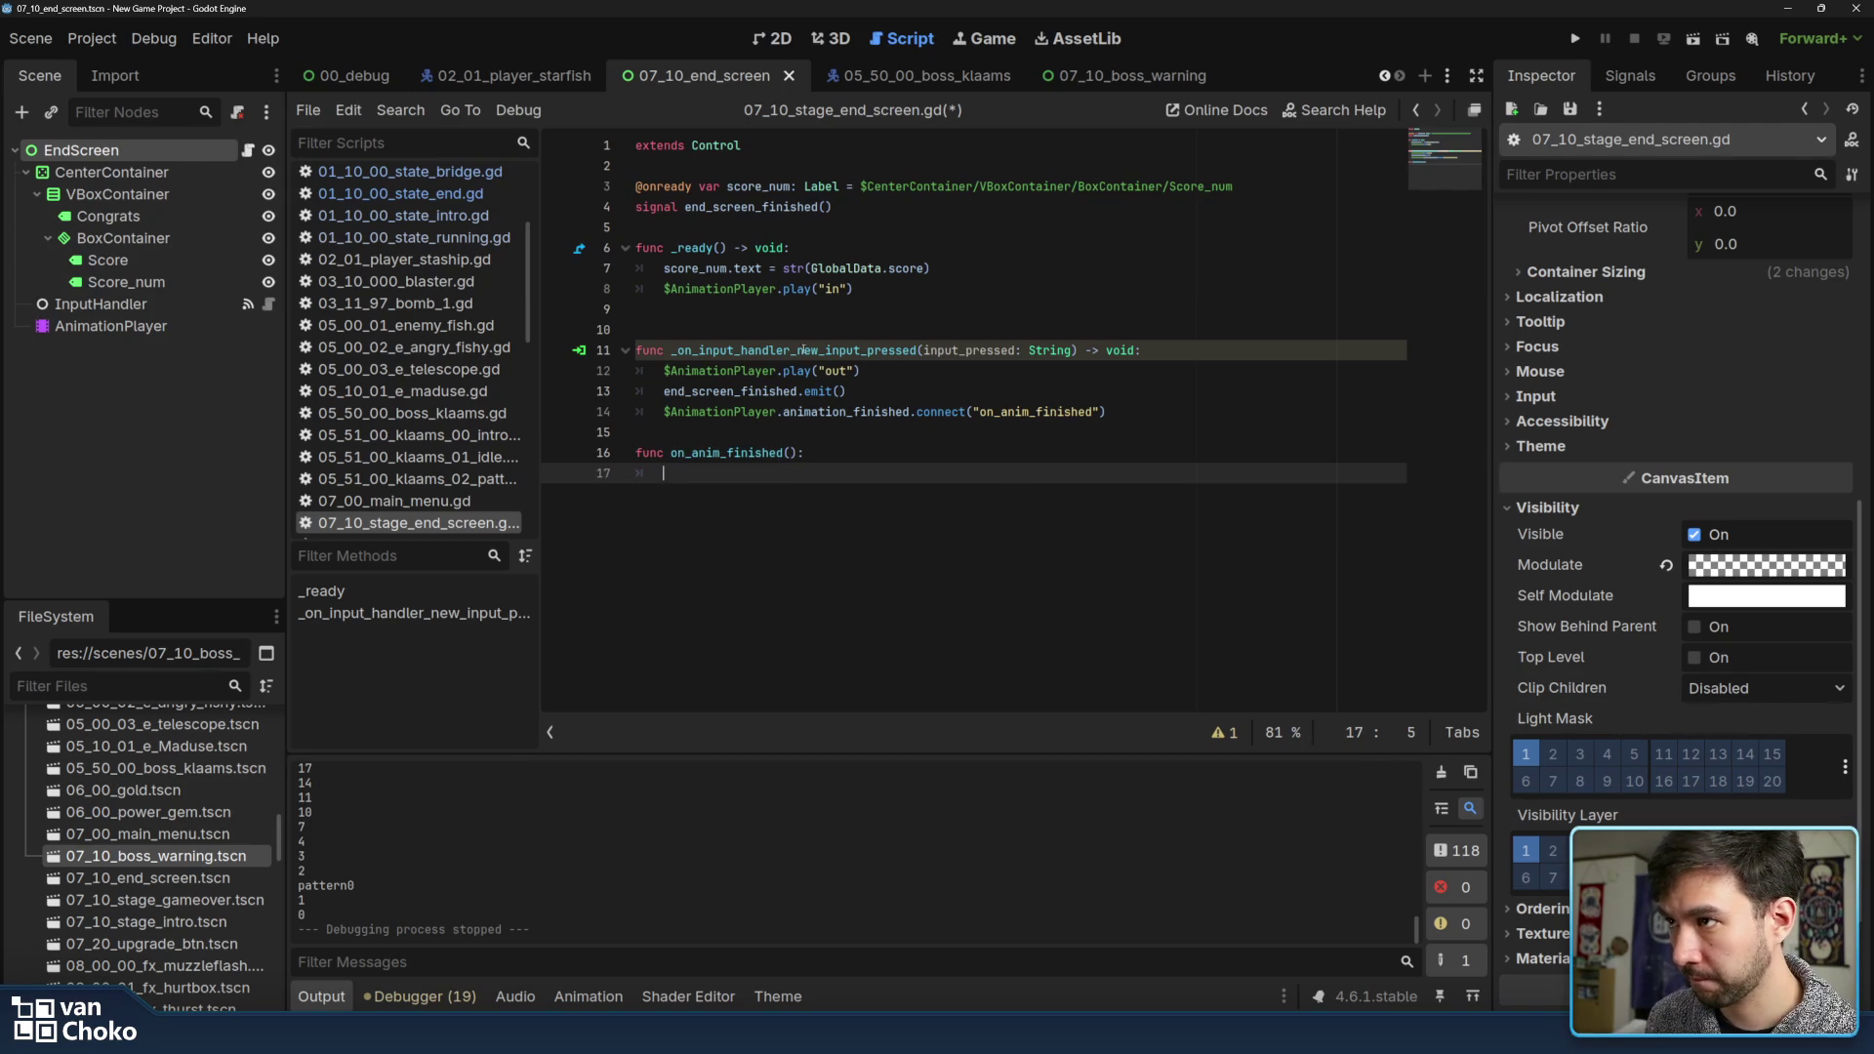
left_click(791, 453)
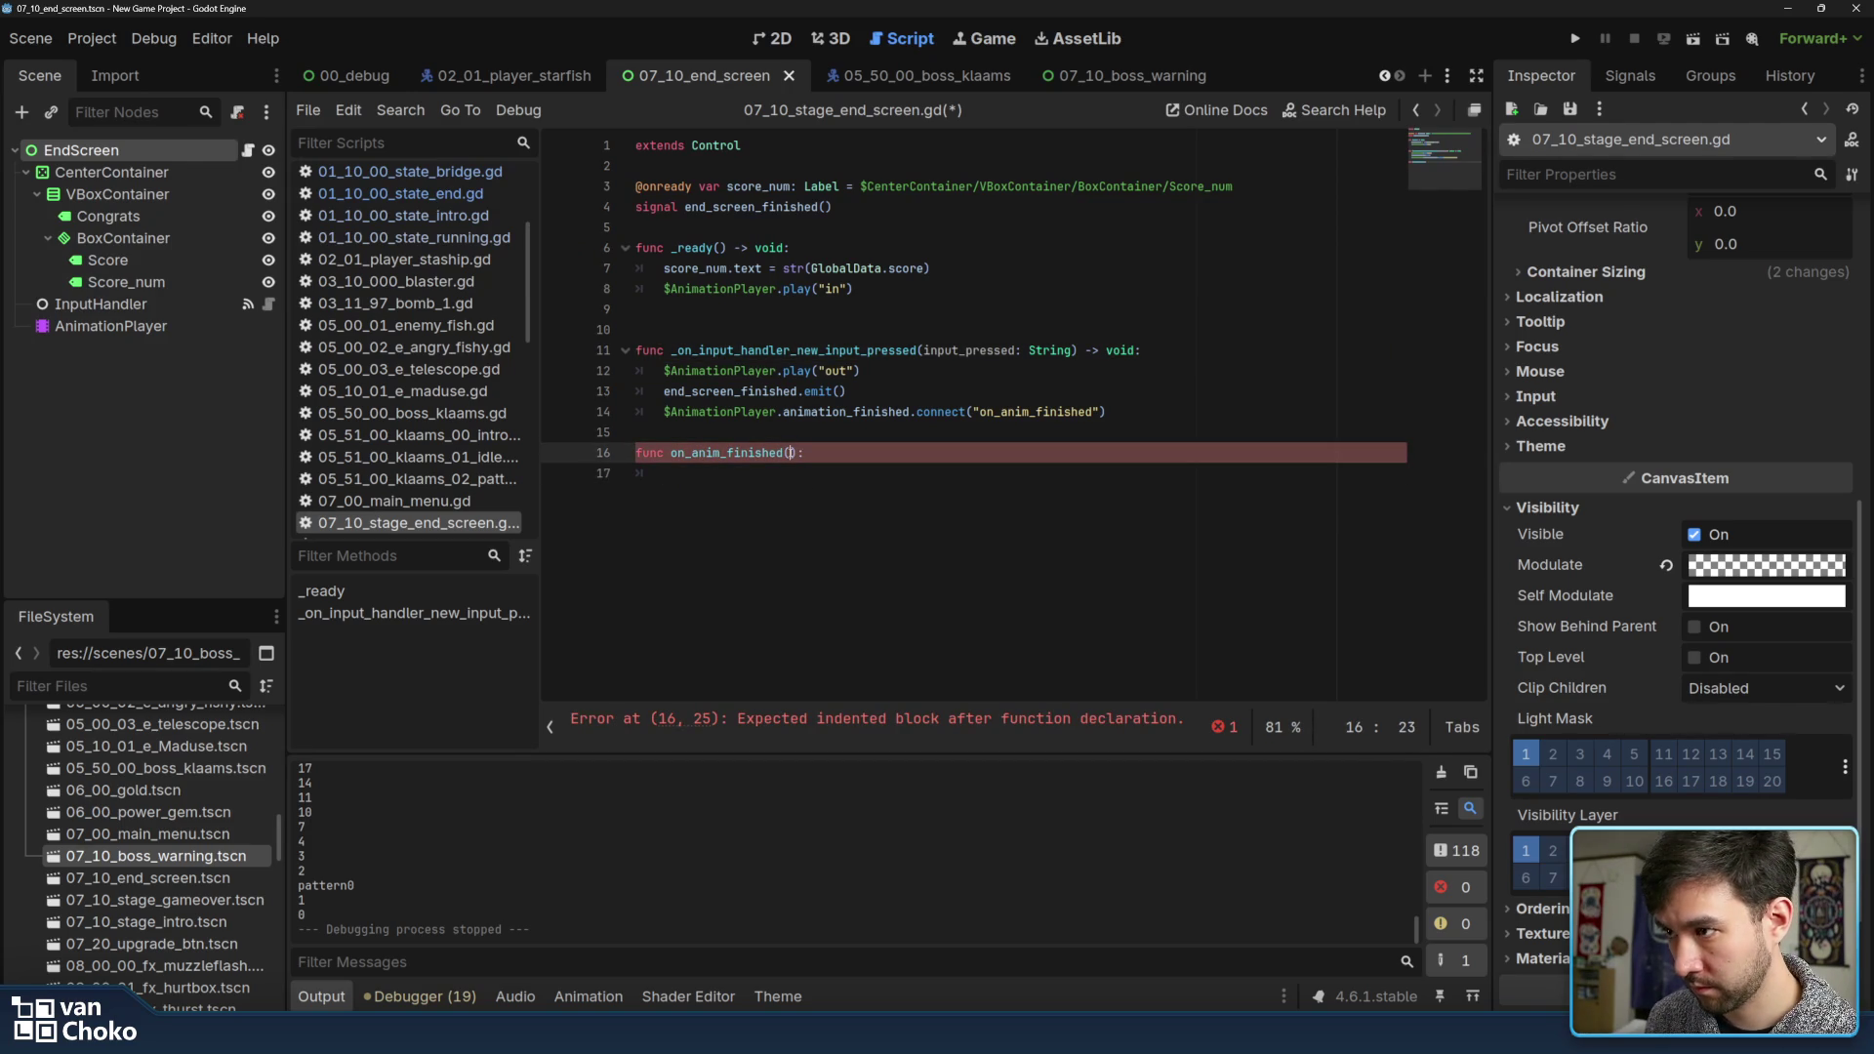
left_click(158, 330)
left_click(1631, 75)
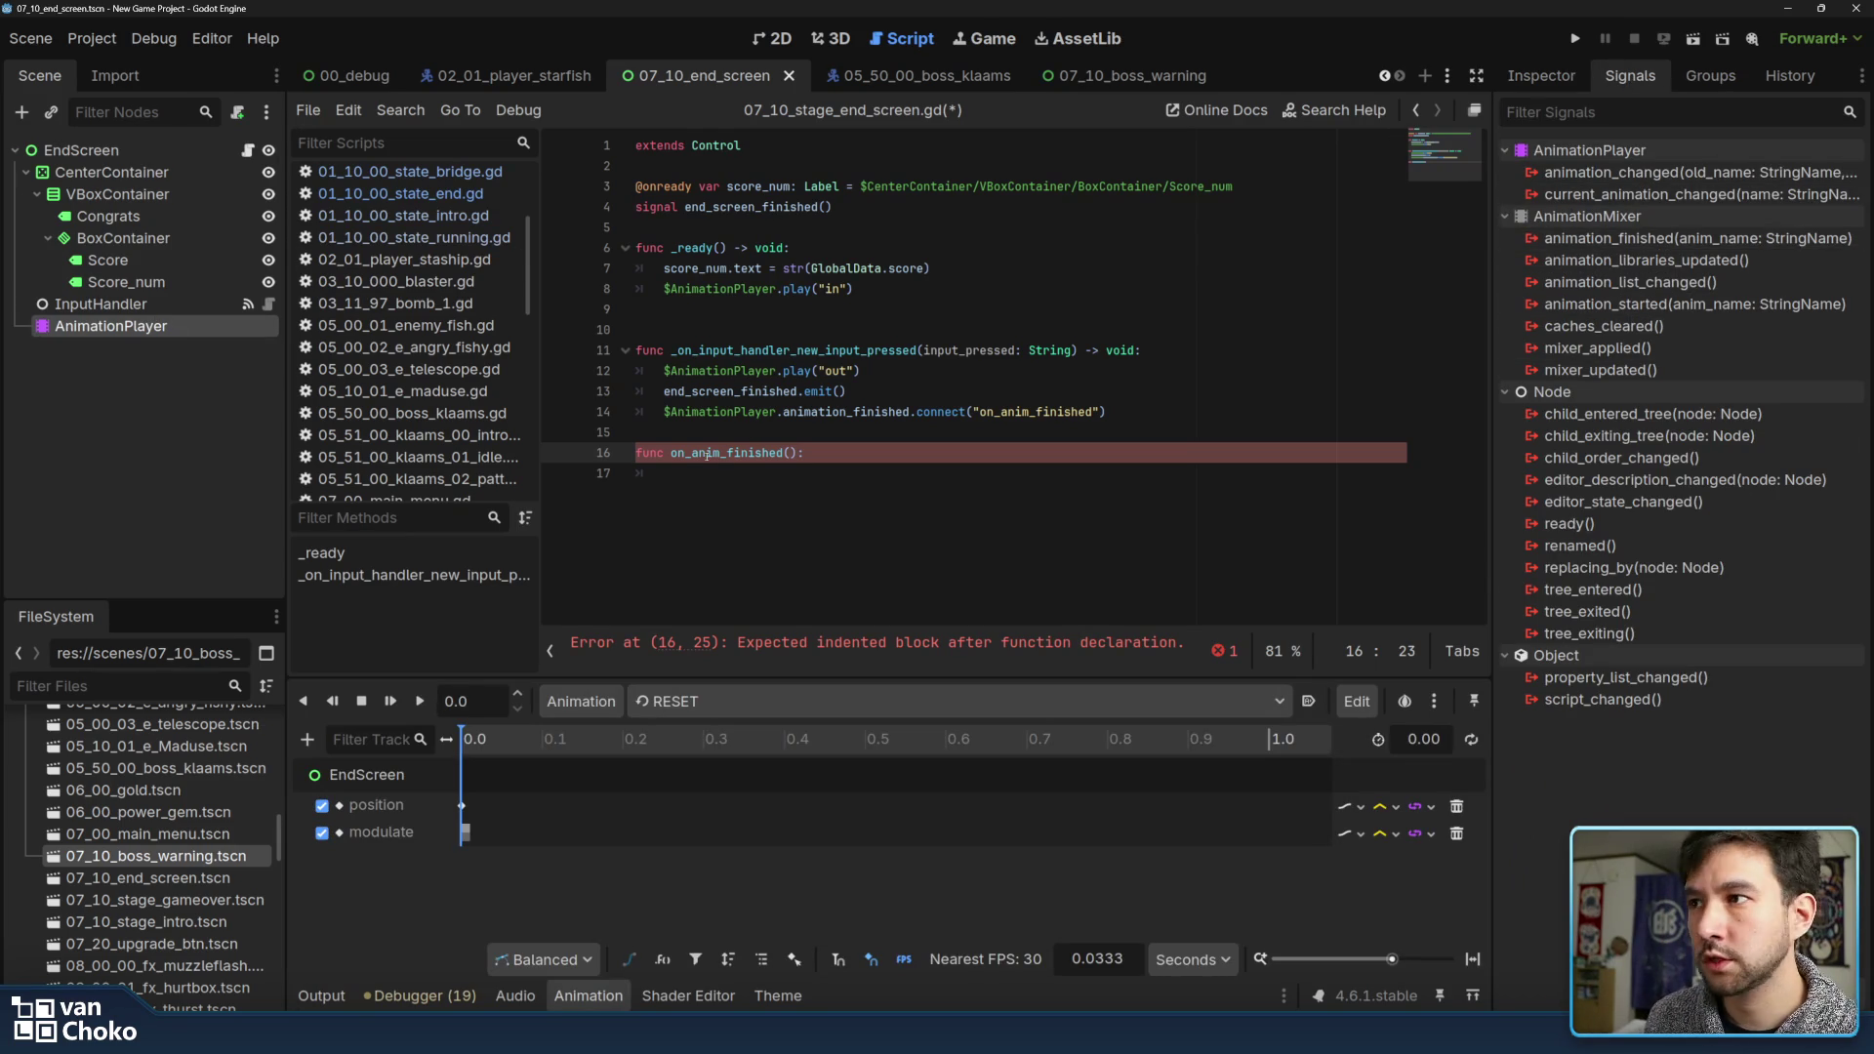
type("anim_nam")
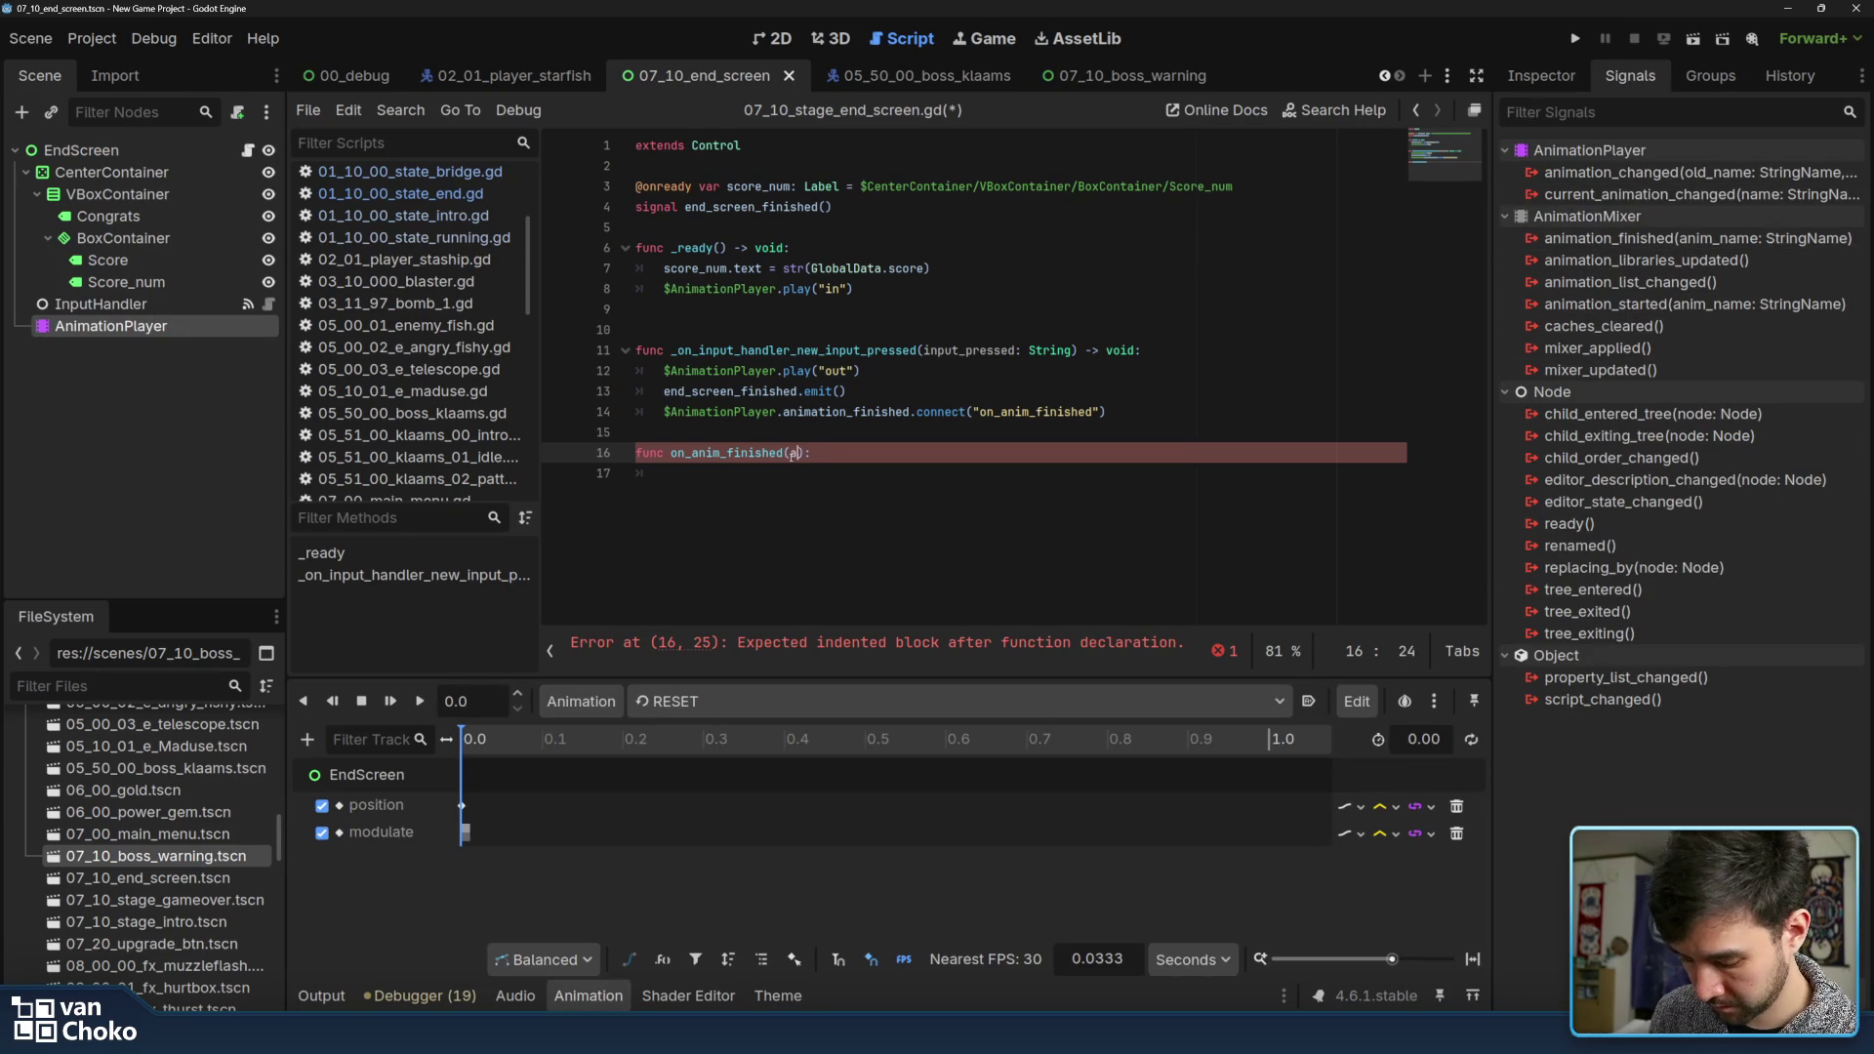
type("e")
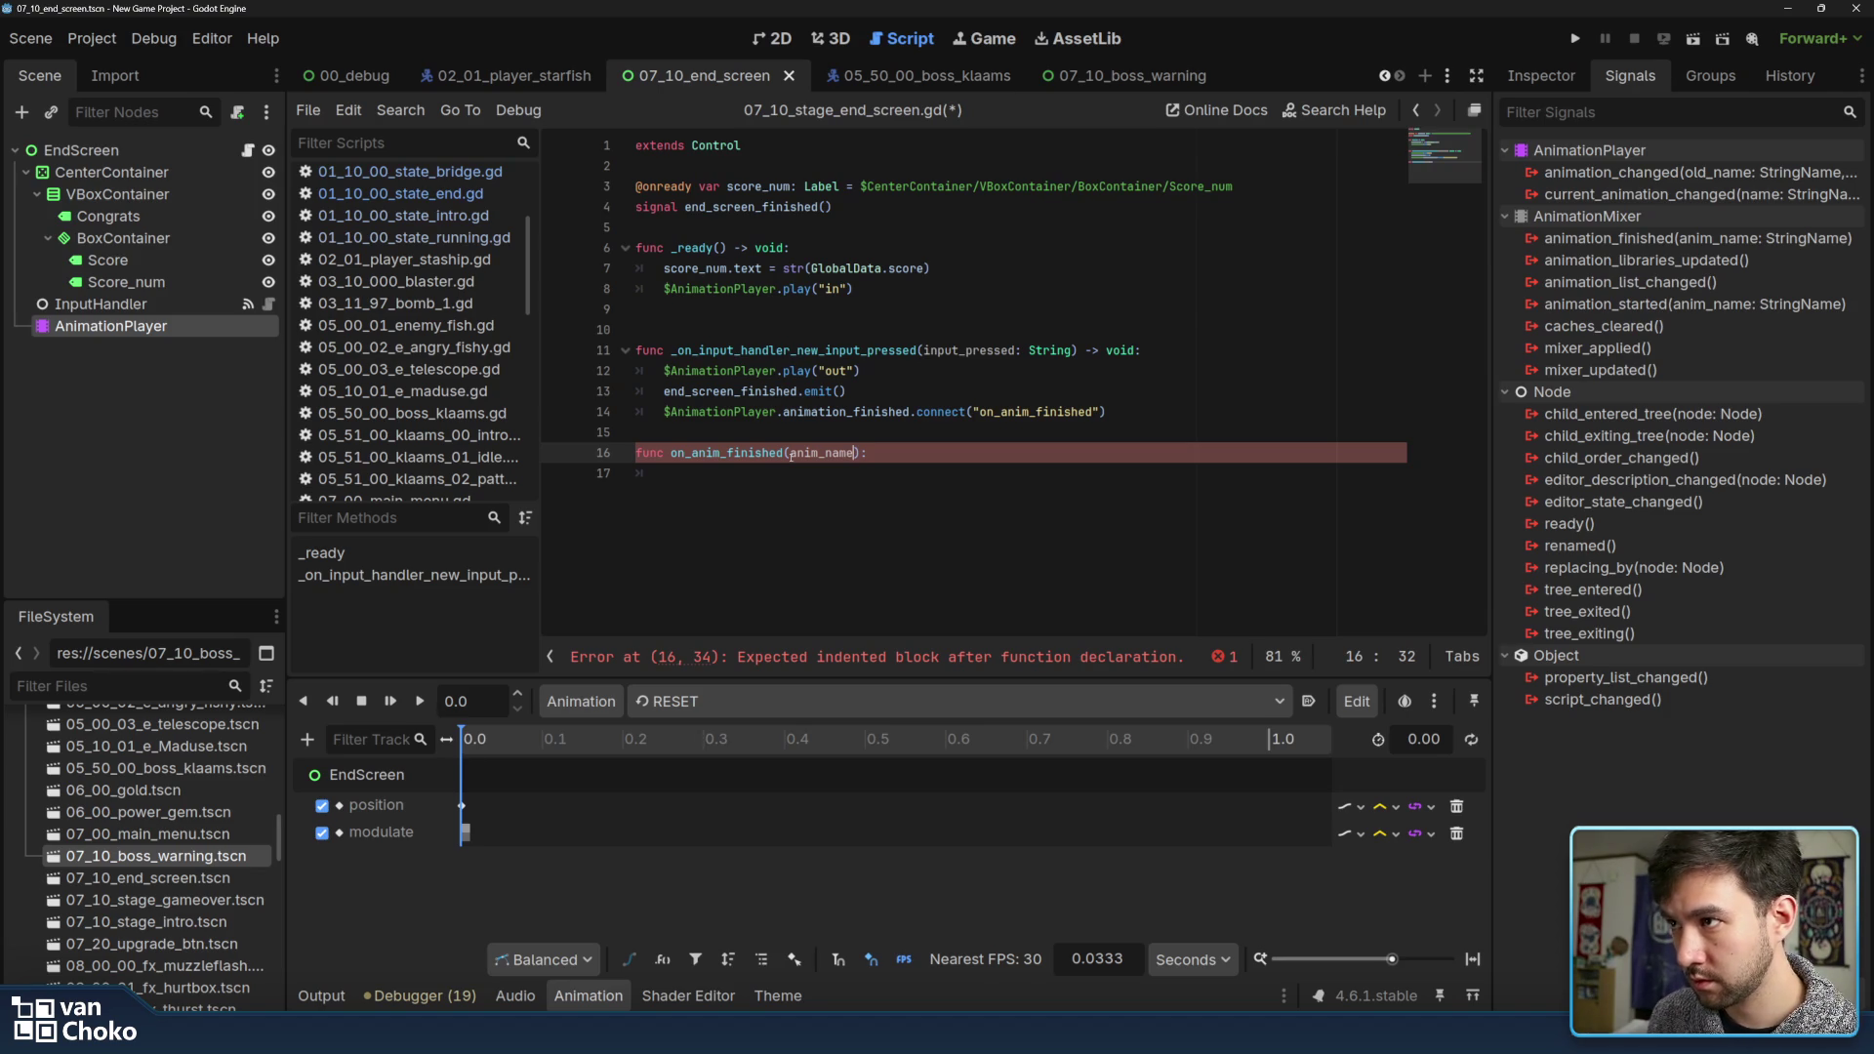
left_click(797, 474)
left_click(863, 453)
type(":")
left_click(838, 475)
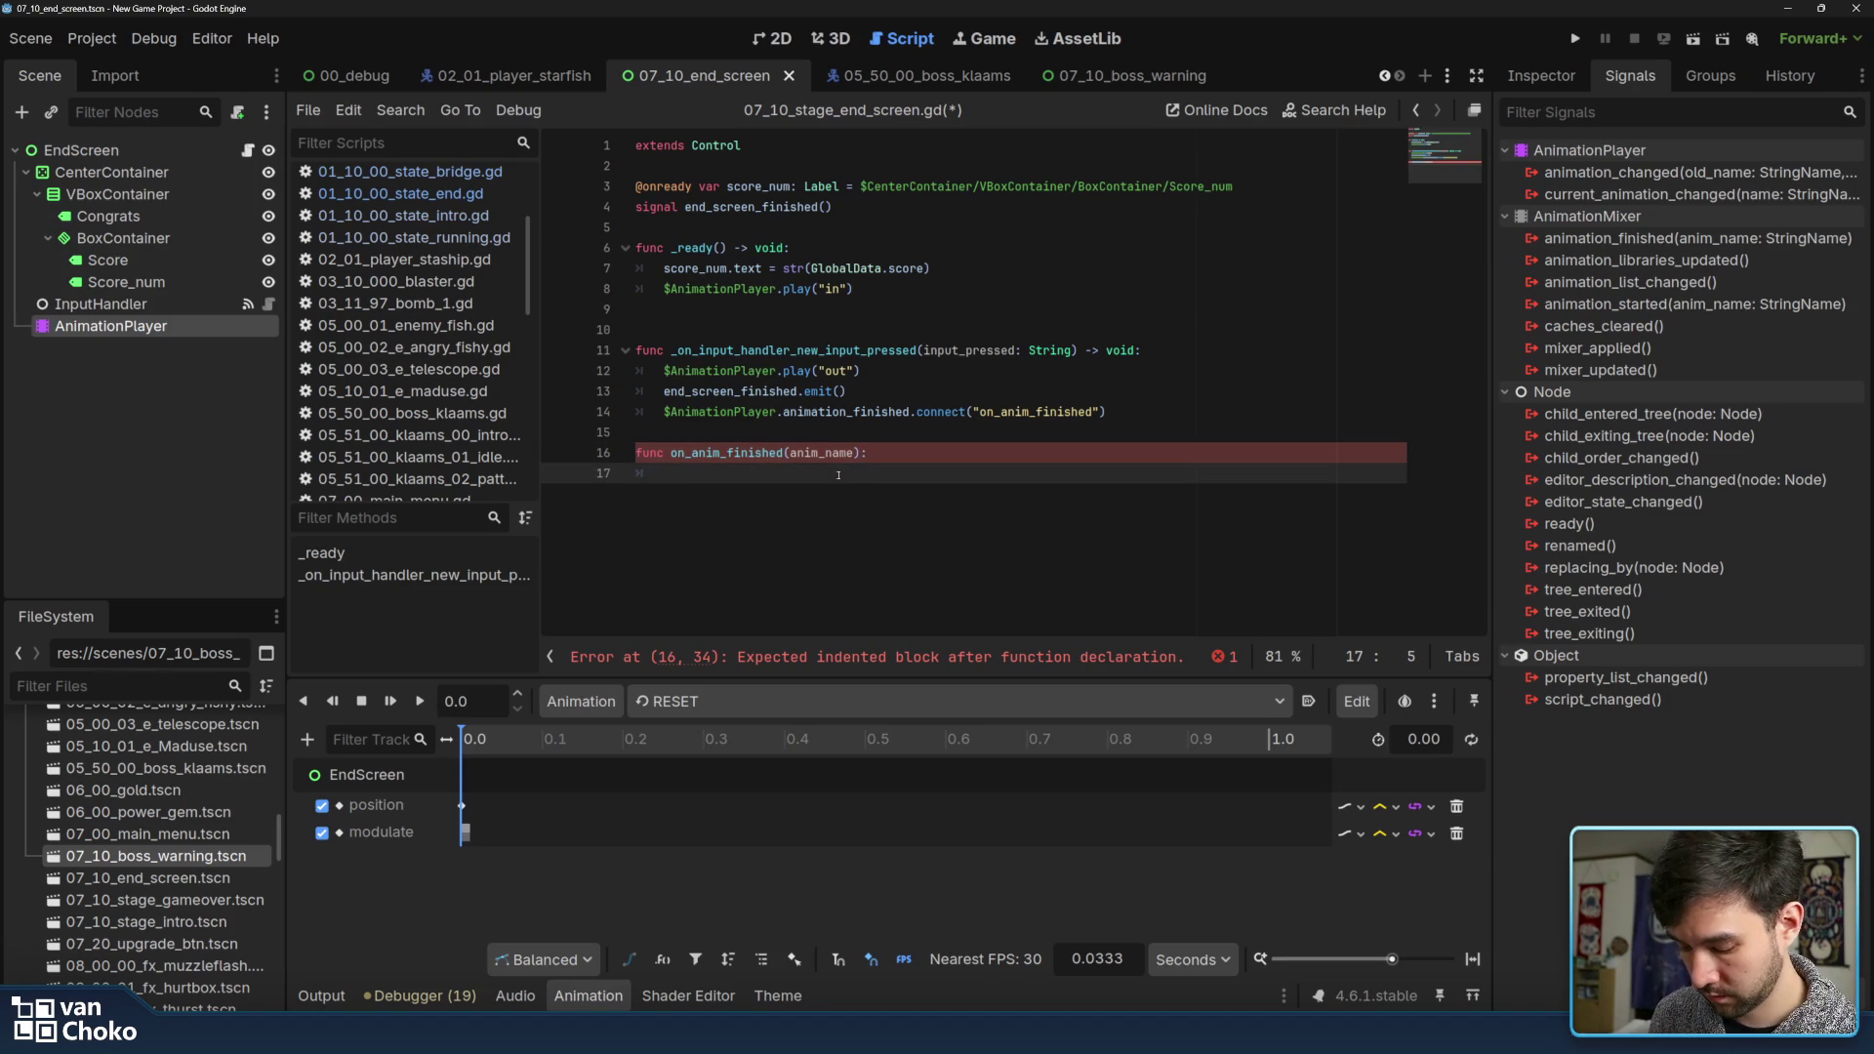
type("if")
Give the handler the body if anim_name == "out": queue_free(), then save and run the game
double_click(837, 455)
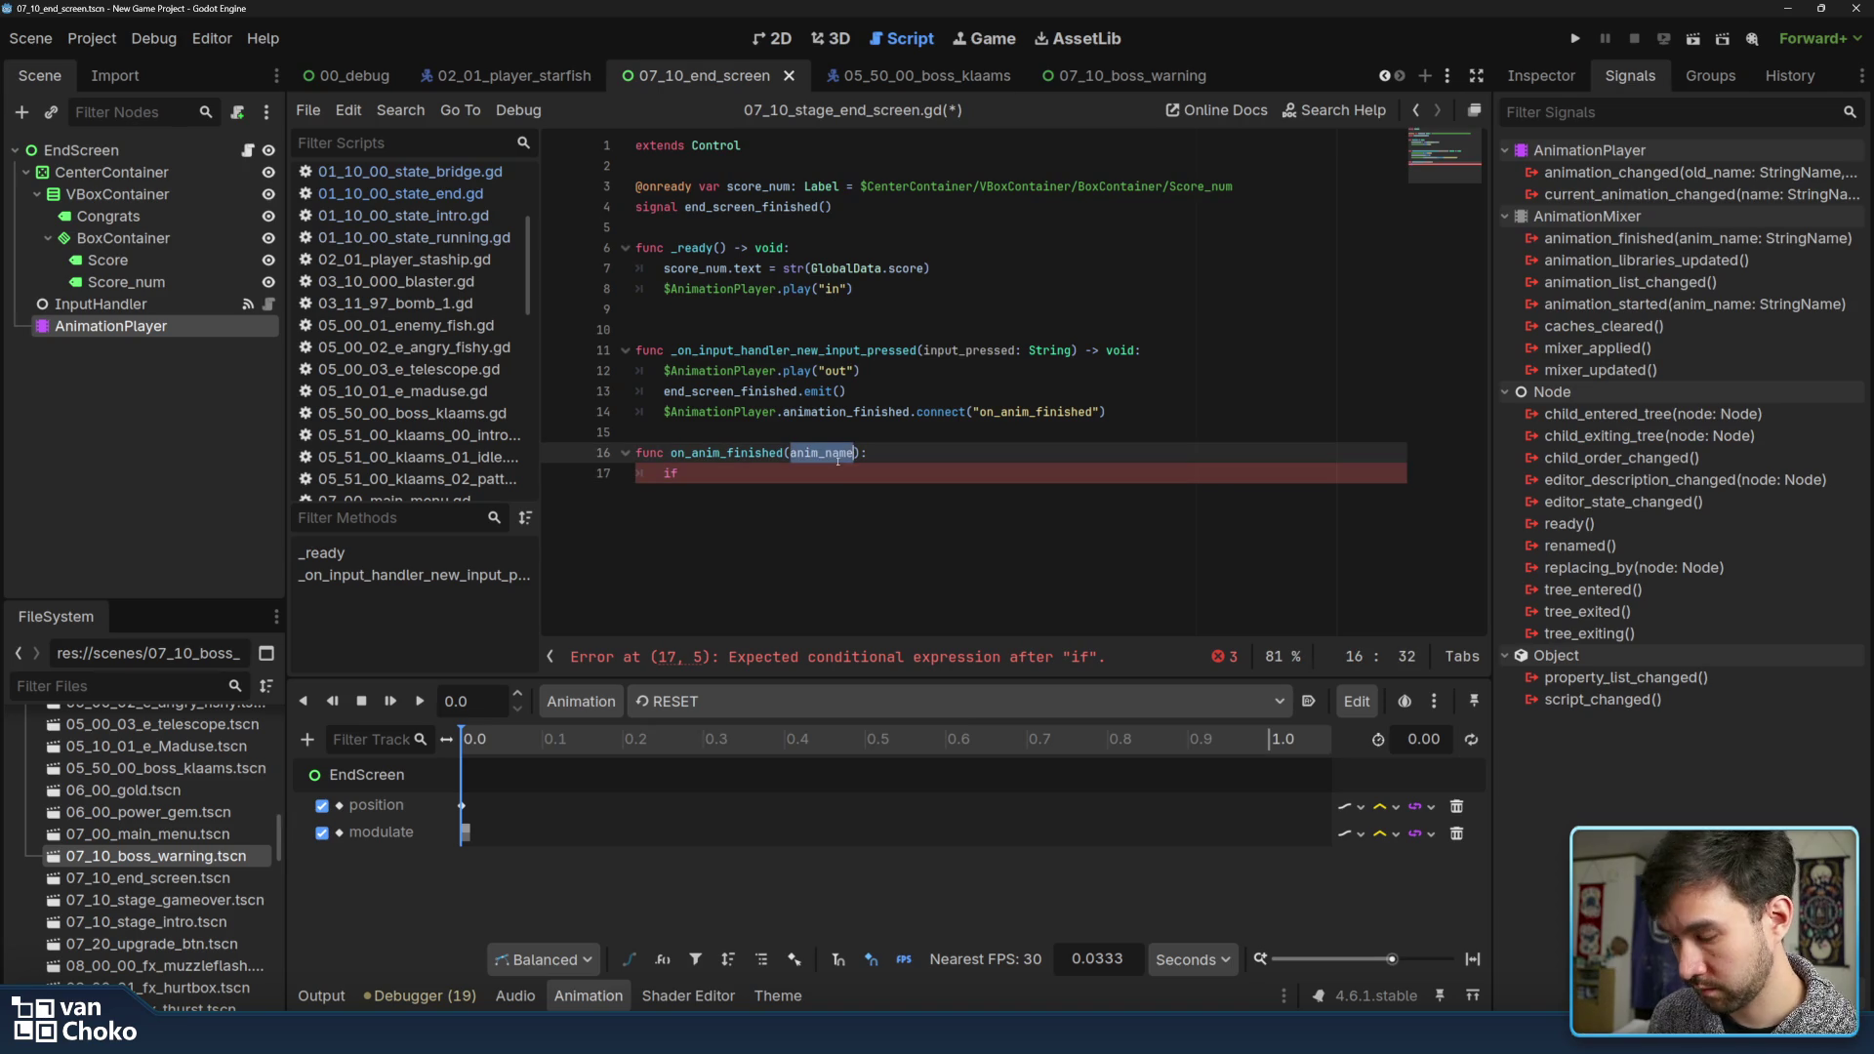
key("ctrl+c")
left_click(797, 478)
key("ctrl+v")
type("== \"out")
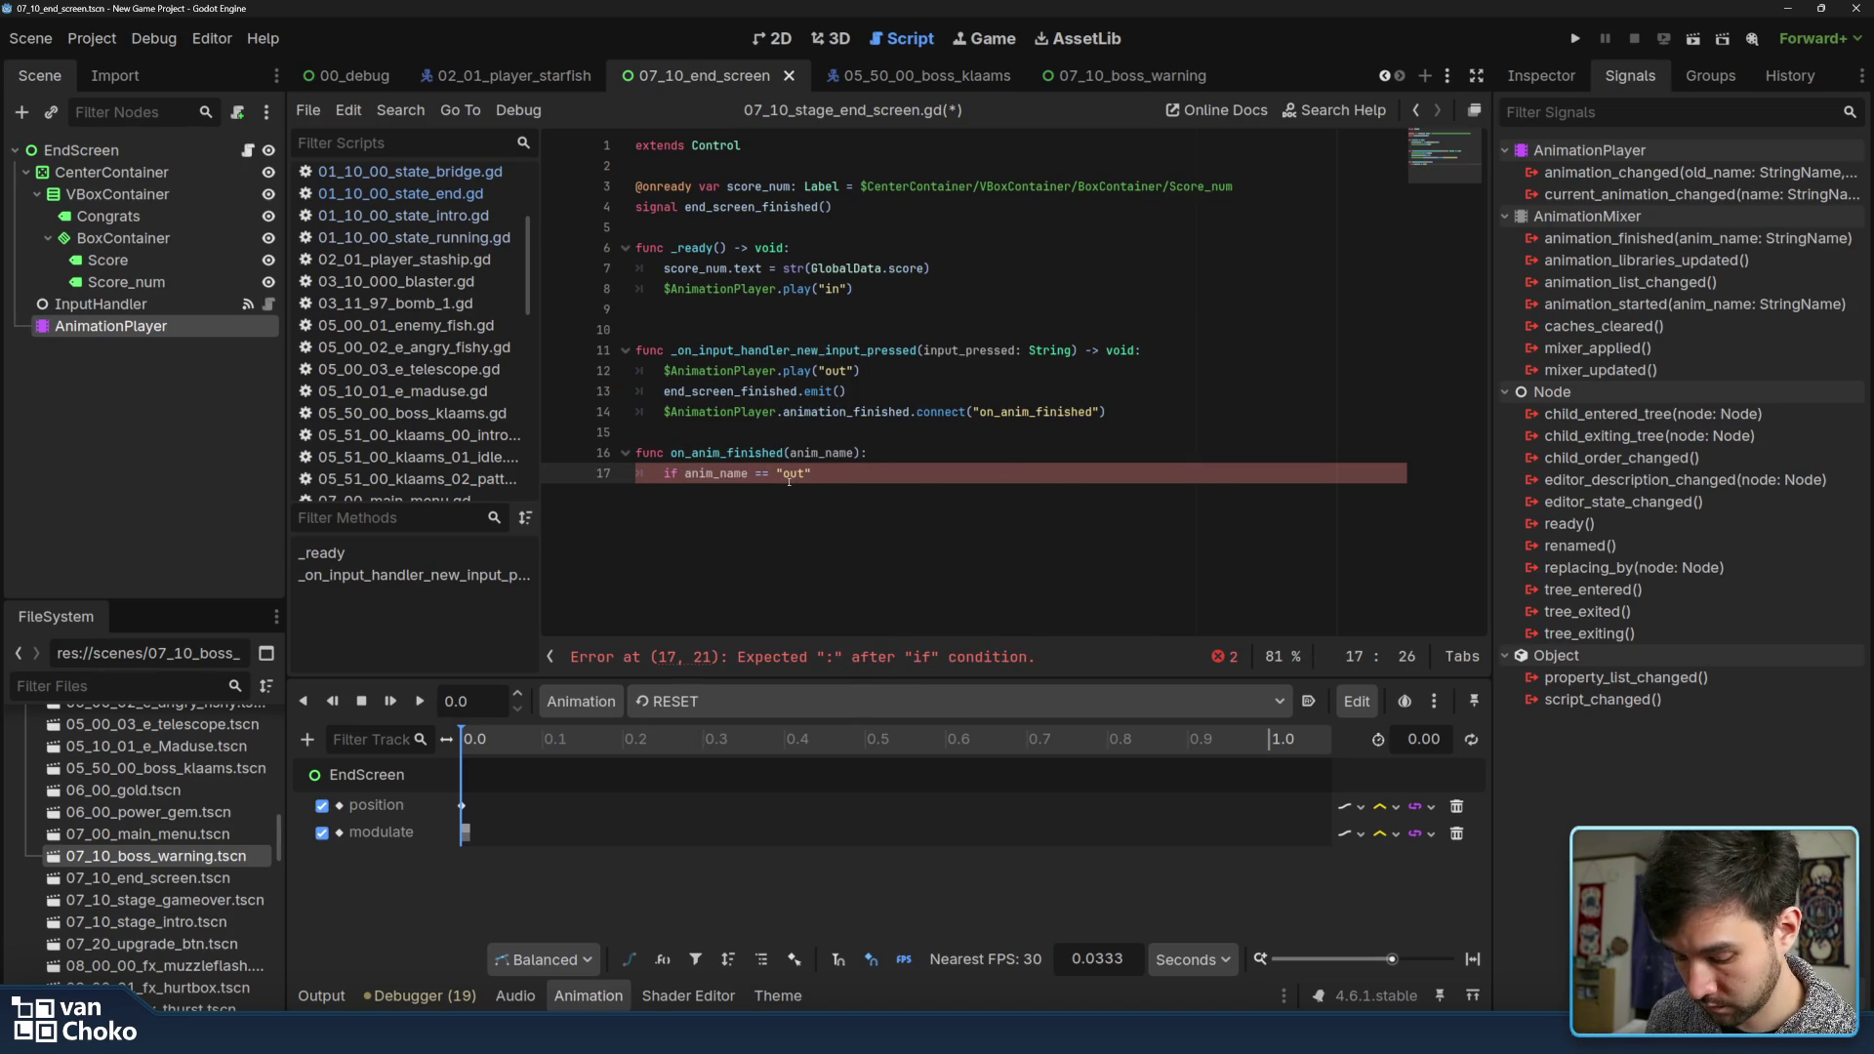
key("Return")
type("queu")
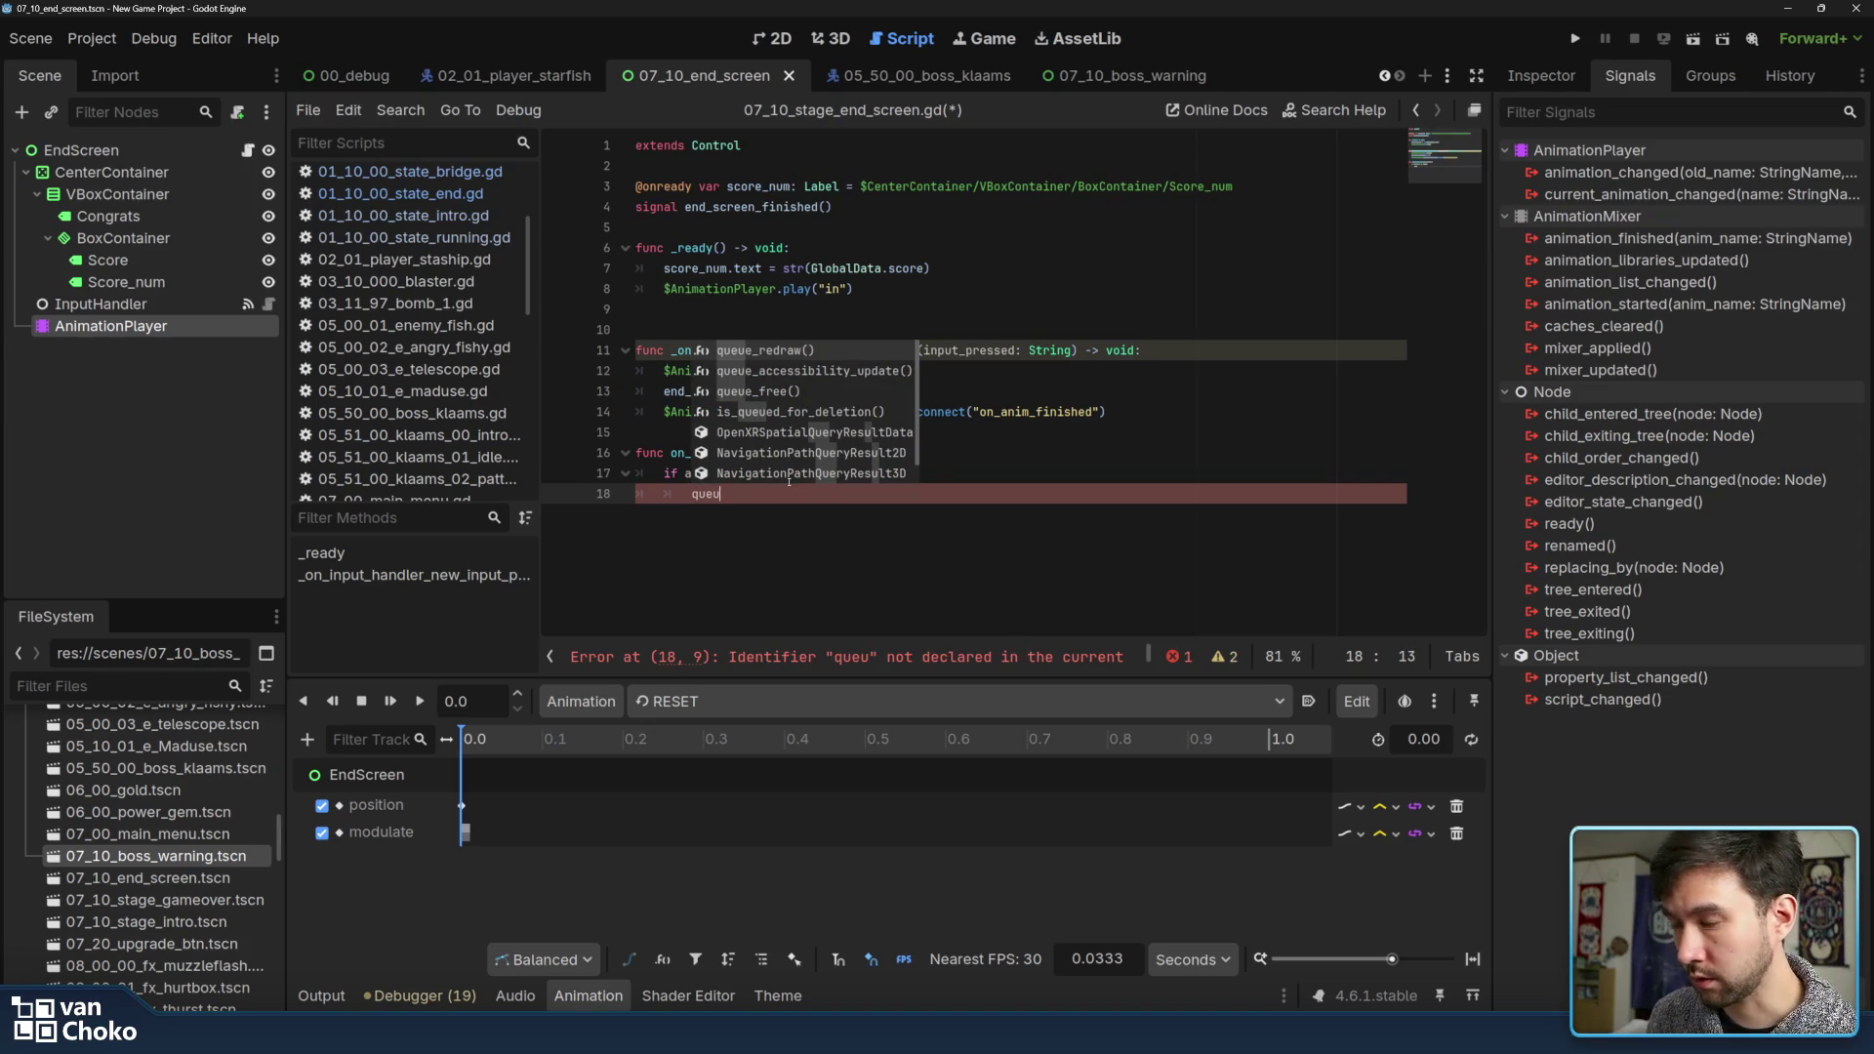
key("Down")
key("Down")
key("Return")
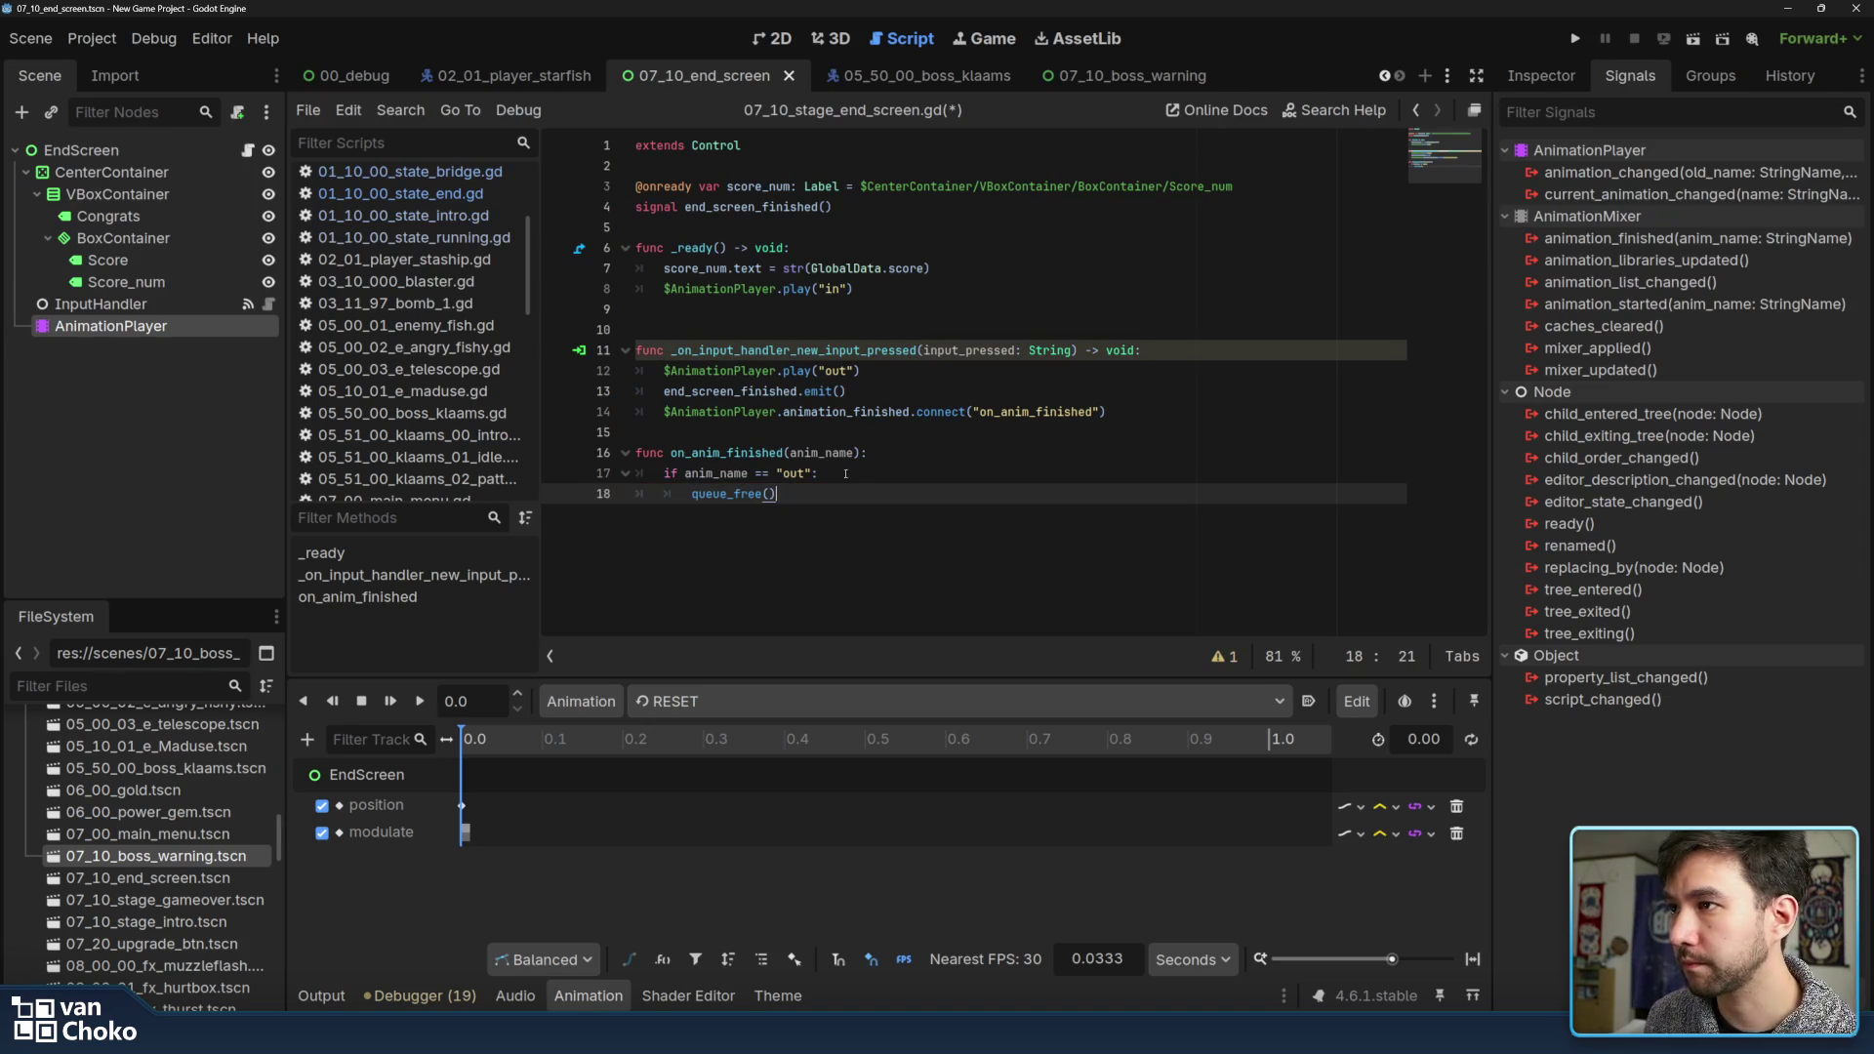
left_click(845, 475)
key("ctrl+s")
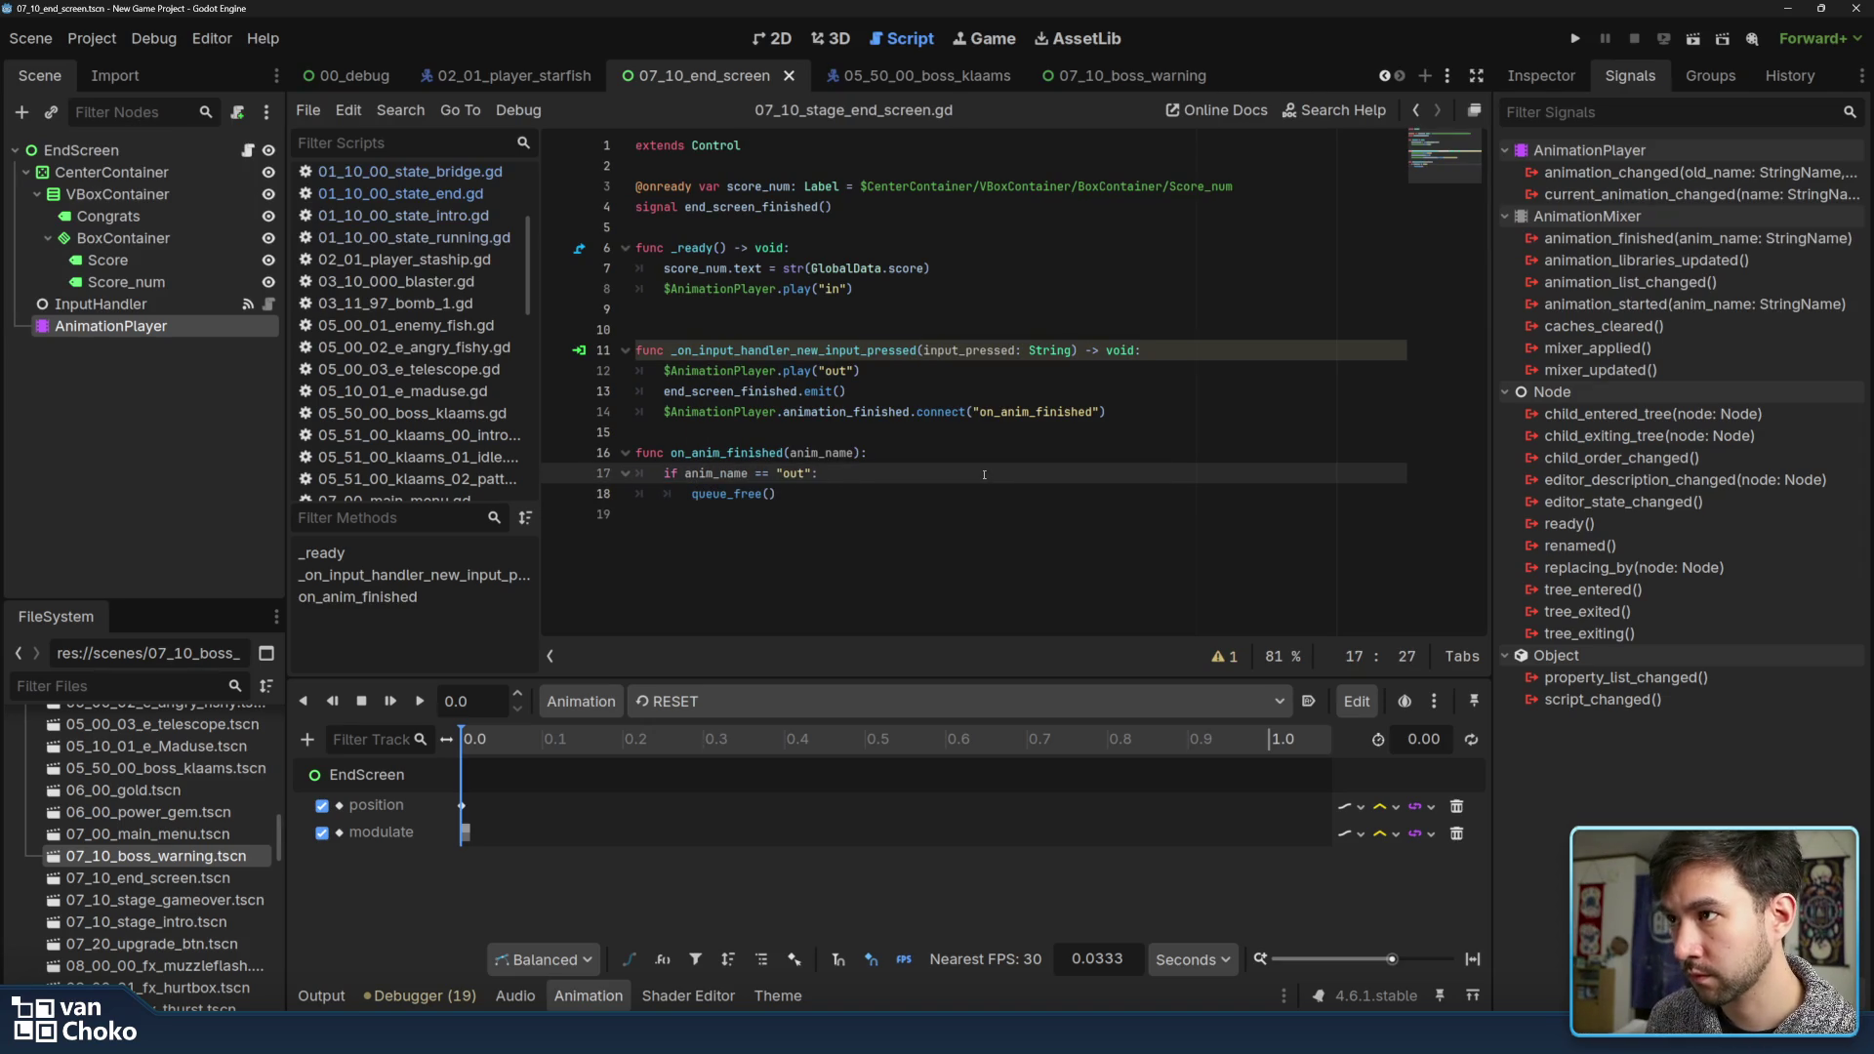
left_click(1574, 38)
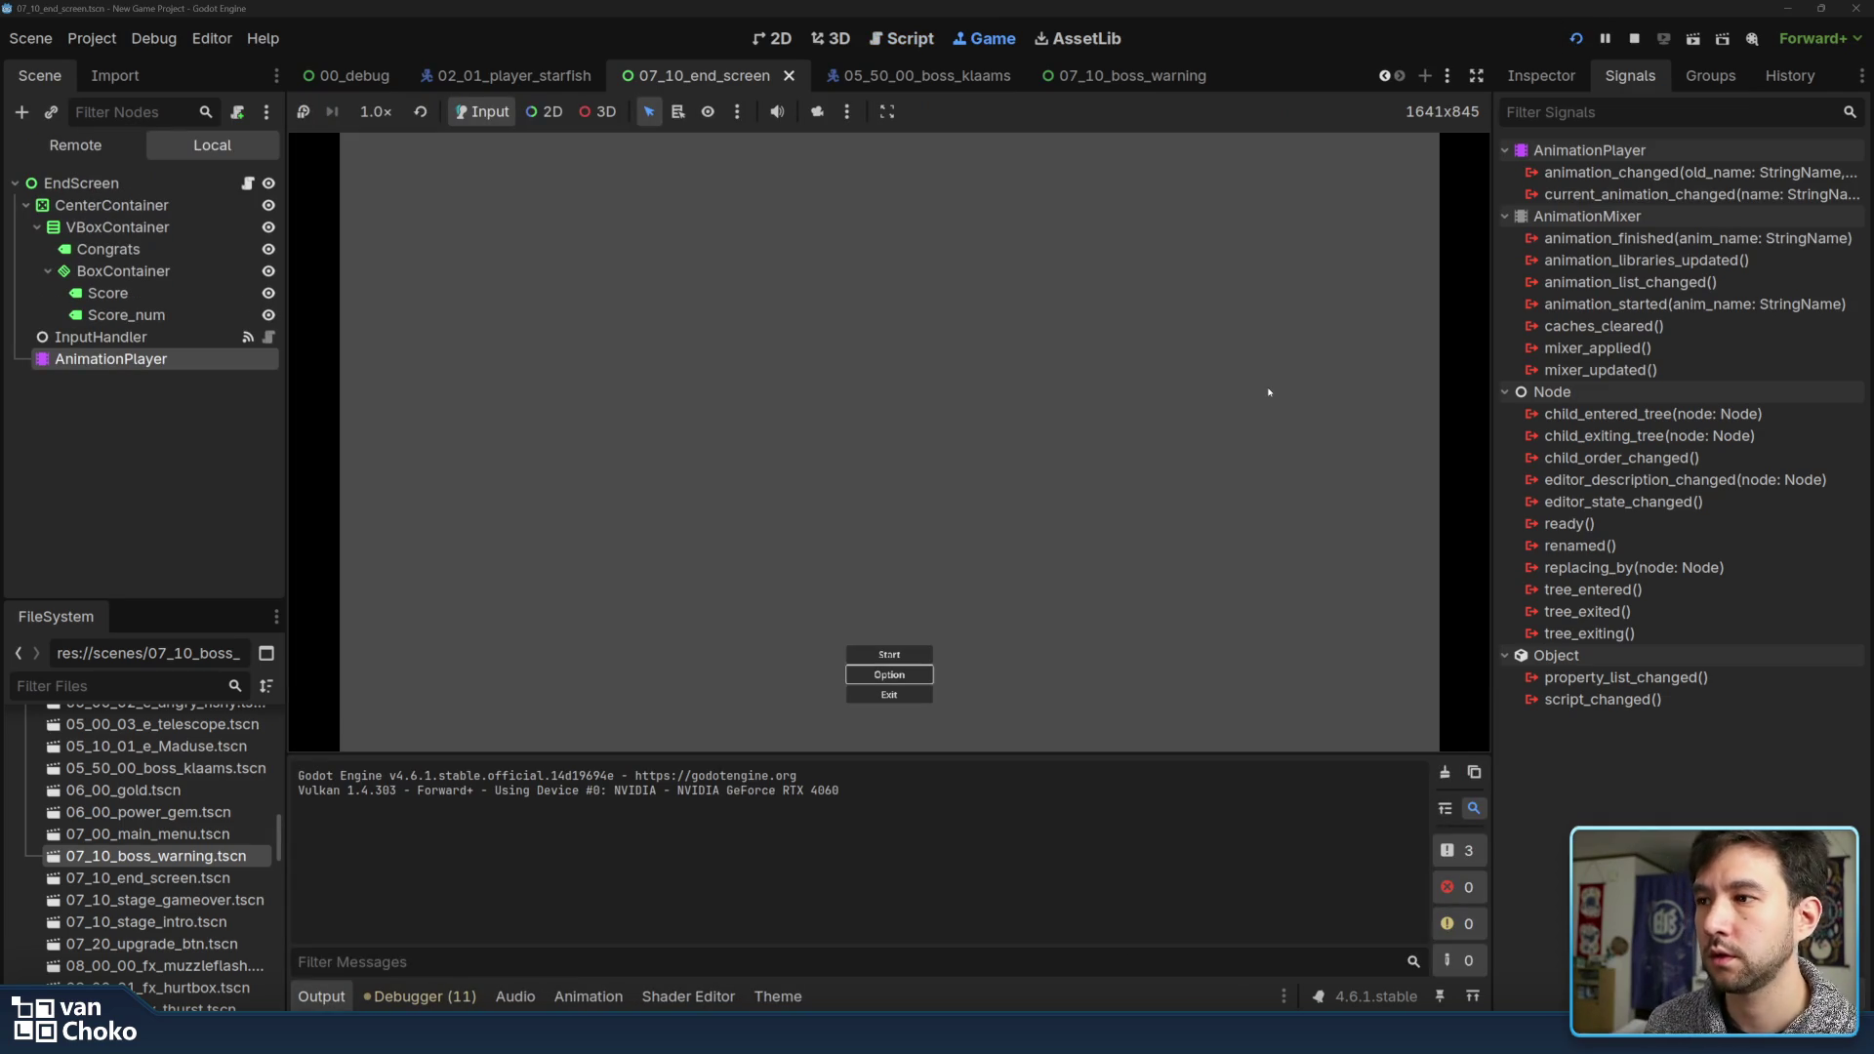
Restart the game from the end menu and fly the ship through the first fish waves, shooting them
key("Return")
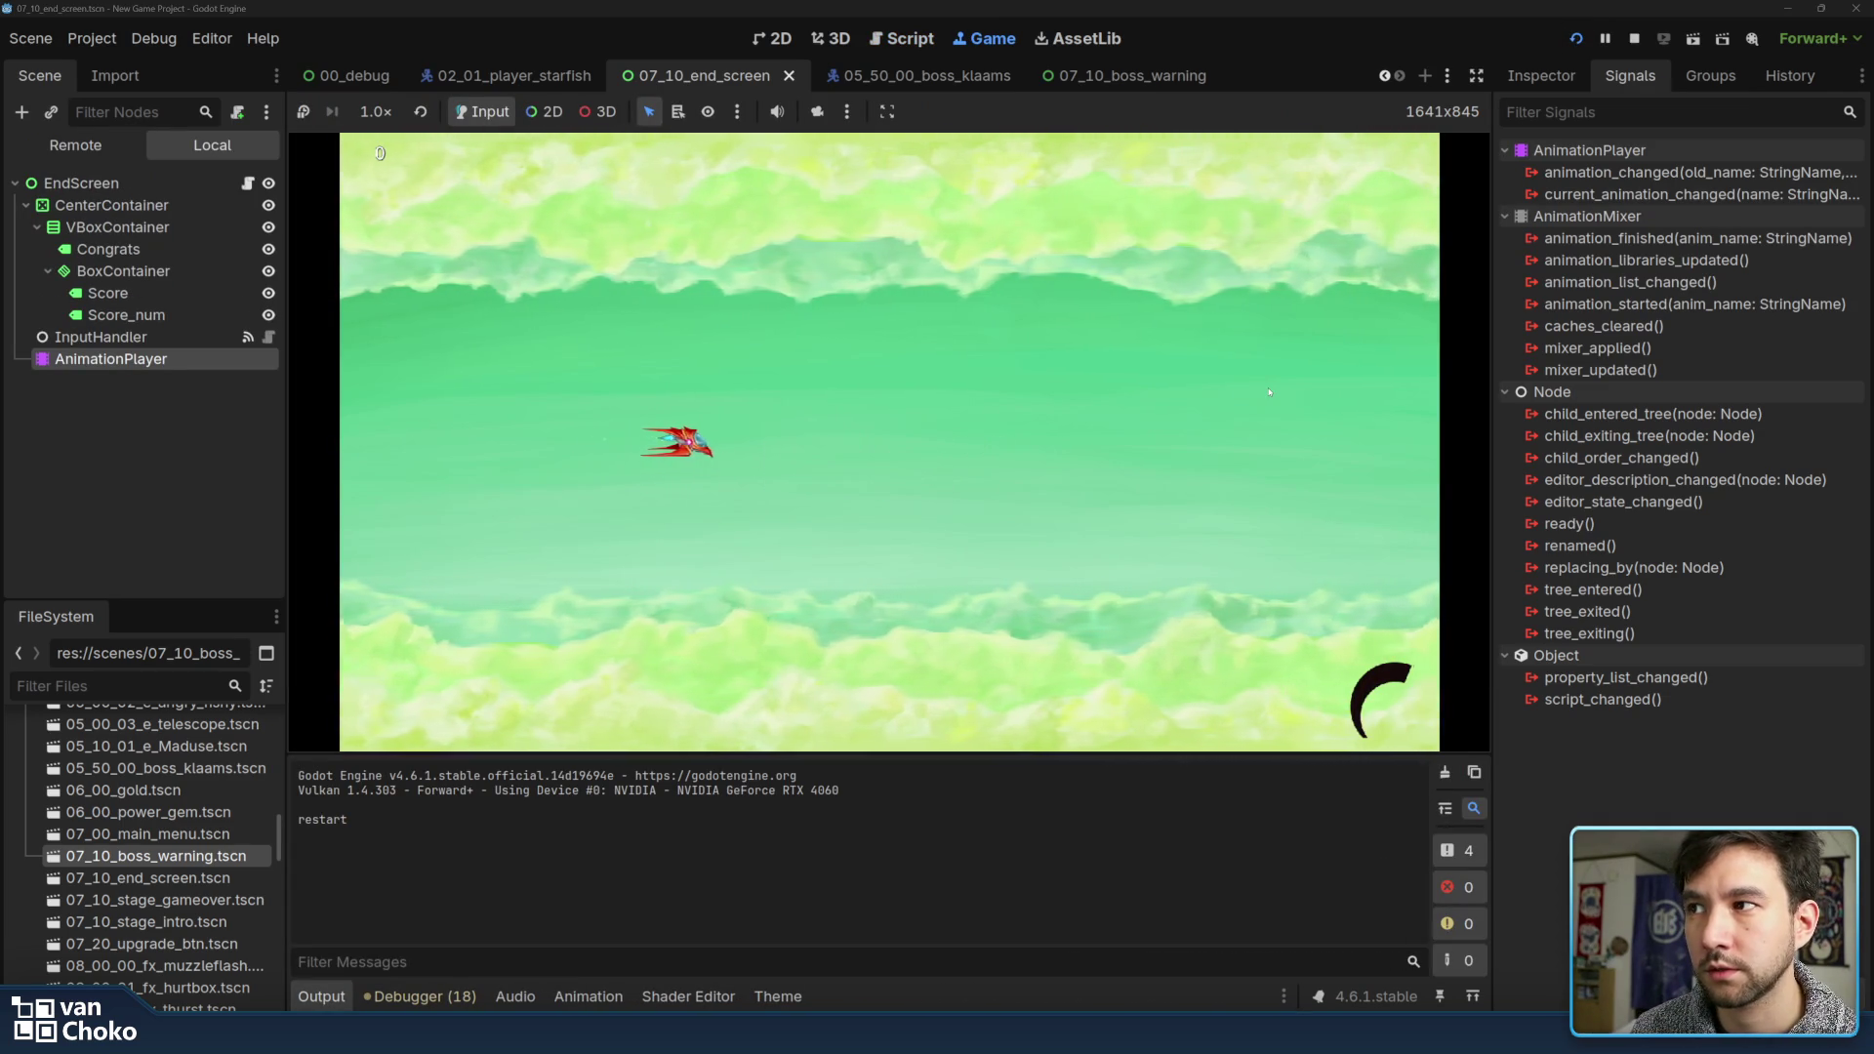
key("Right")
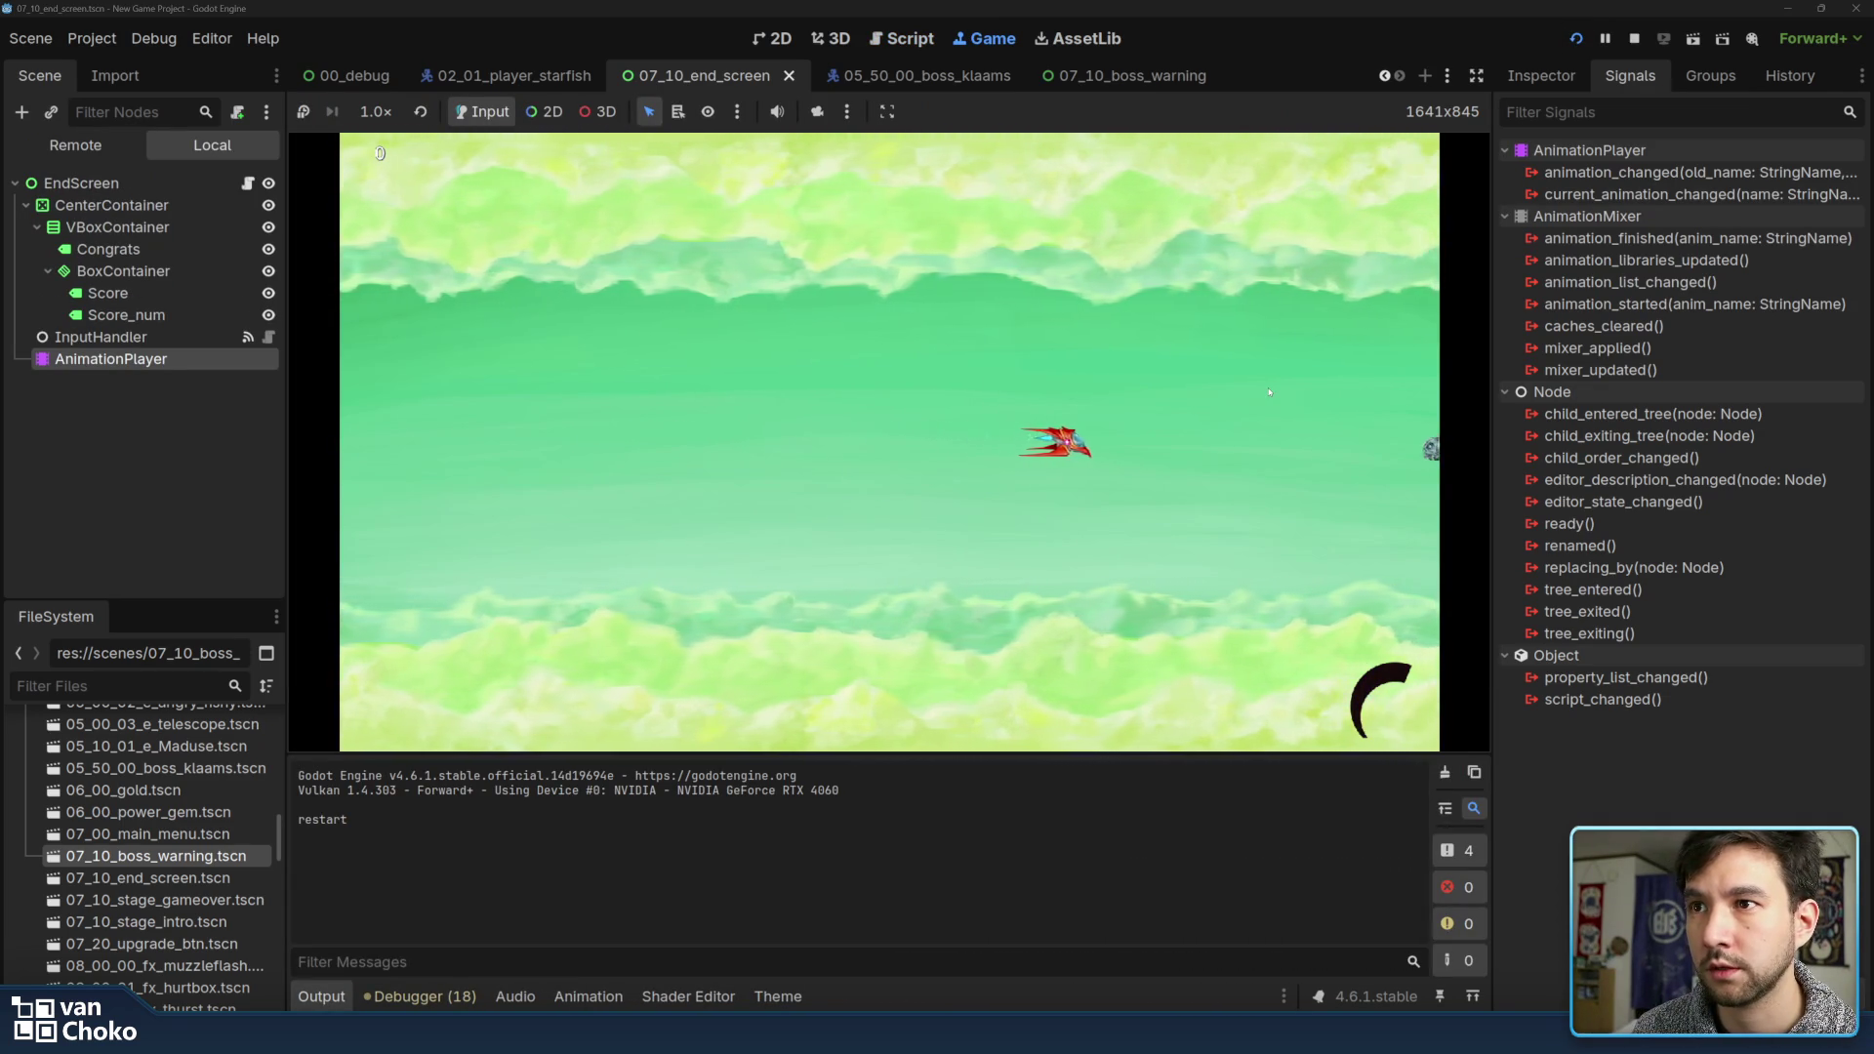
key("Left")
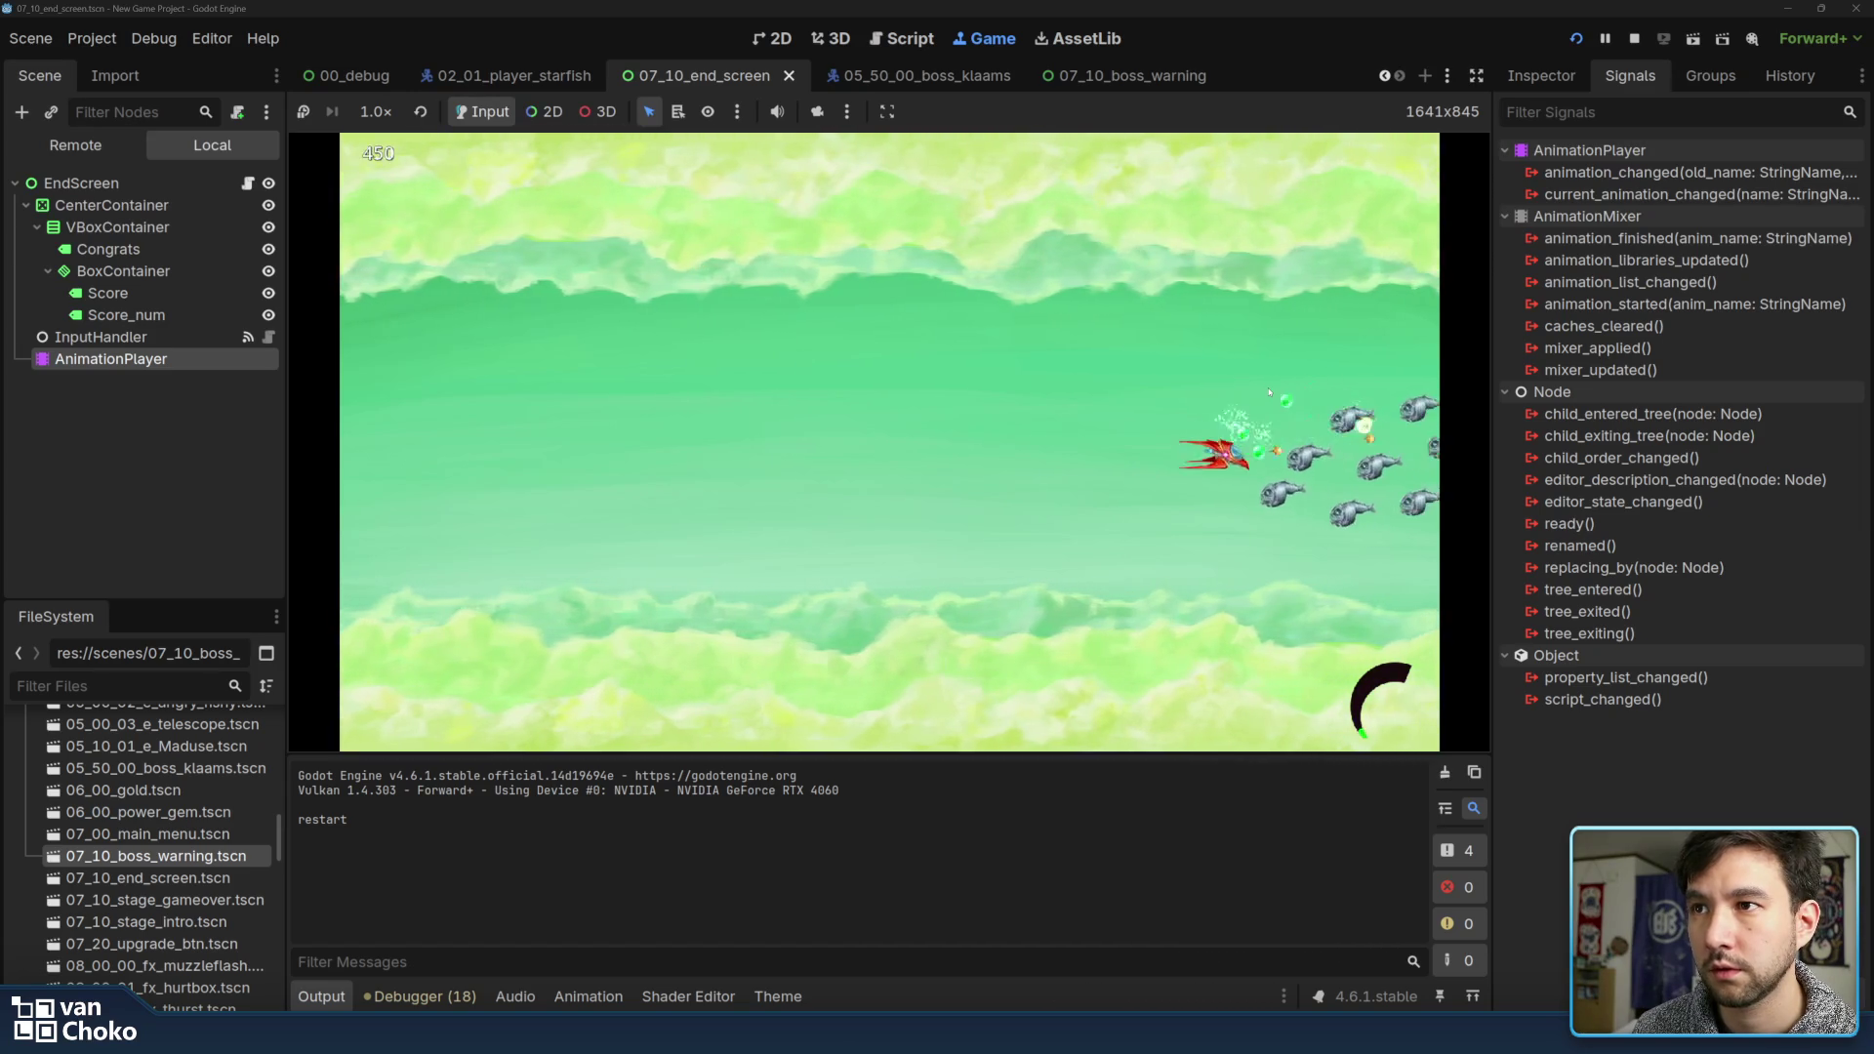
key("Up")
key("Left")
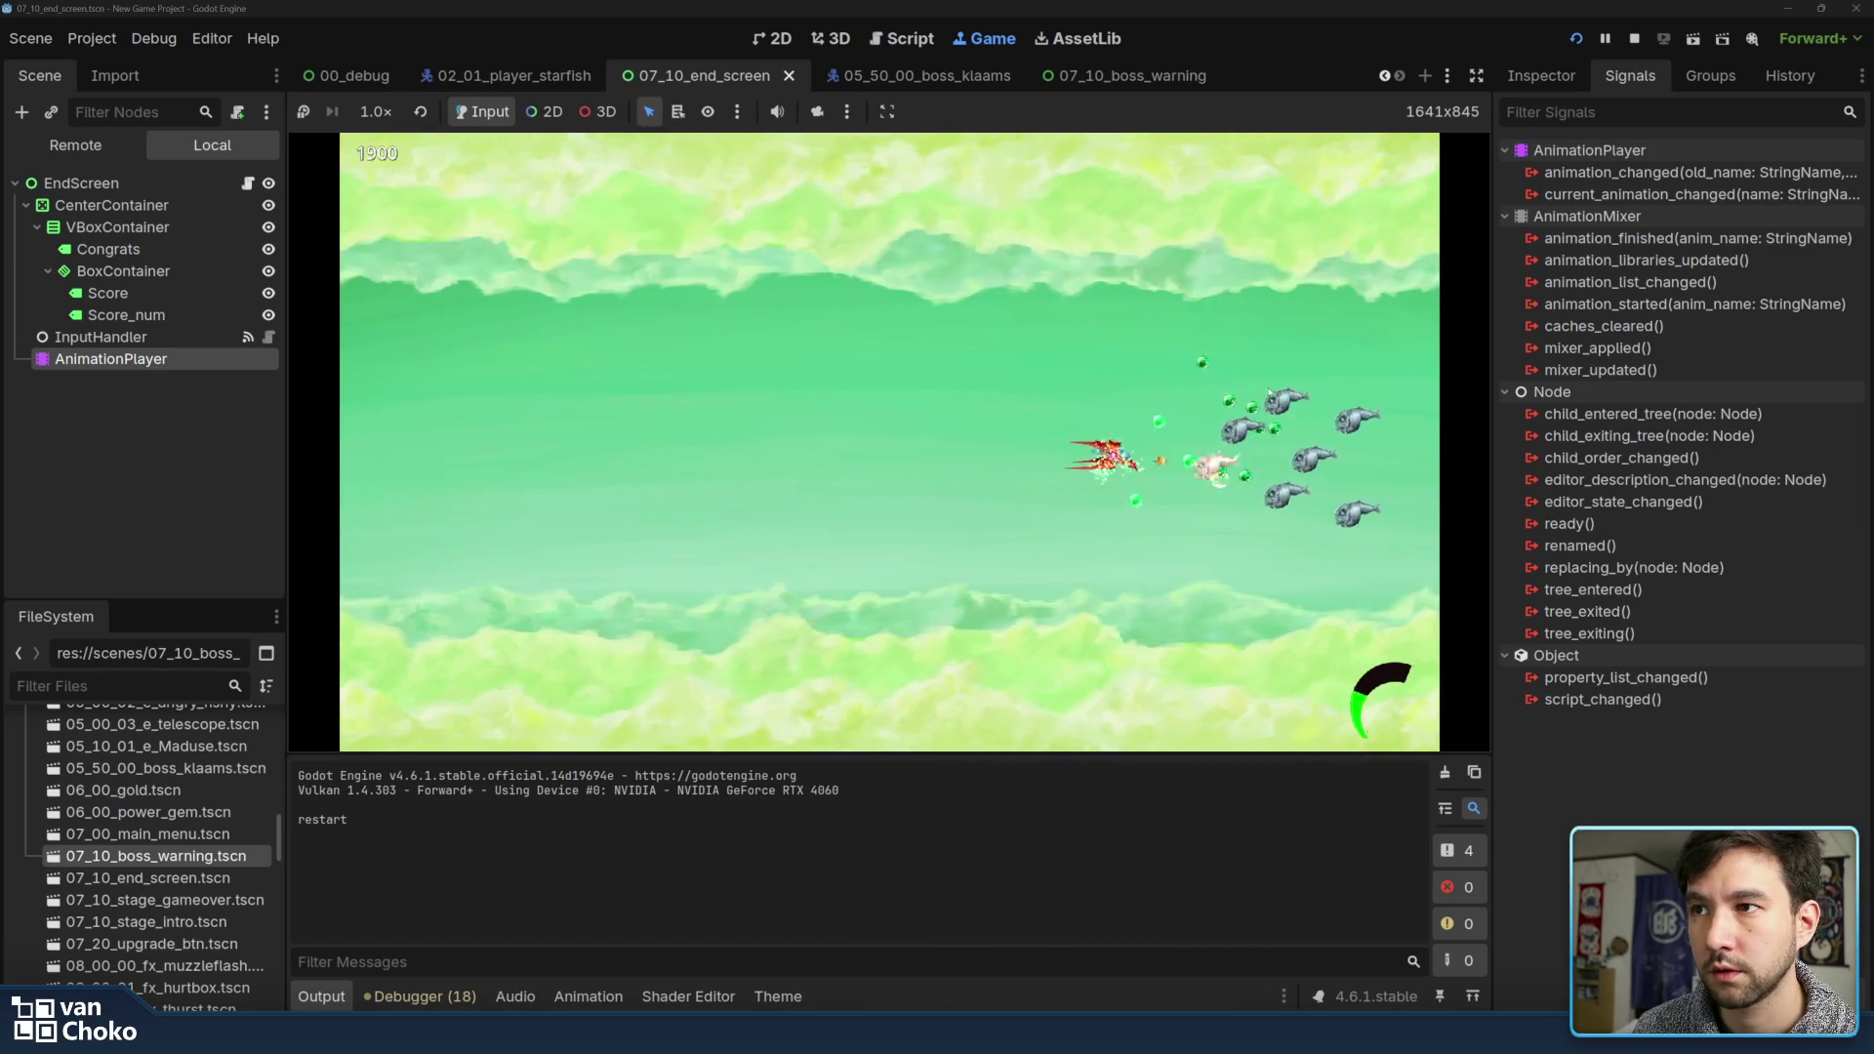
key("Left")
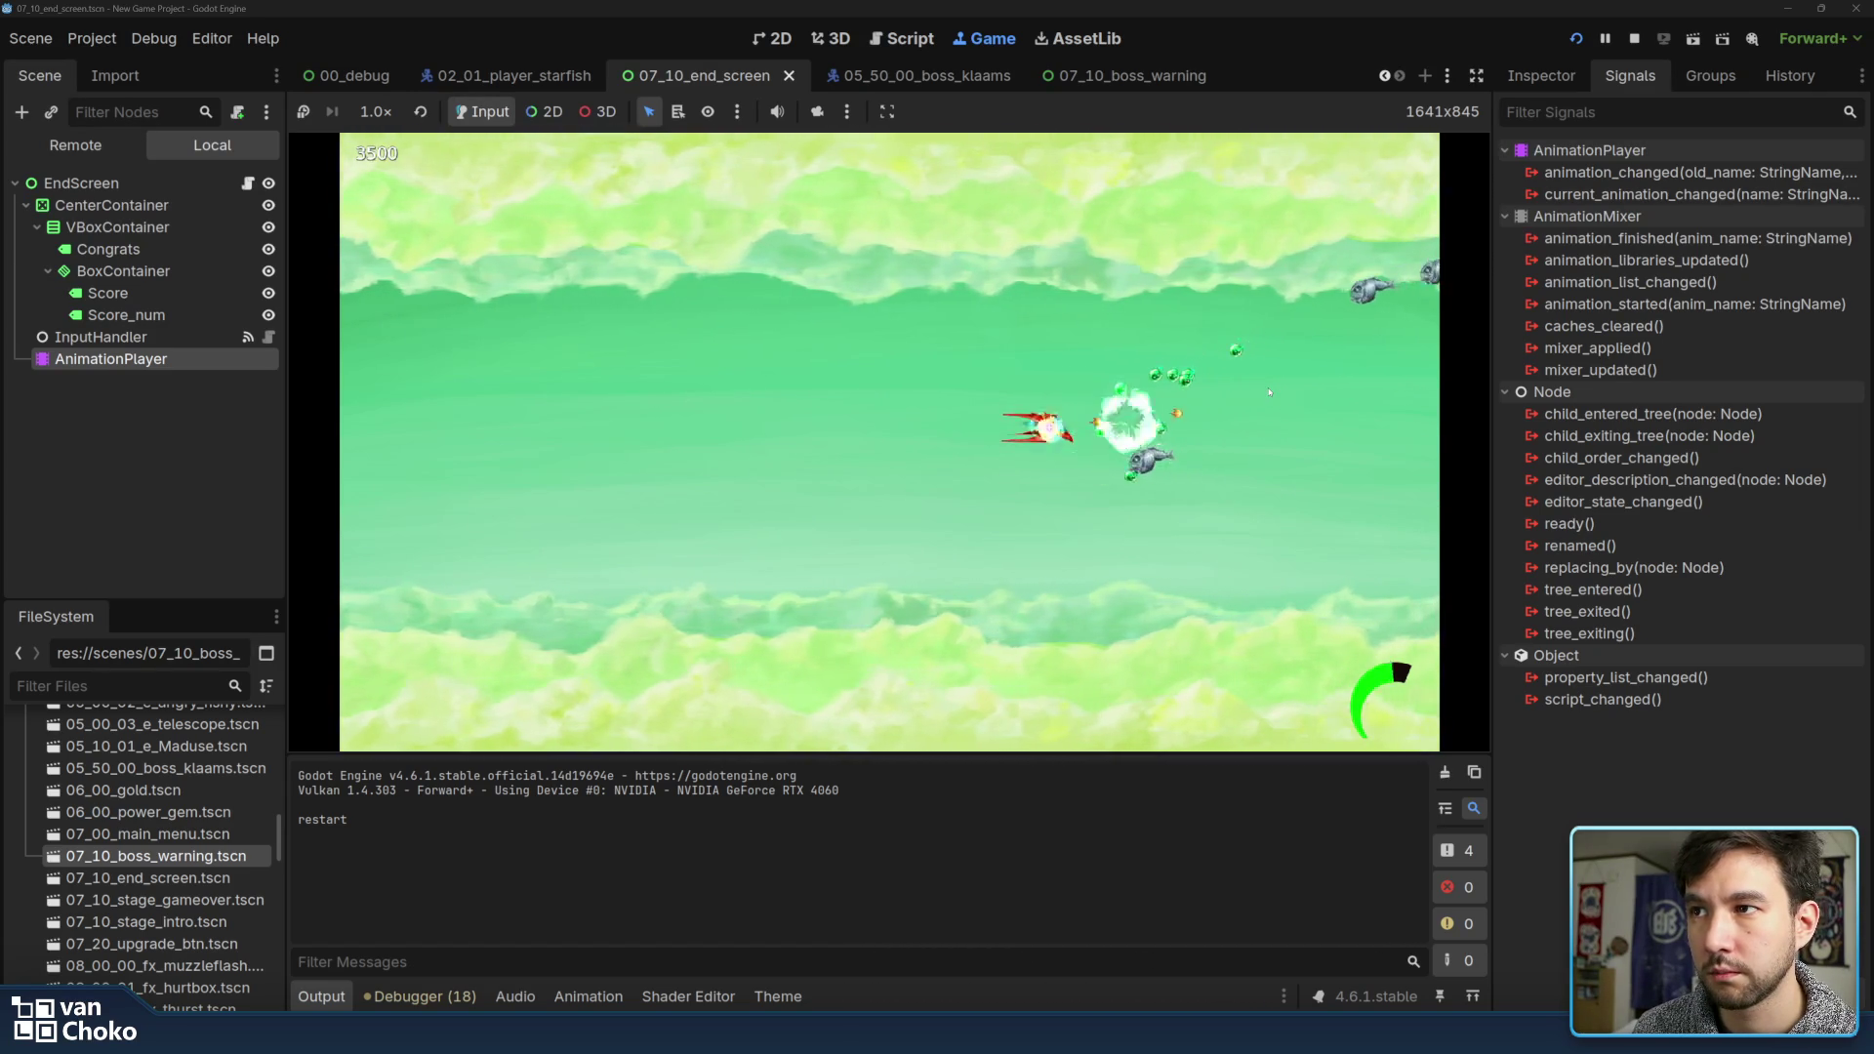
key("Right")
key("Up")
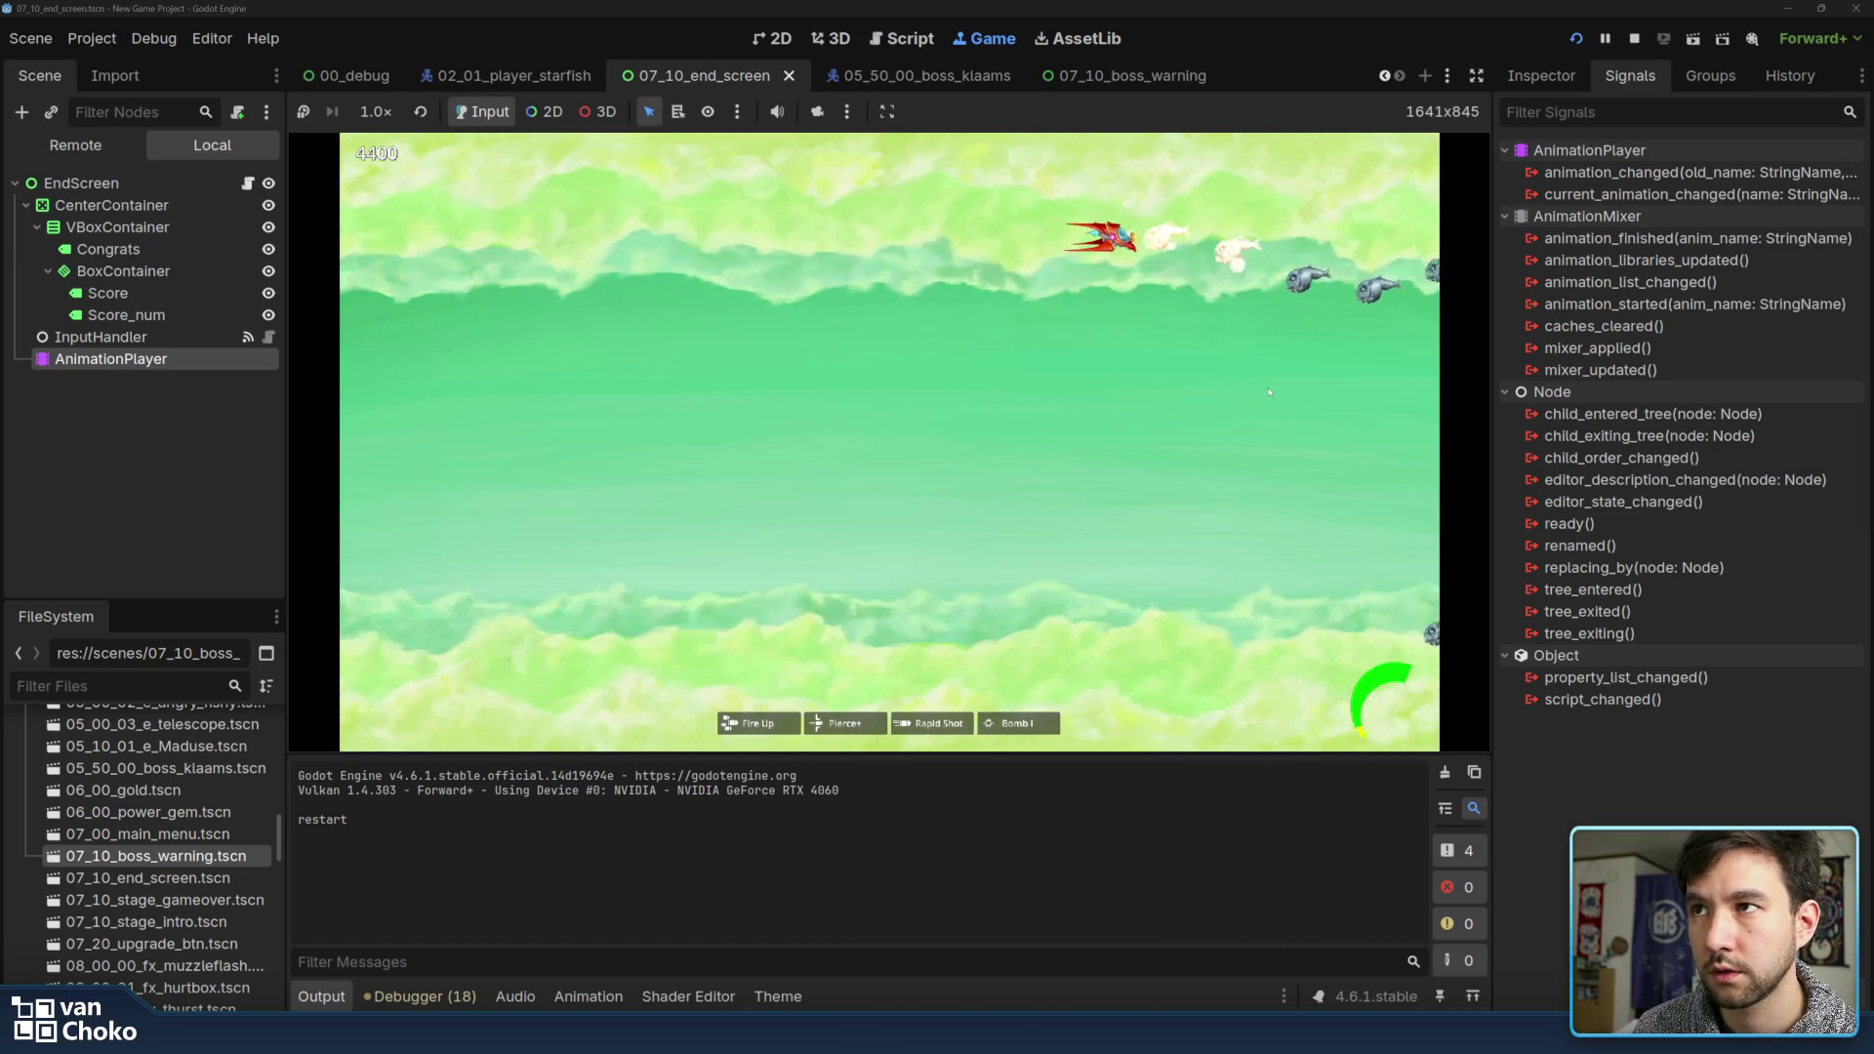
key("Down")
key("Left")
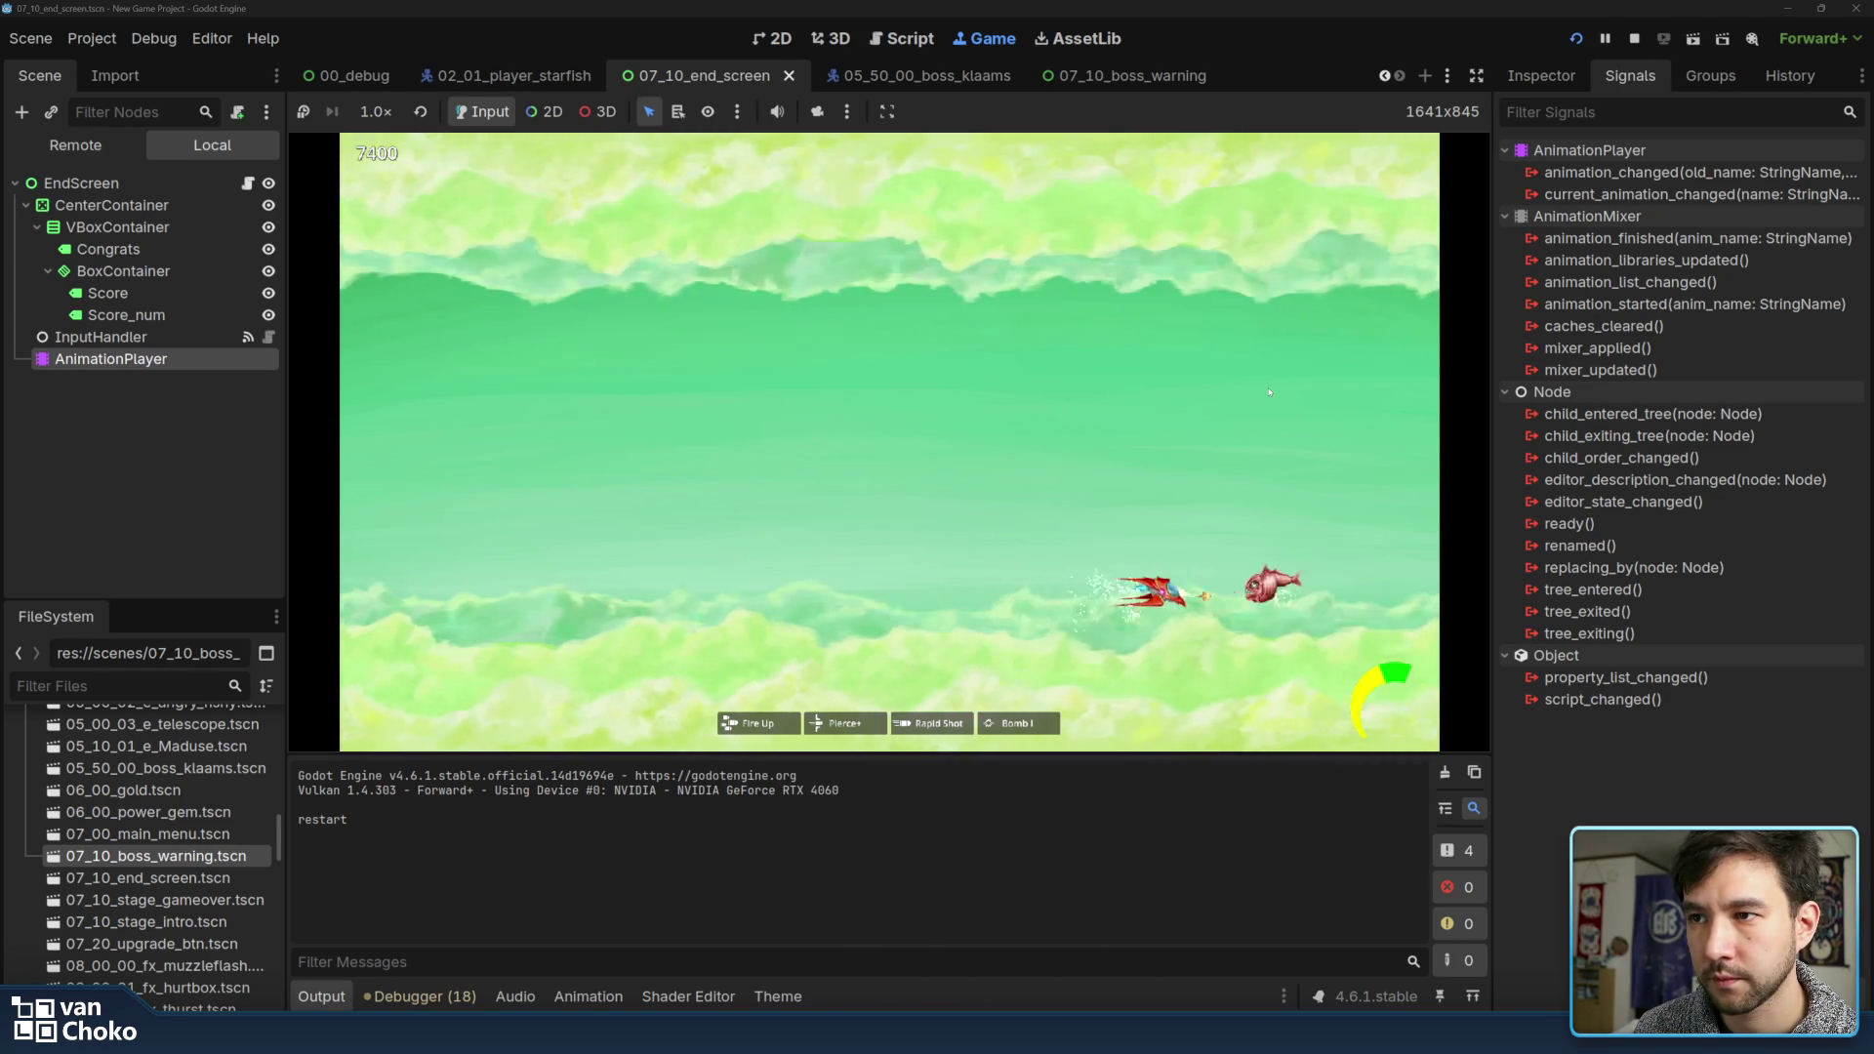
key("Right")
key("Up")
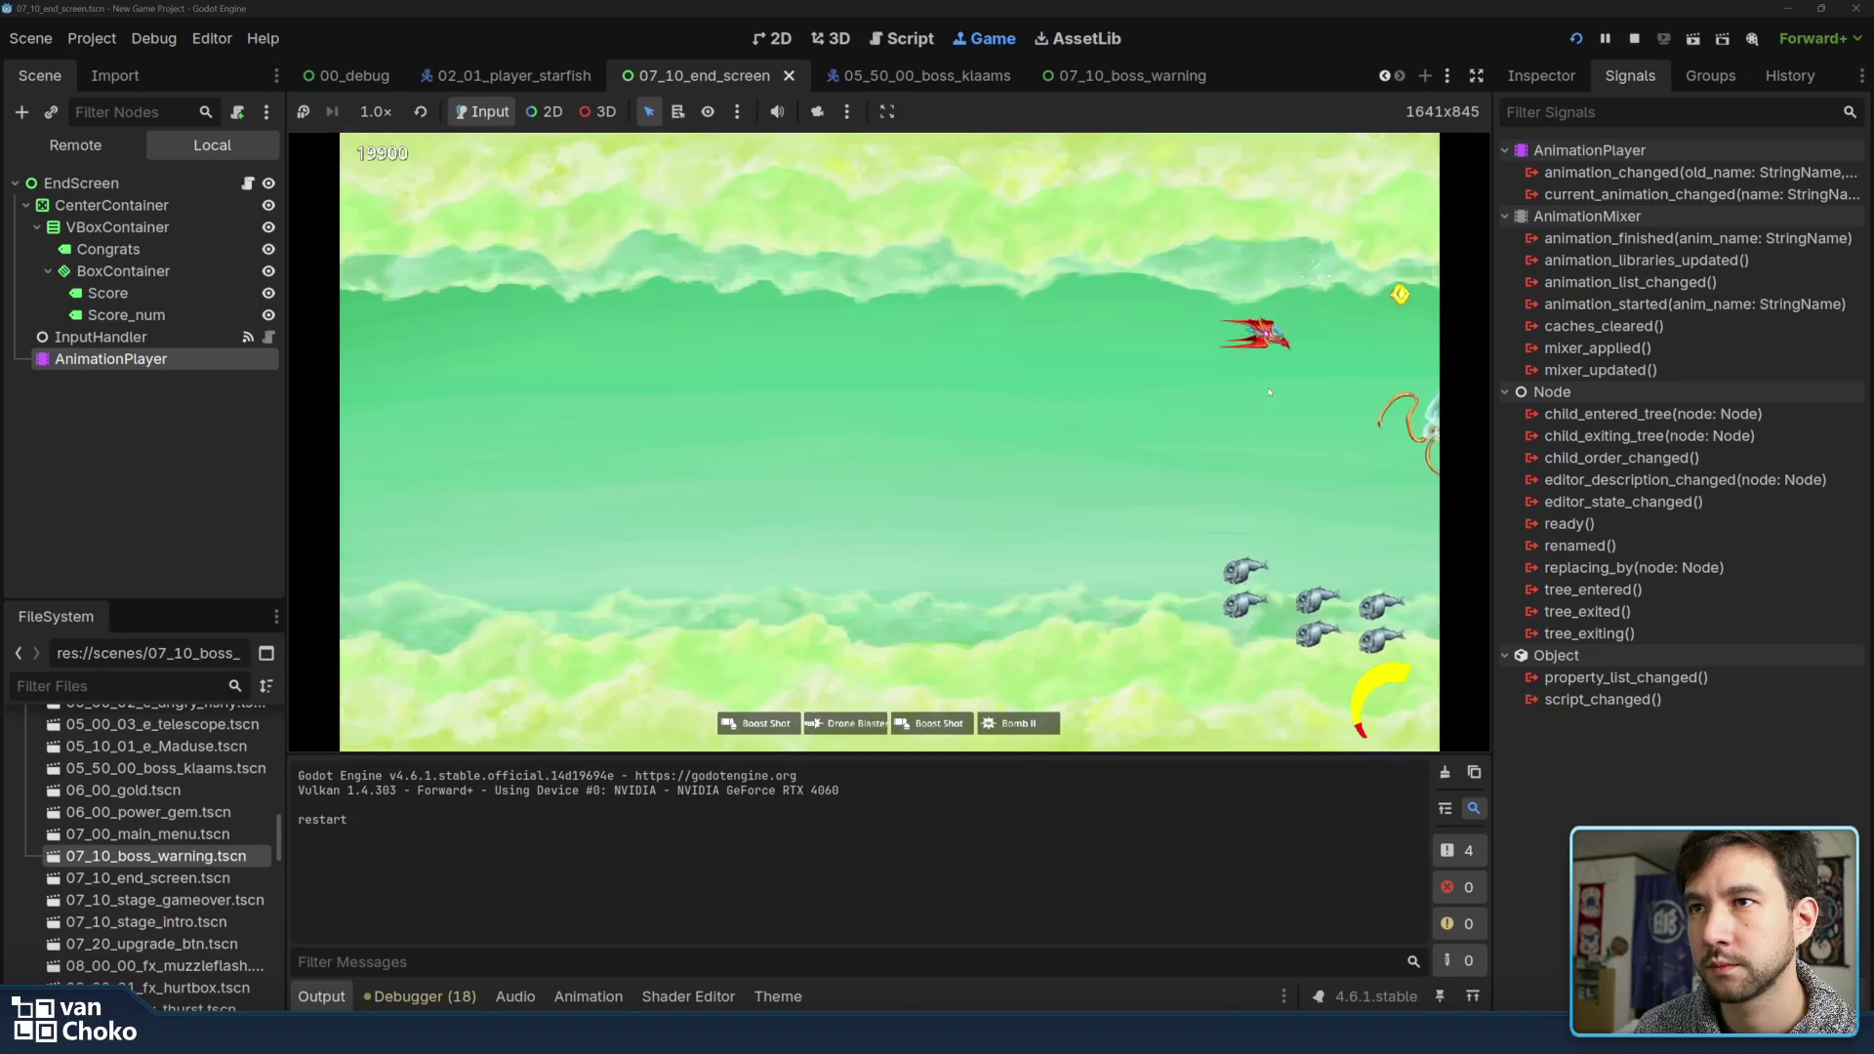
Dodge shots while fighting the jellyfish boss, then move up to meet the next fish wave
key("Left")
key("Down")
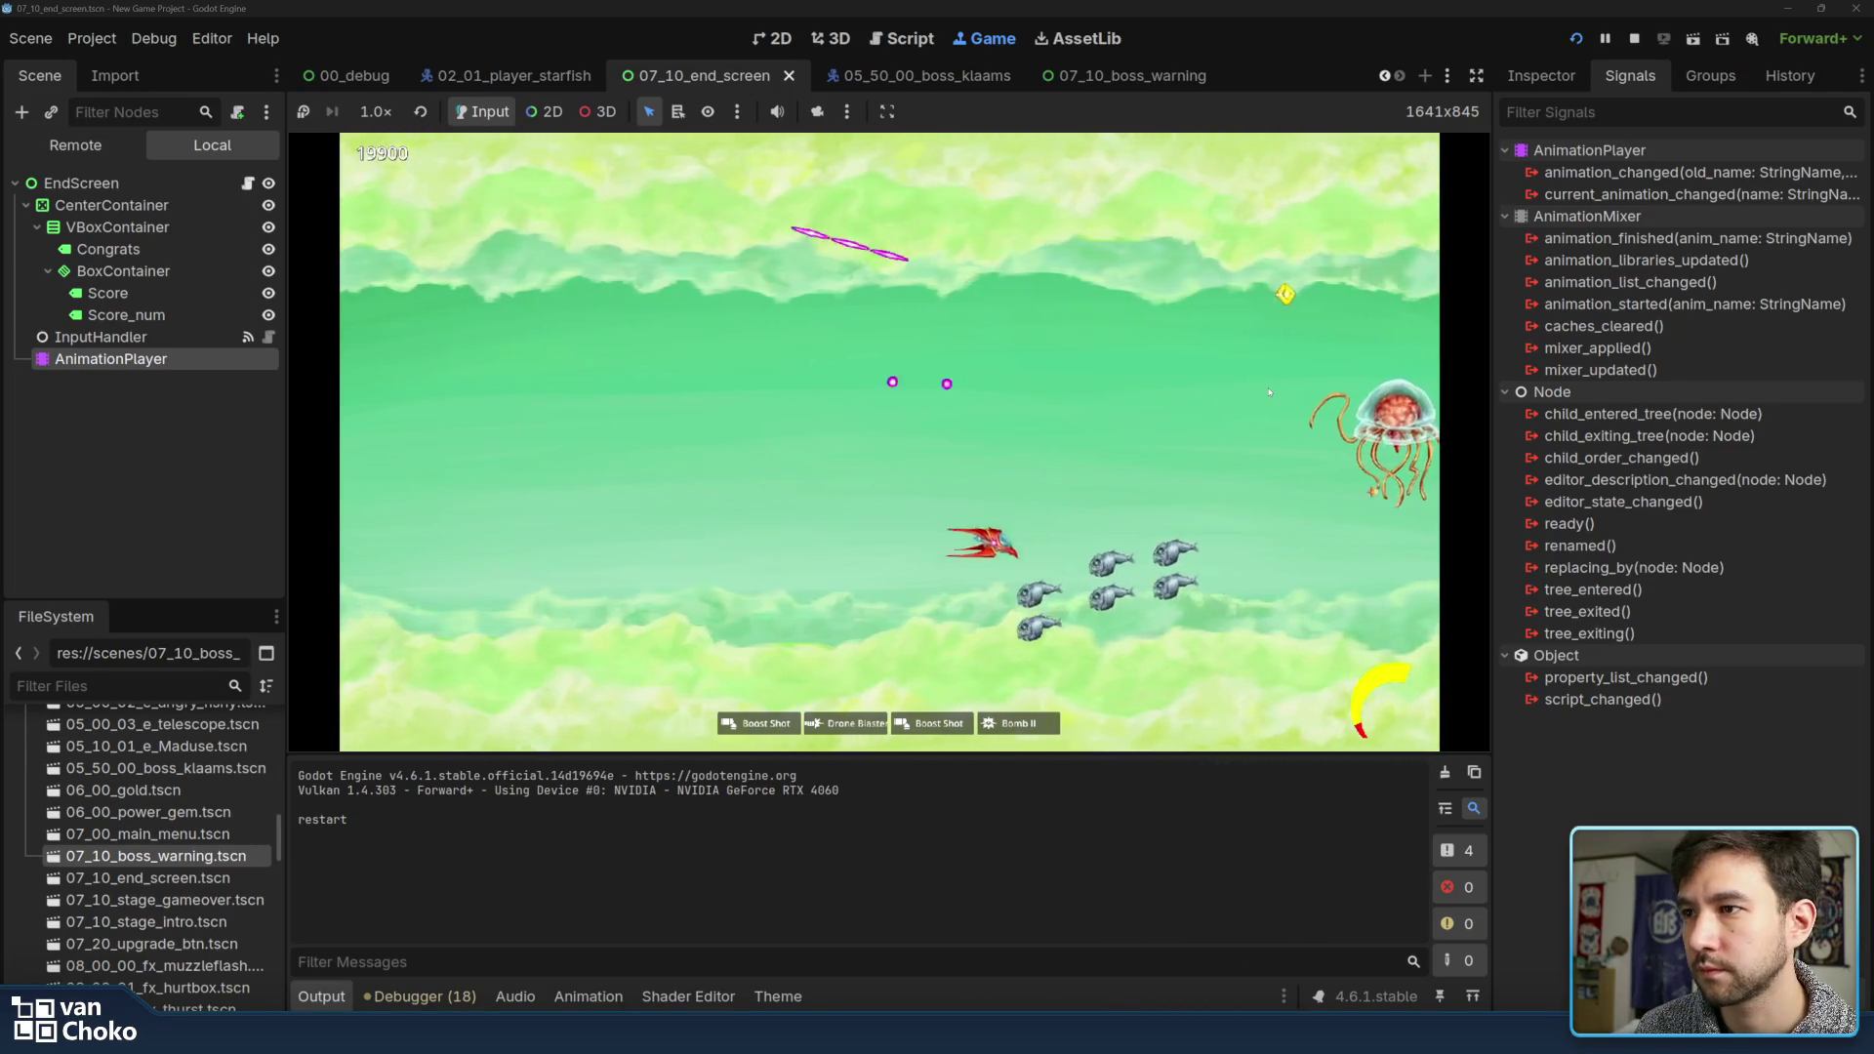
key("Down")
key("Right")
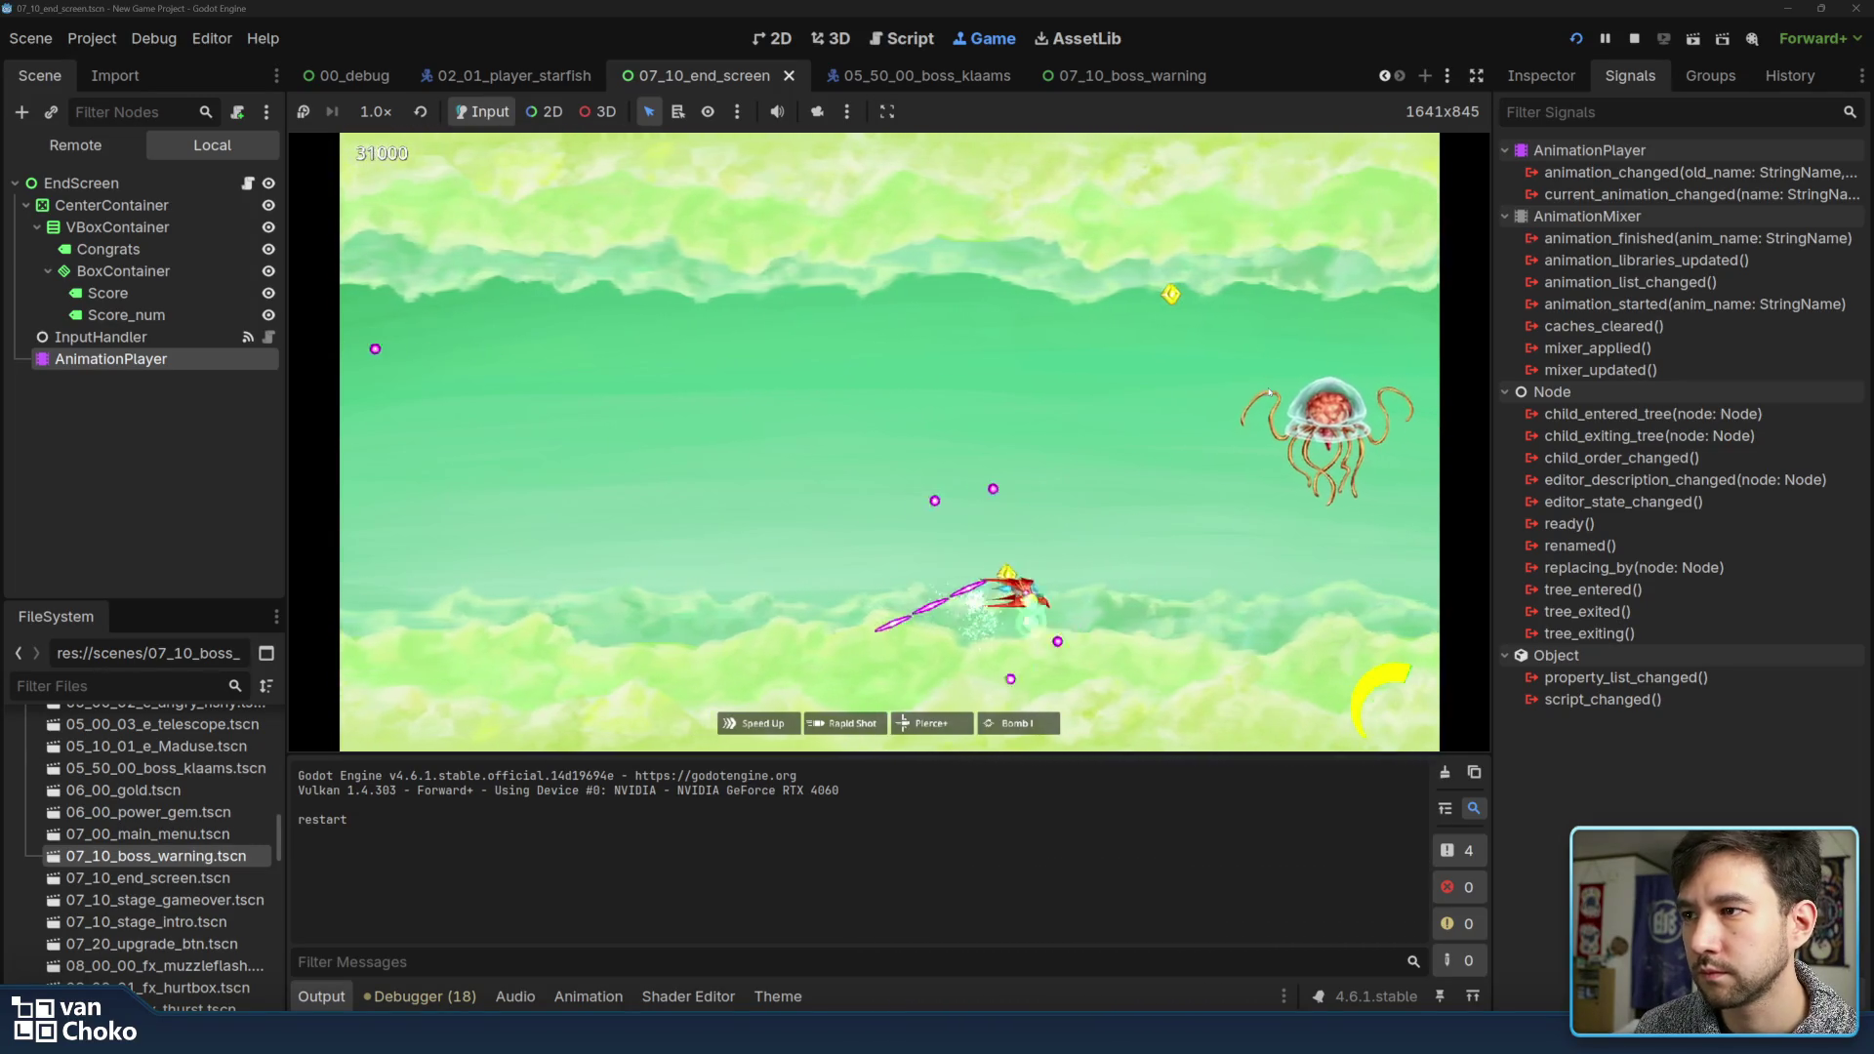
key("Up")
key("Left")
key("Right")
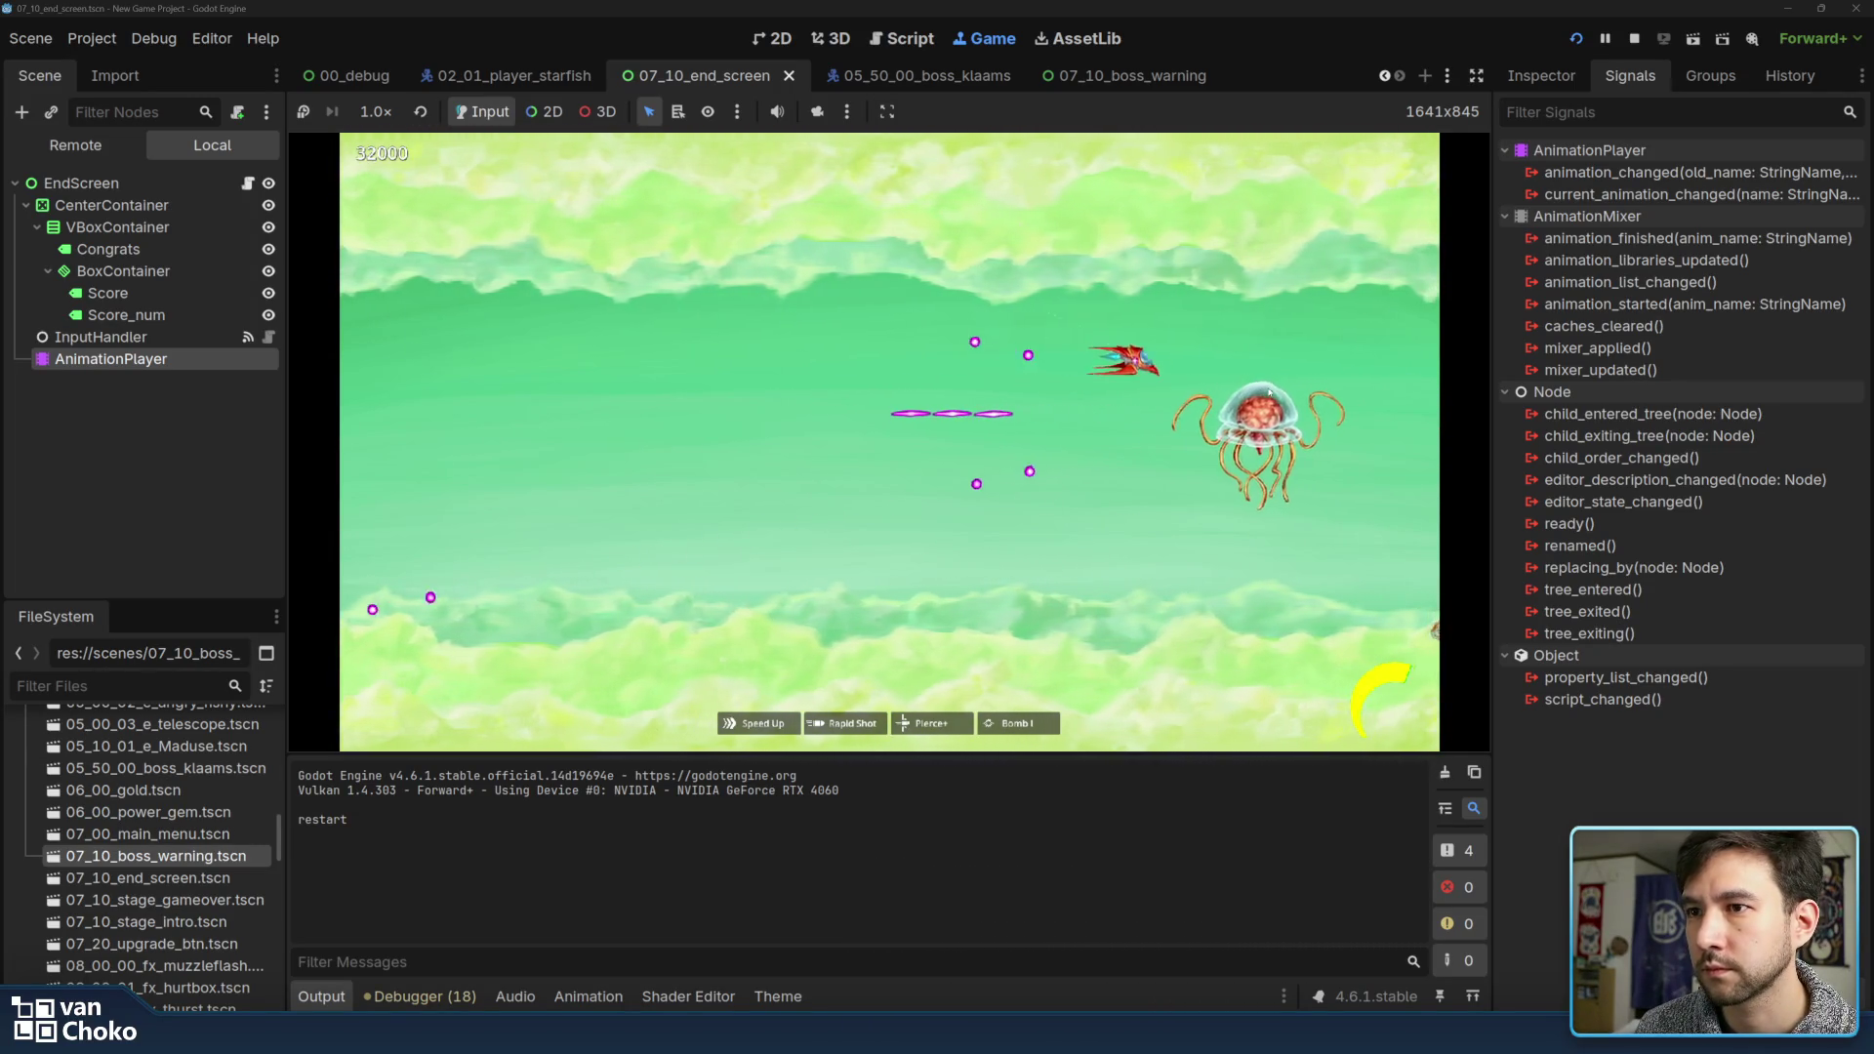
key("Down")
key("Left")
key("Right")
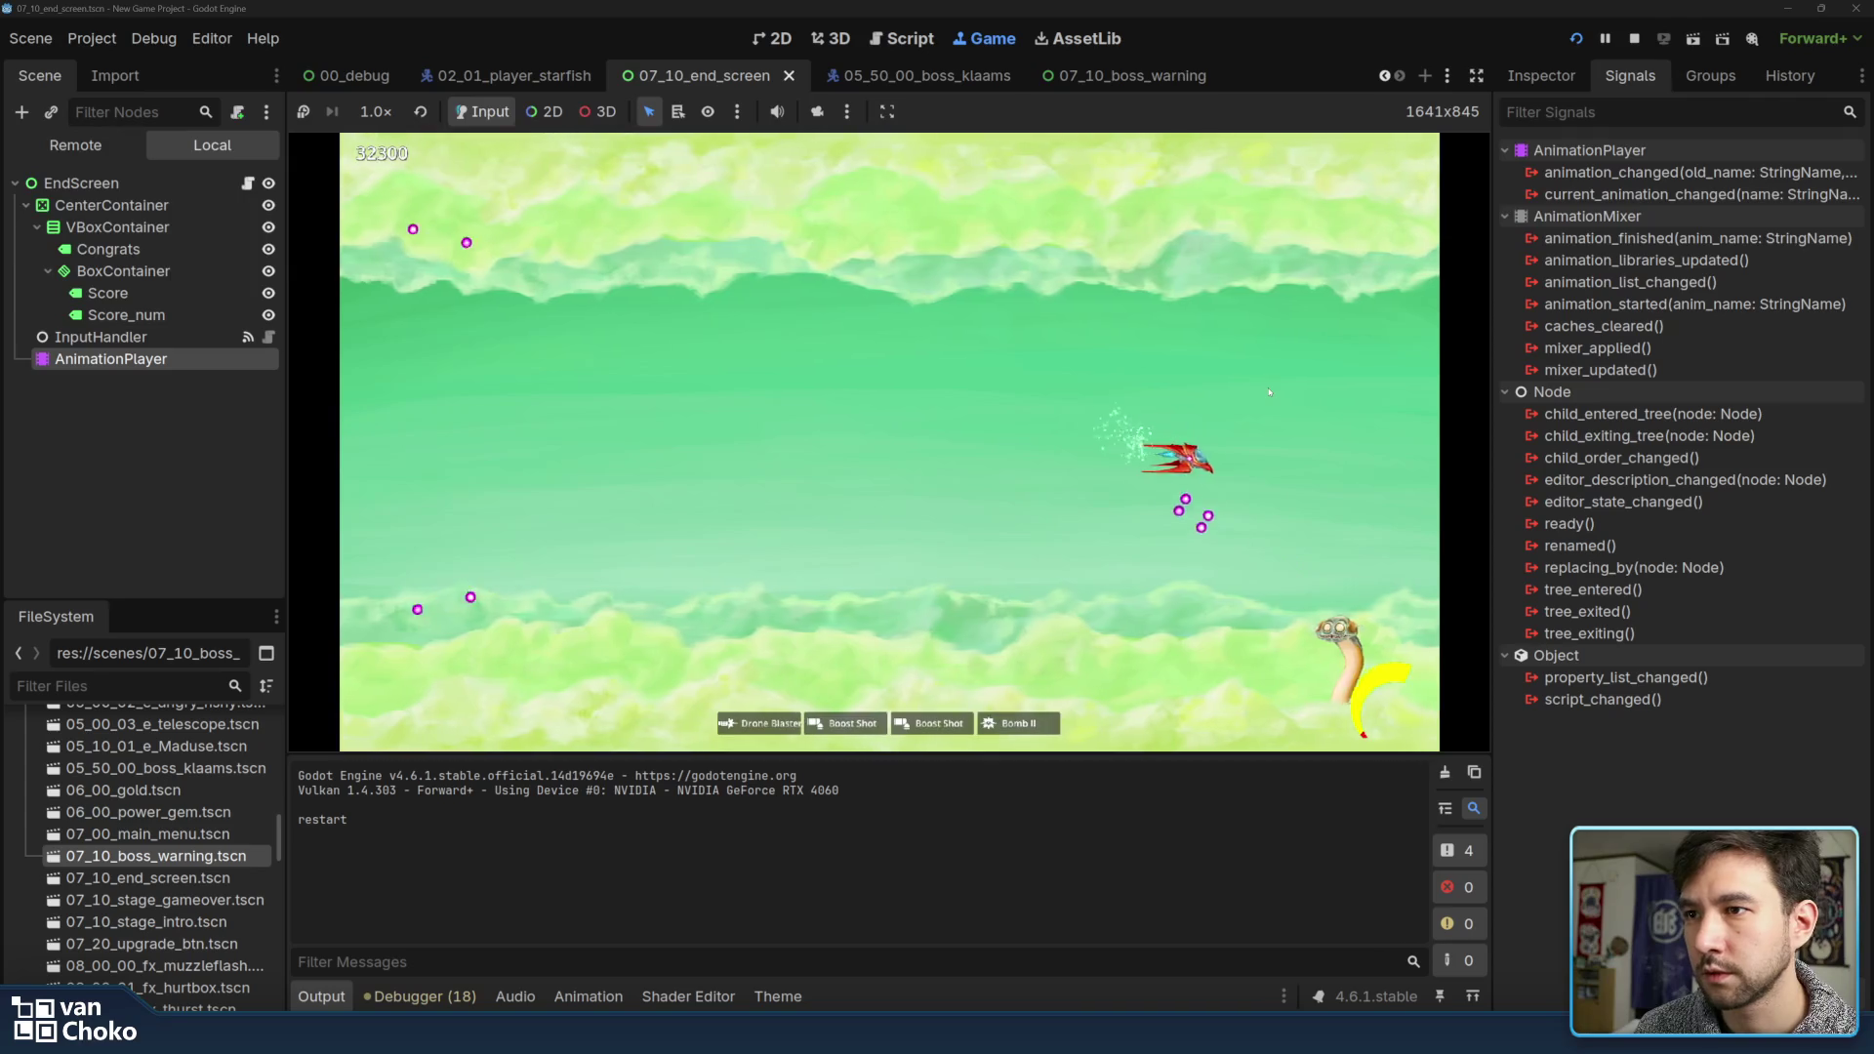
key("Down")
key("Left")
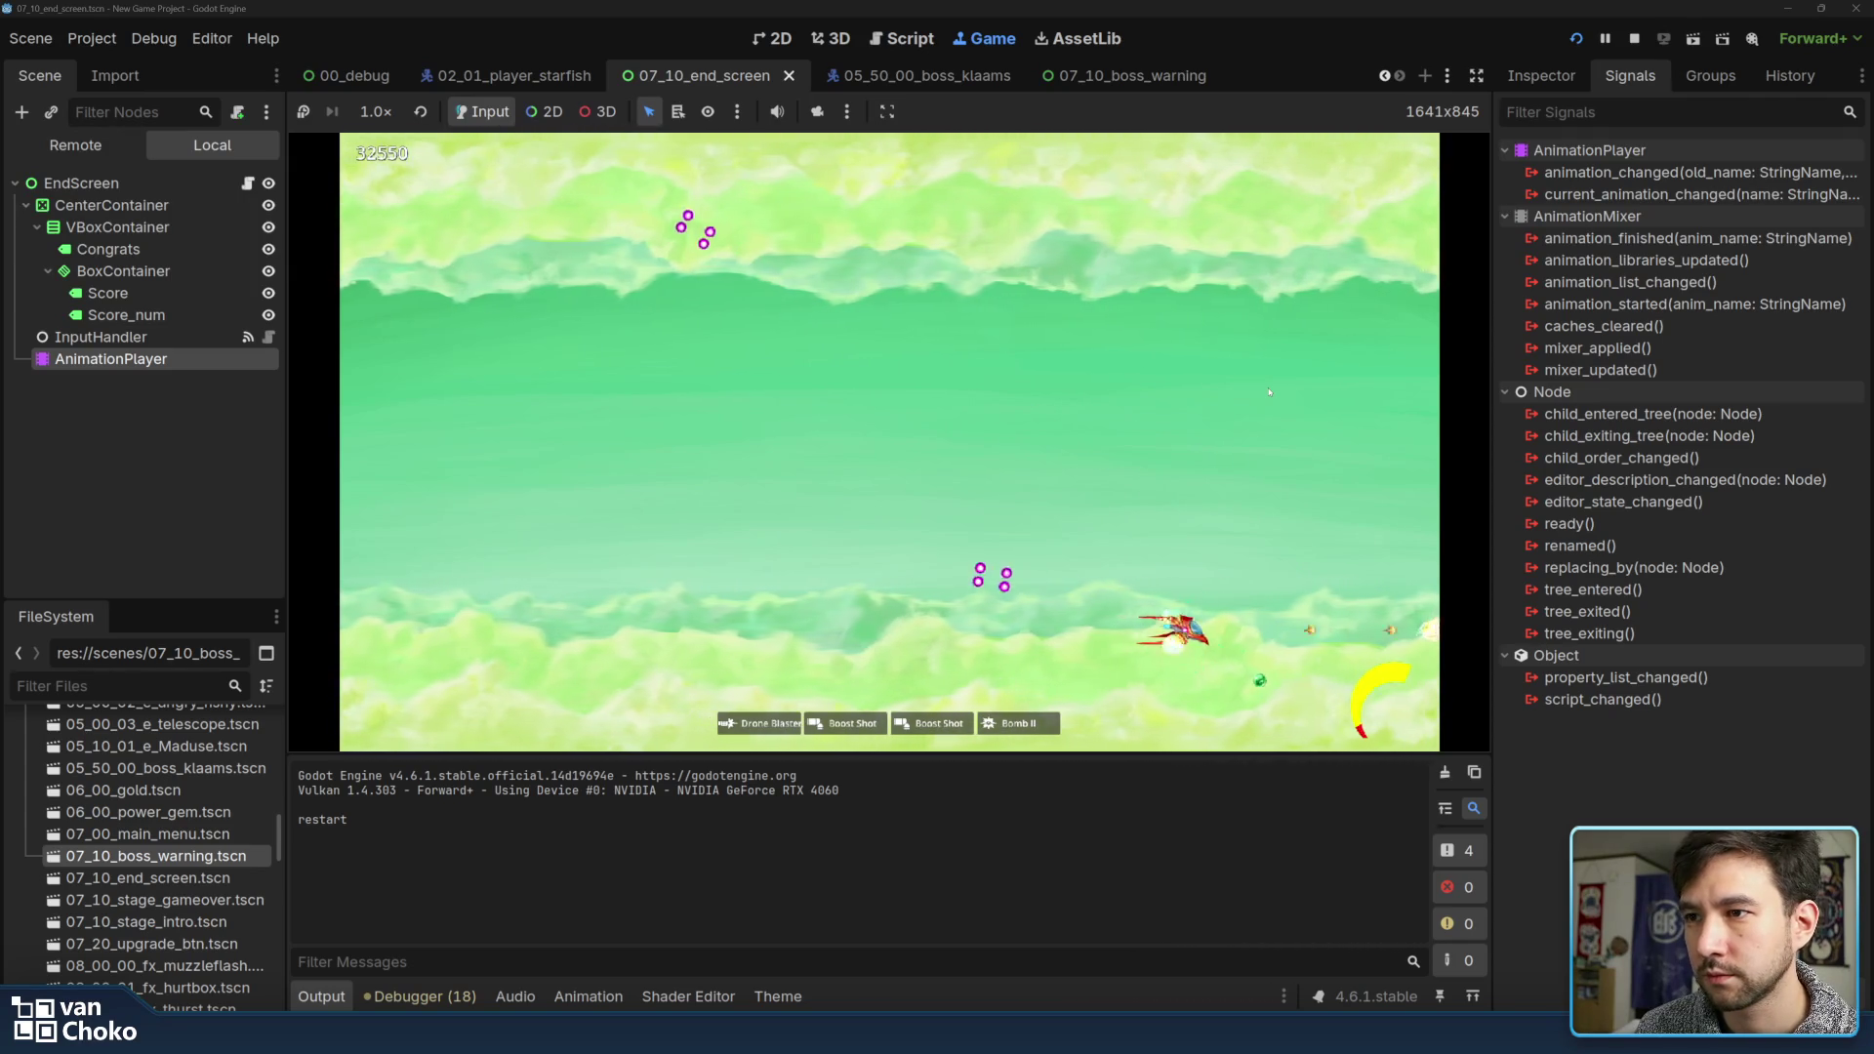
key("Right")
key("Up")
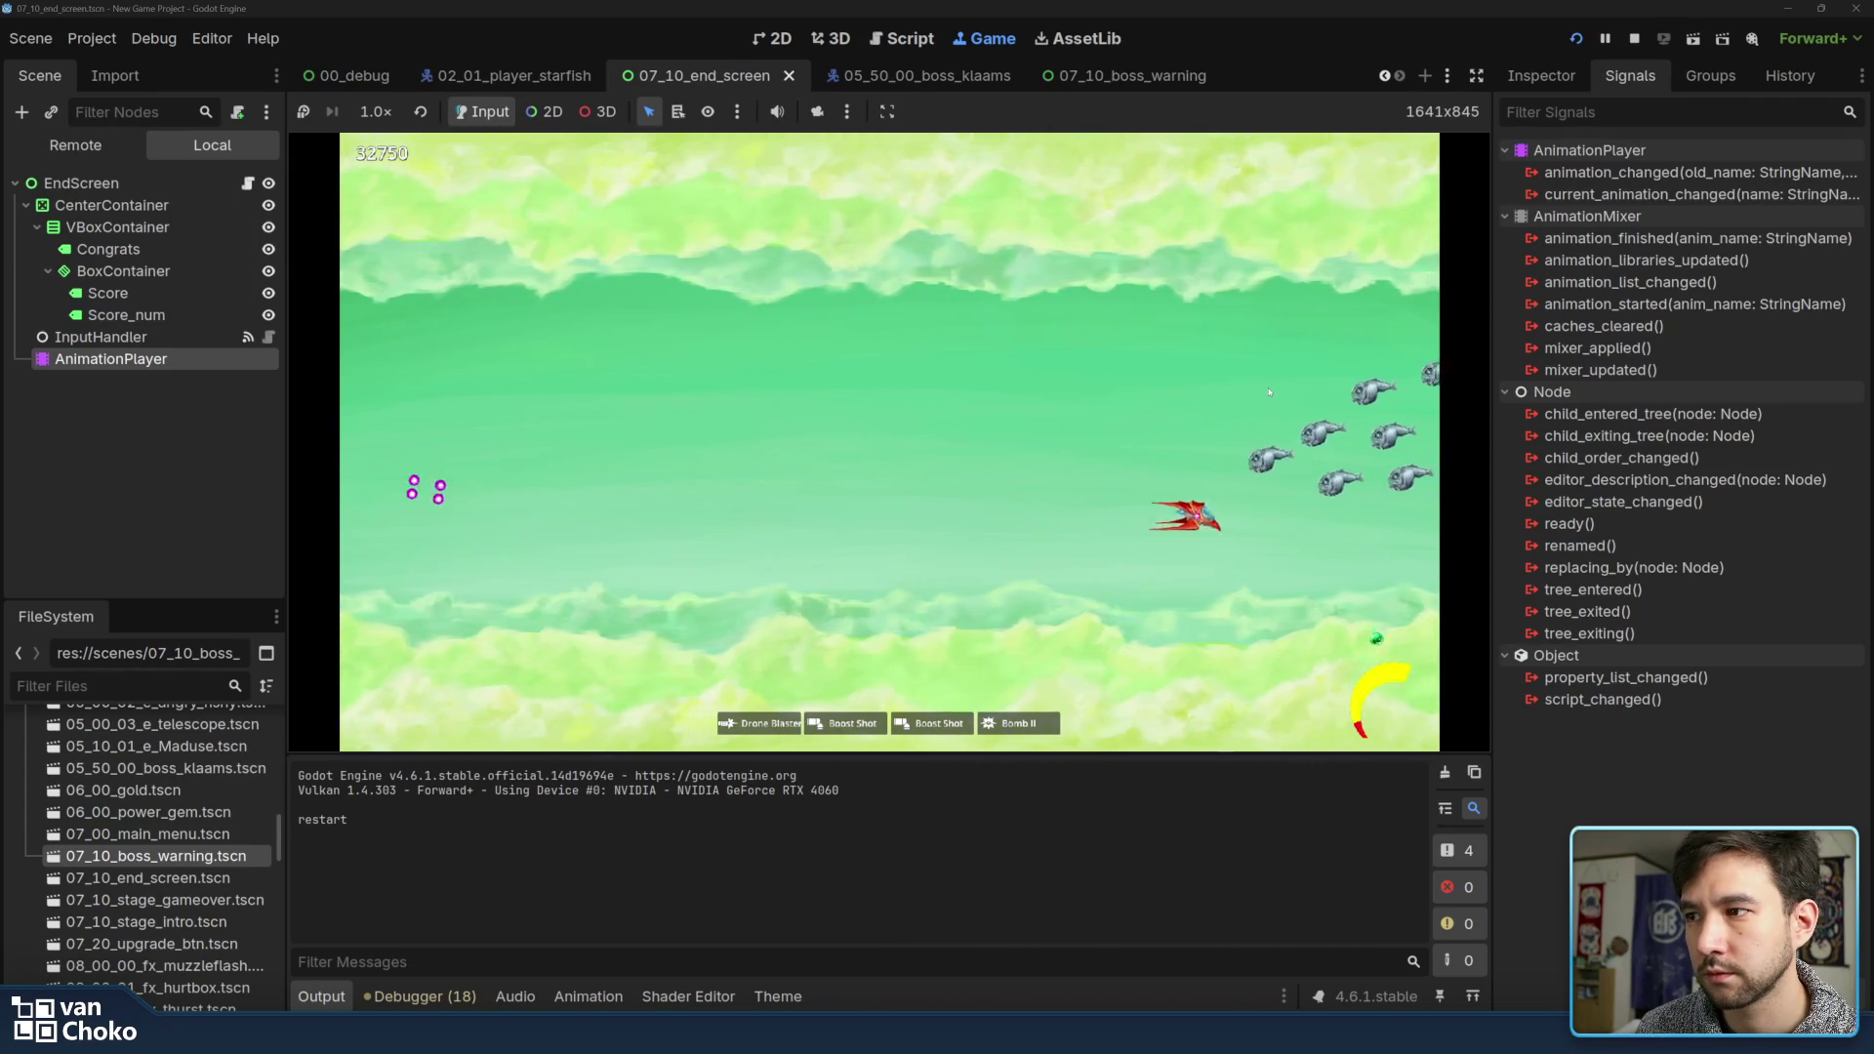
Sweep the laser up and down through the fish wave, then push forward and climb
key("Up")
key("Down")
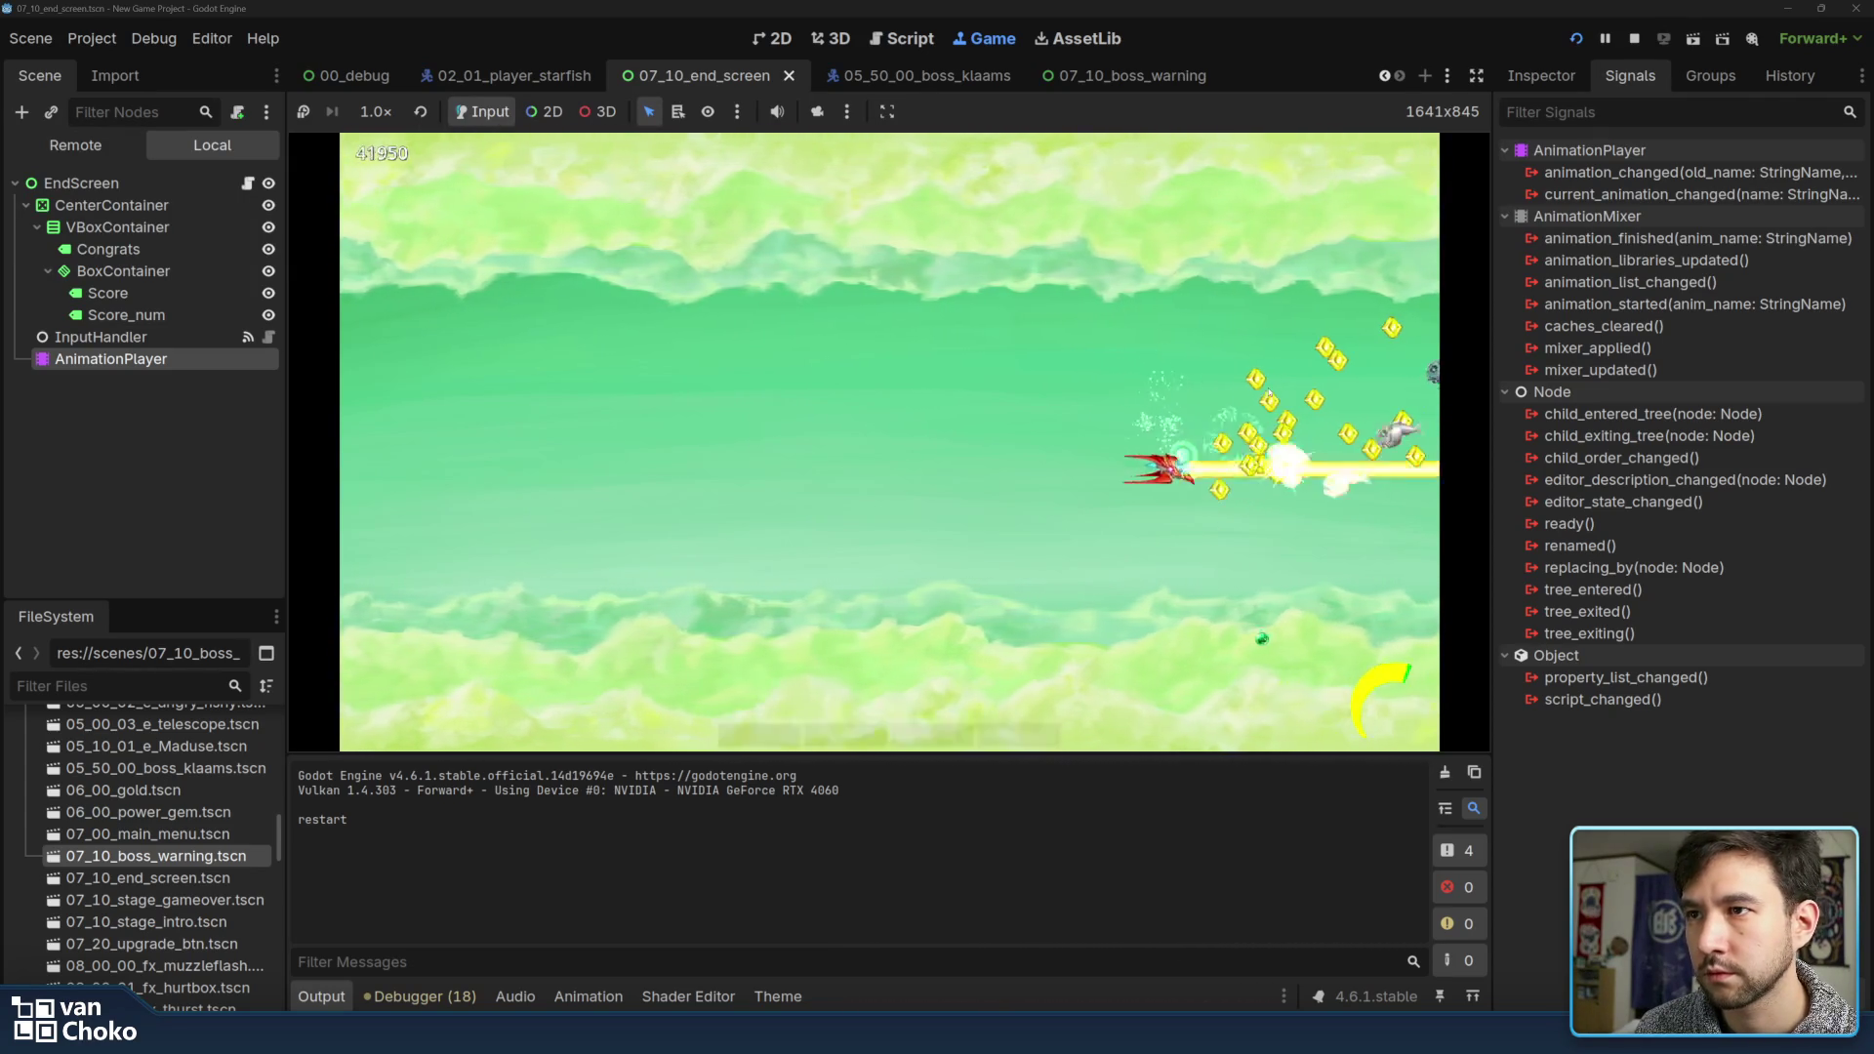
key("Right")
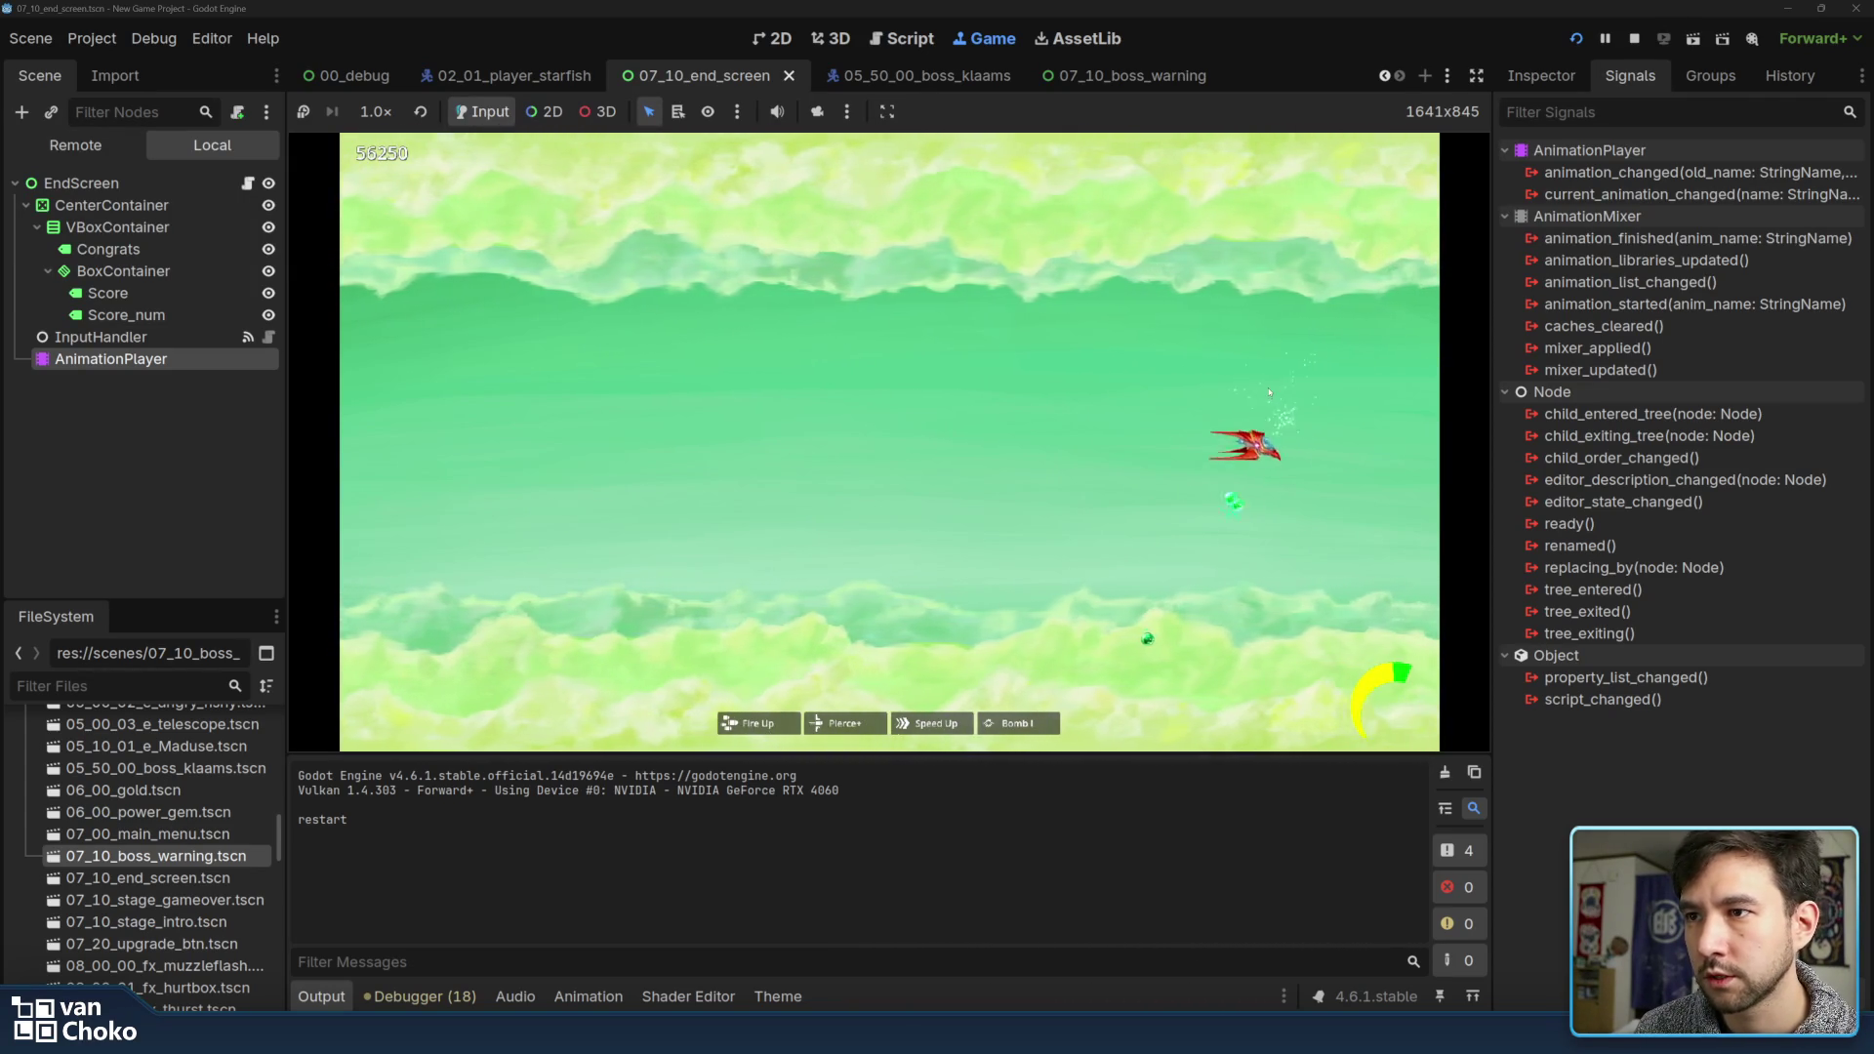
key("Left")
key("Down")
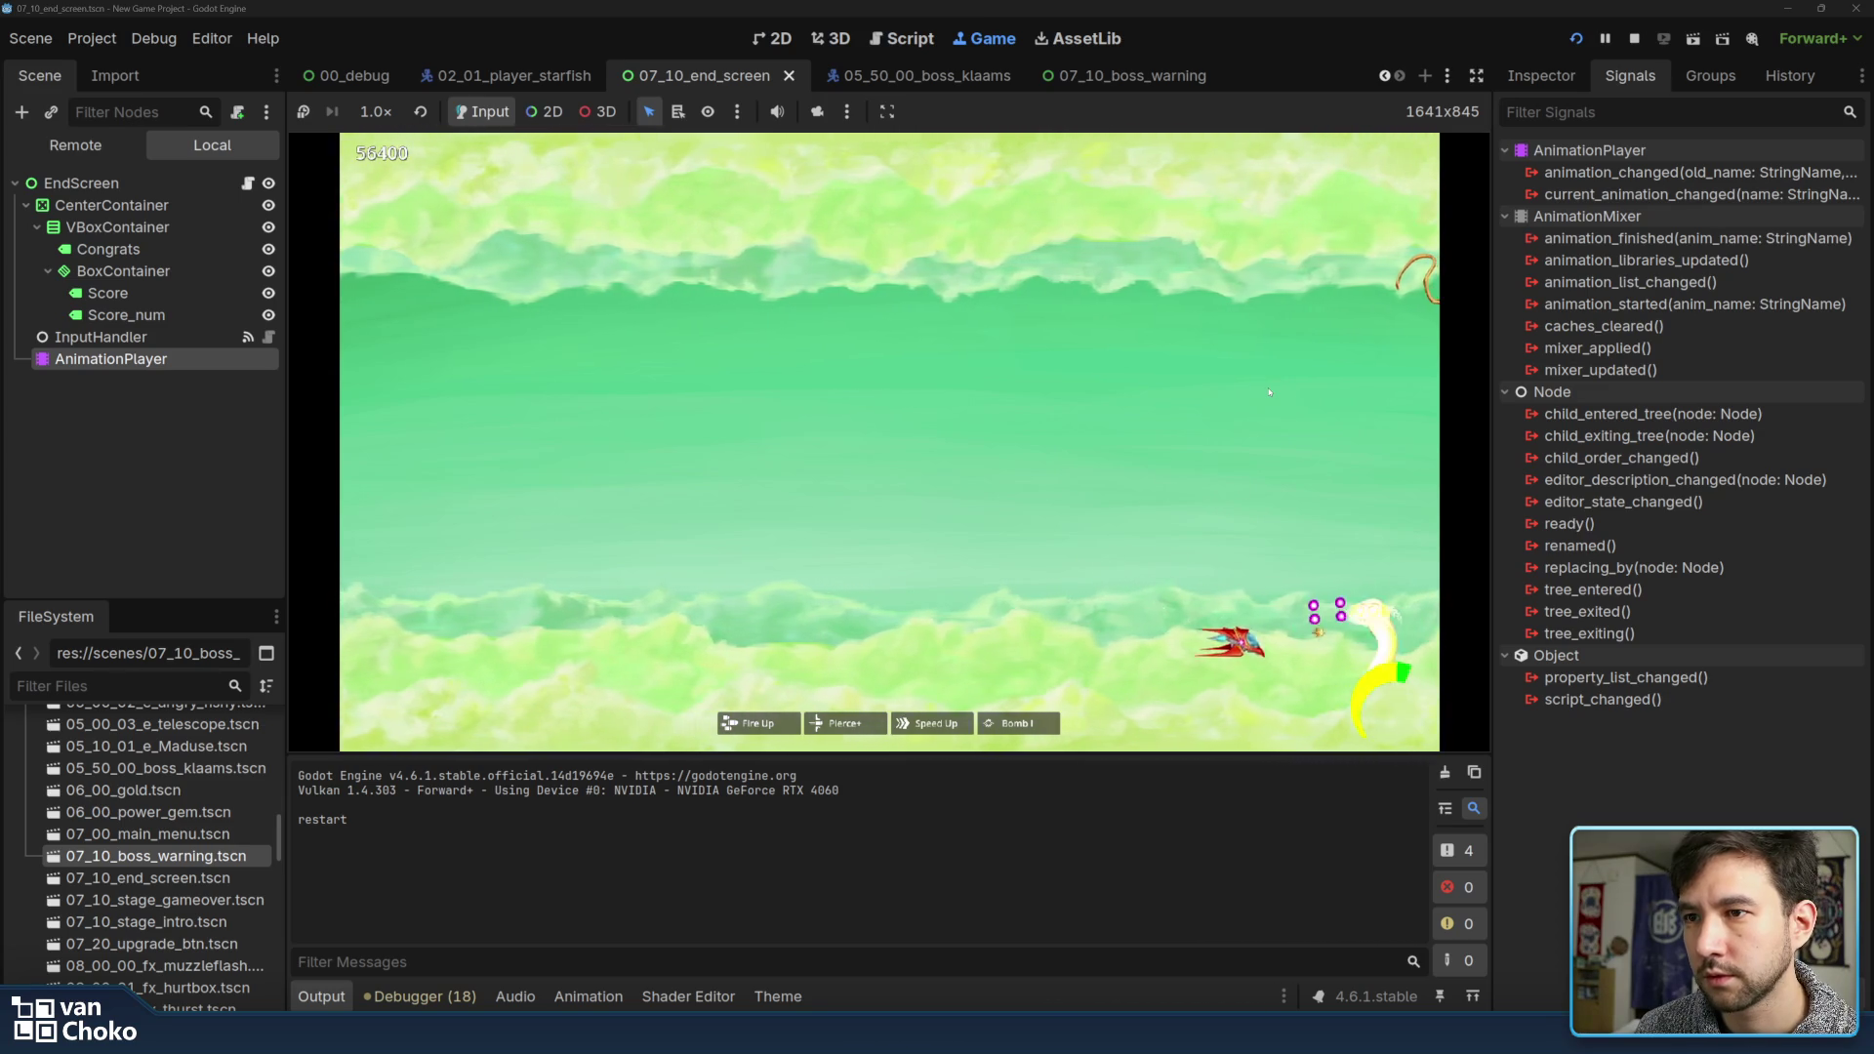
key("Up")
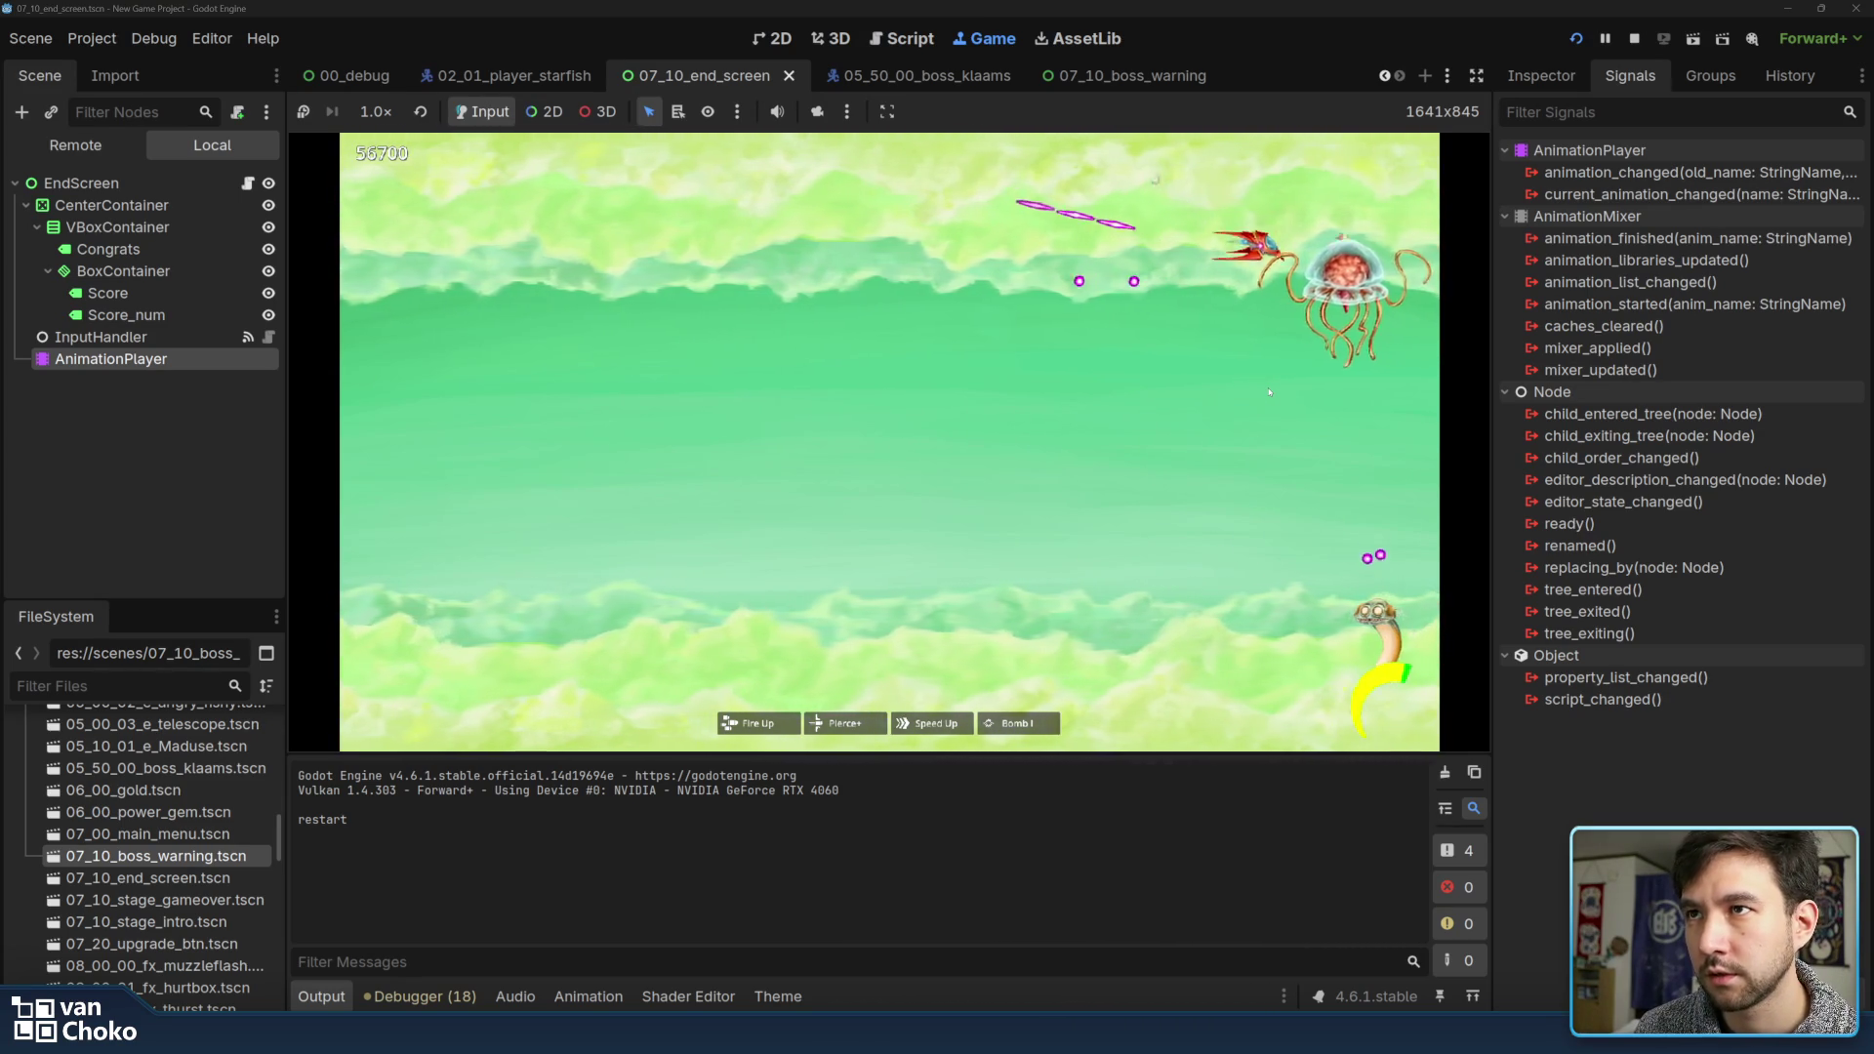
Back away from the jellyfish boss, dodge its projectiles low, then fly upward
key("Left")
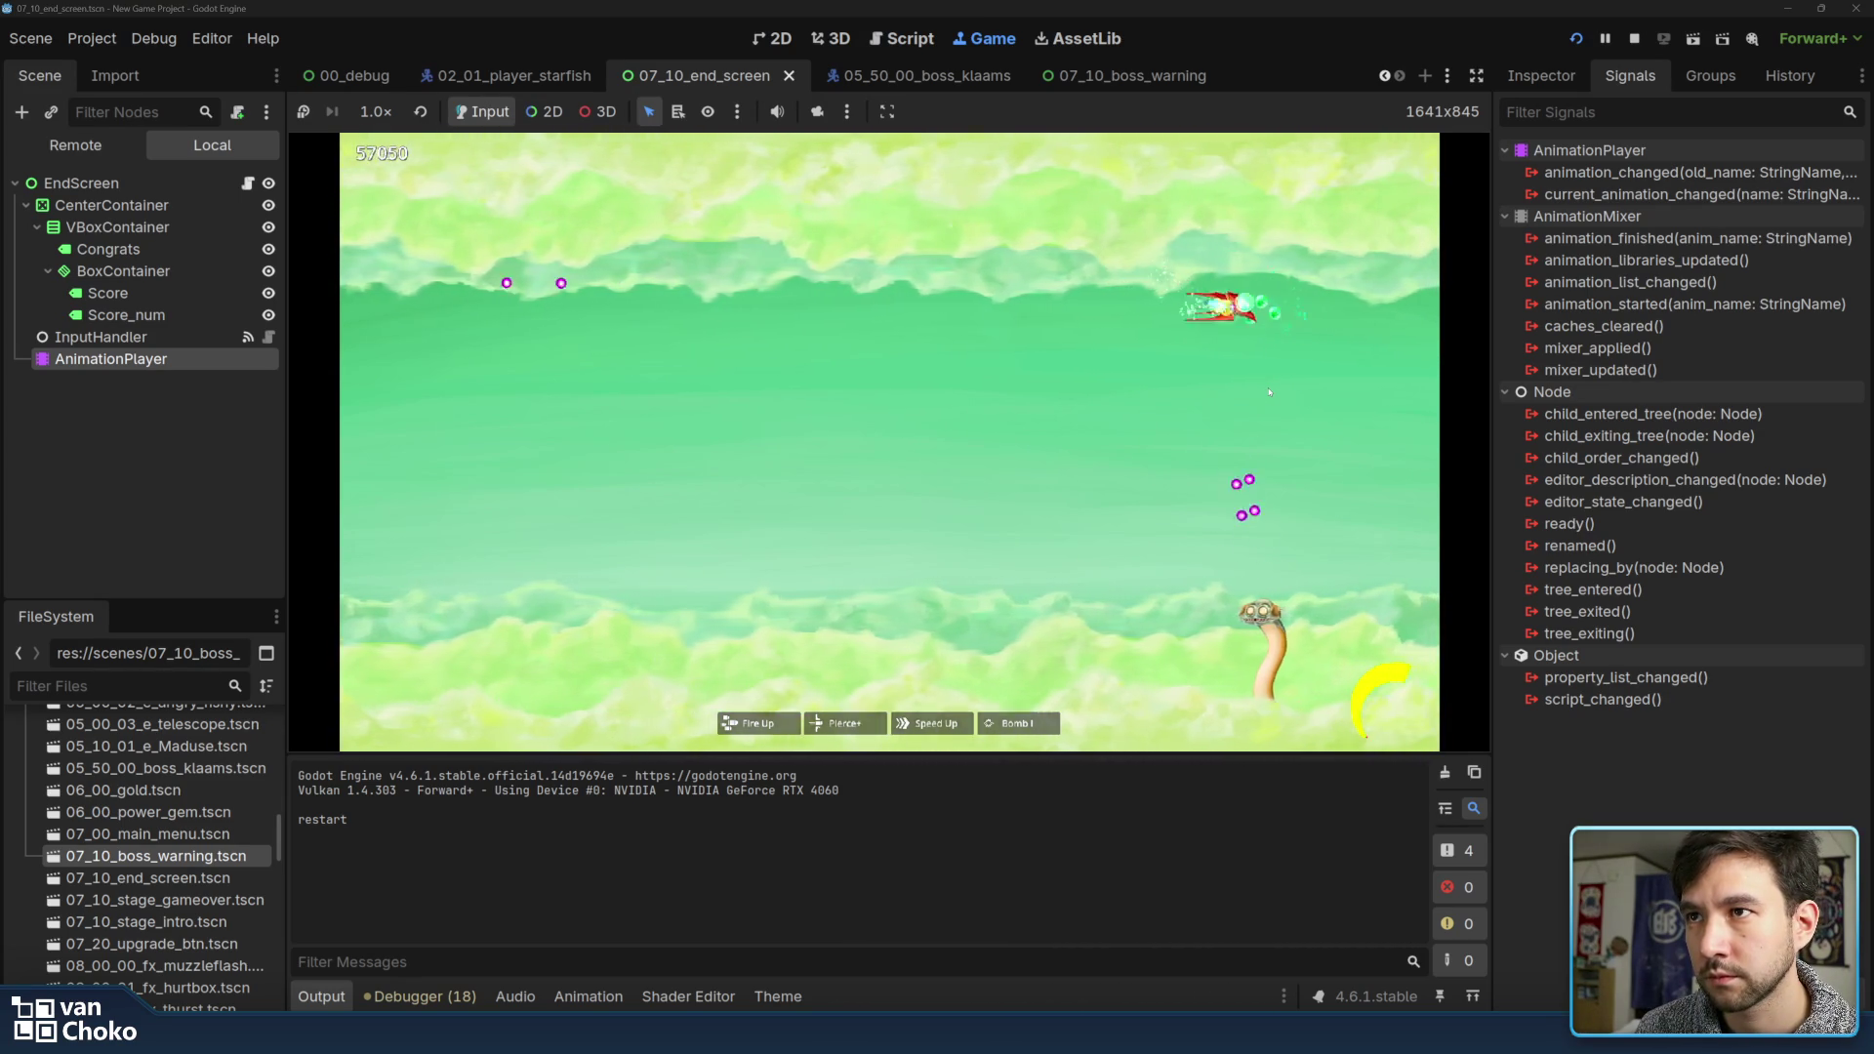
key("Down")
key("Left")
key("Down")
key("Left")
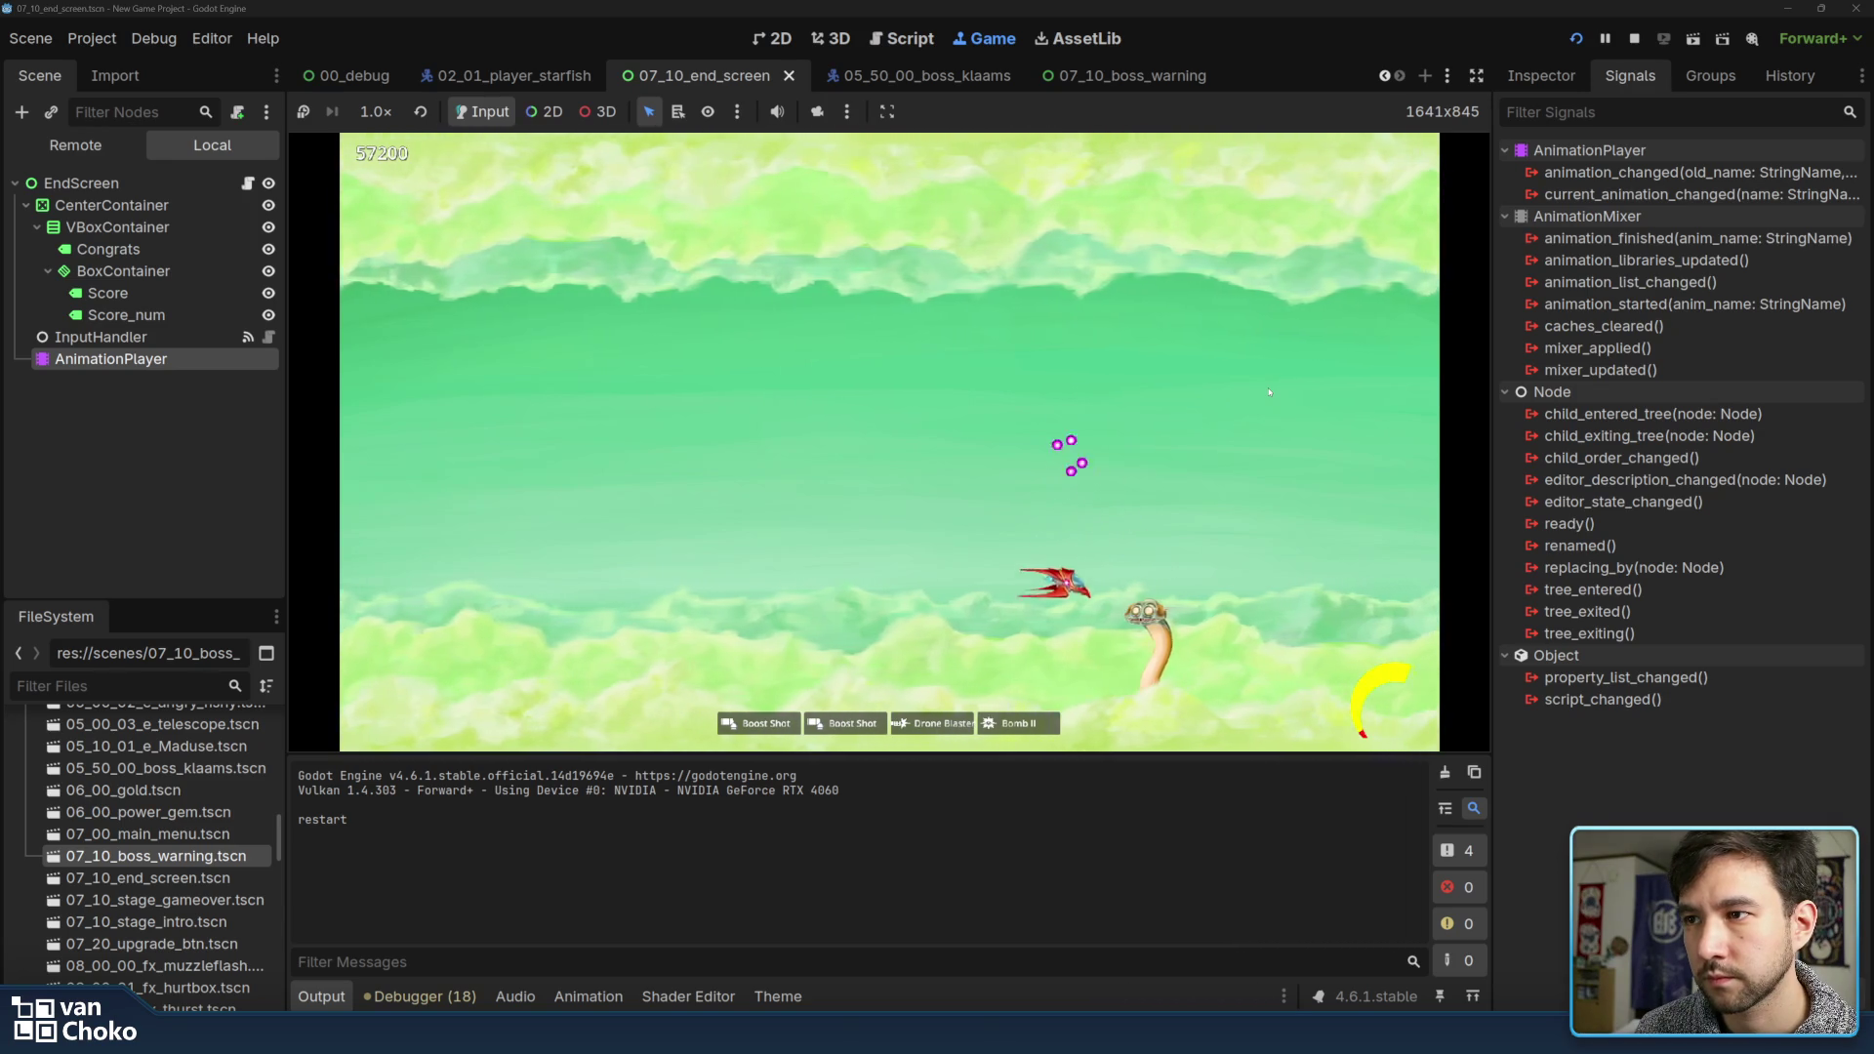
key("Up")
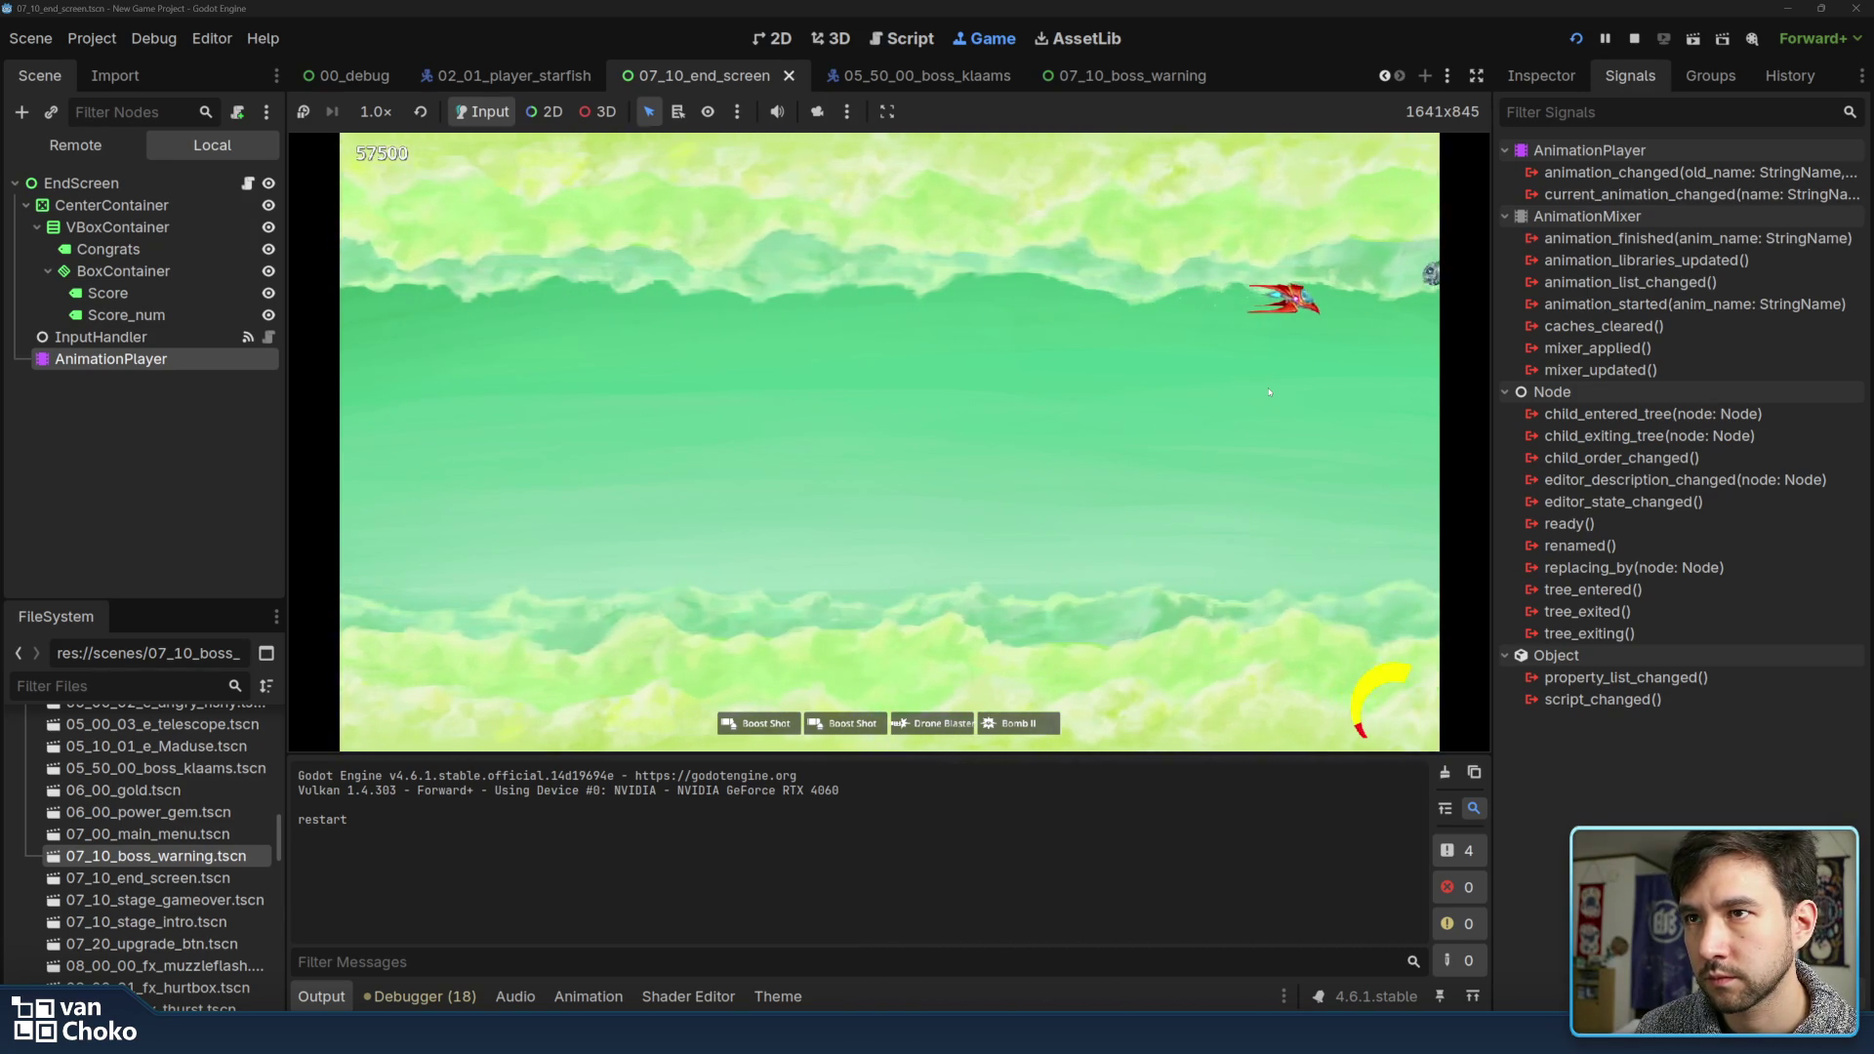
Weave the ship up and down while firing to destroy the next fish waves
key("Left")
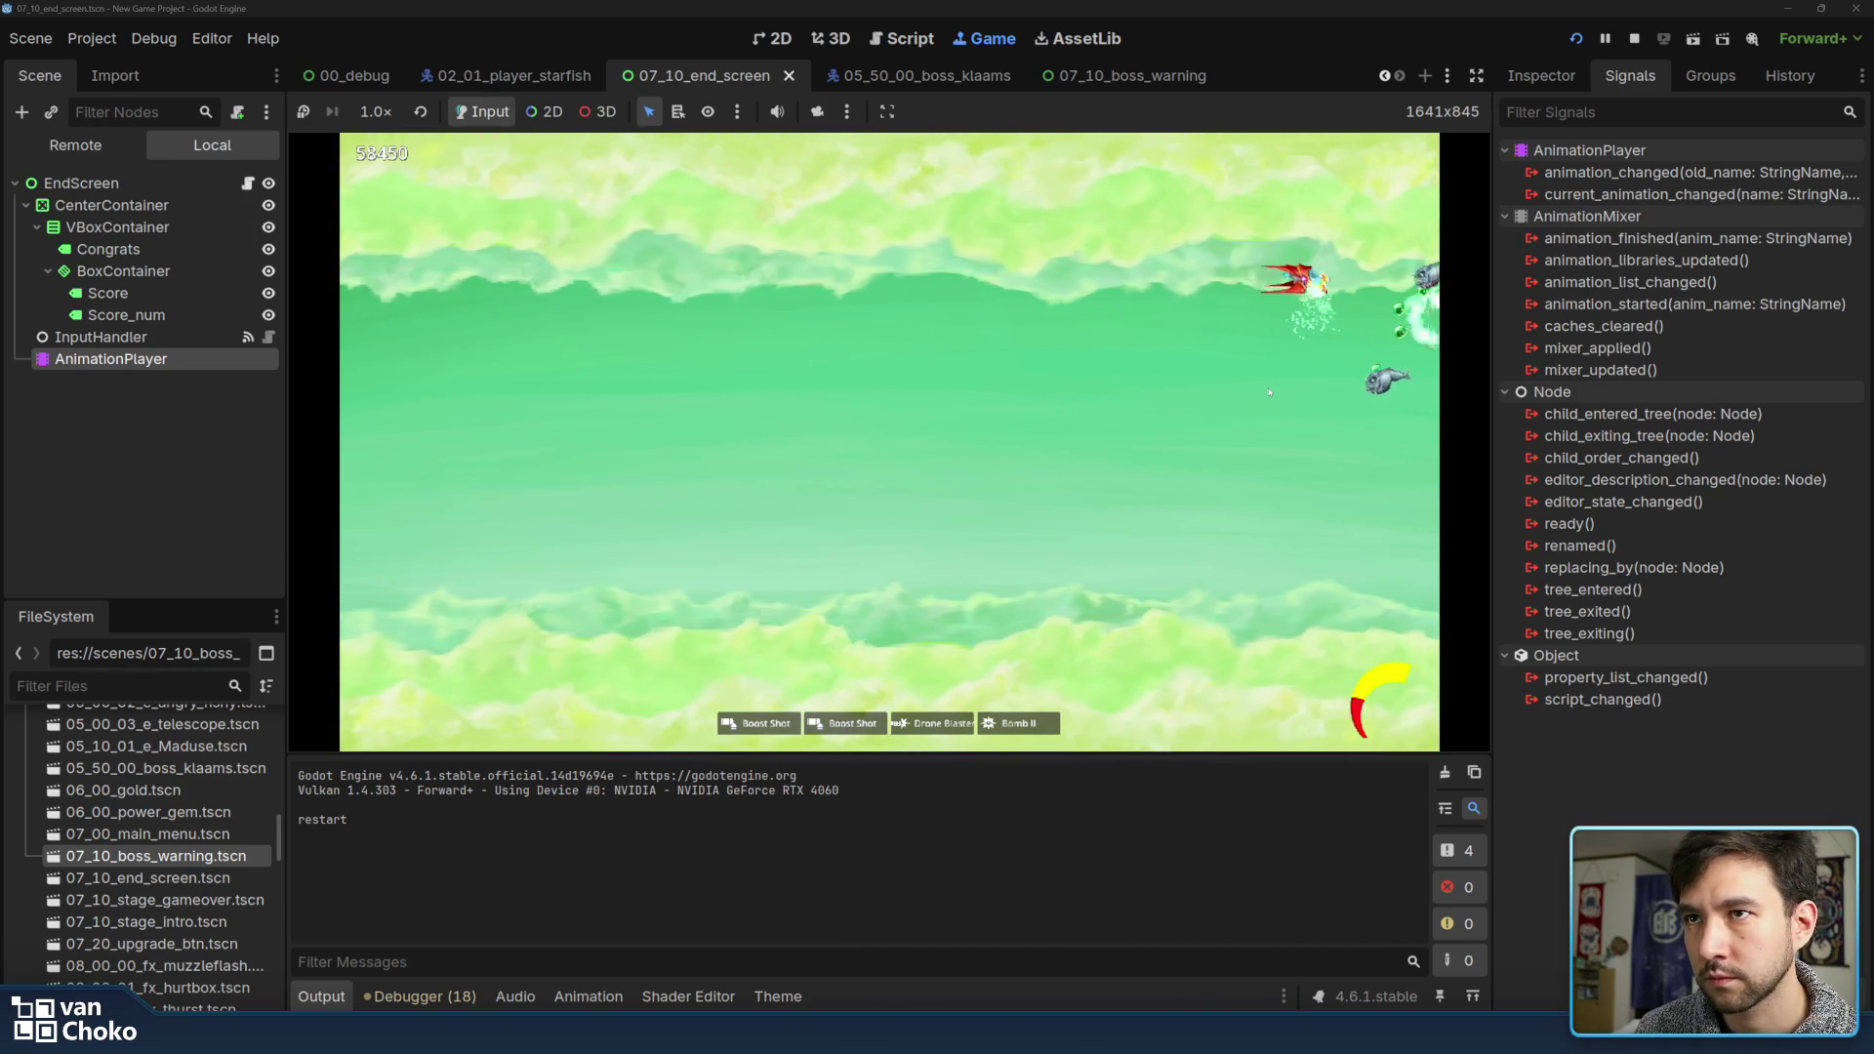
key("Down")
key("Up")
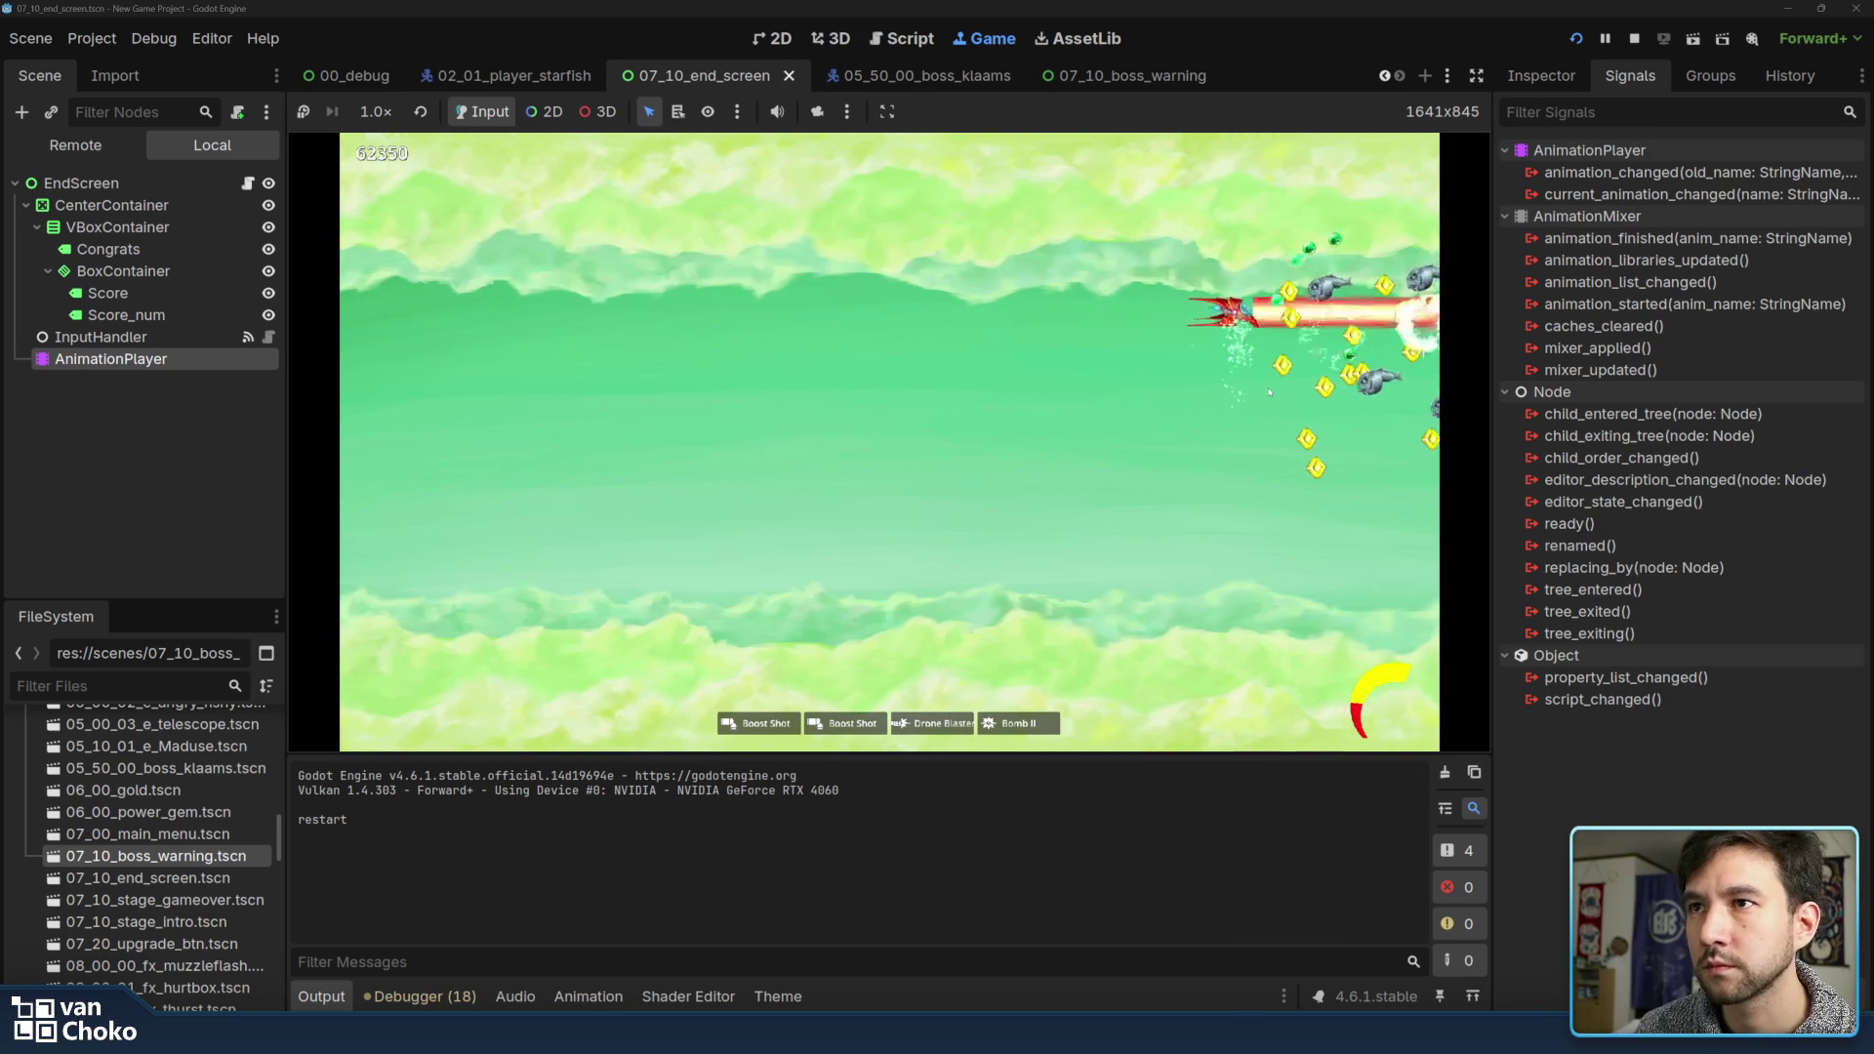
key("Down")
key("Left")
key("Down")
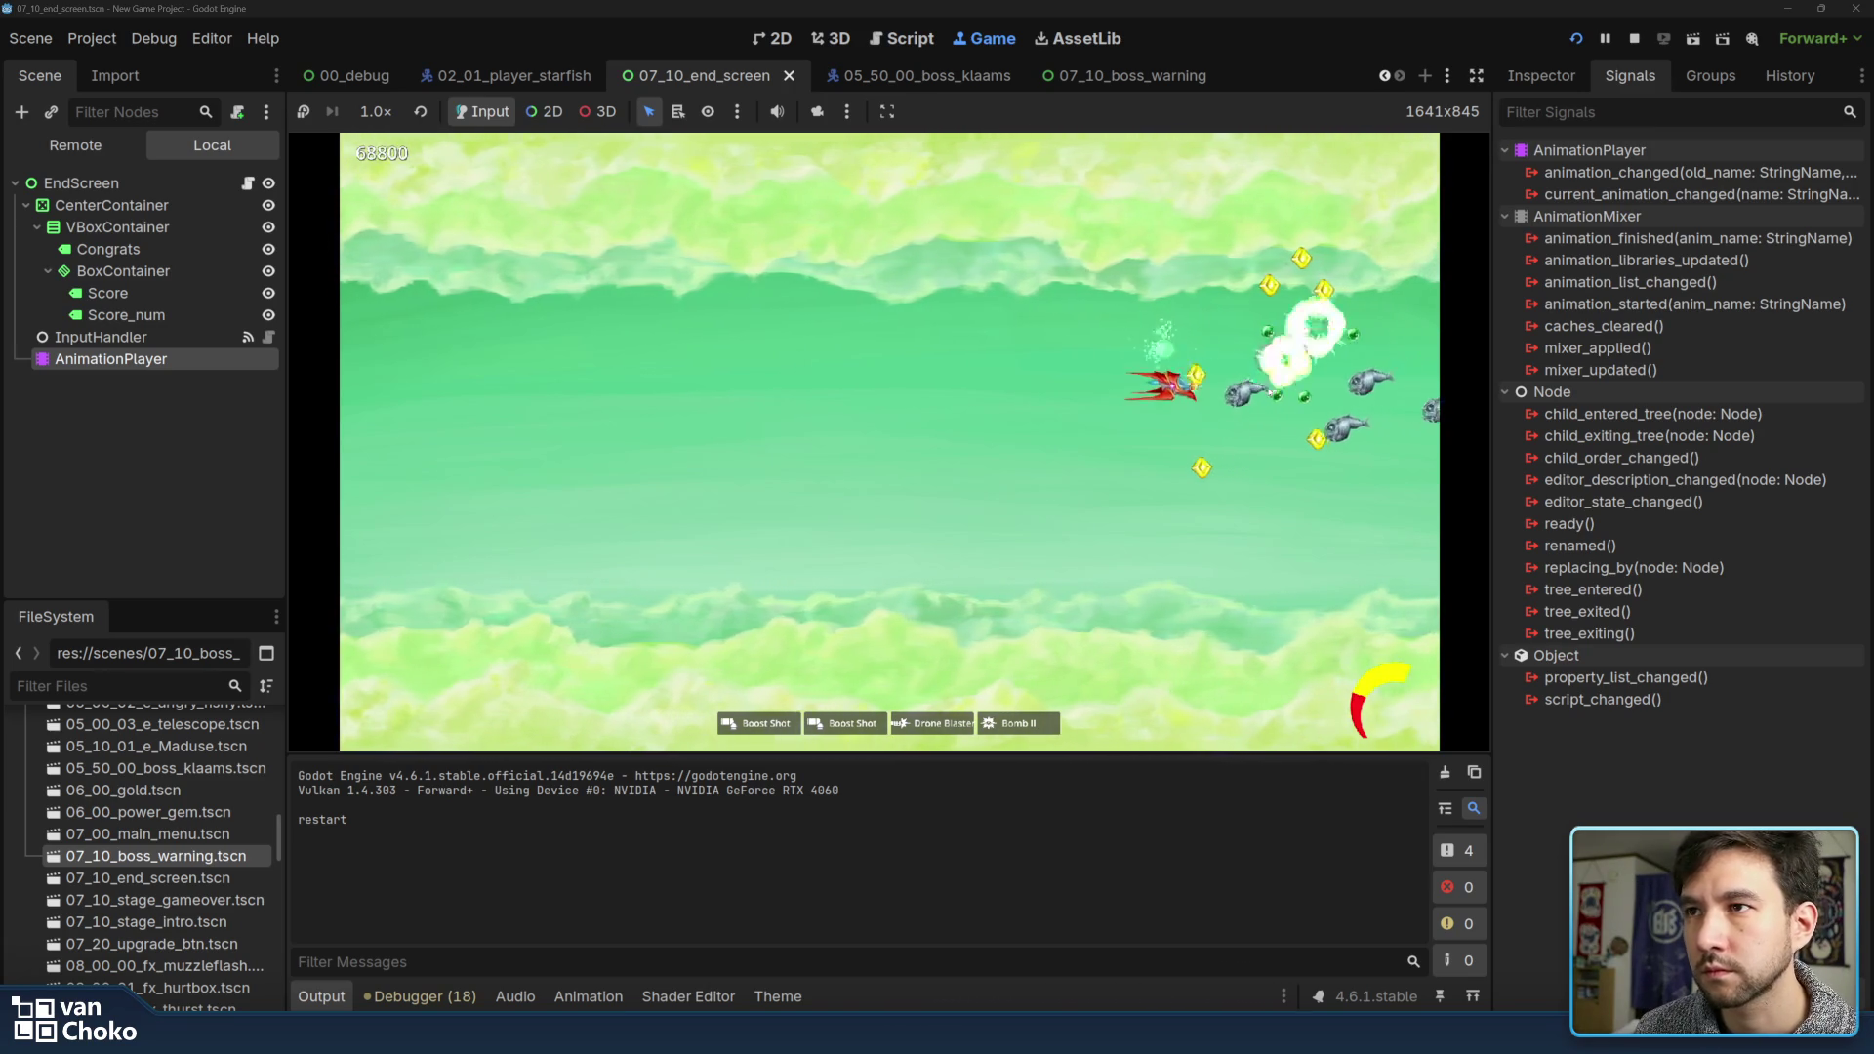
key("Up")
key("Down")
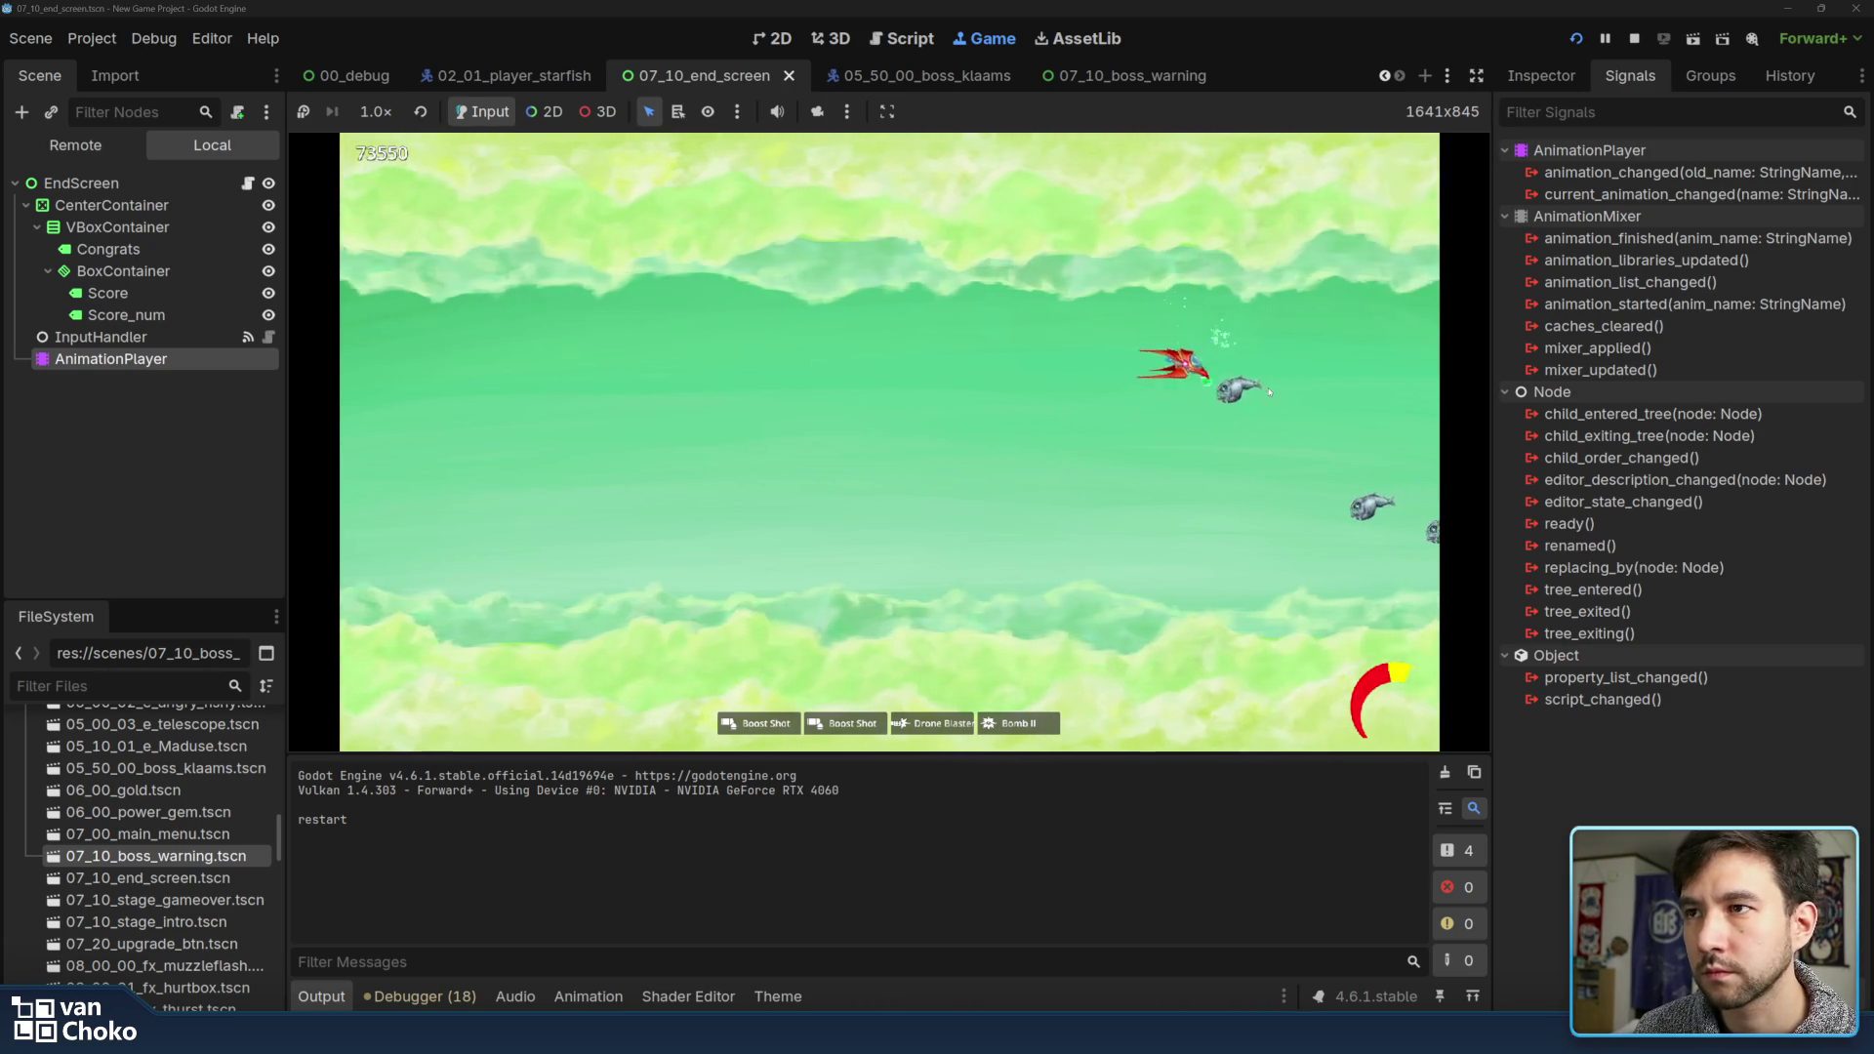
key("Left")
key("Down")
key("Down")
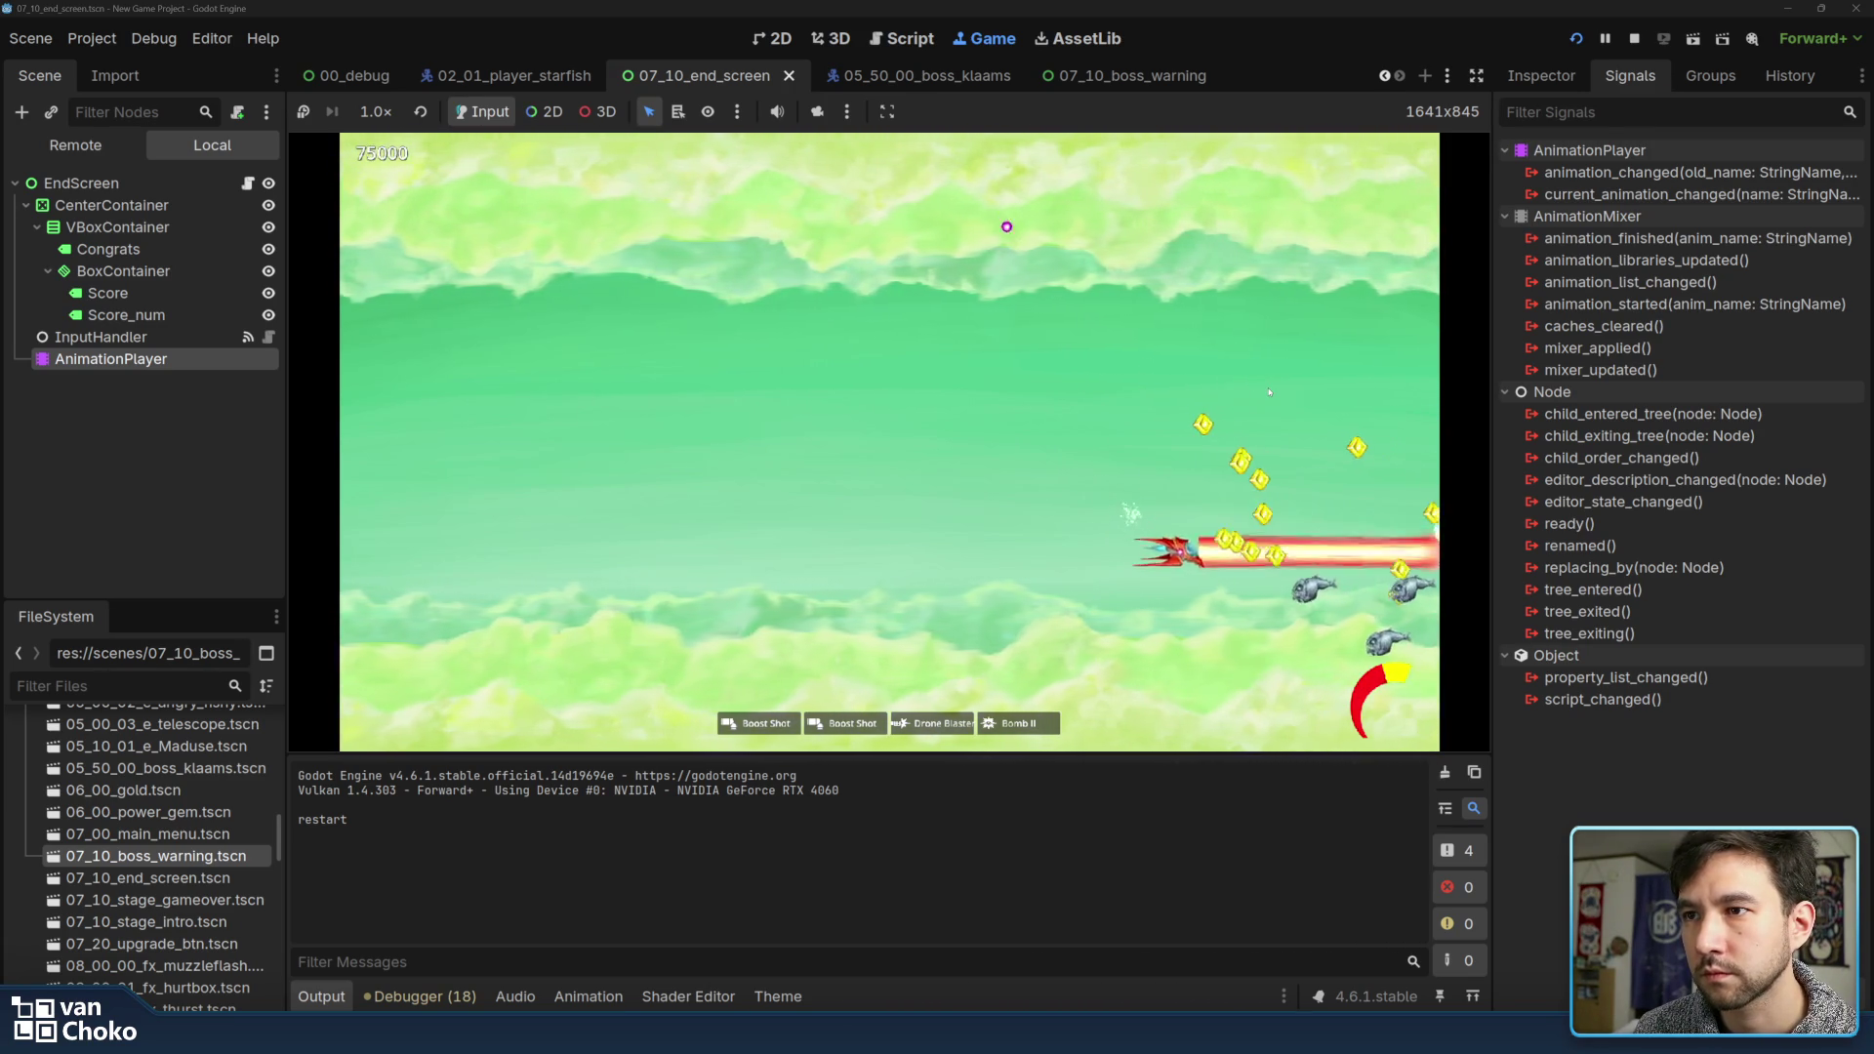
Keep sweeping the laser through fish until the score passes 100000
key("Up")
key("Up")
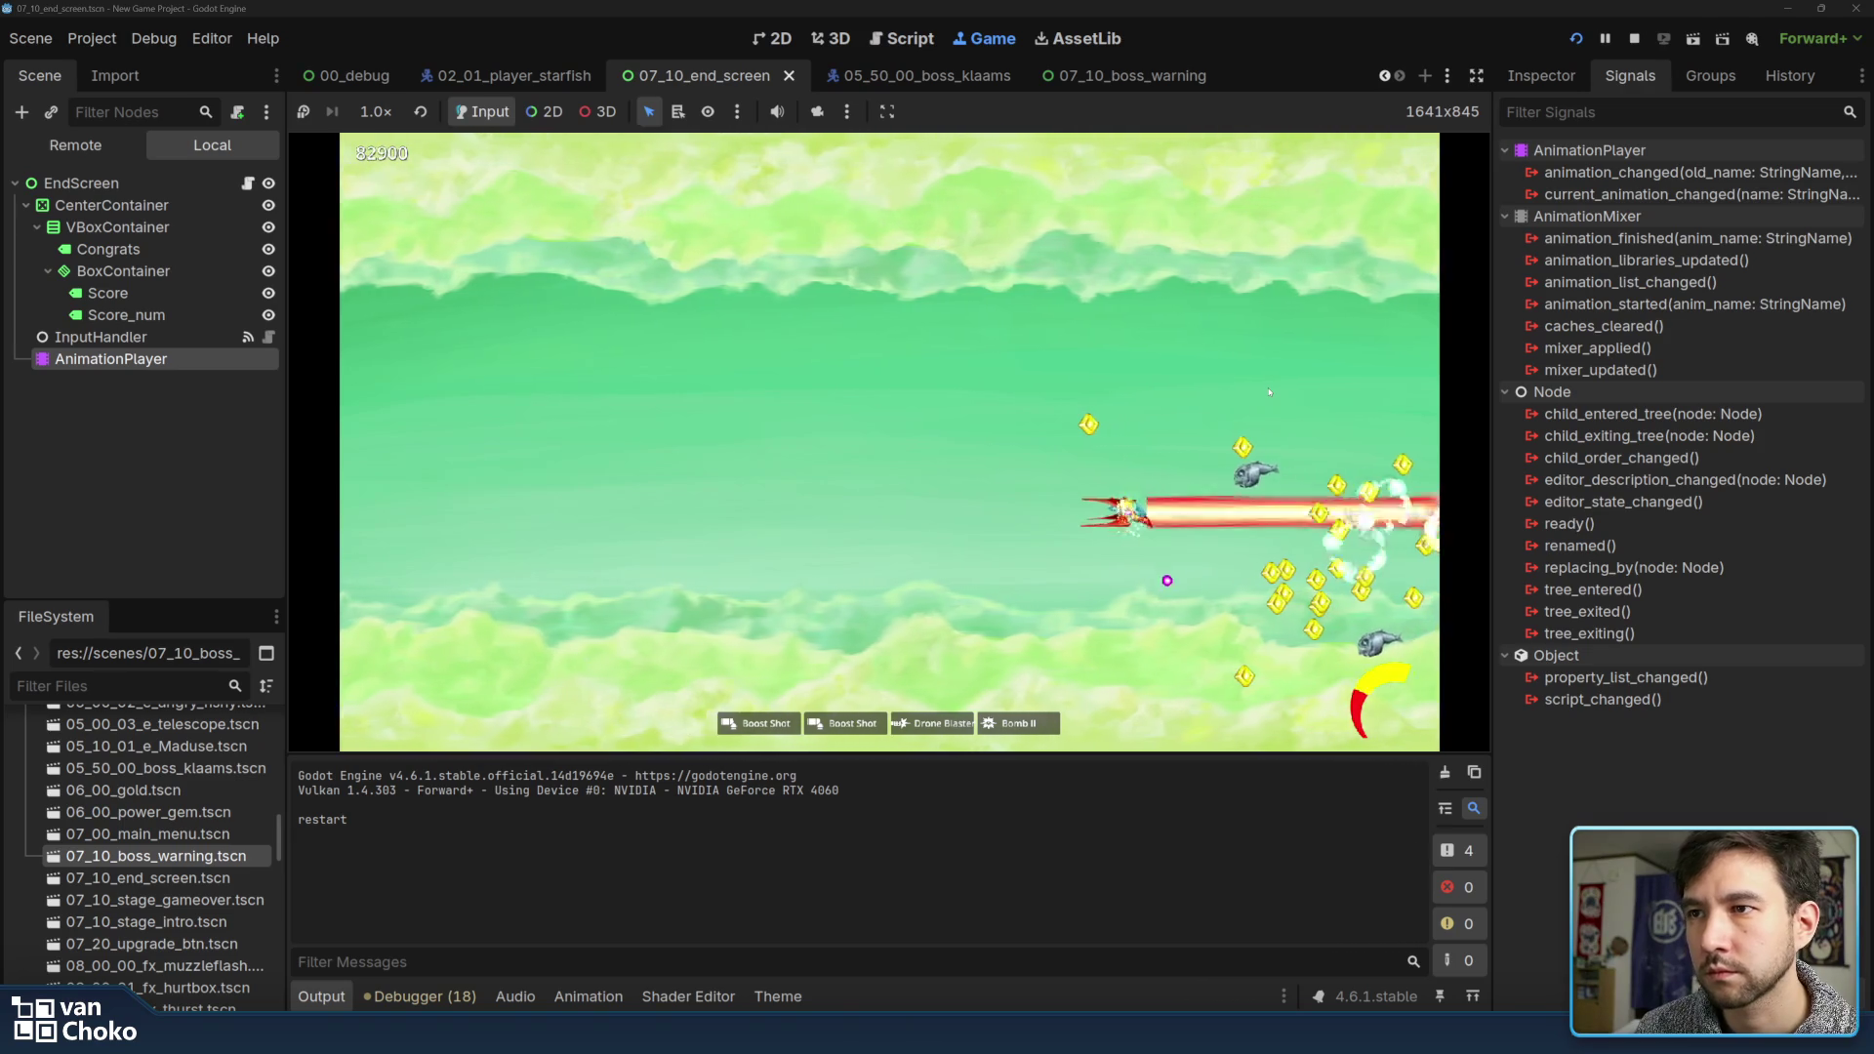
key("Down")
key("Up")
key("Down")
key("Down")
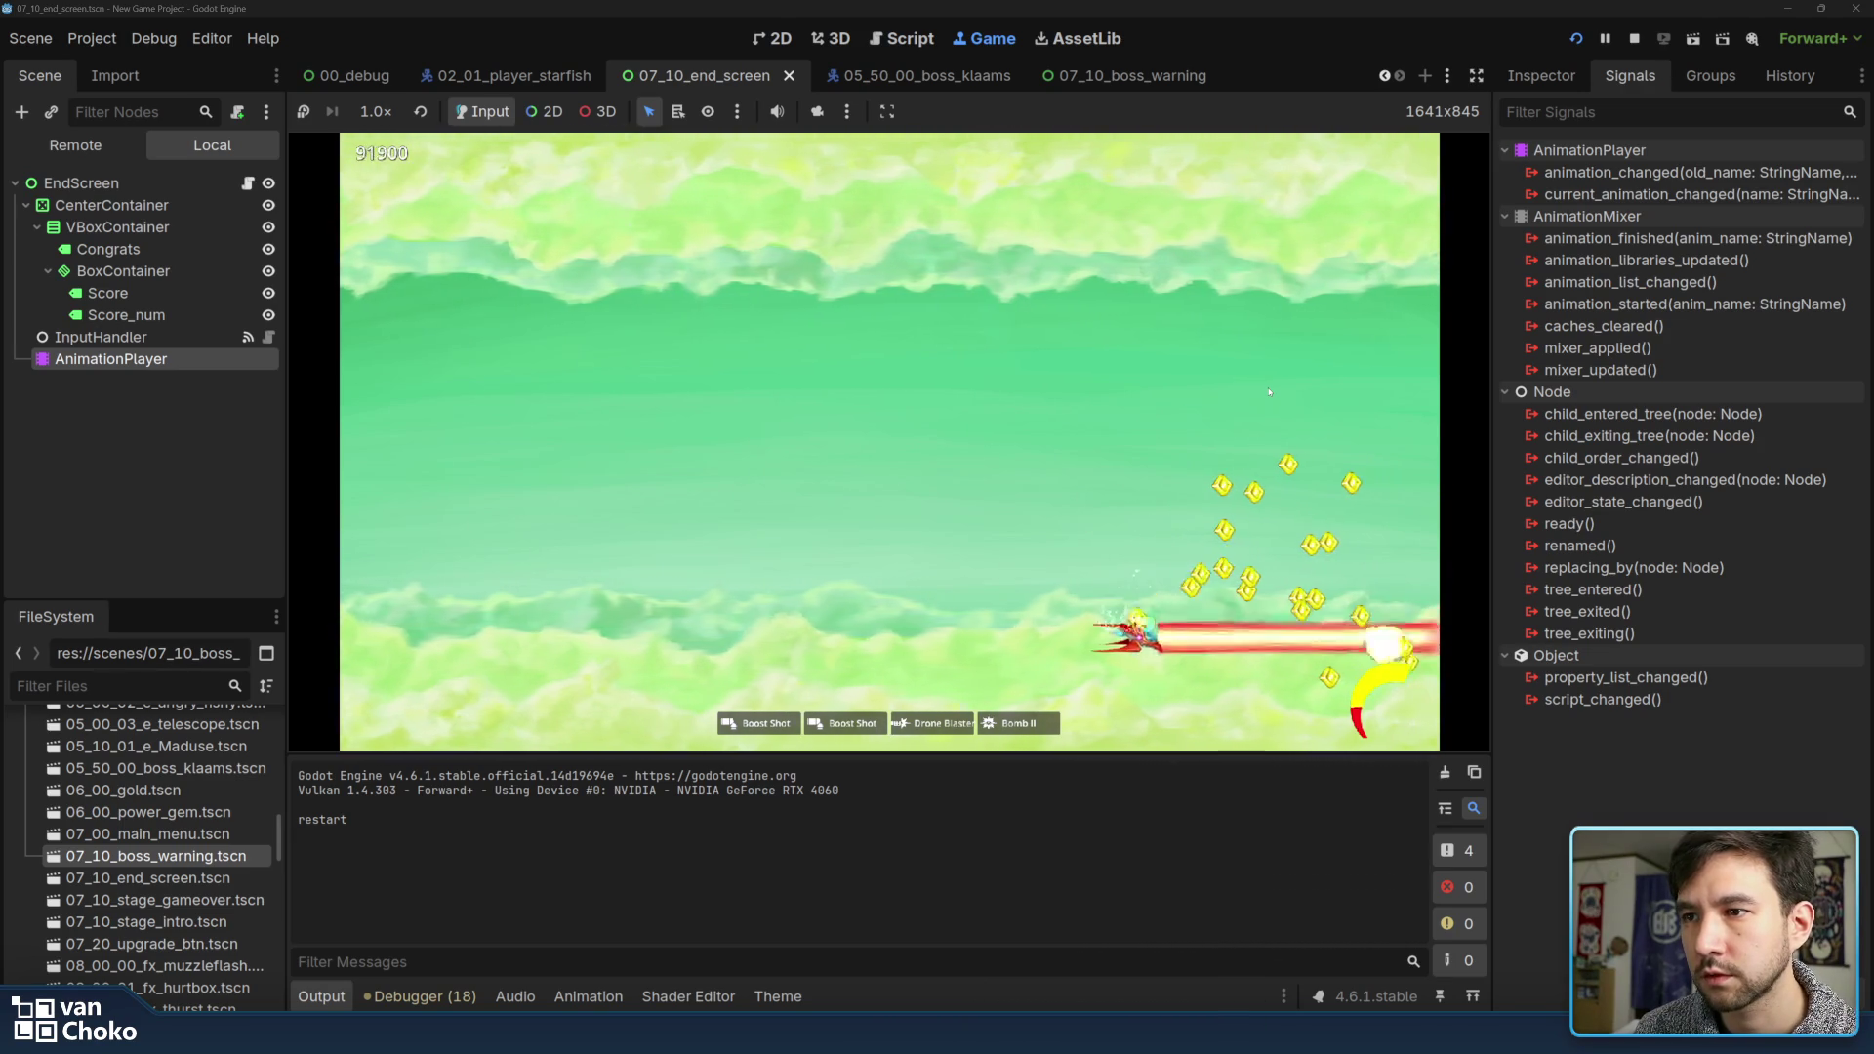
key("Right")
key("Up")
key("Down")
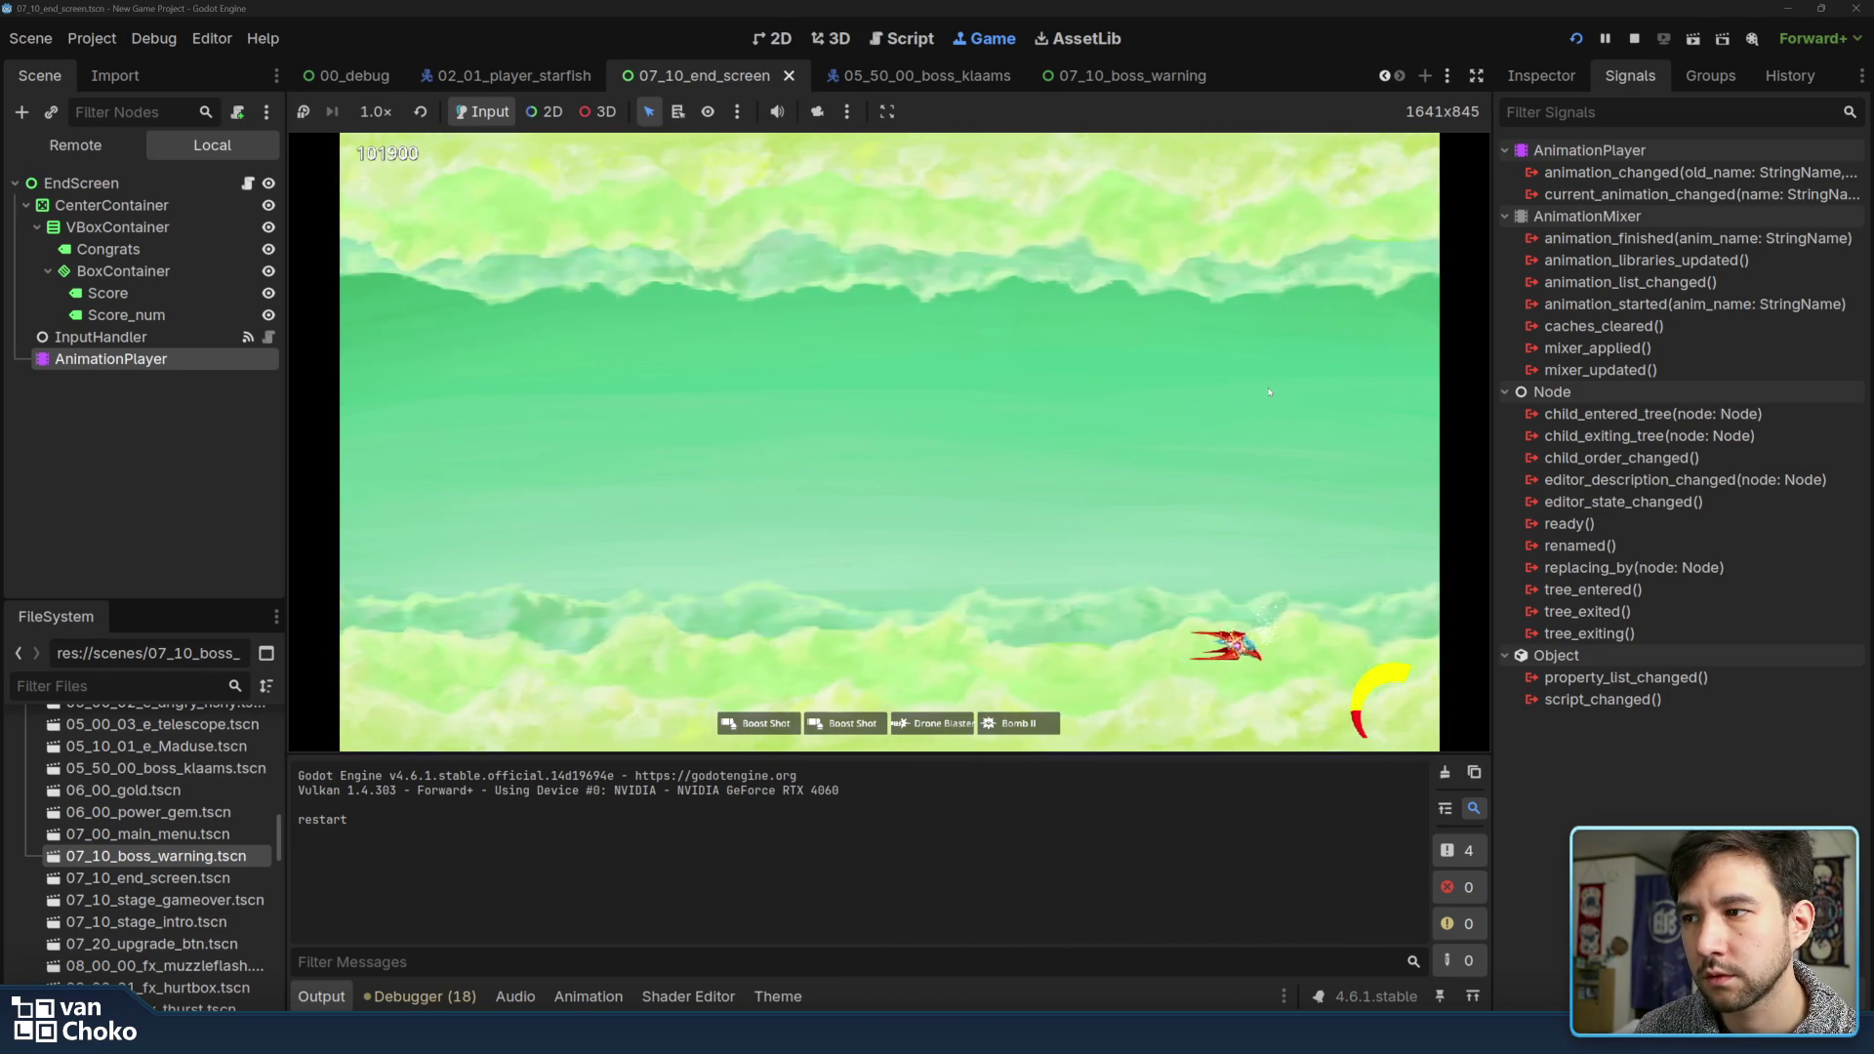
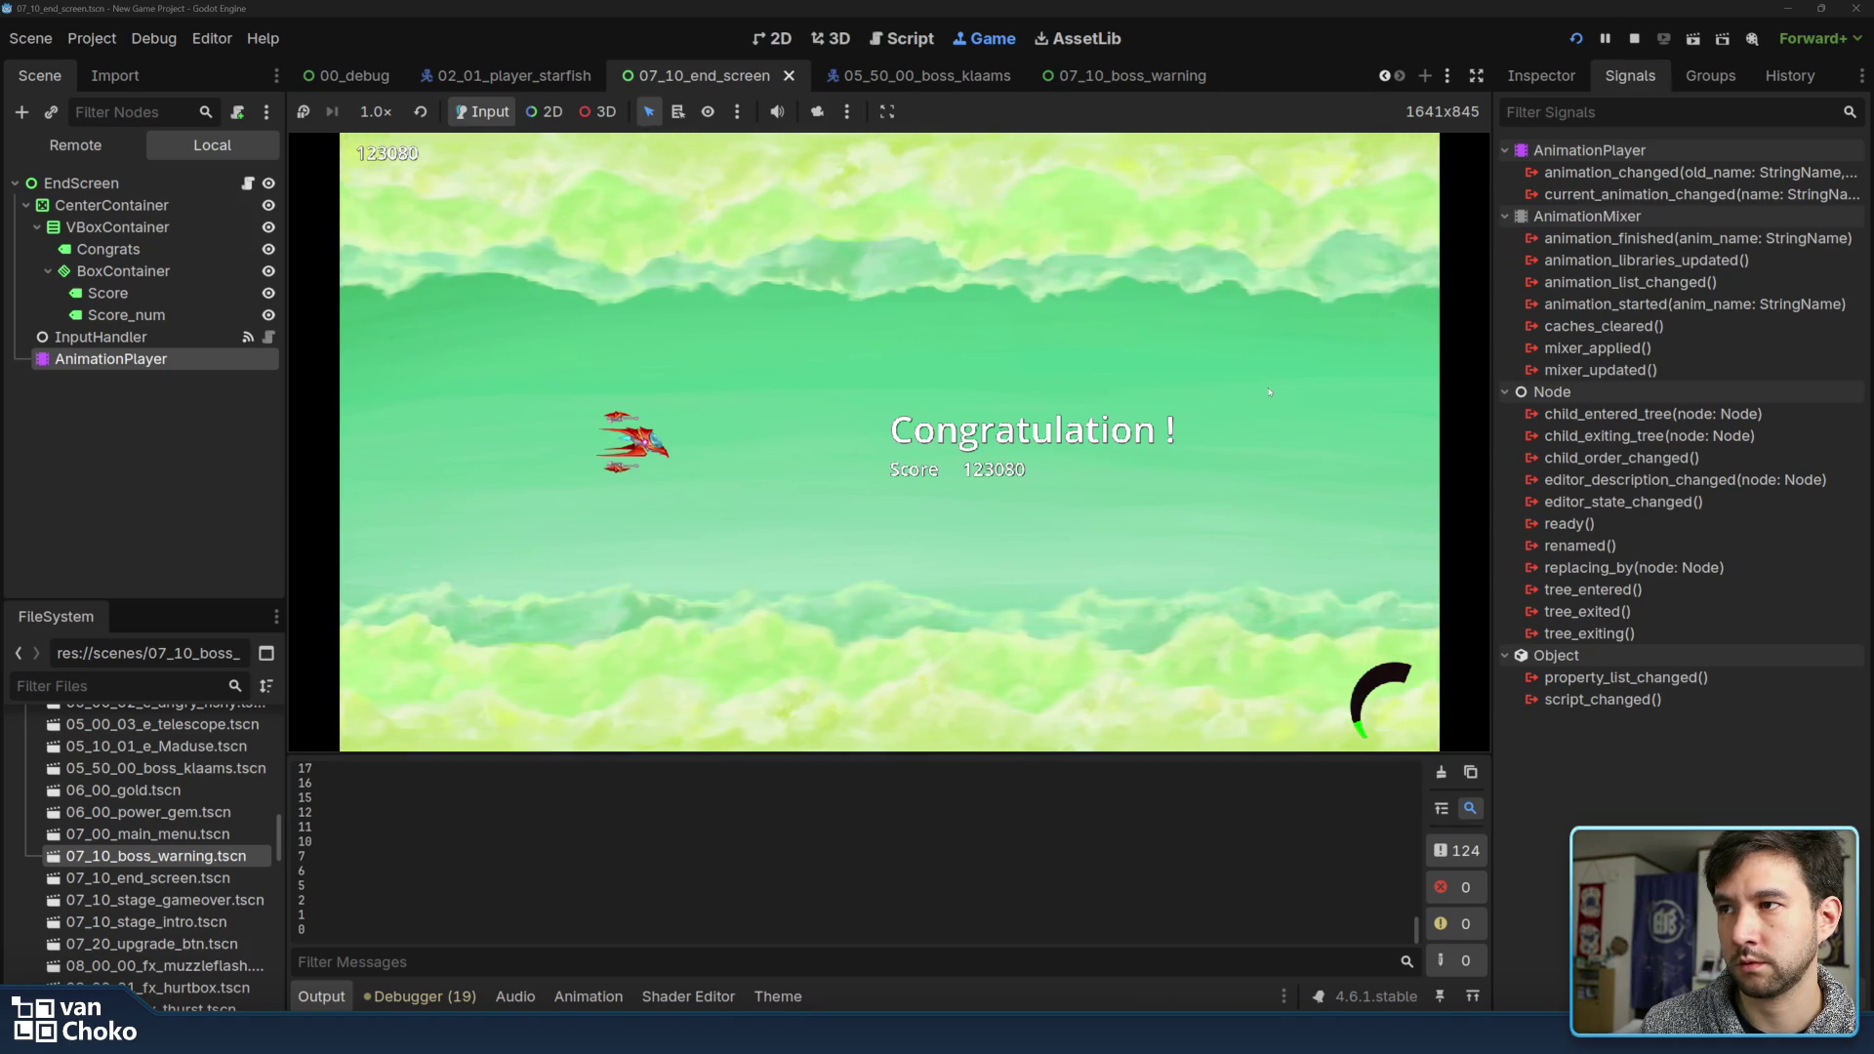
Dismiss the Congratulation screen to trigger the crash, then inspect line 14's animation_finished connect error
key("Return")
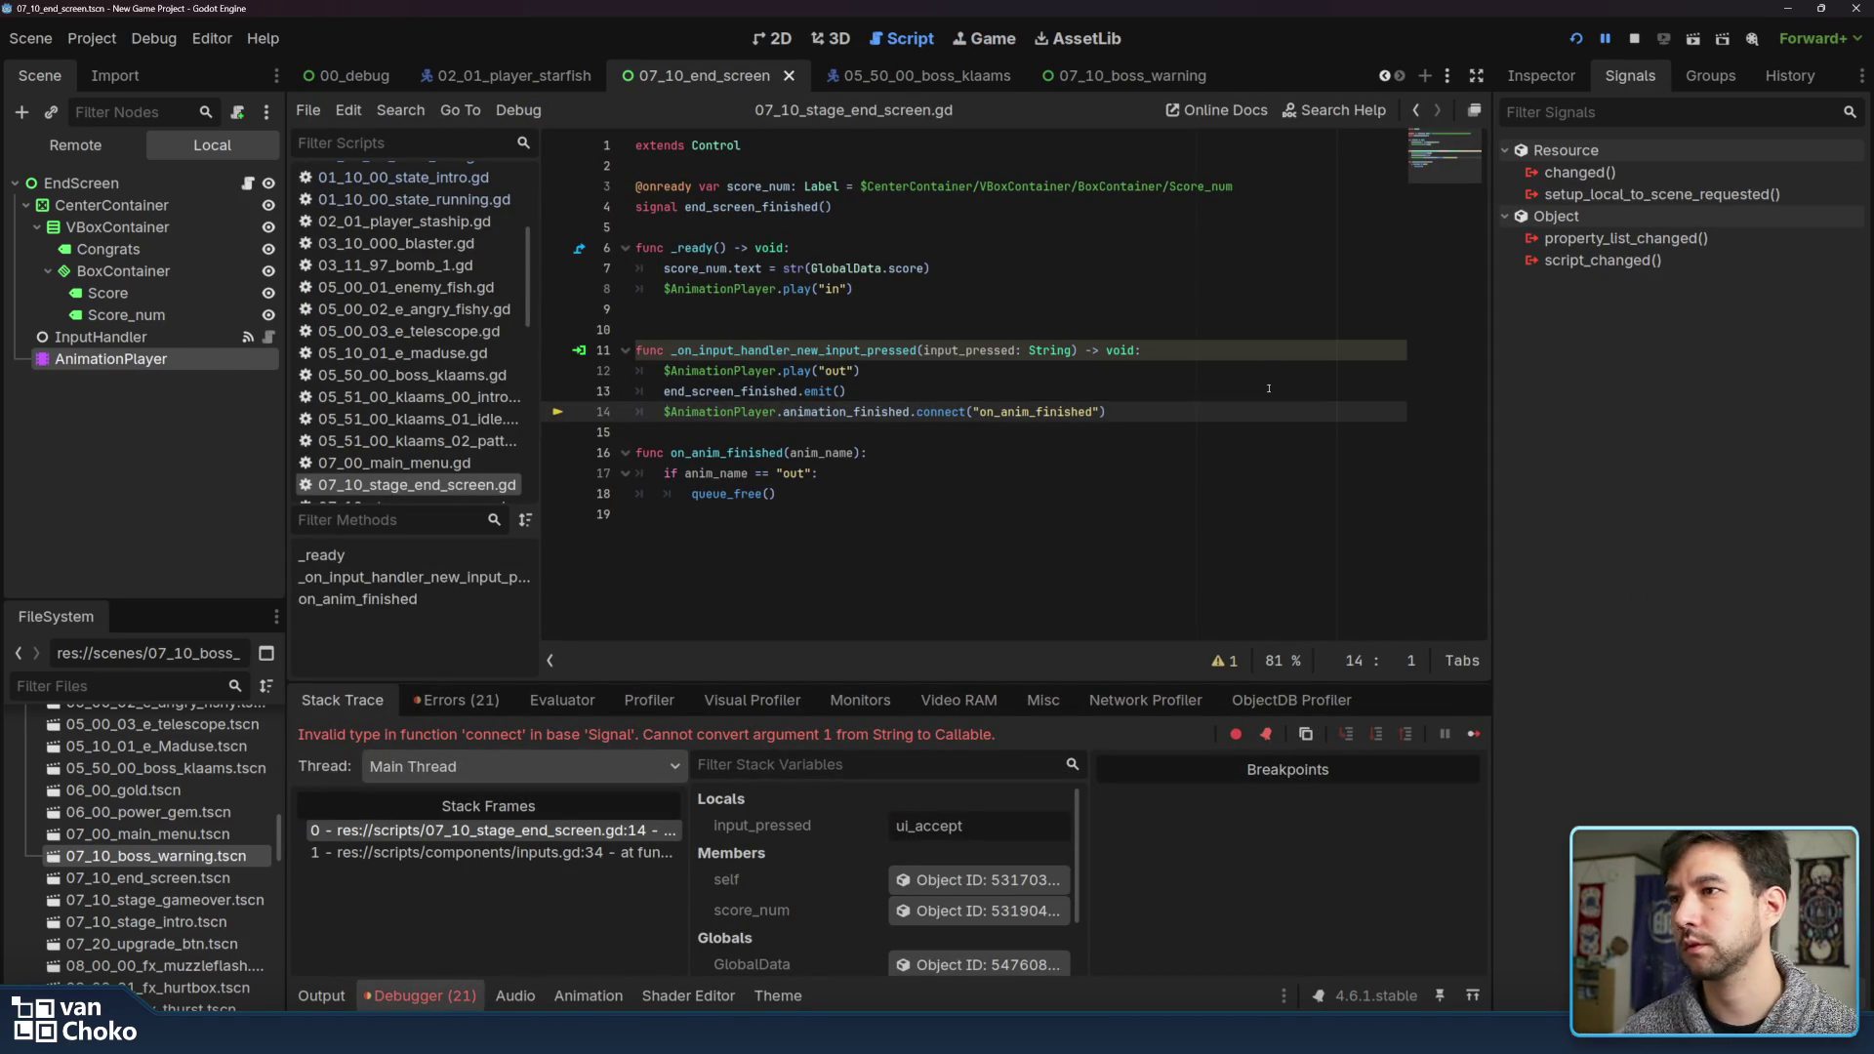
double_click(822, 413)
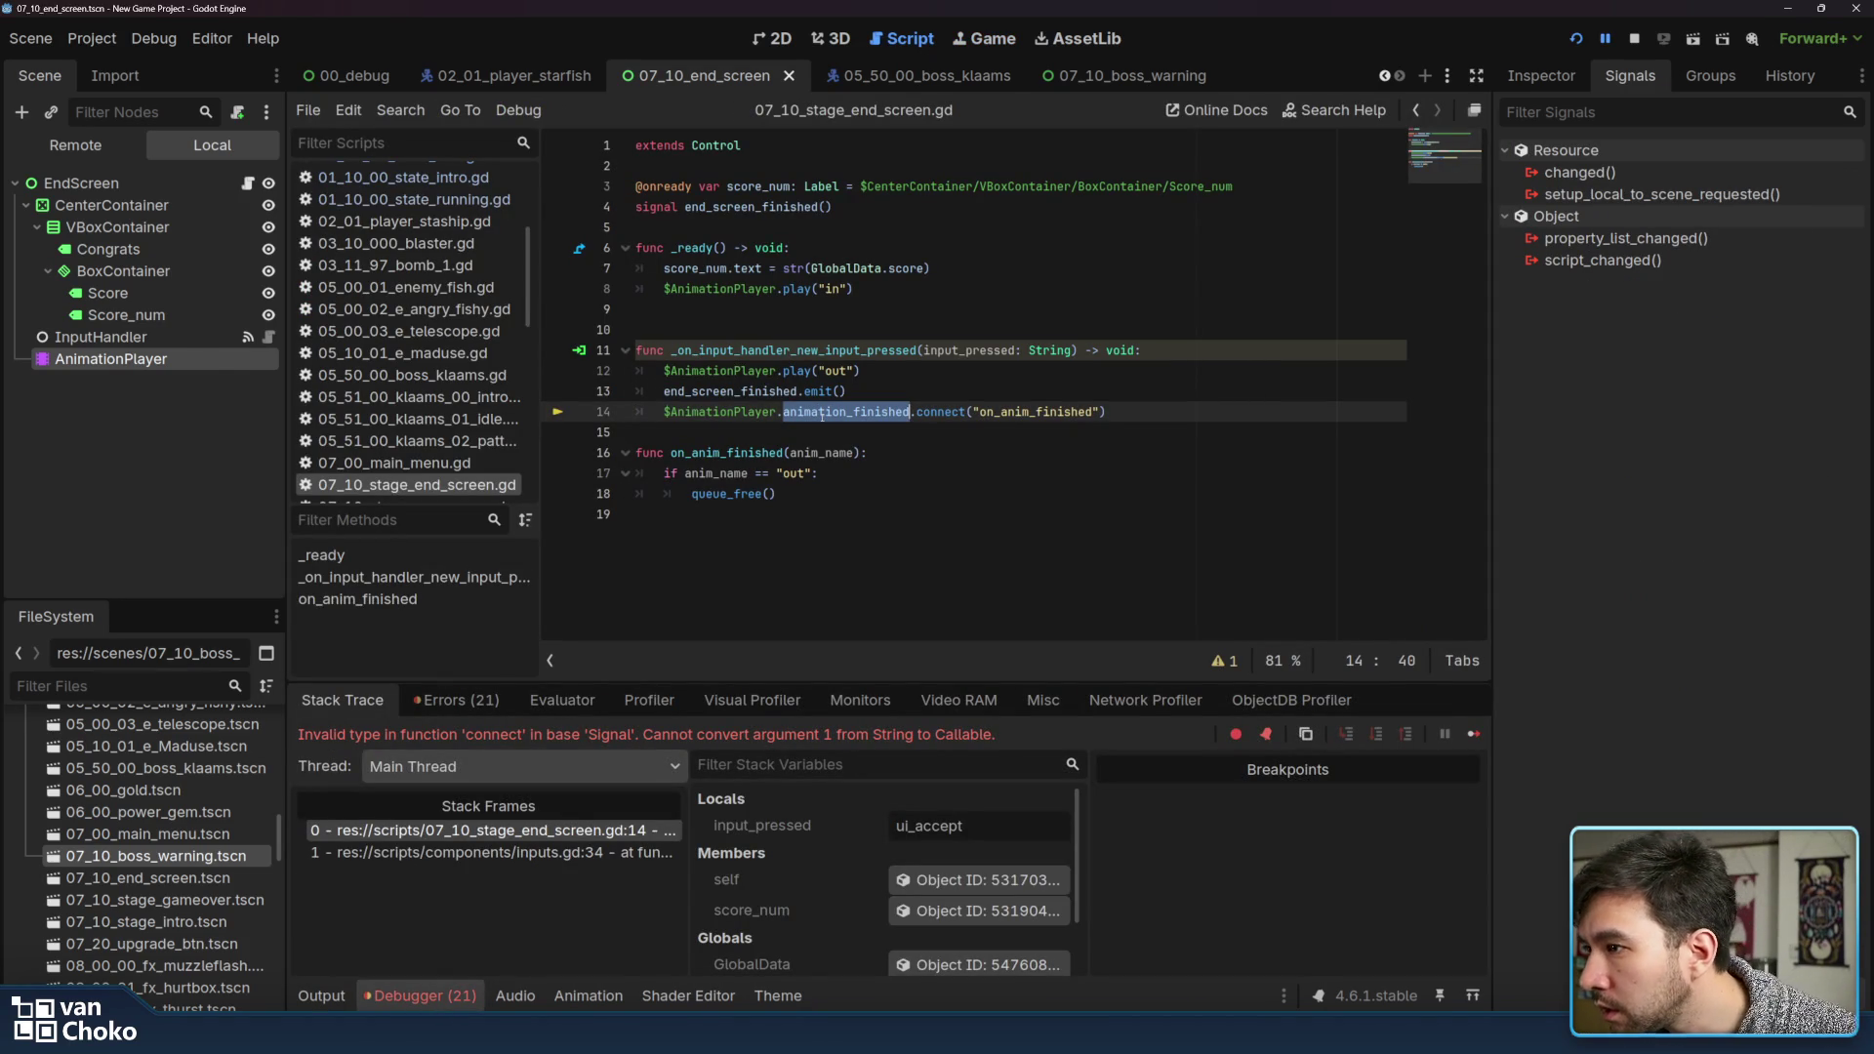
double_click(1038, 413)
mouse_move(733, 412)
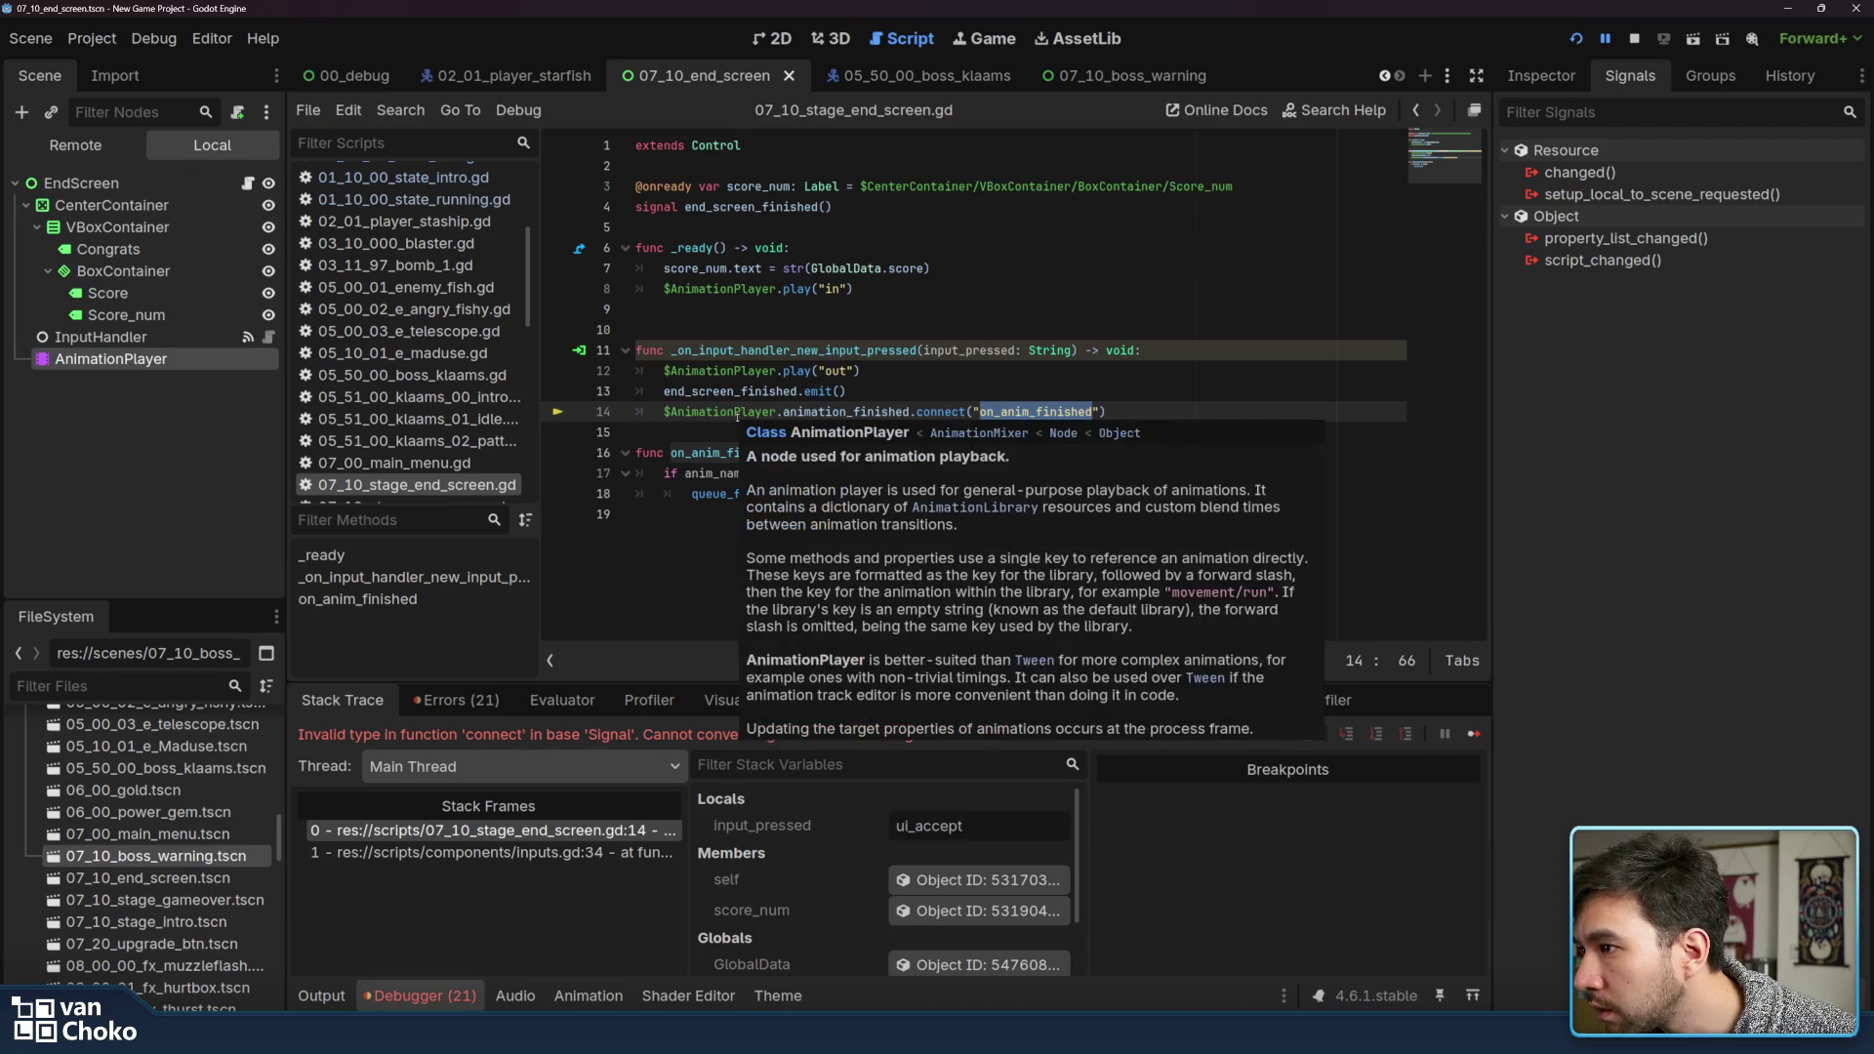
left_click_drag(545, 735, 674, 735)
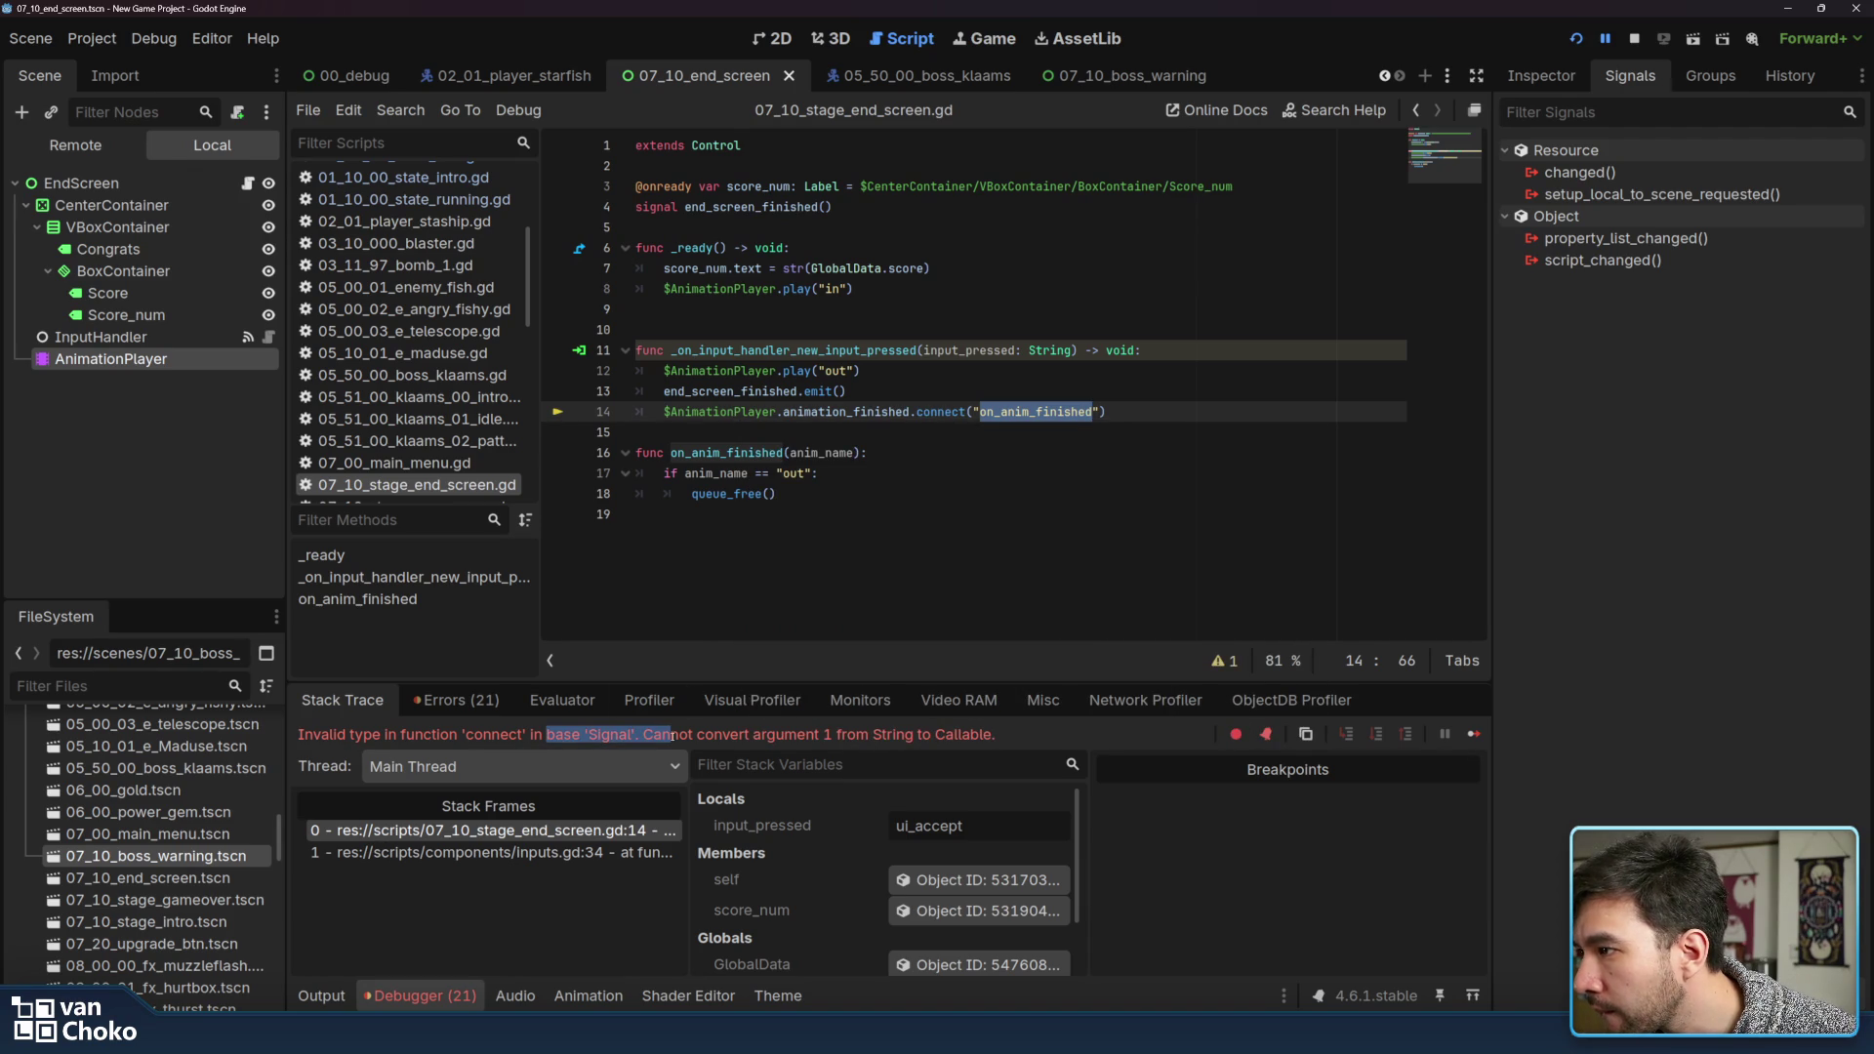
double_click(673, 735)
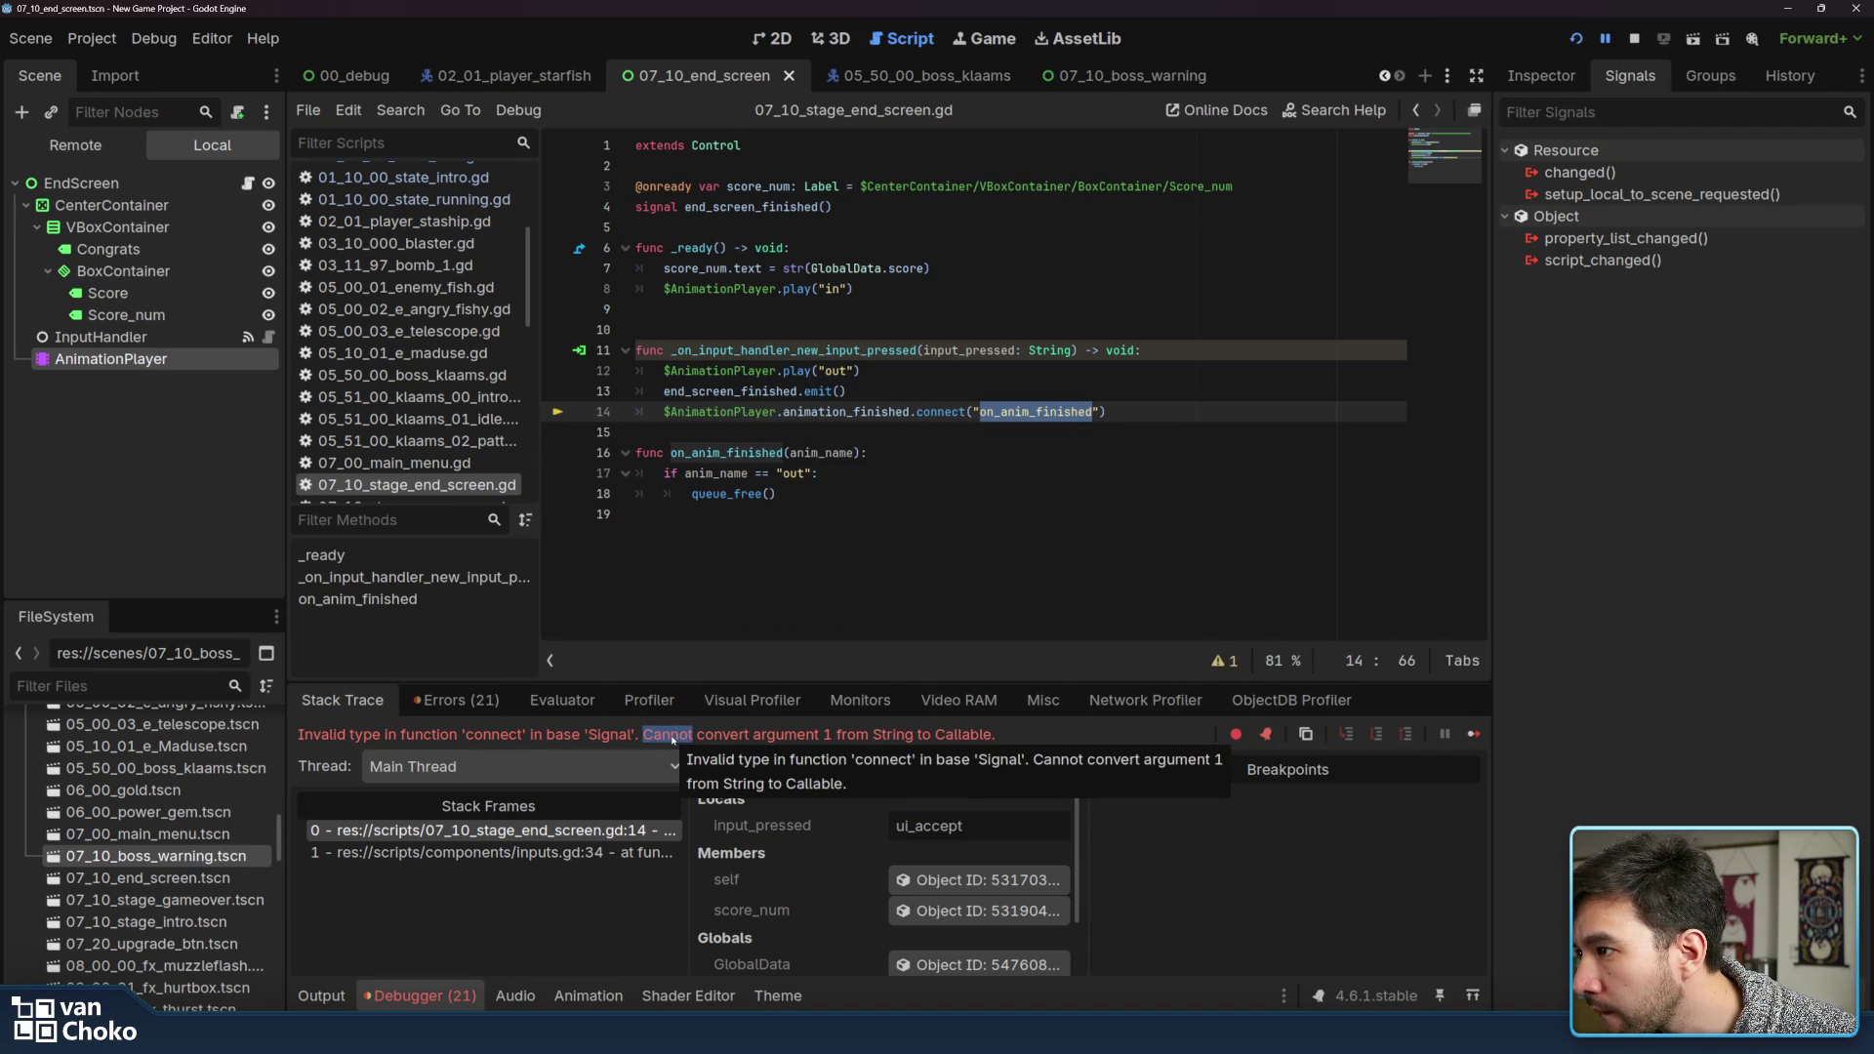
left_click(672, 738)
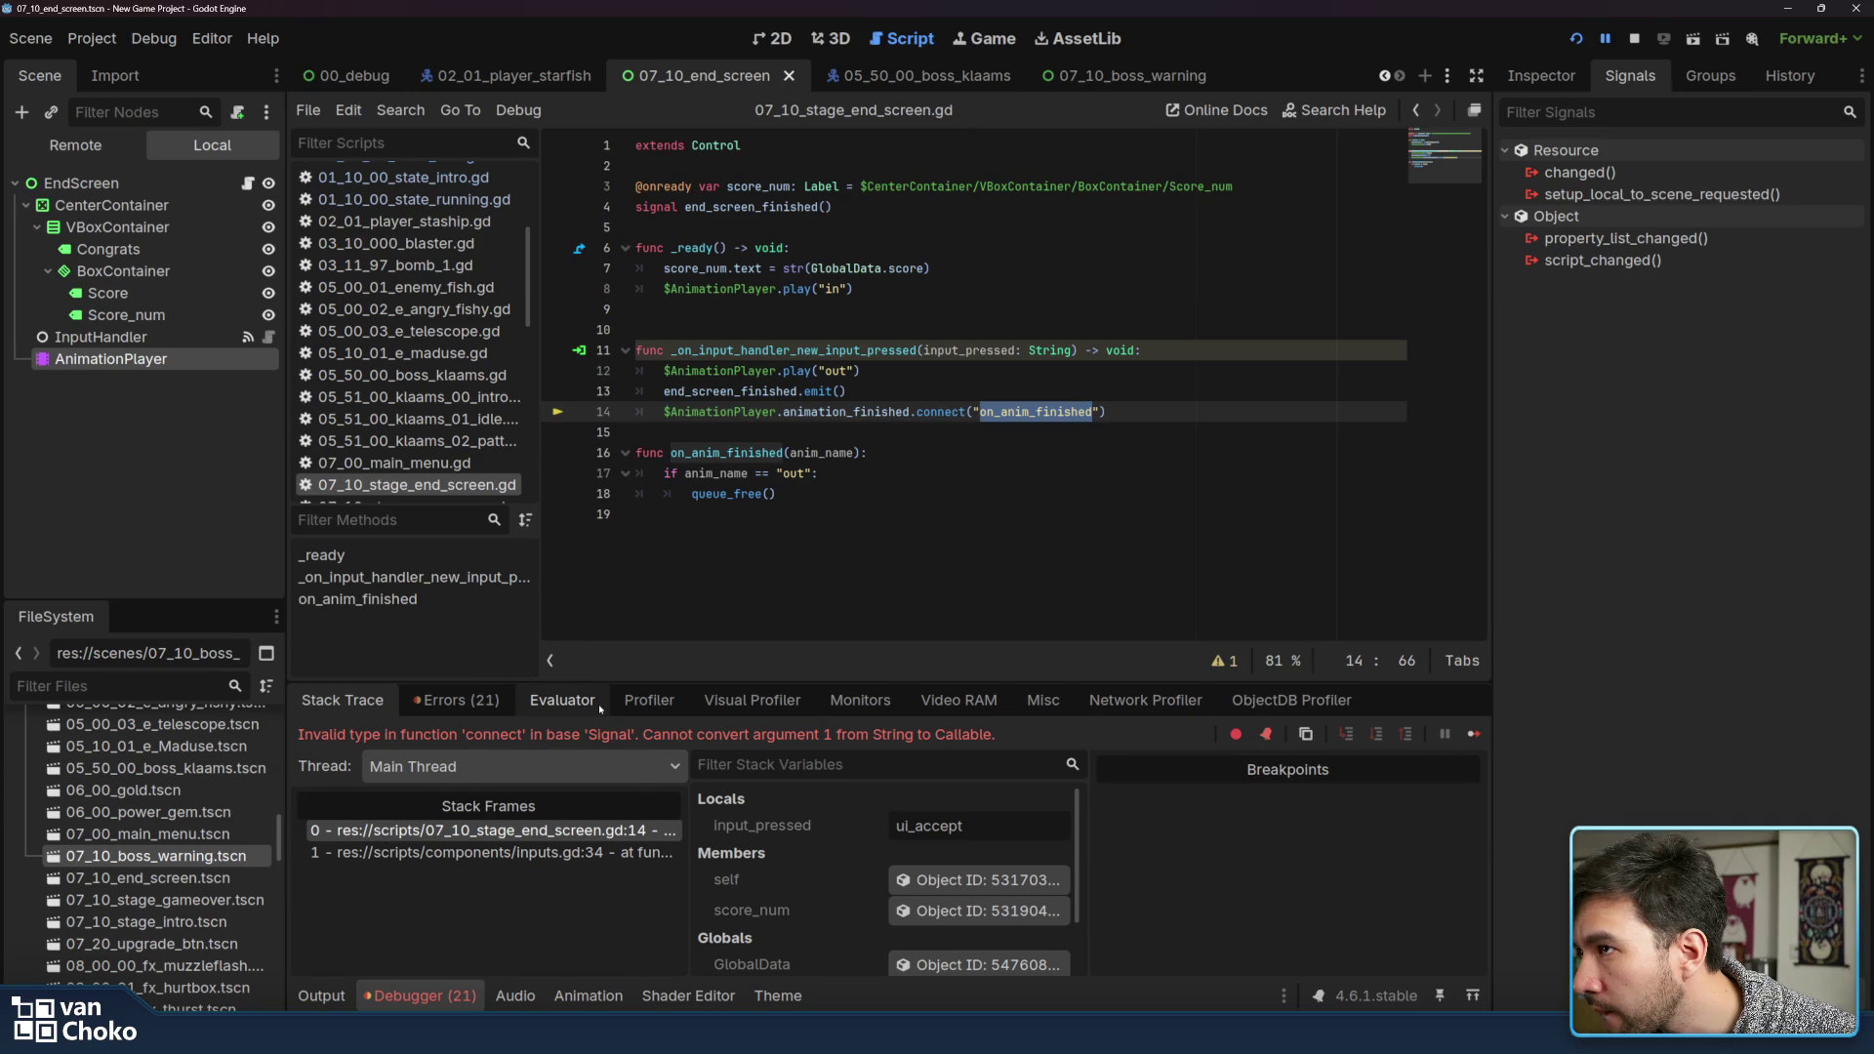
Review the debugger's Errors list and reselect animation_finished on line 14
left_click(463, 701)
scroll(595, 836, "up", 10)
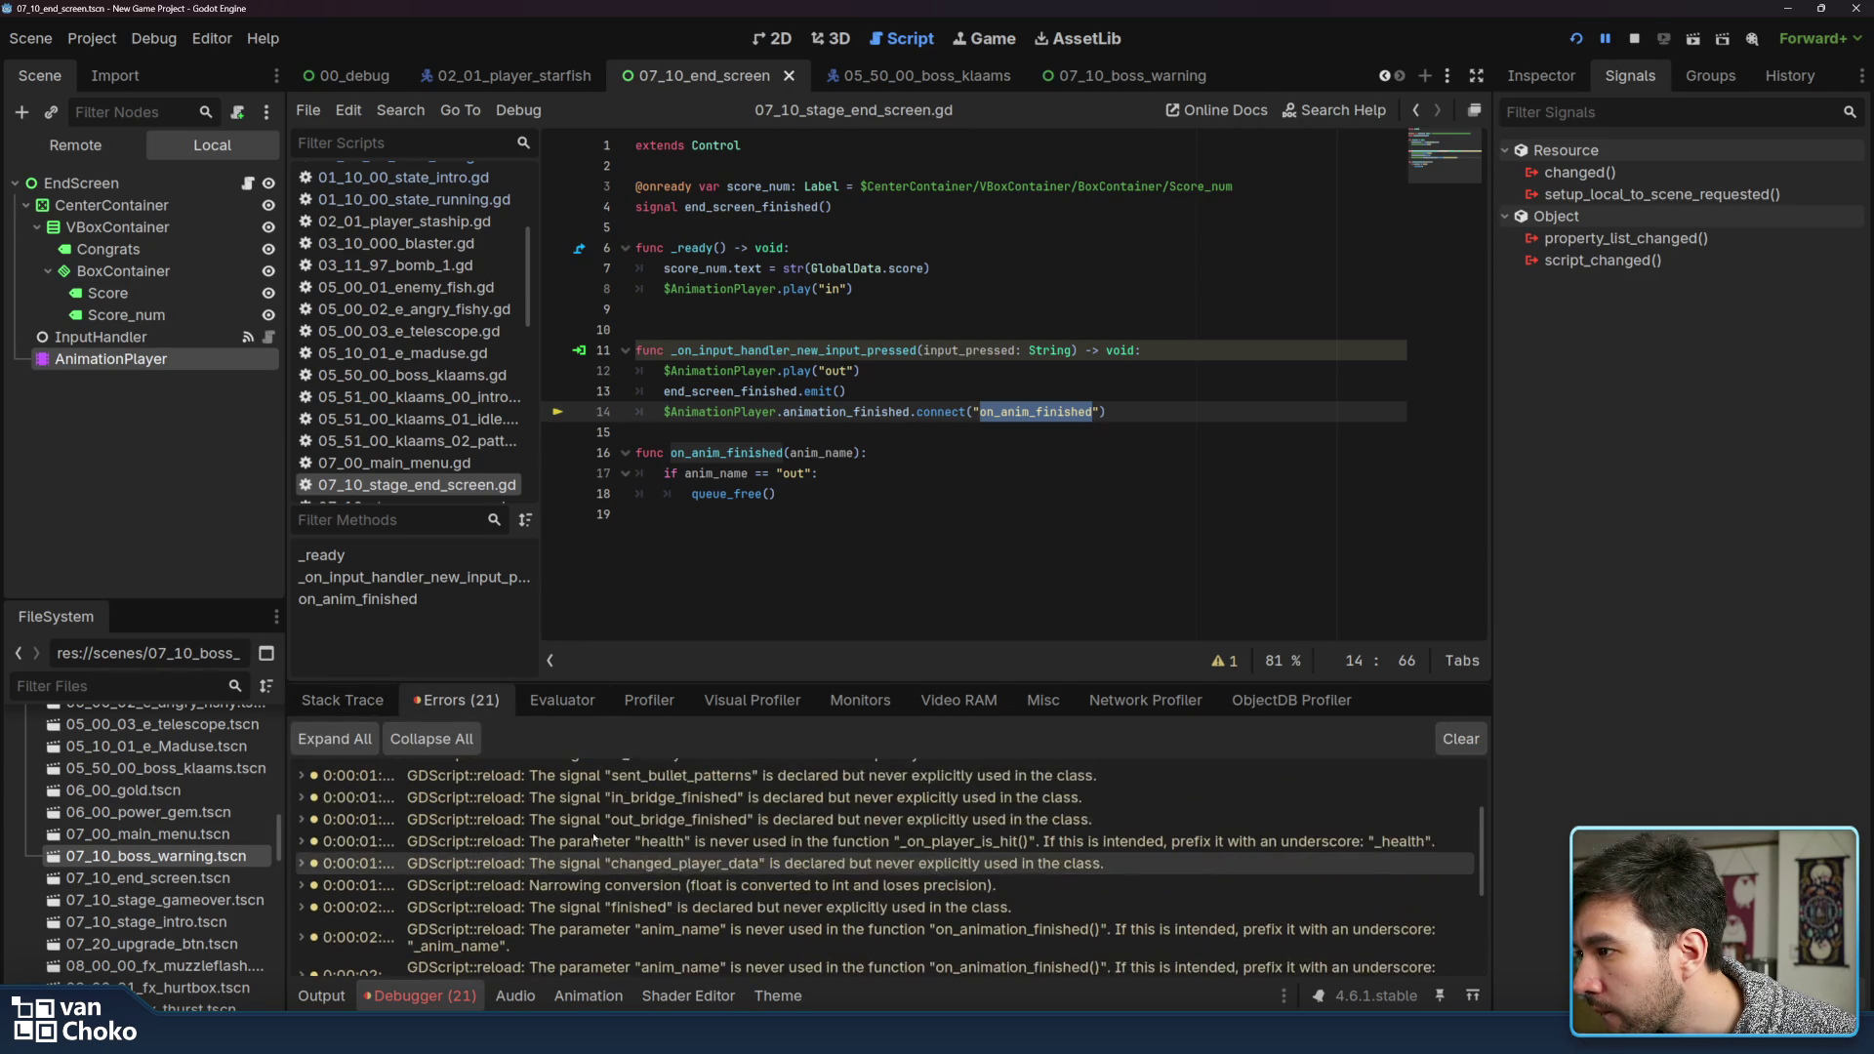
scroll(594, 837, "down", 10)
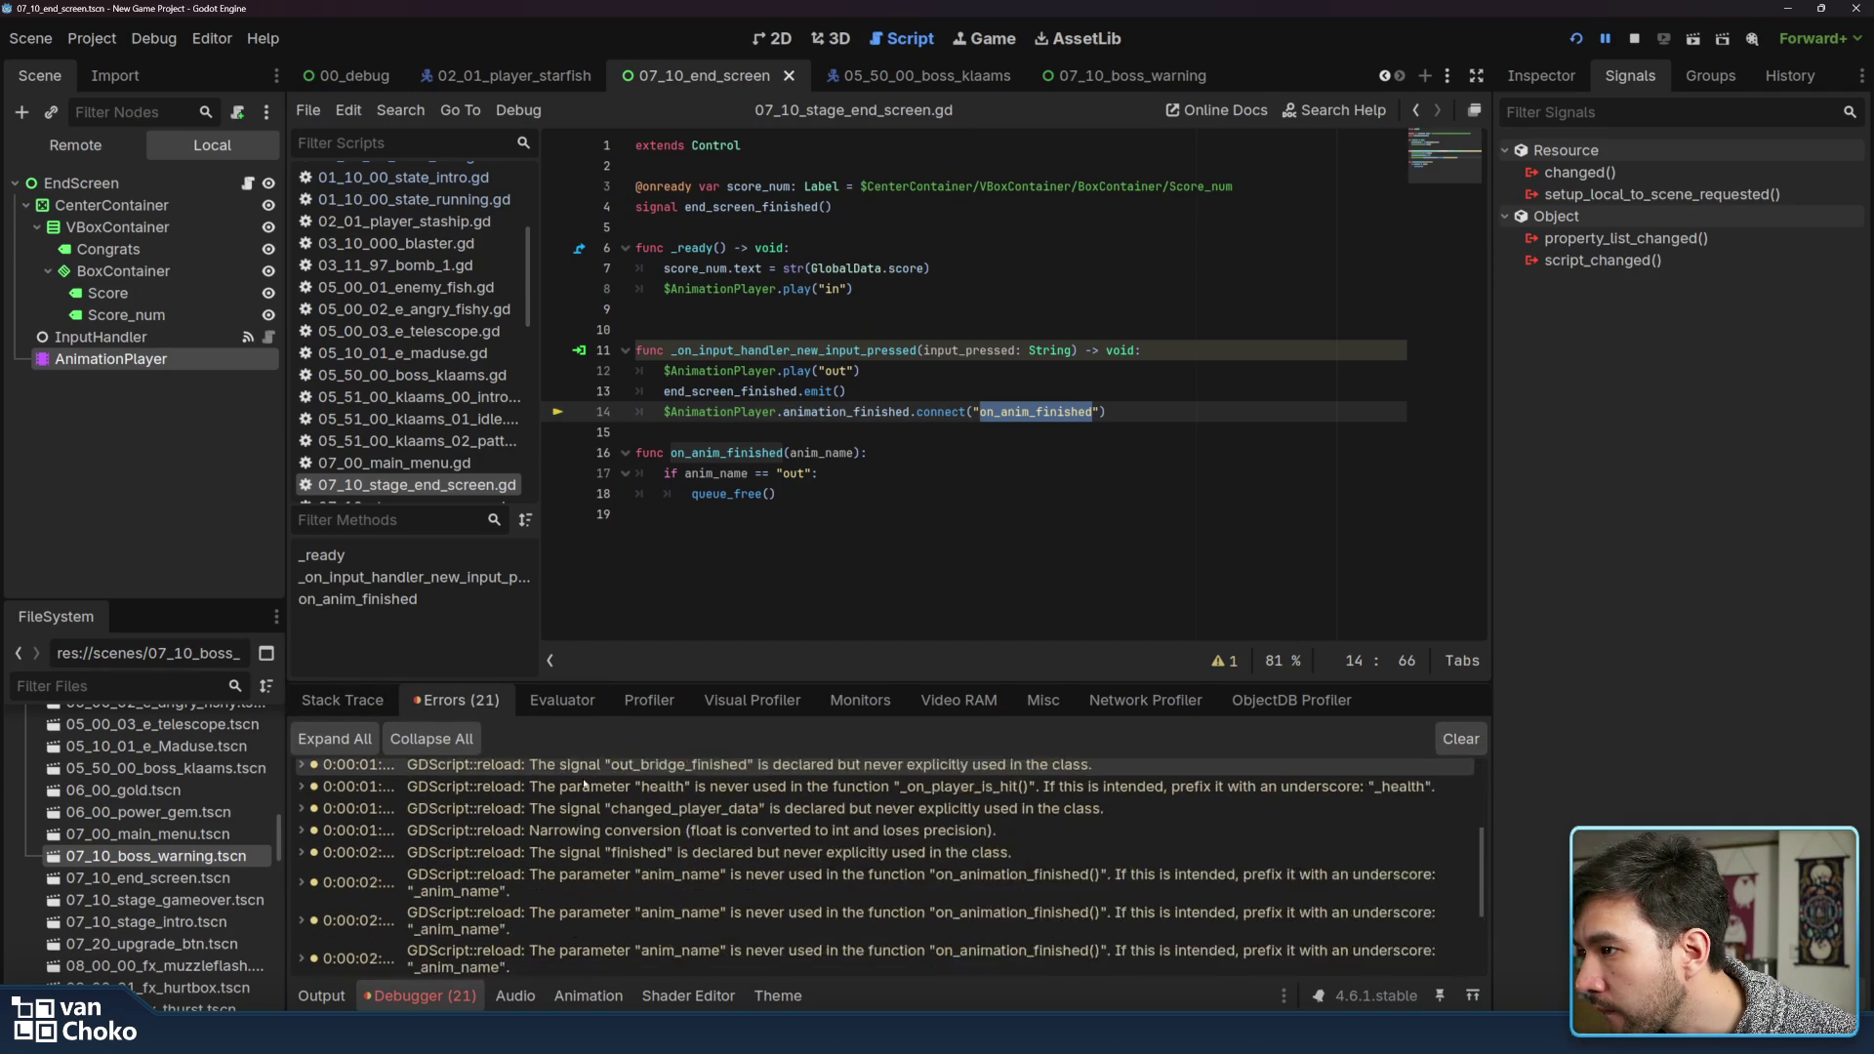
double_click(839, 413)
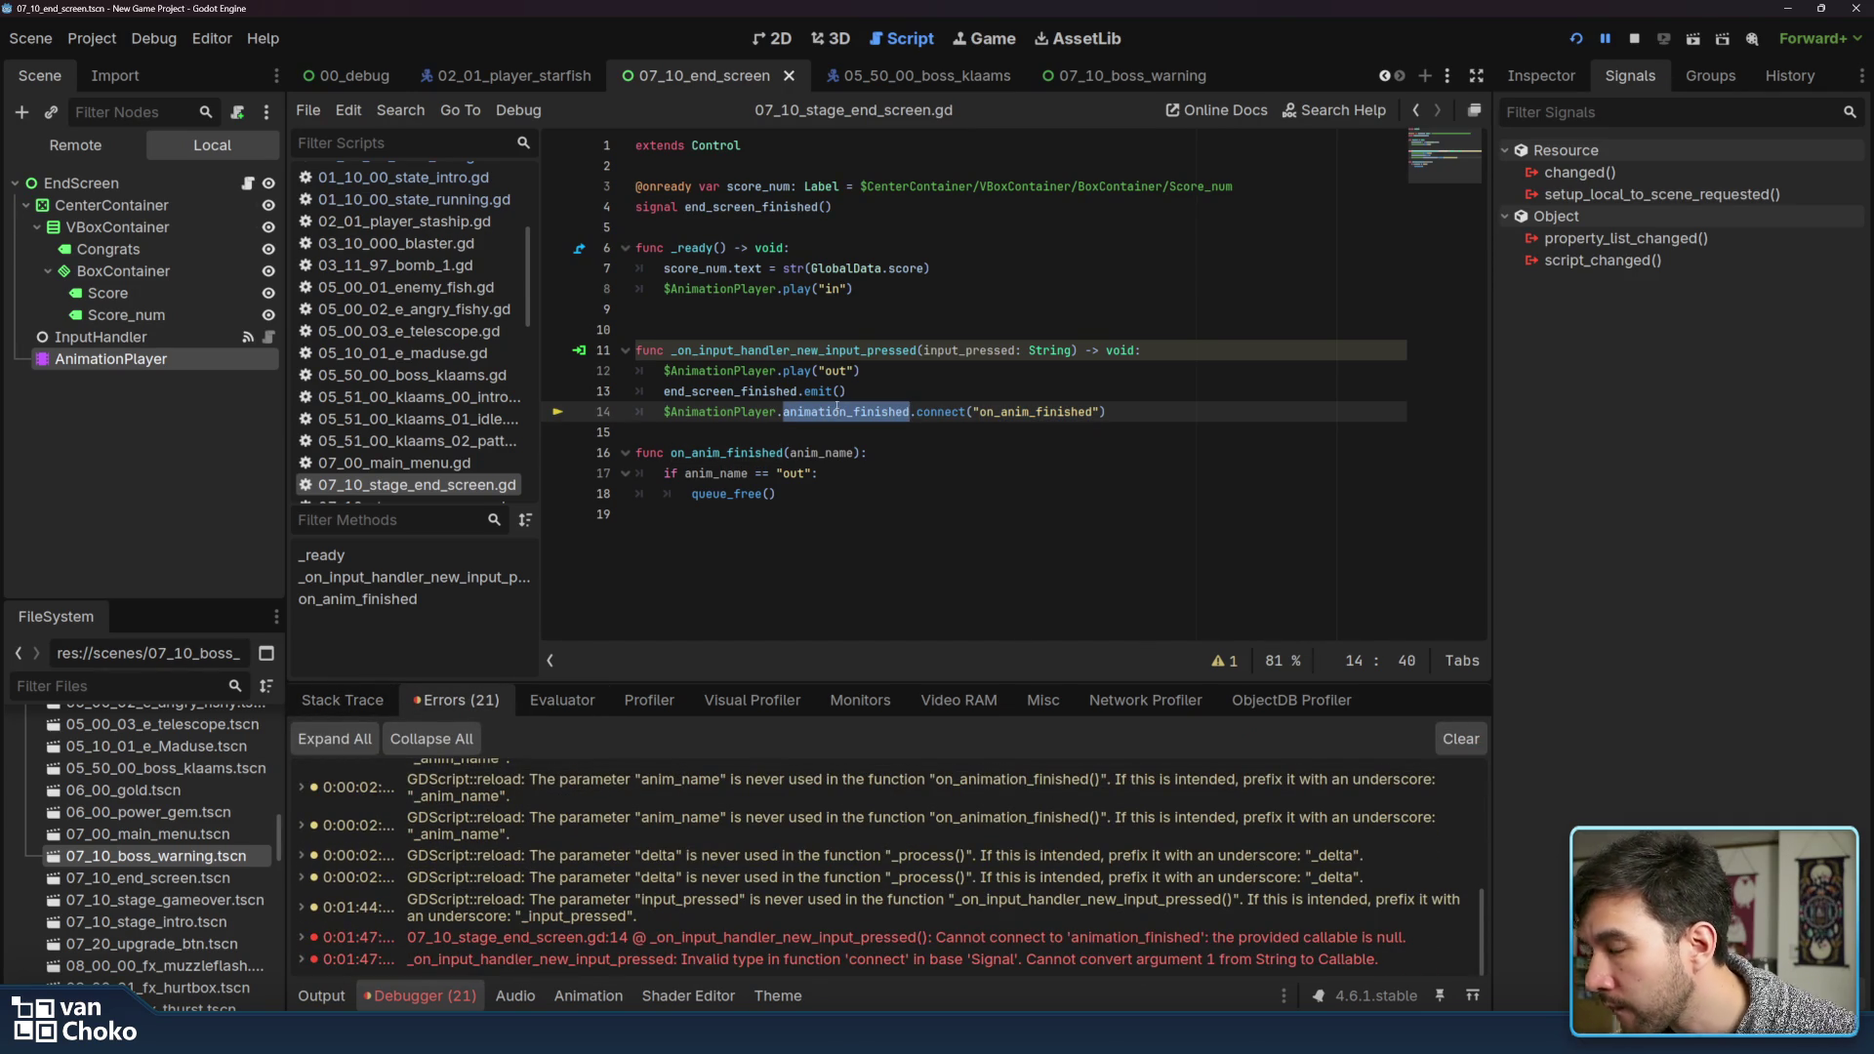
Connect AnimationPlayer's animation_finished to a new _on_animation_player_animation_finished stub and delete the old connect code
left_click(192, 360)
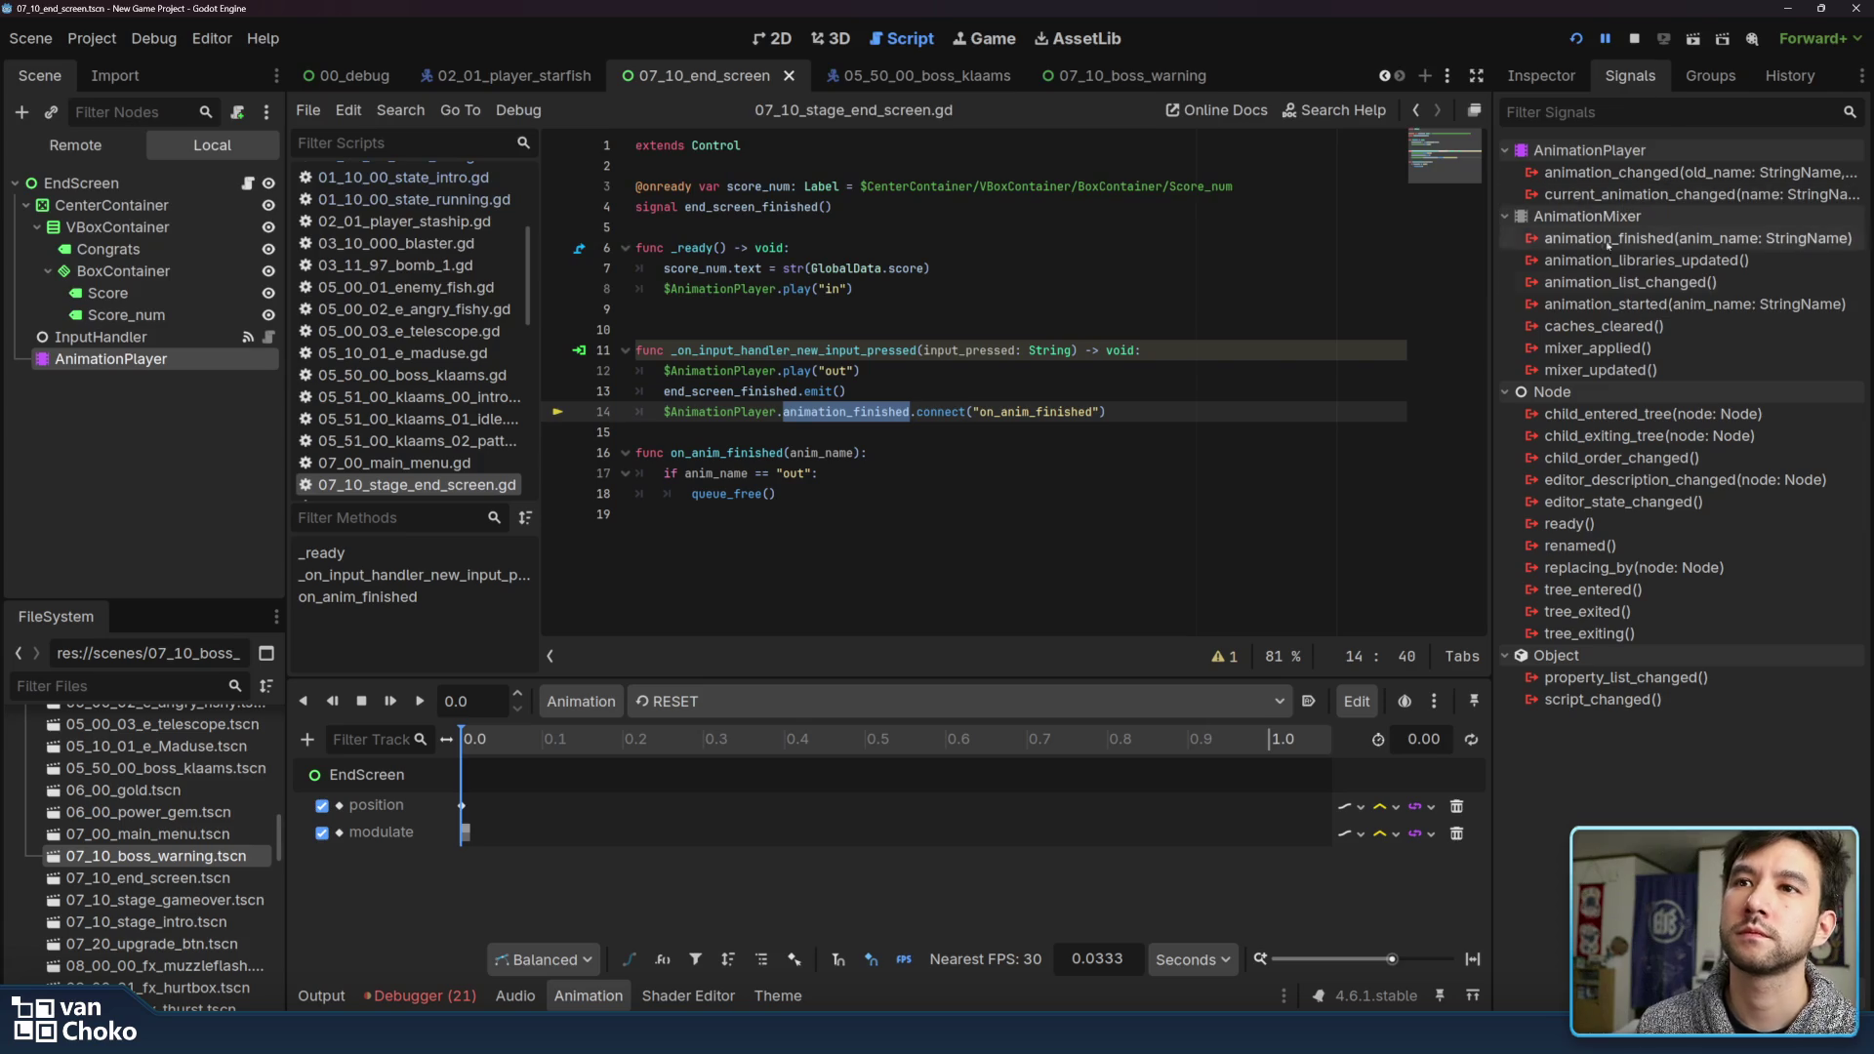
mouse_move(1617, 238)
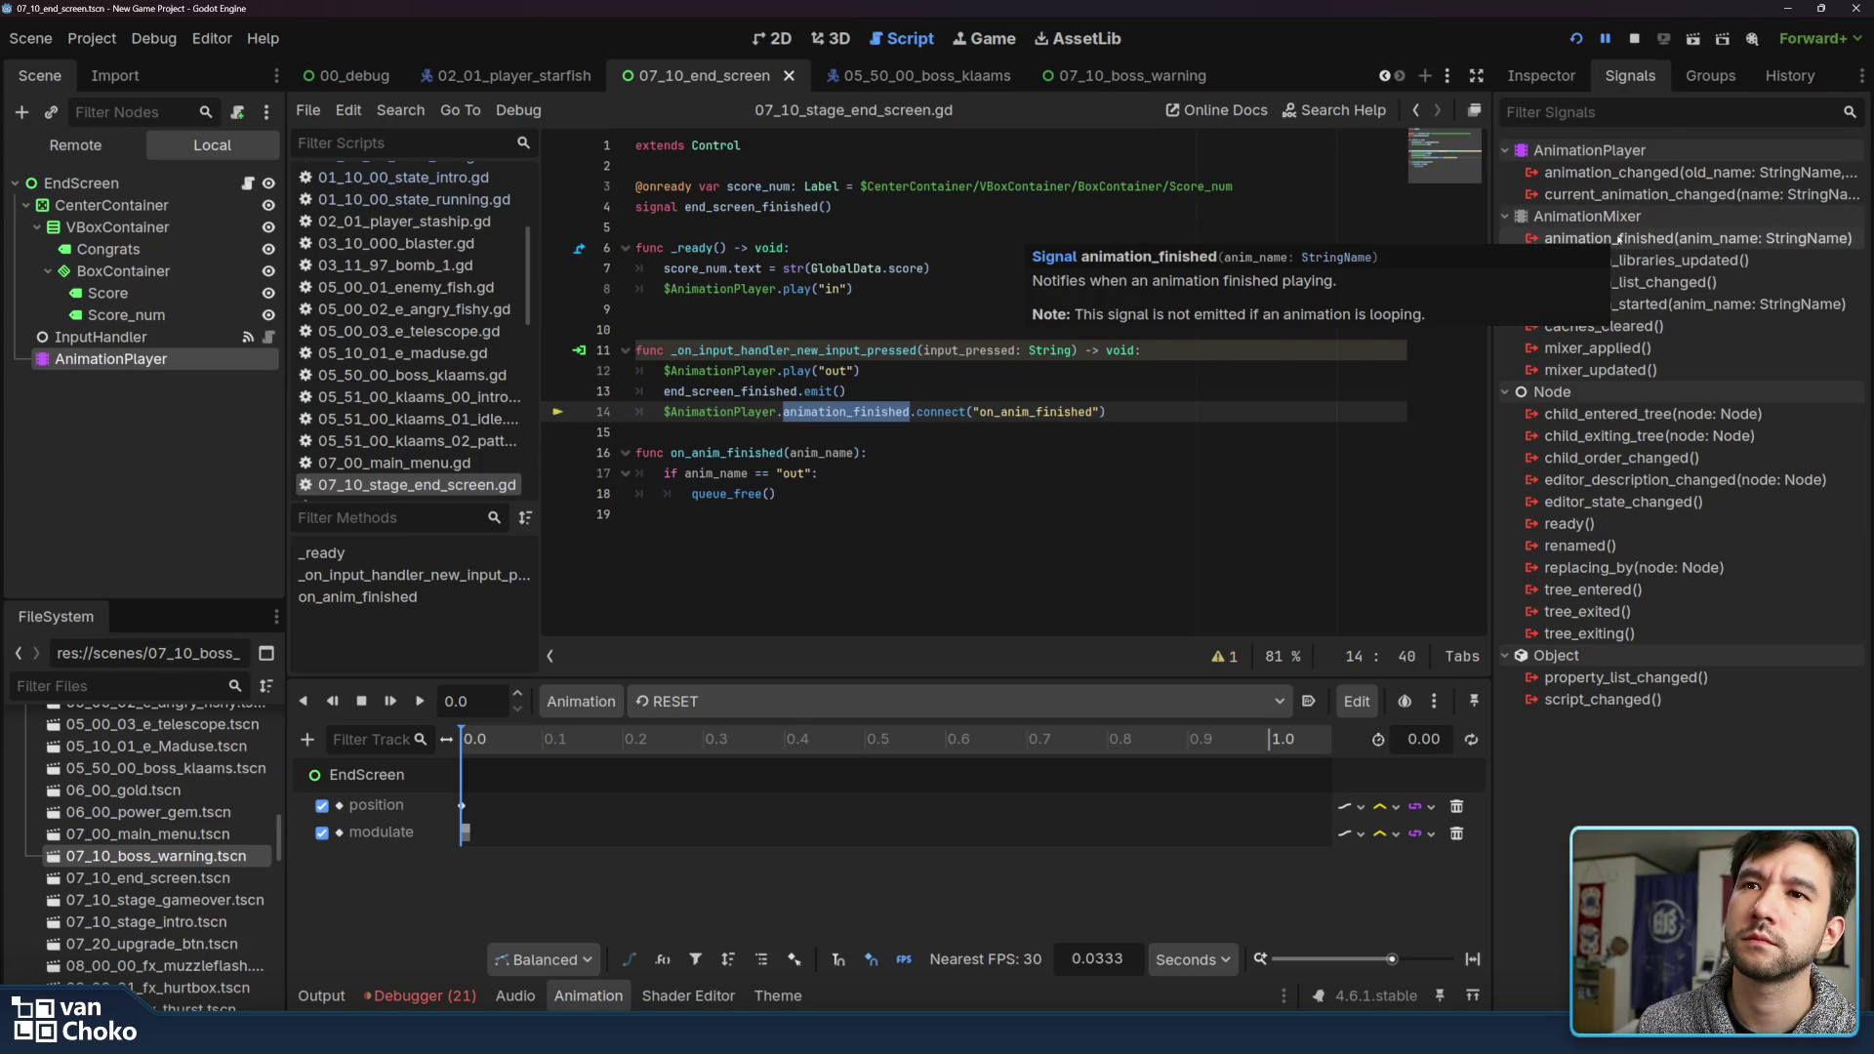
double_click(1618, 238)
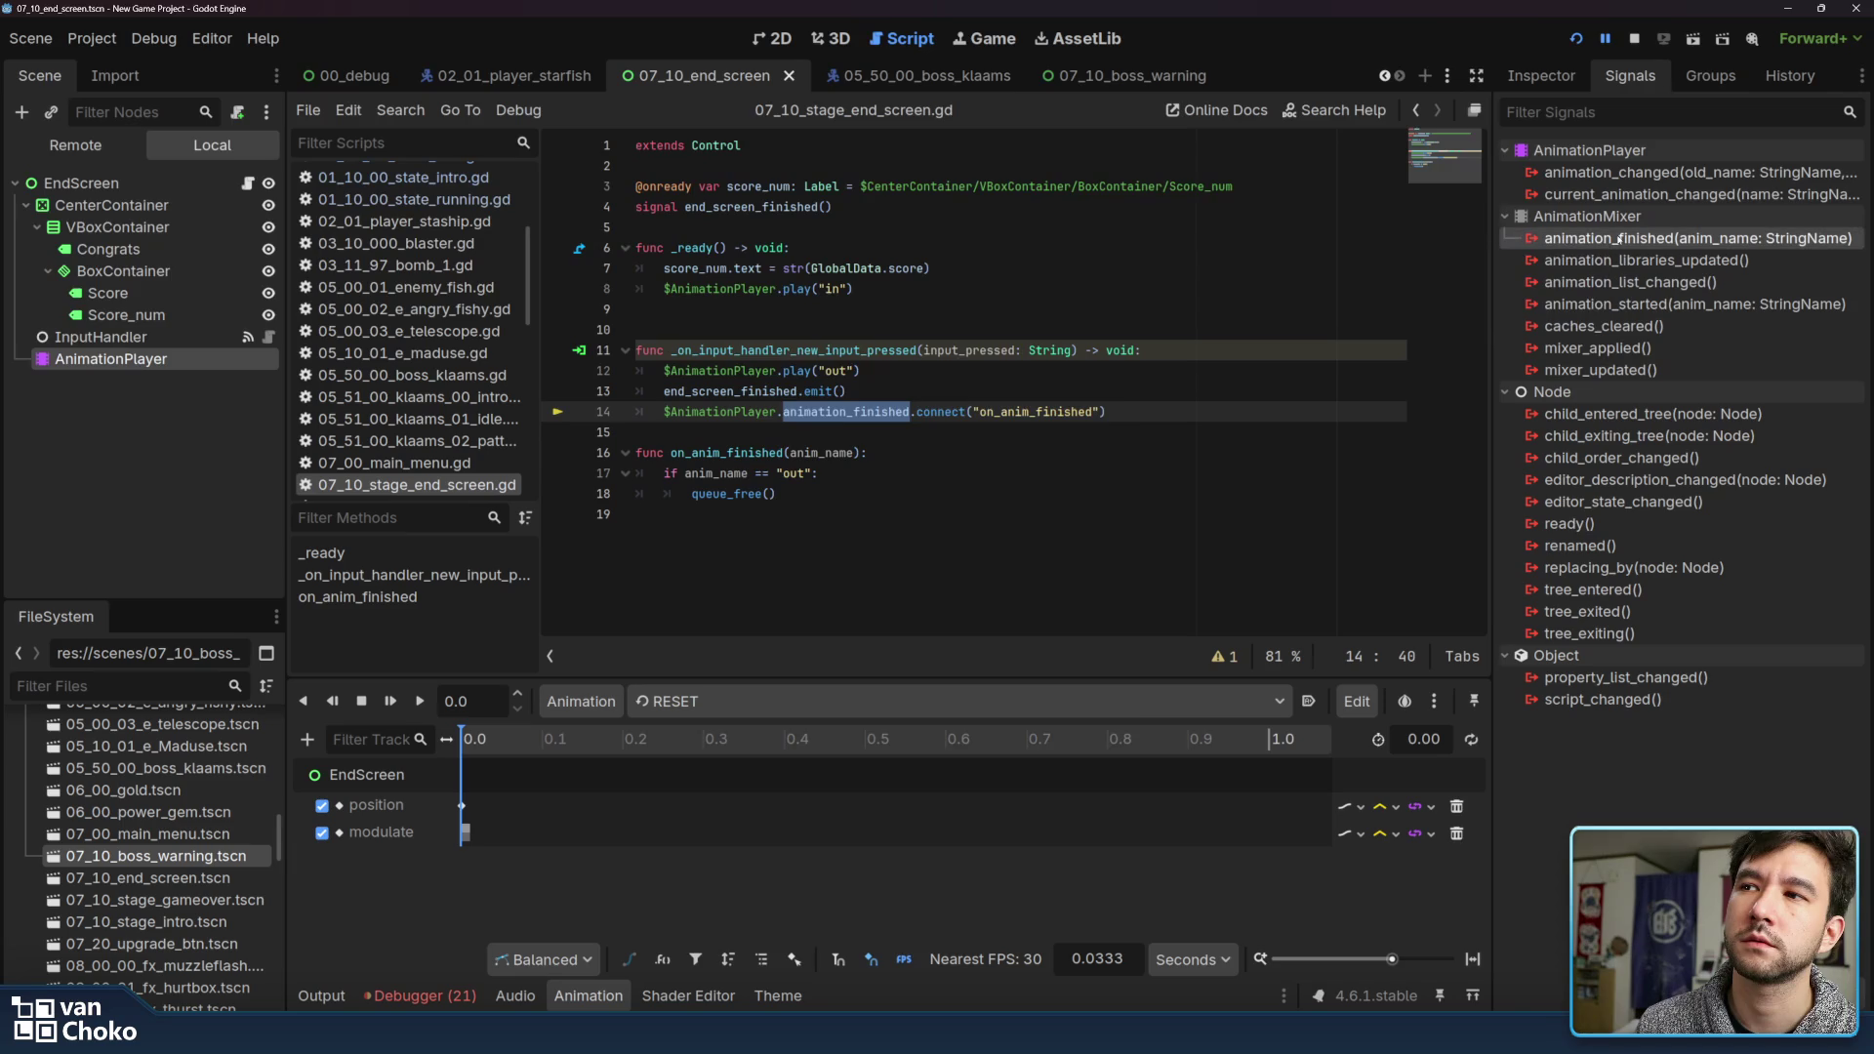
scroll(938, 527, "down", 2)
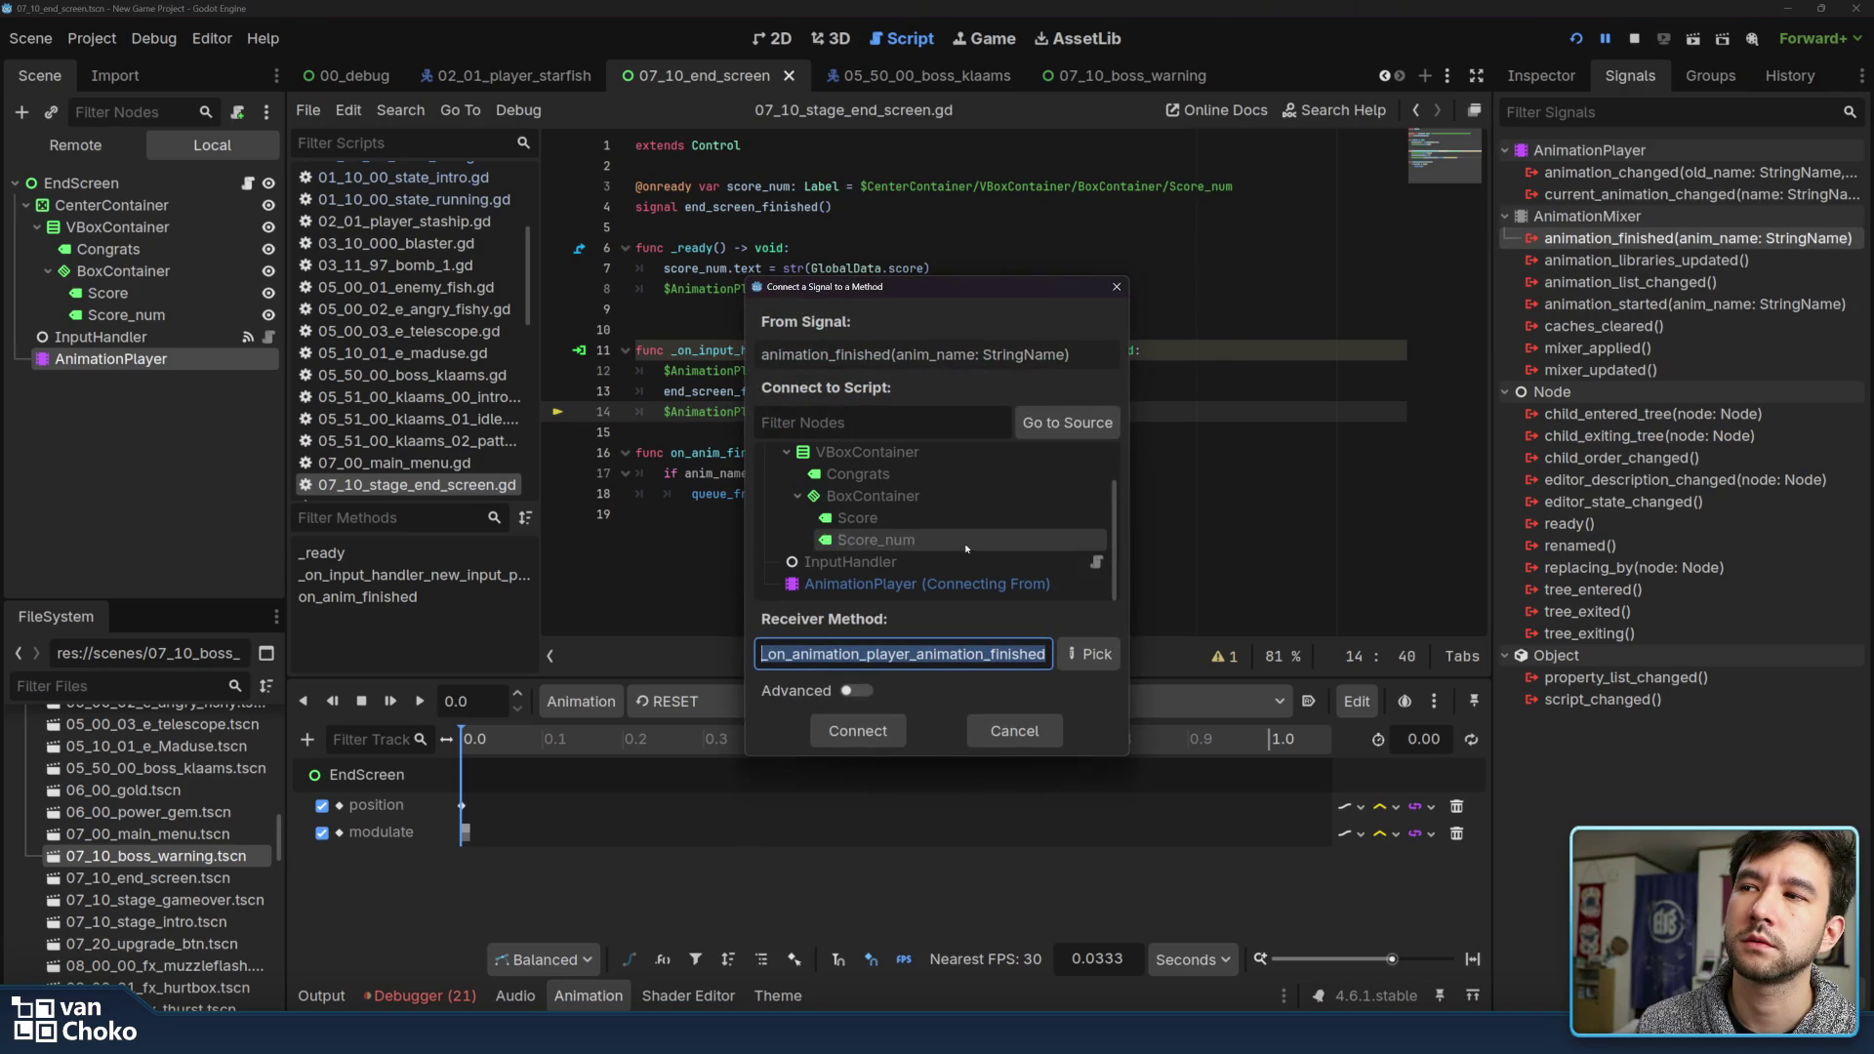
left_click(863, 733)
mouse_move(791, 514)
left_mouse_down()
mouse_move(660, 441)
mouse_move(662, 412)
left_mouse_up()
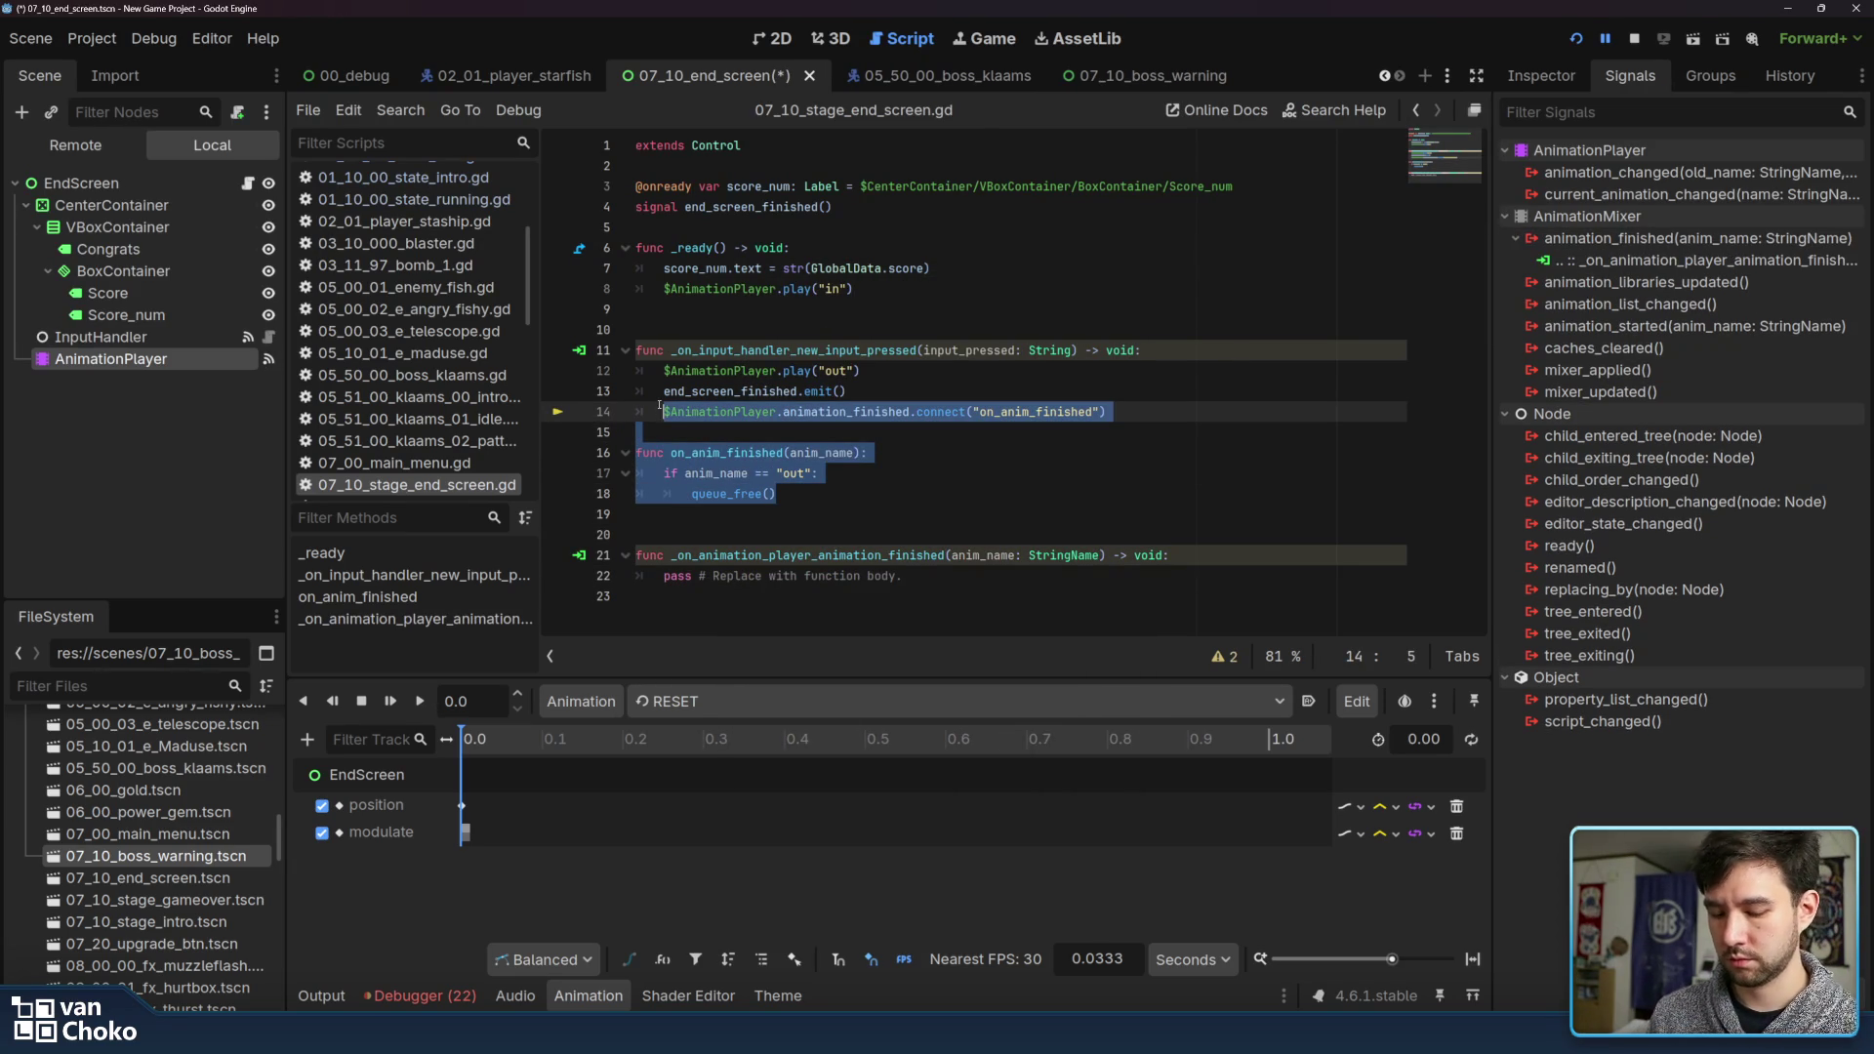
key("Delete")
Replace the pass line with an if statement and remove the leftover blank line
left_click_drag(976, 494, 664, 494)
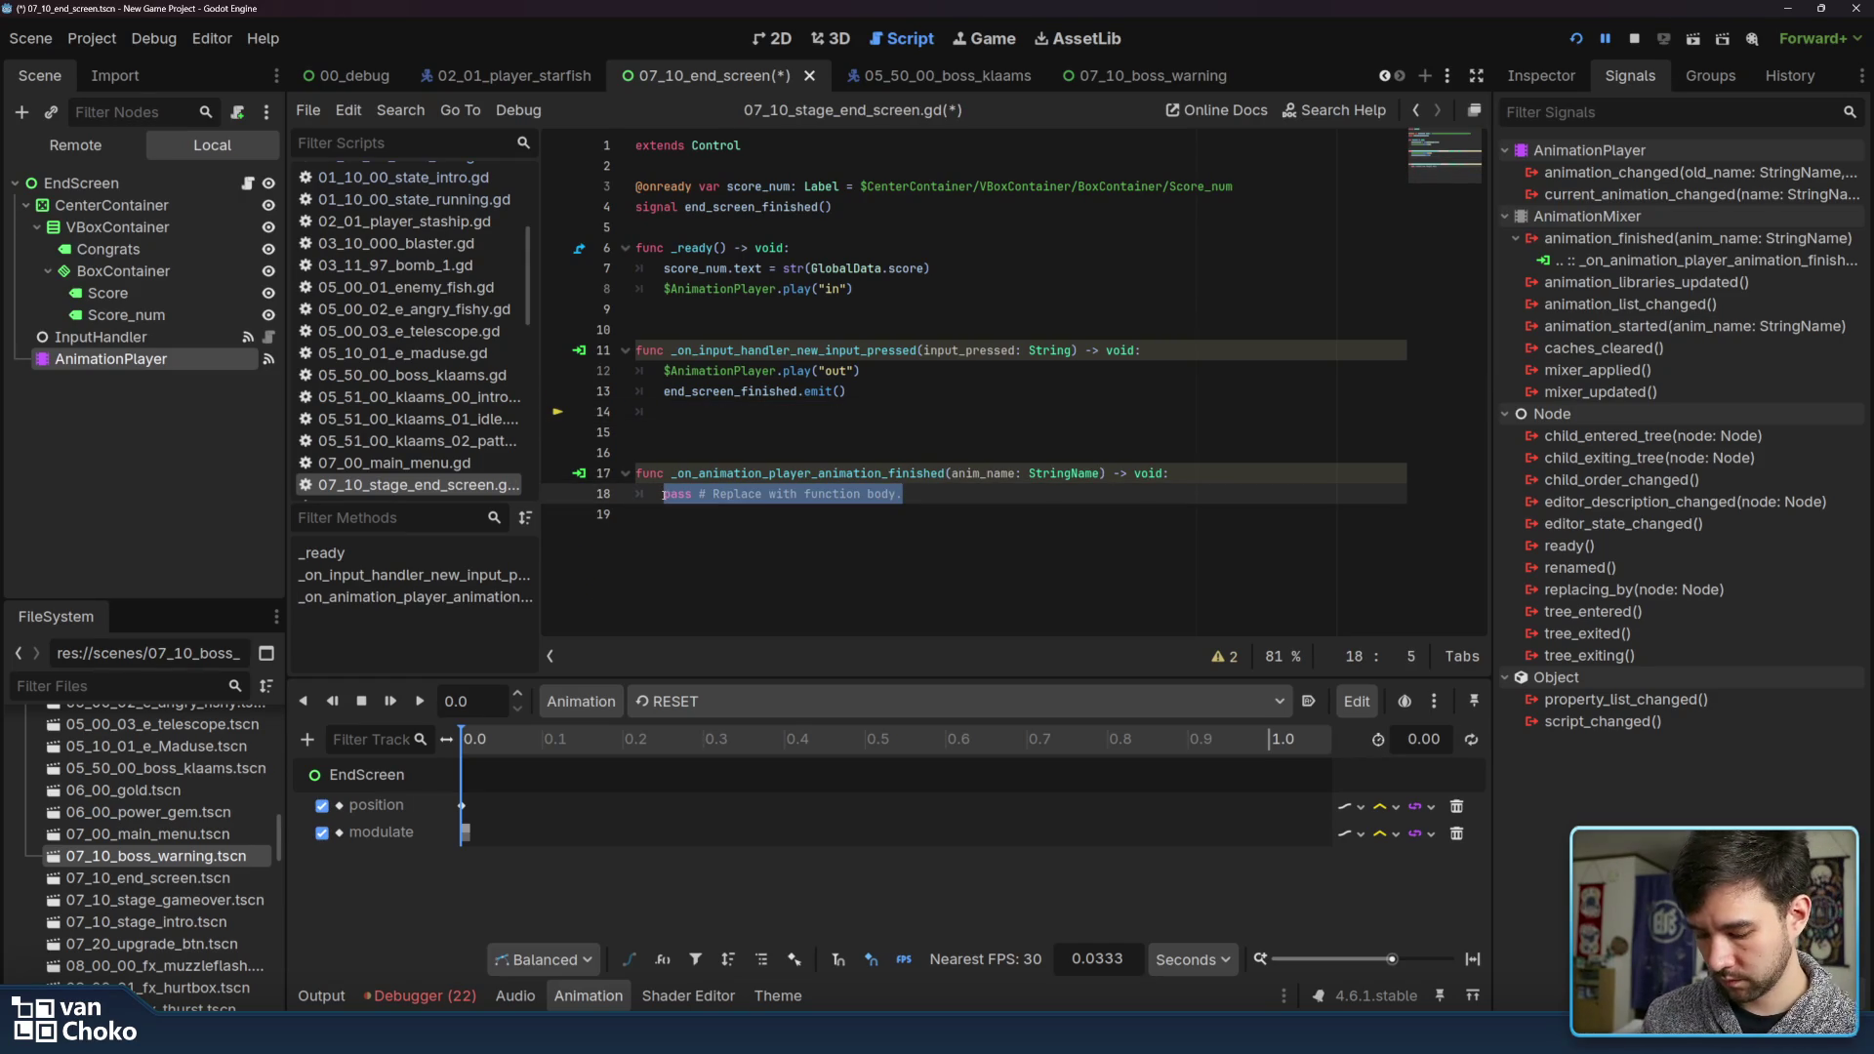
type("if")
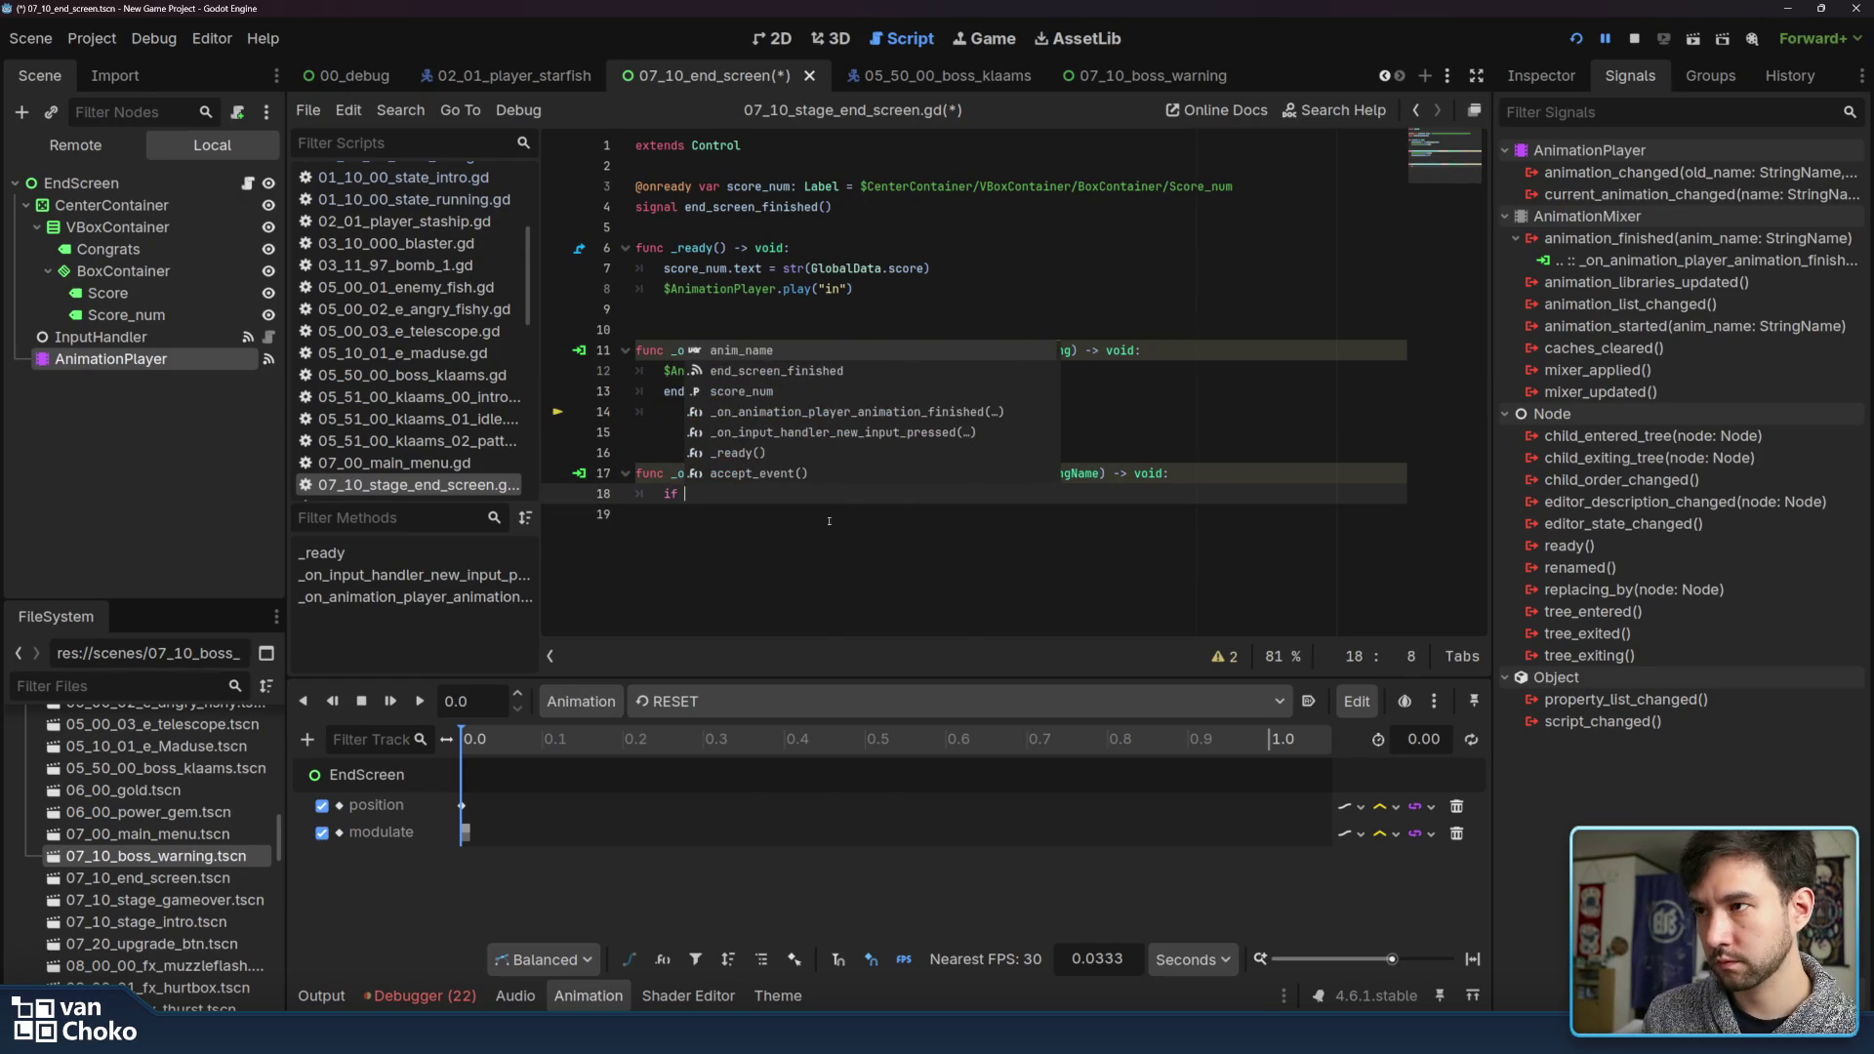
left_click(1012, 546)
left_click(1011, 474)
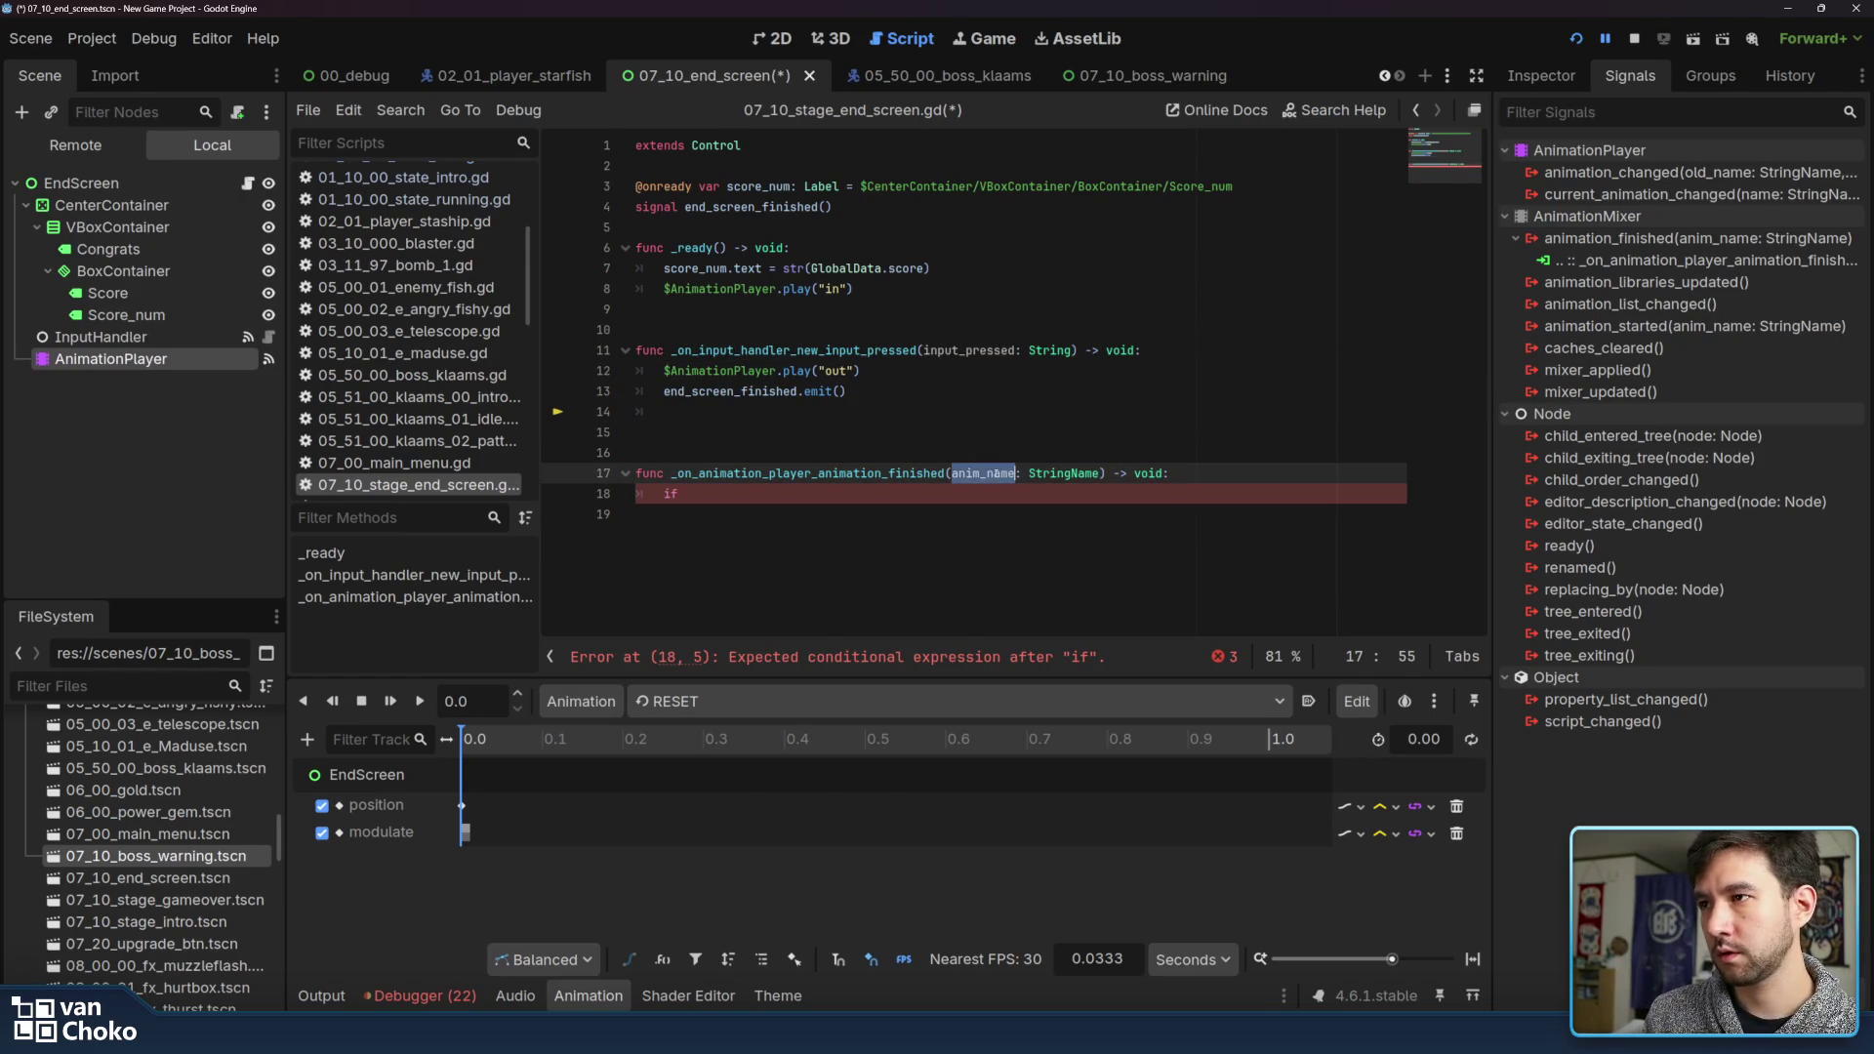
left_click(873, 496)
type("anim_name")
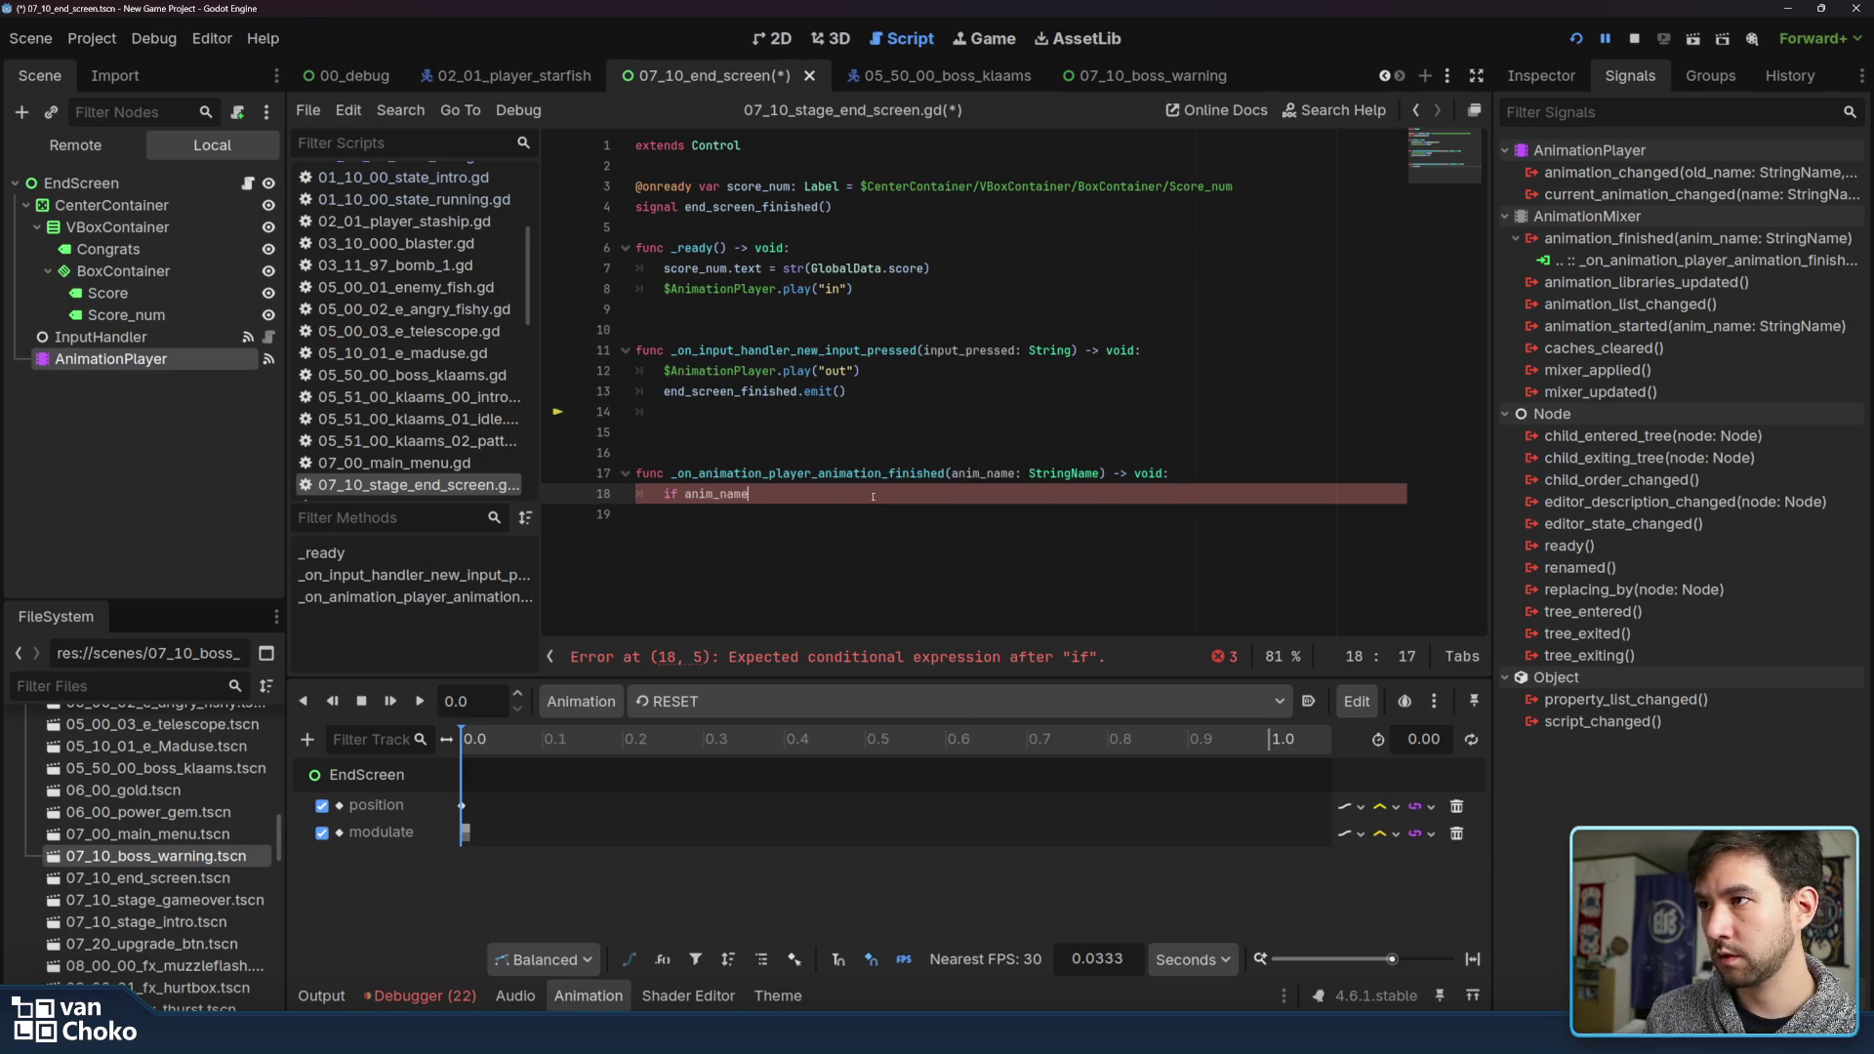
left_click_drag(883, 414, 924, 401)
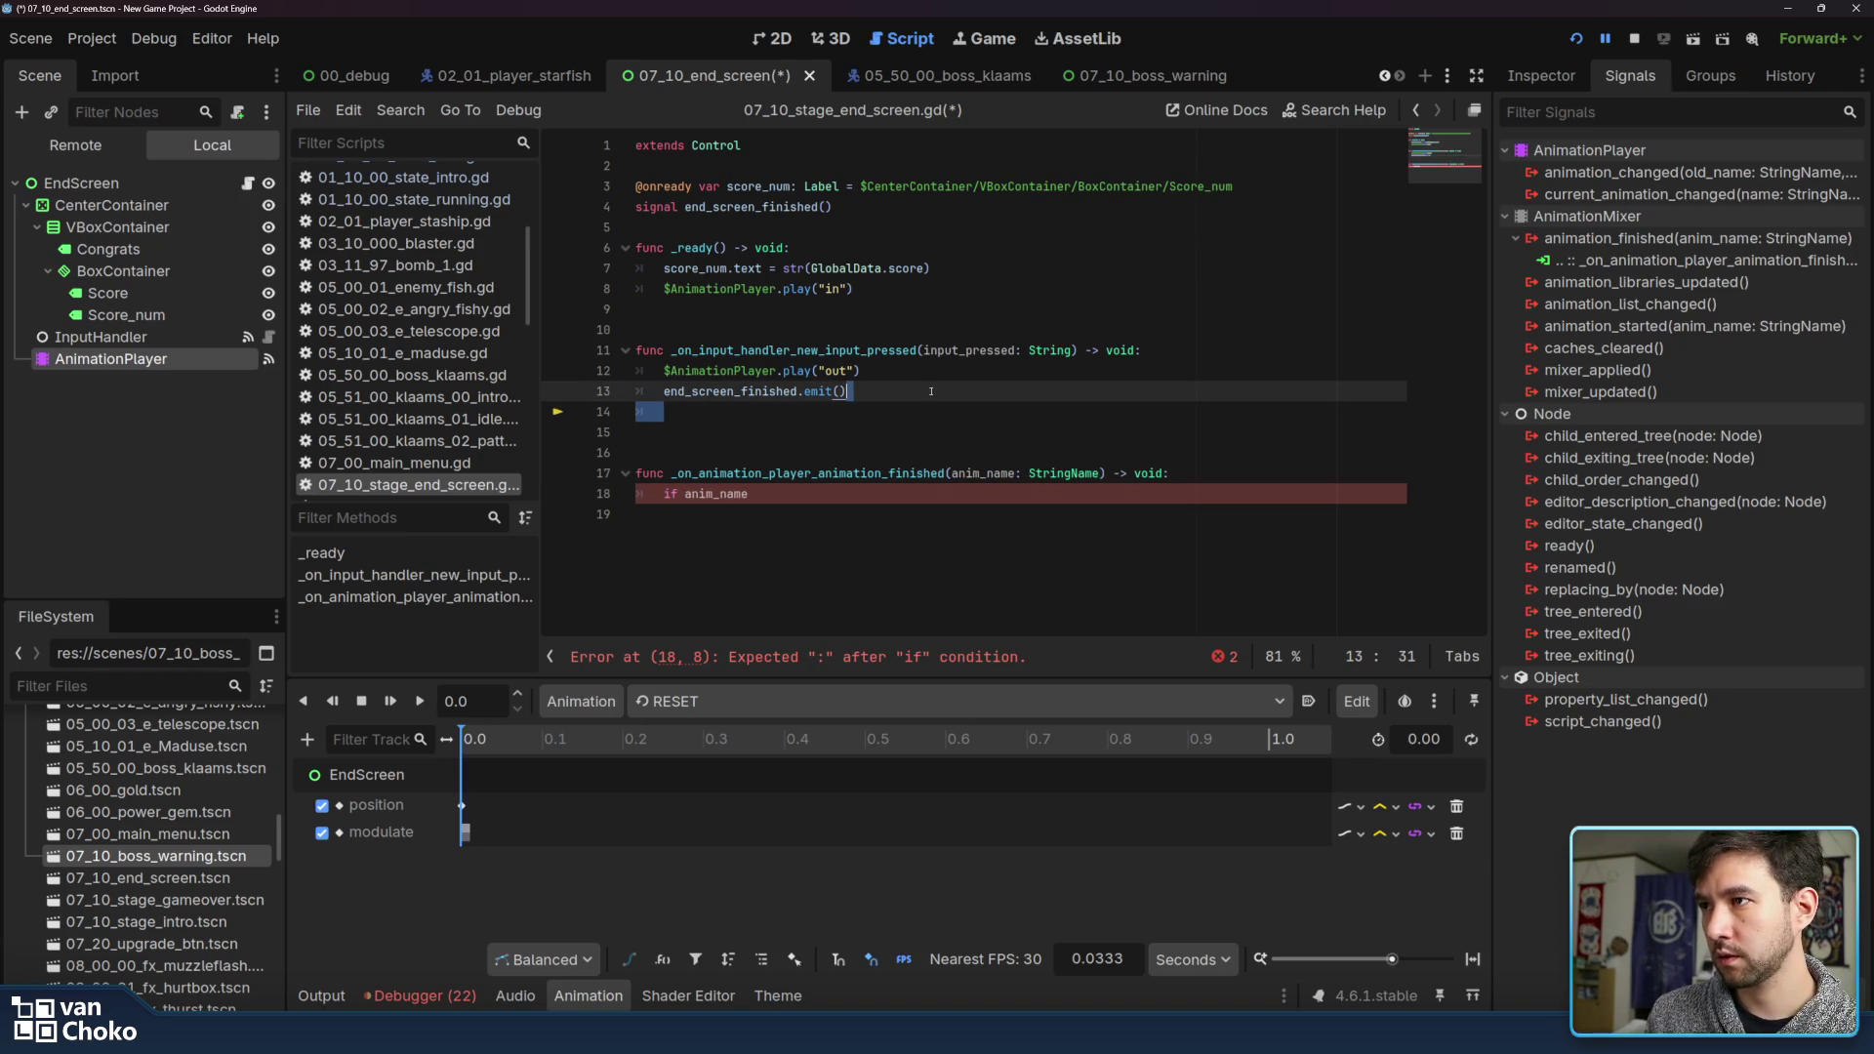
key("BackSpace")
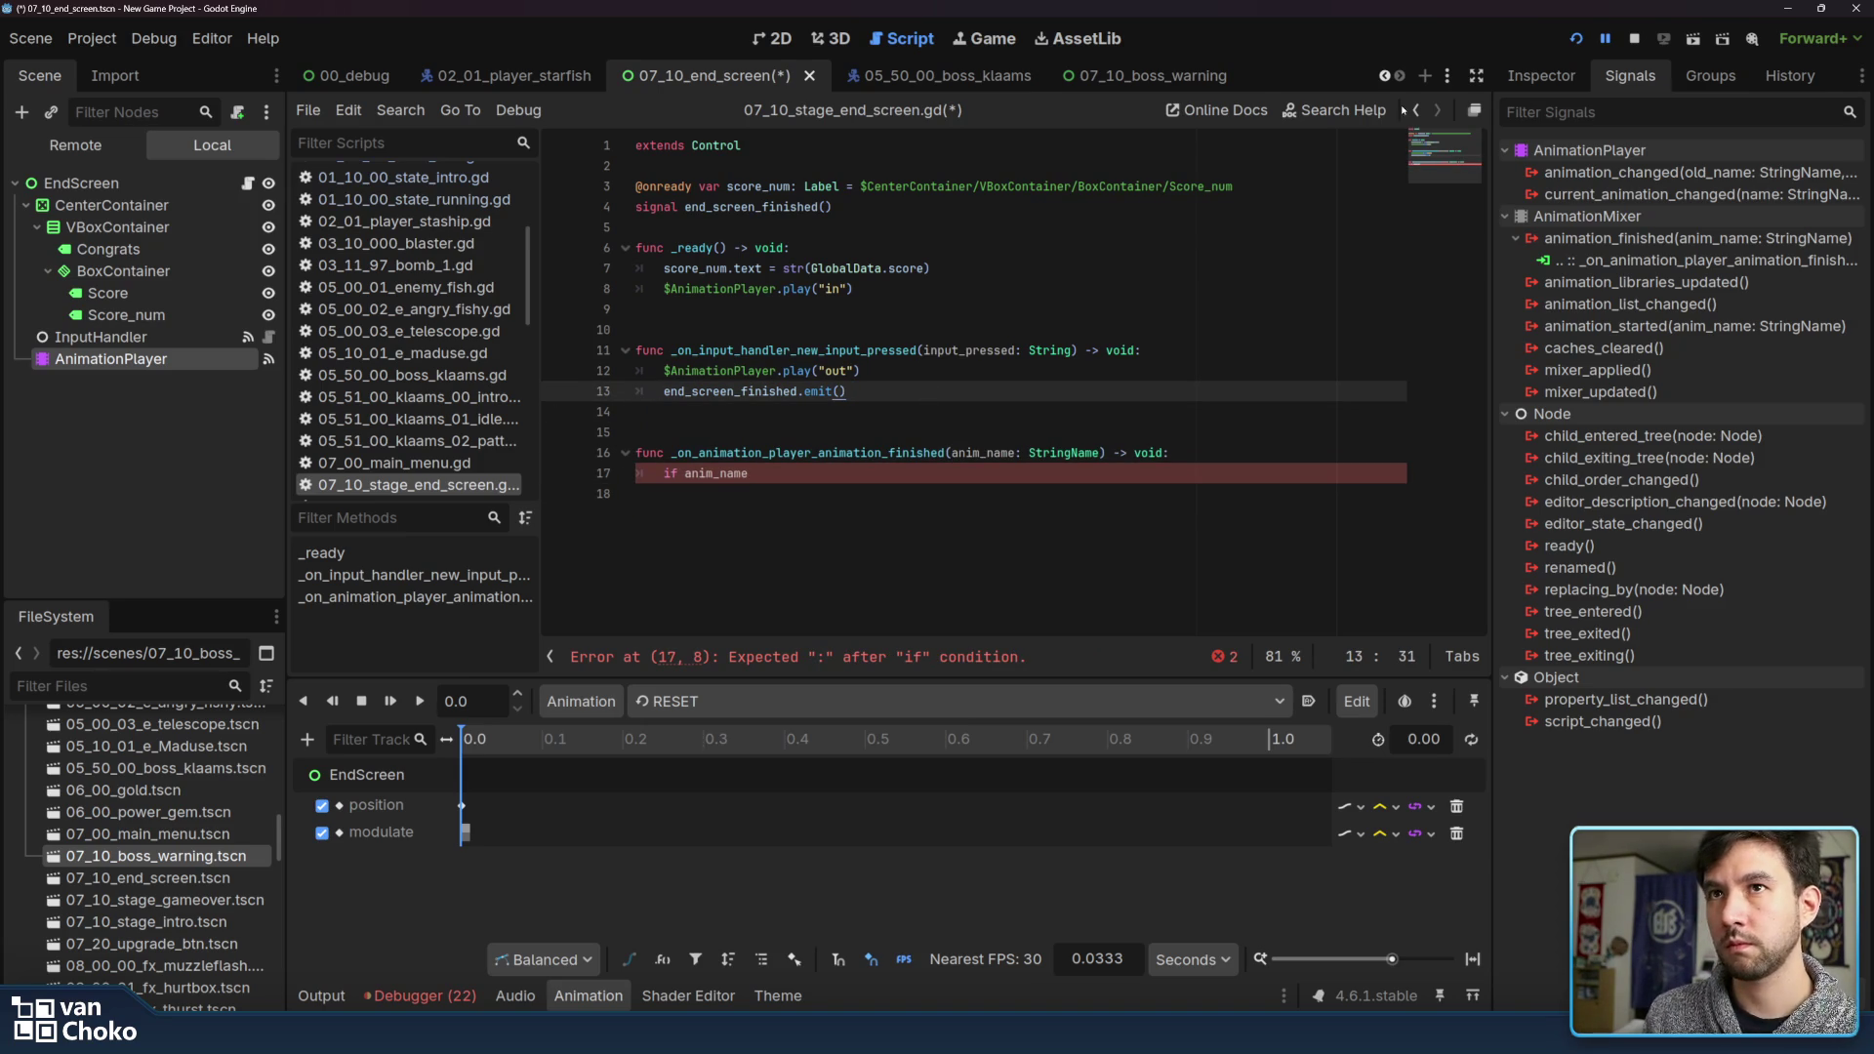
Stop the game, complete the handler as if anim_name == "out": queue_free(), and rerun the project
left_click(1640, 39)
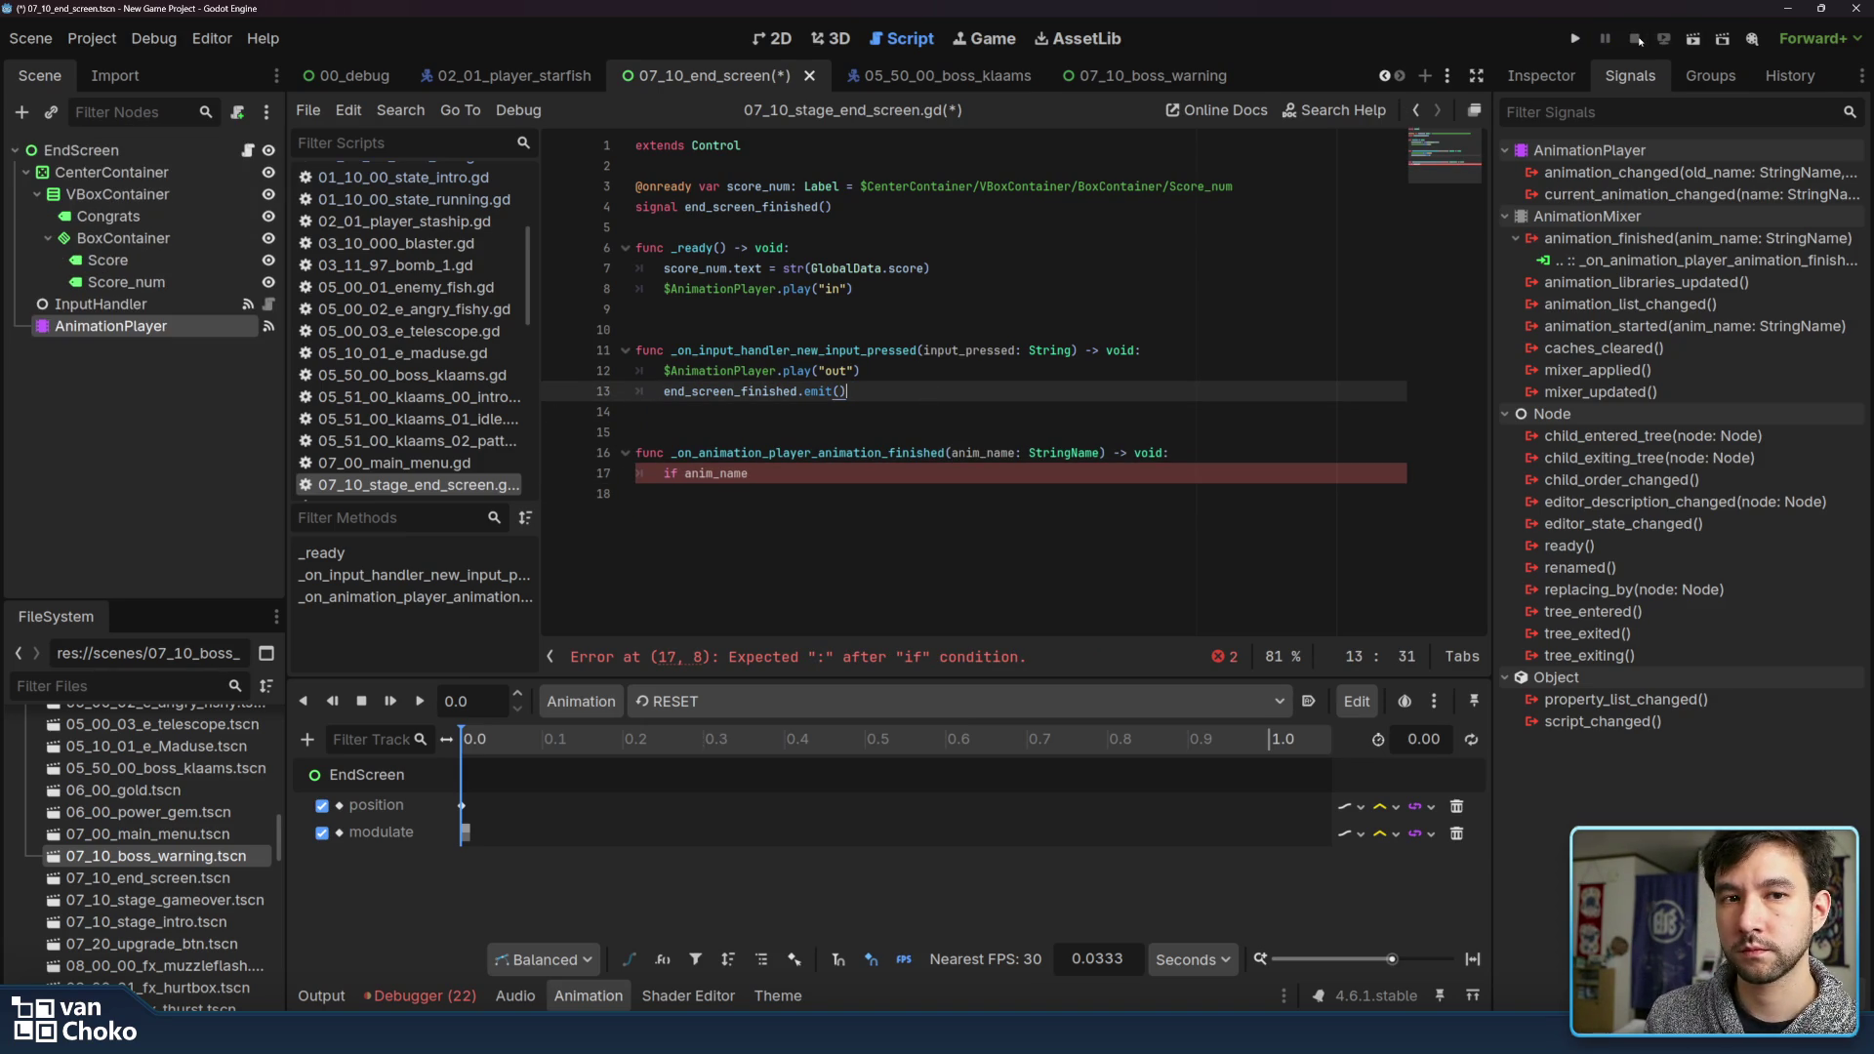
left_click(809, 475)
type("\"out\"")
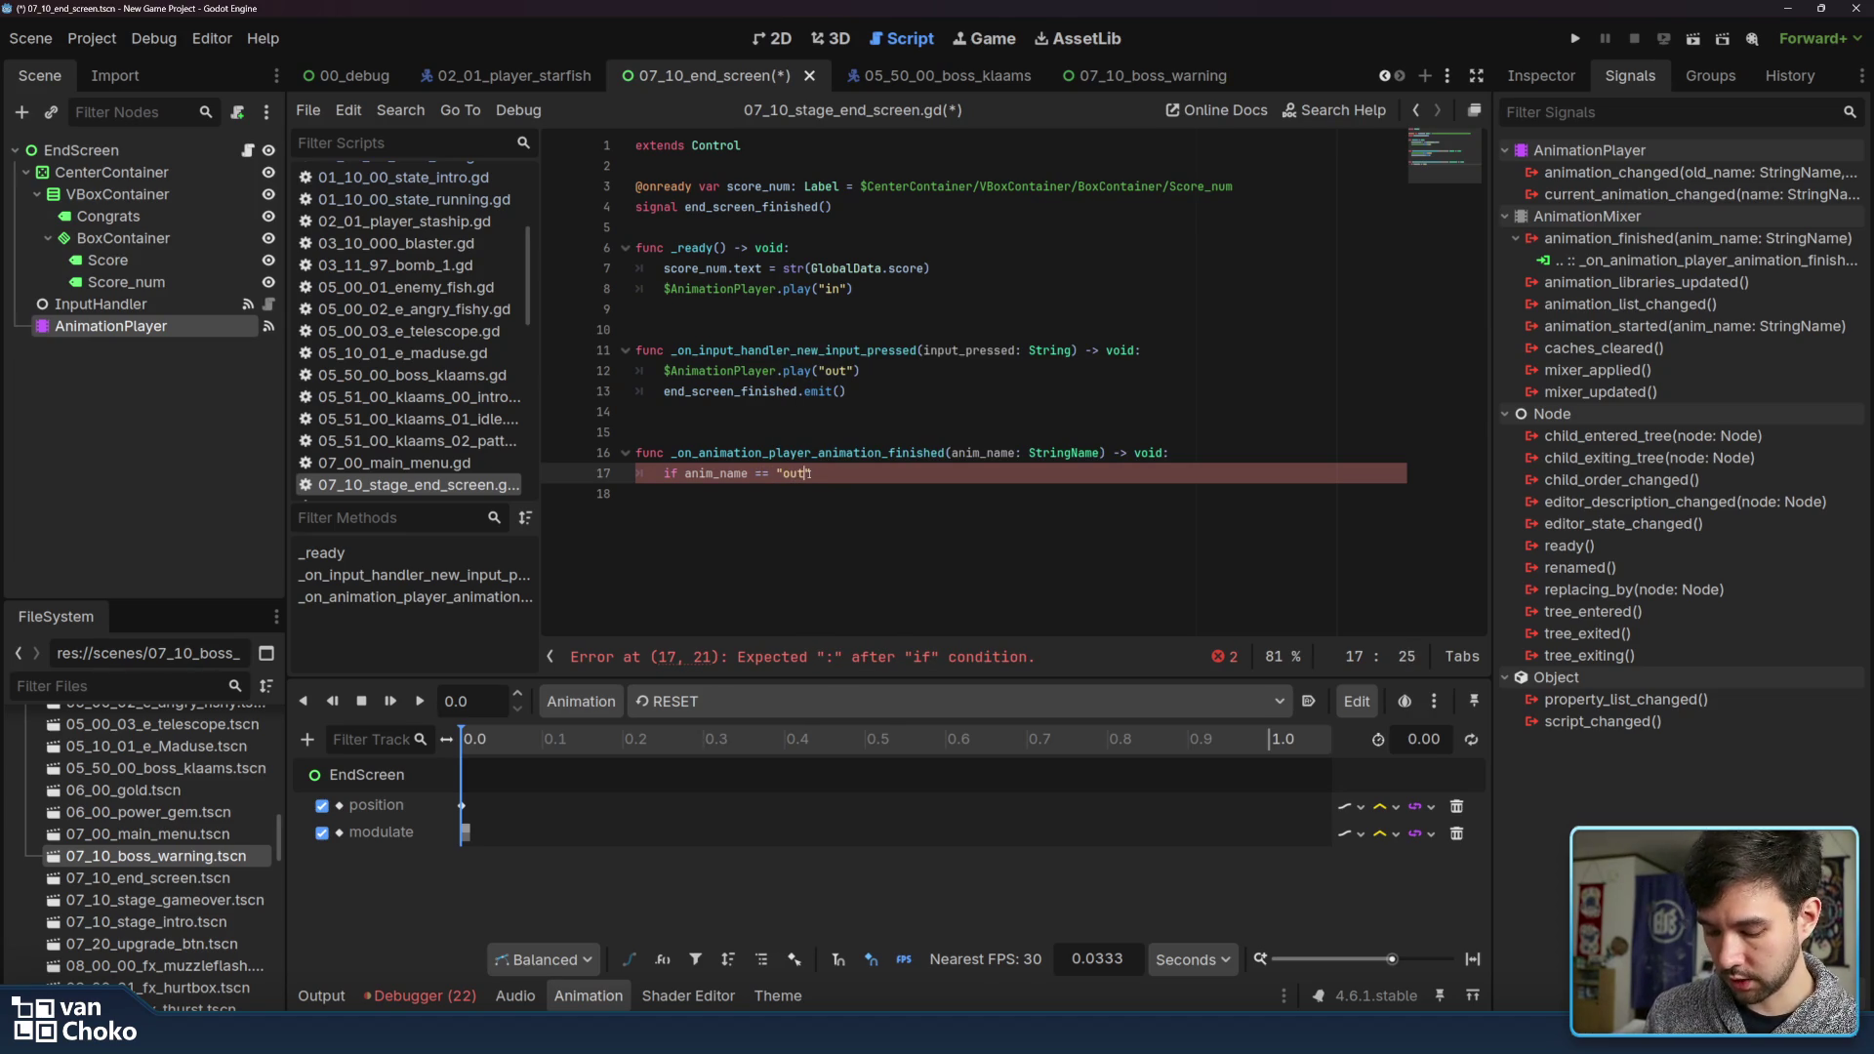
type(":")
key("Return")
type("queu")
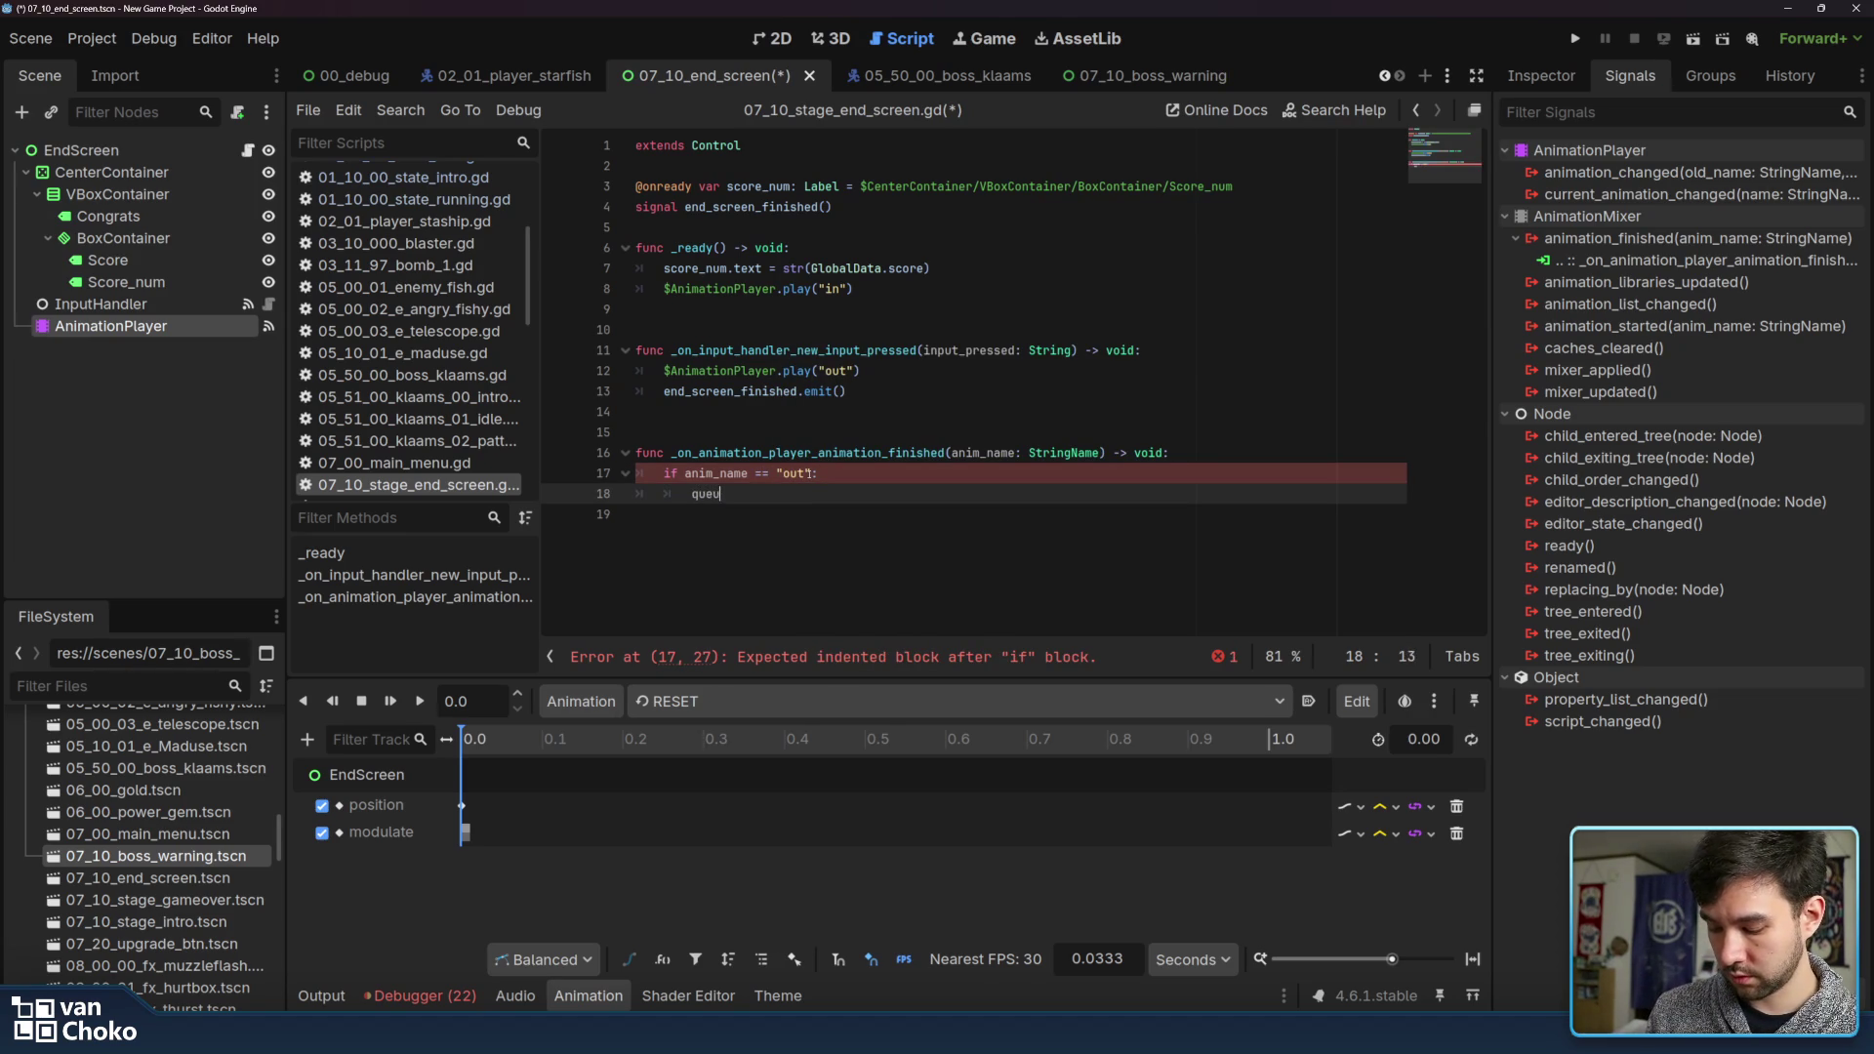
type("e_free")
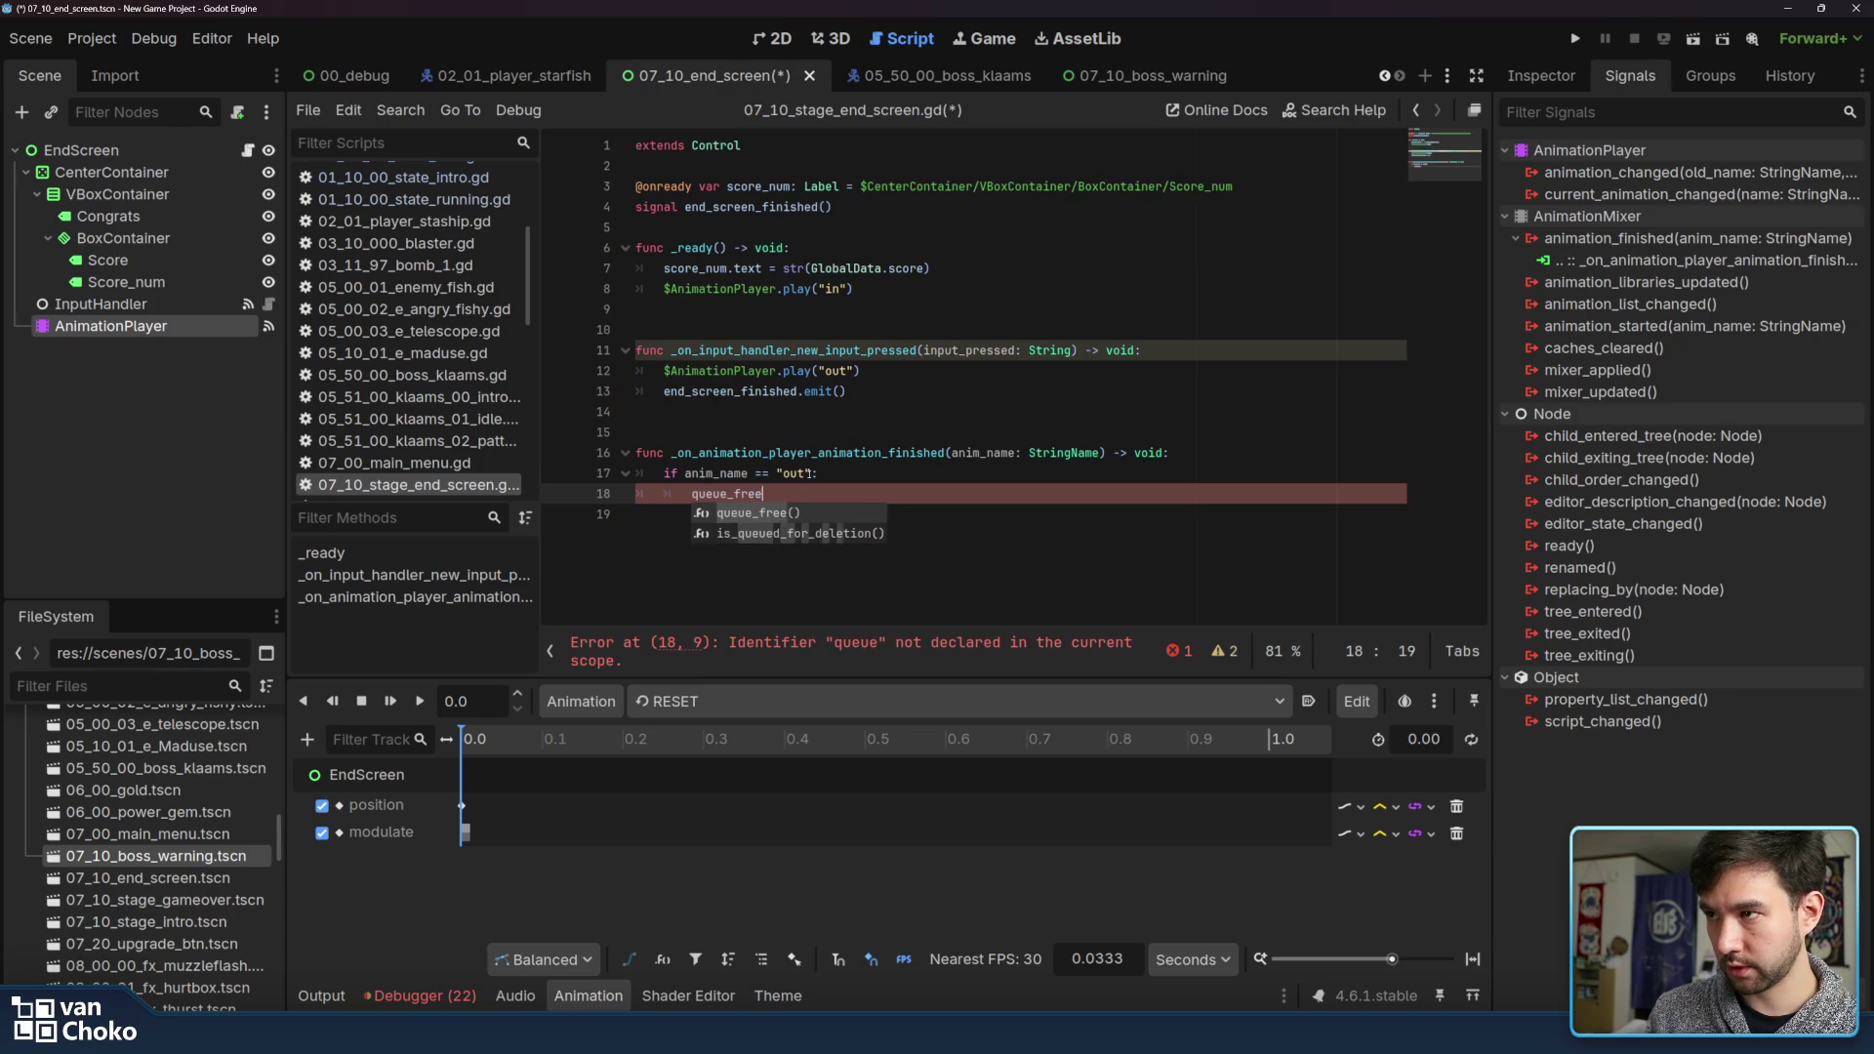
key("Return")
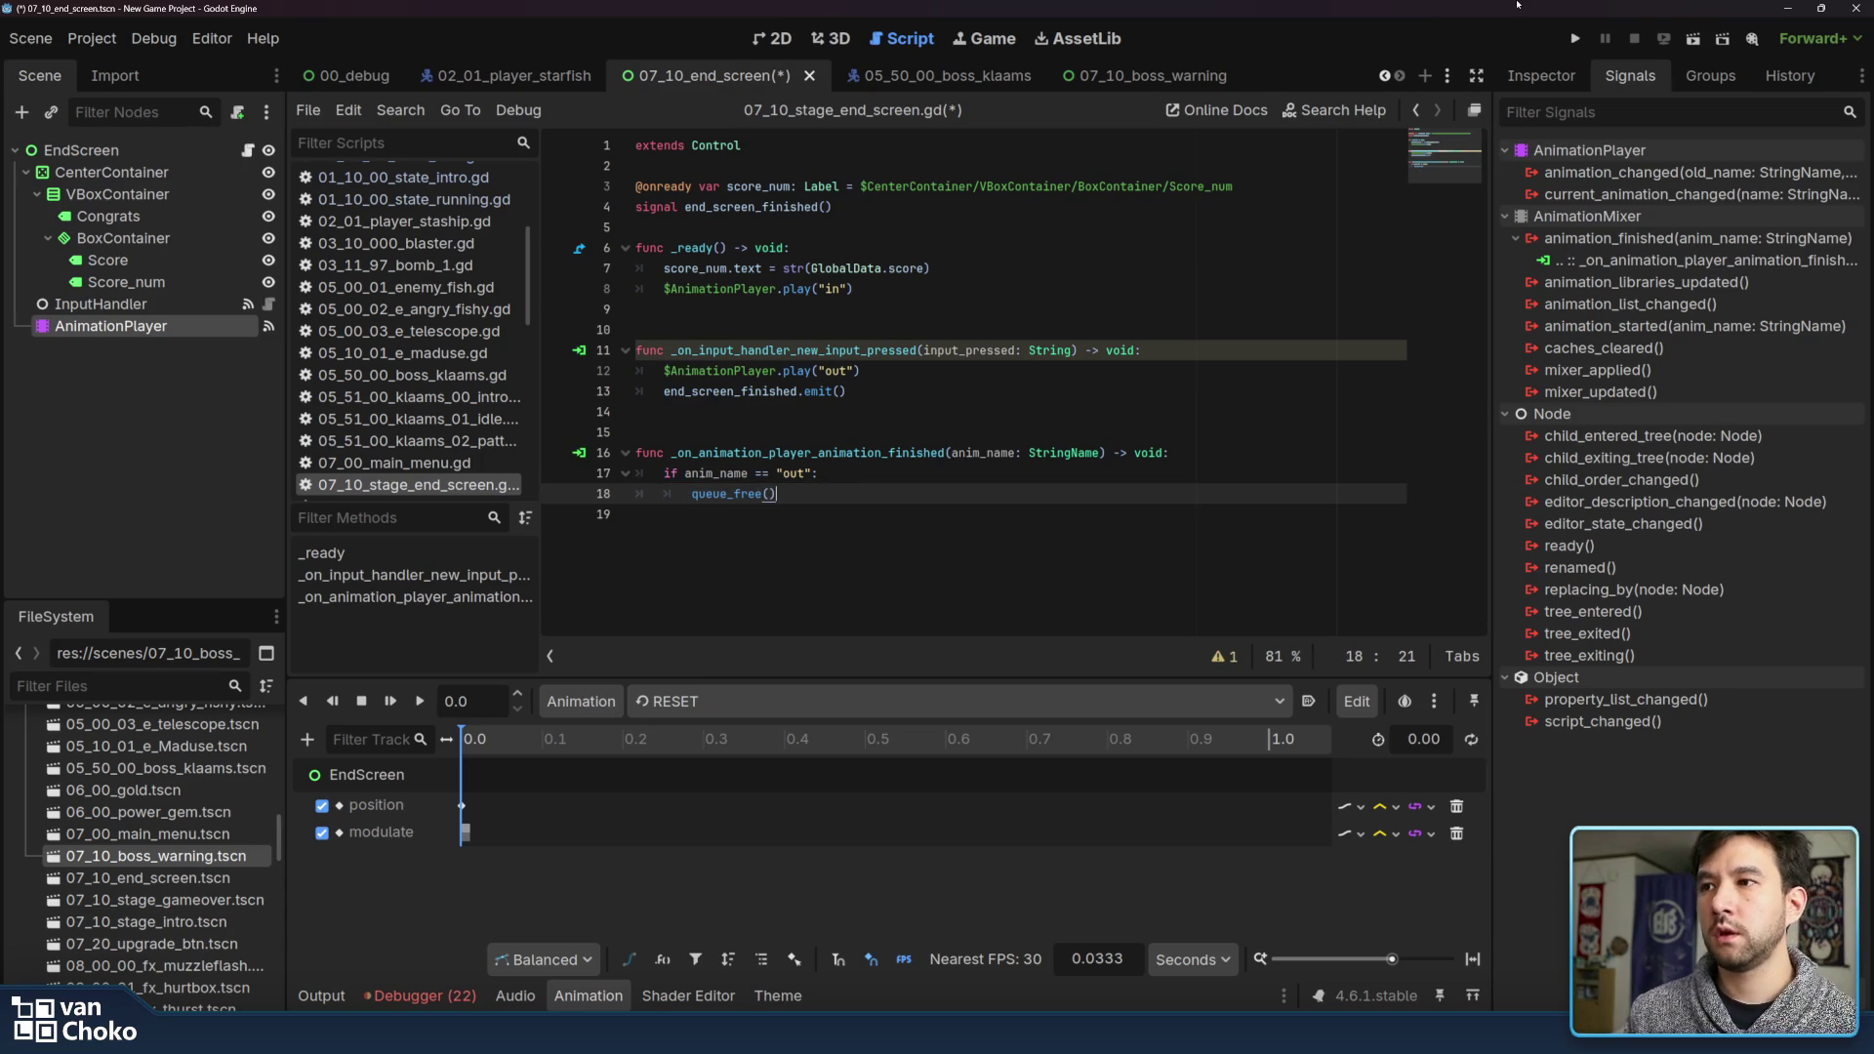
left_click(1577, 38)
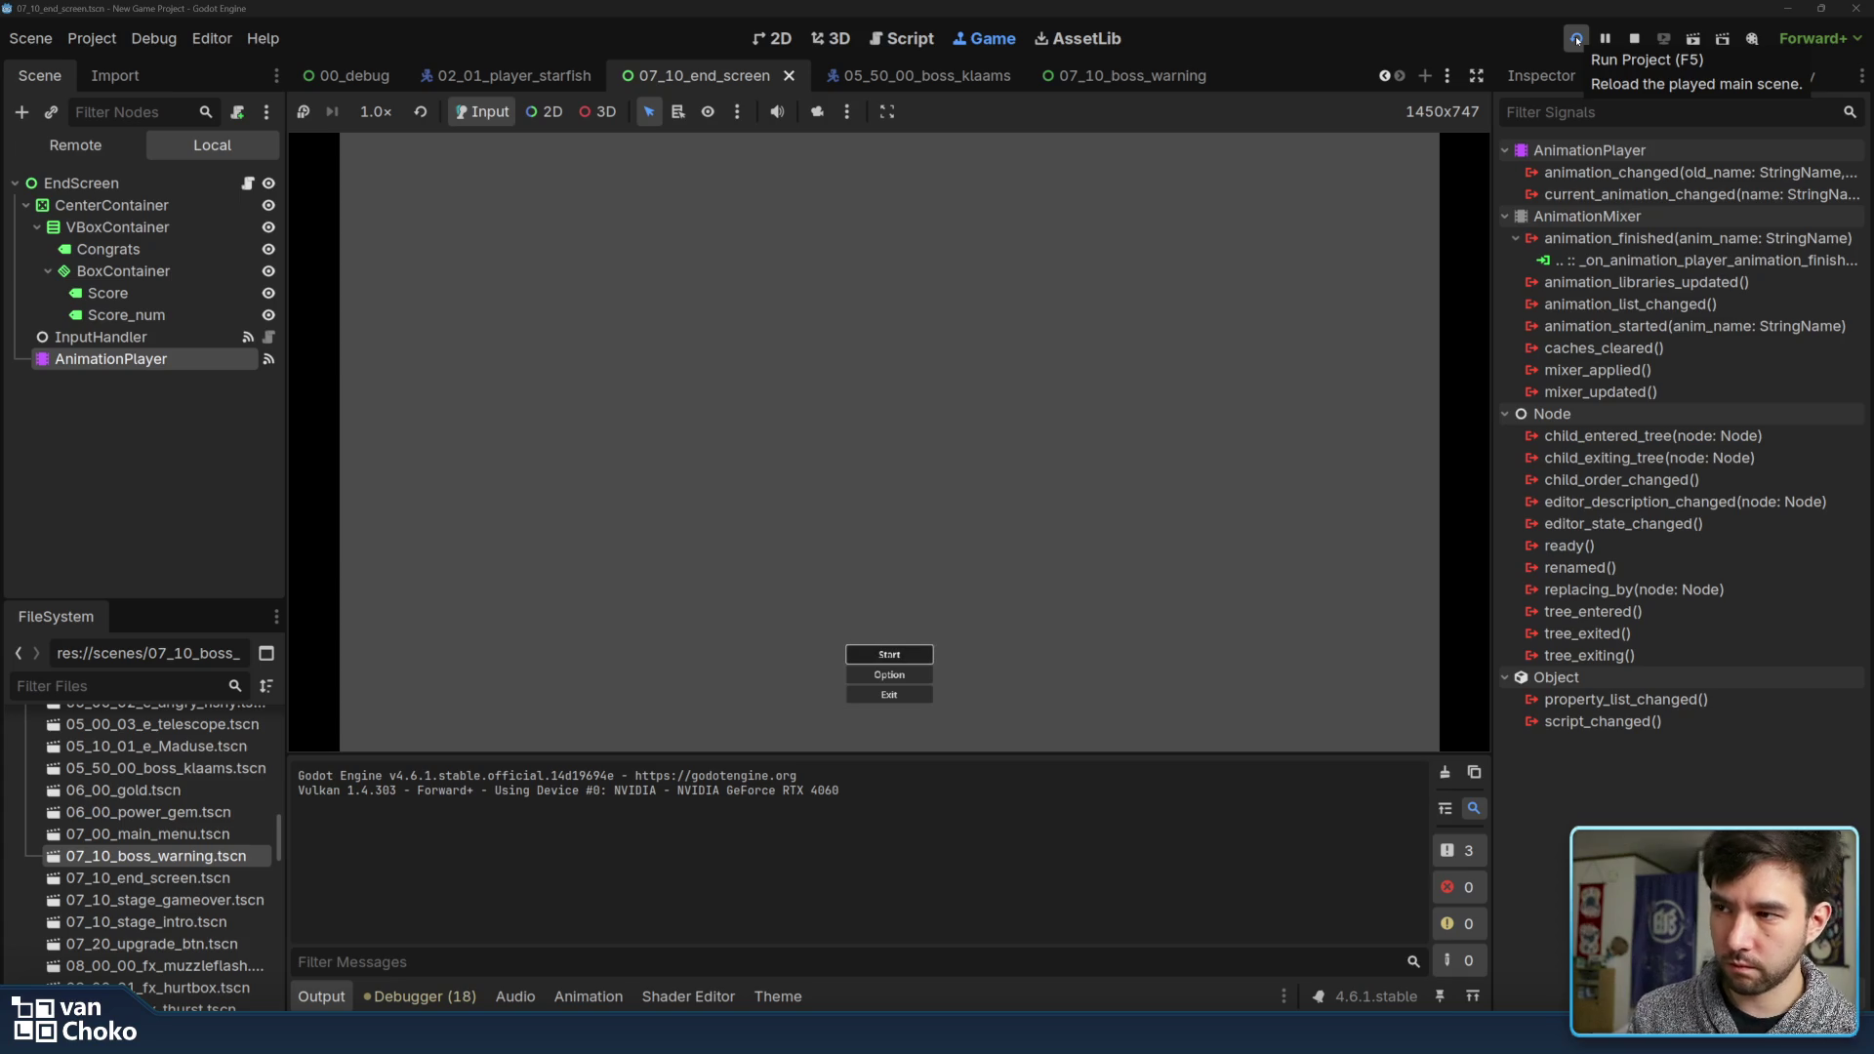
Start the first stage and weave the ship through the opening enemy and fish swarms
key("Return")
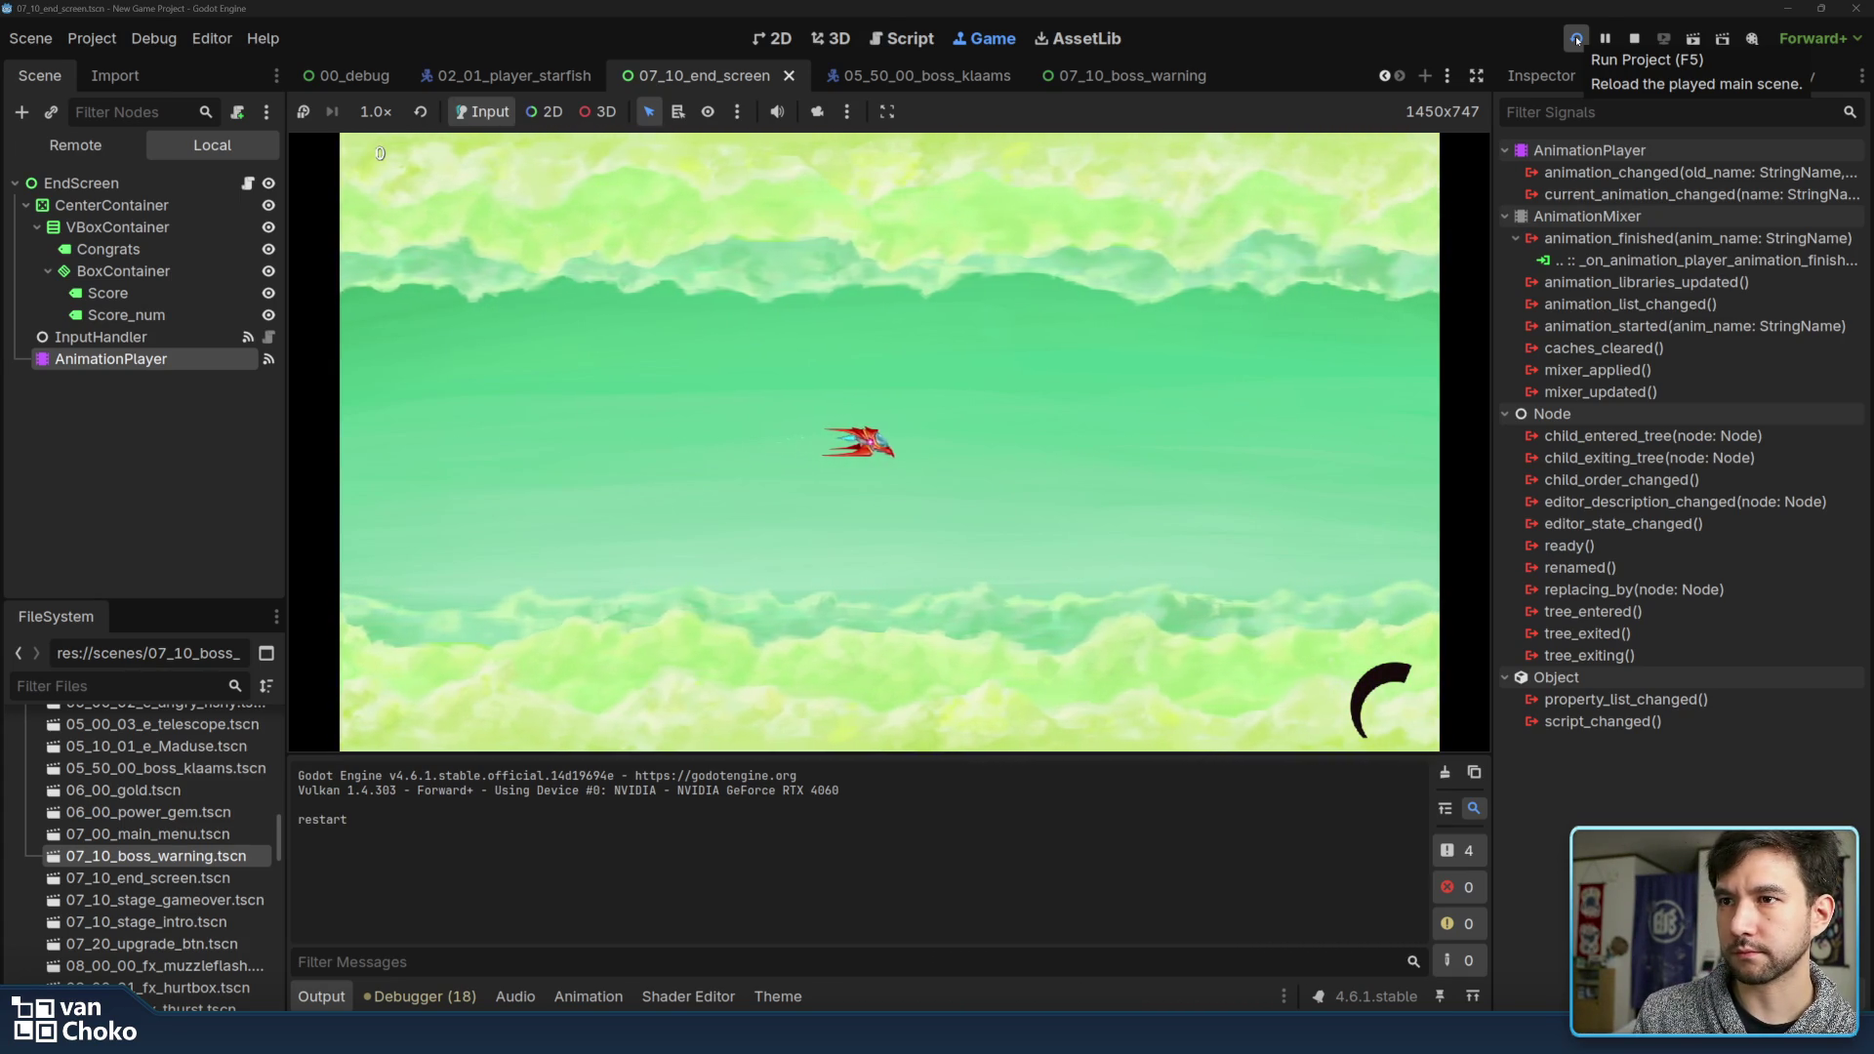
key("Right")
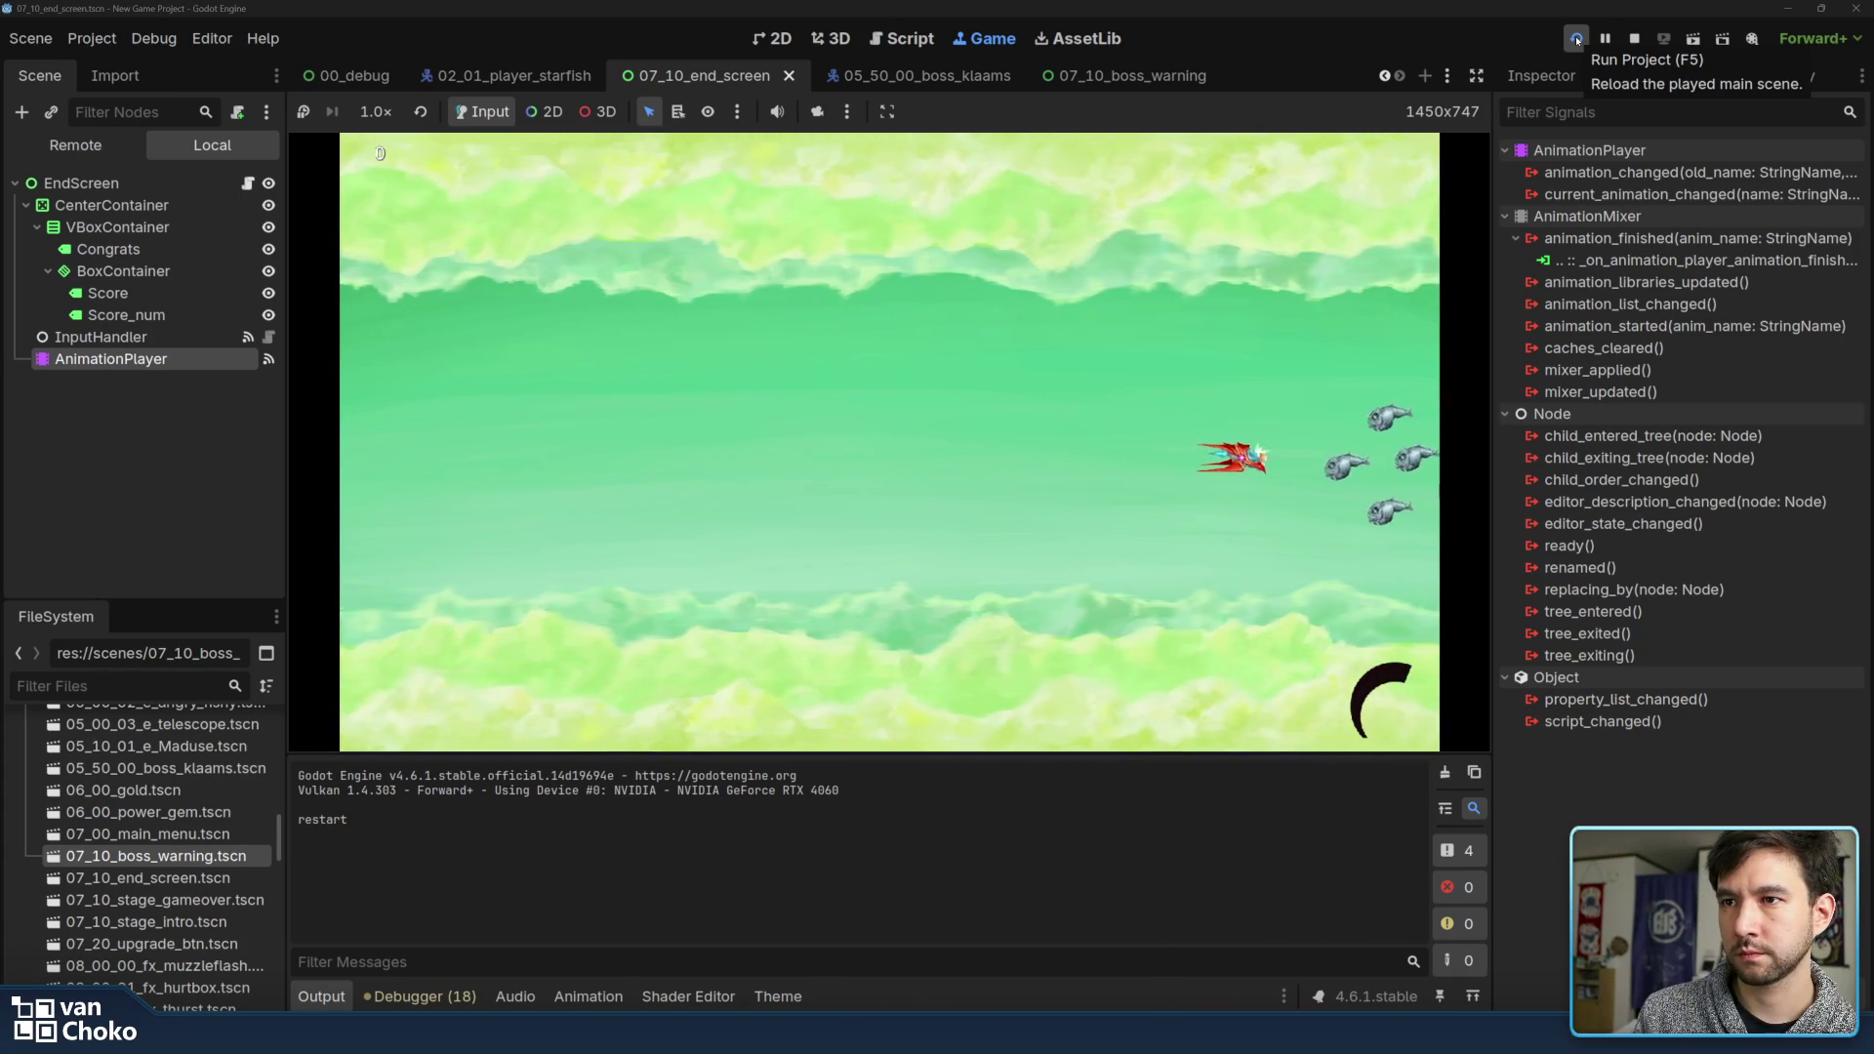
key("Left")
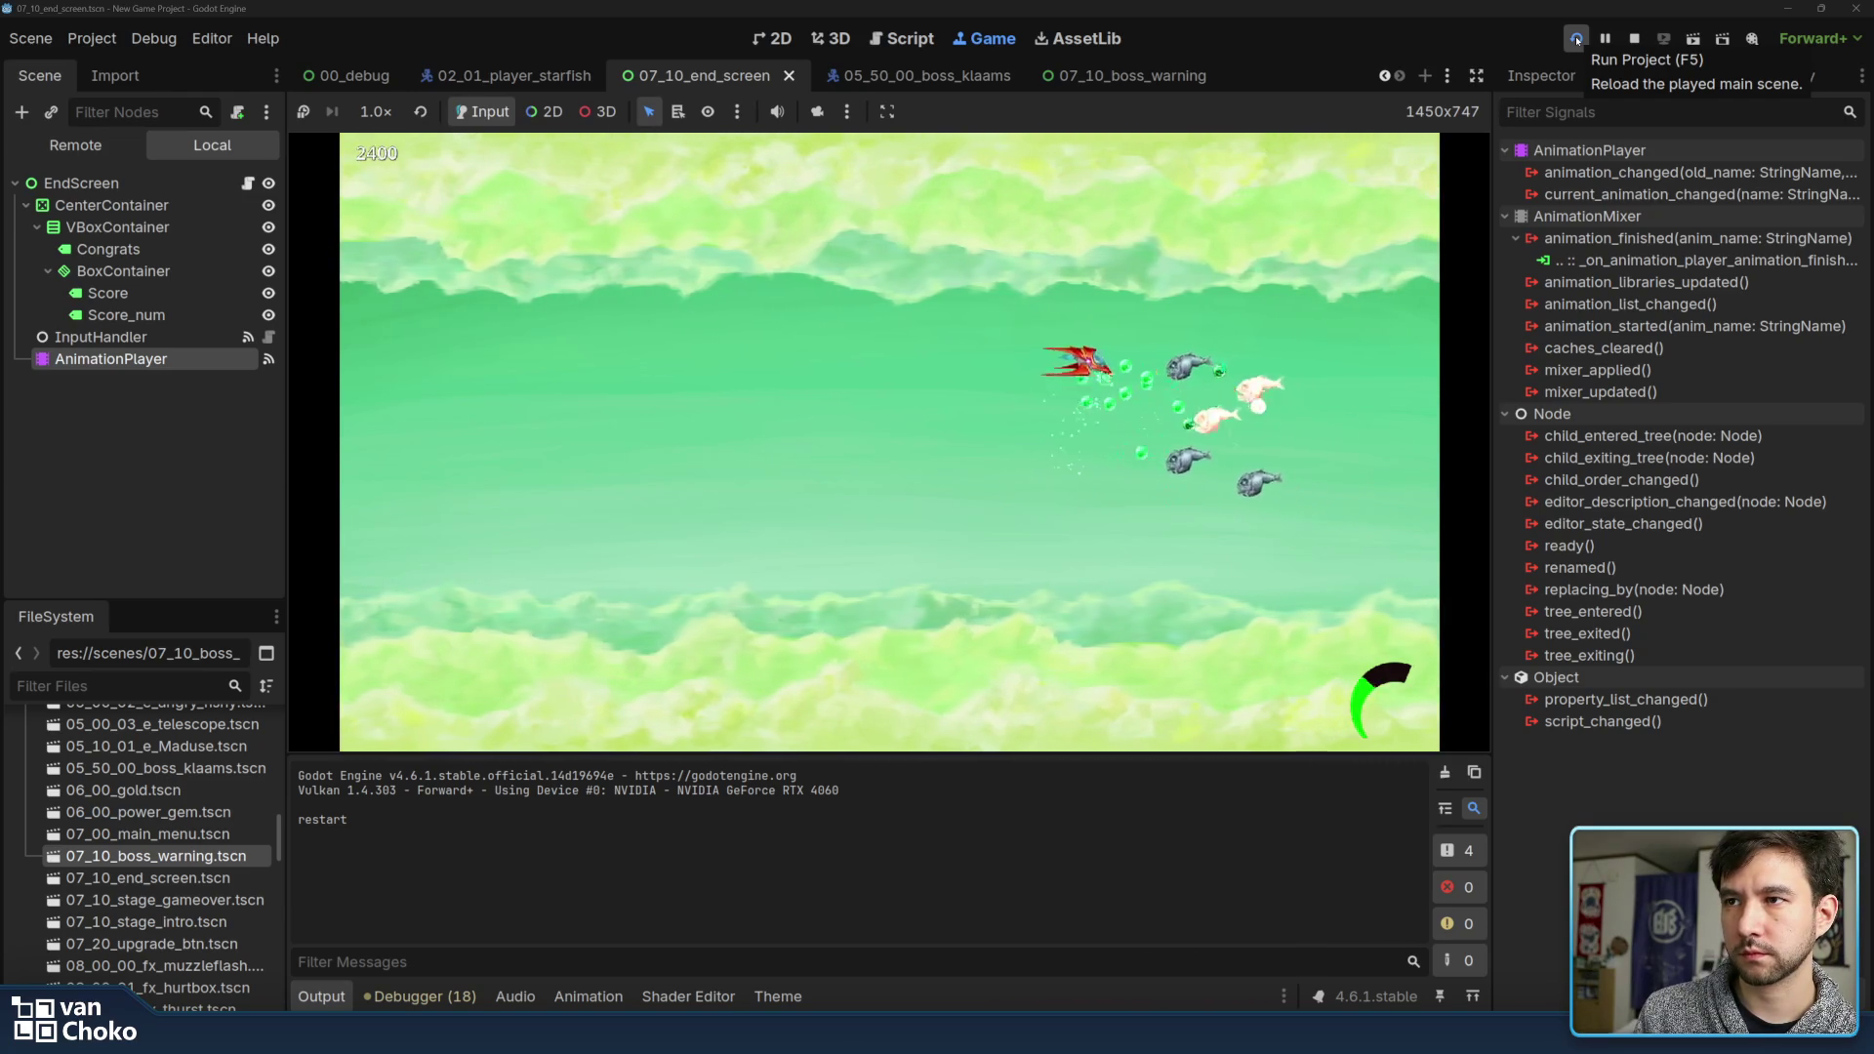
key("Left")
key("Down")
key("Right")
key("Left")
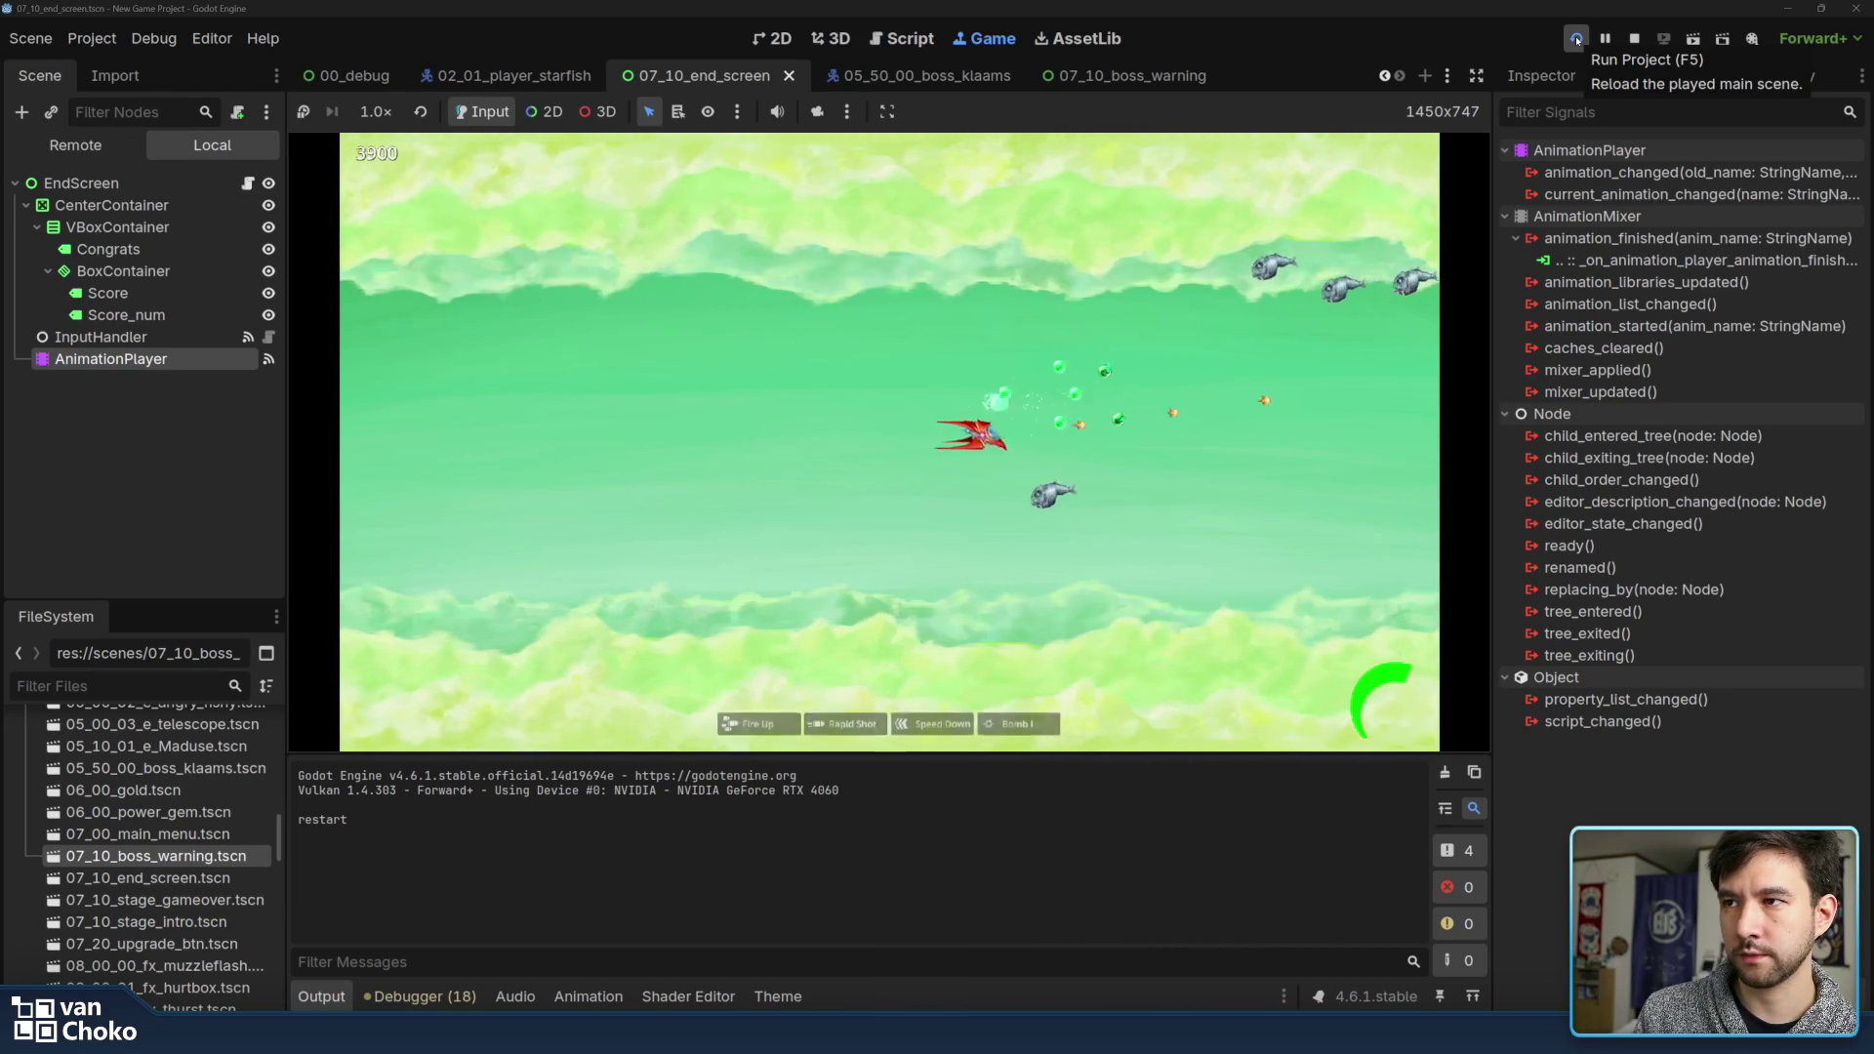
key("Up")
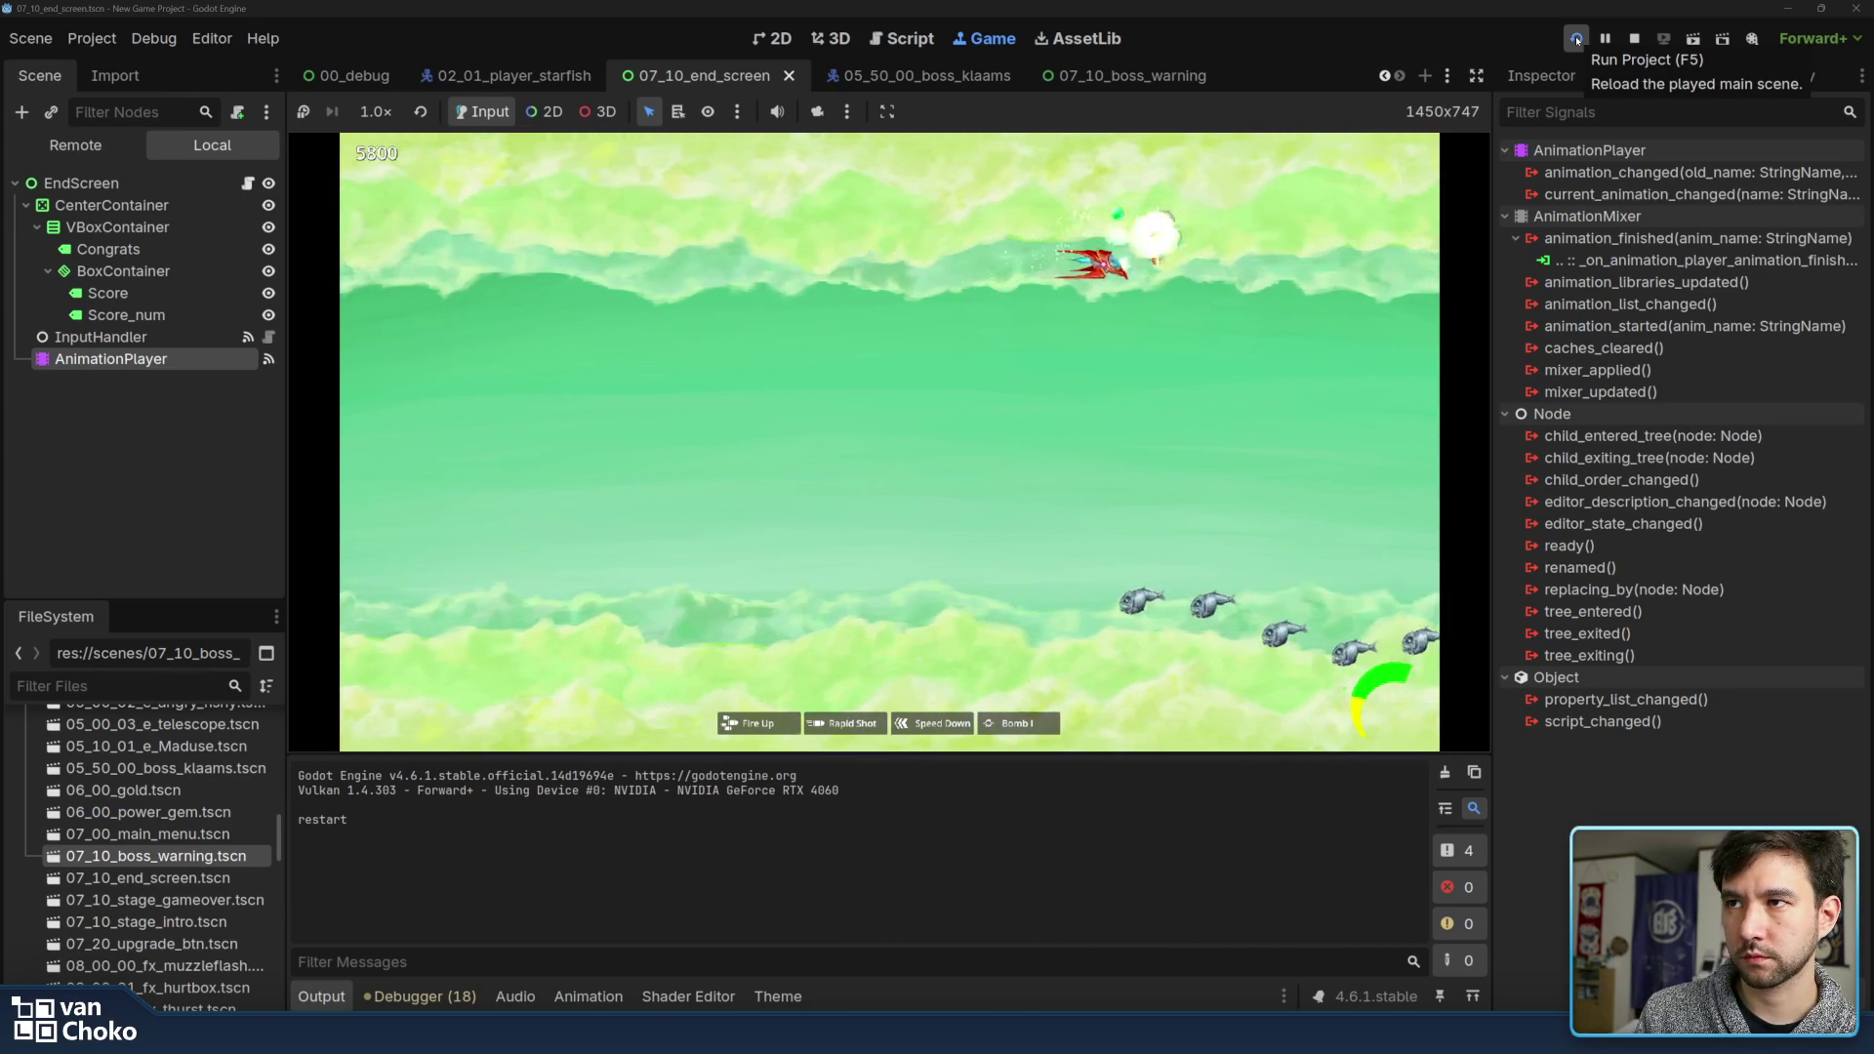
key("Down")
key("Left")
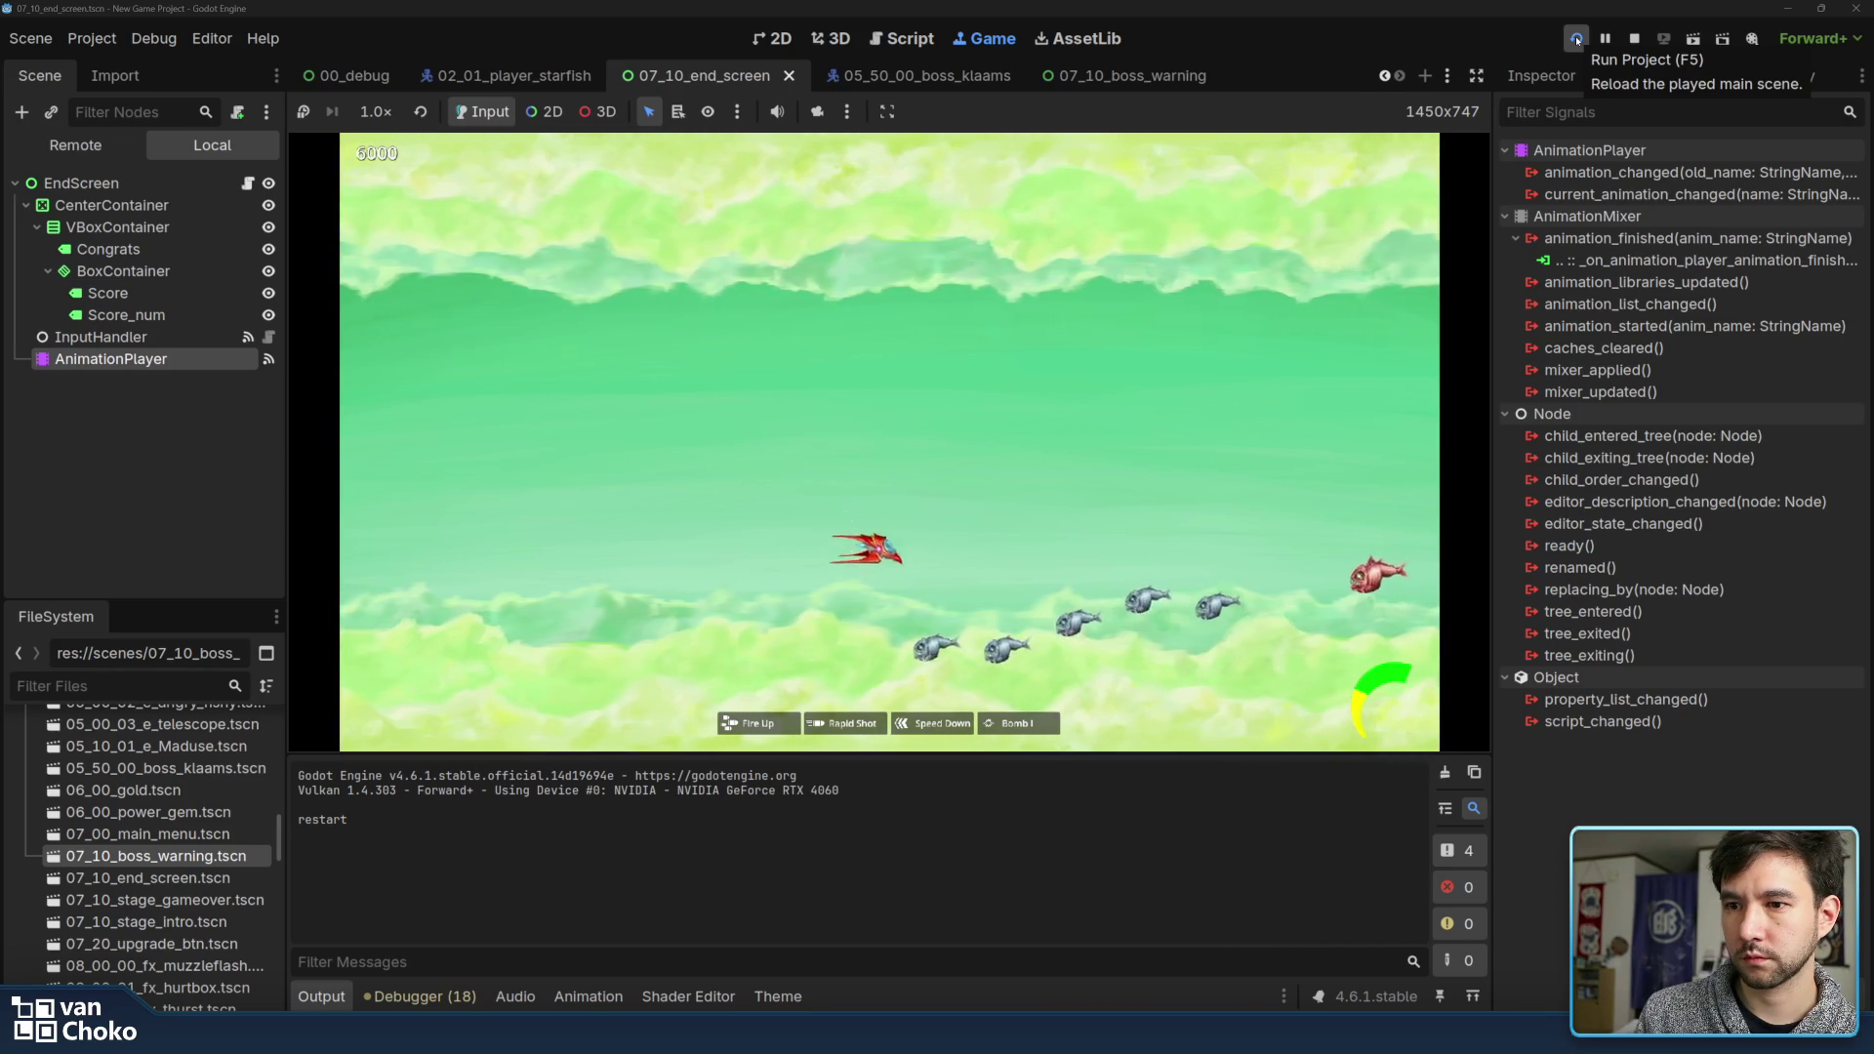
key("Right")
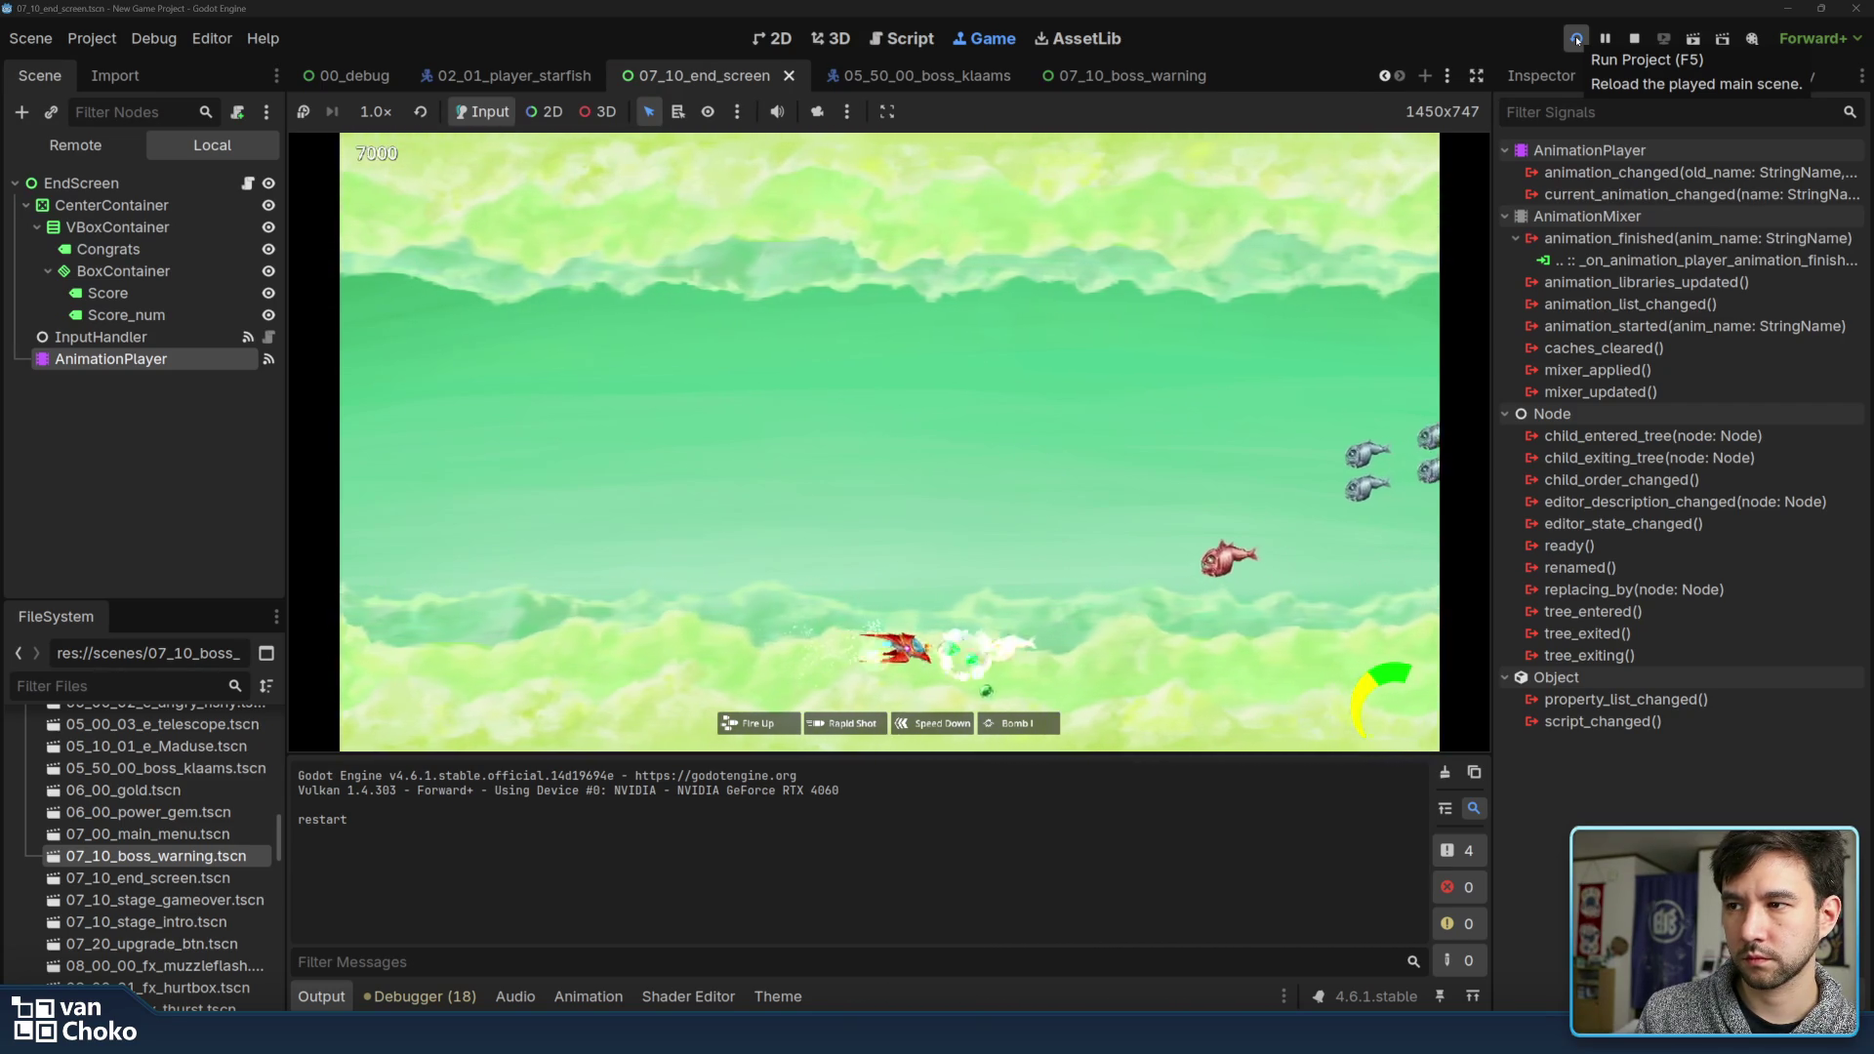
key("Up")
key("Up")
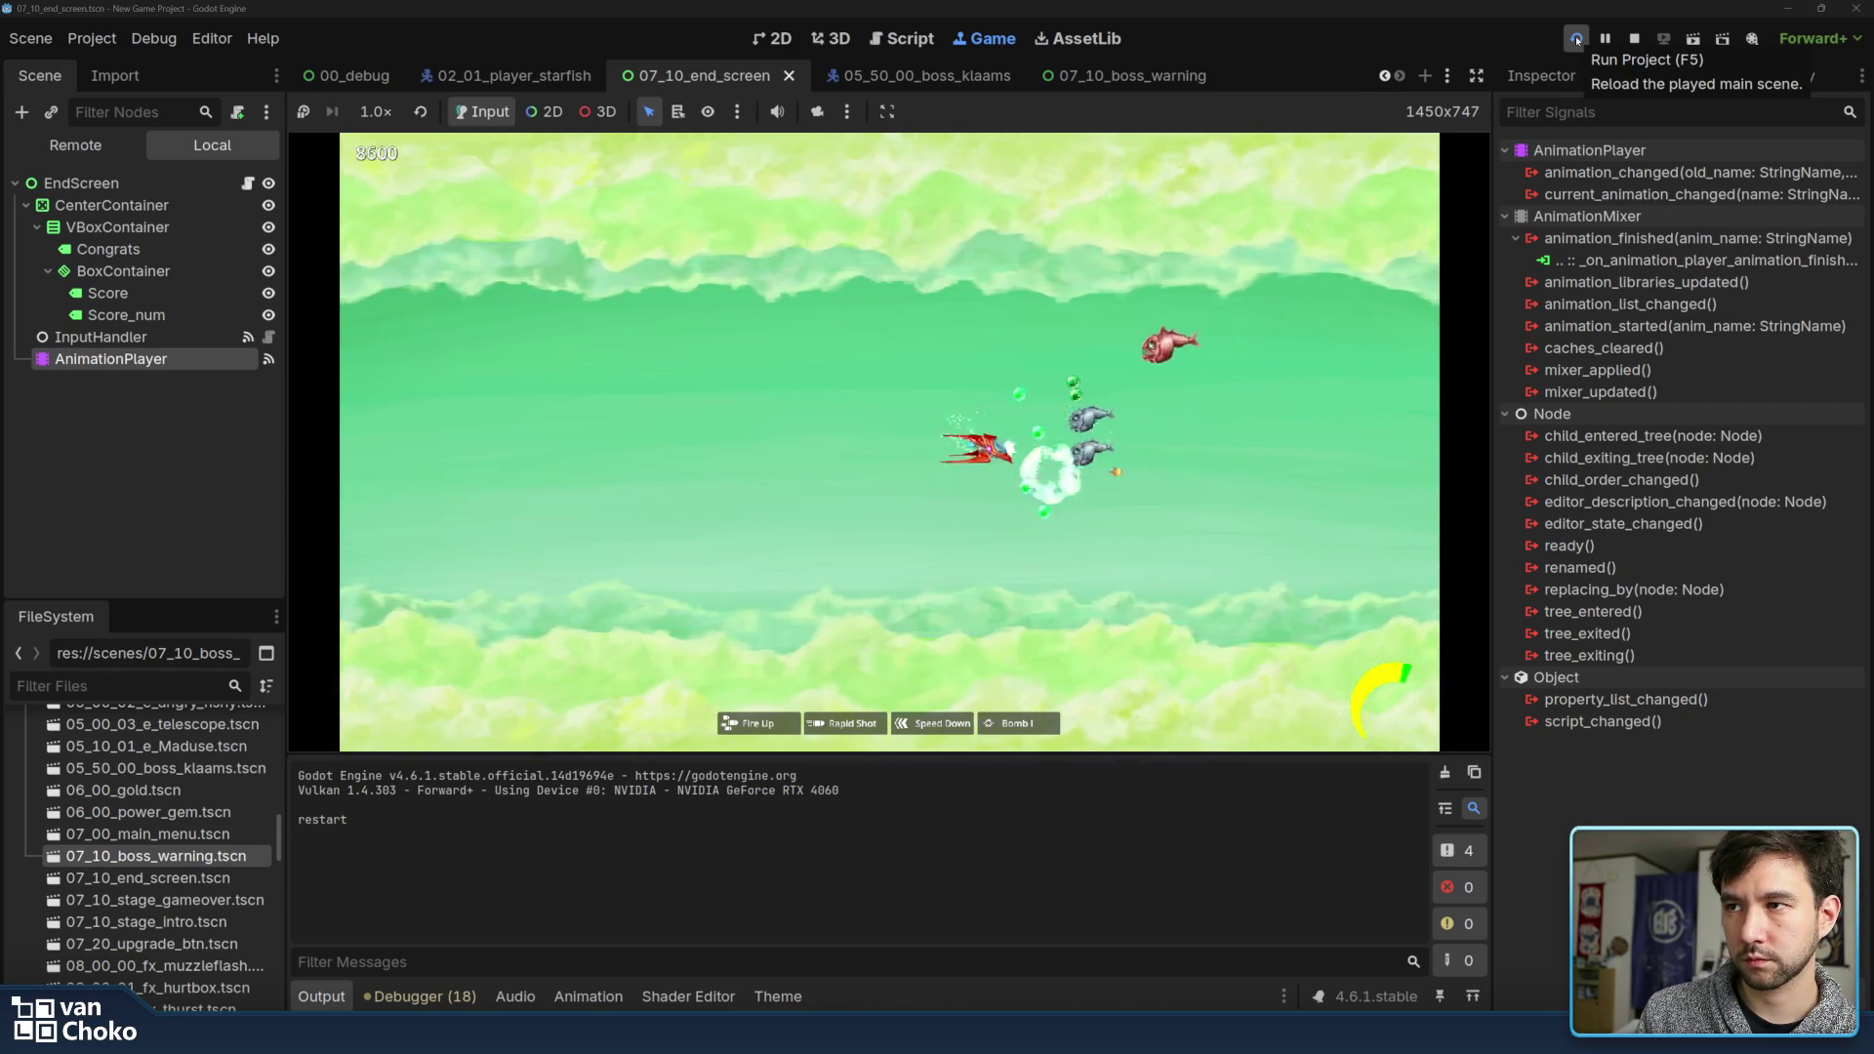
key("Left")
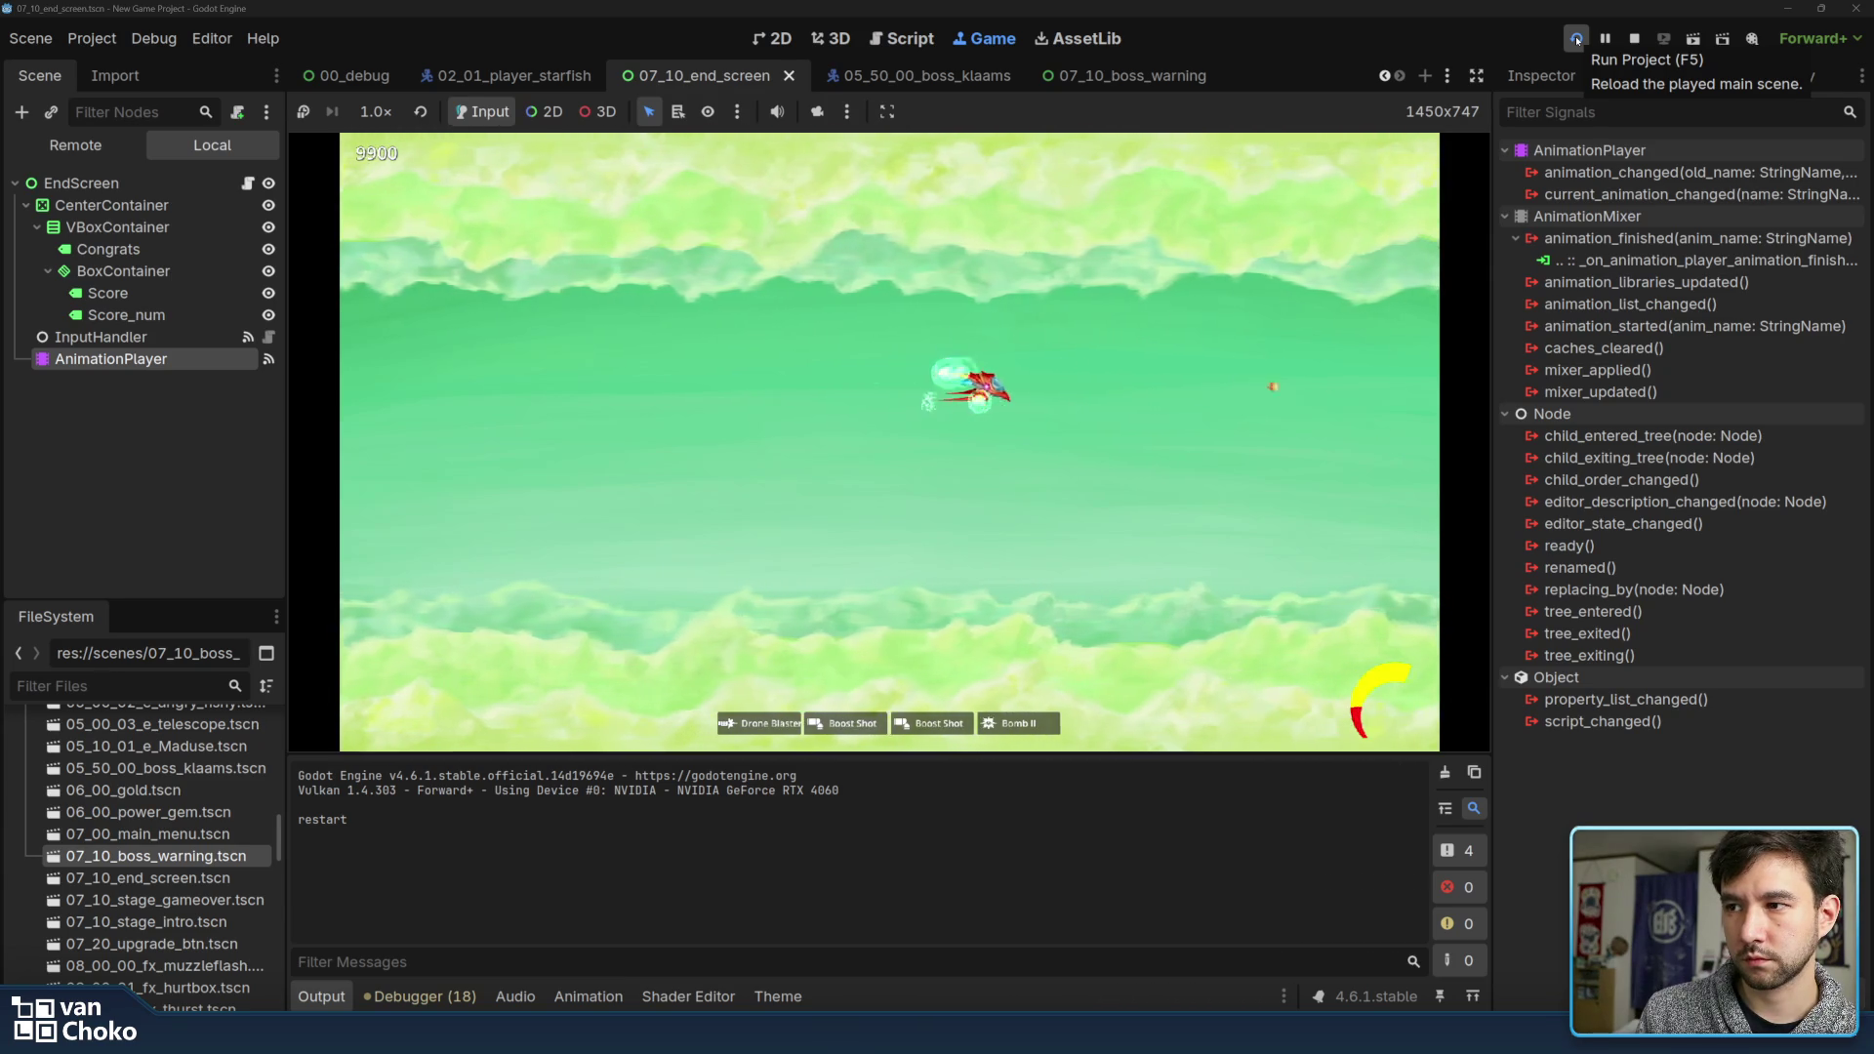
key("Right")
key("Up")
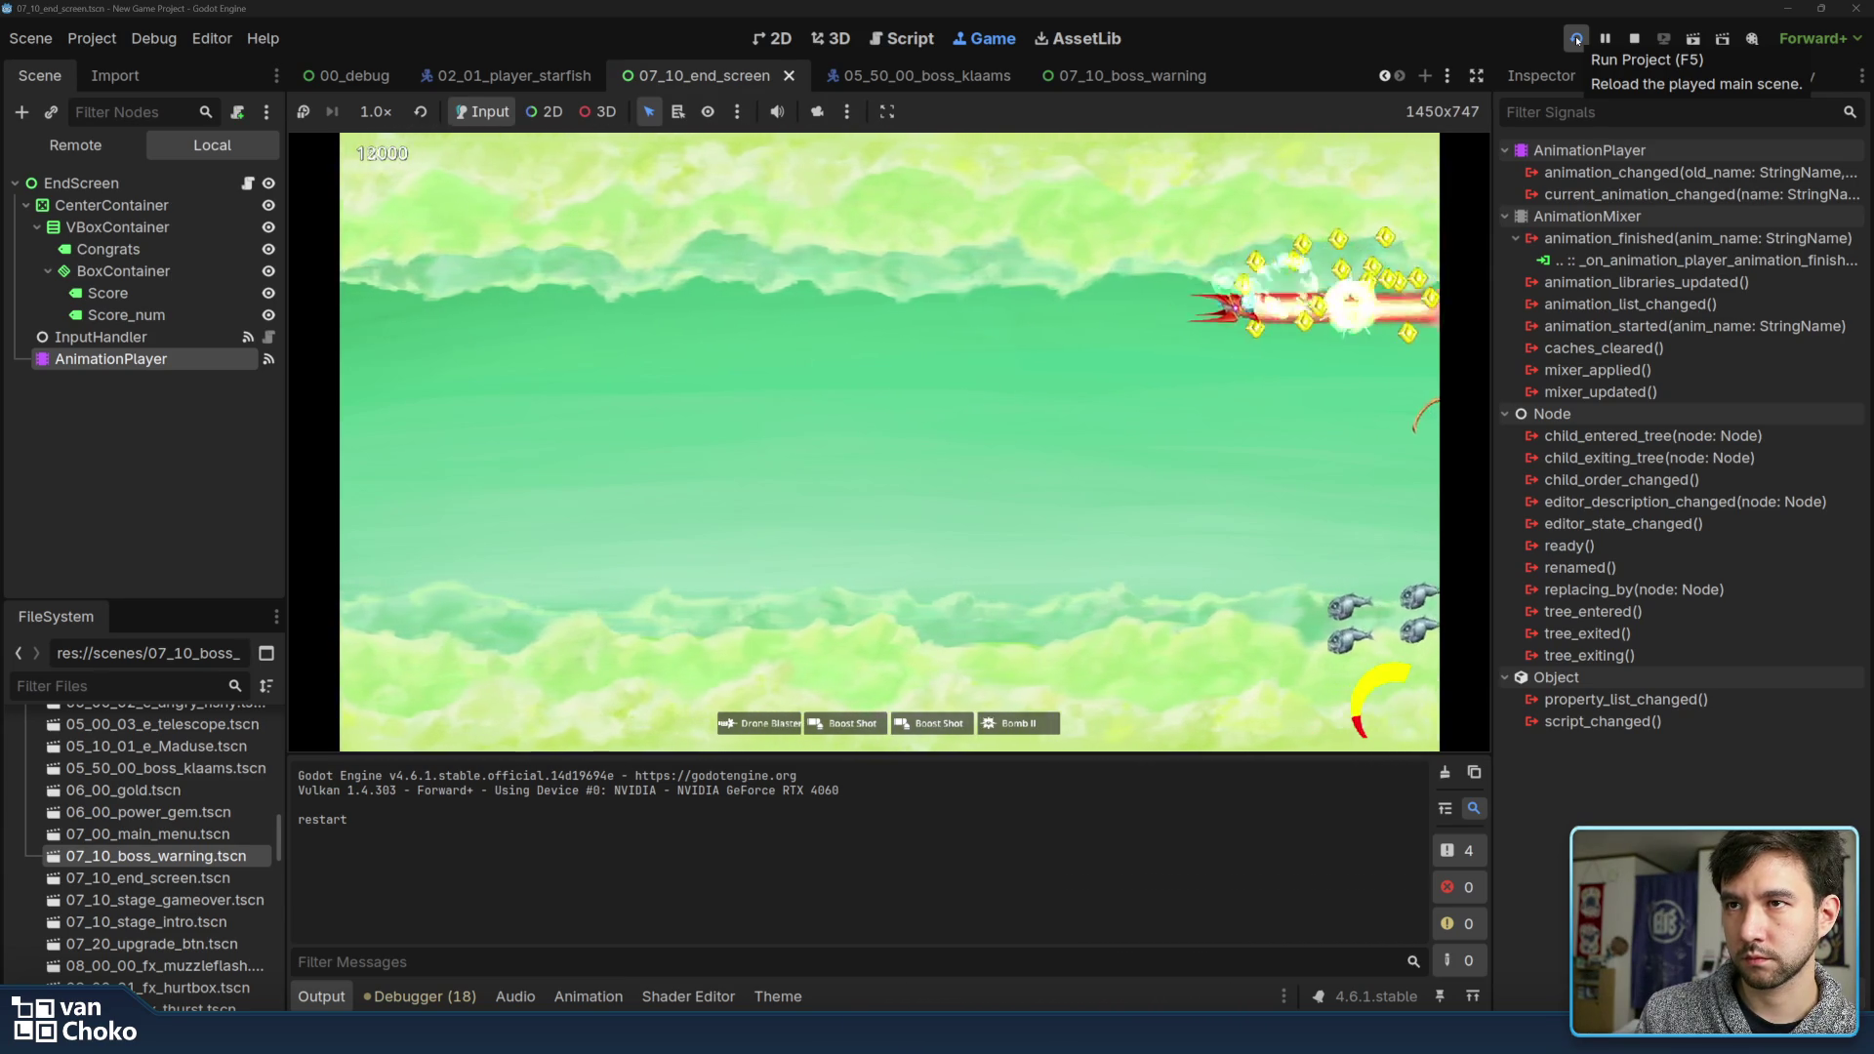
key("Left")
key("Down")
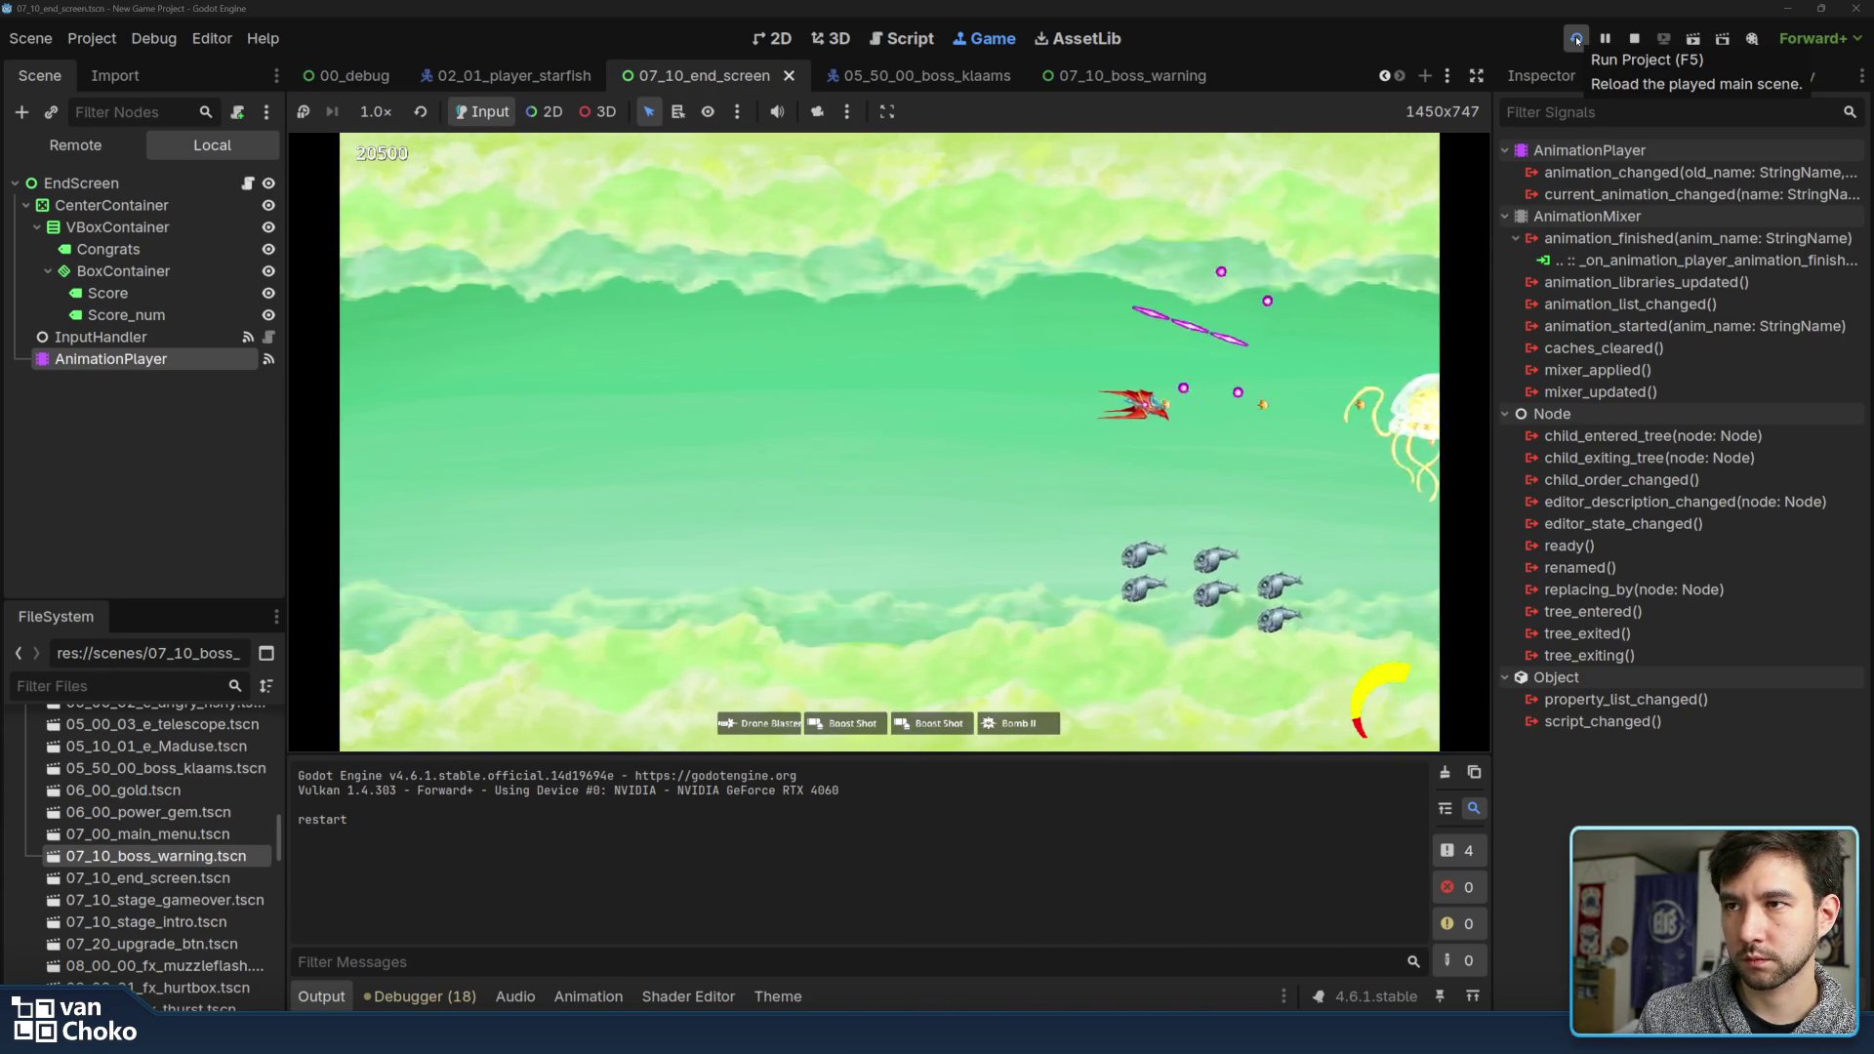
key("Left")
key("Down")
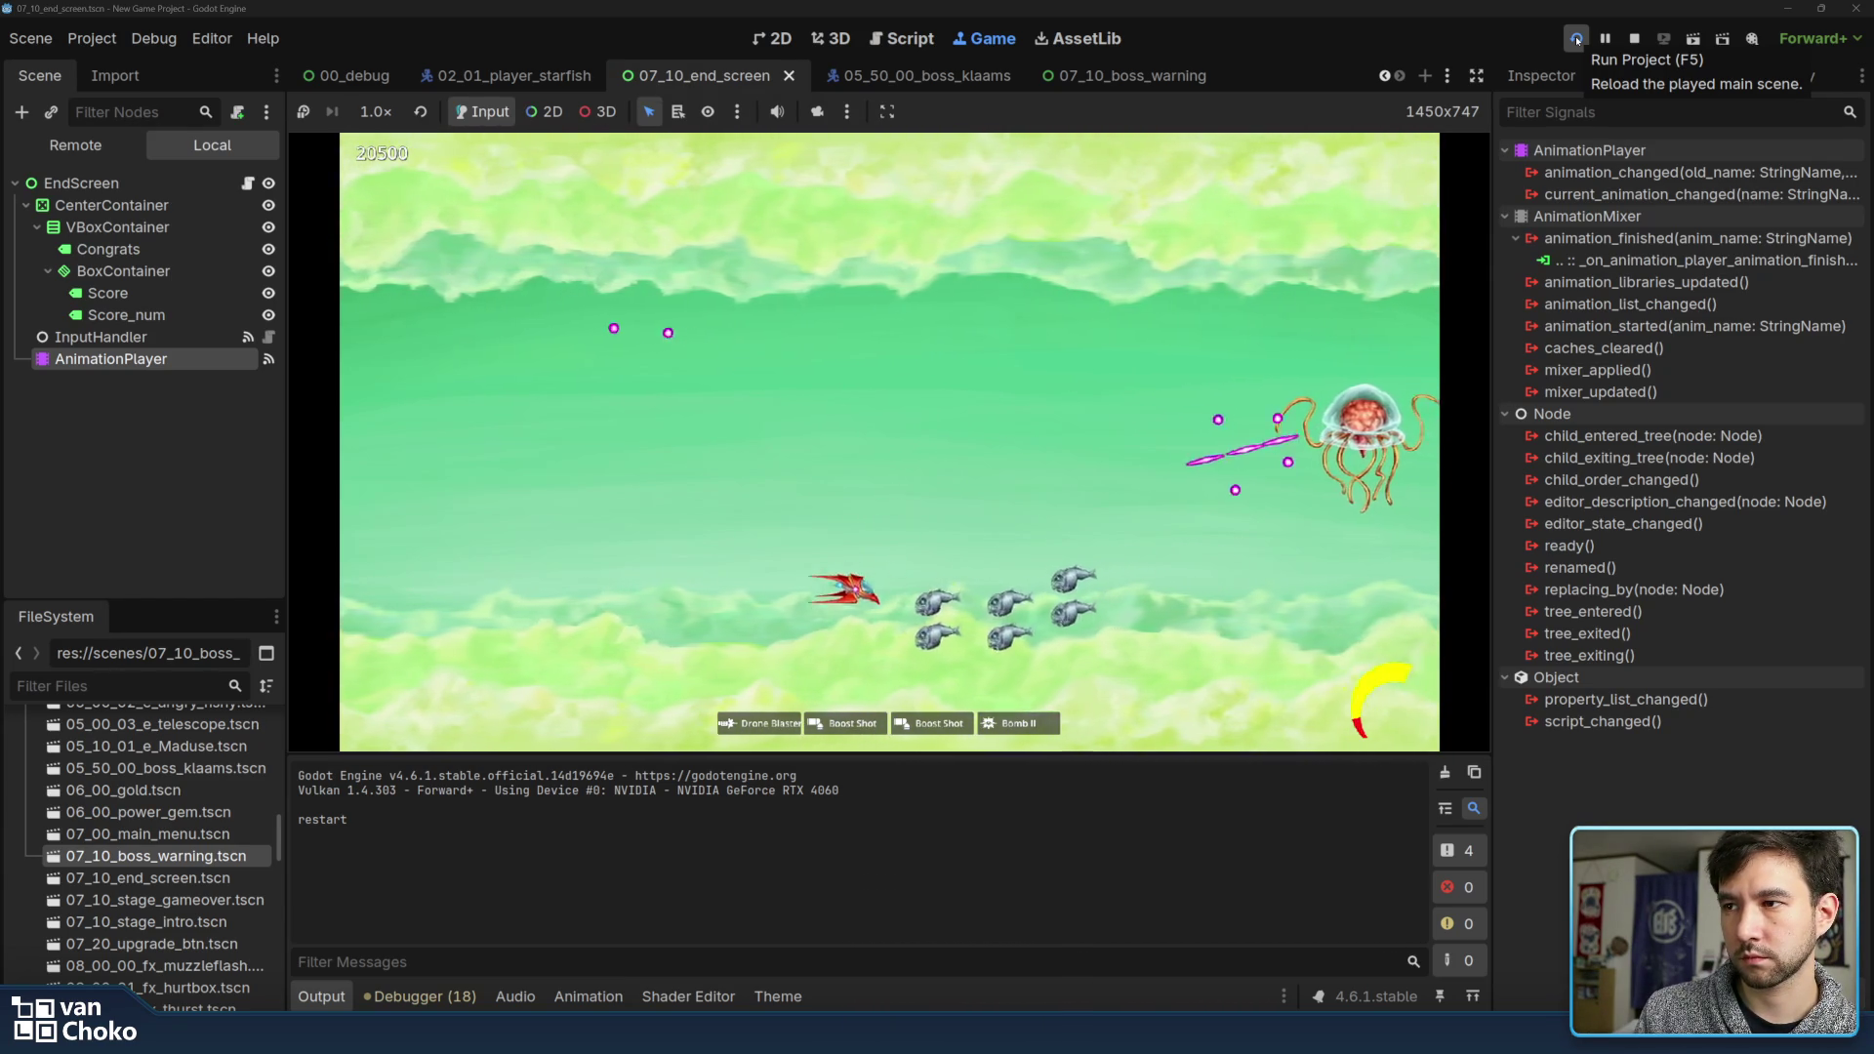
key("Right")
key("Up")
key("Up")
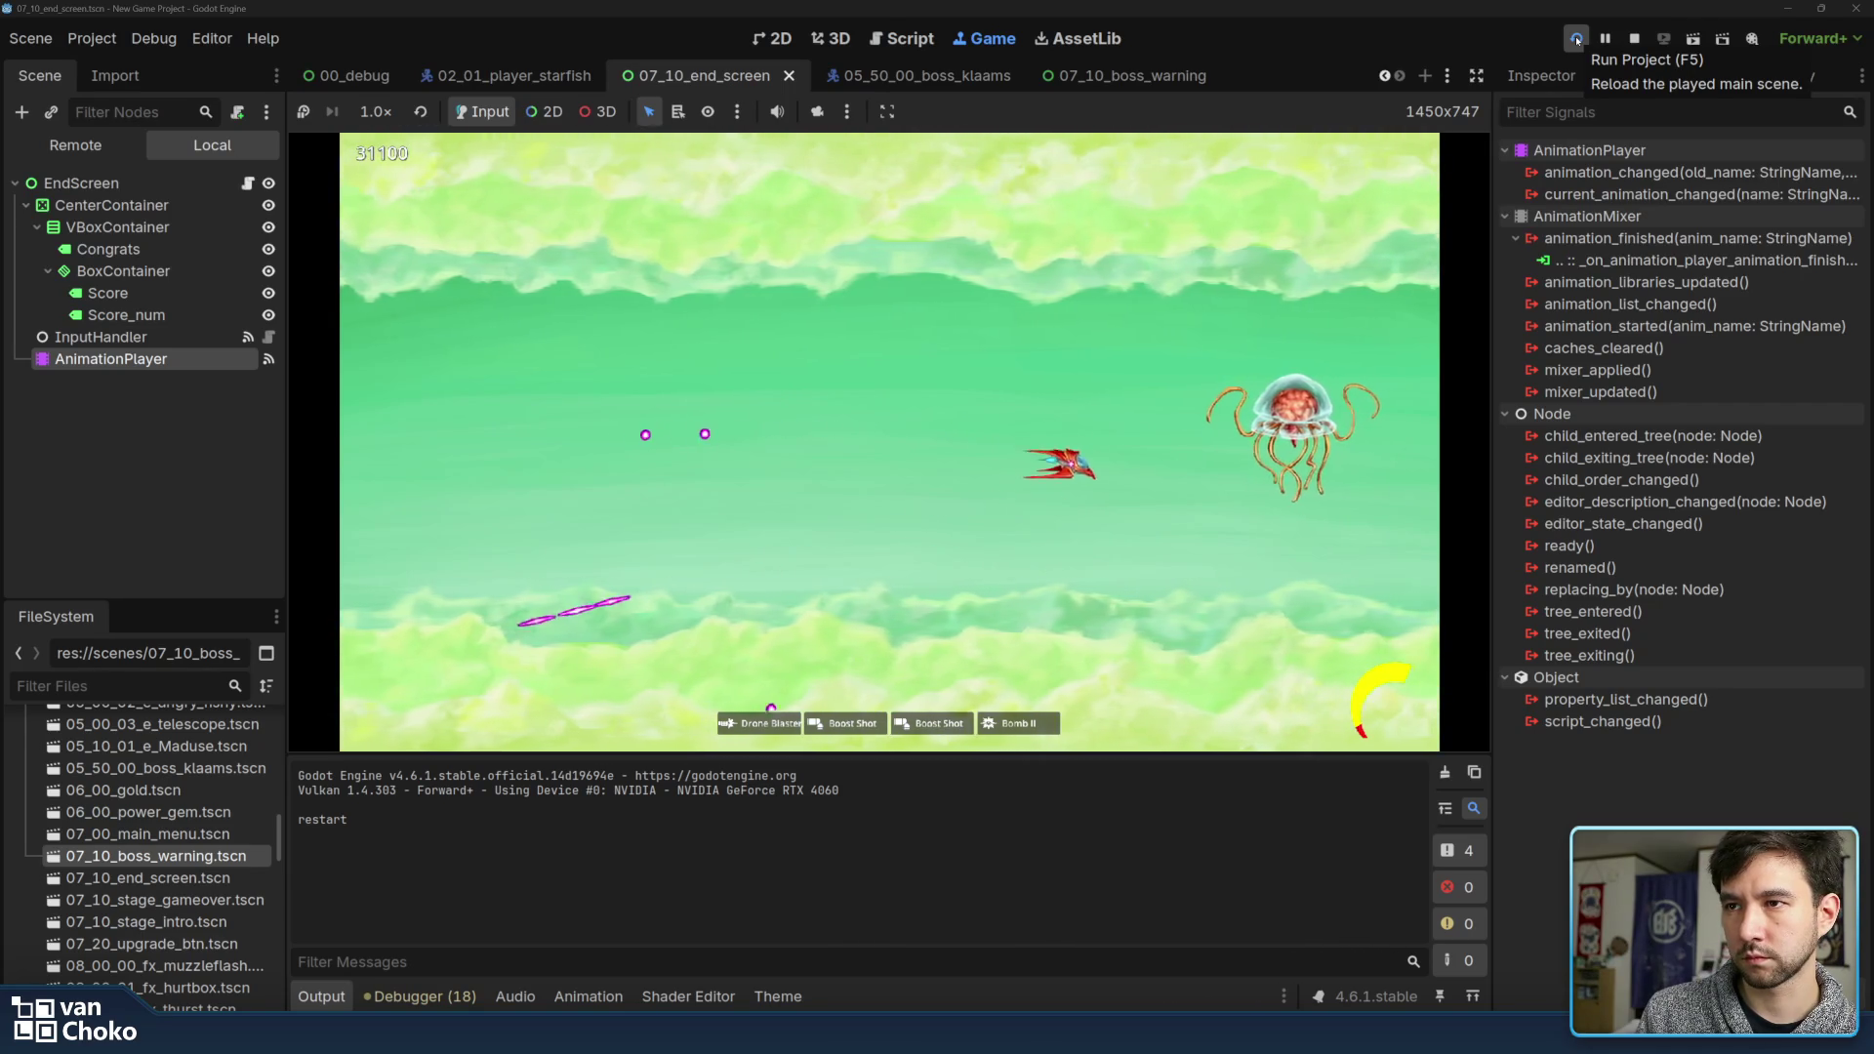
Fight the jellyfish and the following fish swarm, collecting the dropped gems
key("Right")
key("Right")
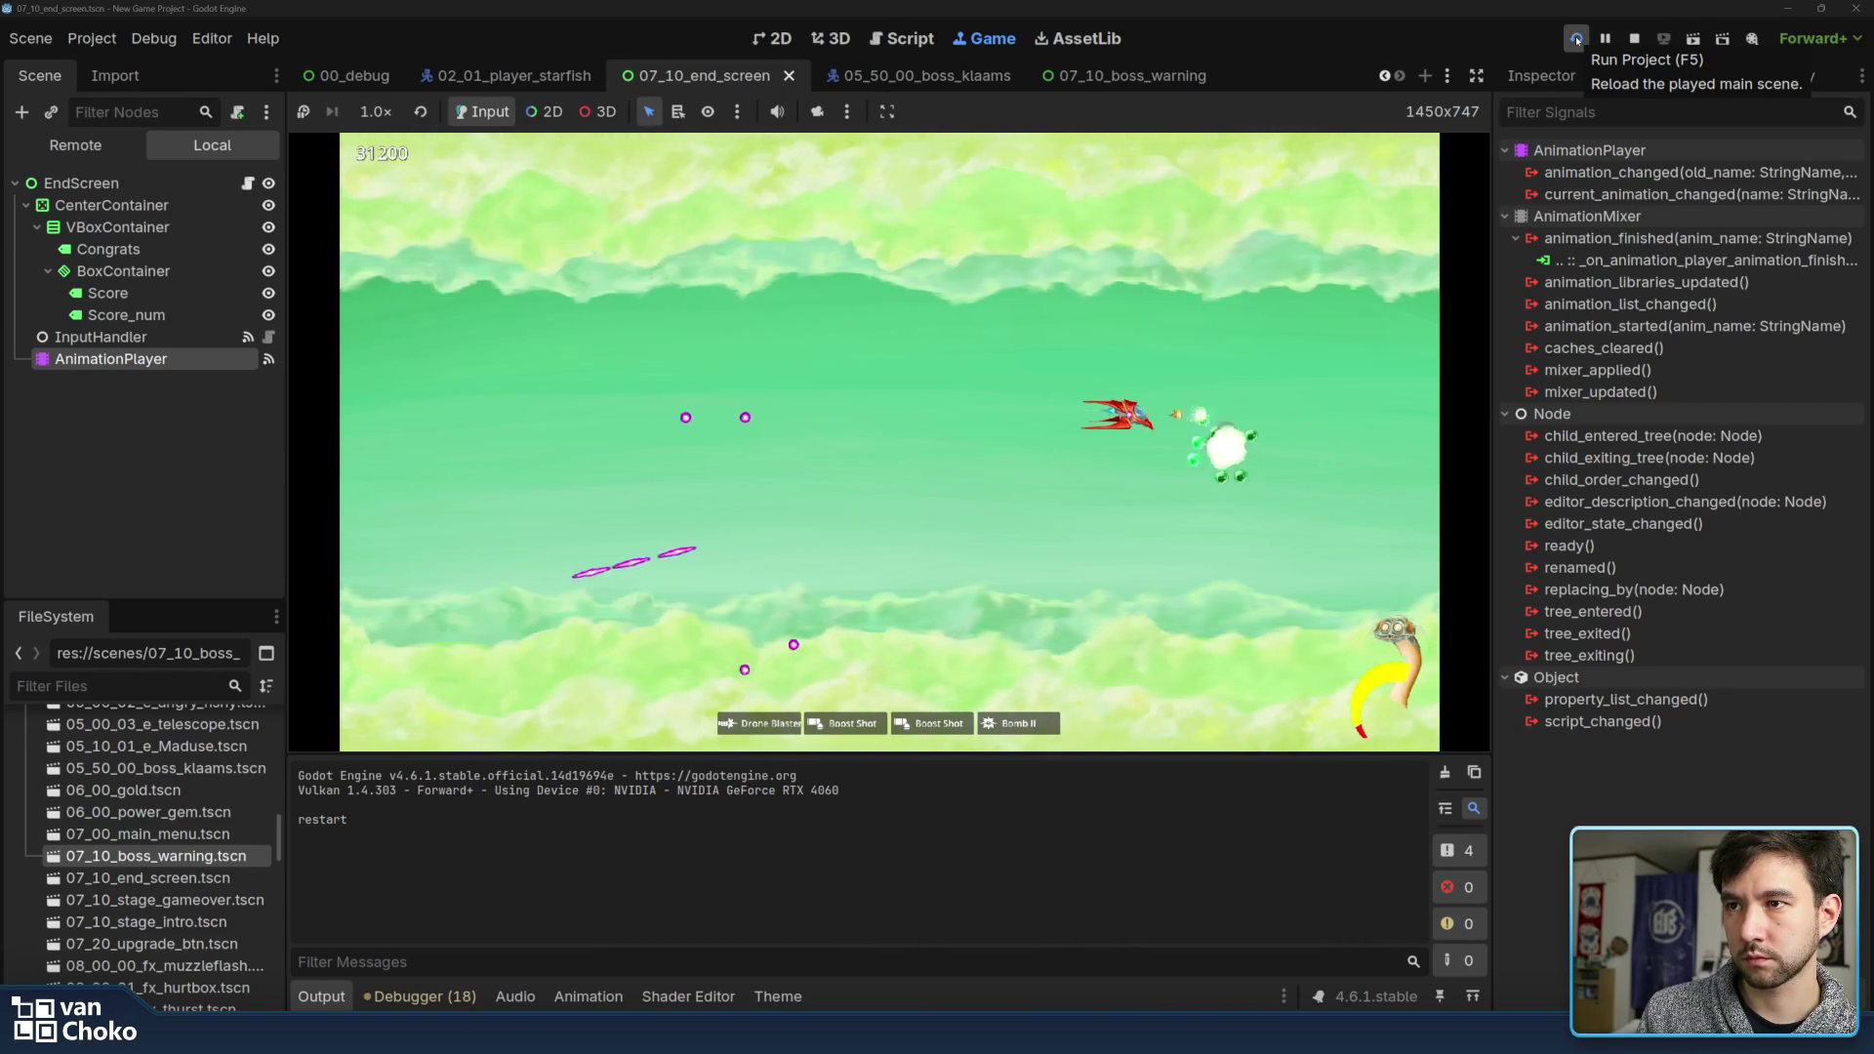
key("Down")
key("Down")
key("Right")
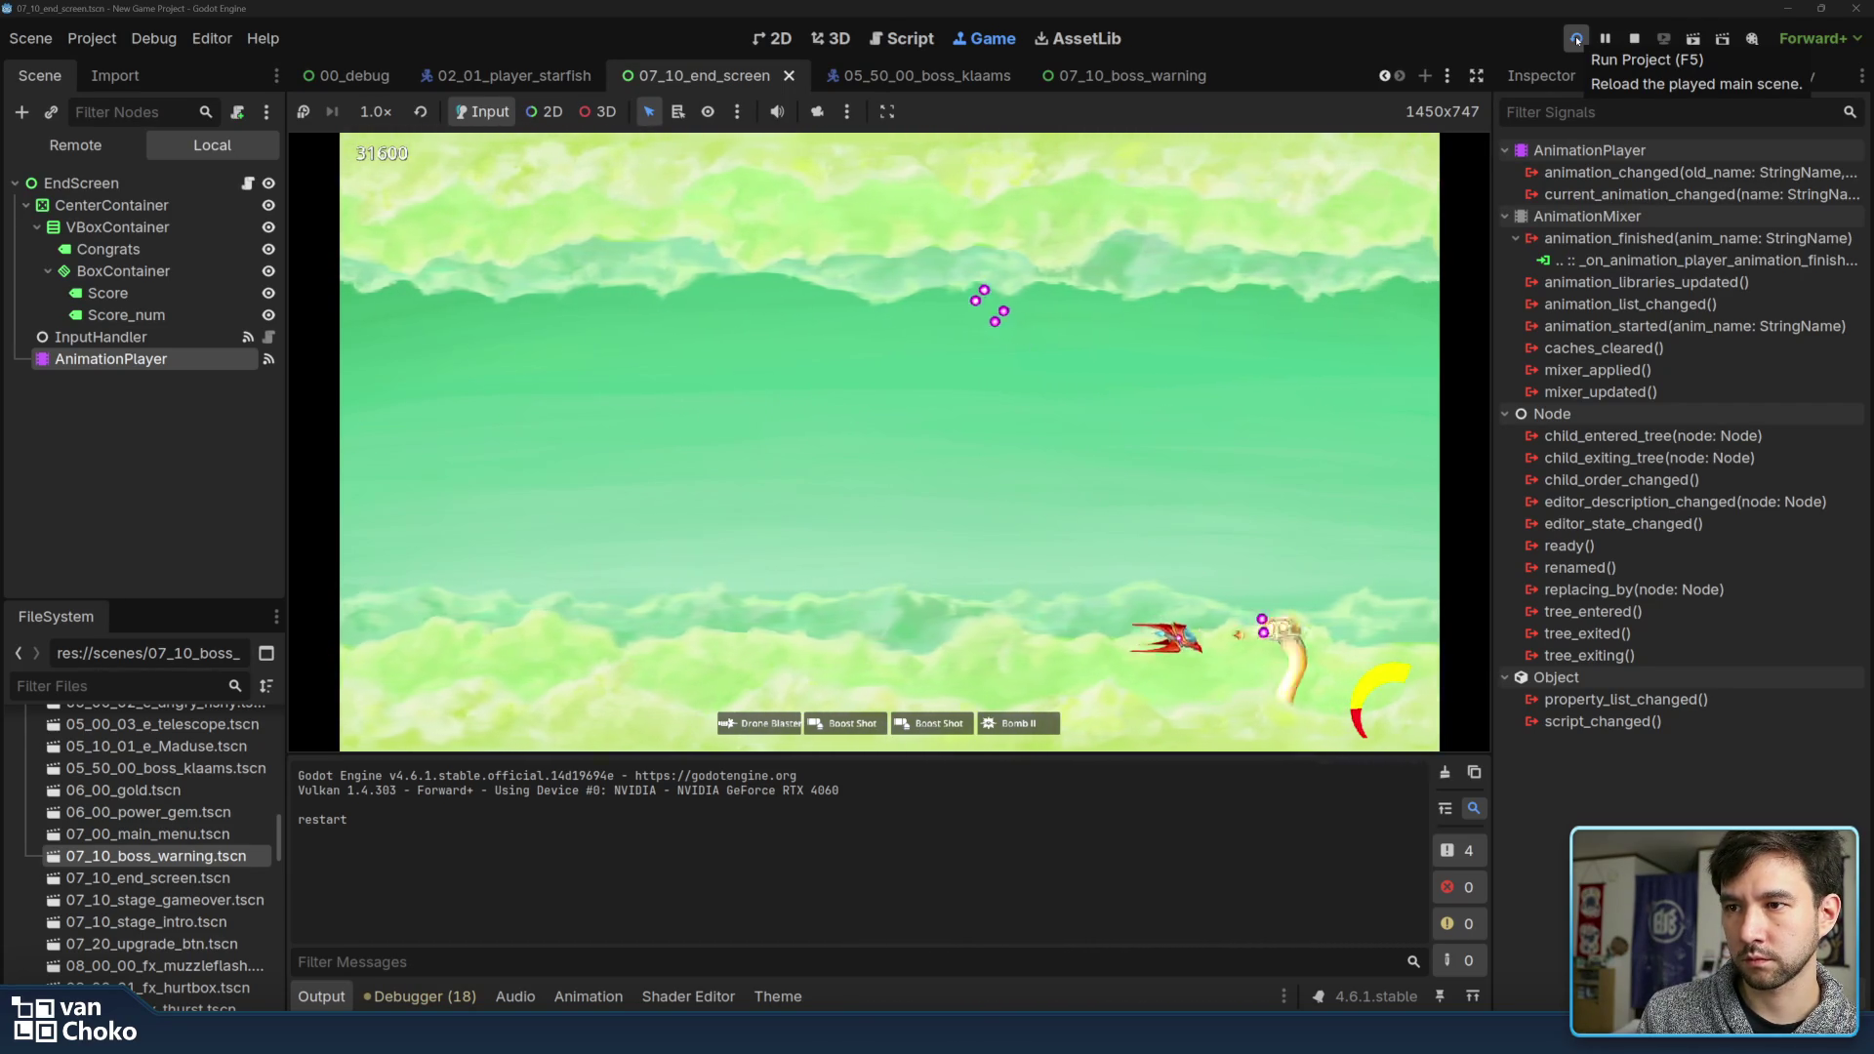
key("Left")
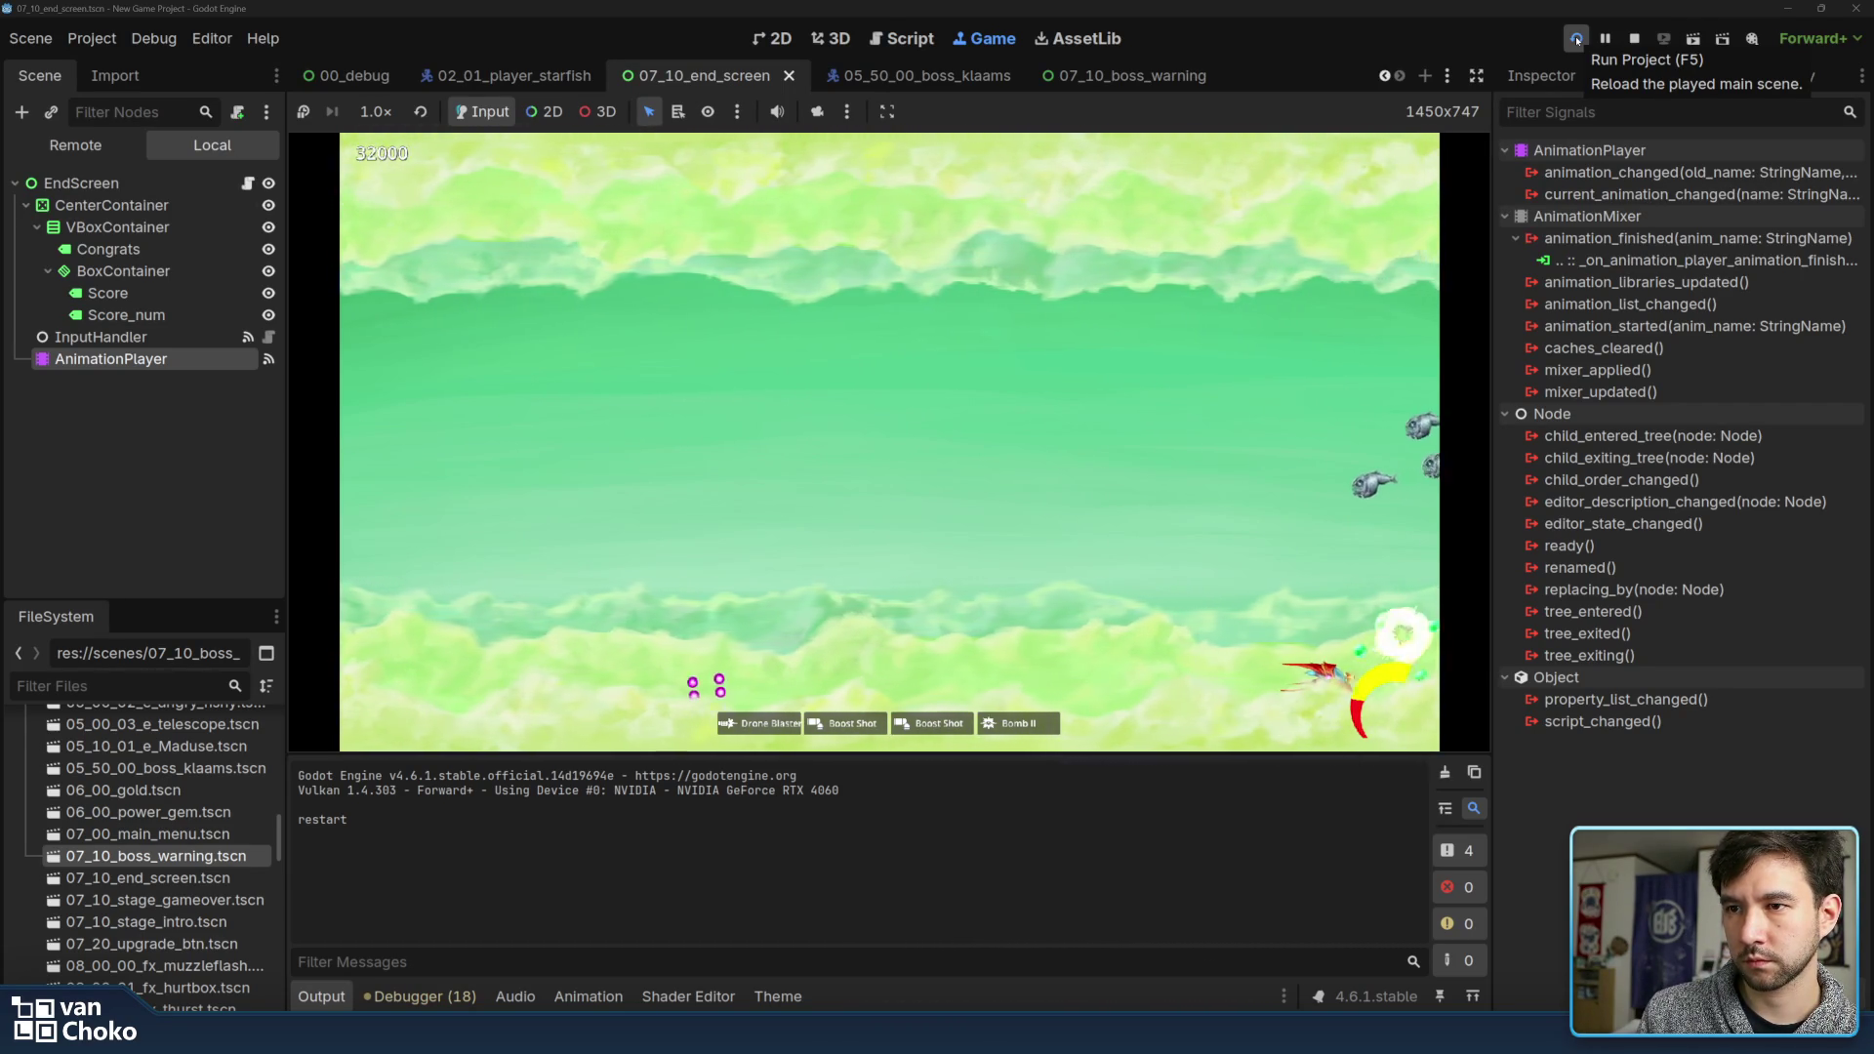
key("Up")
key("Up")
key("Left")
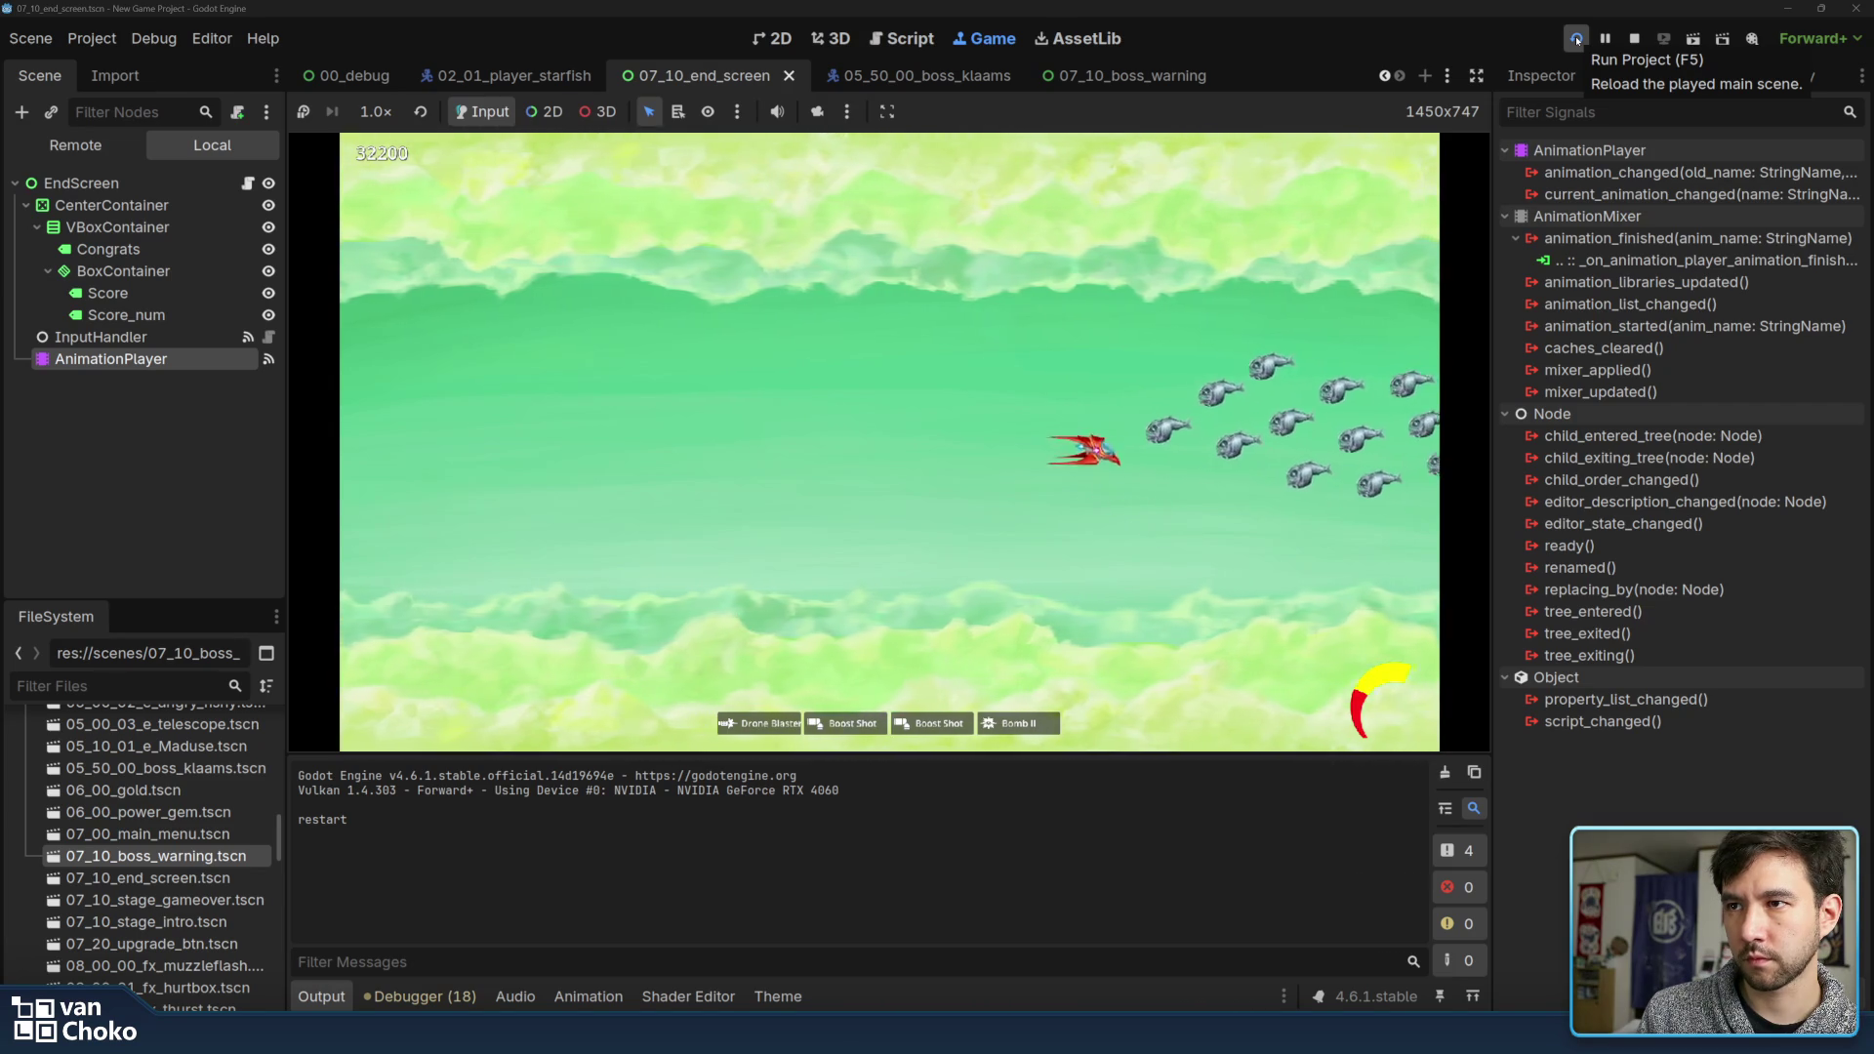
key("Right")
key("Down")
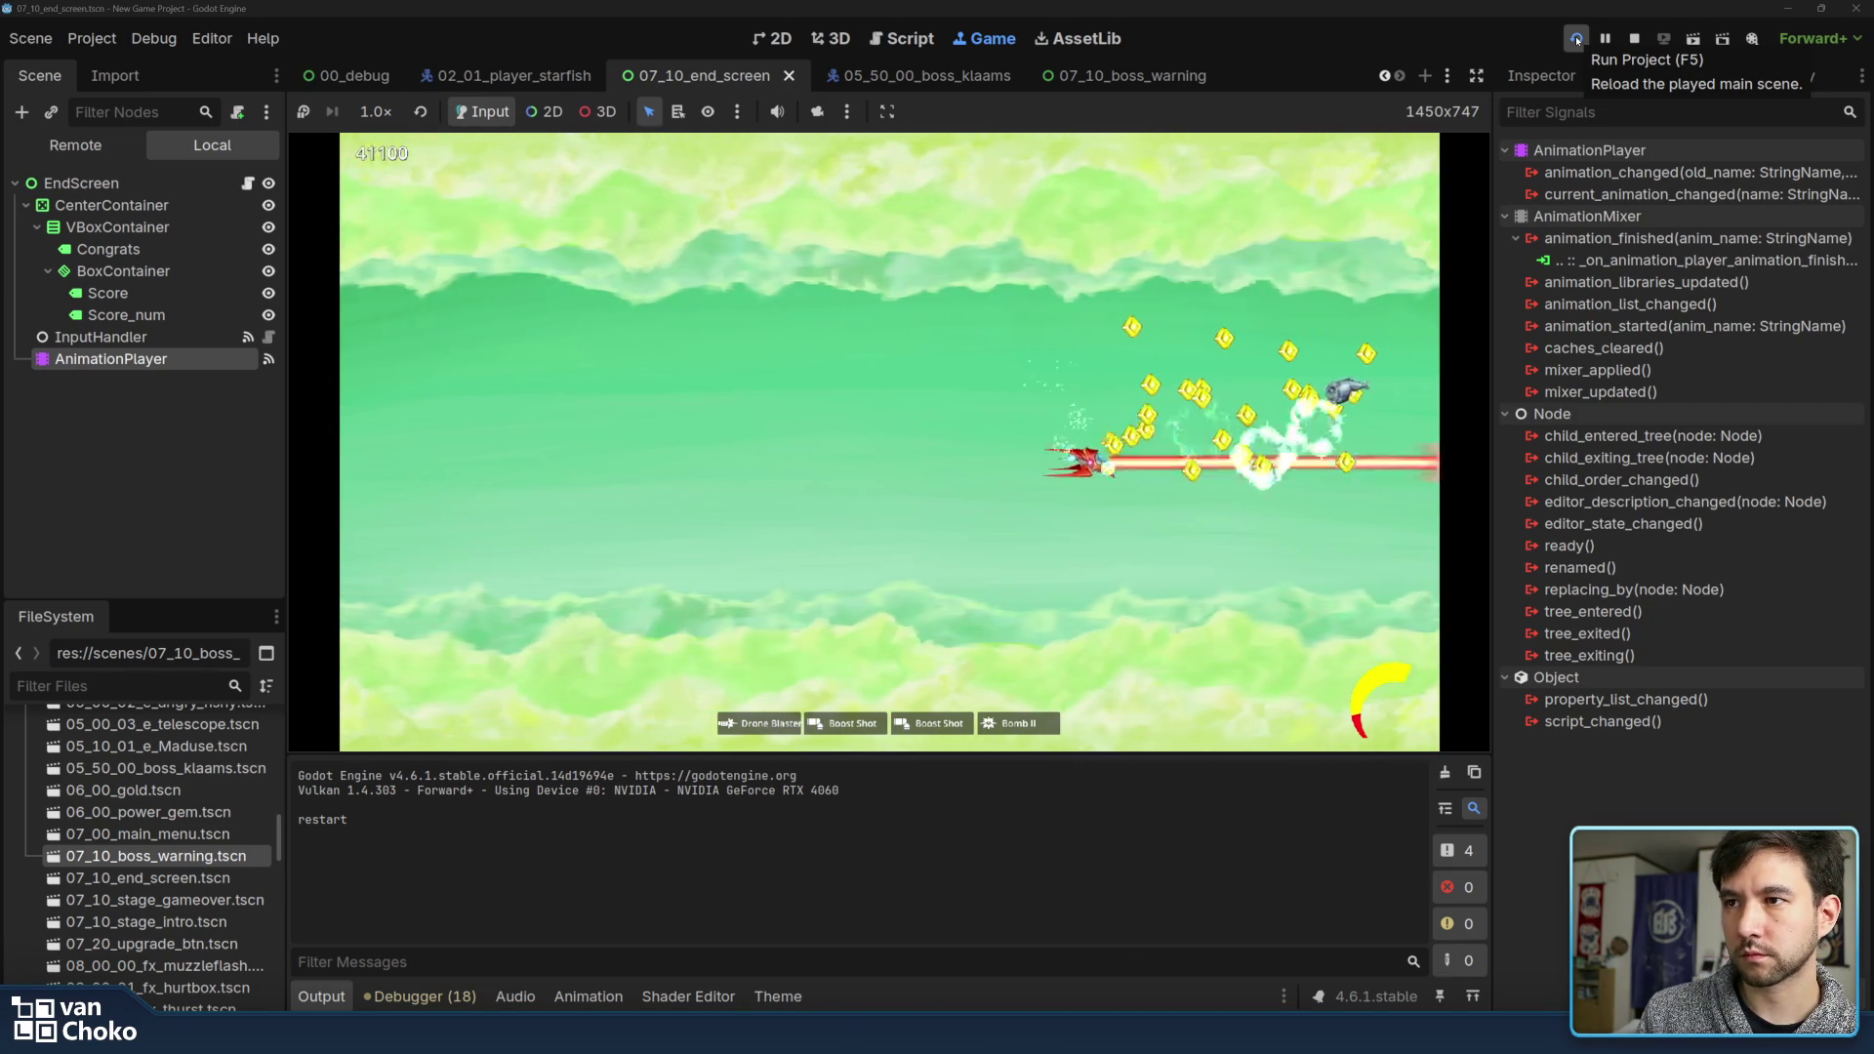
key("Up")
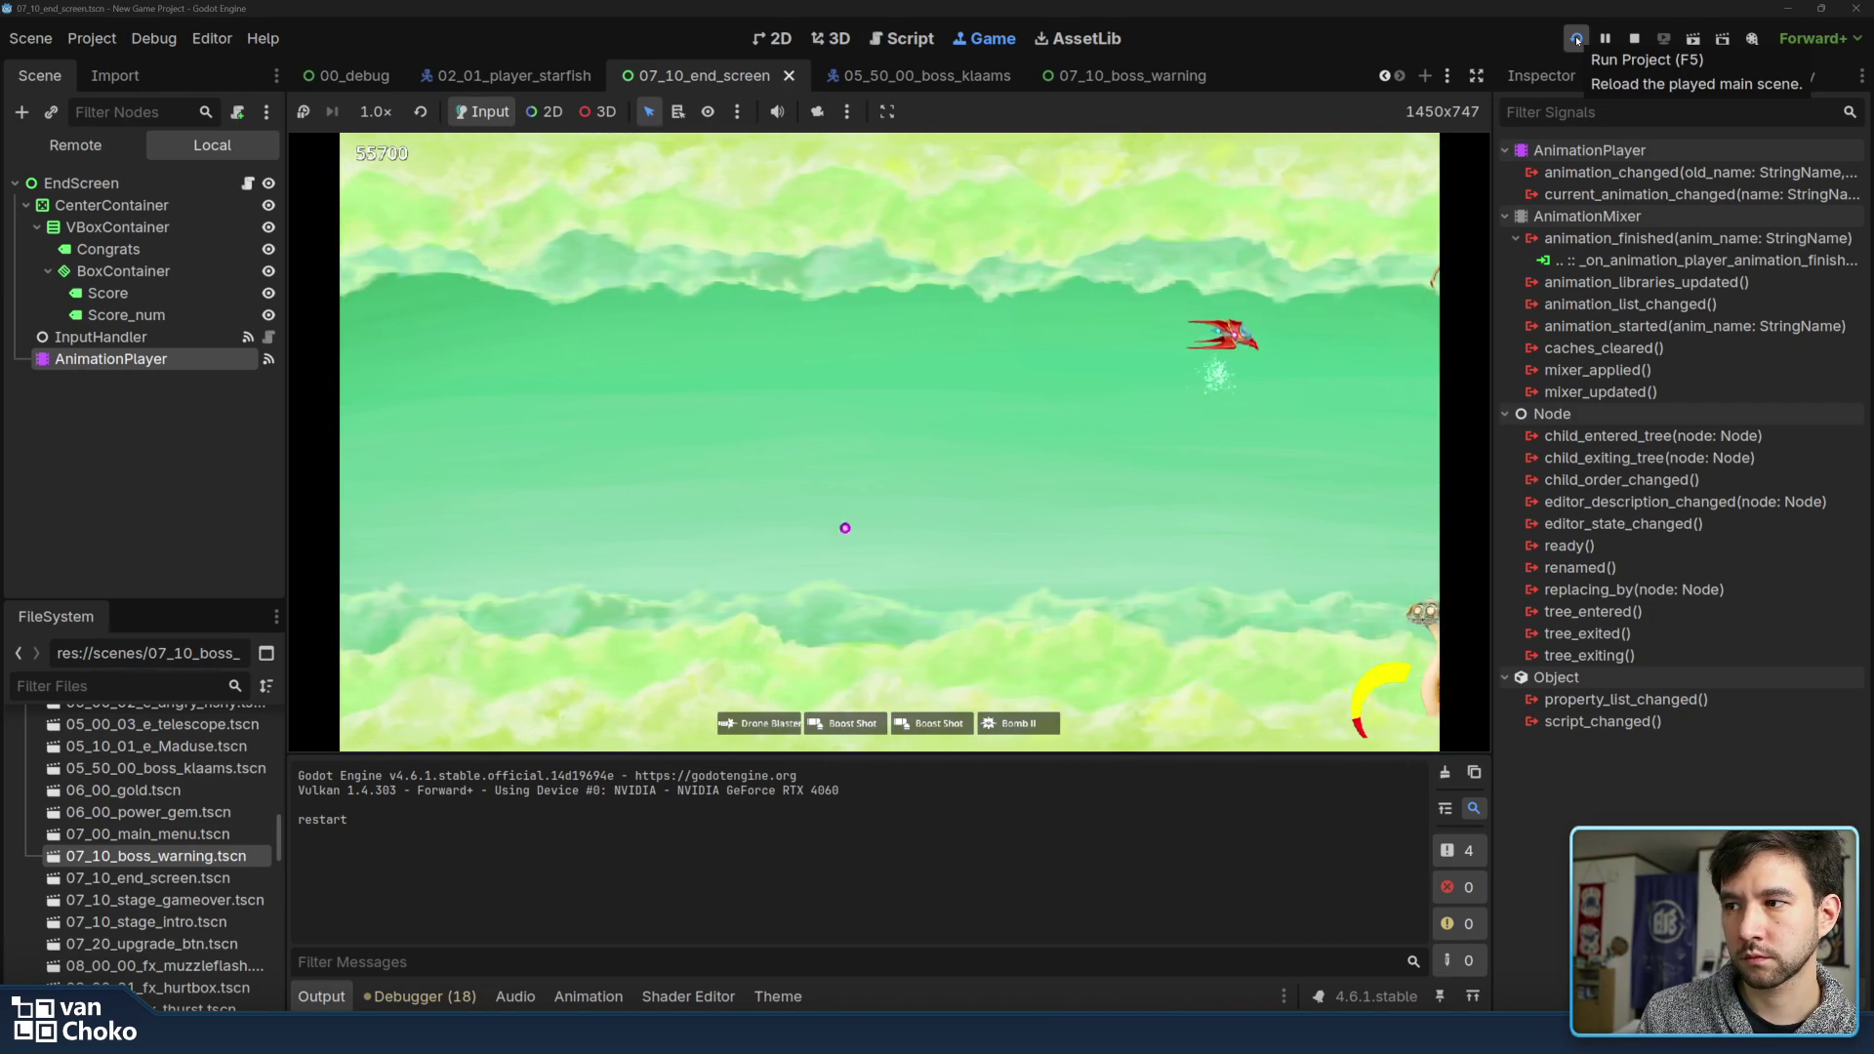
key("Down")
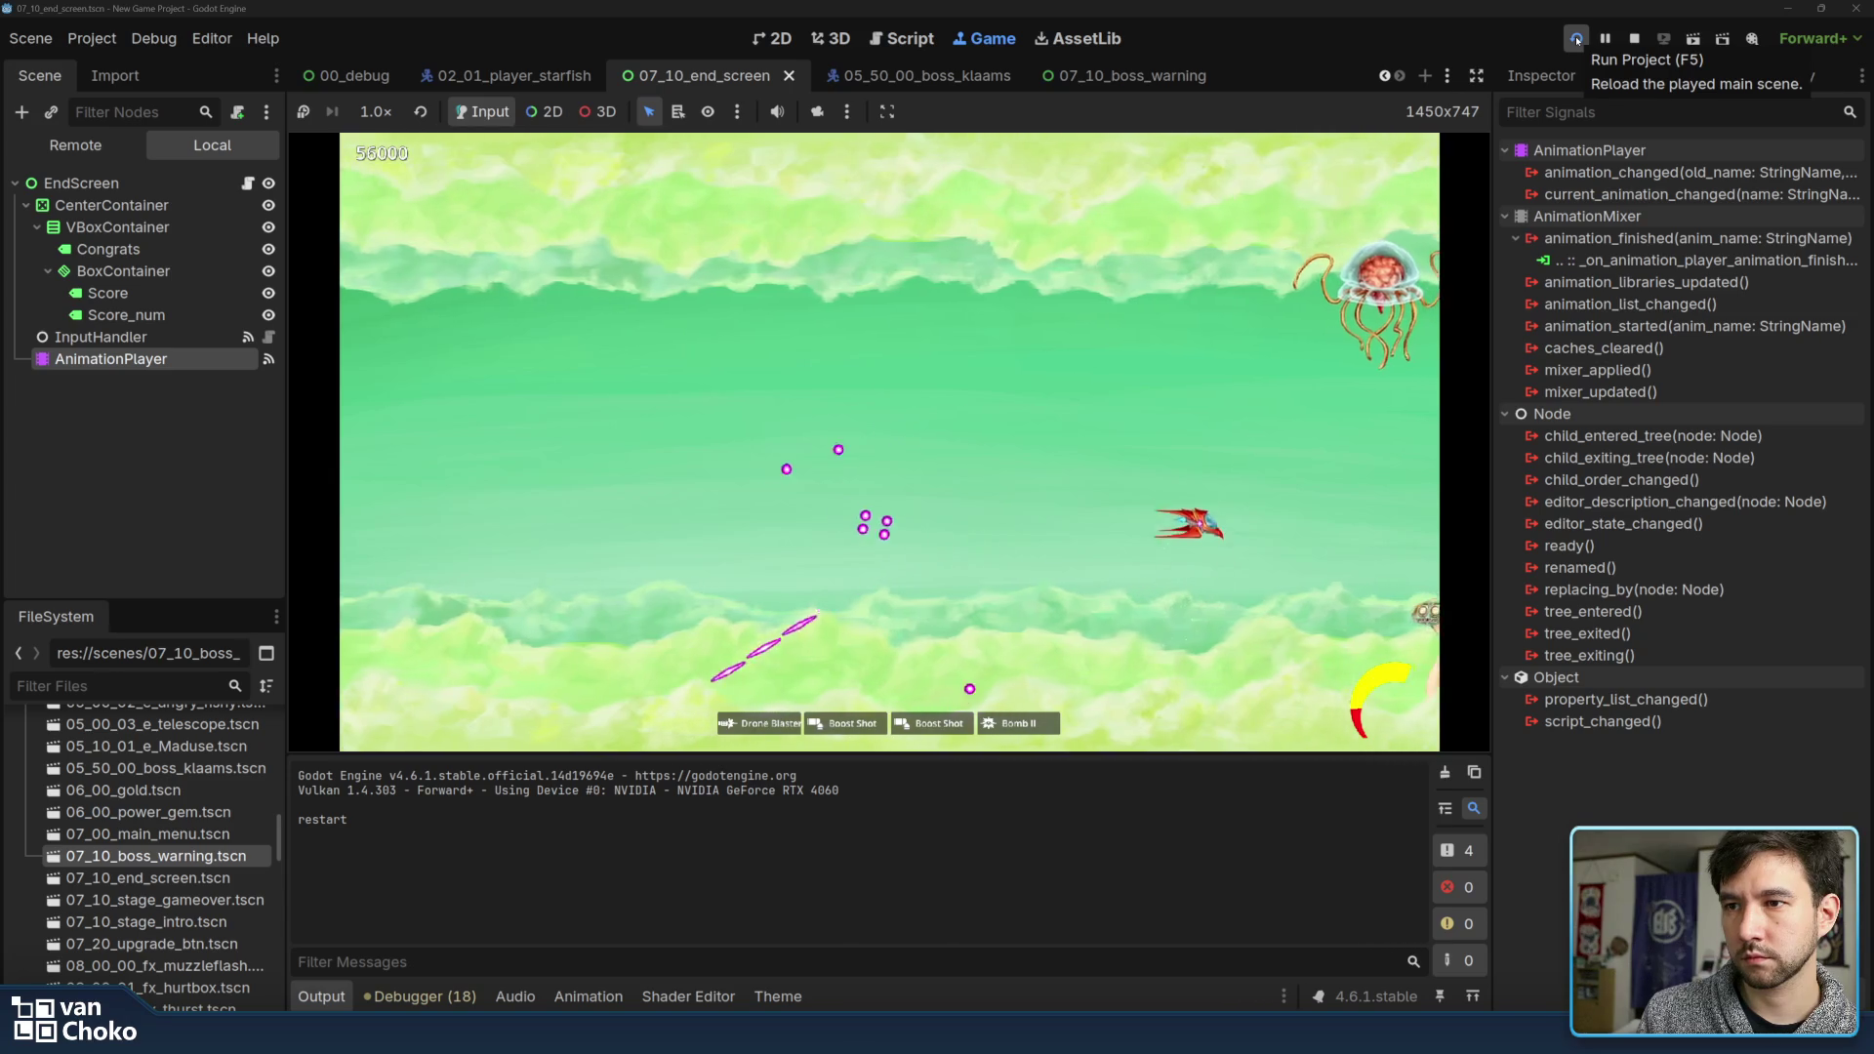
key("Up")
key("Right")
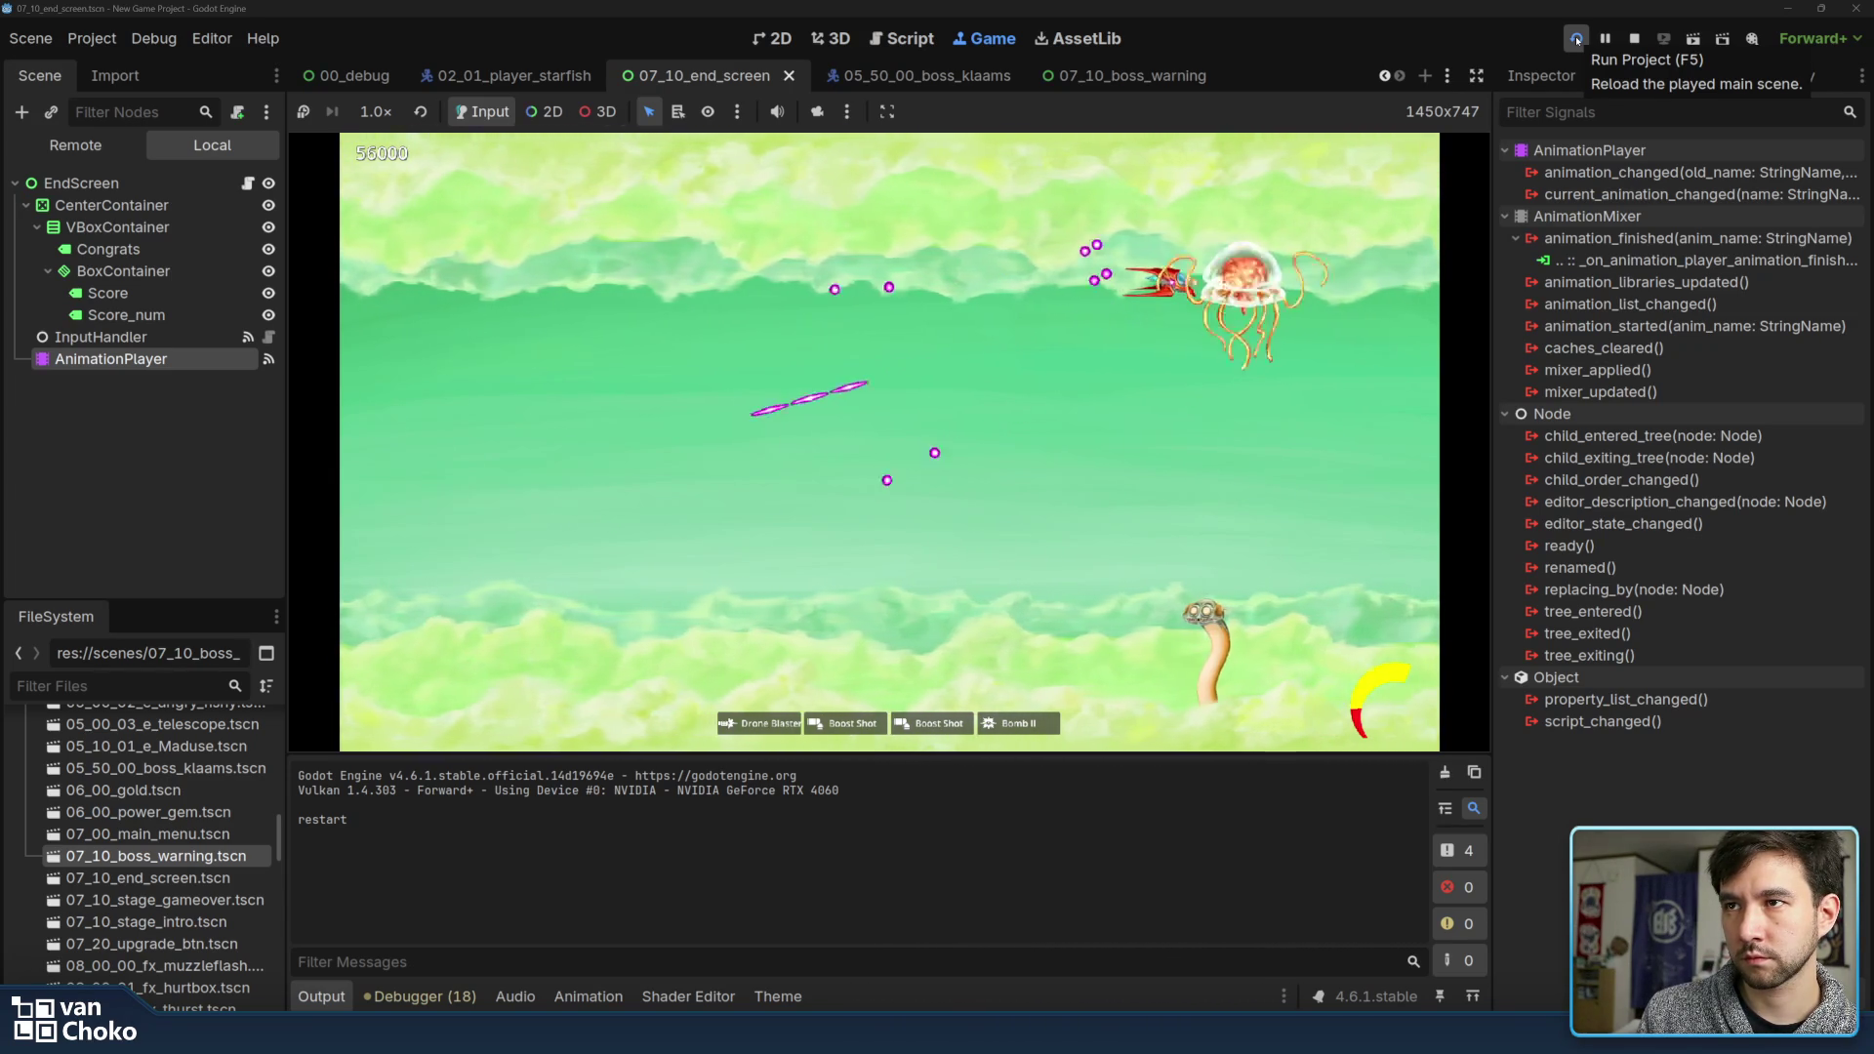
key("Down")
key("Down")
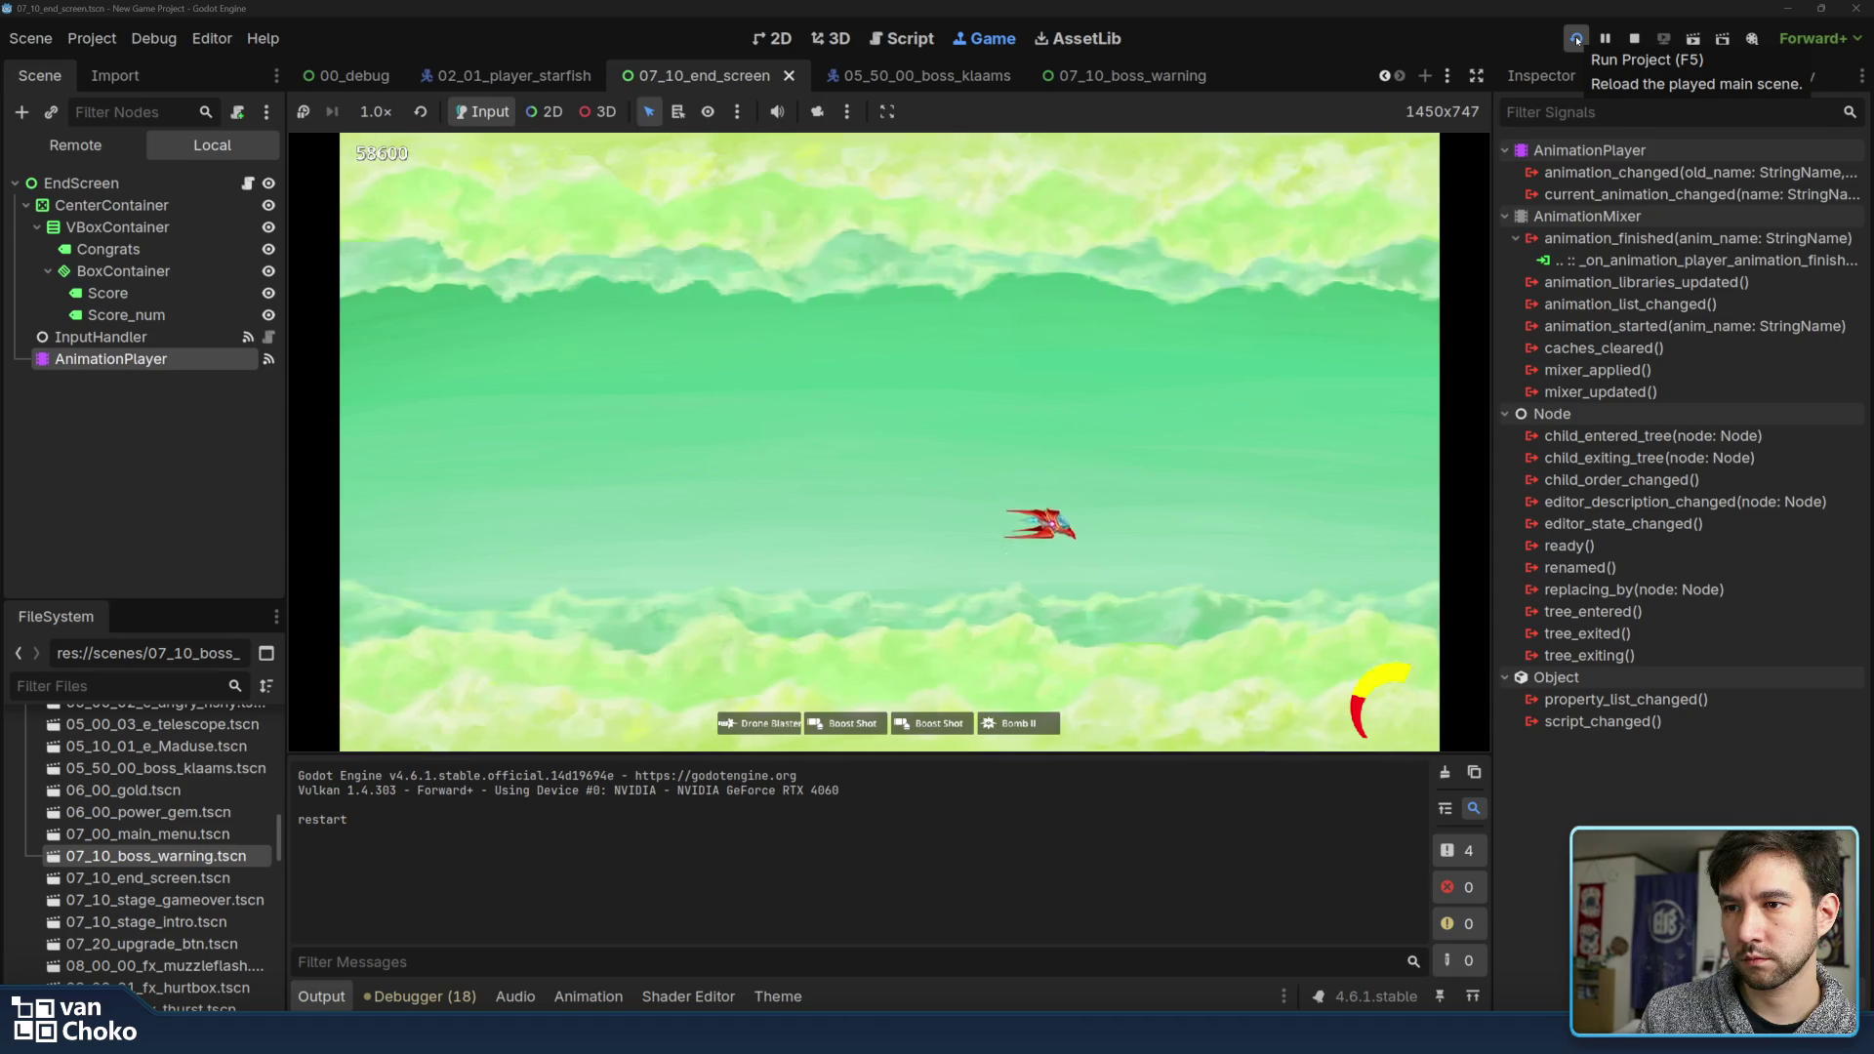
key("Up")
key("Right")
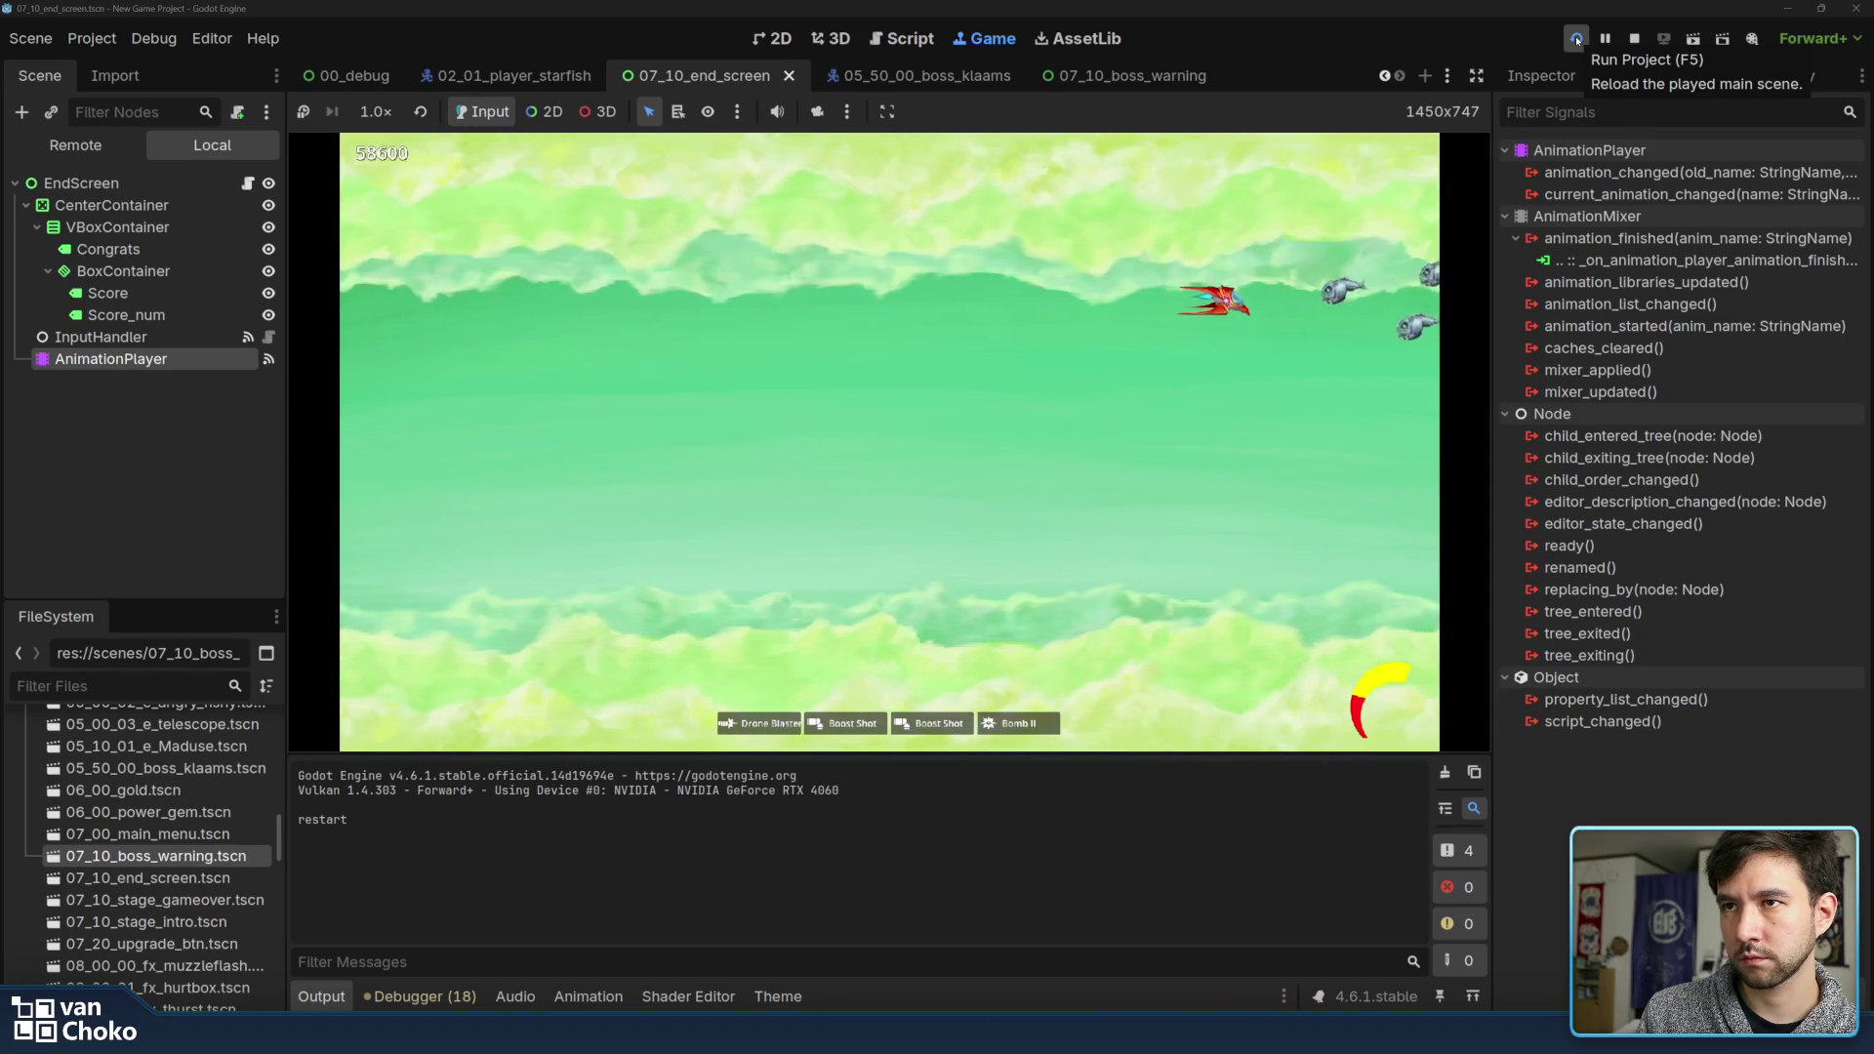
key("Left")
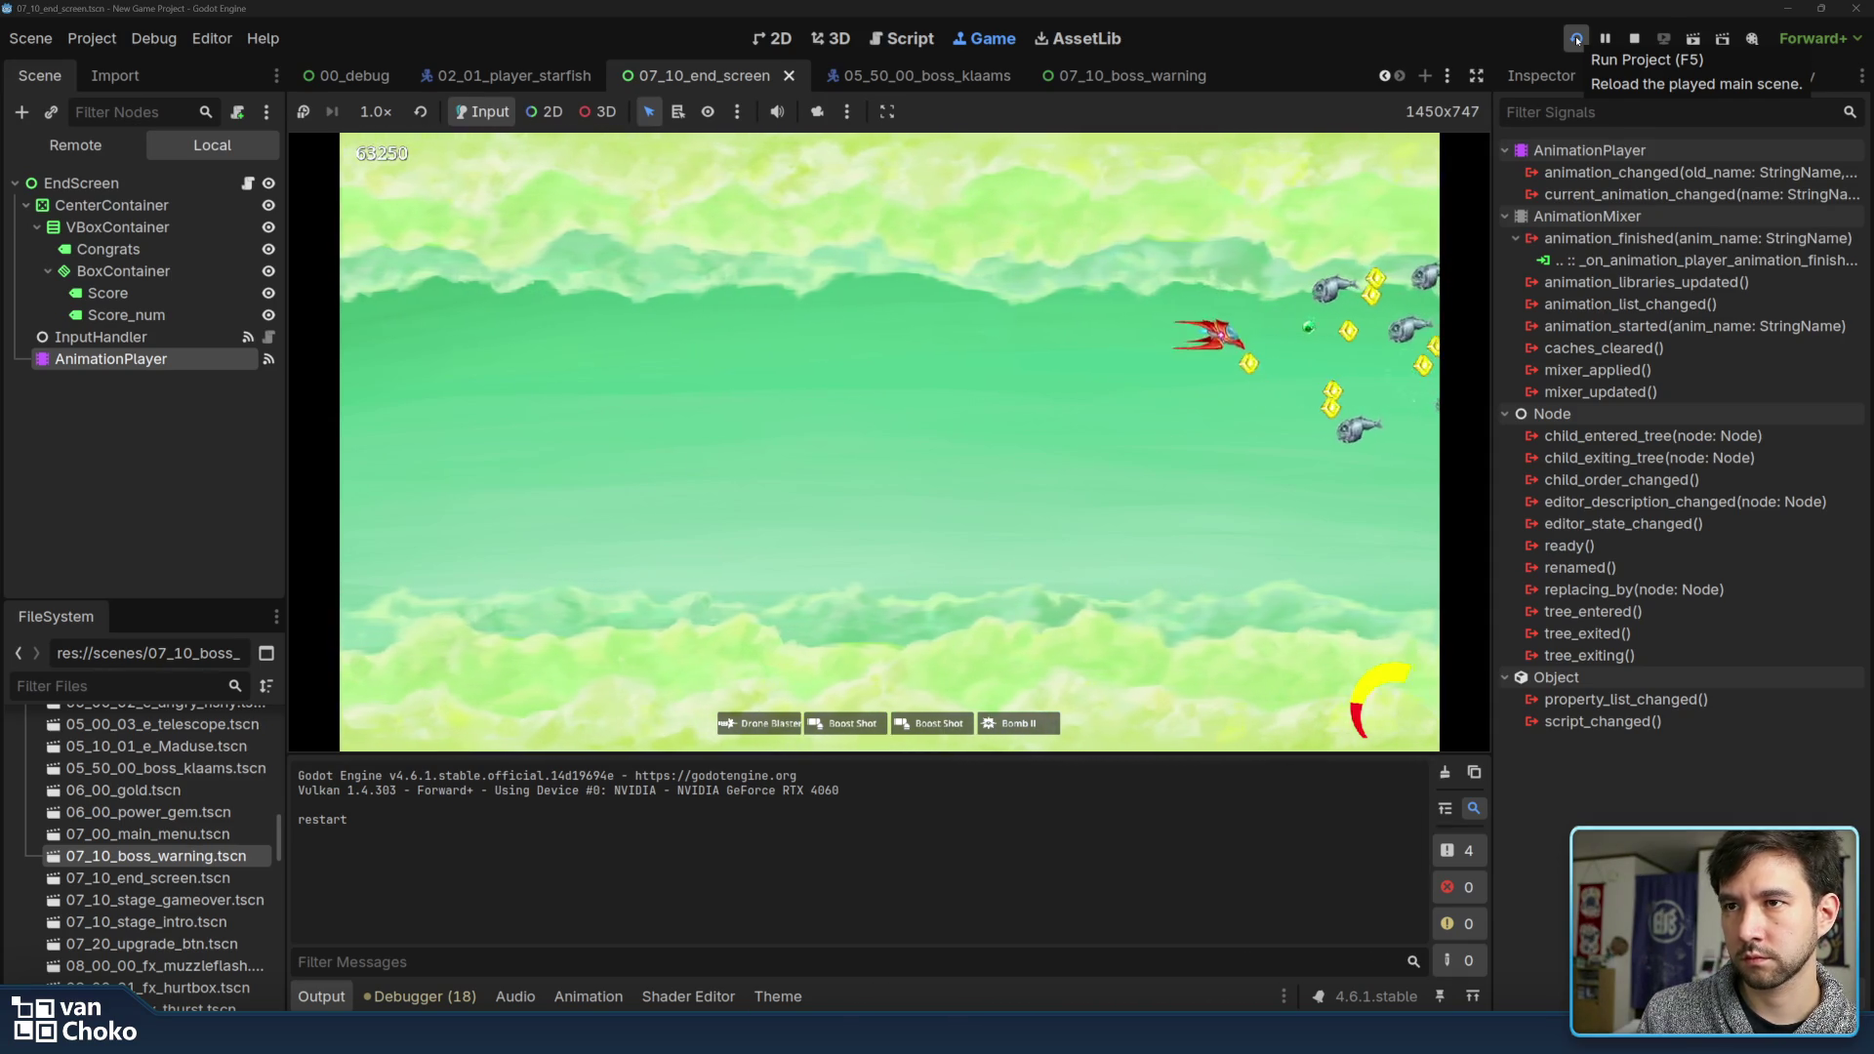
key("Down")
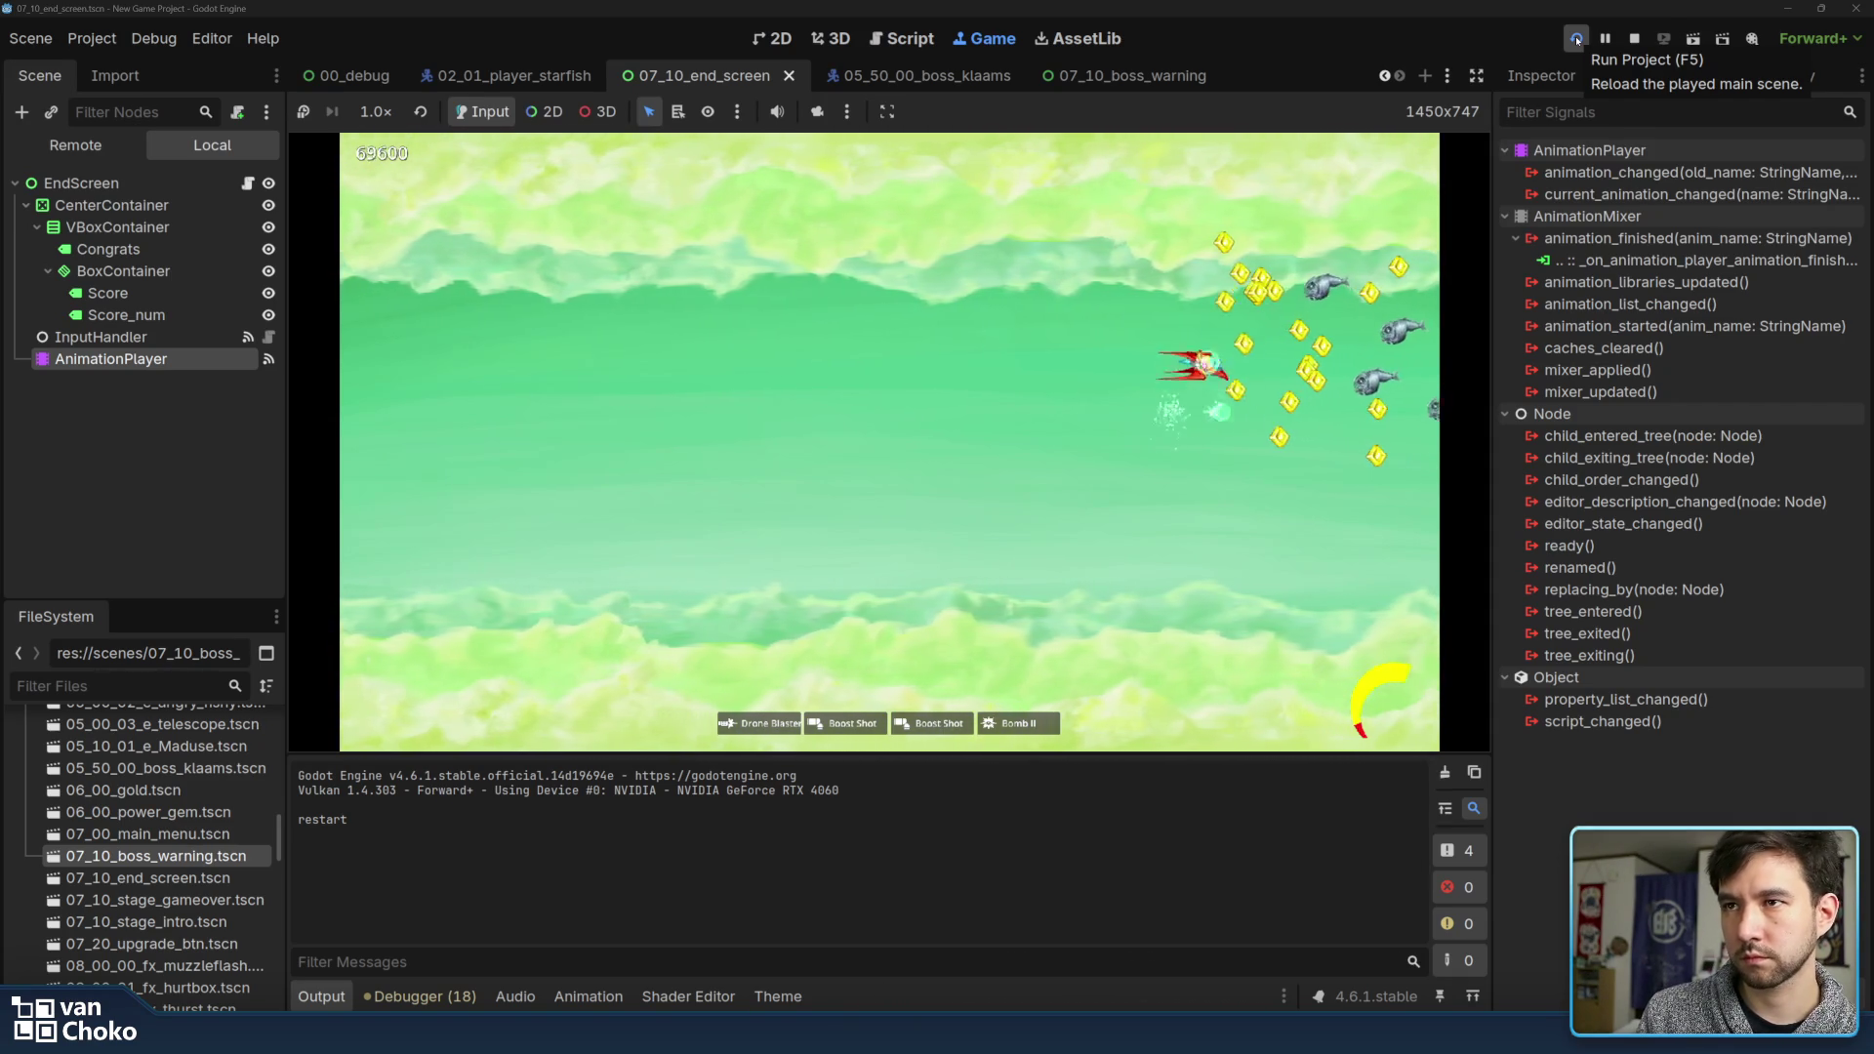
Sweep the beam through the remaining enemies, take the helper-drone upgrade, and reach the boss warning
key("Up")
key("Down")
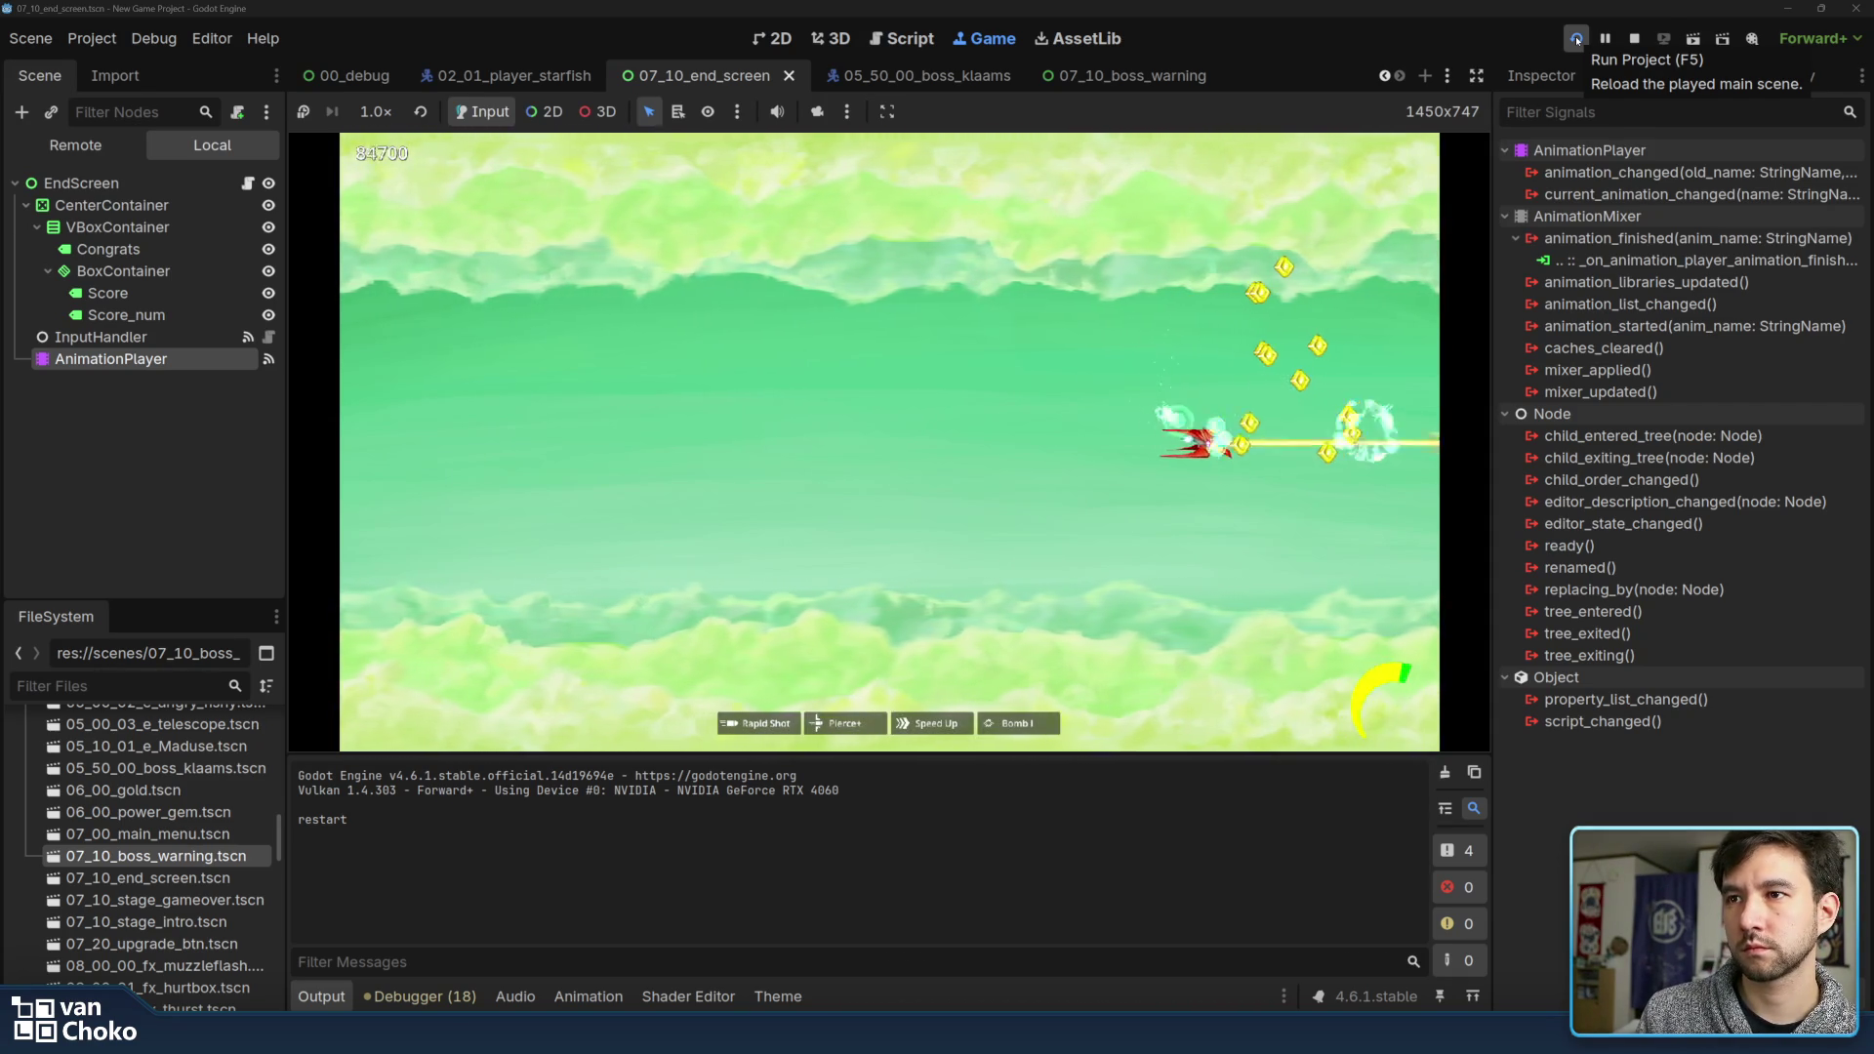
key("Right")
key("Down")
key("Left")
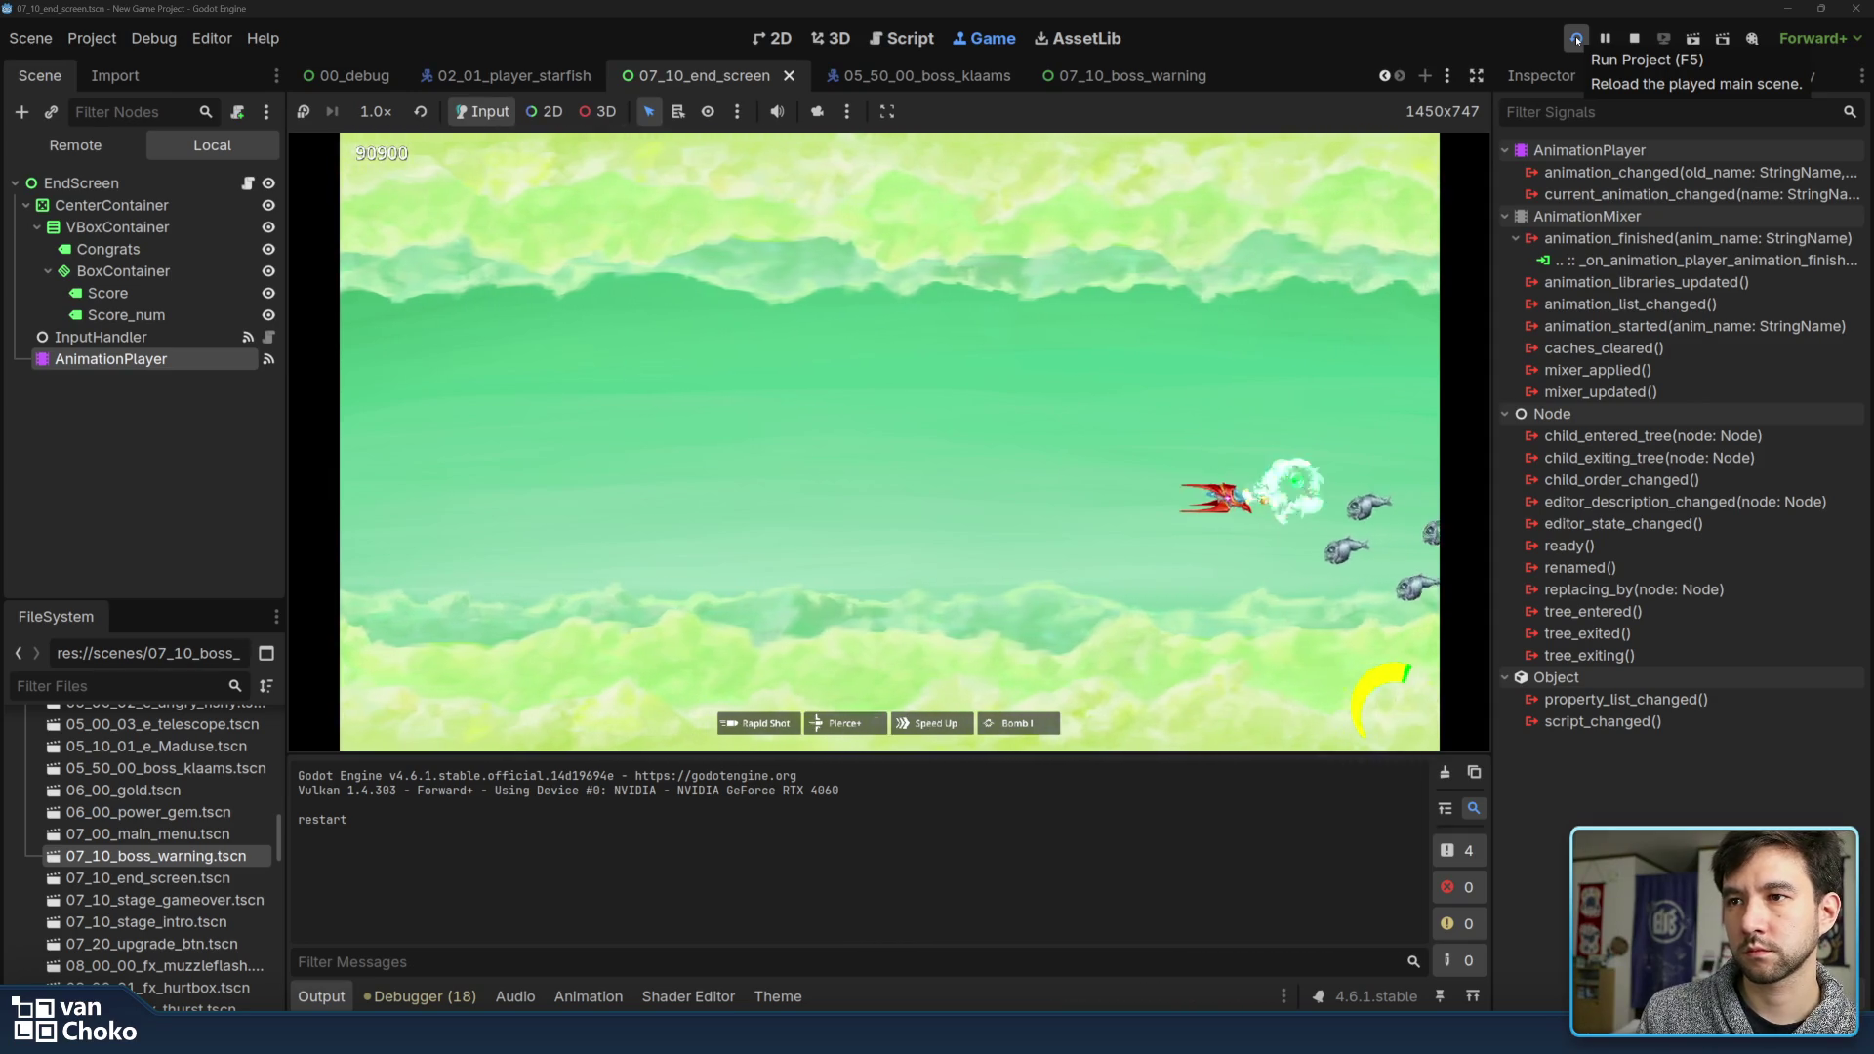
key("Left")
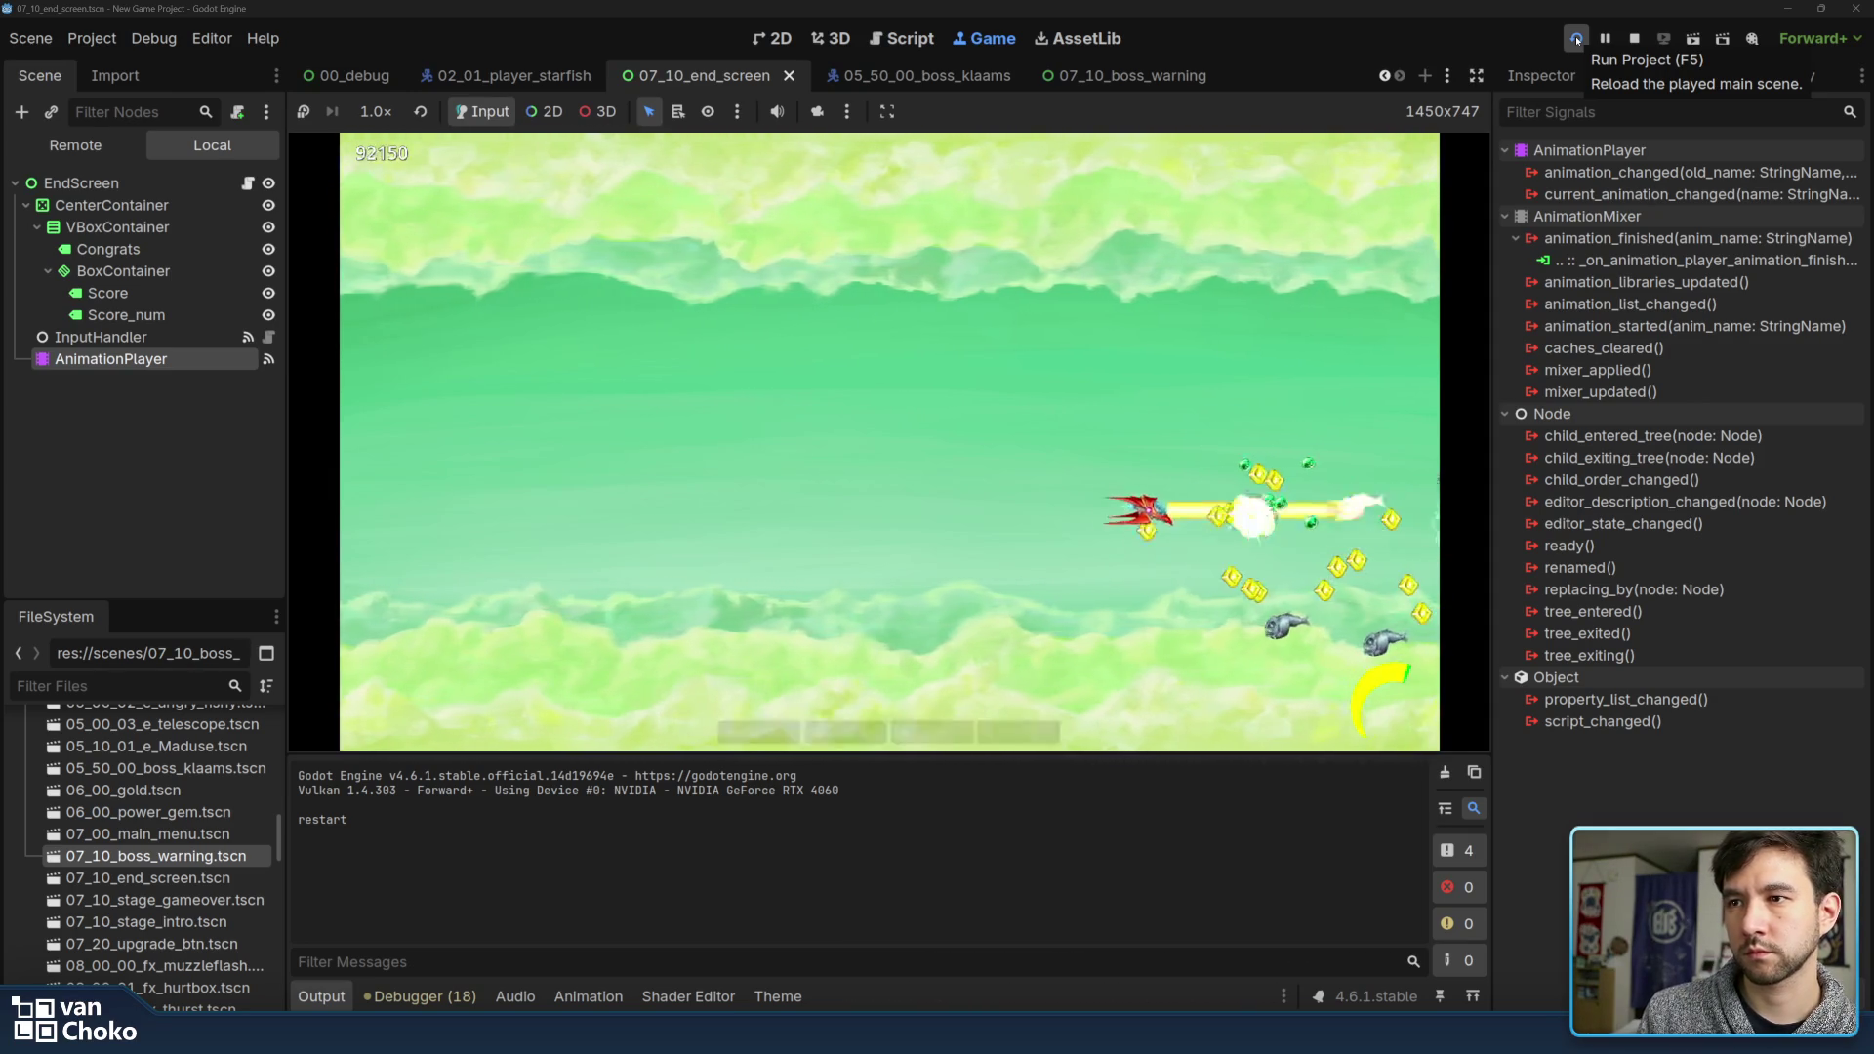
key("Left")
key("Down")
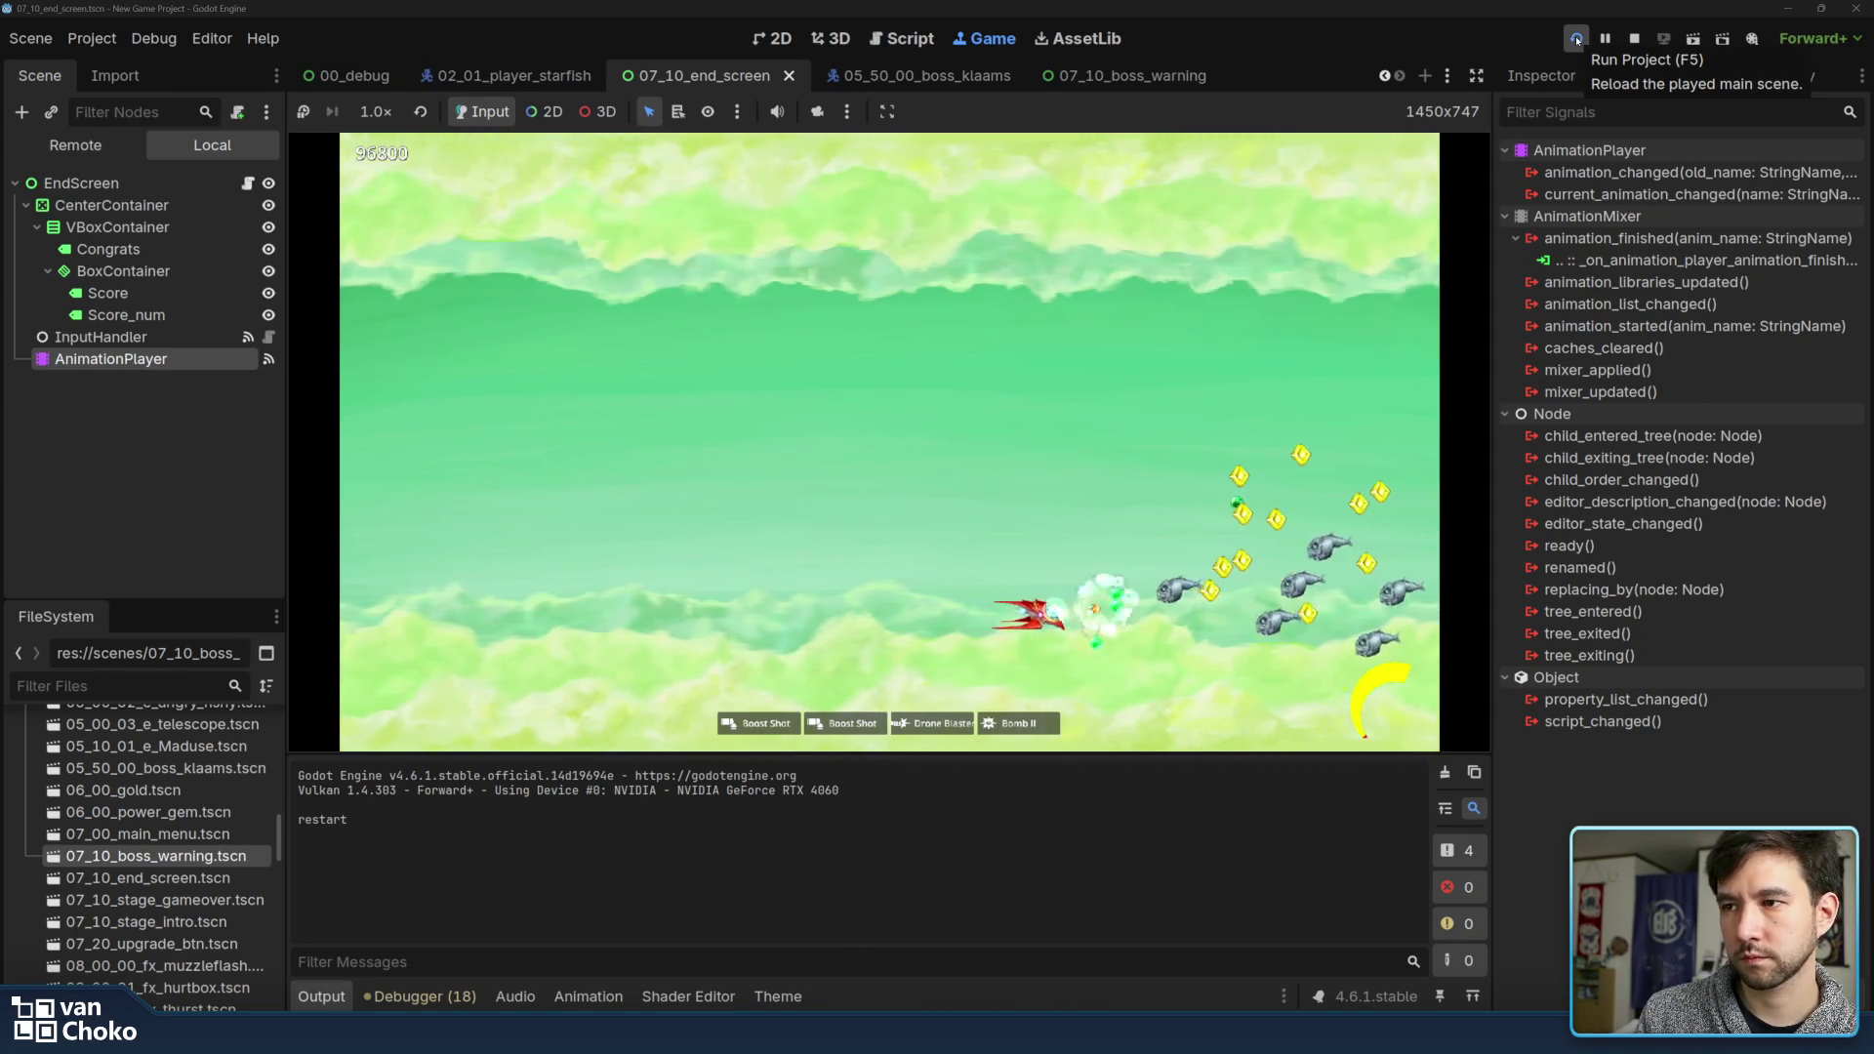
key("Up")
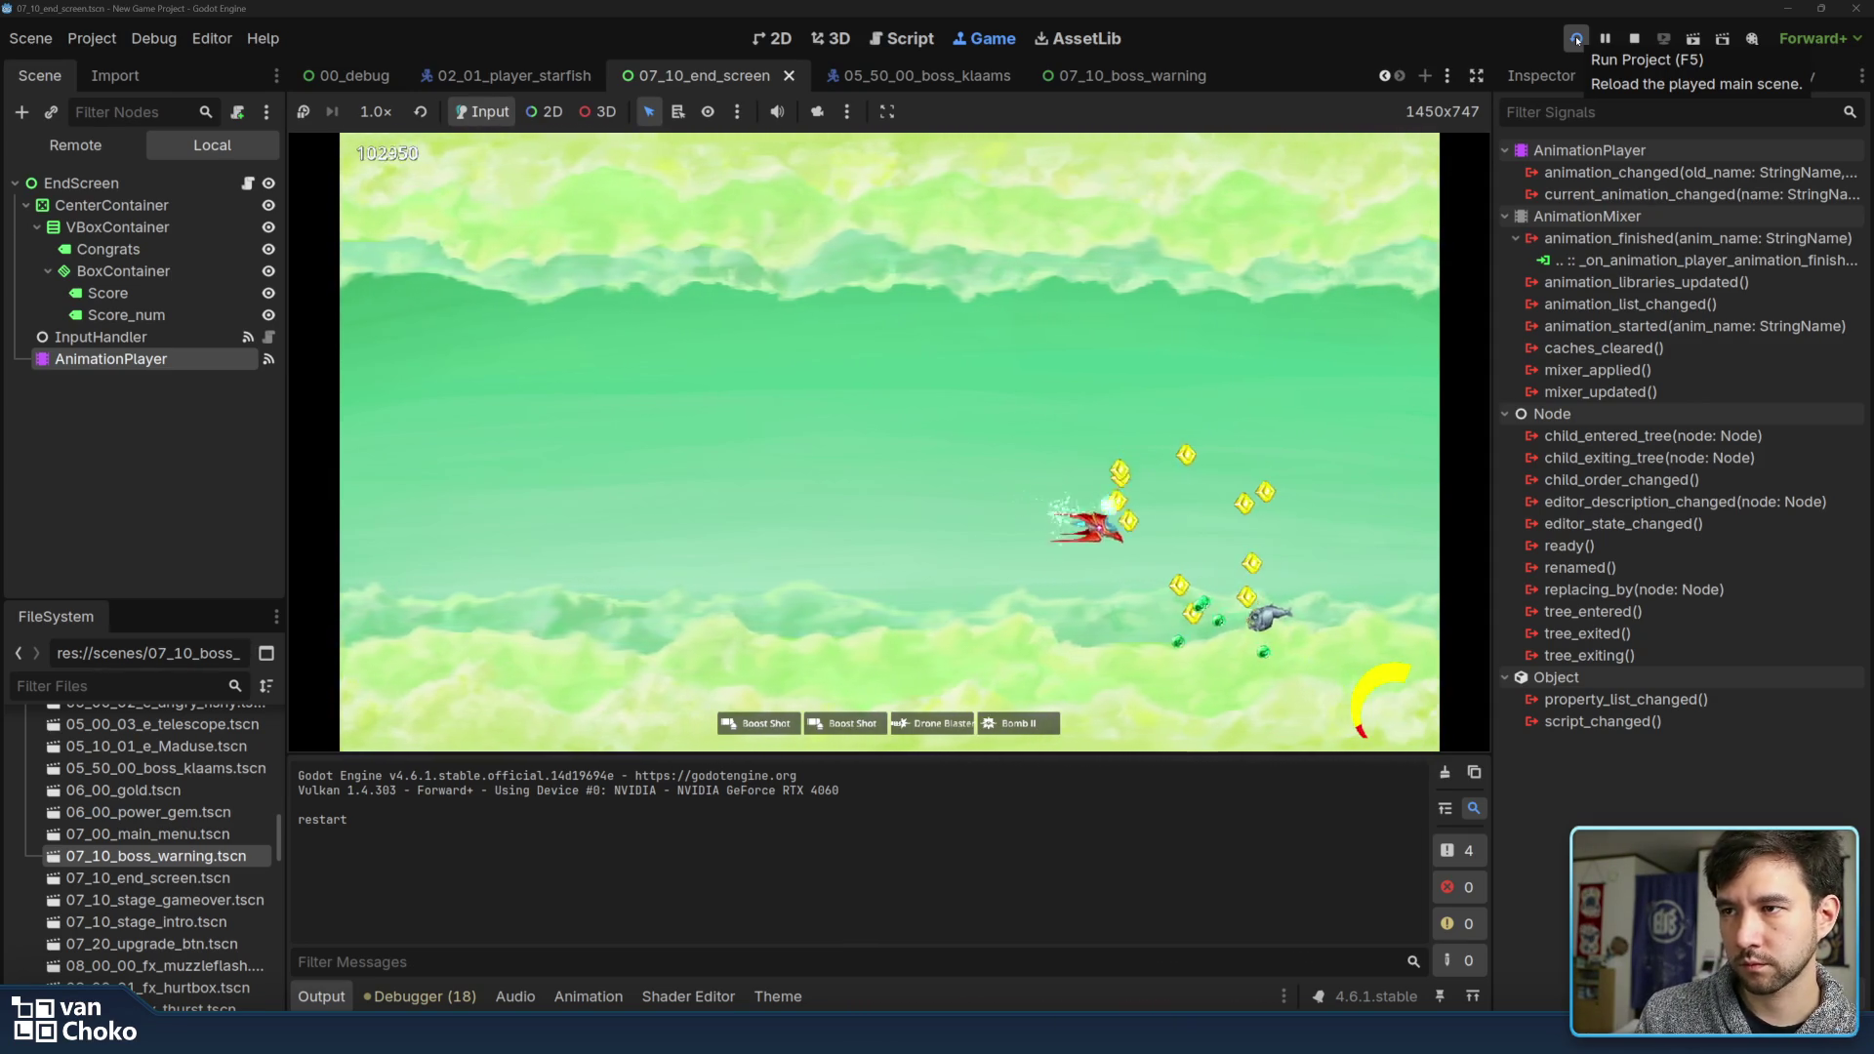
key("Down")
key("Left")
key("Up")
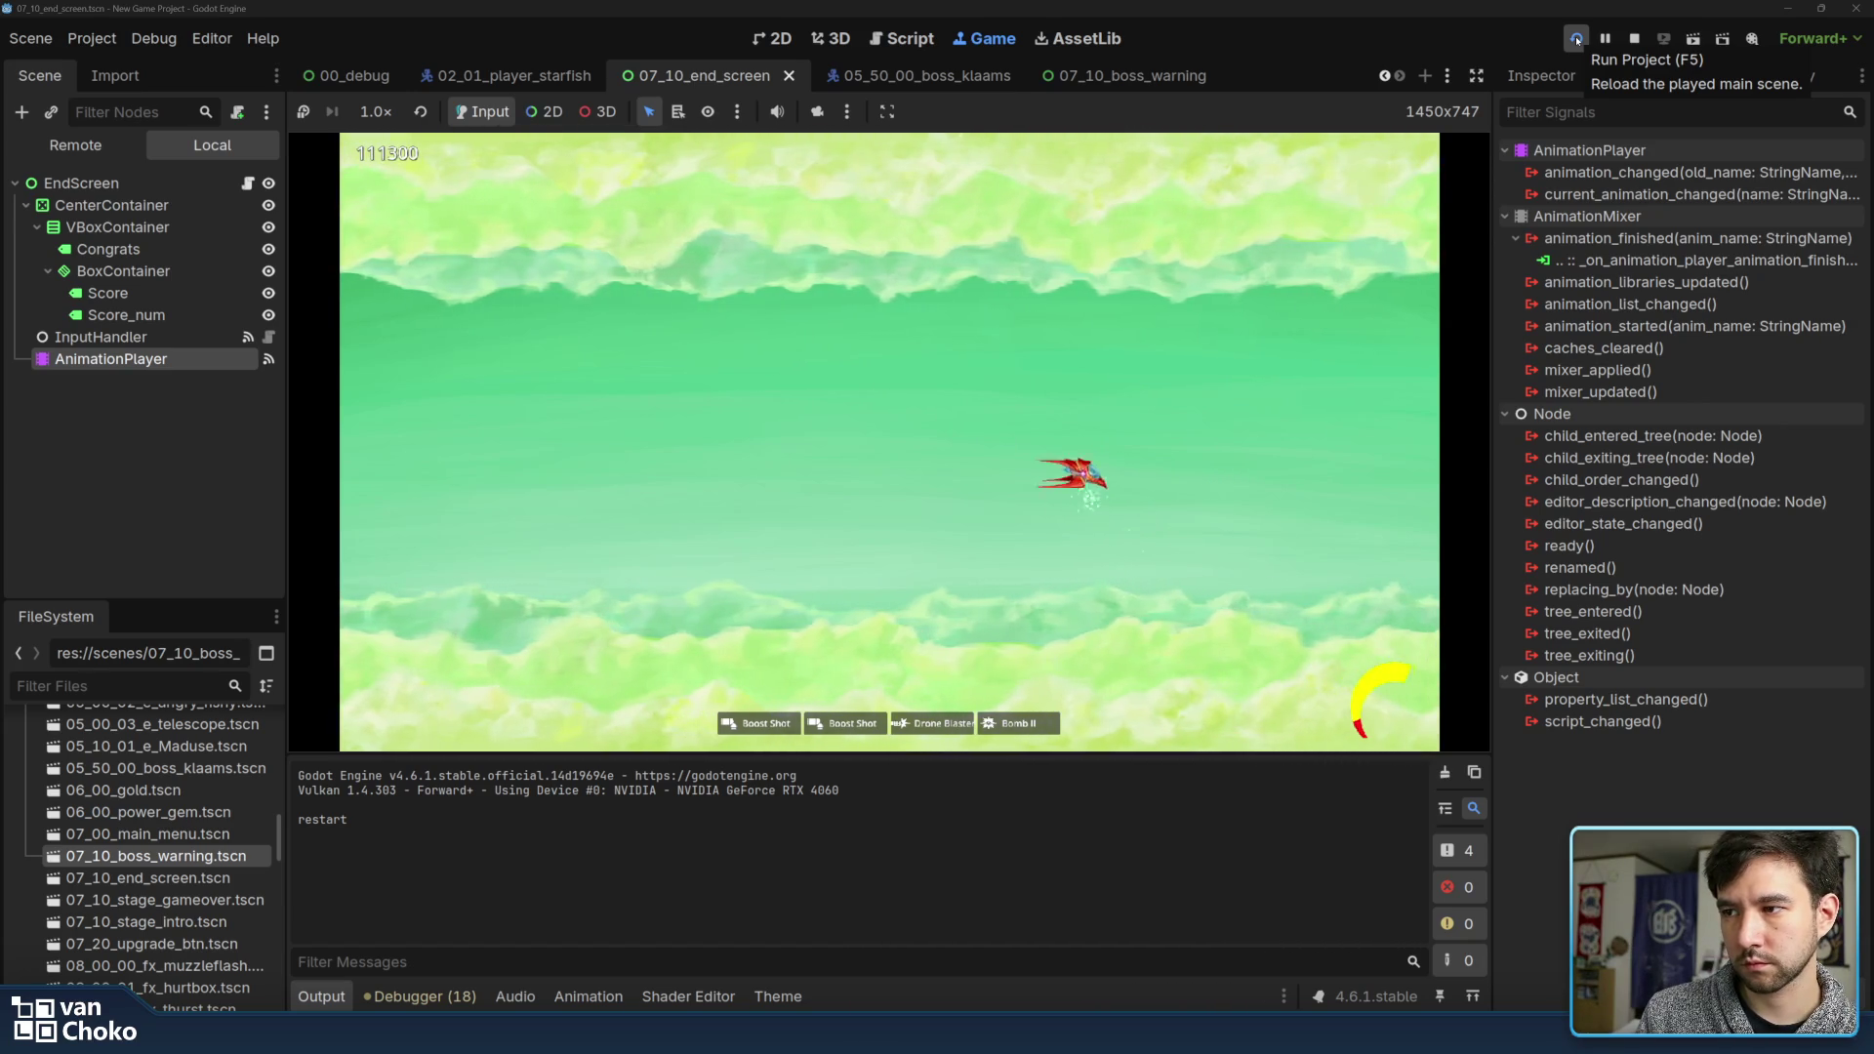
key("Left")
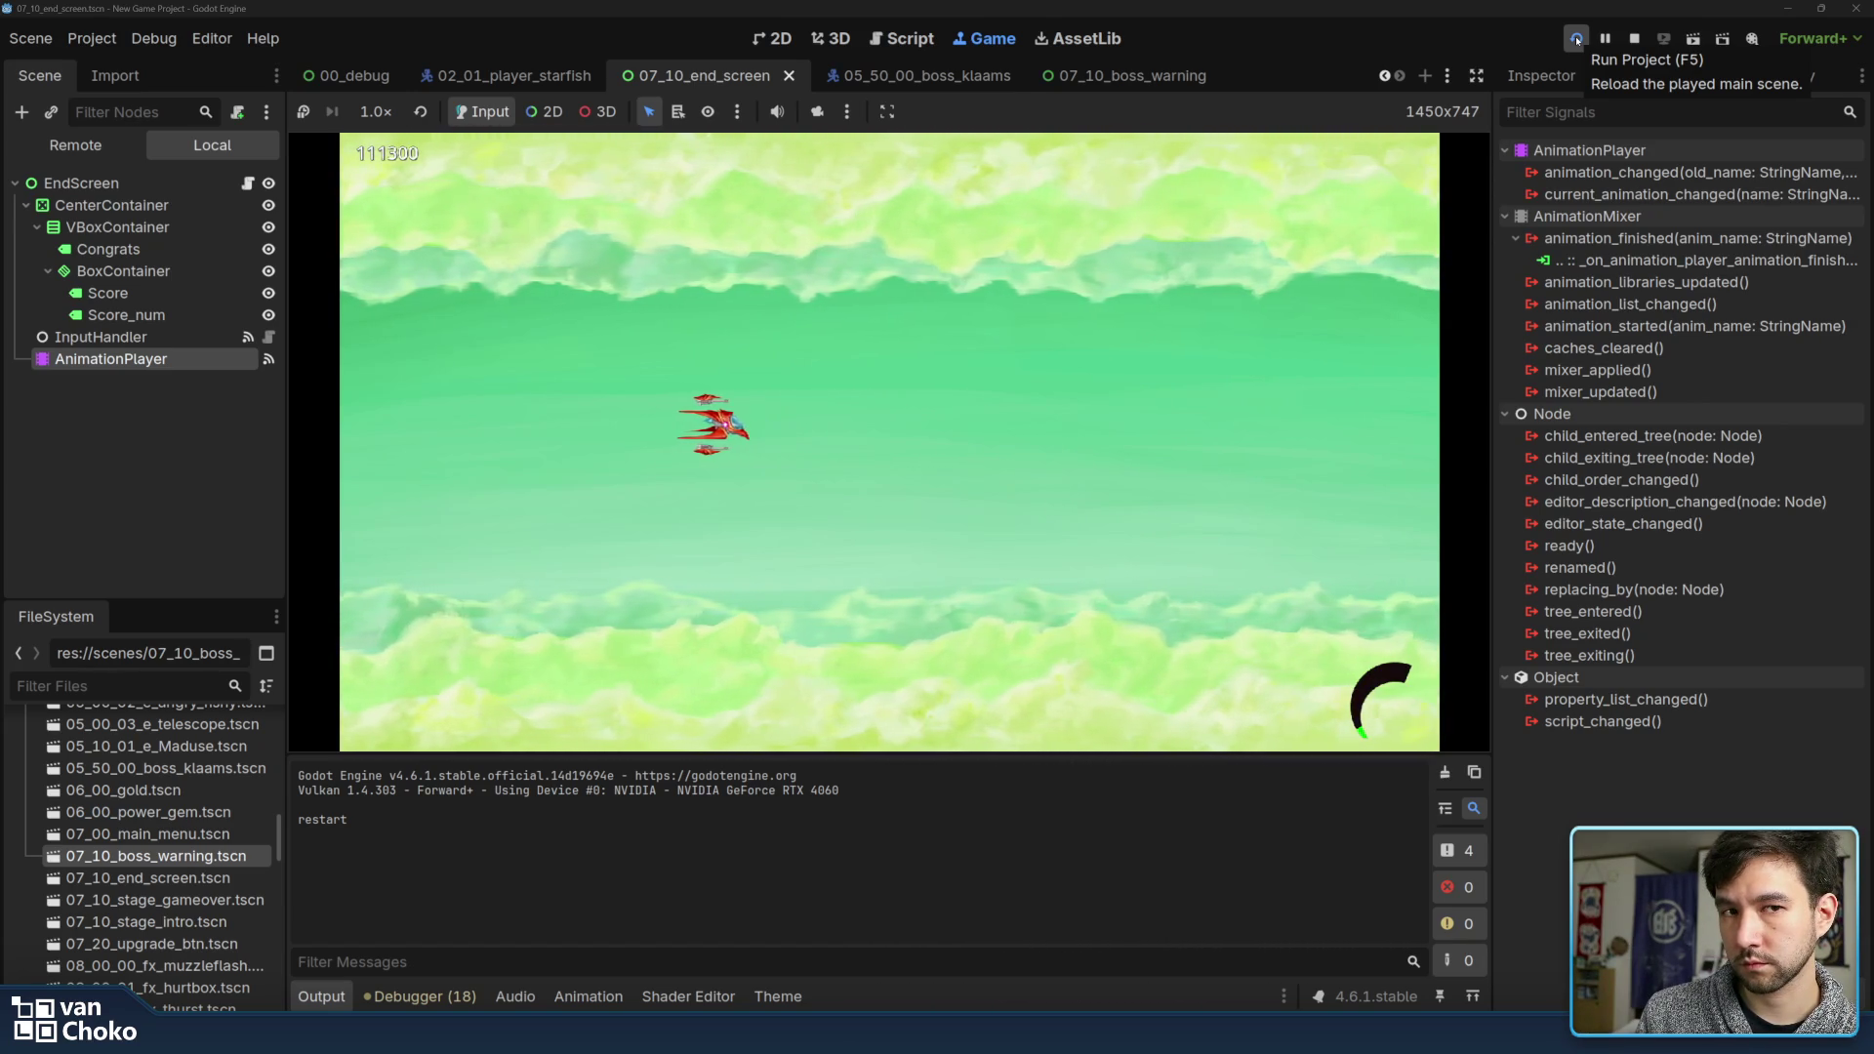
key("Right")
key("Left")
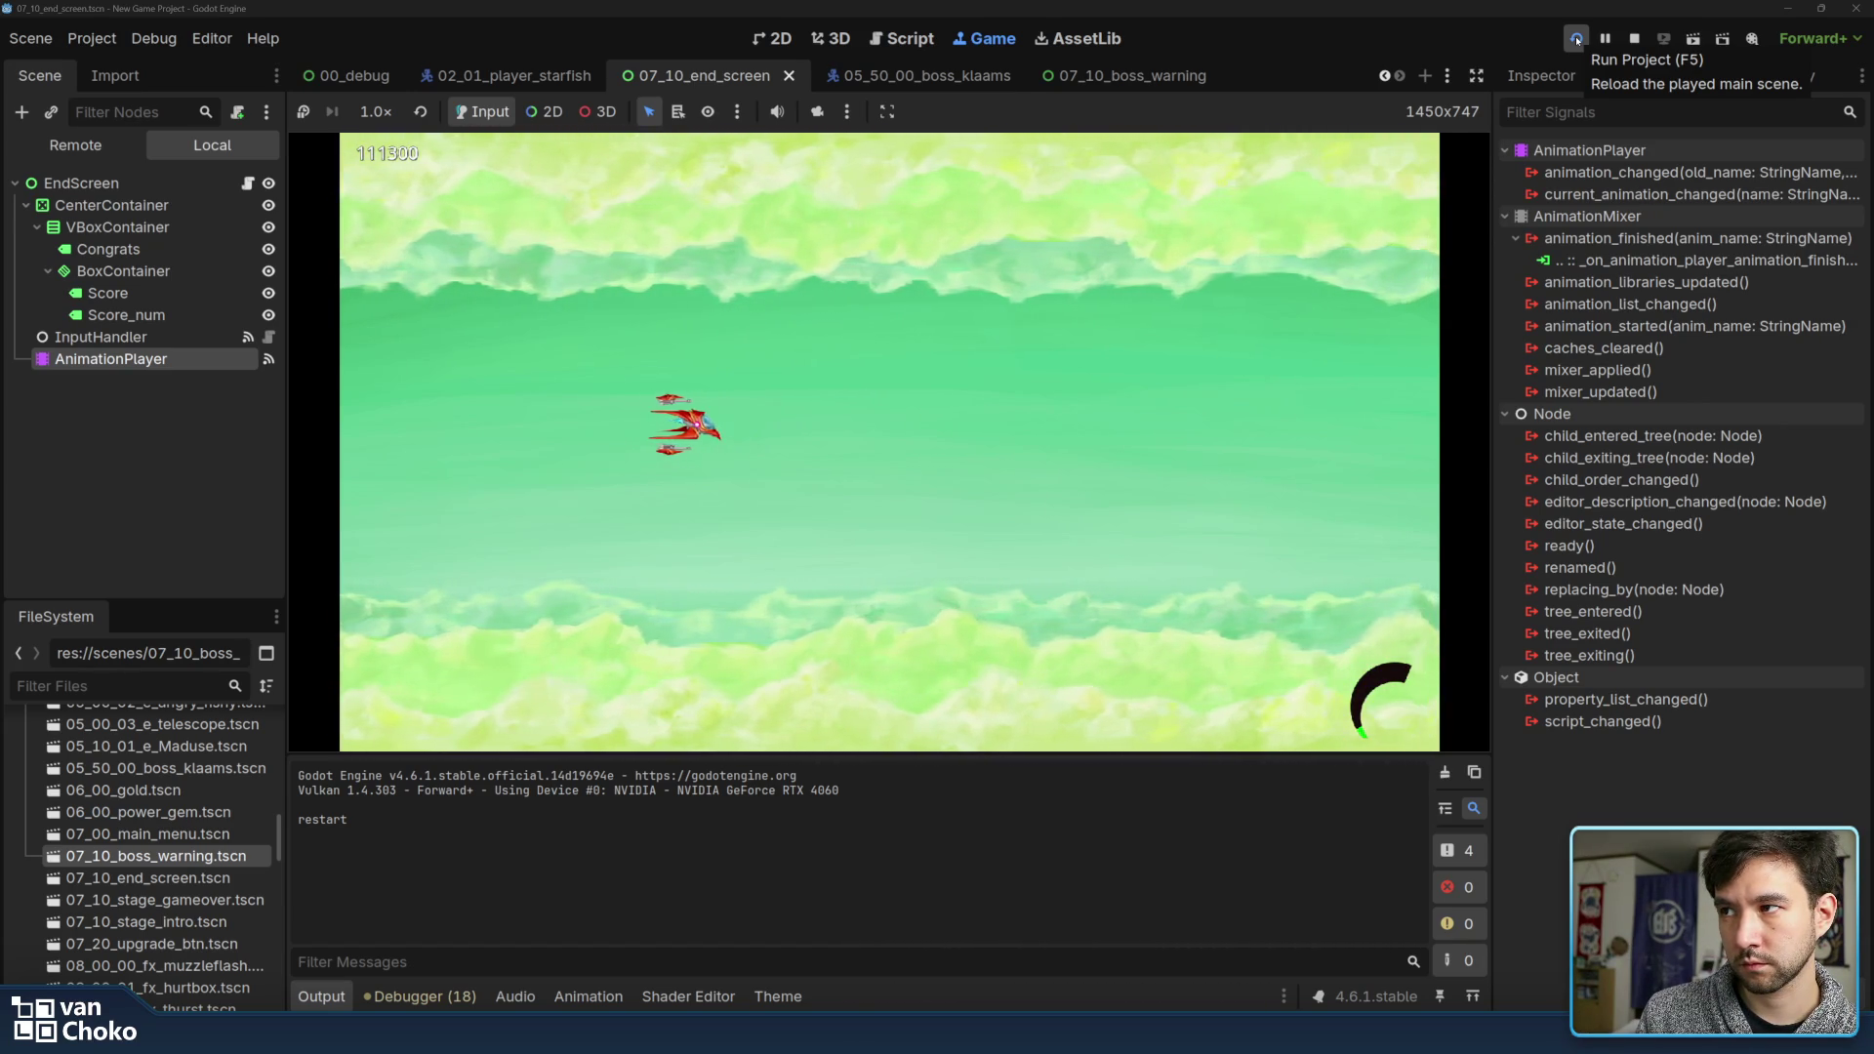
key("Up")
key("Down")
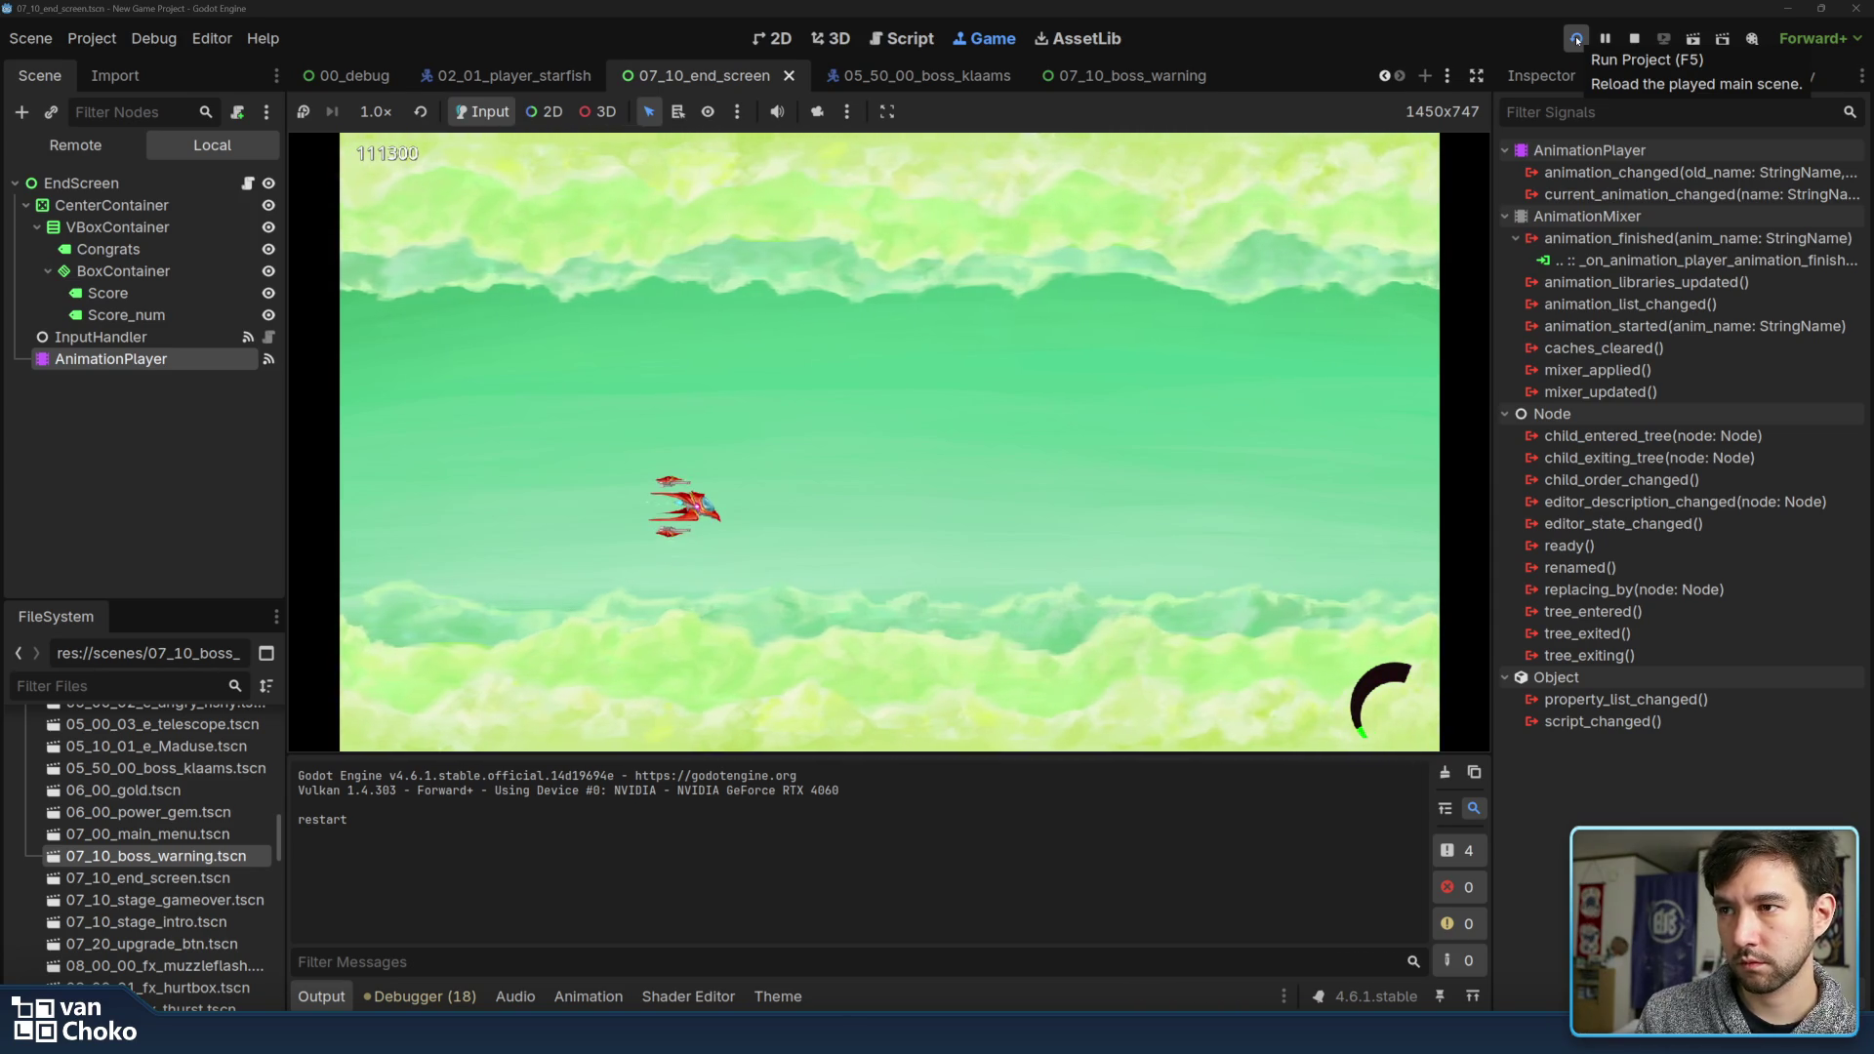
key("Up")
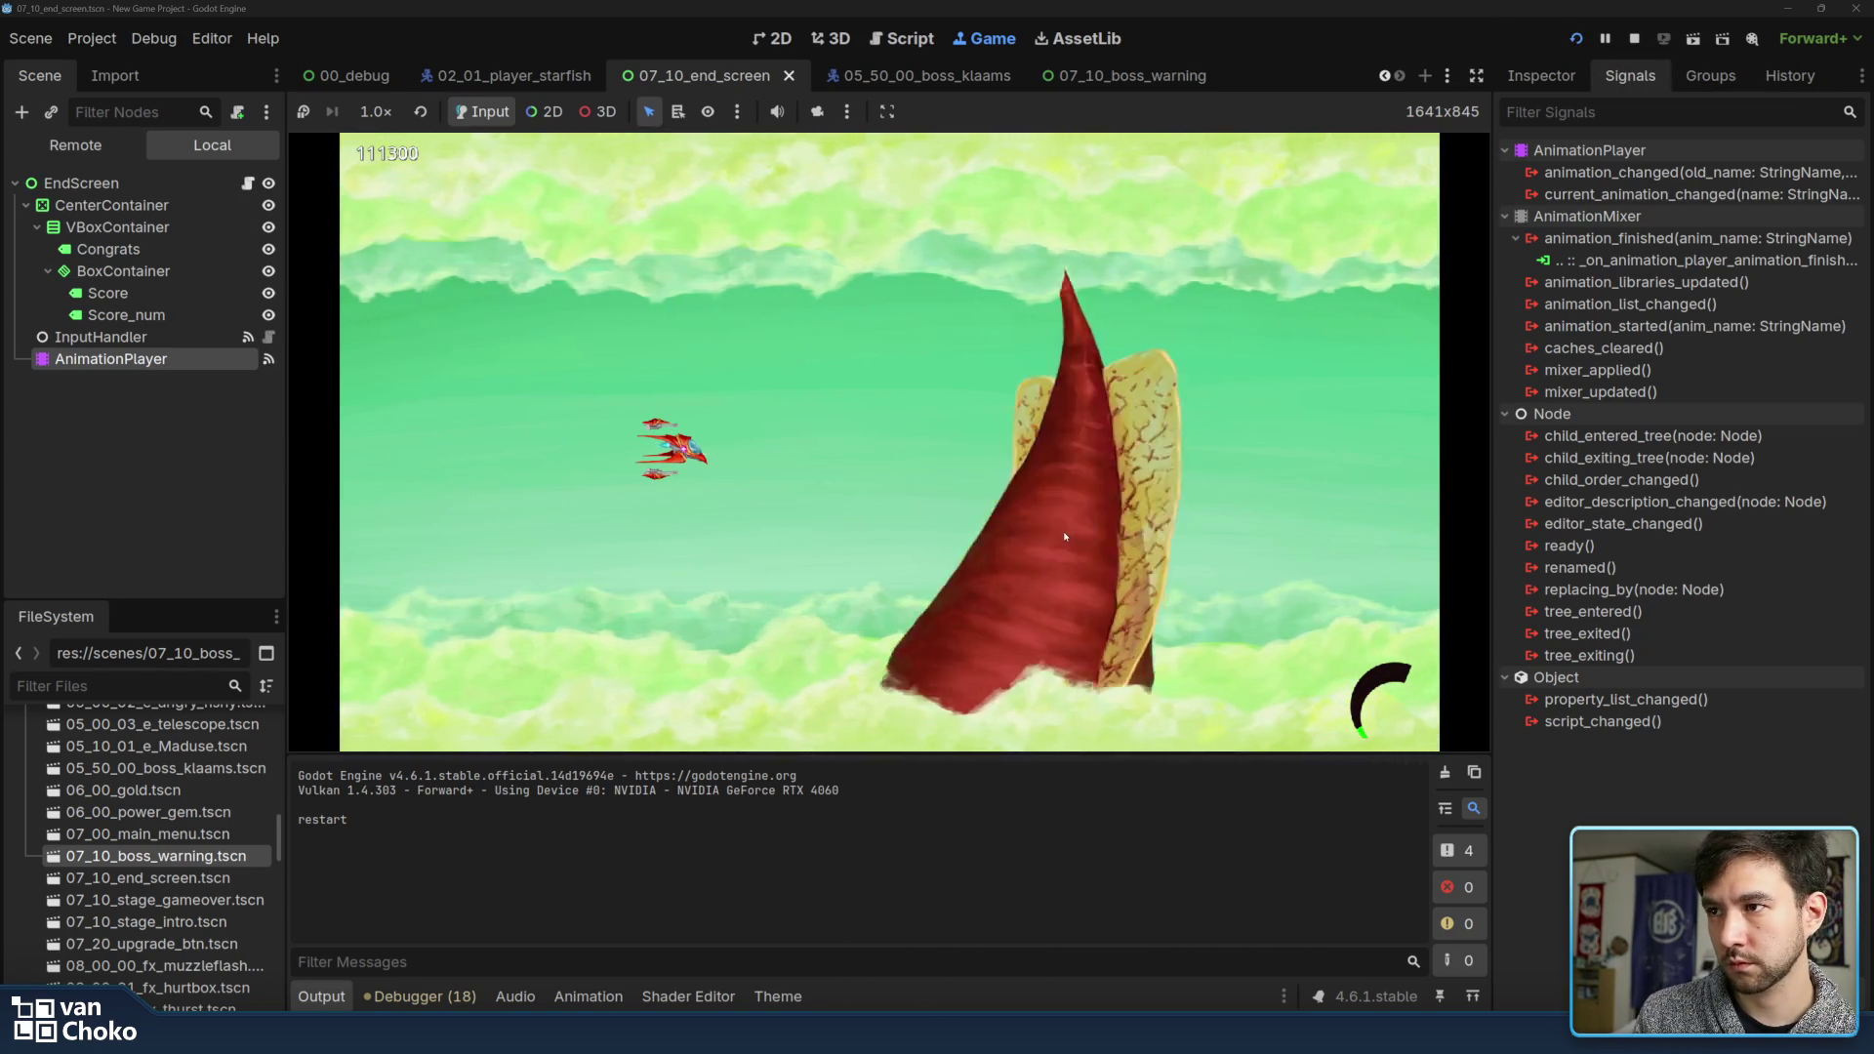
Beat the boss to reach the Congratulation screen (score 125940), then relaunch and start the stage again
key("Down")
key("Right")
key("Left")
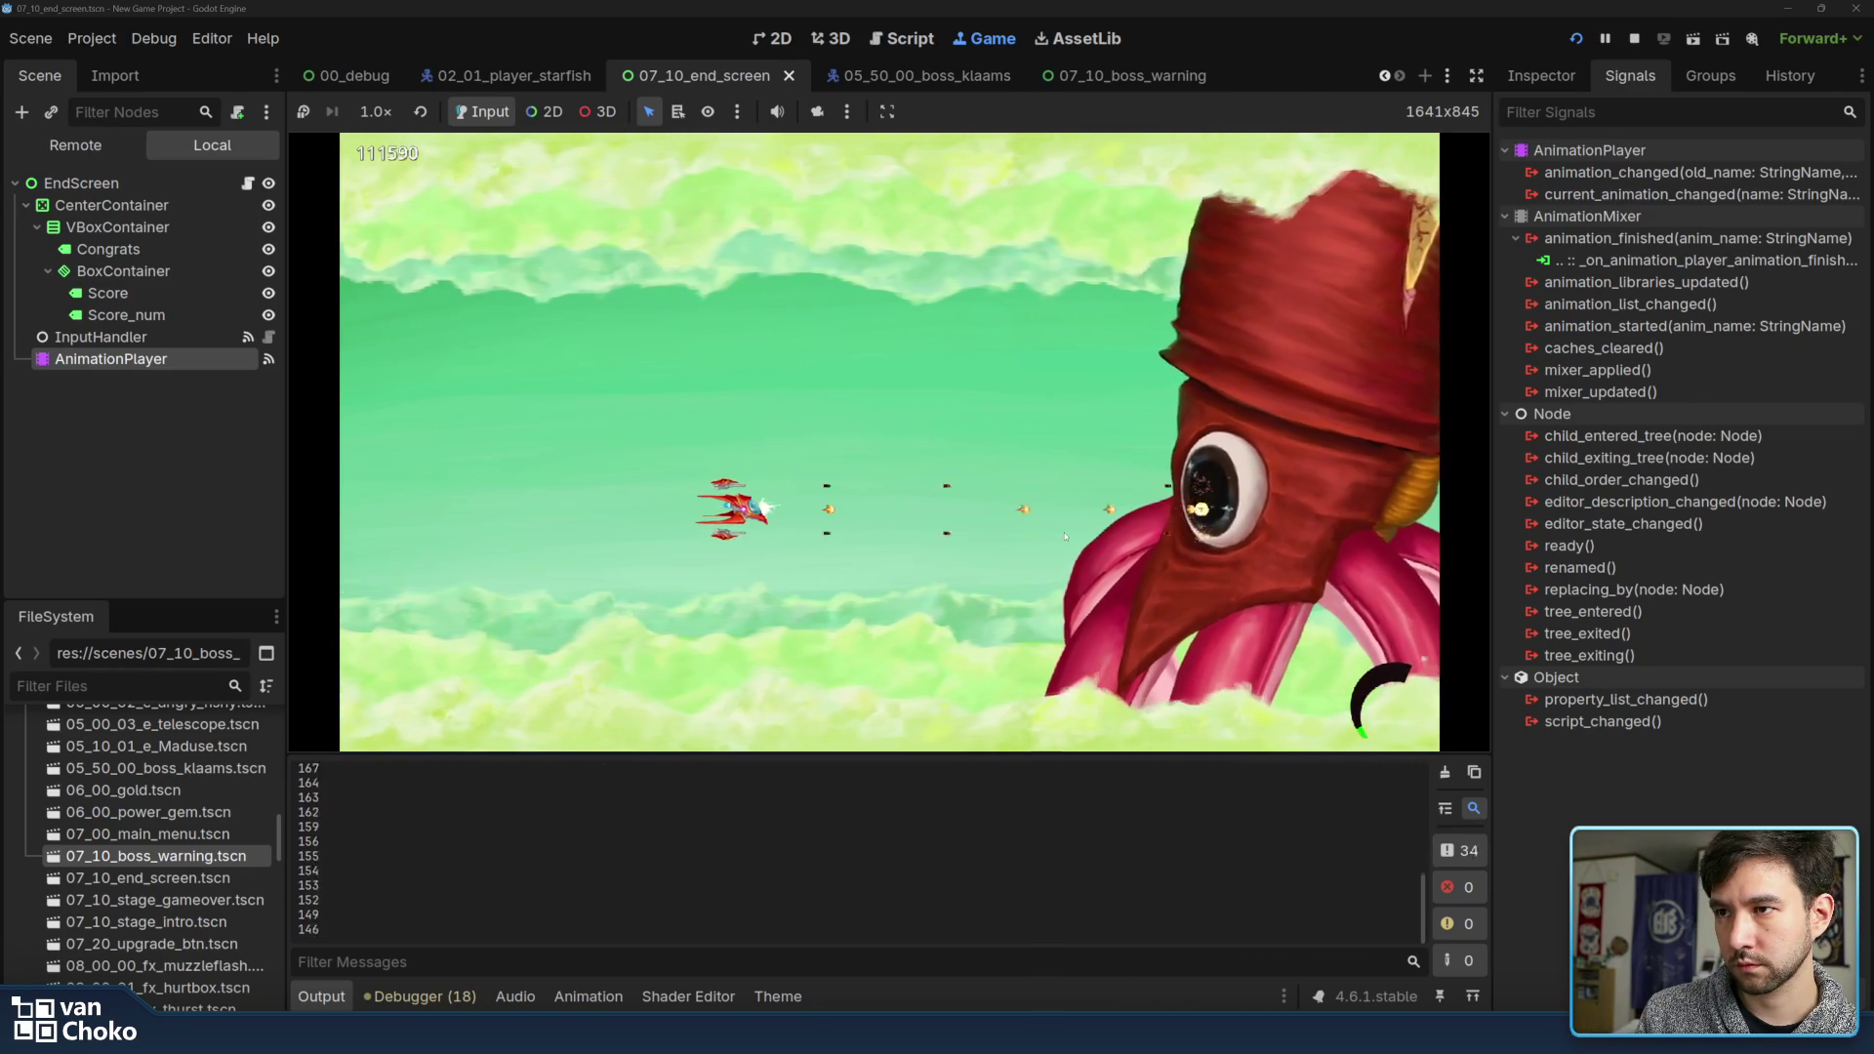
key("Up")
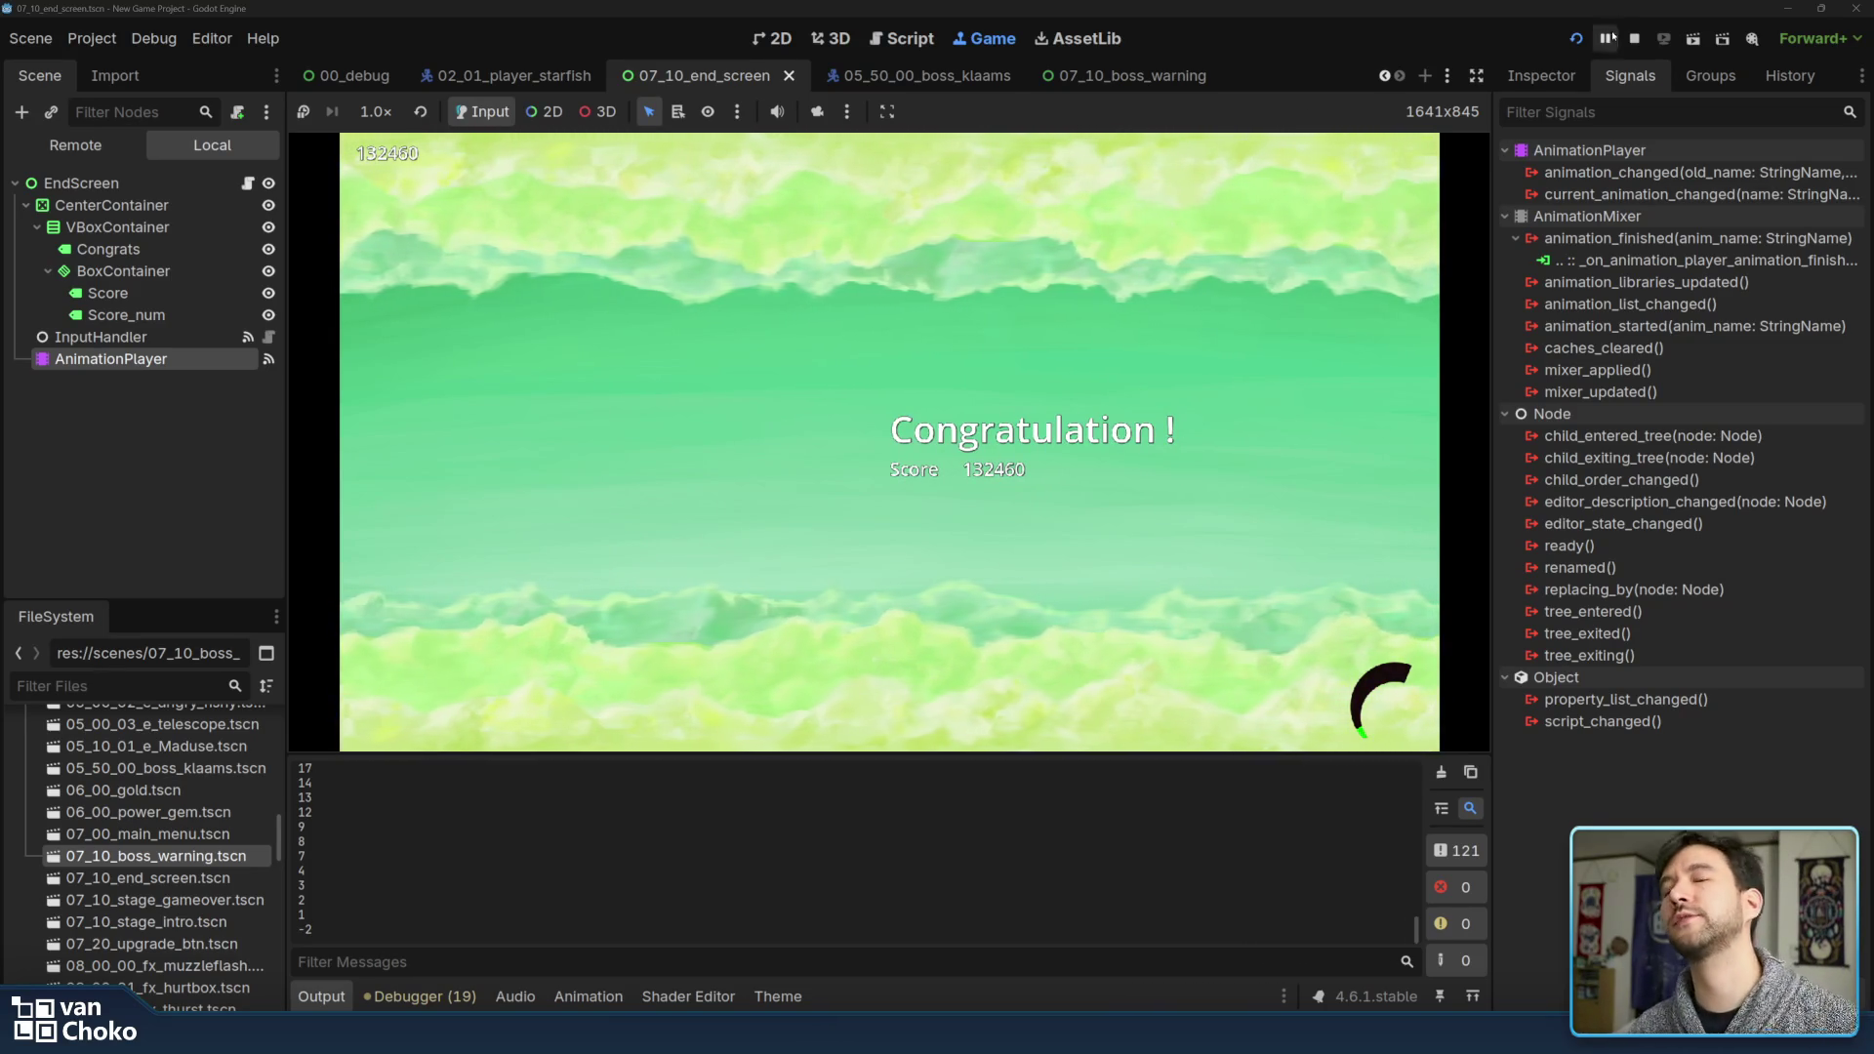
left_click(1577, 39)
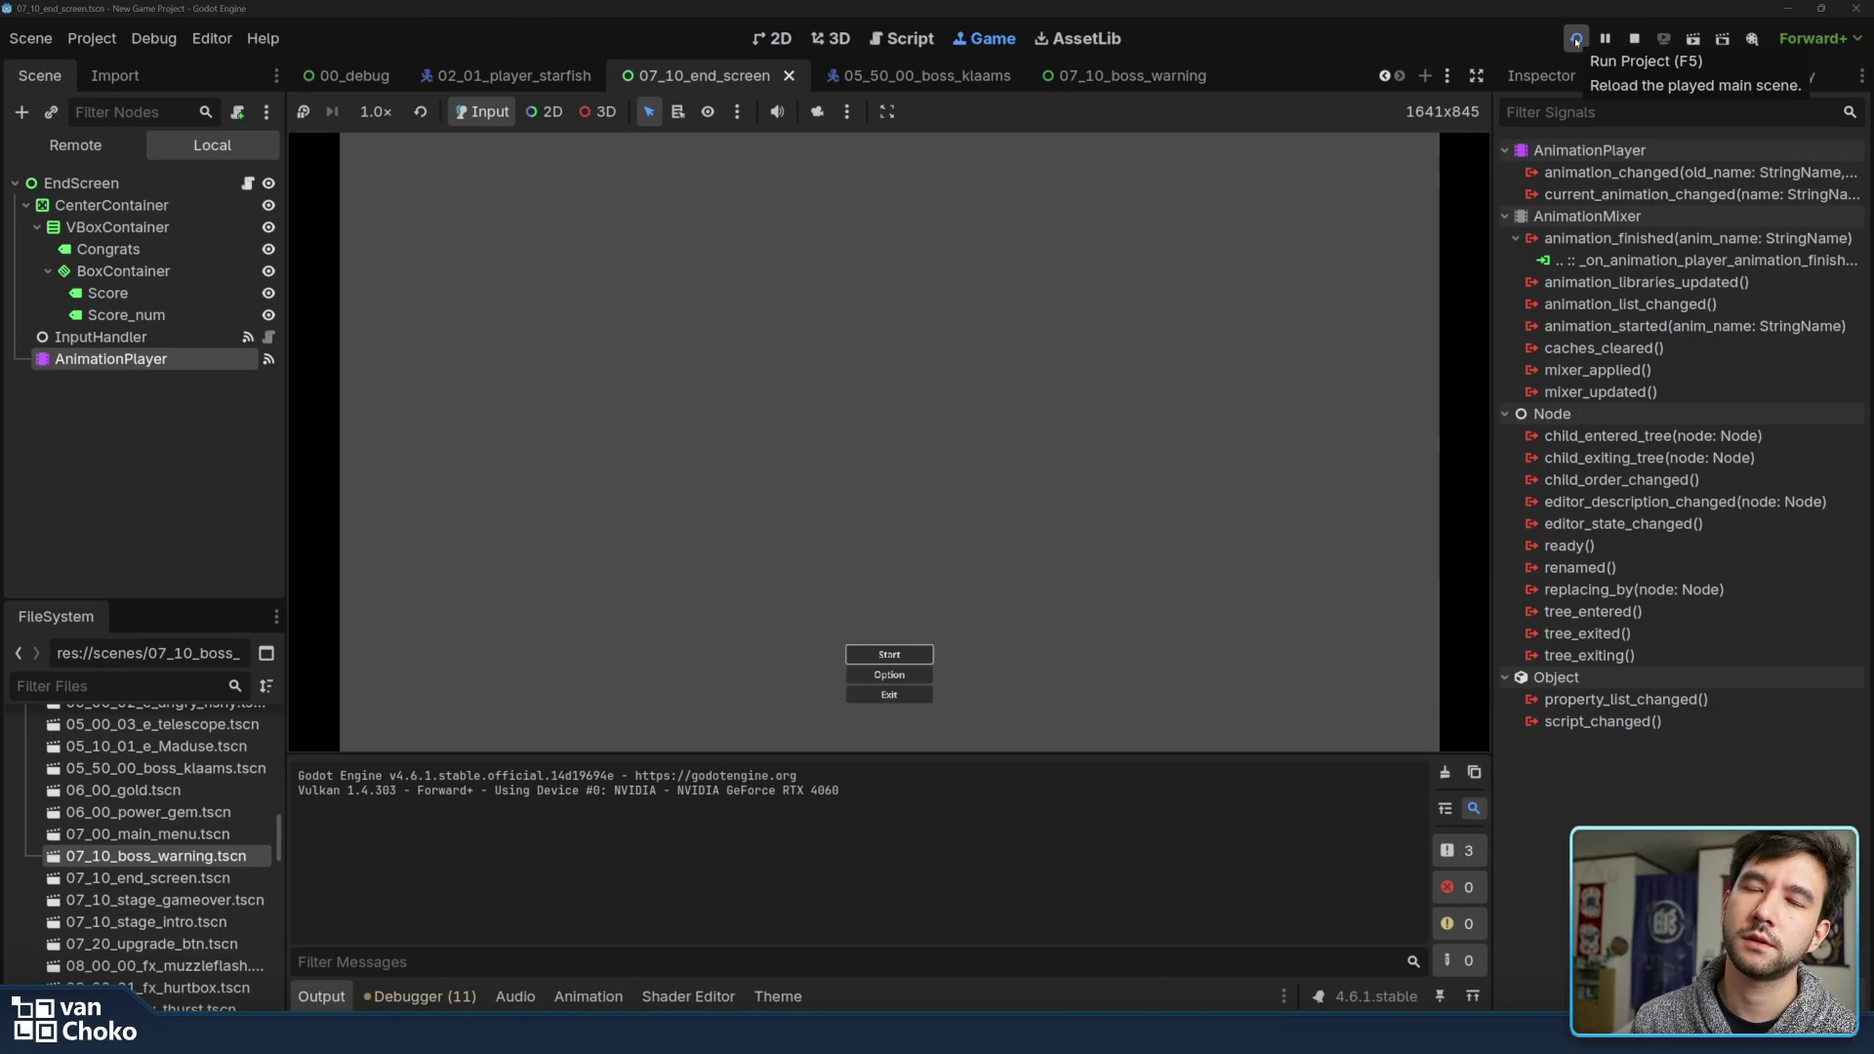
key("Return")
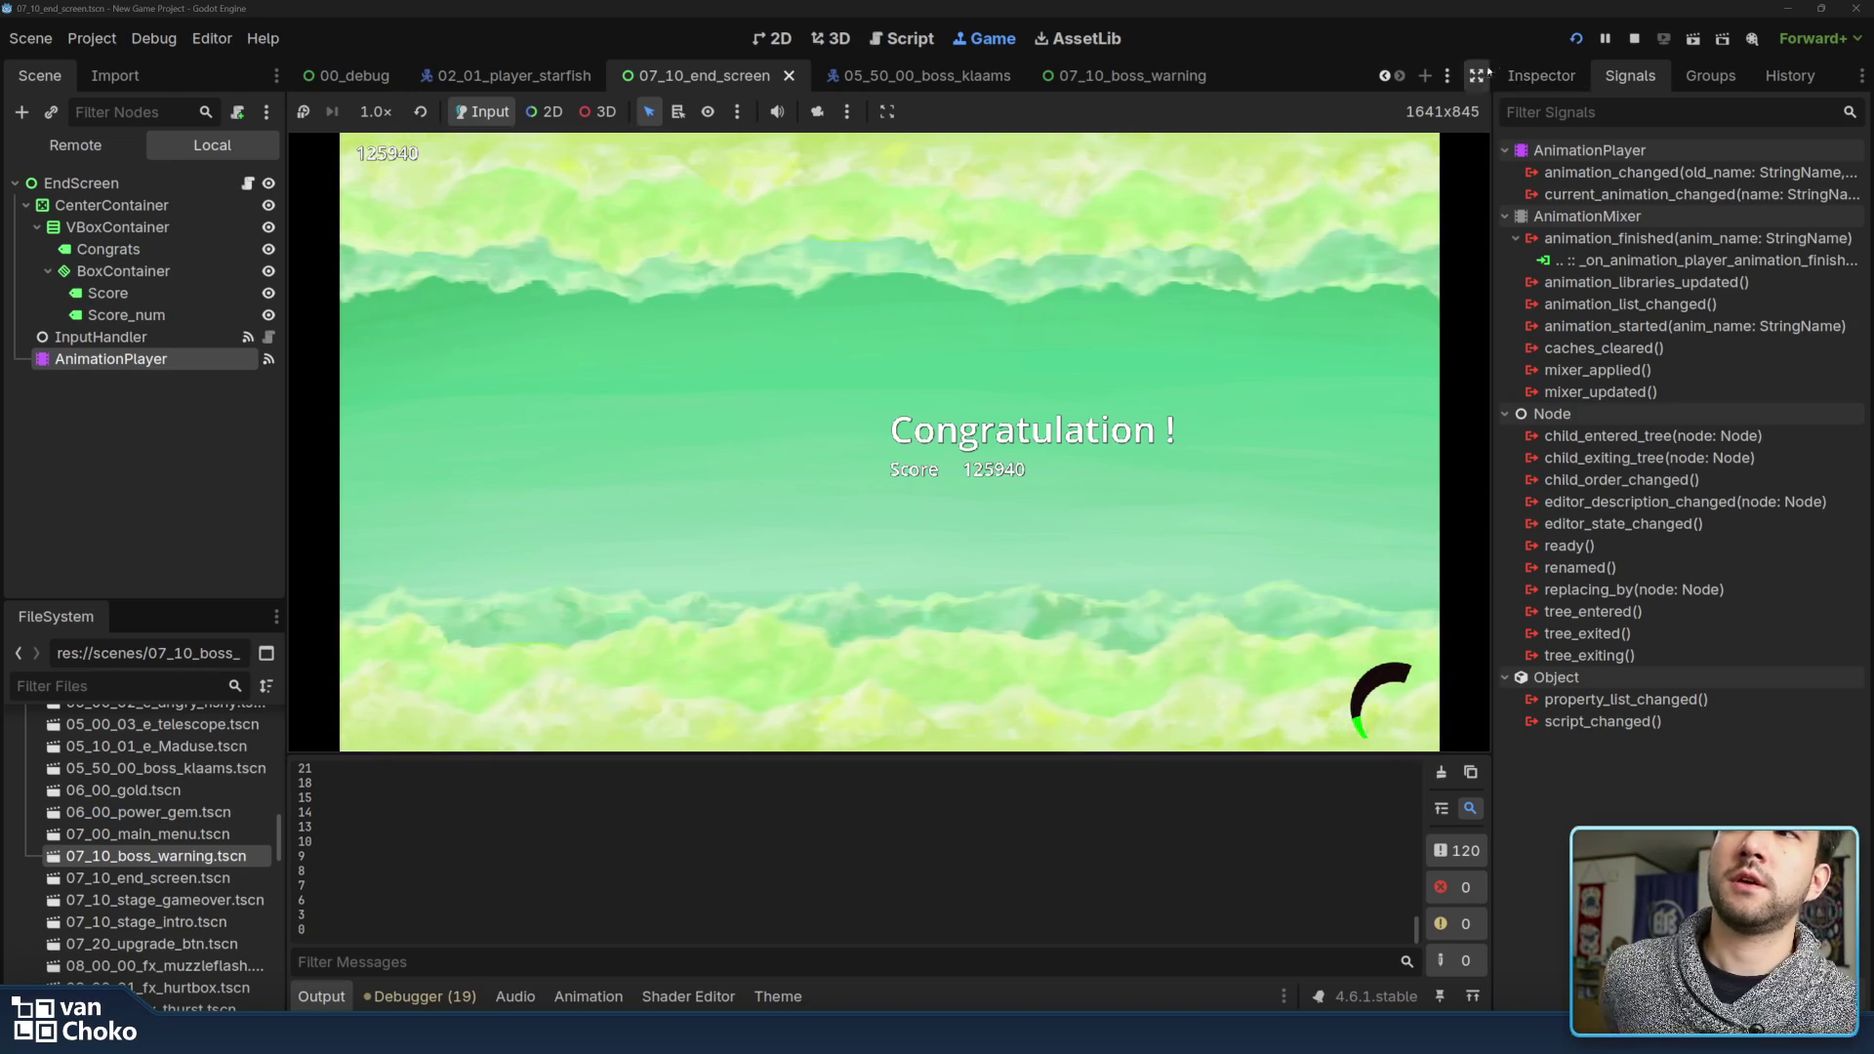
Stop the running game after the second full playthrough
left_click(1635, 40)
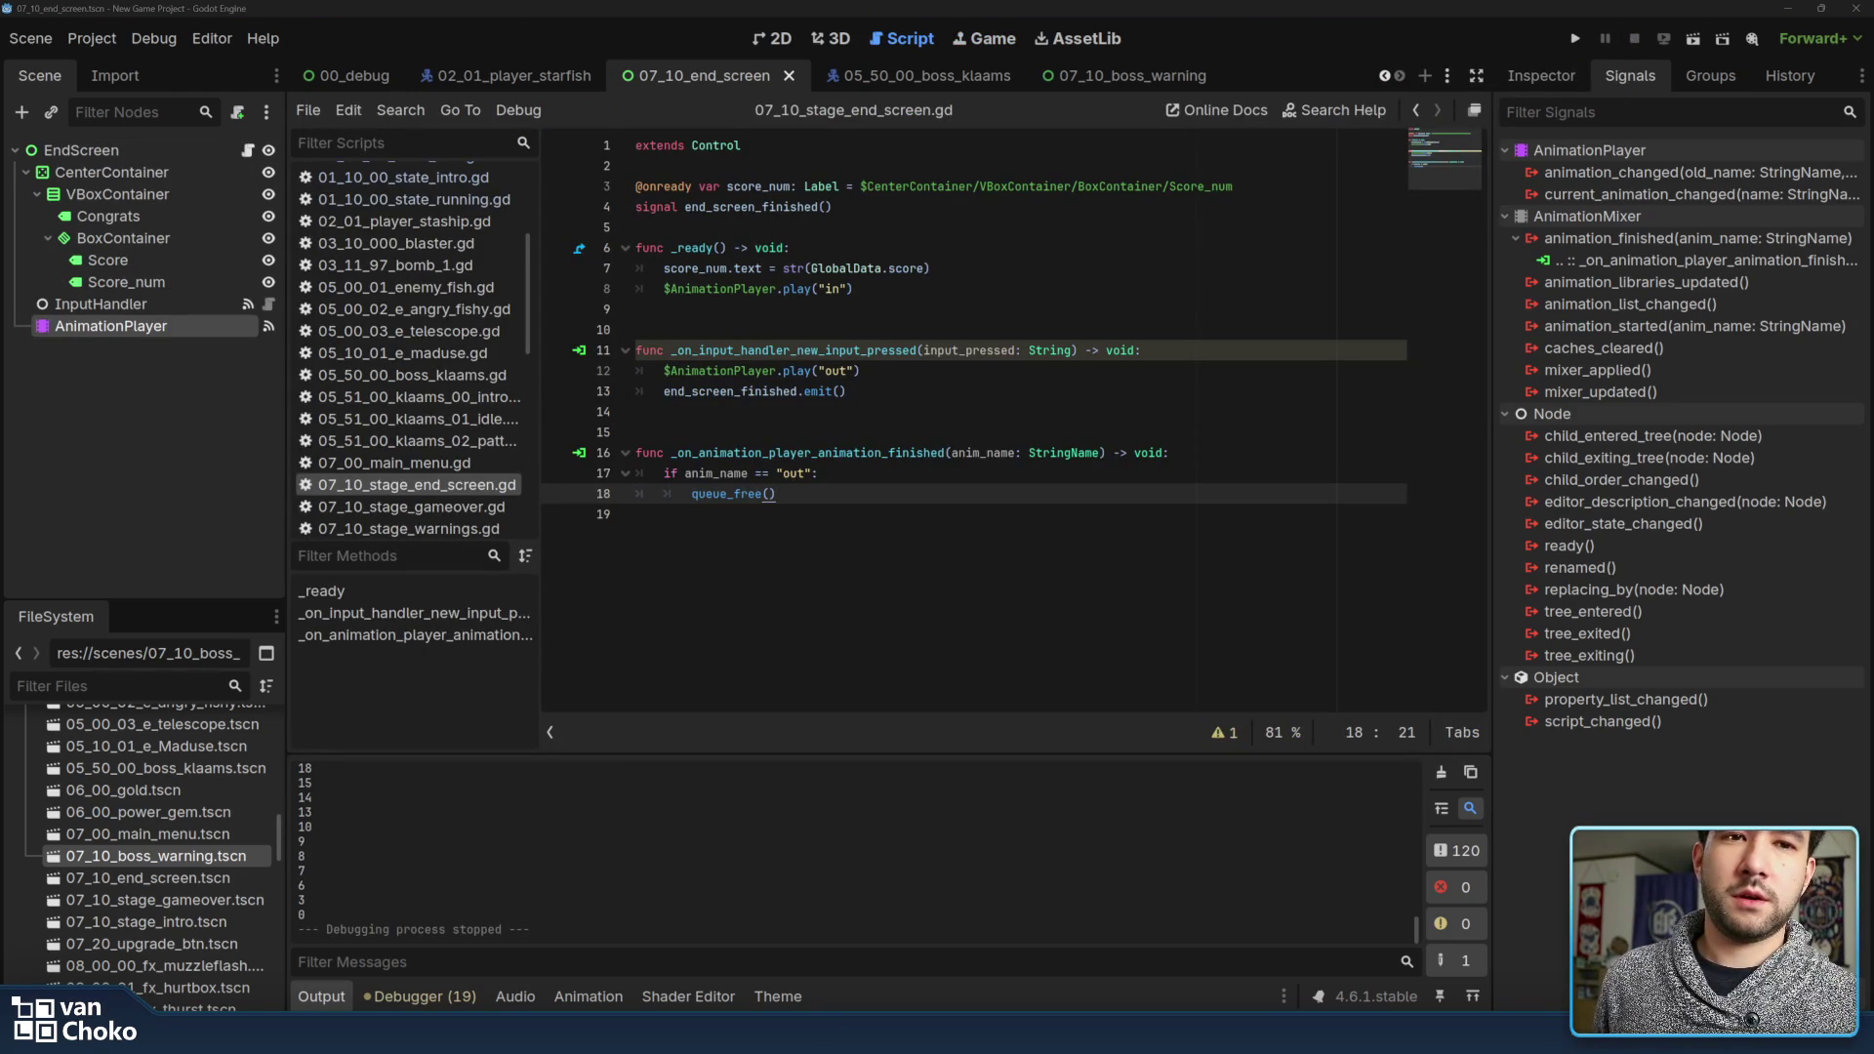
Return to the end screen script, then switch through the 00_debug, 02_01_player_starfish and 01_00_00_stage scenes
left_click(891, 571)
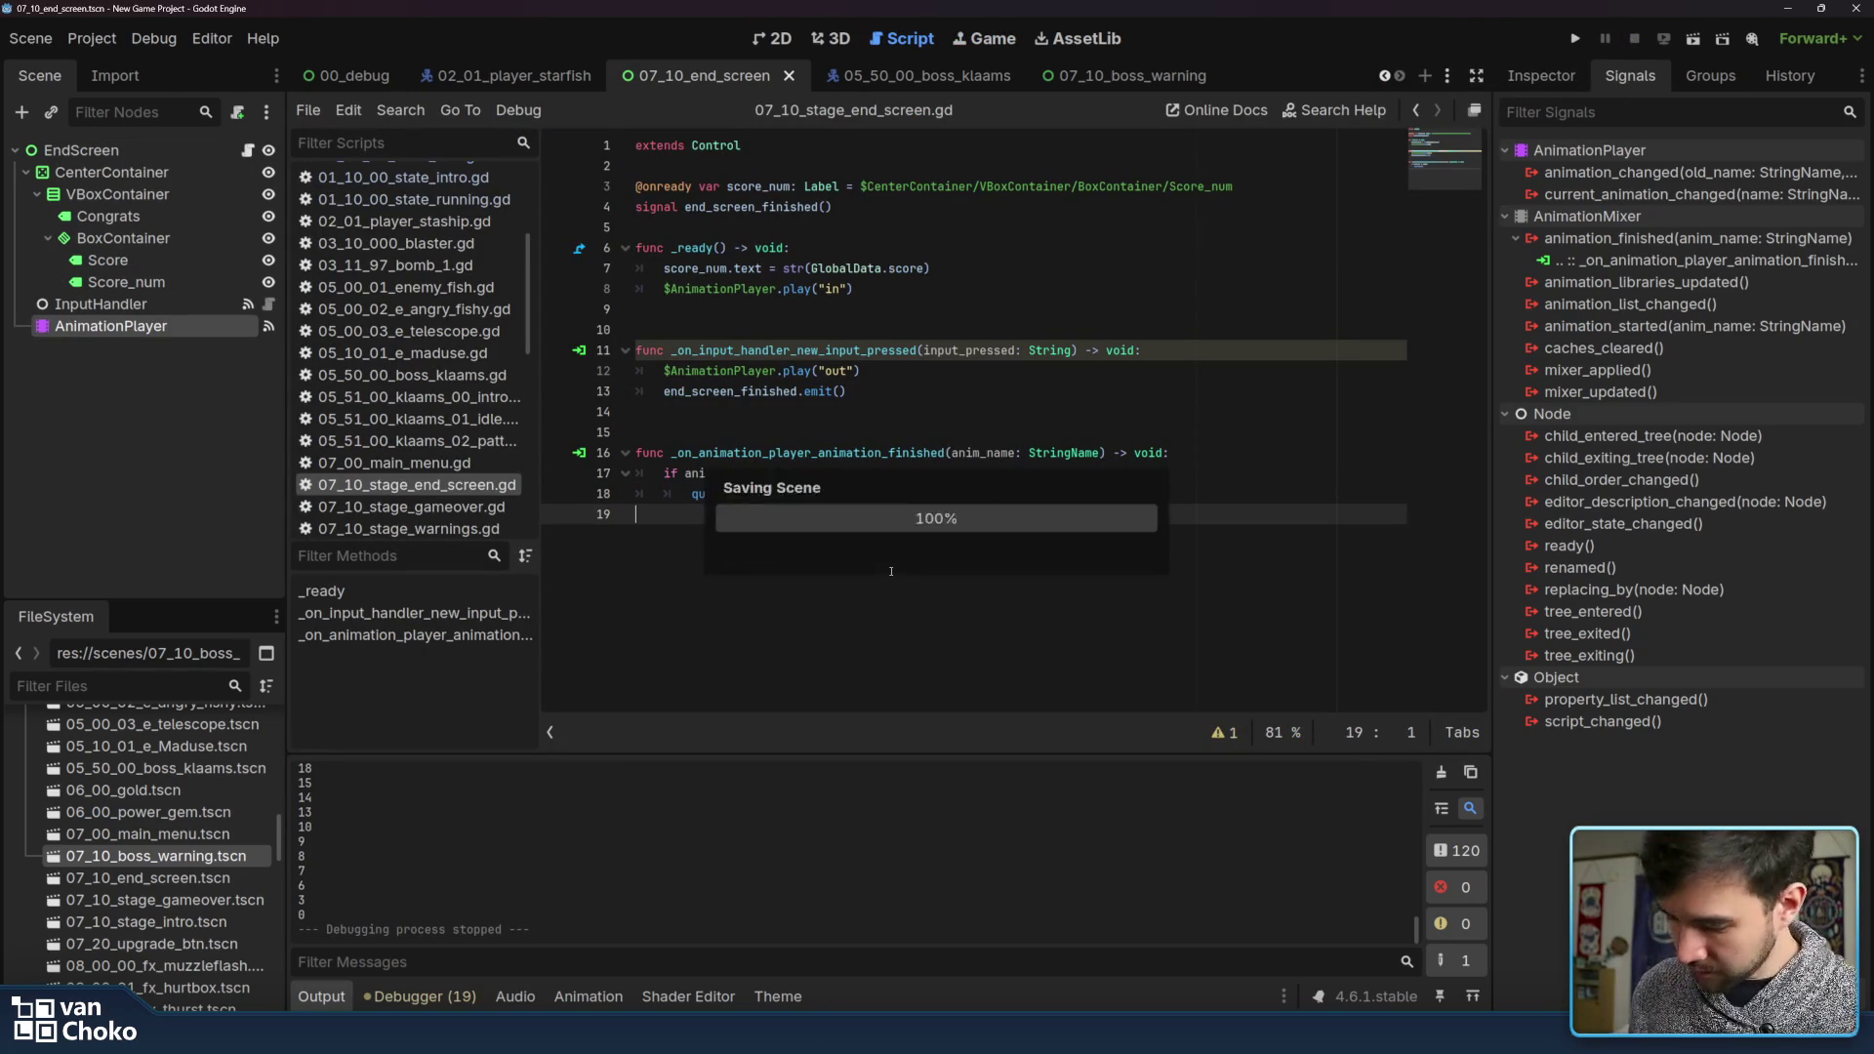
left_click(344, 76)
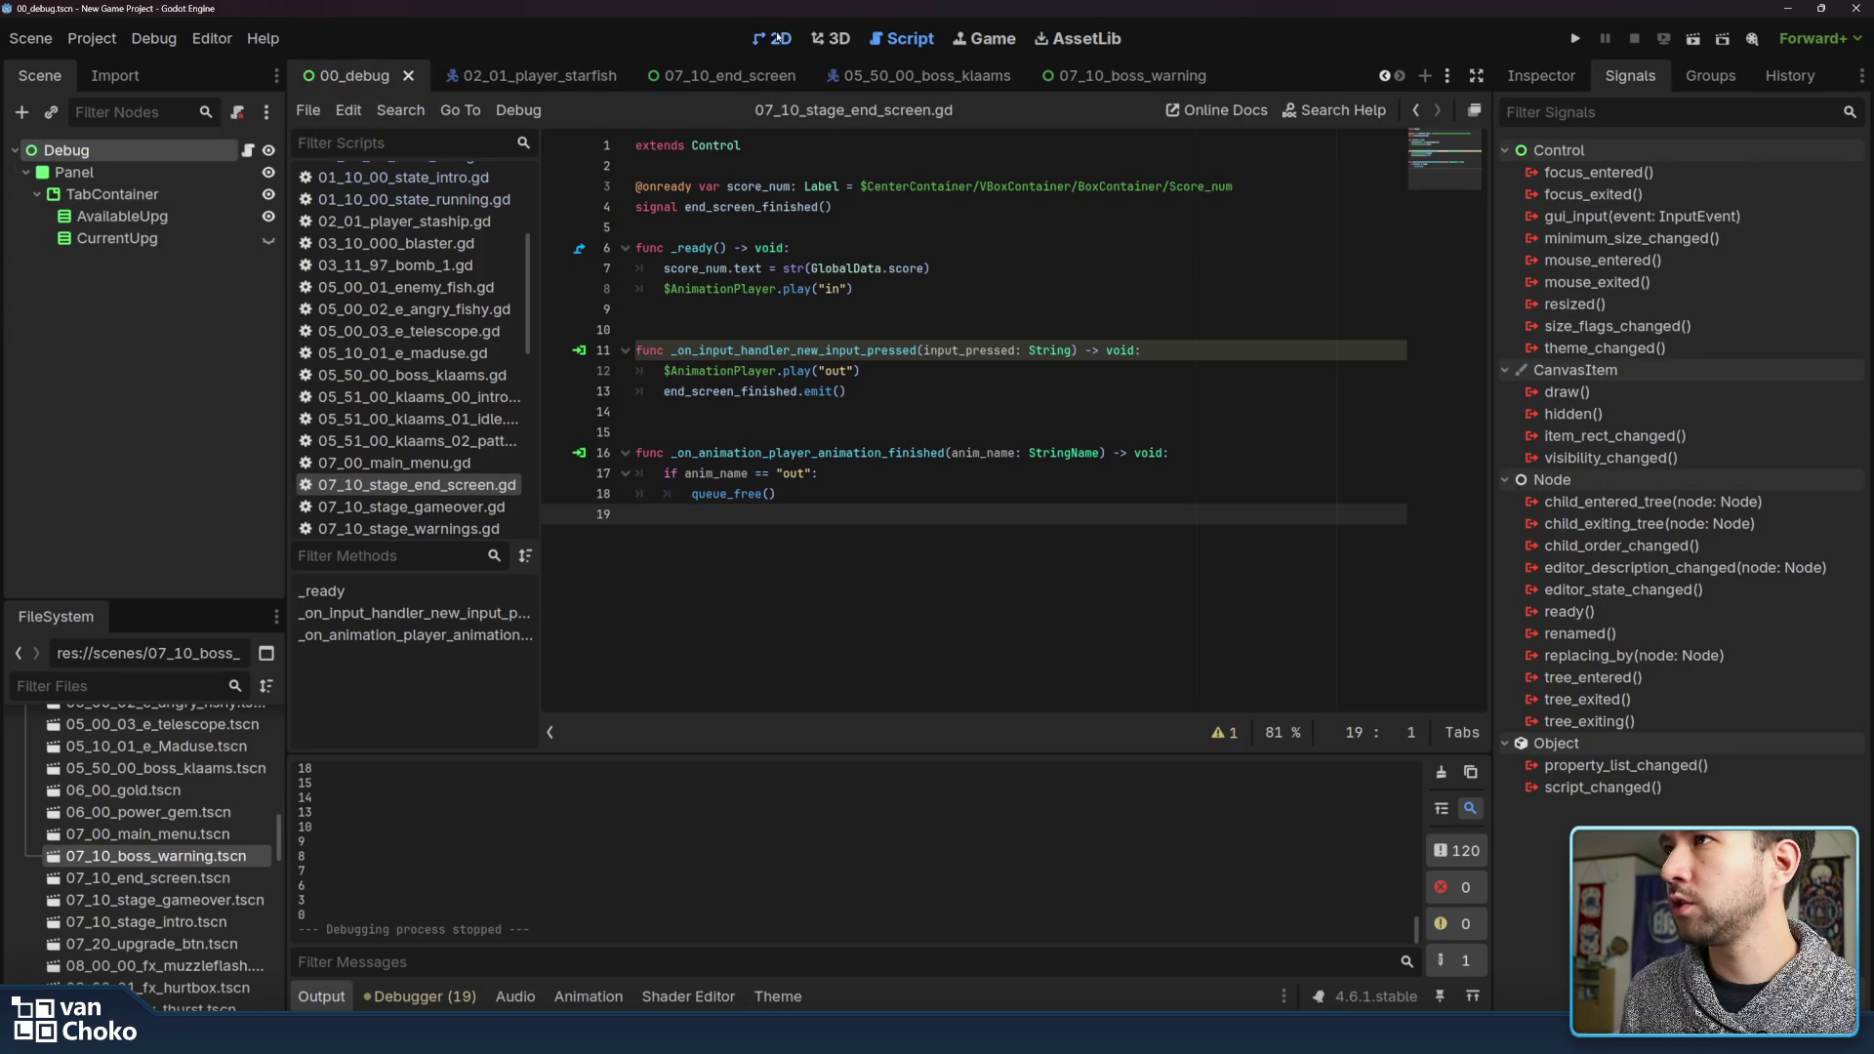
left_click(778, 39)
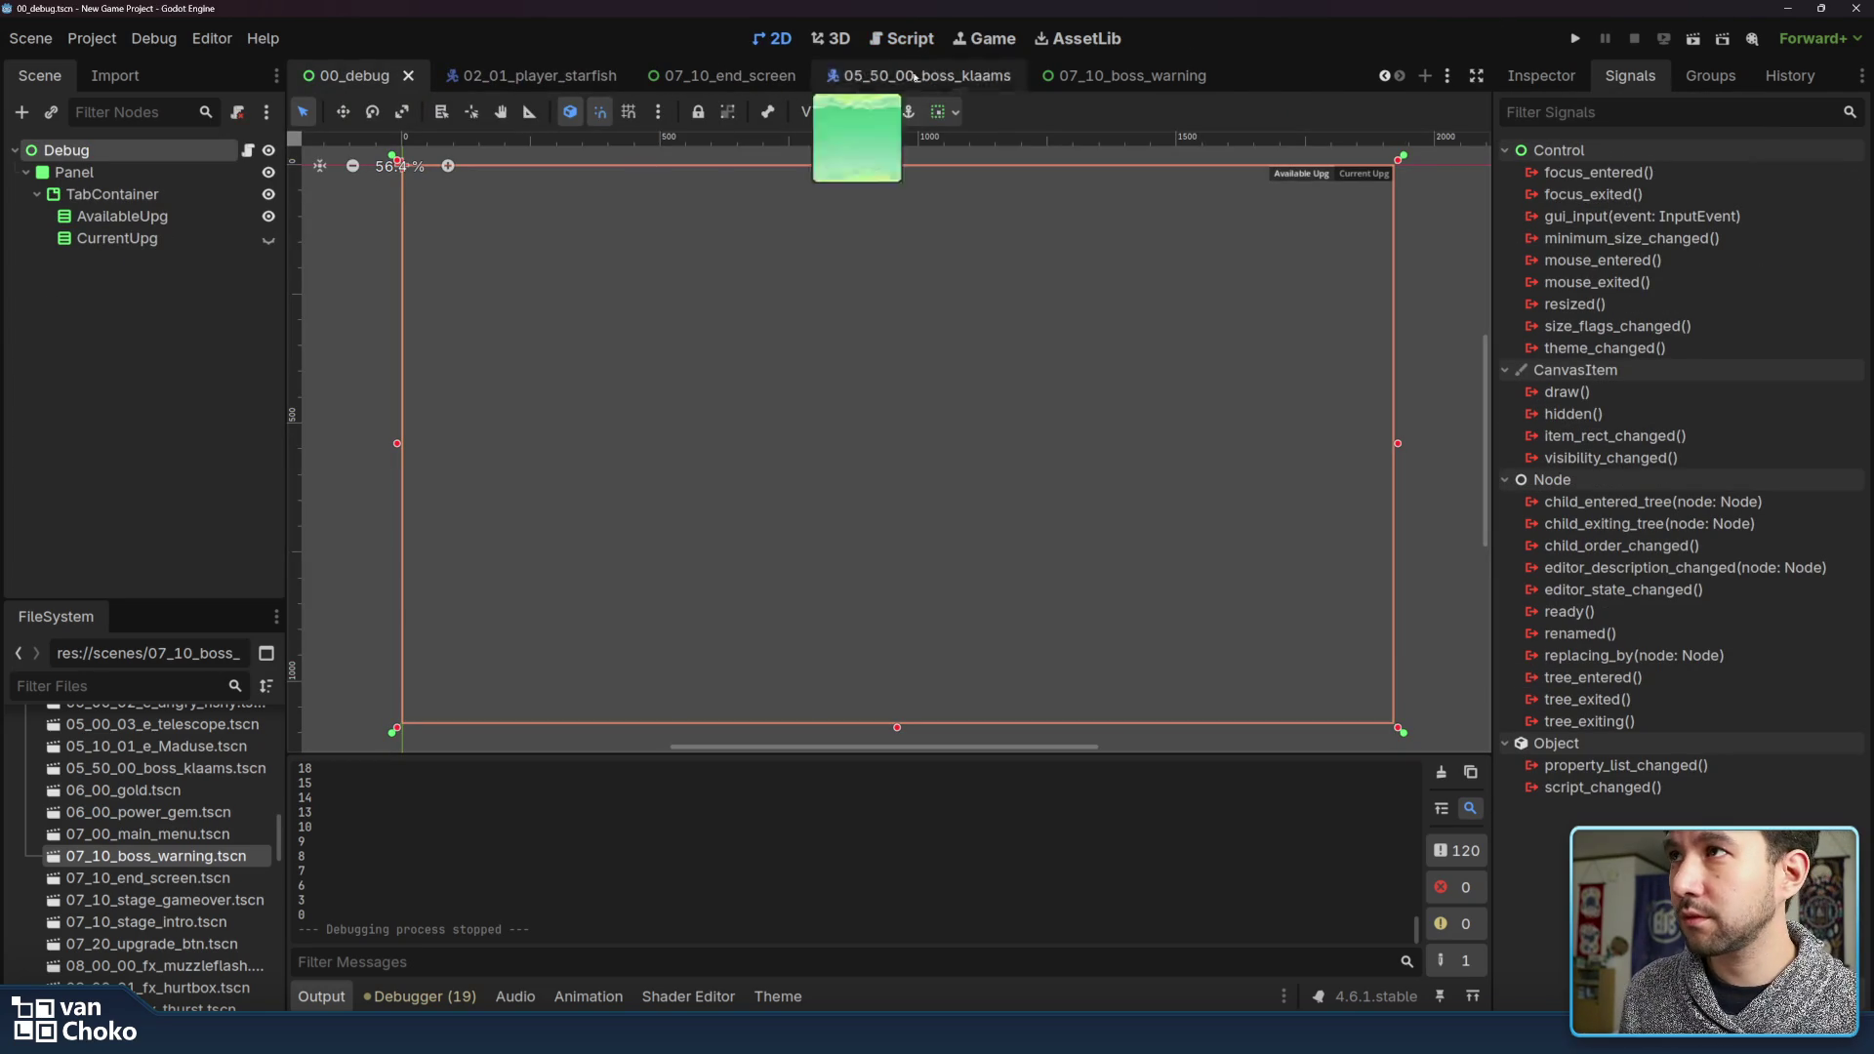
left_click(902, 39)
left_click(778, 39)
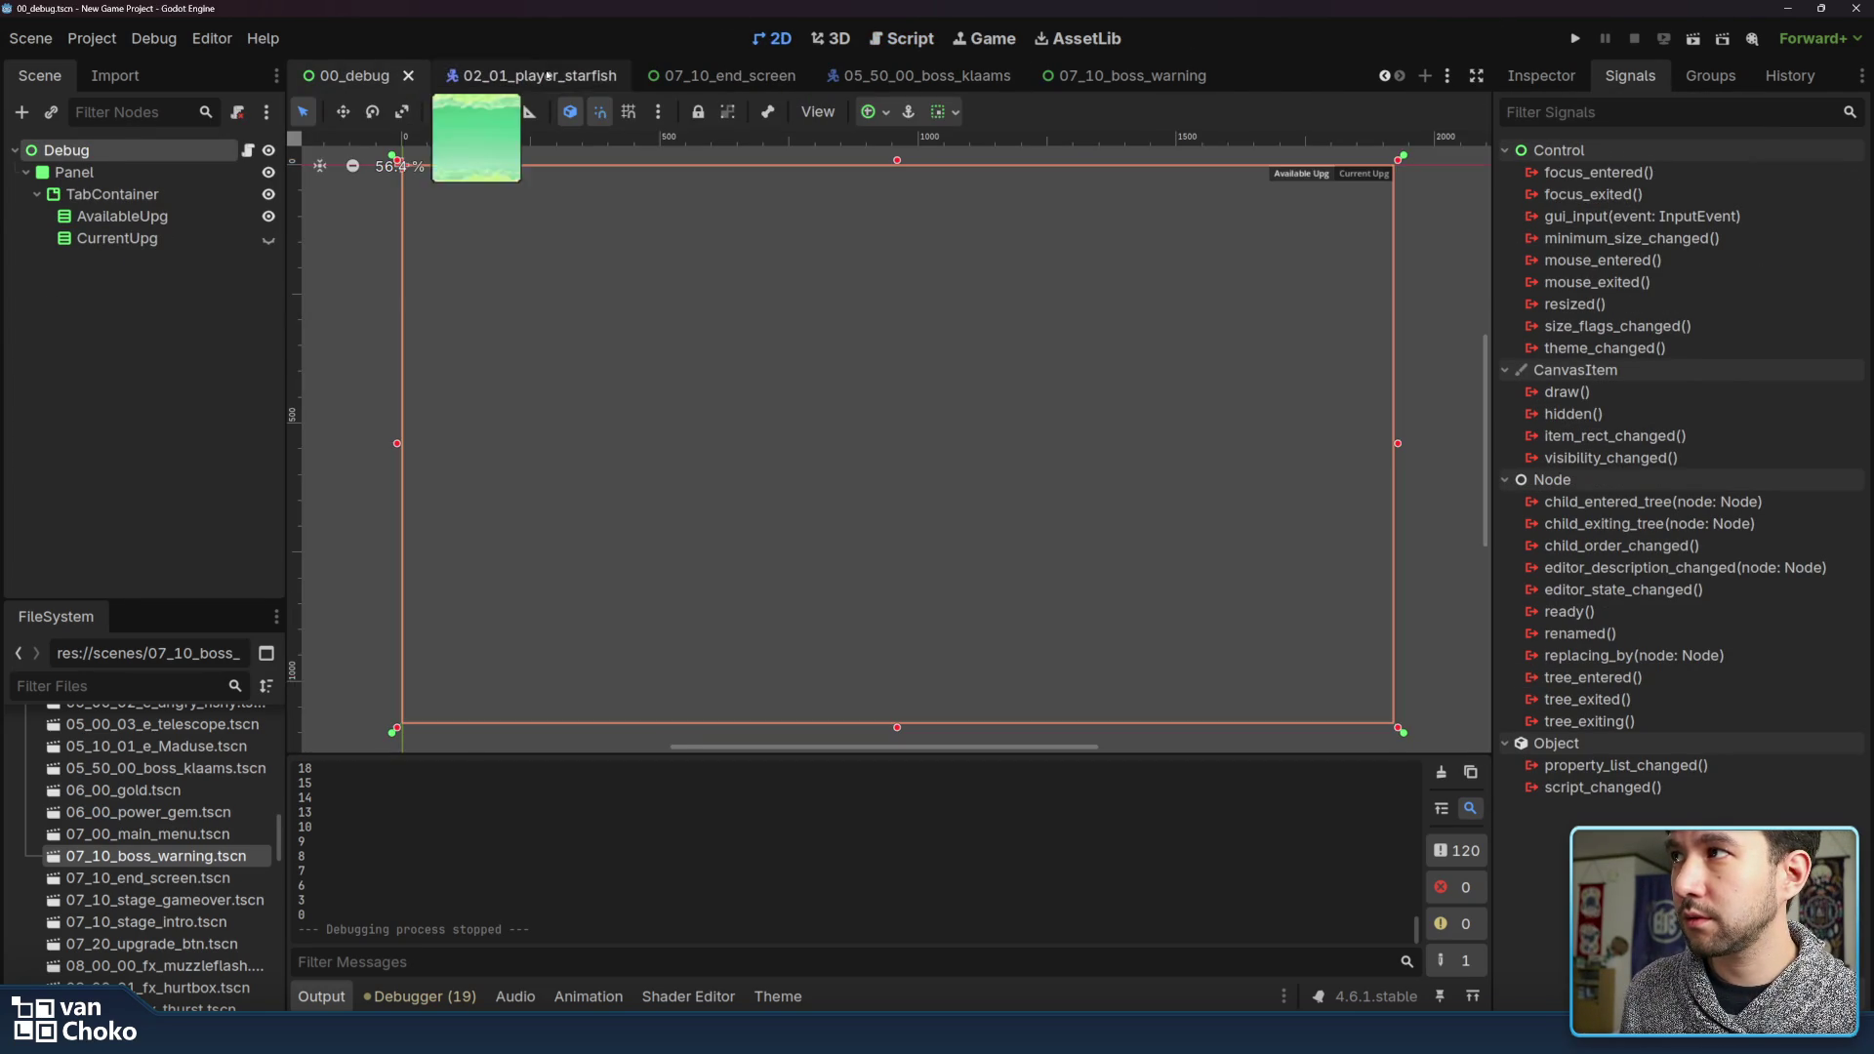
left_click(548, 75)
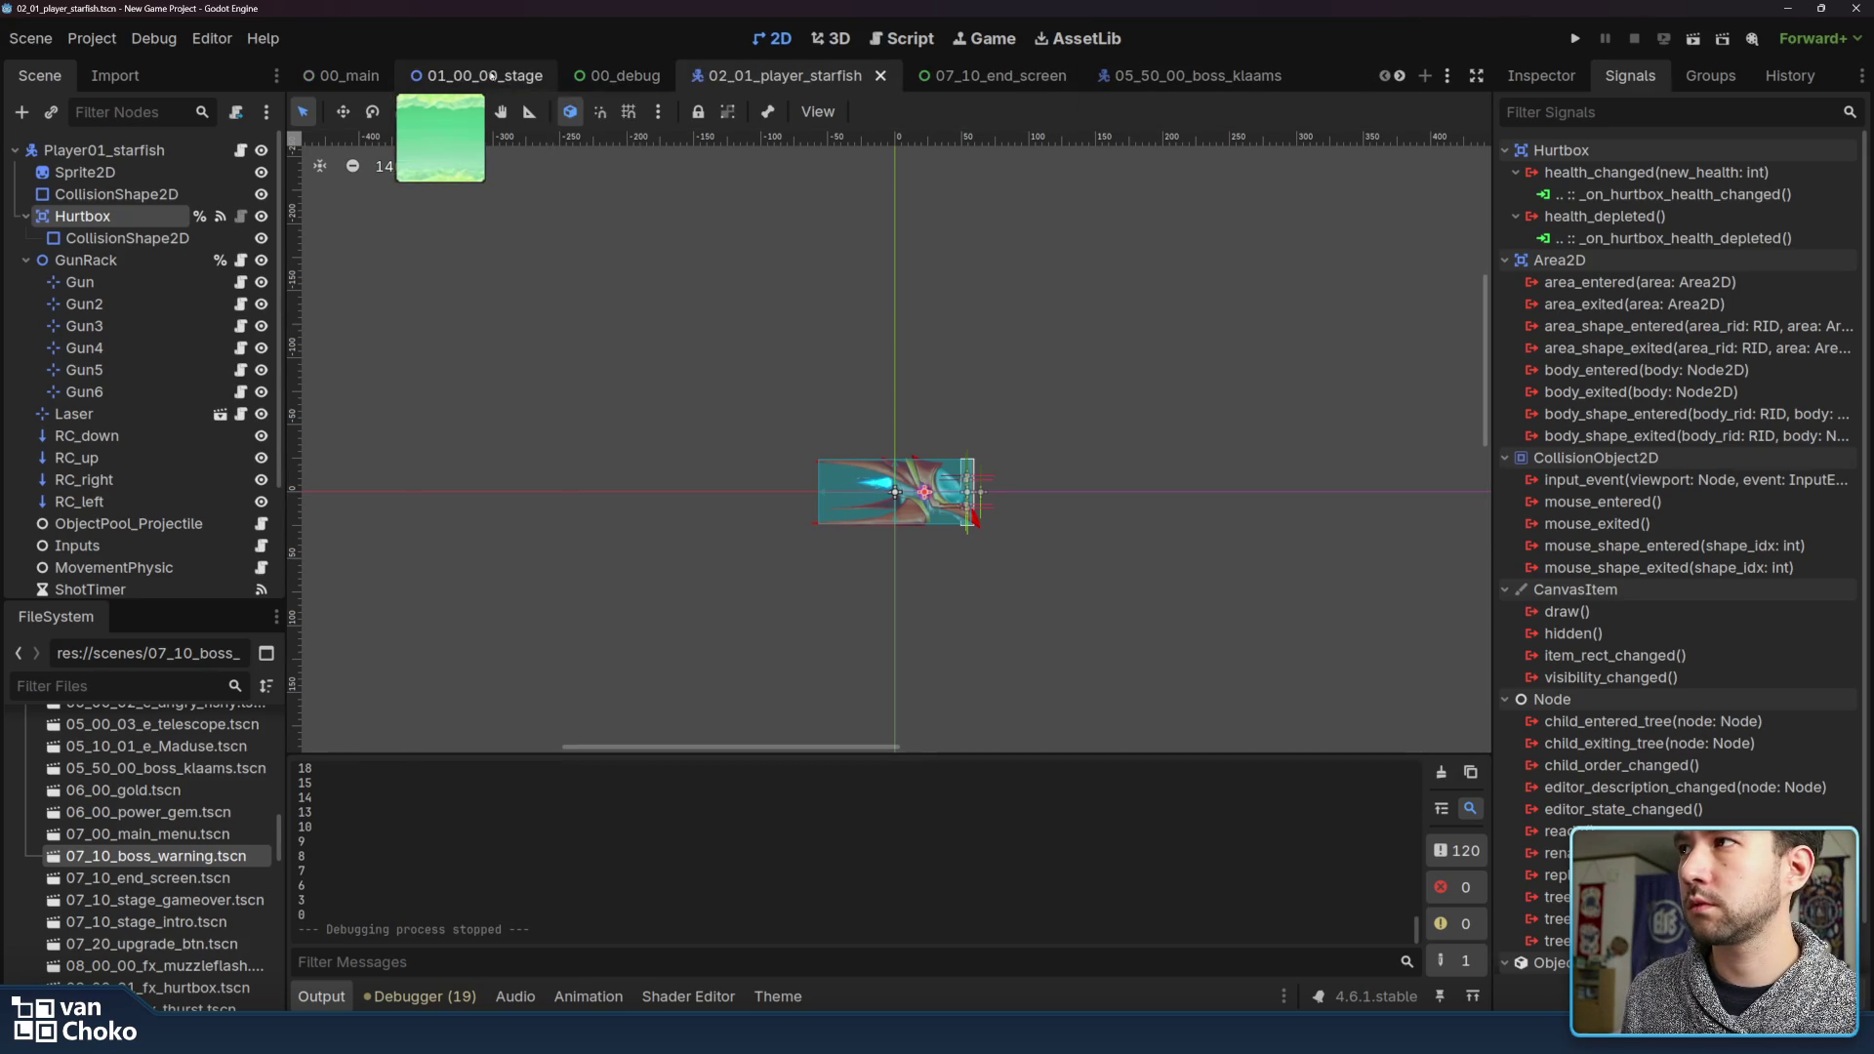
left_click(630, 75)
left_click(477, 75)
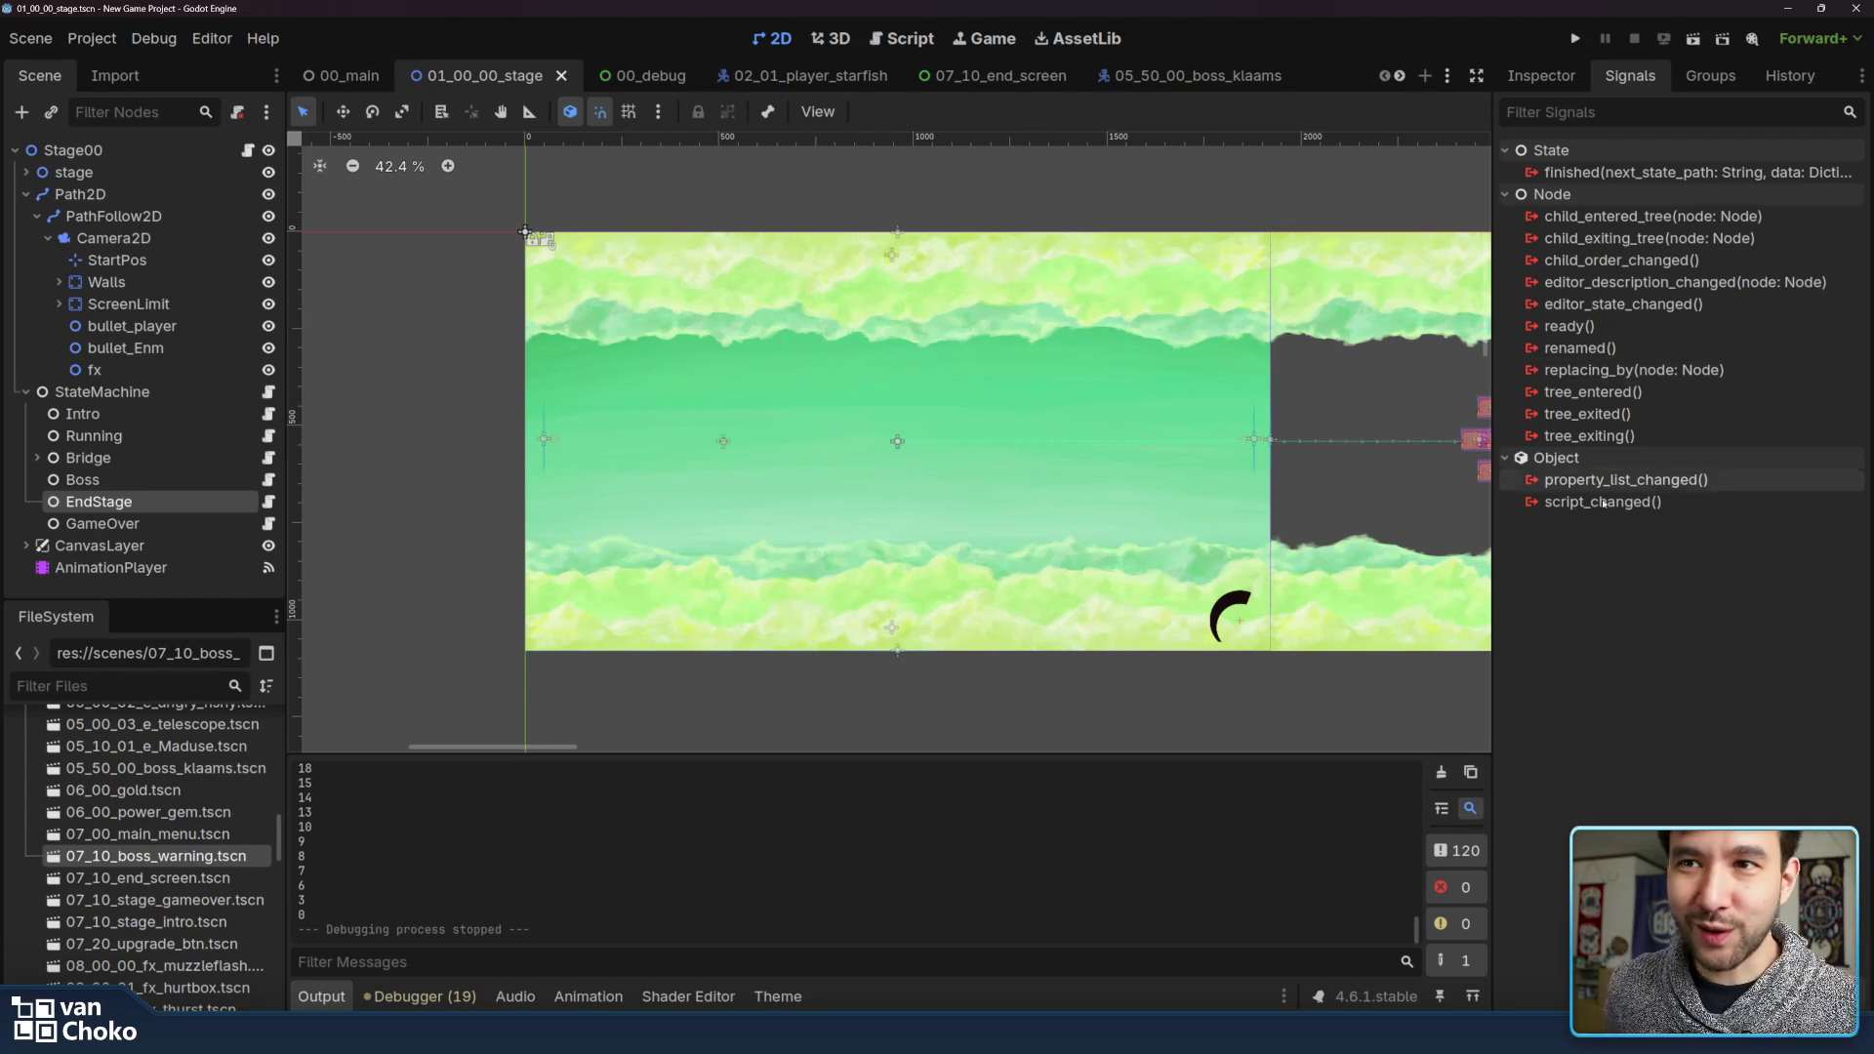
left_click(1541, 75)
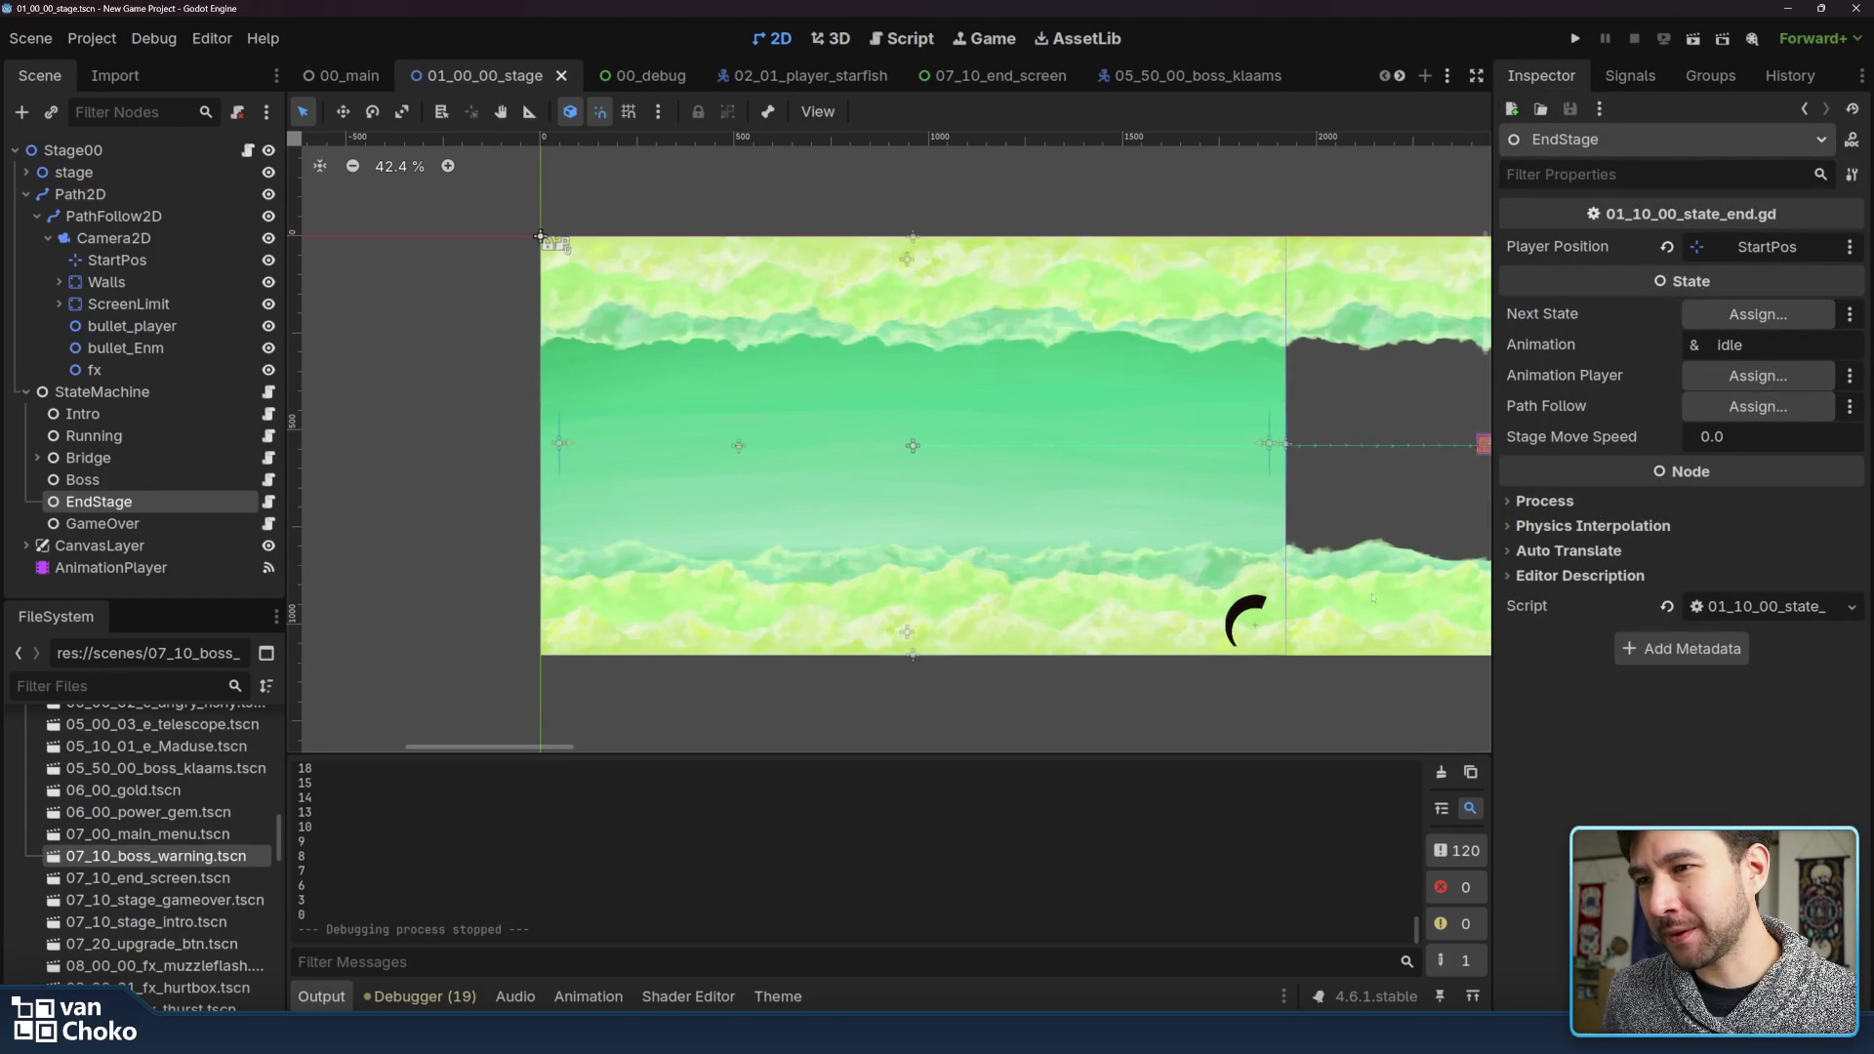
left_click(1376, 708)
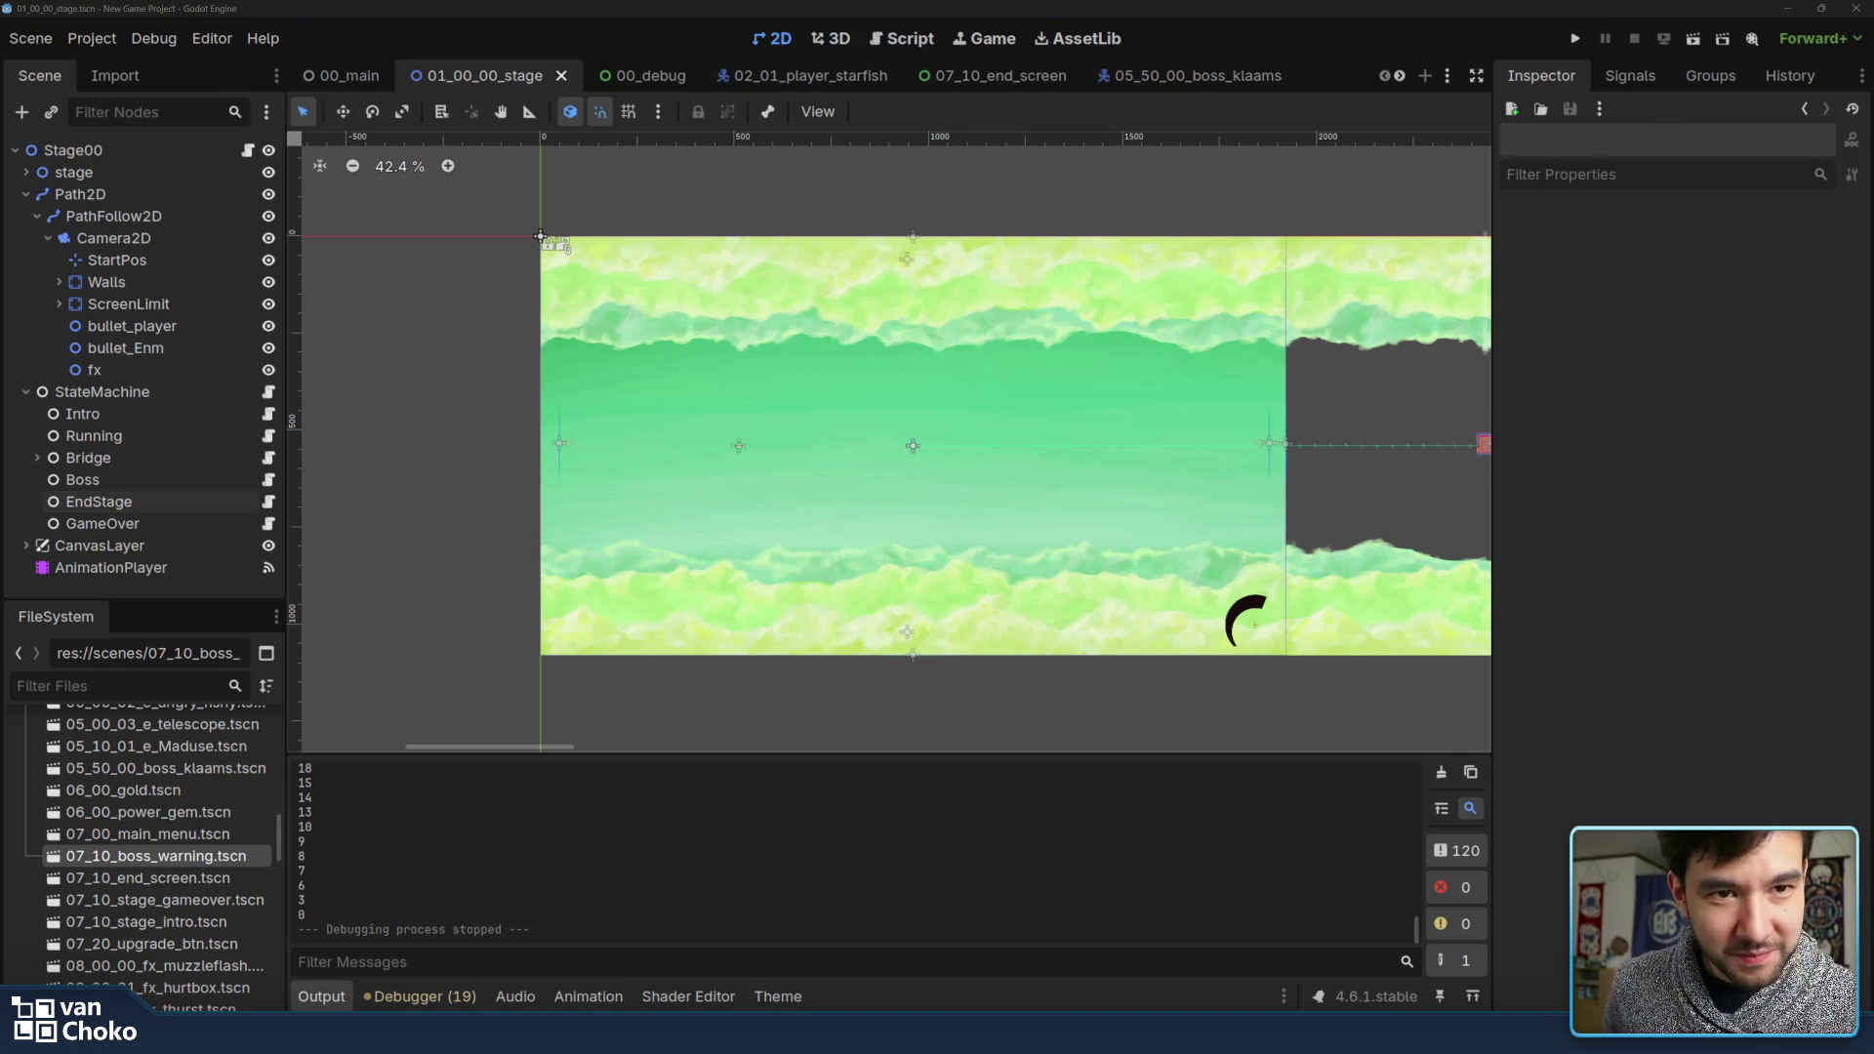
Pan along the 01_00_00_stage path reviewing enemy formations and the jellyfish, then save the scene
scroll(1390, 752, "right", 5)
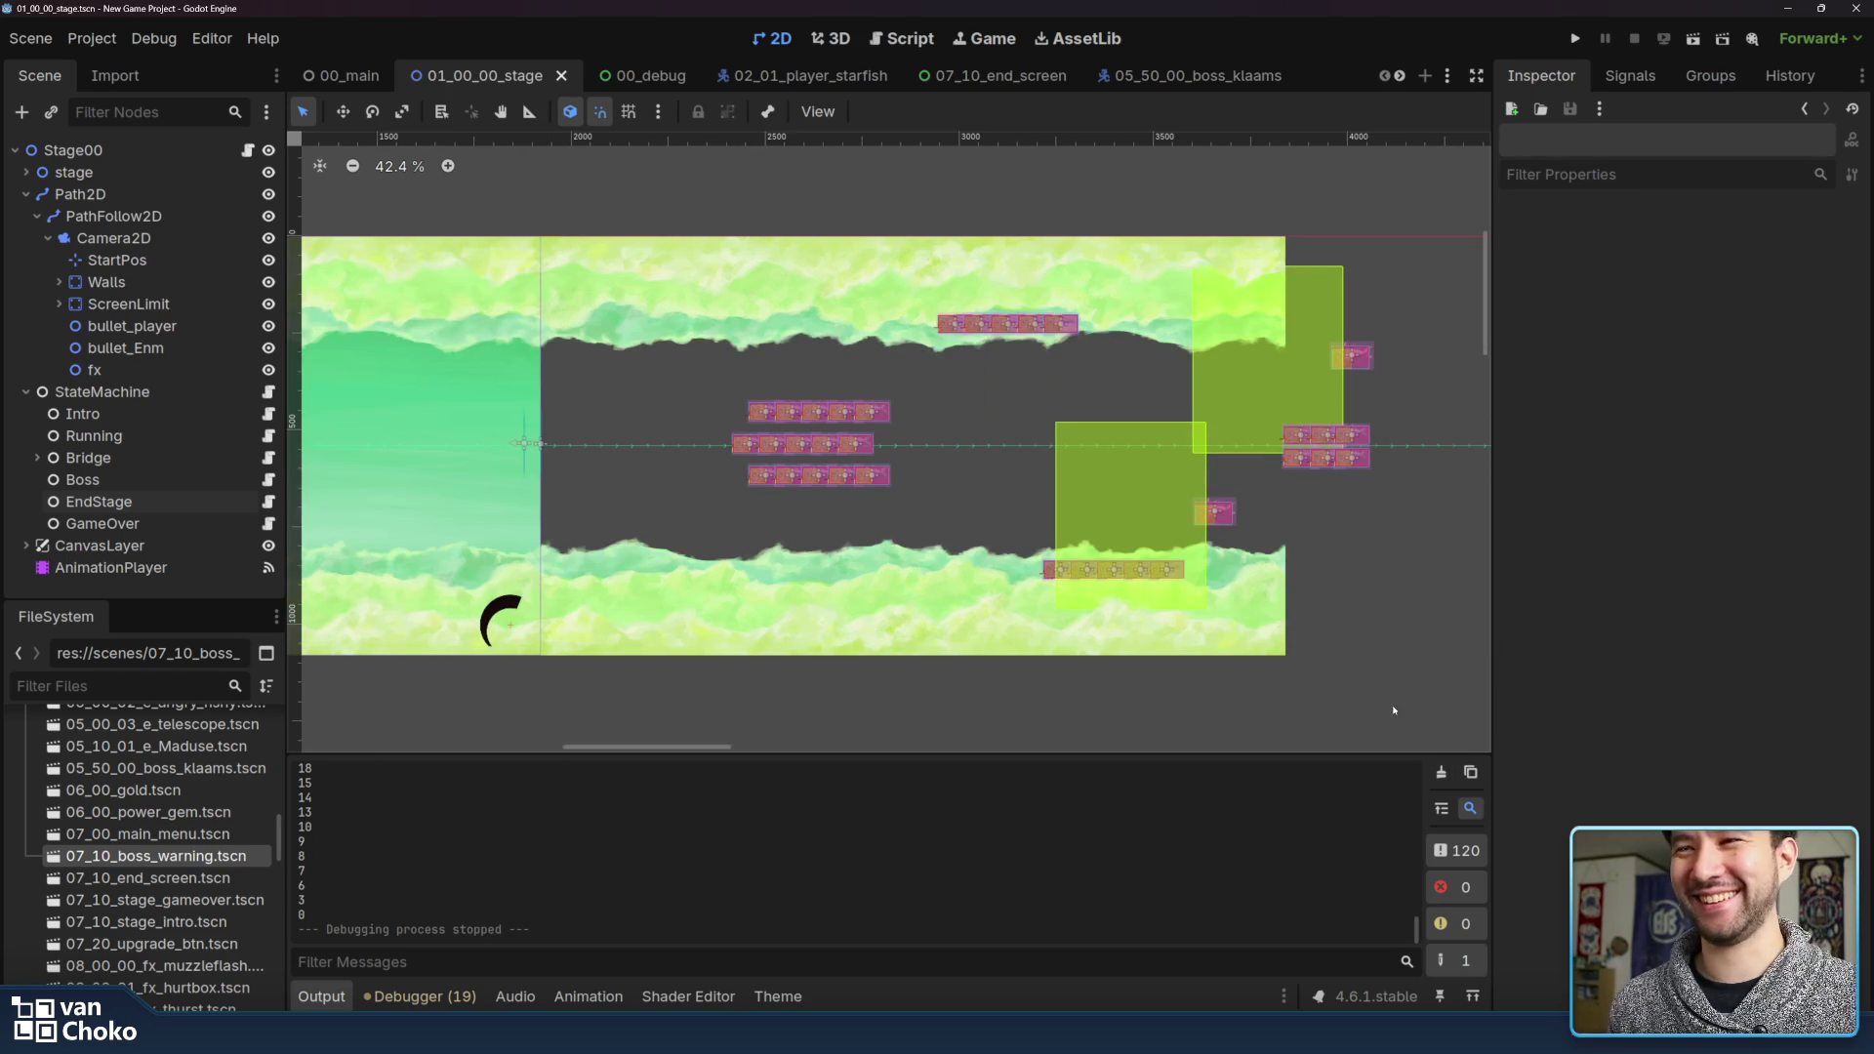
scroll(691, 739, "left", 5)
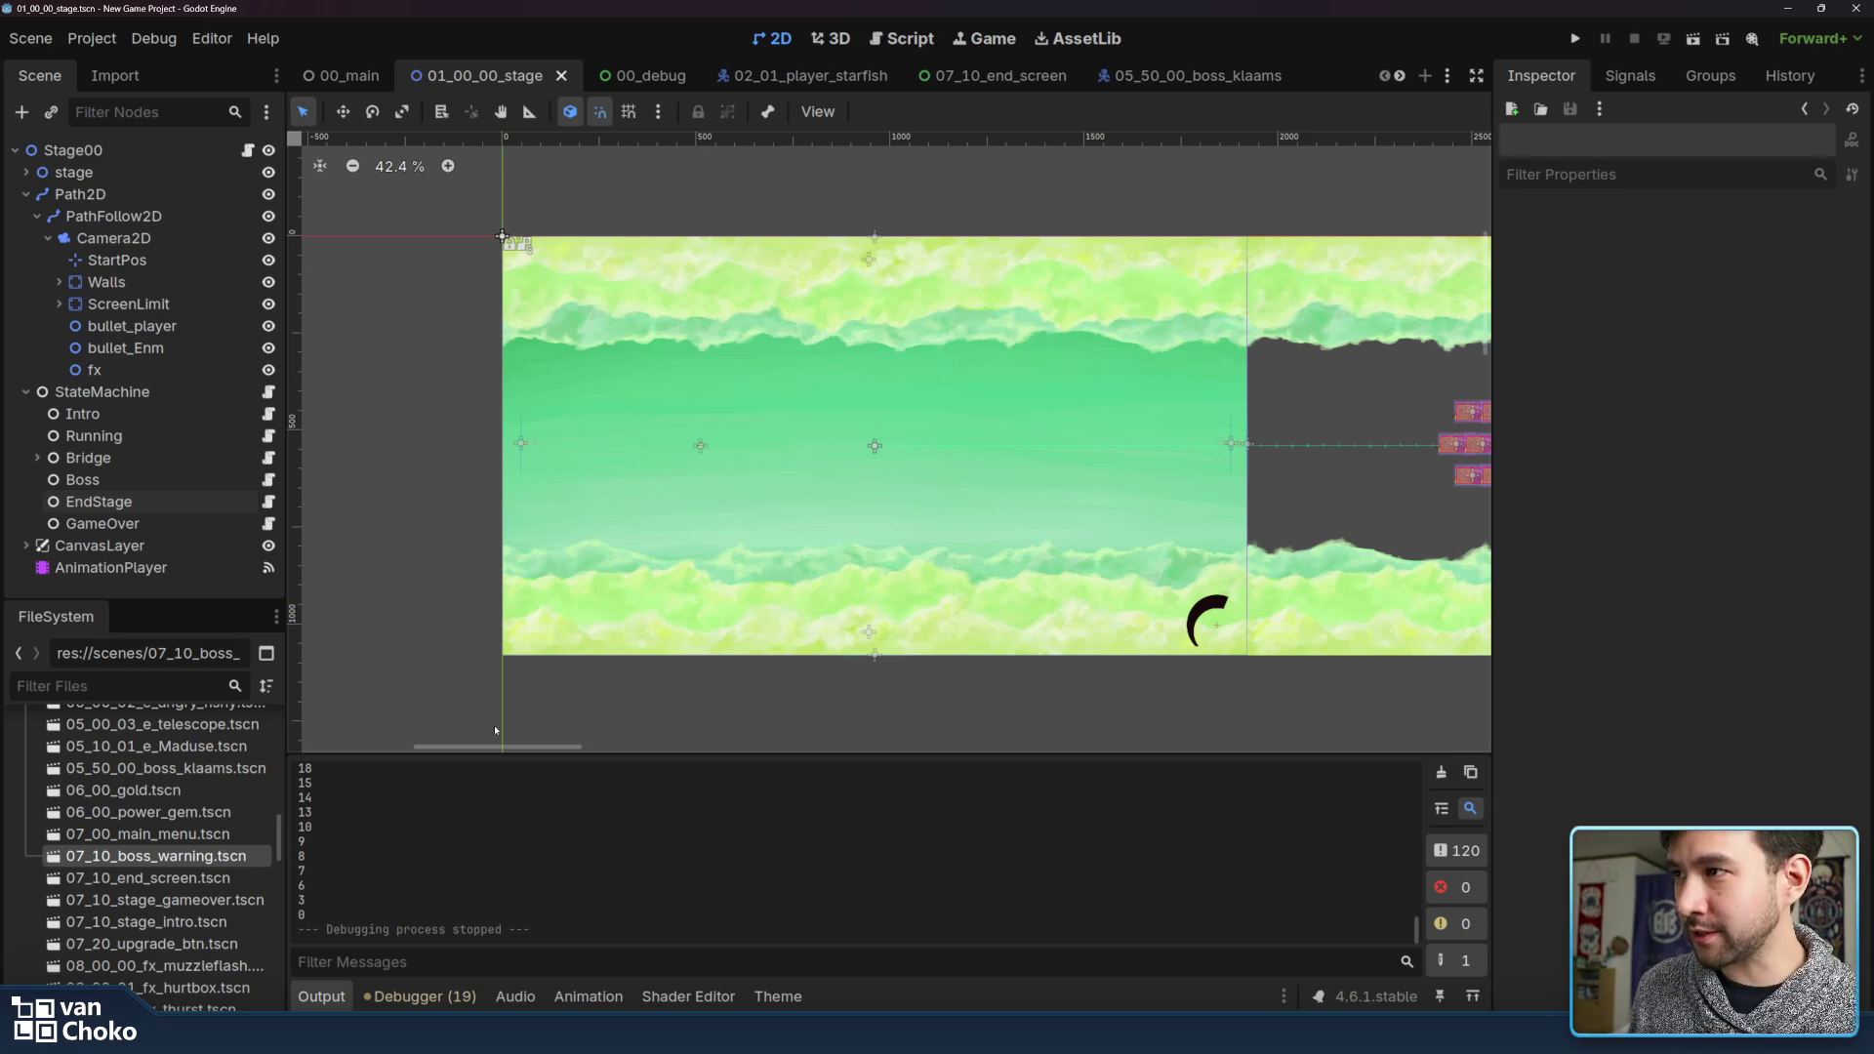
left_click_drag(629, 722, 594, 699)
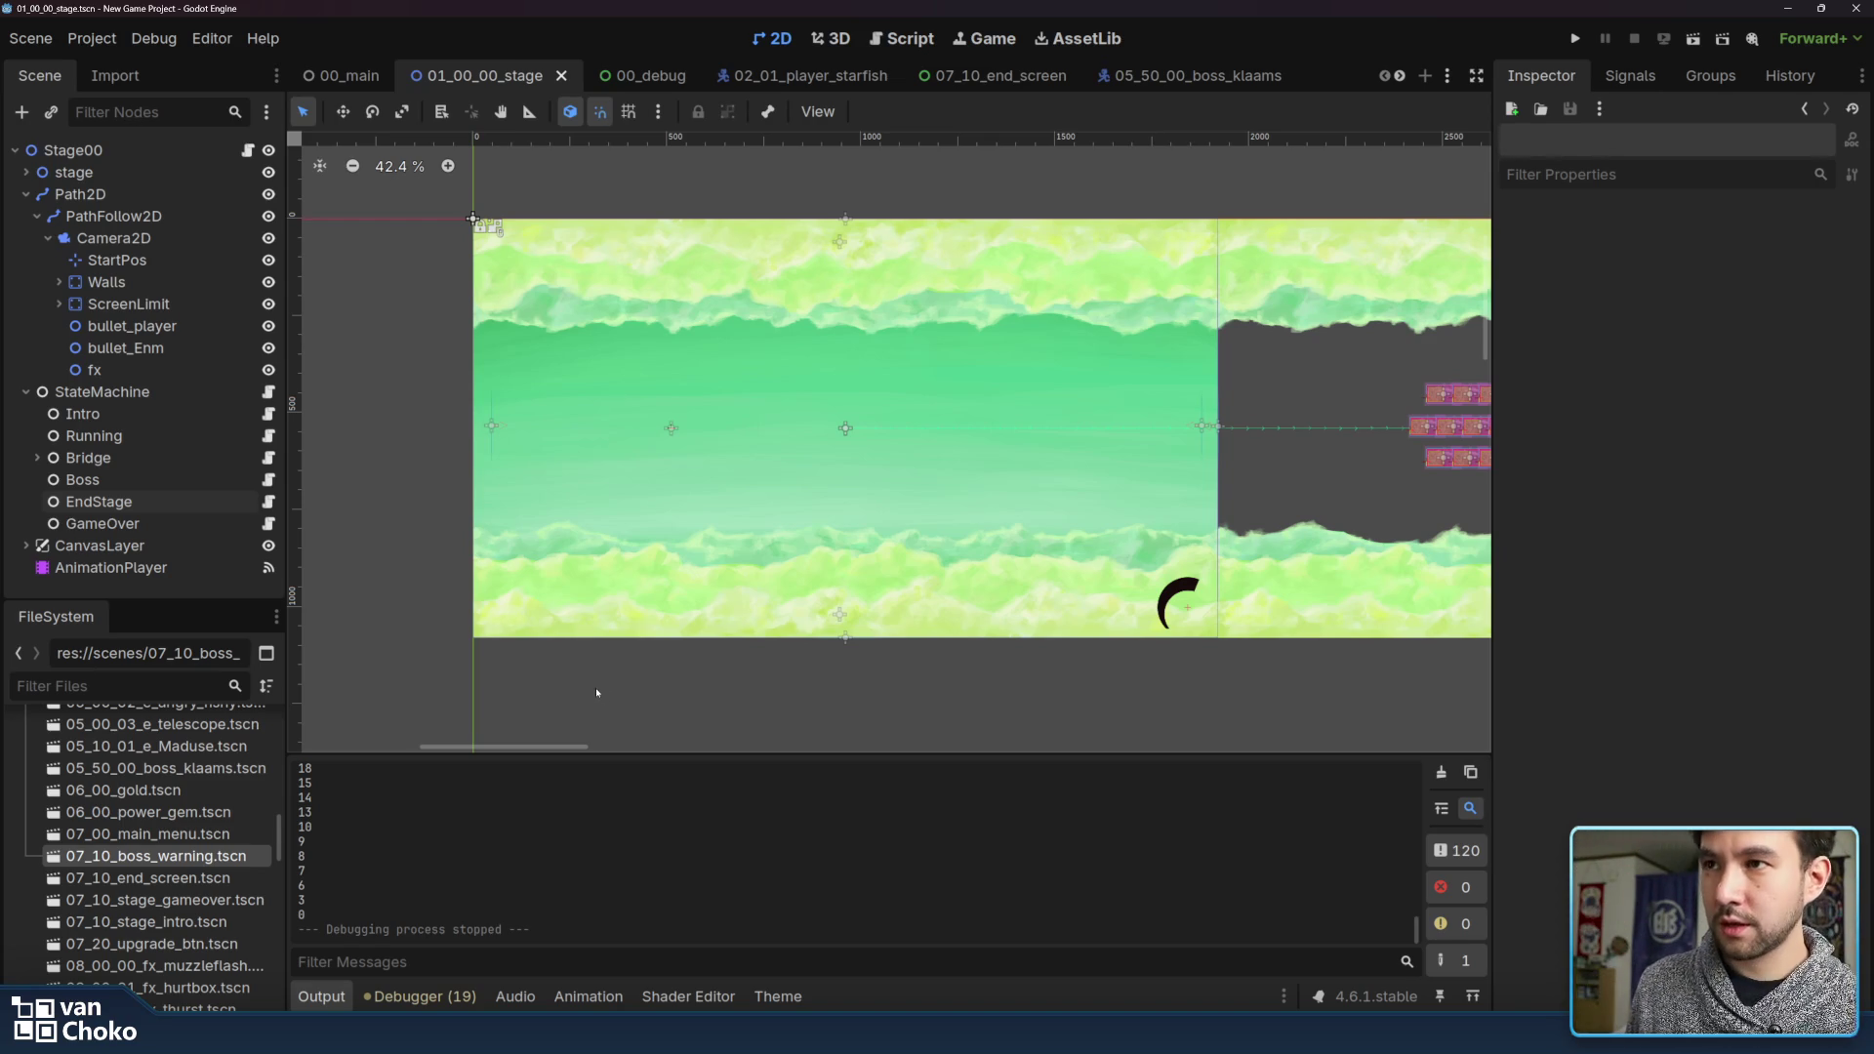
scroll(972, 655, "right", 15)
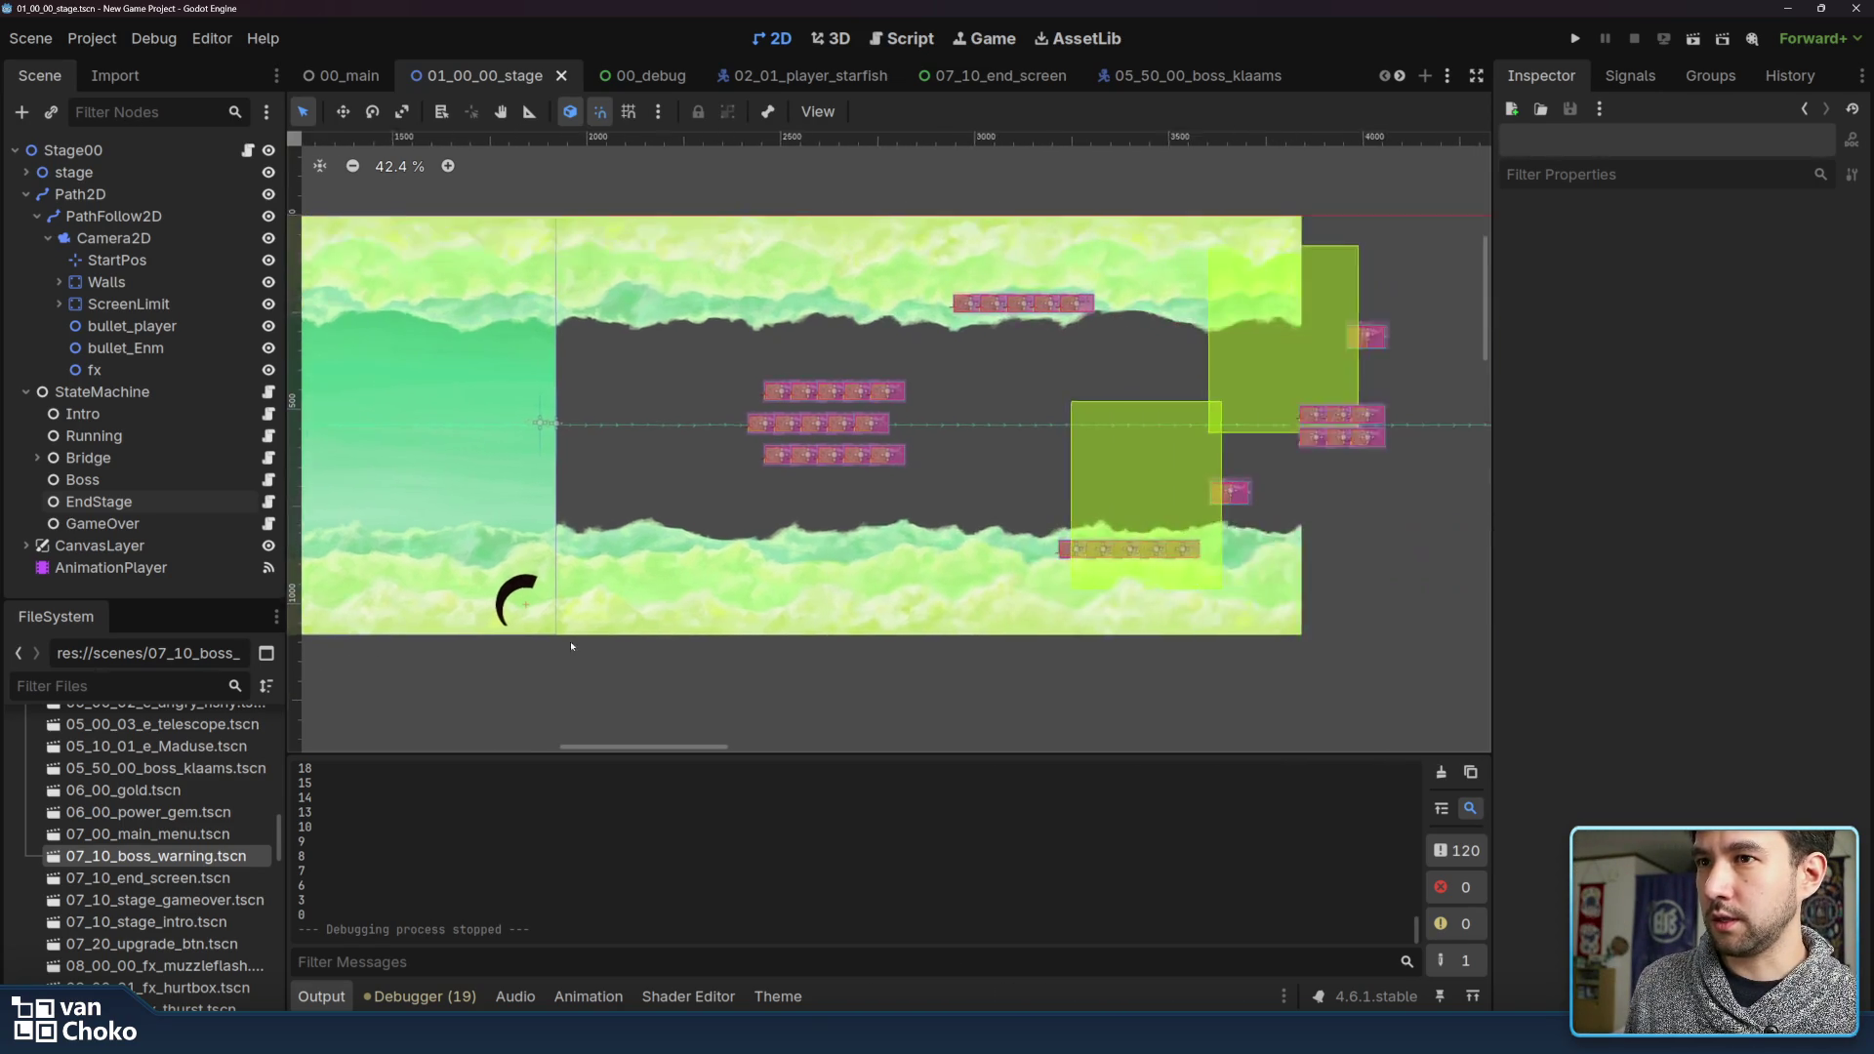
scroll(750, 663, "right", 15)
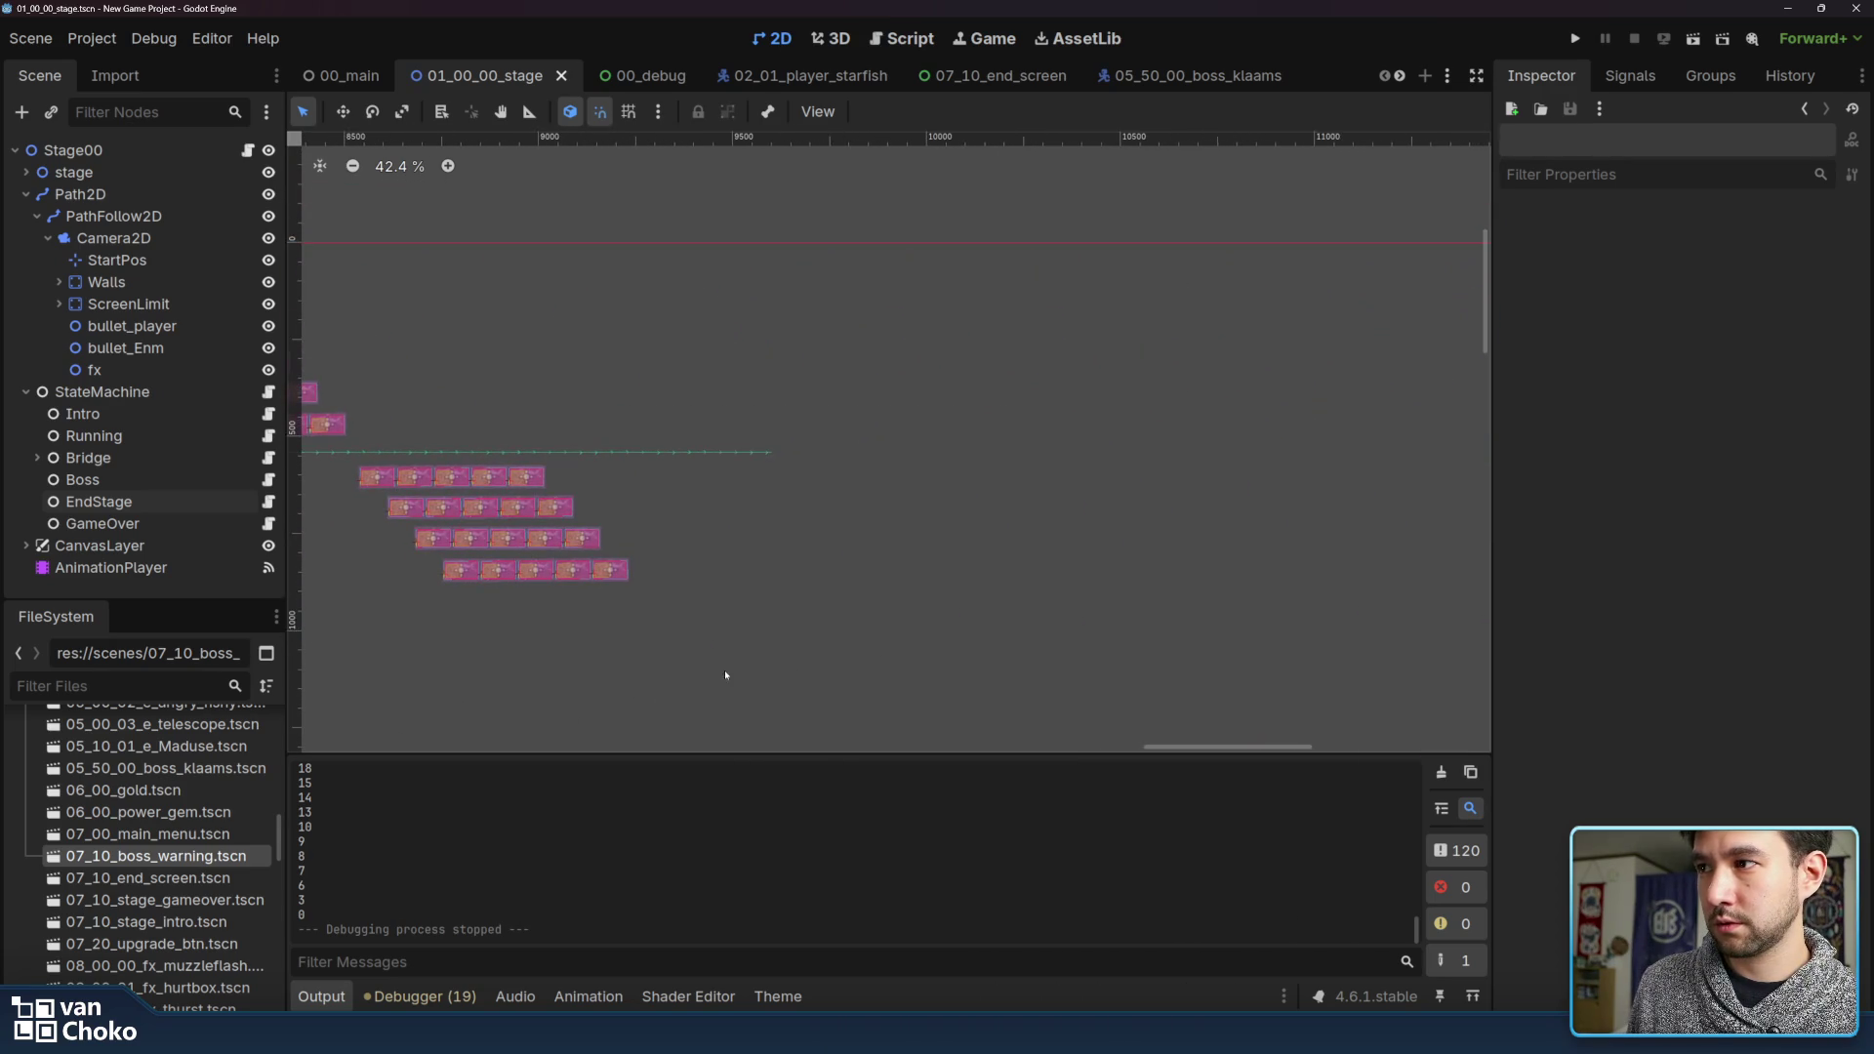
scroll(865, 642, "down", 6)
scroll(865, 643, "down", 2)
scroll(869, 586, "left", 20)
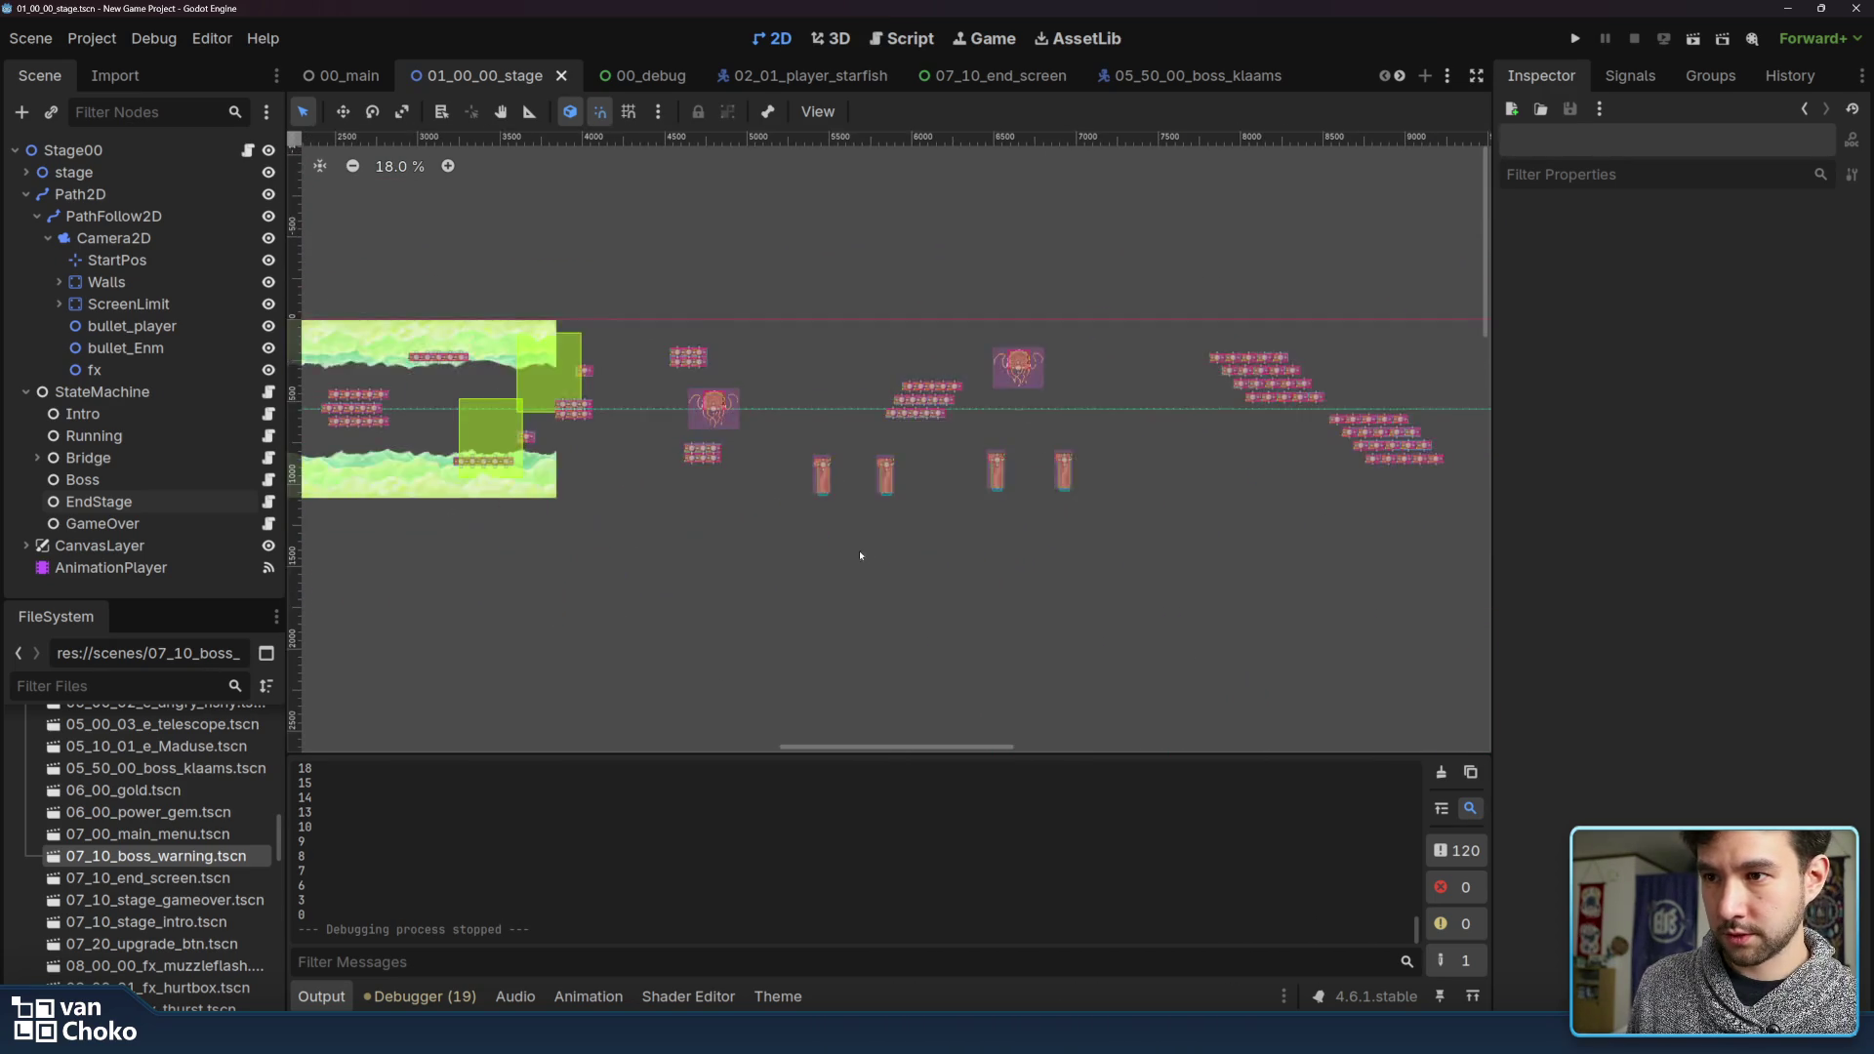
scroll(1145, 558, "up", 5)
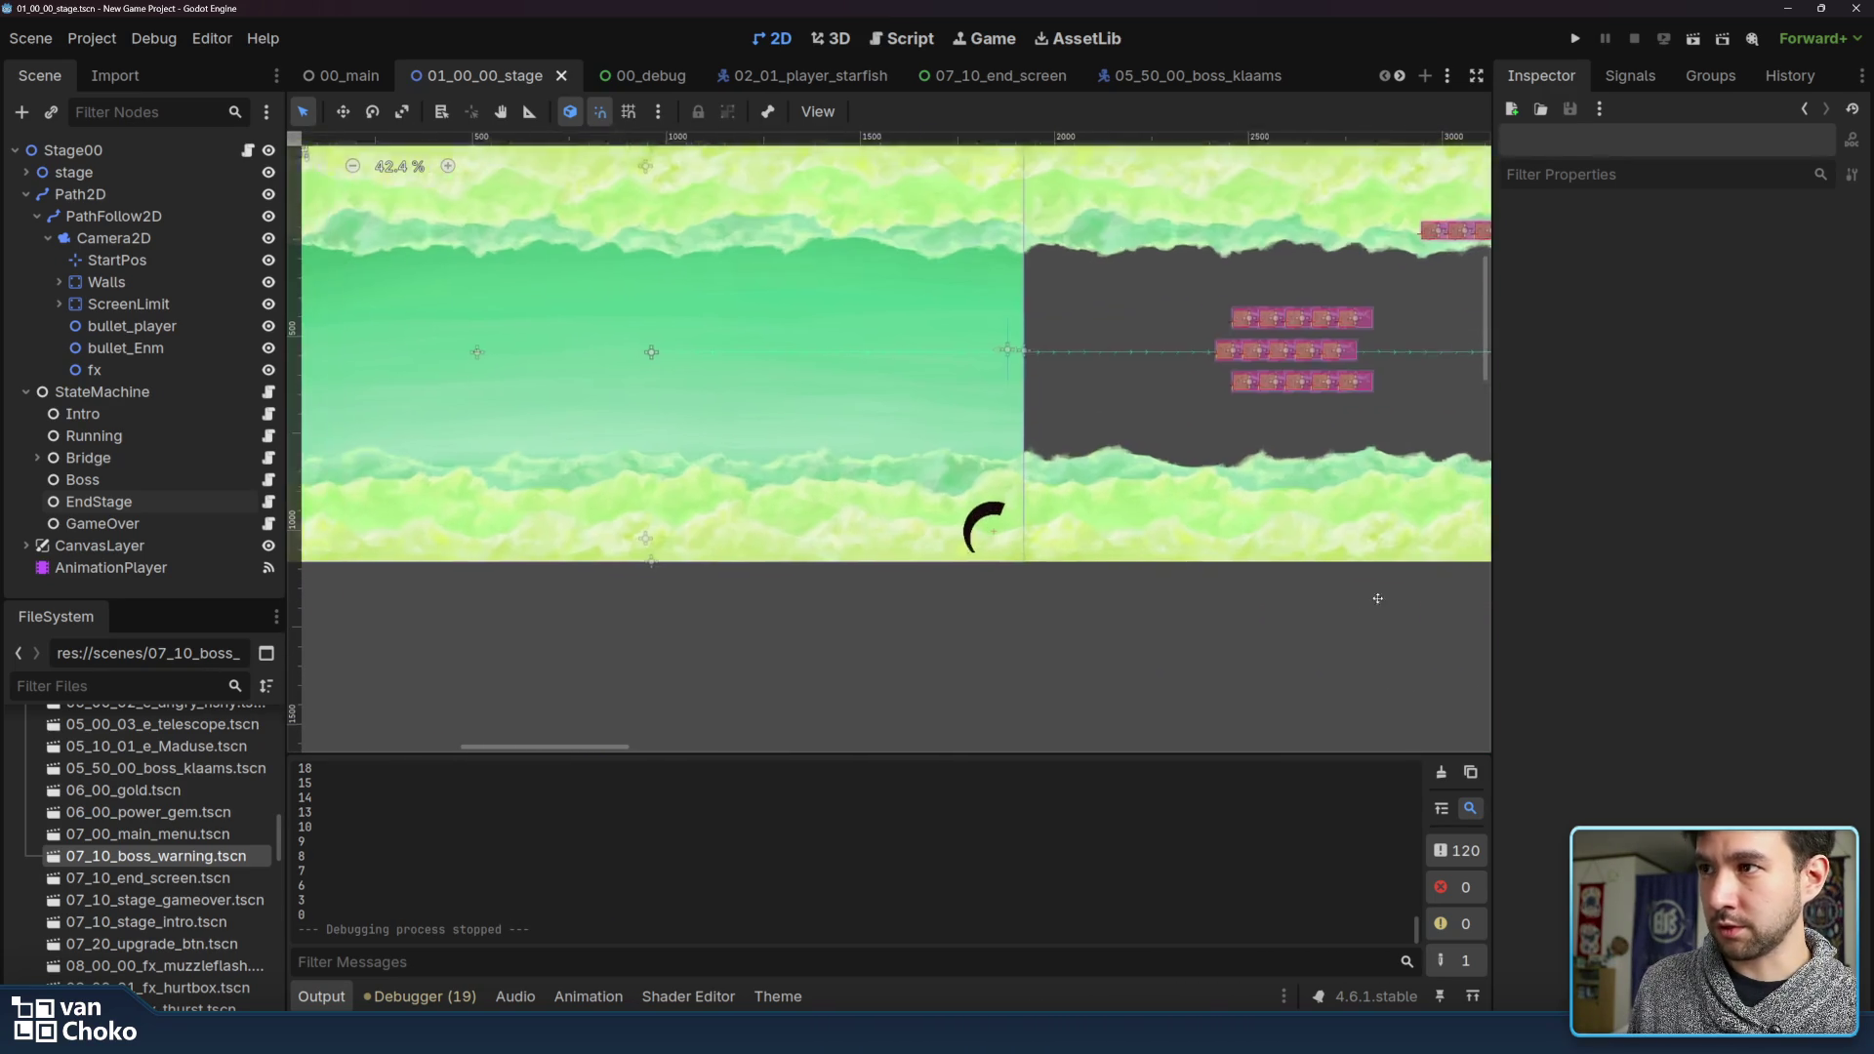
scroll(1099, 586, "right", 2)
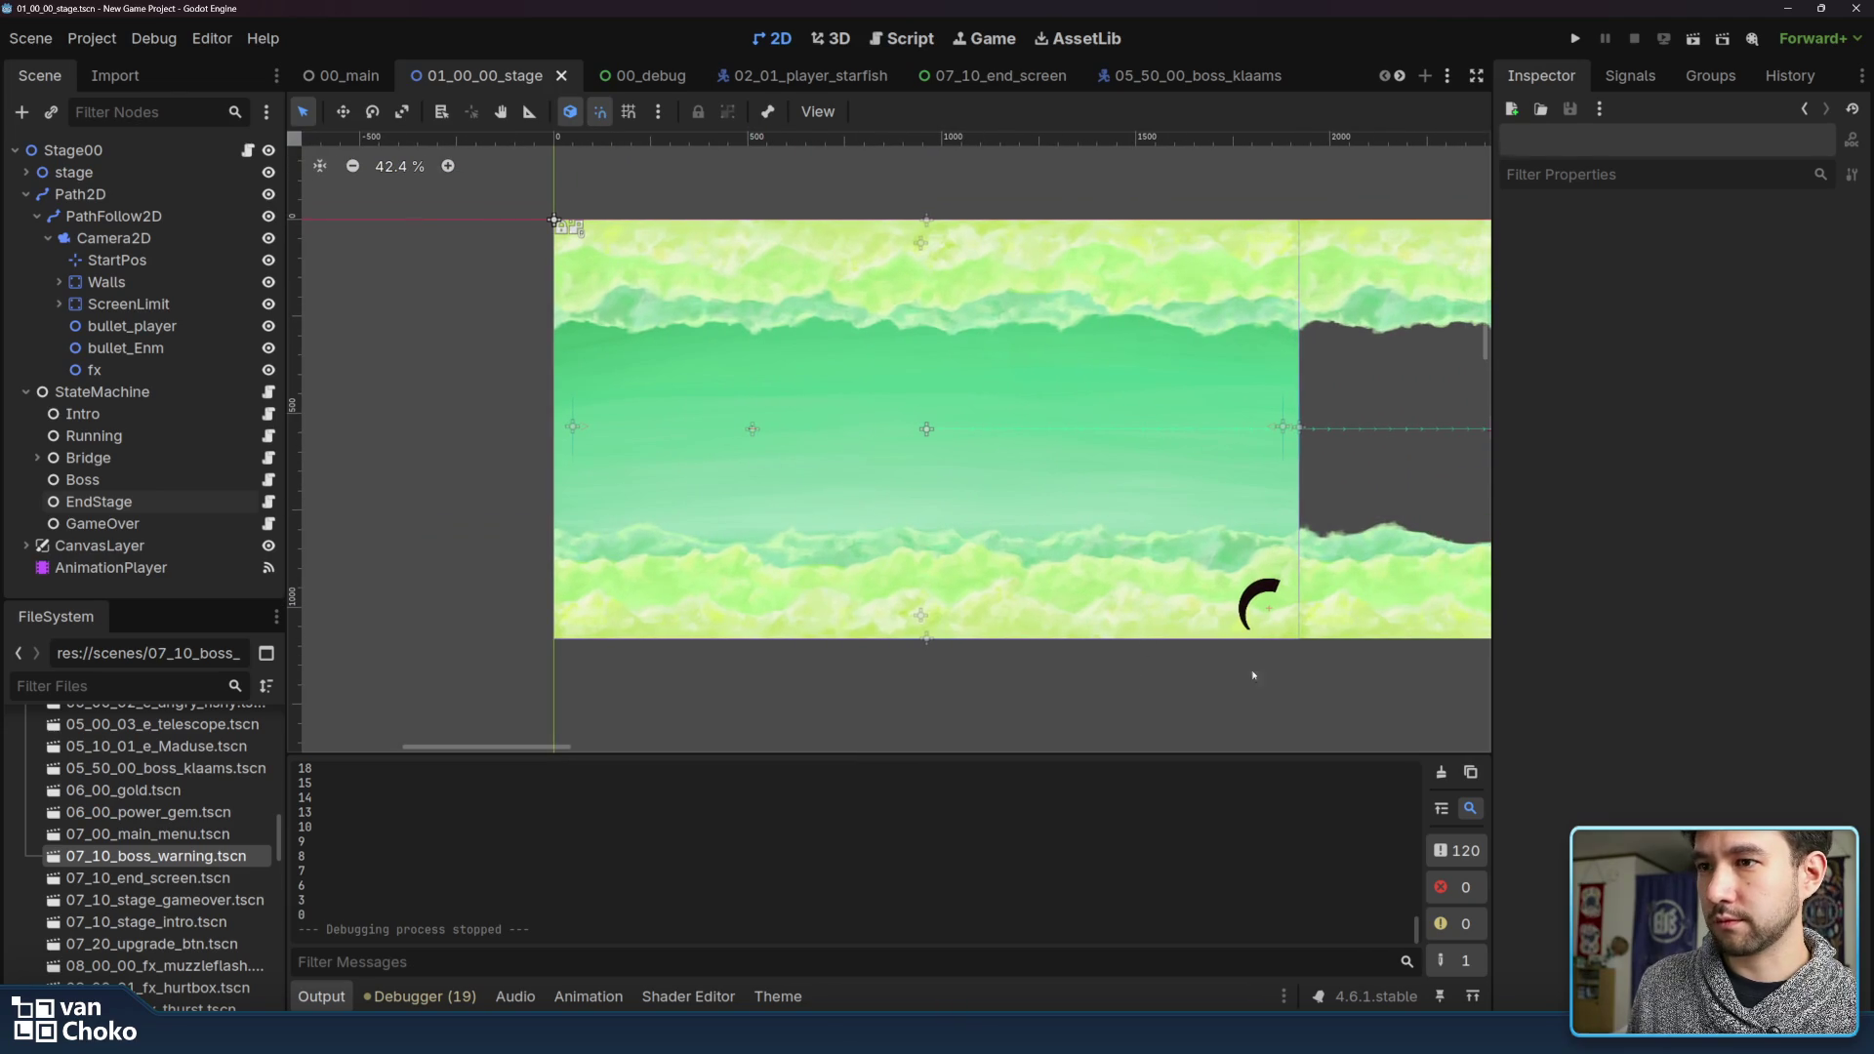
scroll(1190, 670, "right", 2)
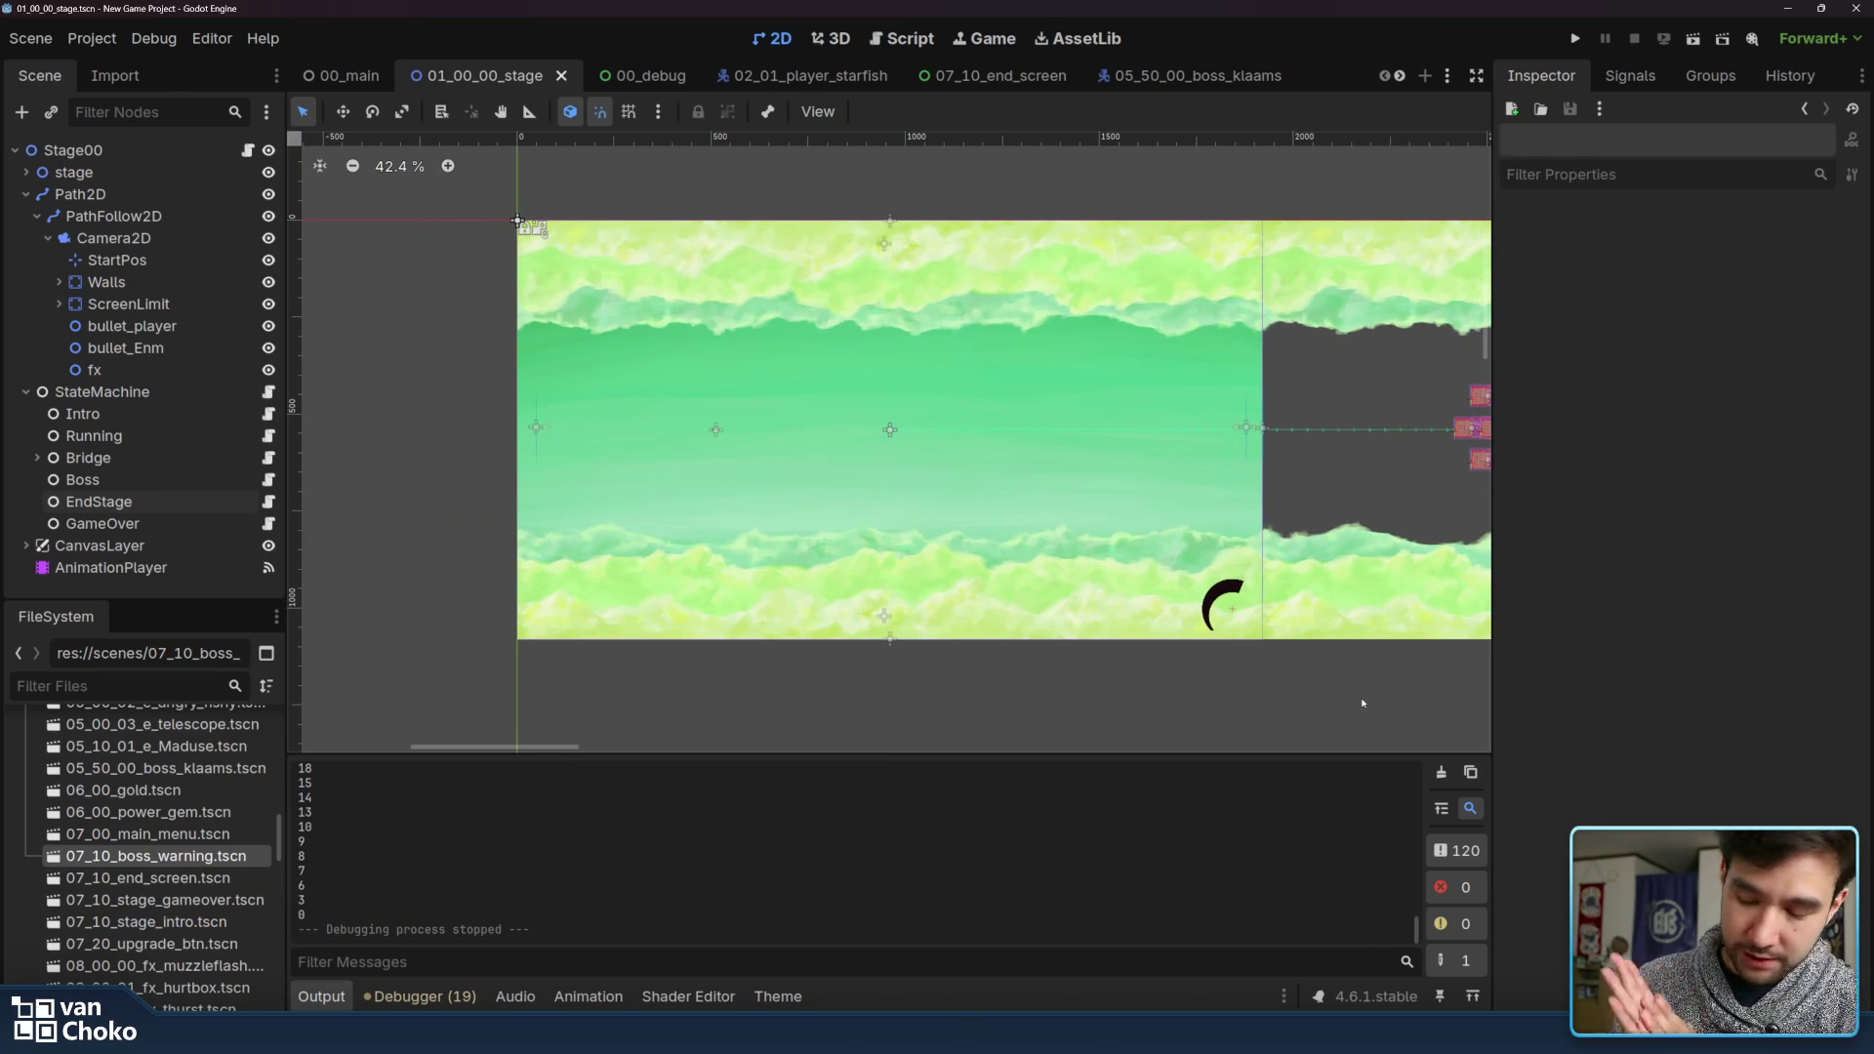
key("ctrl+s")
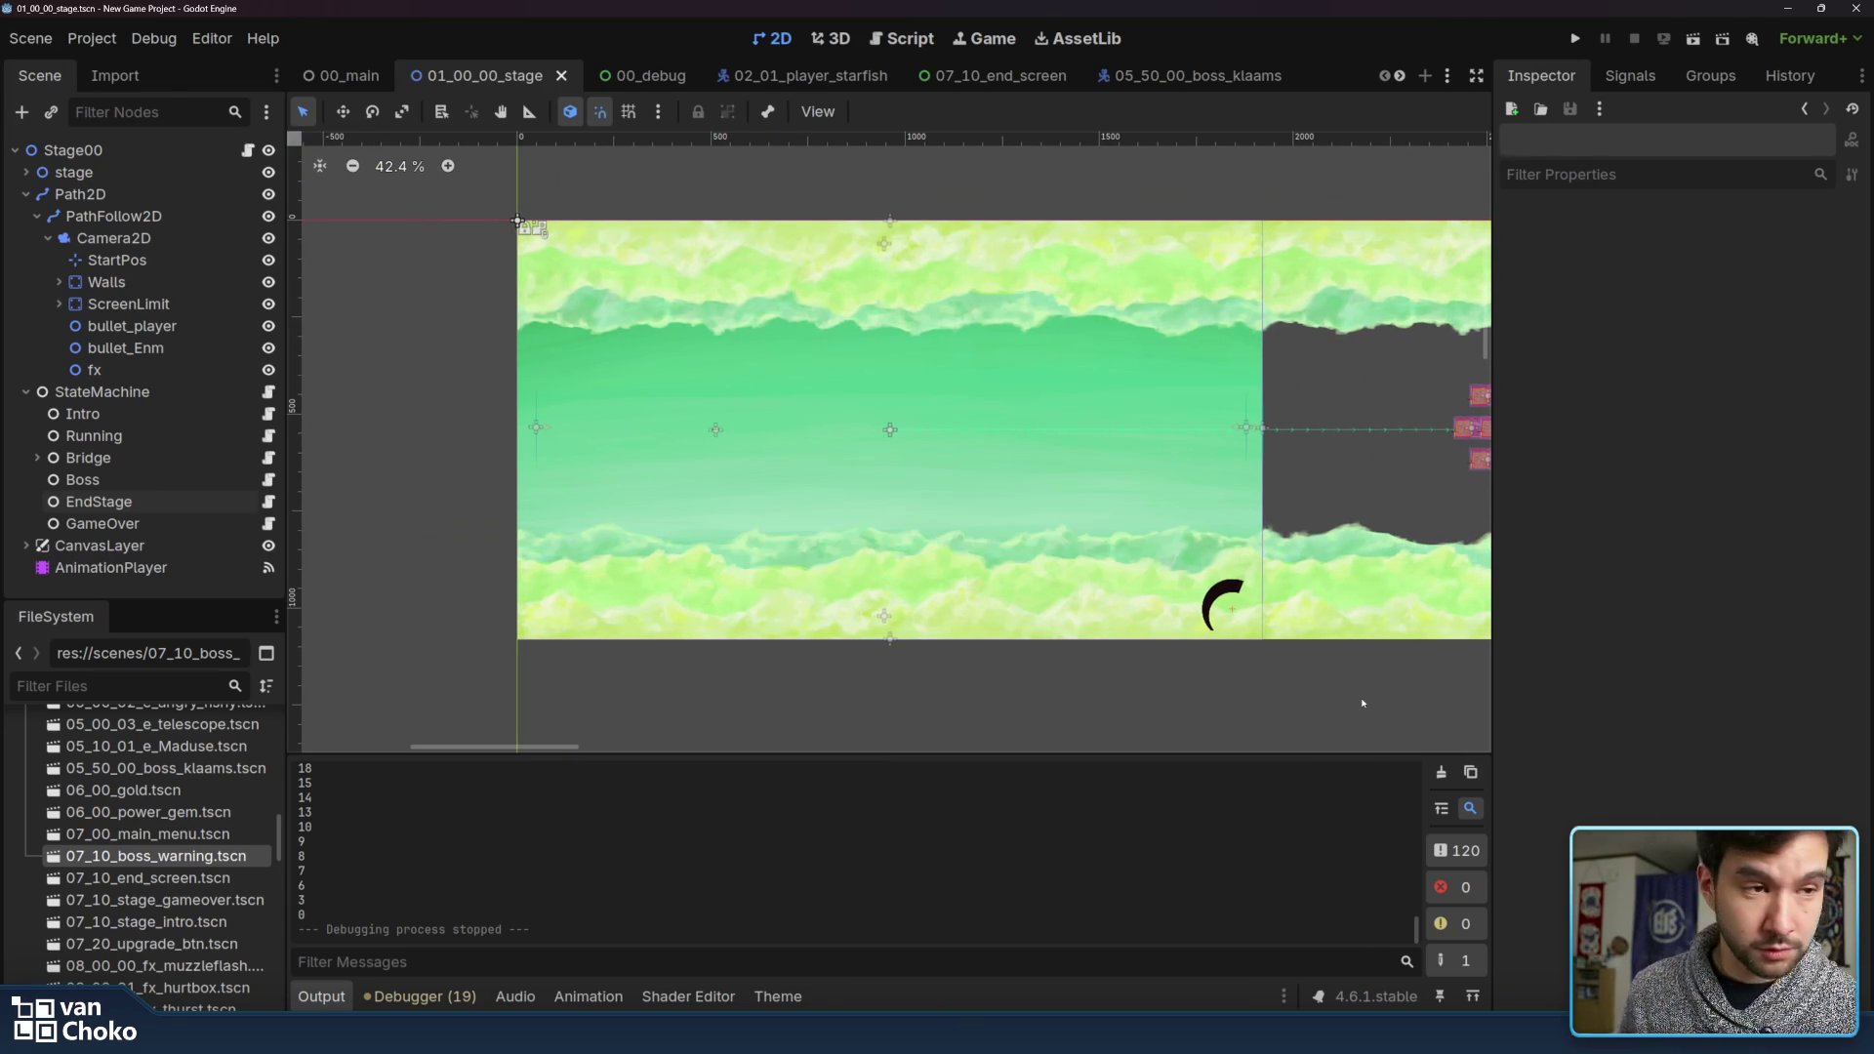